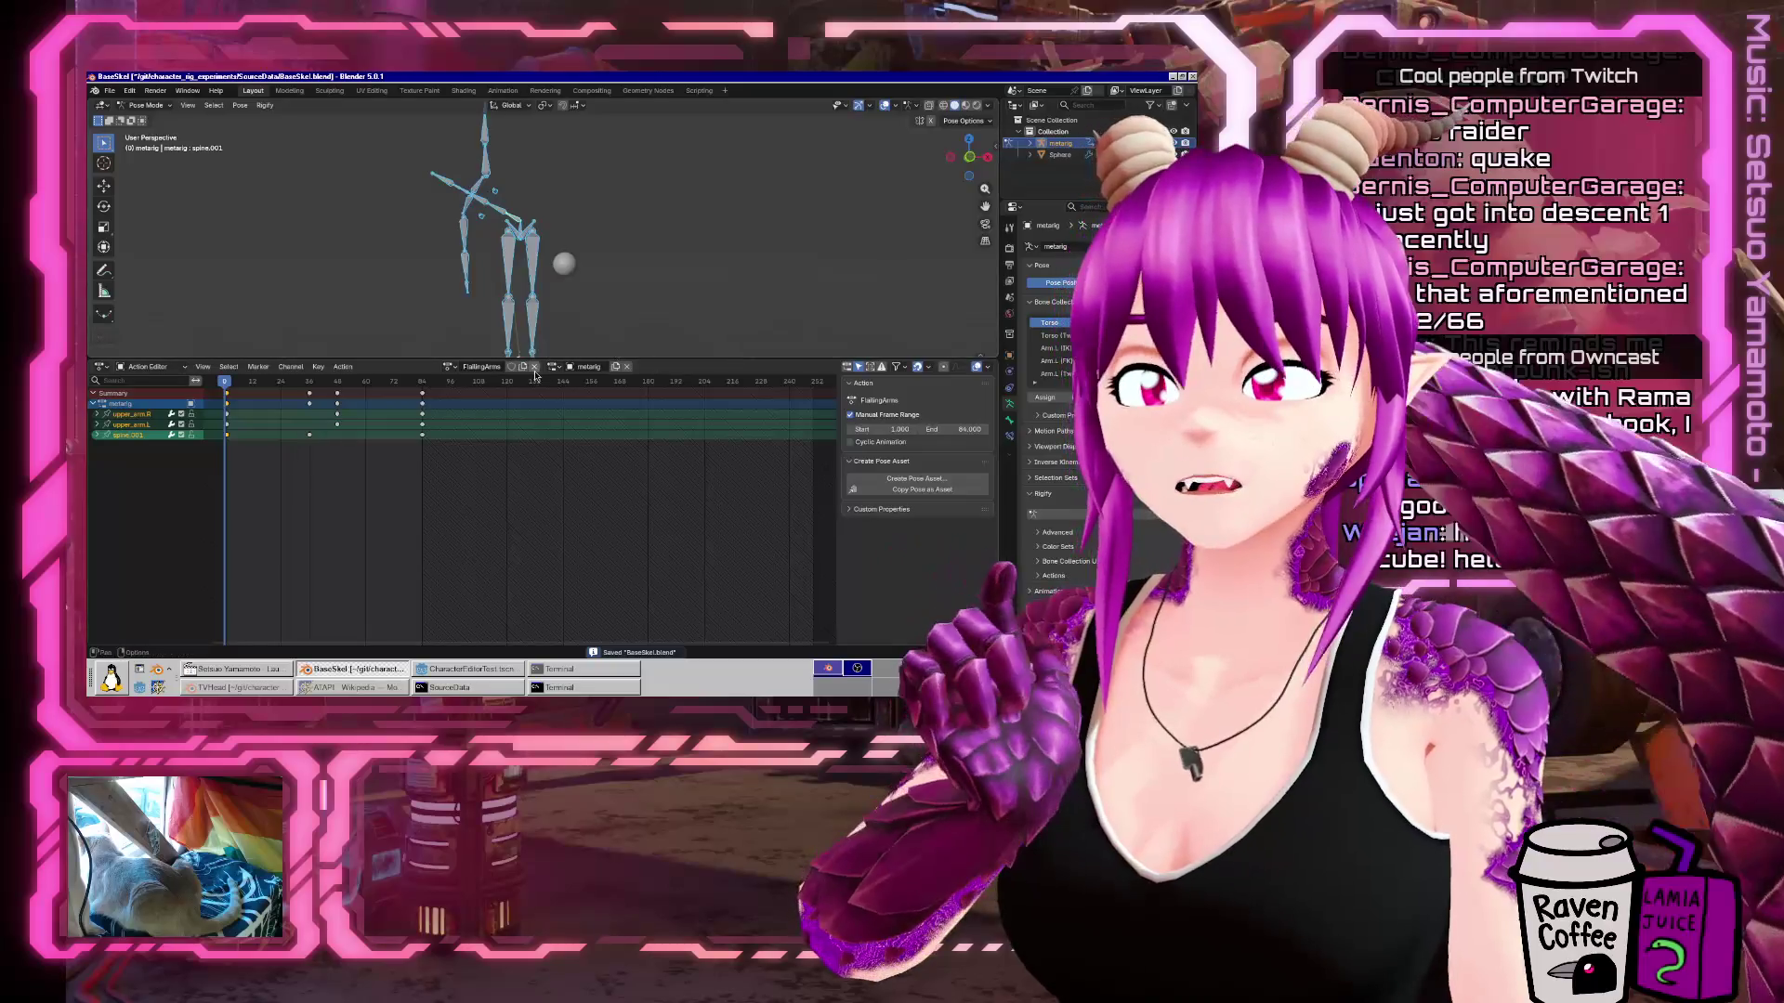
Protect FlailingArms with a fake user, unlink it, and create a new action named Idle.
{"action": "left_click", "coordinate": [511, 366]}
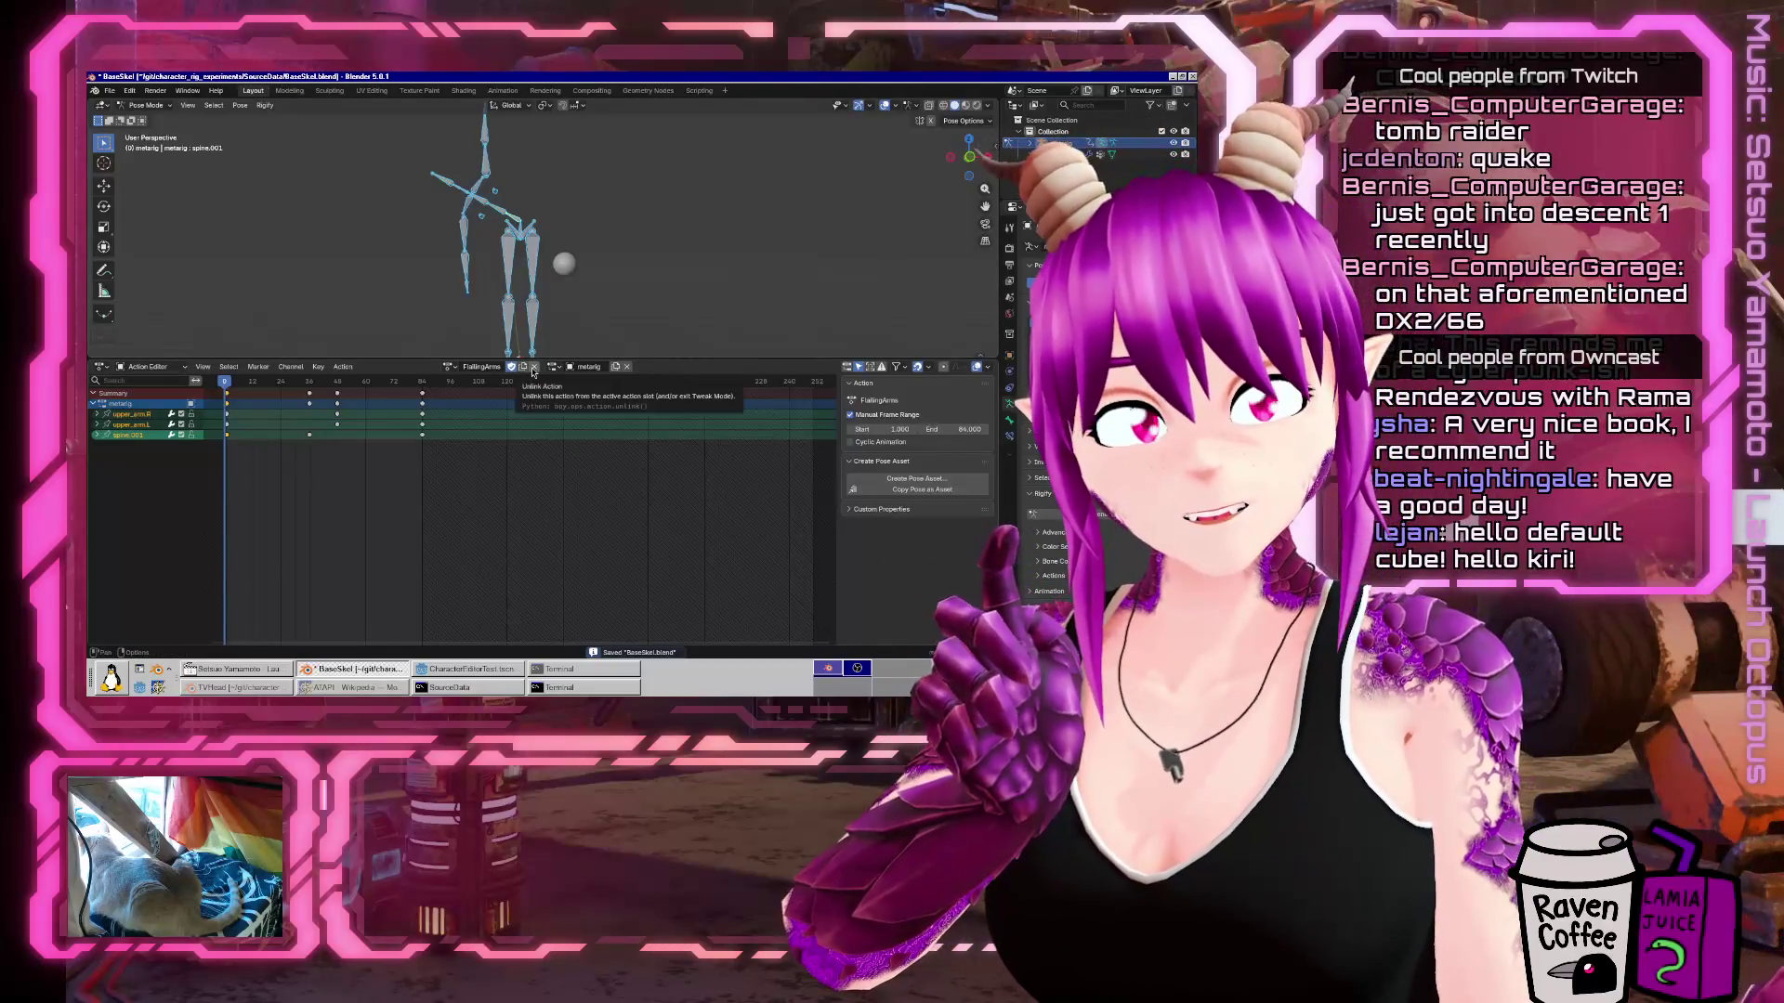
{"action": "left_click", "coordinate": [533, 367]}
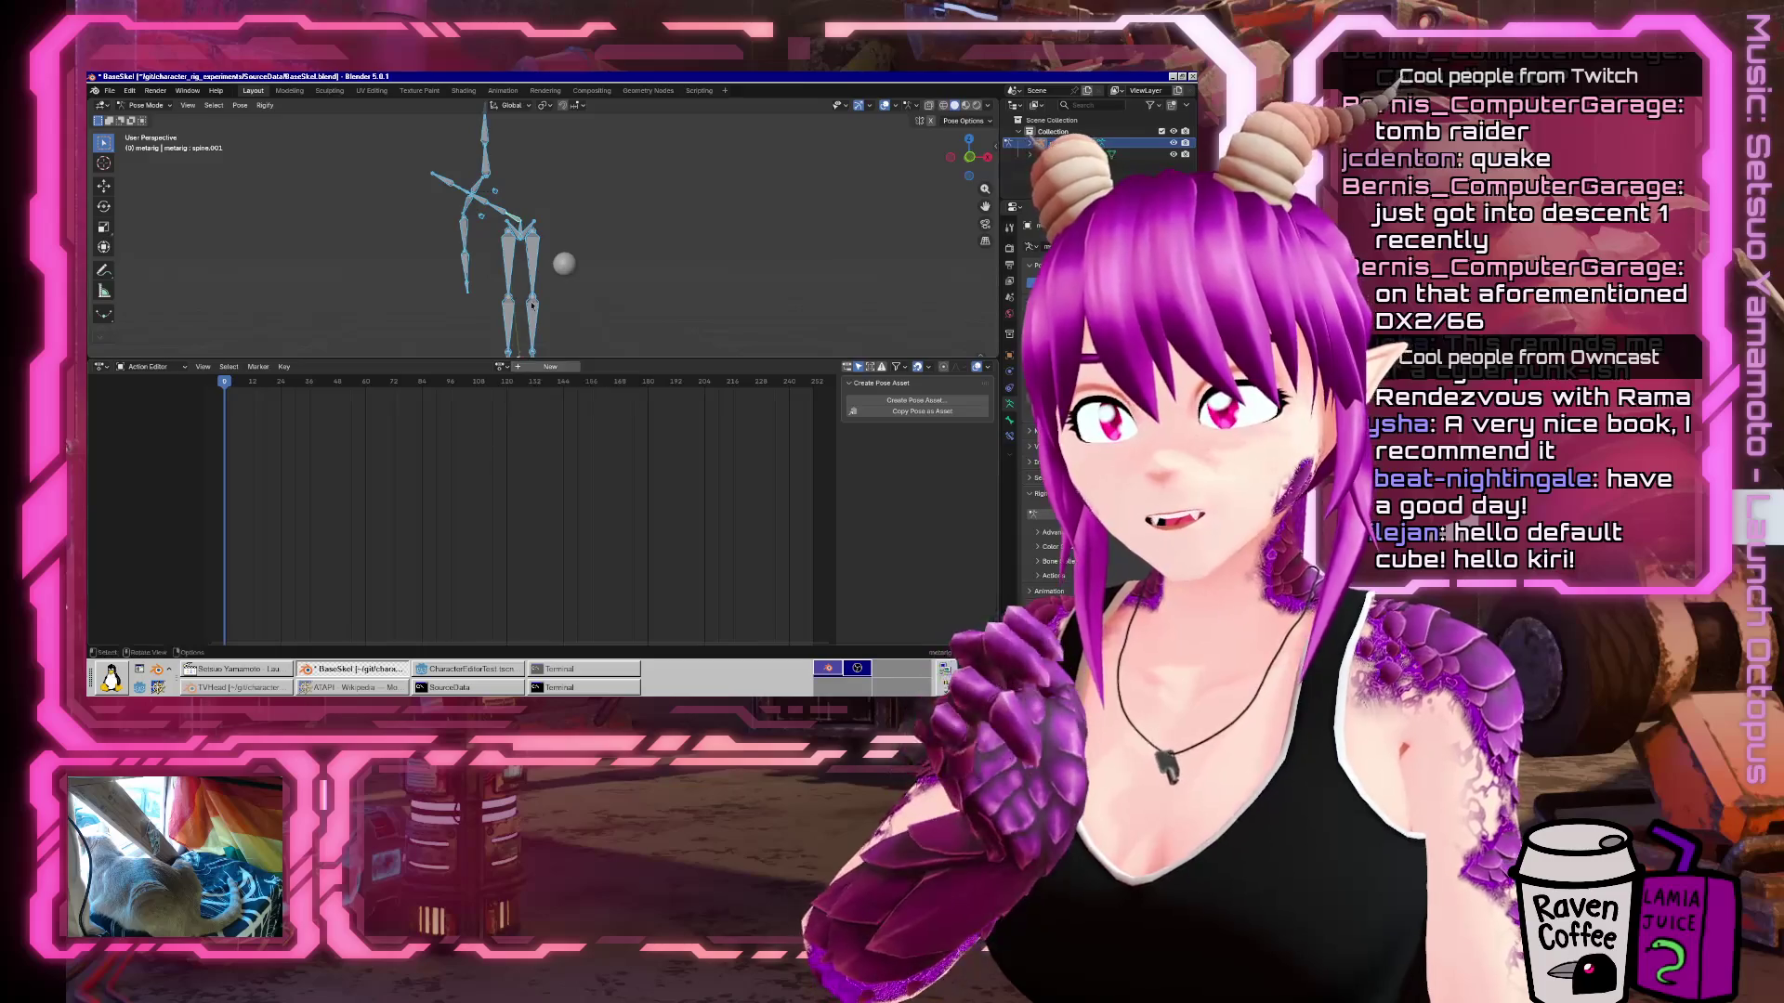
{"action": "left_click", "coordinate": [545, 369]}
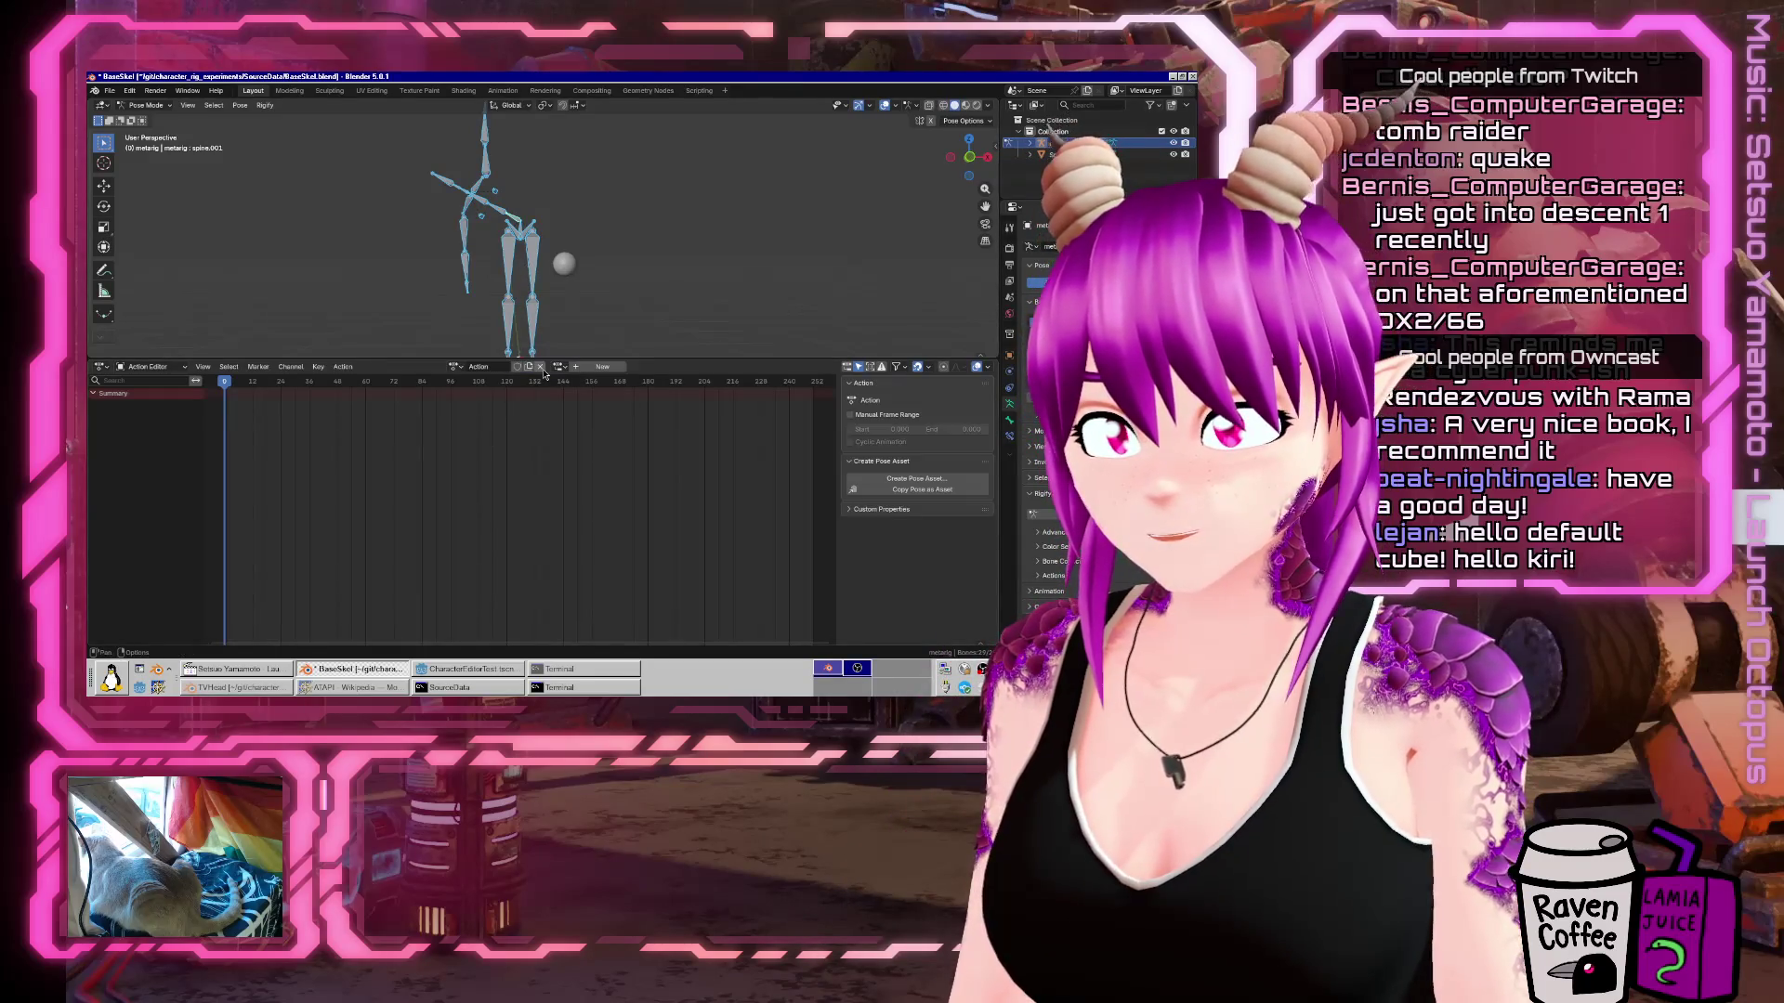
{"action": "left_click", "coordinate": [492, 368]}
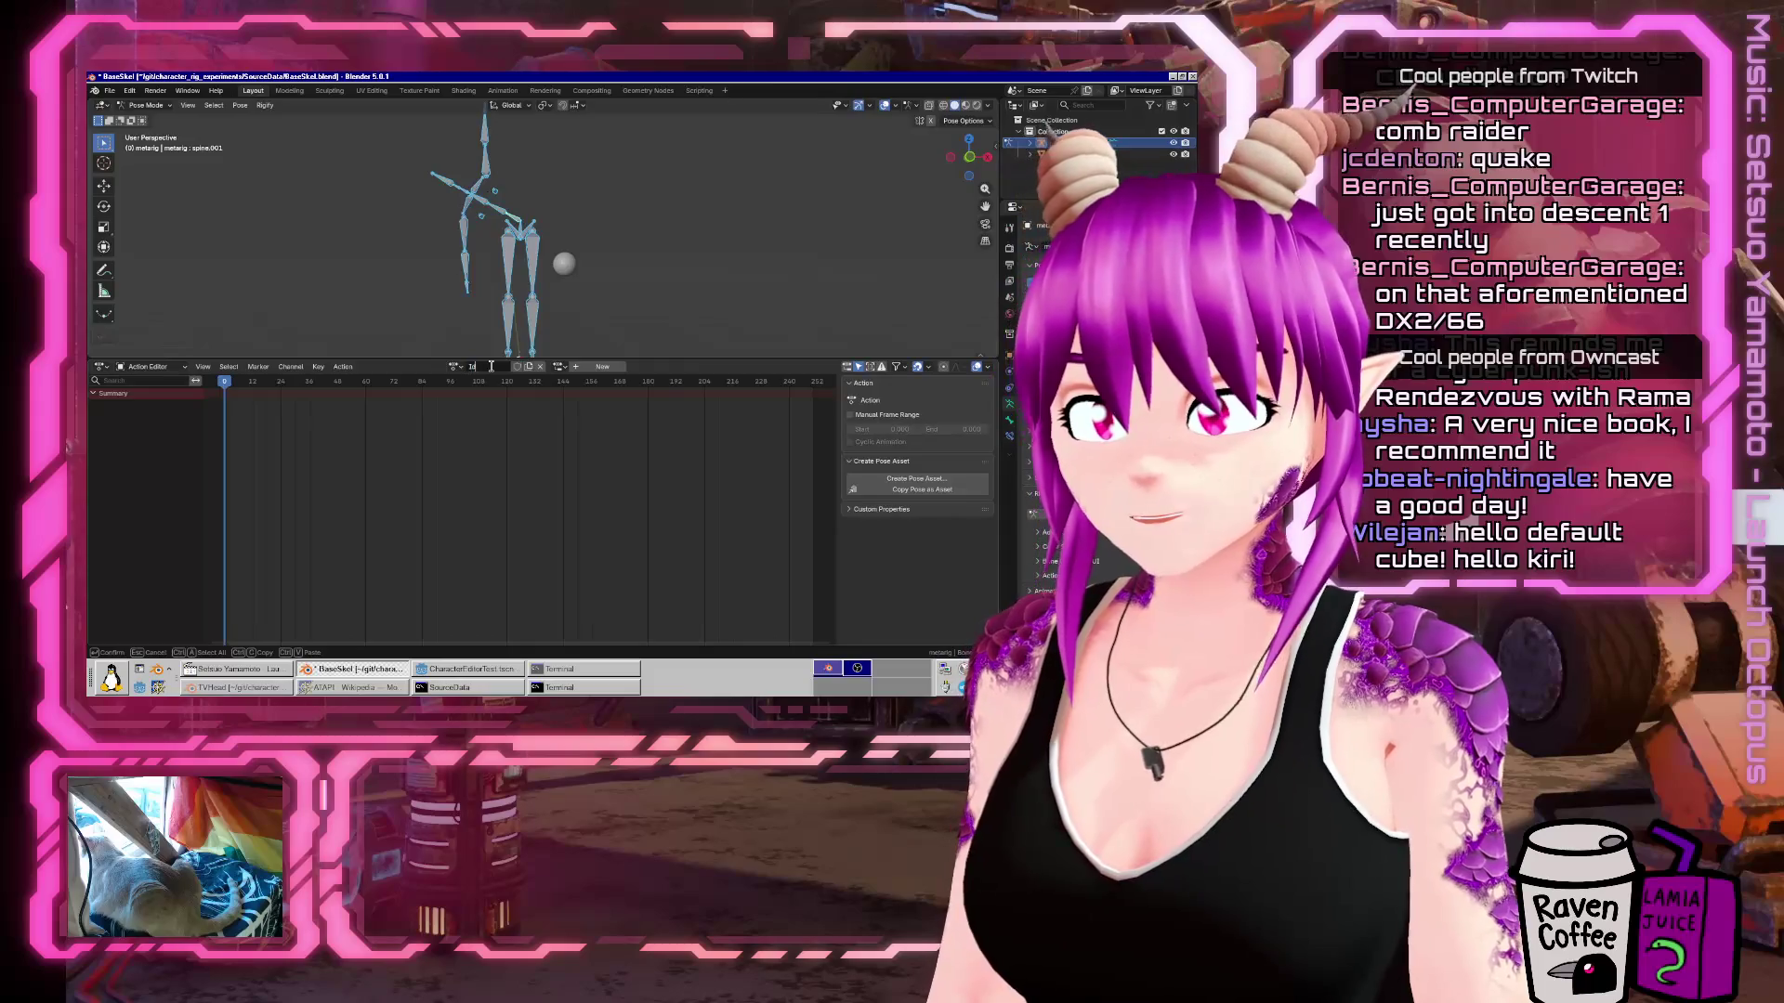
{"action": "type", "text": "le"}
{"action": "key", "text": "Return"}
Clear the pose, keyframe all bones at rest, enable a manual frame range, and save.
{"action": "key", "text": "alt+r"}
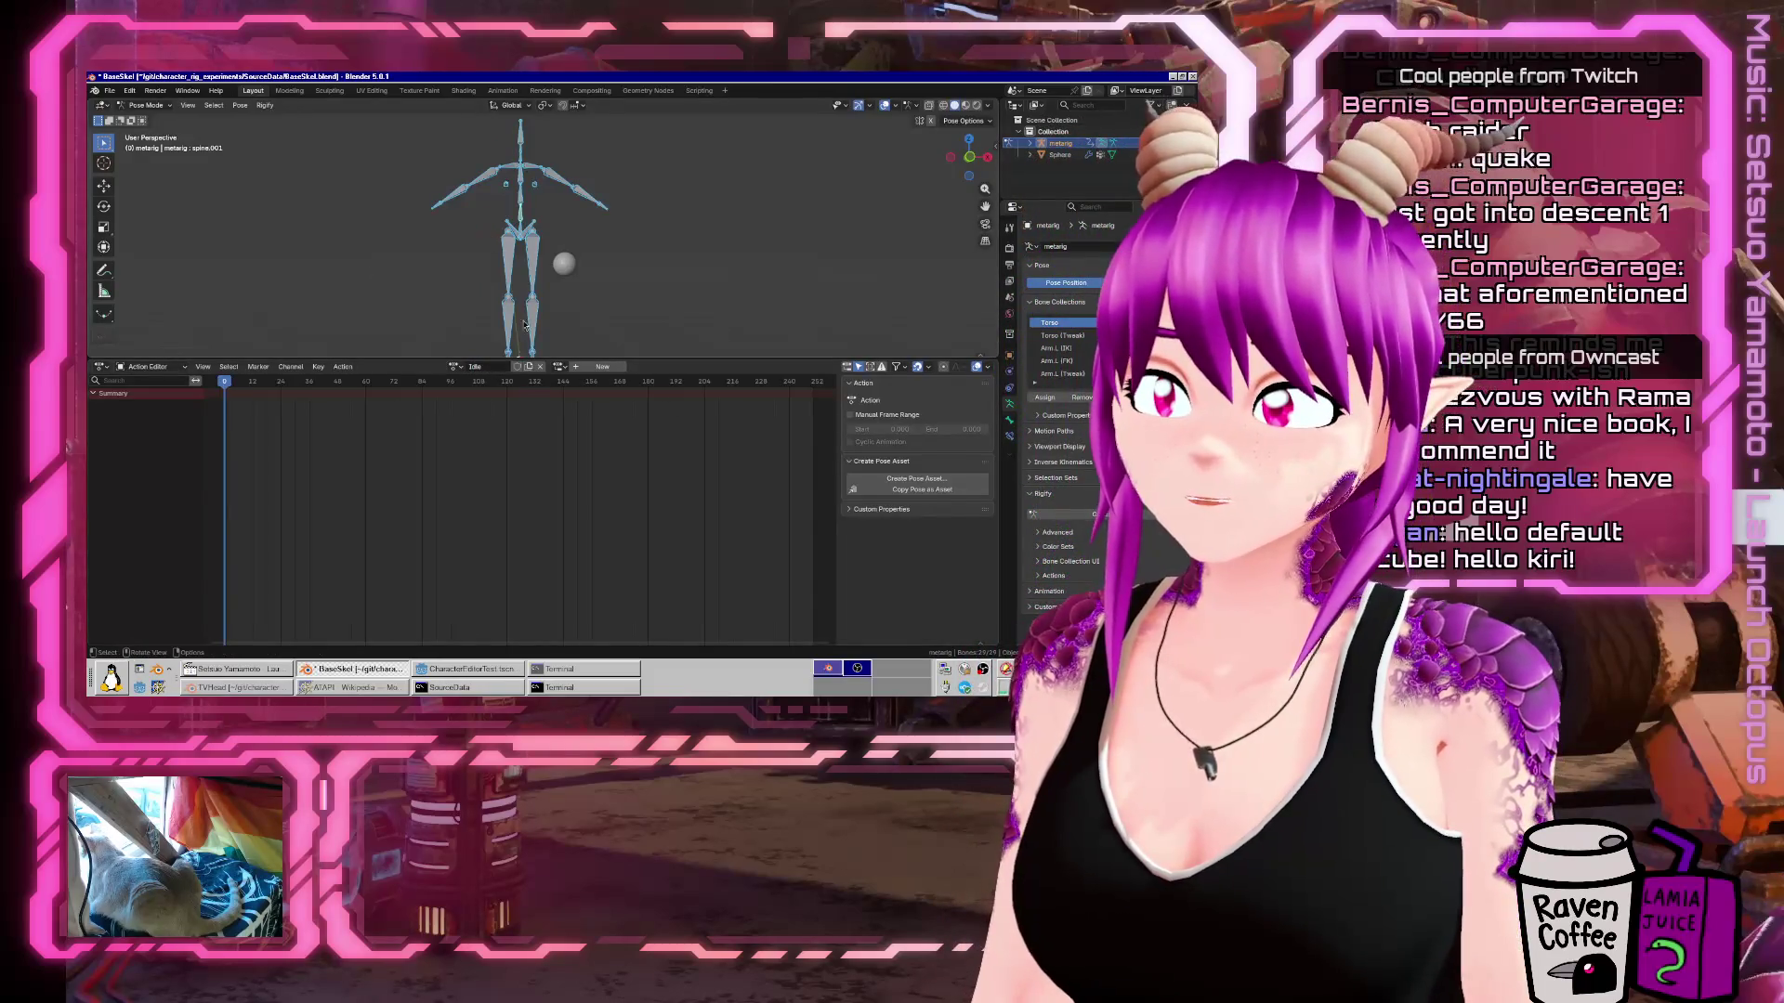
{"action": "key", "text": "i"}
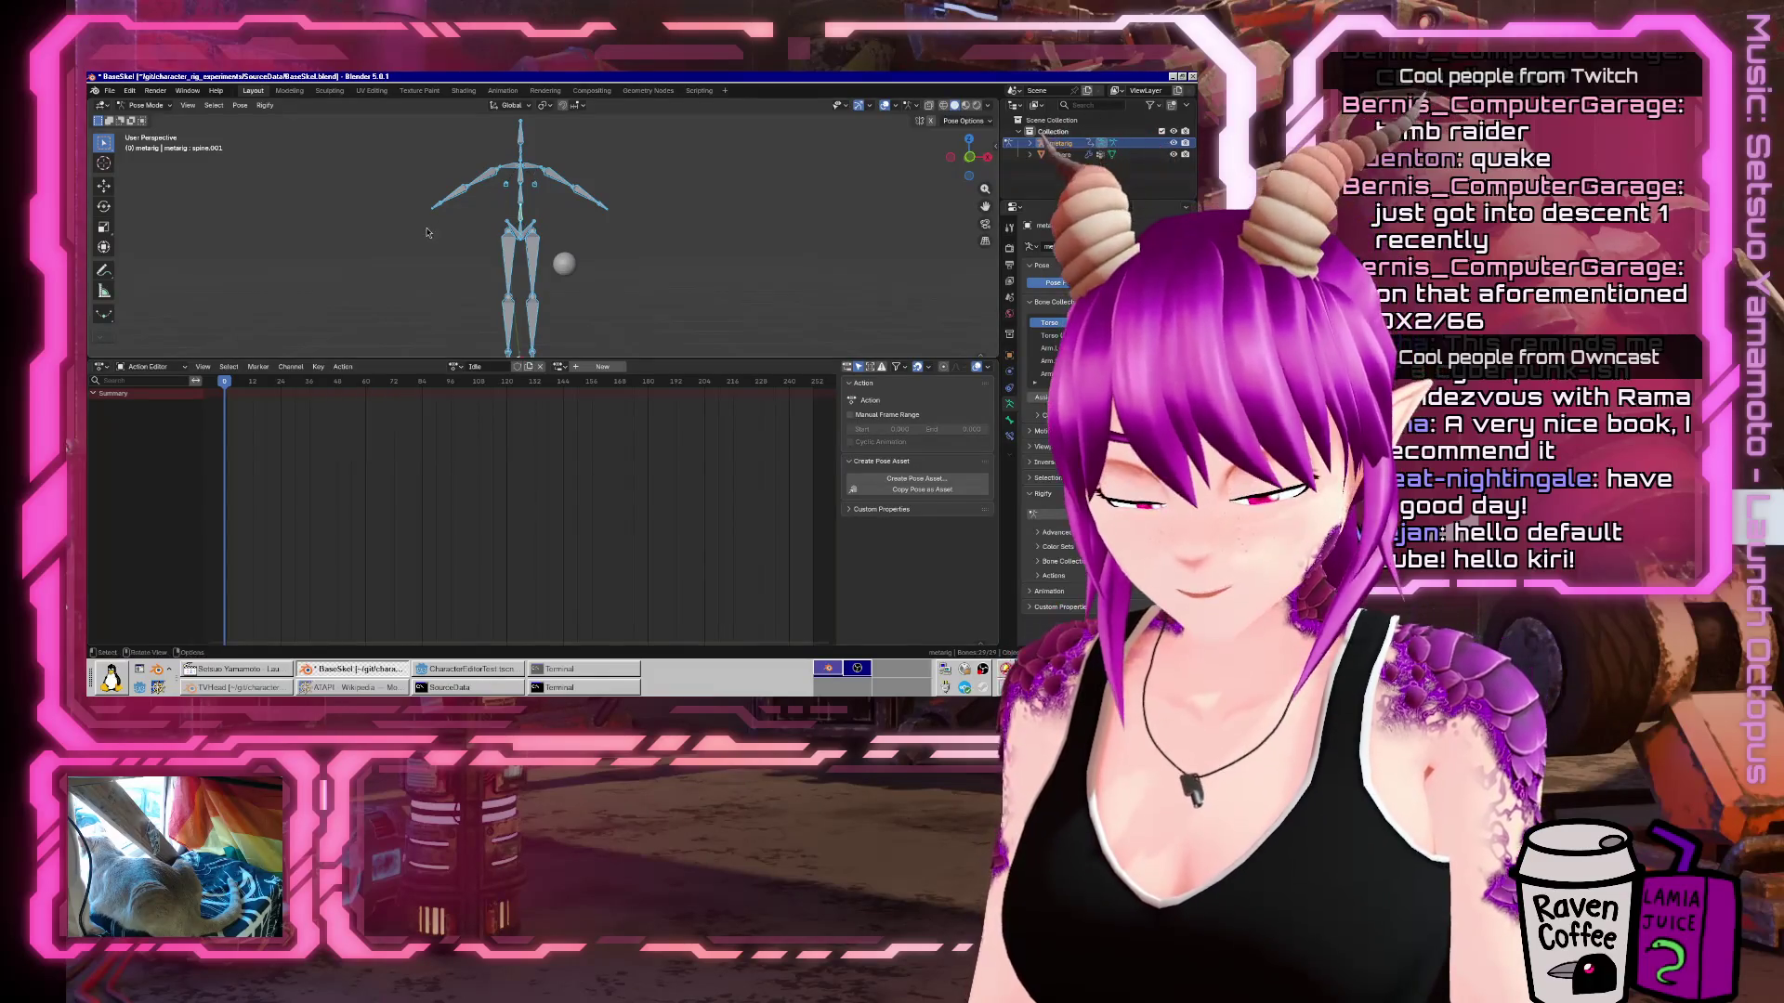
{"action": "key", "text": "i"}
{"action": "left_click", "coordinate": [850, 414]}
{"action": "left_click", "coordinate": [952, 430]}
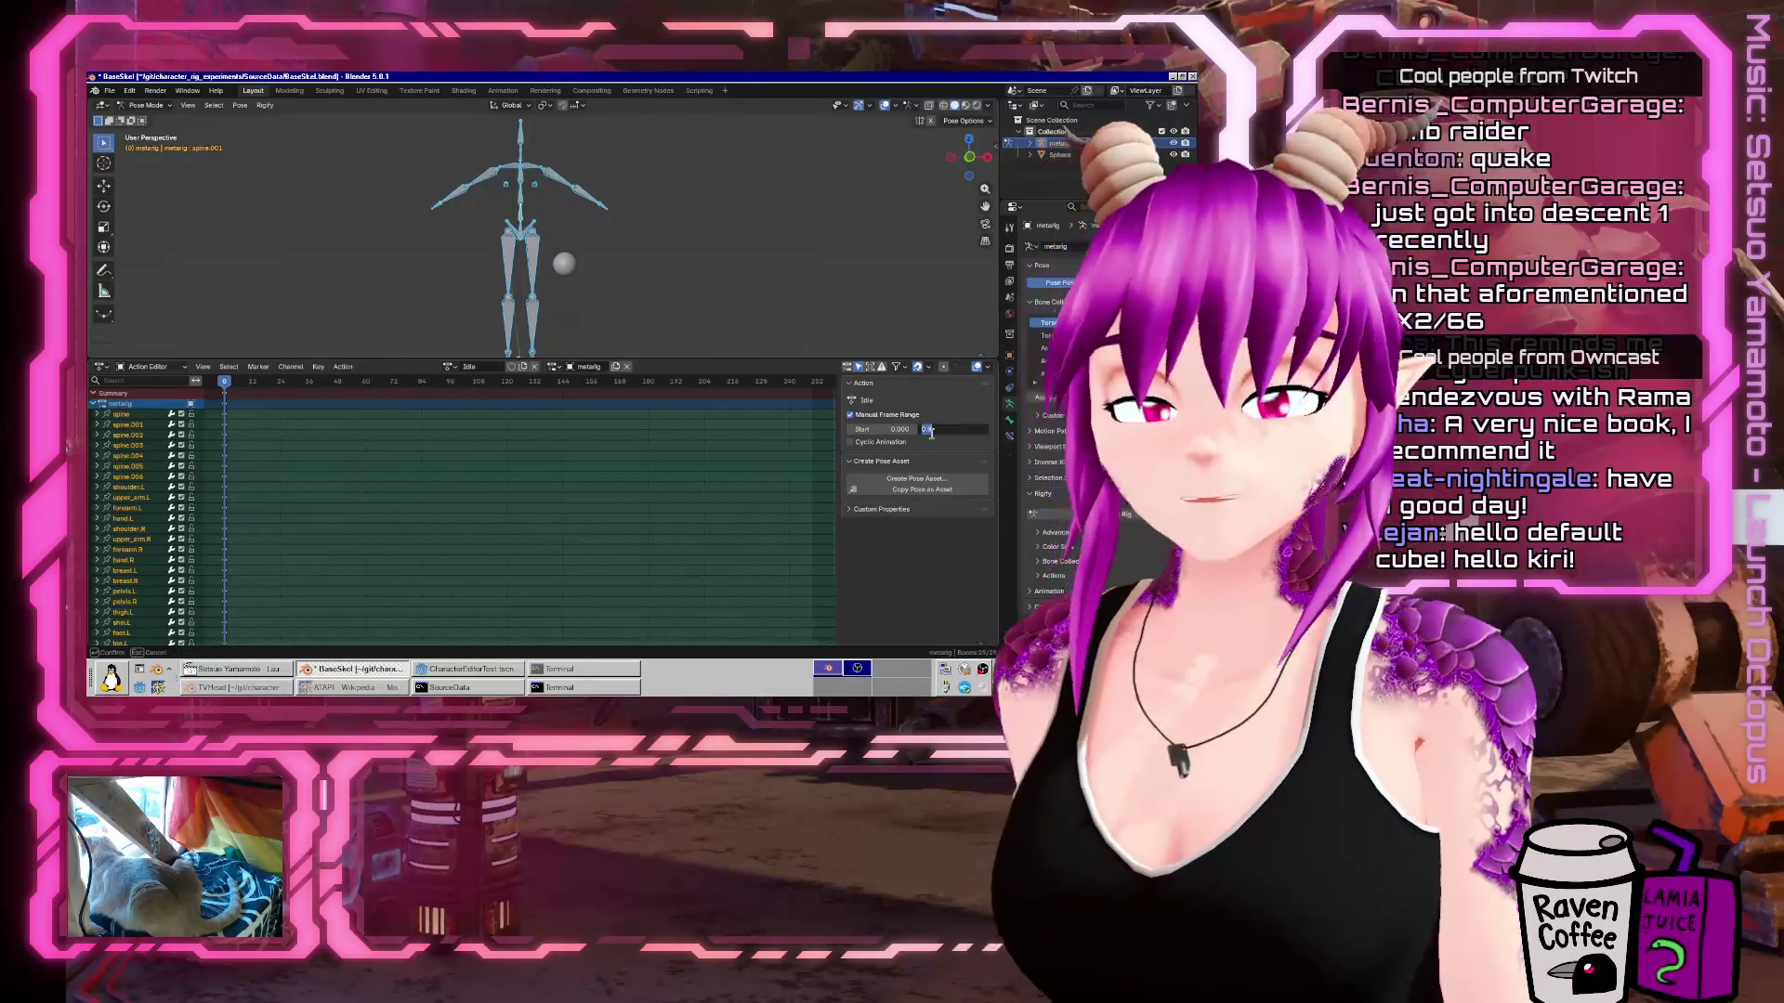
{"action": "key", "text": "ctrl+s"}
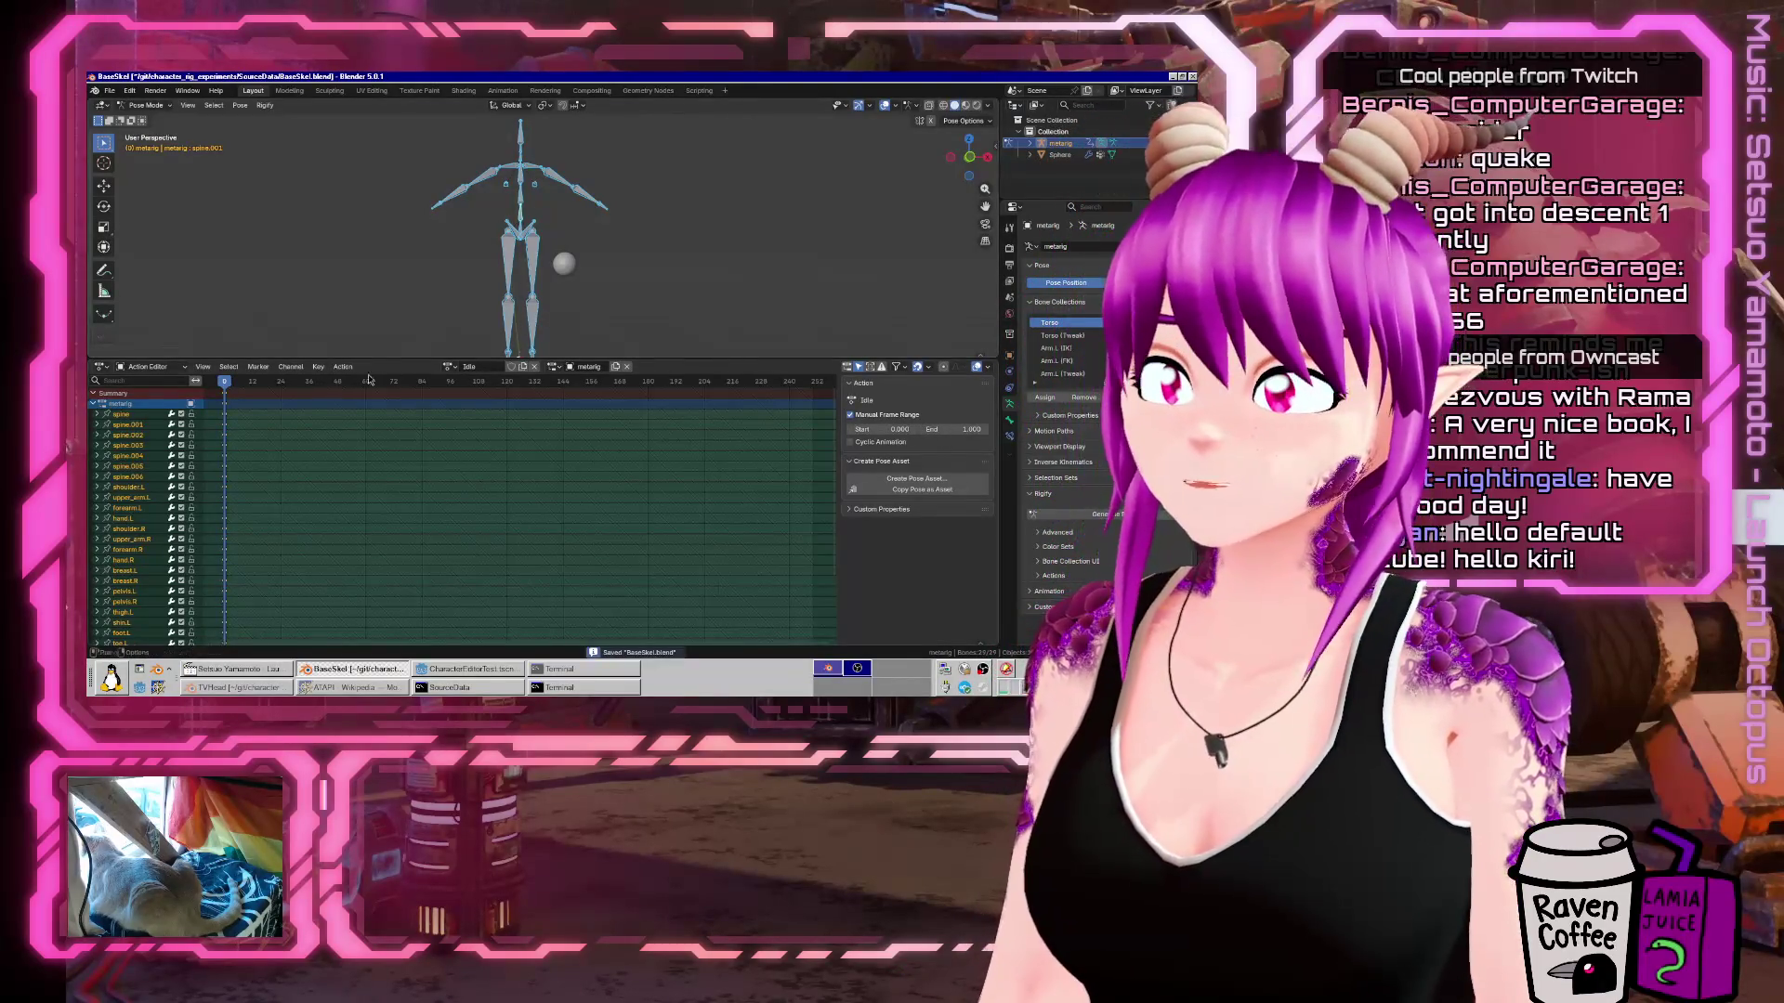
Switch the rig to FlailingArms and back to Idle to confirm both actions exist.
{"action": "left_click", "coordinate": [446, 367]}
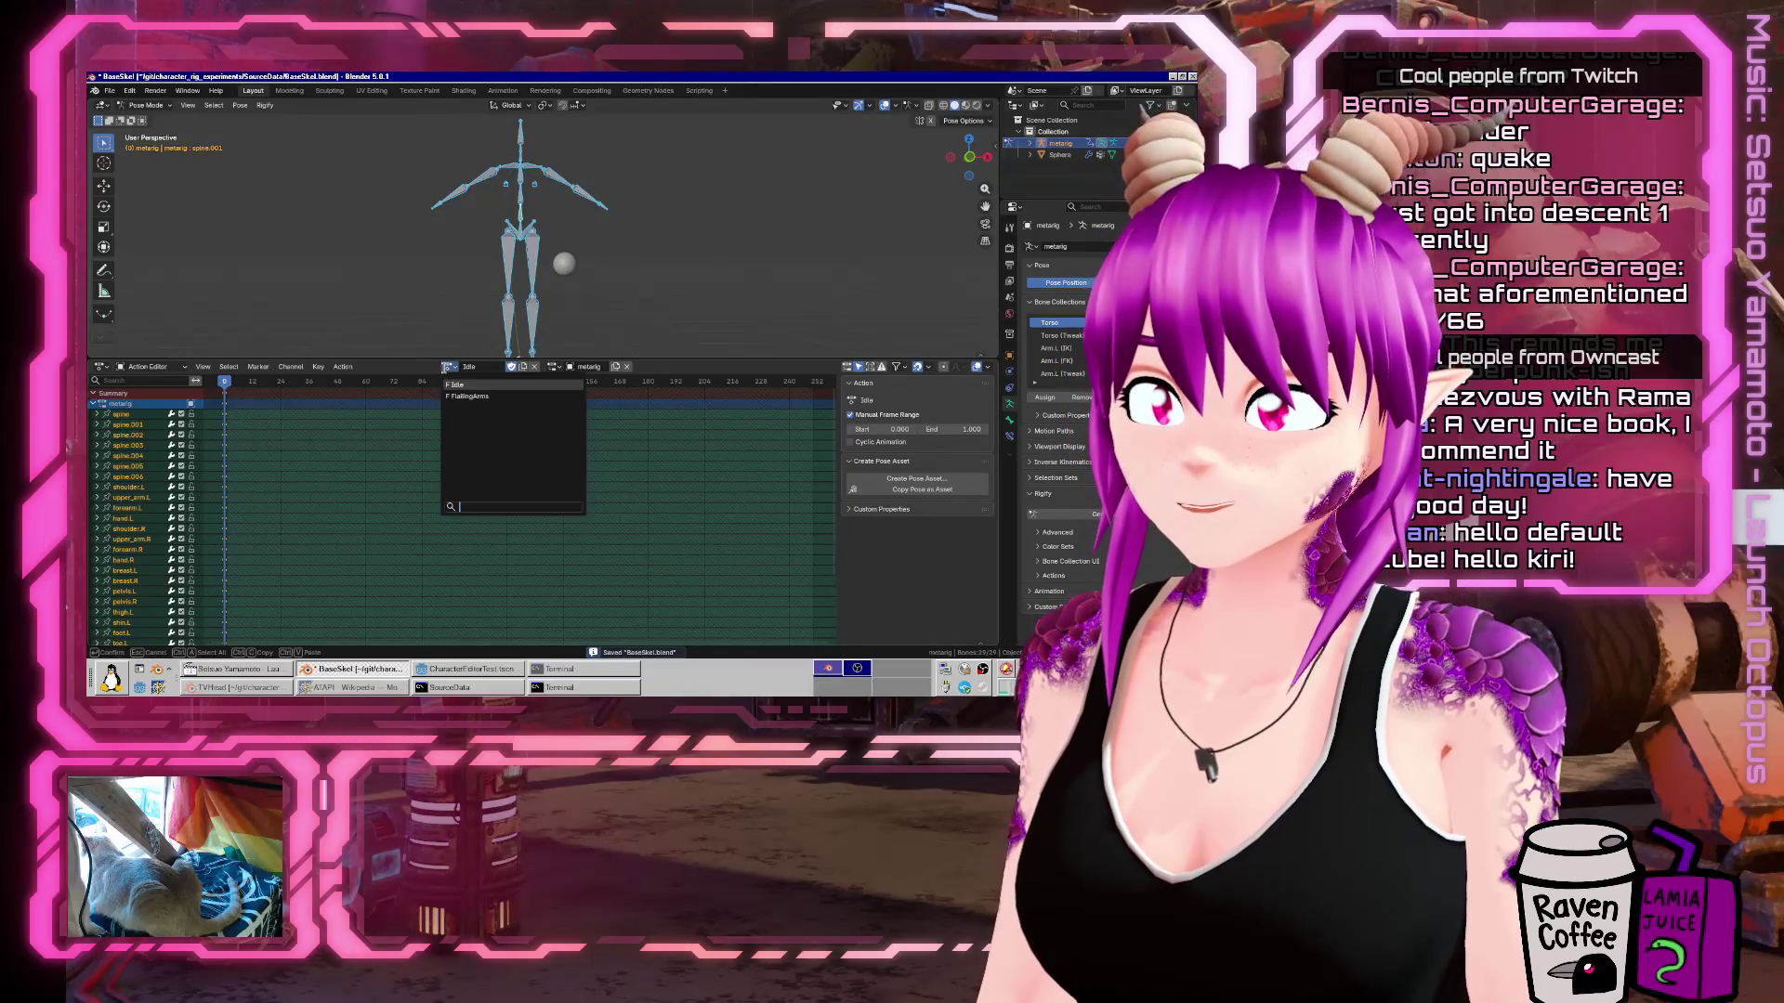
{"action": "left_click", "coordinate": [444, 373]}
{"action": "left_click", "coordinate": [444, 370]}
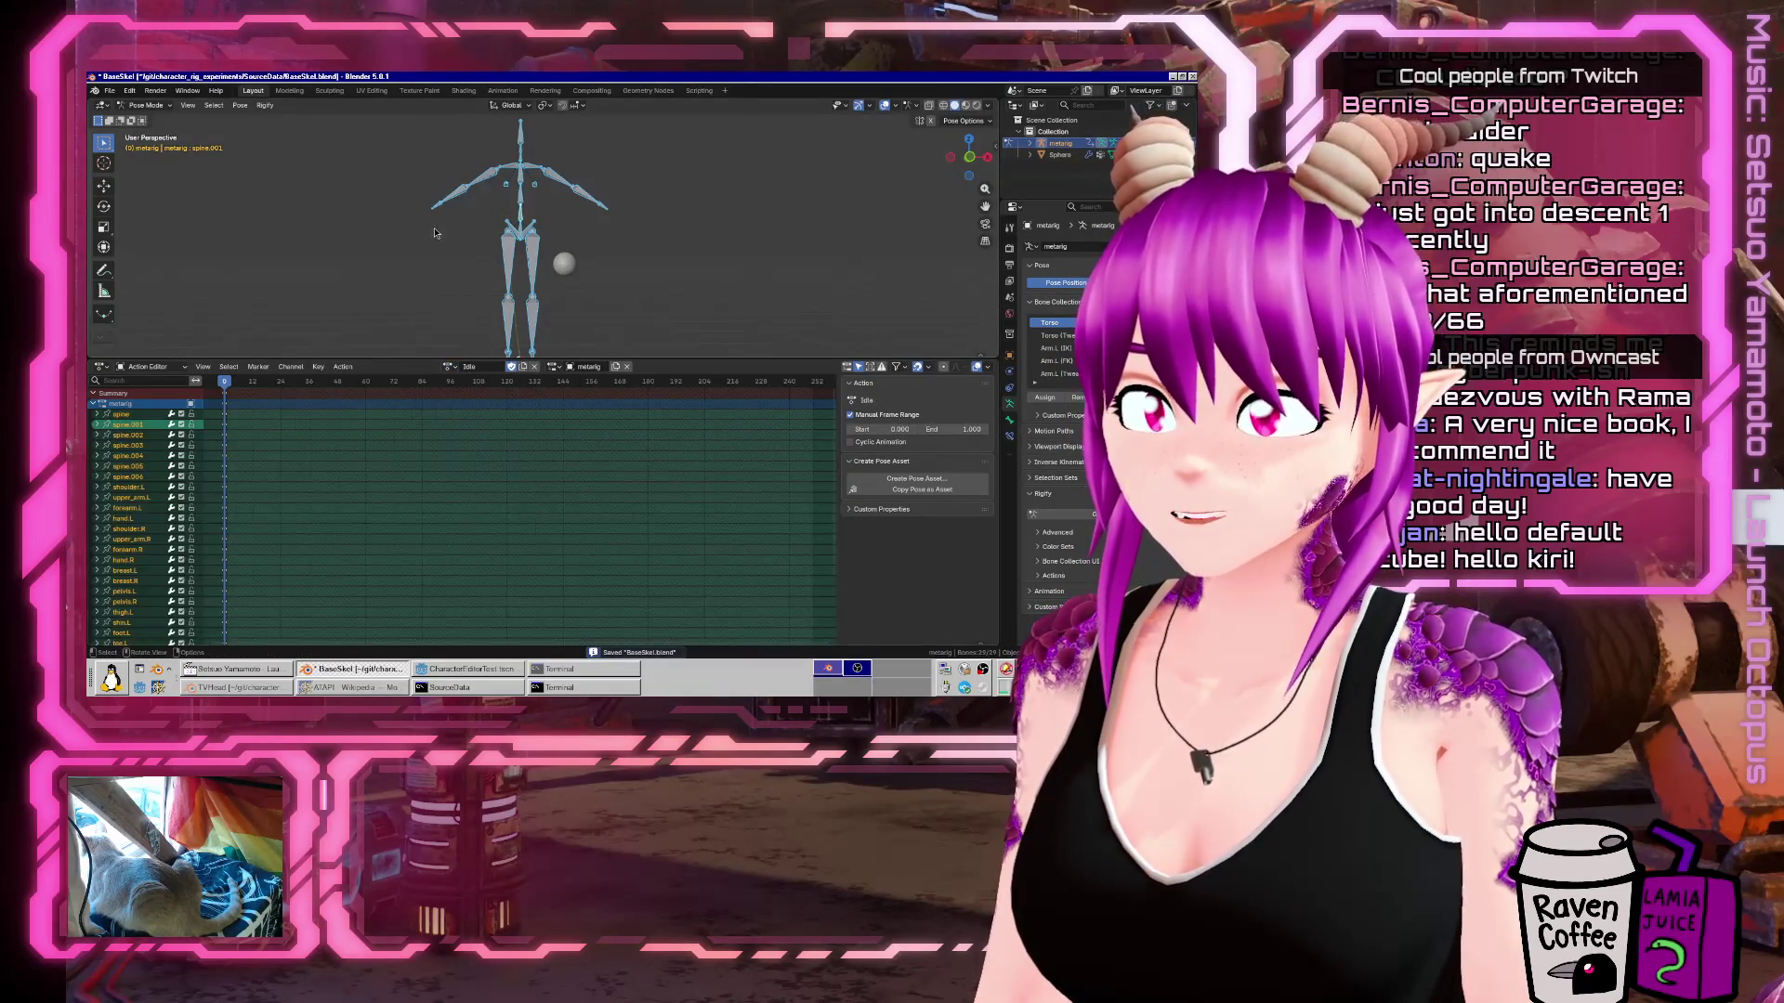
{"action": "left_click", "coordinate": [457, 393]}
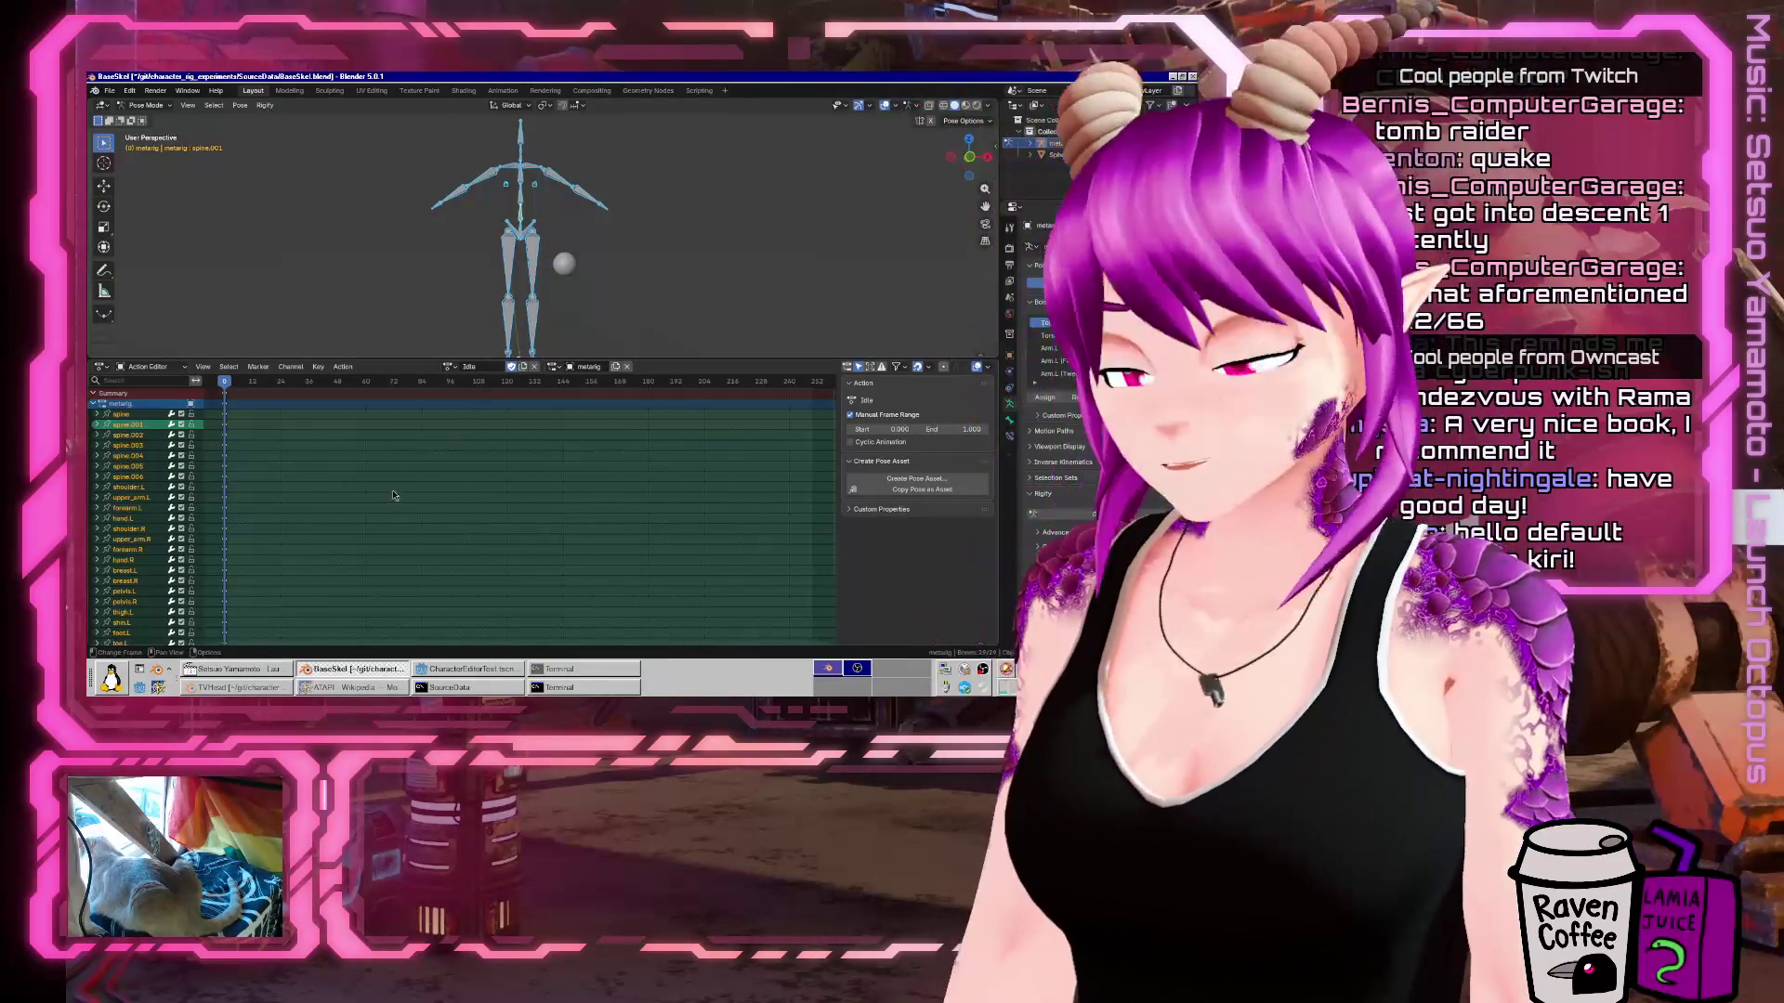
Switch to Object Mode and start a glTF 2.0 export into the Skeletons folder.
{"action": "key", "text": "ctrl+Tab"}
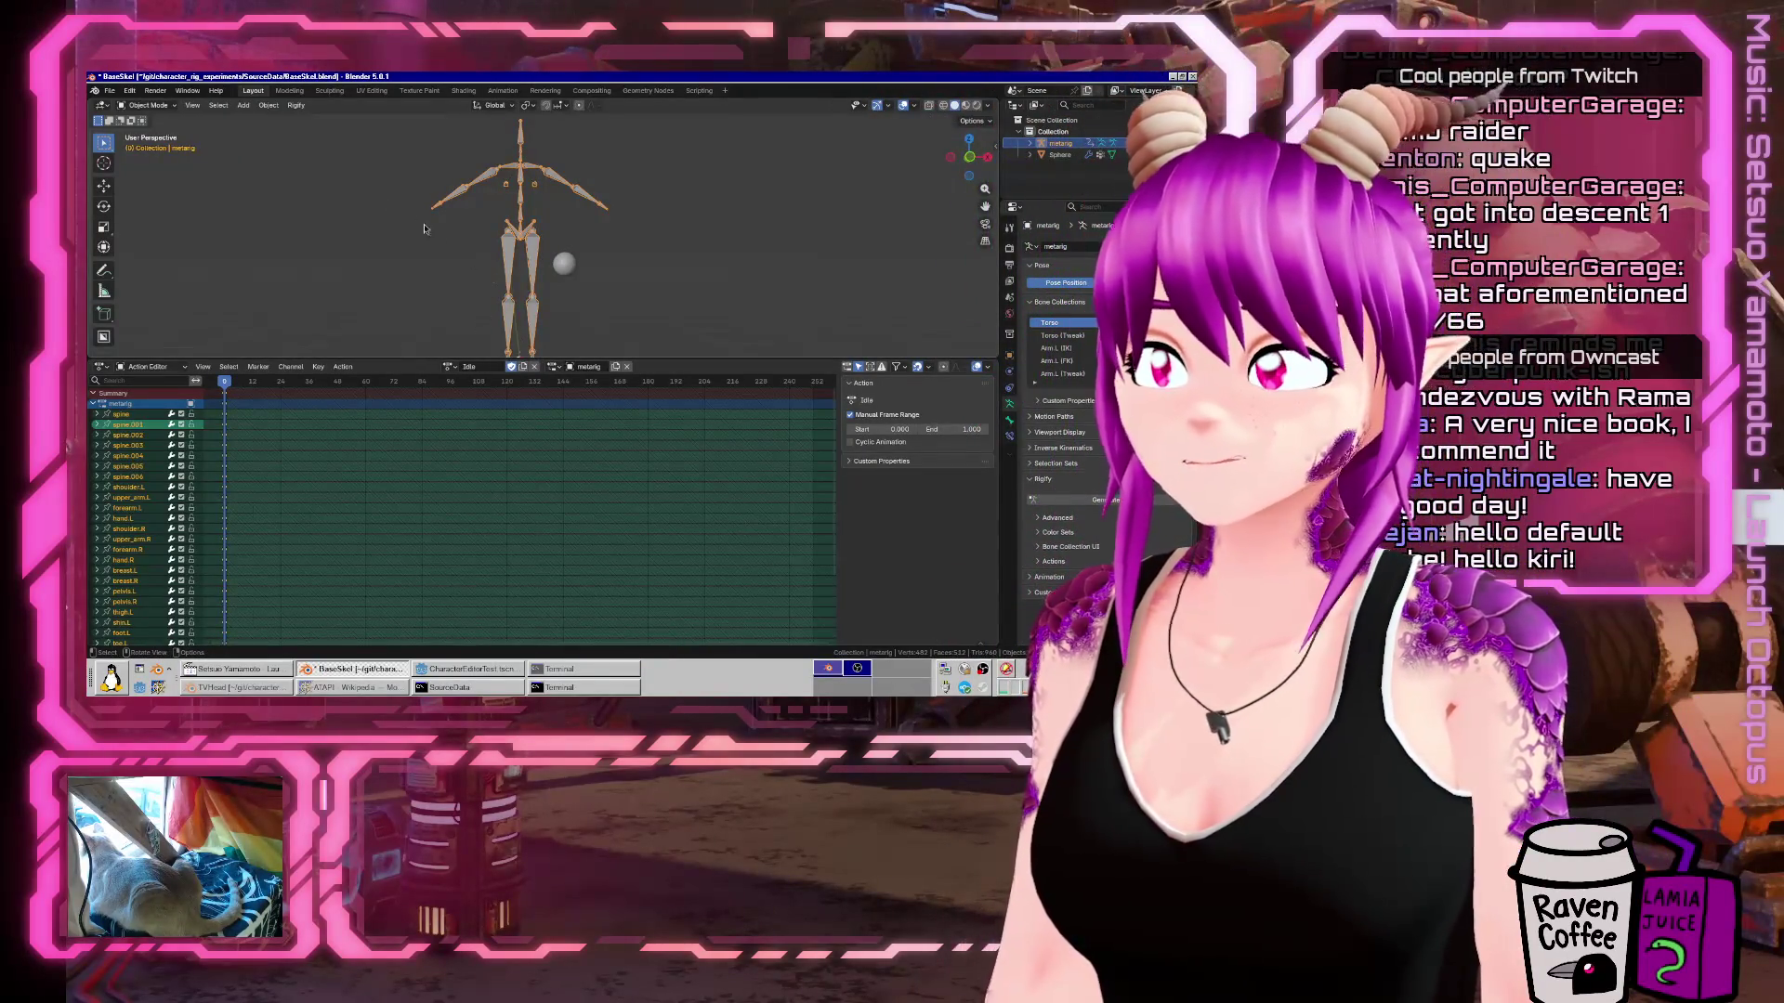
{"action": "left_click", "coordinate": [108, 90]}
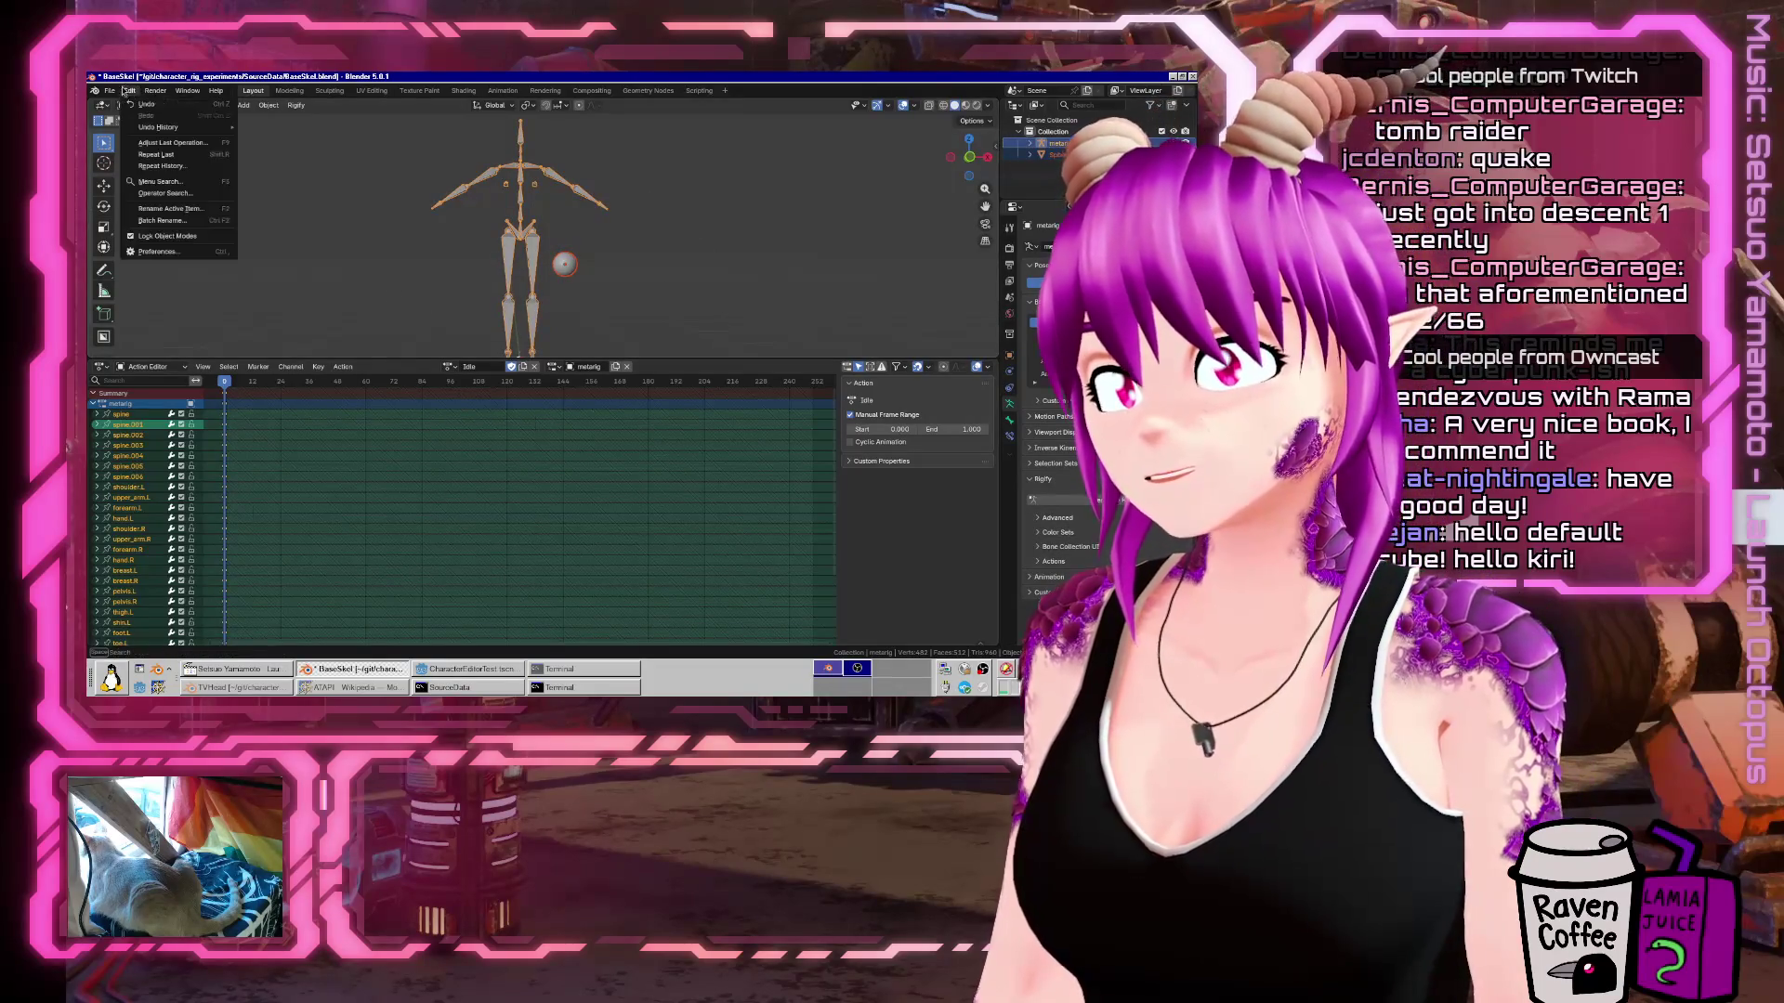
{"action": "mouse_move", "coordinate": [167, 267]}
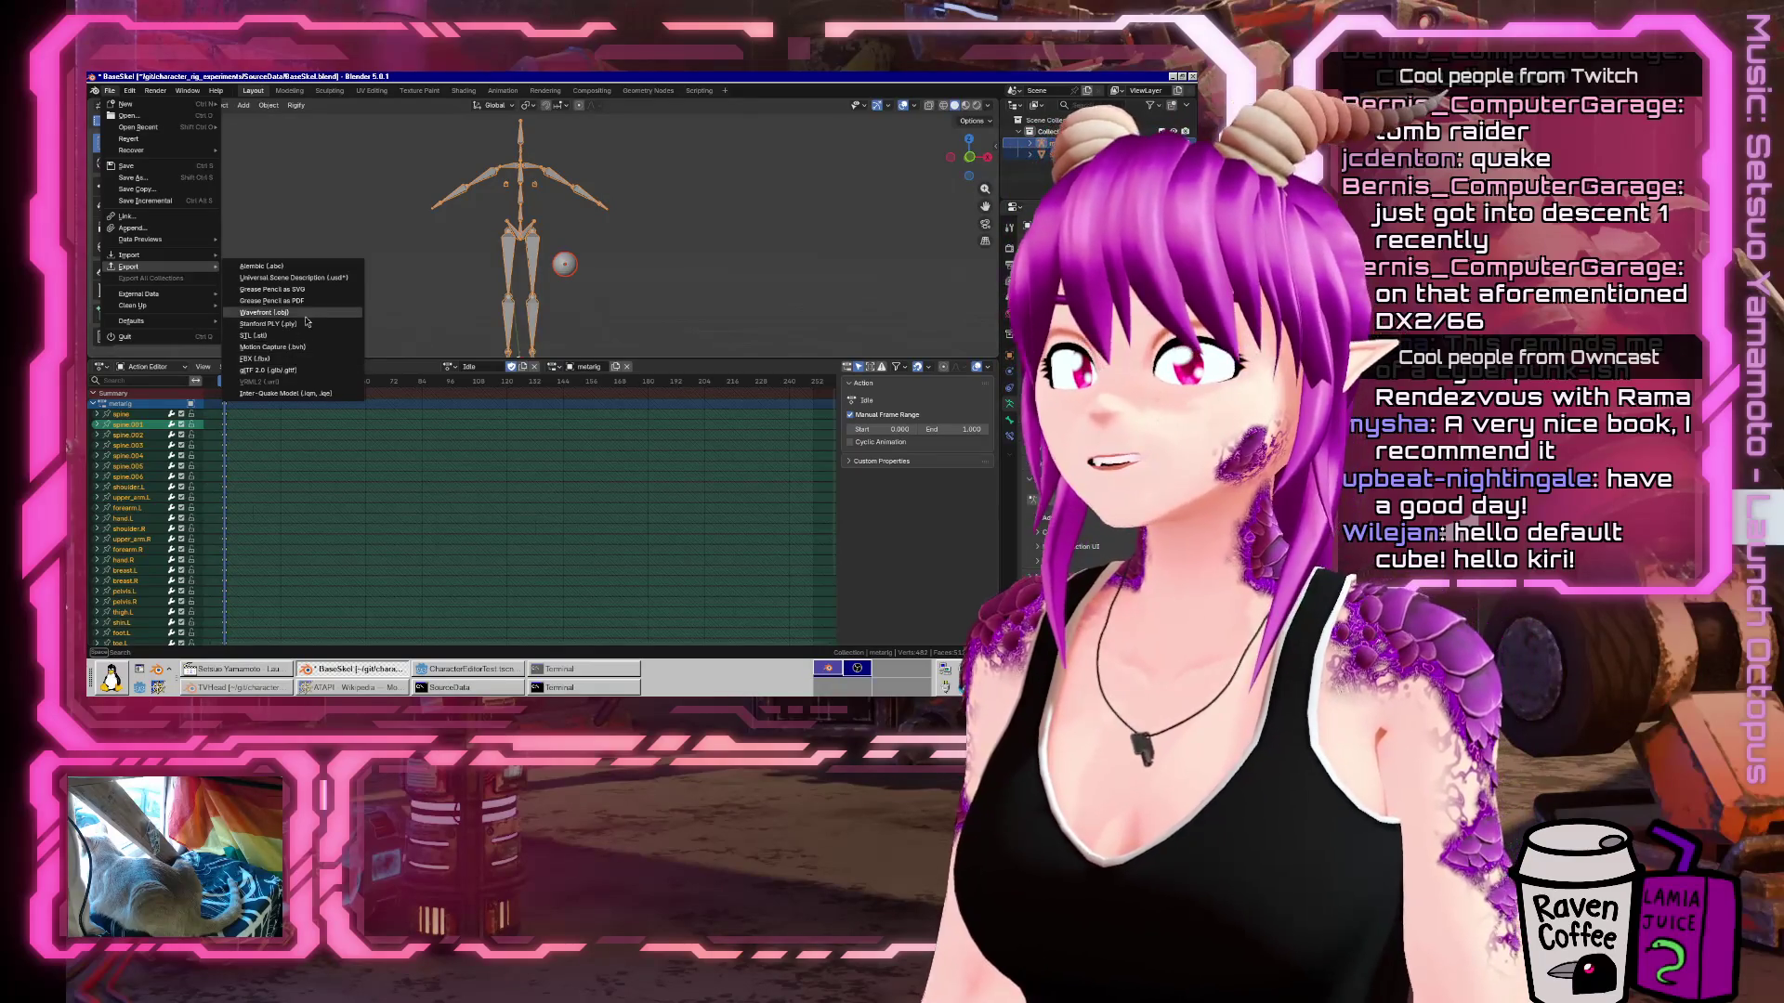
{"action": "left_click", "coordinate": [293, 370]}
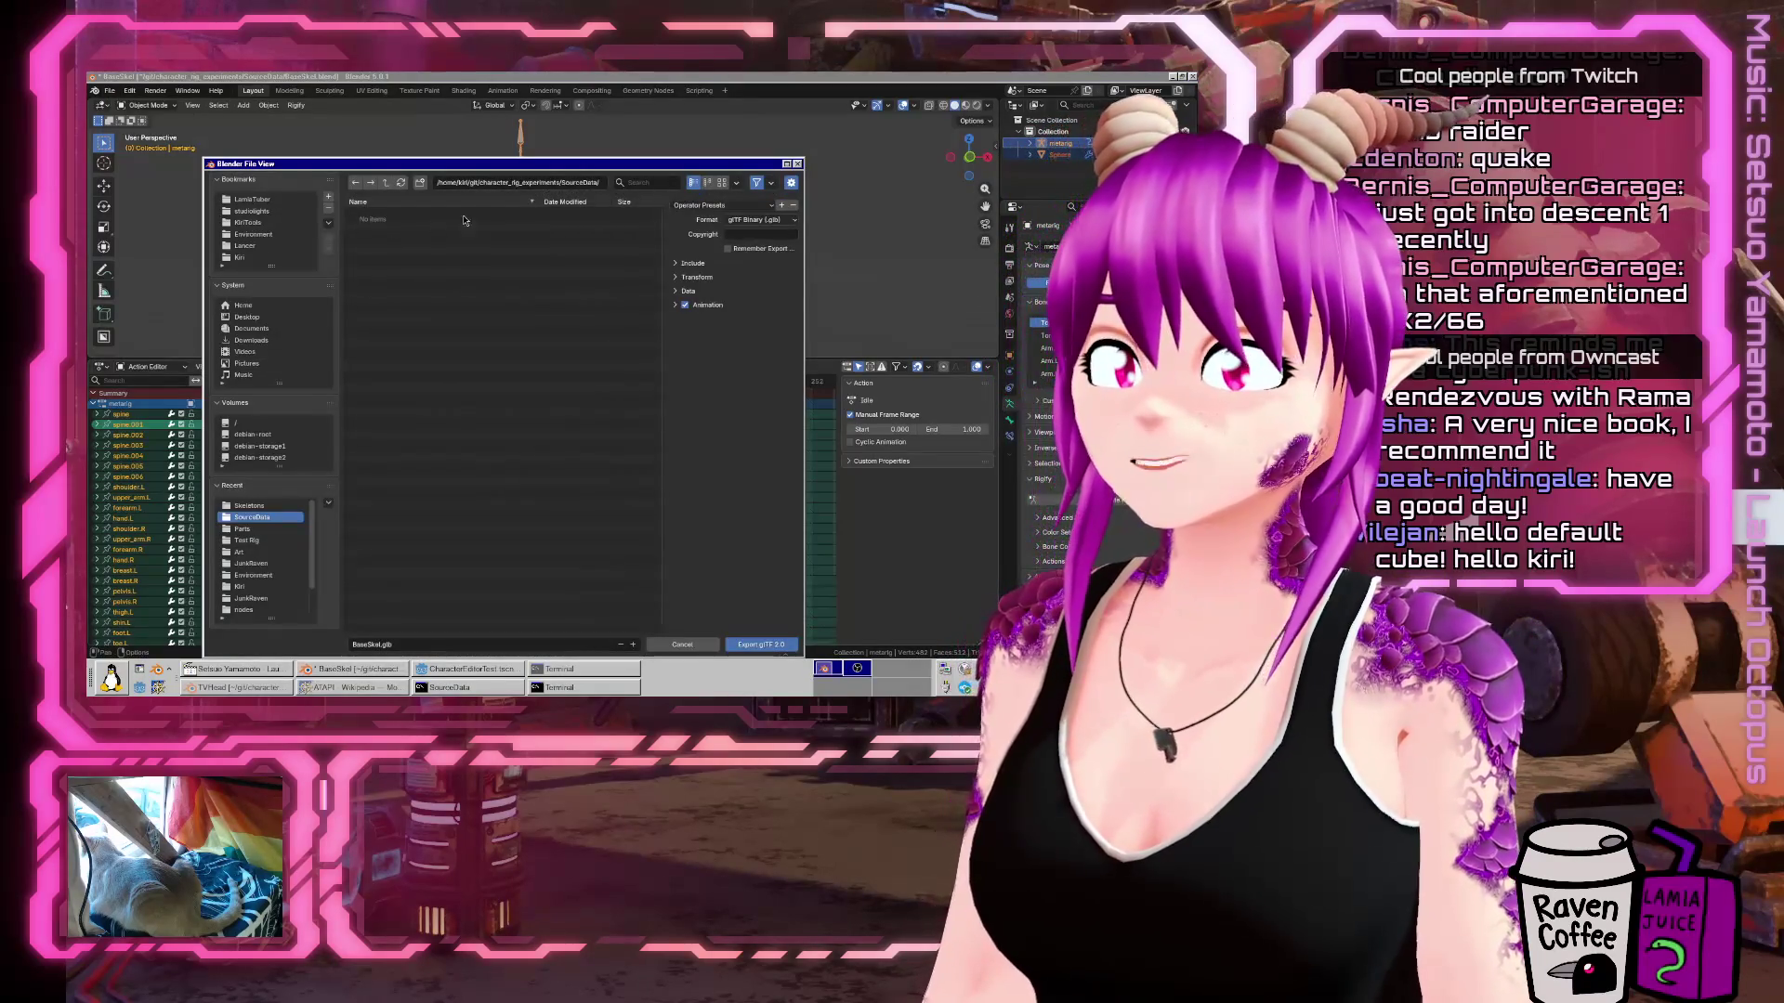
{"action": "left_click", "coordinate": [384, 184]}
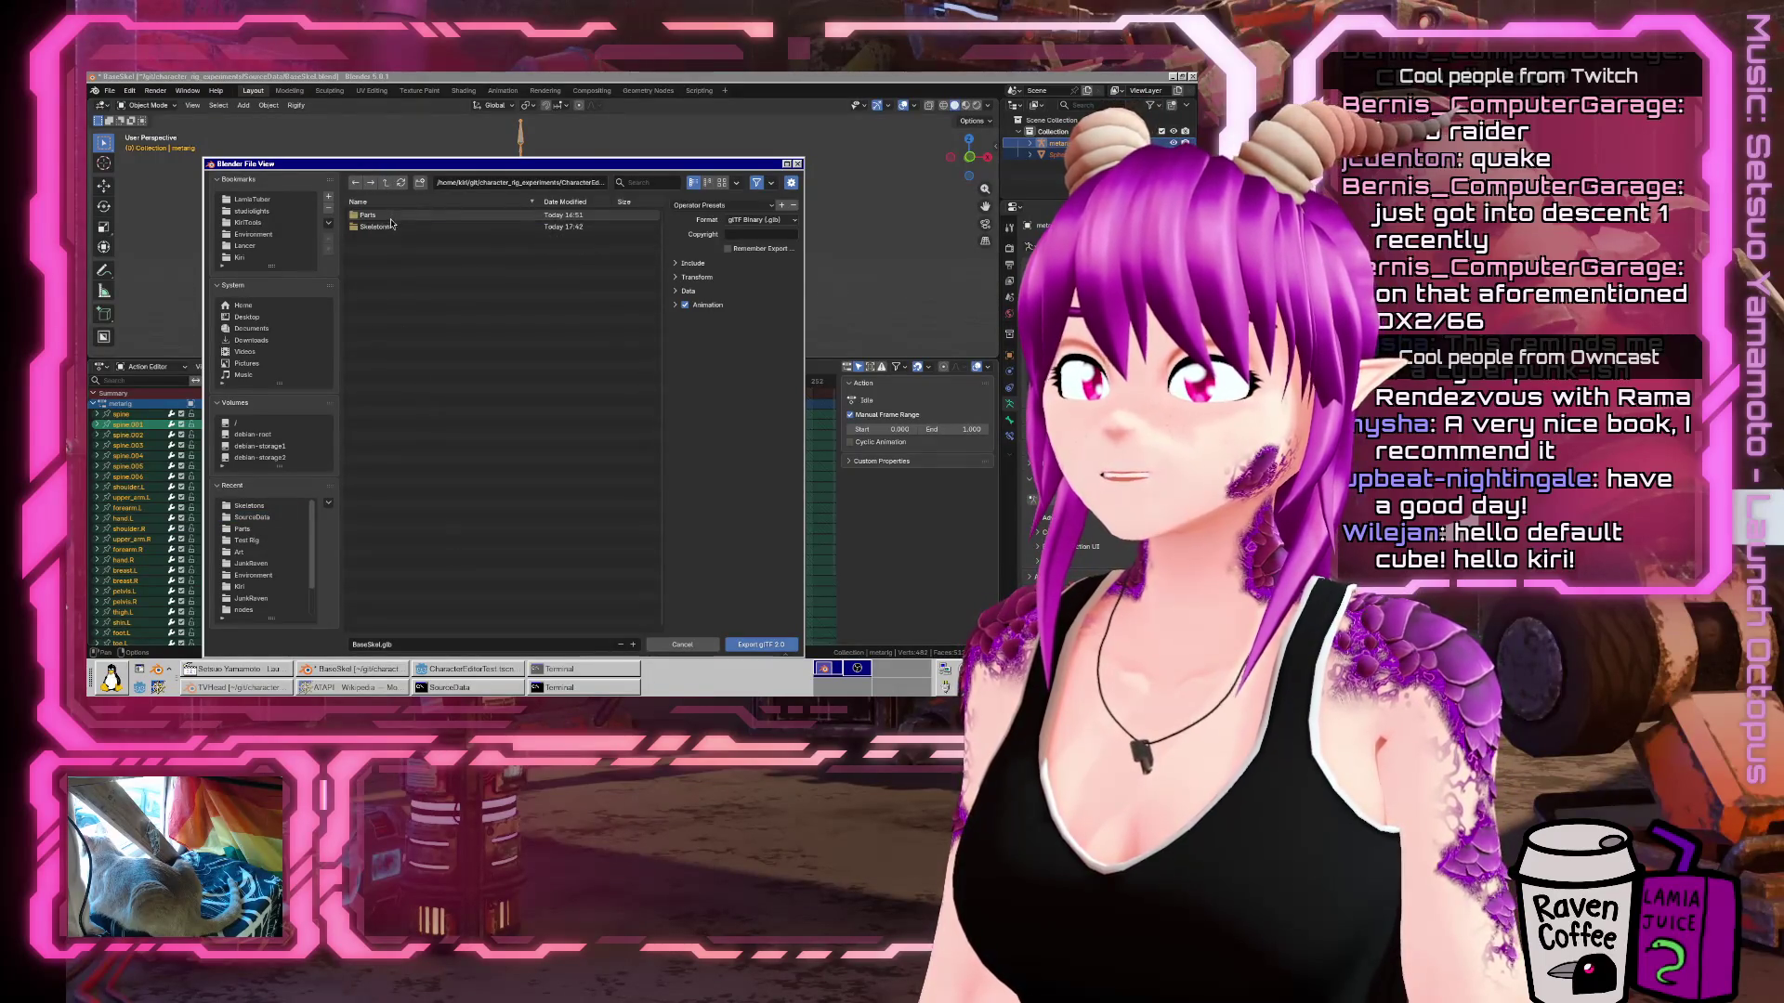
{"action": "double_click", "coordinate": [391, 224]}
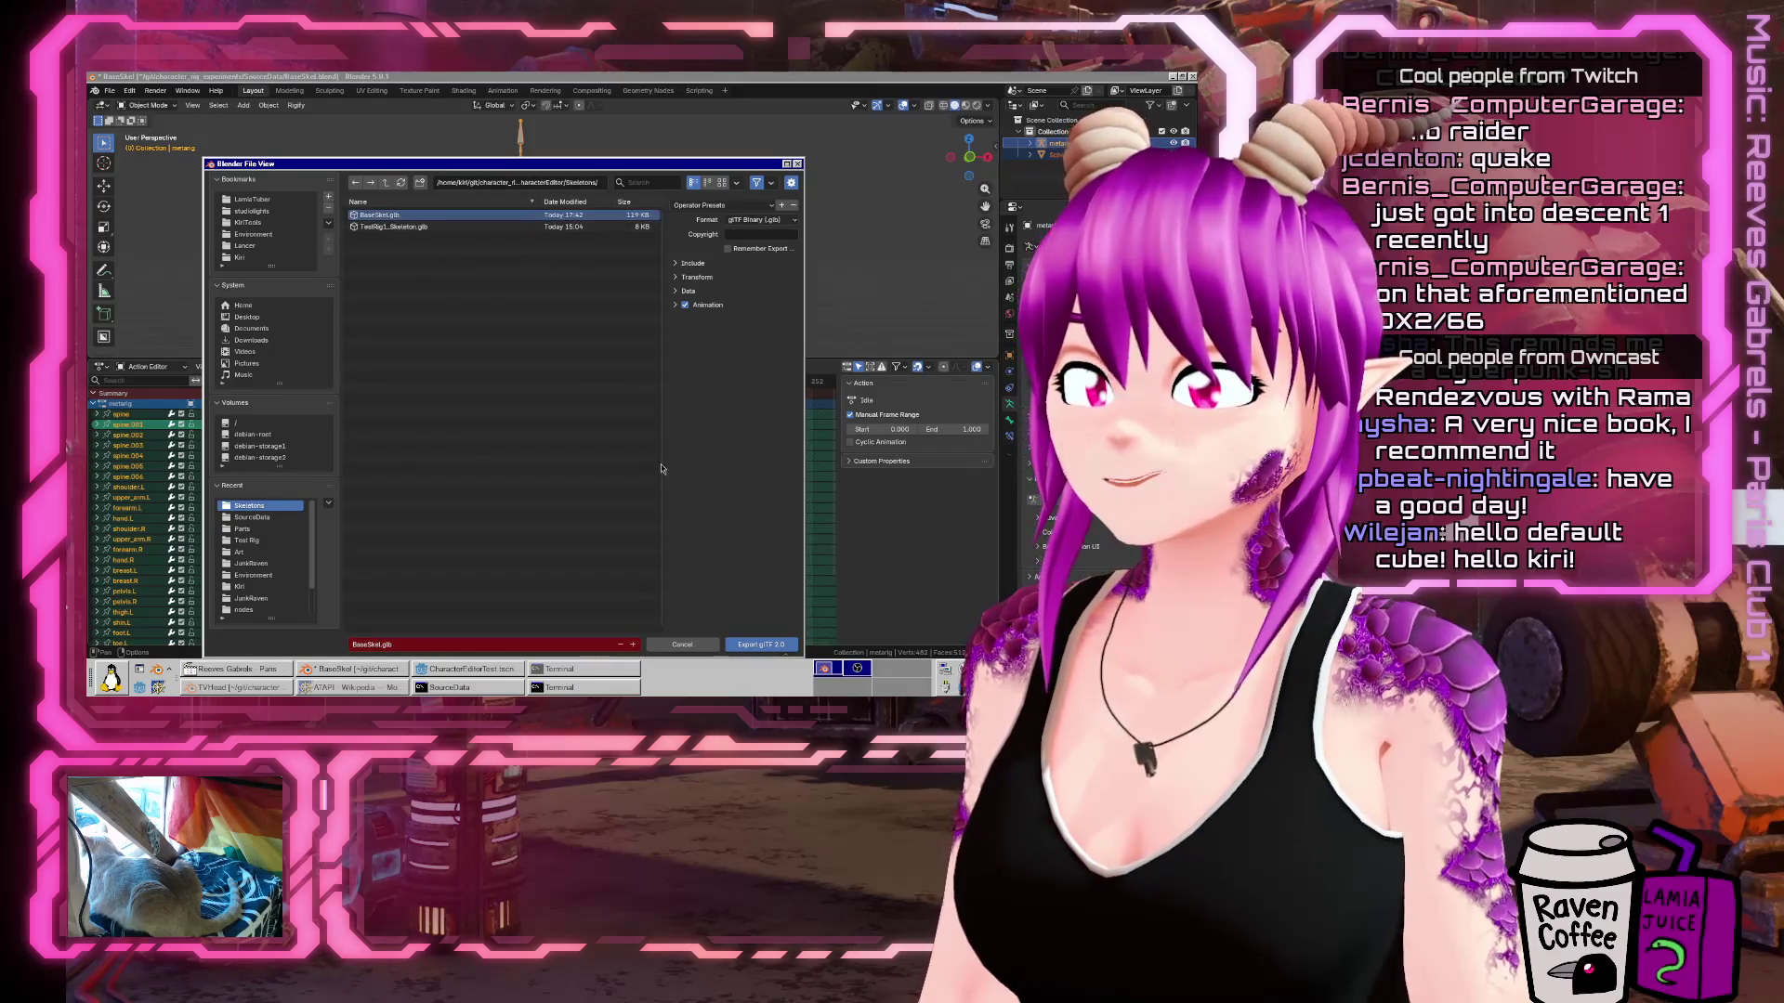
Limit the export to Selected Objects and reveal the animation export options.
{"action": "left_click", "coordinate": [677, 266]}
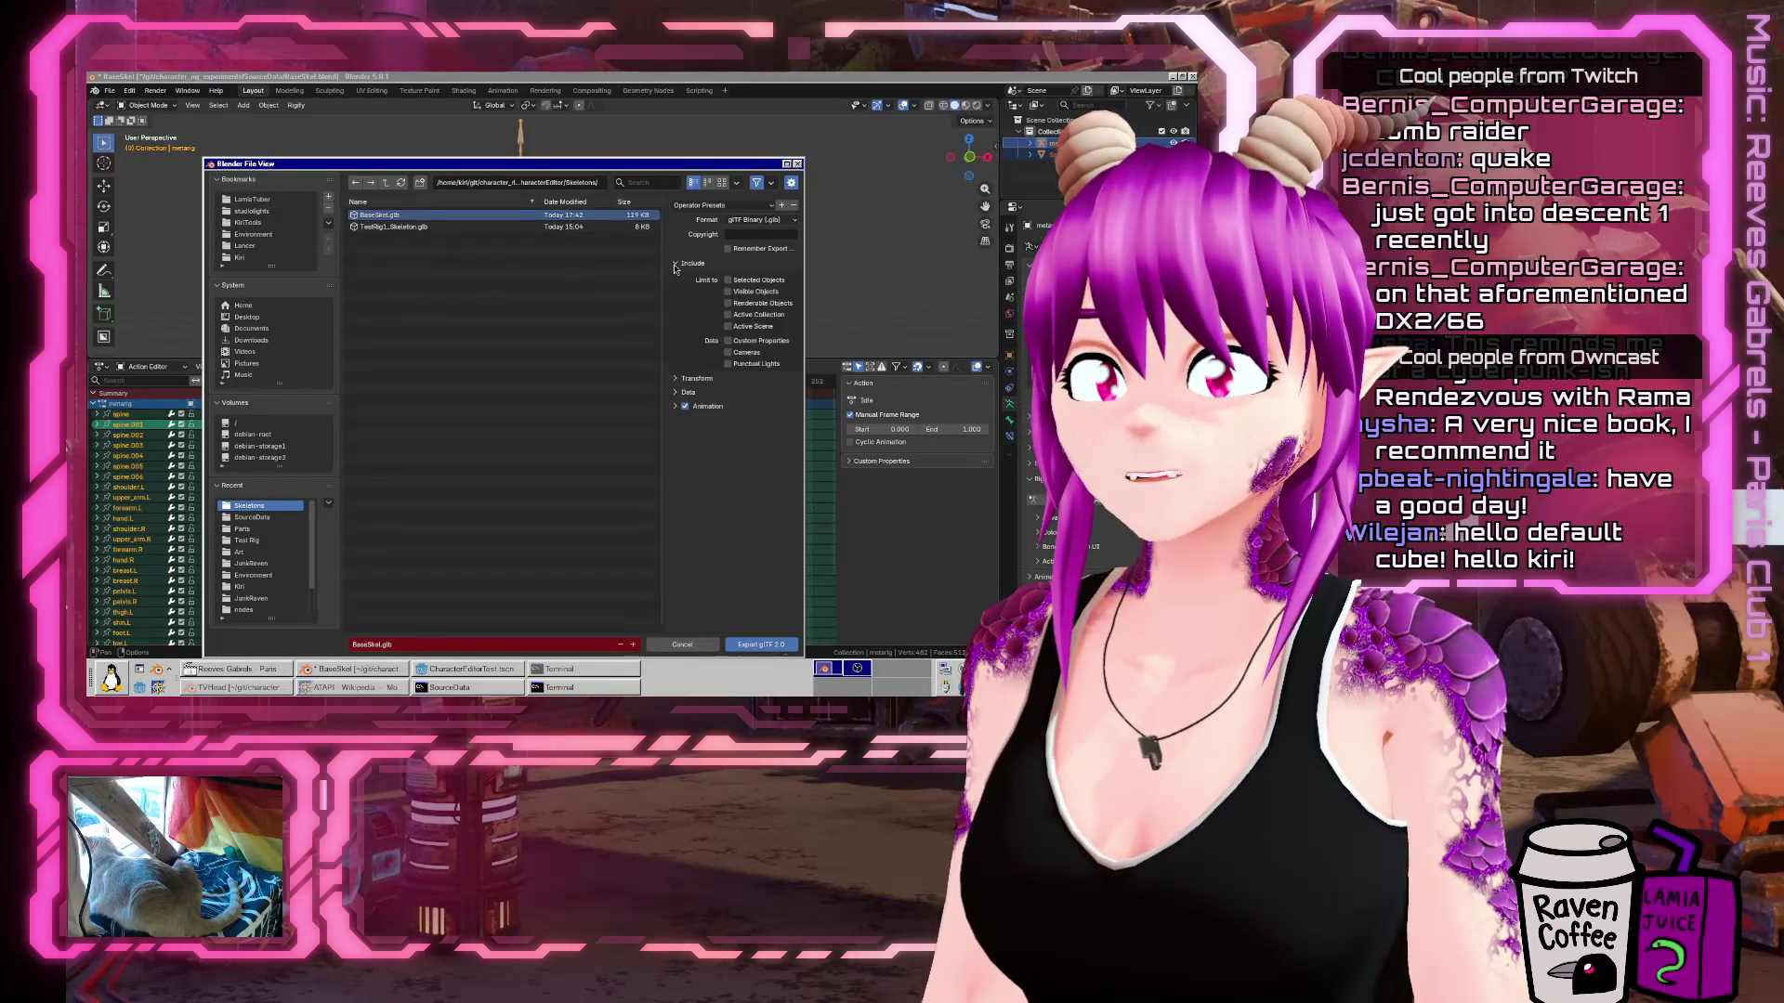
{"action": "left_click", "coordinate": [729, 281]}
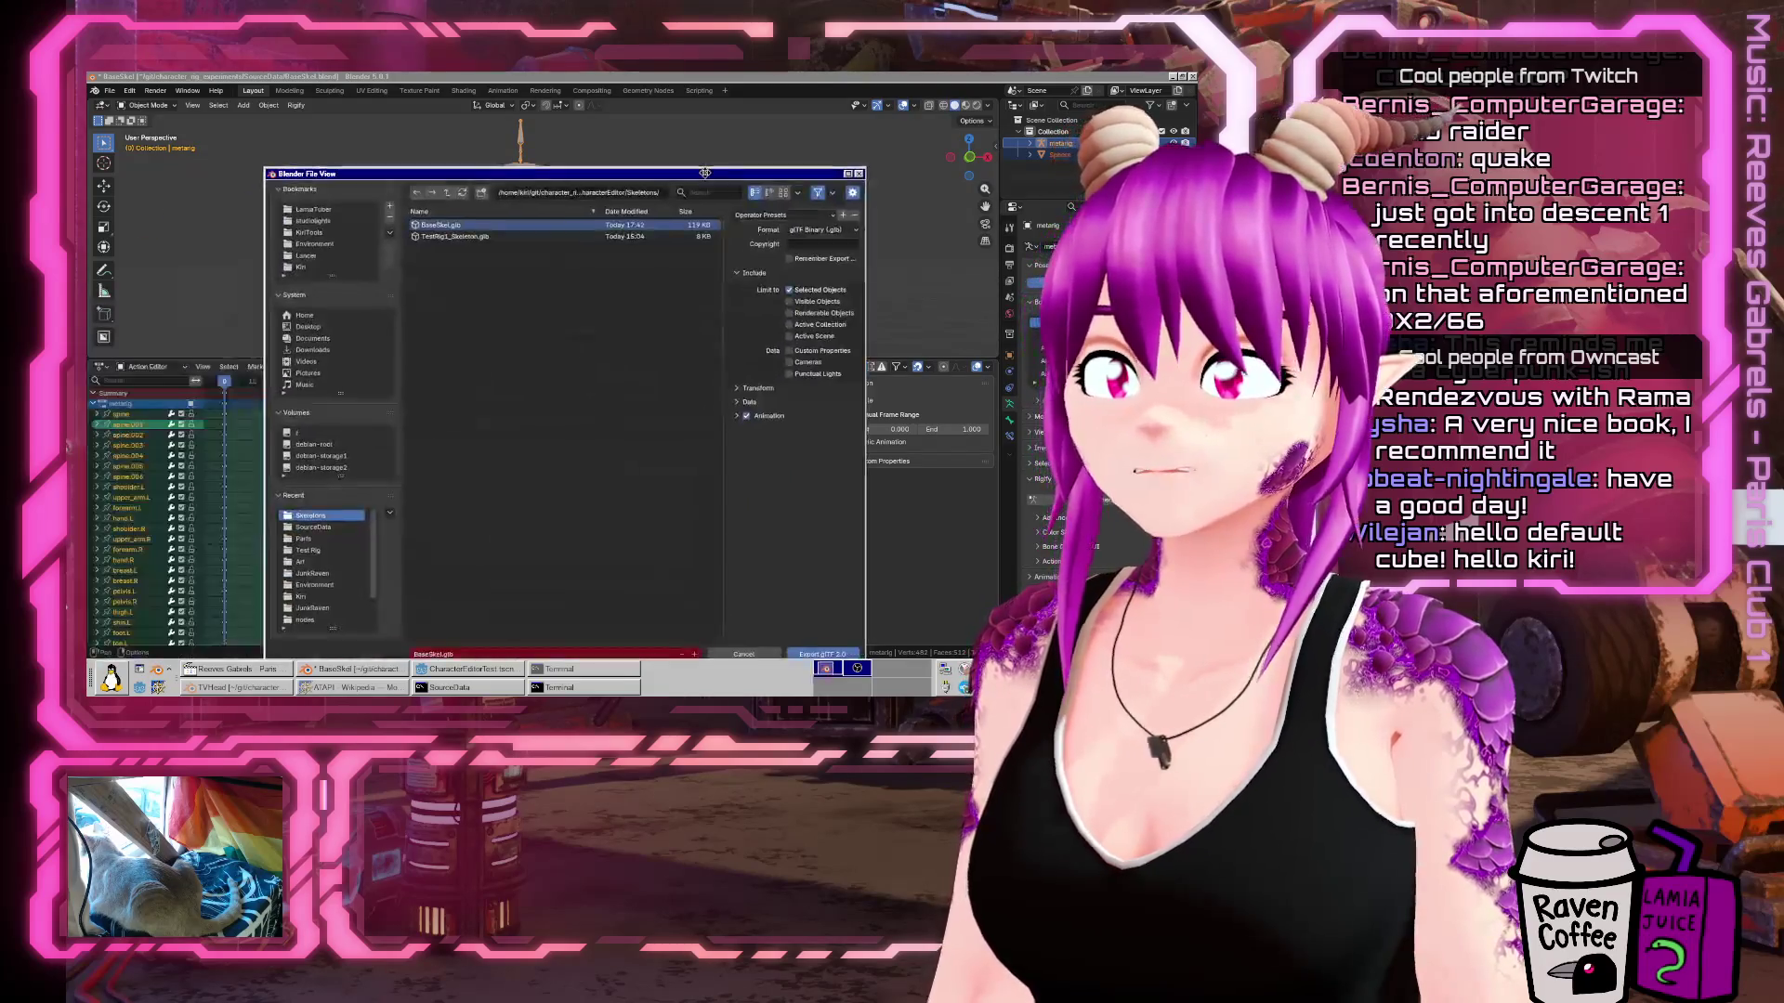
{"action": "left_click_drag", "start_coordinate": [644, 170], "coordinate": [675, 125]}
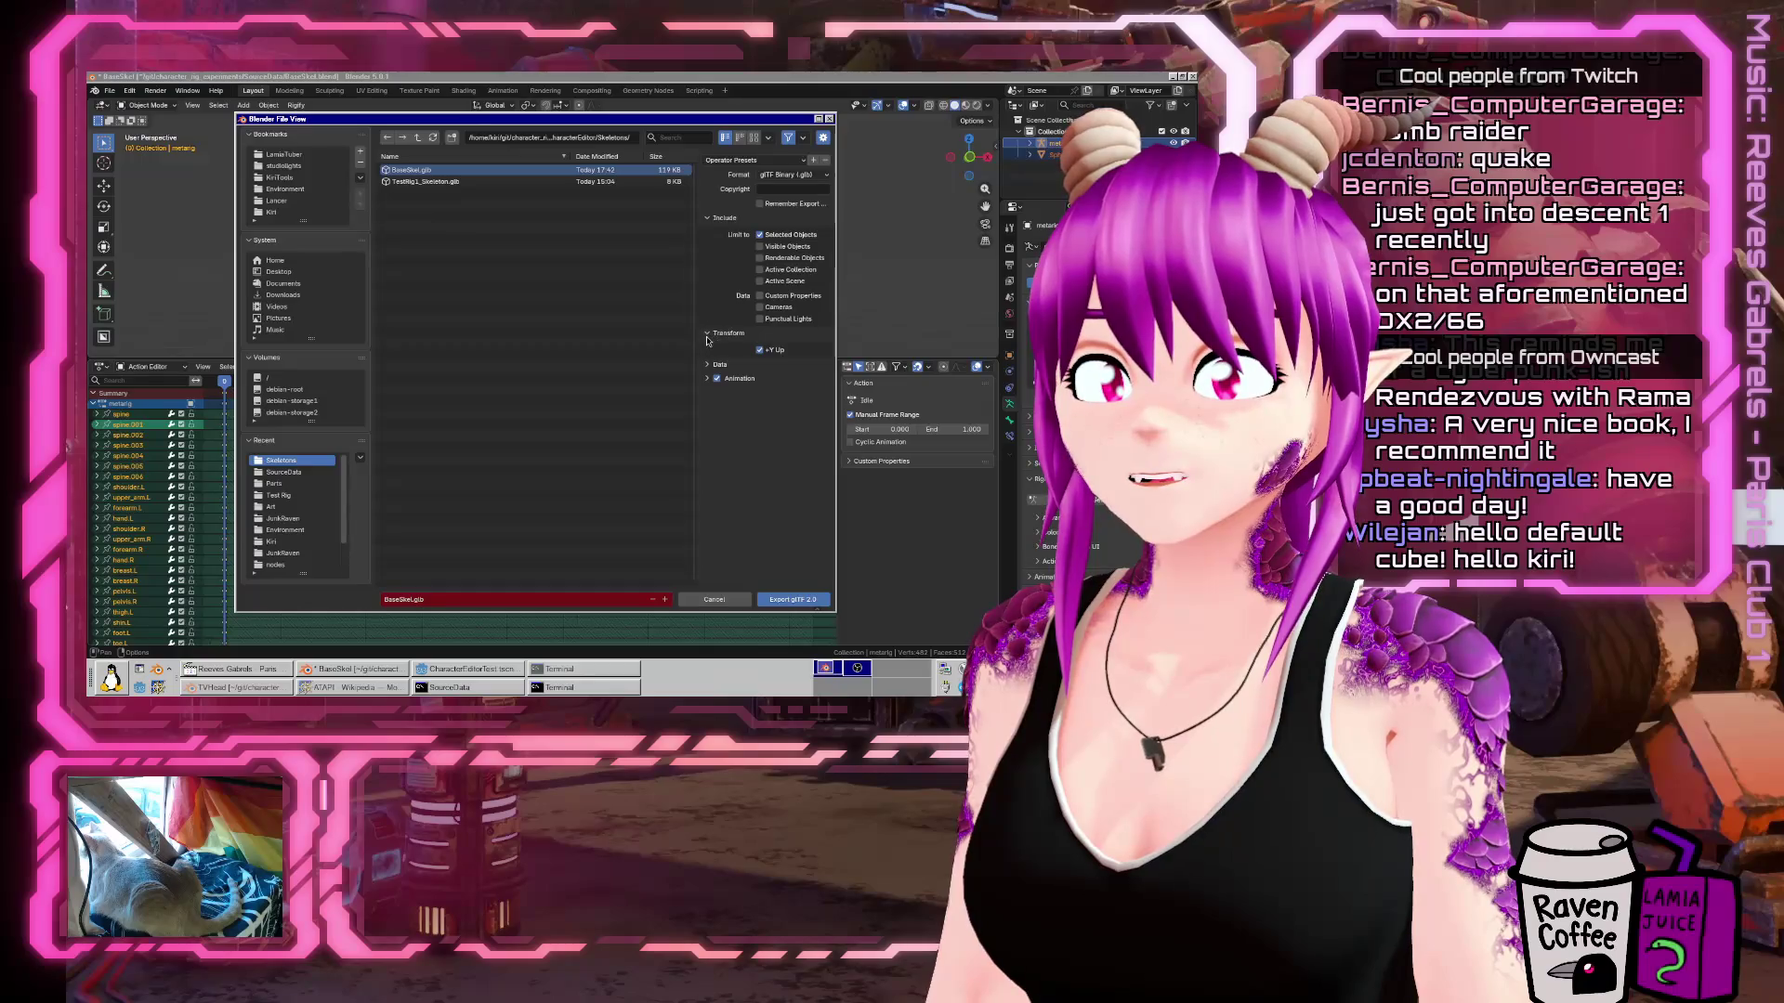
{"action": "left_click", "coordinate": [708, 364]}
{"action": "left_click", "coordinate": [709, 365]}
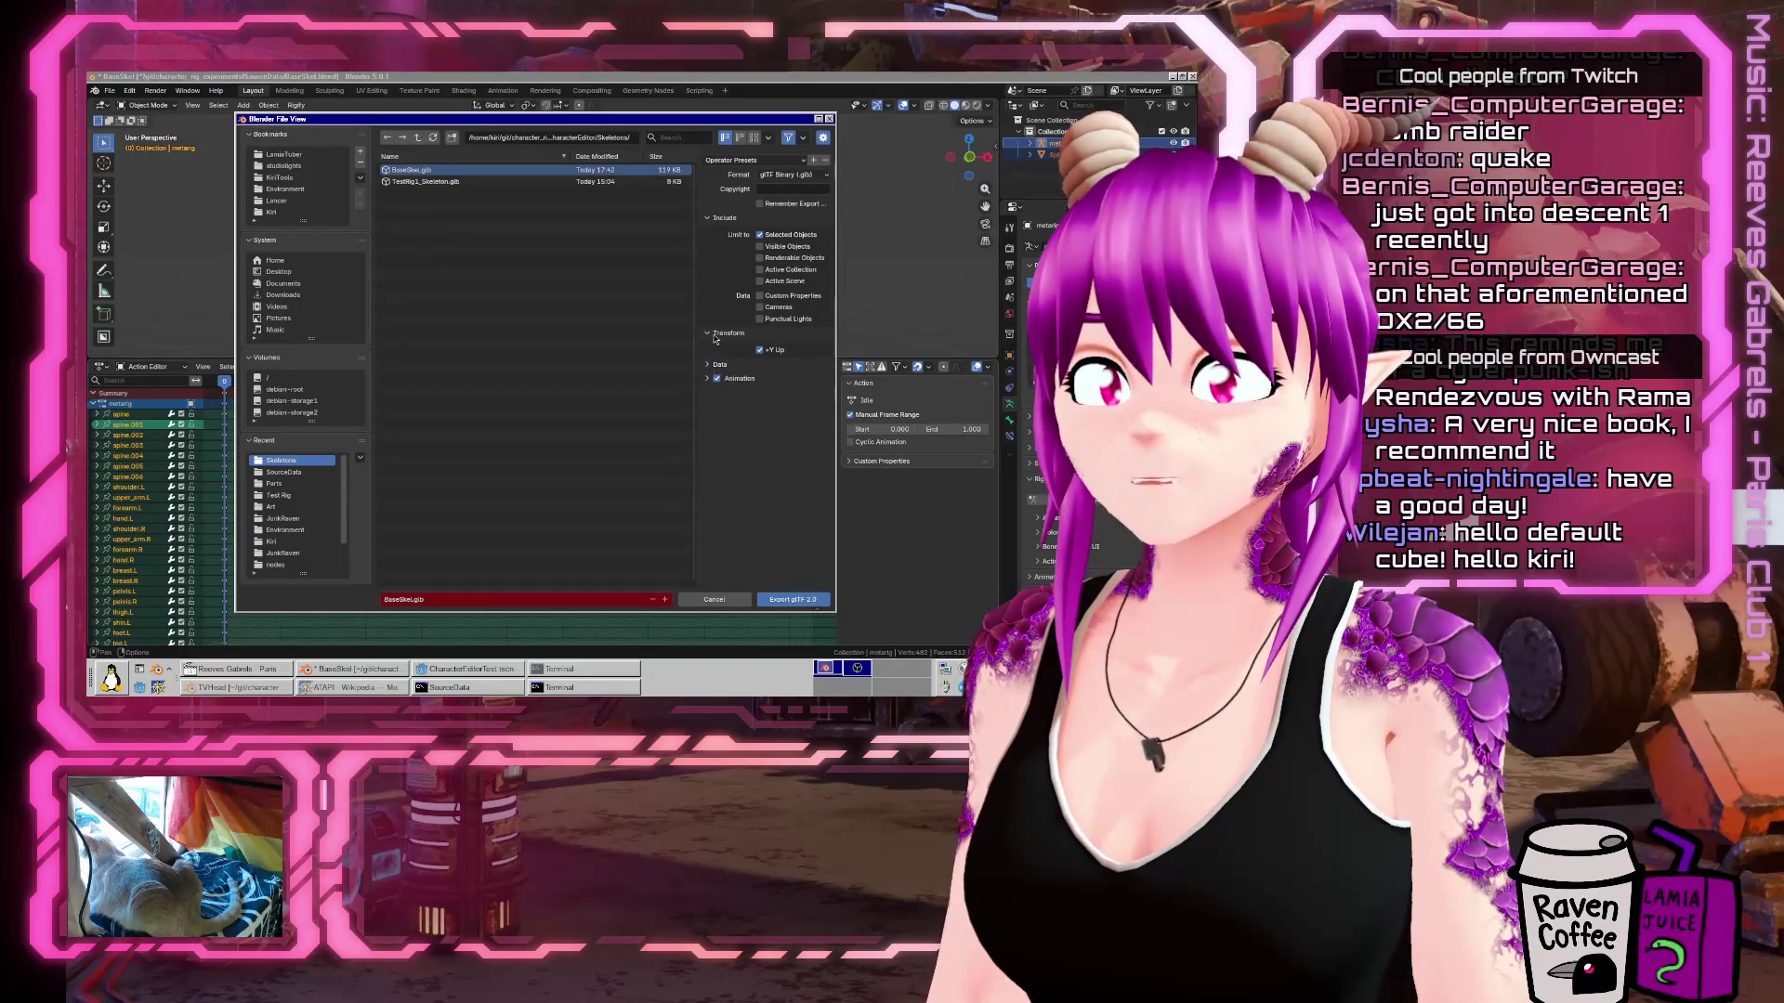
{"action": "left_click", "coordinate": [708, 217]}
{"action": "left_click", "coordinate": [708, 259]}
{"action": "left_click", "coordinate": [708, 291]}
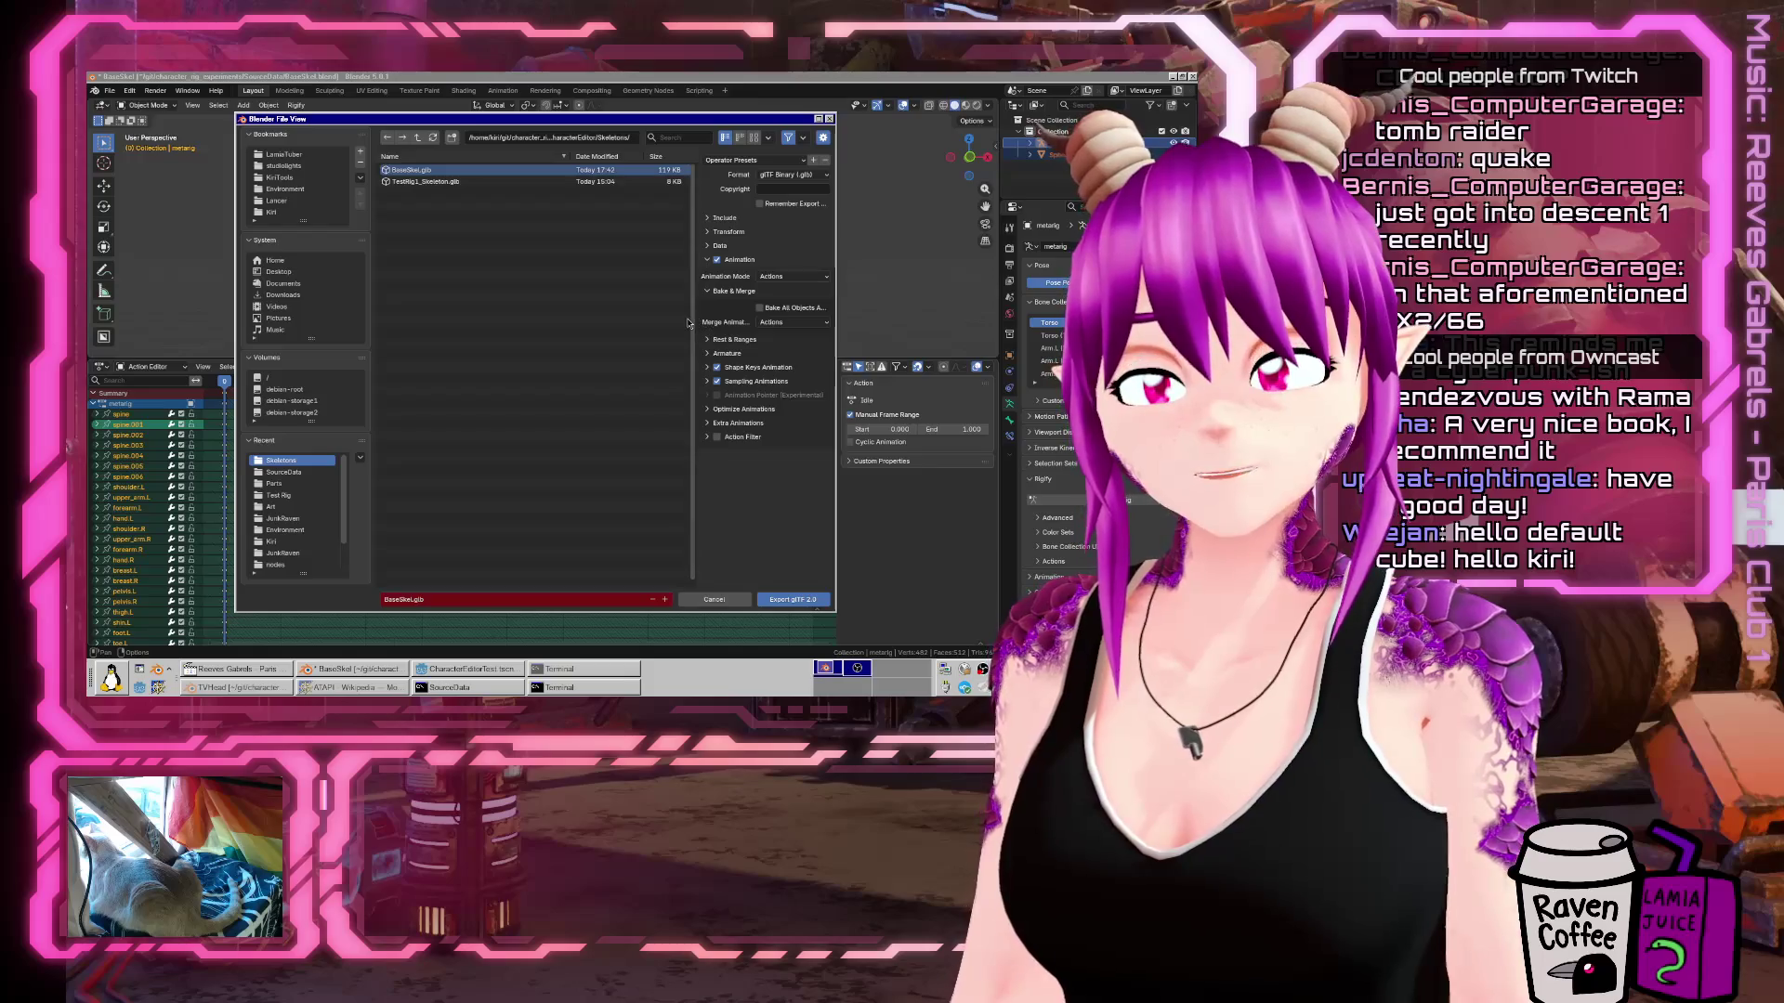
Enable exporting all armature actions and export the rig as BaseSkel.glb.
{"action": "left_click_drag", "start_coordinate": [695, 315], "coordinate": [604, 344]}
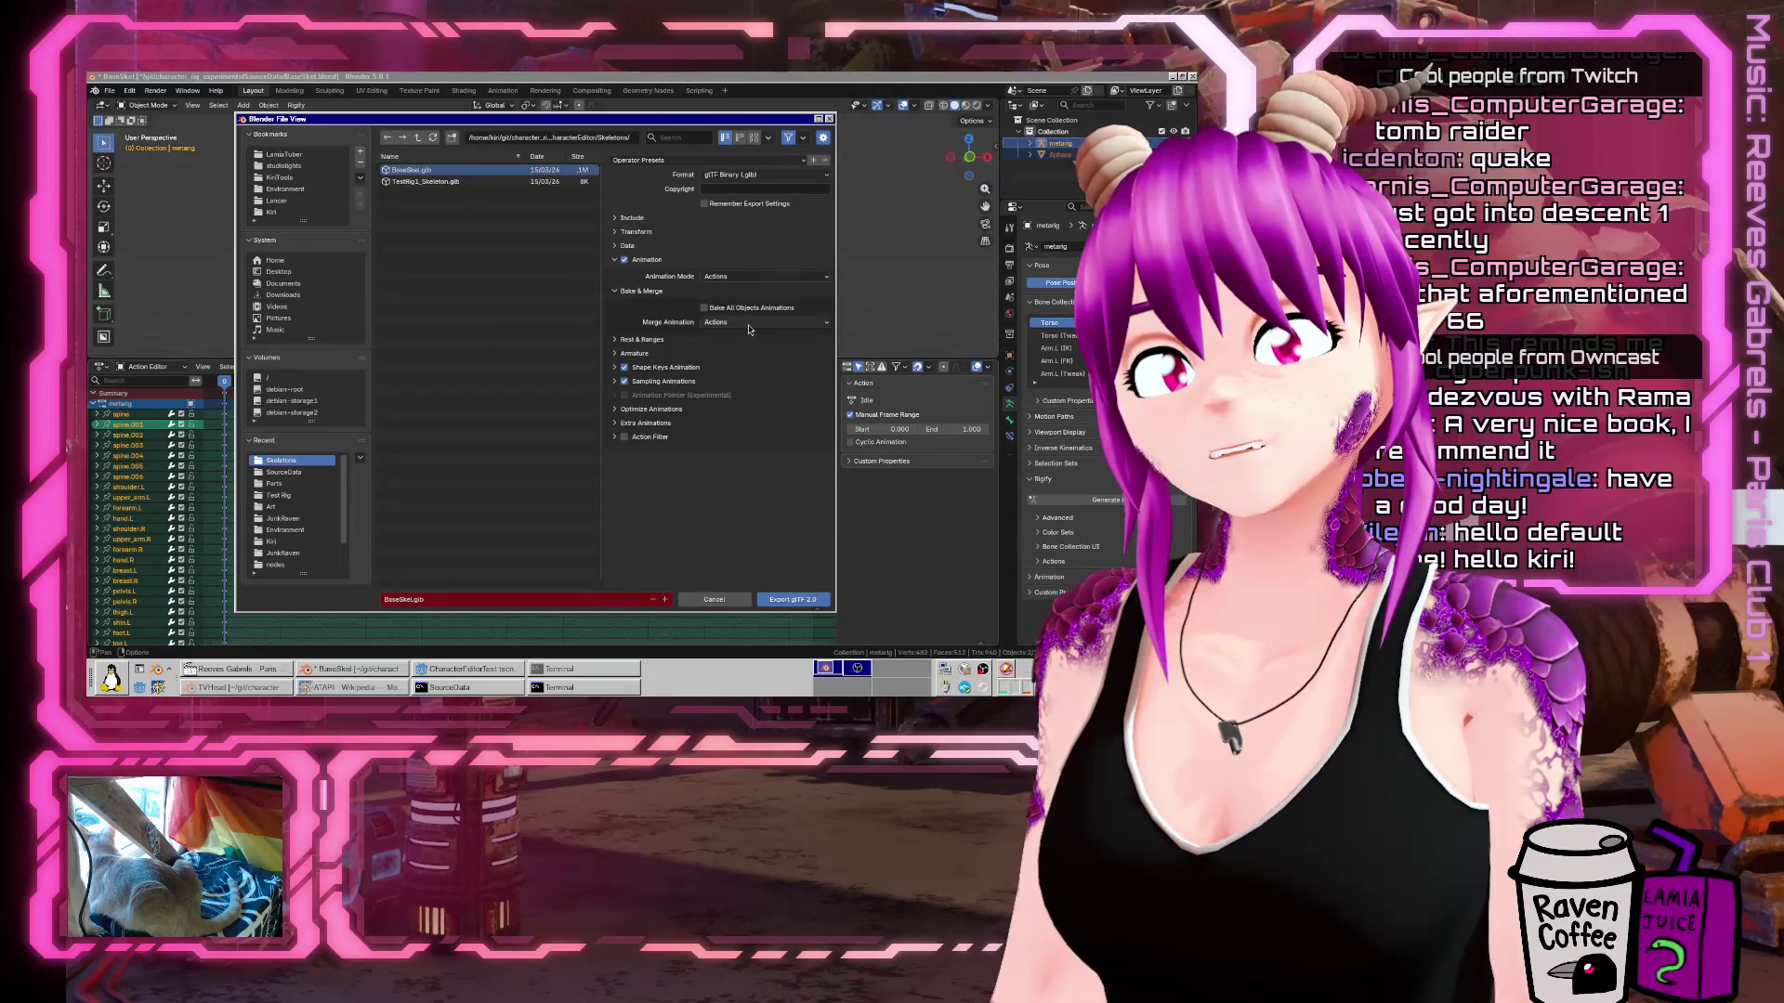
{"action": "left_click", "coordinate": [650, 340]}
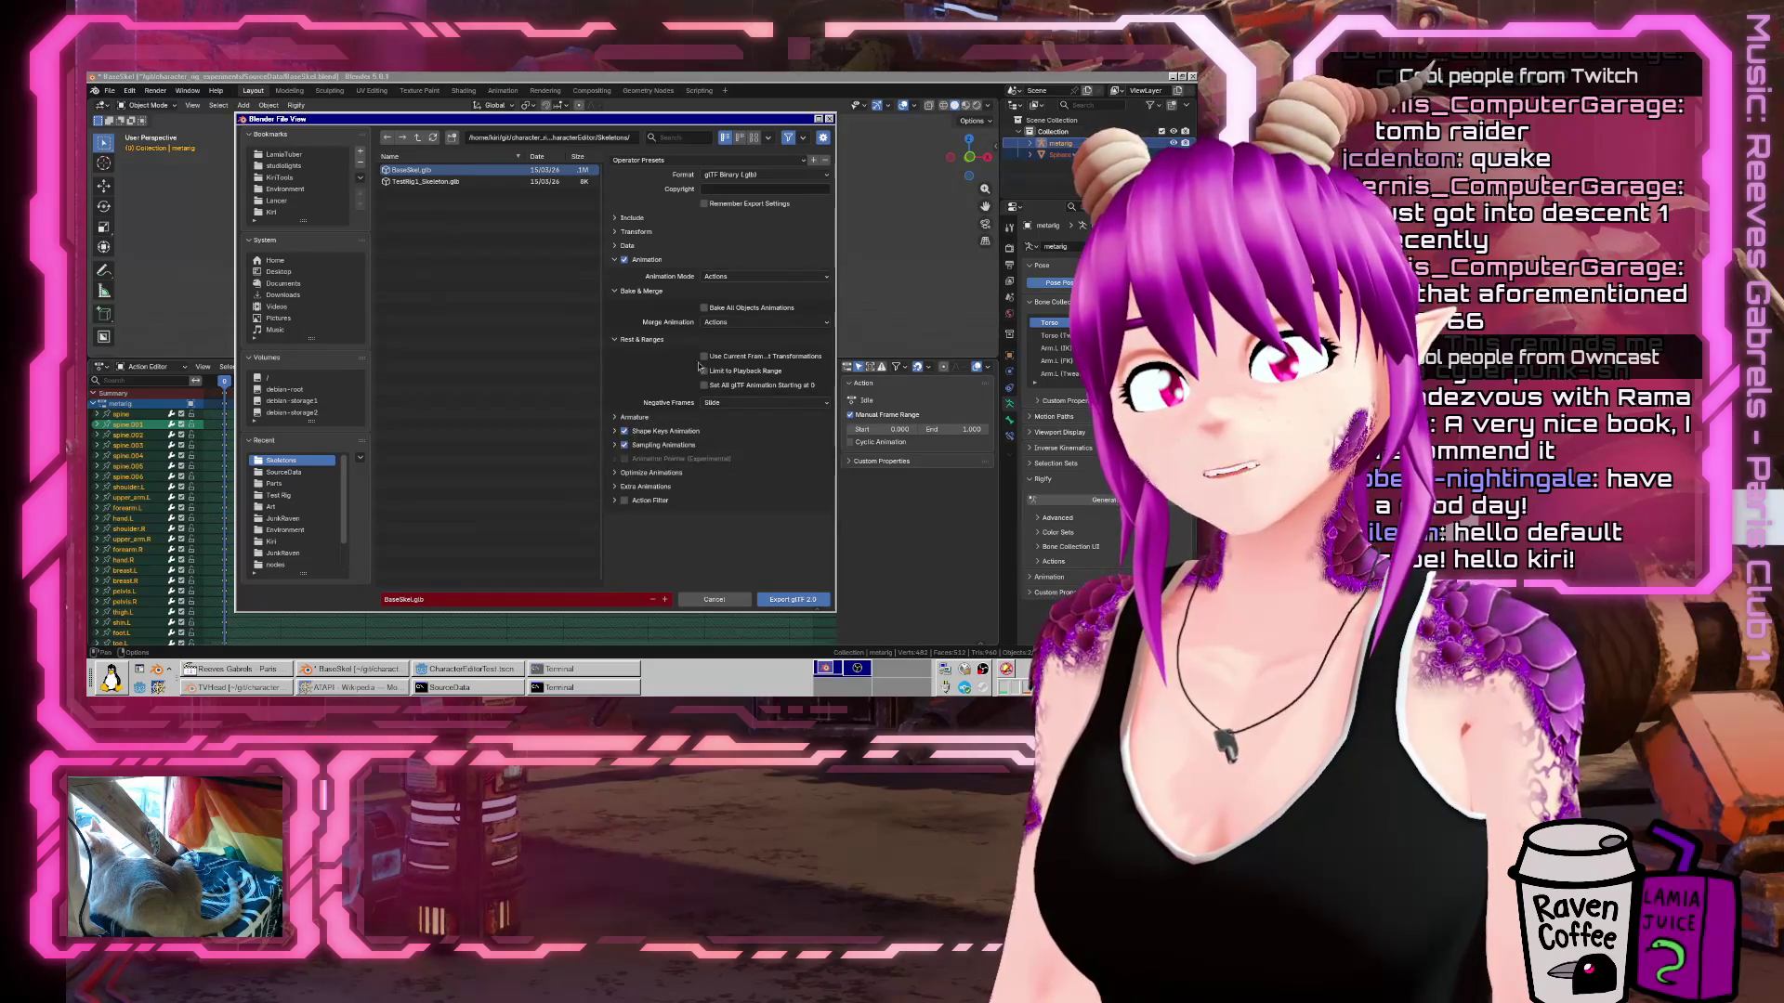
{"action": "left_click_drag", "start_coordinate": [600, 381], "coordinate": [525, 370]}
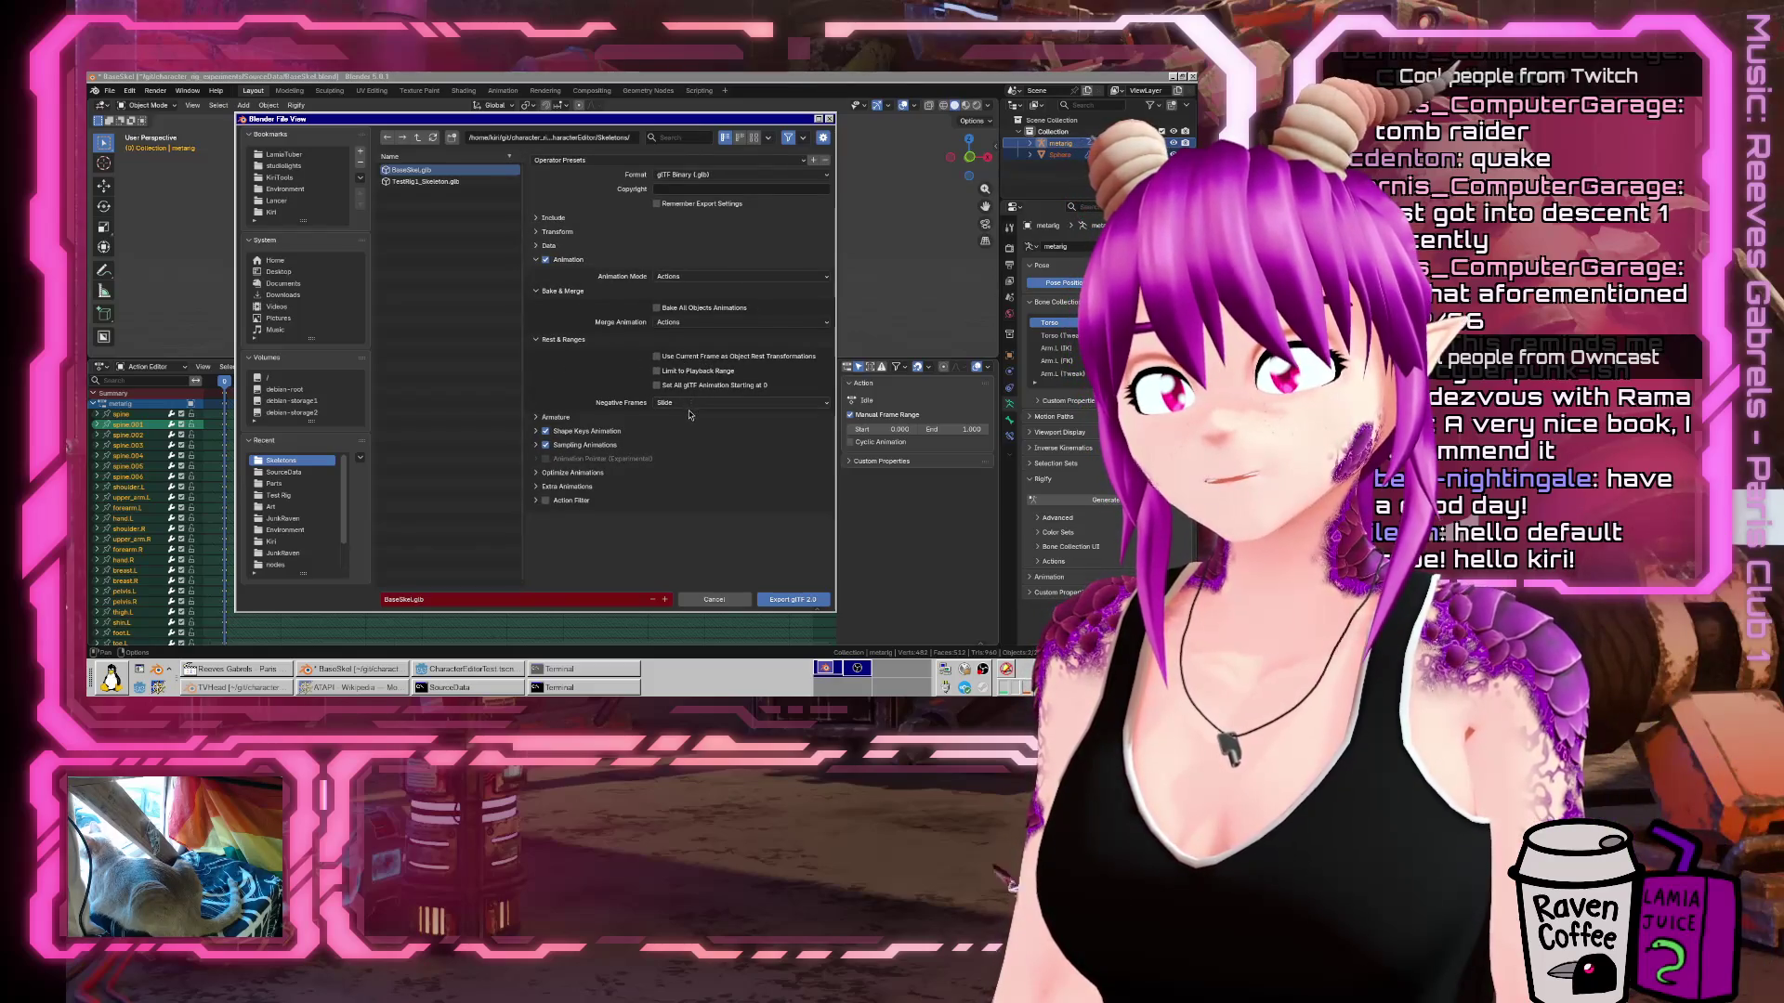
{"action": "left_click", "coordinate": [539, 418]}
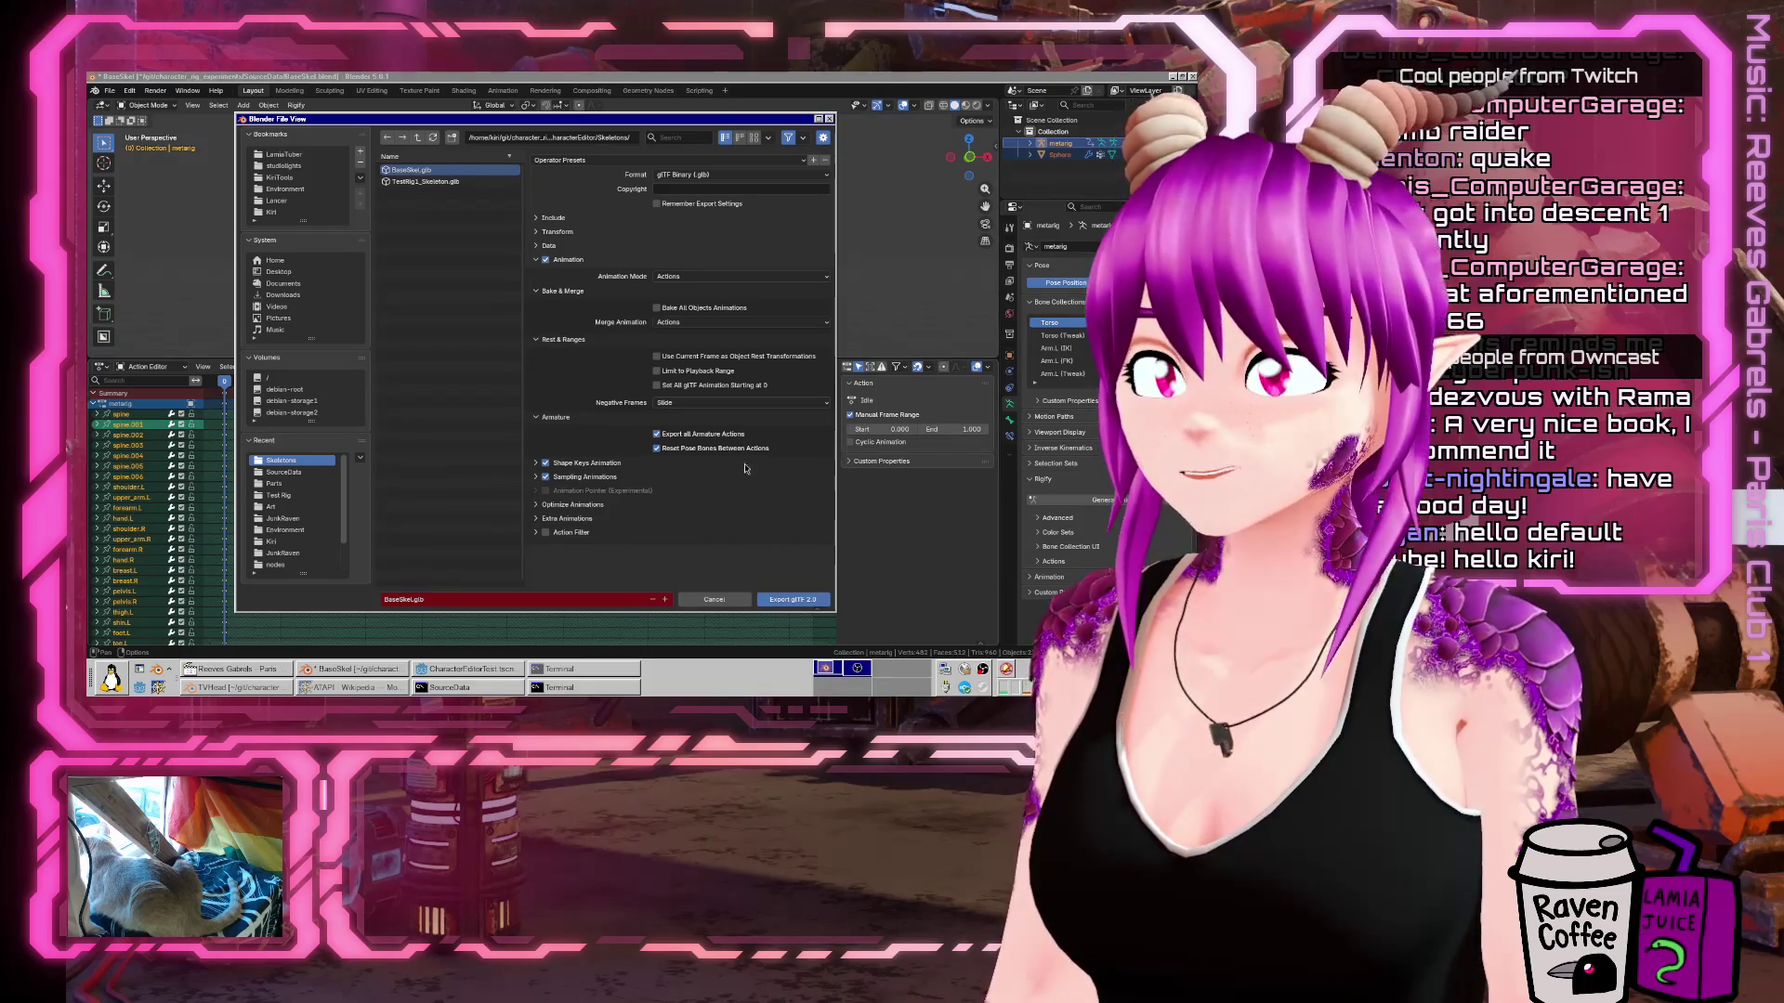
{"action": "left_click", "coordinate": [788, 599]}
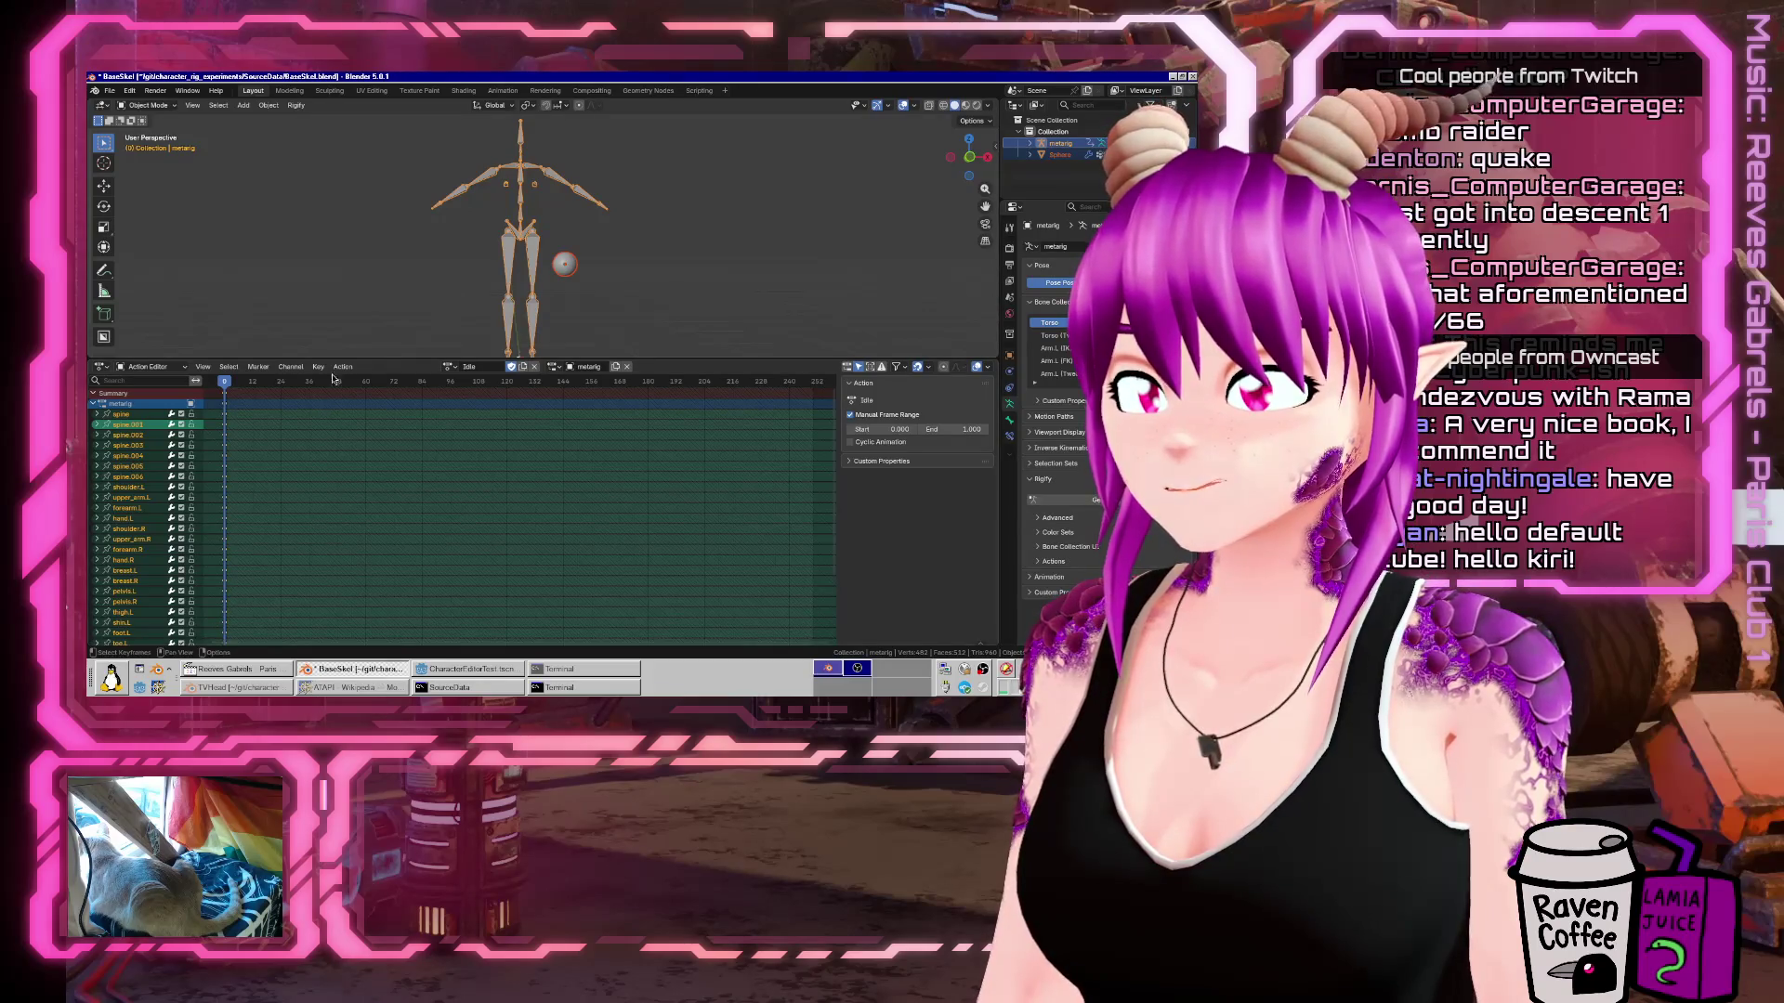
{"action": "left_click", "coordinate": [437, 669]}
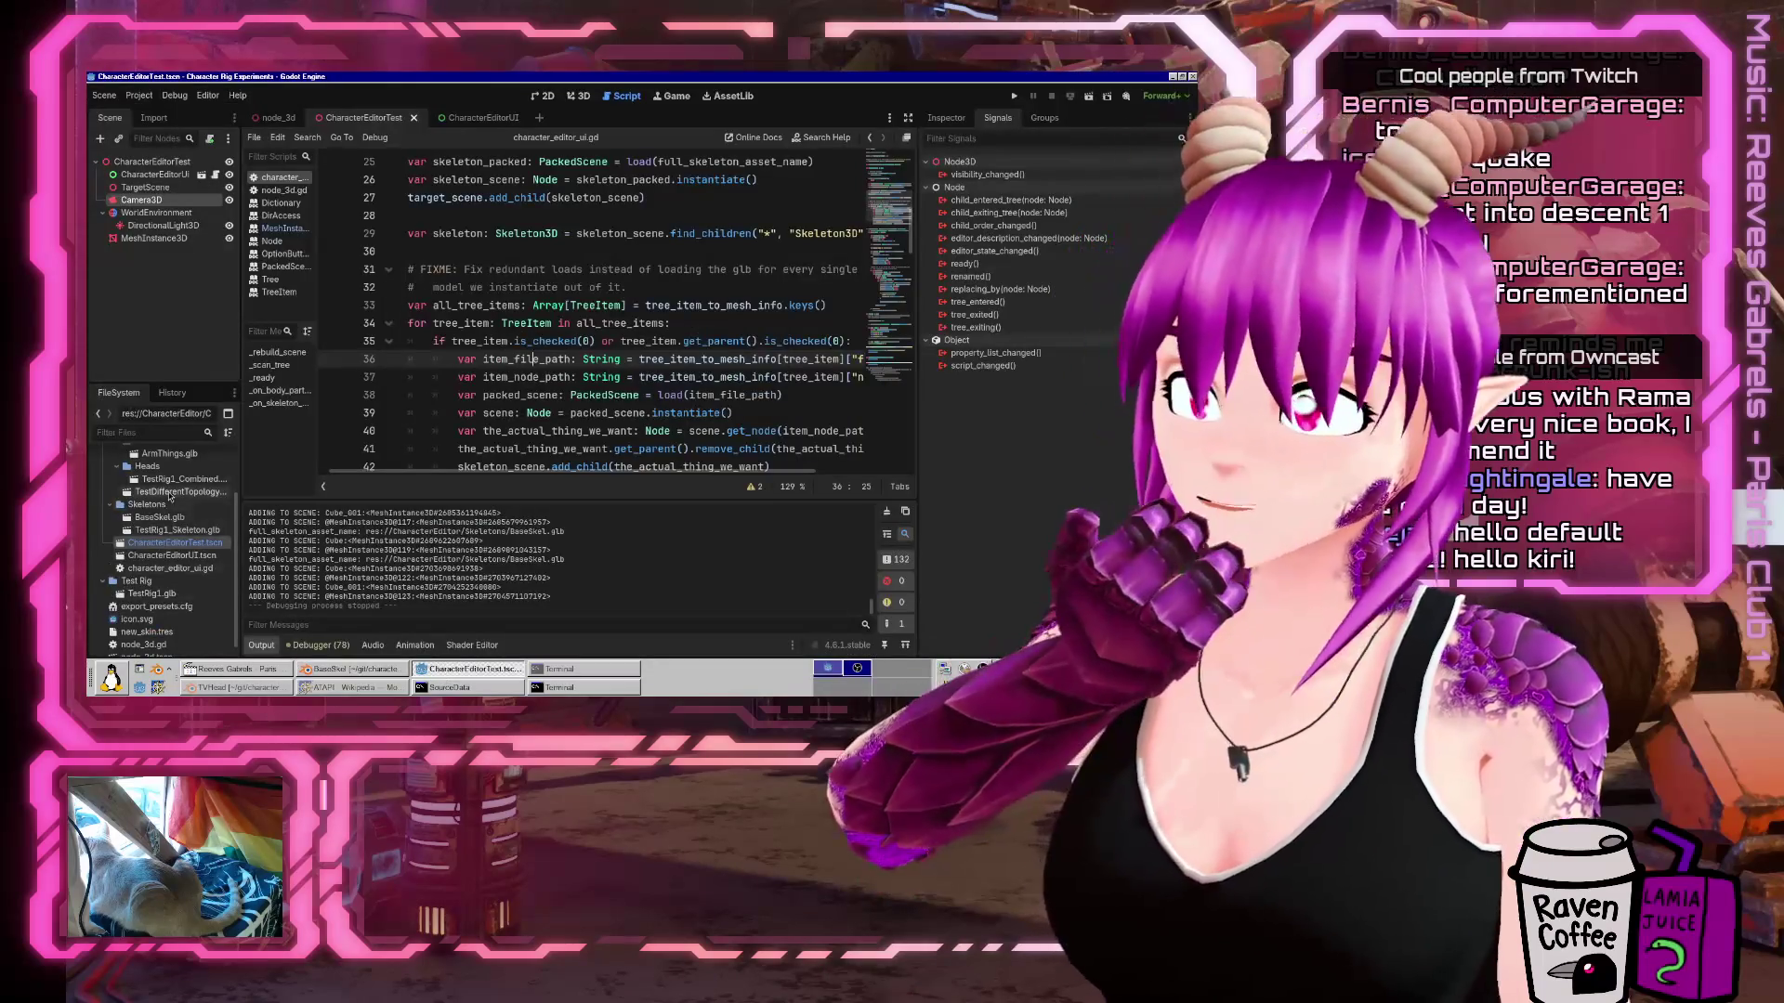
Open BaseSkel.glb's advanced import settings and preview Skeleton3D, FlailingArms and Idle.
{"action": "double_click", "coordinate": [158, 517]}
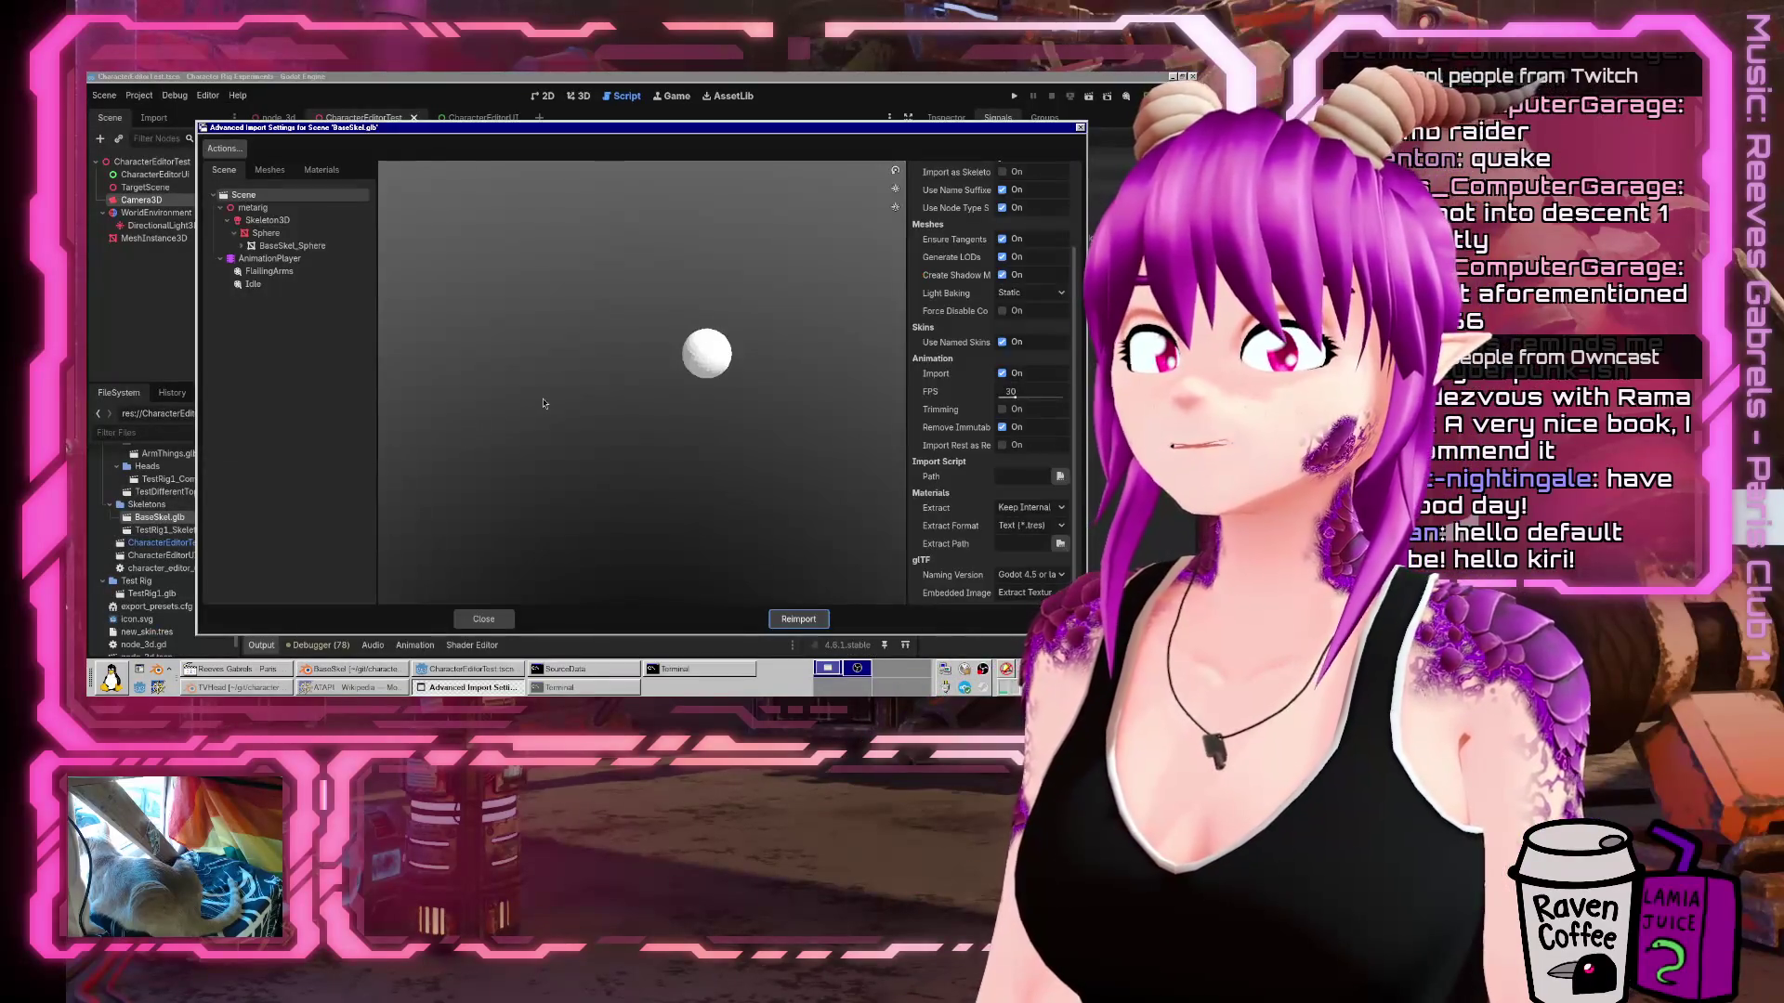
{"action": "left_click", "coordinate": [268, 271]}
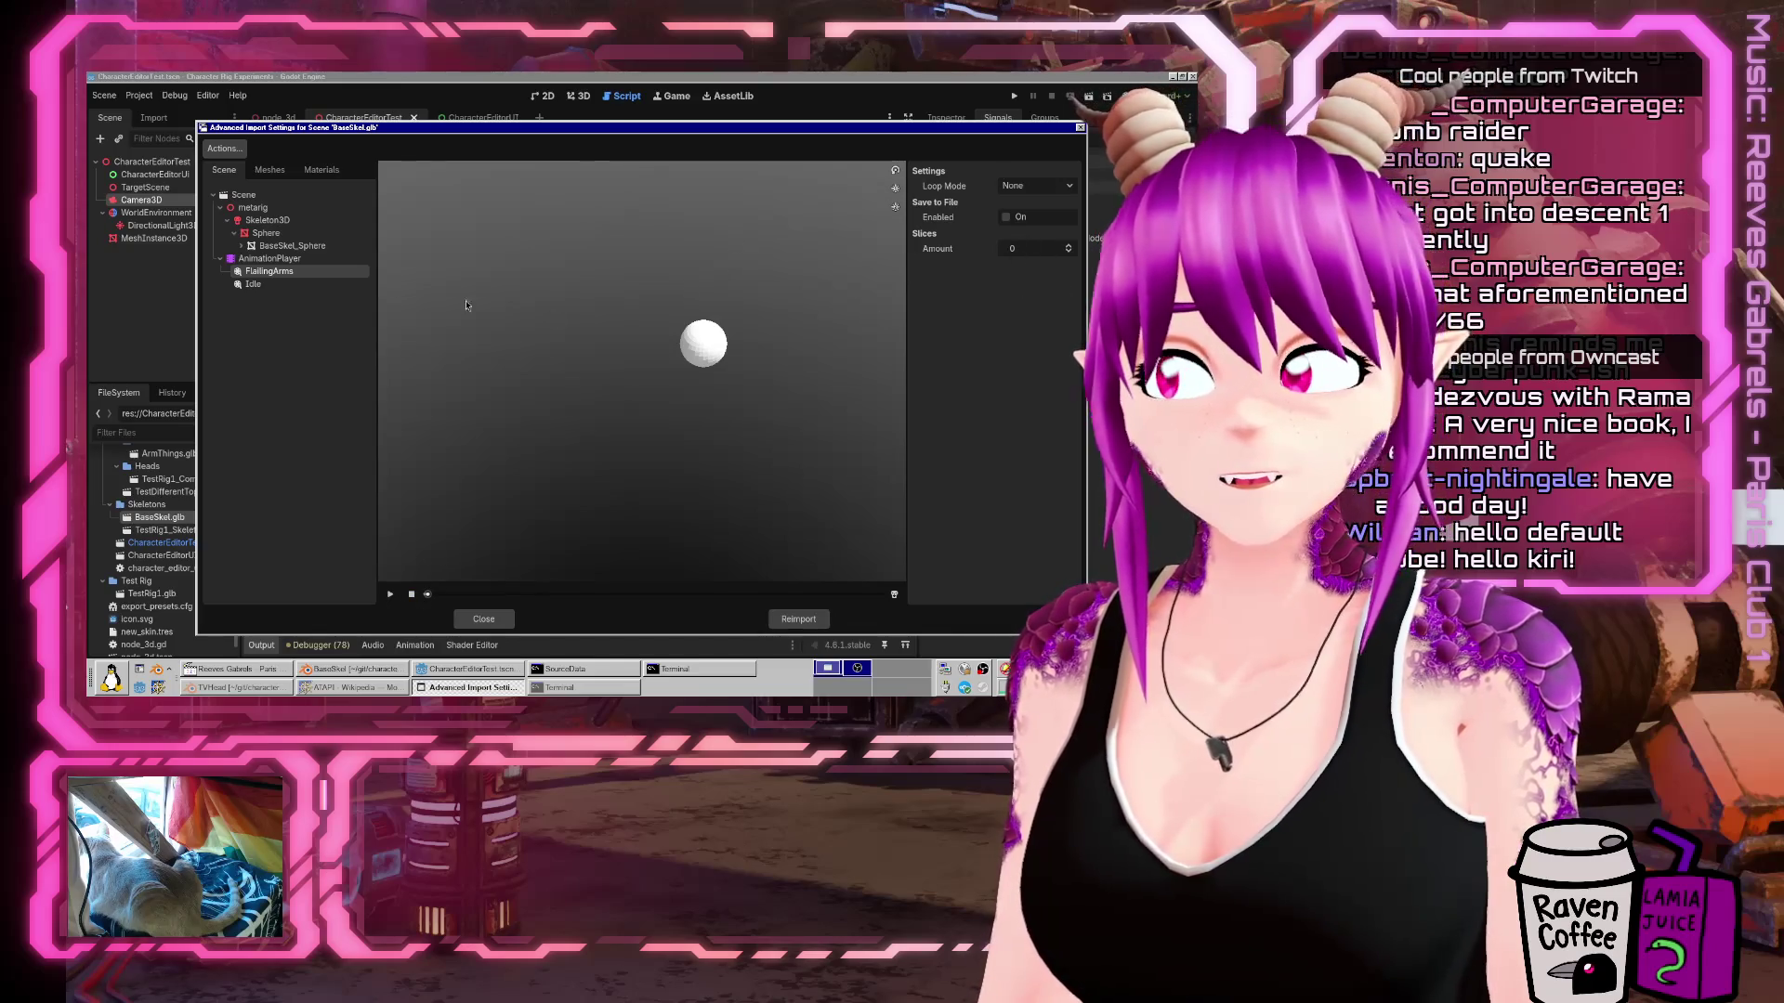
{"action": "left_click", "coordinate": [259, 221]}
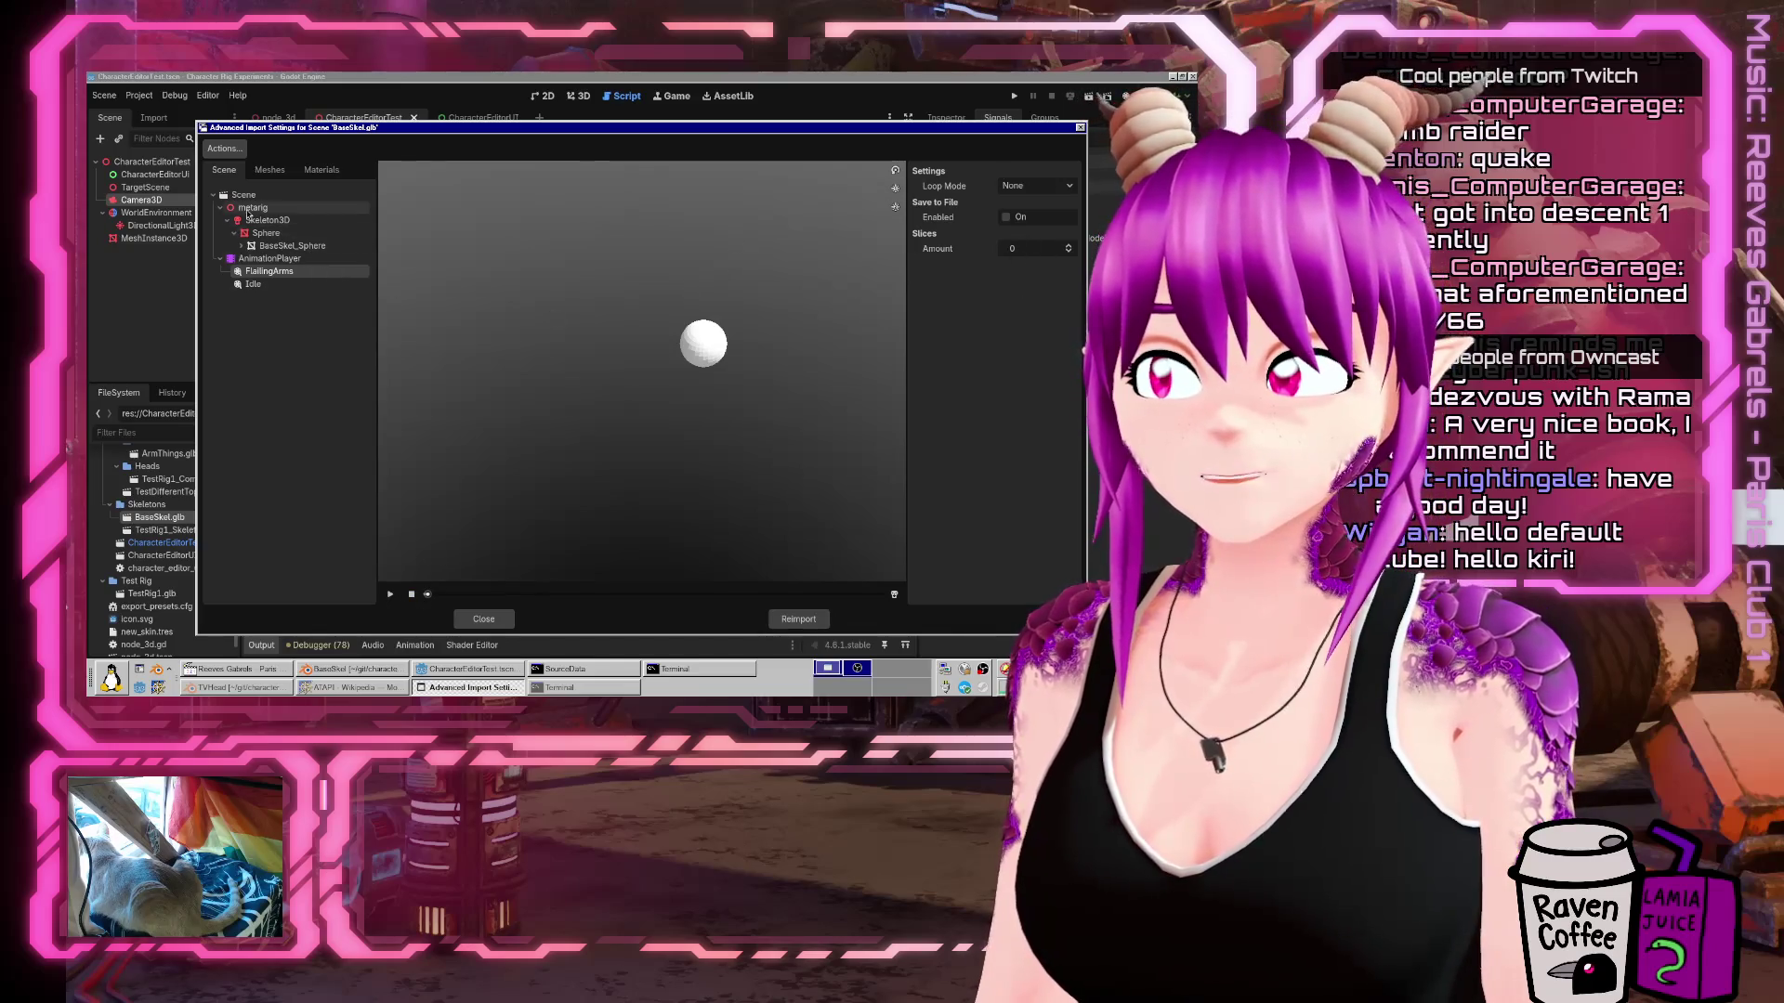
{"action": "left_click", "coordinate": [257, 273]}
{"action": "left_click", "coordinate": [268, 221]}
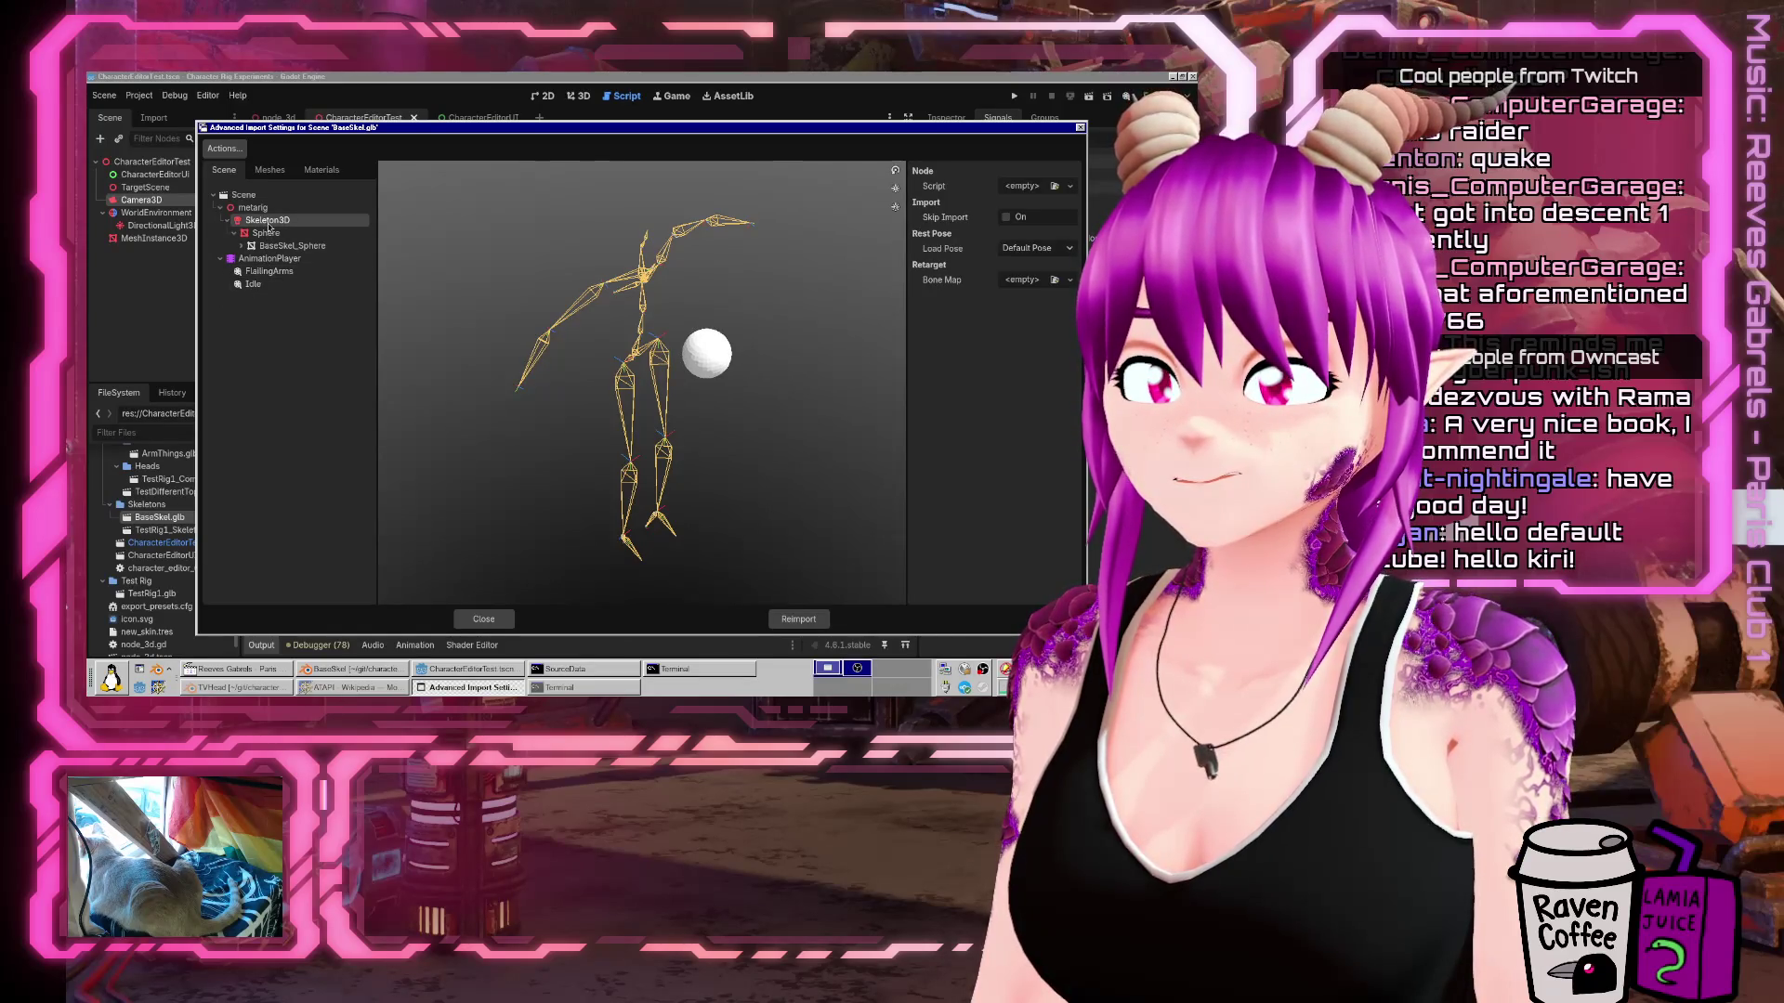
{"action": "left_click", "coordinate": [272, 258]}
{"action": "left_click", "coordinate": [267, 221]}
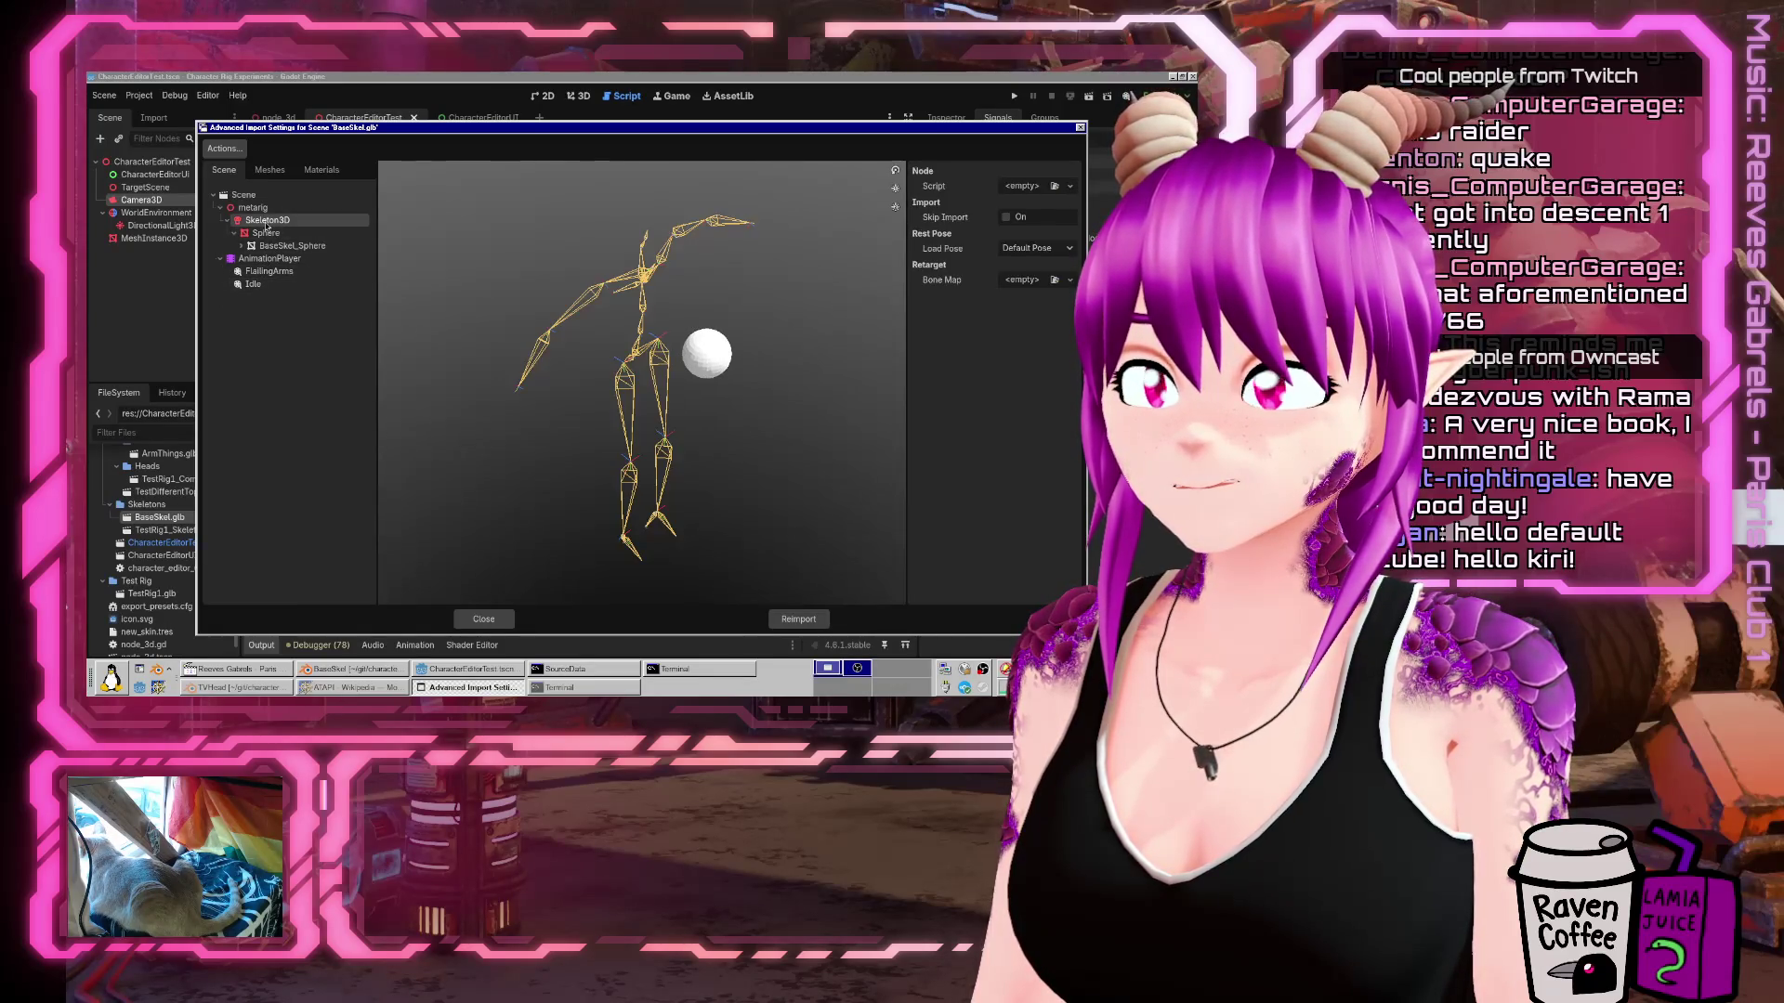
{"action": "left_click", "coordinate": [252, 284]}
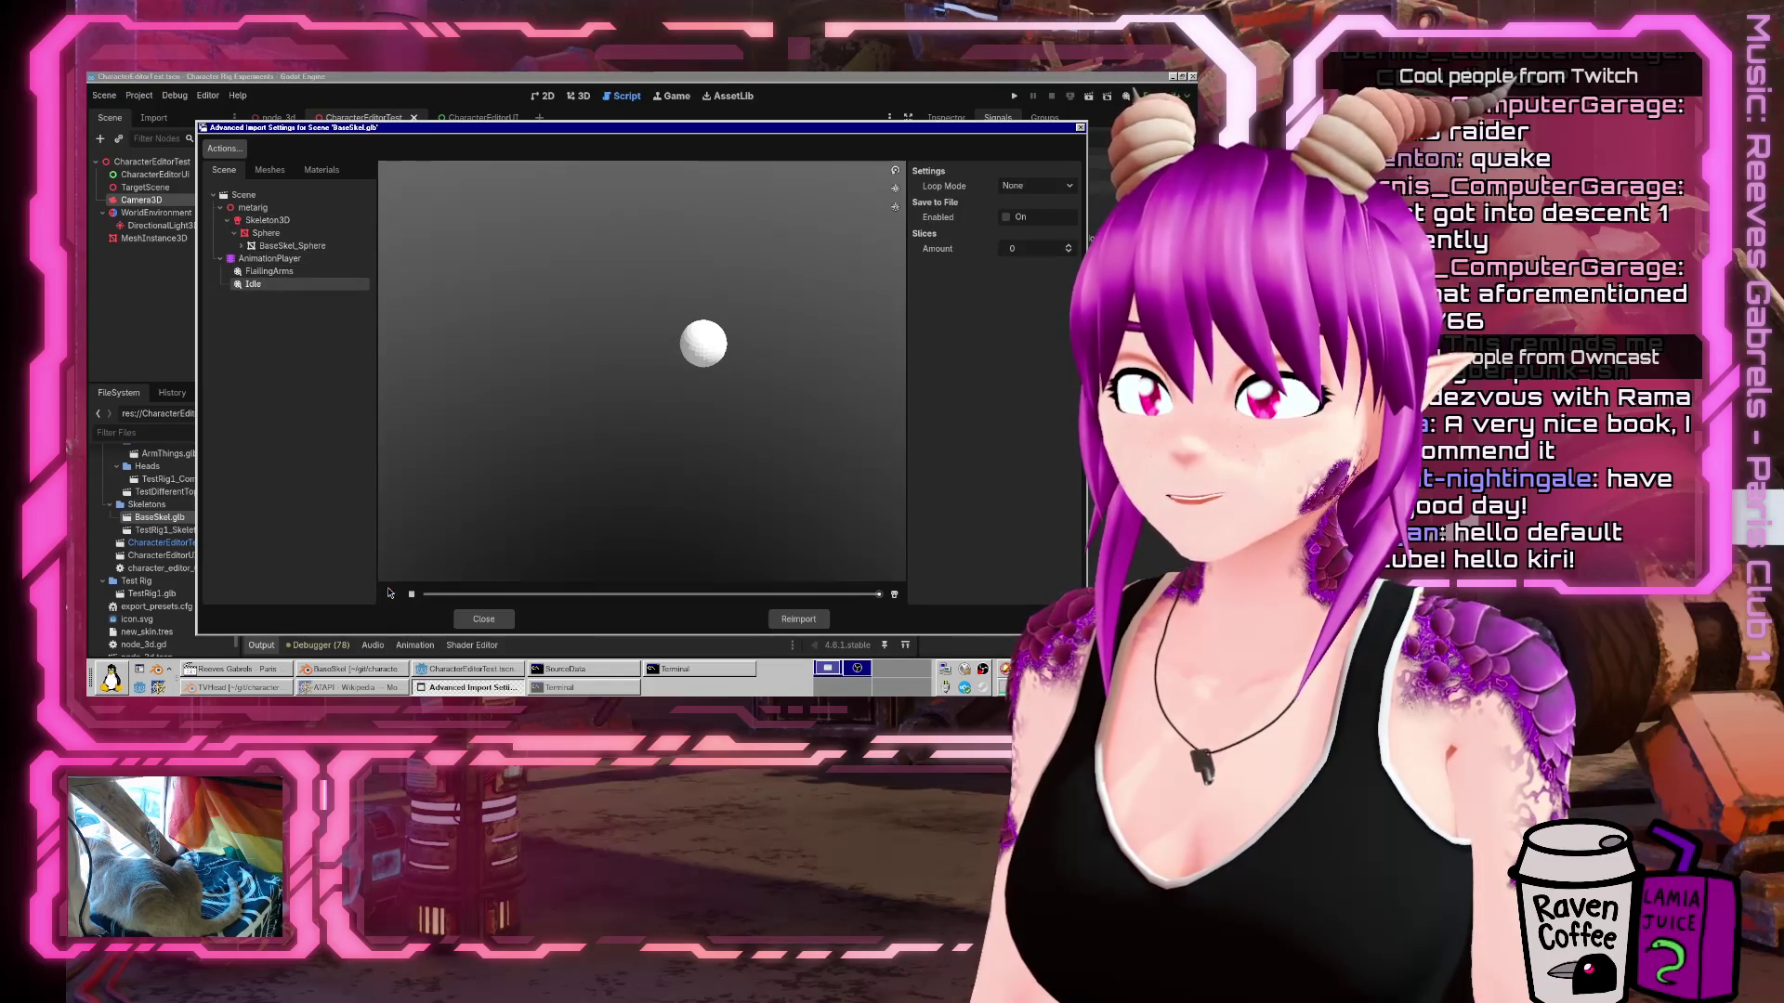
{"action": "left_click", "coordinate": [270, 222]}
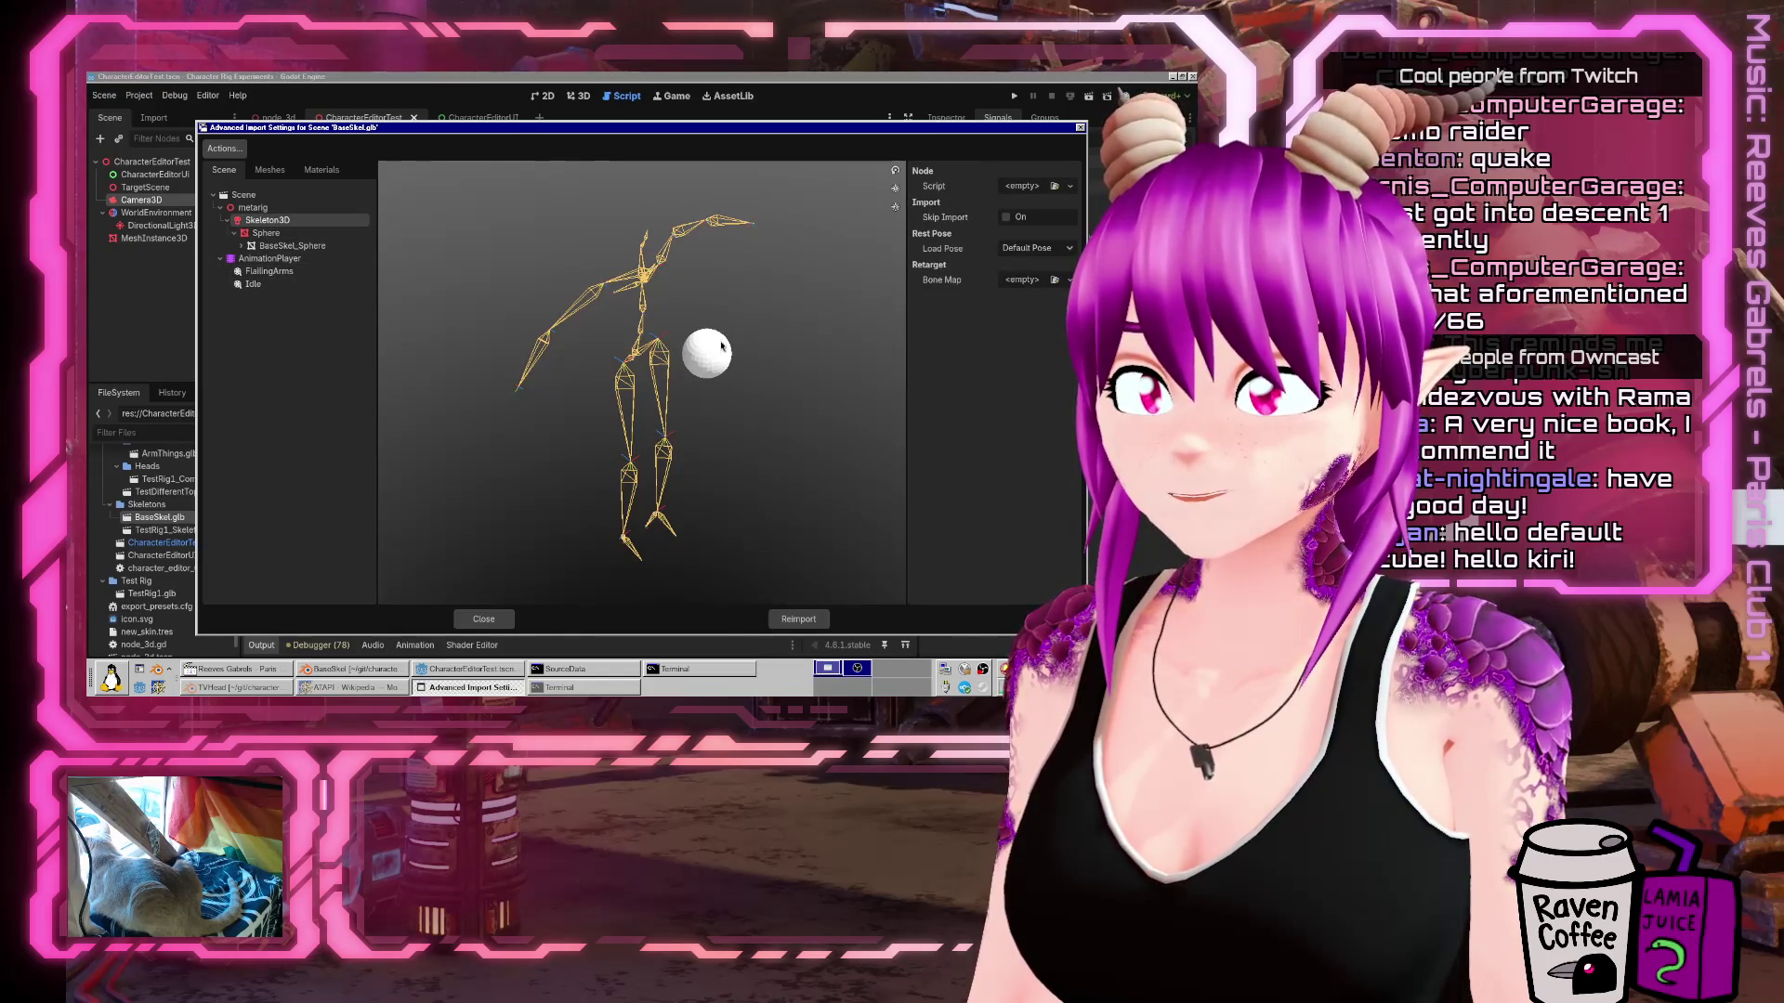
Orbit the skeleton preview, check the Actions list and Idle settings, then close the dialog.
{"action": "mouse_move", "coordinate": [723, 346]}
{"action": "left_mouse_down"}
{"action": "mouse_move", "coordinate": [641, 273]}
{"action": "mouse_move", "coordinate": [660, 308]}
{"action": "mouse_move", "coordinate": [529, 291]}
{"action": "left_mouse_up"}
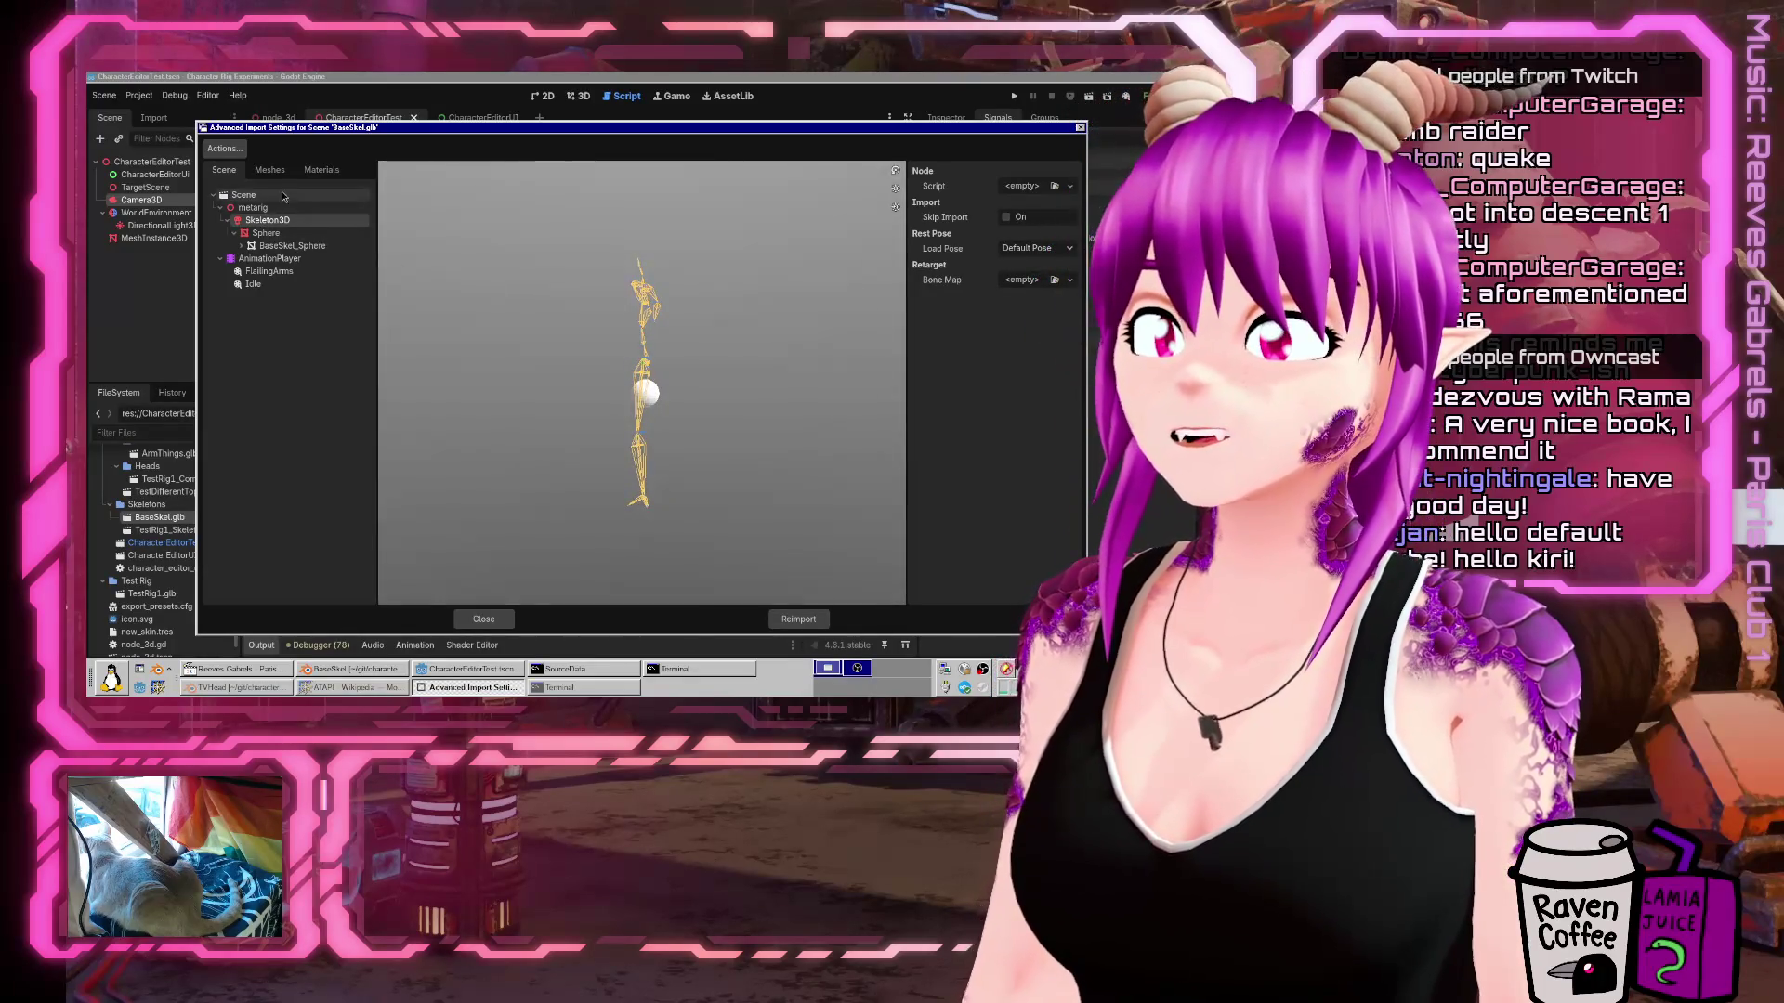
{"action": "left_click", "coordinate": [220, 150]}
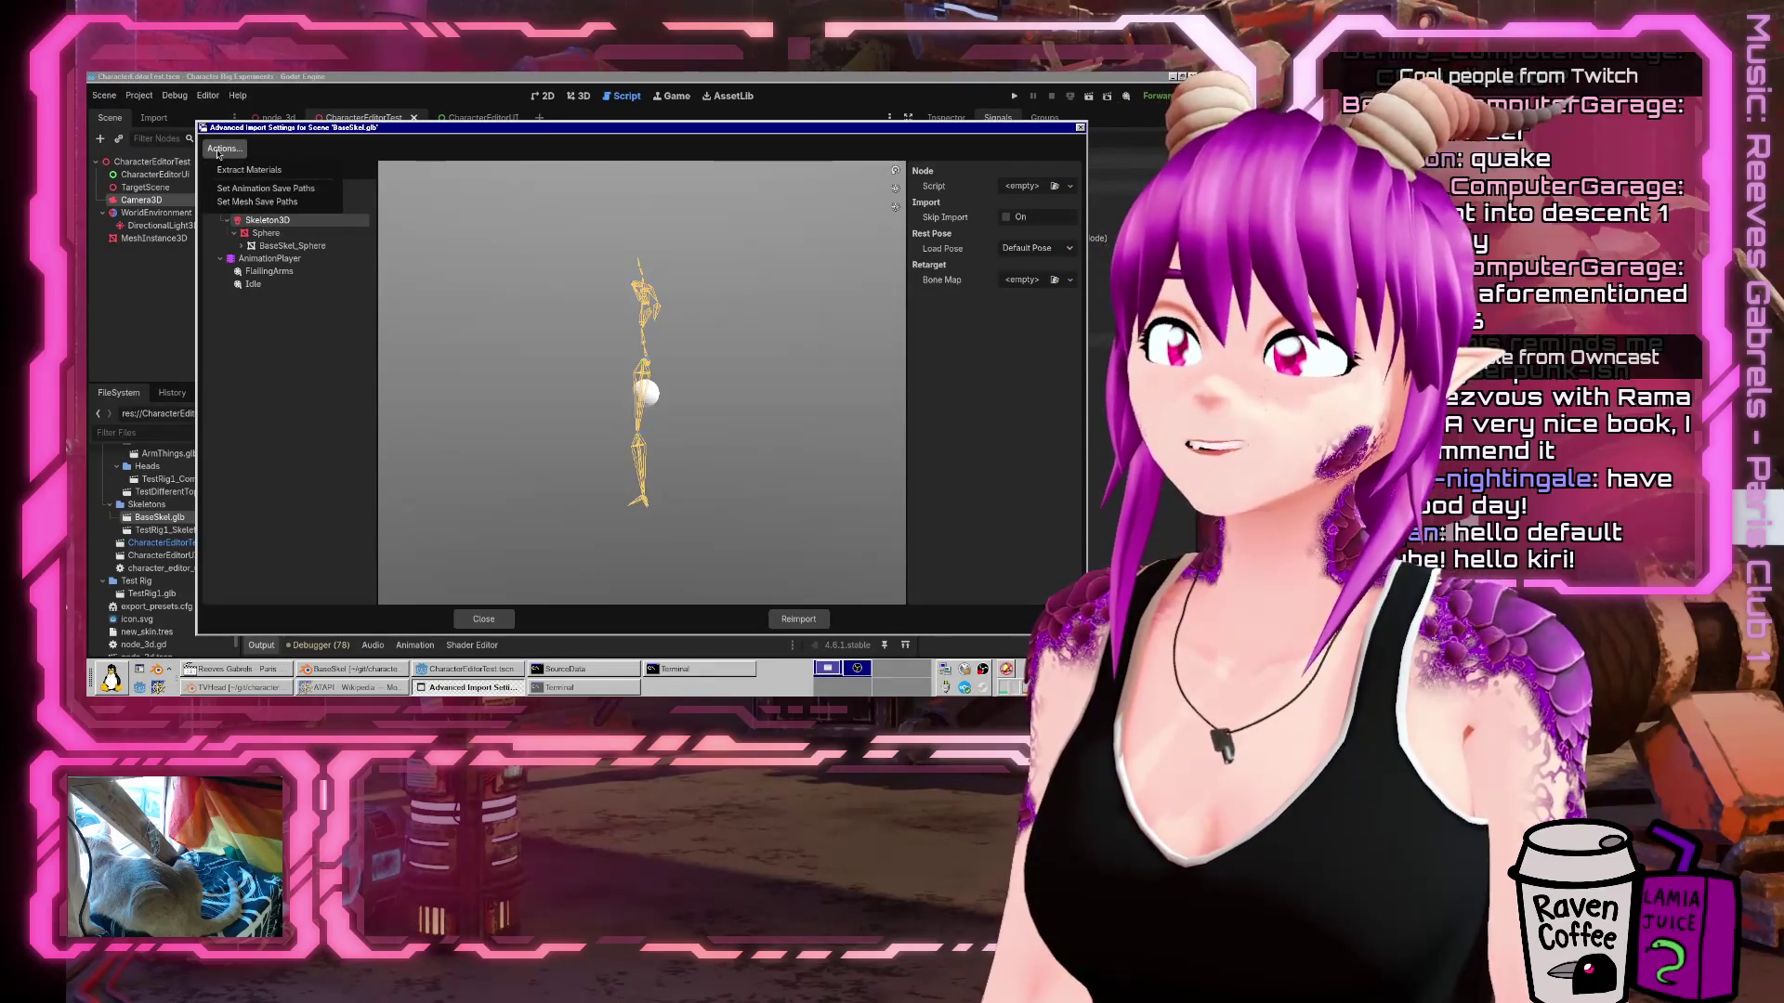
{"action": "left_click", "coordinate": [249, 226]}
{"action": "left_click", "coordinate": [262, 284]}
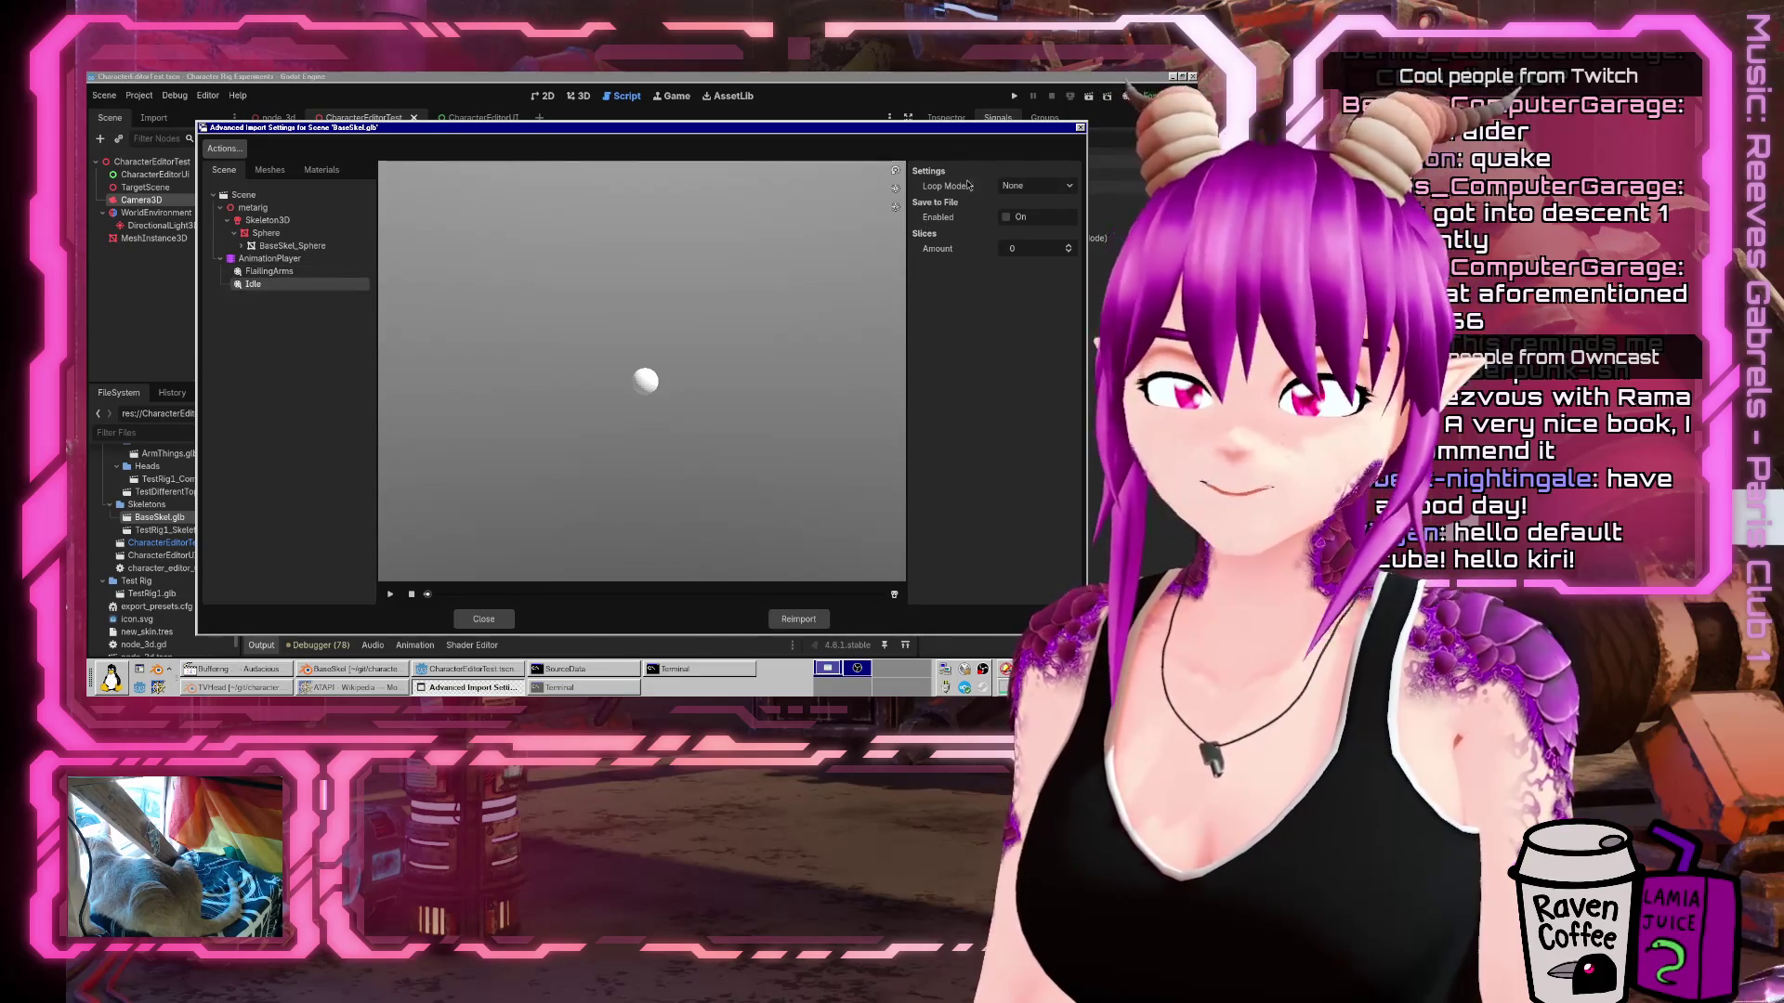
{"action": "left_click", "coordinate": [483, 619]}
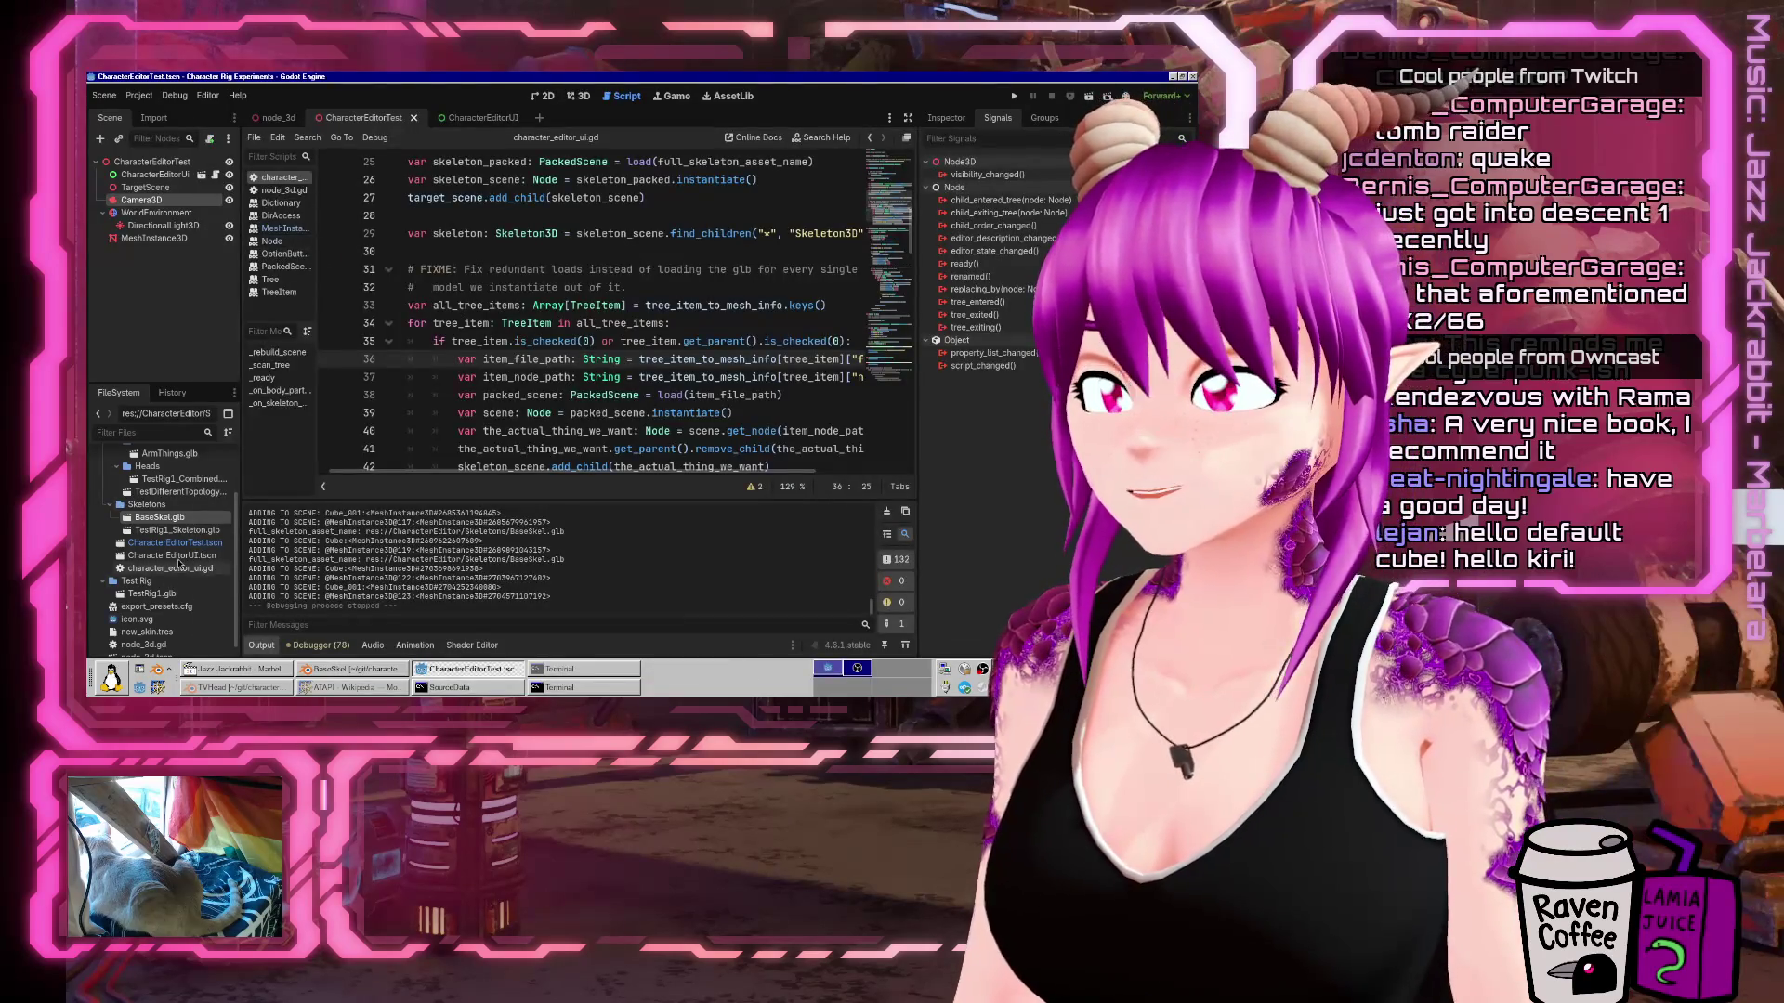
Open node_3d.tscn in the 3D view and drag BaseSkel.glb into the viewport, framing it.
{"action": "scroll", "coordinate": [180, 565], "scroll_direction": "down", "scroll_amount": 1}
{"action": "double_click", "coordinate": [146, 644]}
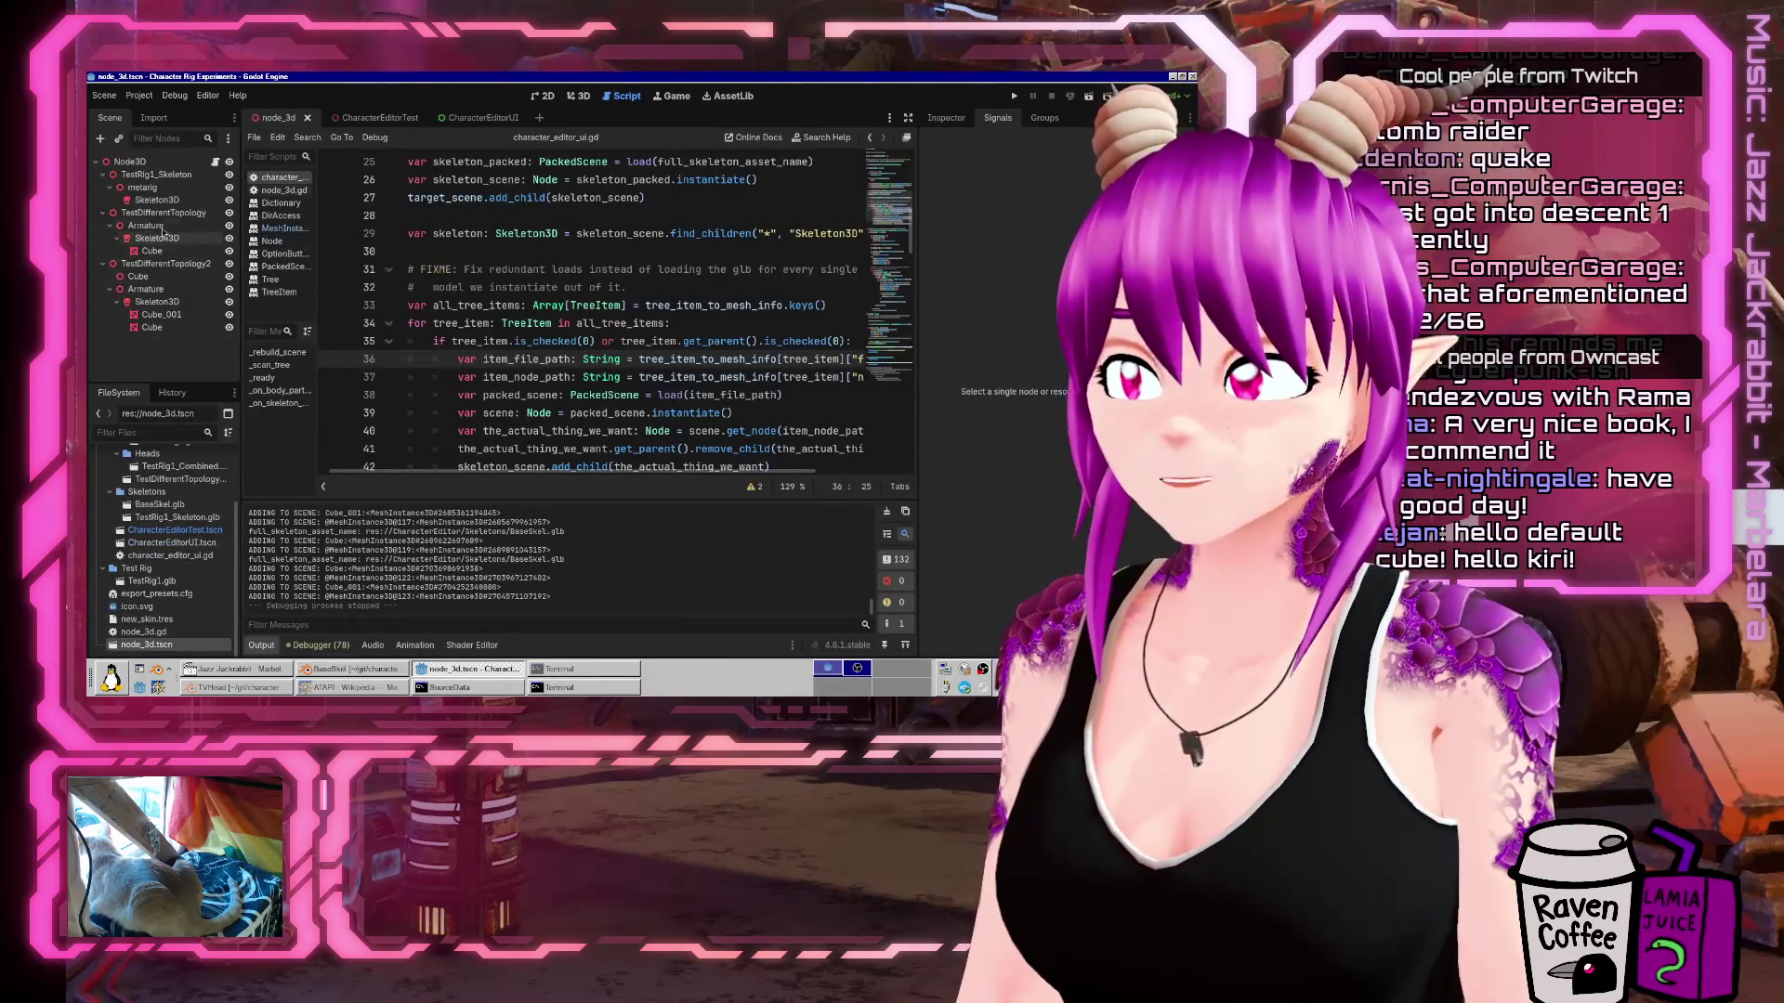
{"action": "left_click", "coordinate": [131, 162]}
{"action": "left_click", "coordinate": [580, 97]}
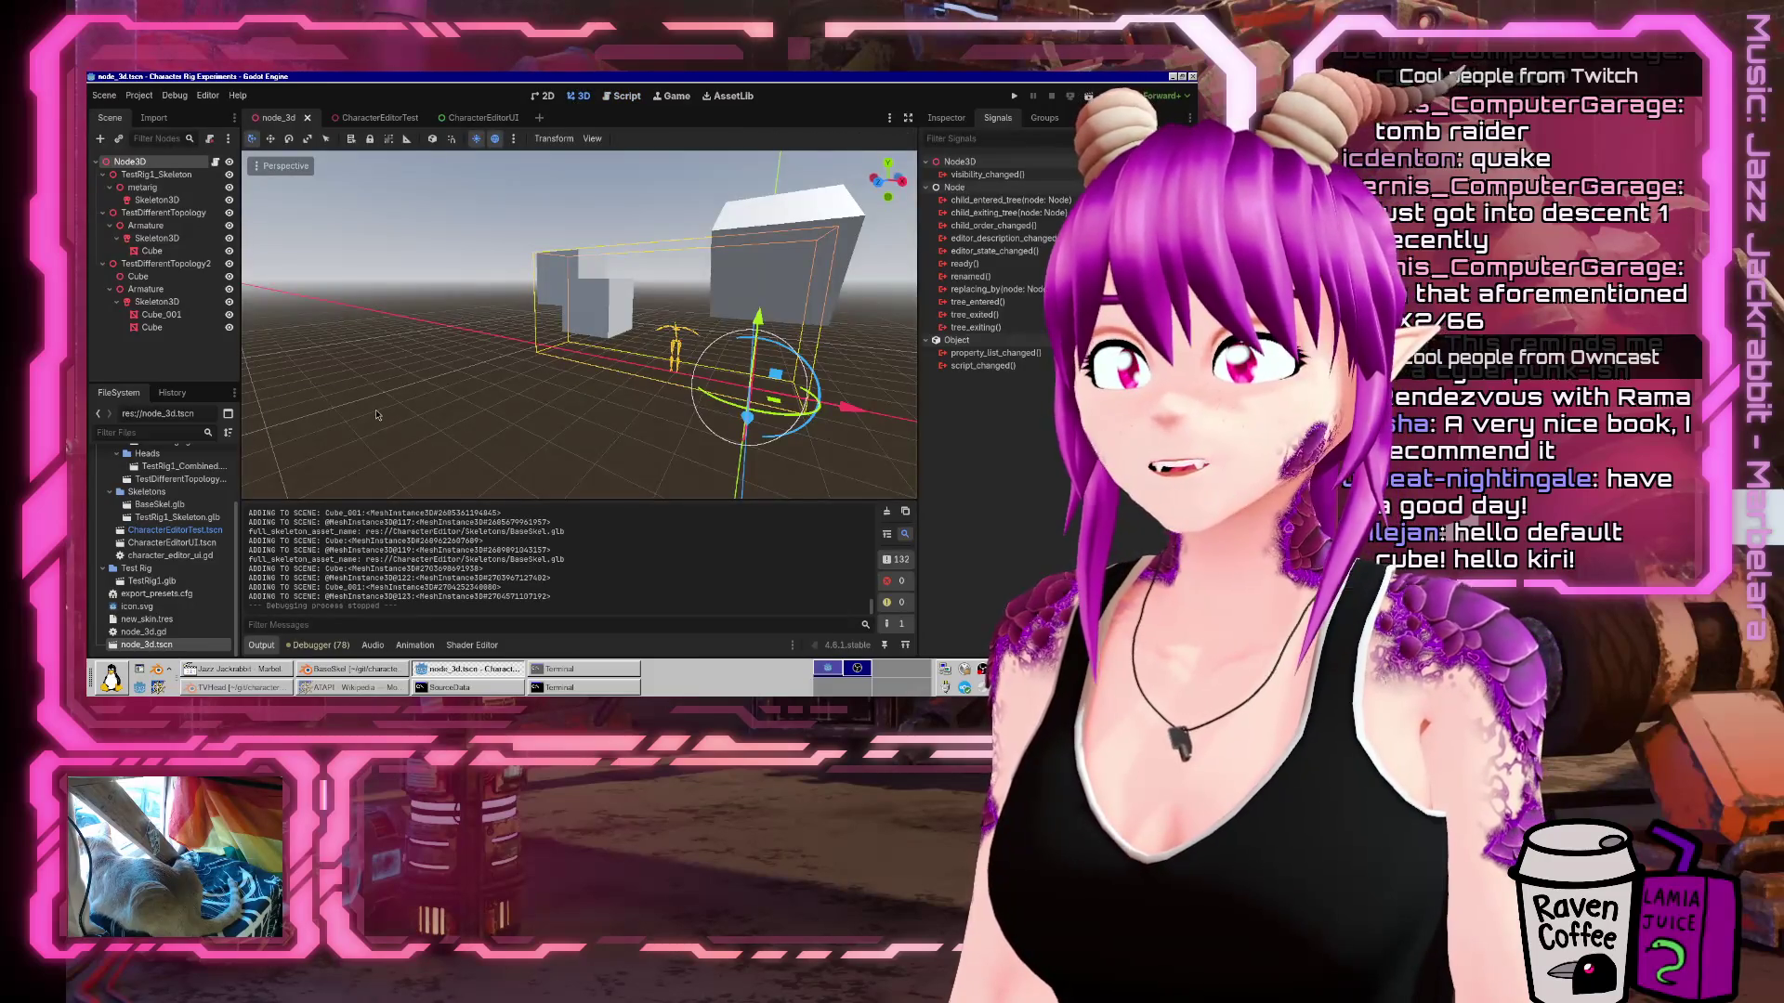
{"action": "left_click_drag", "start_coordinate": [376, 415], "coordinate": [299, 394]}
{"action": "scroll", "coordinate": [180, 518], "scroll_direction": "up", "scroll_amount": 3}
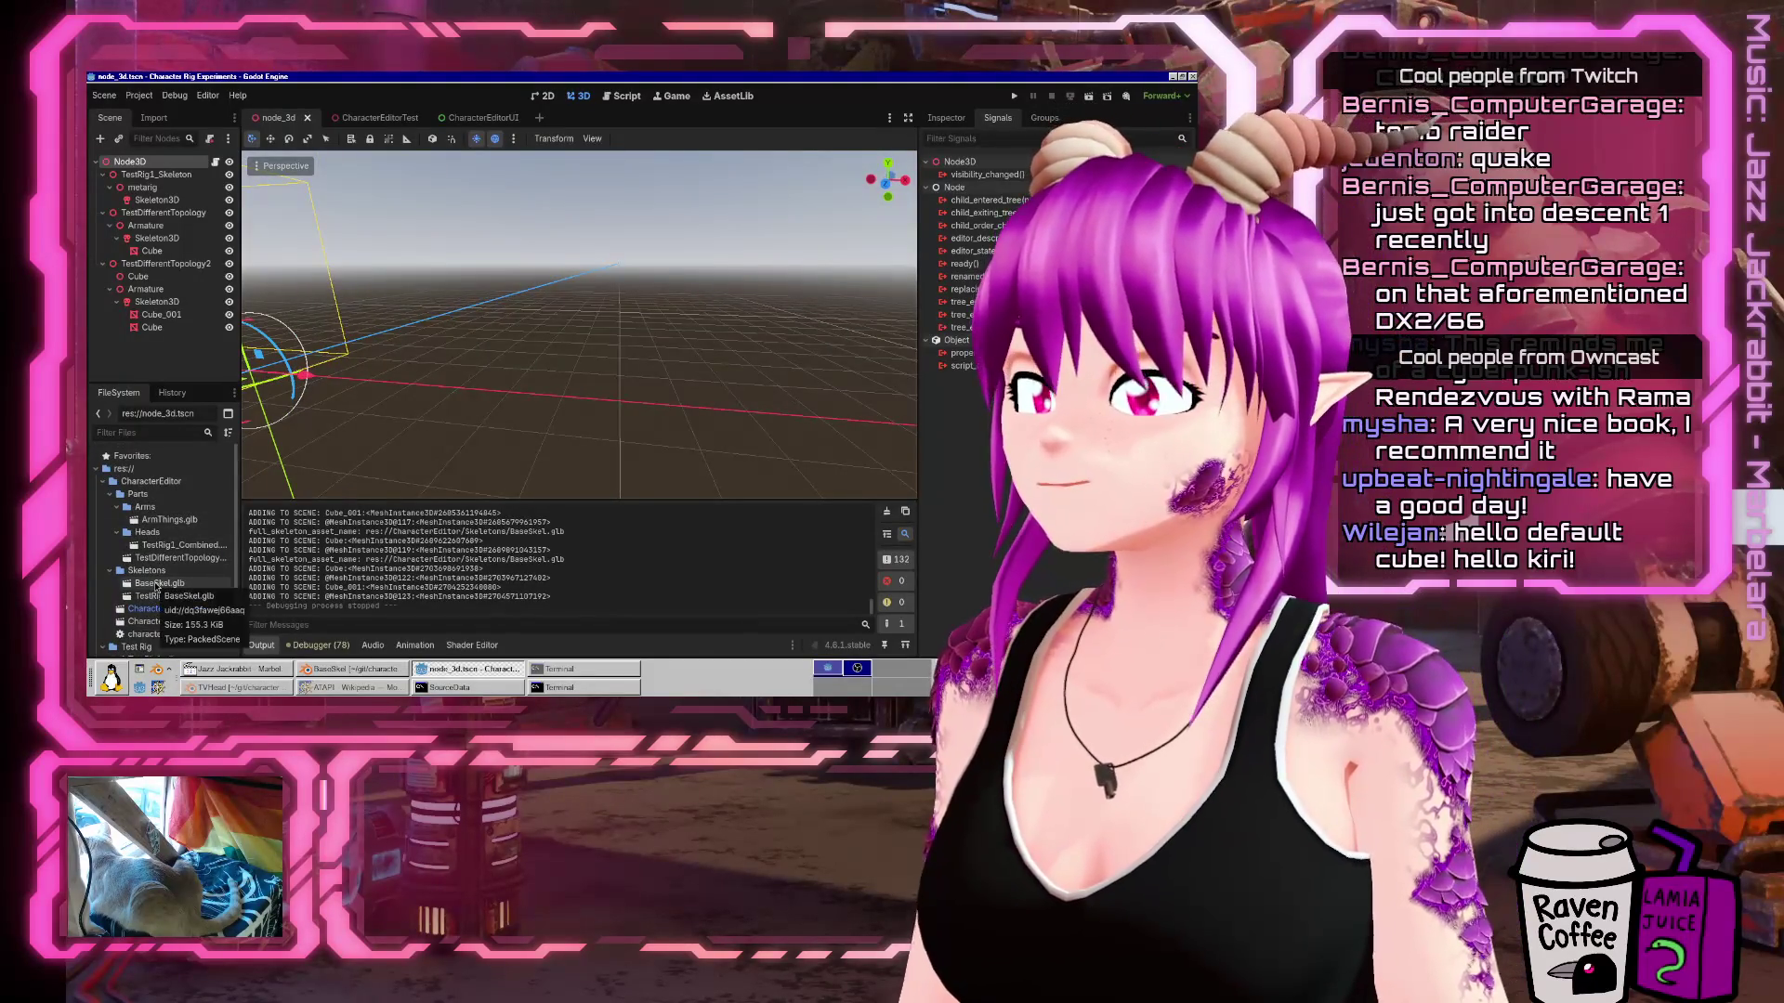
{"action": "left_click_drag", "start_coordinate": [156, 584], "coordinate": [623, 407]}
{"action": "key", "text": "f"}
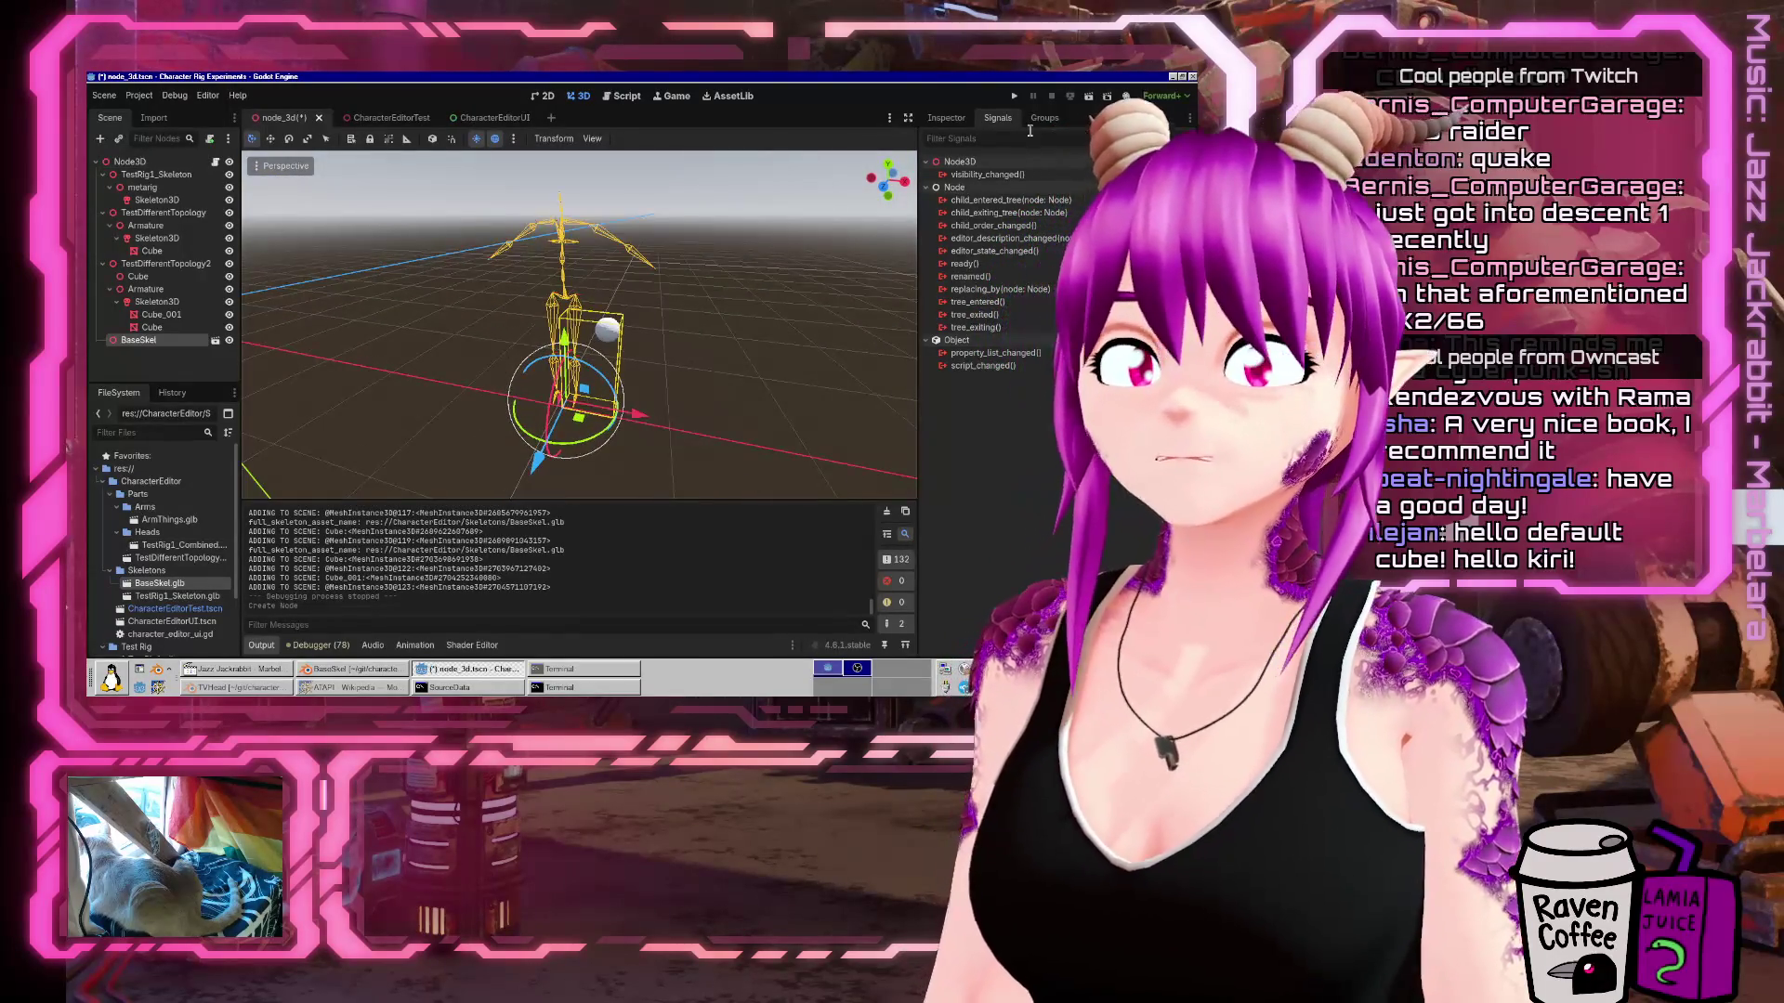
{"action": "left_click", "coordinate": [946, 118]}
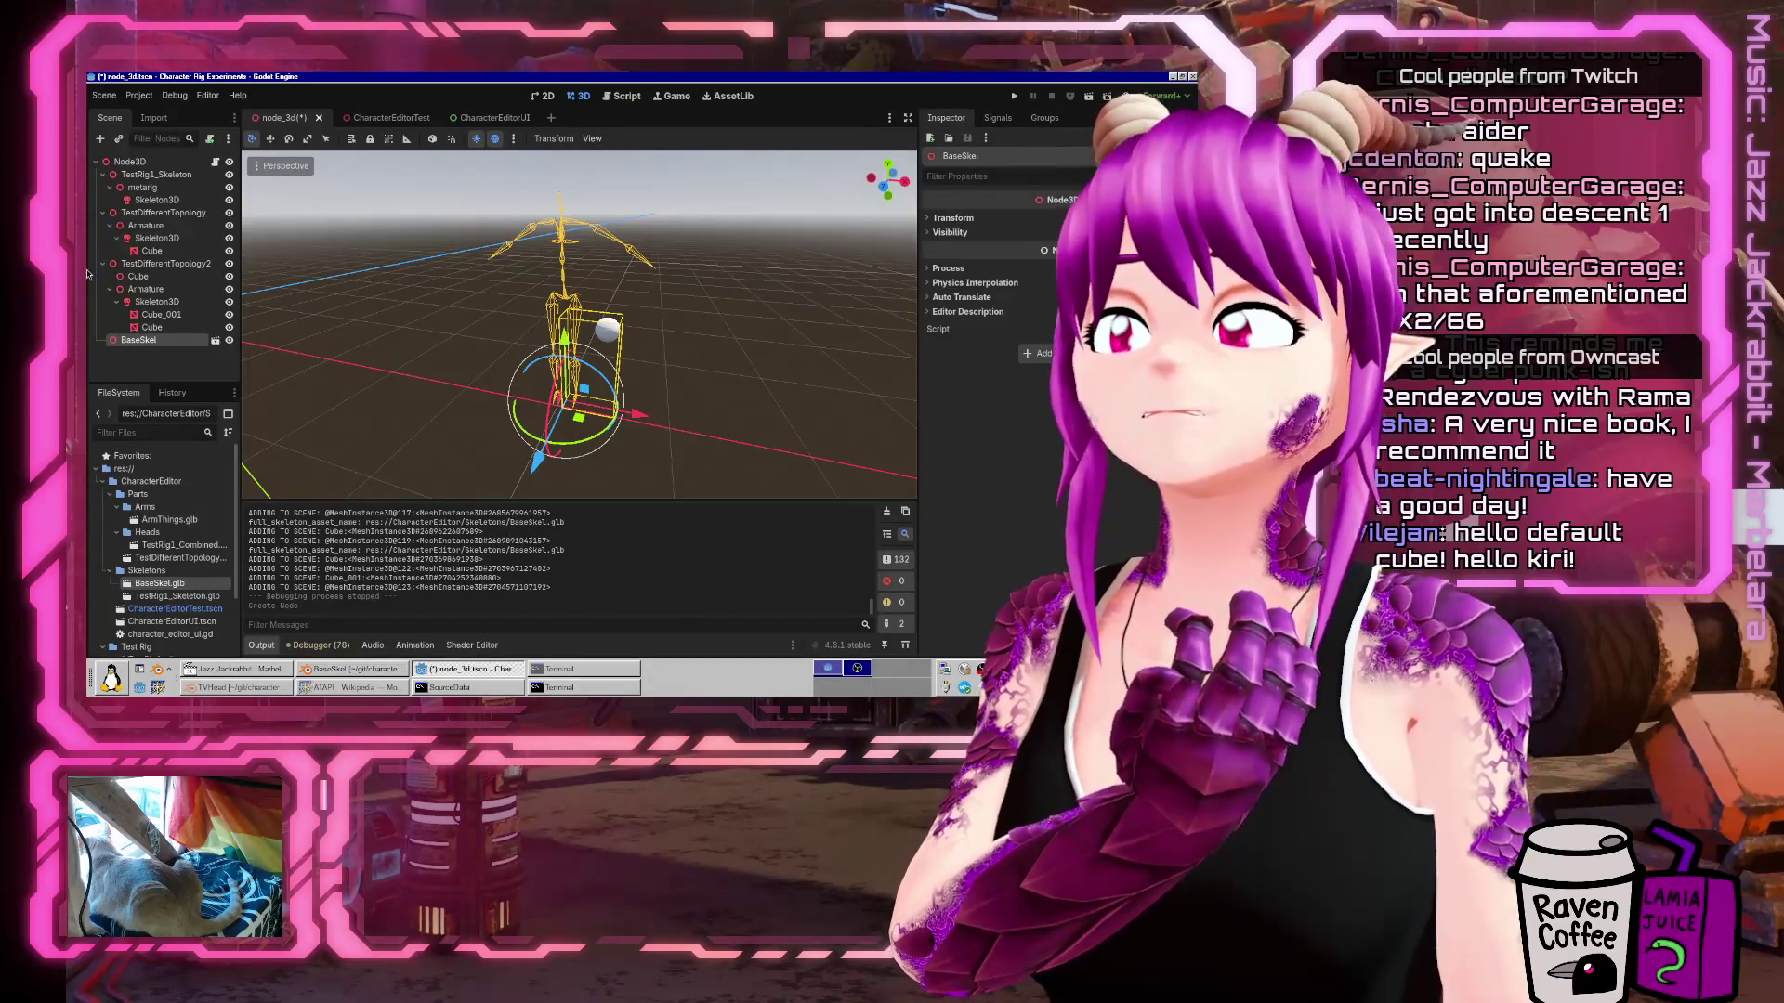
Apply Make Local to the BaseSkel node from its Scene dock context menu.
{"action": "right_click", "coordinate": [137, 340]}
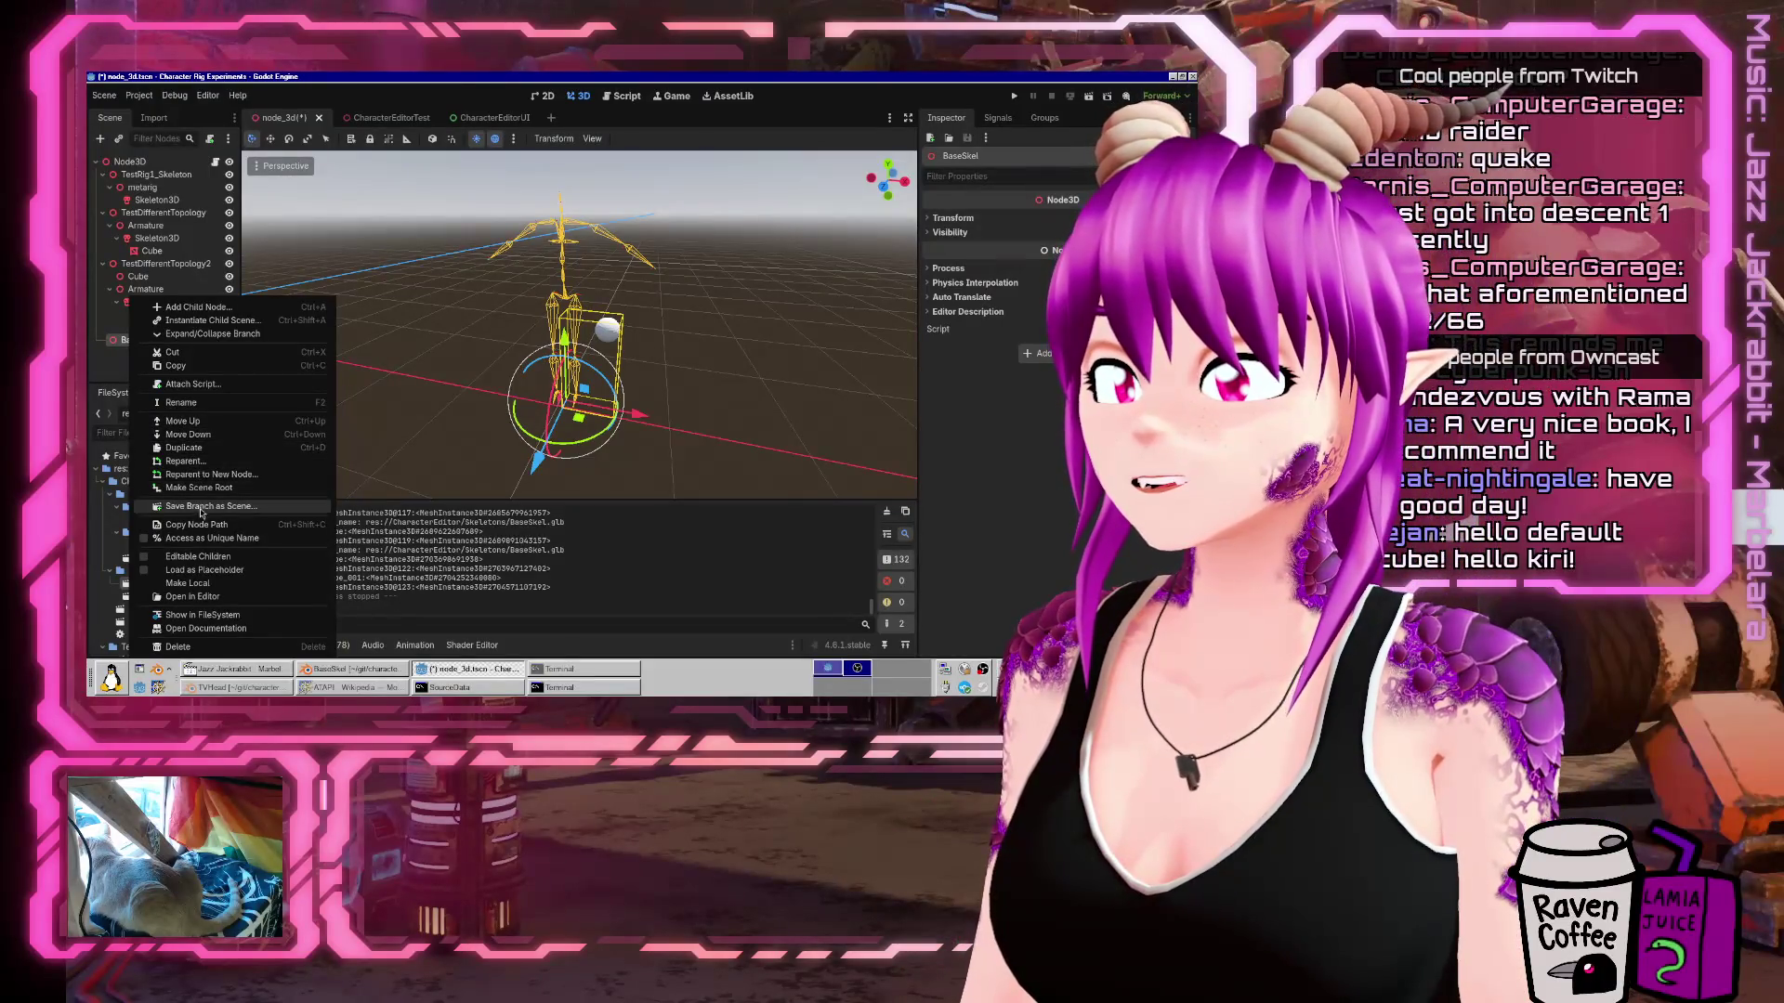
{"action": "left_click", "coordinate": [187, 583]}
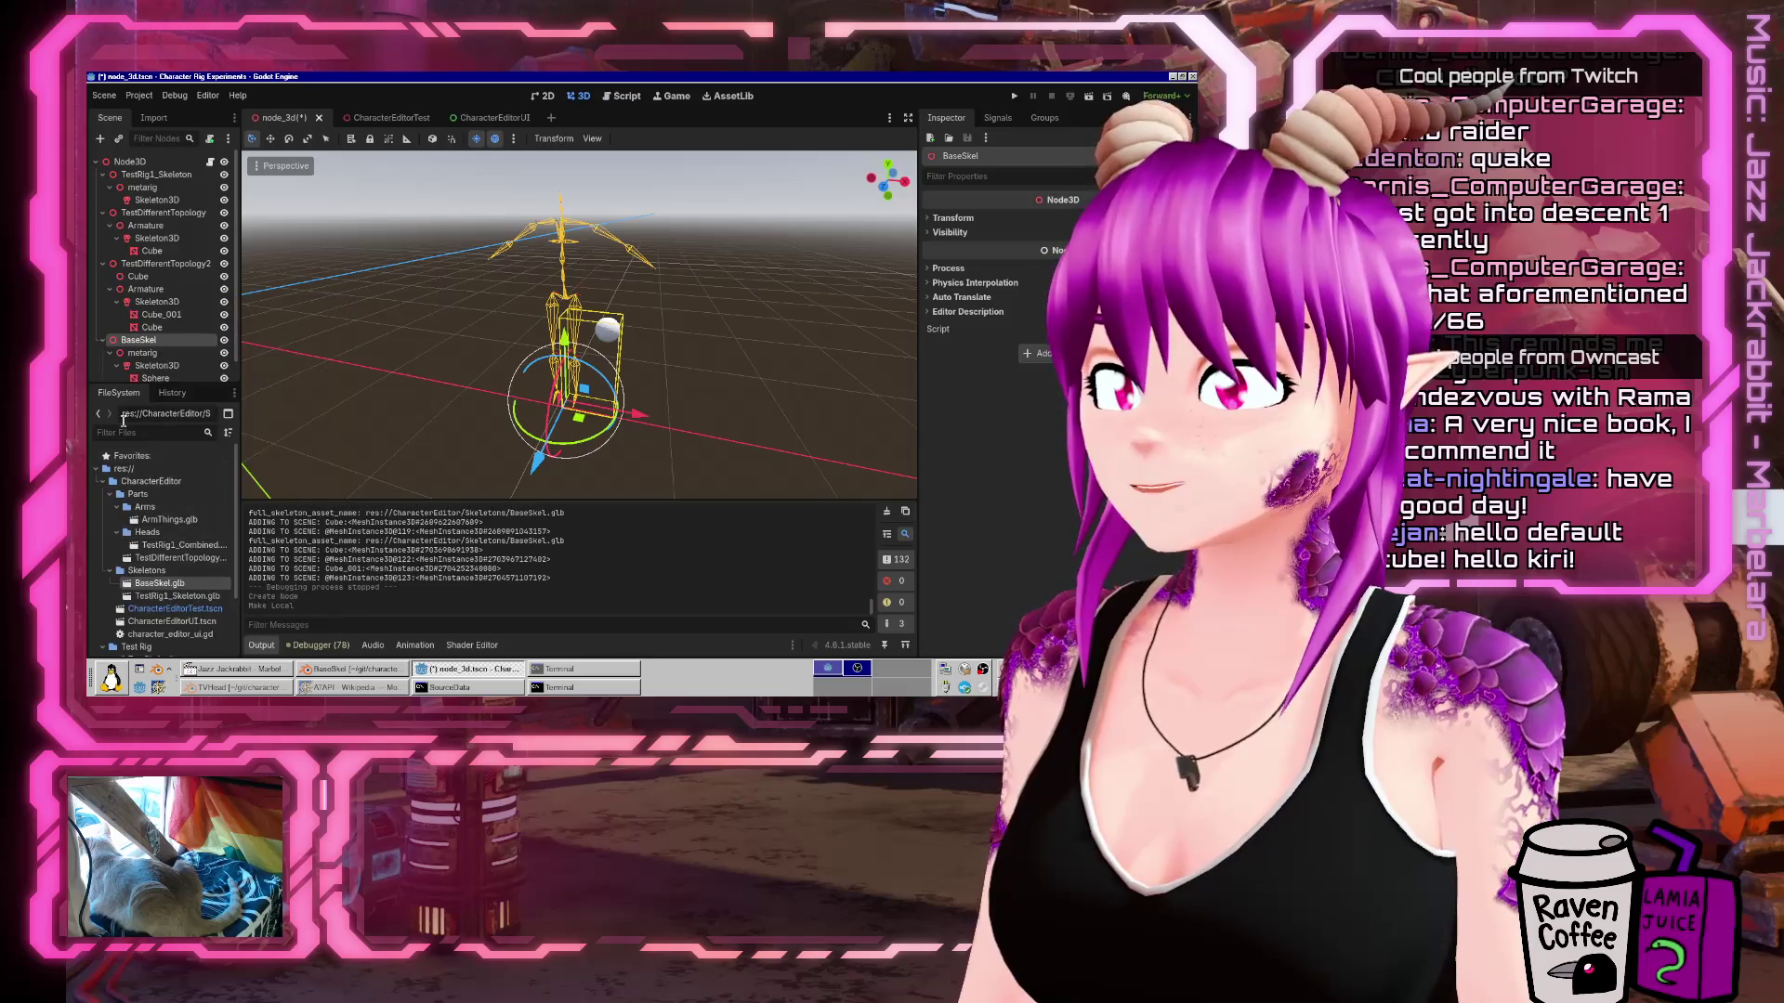
{"action": "left_click", "coordinate": [155, 345]}
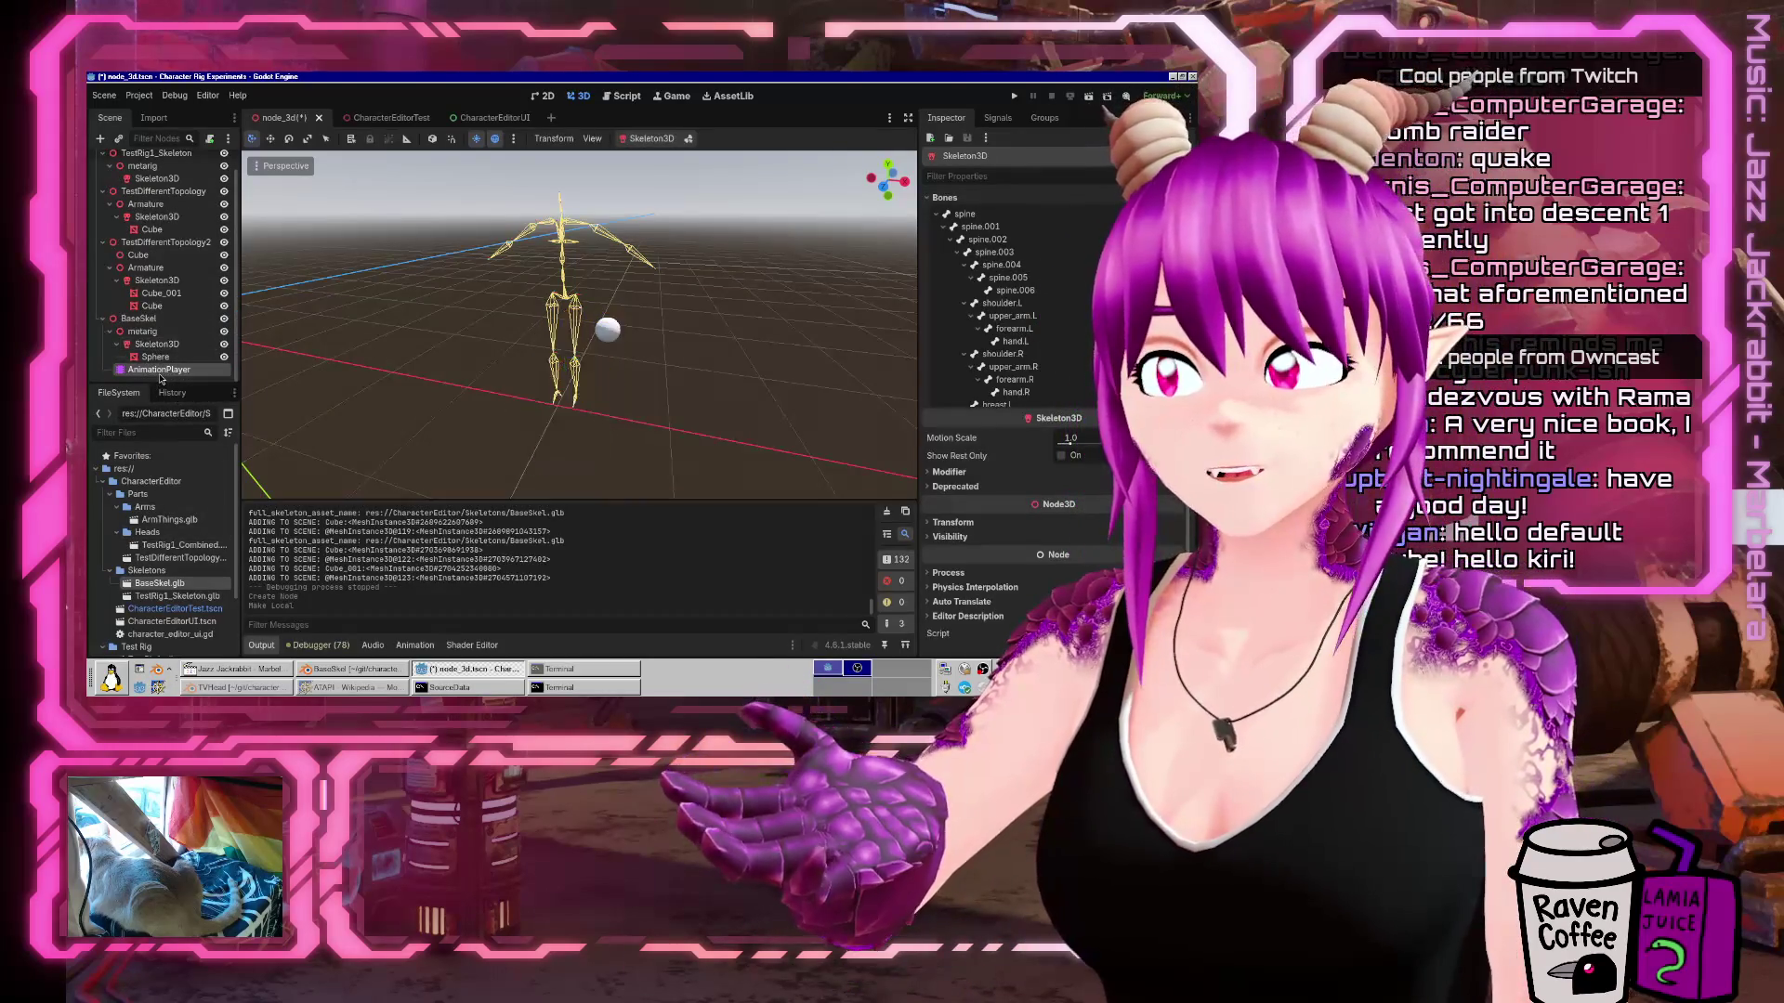
Select the AnimationPlayer and scrub FlailingArms, switching to Idle and back.
{"action": "left_click", "coordinate": [160, 371]}
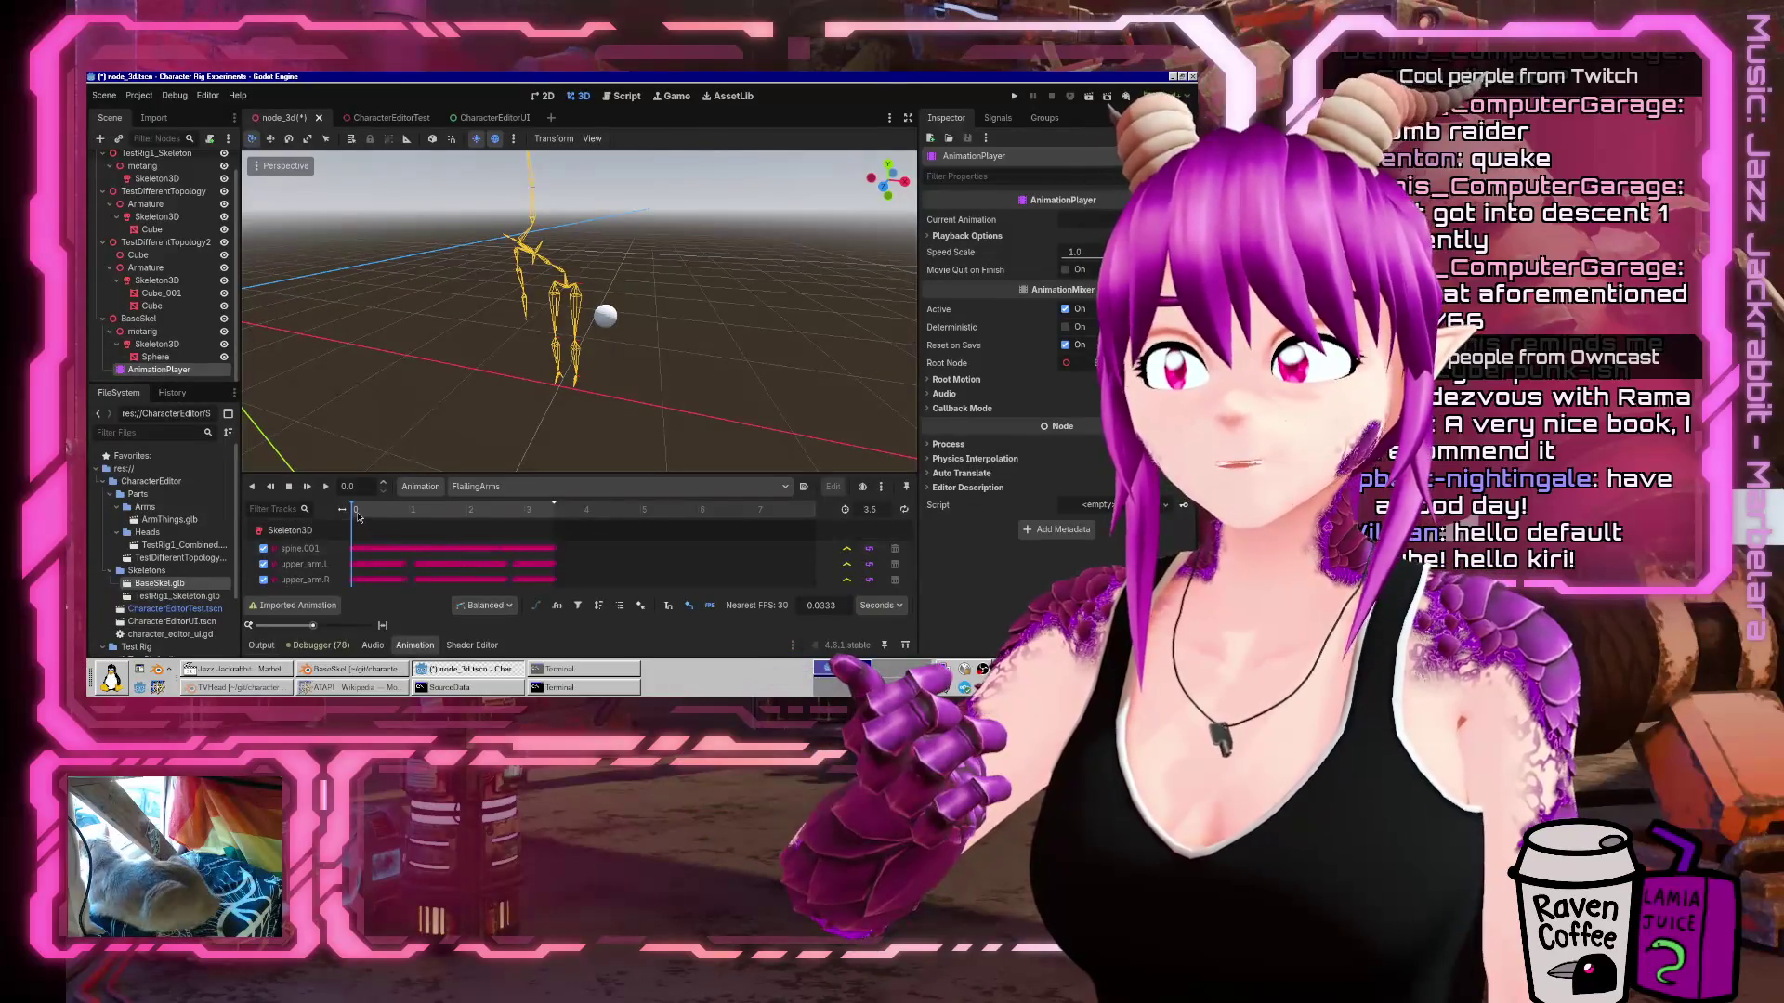
{"action": "left_click", "coordinate": [372, 511]}
{"action": "mouse_move", "coordinate": [371, 515]}
{"action": "left_mouse_down"}
{"action": "mouse_move", "coordinate": [562, 511]}
{"action": "mouse_move", "coordinate": [394, 511]}
{"action": "left_mouse_up"}
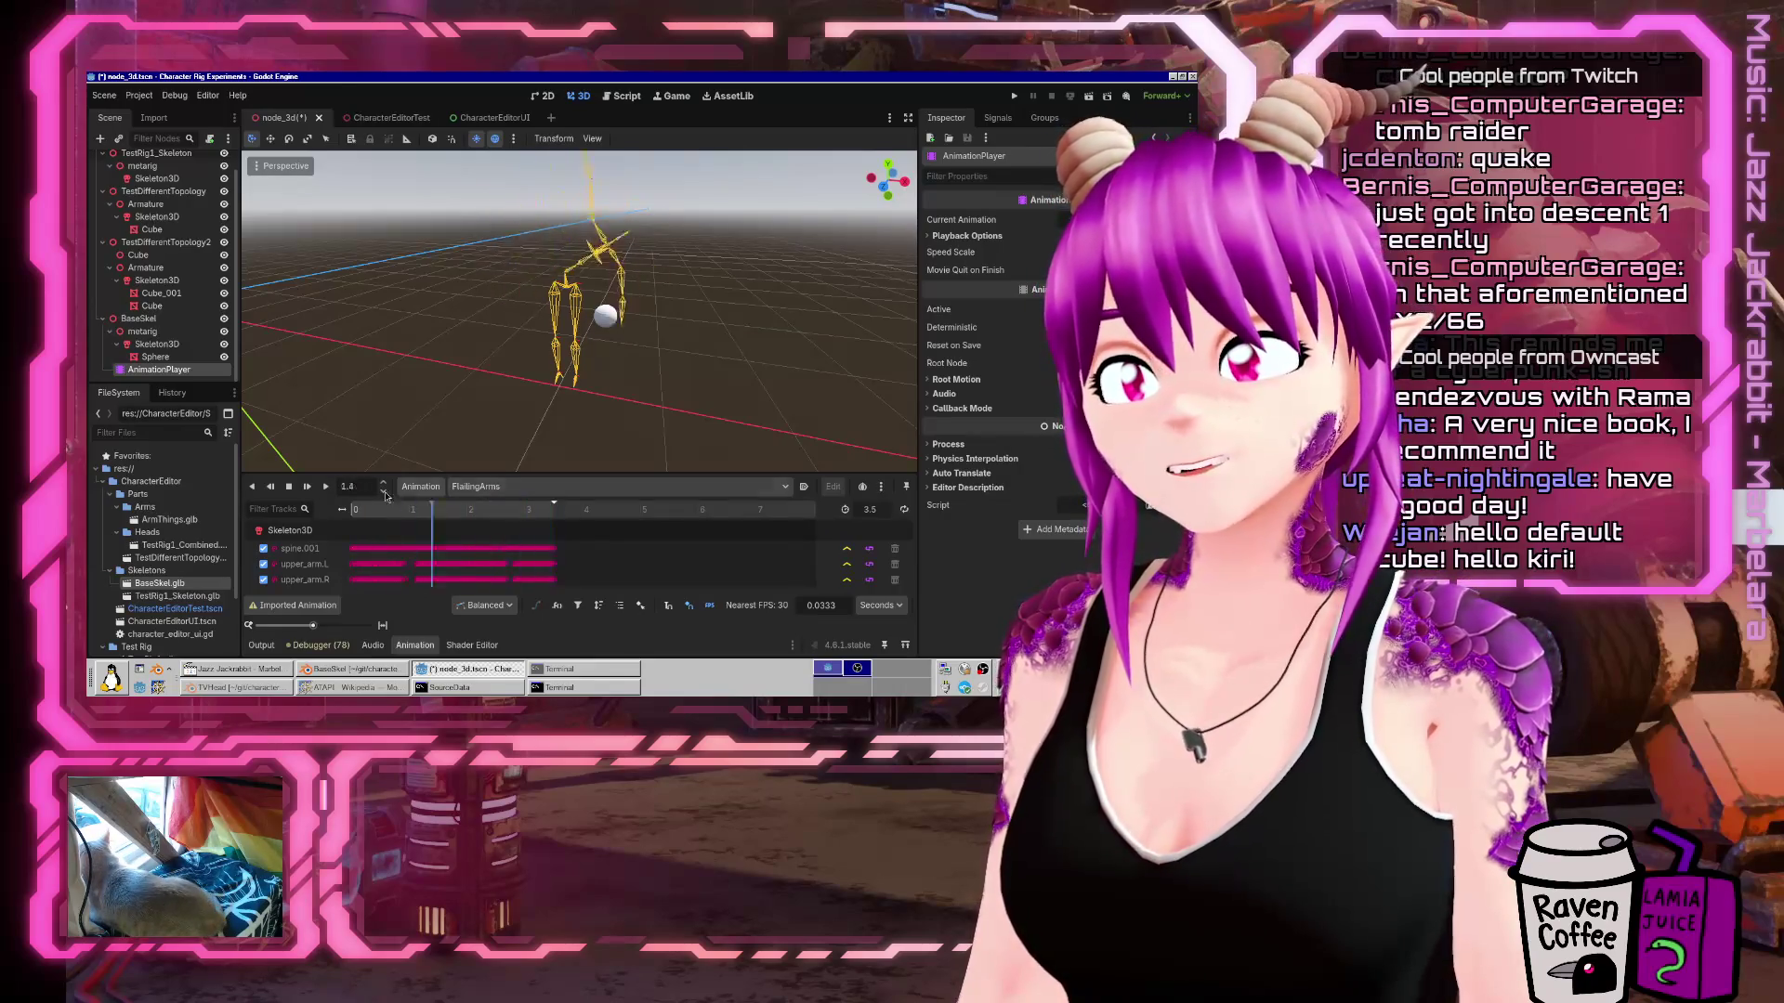
{"action": "left_click", "coordinate": [465, 486]}
{"action": "left_click", "coordinate": [462, 514]}
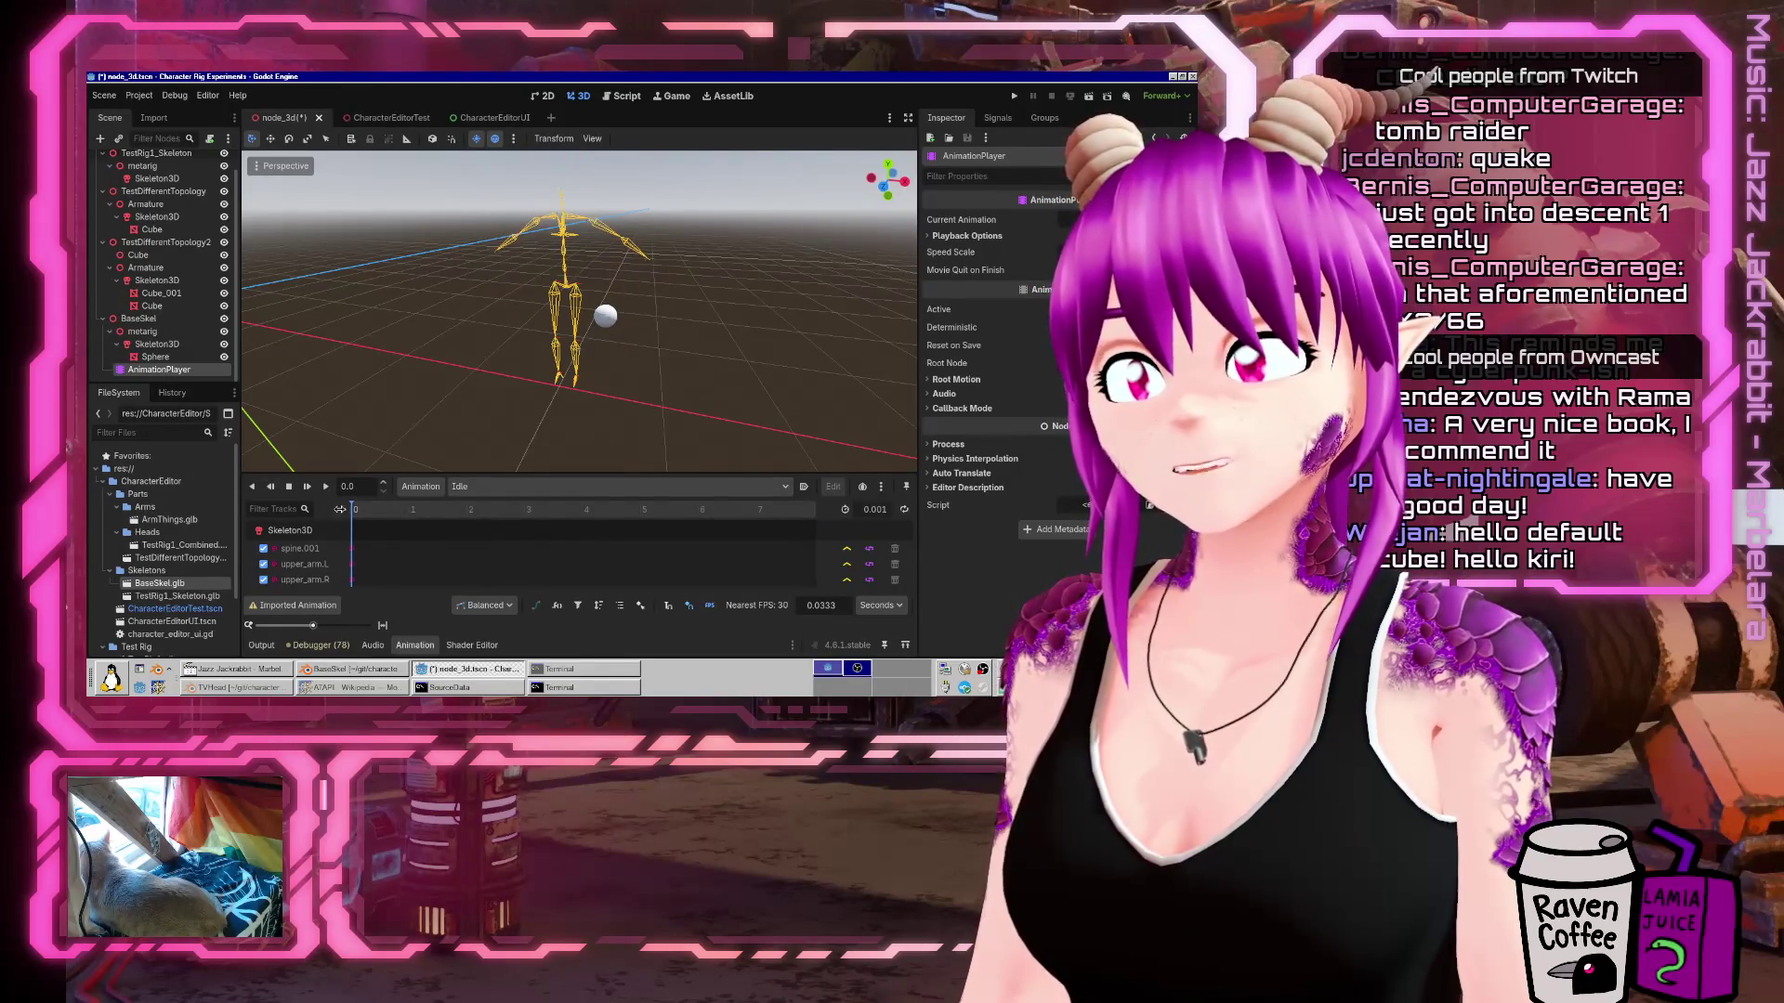
{"action": "left_click", "coordinate": [465, 486]}
{"action": "left_click", "coordinate": [497, 502]}
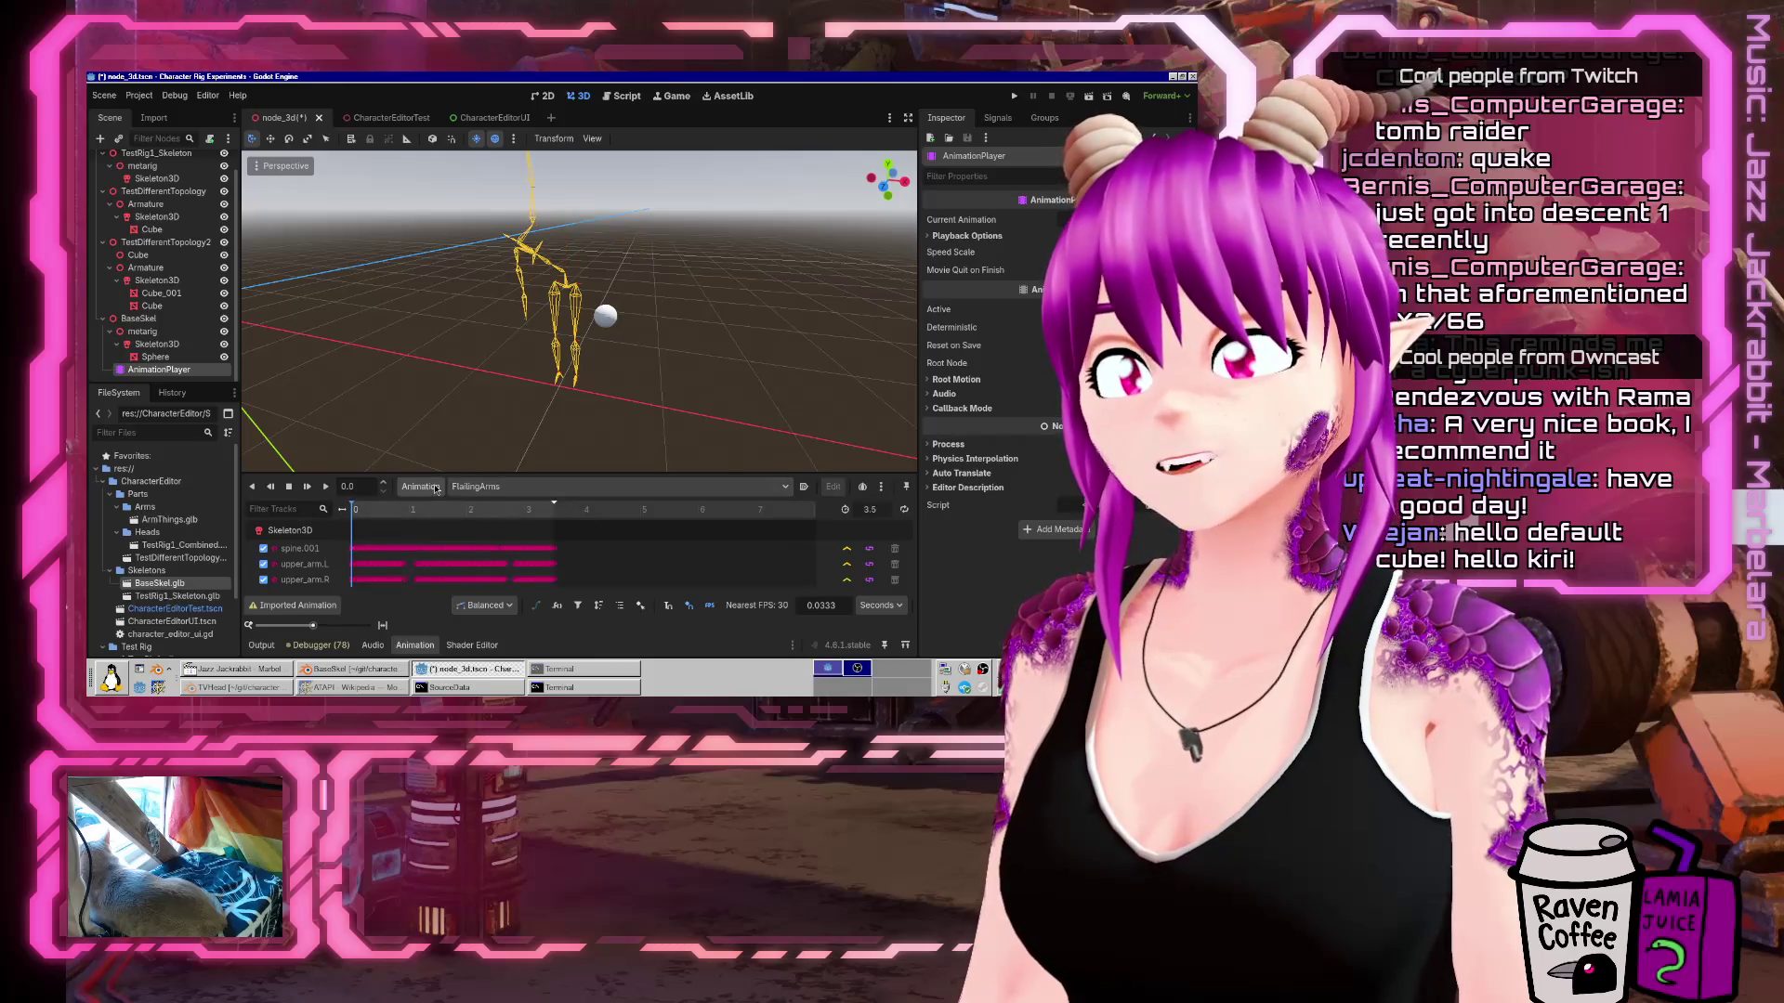
Open and close the Animation Libraries manager, then enlarge the timeline panel.
{"action": "left_click", "coordinate": [436, 487]}
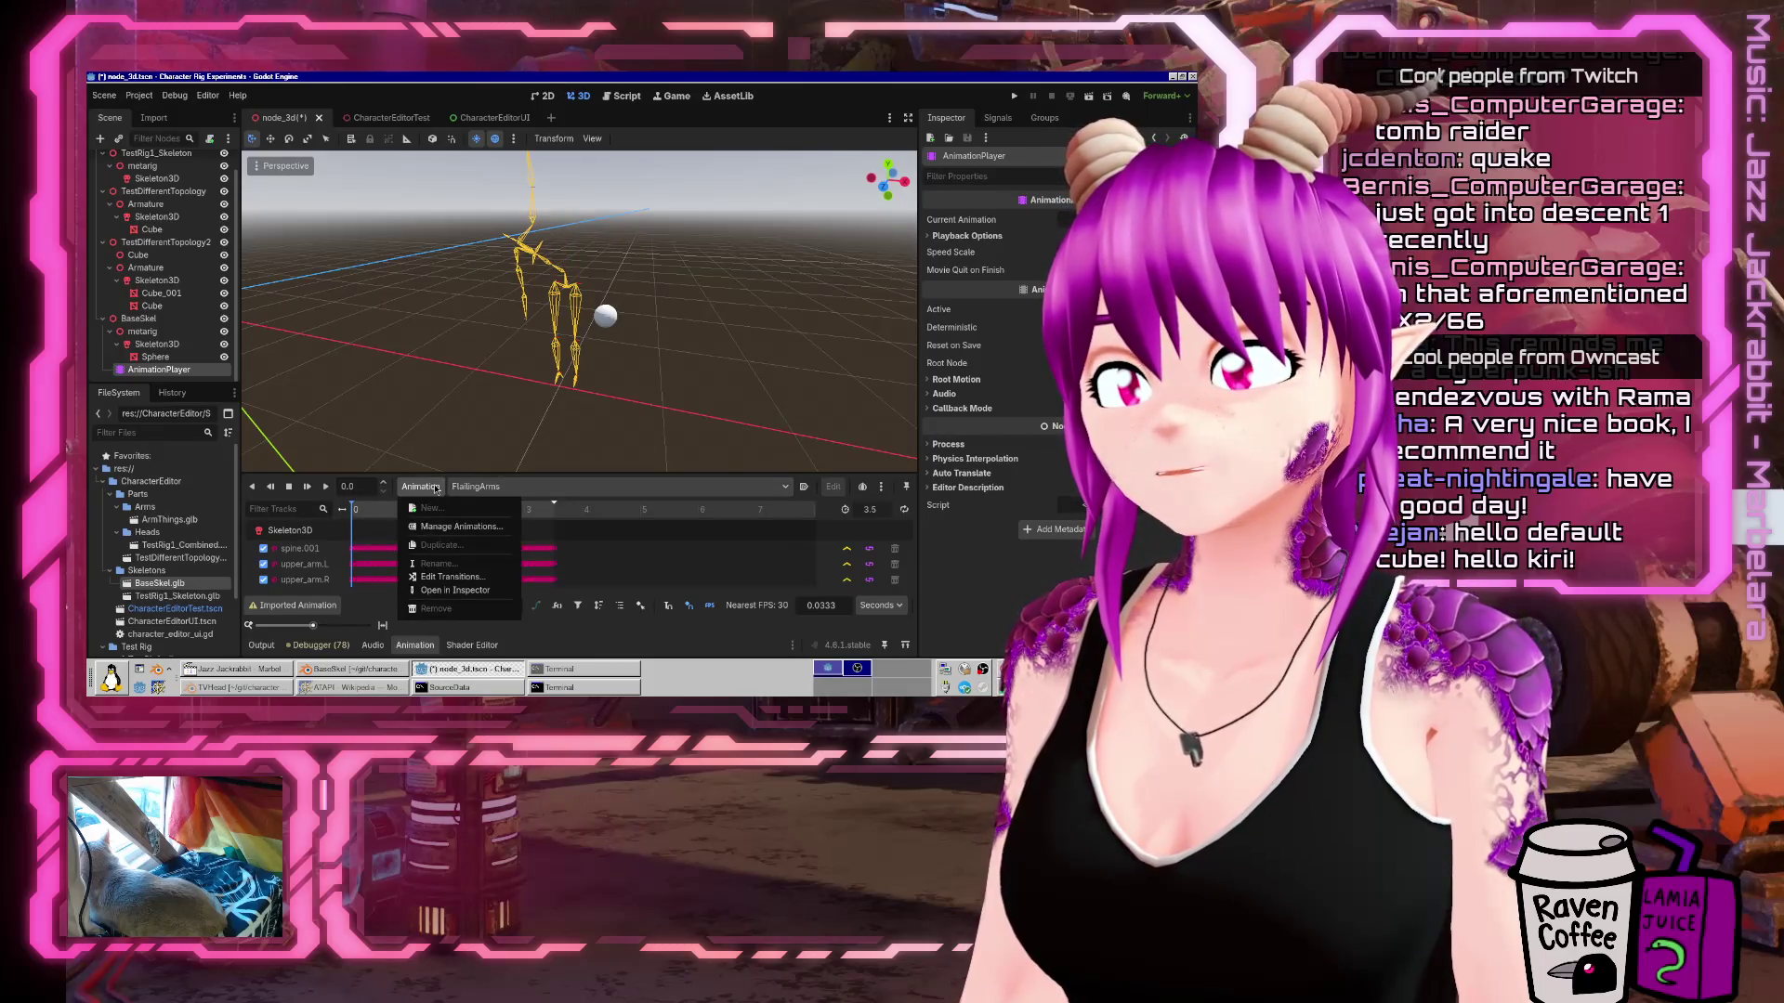
{"action": "left_click", "coordinate": [442, 528]}
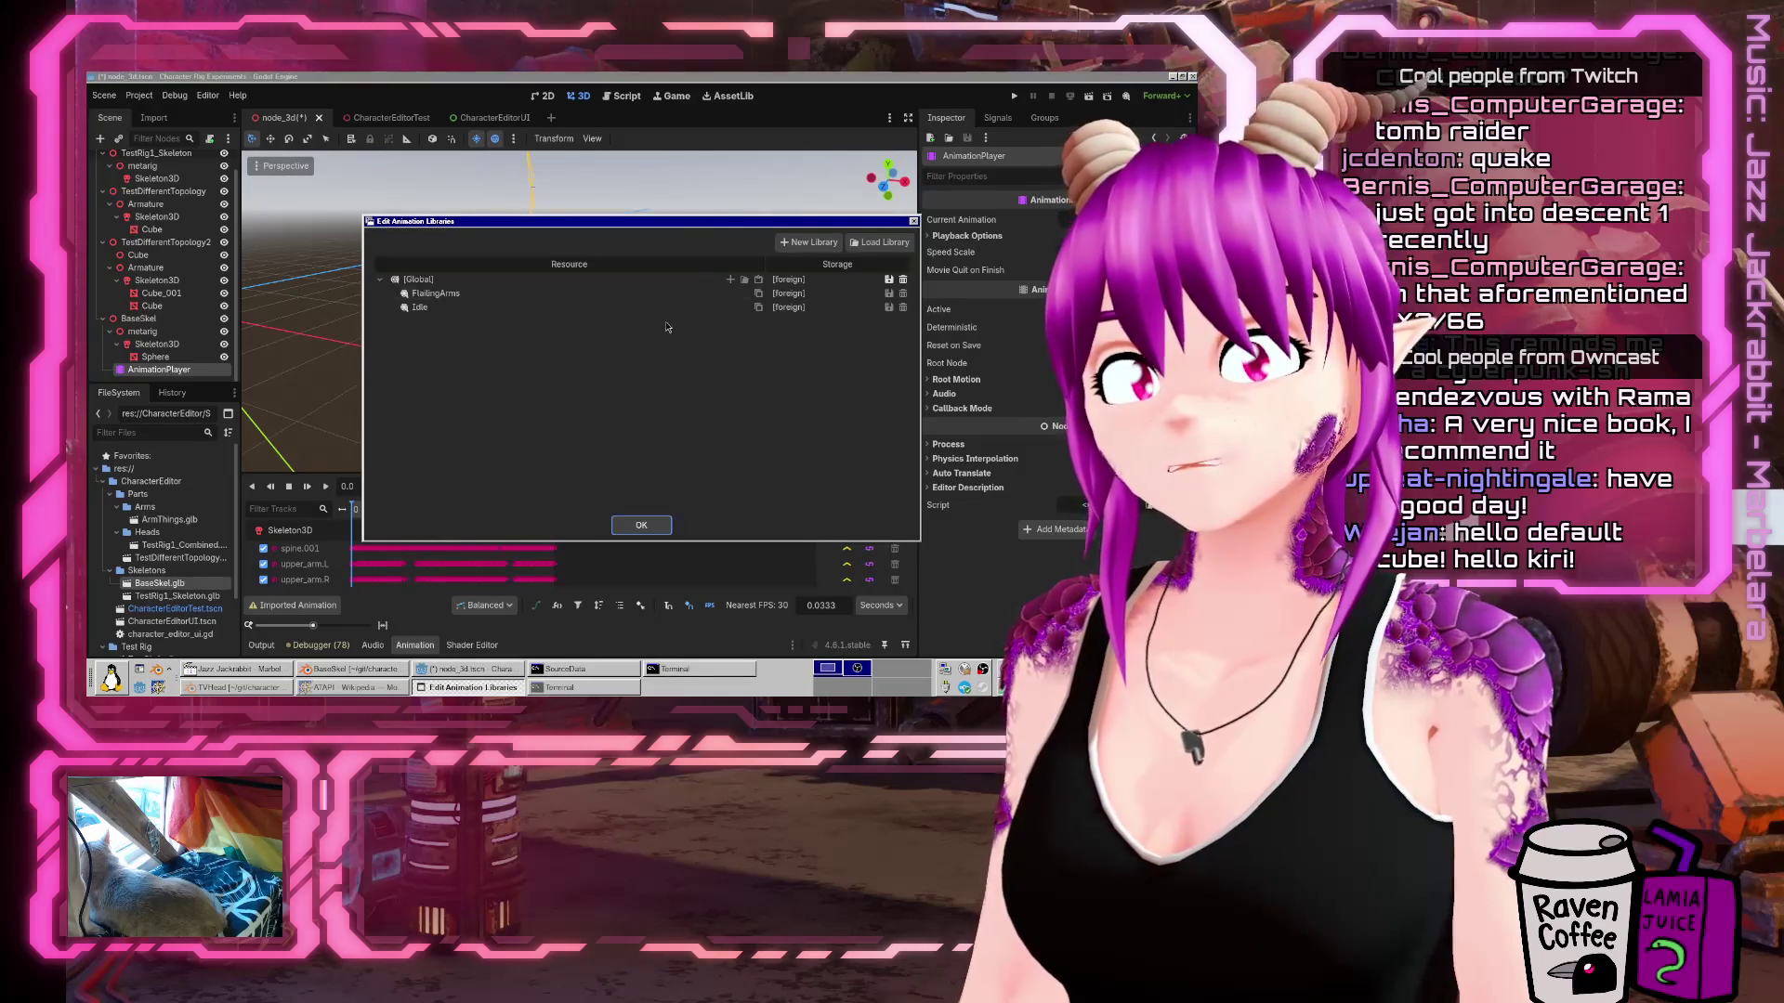
{"action": "left_click", "coordinate": [641, 526]}
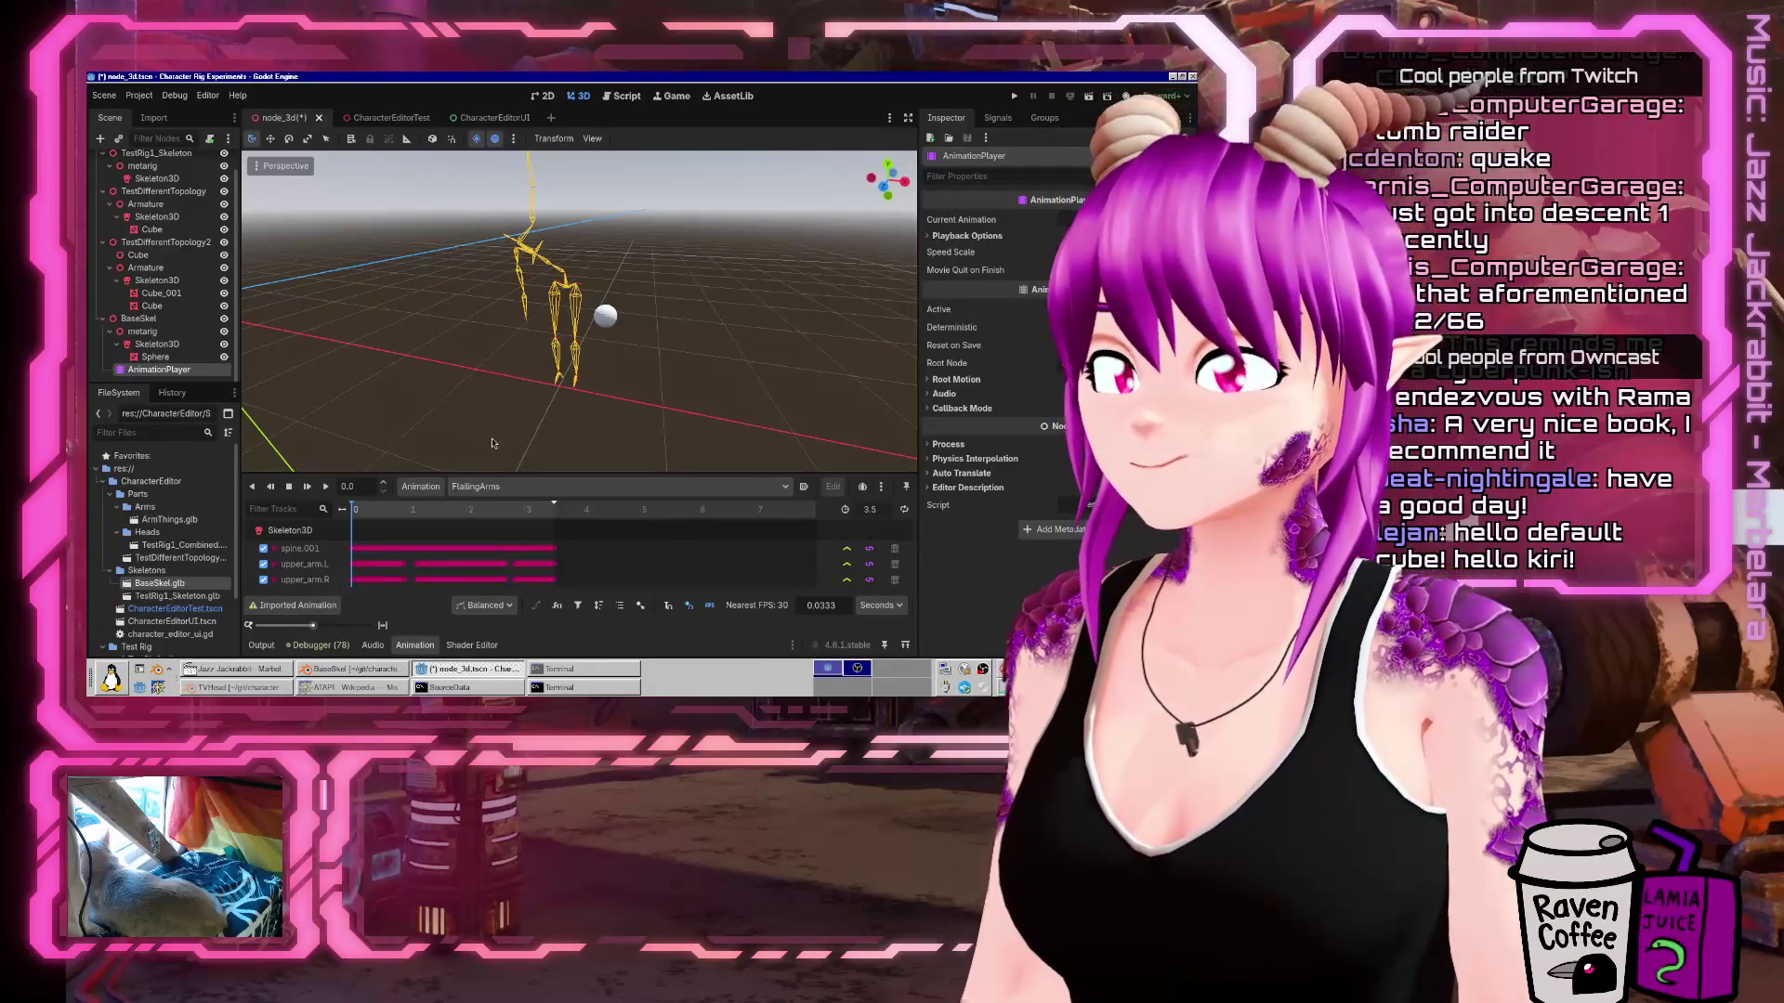
{"action": "left_click_drag", "start_coordinate": [483, 474], "coordinate": [498, 416]}
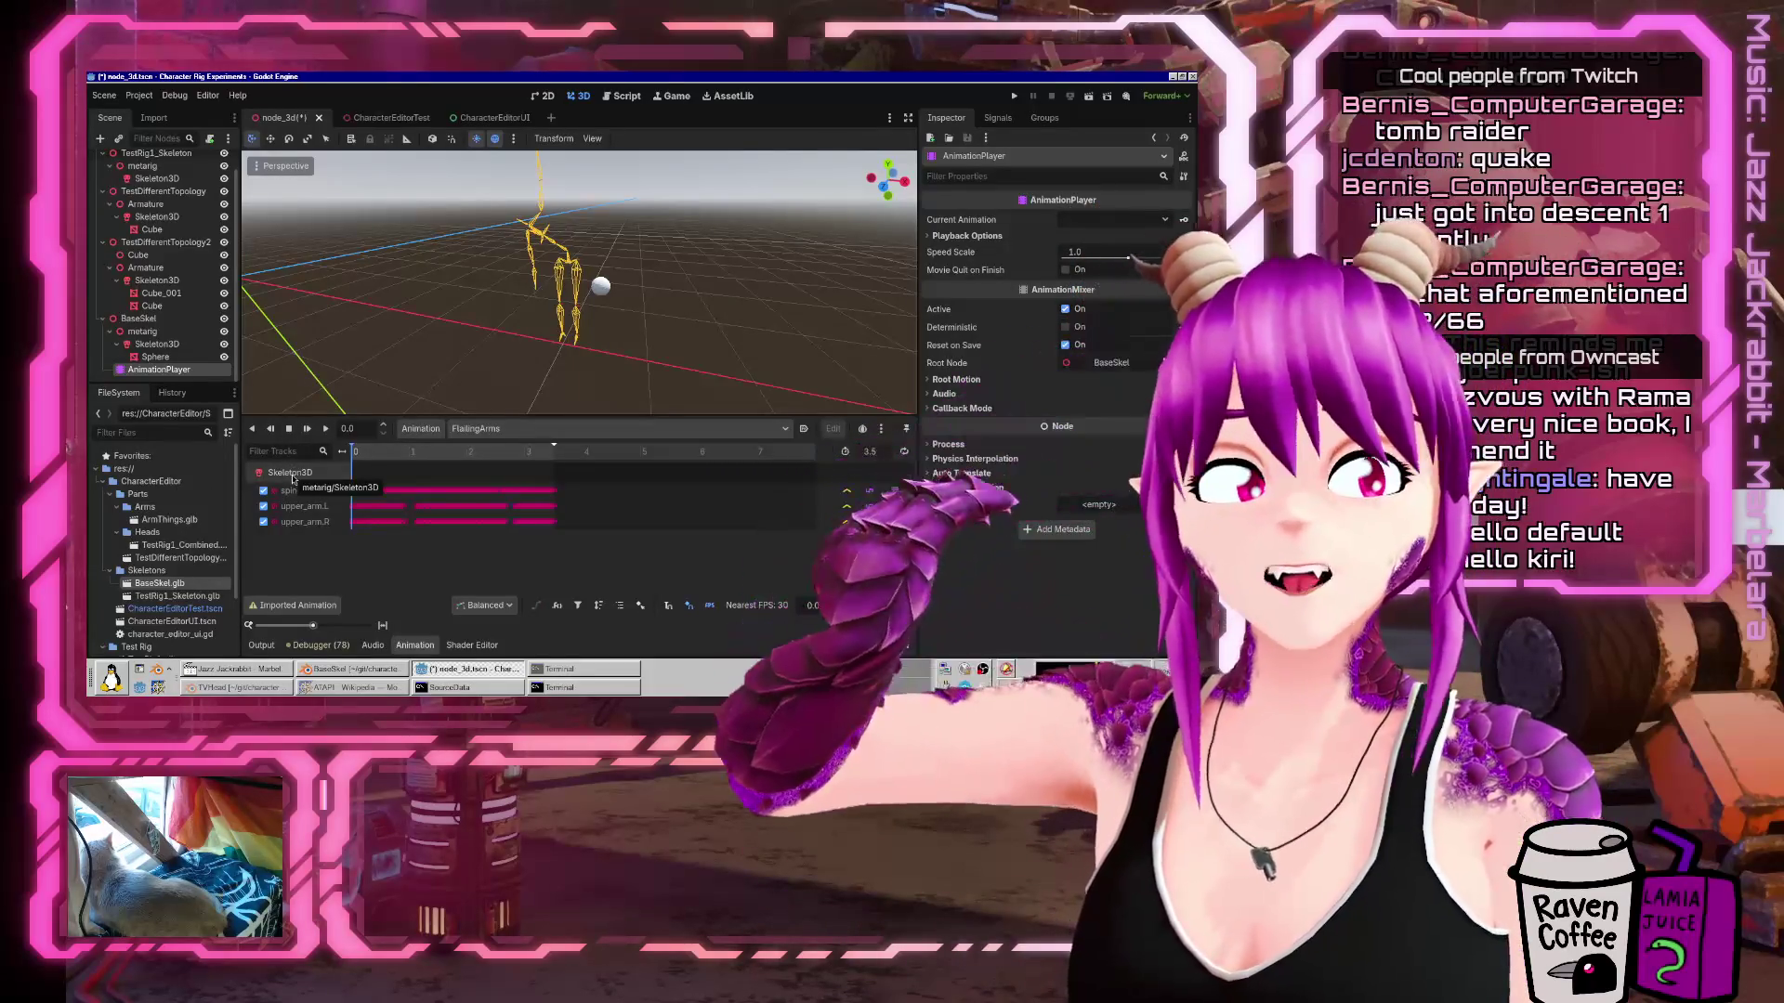
Check the Skeleton3D track target, then expand Playback Options and the Current Animation list.
{"action": "left_click", "coordinate": [293, 479]}
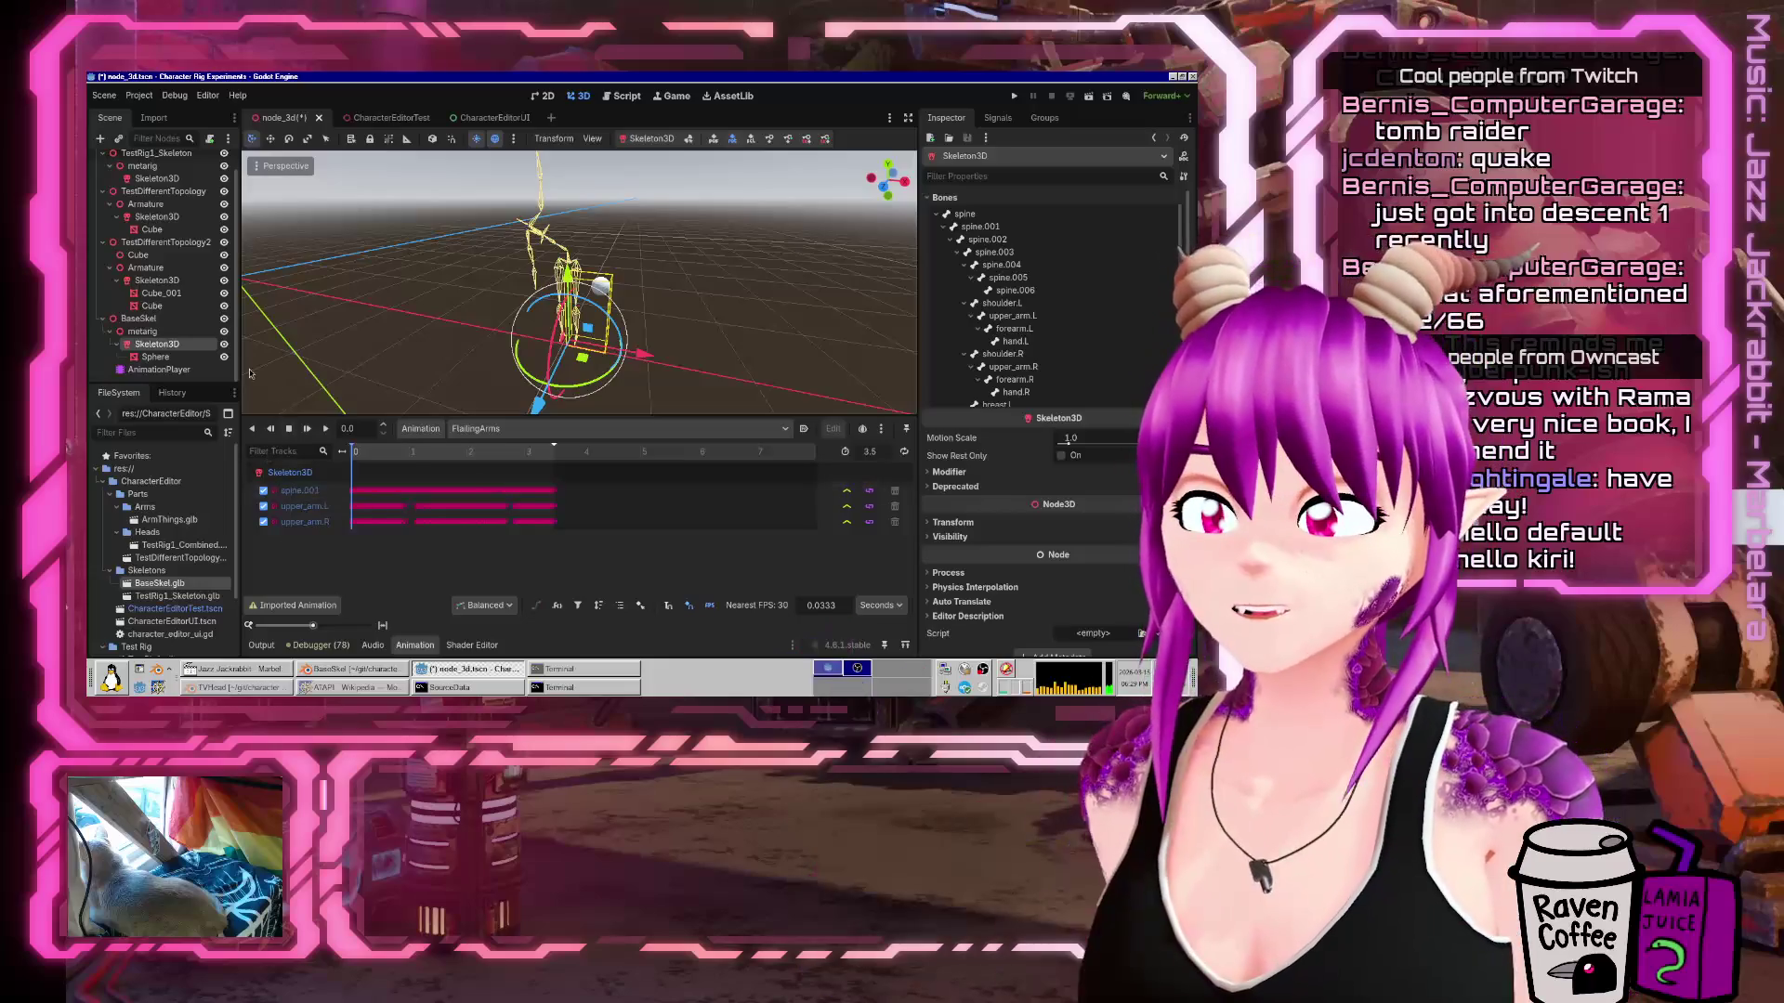
{"action": "left_click", "coordinate": [157, 357]}
{"action": "left_click", "coordinate": [166, 347]}
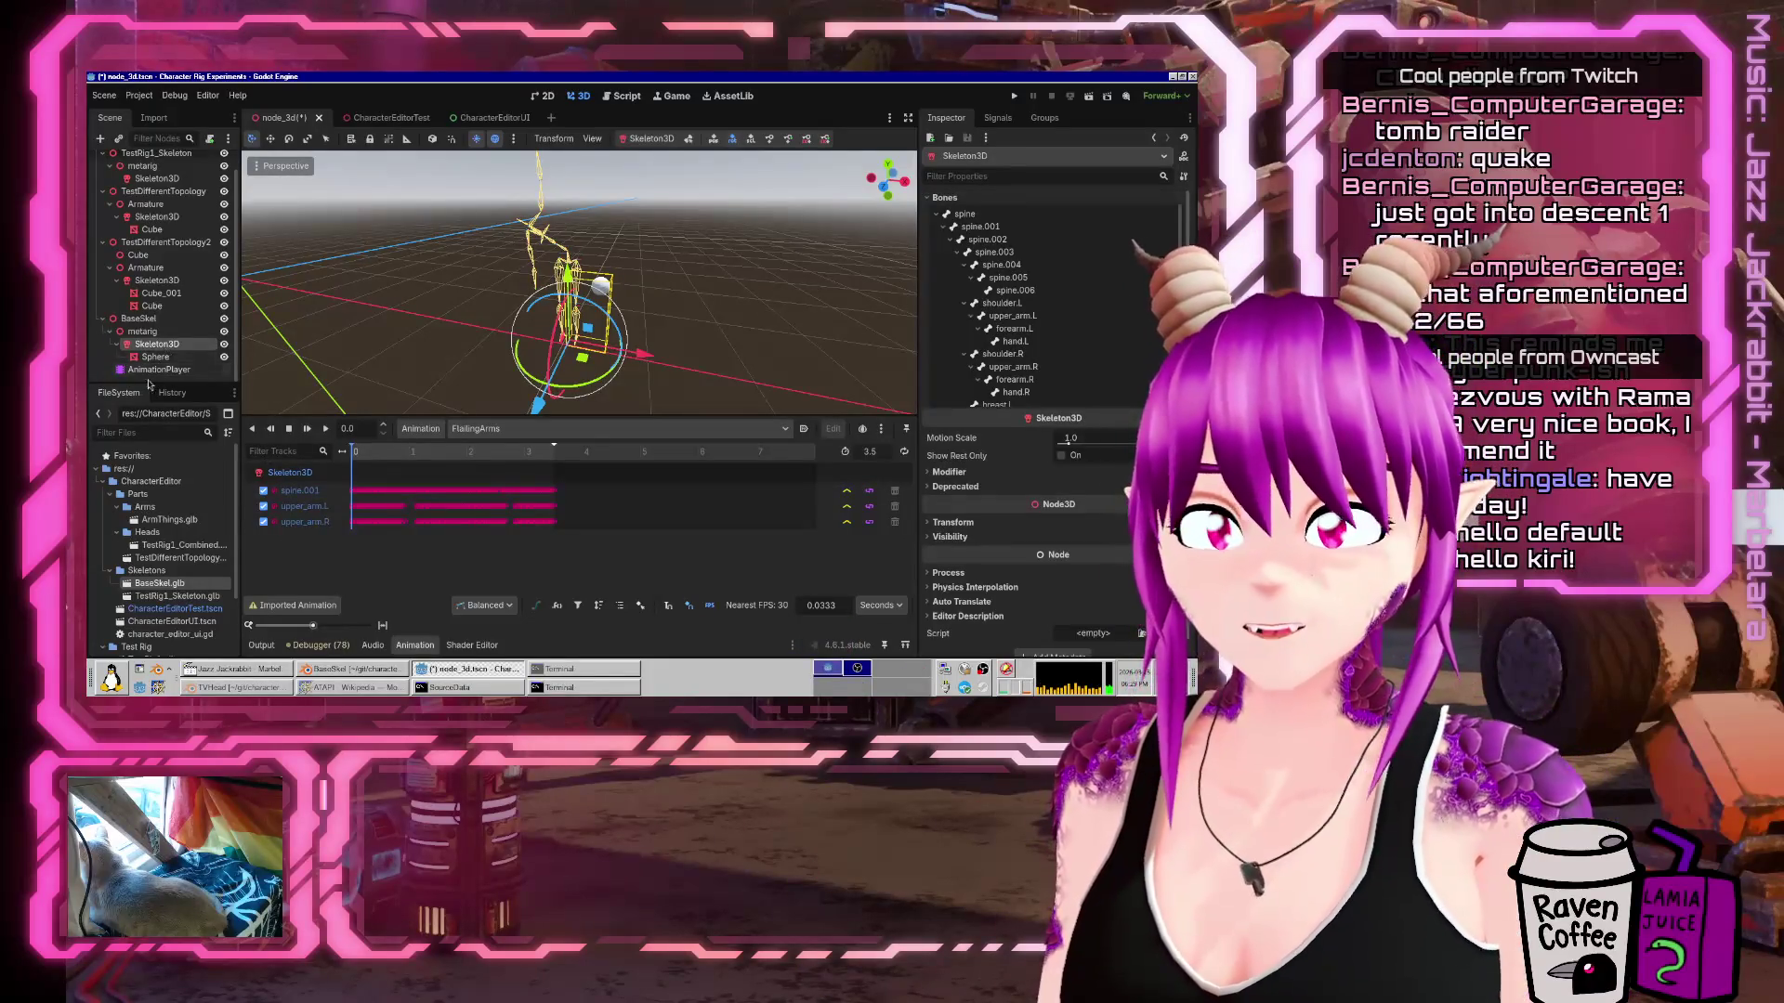
{"action": "left_click", "coordinate": [154, 370]}
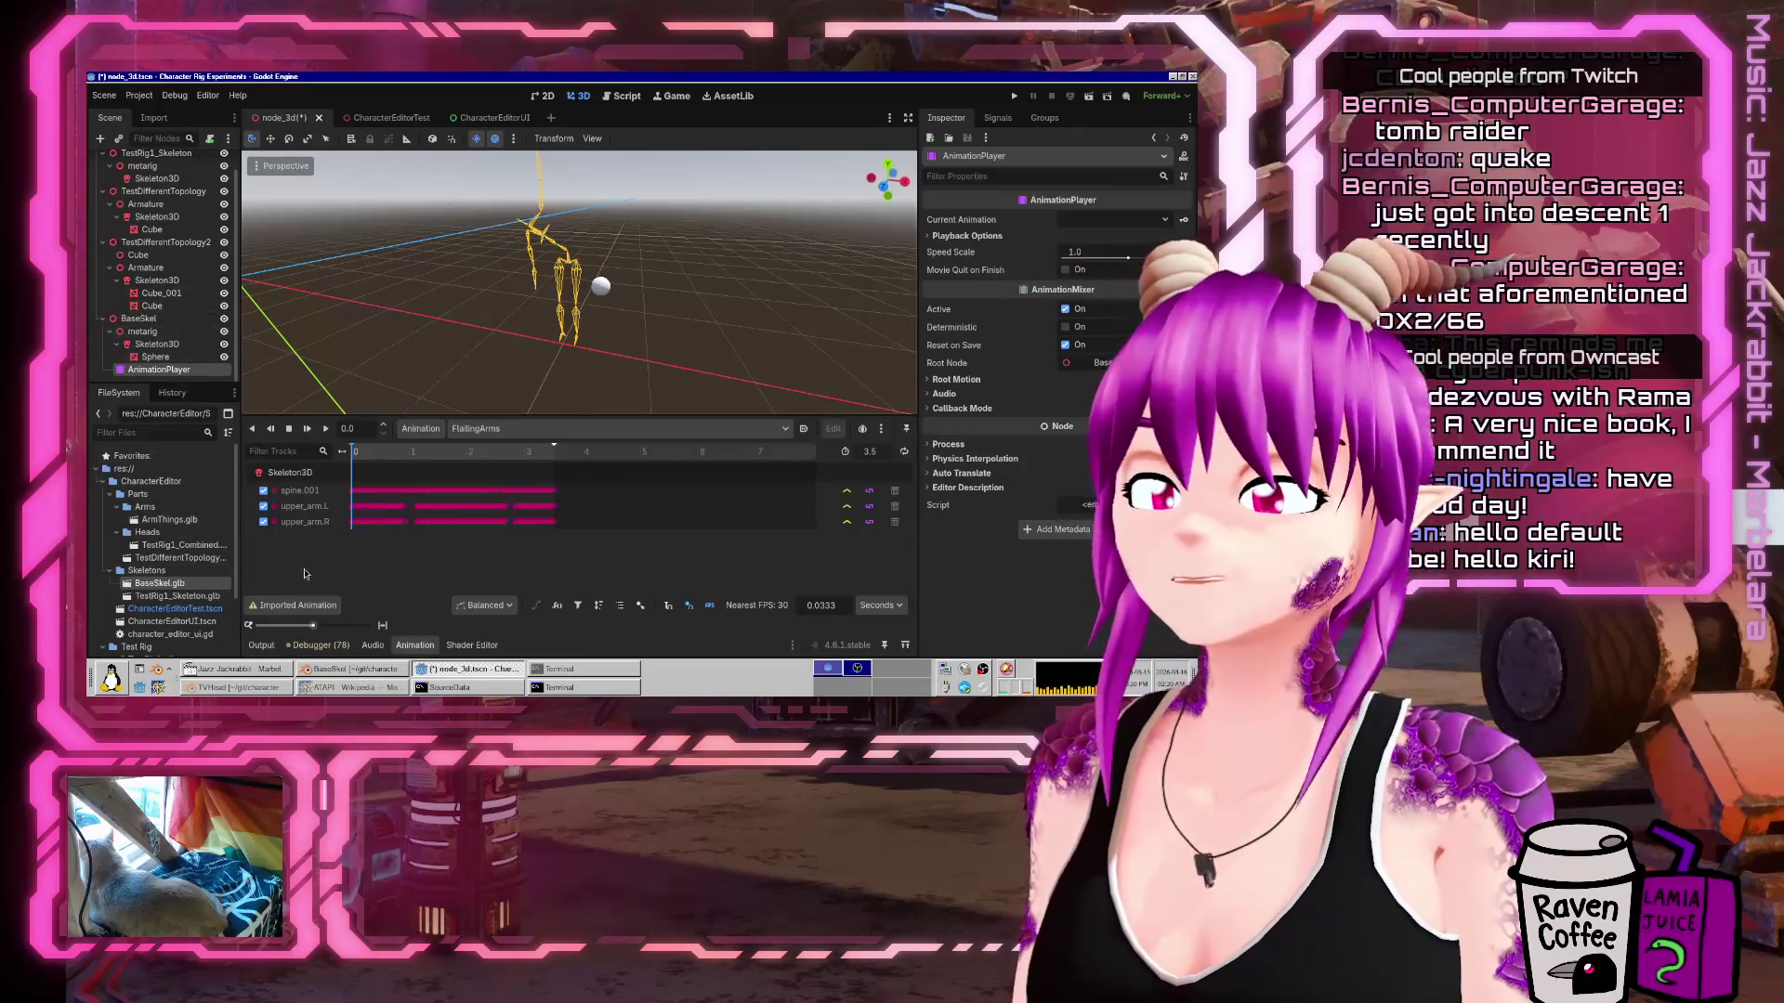
{"action": "left_click", "coordinate": [299, 476]}
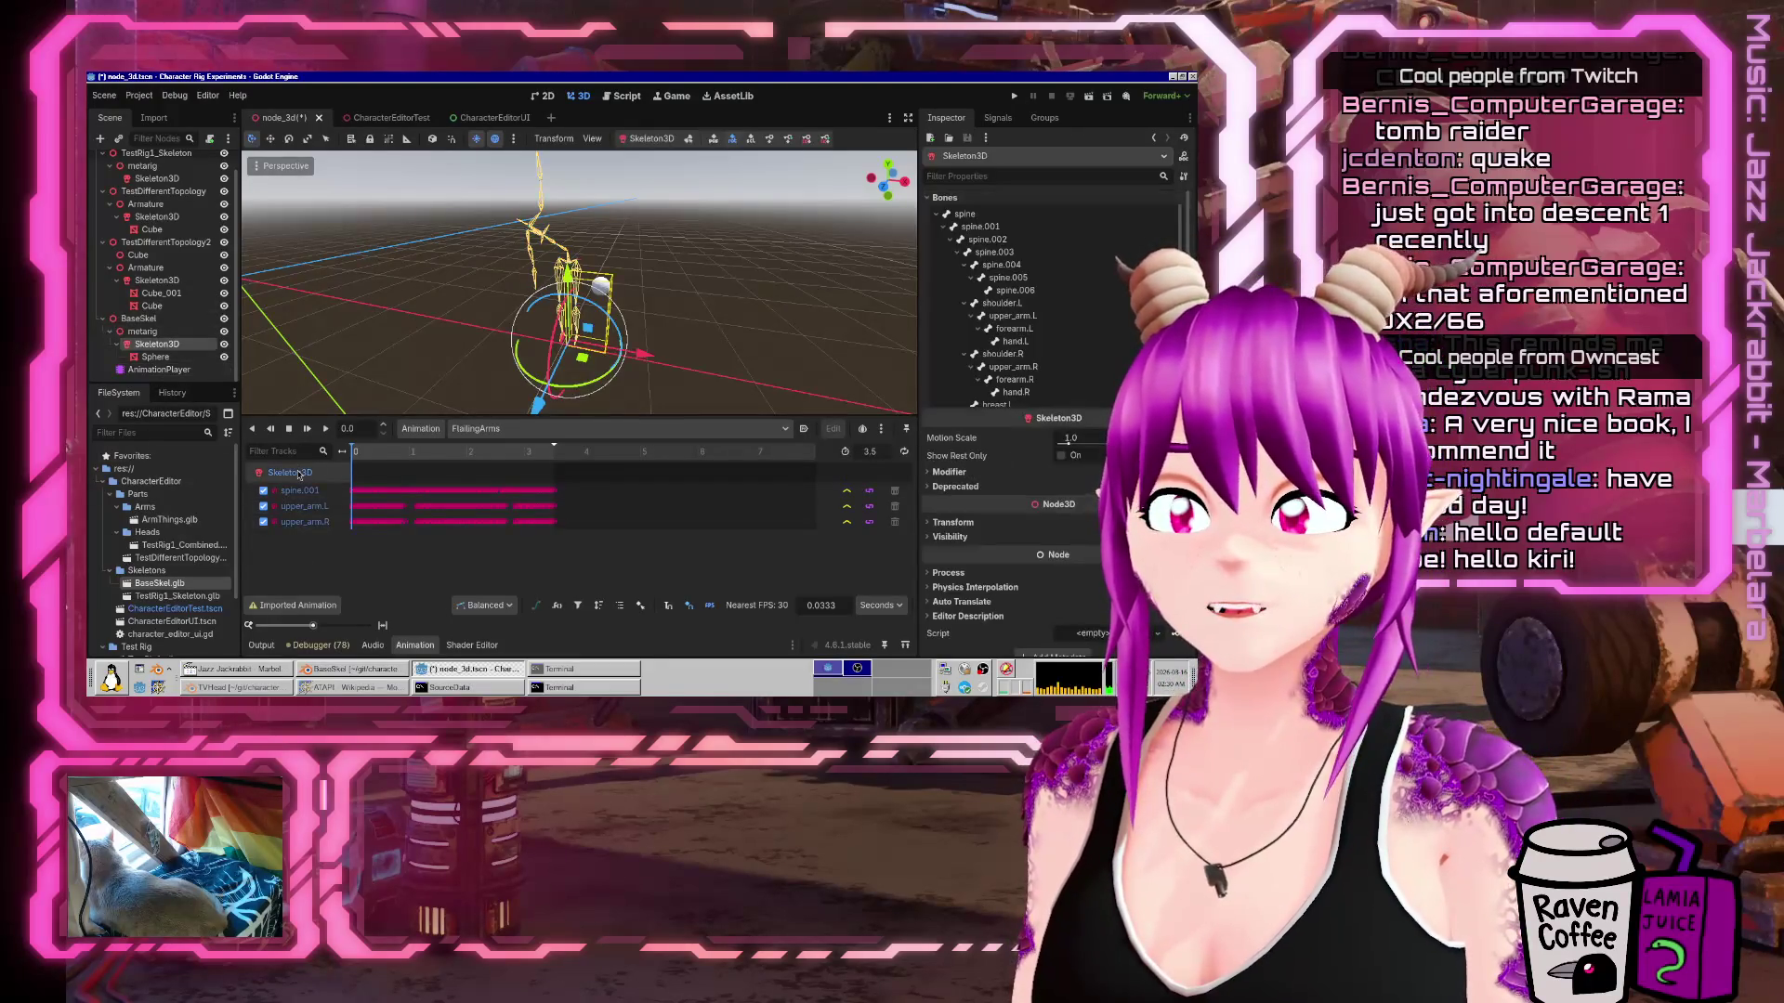
{"action": "left_click", "coordinate": [159, 371]}
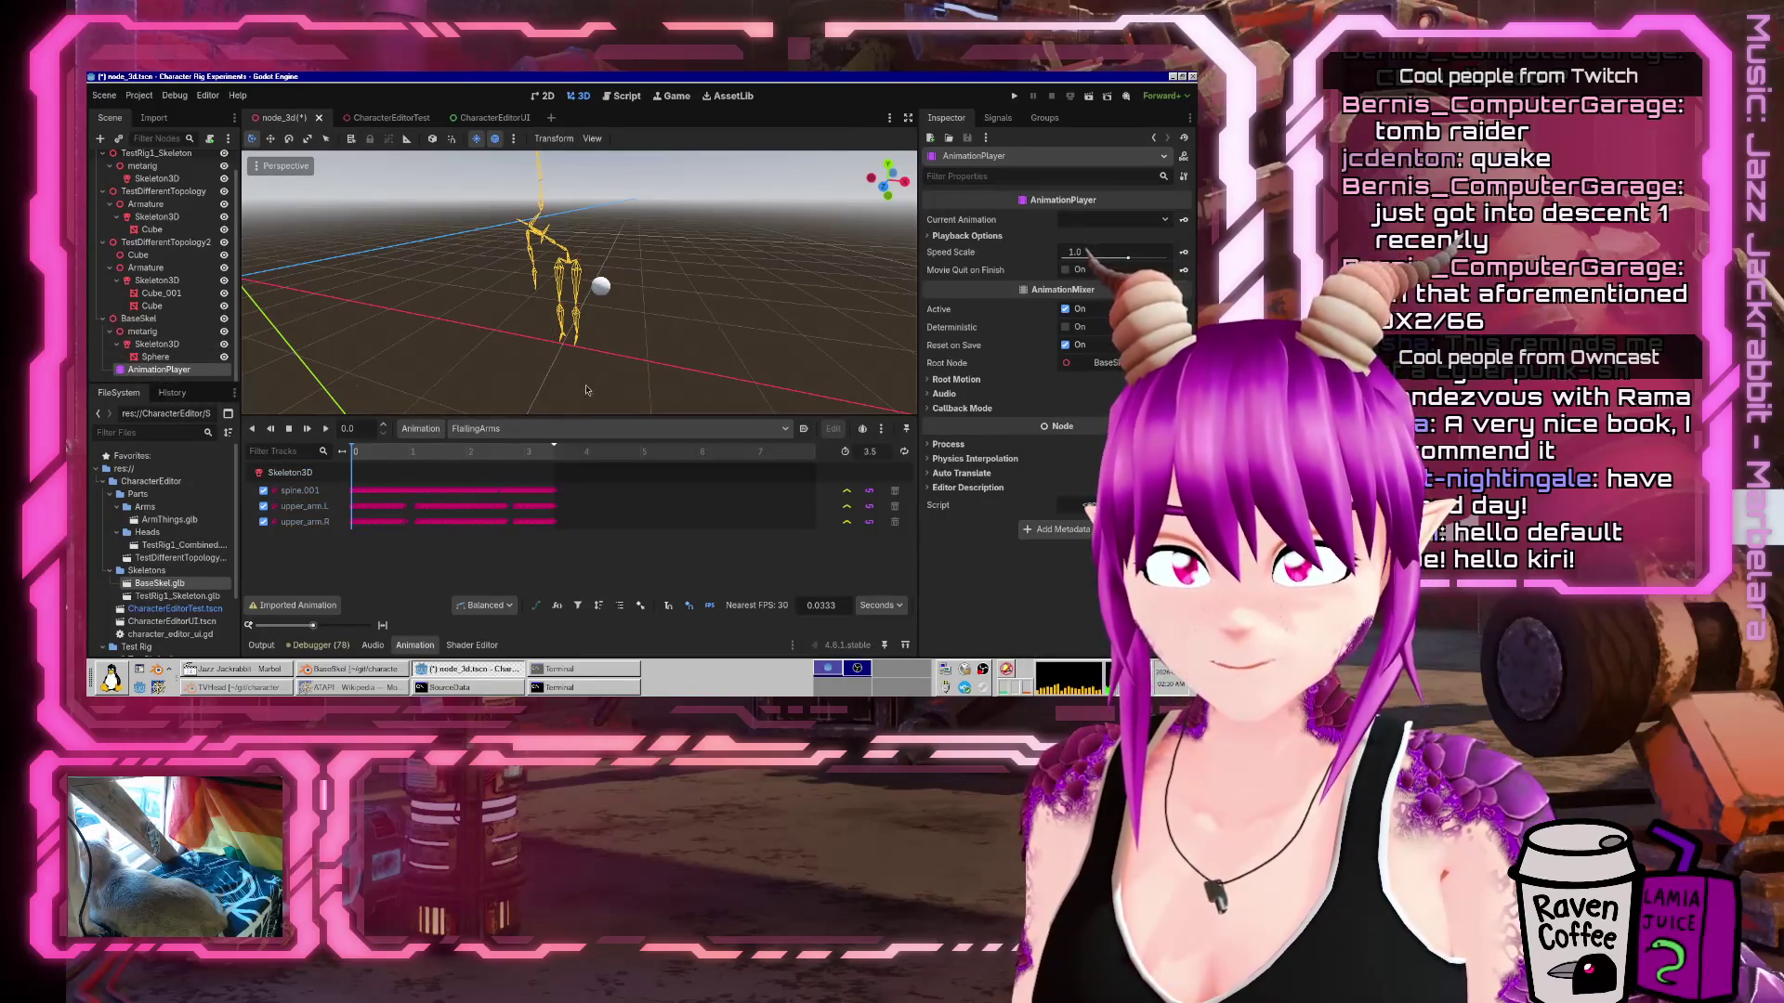
{"action": "left_click", "coordinate": [928, 236]}
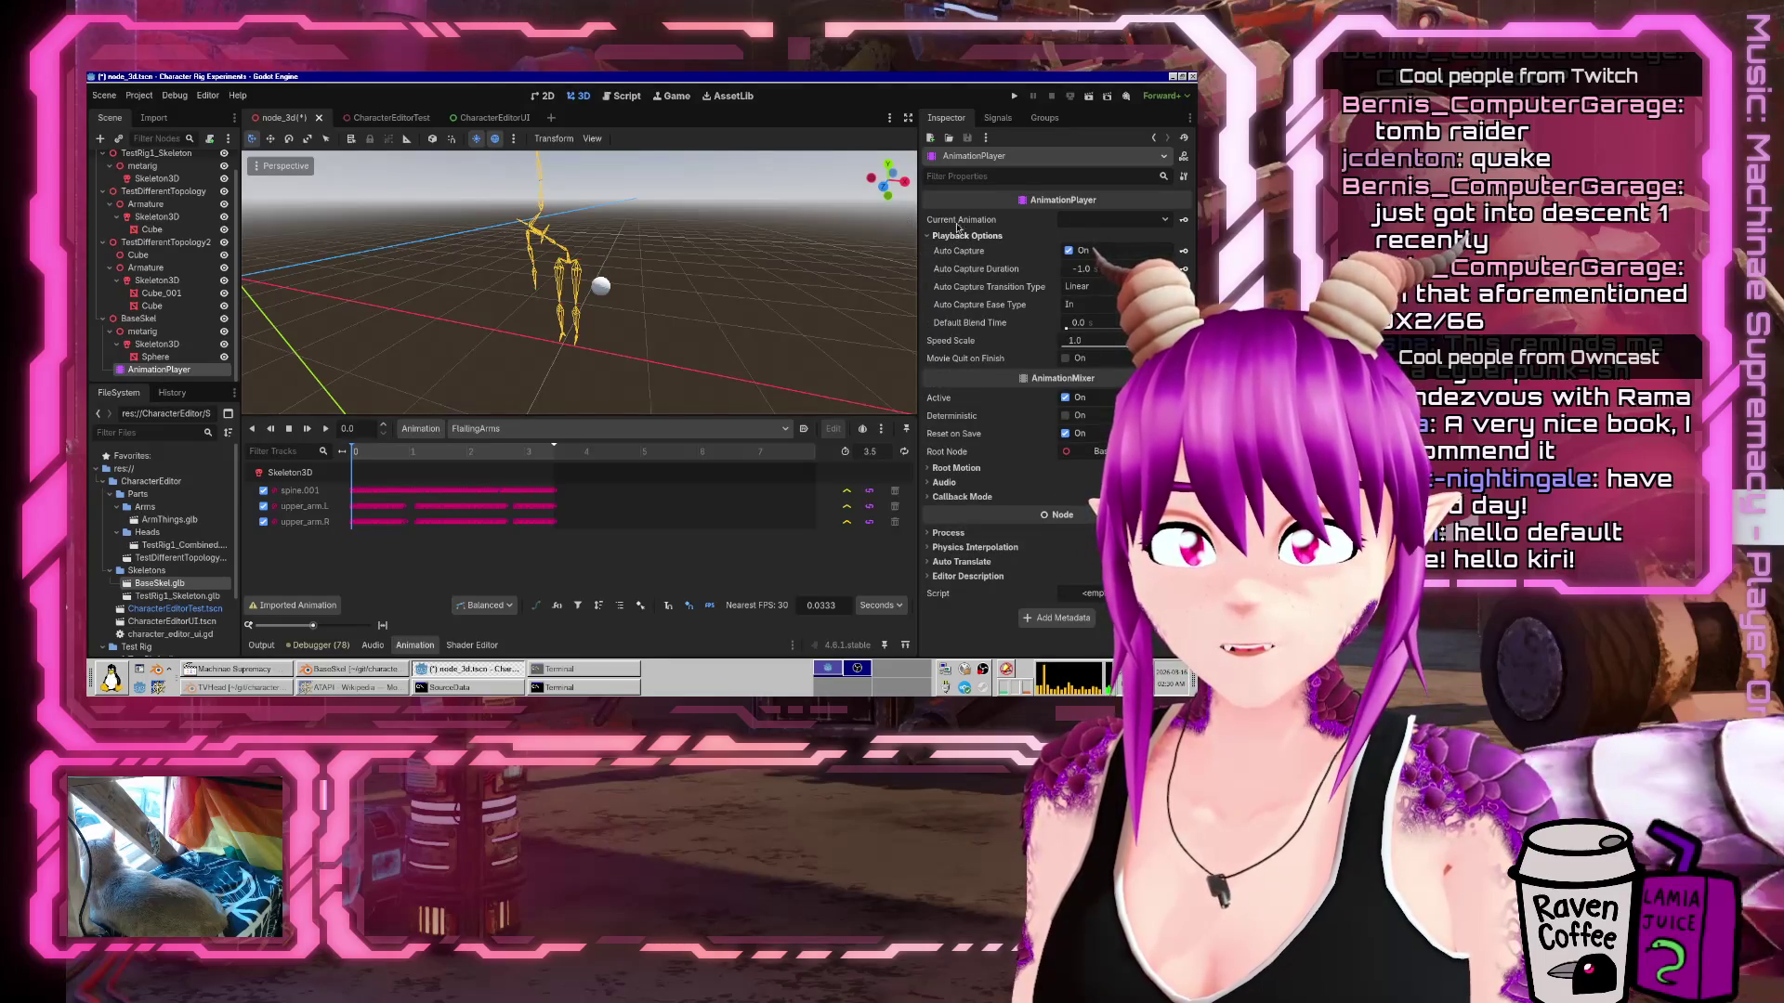
{"action": "left_click", "coordinate": [1163, 219]}
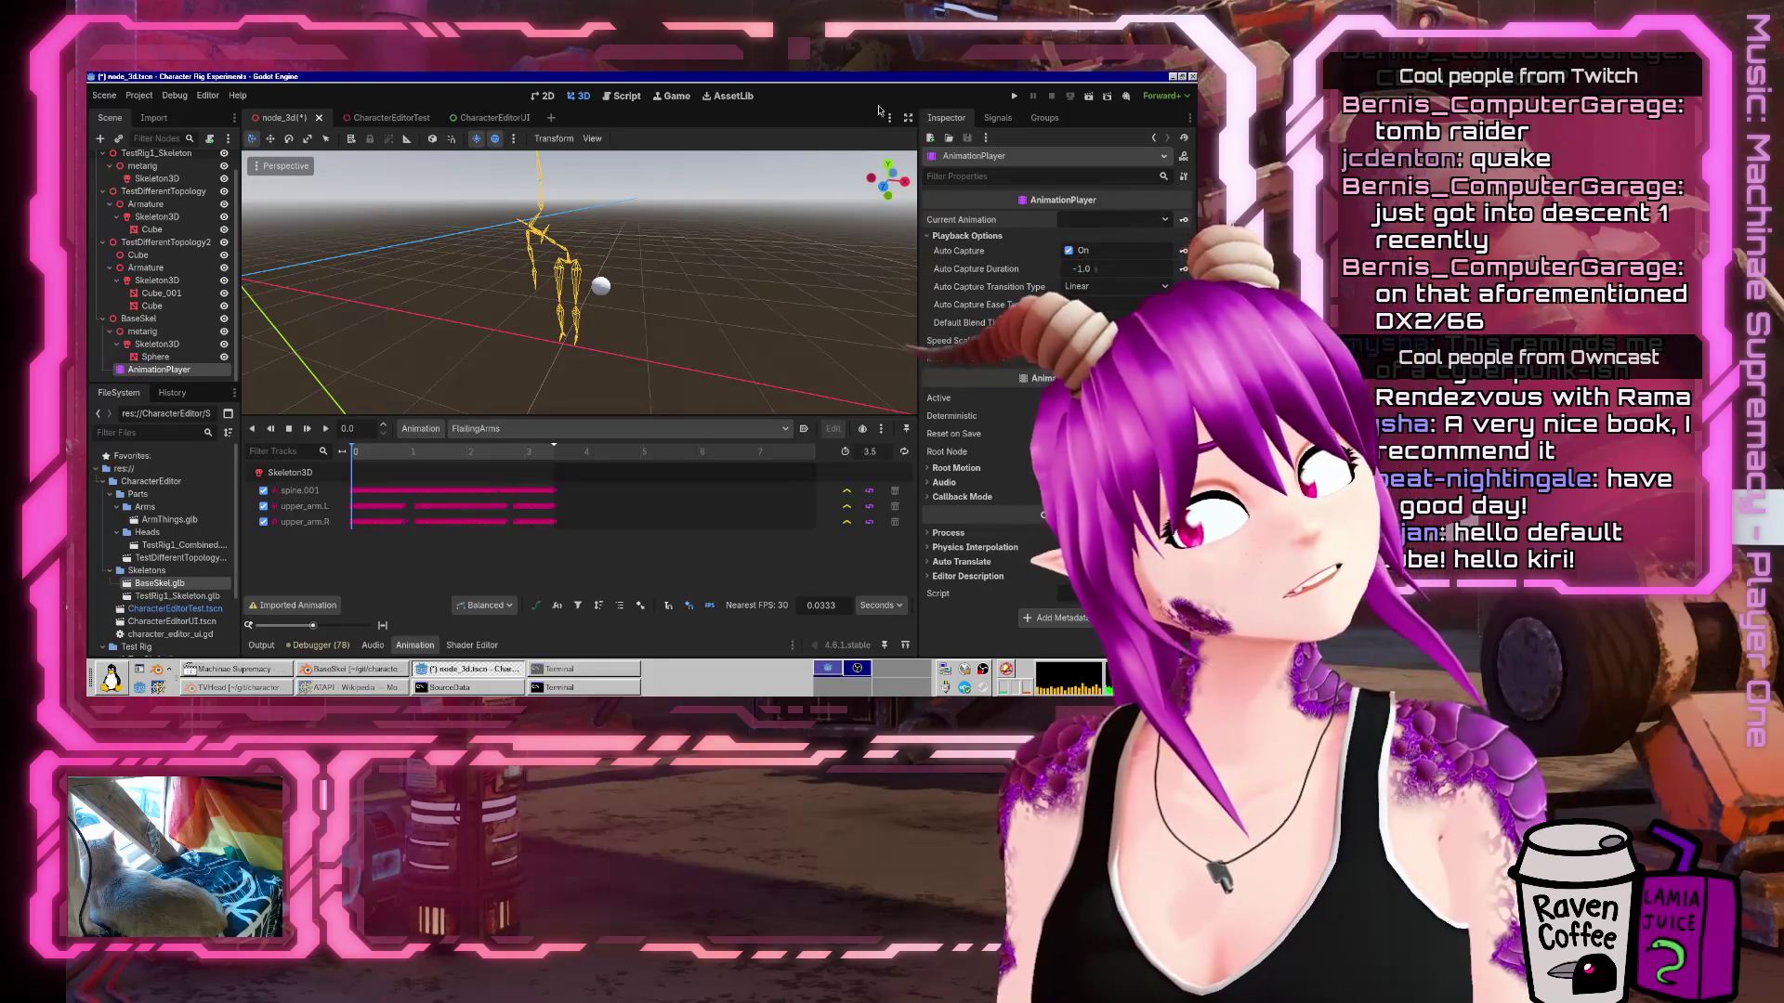
Search help for 'animationpla' and scroll through the AnimationPlayer class reference.
{"action": "left_click", "coordinate": [619, 99]}
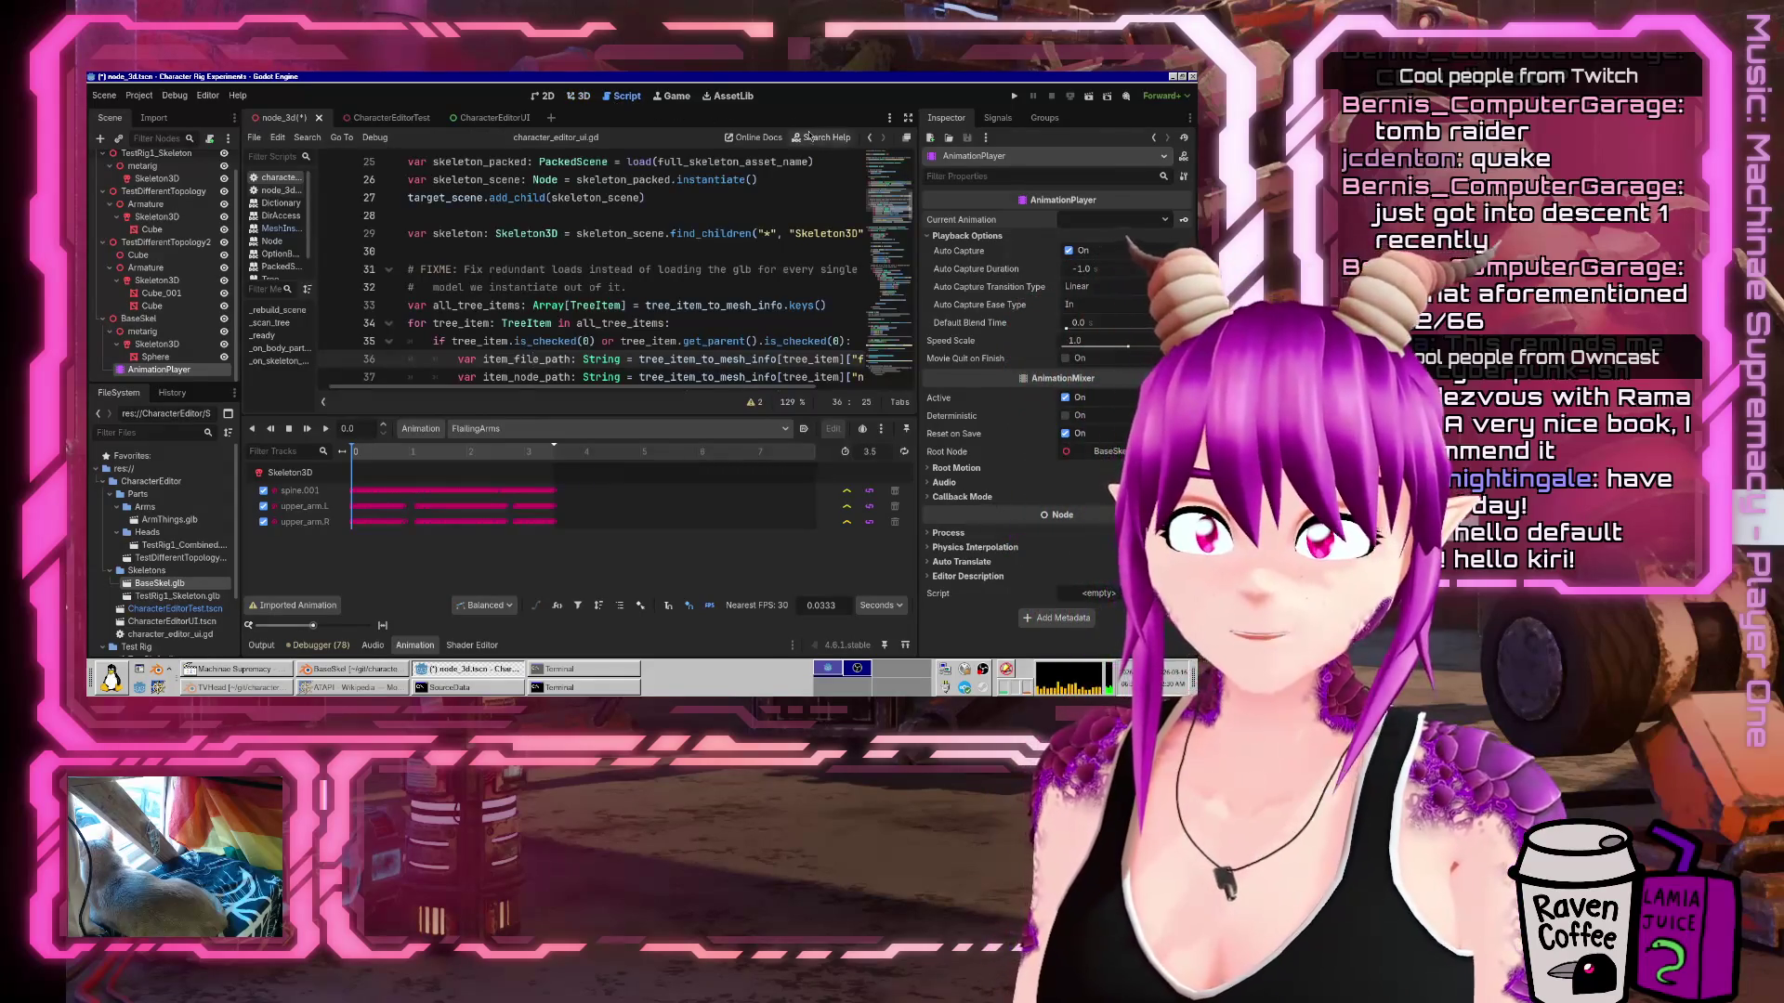
{"action": "left_click", "coordinate": [814, 136]}
{"action": "type", "text": "animationpla"}
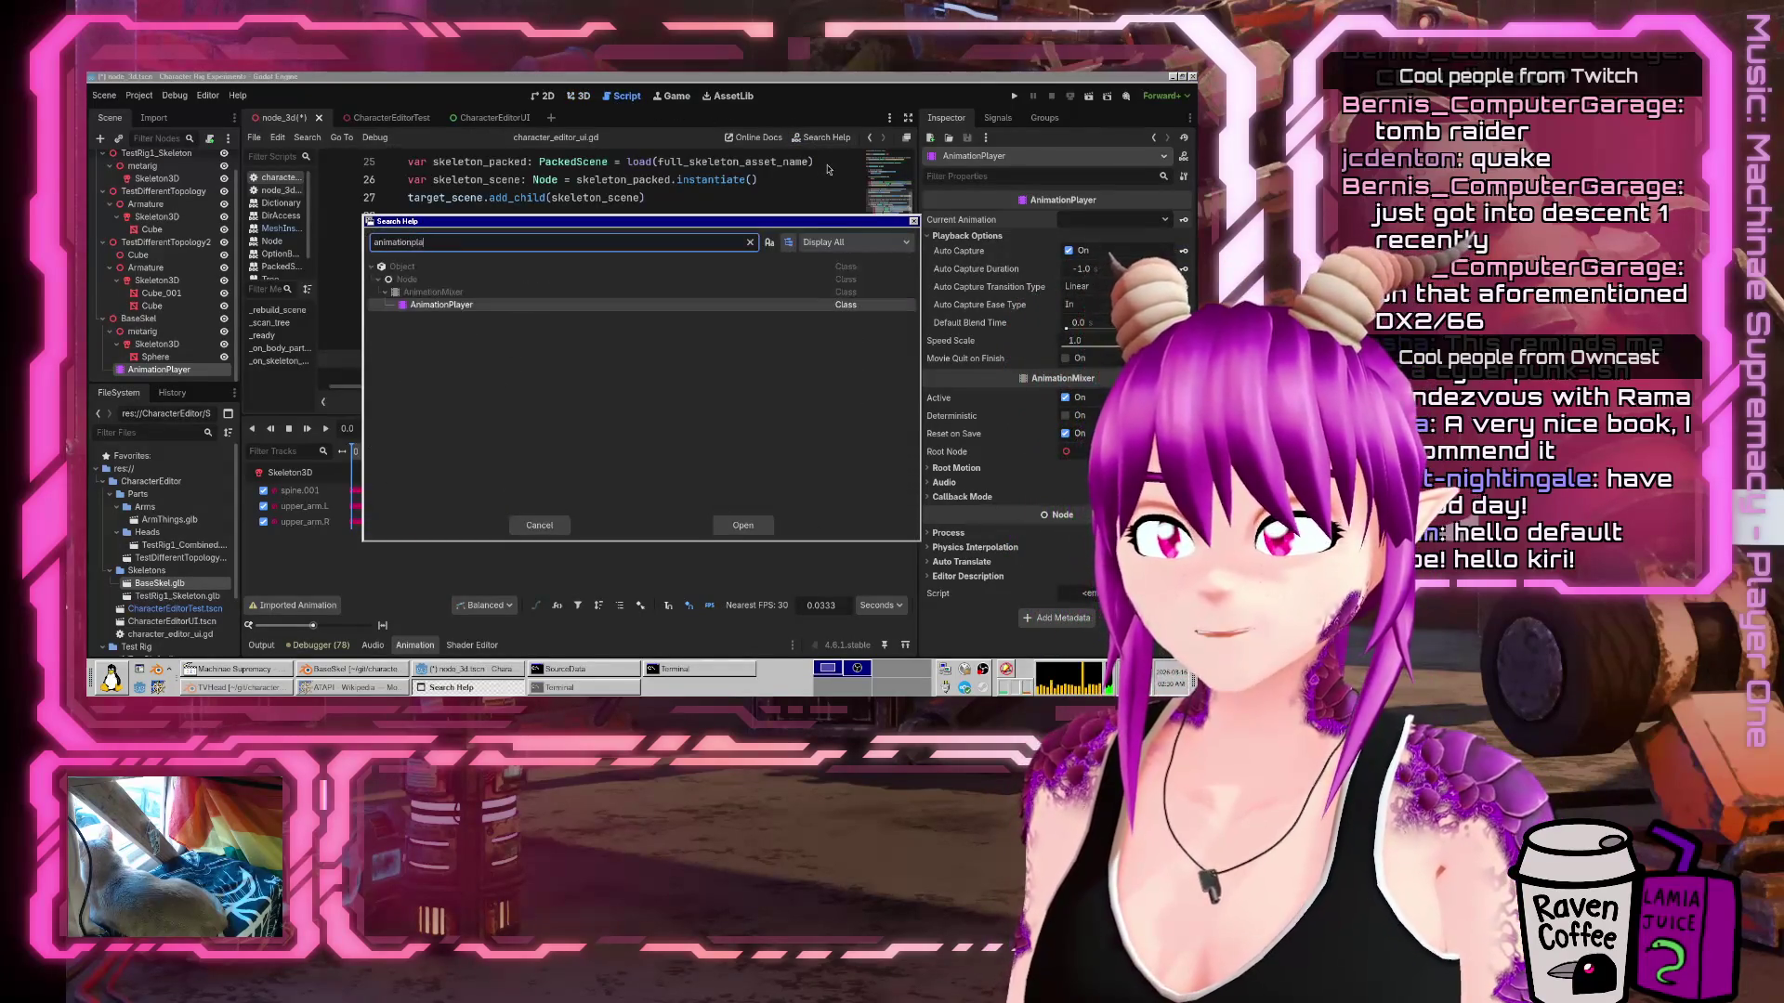
{"action": "key", "text": "Return"}
{"action": "scroll", "coordinate": [610, 299], "scroll_direction": "down", "scroll_amount": 5}
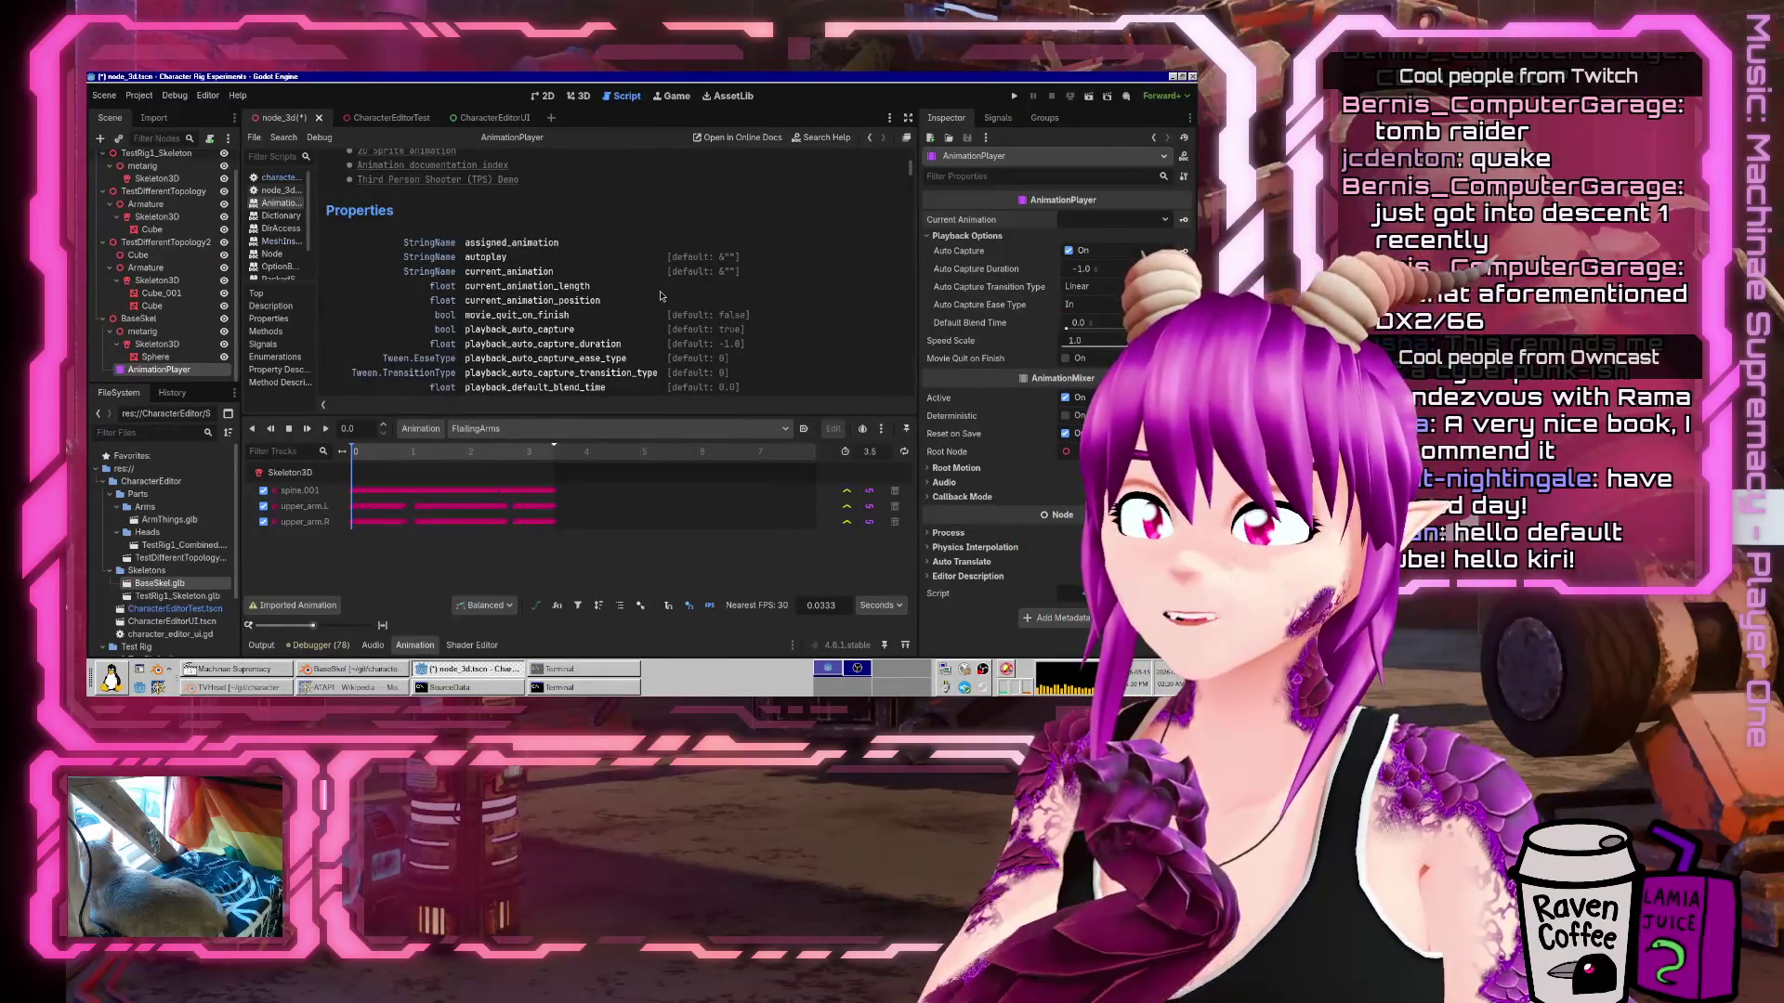
{"action": "scroll", "coordinate": [661, 296], "scroll_direction": "down", "scroll_amount": 1}
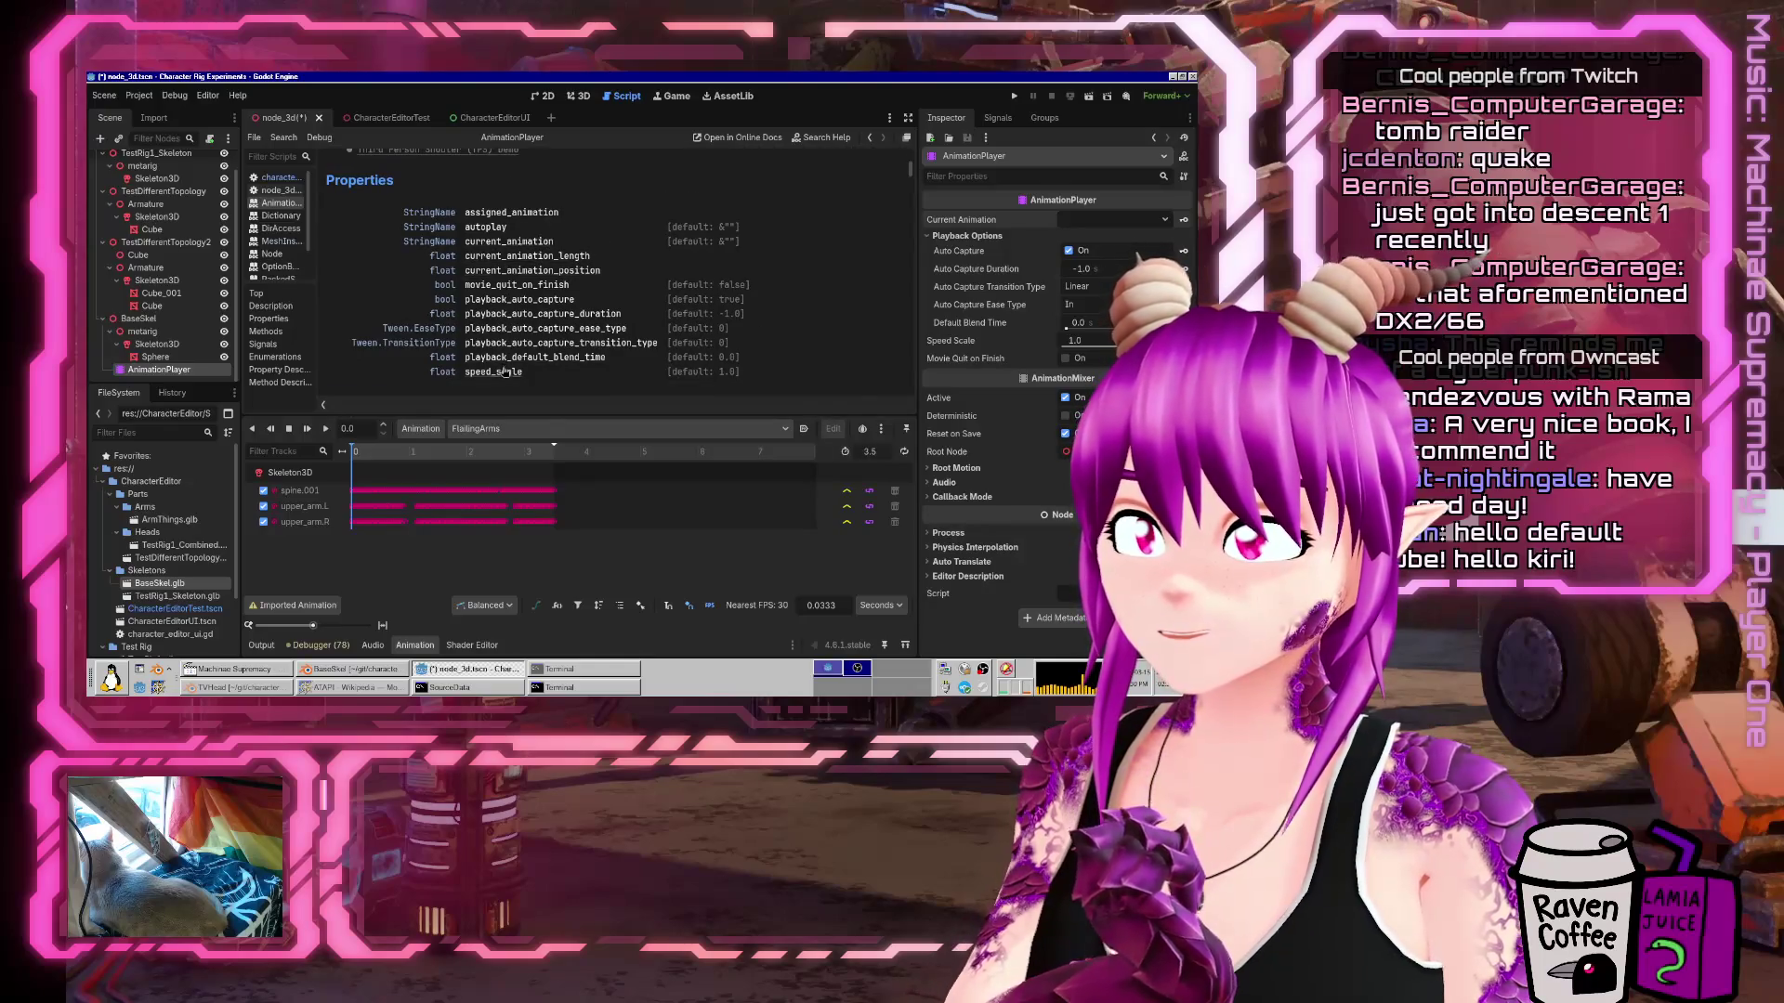
{"action": "scroll", "coordinate": [506, 371], "scroll_direction": "down", "scroll_amount": 6}
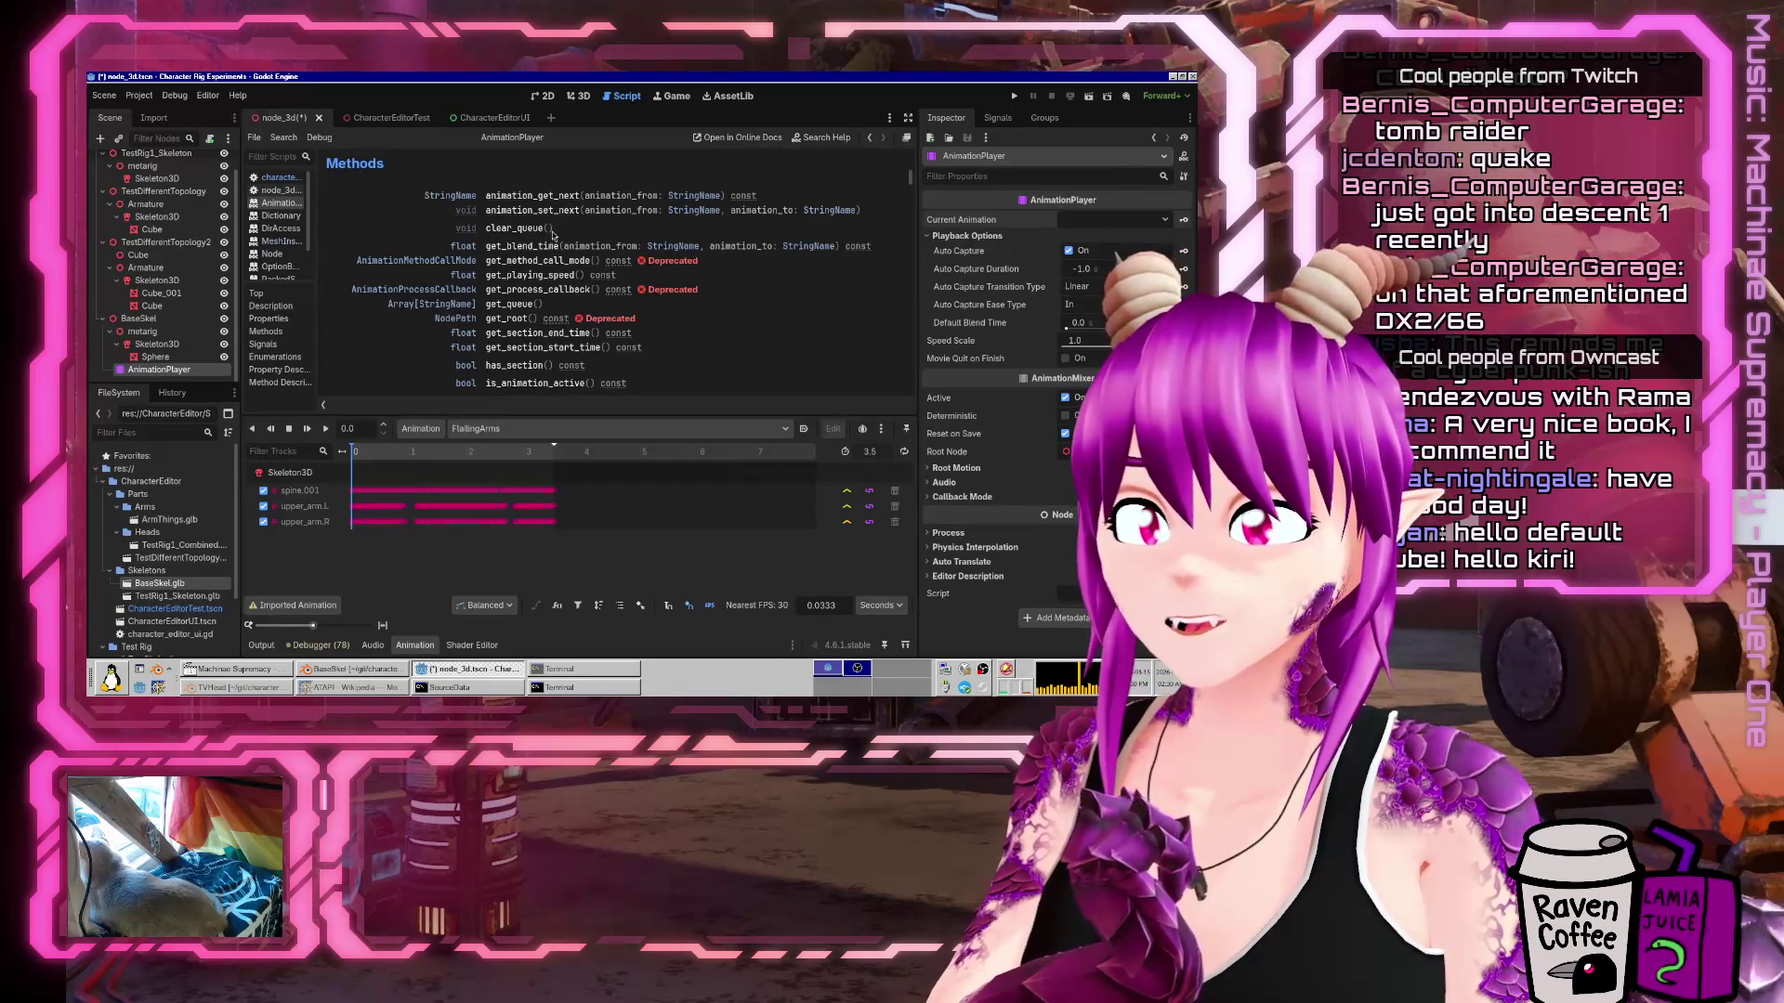
{"action": "scroll", "coordinate": [551, 244], "scroll_direction": "down", "scroll_amount": 3}
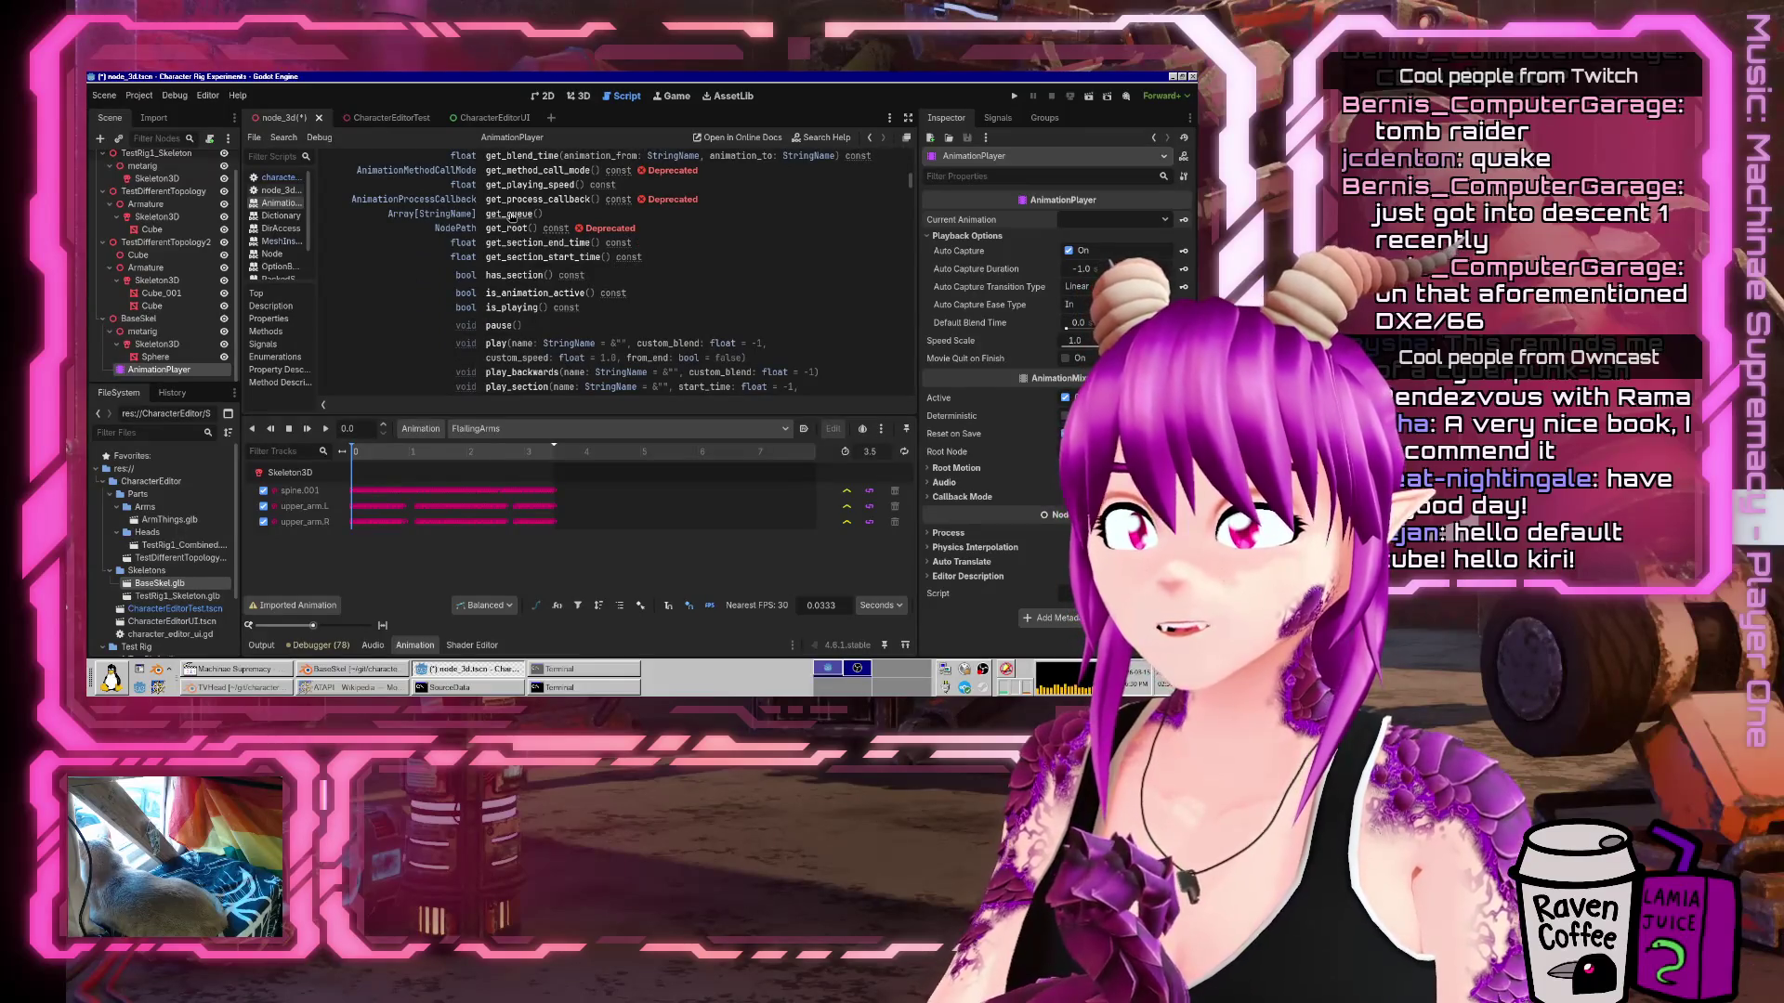
{"action": "scroll", "coordinate": [576, 244], "scroll_direction": "down", "scroll_amount": 5}
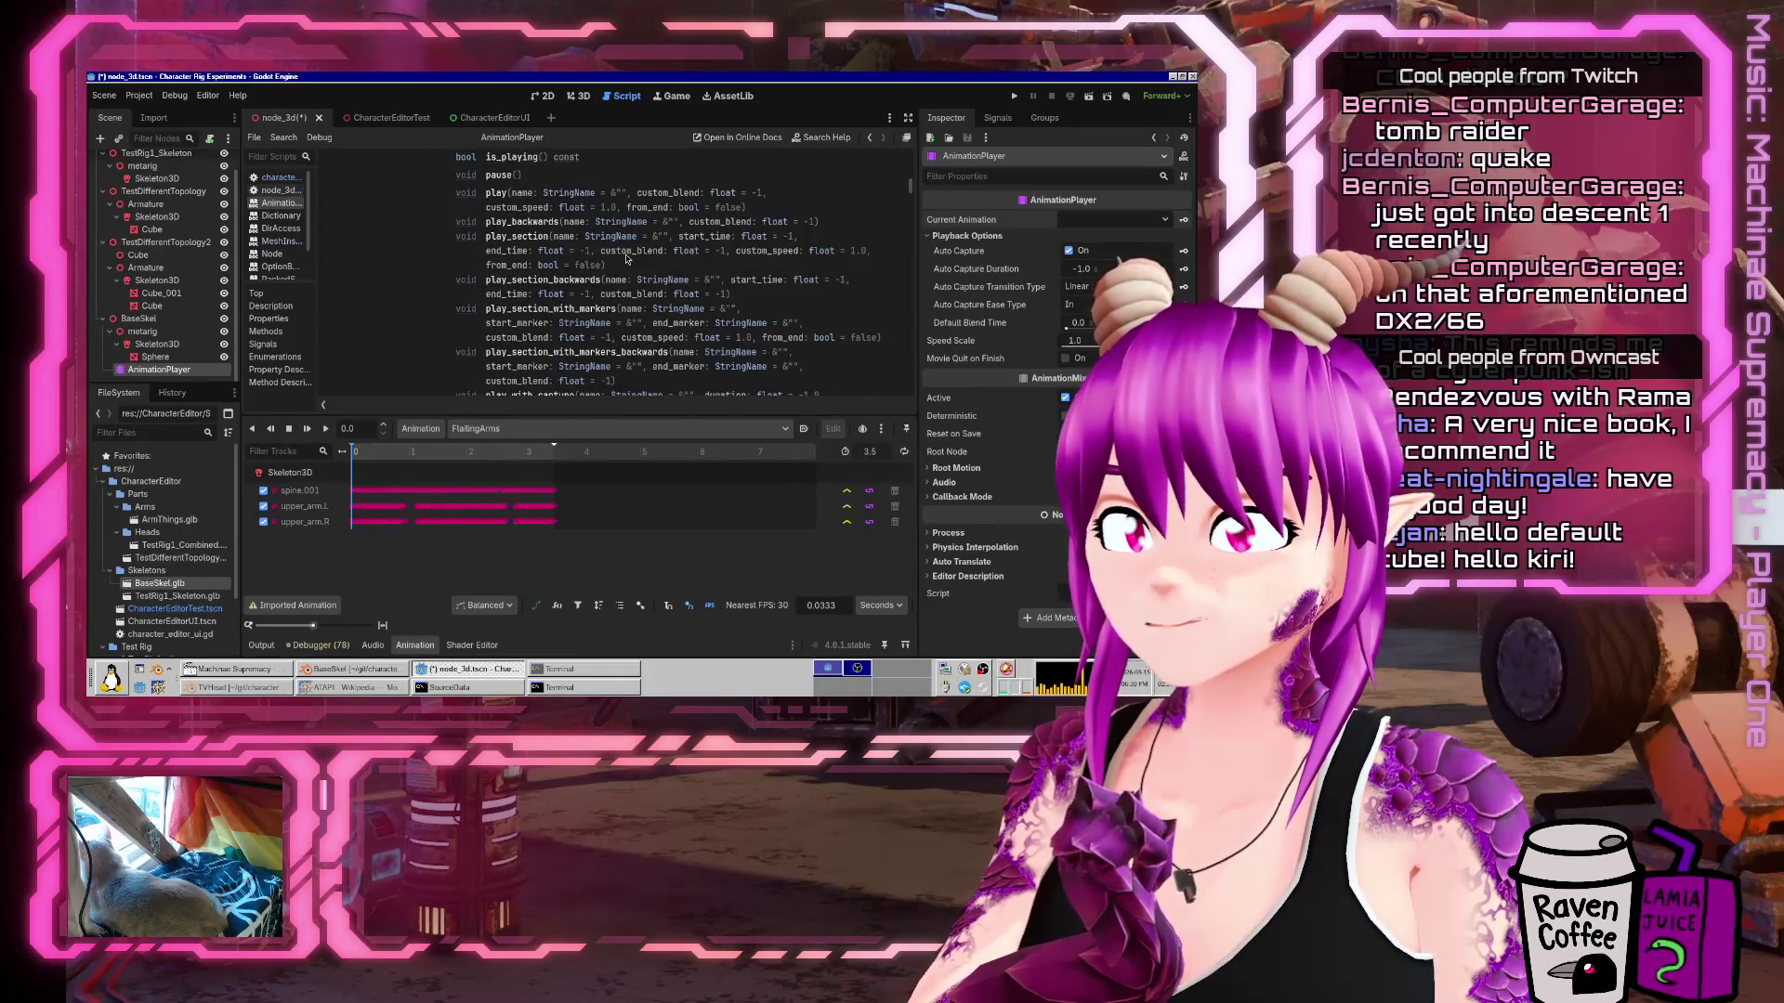
{"action": "scroll", "coordinate": [624, 257], "scroll_direction": "down", "scroll_amount": 10}
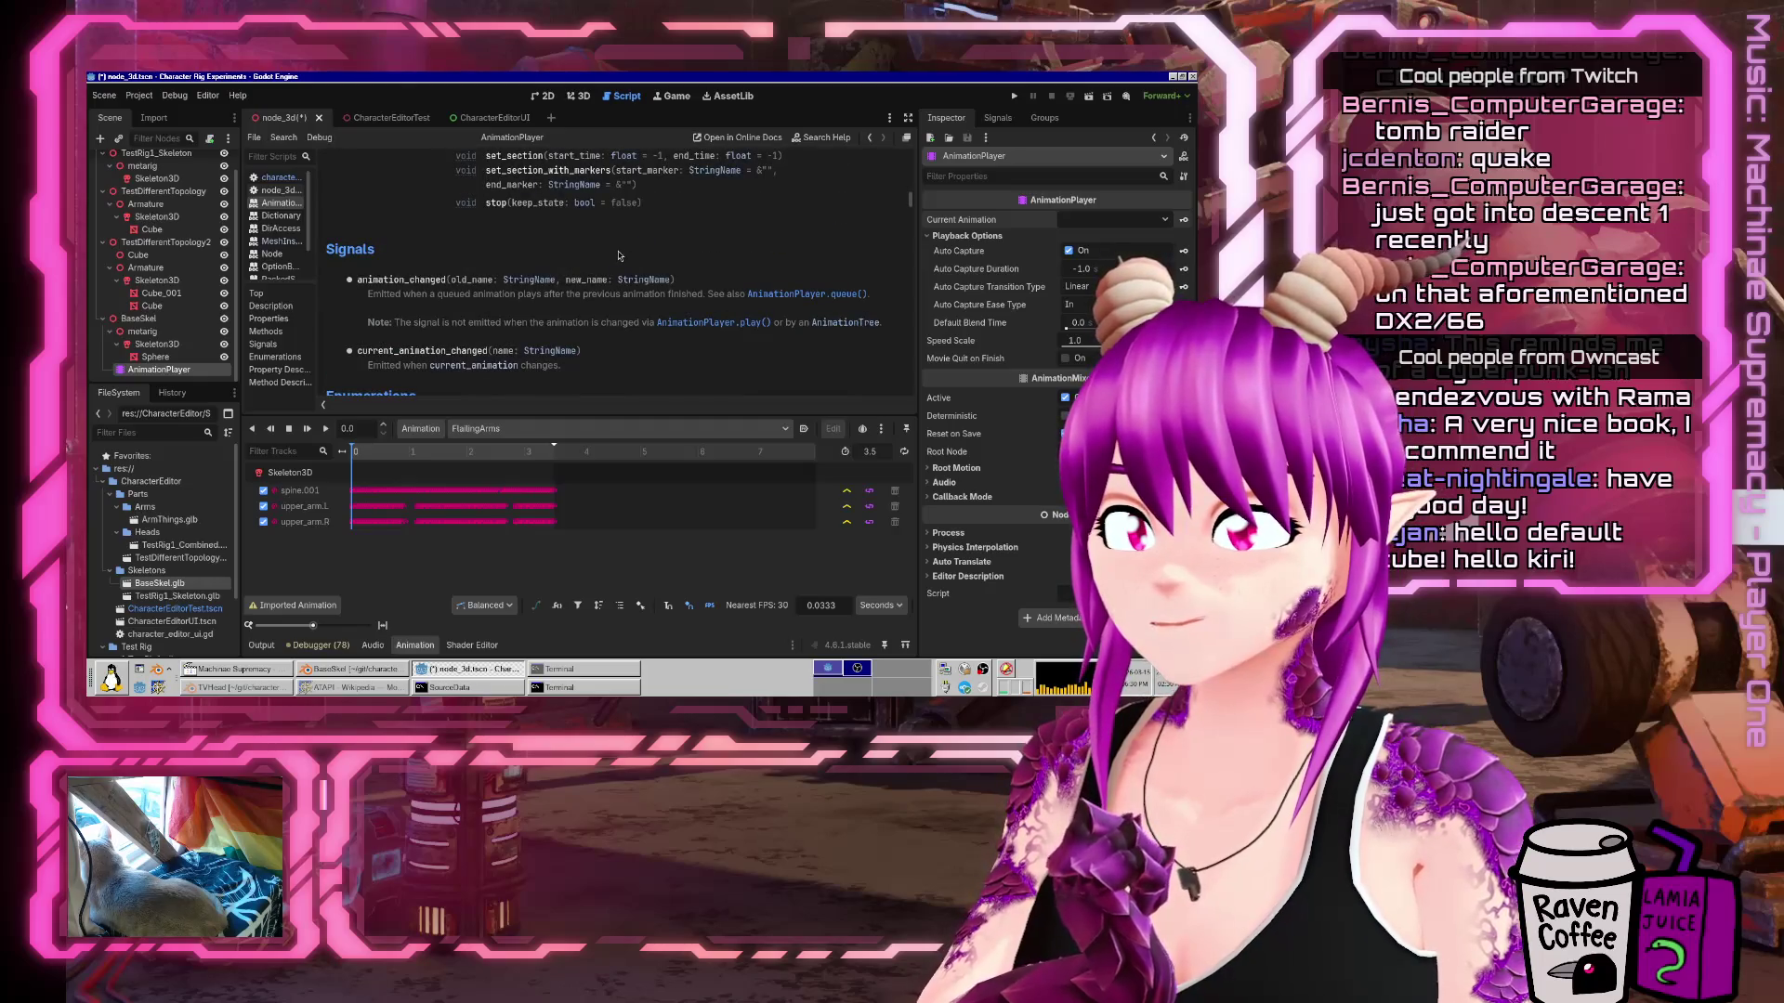
{"action": "scroll", "coordinate": [618, 256], "scroll_direction": "up", "scroll_amount": 2}
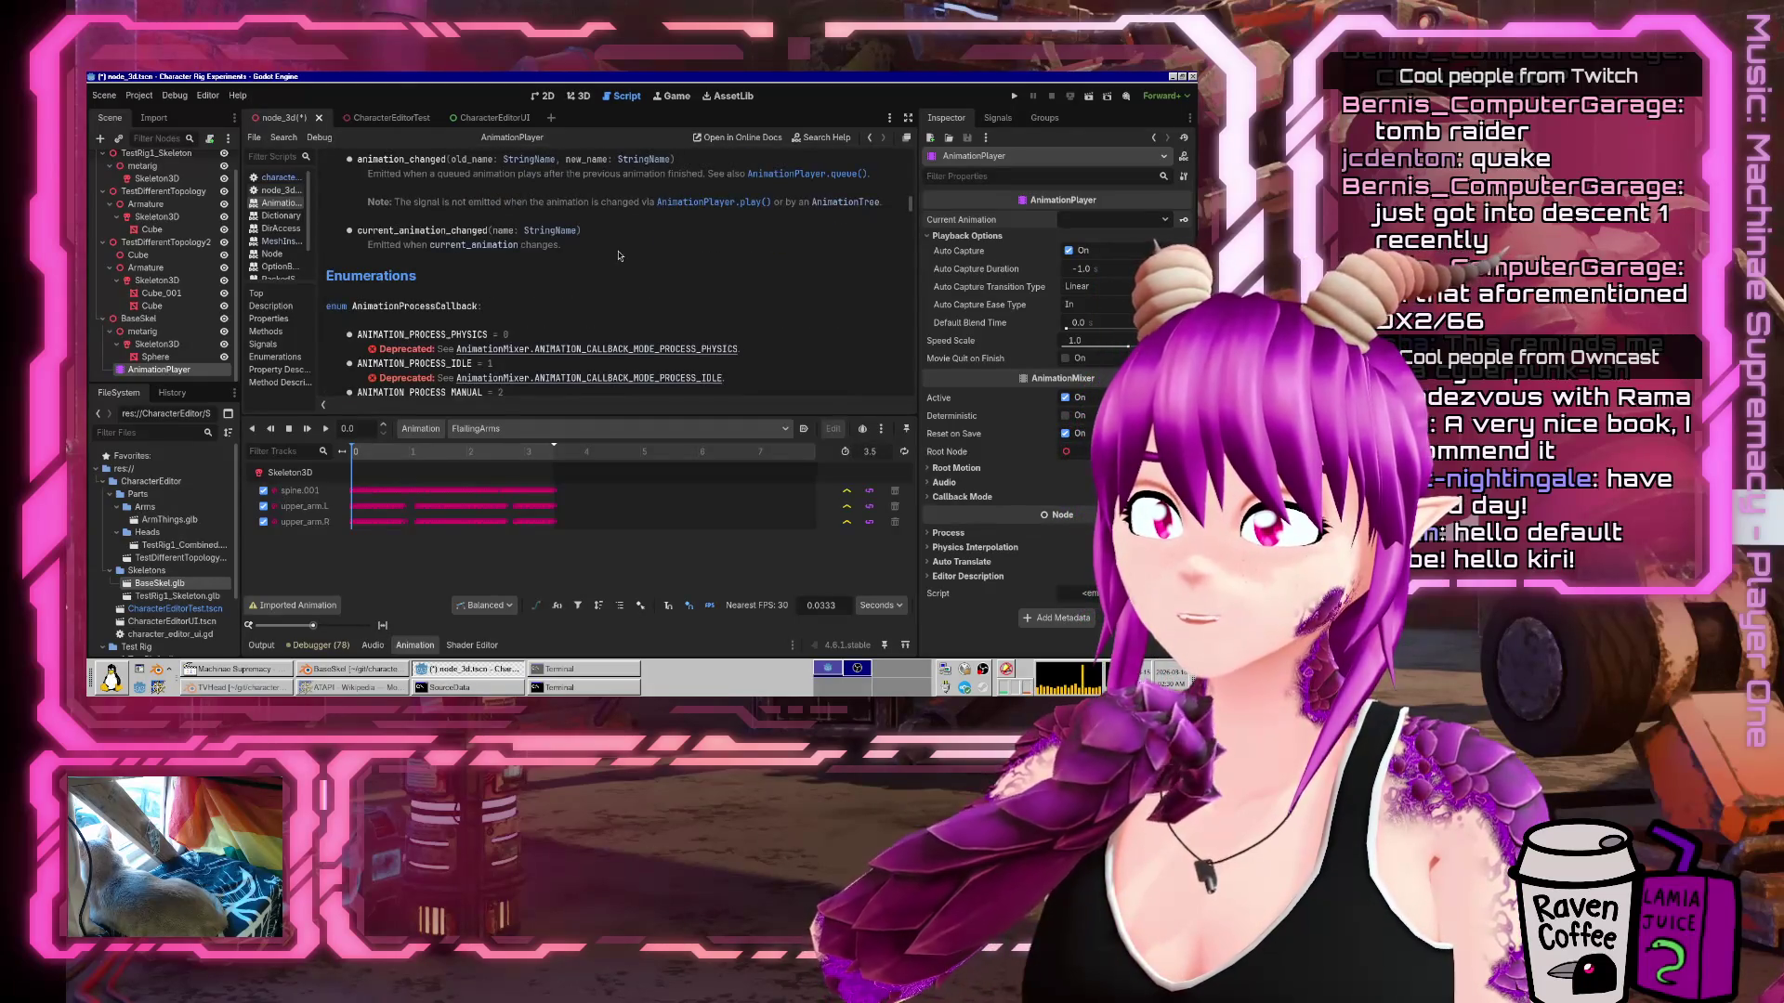
{"action": "scroll", "coordinate": [698, 270], "scroll_direction": "up", "scroll_amount": 2}
{"action": "left_click_drag", "start_coordinate": [912, 200], "coordinate": [905, 144]}
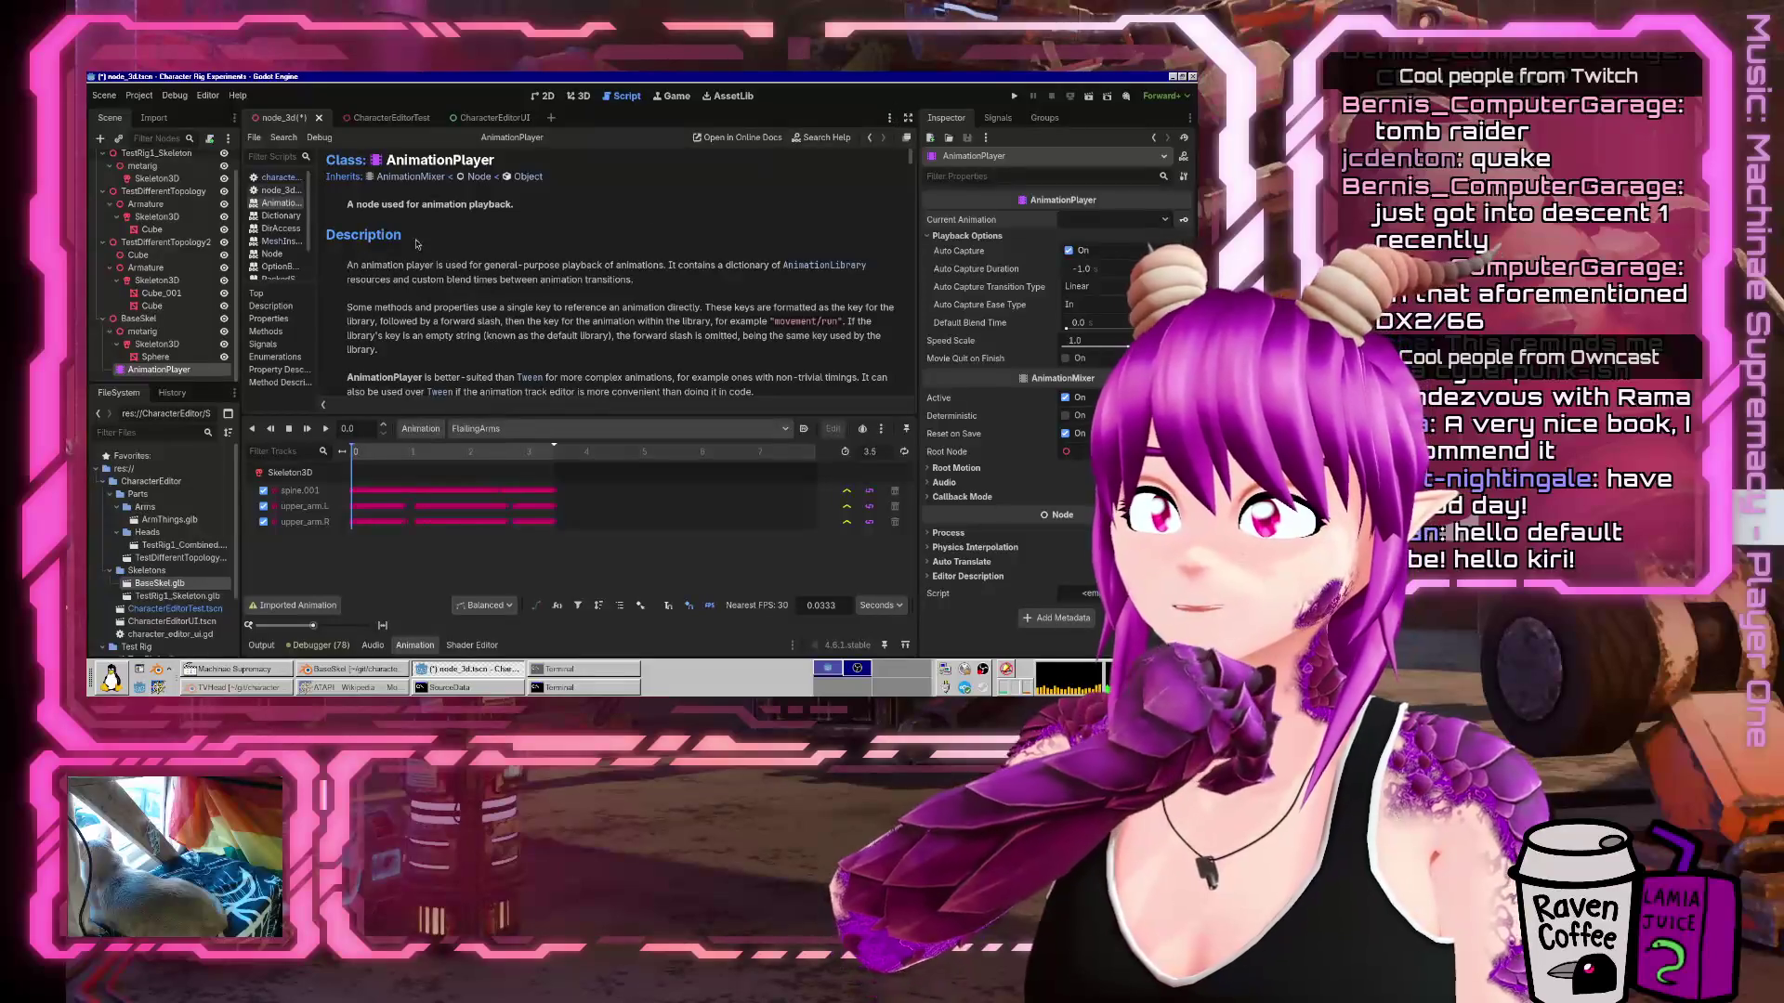
Browse the AnimationMixer and AnimationLibrary pages, go back, and open the Animation class page.
{"action": "left_click", "coordinate": [407, 177]}
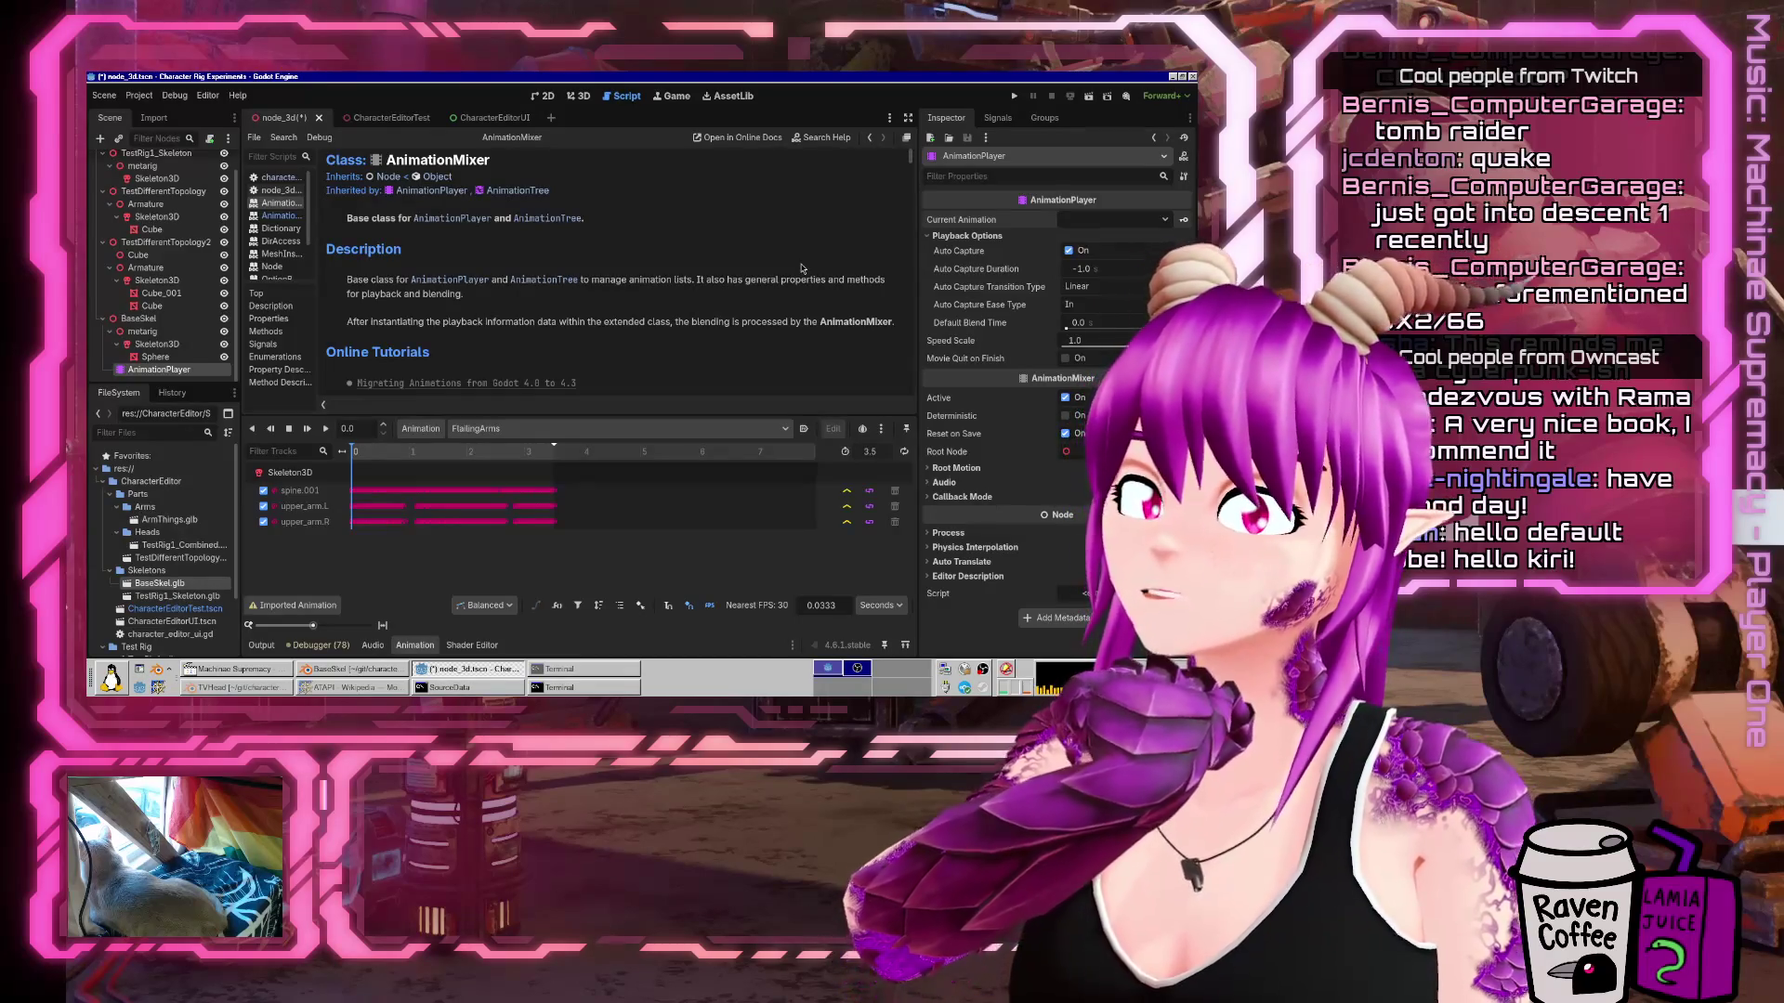
{"action": "scroll", "coordinate": [794, 264], "scroll_direction": "down", "scroll_amount": 8}
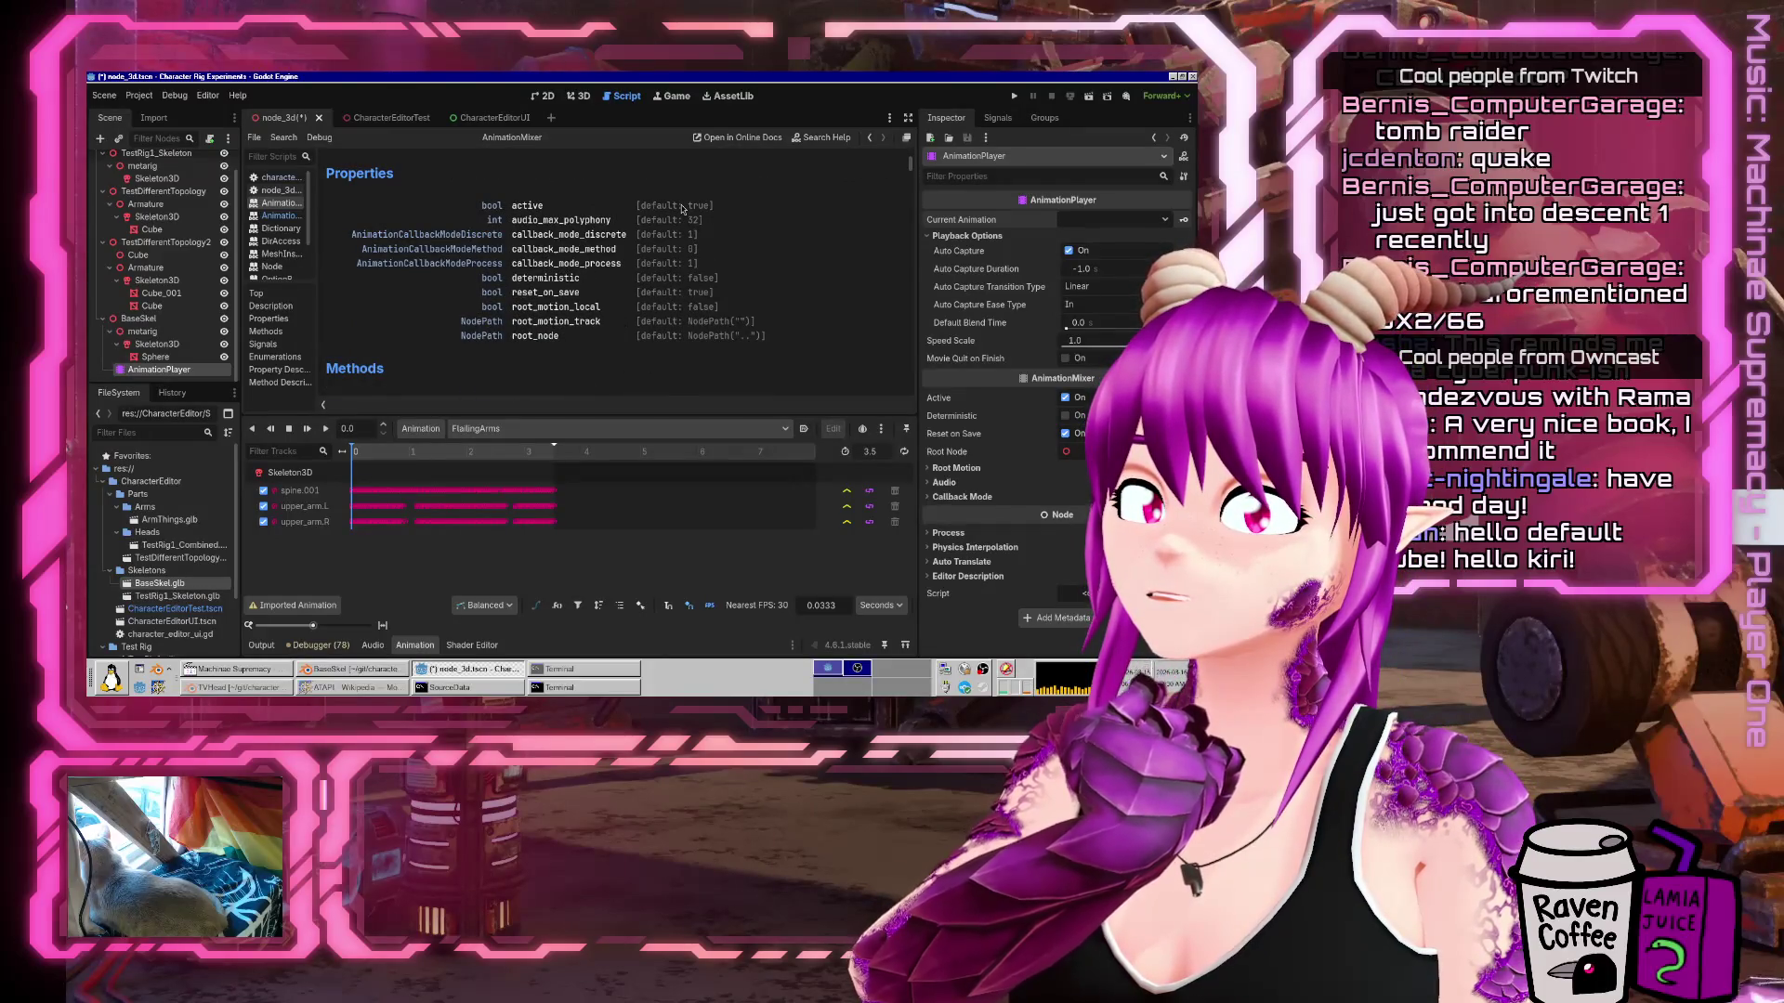
{"action": "scroll", "coordinate": [683, 208], "scroll_direction": "down", "scroll_amount": 5}
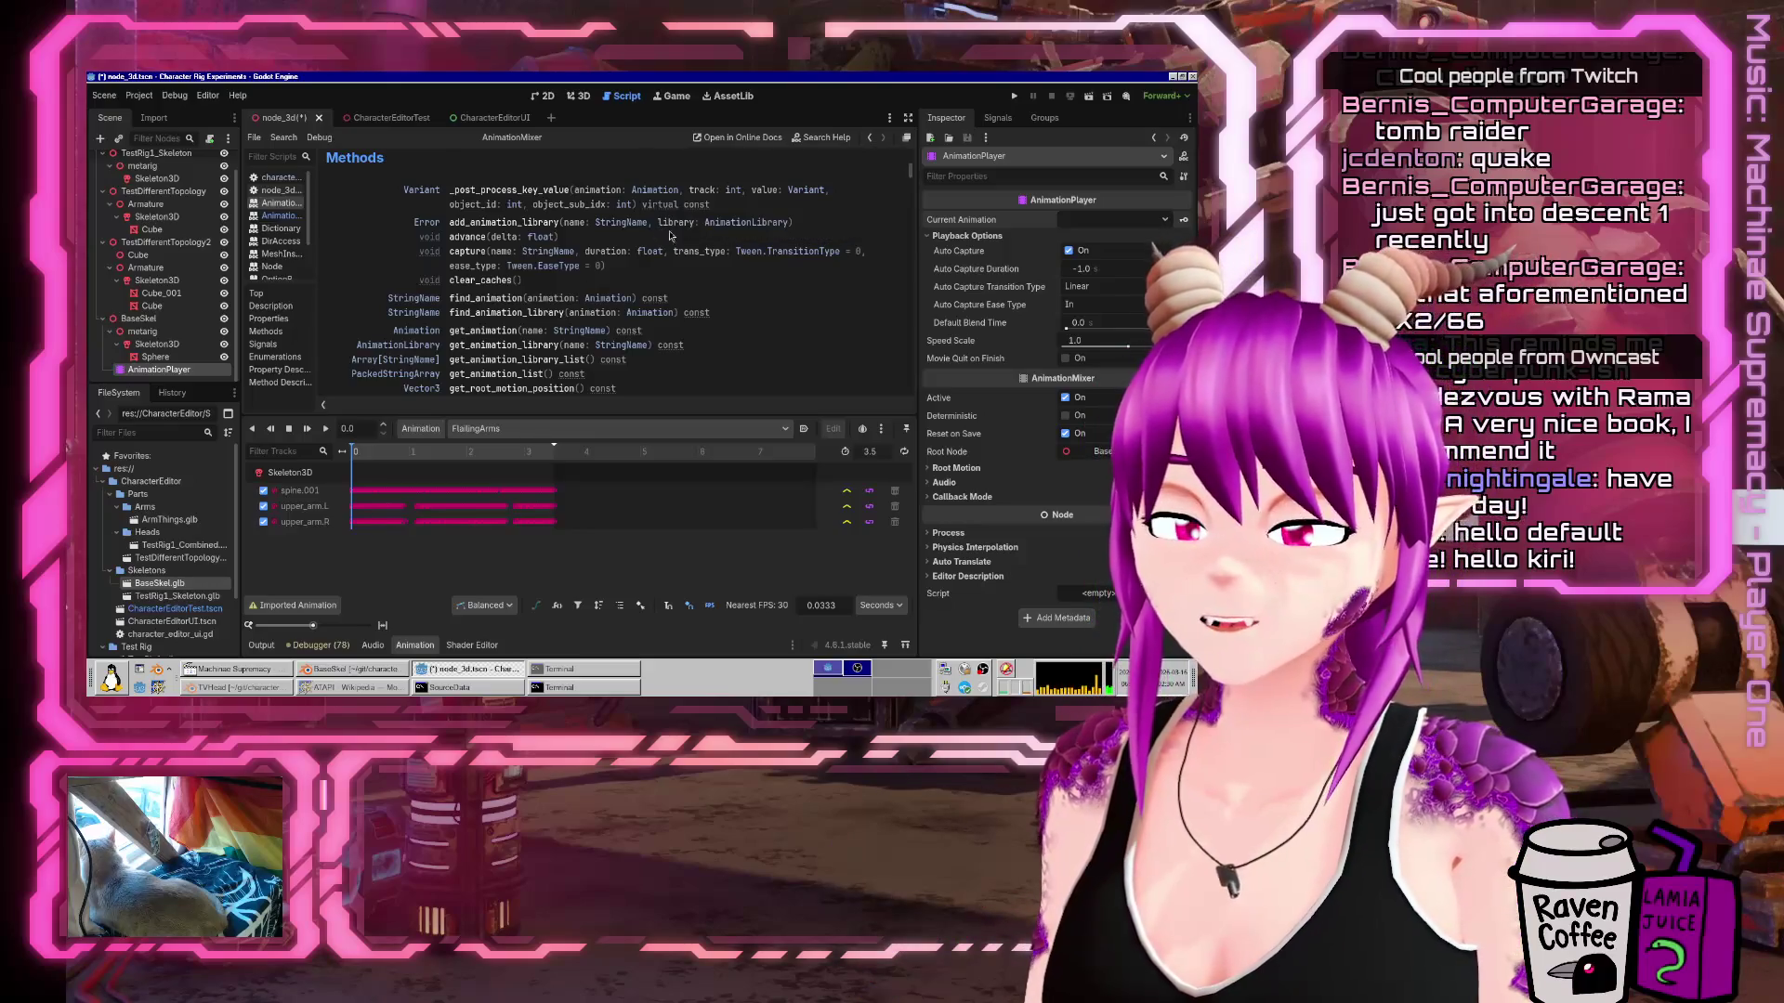
{"action": "left_click", "coordinate": [728, 223]}
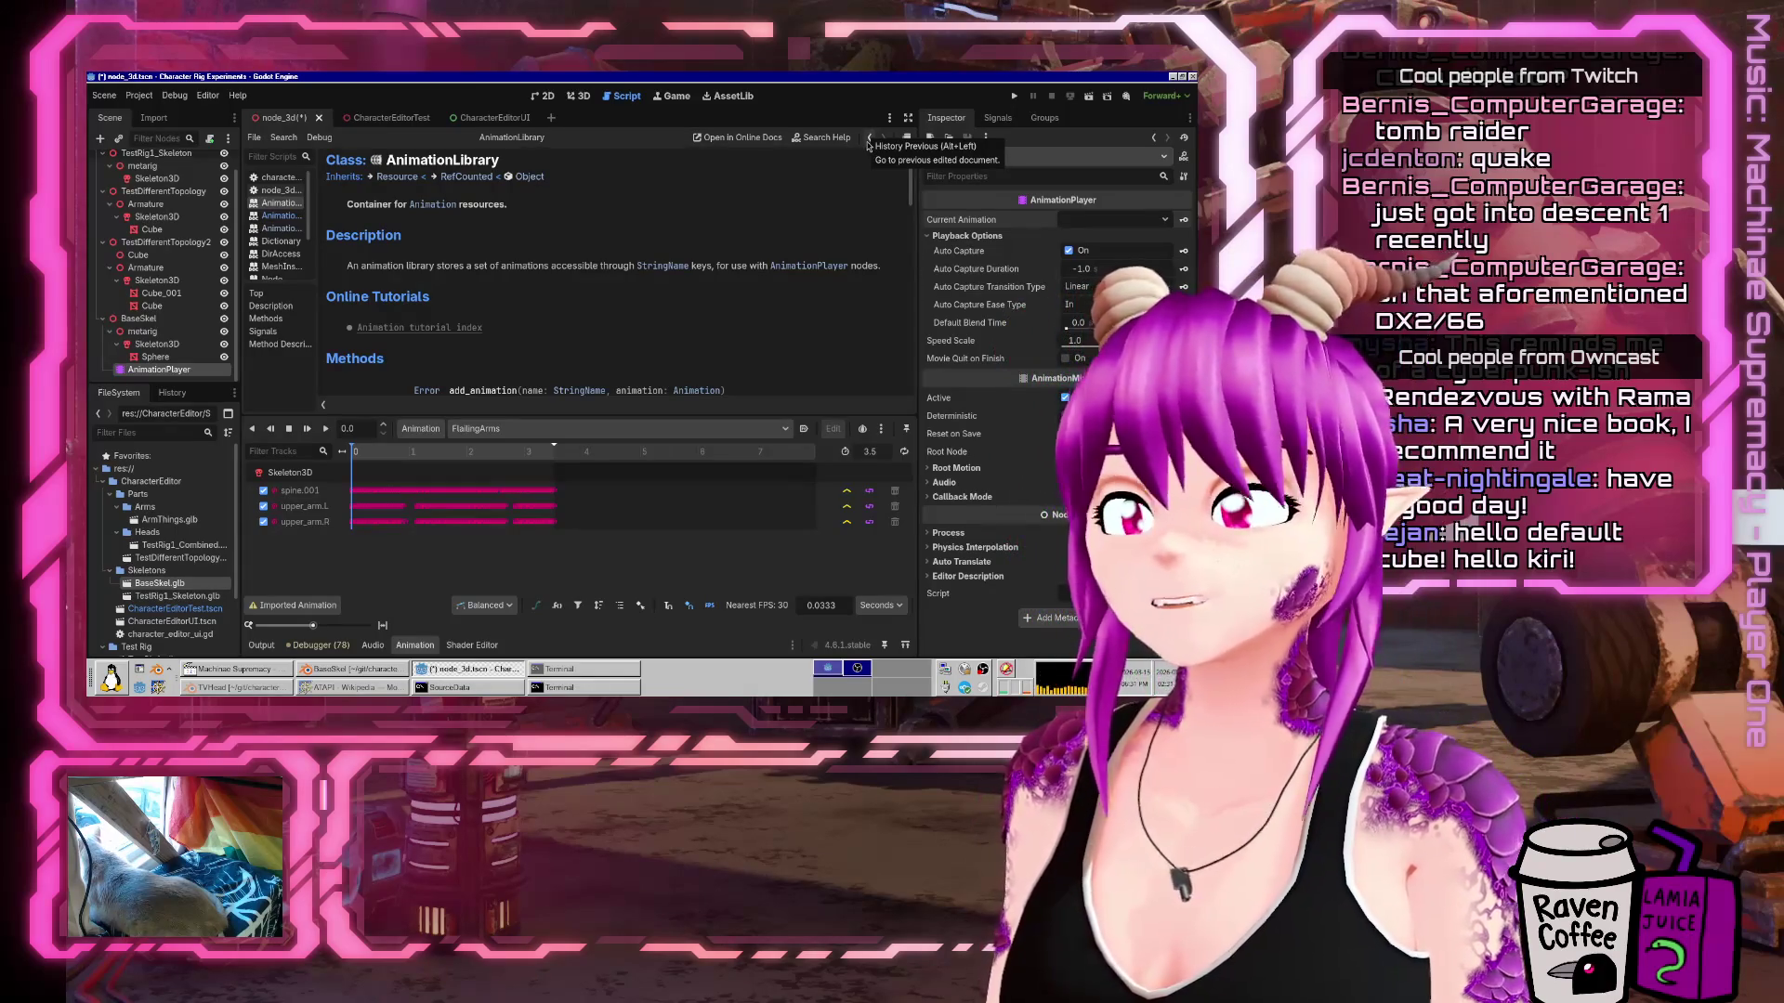
{"action": "left_click", "coordinate": [867, 138]}
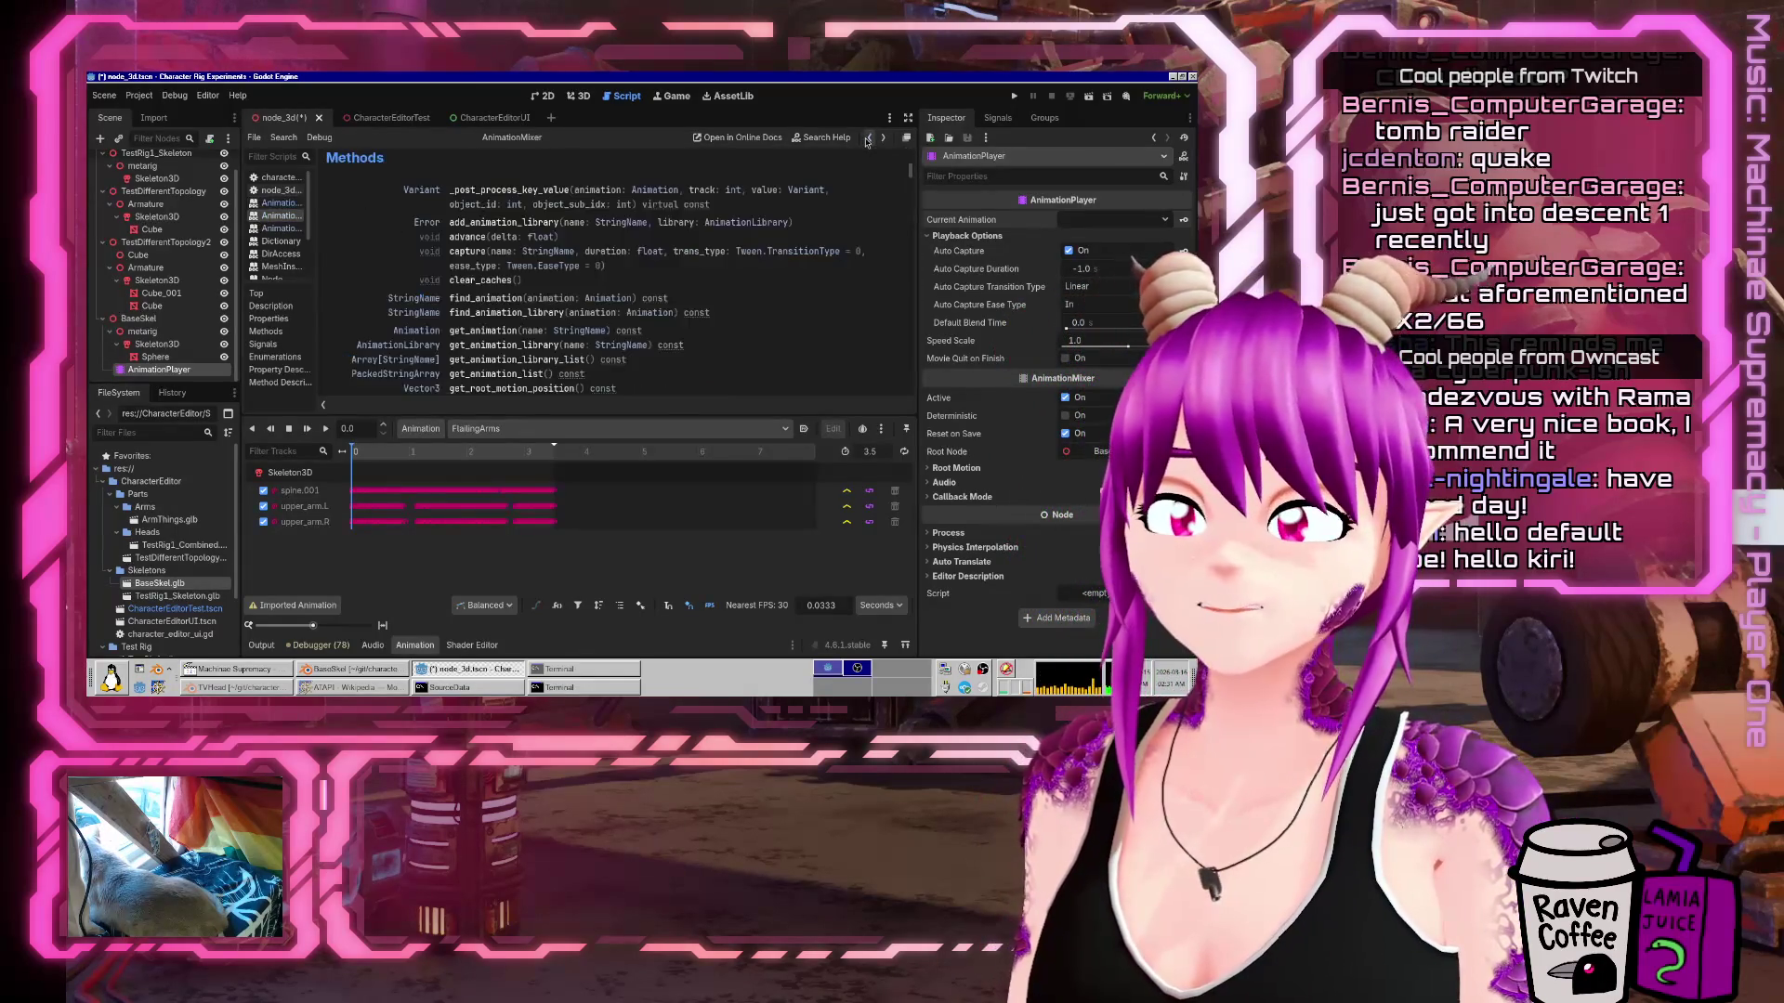
{"action": "scroll", "coordinate": [535, 308], "scroll_direction": "down", "scroll_amount": 1}
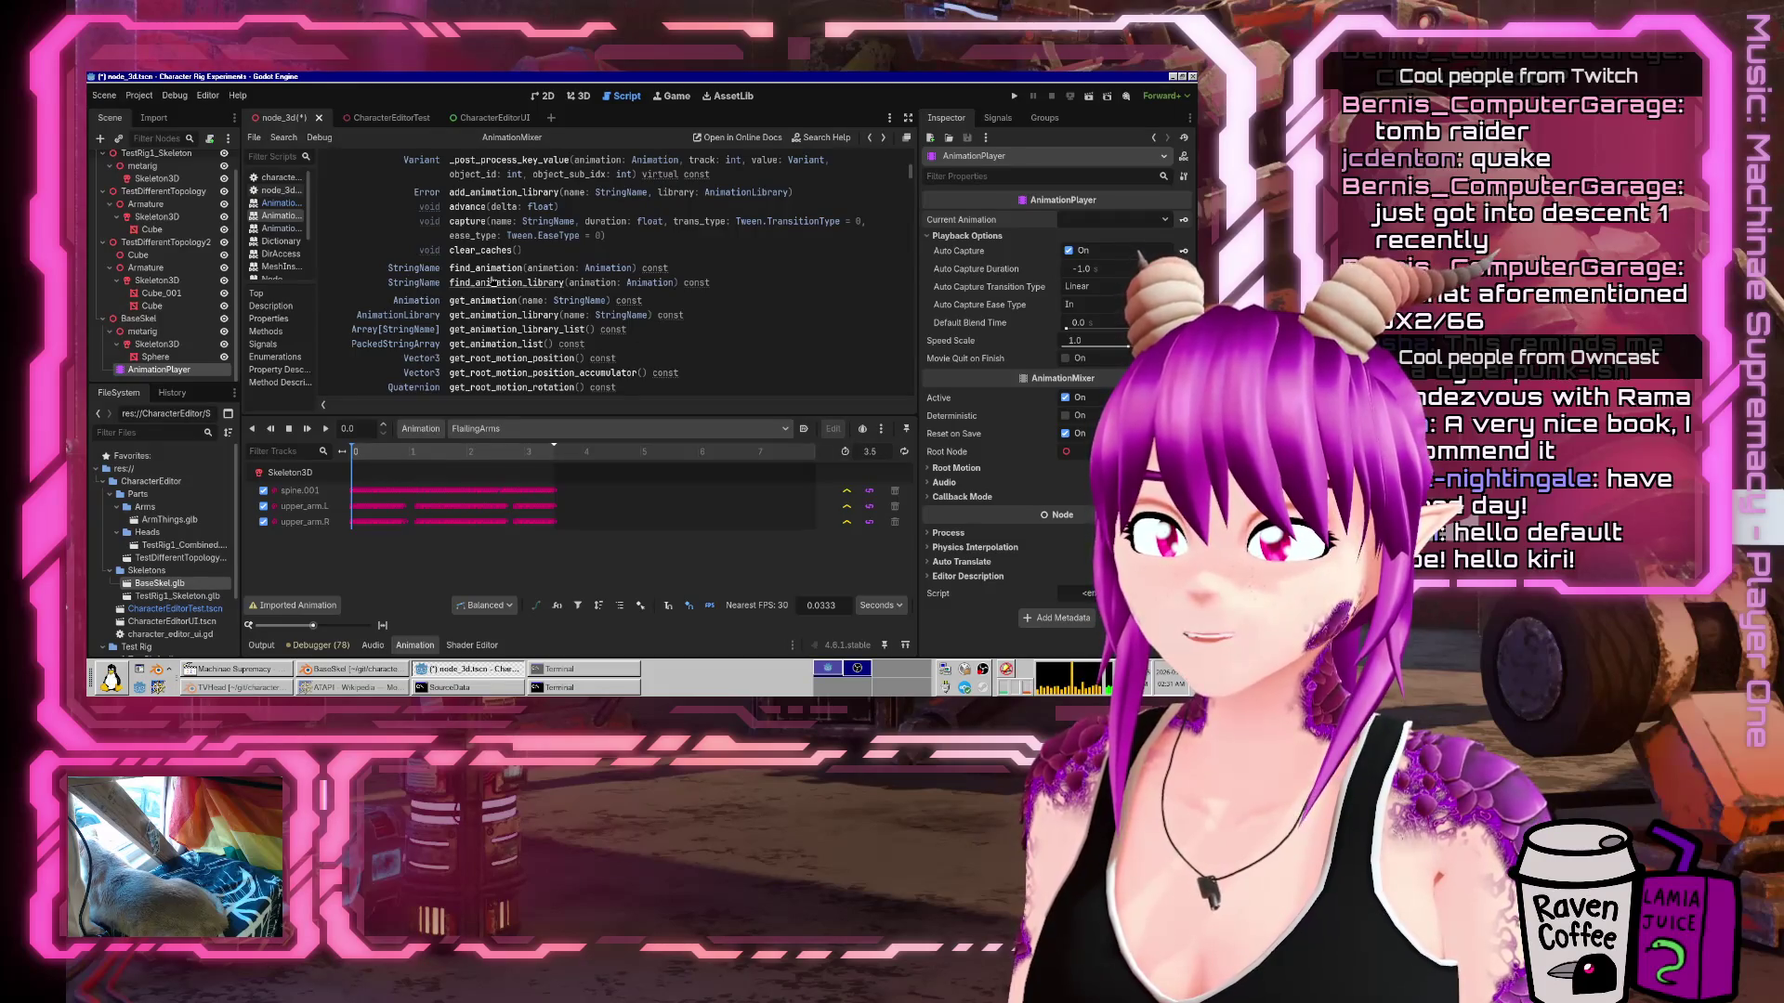
{"action": "left_click", "coordinate": [609, 268]}
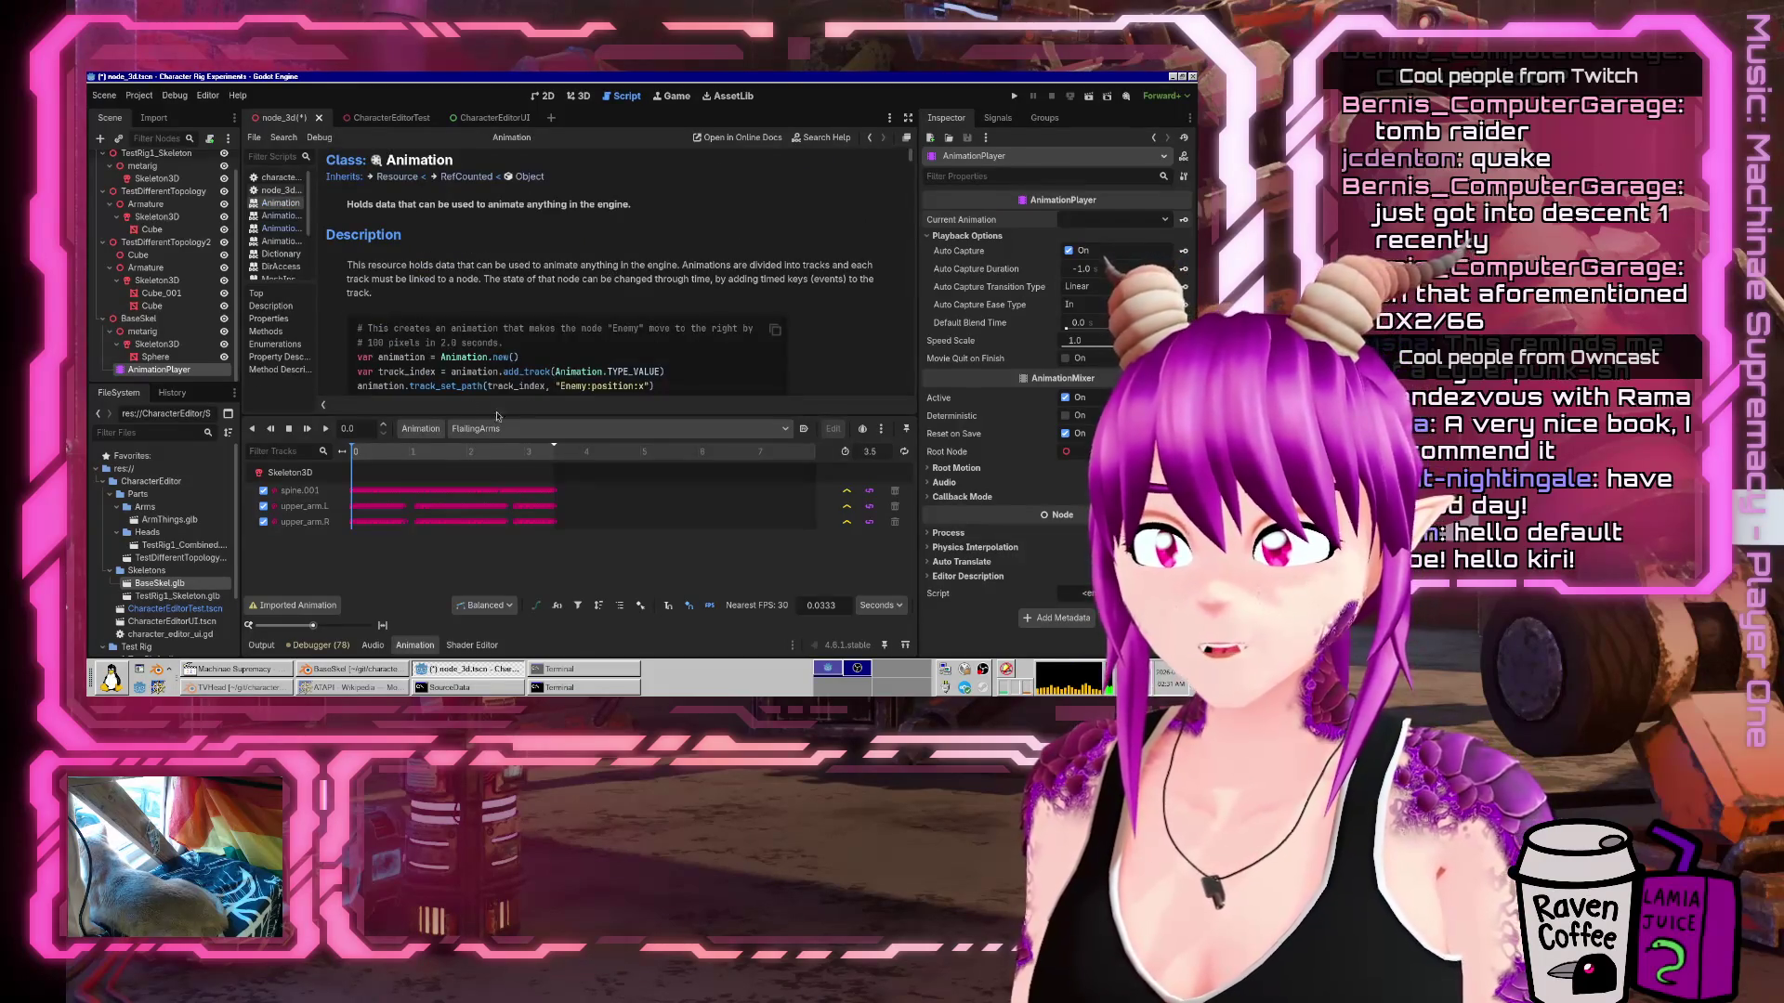
Show the Debugger panel and scroll through the Animation class's track-editing methods.
{"action": "left_click", "coordinate": [311, 645]}
{"action": "scroll", "coordinate": [523, 362], "scroll_direction": "down", "scroll_amount": 5}
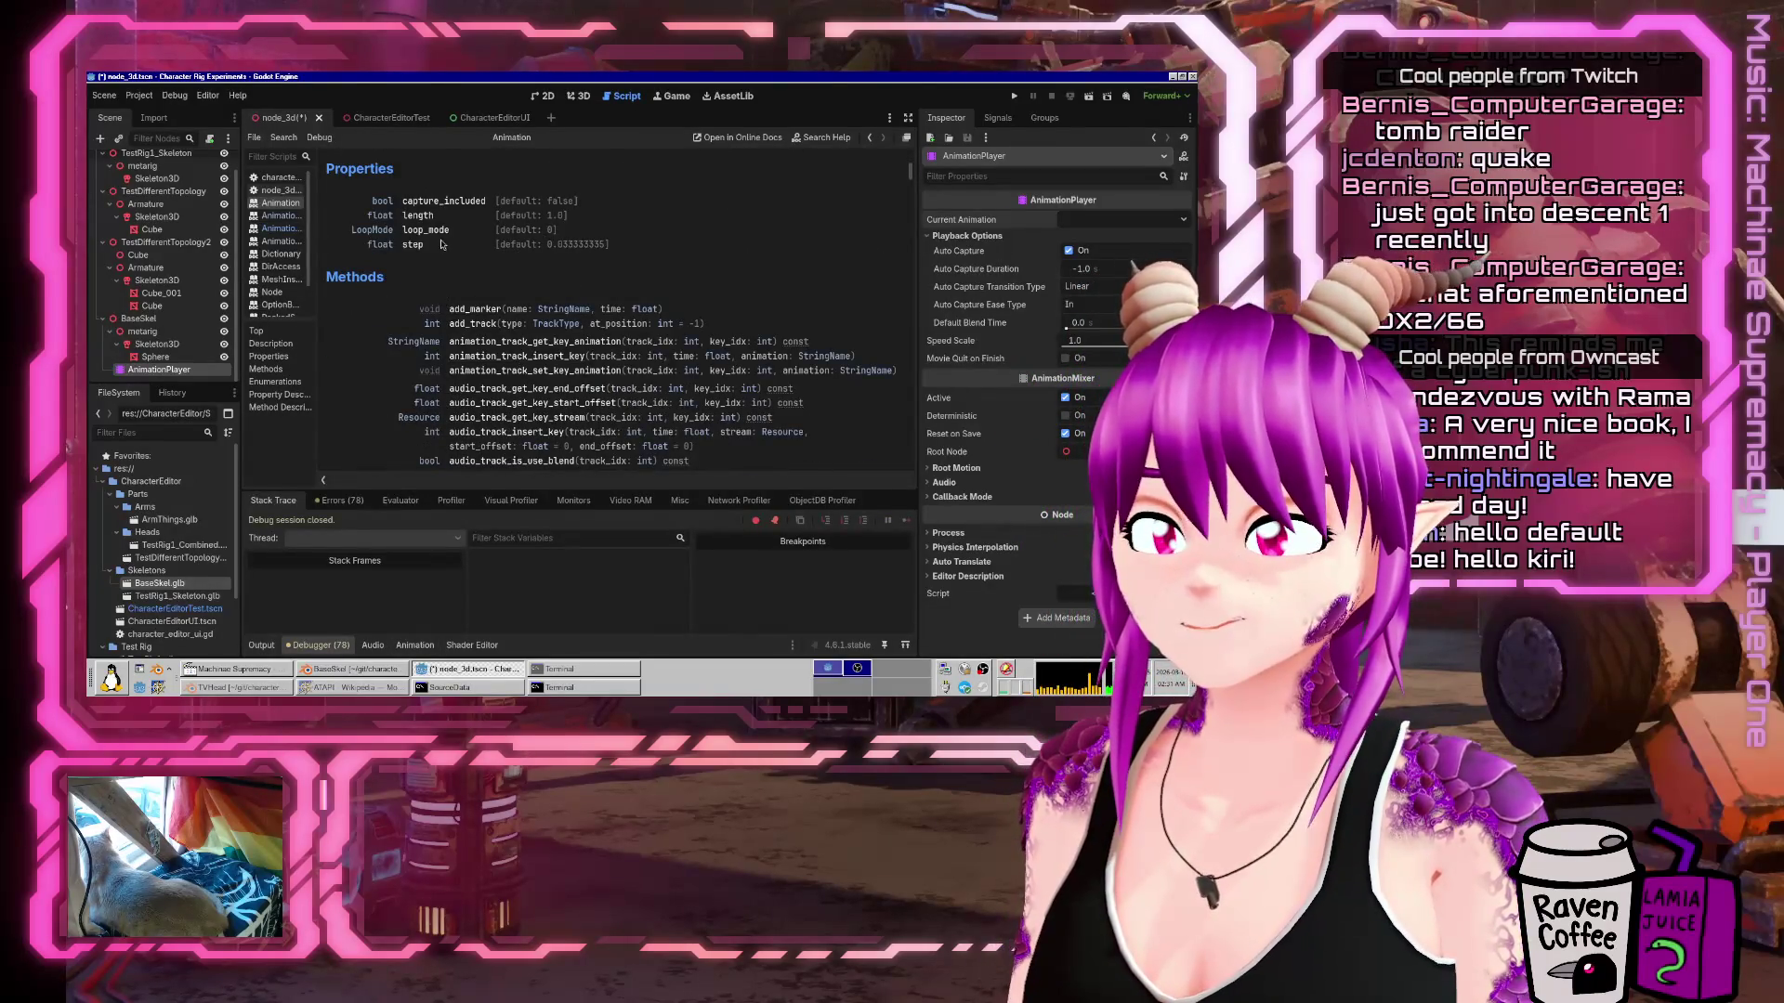
{"action": "scroll", "coordinate": [543, 370], "scroll_direction": "down", "scroll_amount": 7}
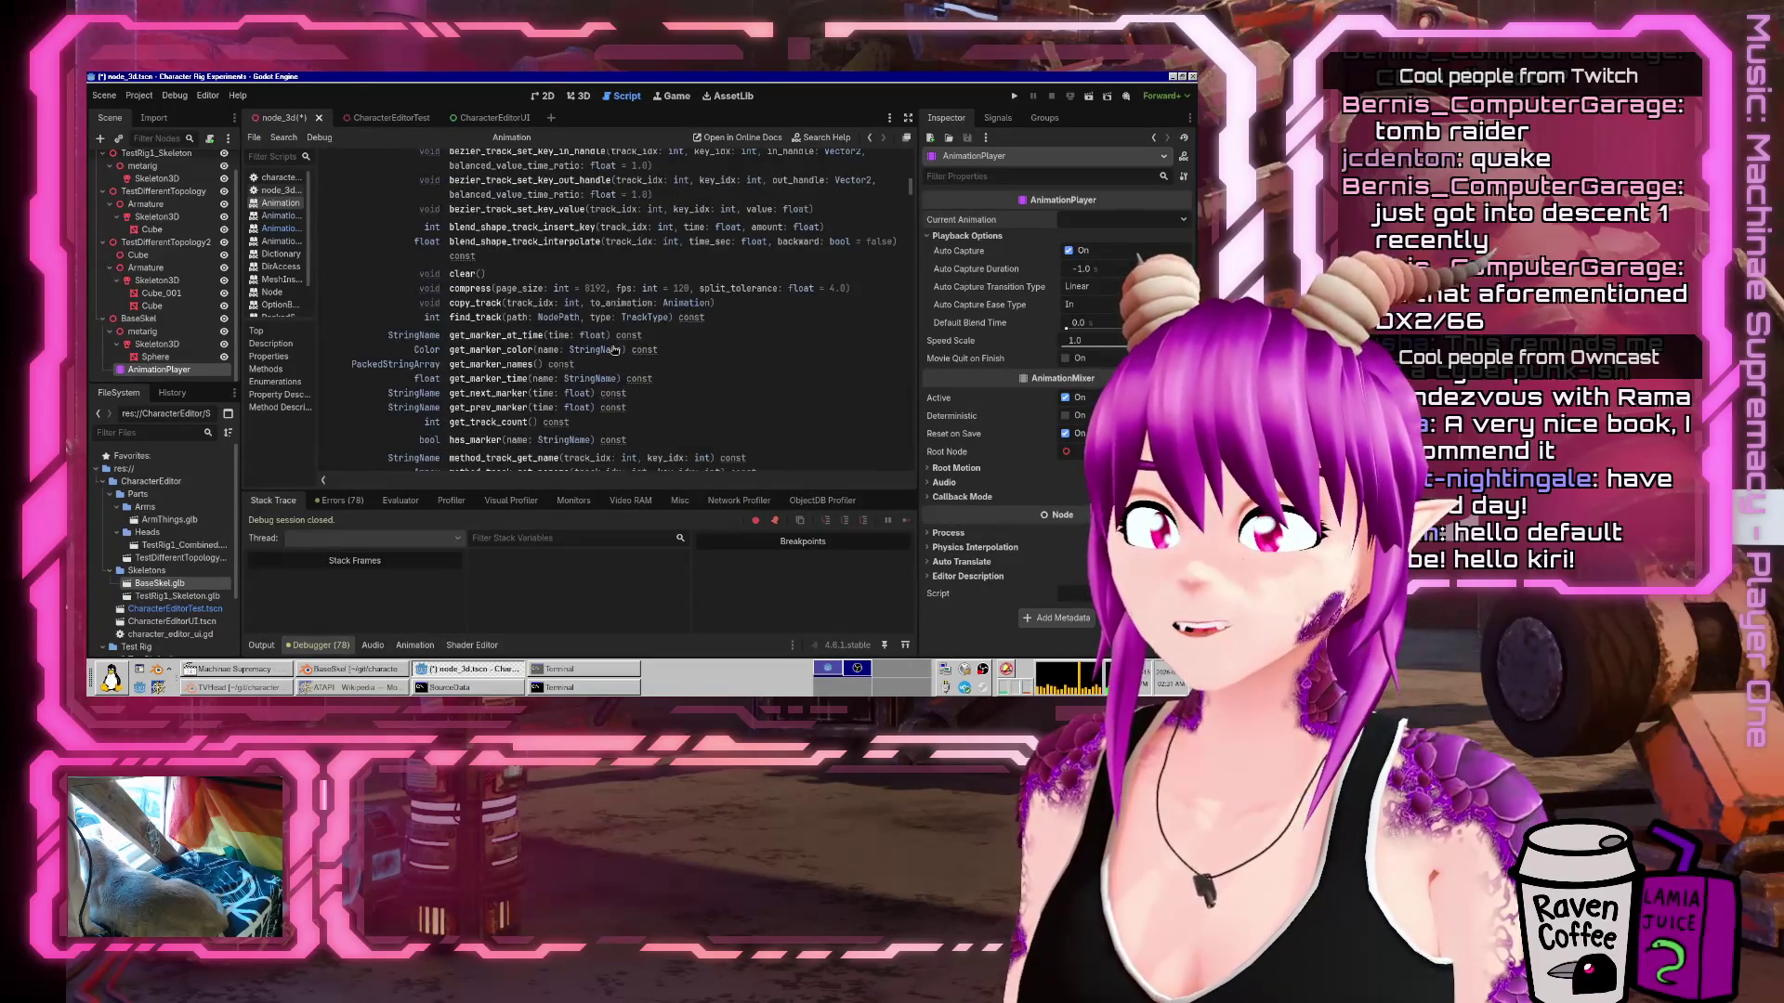
{"action": "scroll", "coordinate": [613, 350], "scroll_direction": "down", "scroll_amount": 3}
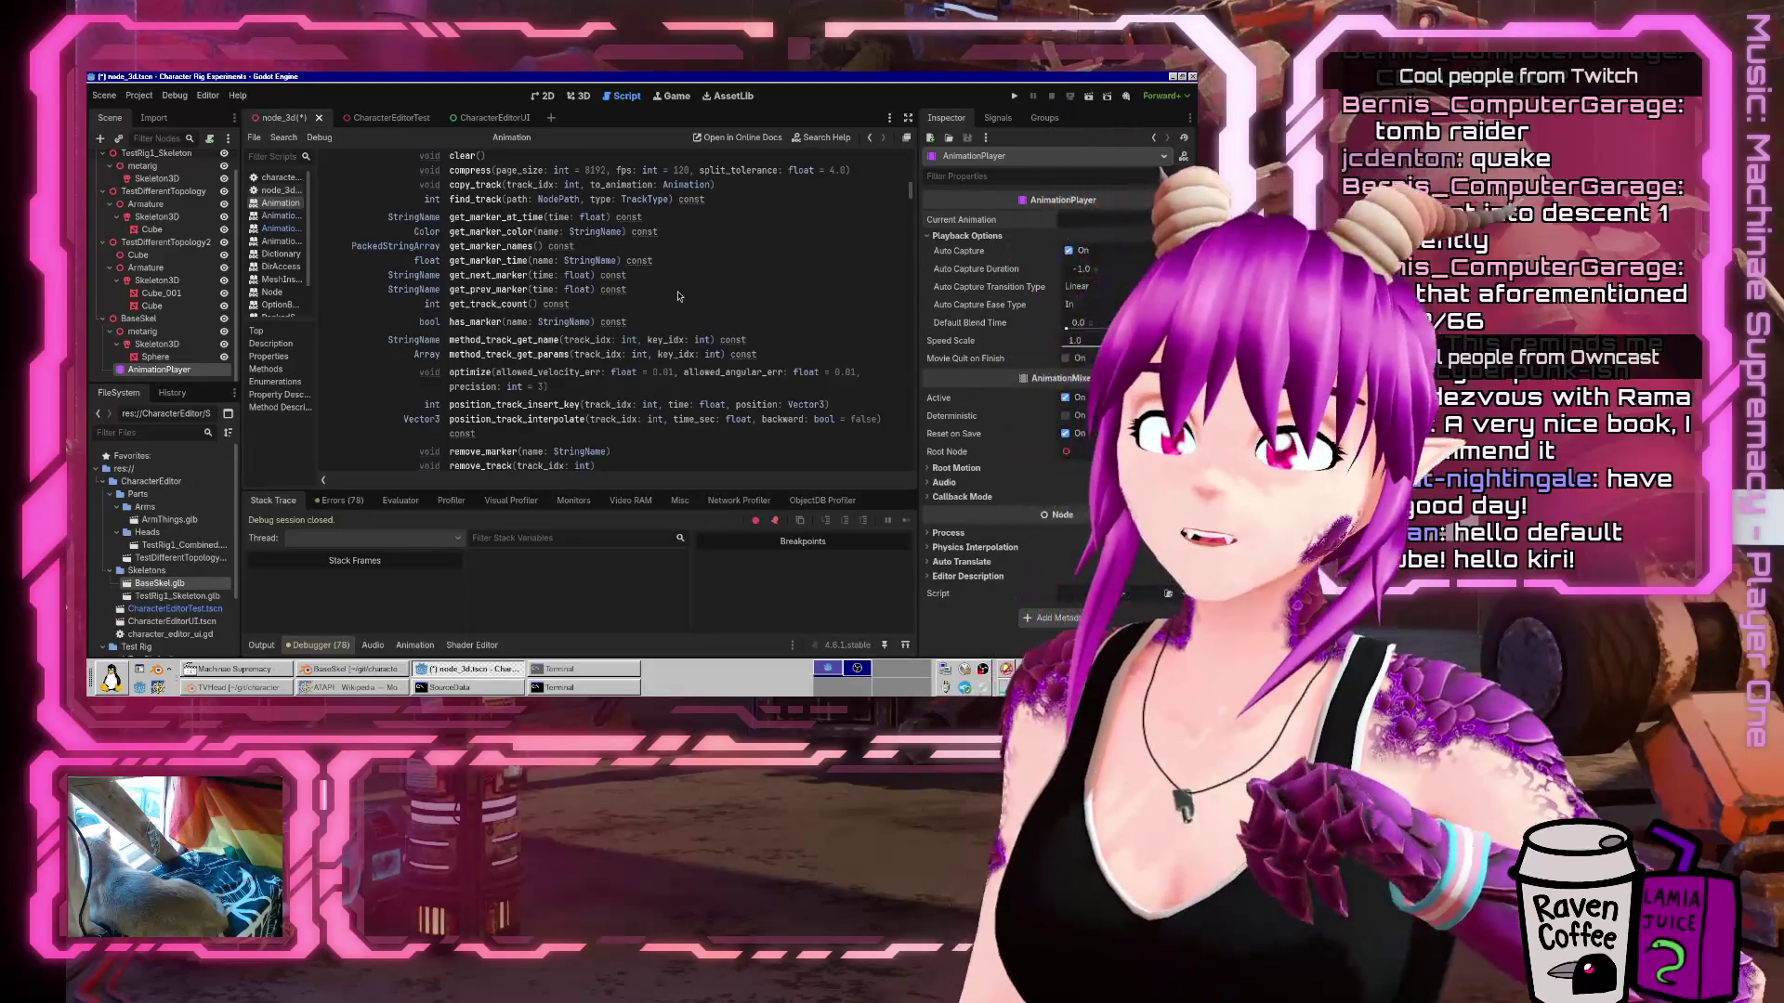
{"action": "scroll", "coordinate": [681, 297], "scroll_direction": "down", "scroll_amount": 5}
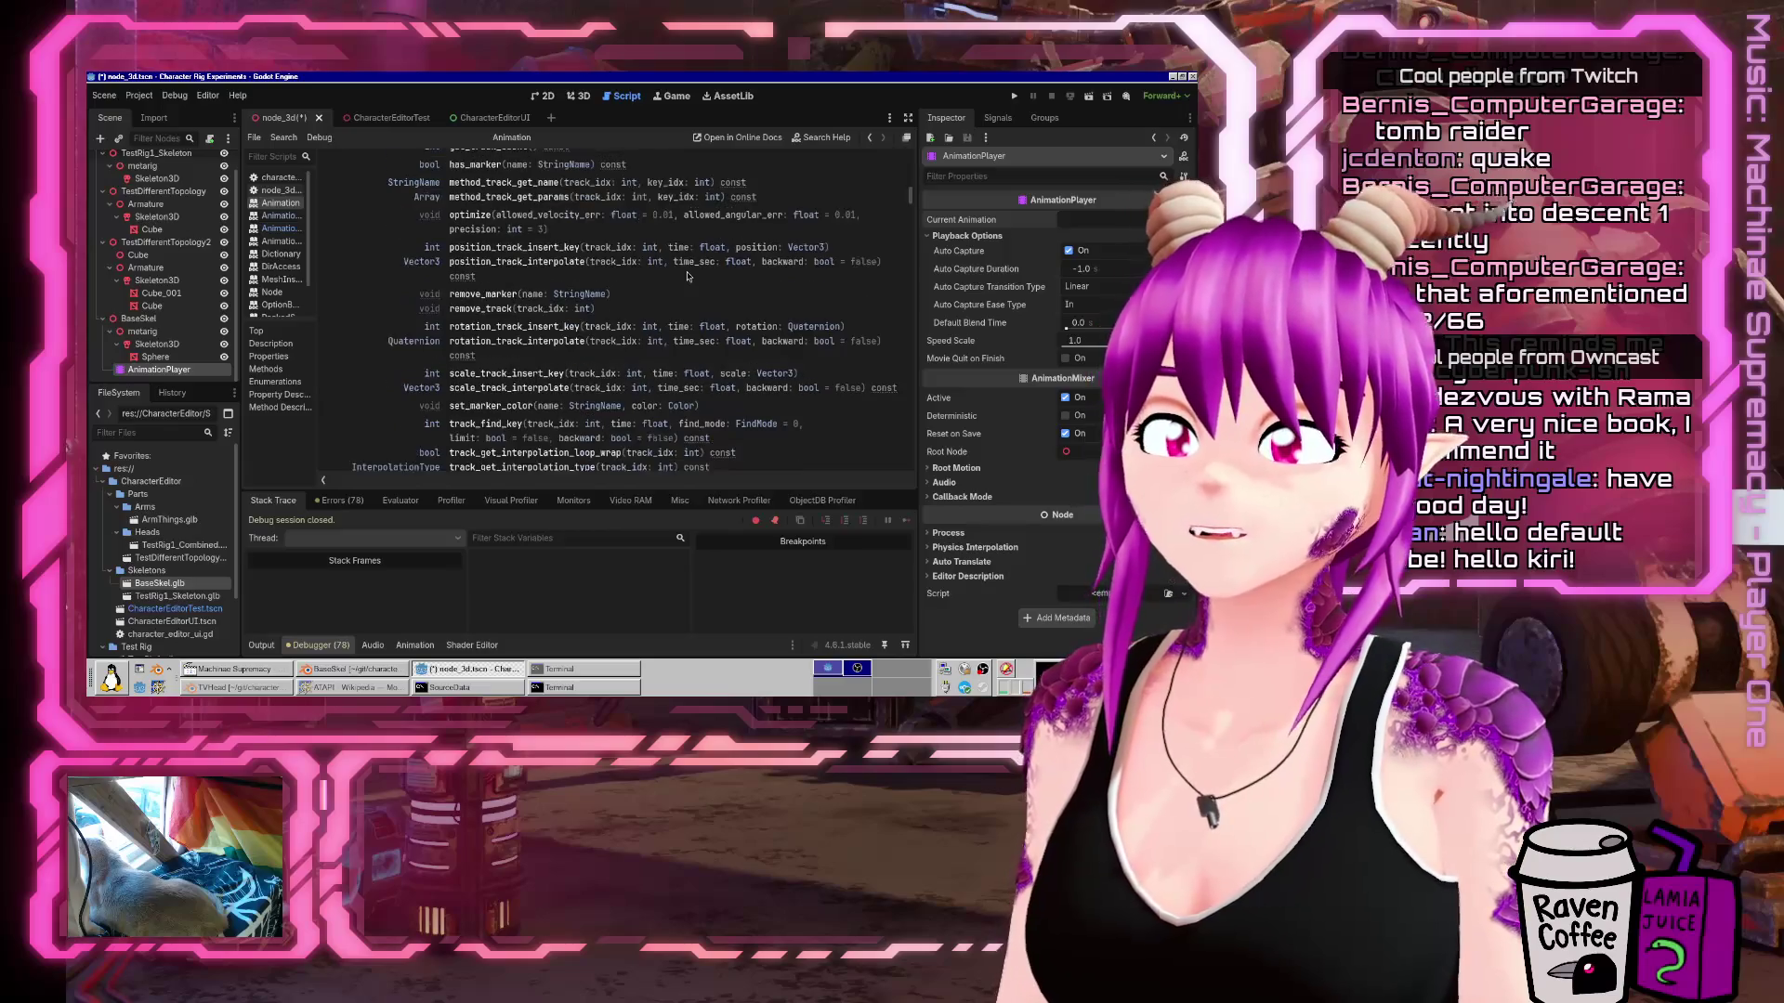
{"action": "scroll", "coordinate": [687, 276], "scroll_direction": "down", "scroll_amount": 2}
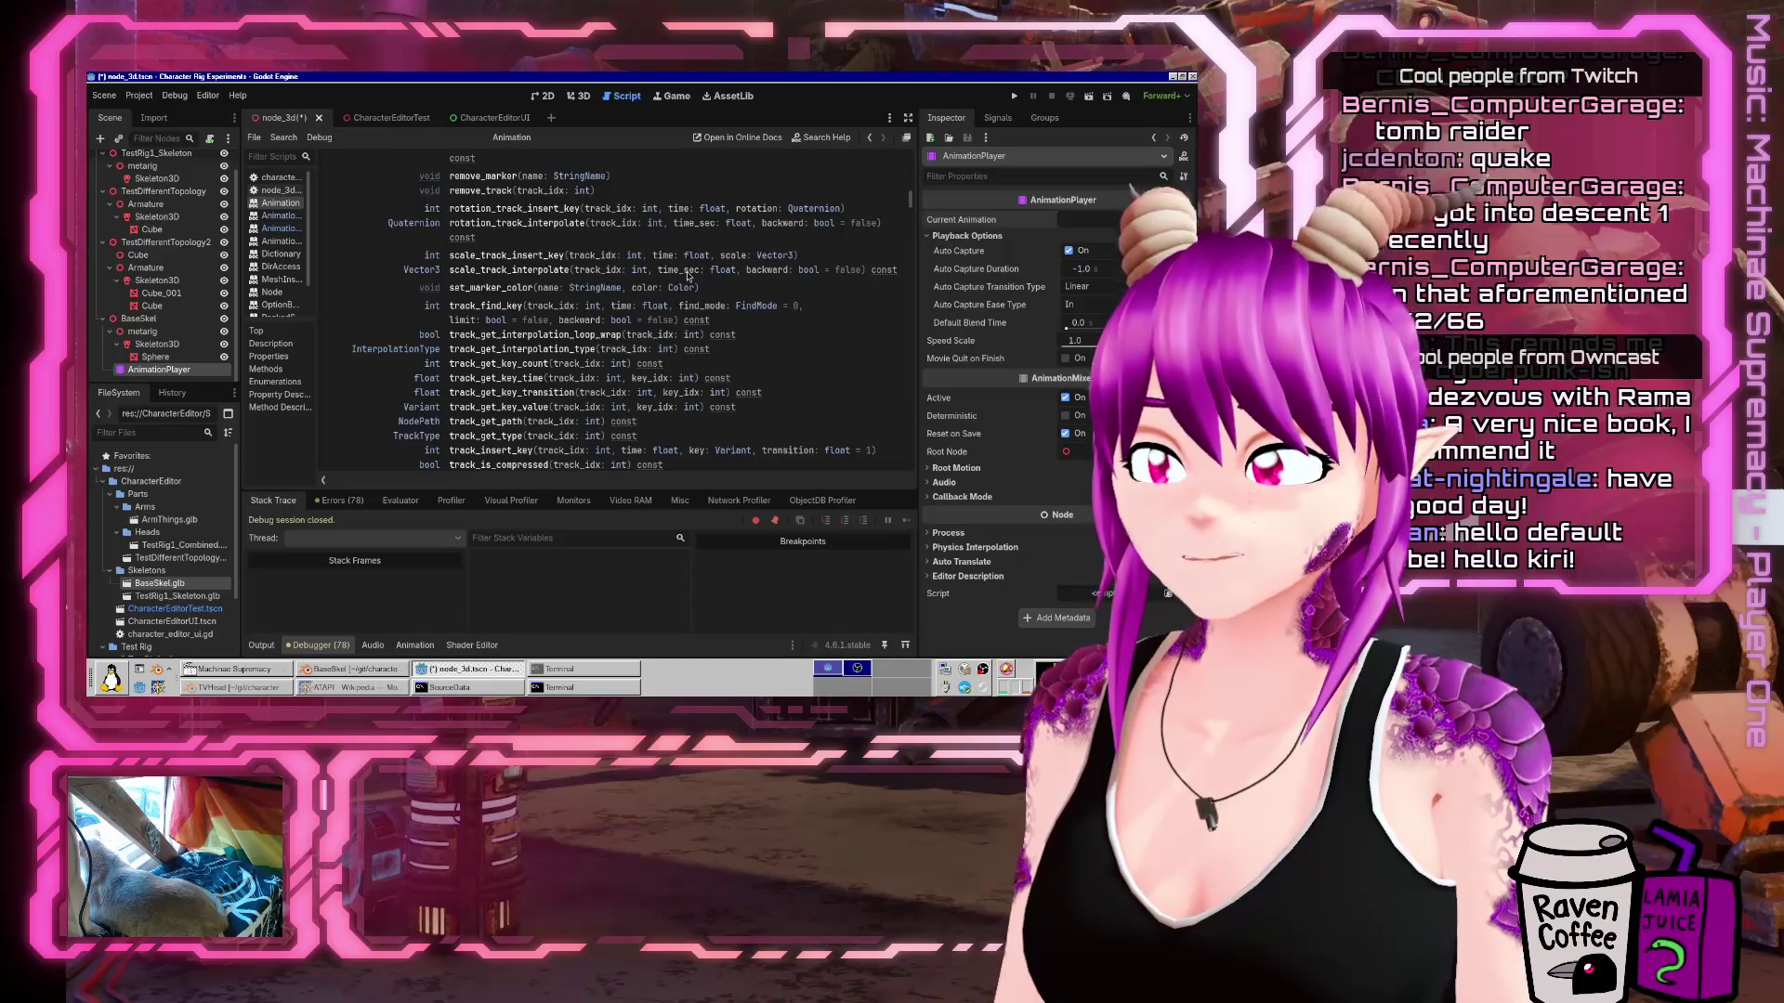
{"action": "scroll", "coordinate": [526, 316], "scroll_direction": "down", "scroll_amount": 1}
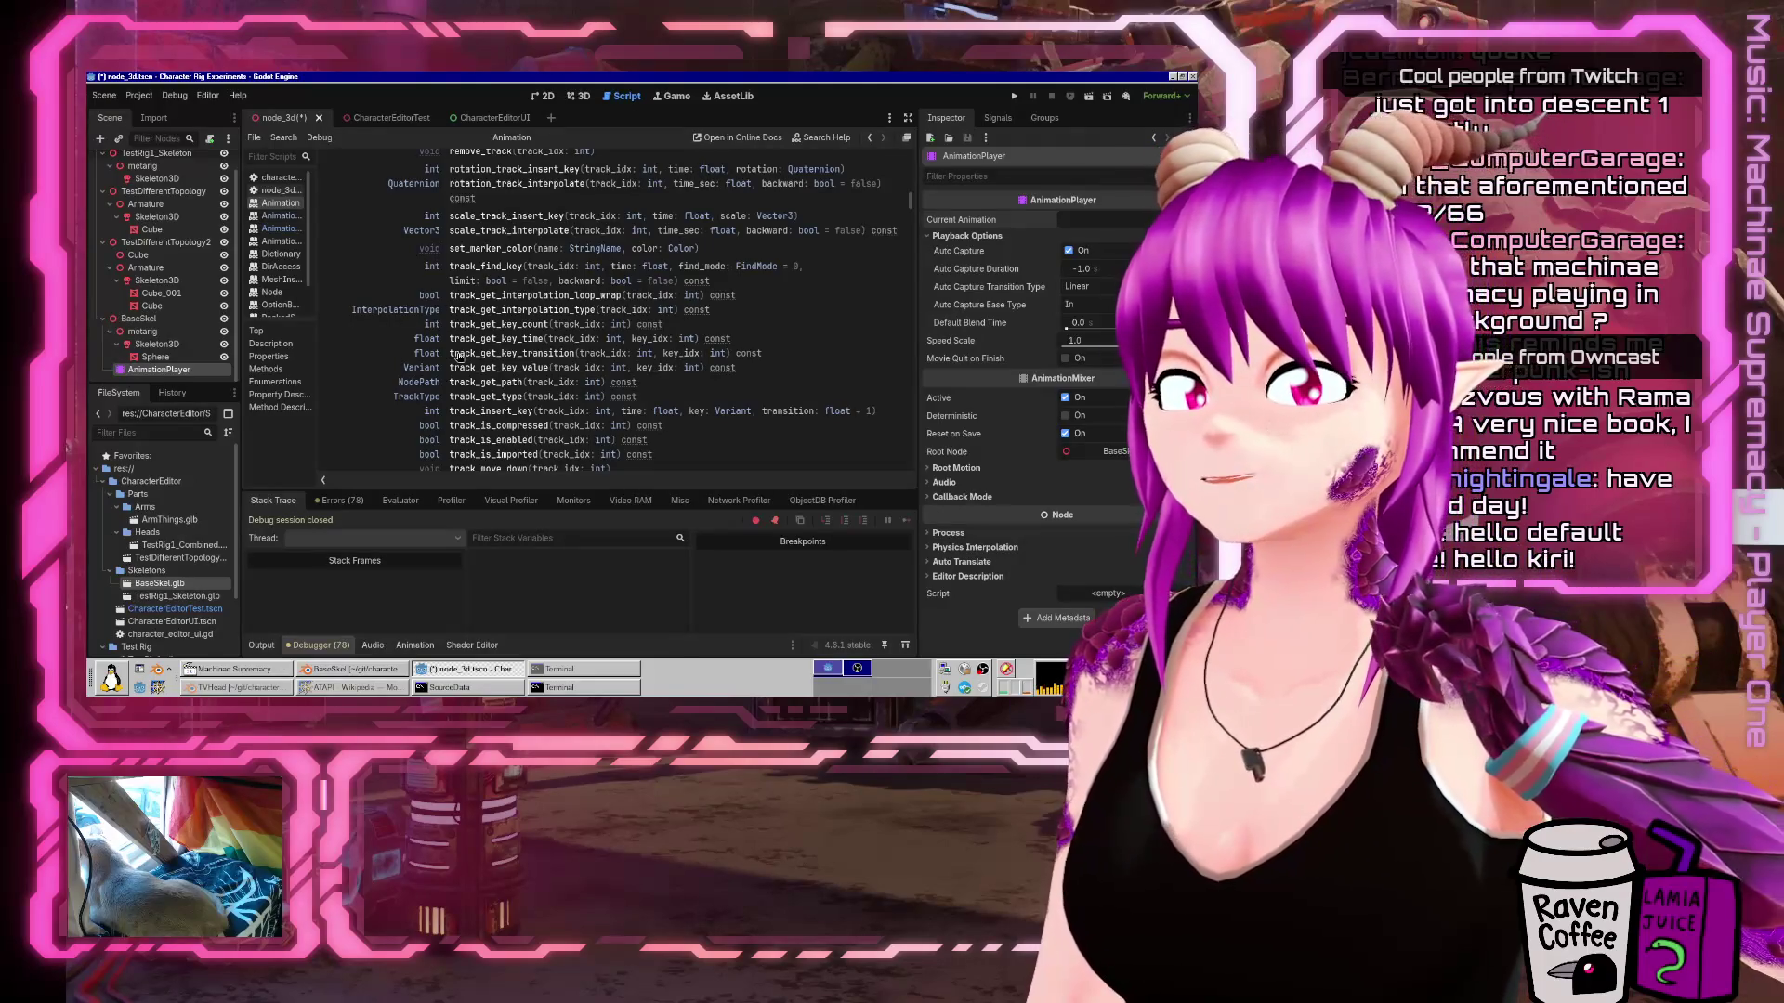
{"action": "scroll", "coordinate": [558, 372], "scroll_direction": "down", "scroll_amount": 5}
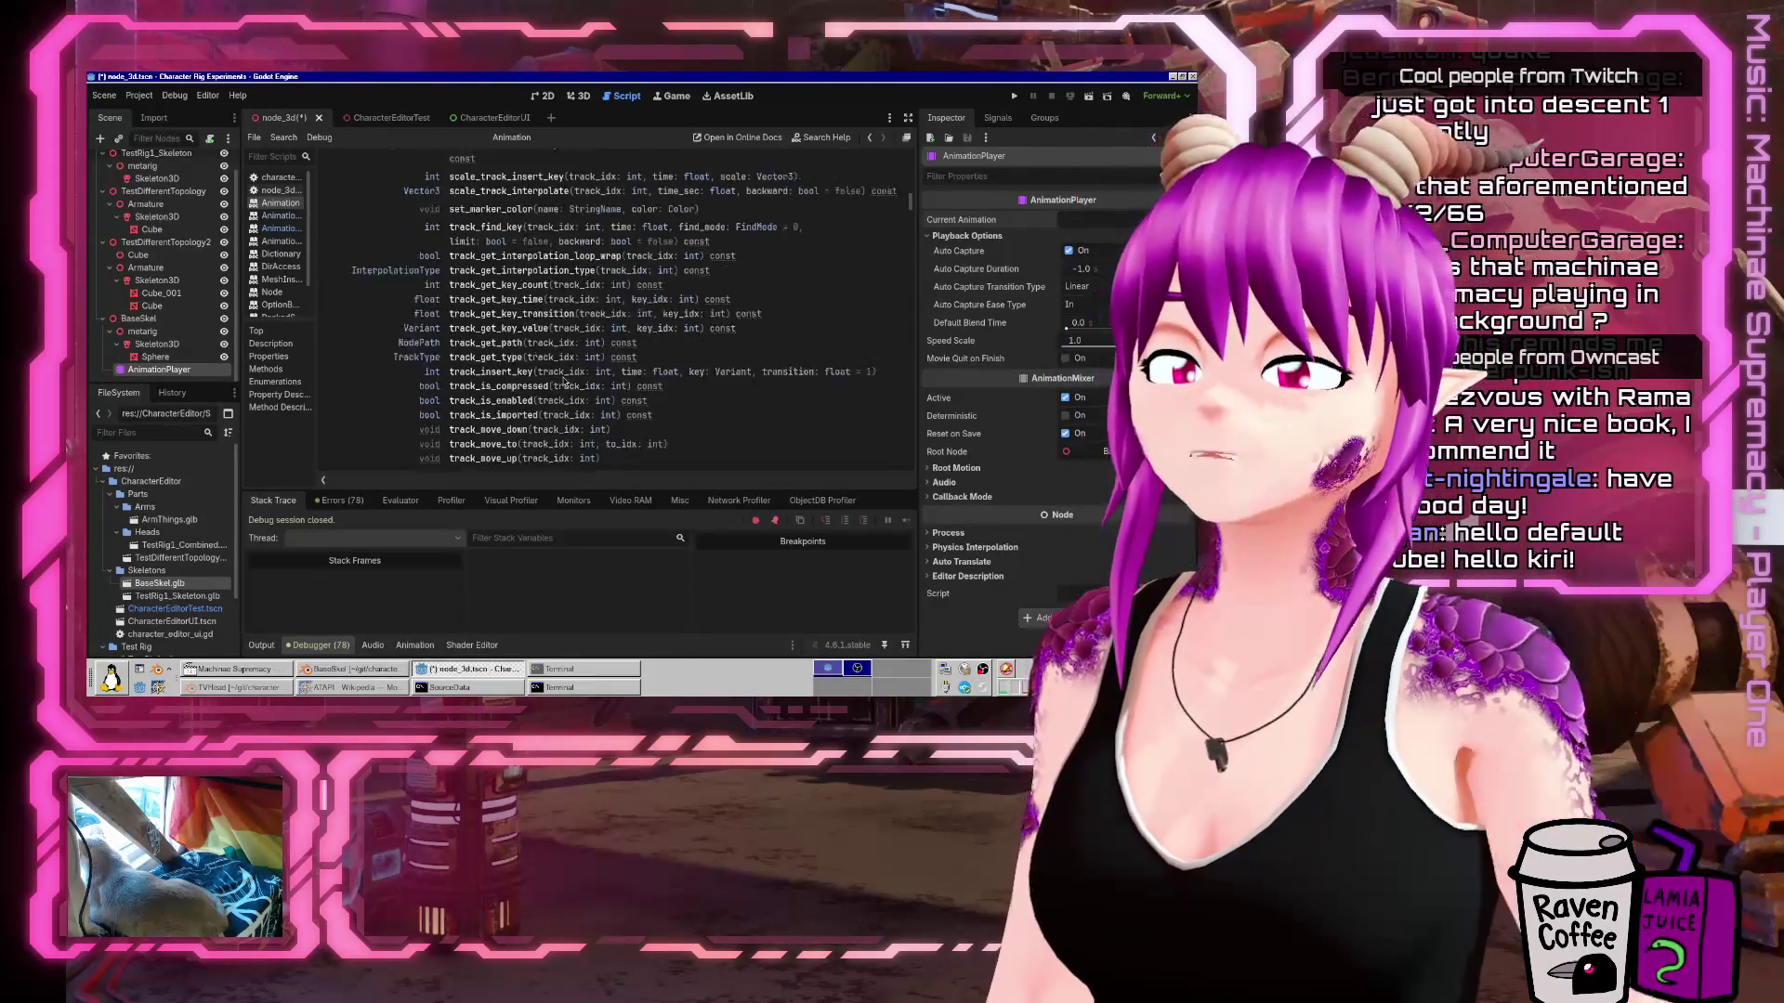
{"action": "scroll", "coordinate": [558, 325], "scroll_direction": "up", "scroll_amount": 5}
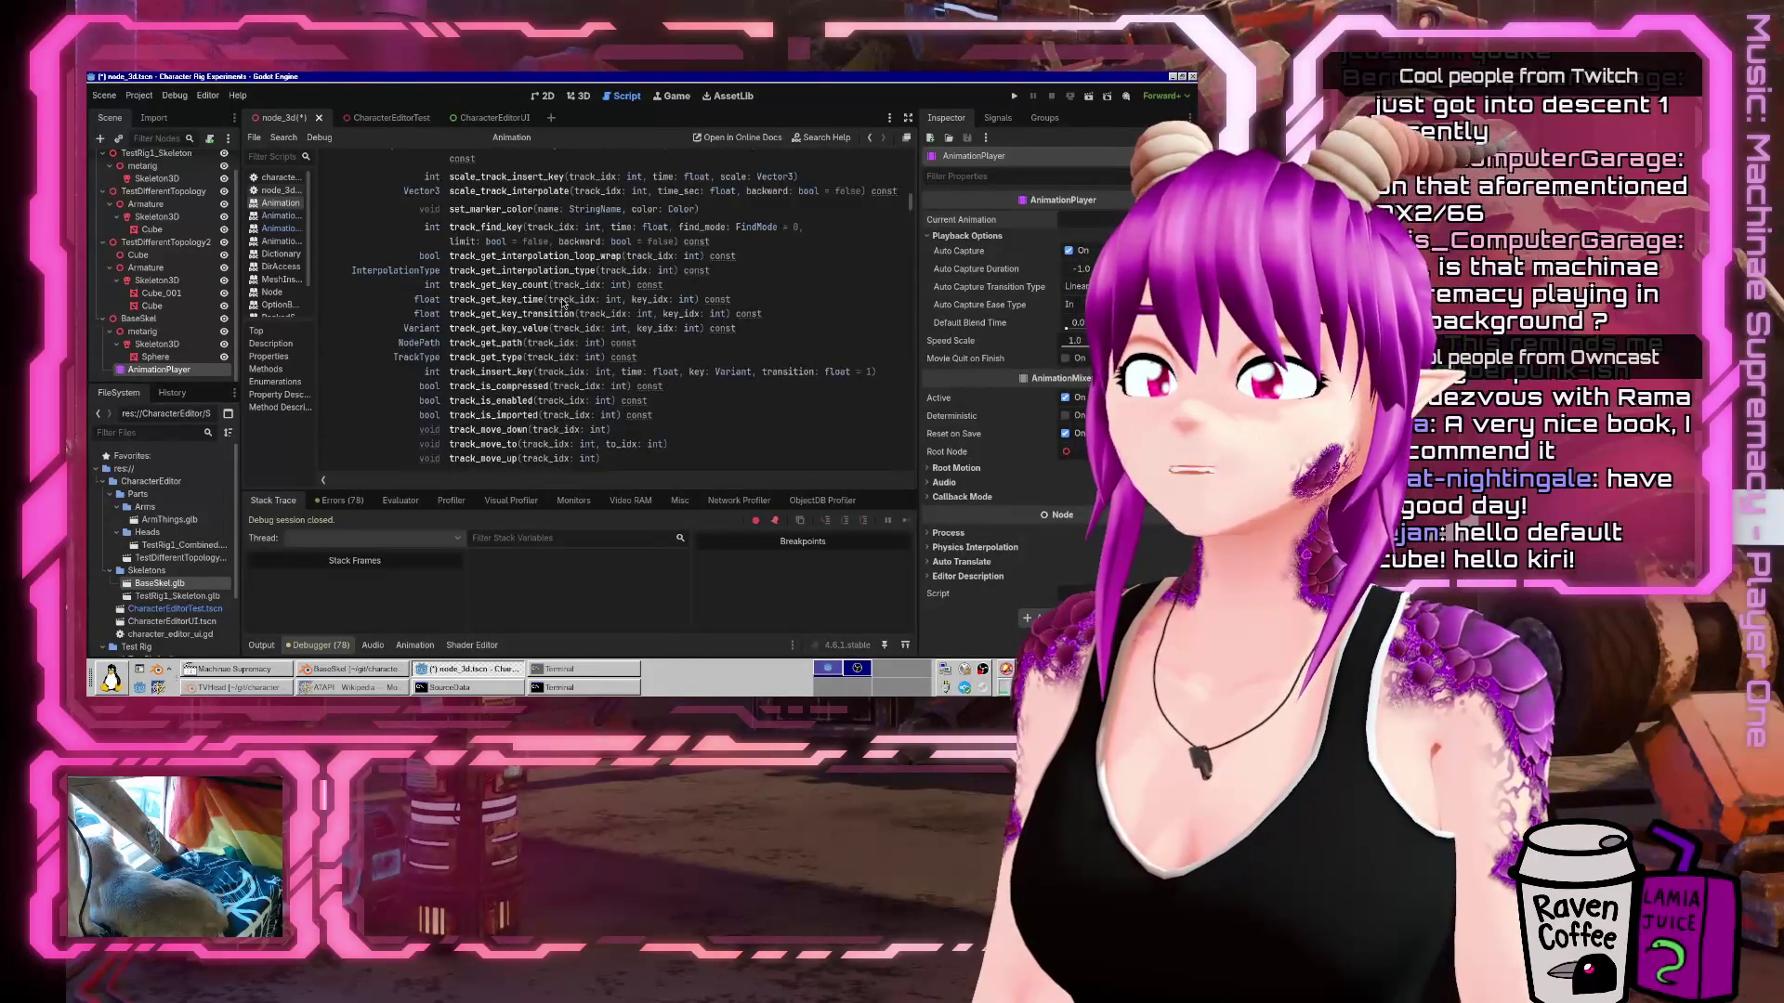
{"action": "scroll", "coordinate": [594, 316], "scroll_direction": "up", "scroll_amount": 4}
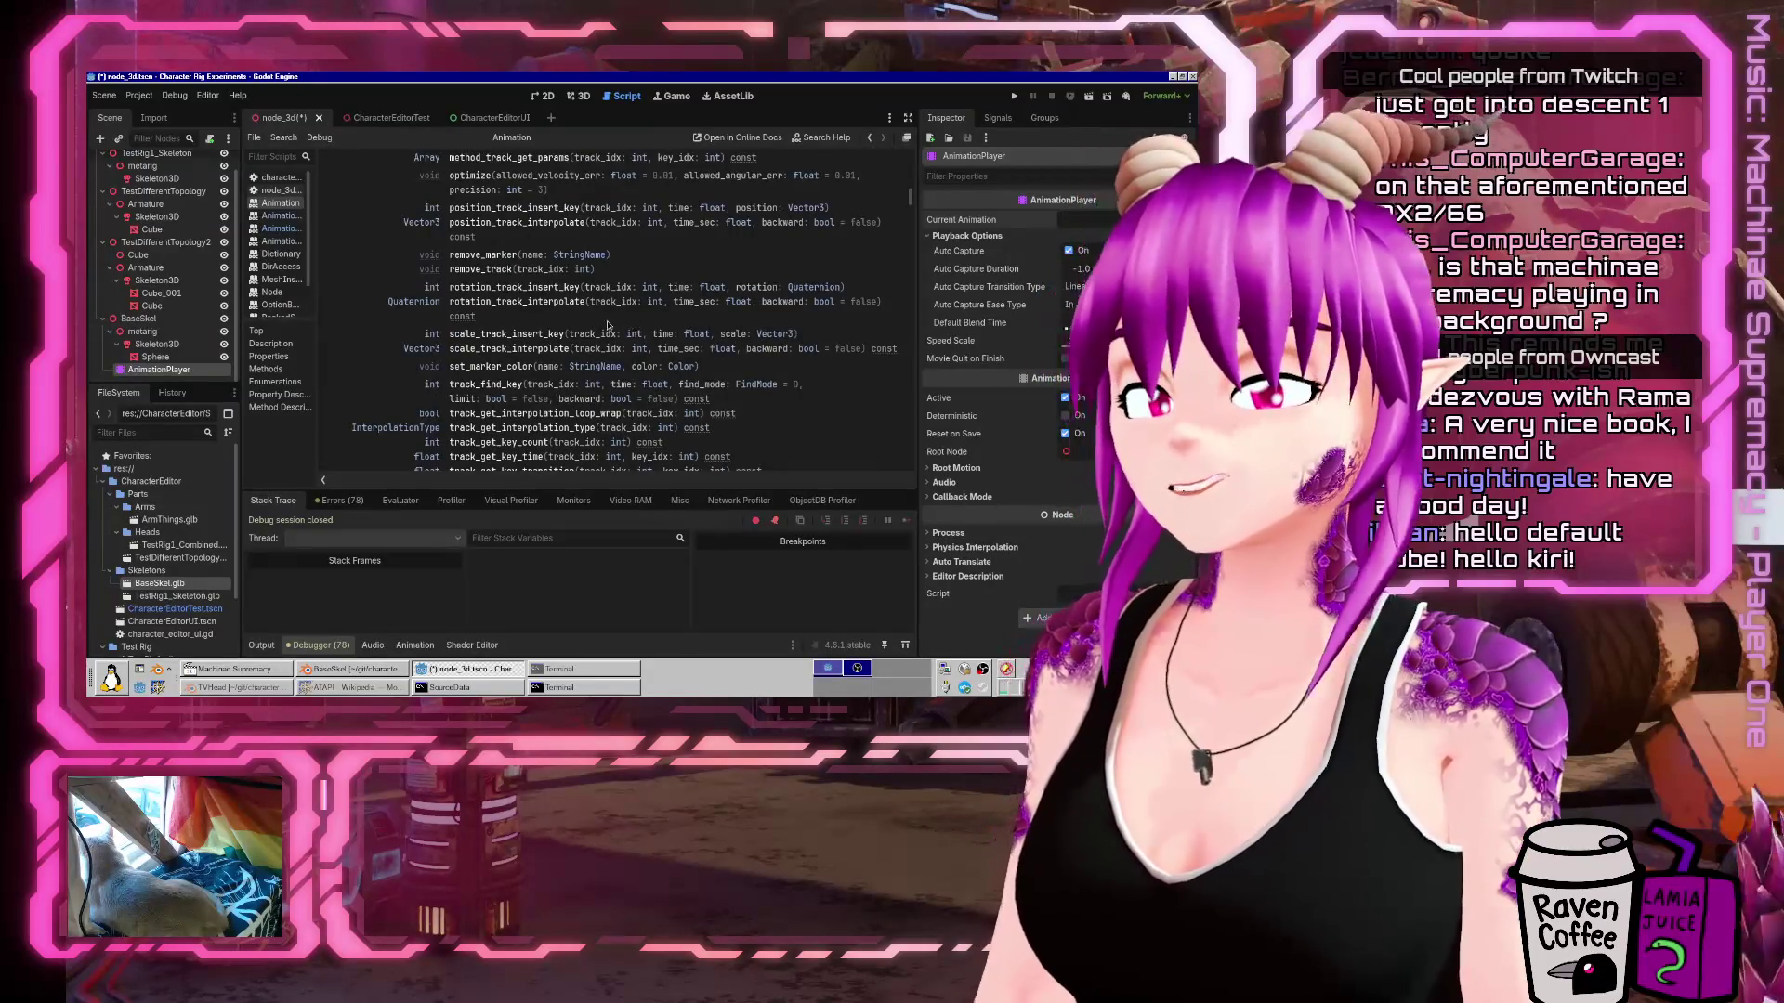
{"action": "scroll", "coordinate": [622, 335], "scroll_direction": "up", "scroll_amount": 10}
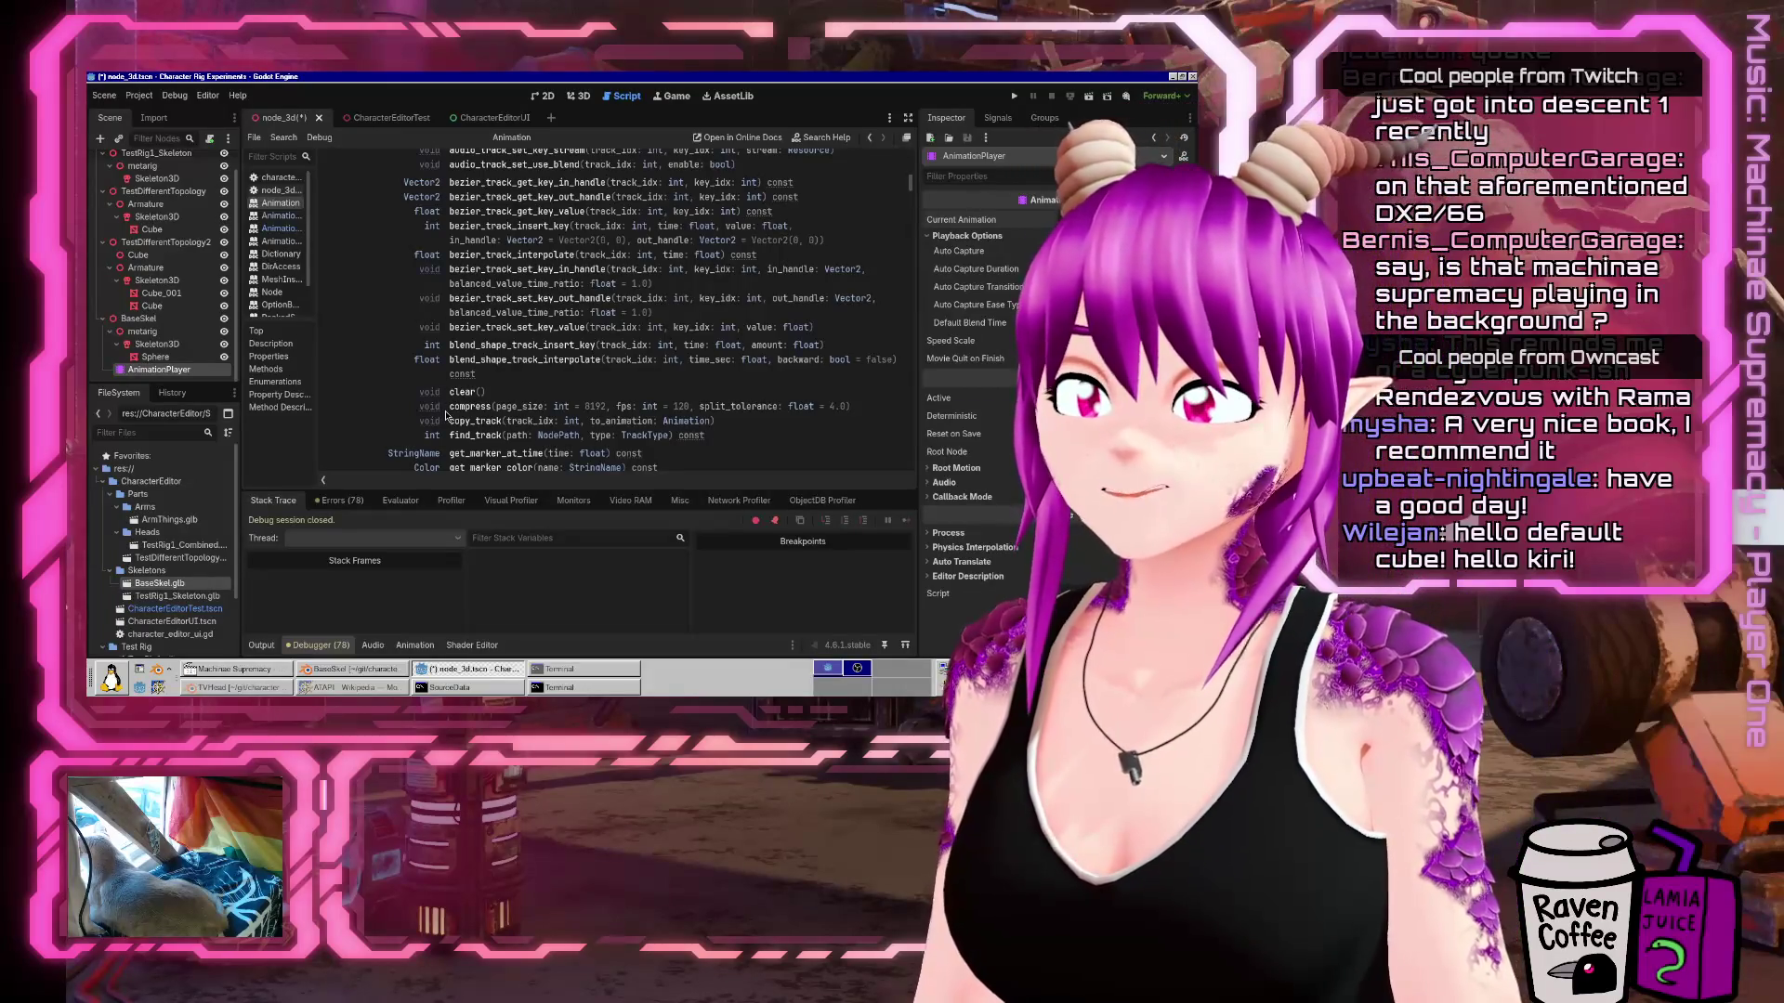
{"action": "left_click", "coordinate": [373, 695]}
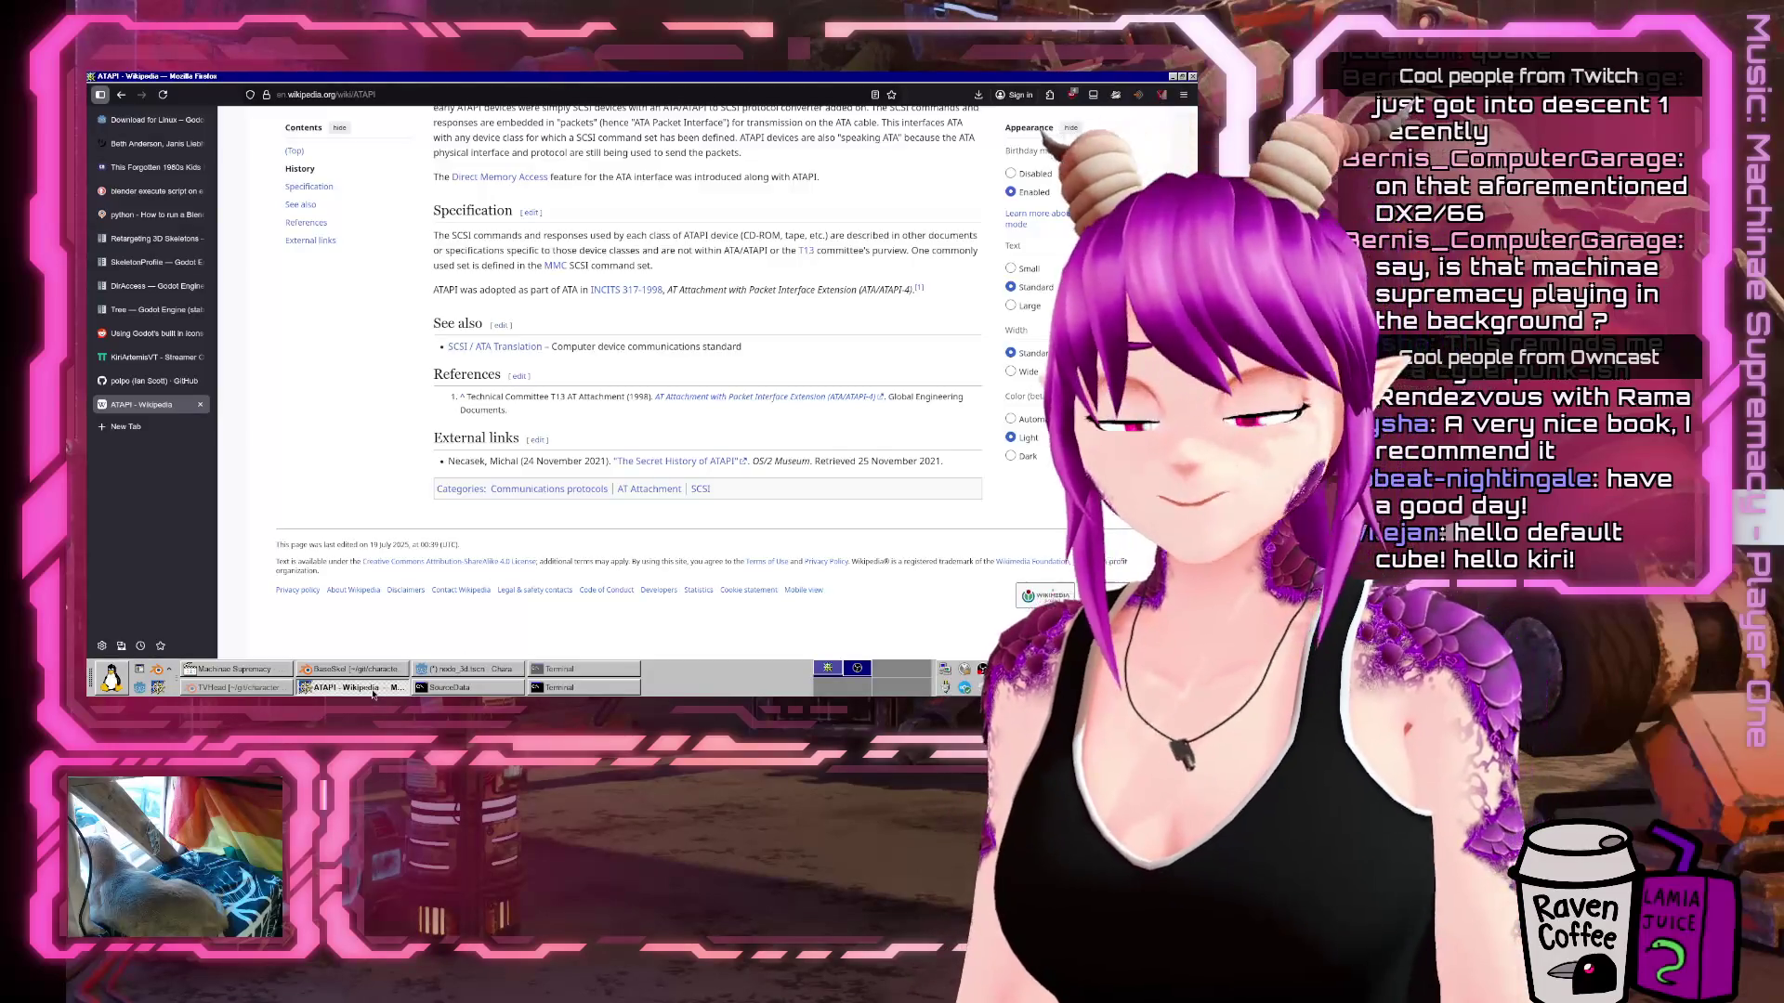
{"action": "key", "text": "ctrl+t"}
{"action": "type", "text": "machinae suprem"}
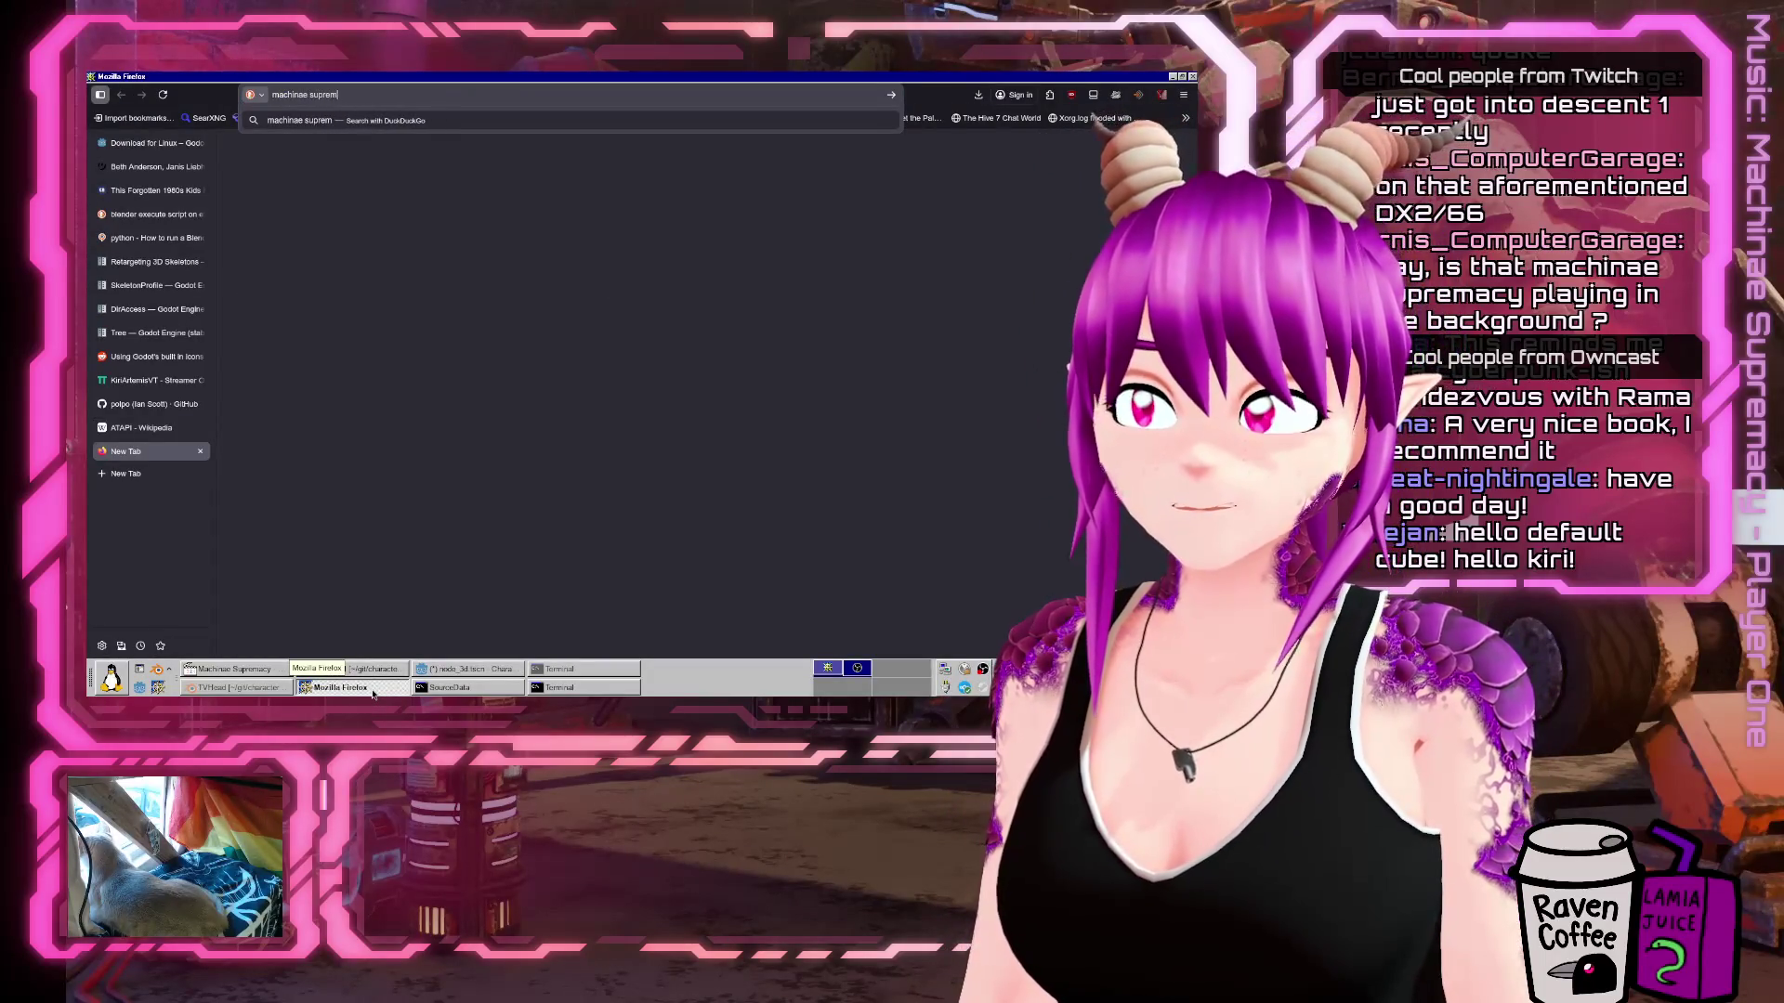
{"action": "type", "text": "acy bandcamp"}
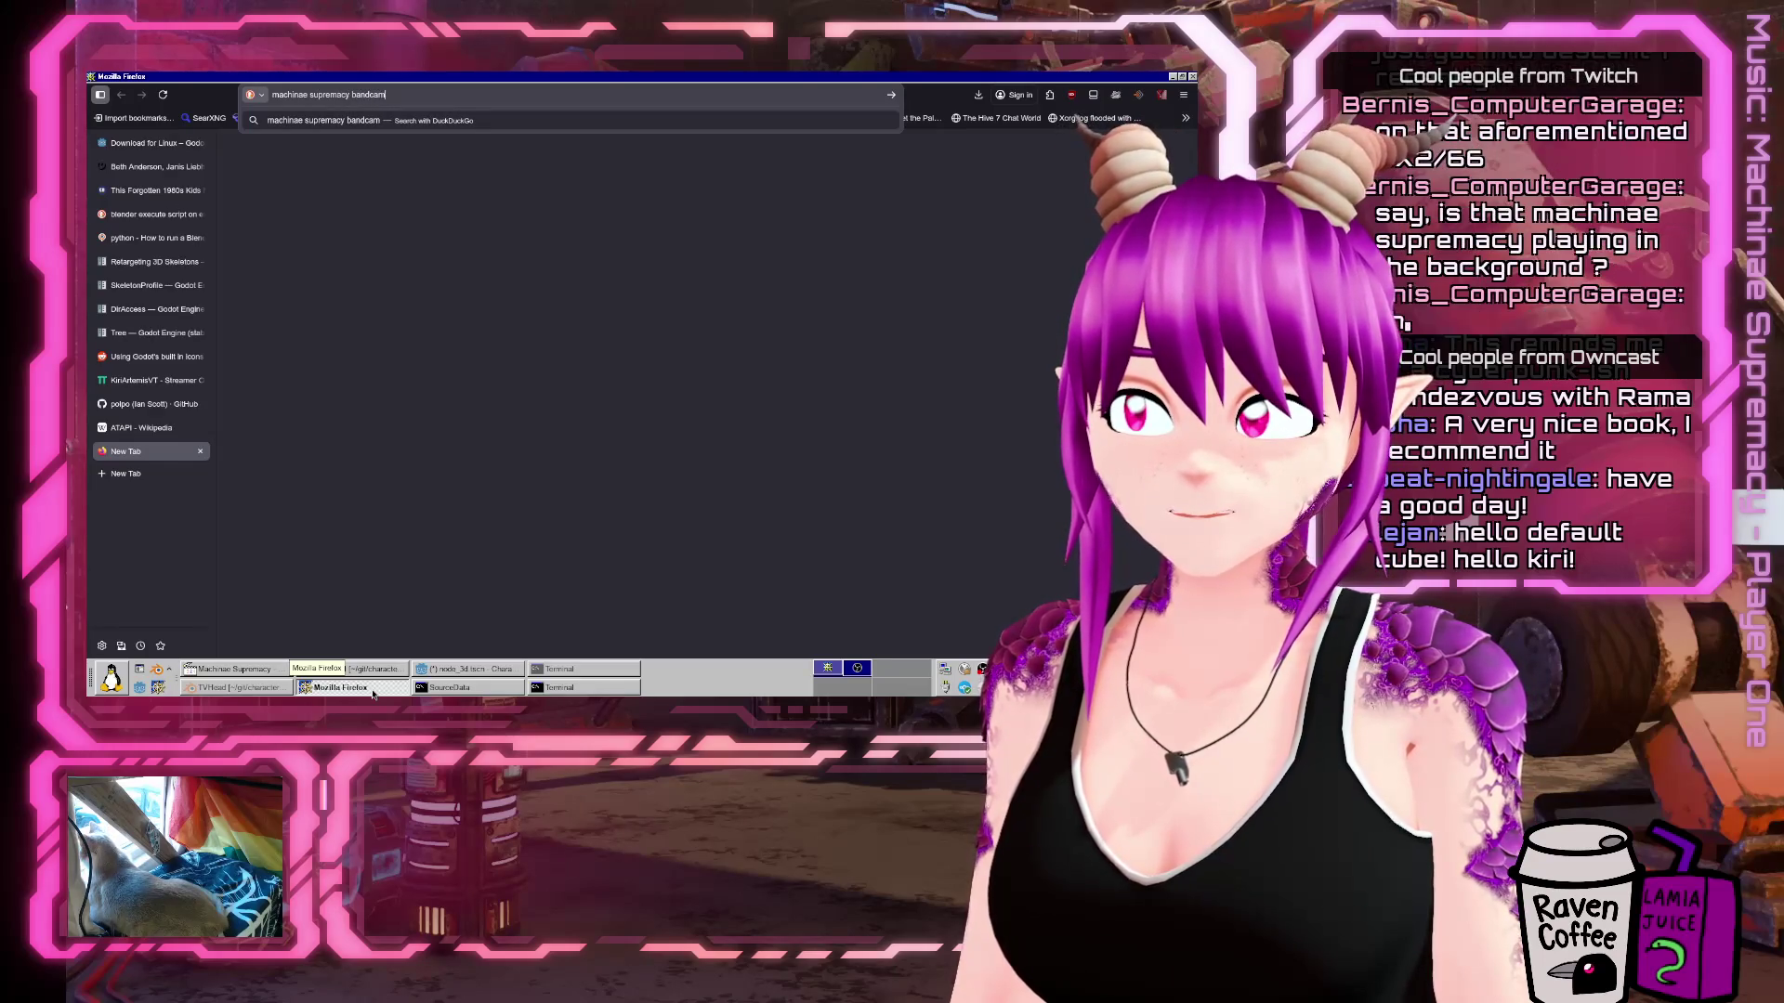
{"action": "key", "text": "Return"}
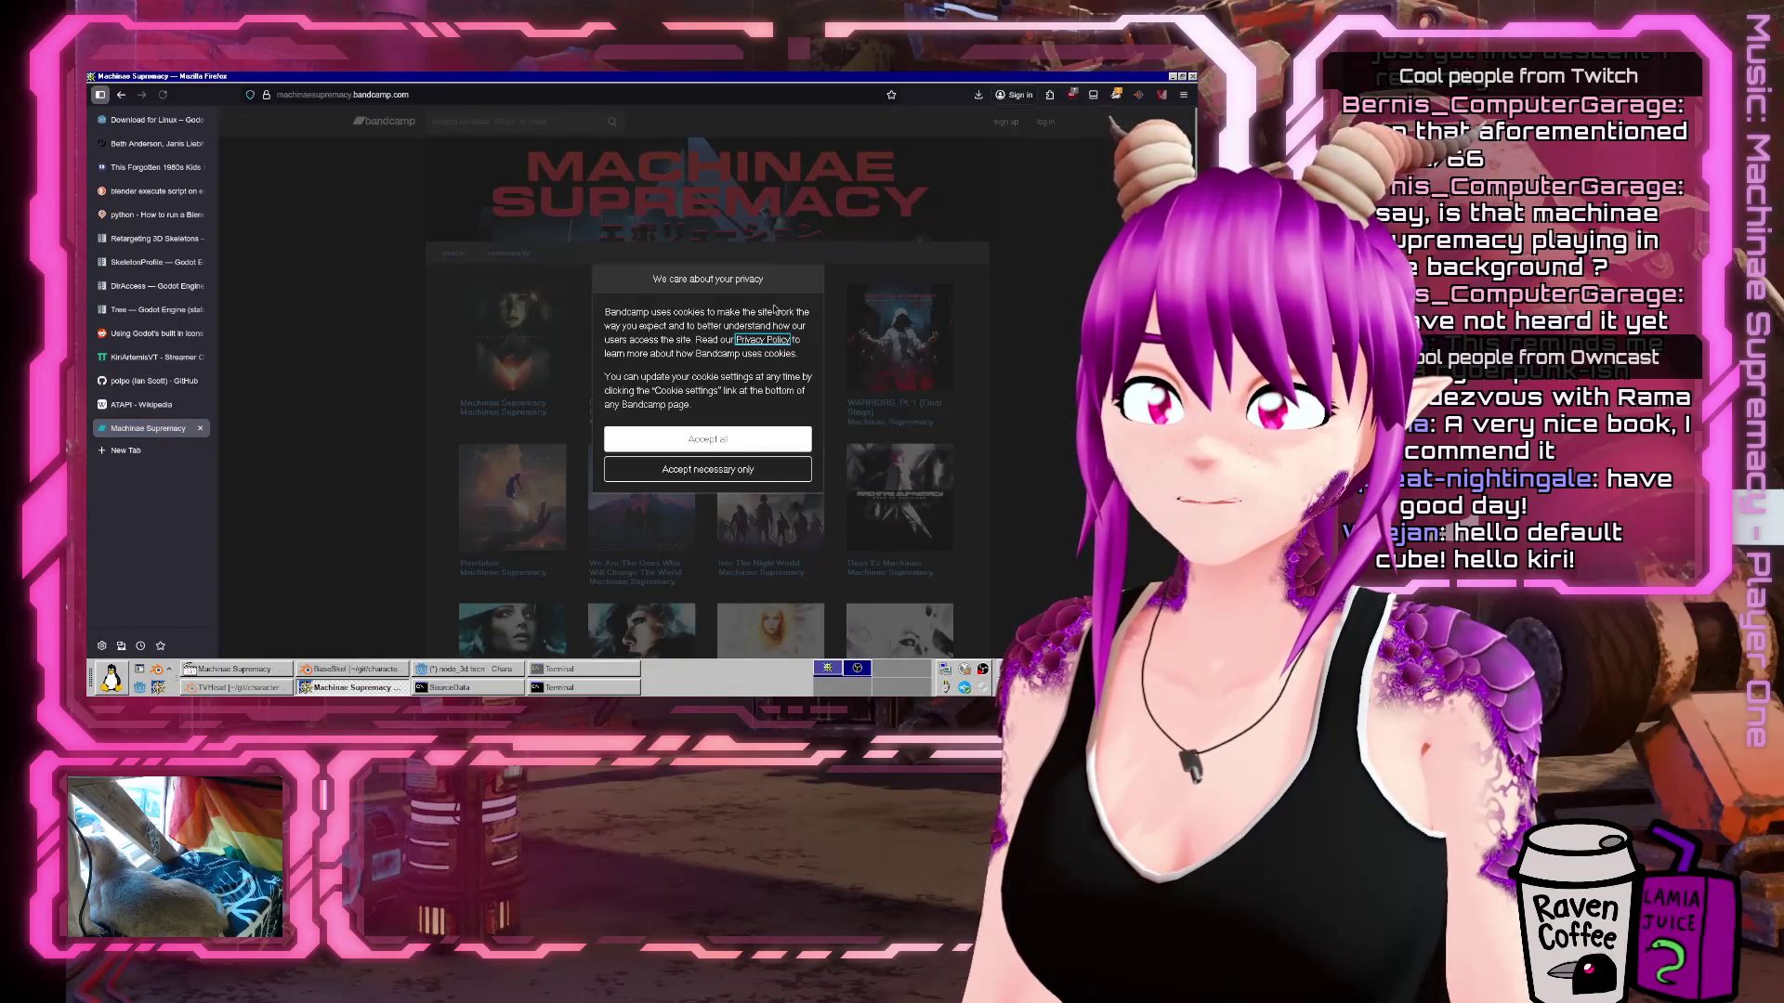
{"action": "left_click", "coordinate": [706, 469]}
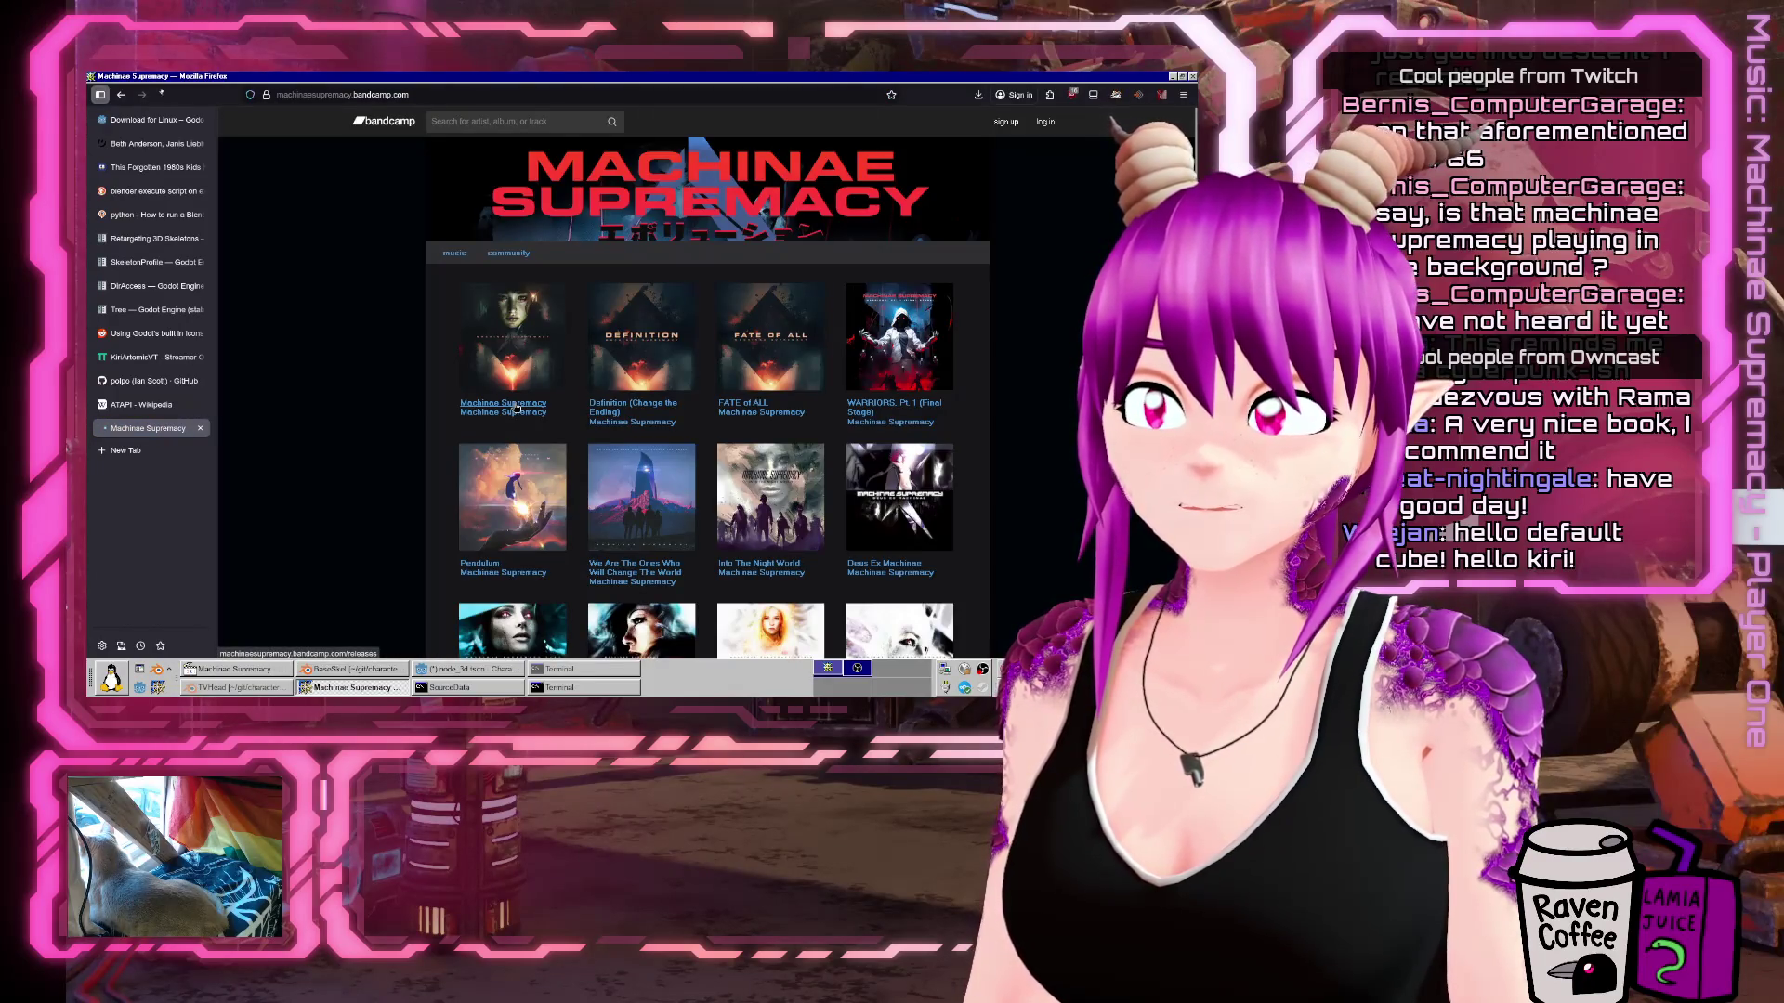
{"action": "left_click", "coordinate": [517, 407]}
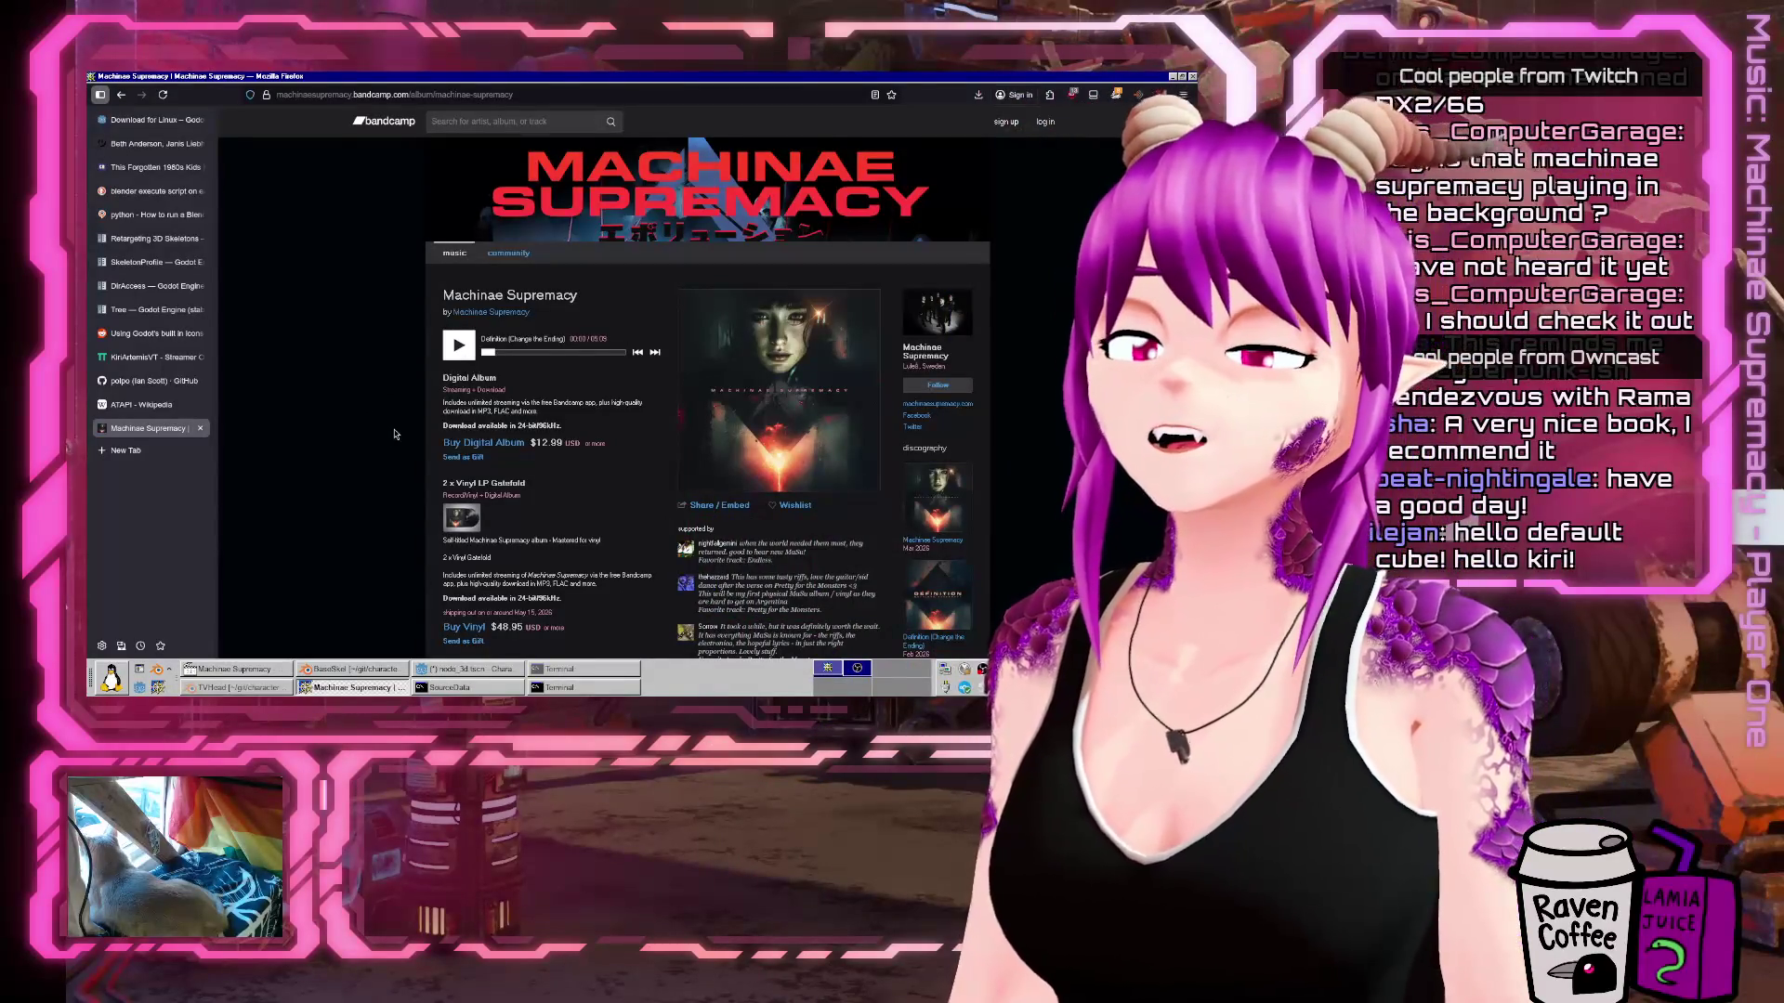
{"action": "scroll", "coordinate": [395, 434], "scroll_direction": "down", "scroll_amount": 5}
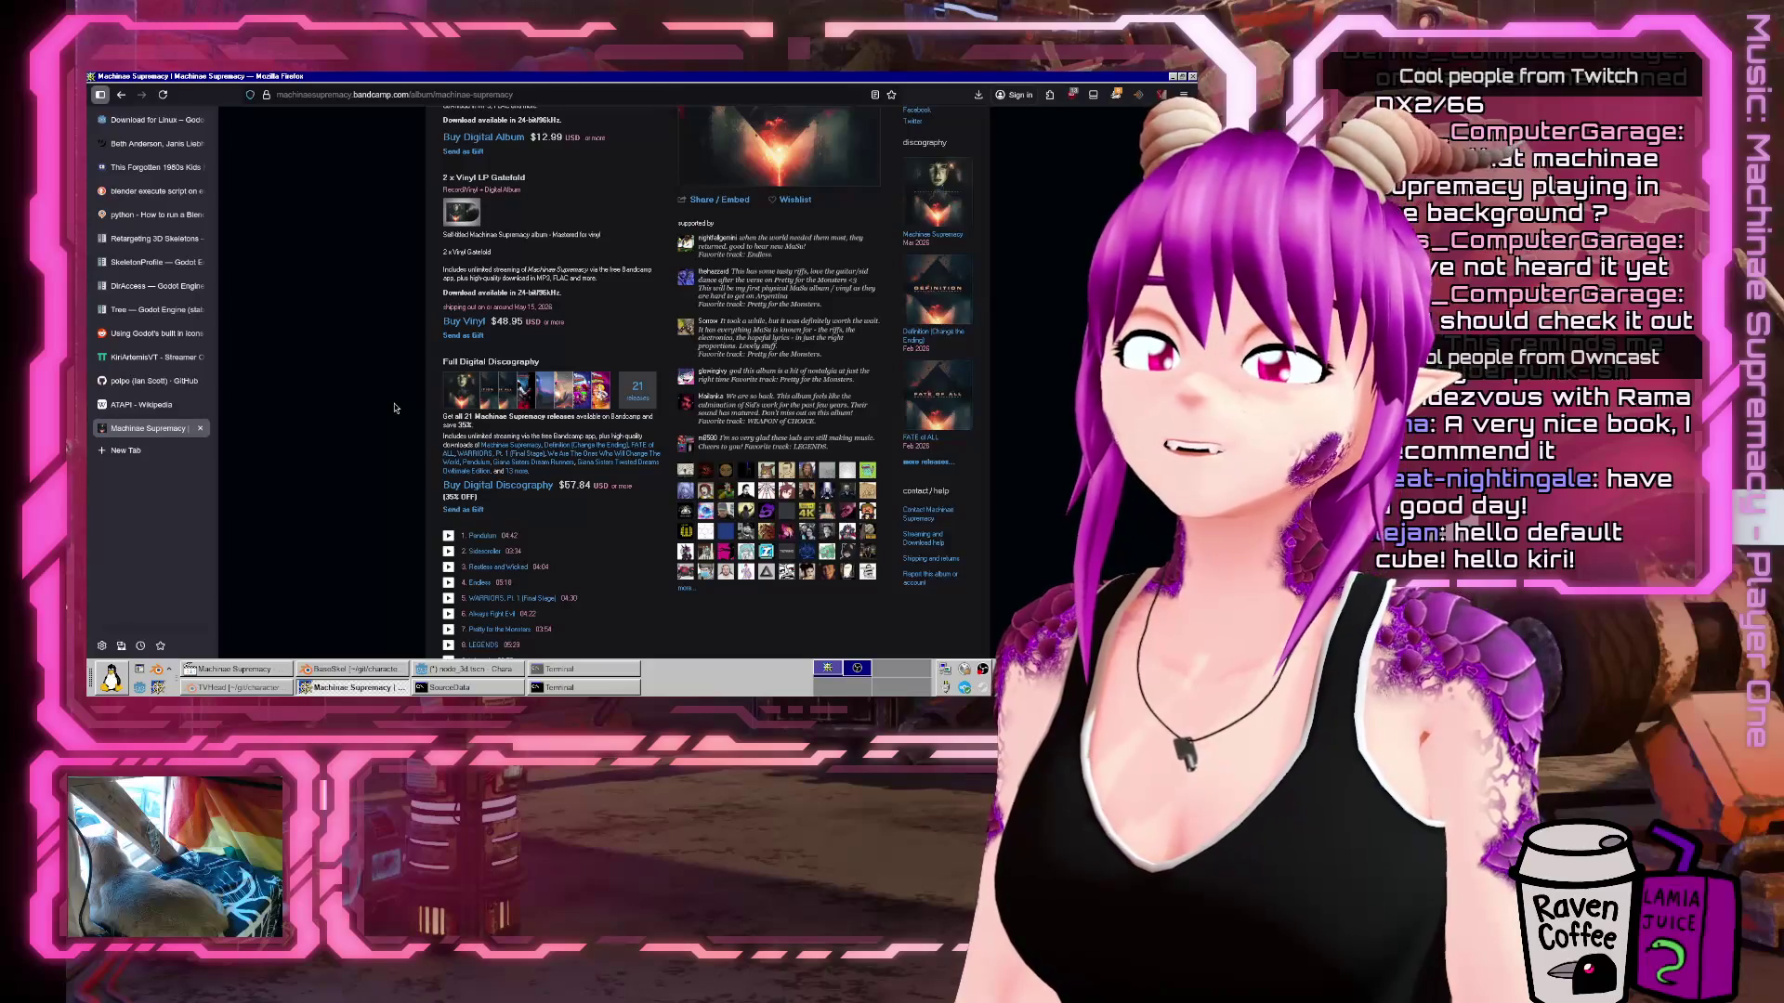
{"action": "scroll", "coordinate": [394, 407], "scroll_direction": "down", "scroll_amount": 5}
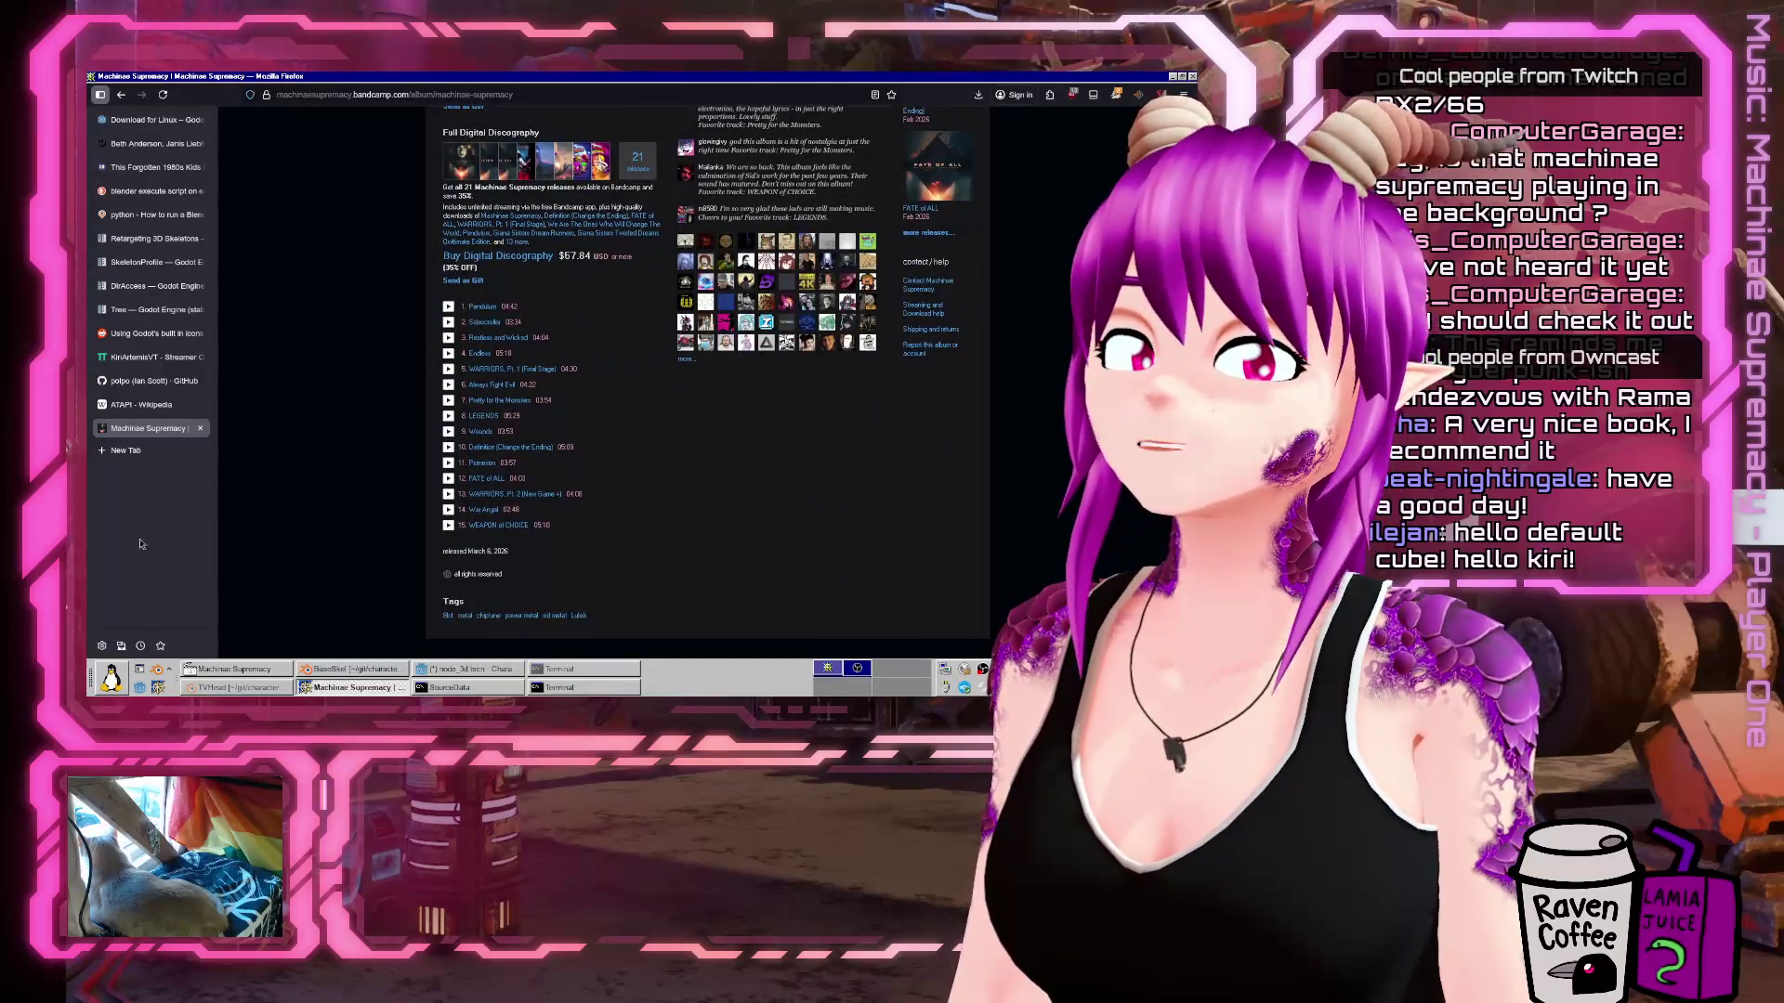
{"action": "scroll", "coordinate": [1022, 246], "scroll_direction": "up", "scroll_amount": 10}
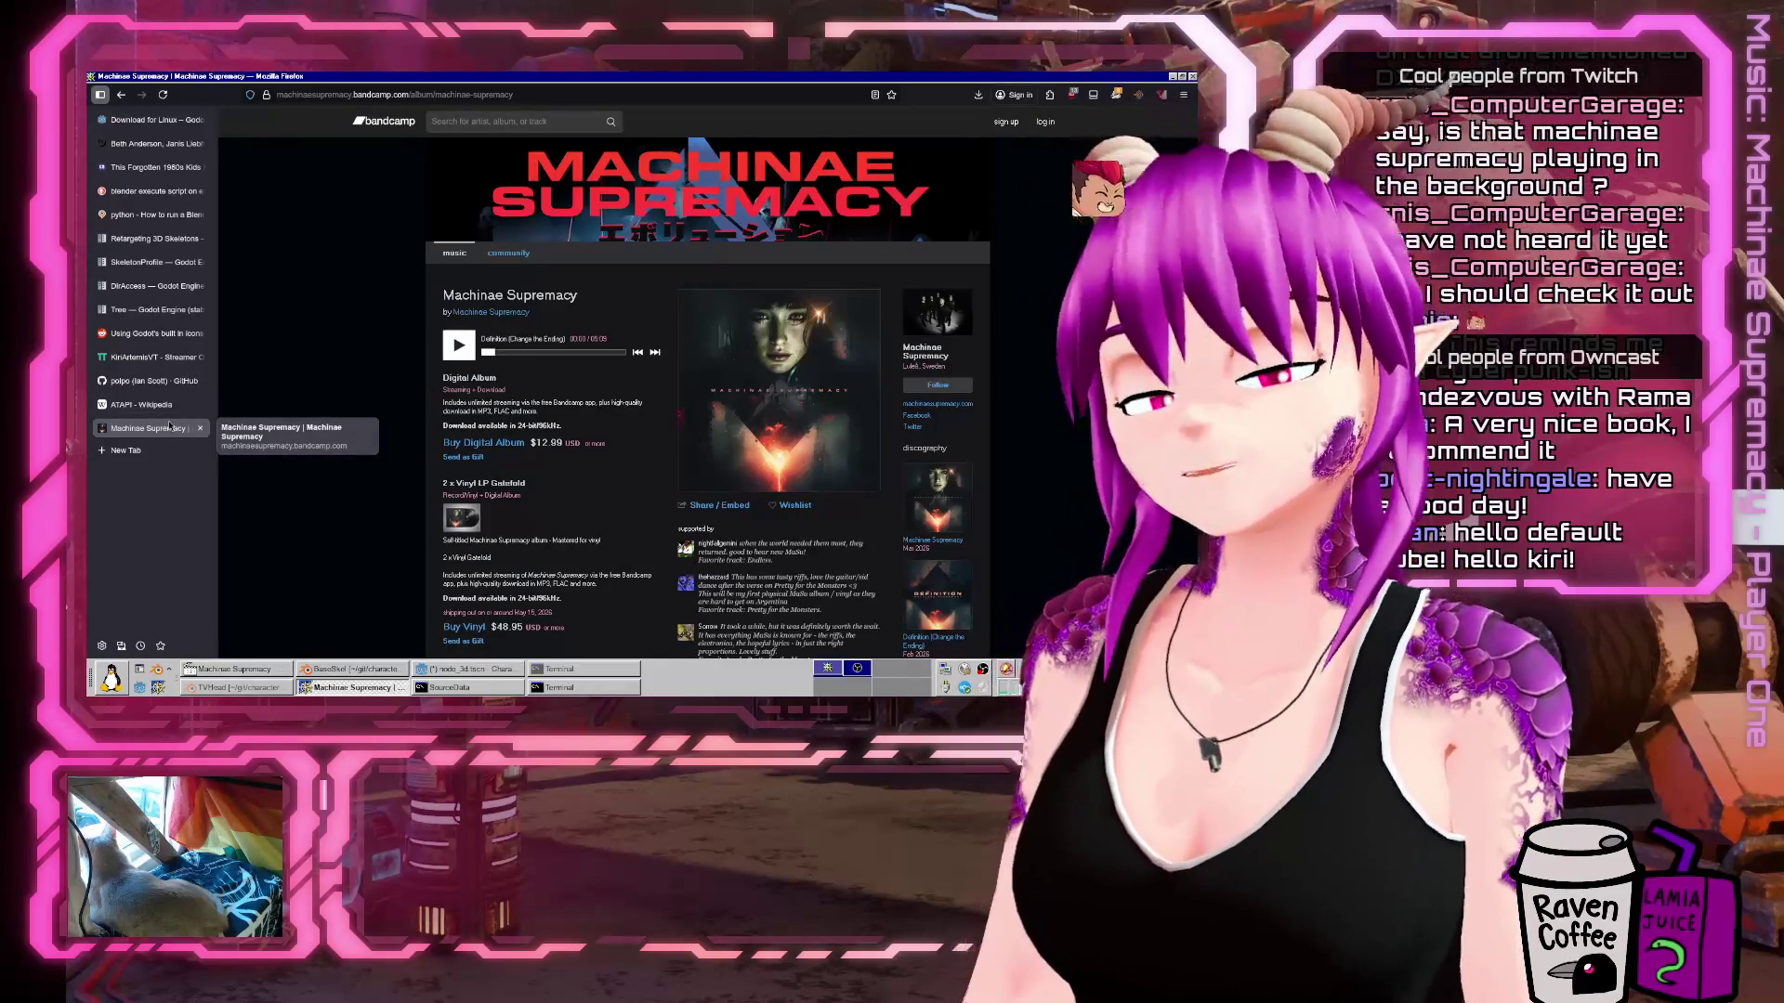
{"action": "middle_click", "coordinate": [170, 430]}
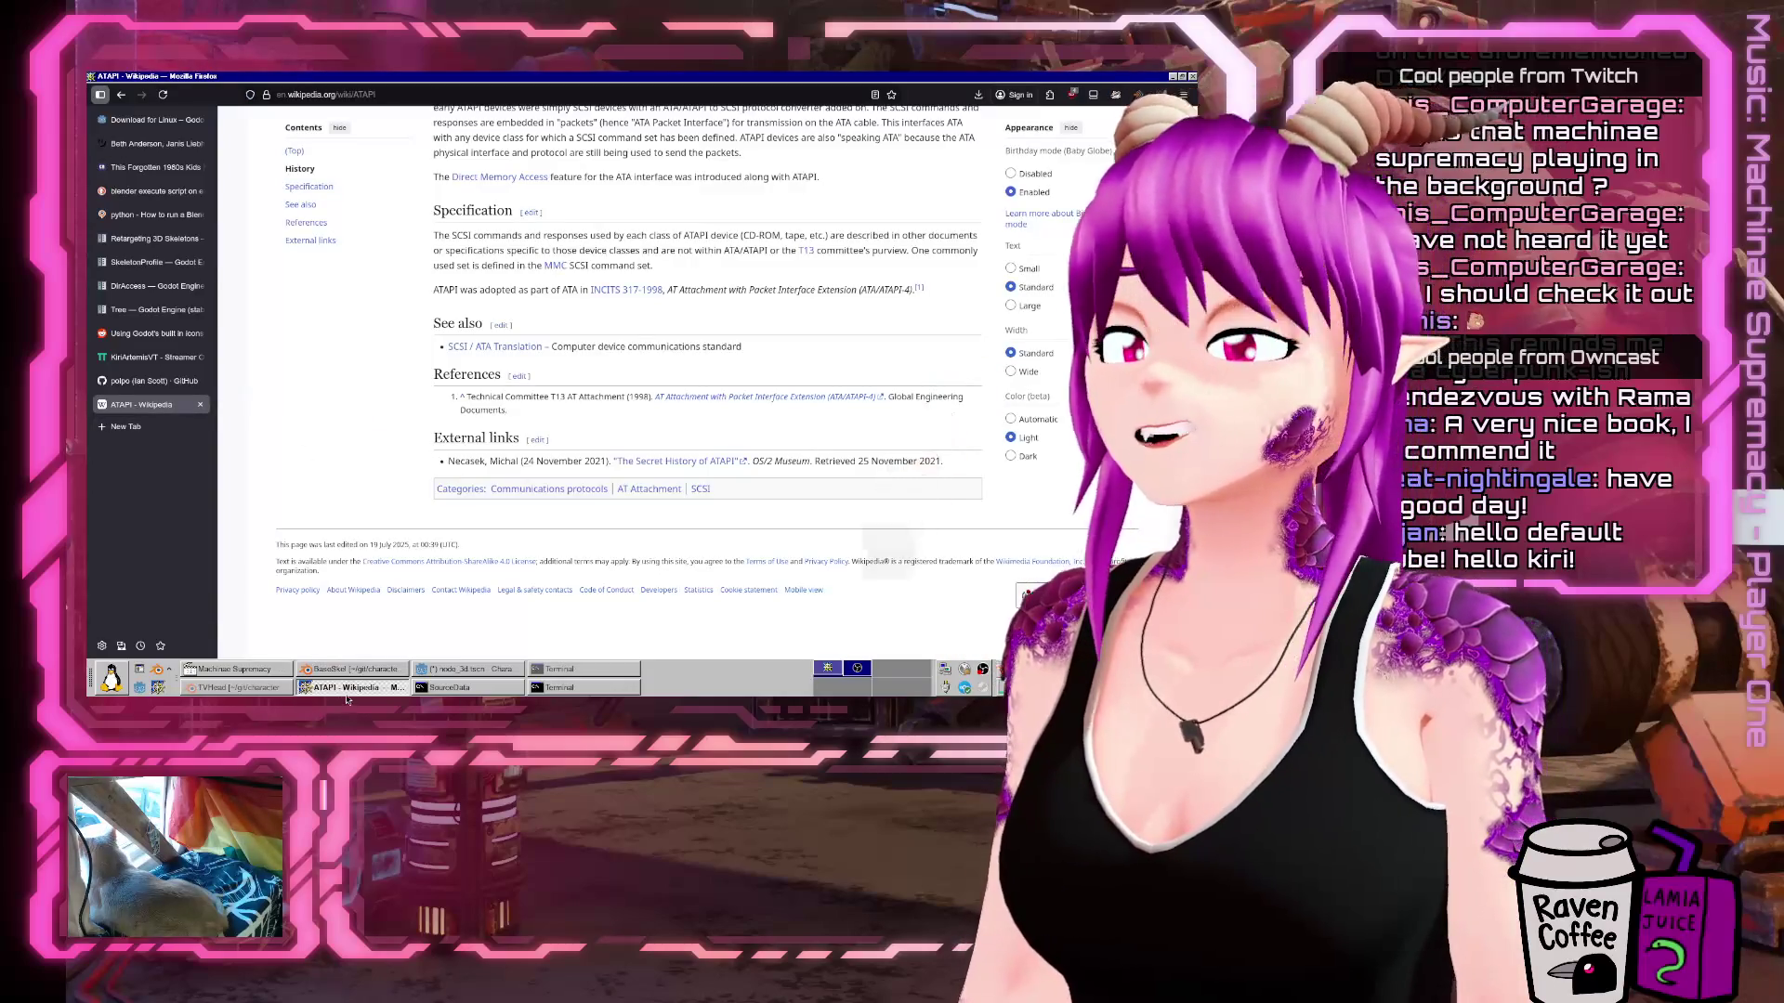
{"action": "left_click", "coordinate": [324, 670]}
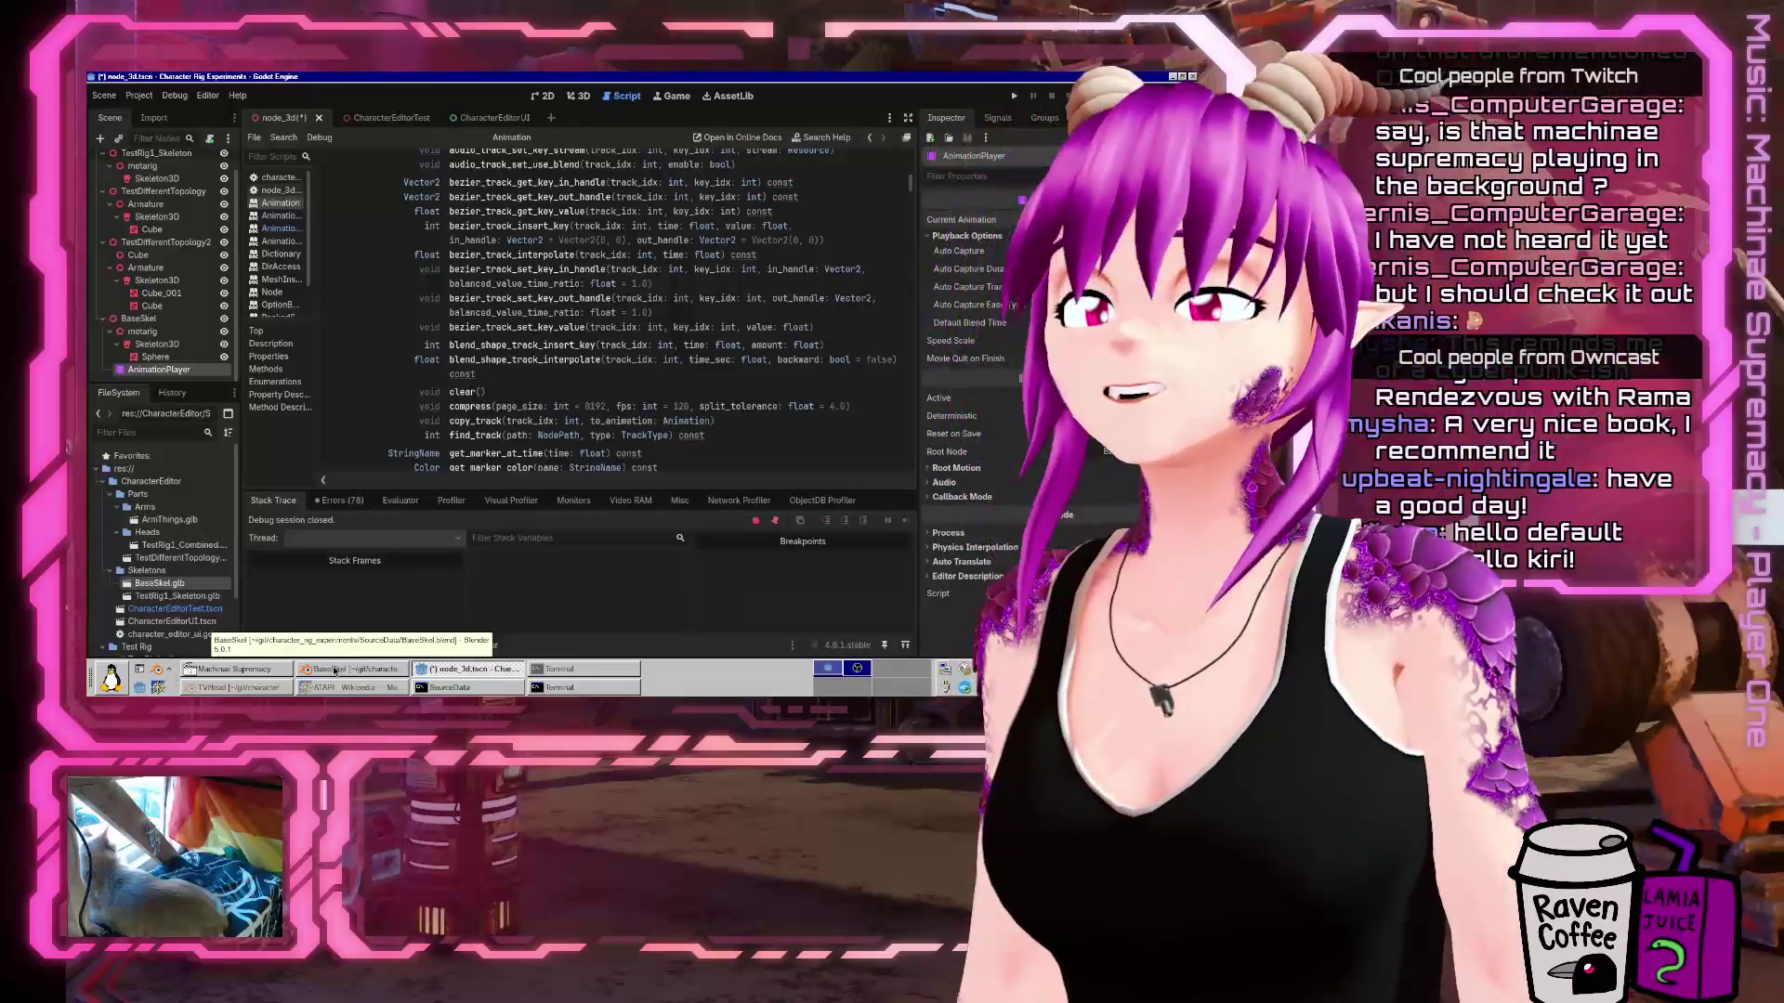
{"action": "scroll", "coordinate": [377, 424], "scroll_direction": "up", "scroll_amount": 5}
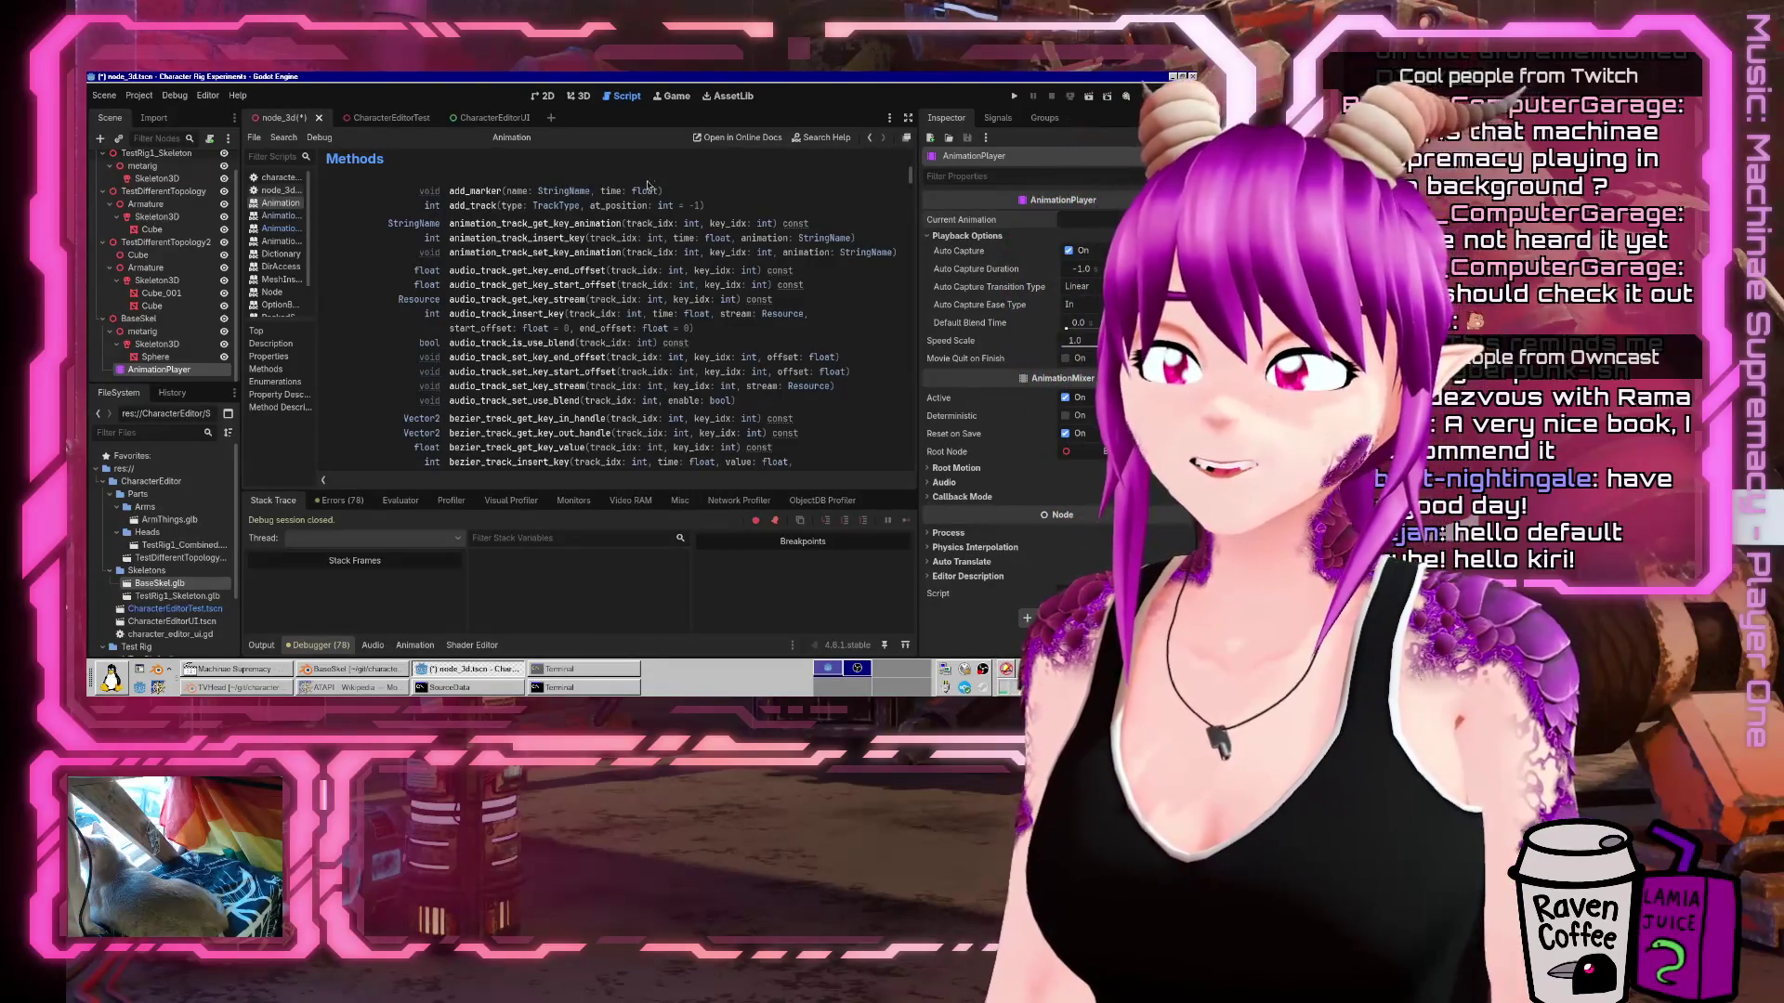
{"action": "scroll", "coordinate": [584, 297], "scroll_direction": "up", "scroll_amount": 5}
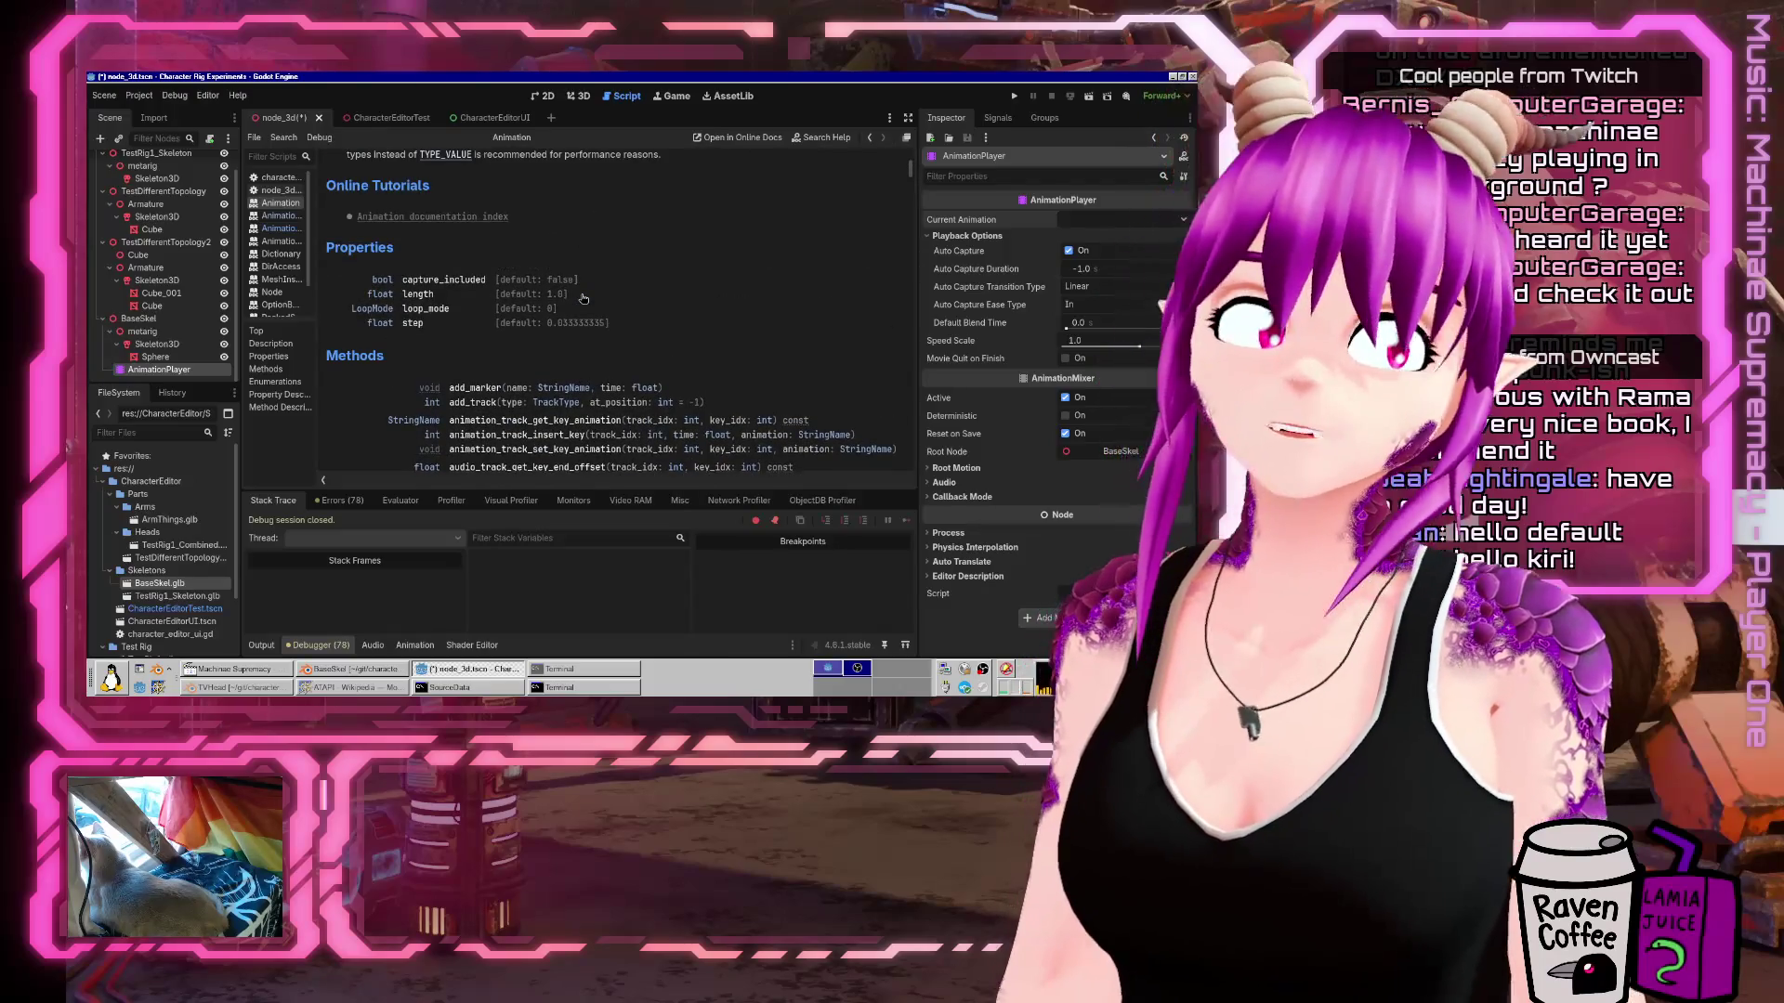
{"action": "scroll", "coordinate": [579, 280], "scroll_direction": "up", "scroll_amount": 3}
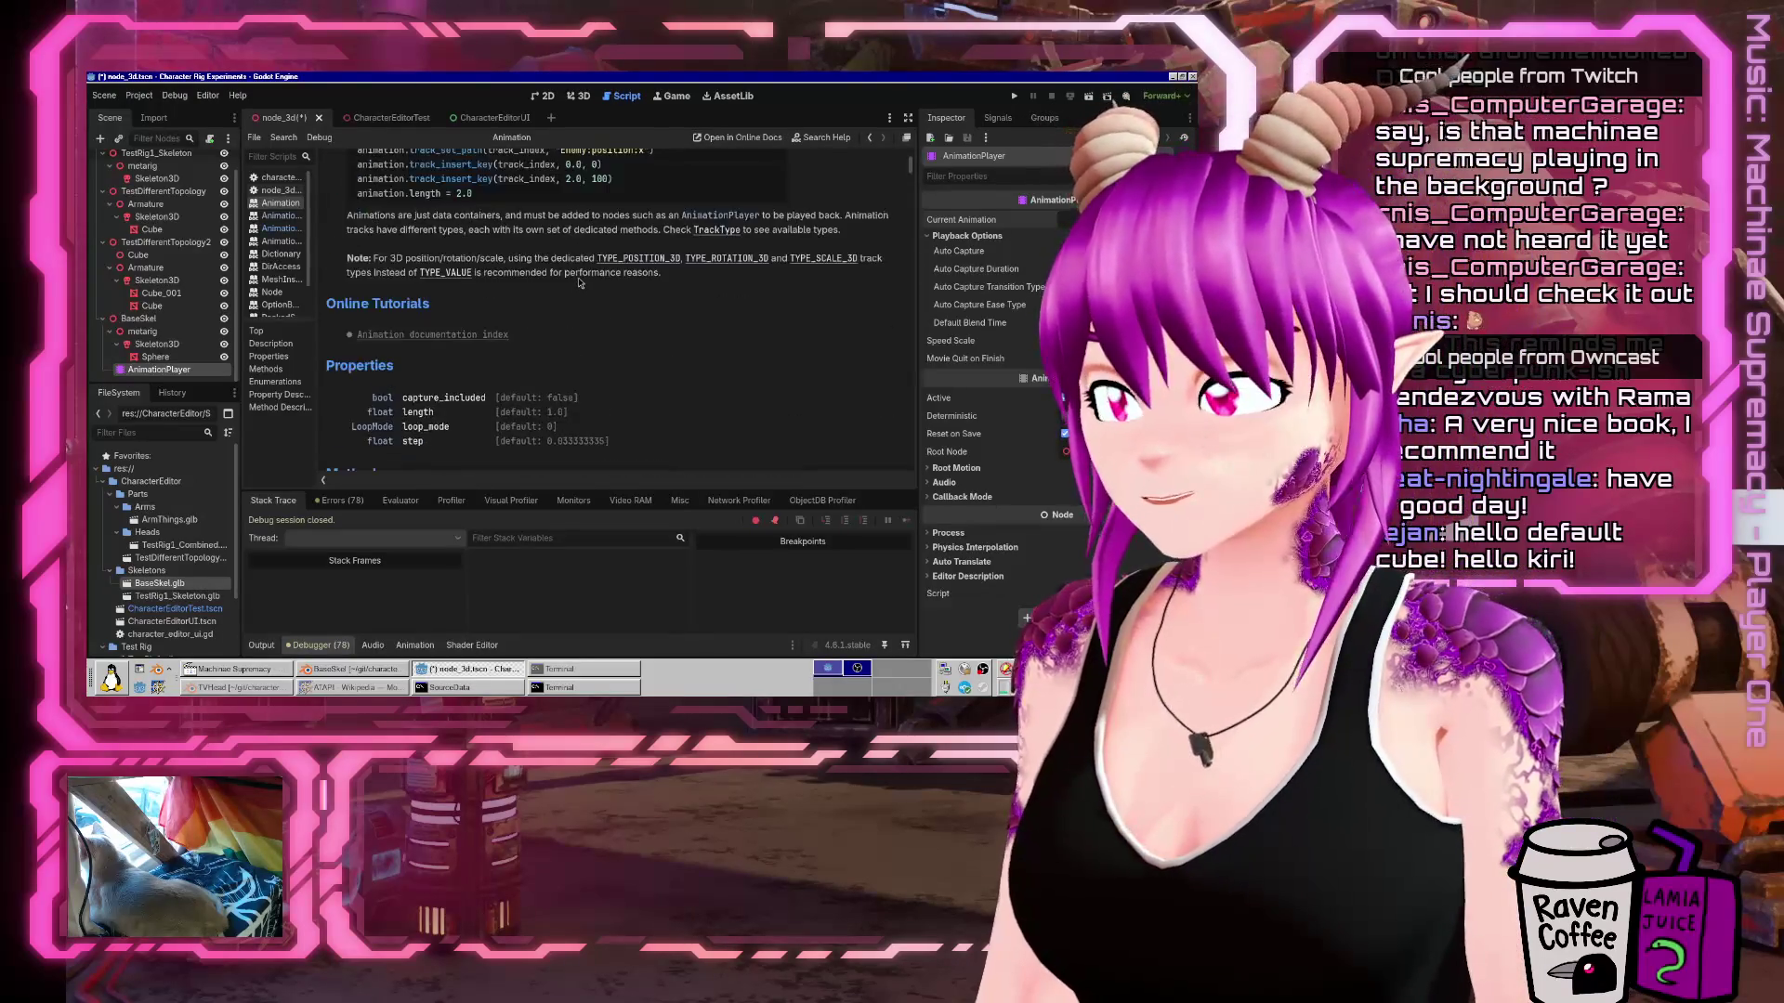
{"action": "scroll", "coordinate": [579, 282], "scroll_direction": "down", "scroll_amount": 4}
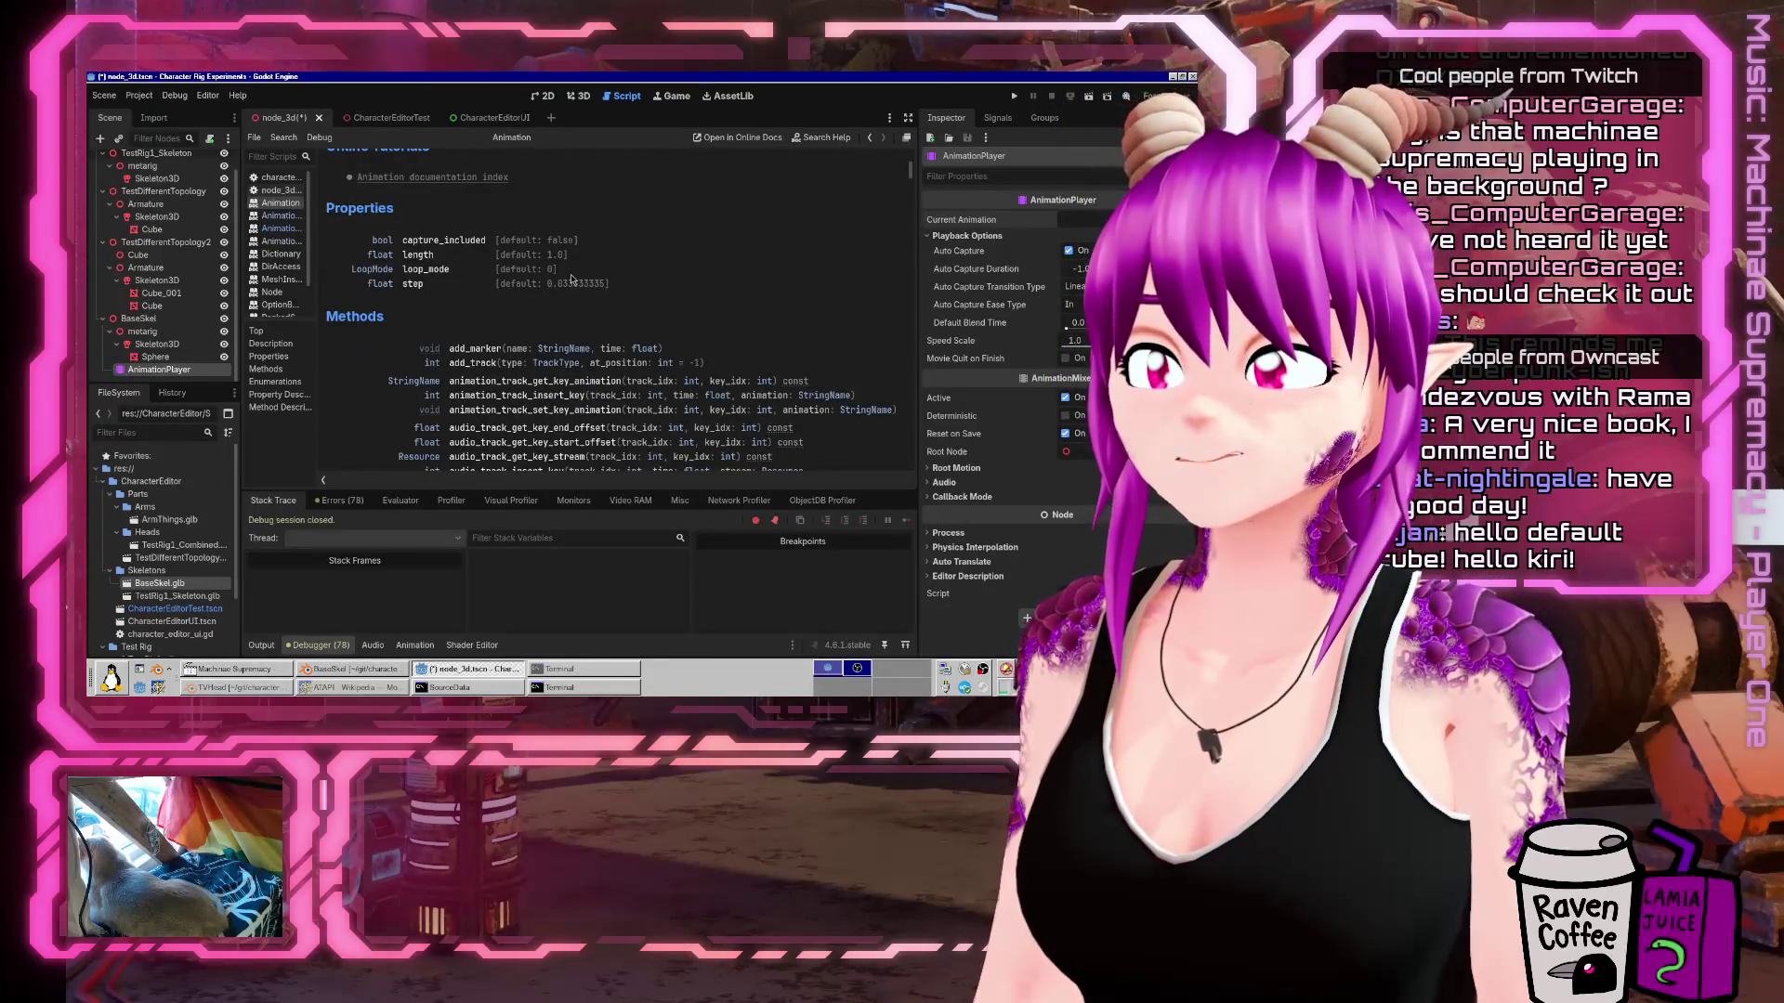
{"action": "left_click", "coordinate": [420, 667]}
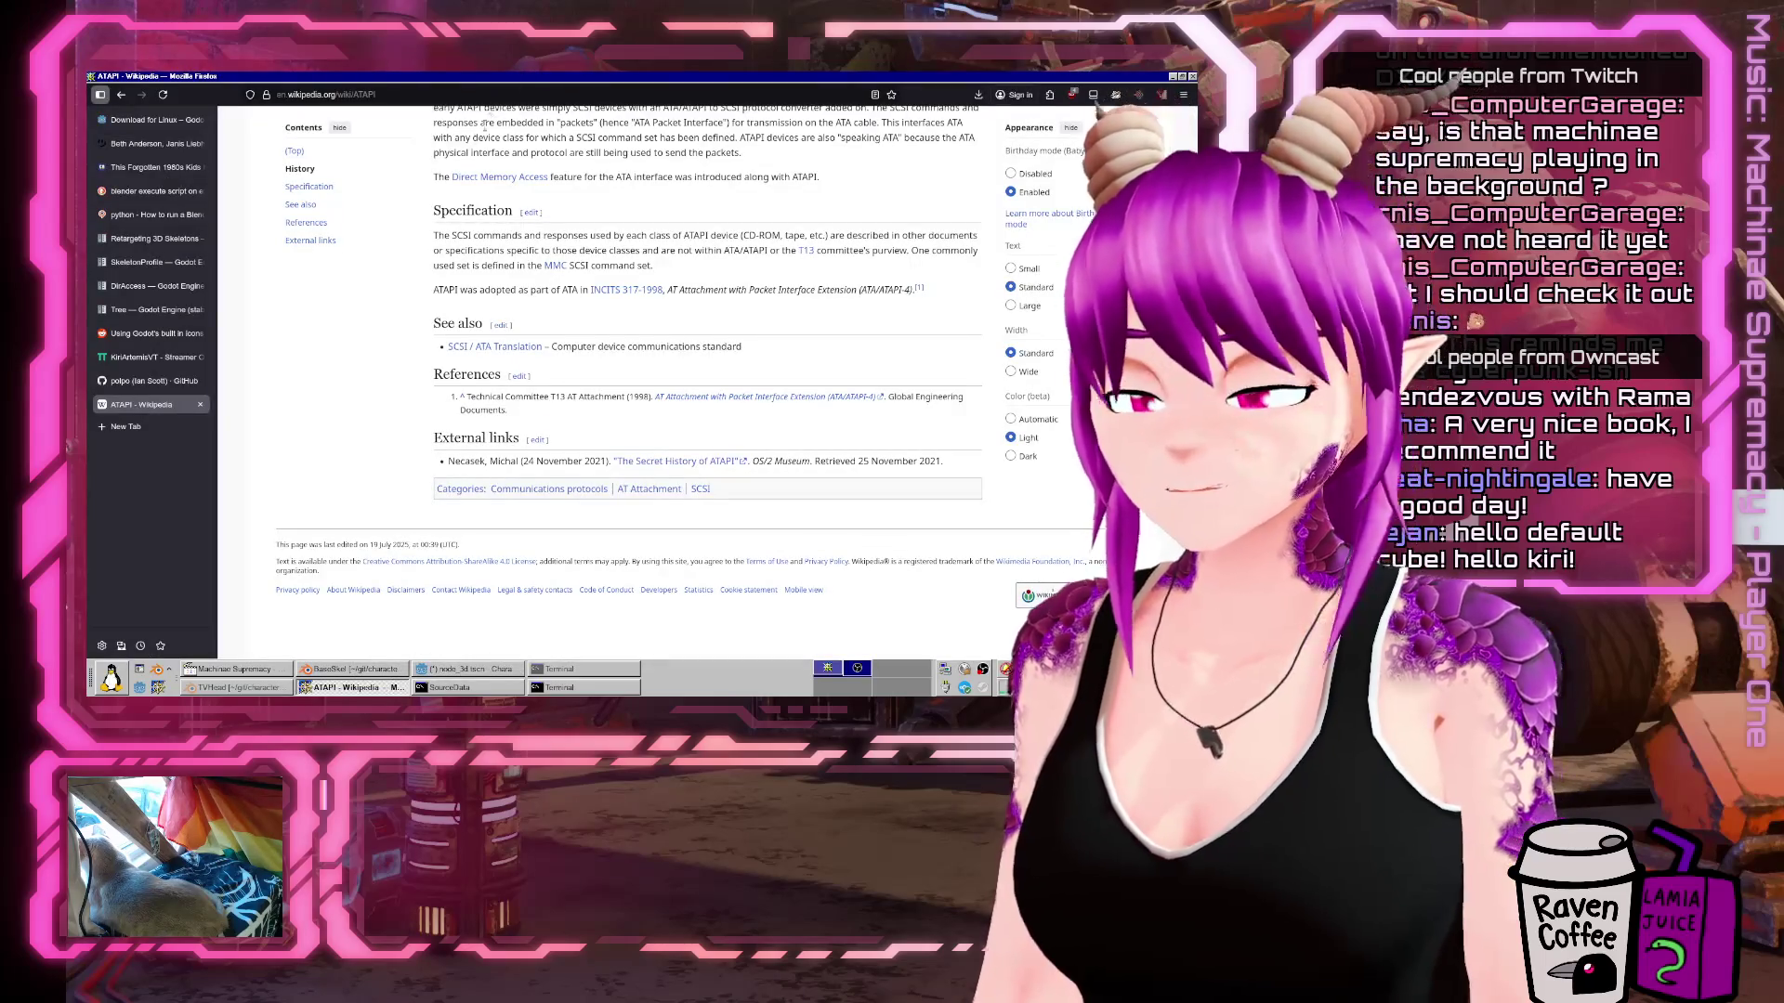
Search 'machinae supremacy dxm' in a new tab and select the Player One track listing.
{"action": "key", "text": "ctrl+t"}
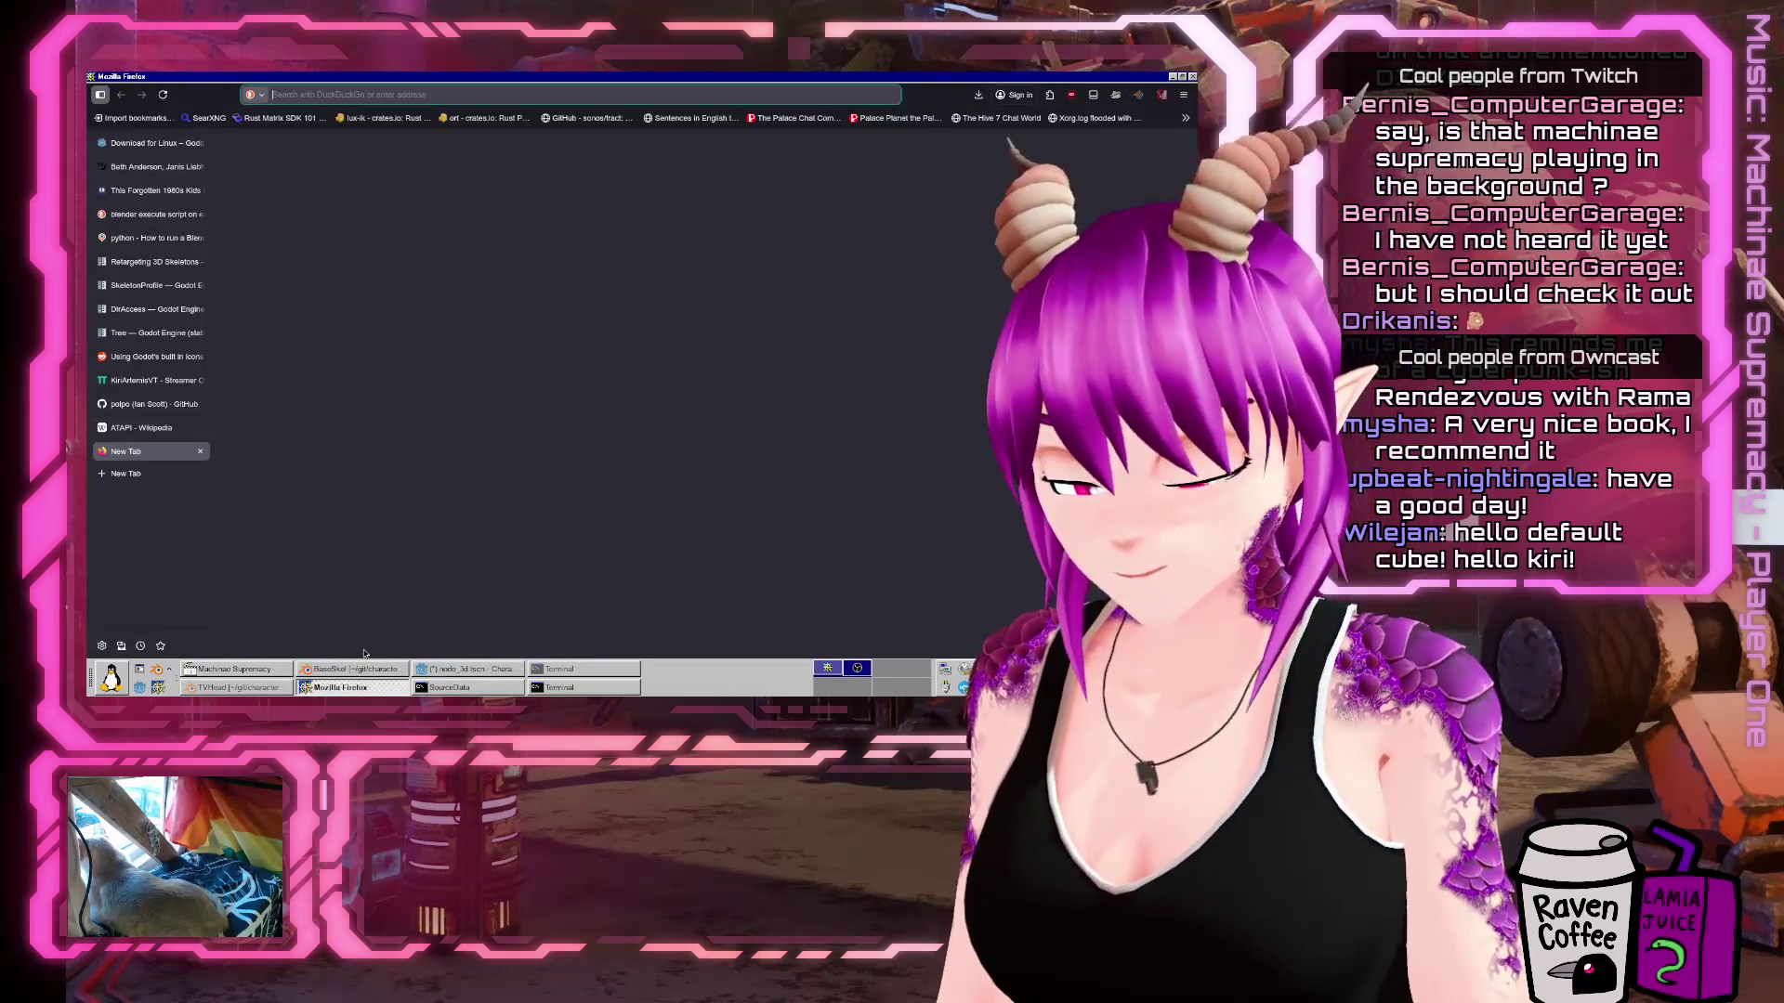
{"action": "type", "text": "machinae supr"}
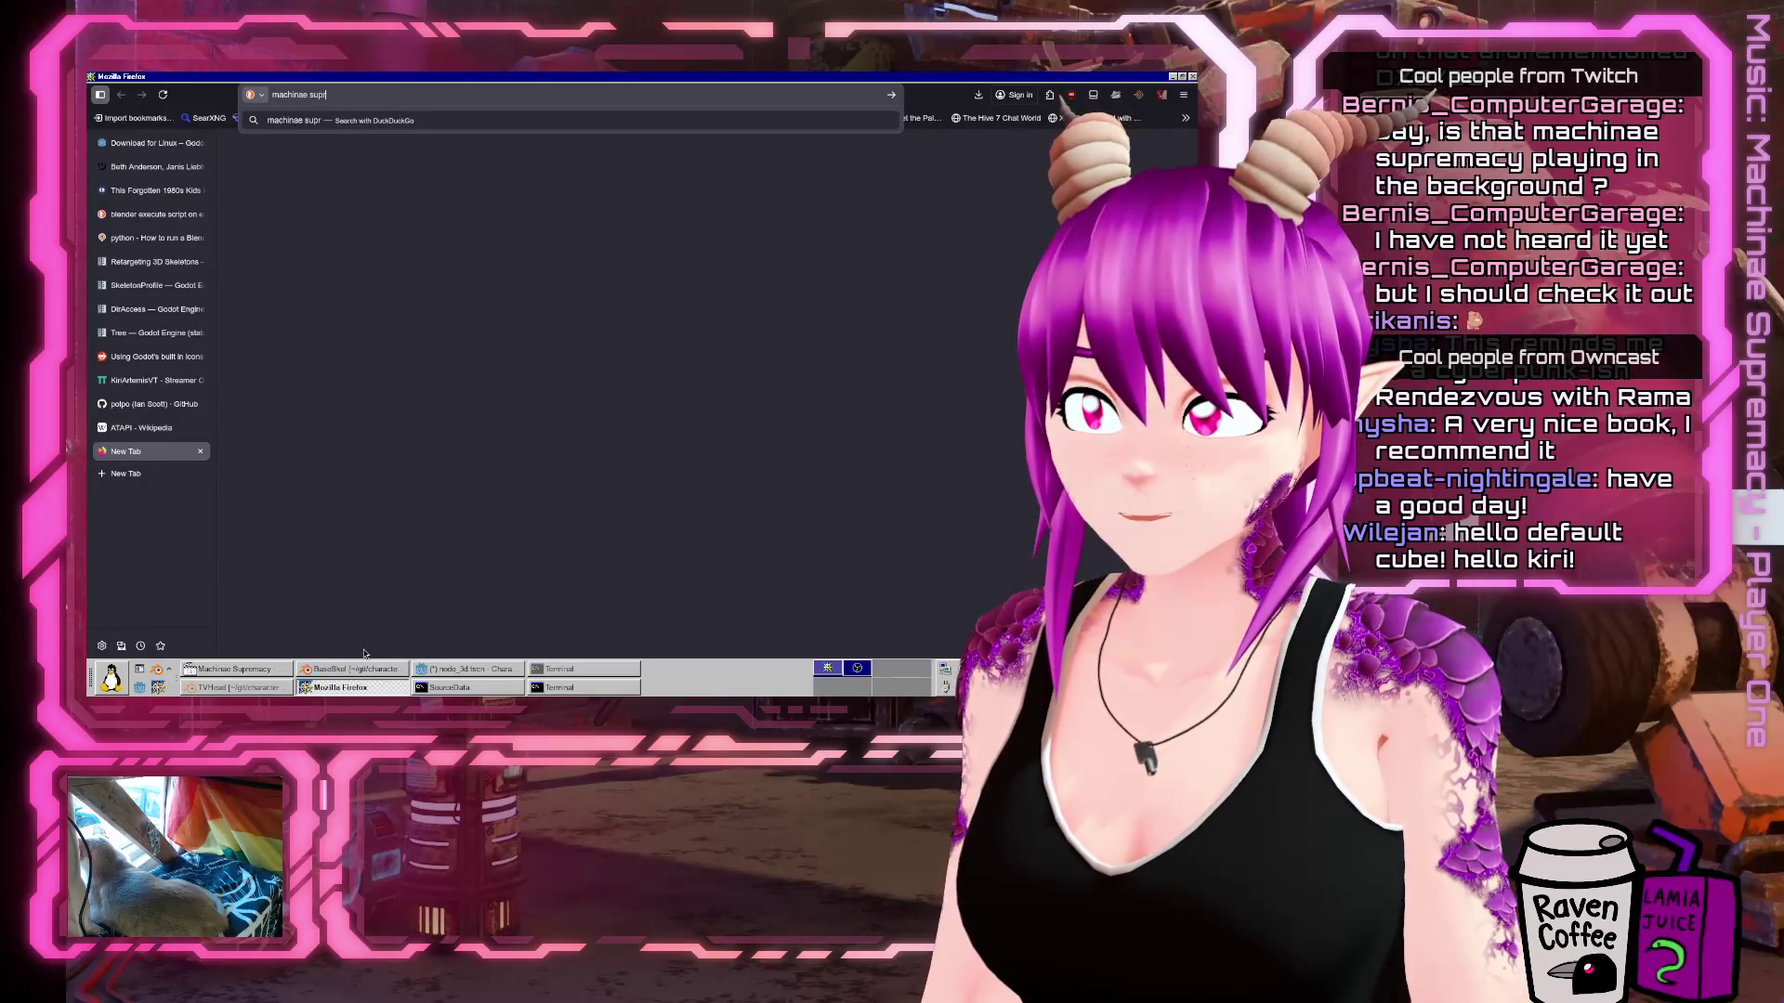
{"action": "type", "text": "emacy dxm"}
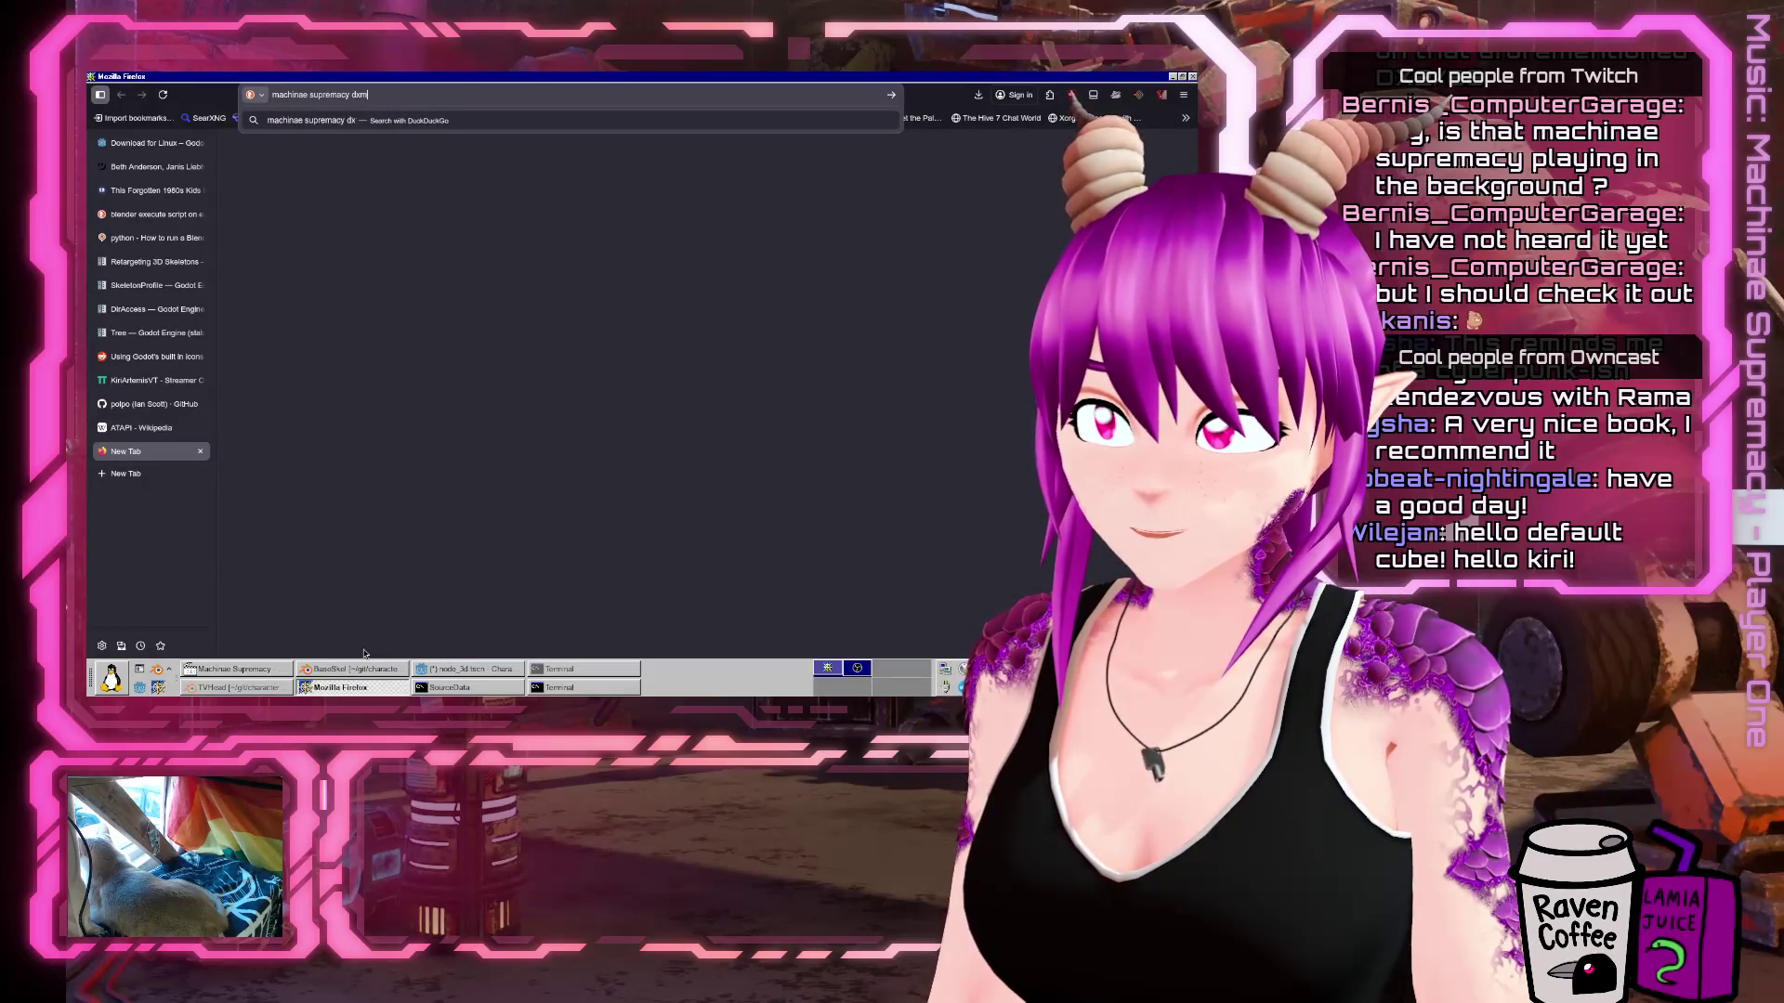
{"action": "key", "text": "Return"}
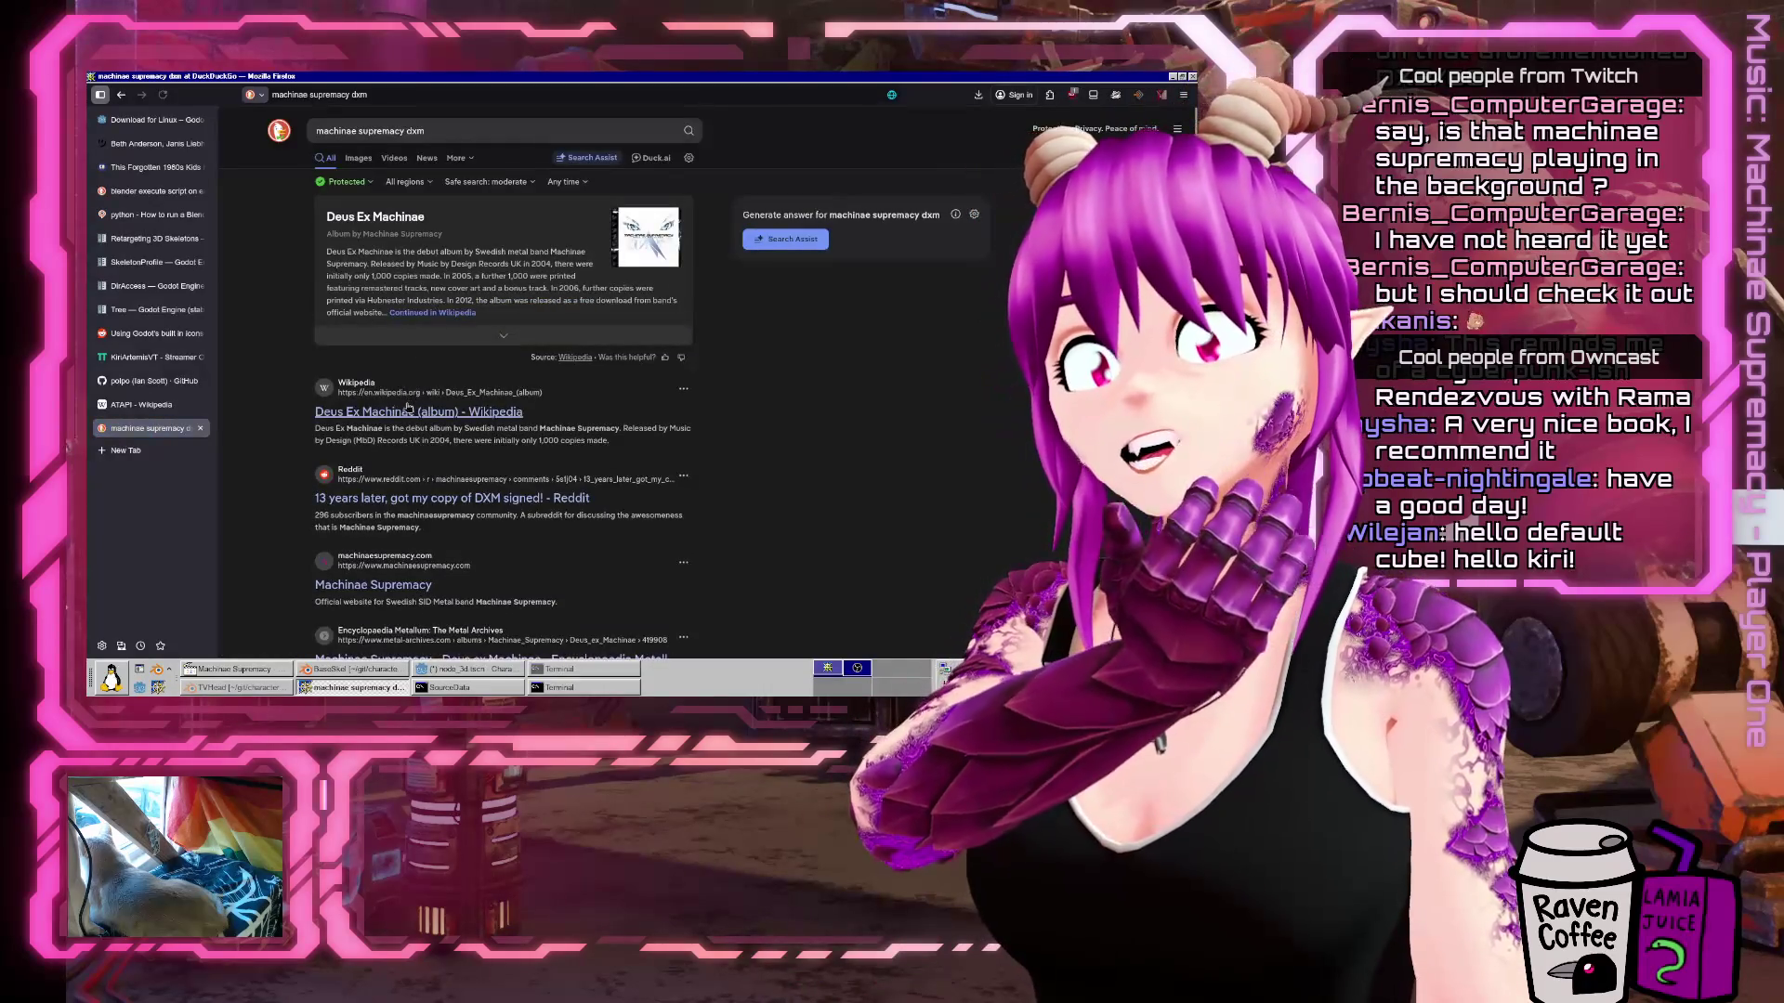
{"action": "left_click", "coordinate": [408, 411]}
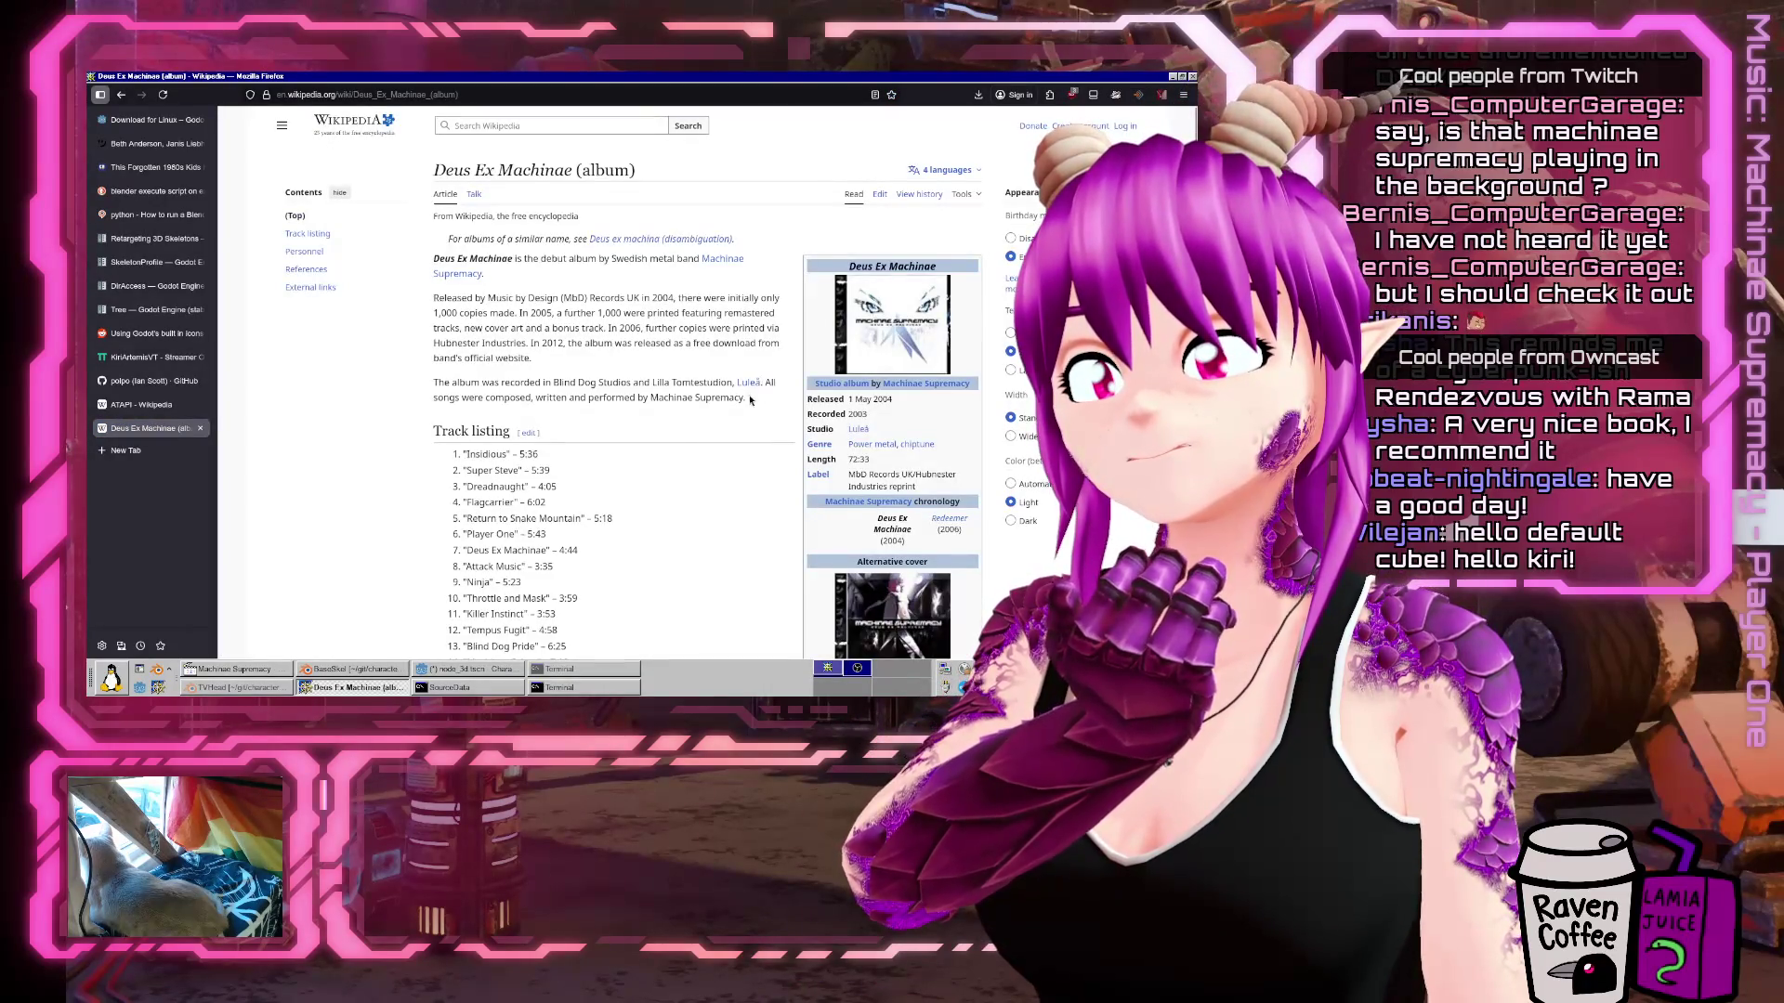
{"action": "scroll", "coordinate": [751, 399], "scroll_direction": "down", "scroll_amount": 2}
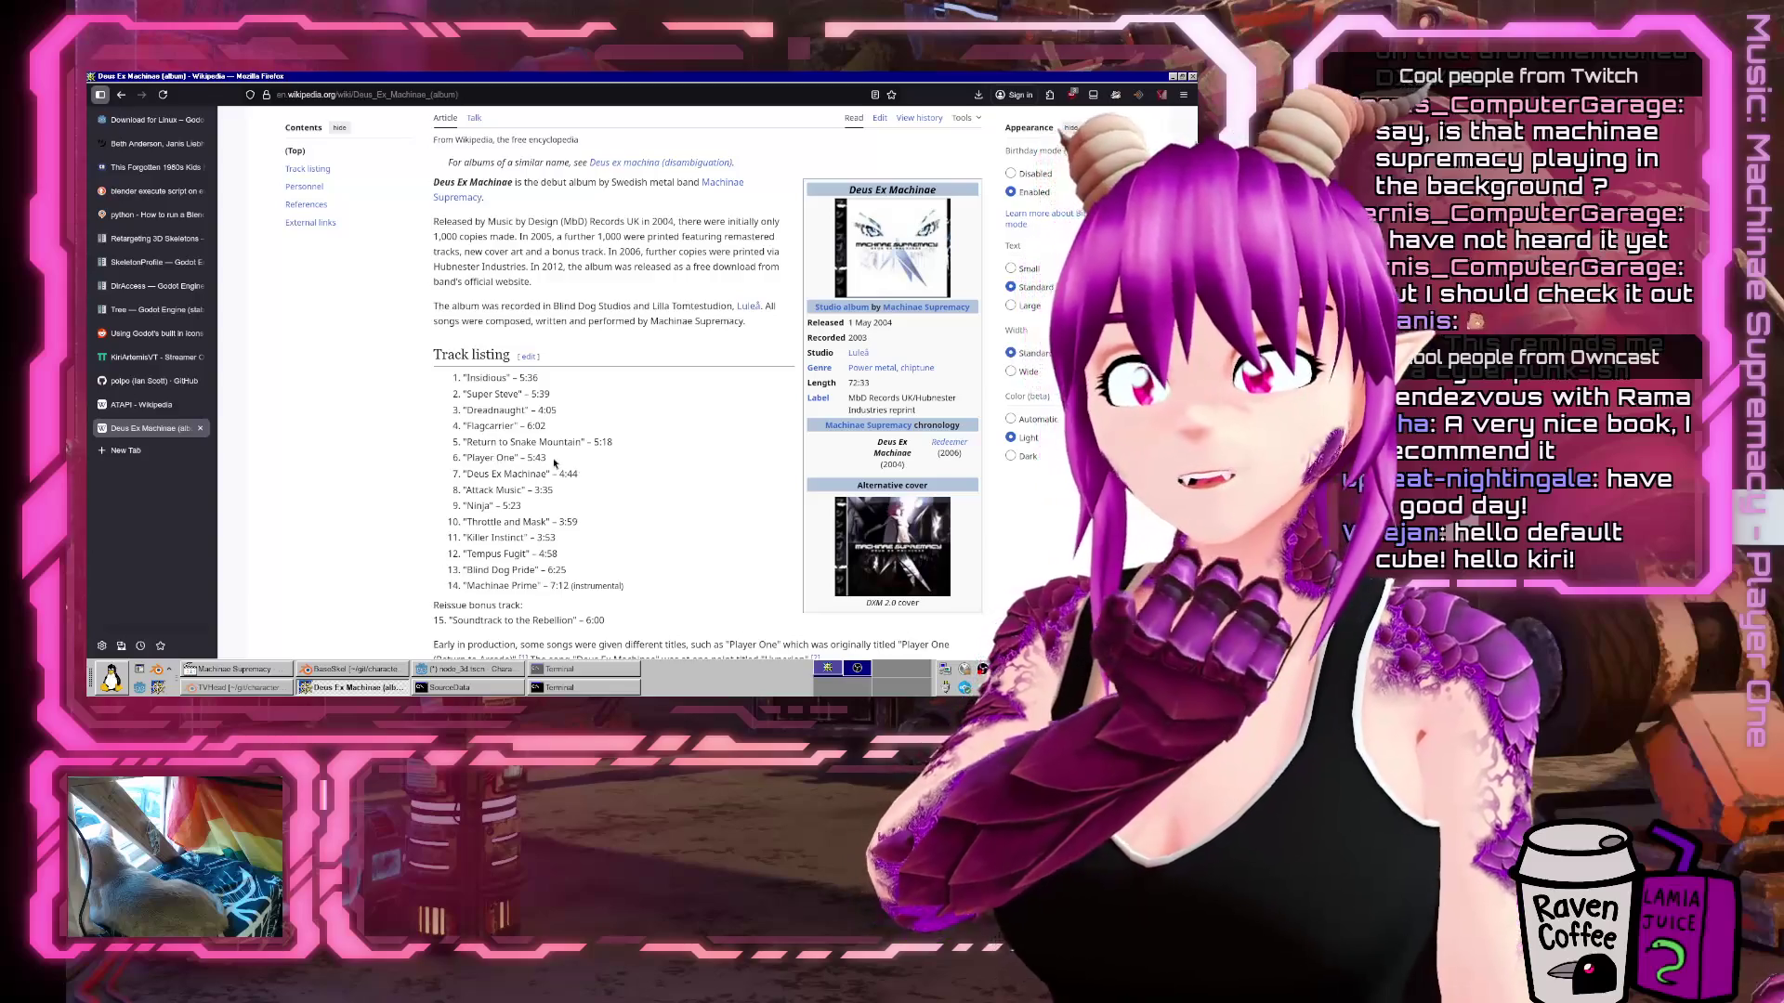
{"action": "triple_click", "coordinate": [520, 458]}
Close the Deus Ex Machinae tab and return to Godot's Animation methods list.
{"action": "scroll", "coordinate": [489, 372], "scroll_direction": "up", "scroll_amount": 2}
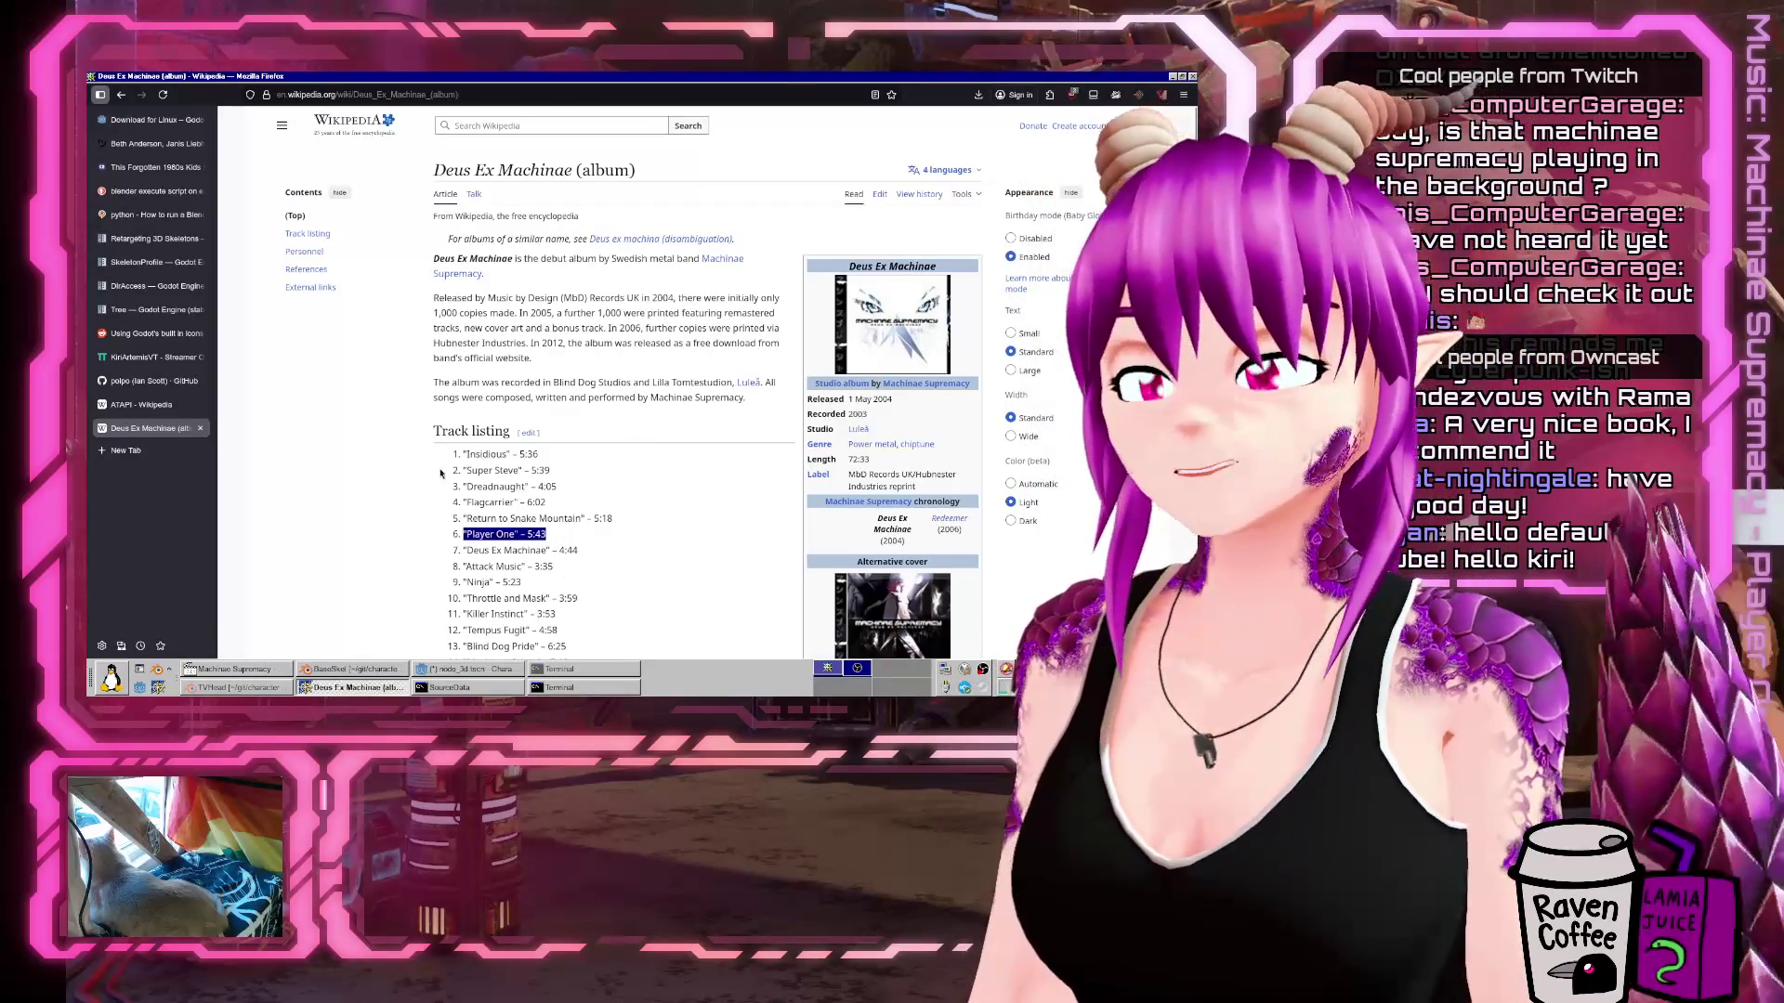
{"action": "scroll", "coordinate": [441, 474], "scroll_direction": "down", "scroll_amount": 5}
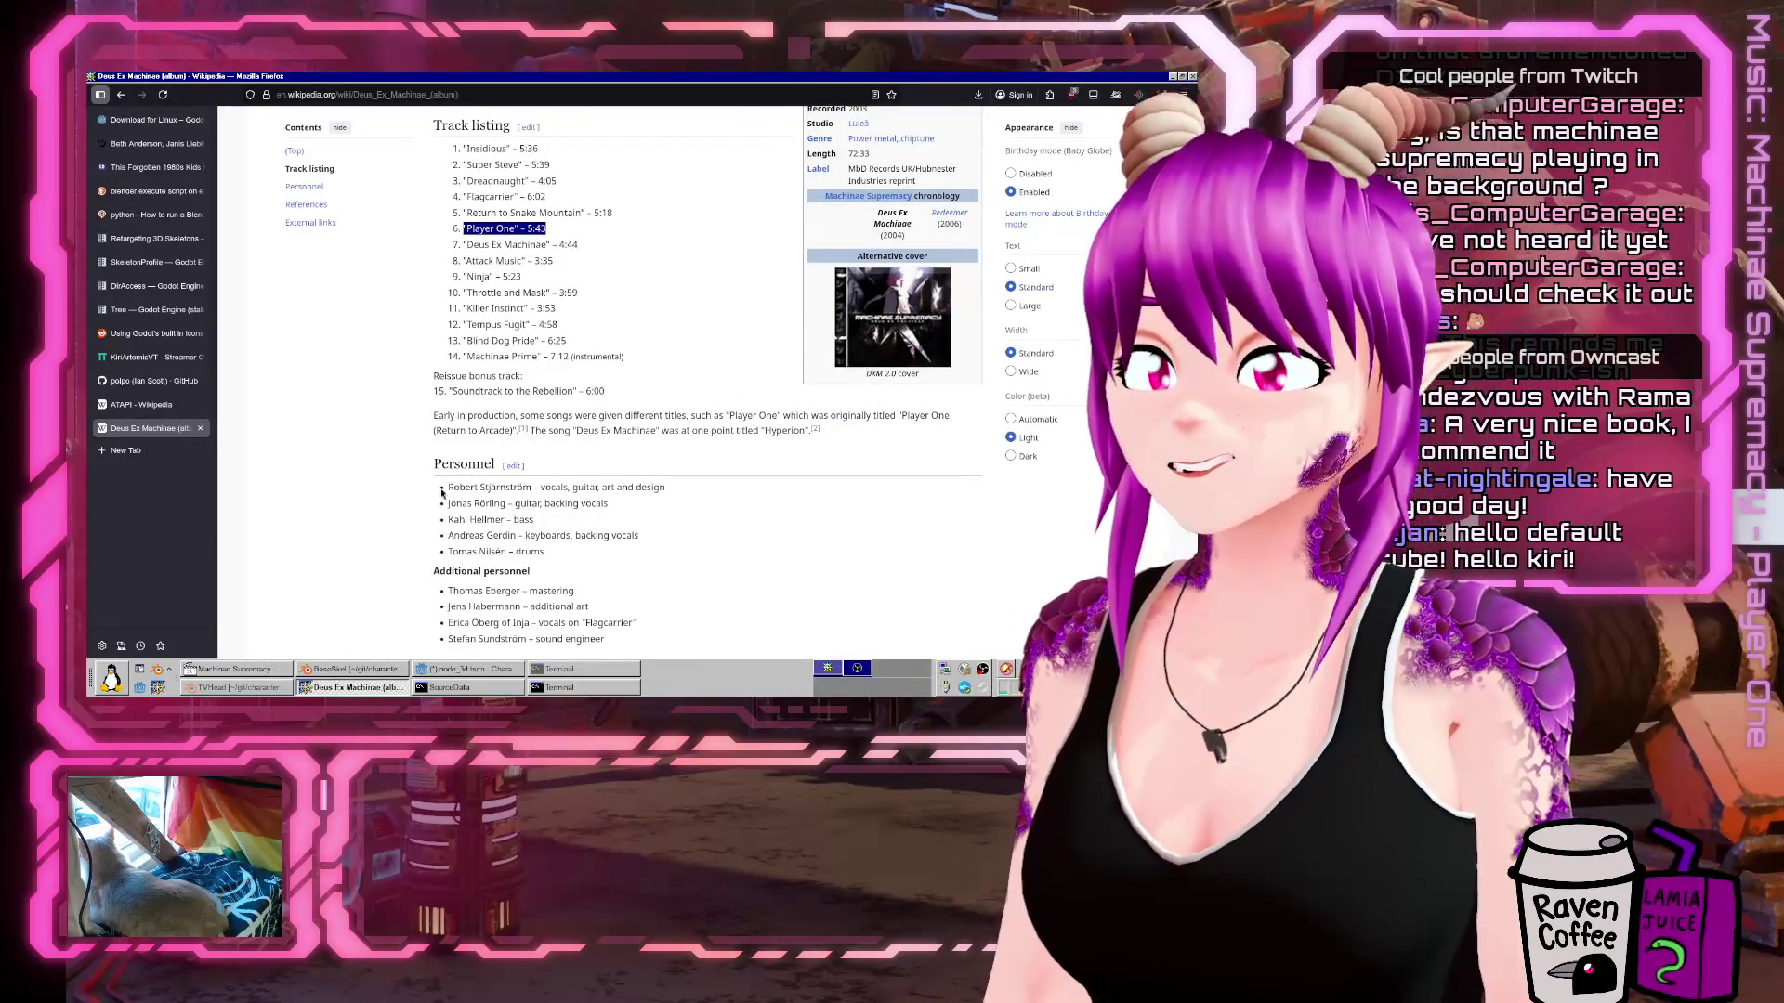
{"action": "scroll", "coordinate": [441, 492], "scroll_direction": "up", "scroll_amount": 10}
{"action": "left_click", "coordinate": [200, 428]}
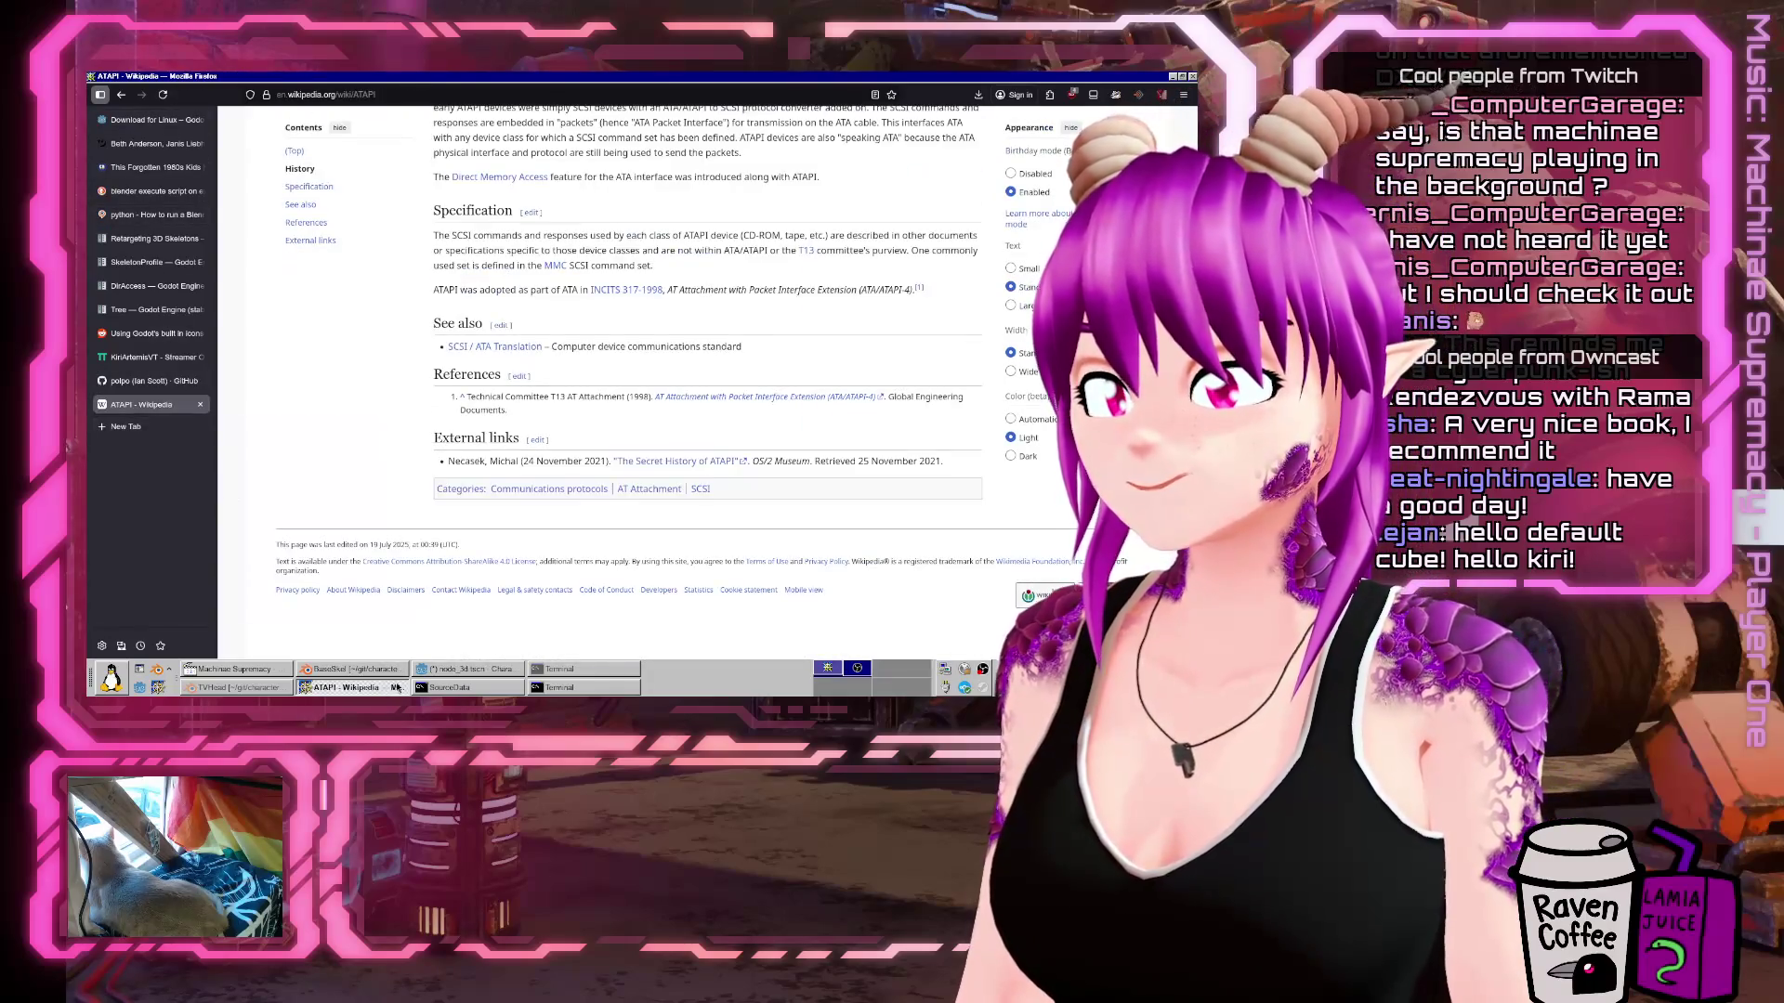
{"action": "left_click", "coordinate": [465, 669]}
{"action": "scroll", "coordinate": [693, 306], "scroll_direction": "down", "scroll_amount": 3}
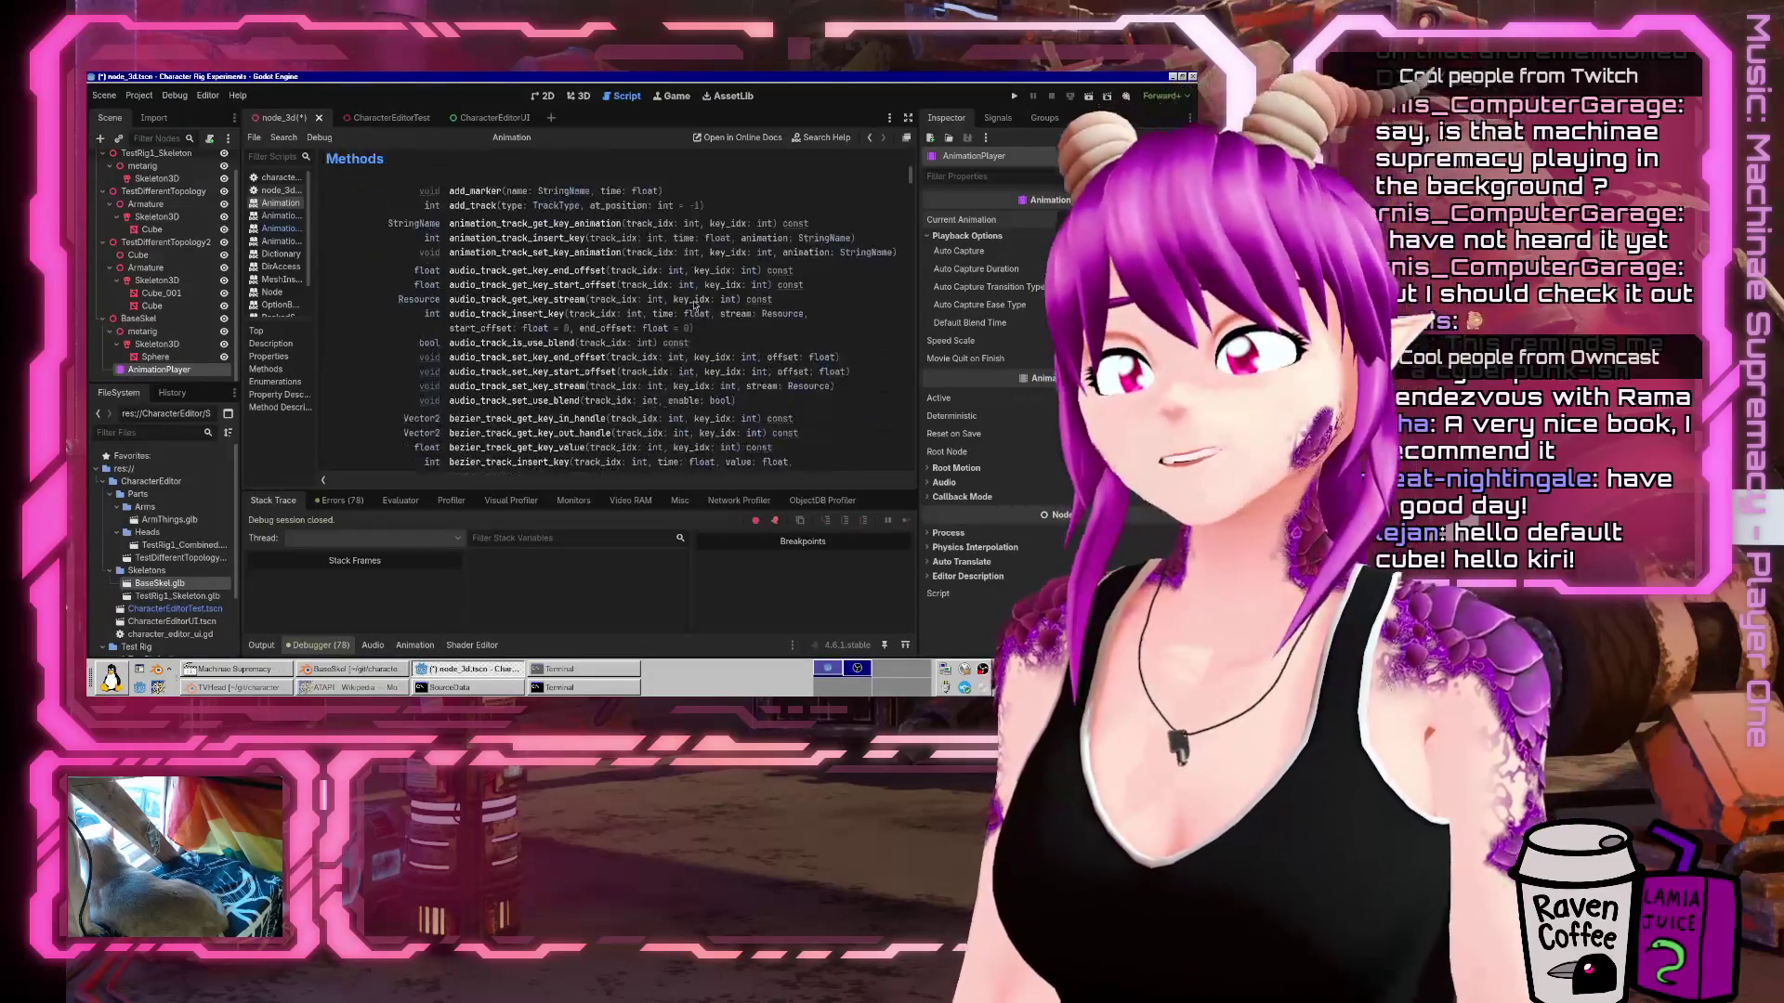
Widen the Audacious playlist and scroll past the Alexander Brandon tracks to Machinae Supremacy's Player One.
{"action": "scroll", "coordinate": [693, 306], "scroll_direction": "down", "scroll_amount": 1}
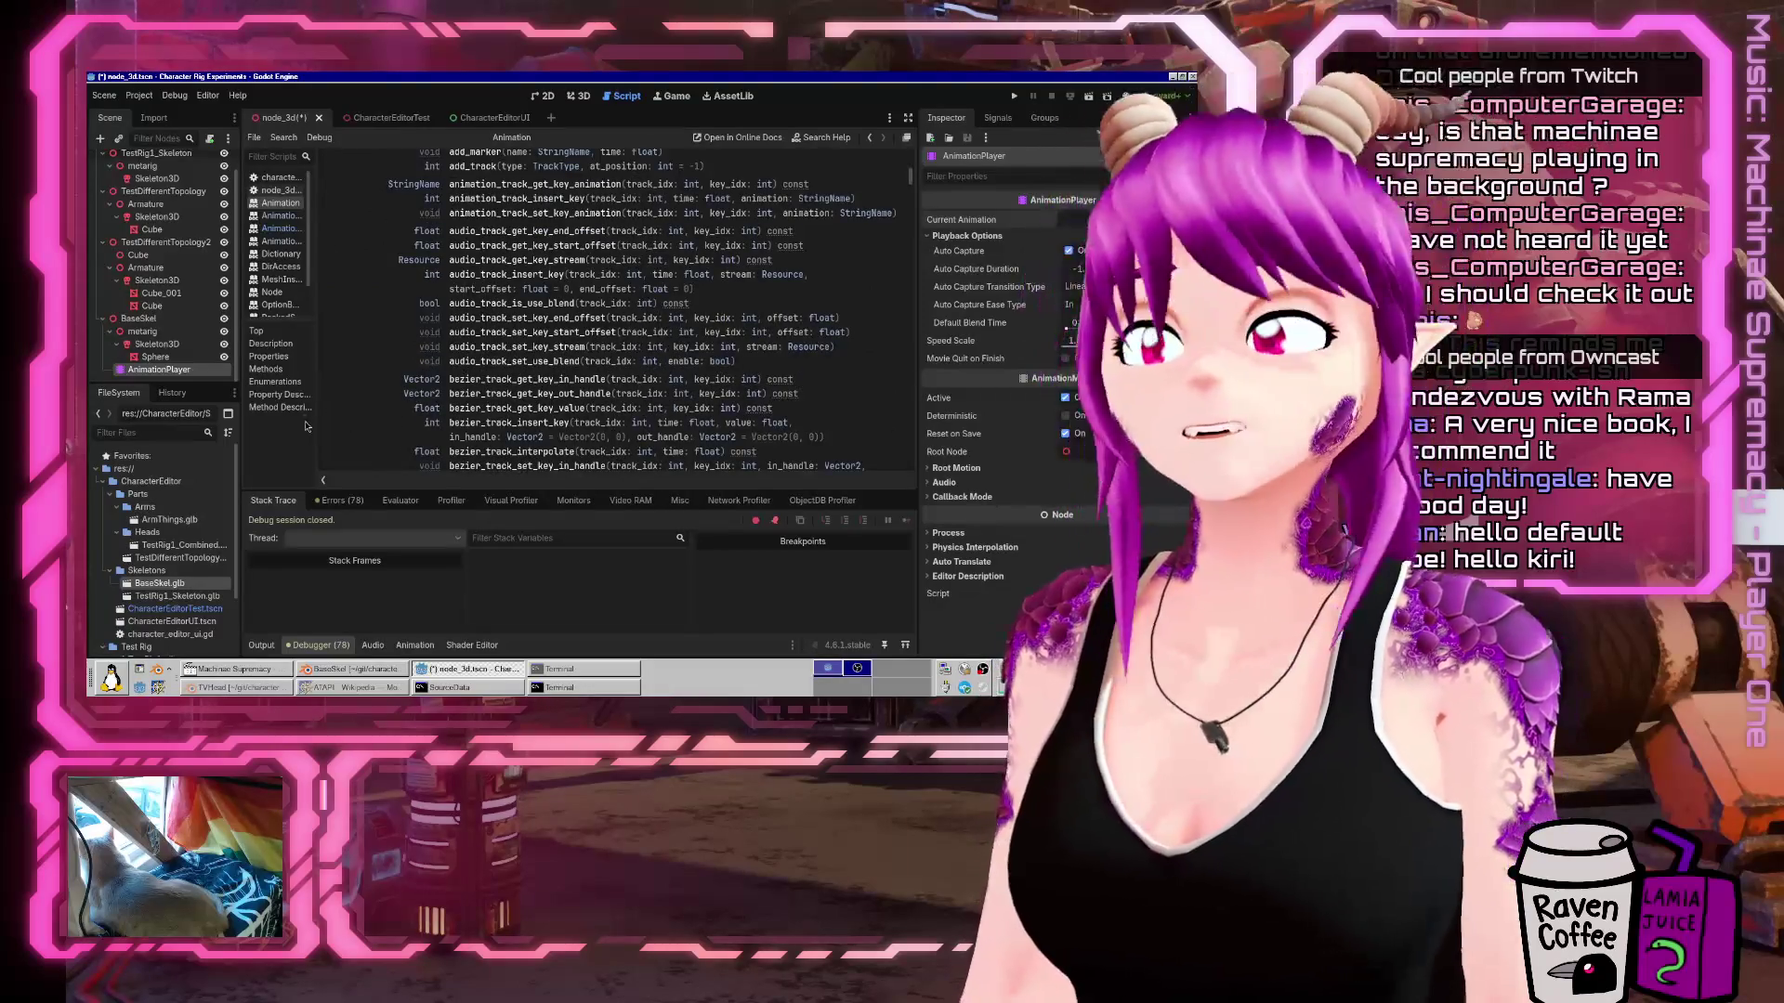
{"action": "left_click", "coordinate": [246, 671]}
{"action": "left_click_drag", "start_coordinate": [241, 645], "coordinate": [584, 641]}
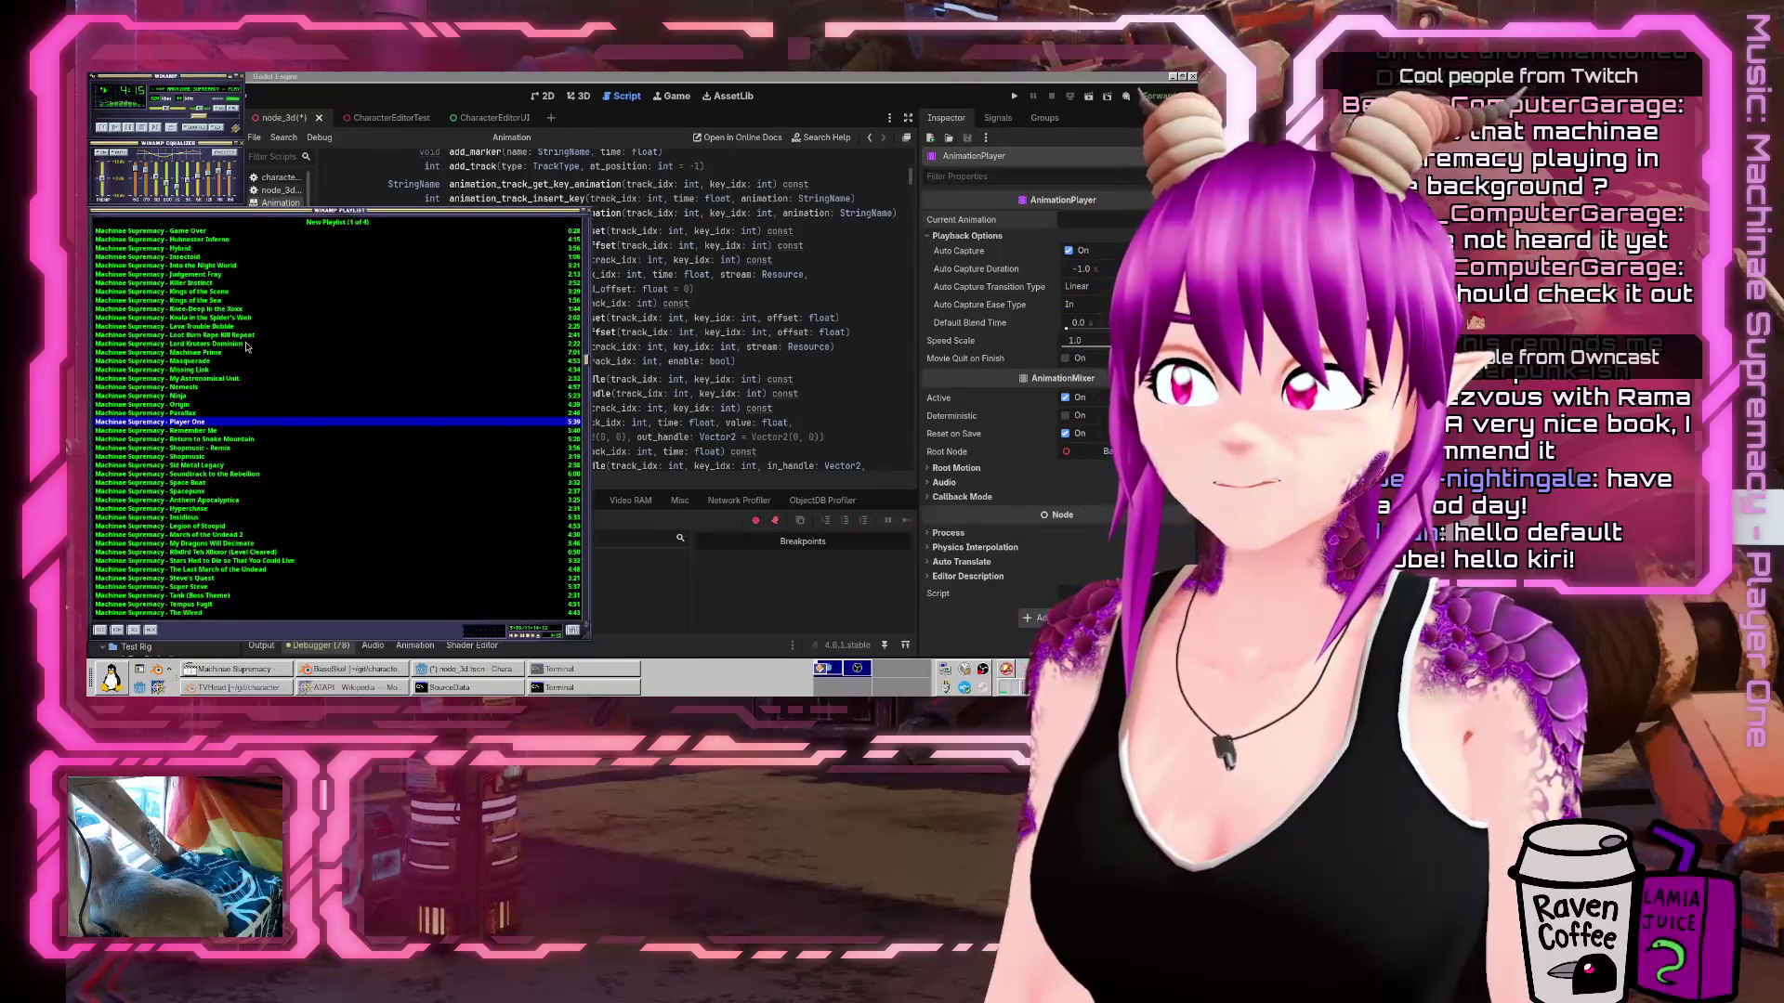
{"action": "scroll", "coordinate": [240, 349], "scroll_direction": "down", "scroll_amount": 10}
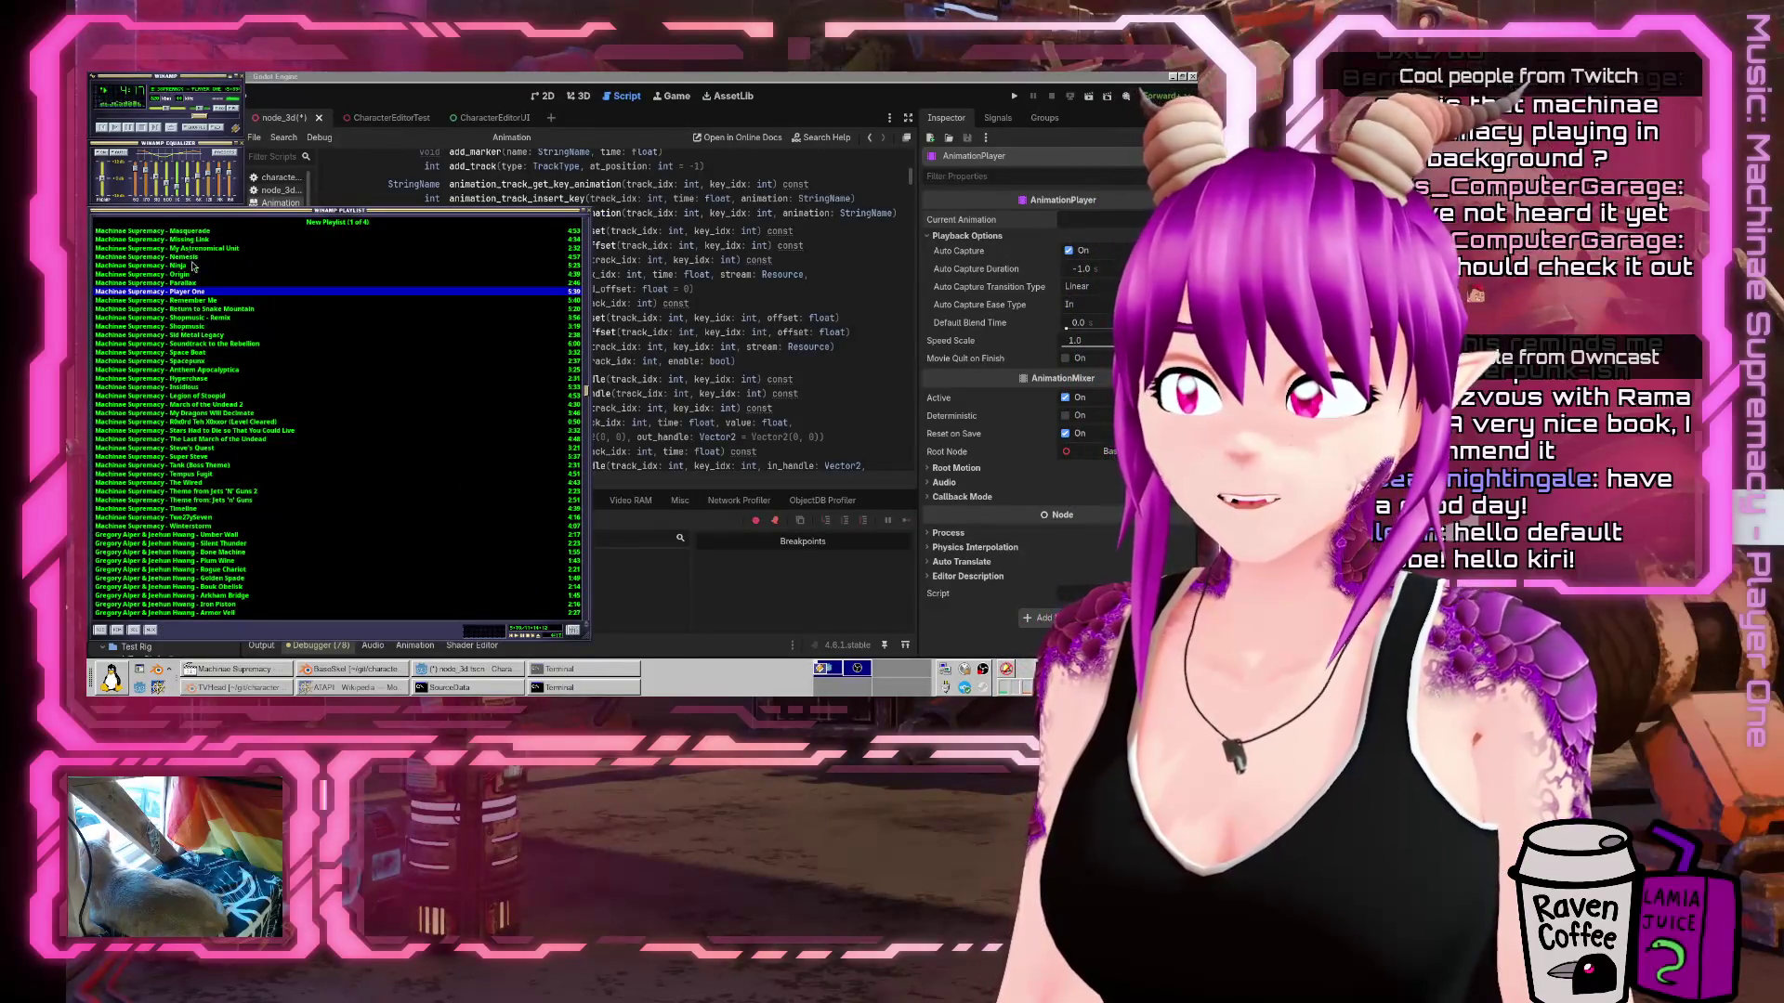
{"action": "scroll", "coordinate": [244, 372], "scroll_direction": "up", "scroll_amount": 15}
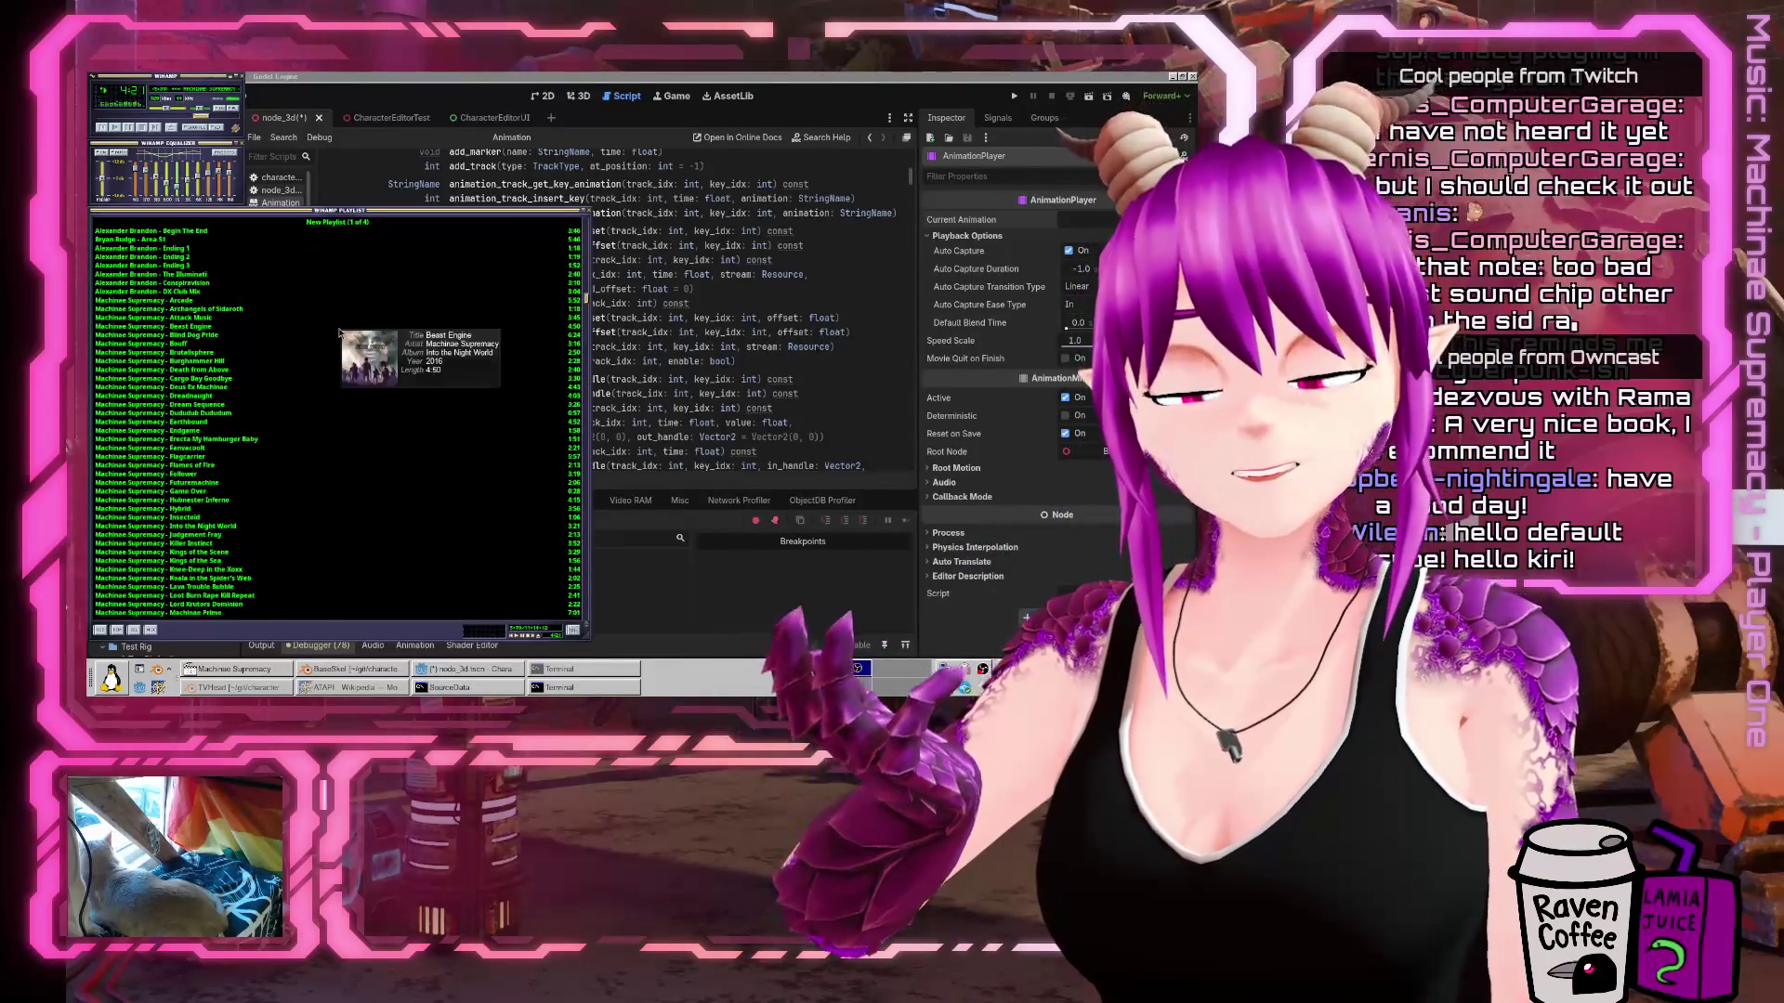
{"action": "left_click_drag", "start_coordinate": [583, 640], "coordinate": [242, 600]}
{"action": "scroll", "coordinate": [175, 365], "scroll_direction": "up", "scroll_amount": 5}
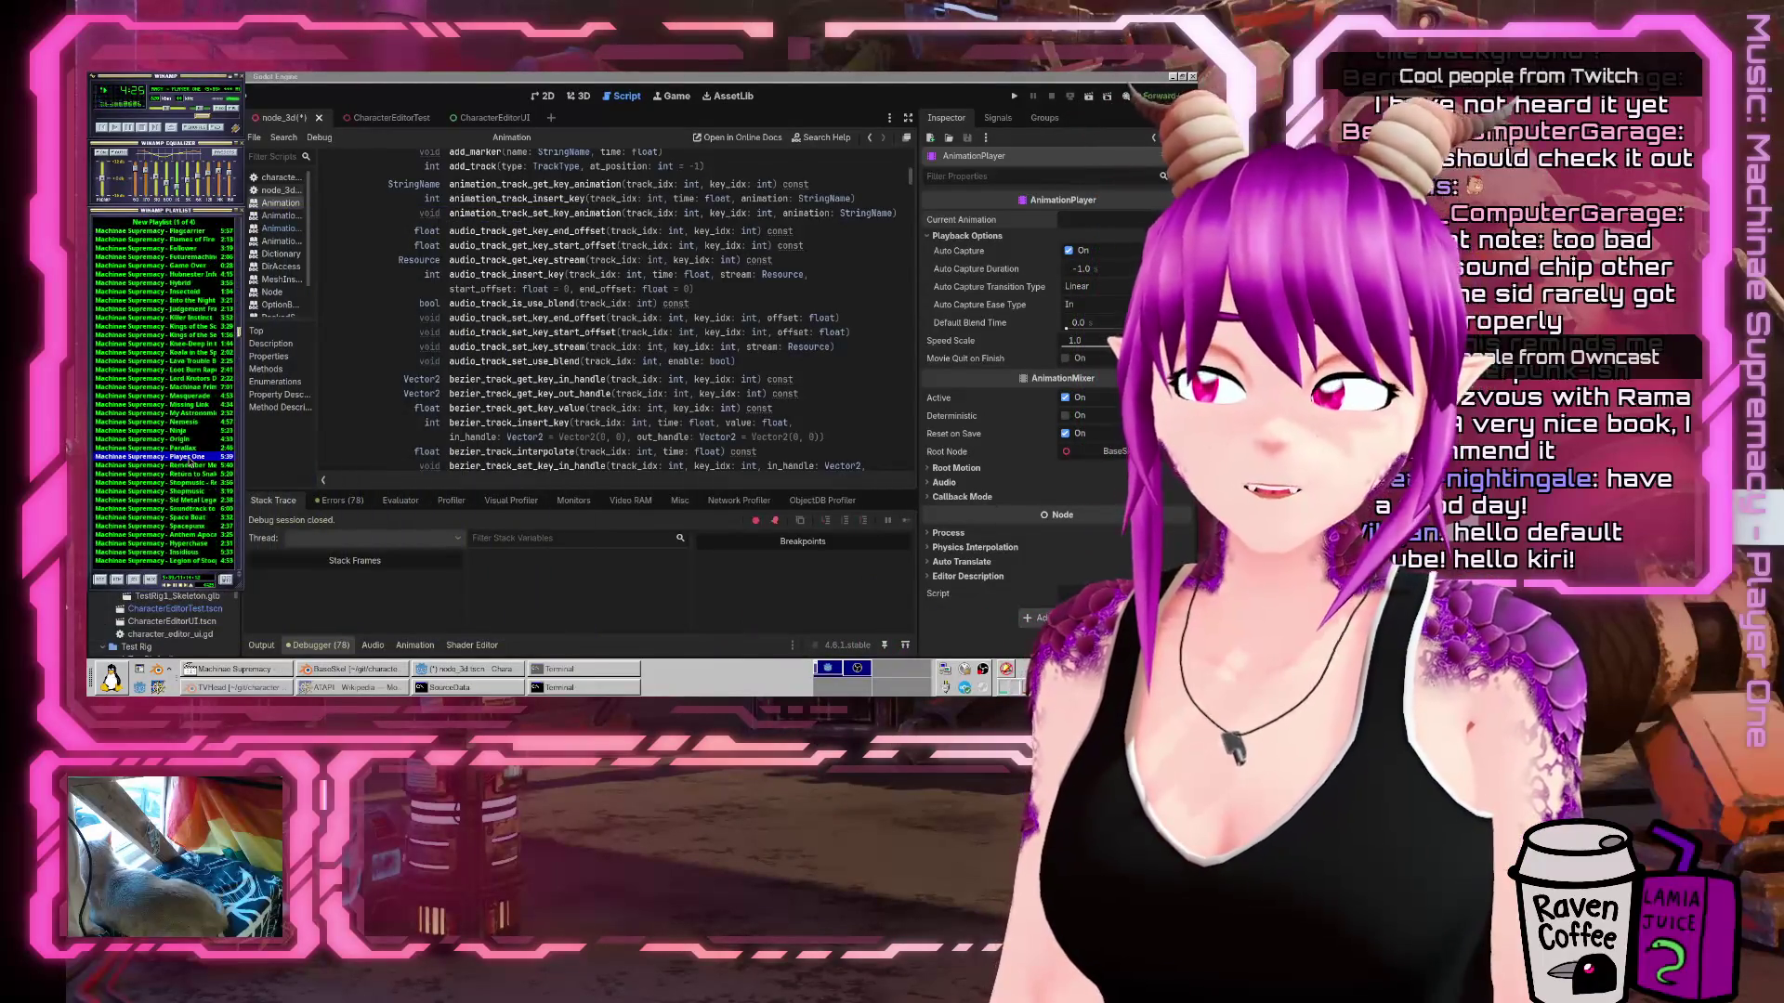
{"action": "scroll", "coordinate": [216, 363], "scroll_direction": "down", "scroll_amount": 5}
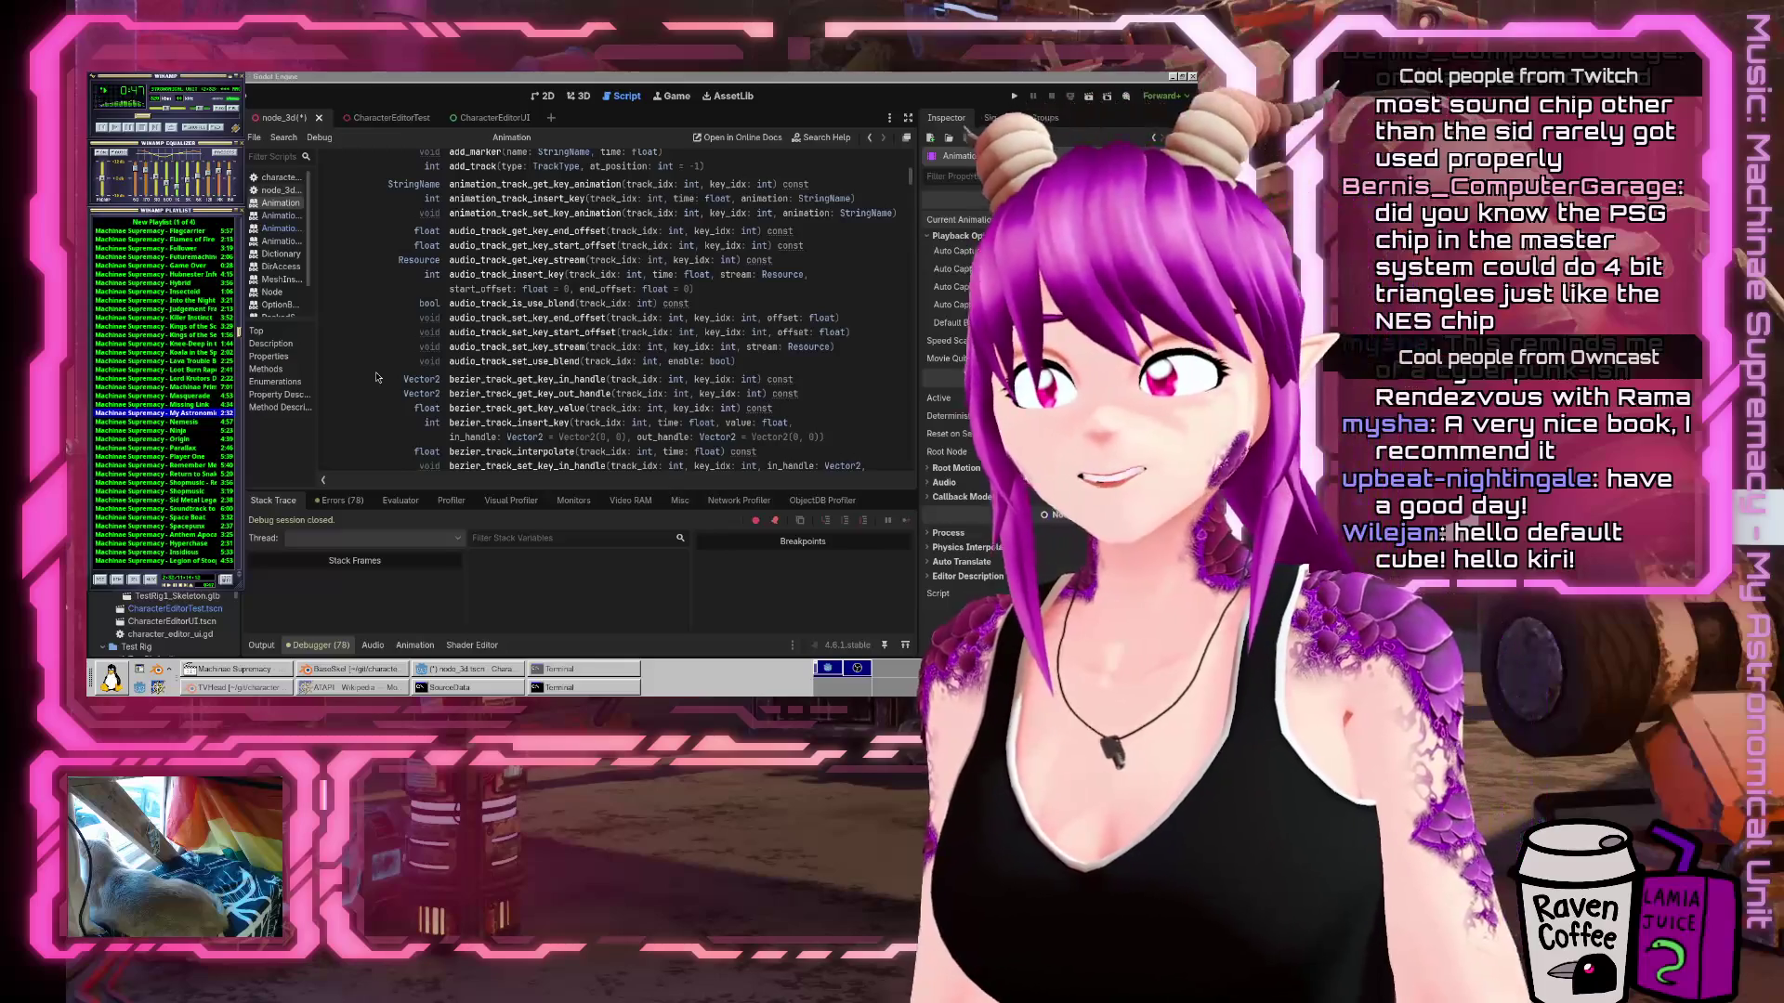
{"action": "left_click", "coordinate": [385, 316]}
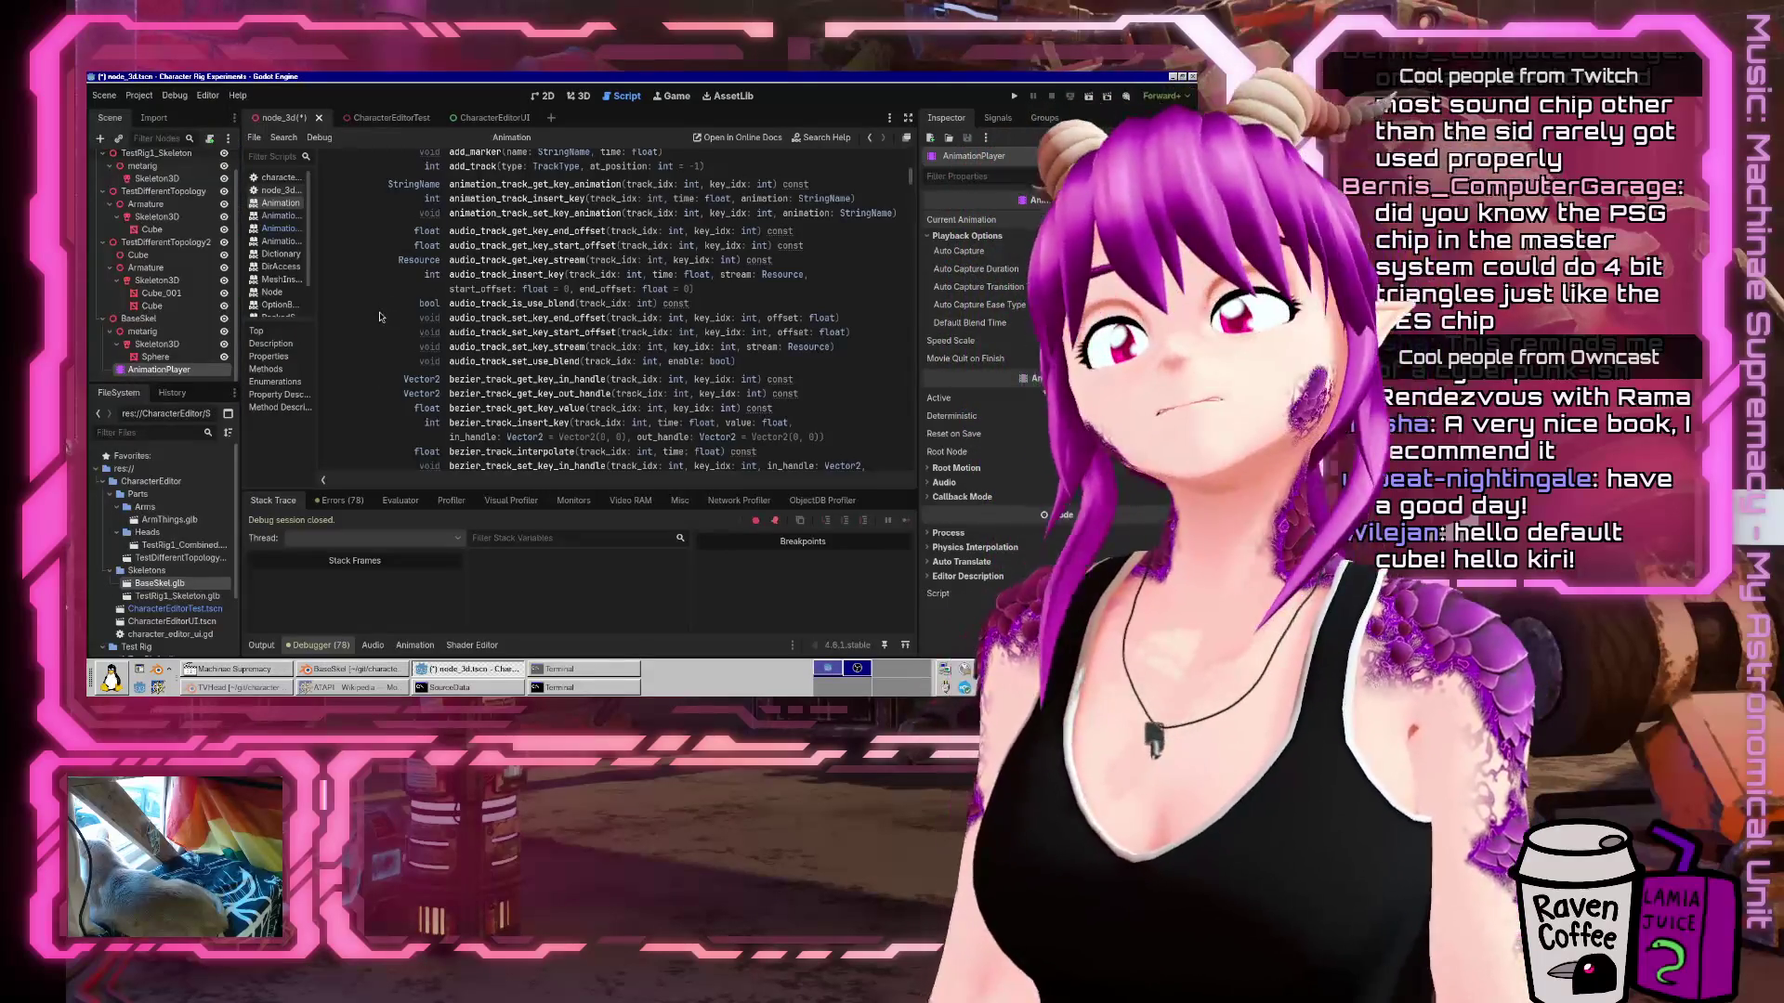
Scroll the Animation class Methods list down to the marker and track functions.
{"action": "scroll", "coordinate": [376, 317], "scroll_direction": "up", "scroll_amount": 3}
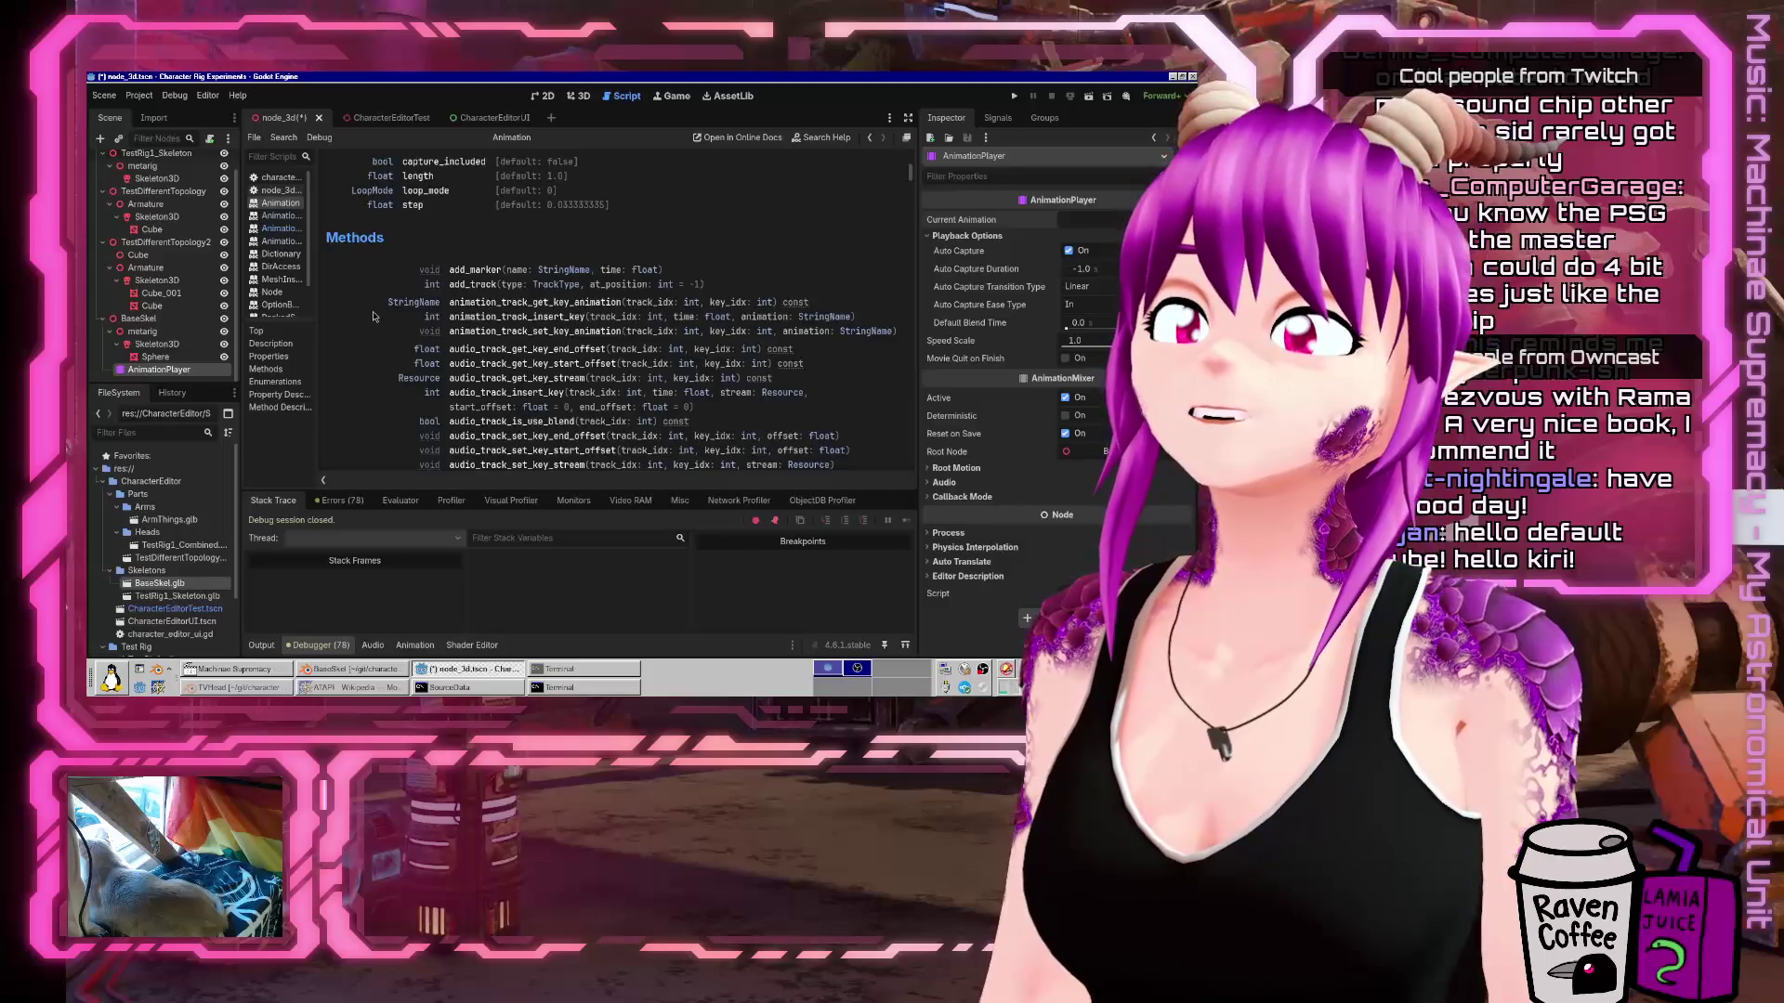
{"action": "scroll", "coordinate": [374, 317], "scroll_direction": "down", "scroll_amount": 5}
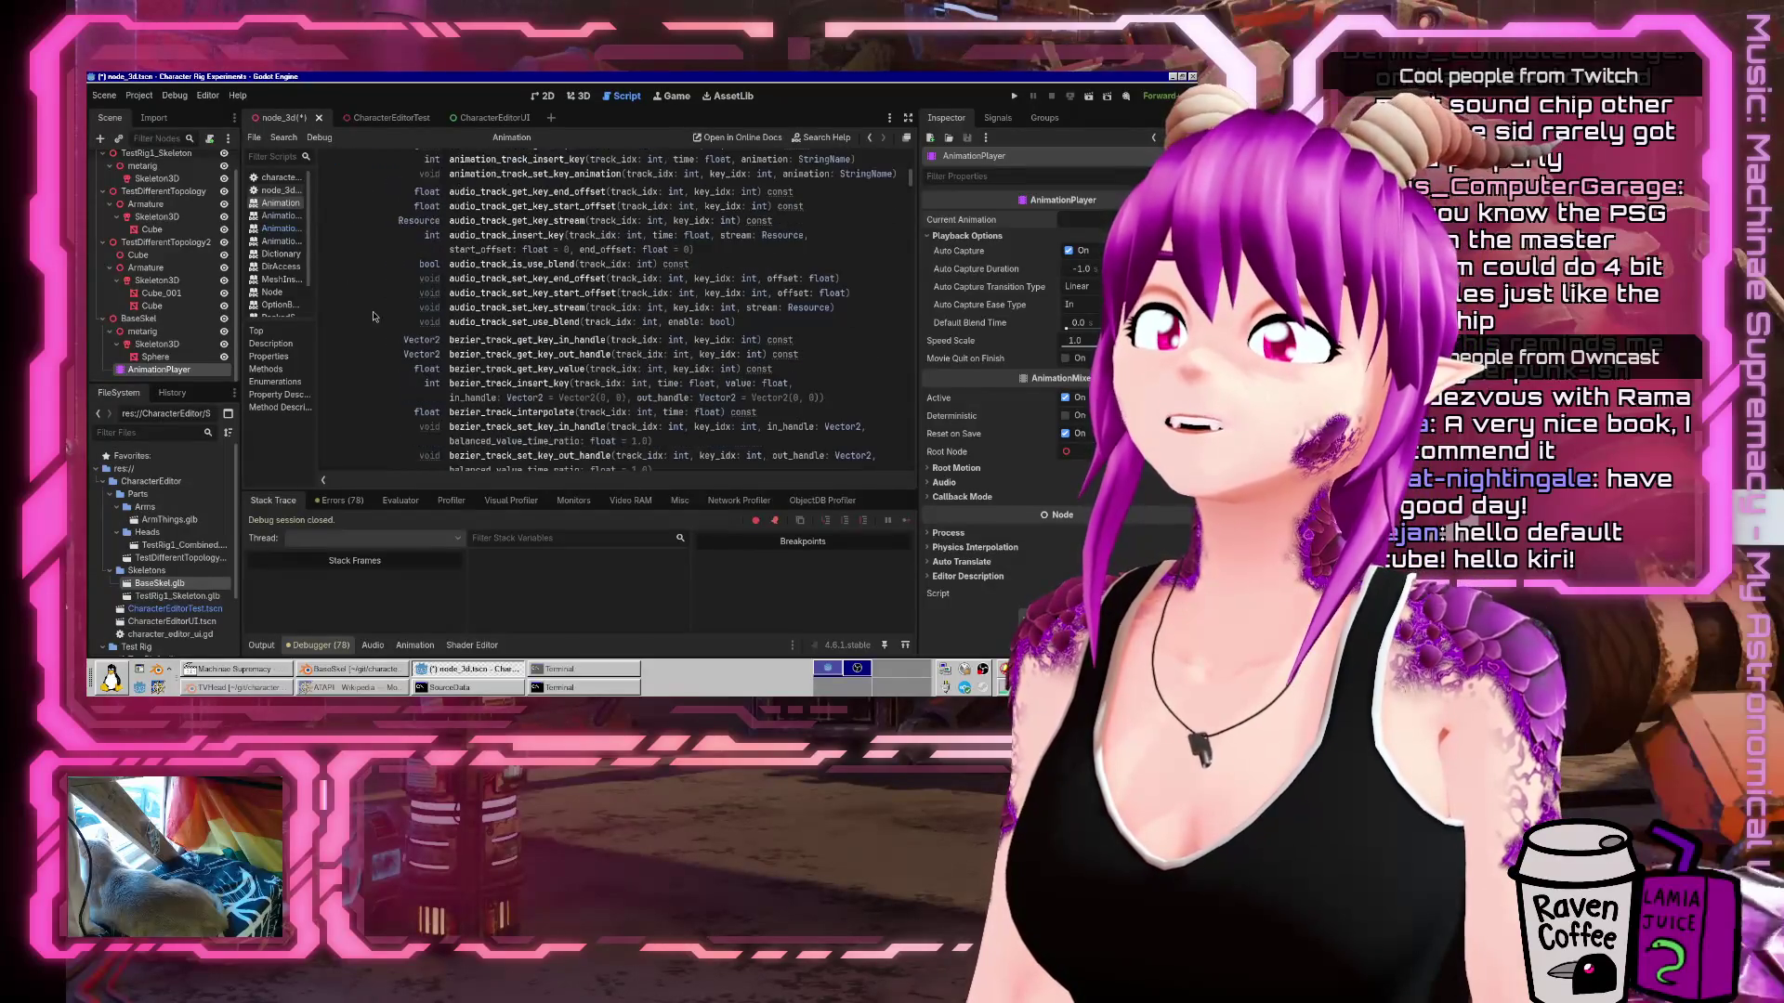
{"action": "scroll", "coordinate": [374, 317], "scroll_direction": "down", "scroll_amount": 8}
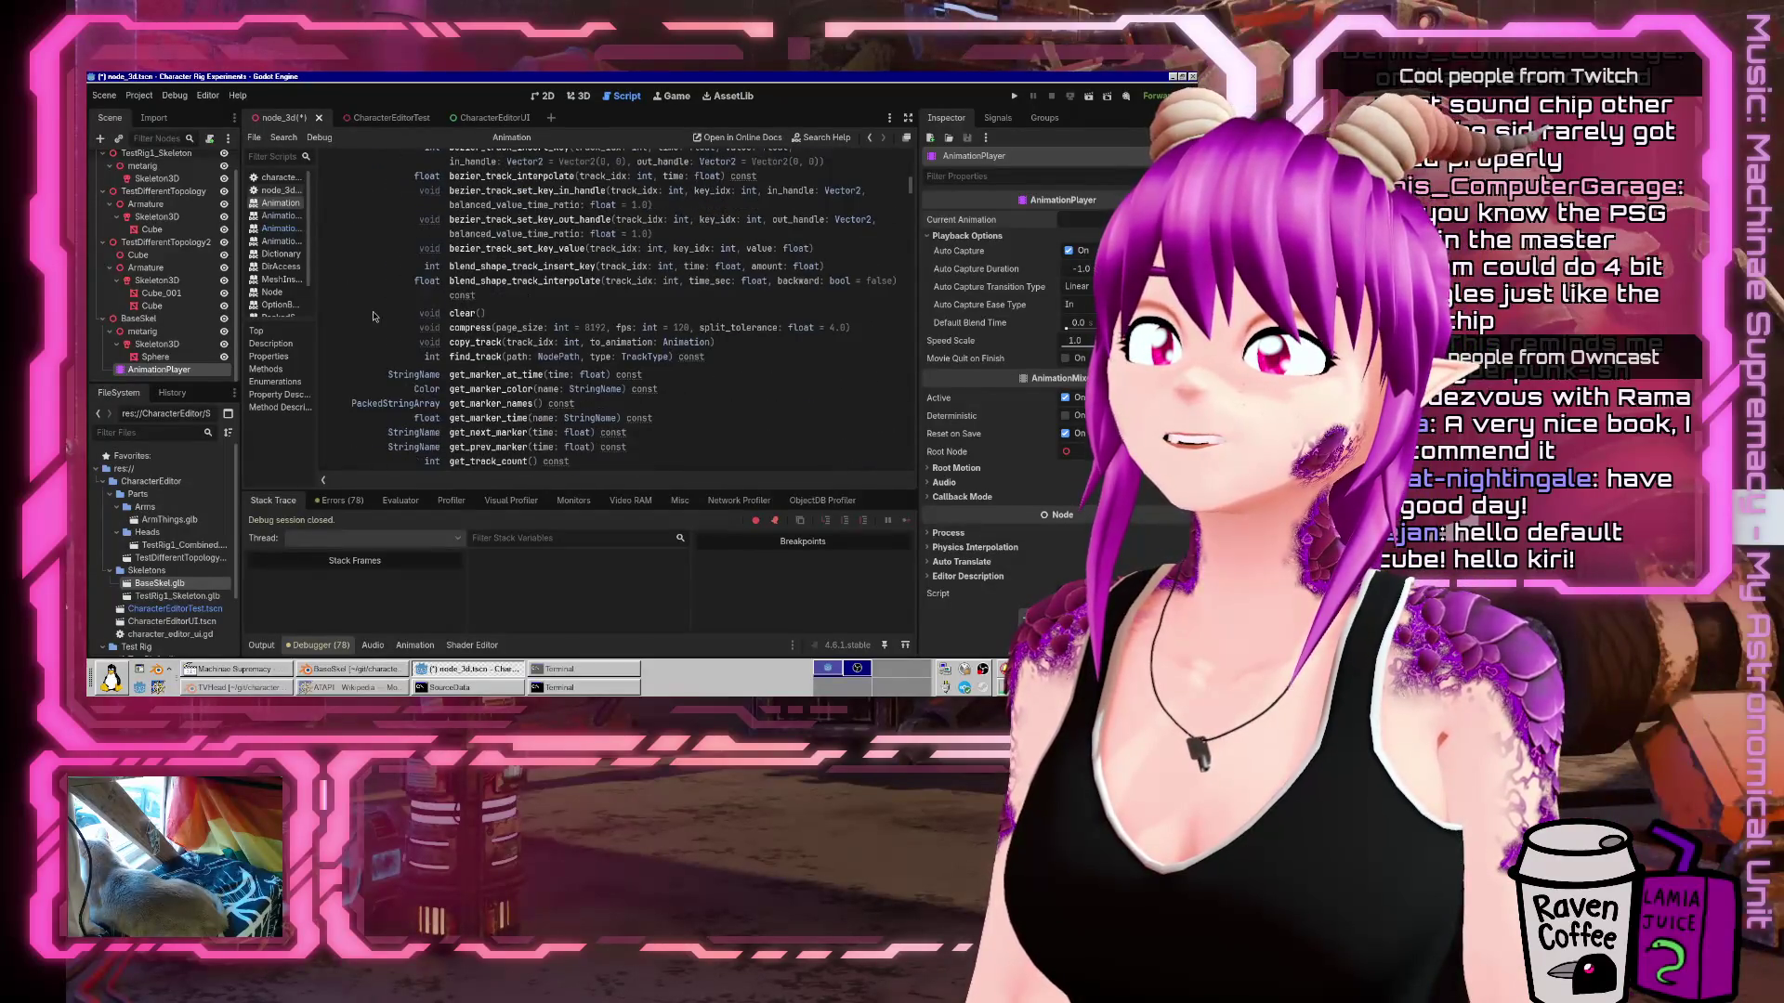
{"action": "scroll", "coordinate": [374, 317], "scroll_direction": "down", "scroll_amount": 3}
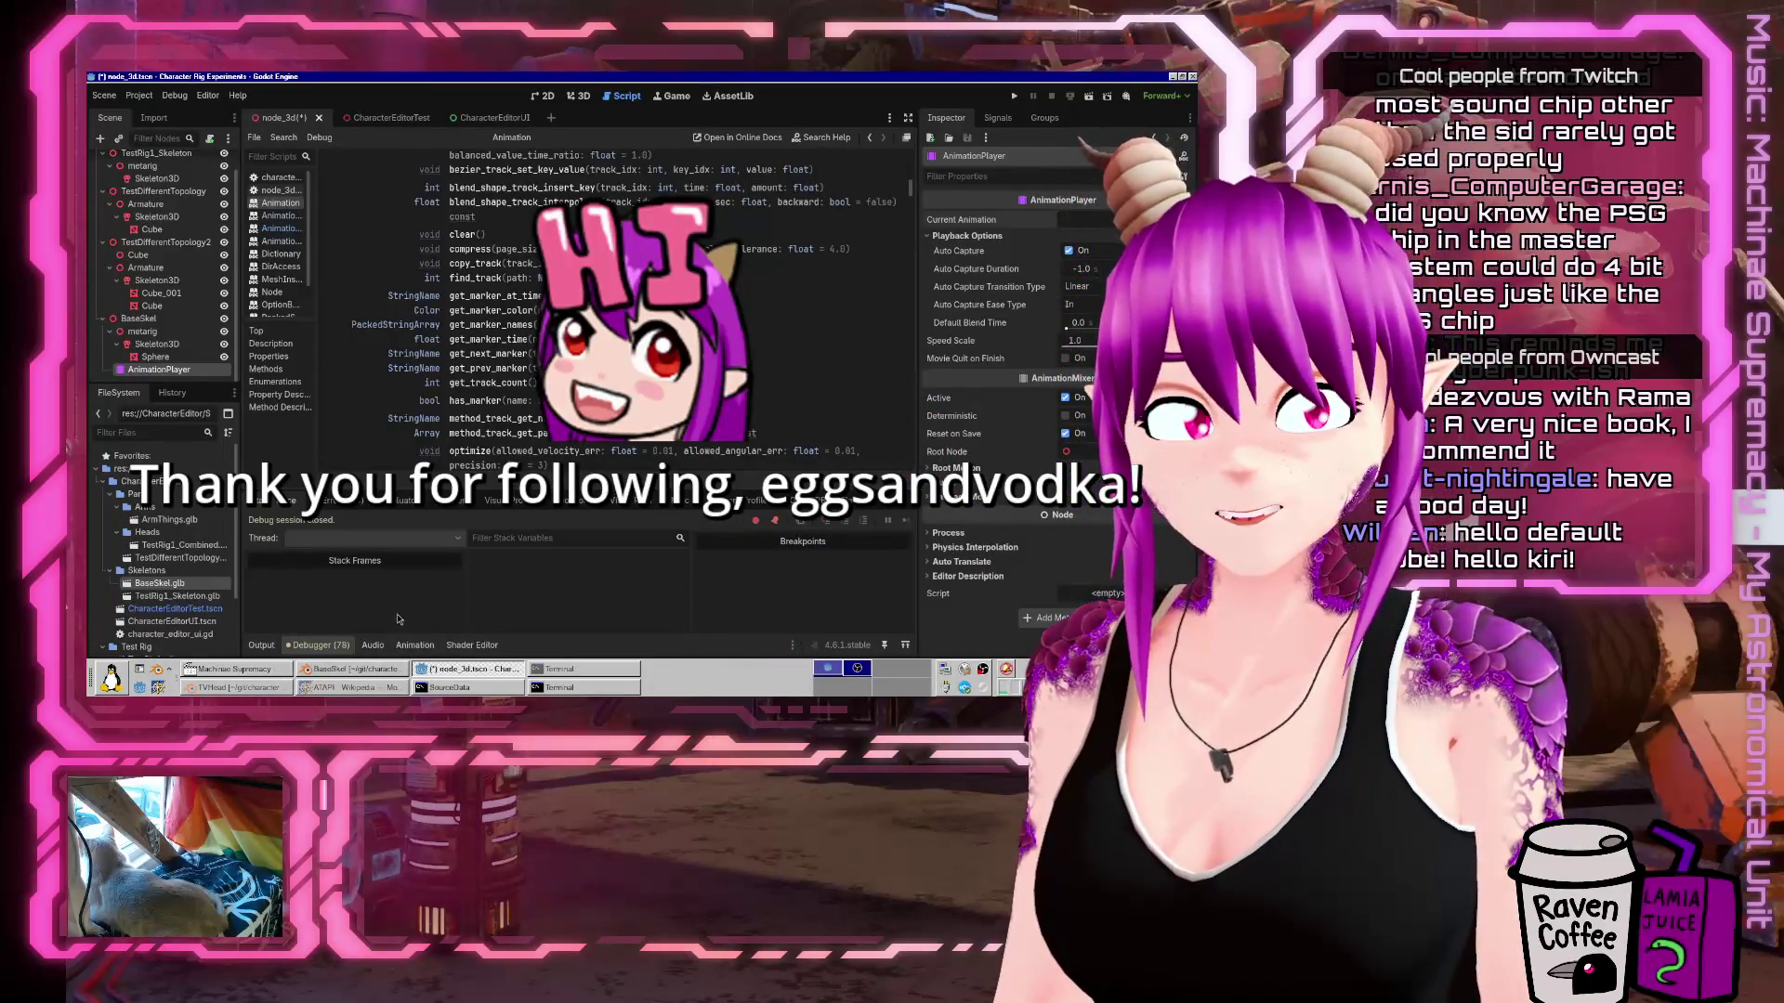
{"action": "left_click", "coordinate": [349, 688]}
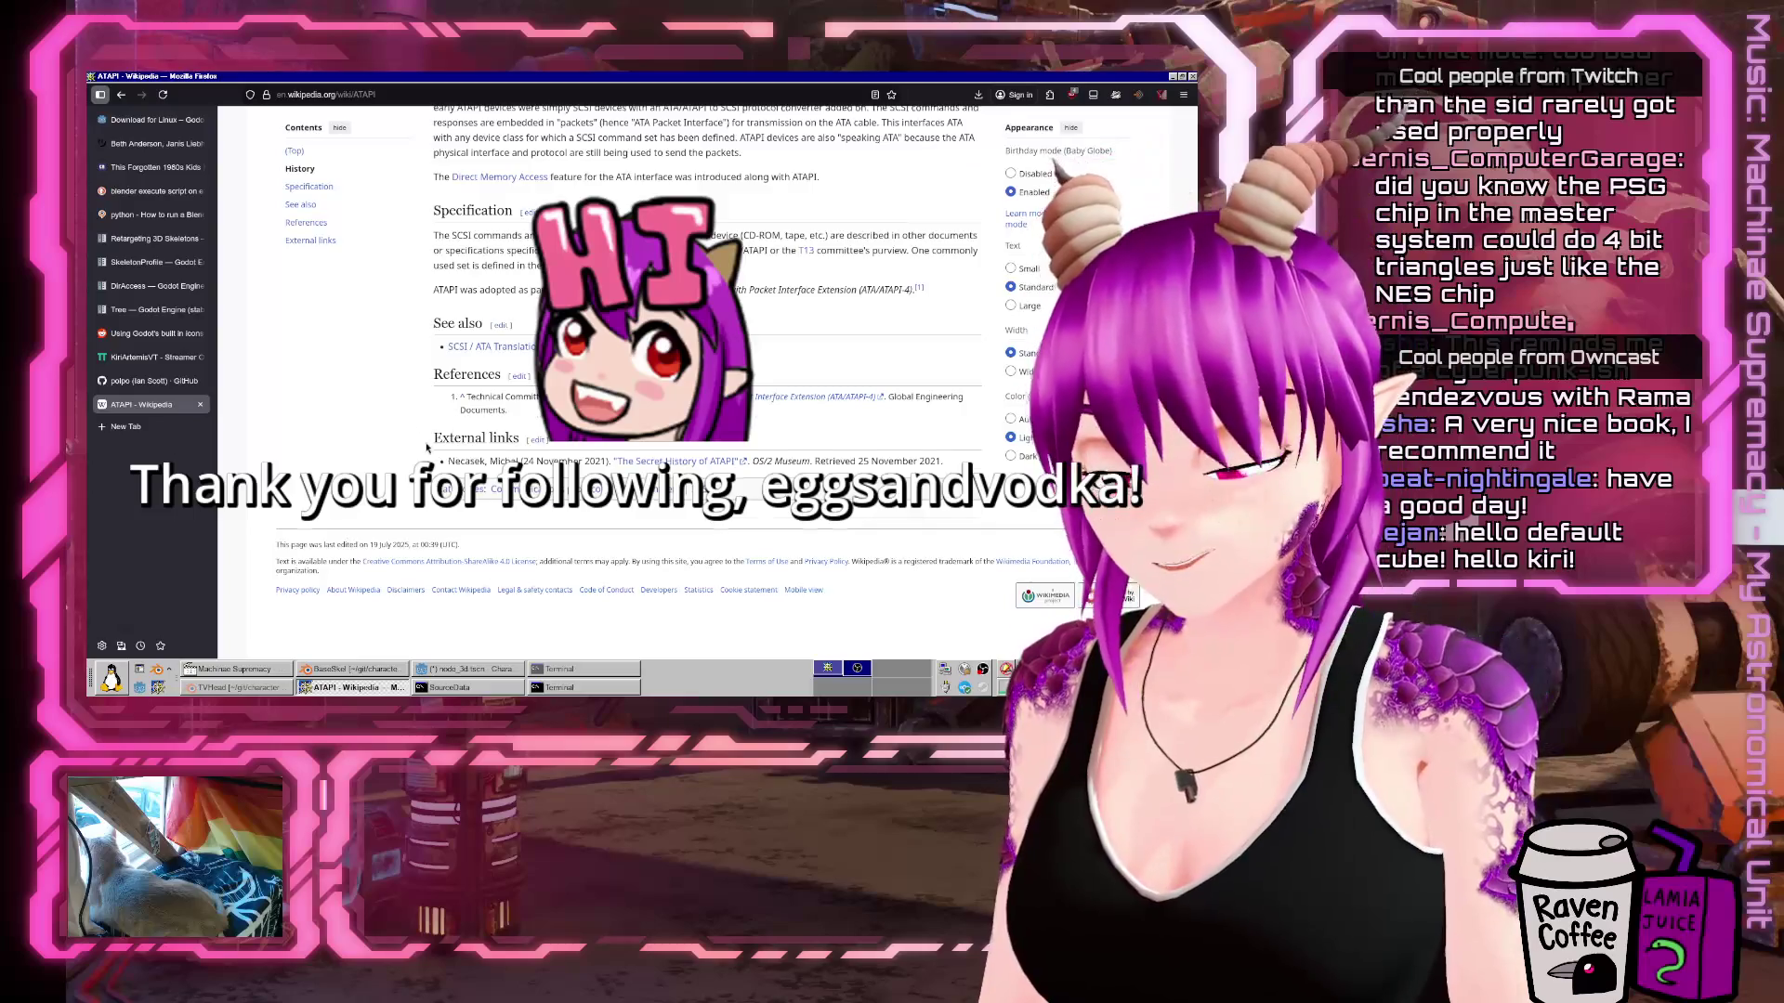
Run a DuckDuckGo search for 'ibm sound system' in a new Firefox tab.
{"action": "scroll", "coordinate": [453, 459], "scroll_direction": "up", "scroll_amount": 5}
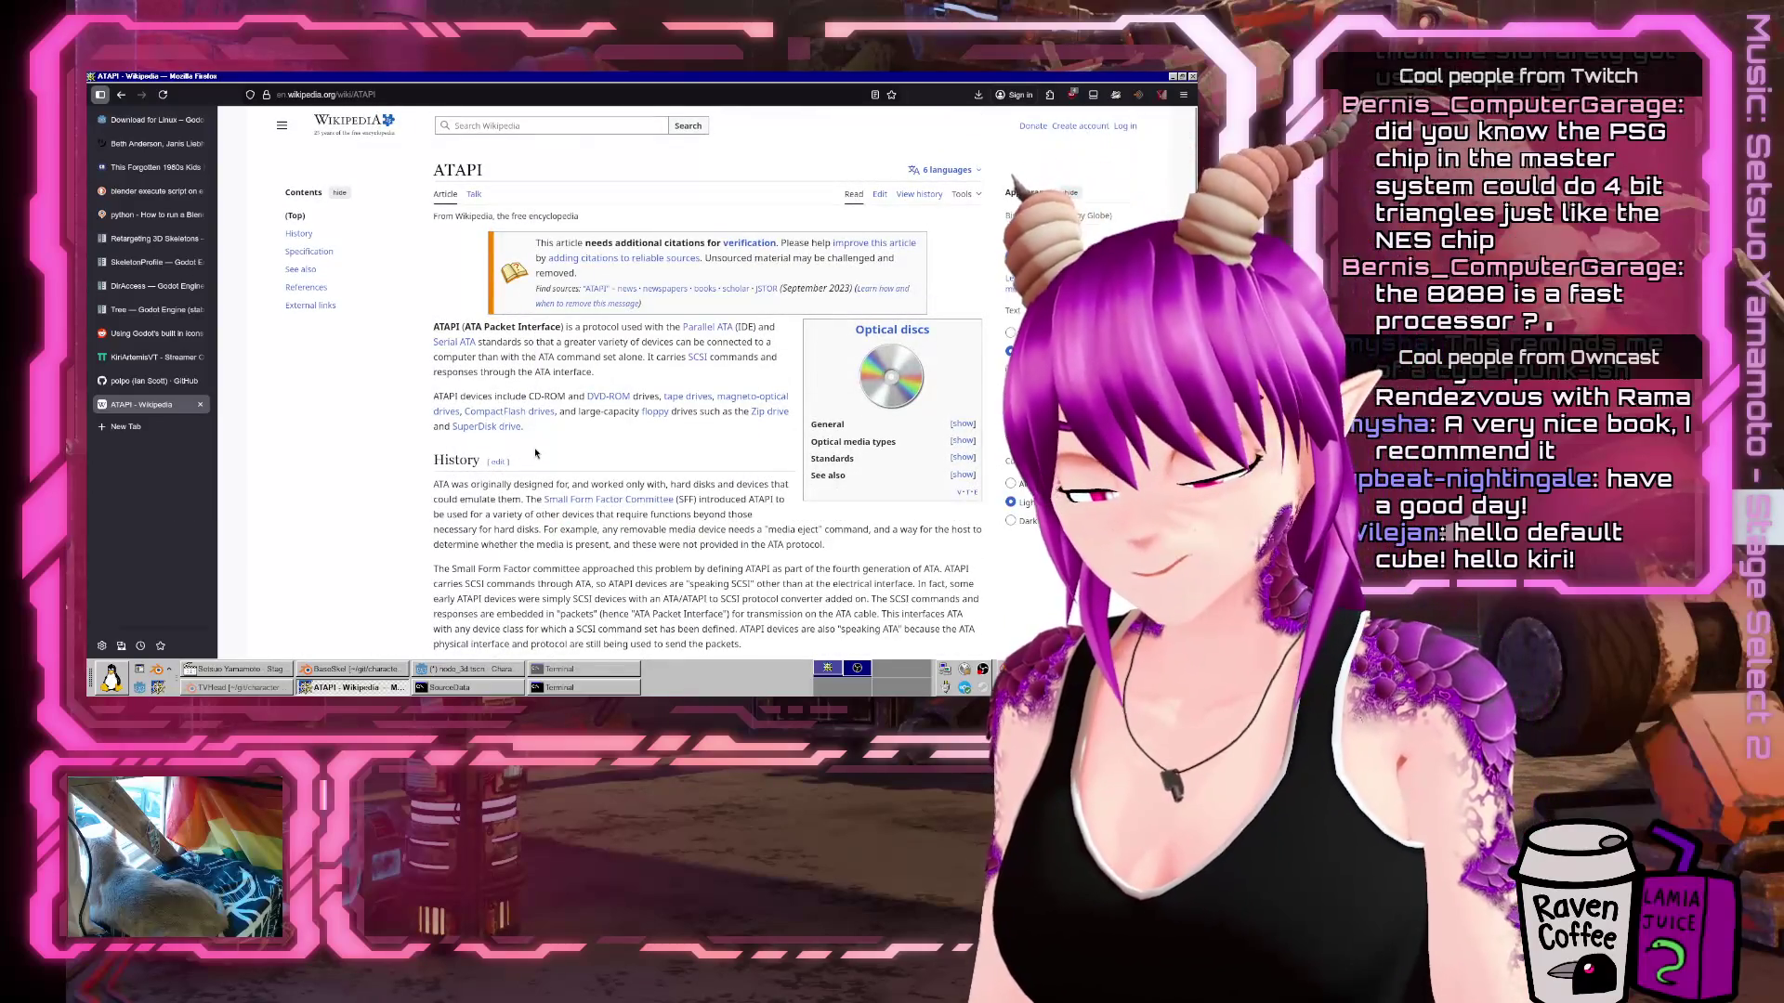
{"action": "key", "text": "ctrl+t"}
{"action": "type", "text": "ibm sound system"}
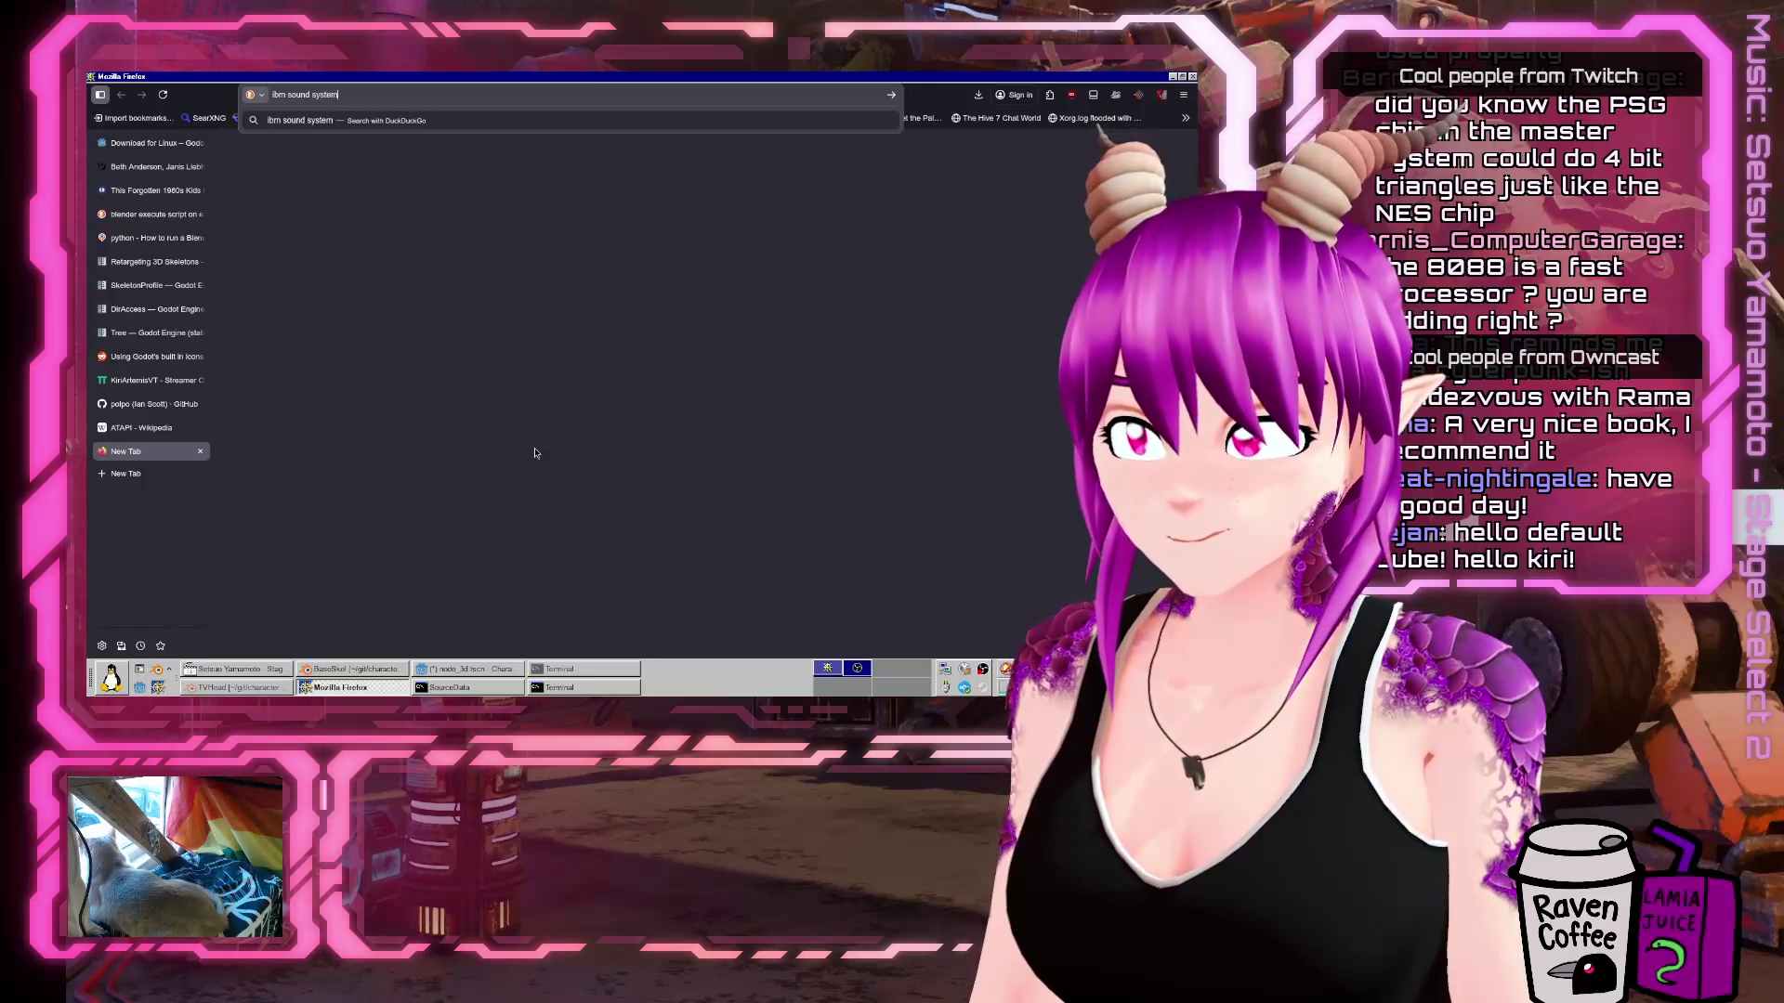
{"action": "key", "text": "Return"}
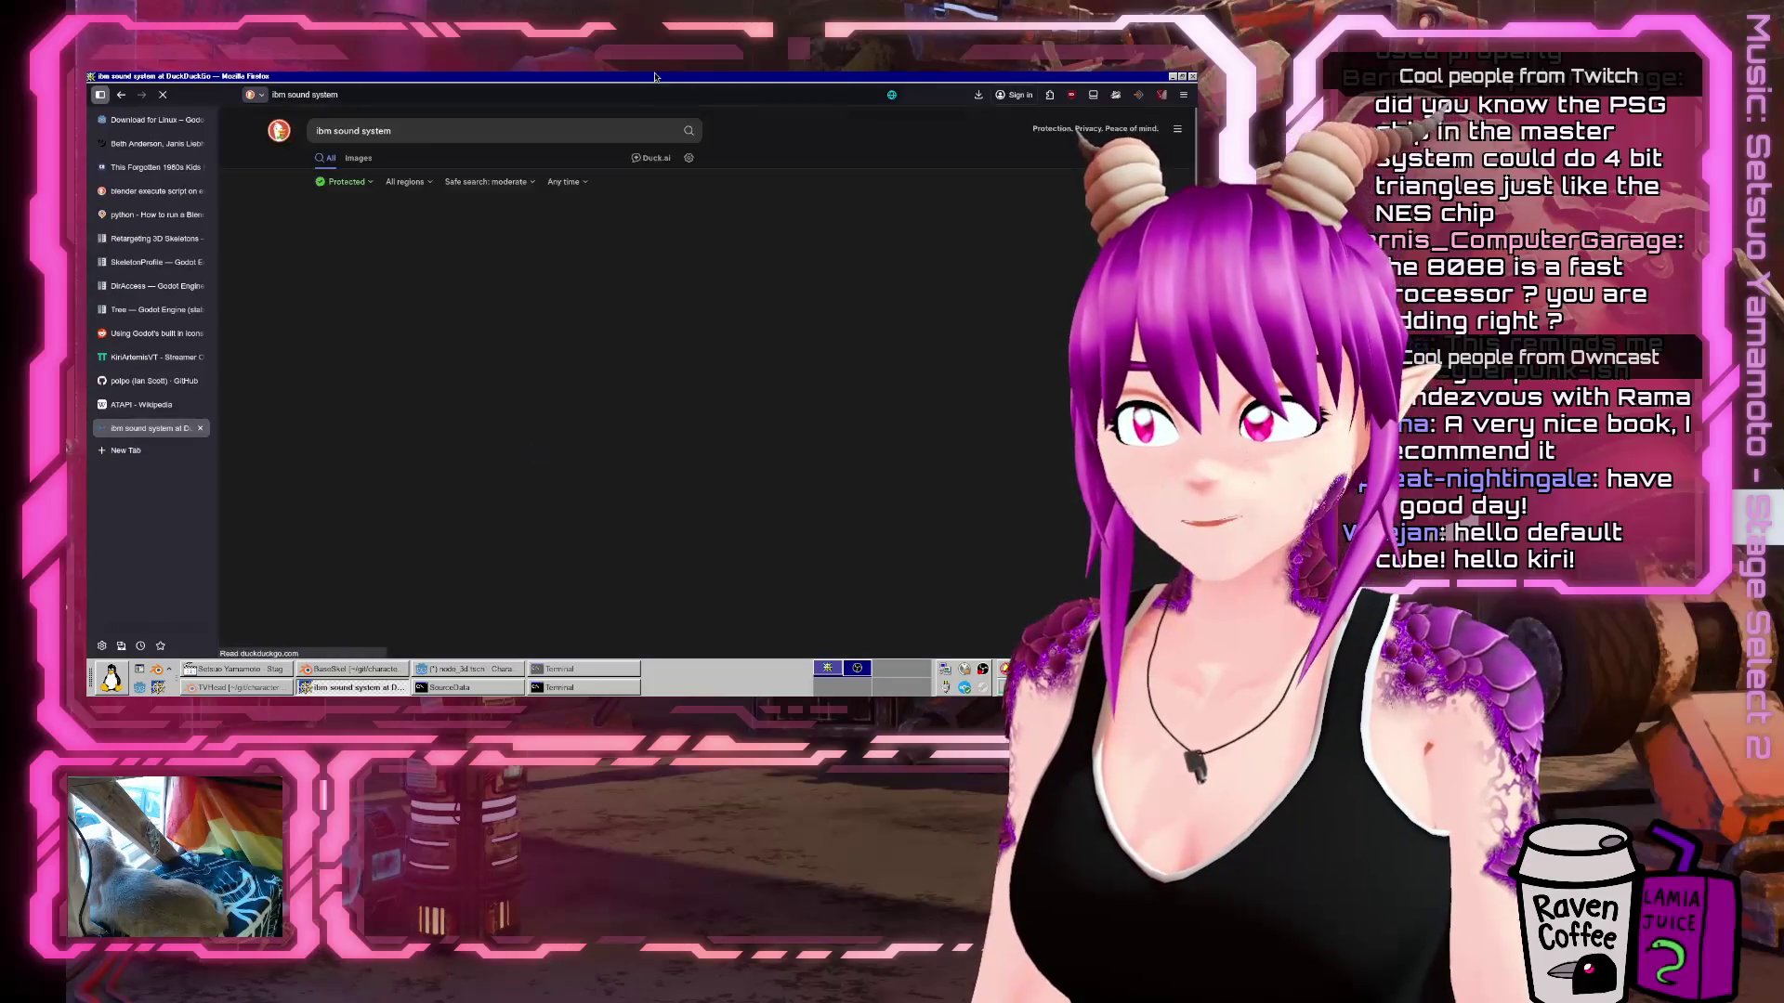
{"action": "key", "text": "alt+Tab"}
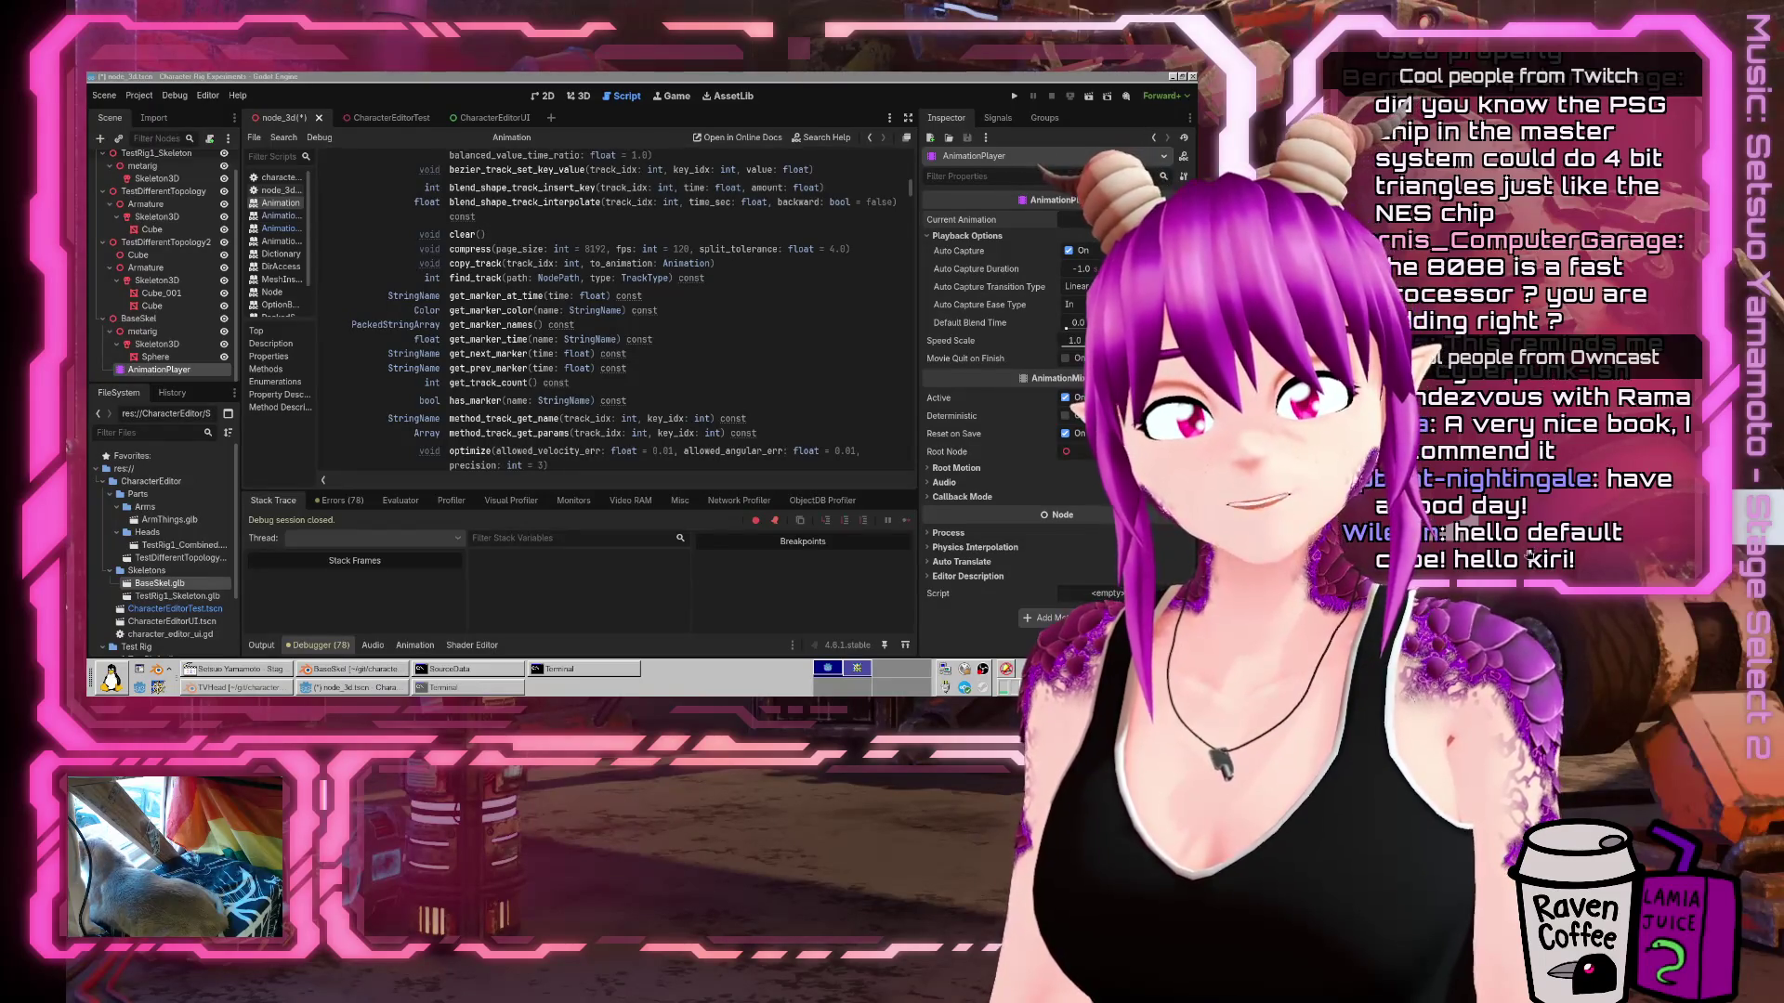
{"action": "key", "text": "alt+Tab"}
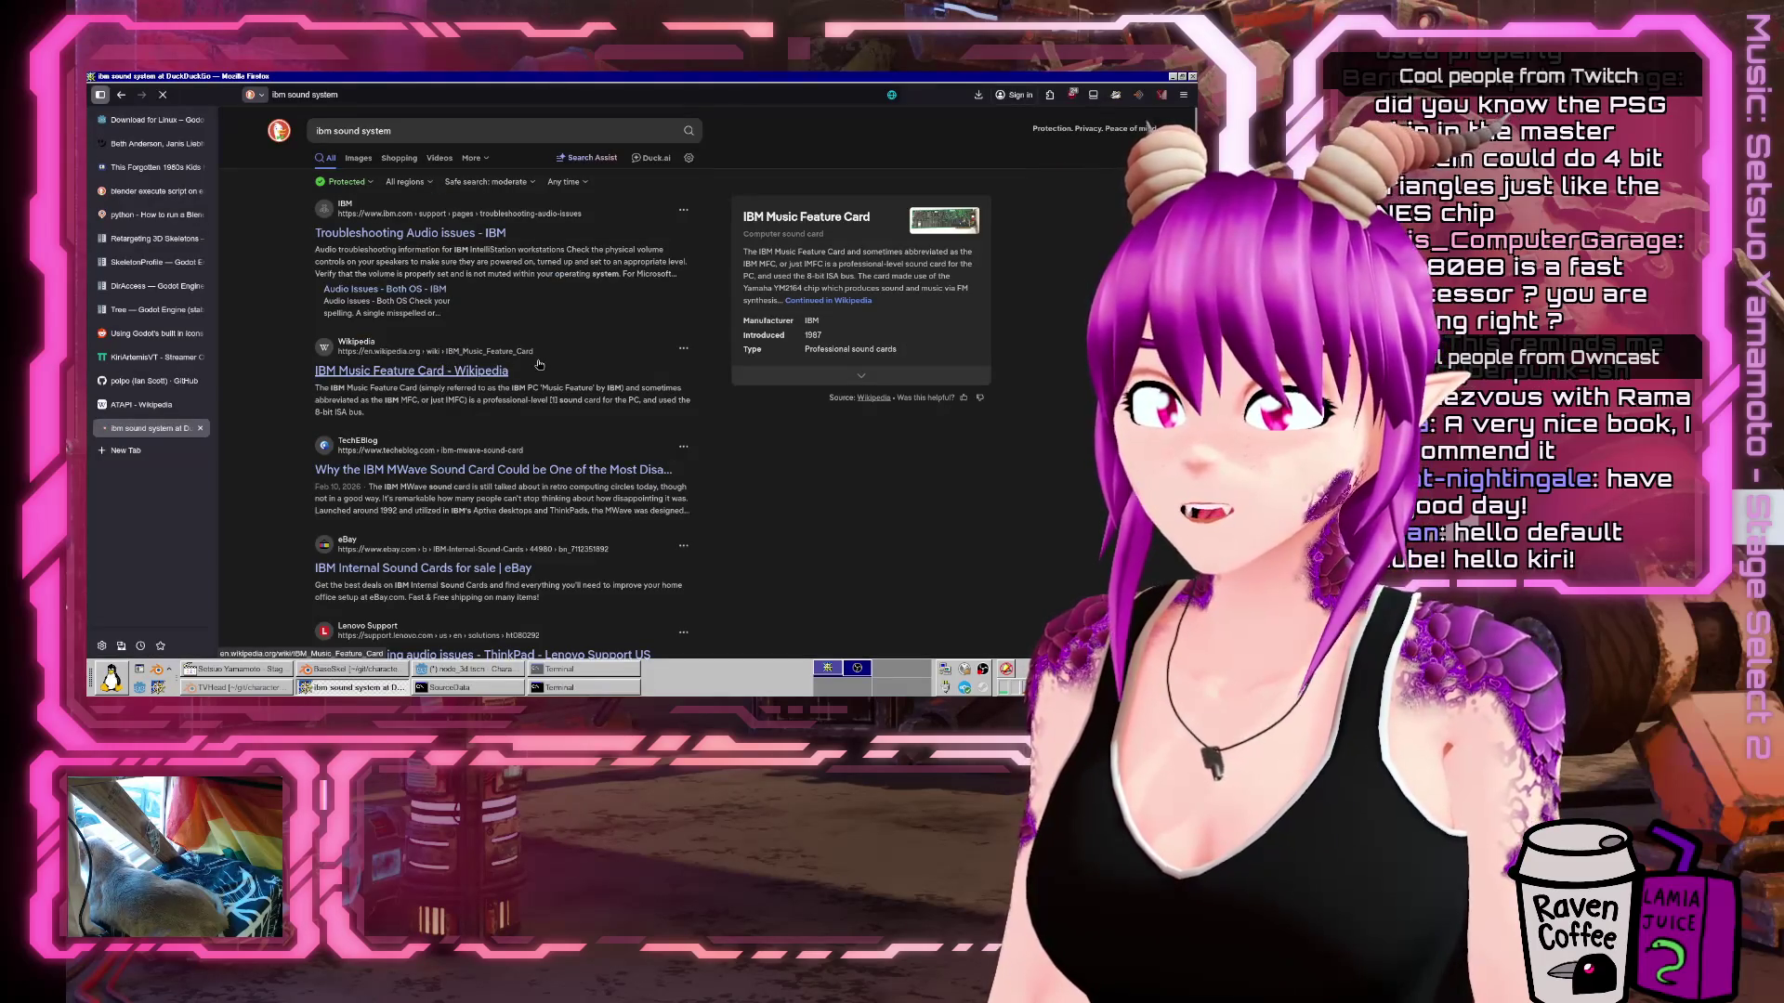
Open the IBM Music Feature Card Wikipedia article and view its card photo at full resolution.
{"action": "left_click", "coordinate": [445, 372]}
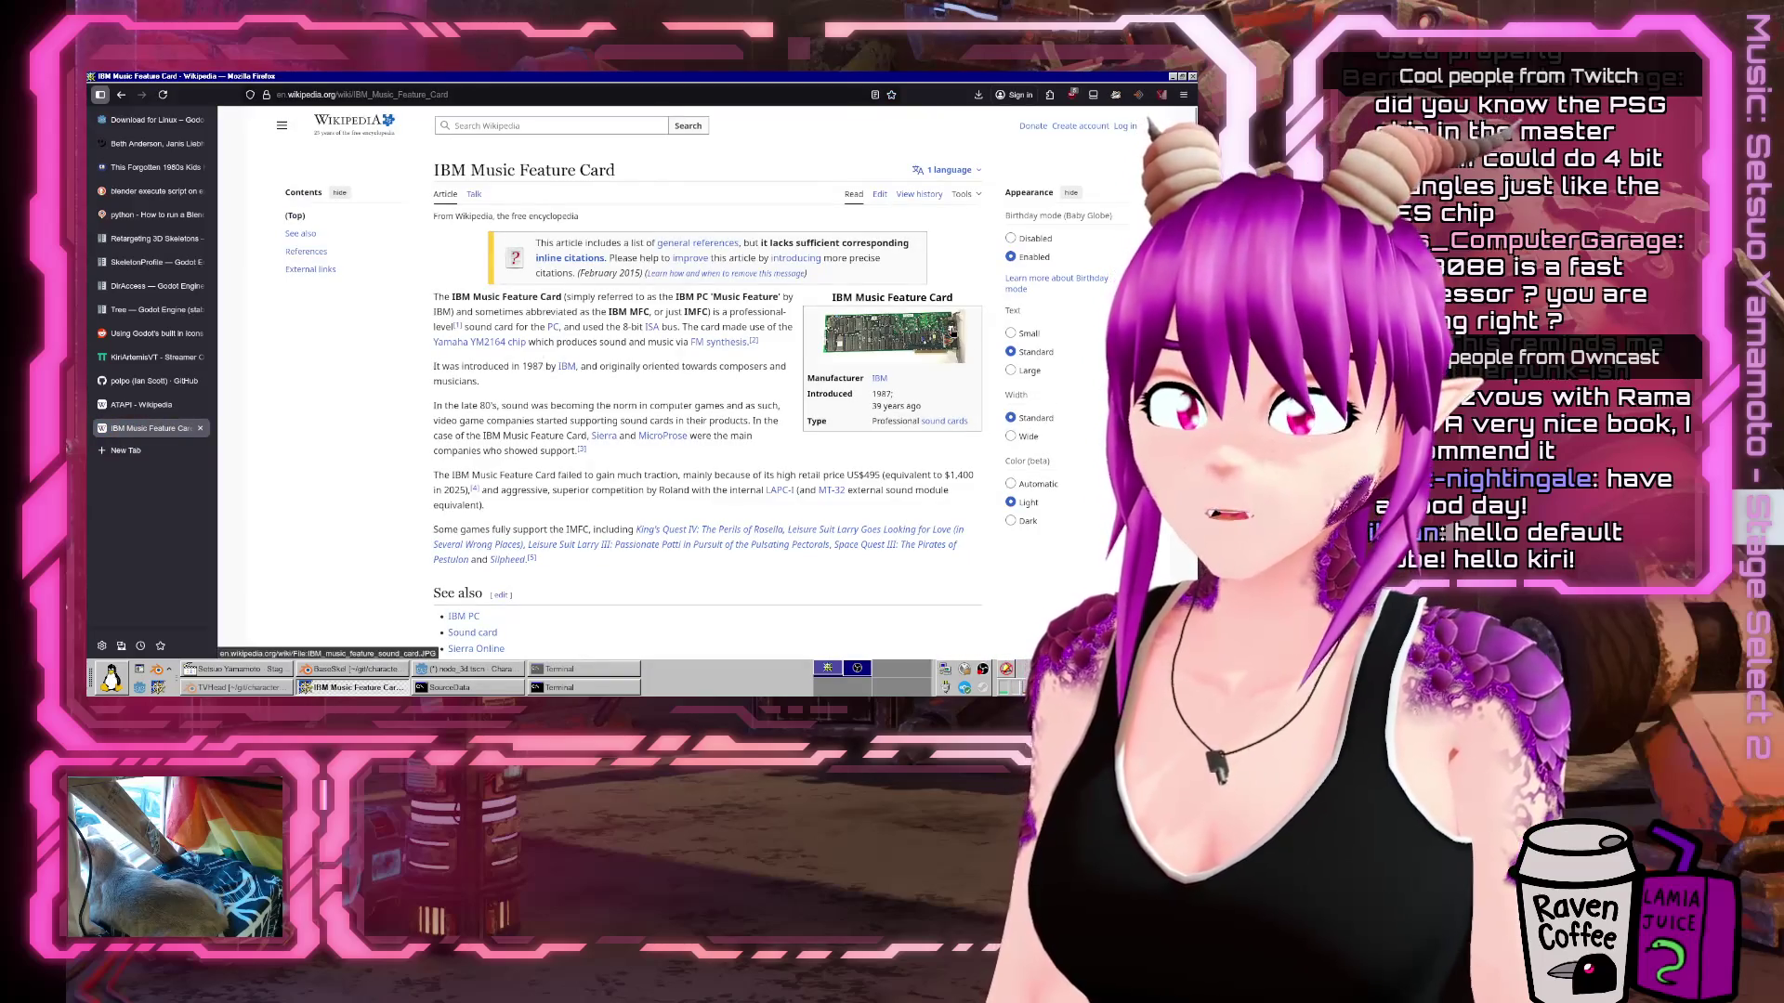
{"action": "left_click", "coordinate": [944, 343]}
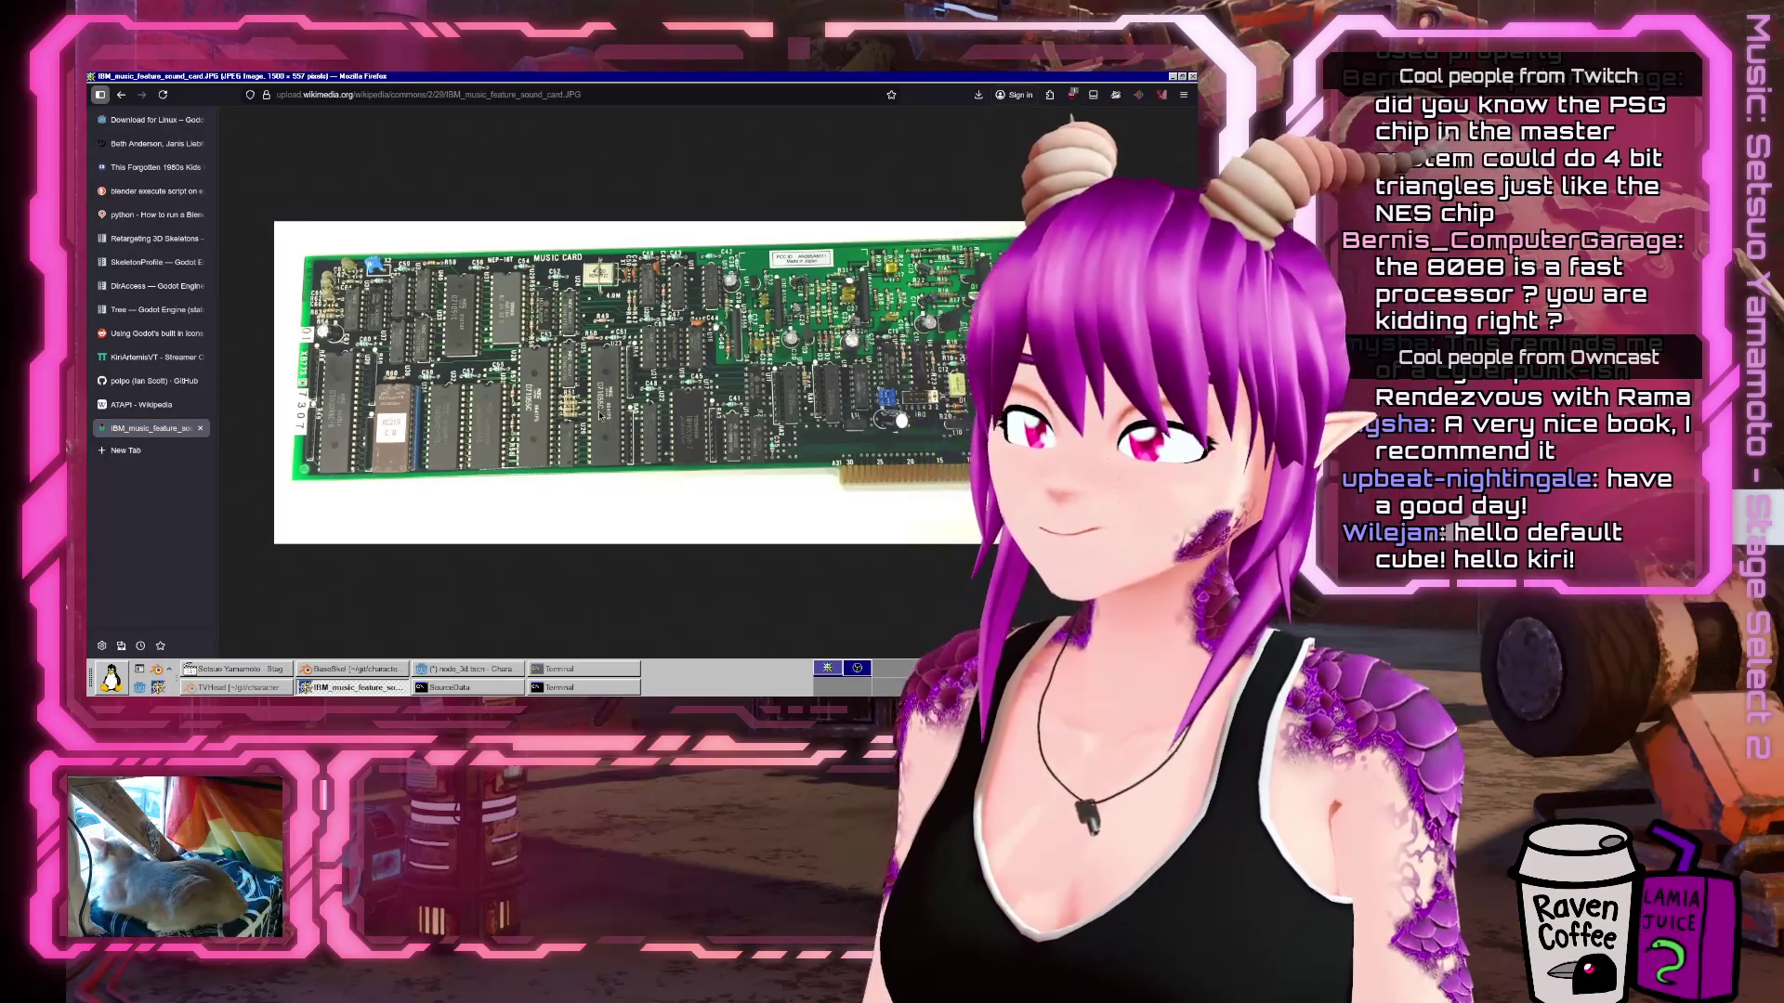
{"action": "left_click", "coordinate": [602, 407]}
Zoom and pan across the full-size circuit-board photo, then return to the article.
{"action": "scroll", "coordinate": [602, 407], "scroll_direction": "up", "scroll_amount": 4}
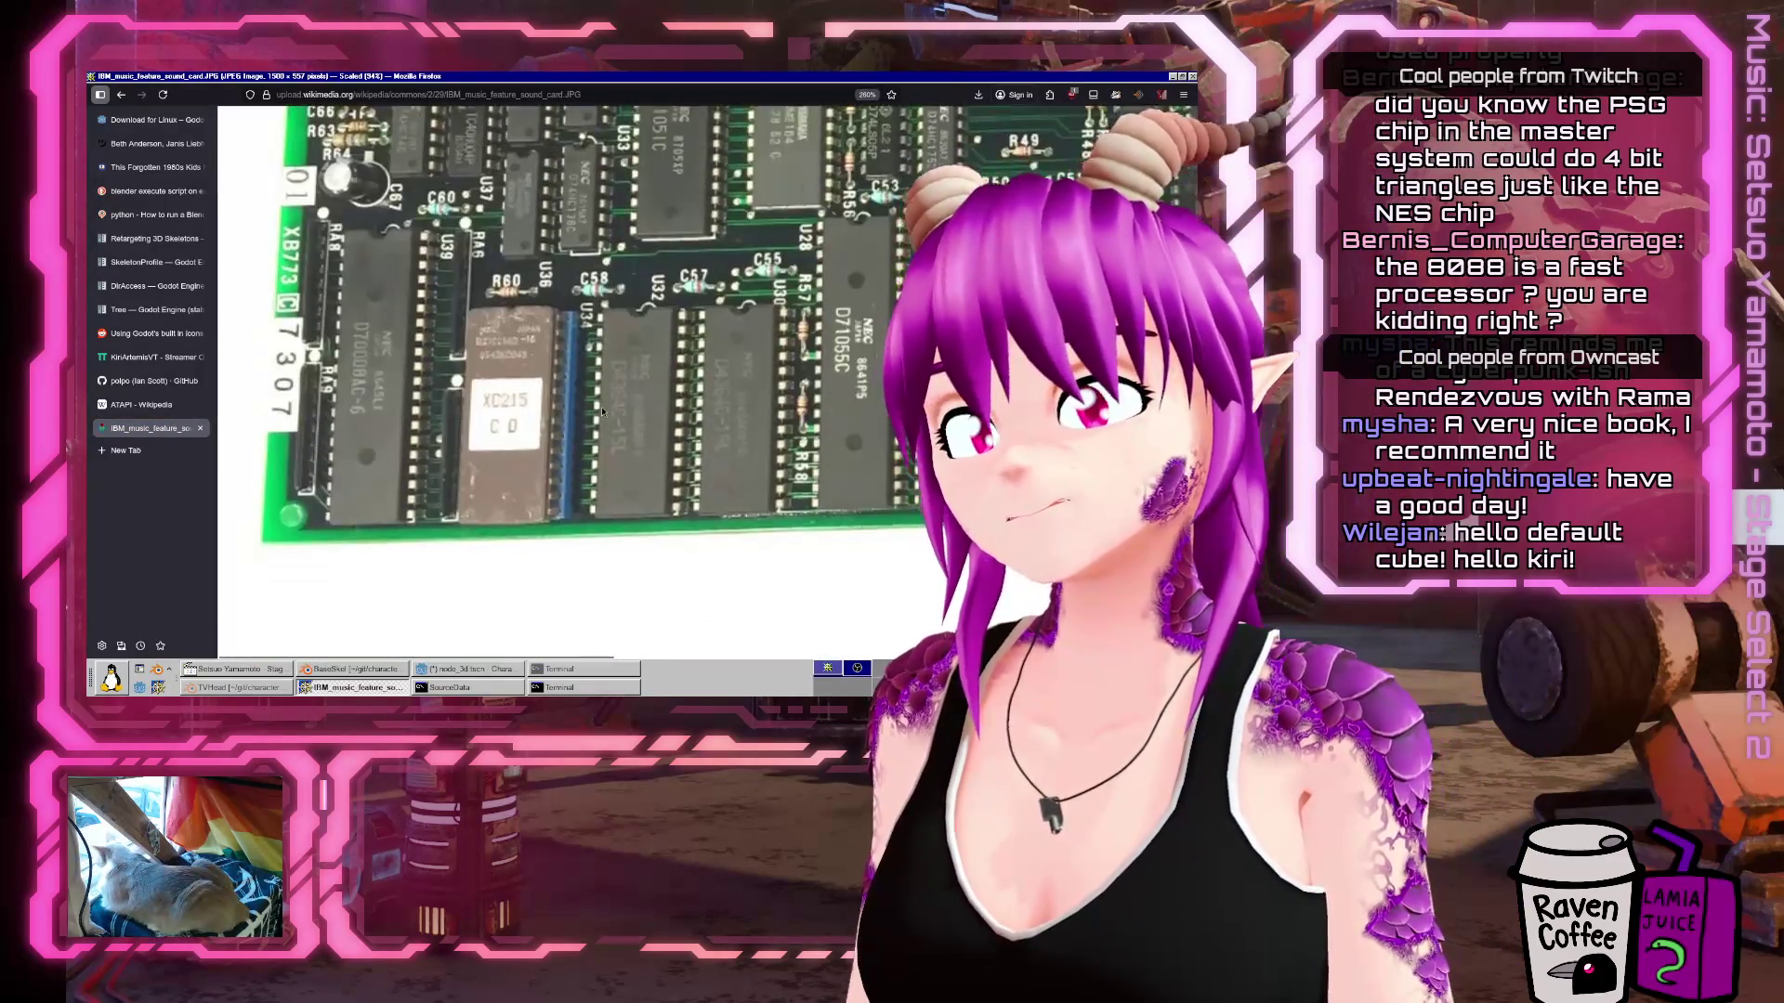
{"action": "left_click_drag", "start_coordinate": [669, 652], "coordinate": [833, 650]}
{"action": "scroll", "coordinate": [646, 483], "scroll_direction": "down", "scroll_amount": 4}
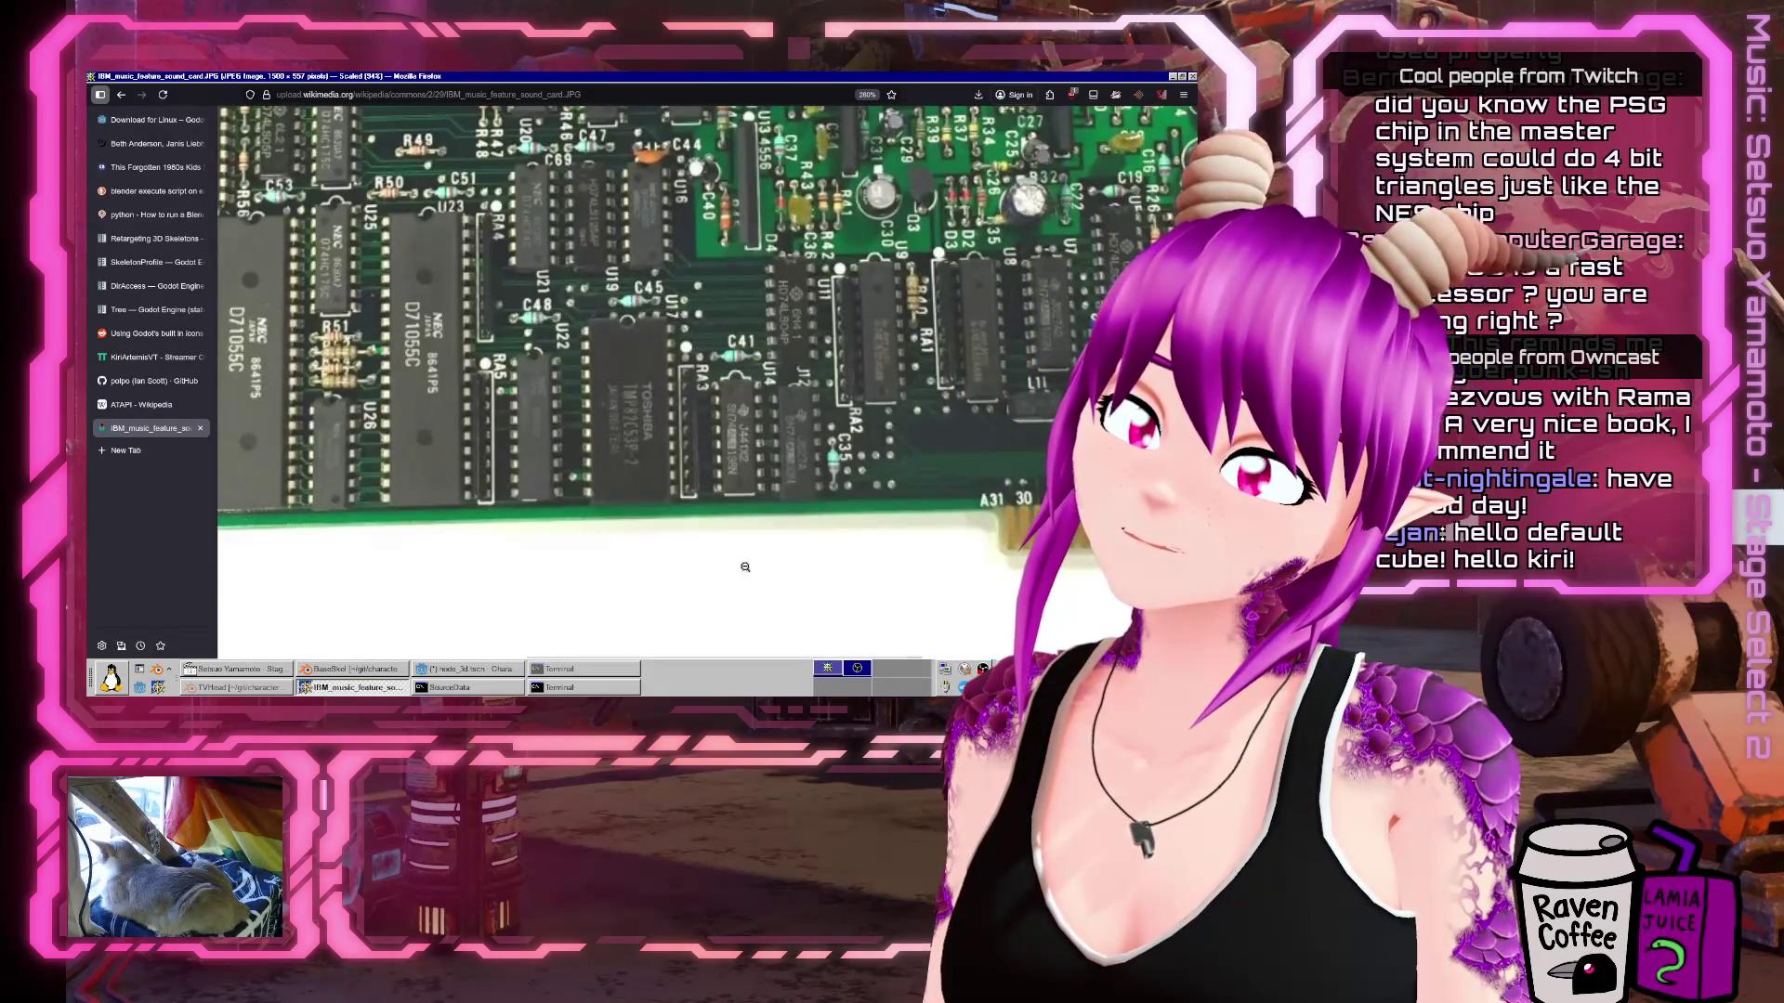
{"action": "left_click_drag", "start_coordinate": [709, 656], "coordinate": [965, 656]}
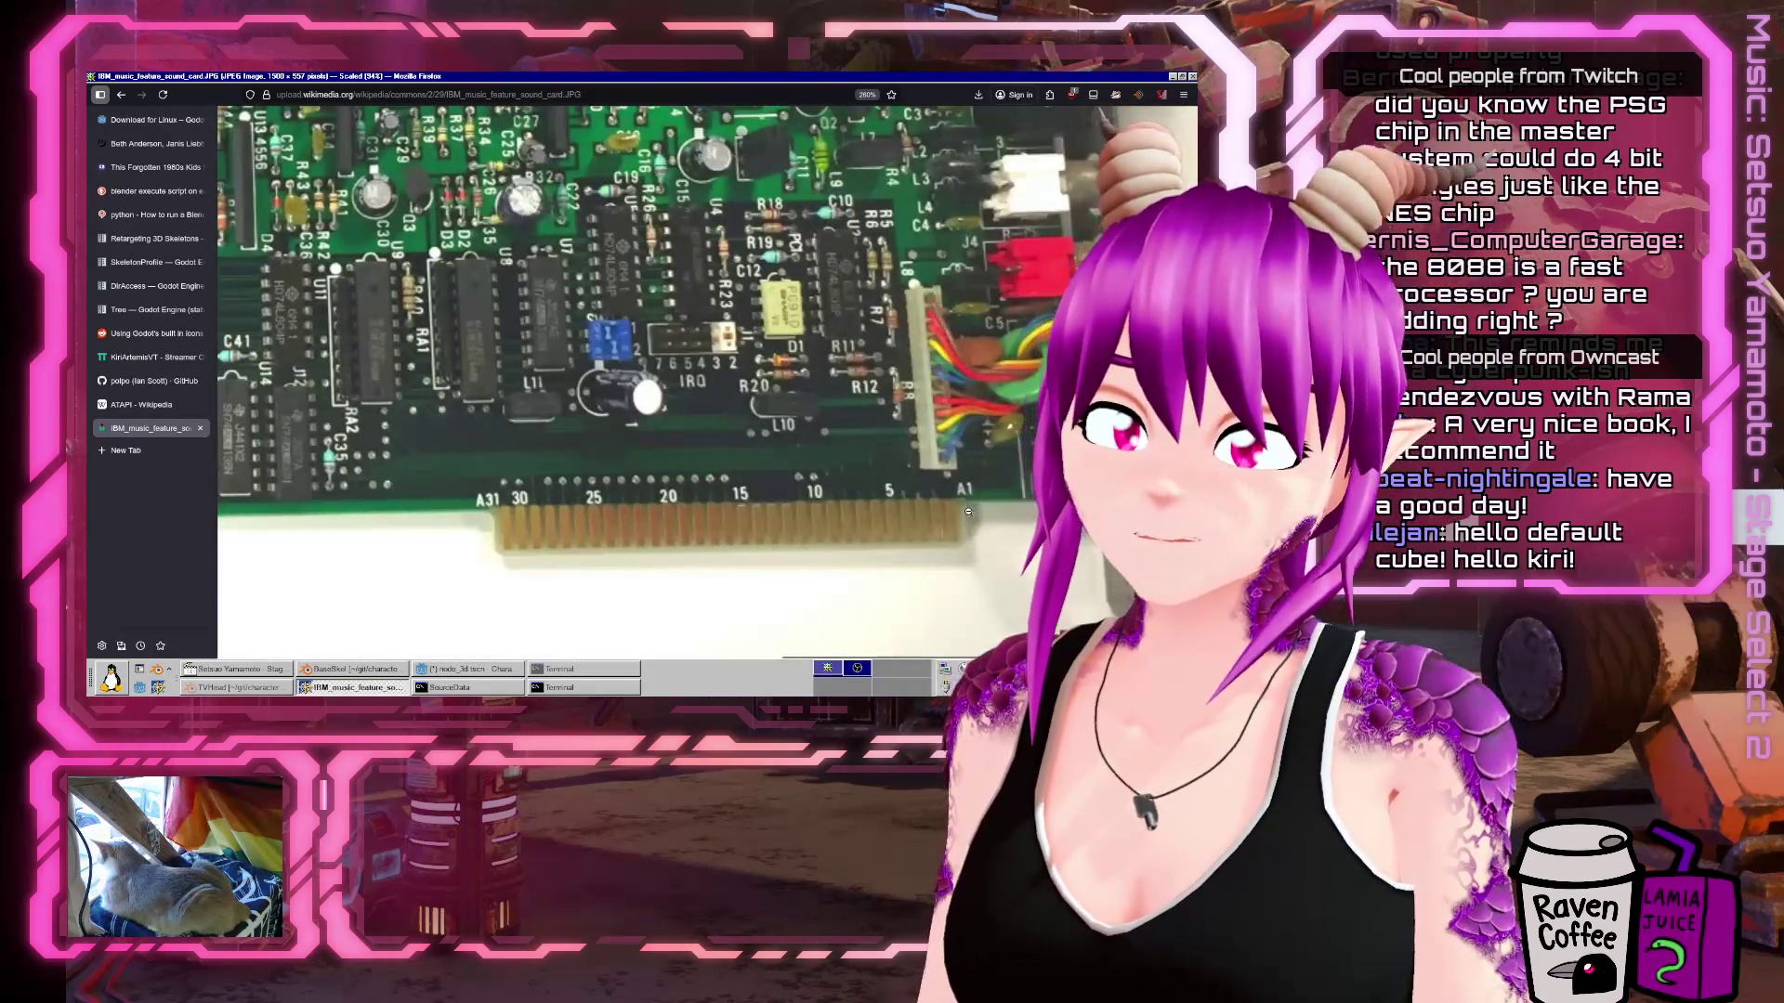
{"action": "scroll", "coordinate": [1035, 533], "scroll_direction": "up", "scroll_amount": 4}
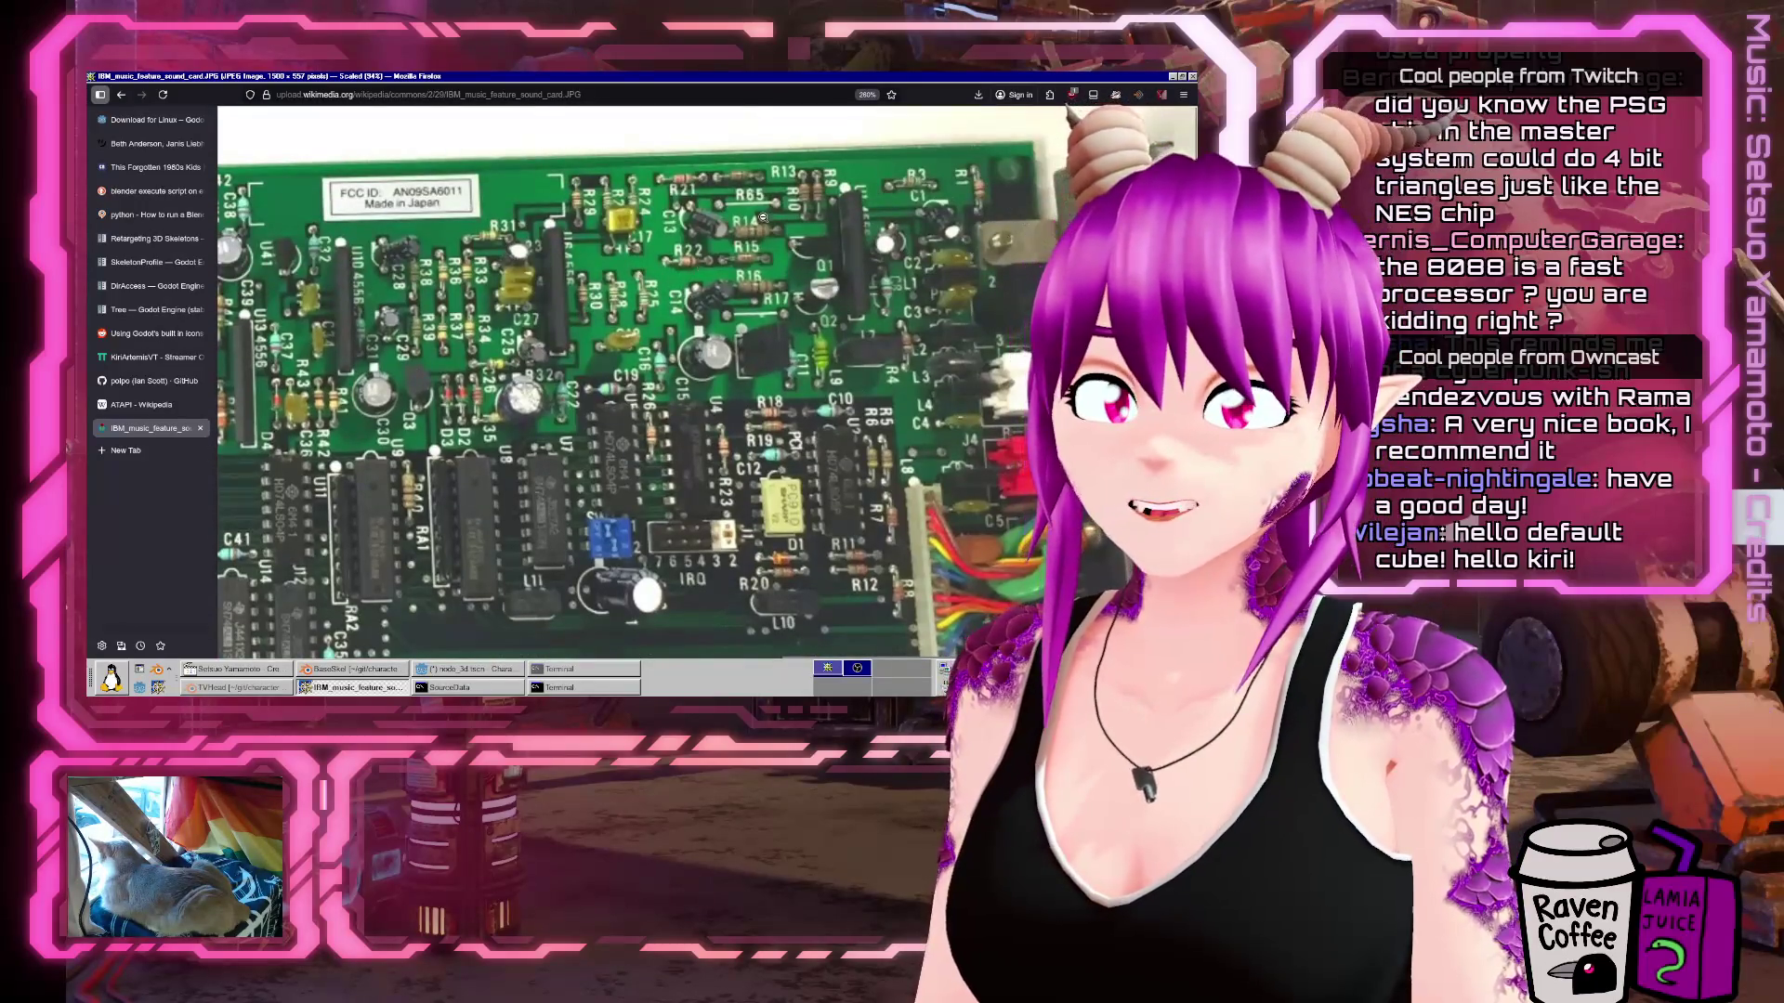
{"action": "key", "text": "alt+Left"}
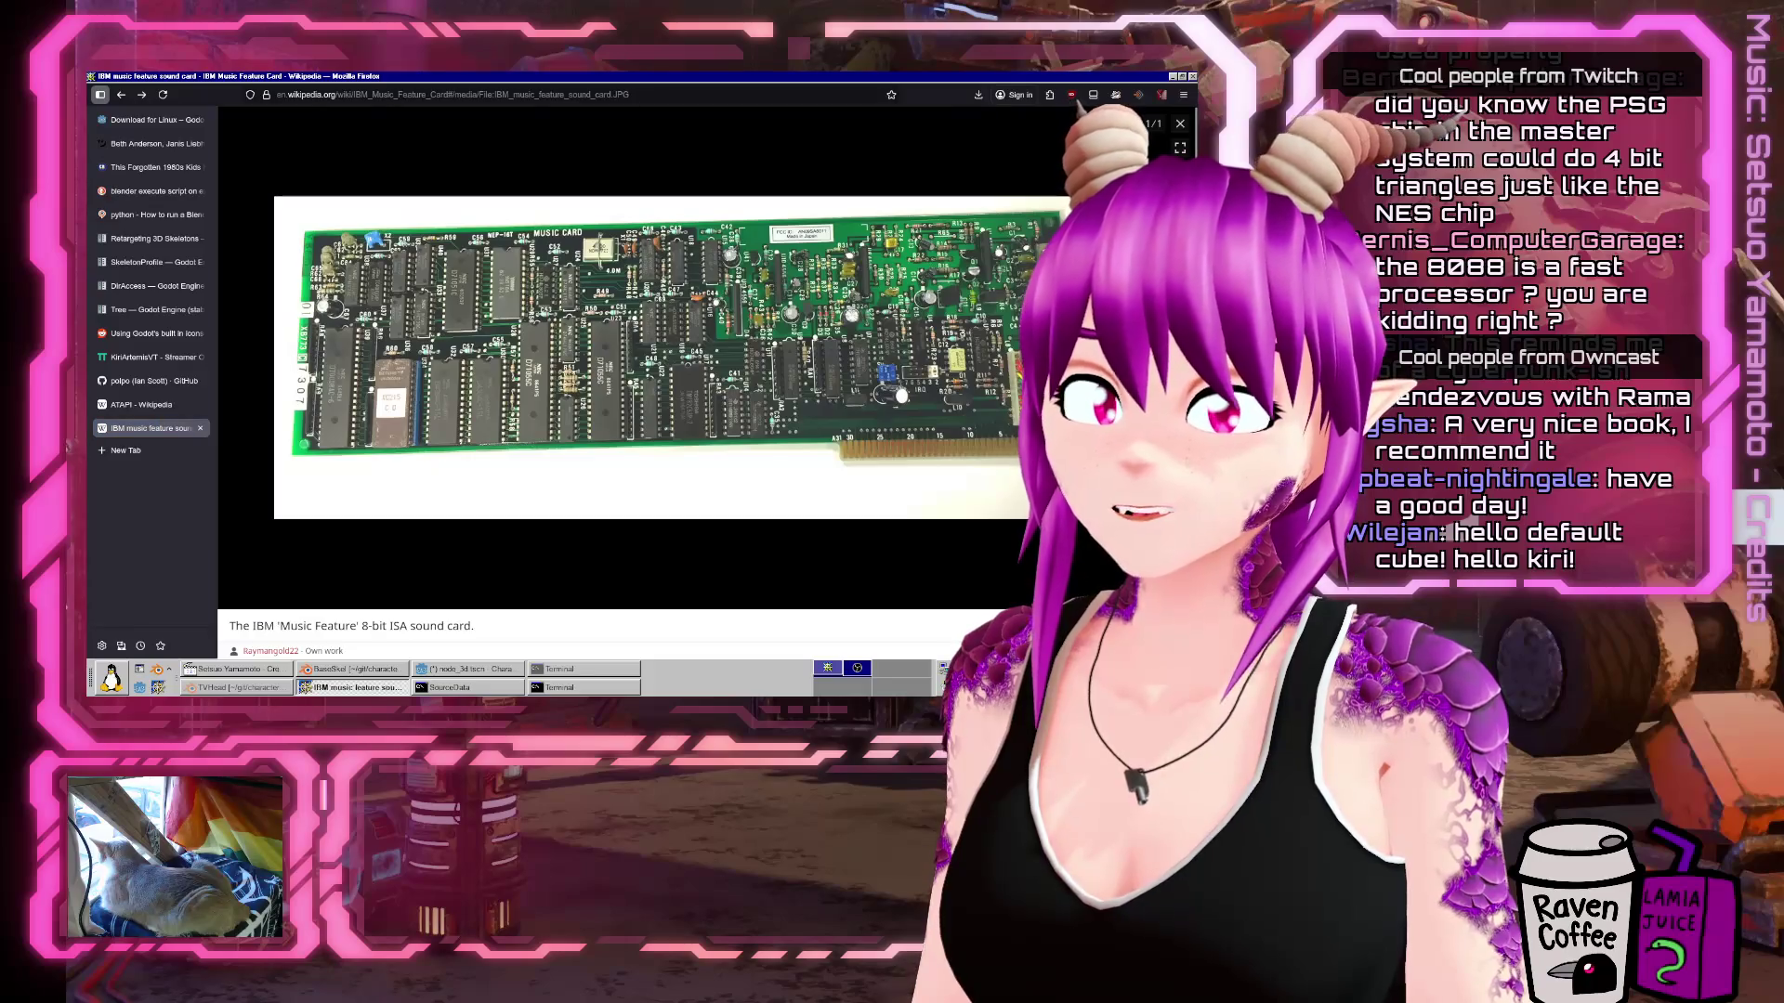
{"action": "left_click", "coordinate": [1181, 125]}
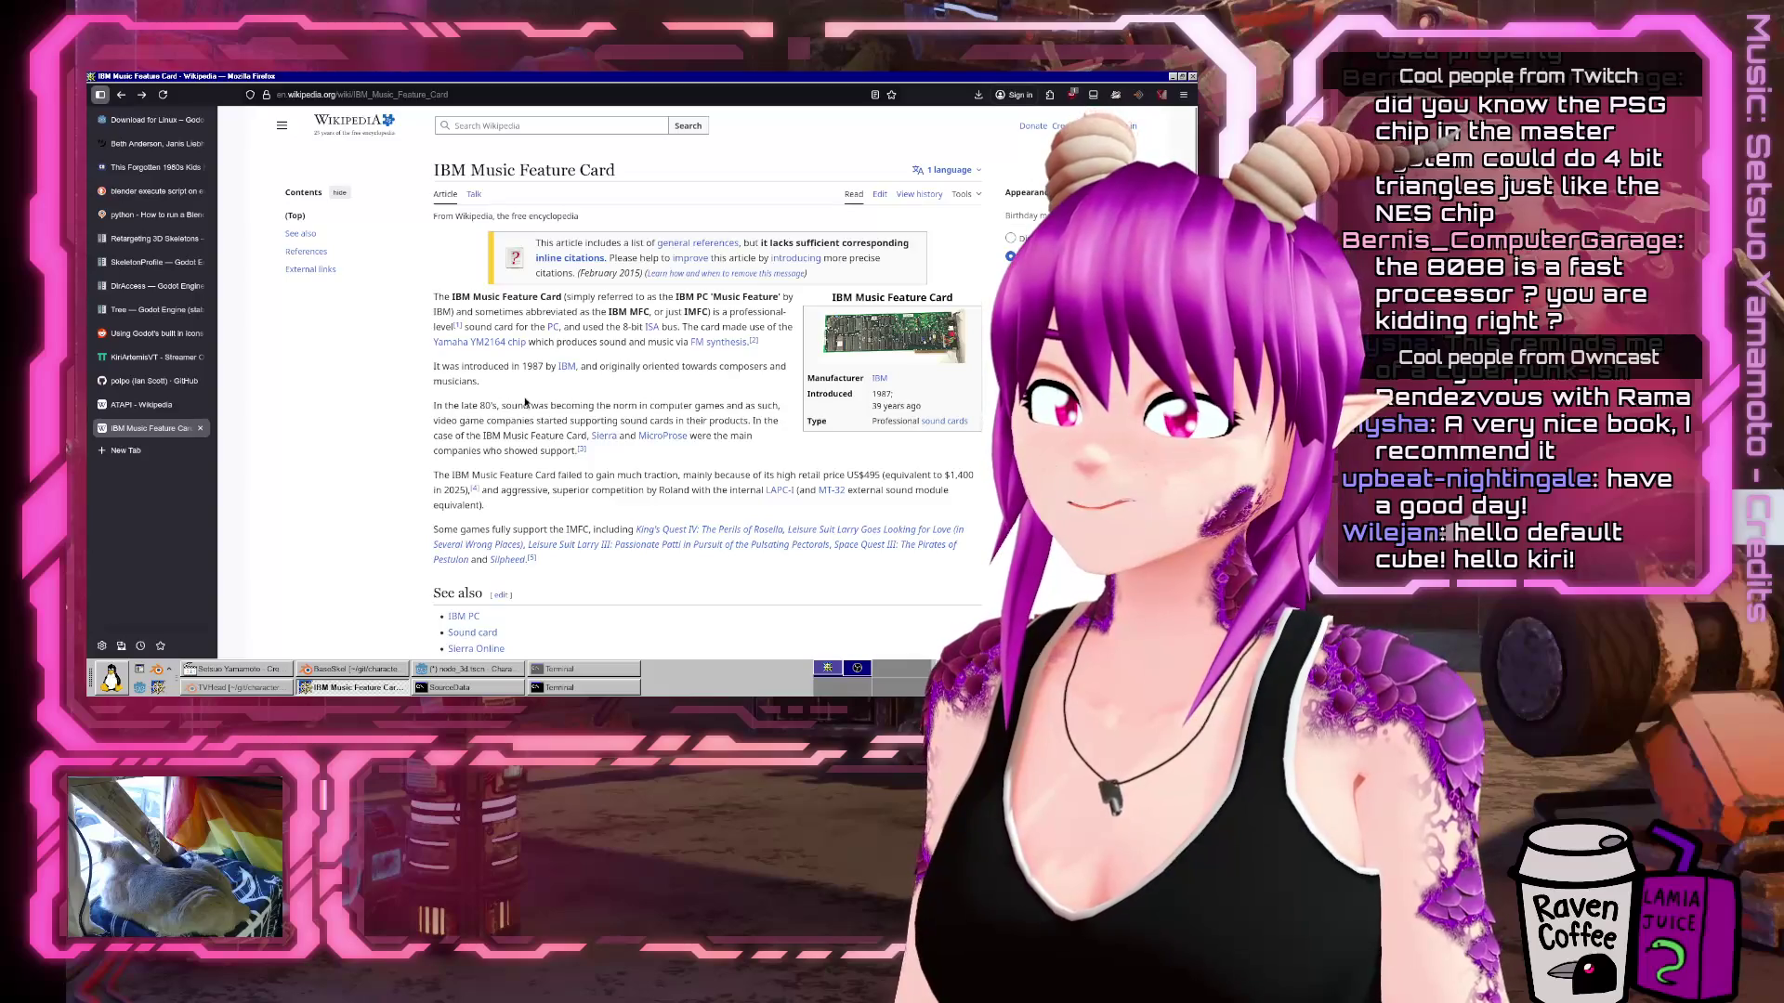
Open the Yamaha YM2164 chip article in a new tab and skim through it.
{"action": "middle_click", "coordinate": [499, 347]}
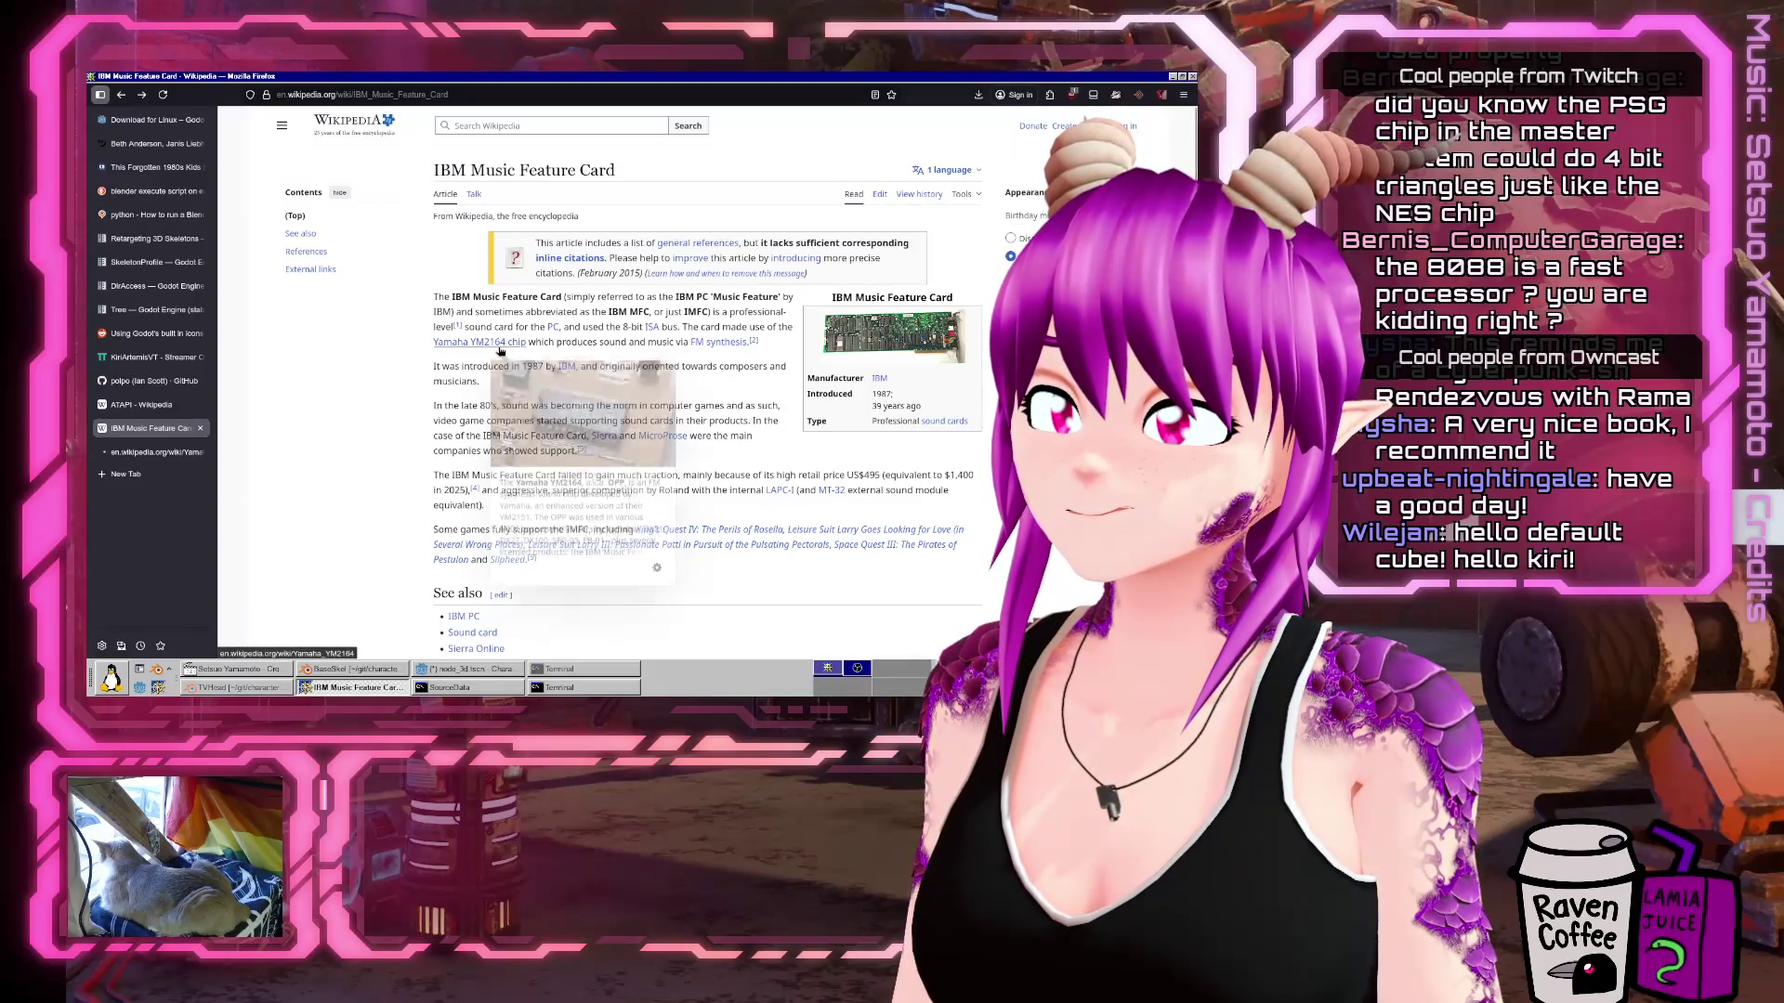
{"action": "left_click", "coordinate": [162, 452]}
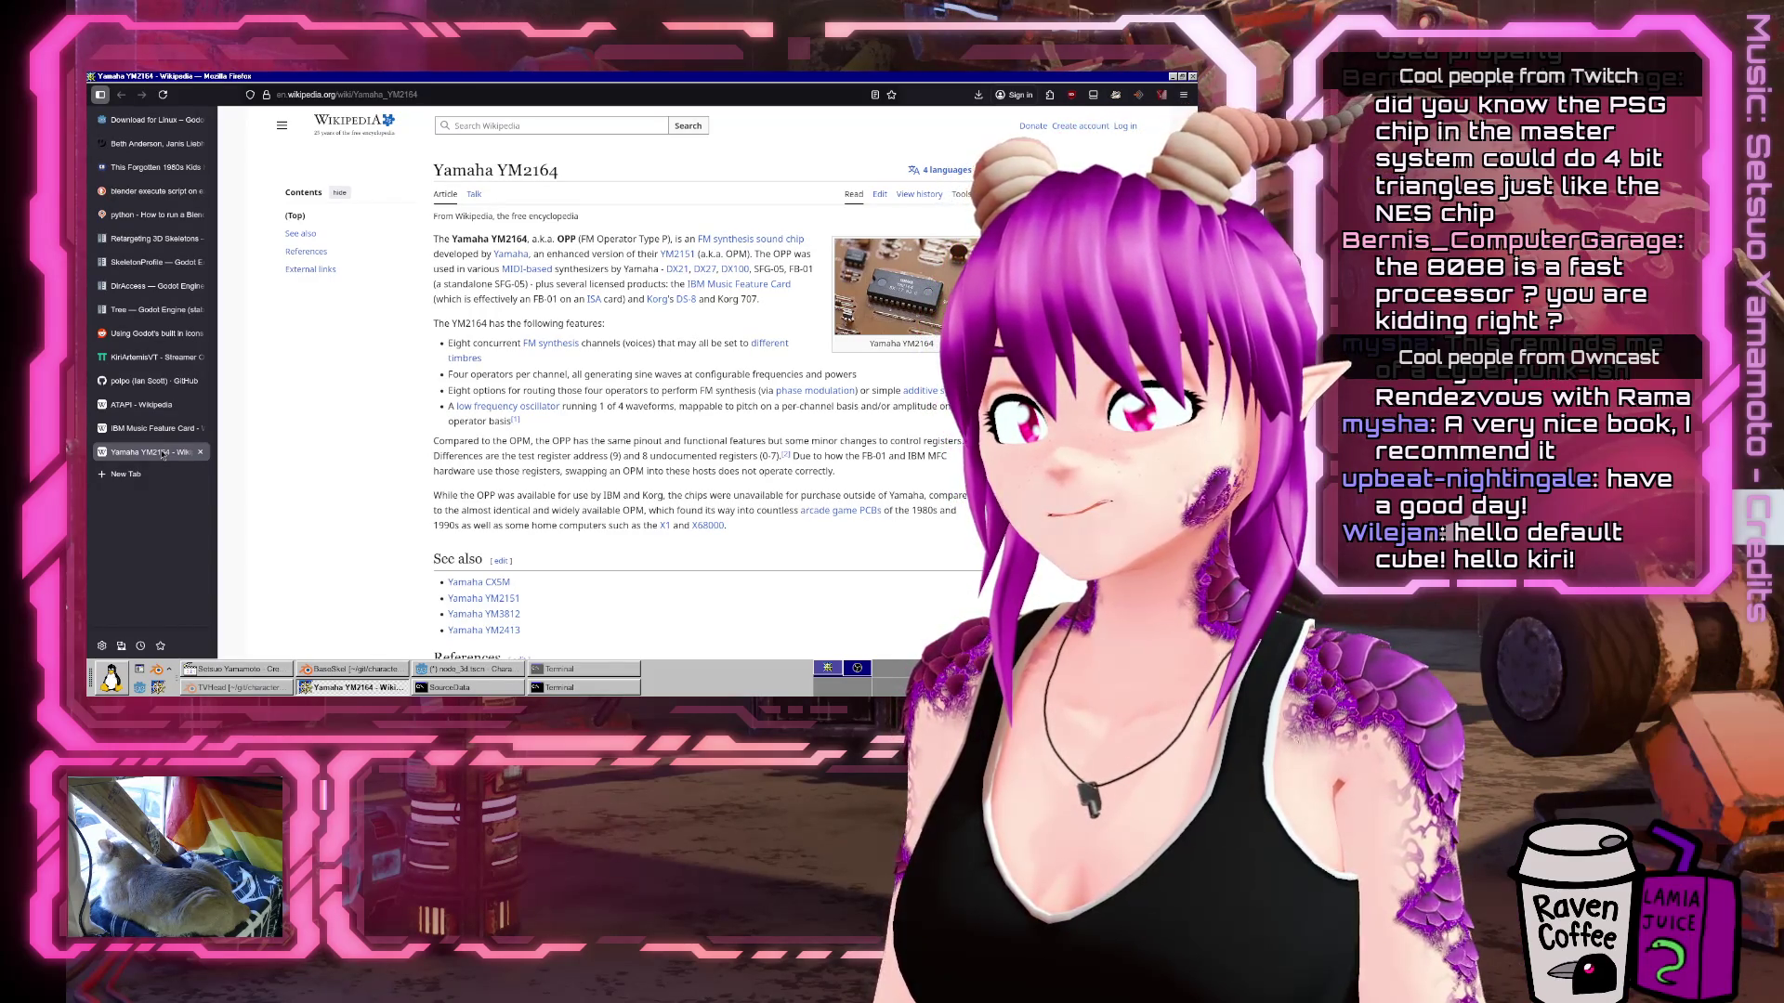
{"action": "scroll", "coordinate": [572, 453], "scroll_direction": "down", "scroll_amount": 5}
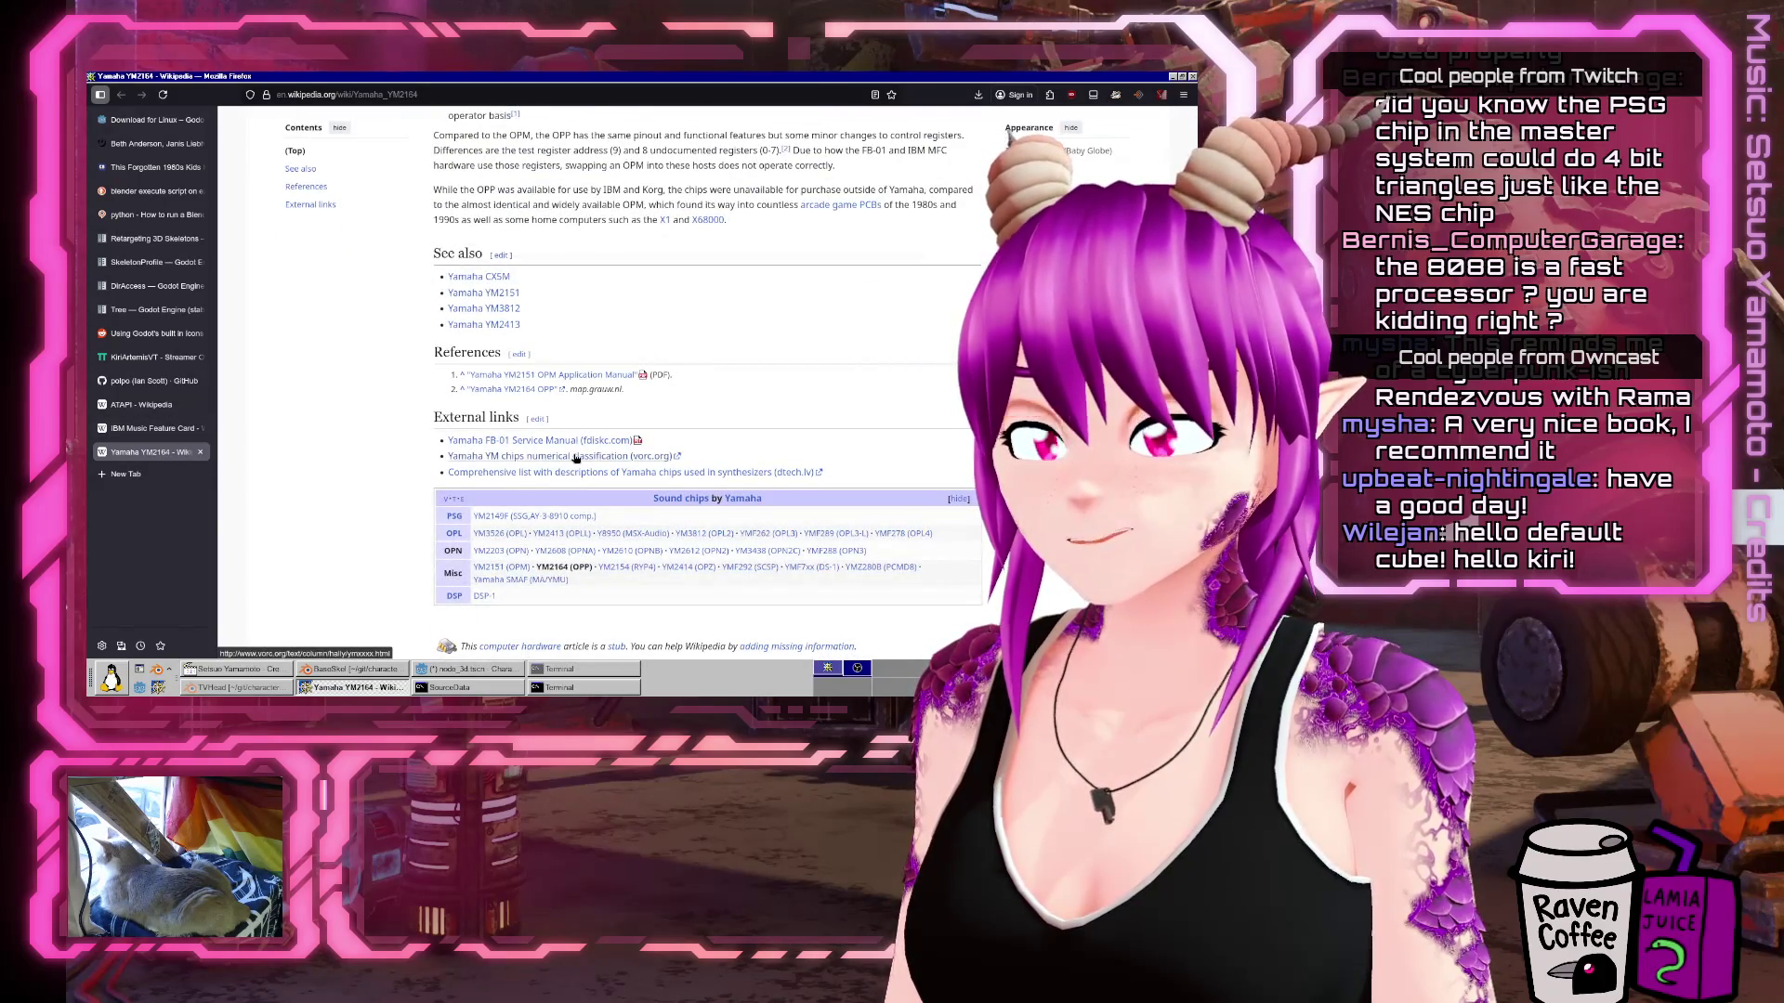
{"action": "scroll", "coordinate": [575, 457], "scroll_direction": "up", "scroll_amount": 5}
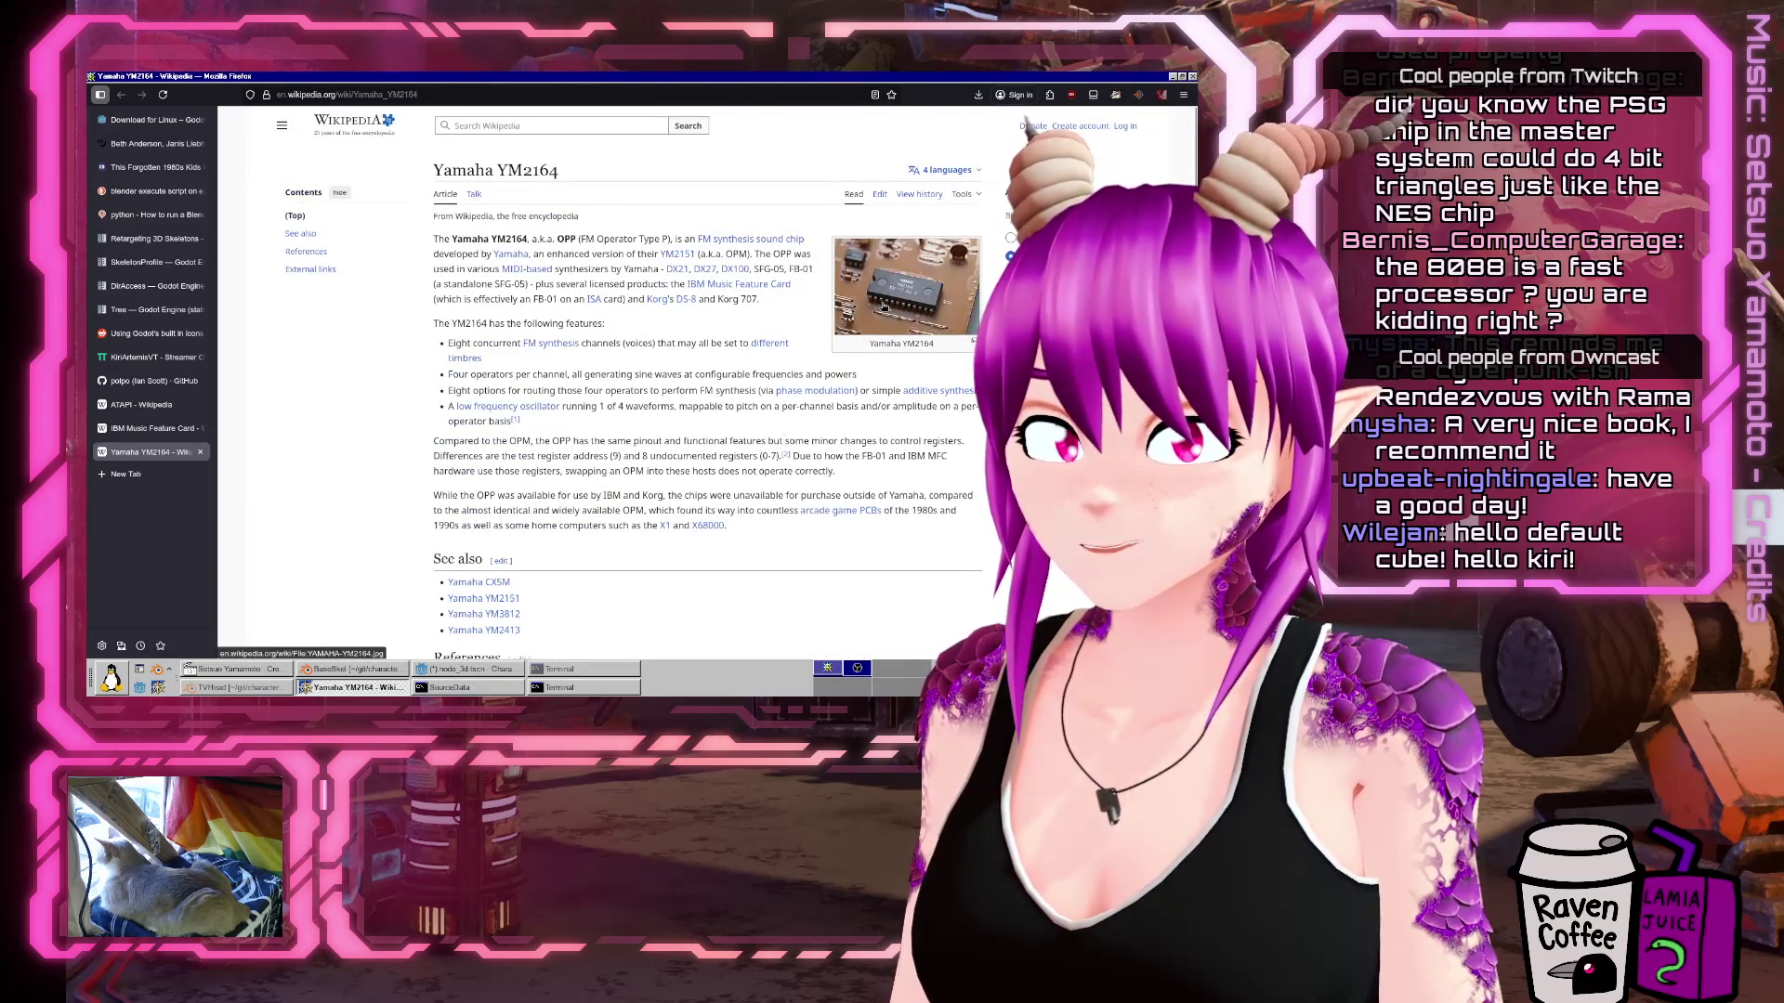
{"action": "left_click", "coordinate": [558, 130]}
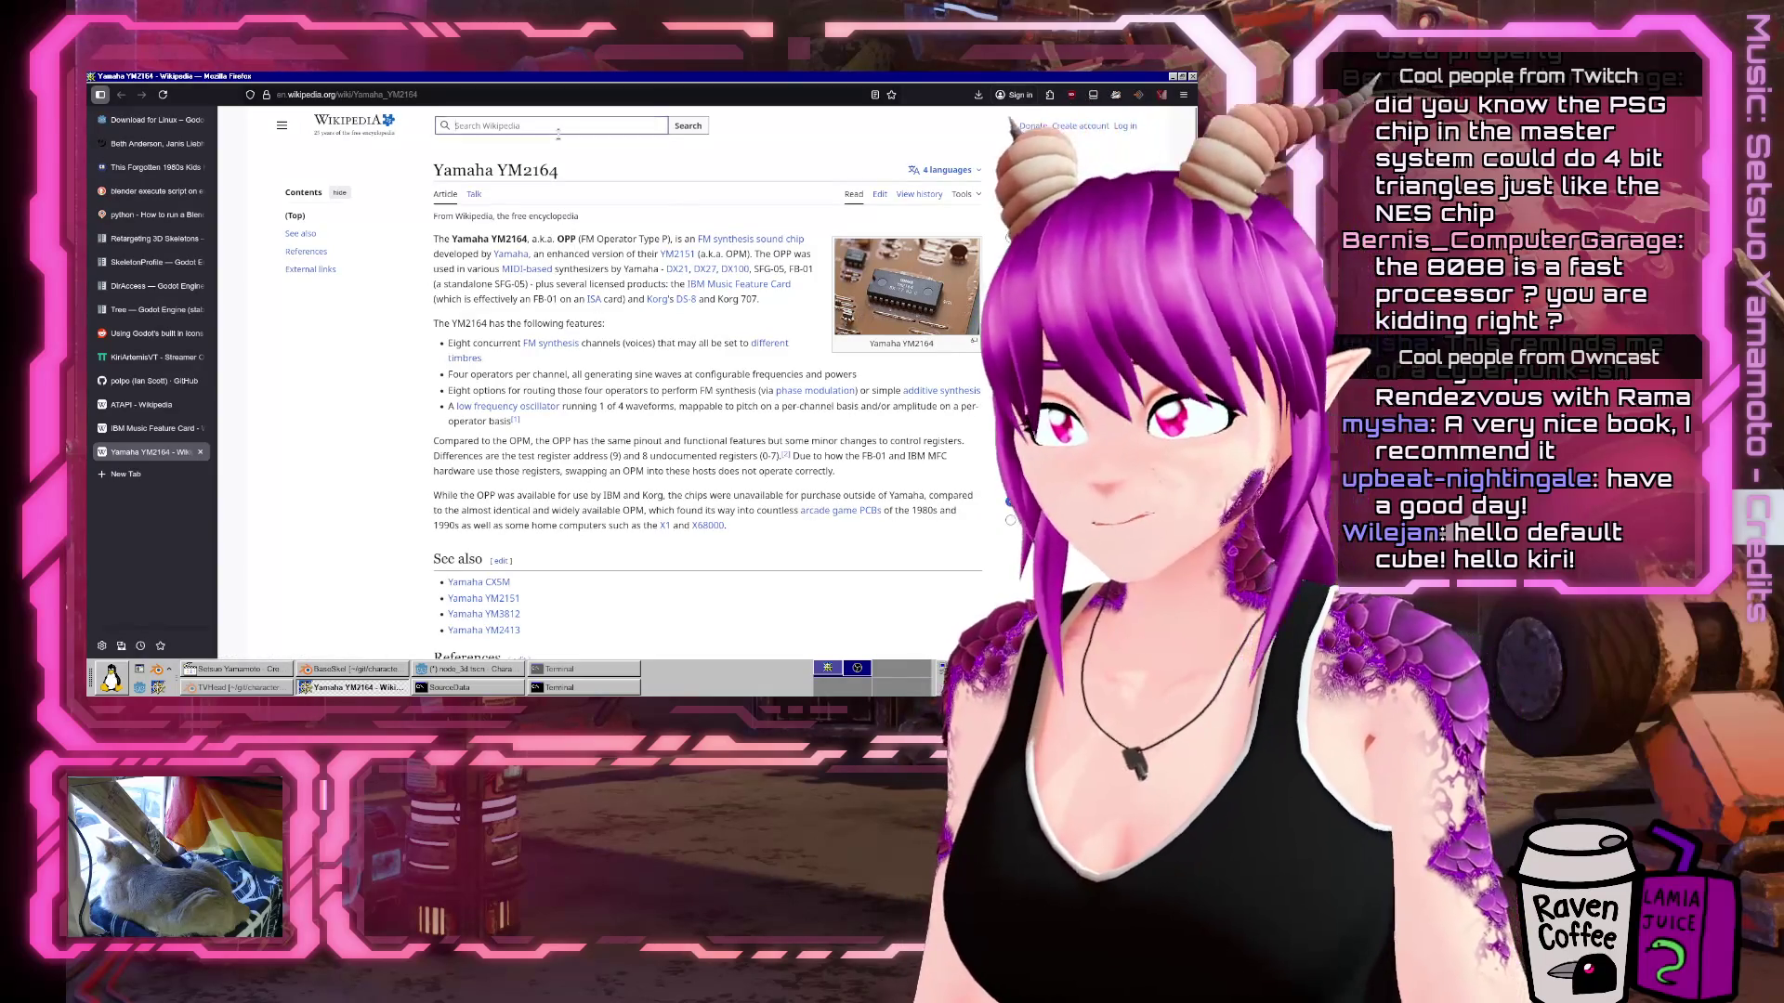
{"action": "type", "text": "opl2"}
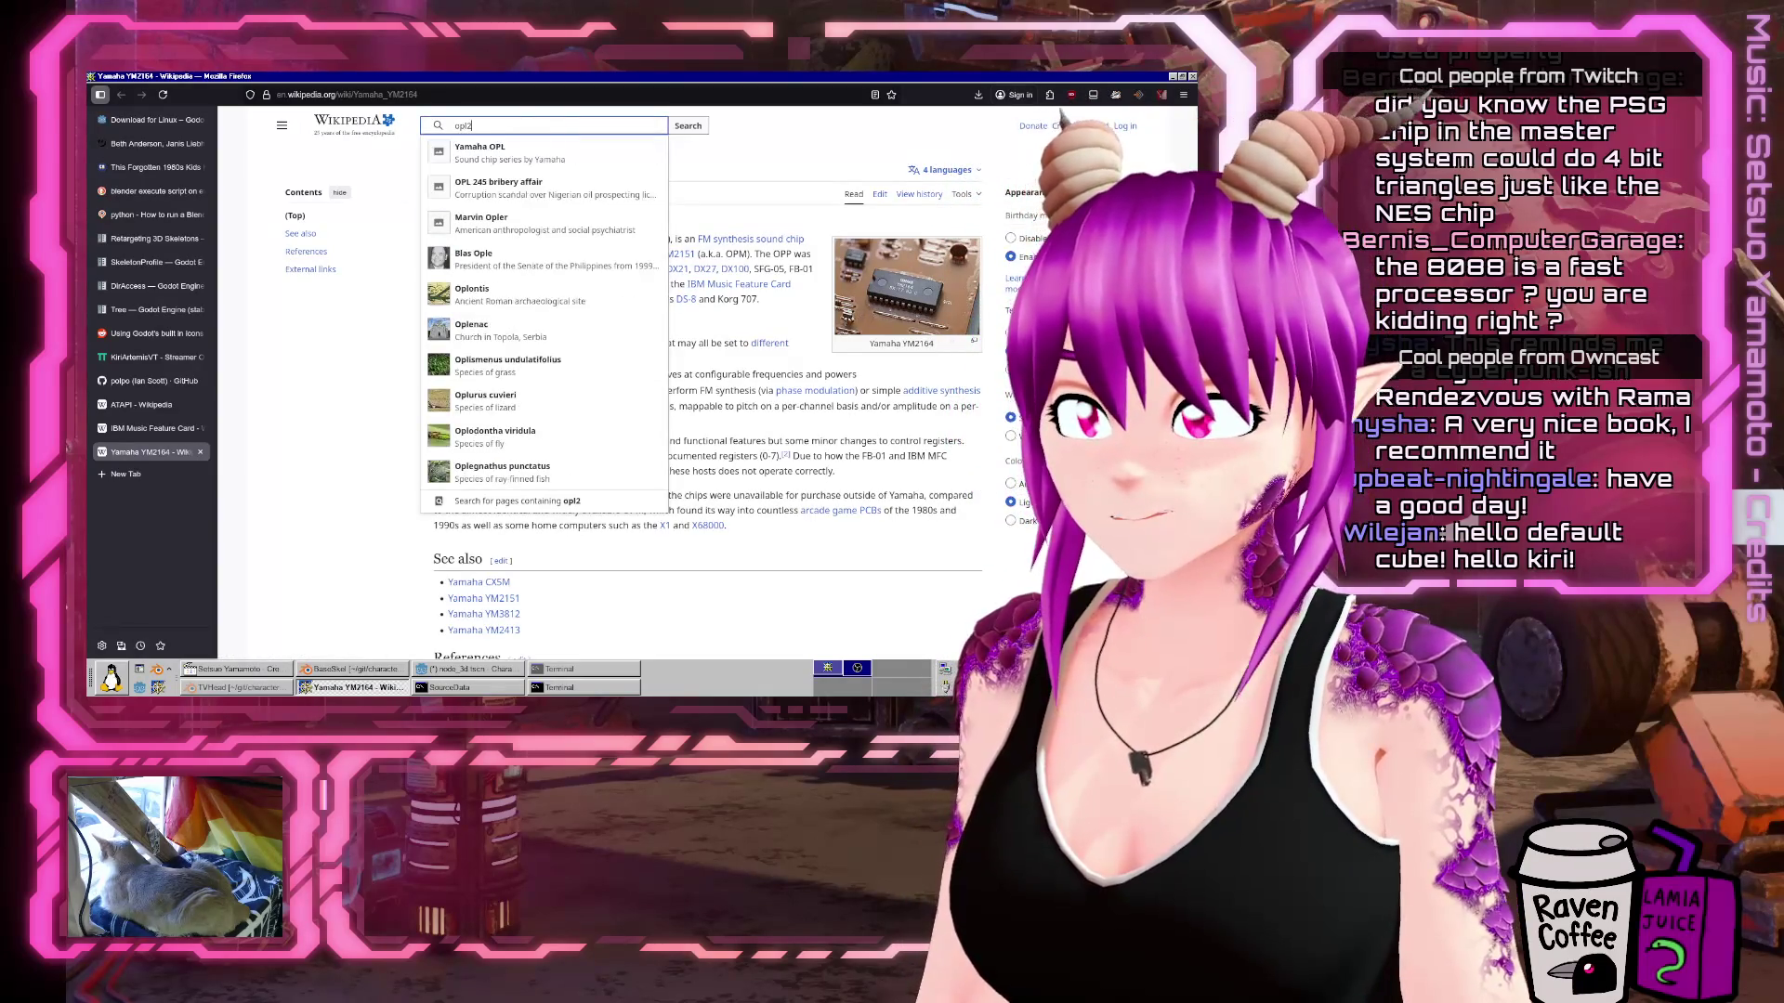
{"action": "key", "text": "Down"}
{"action": "key", "text": "Return"}
{"action": "left_click", "coordinate": [324, 226]}
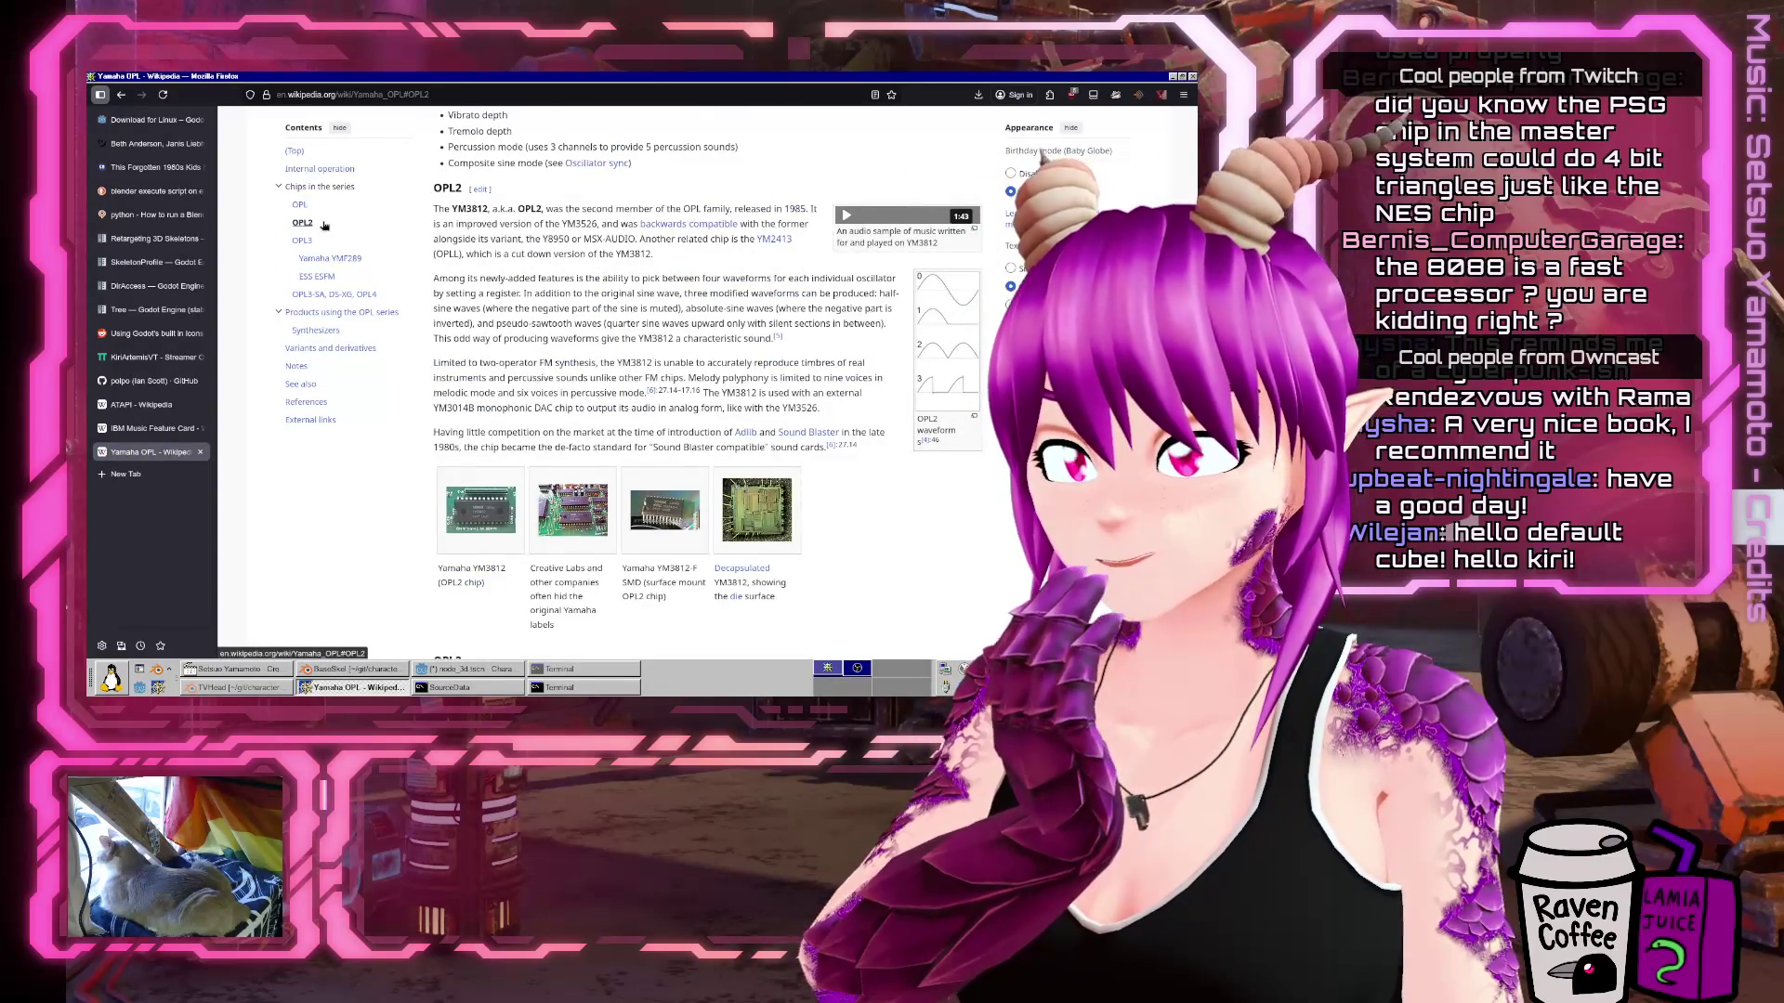
{"action": "left_click", "coordinate": [499, 238]}
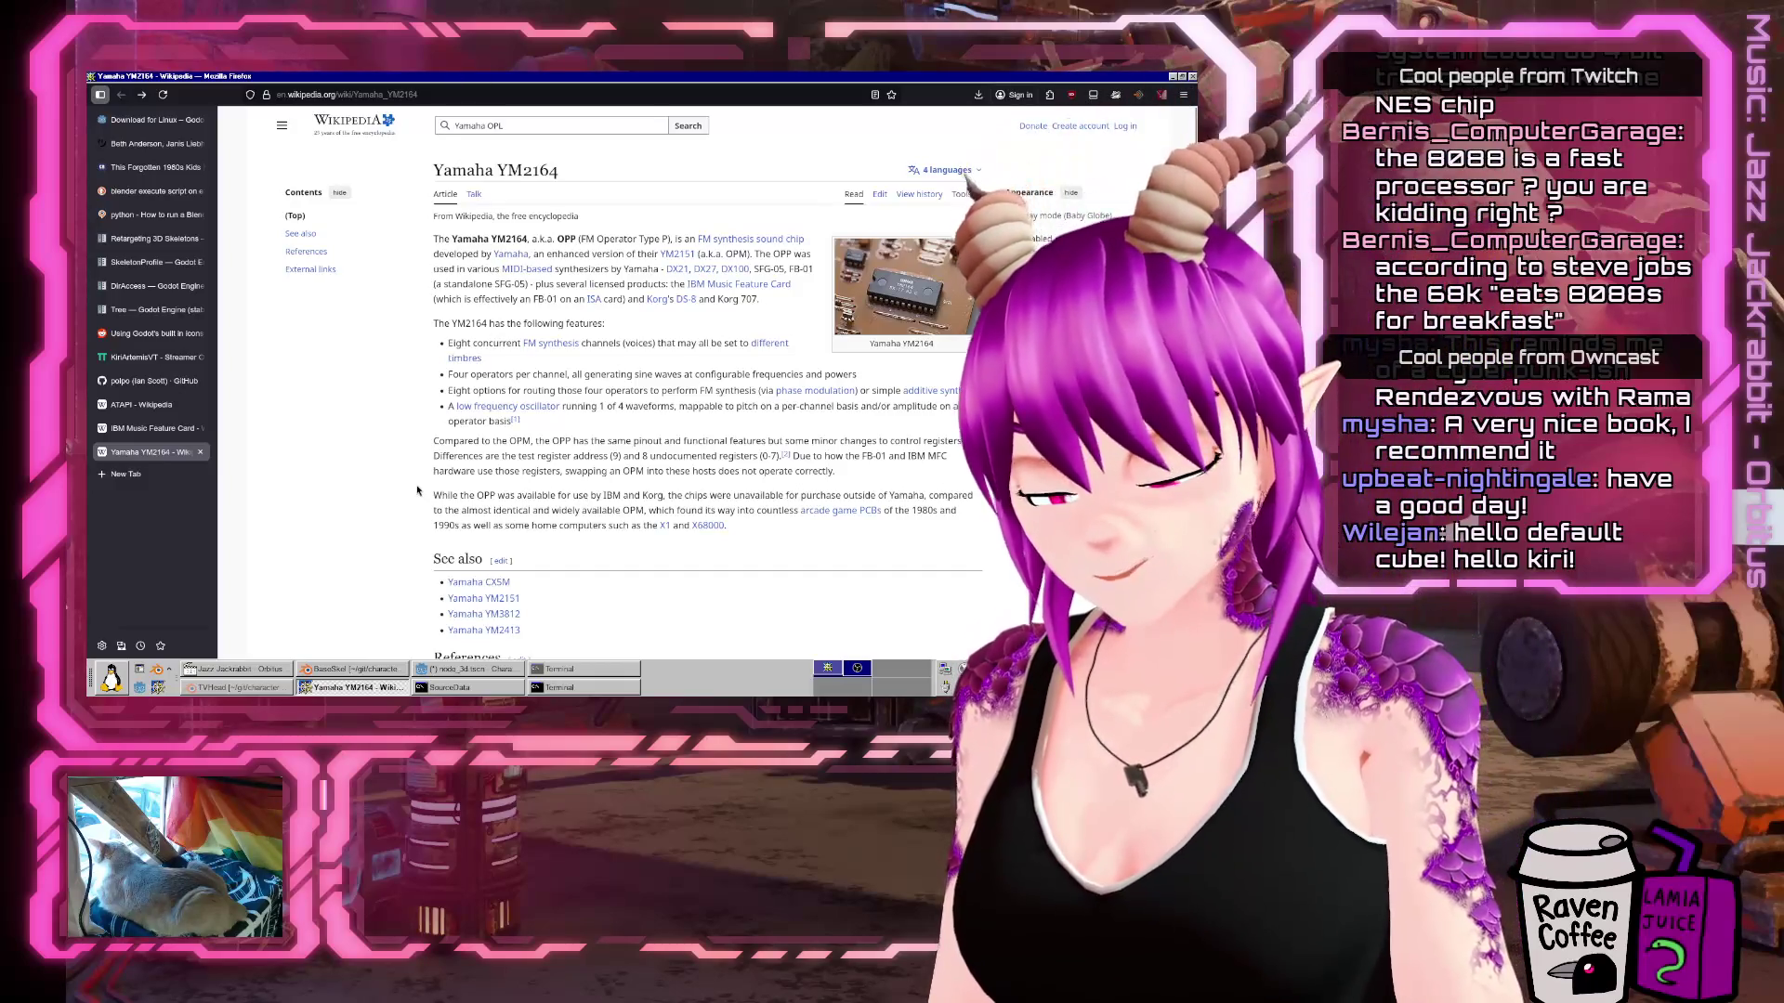
Search the web for 'amiga' in a new tab.
{"action": "key", "text": "ctrl+t"}
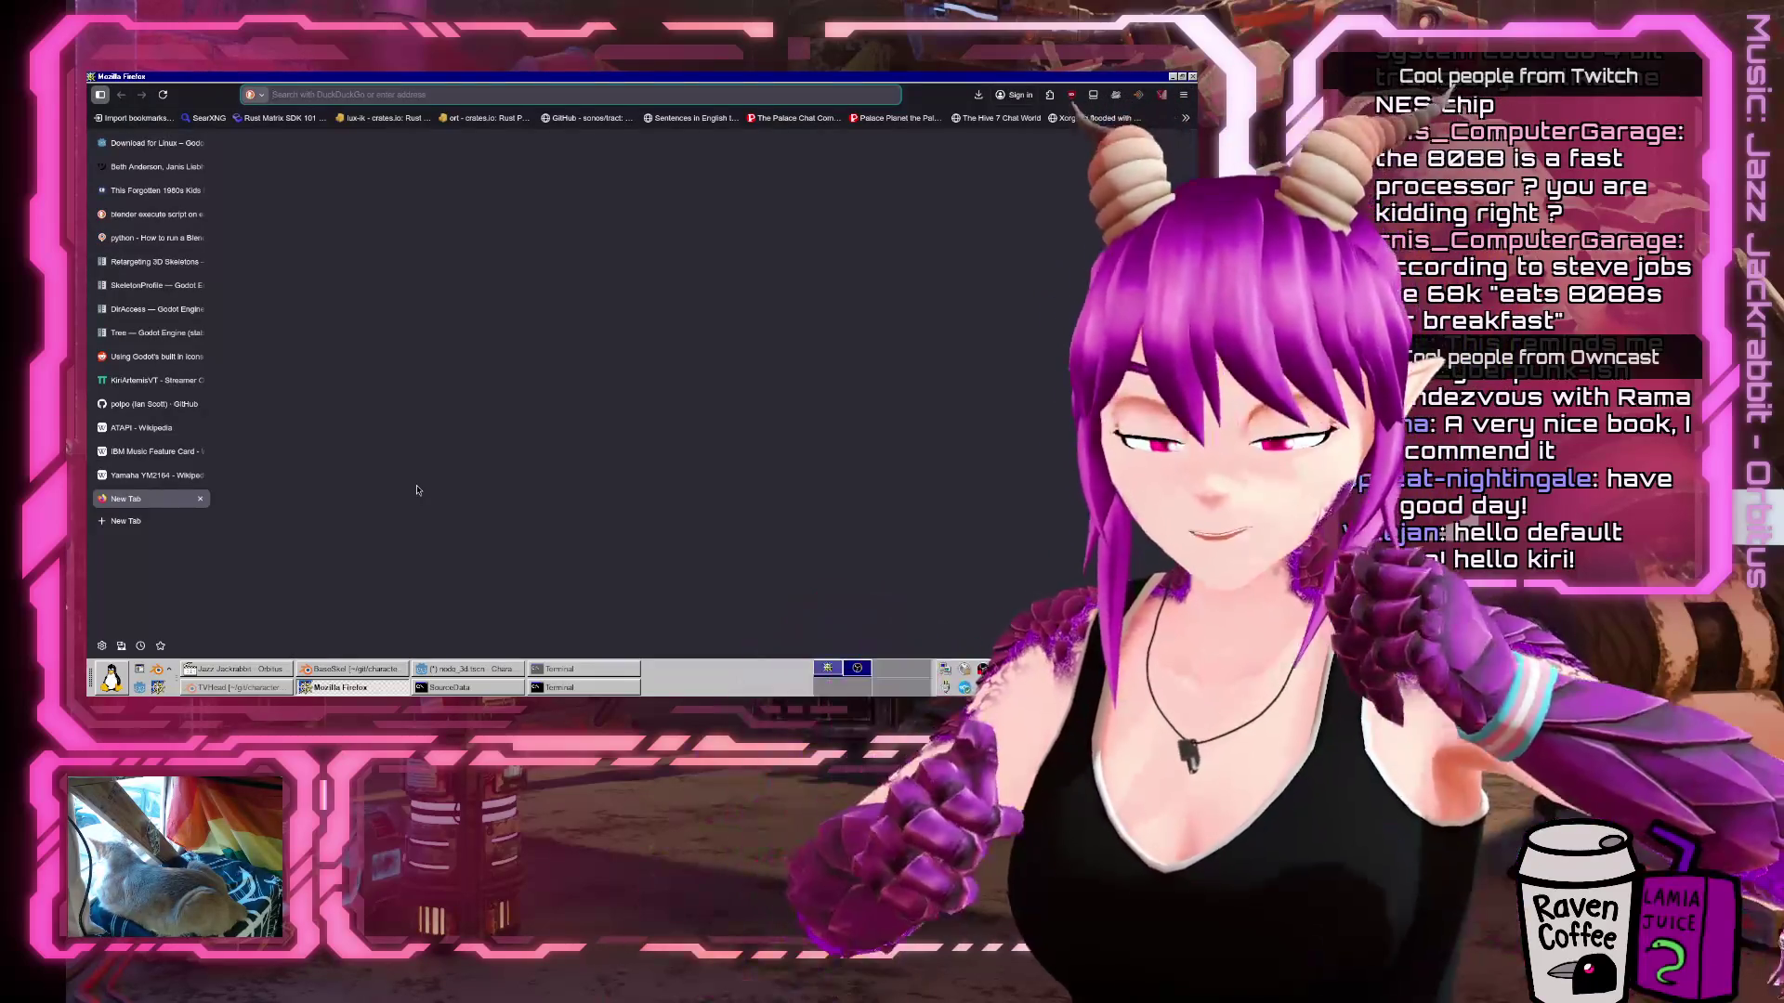
{"action": "type", "text": "amiga"}
{"action": "key", "text": "Return"}
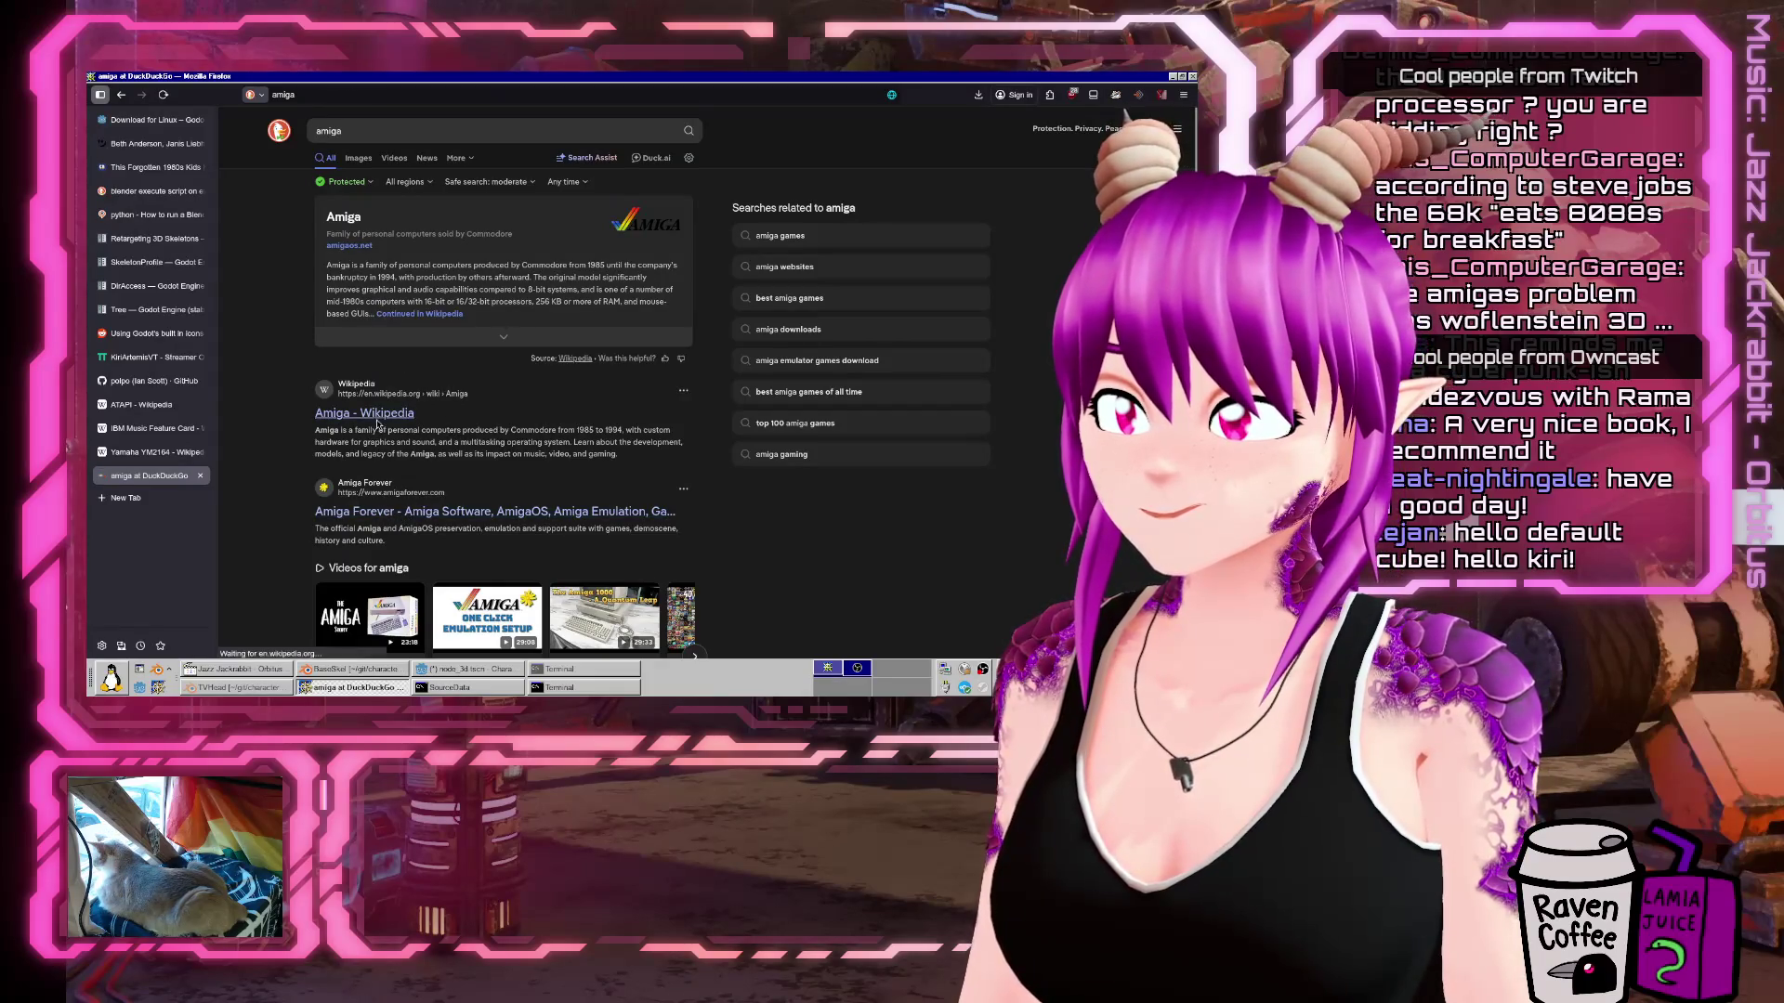
Open the Amiga Wikipedia article and scroll through its introduction into the History section.
{"action": "scroll", "coordinate": [511, 410], "scroll_direction": "down", "scroll_amount": 5}
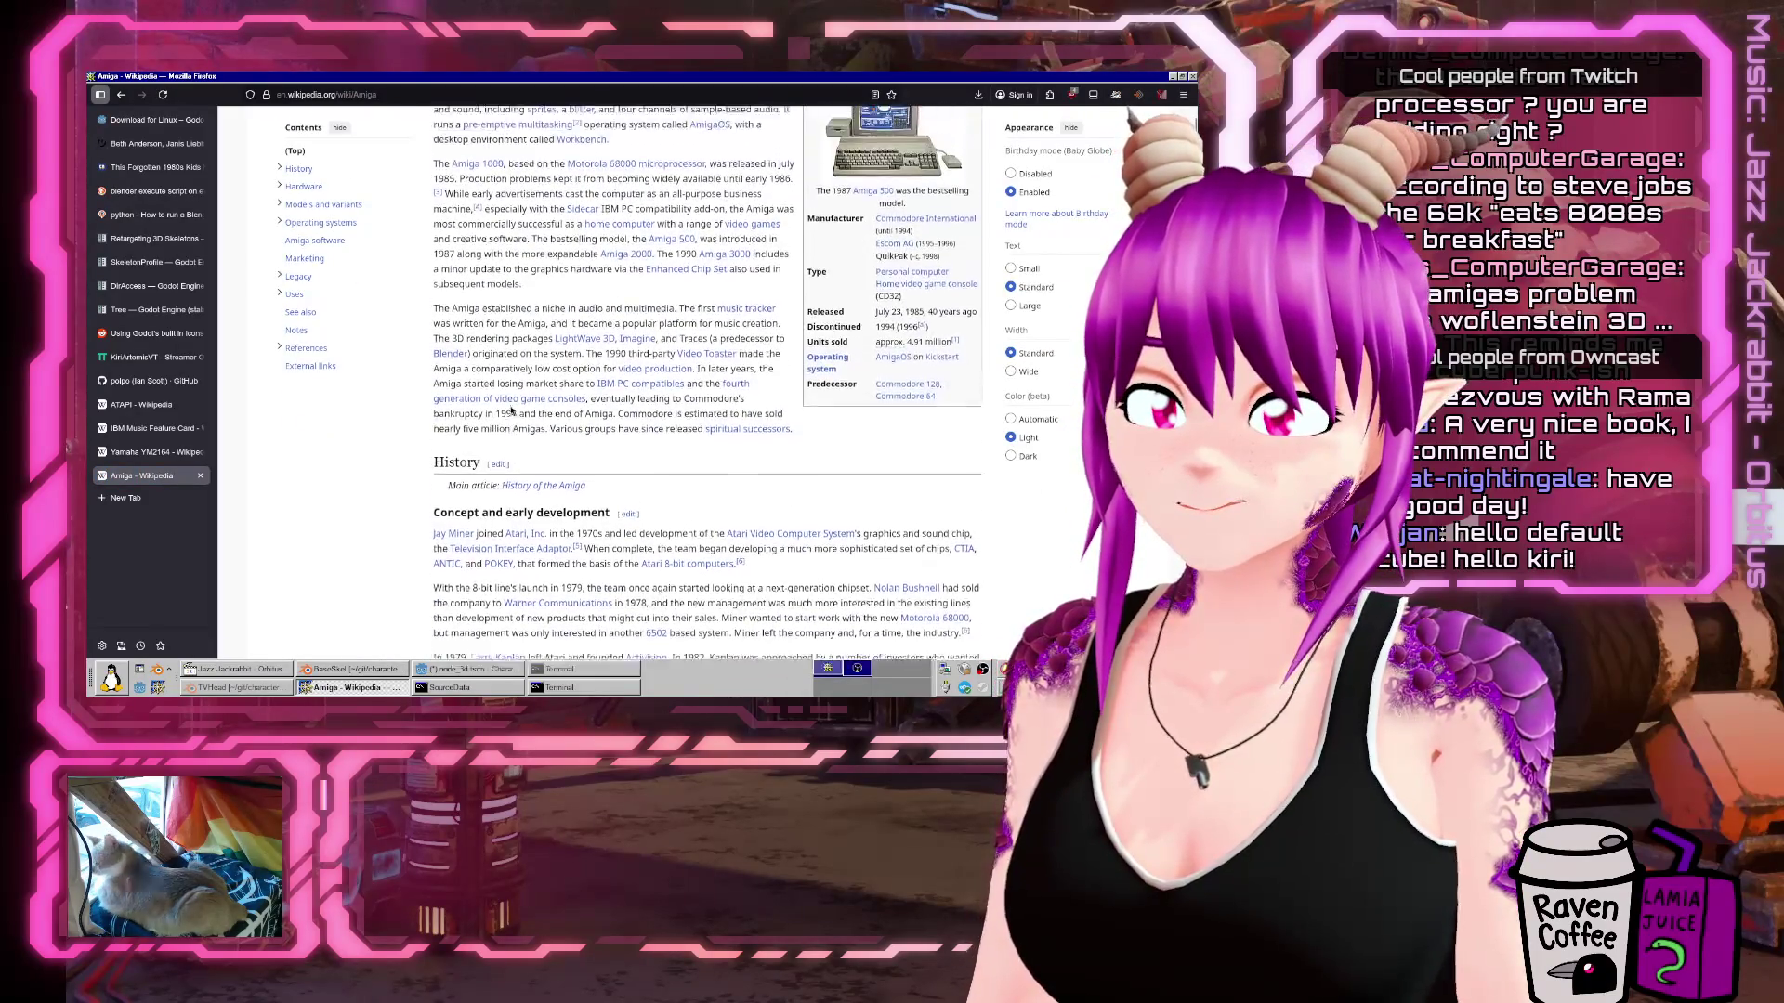
{"action": "scroll", "coordinate": [511, 409], "scroll_direction": "up", "scroll_amount": 1}
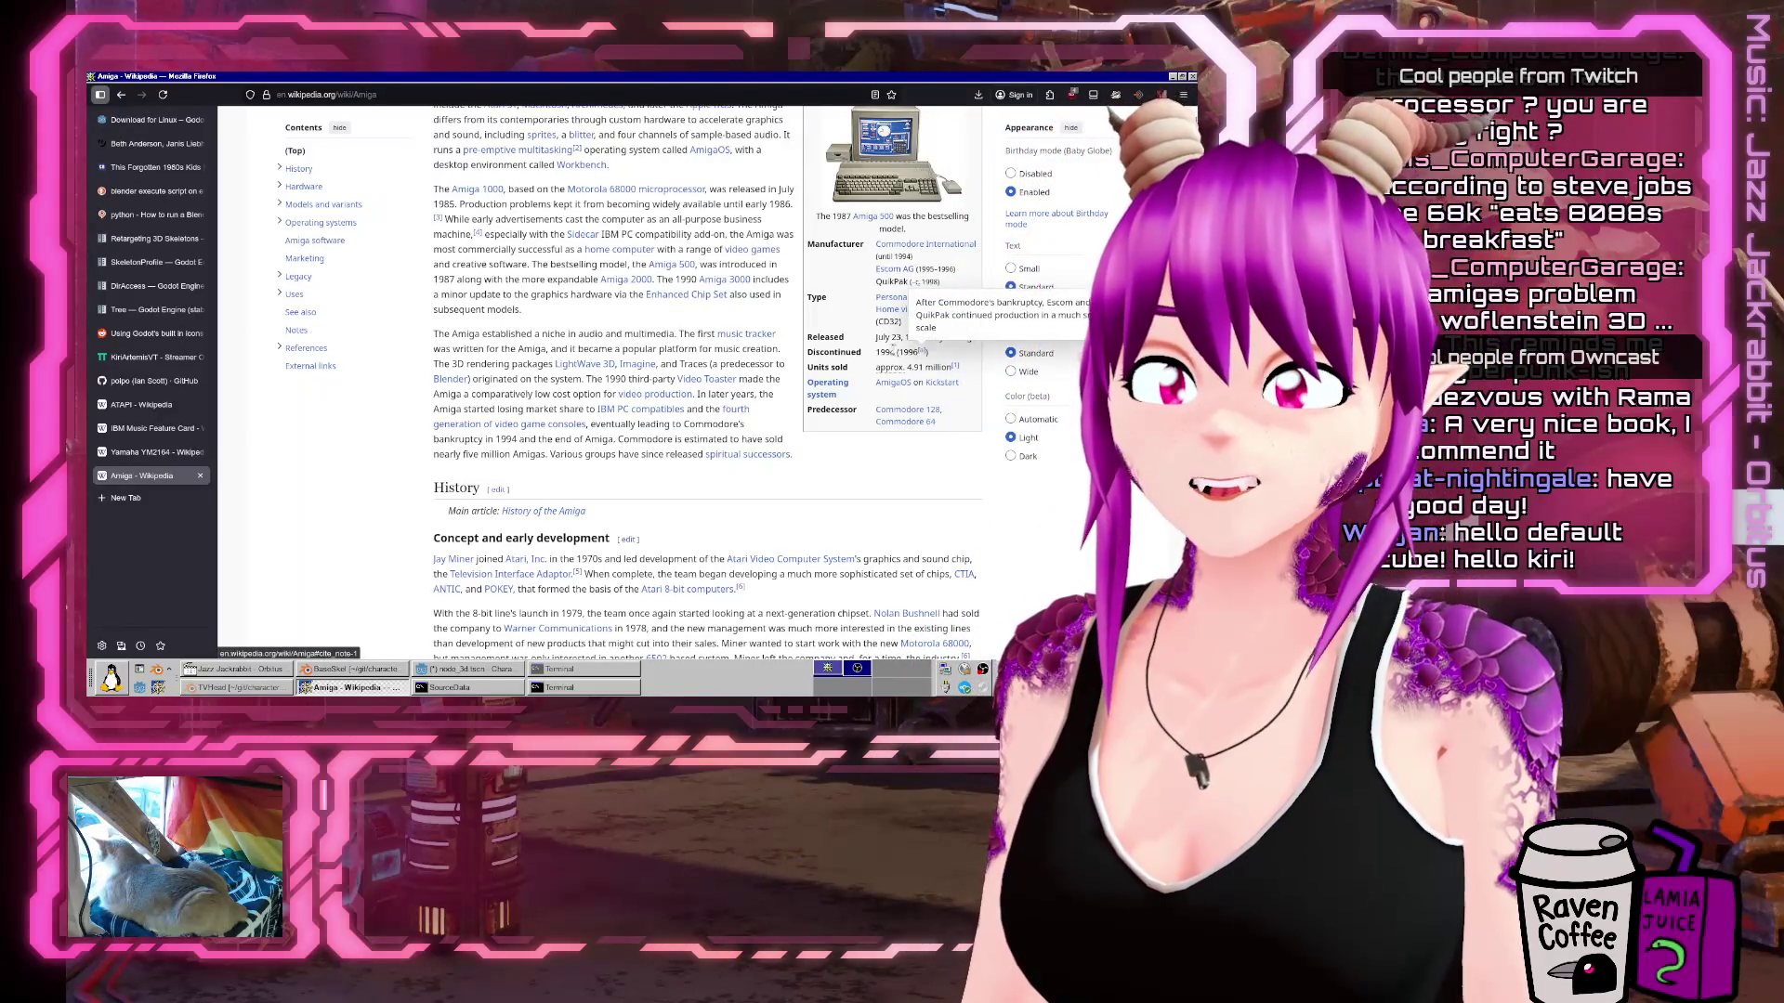
{"action": "mouse_move", "coordinate": [924, 354]}
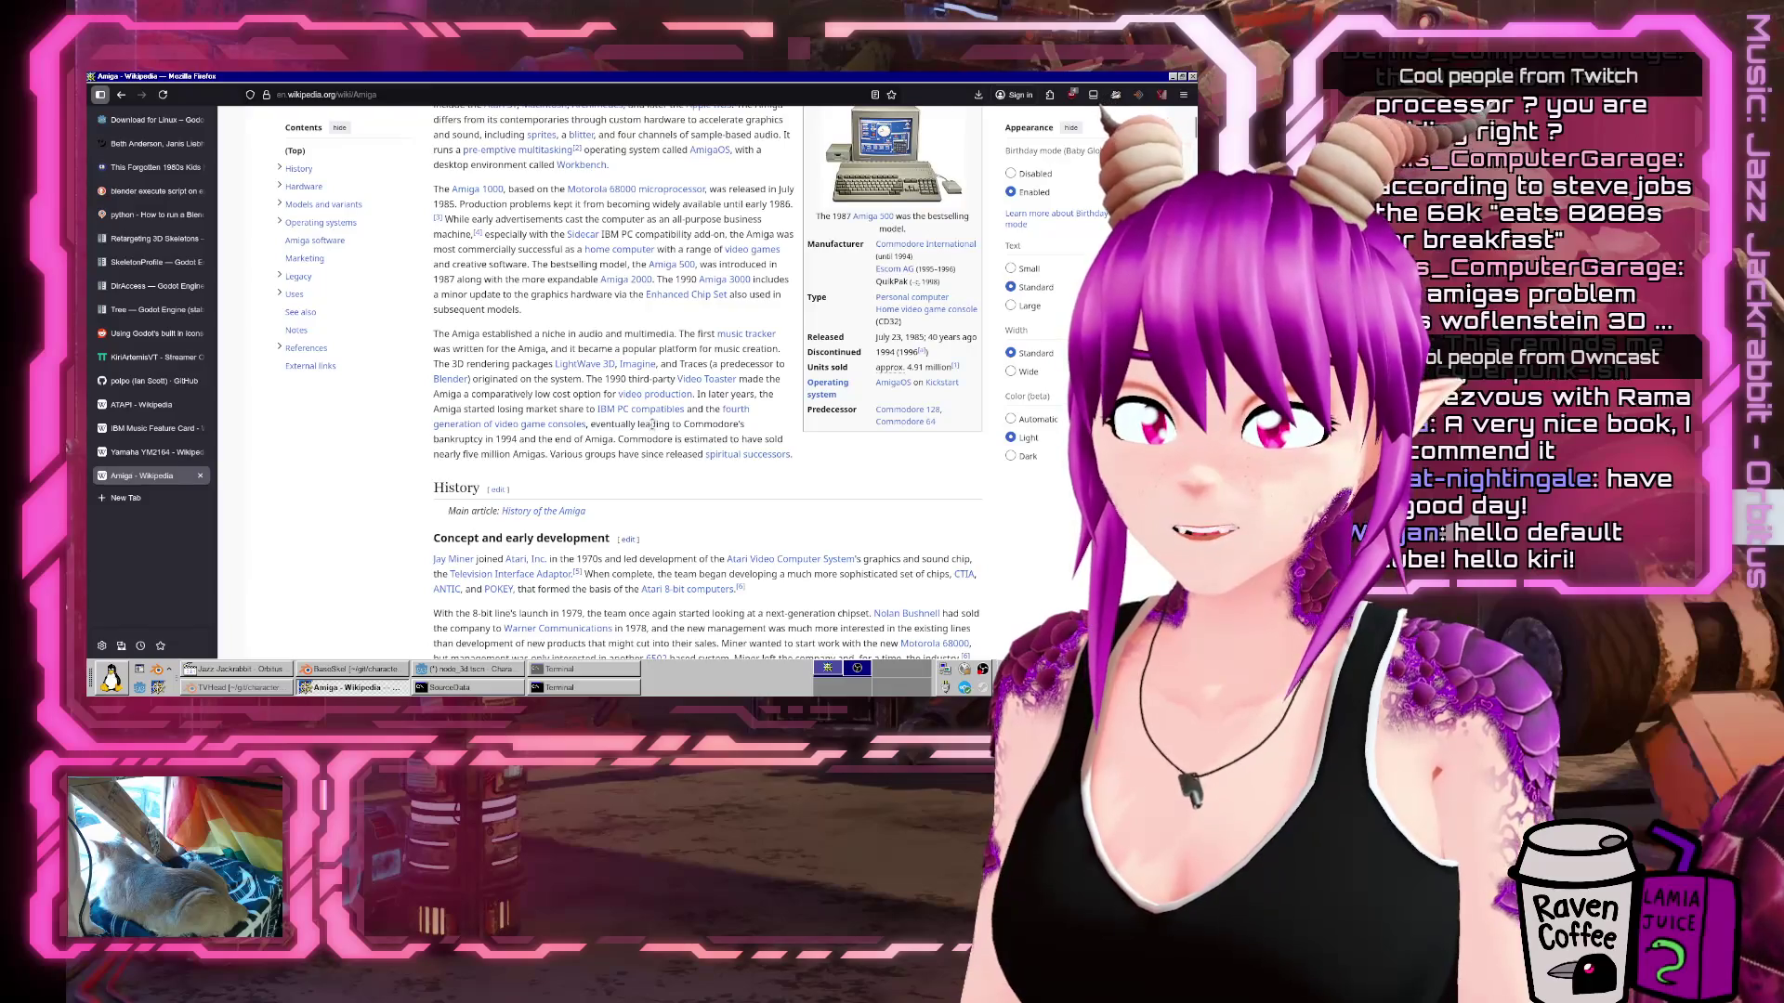
{"action": "scroll", "coordinate": [653, 423], "scroll_direction": "down", "scroll_amount": 4}
{"action": "scroll", "coordinate": [641, 424], "scroll_direction": "down", "scroll_amount": 3}
{"action": "scroll", "coordinate": [636, 423], "scroll_direction": "down", "scroll_amount": 3}
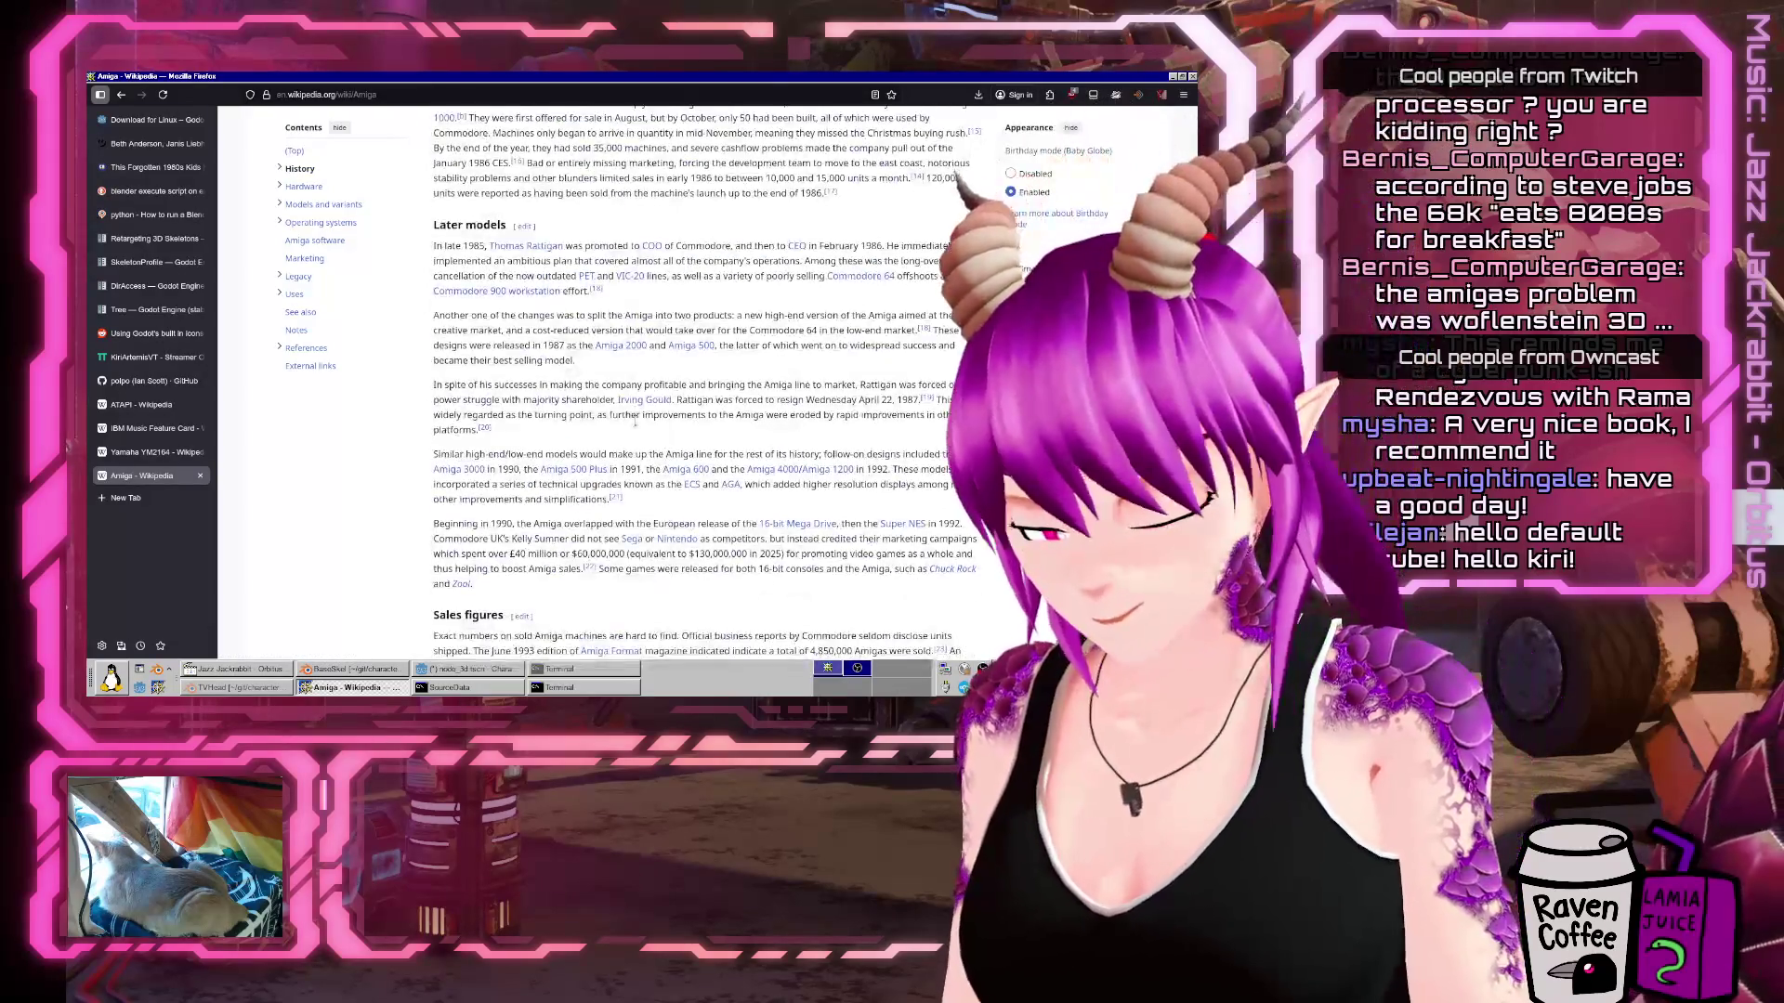
Find '1994' in the Amiga article and scroll through the matches.
{"action": "key", "text": "ctrl+f"}
{"action": "type", "text": "1994"}
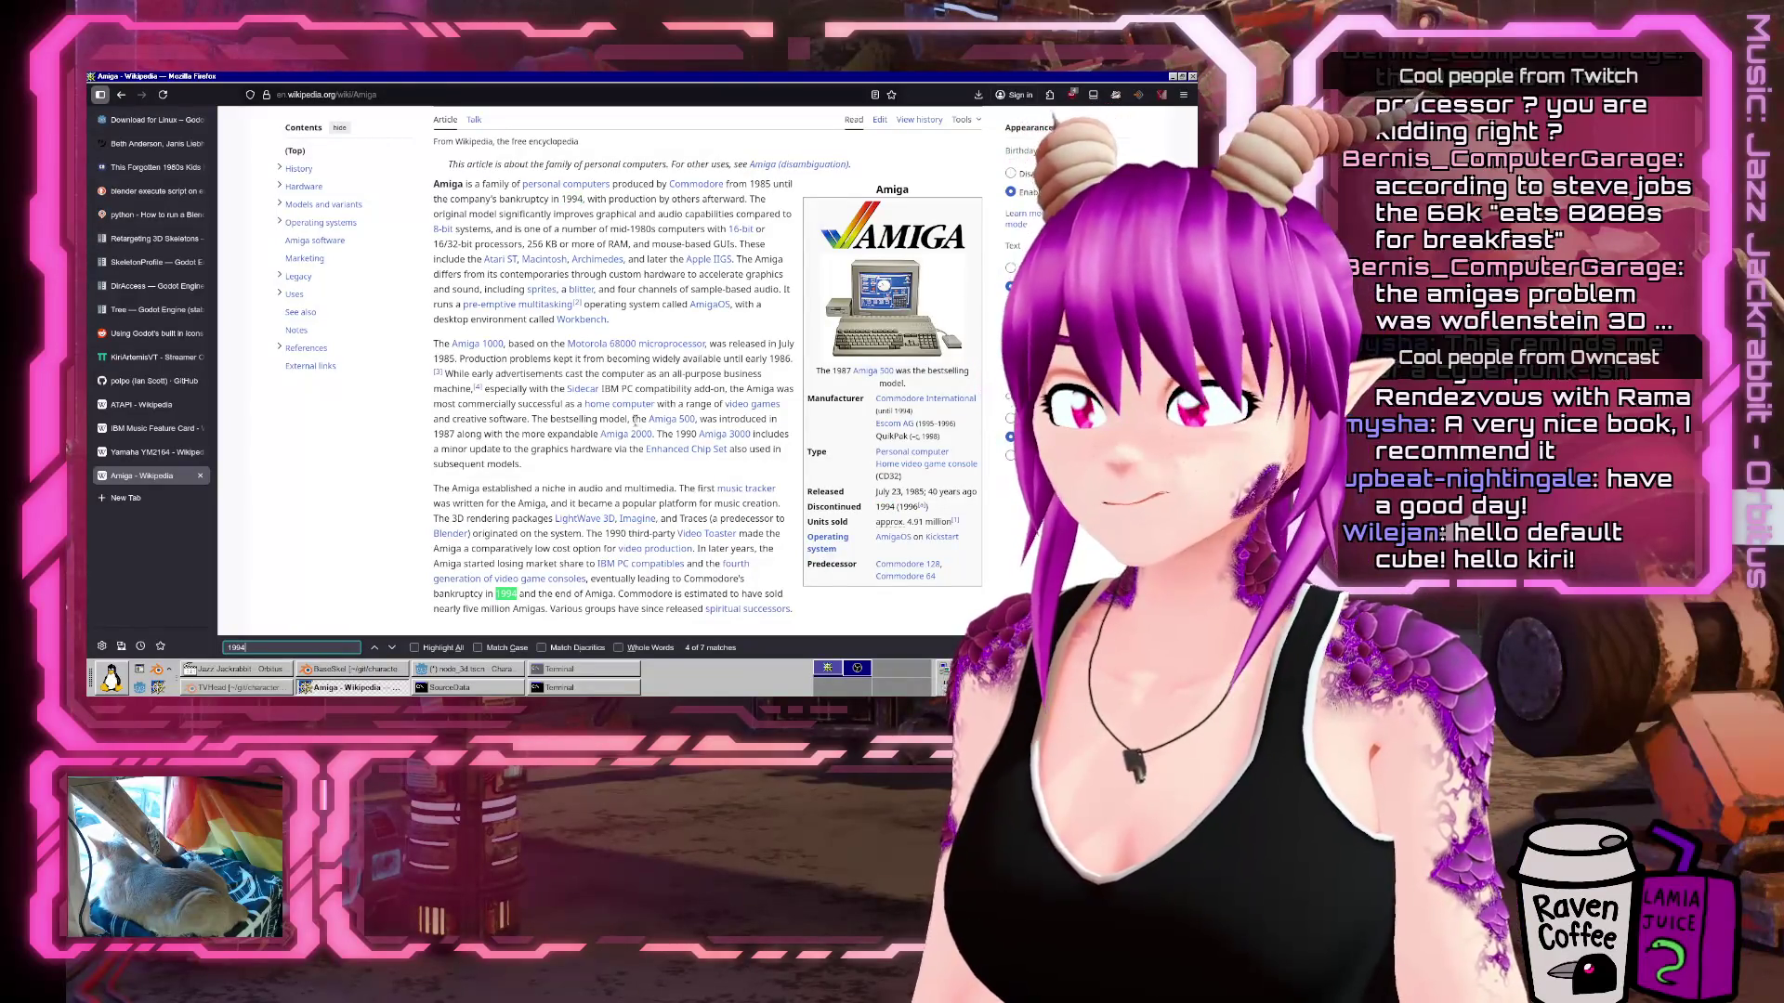
{"action": "scroll", "coordinate": [636, 421], "scroll_direction": "down", "scroll_amount": 3}
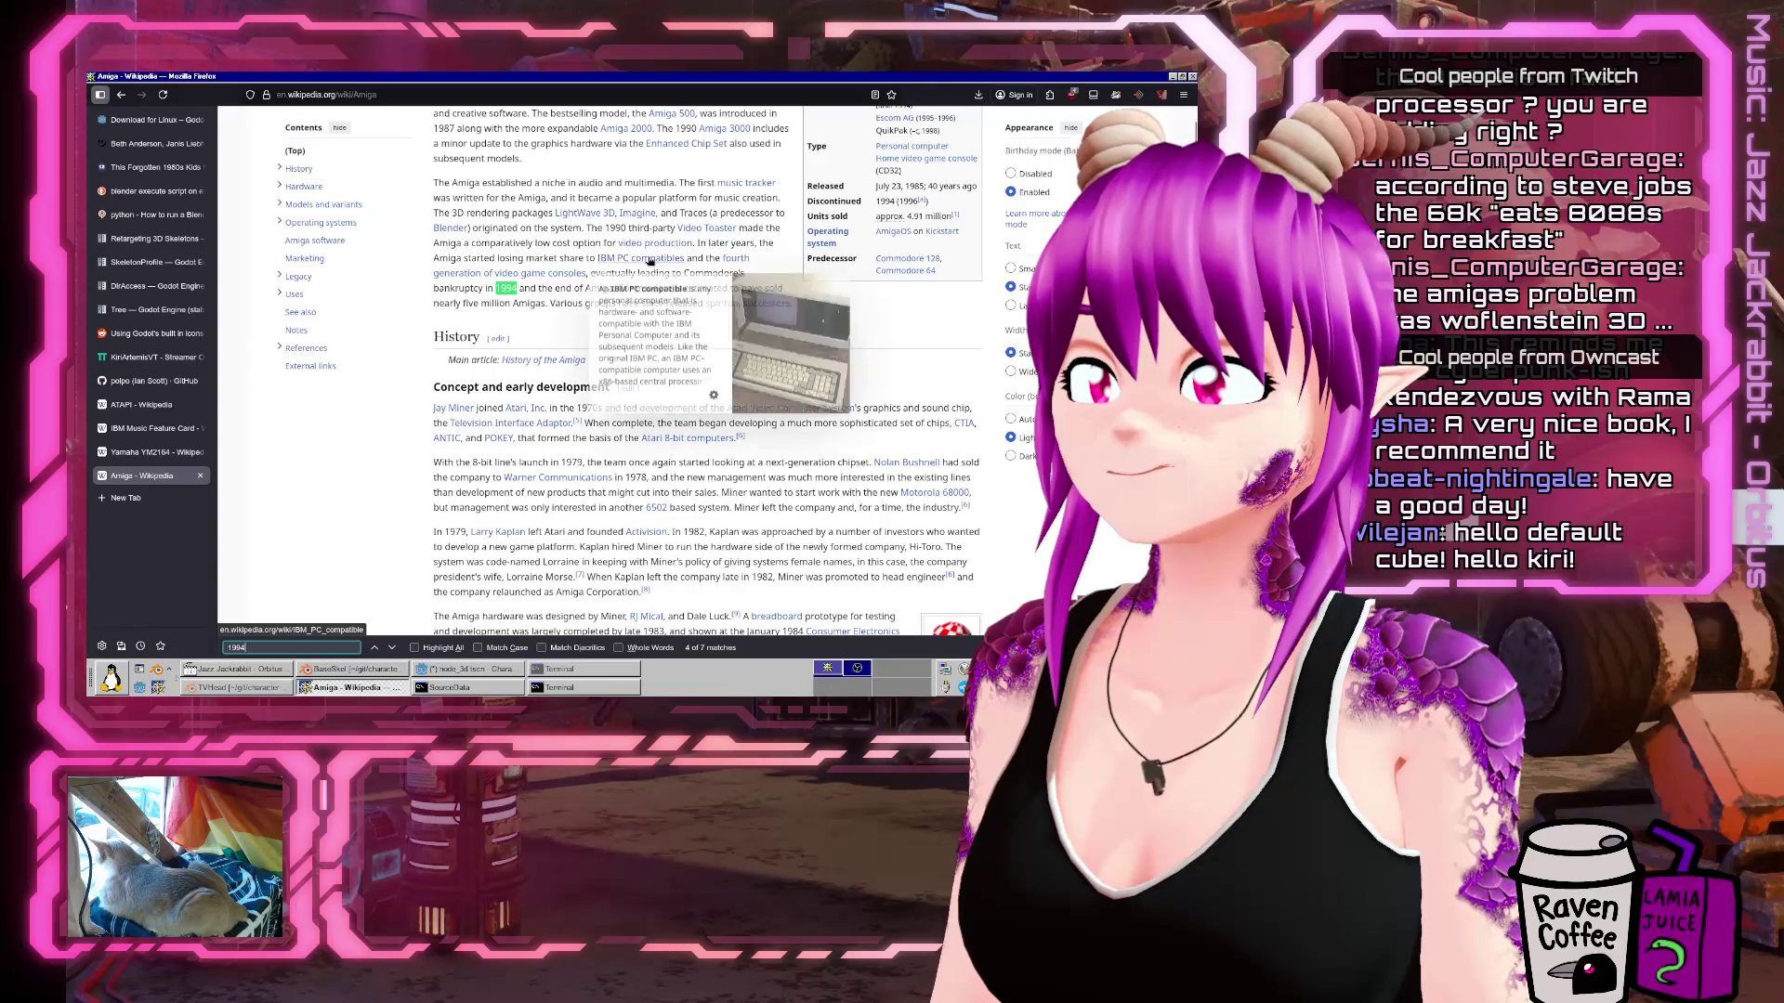
{"action": "scroll", "coordinate": [521, 316], "scroll_direction": "up", "scroll_amount": 1}
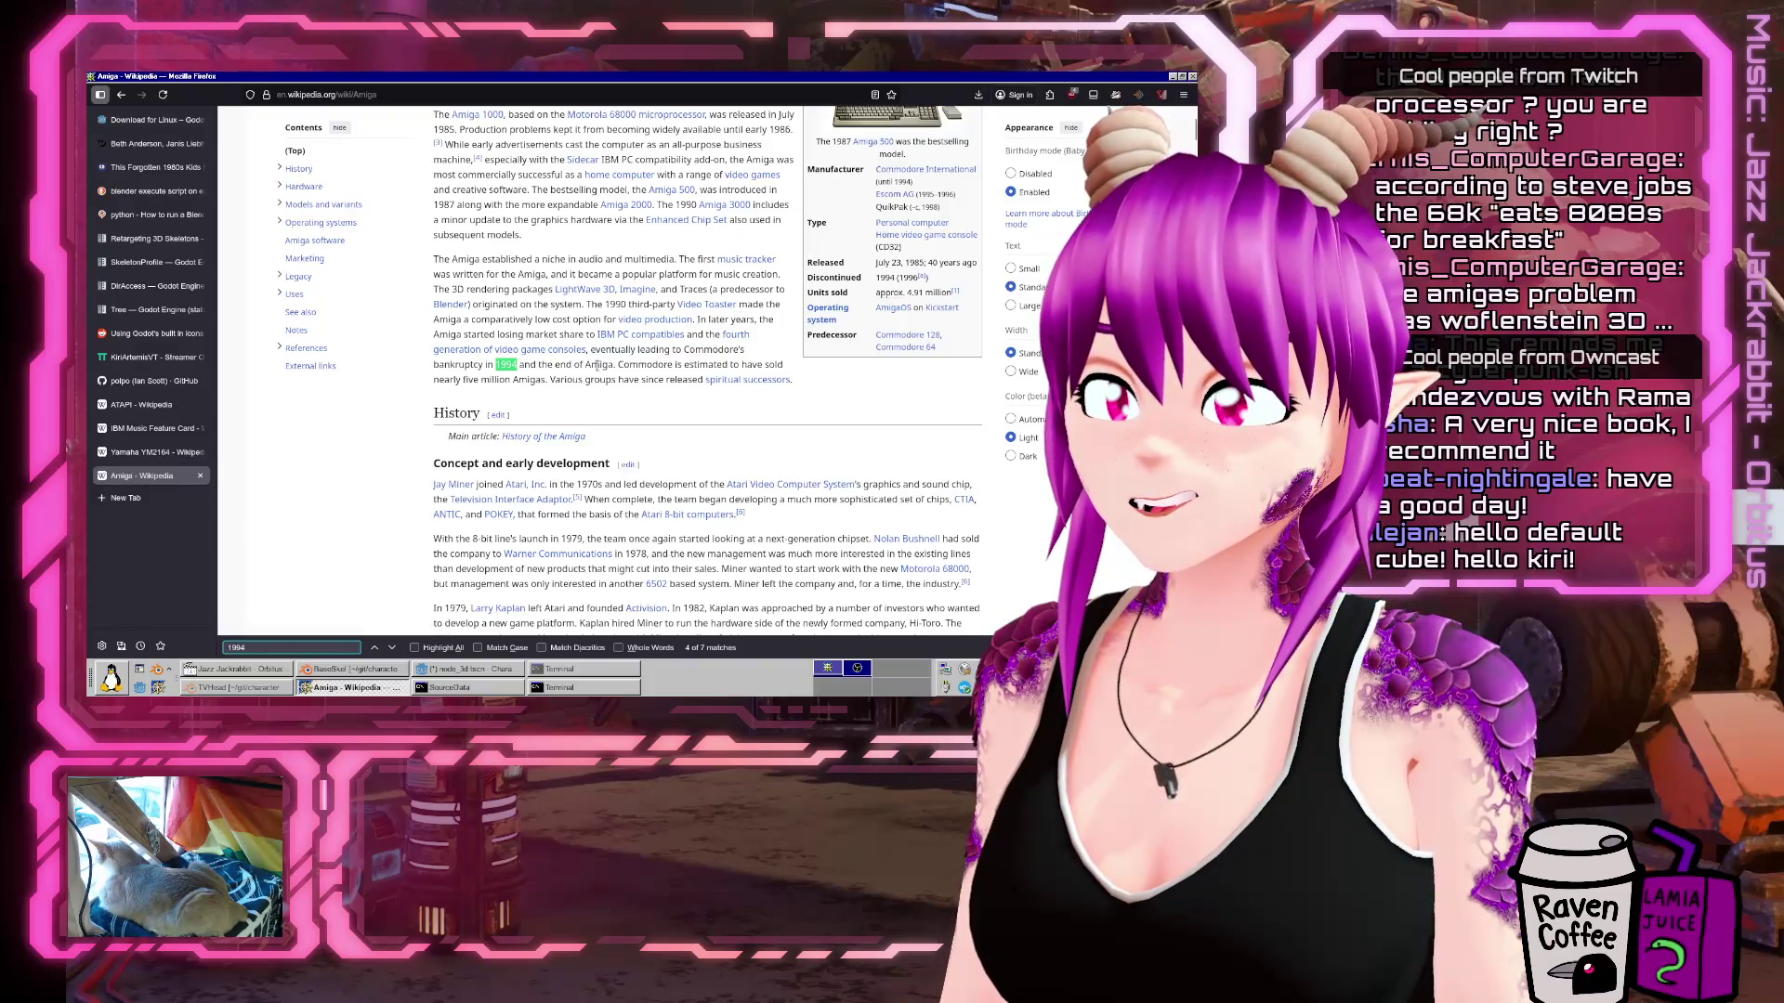
{"action": "scroll", "coordinate": [596, 365], "scroll_direction": "down", "scroll_amount": 2}
{"action": "scroll", "coordinate": [759, 451], "scroll_direction": "down", "scroll_amount": 20}
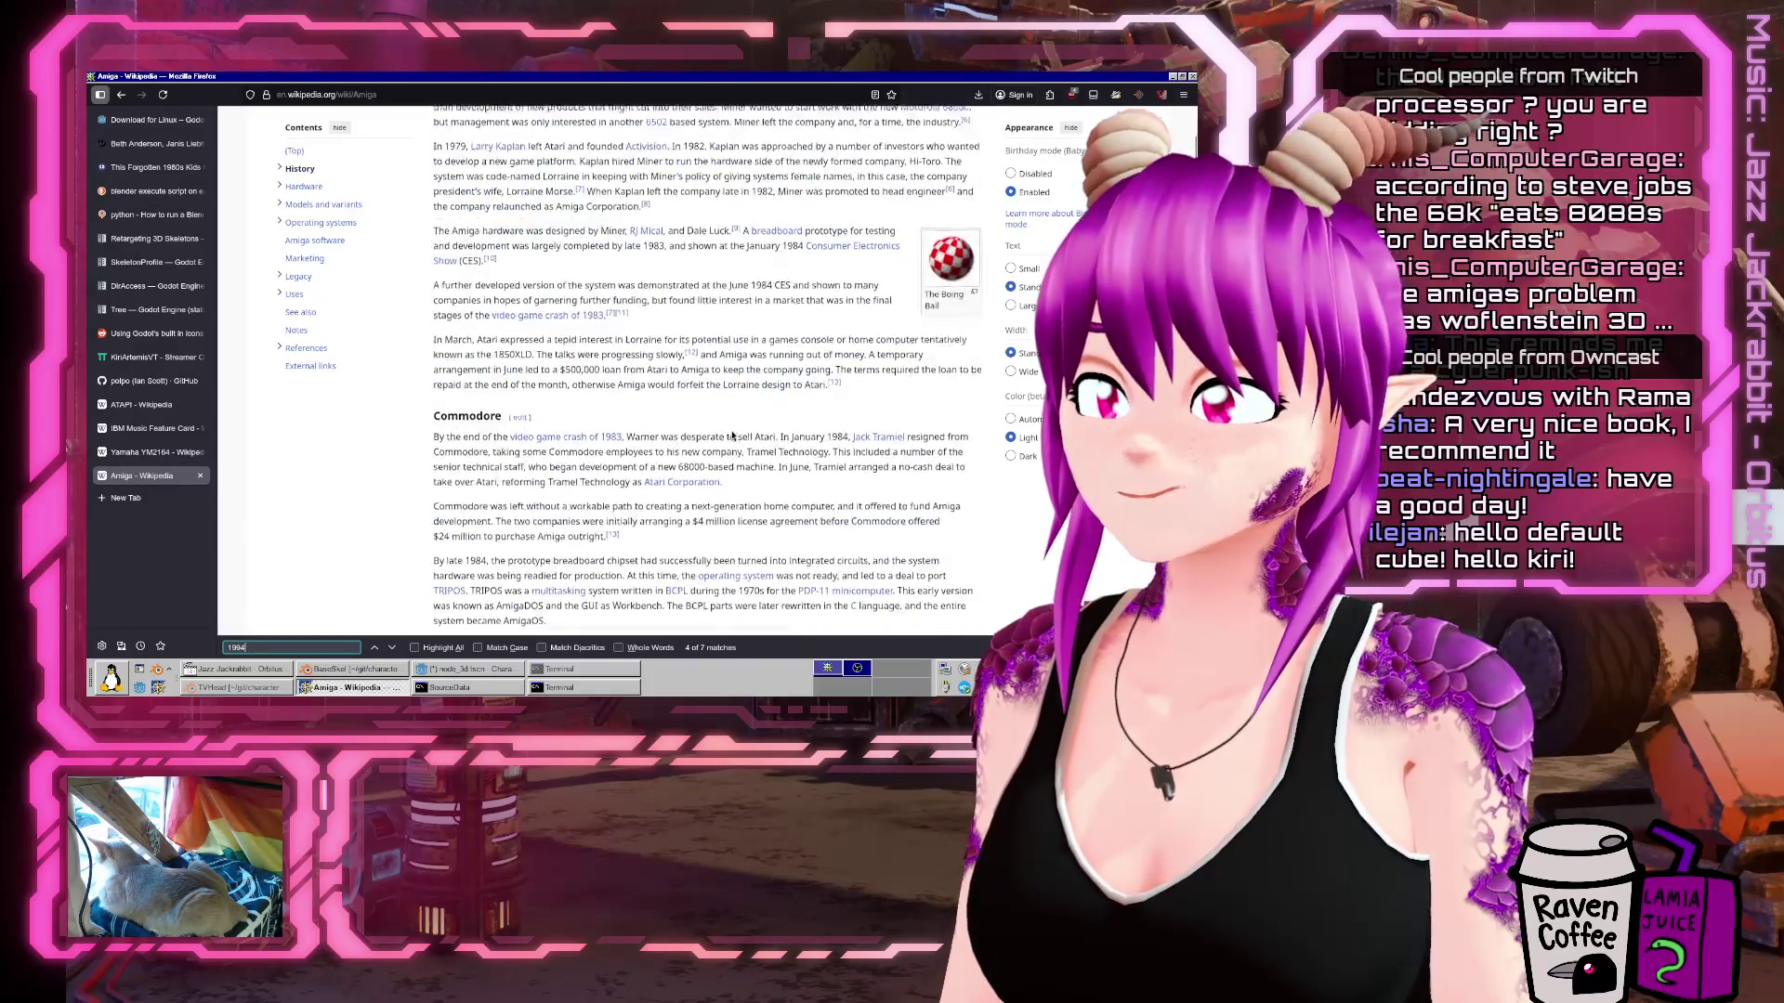
{"action": "scroll", "coordinate": [714, 447], "scroll_direction": "down", "scroll_amount": 5}
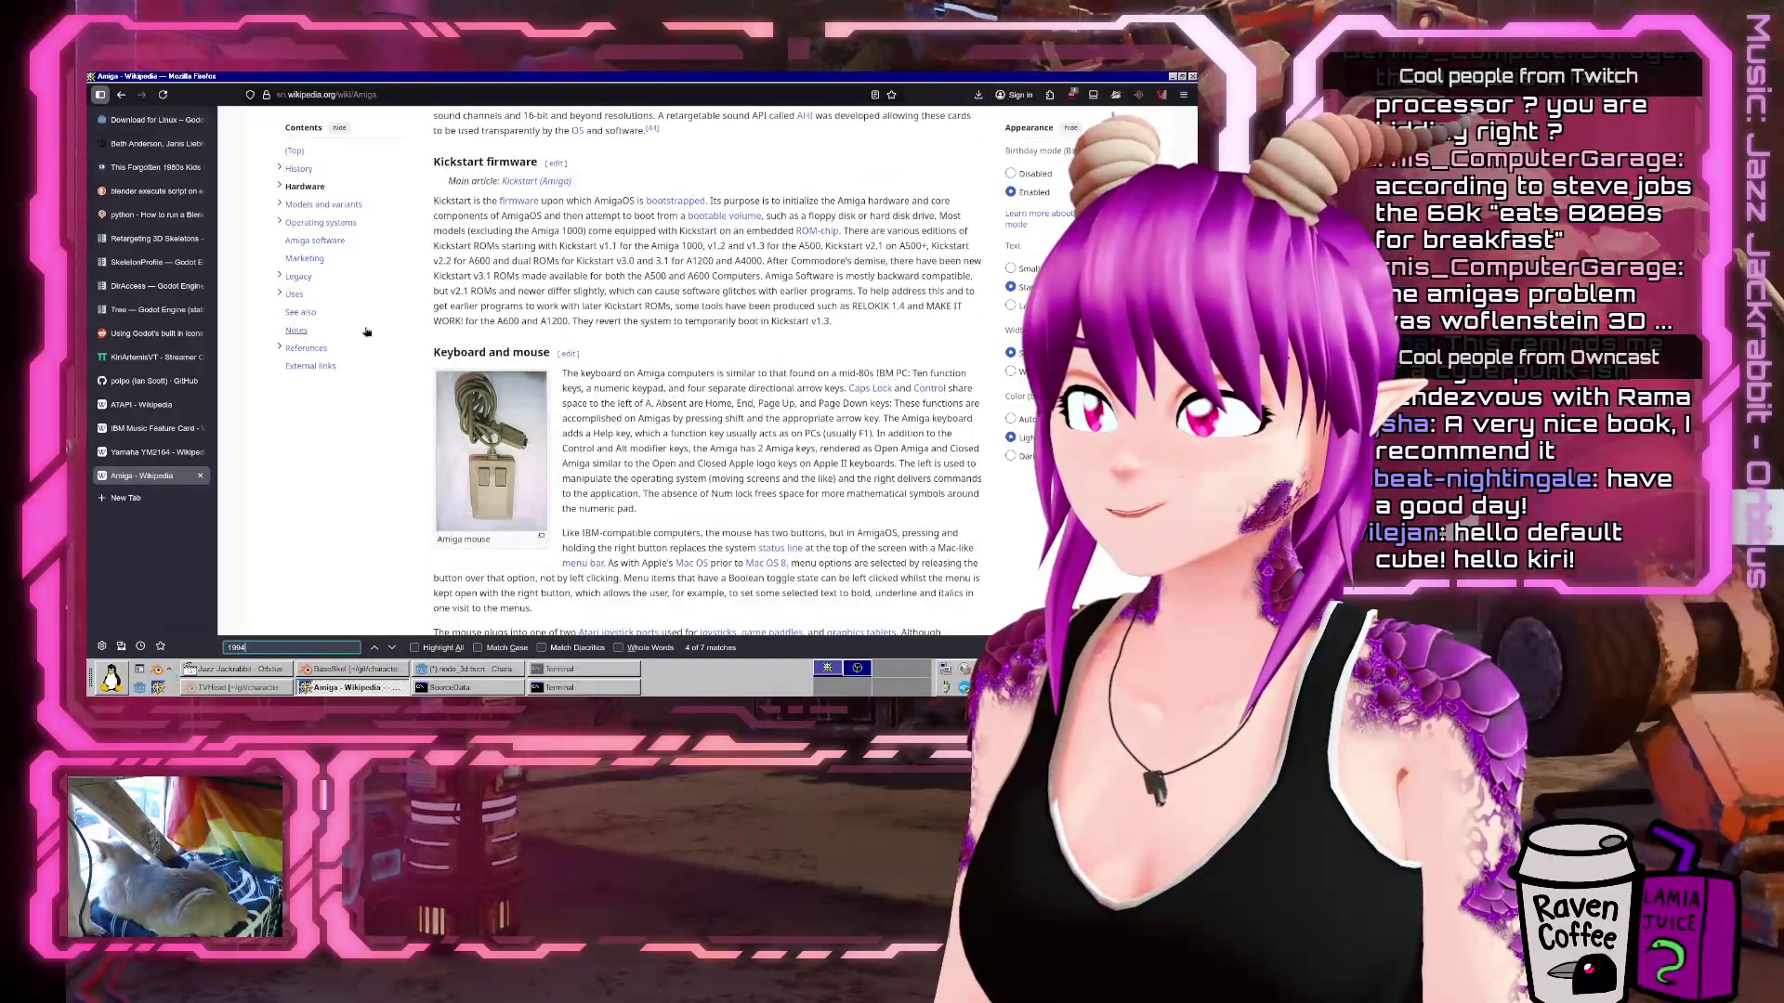
Expand Models and variants and Legacy in the Contents sidebar and keep reading.
{"action": "left_click", "coordinate": [278, 203]}
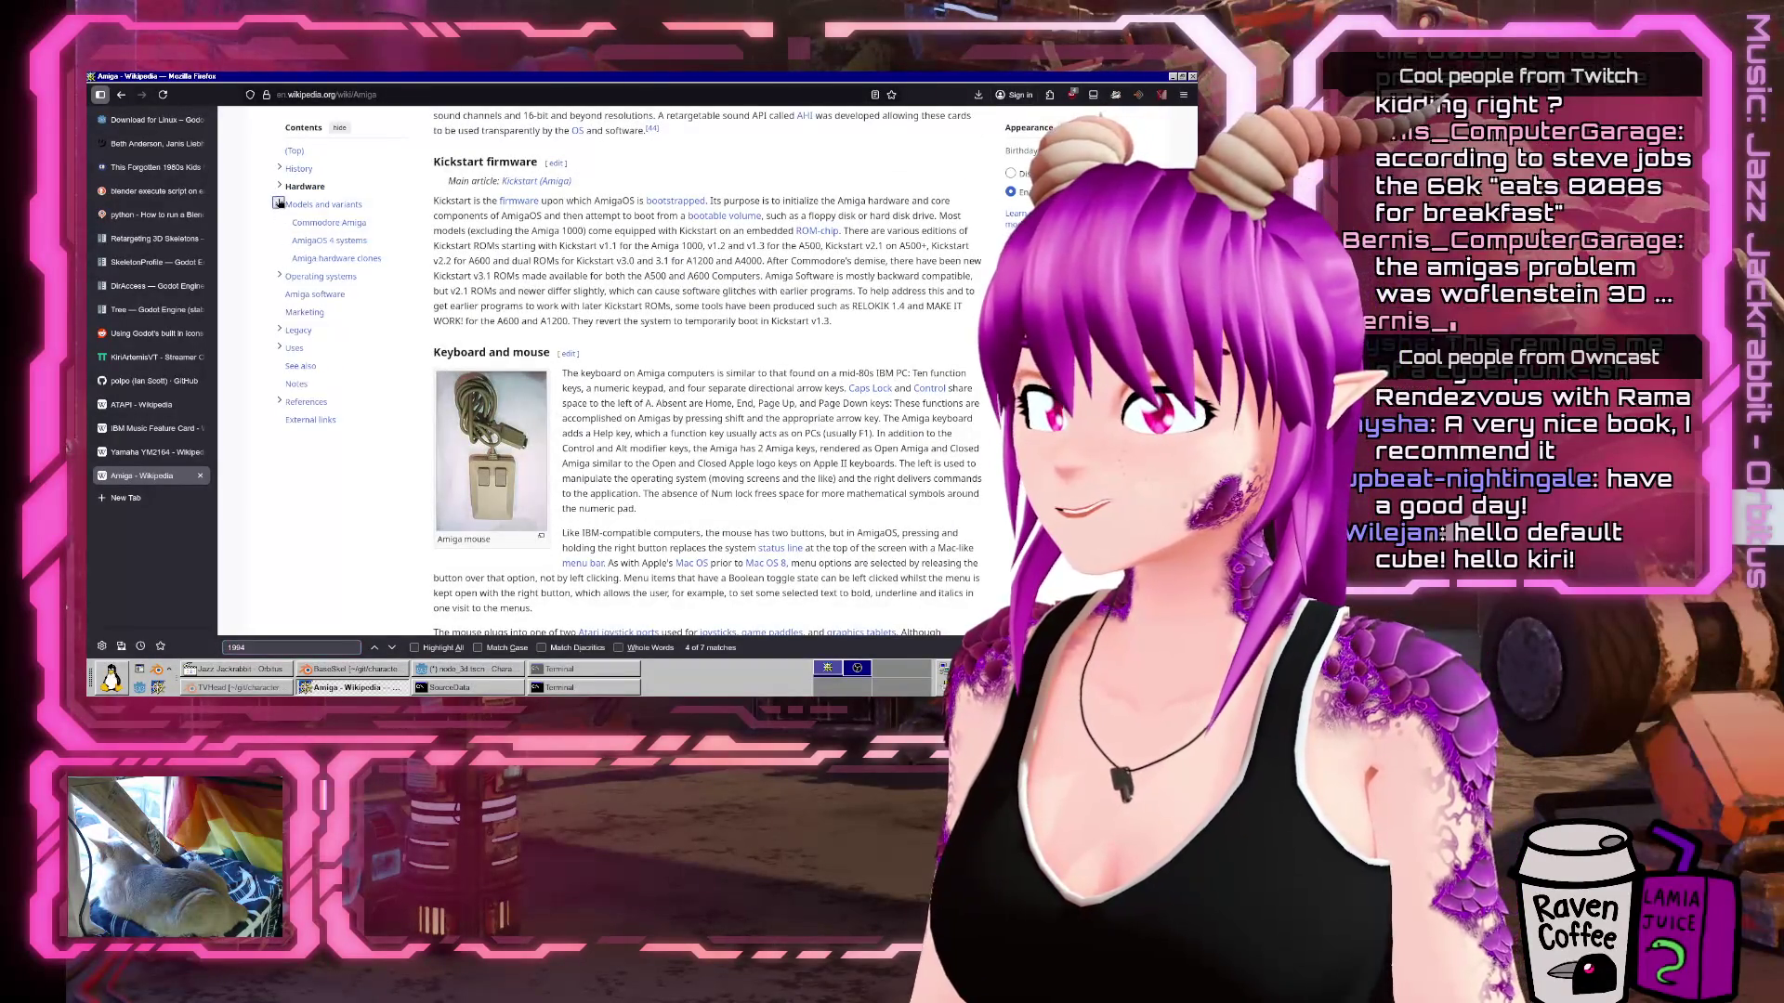
{"action": "left_click", "coordinate": [279, 330]}
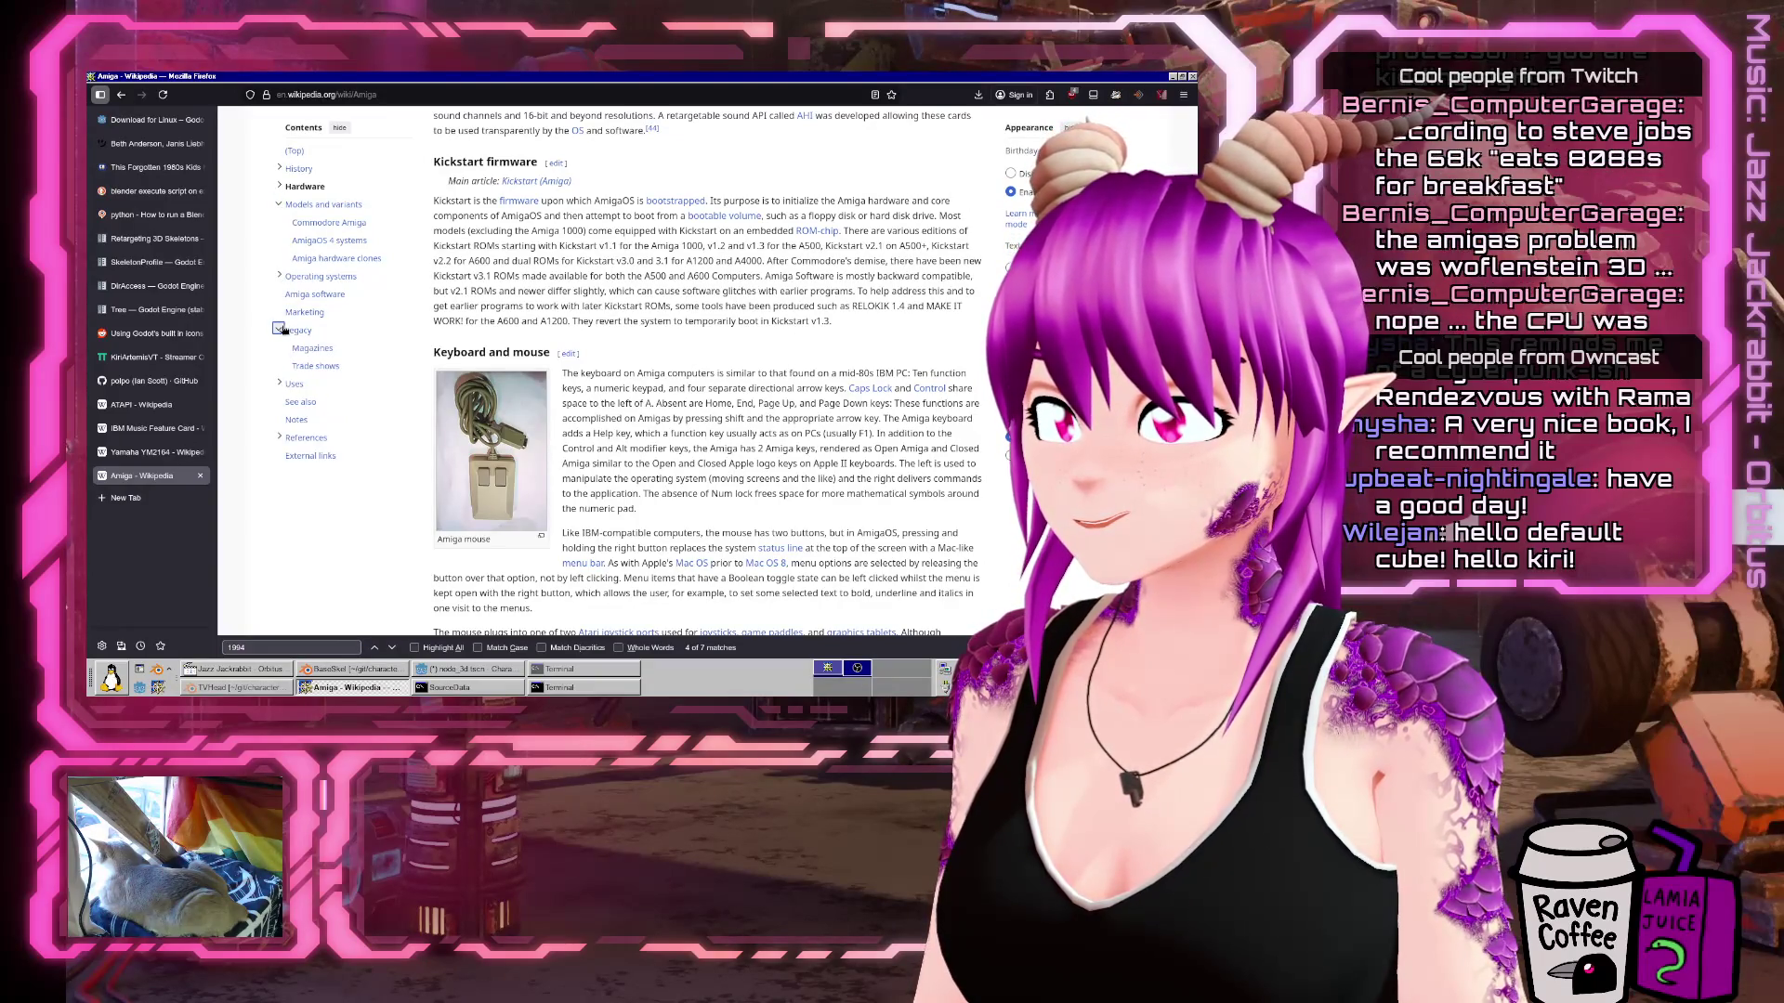
{"action": "scroll", "coordinate": [811, 402], "scroll_direction": "down", "scroll_amount": 5}
{"action": "scroll", "coordinate": [811, 402], "scroll_direction": "down", "scroll_amount": 1}
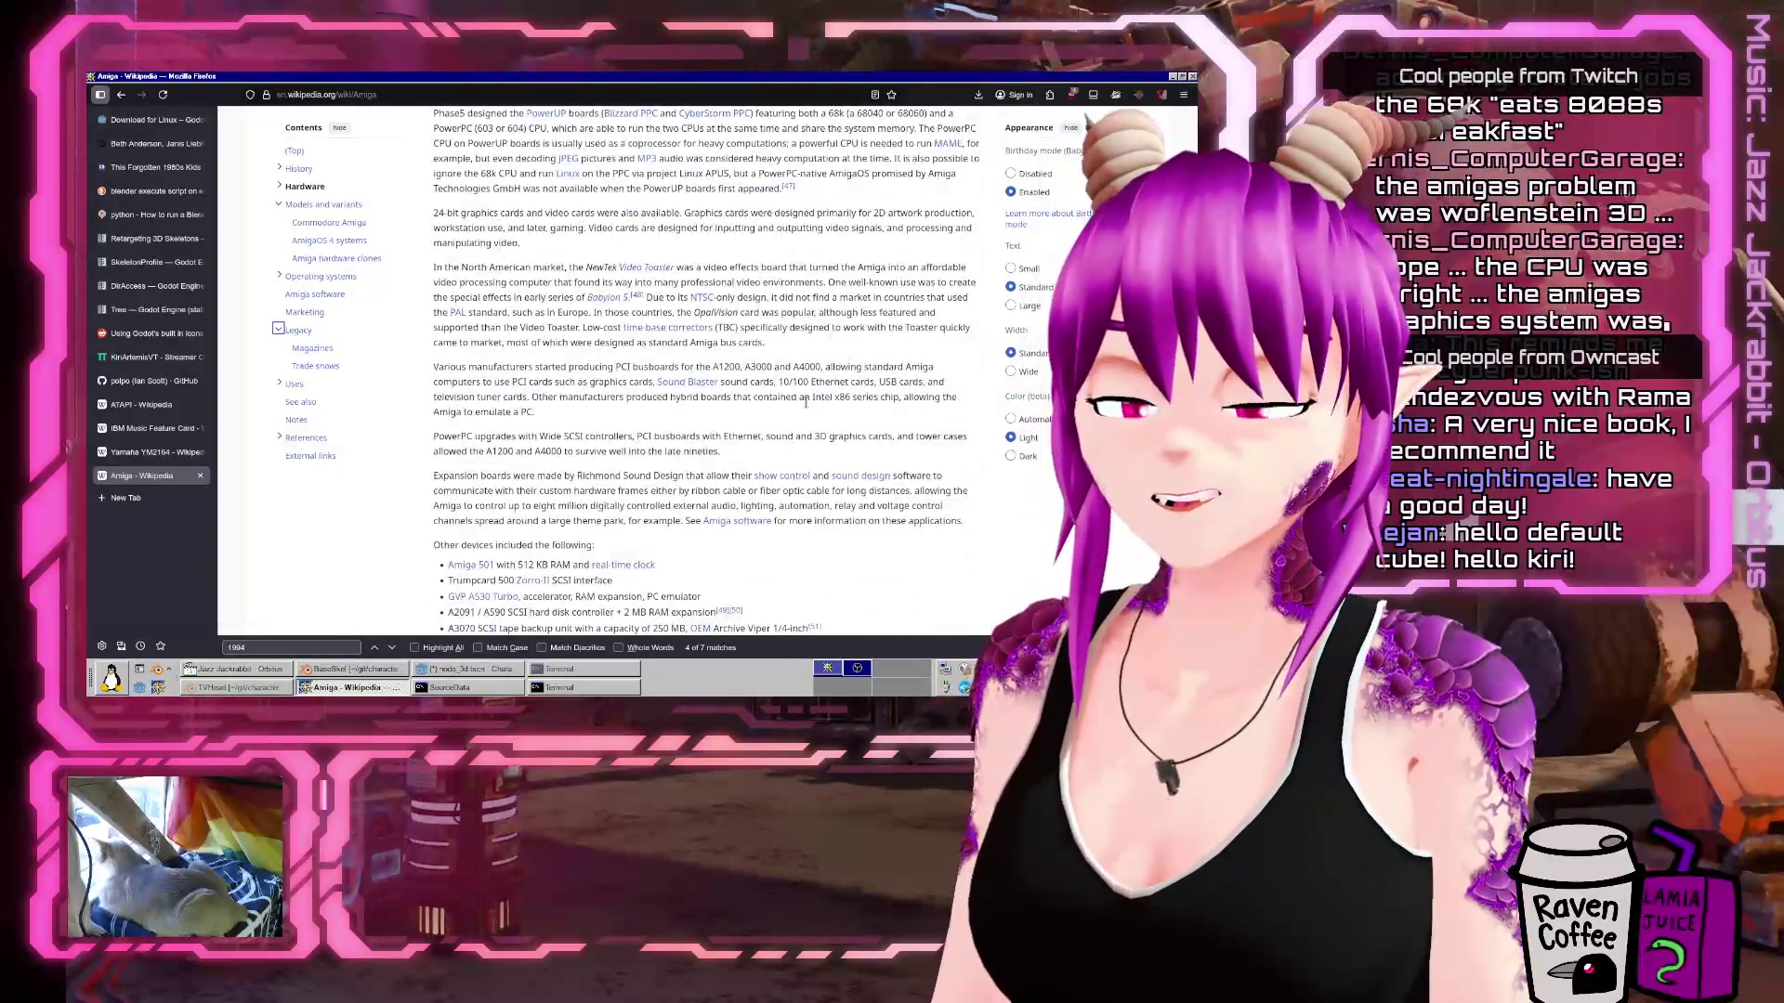
{"action": "scroll", "coordinate": [805, 403], "scroll_direction": "down", "scroll_amount": 10}
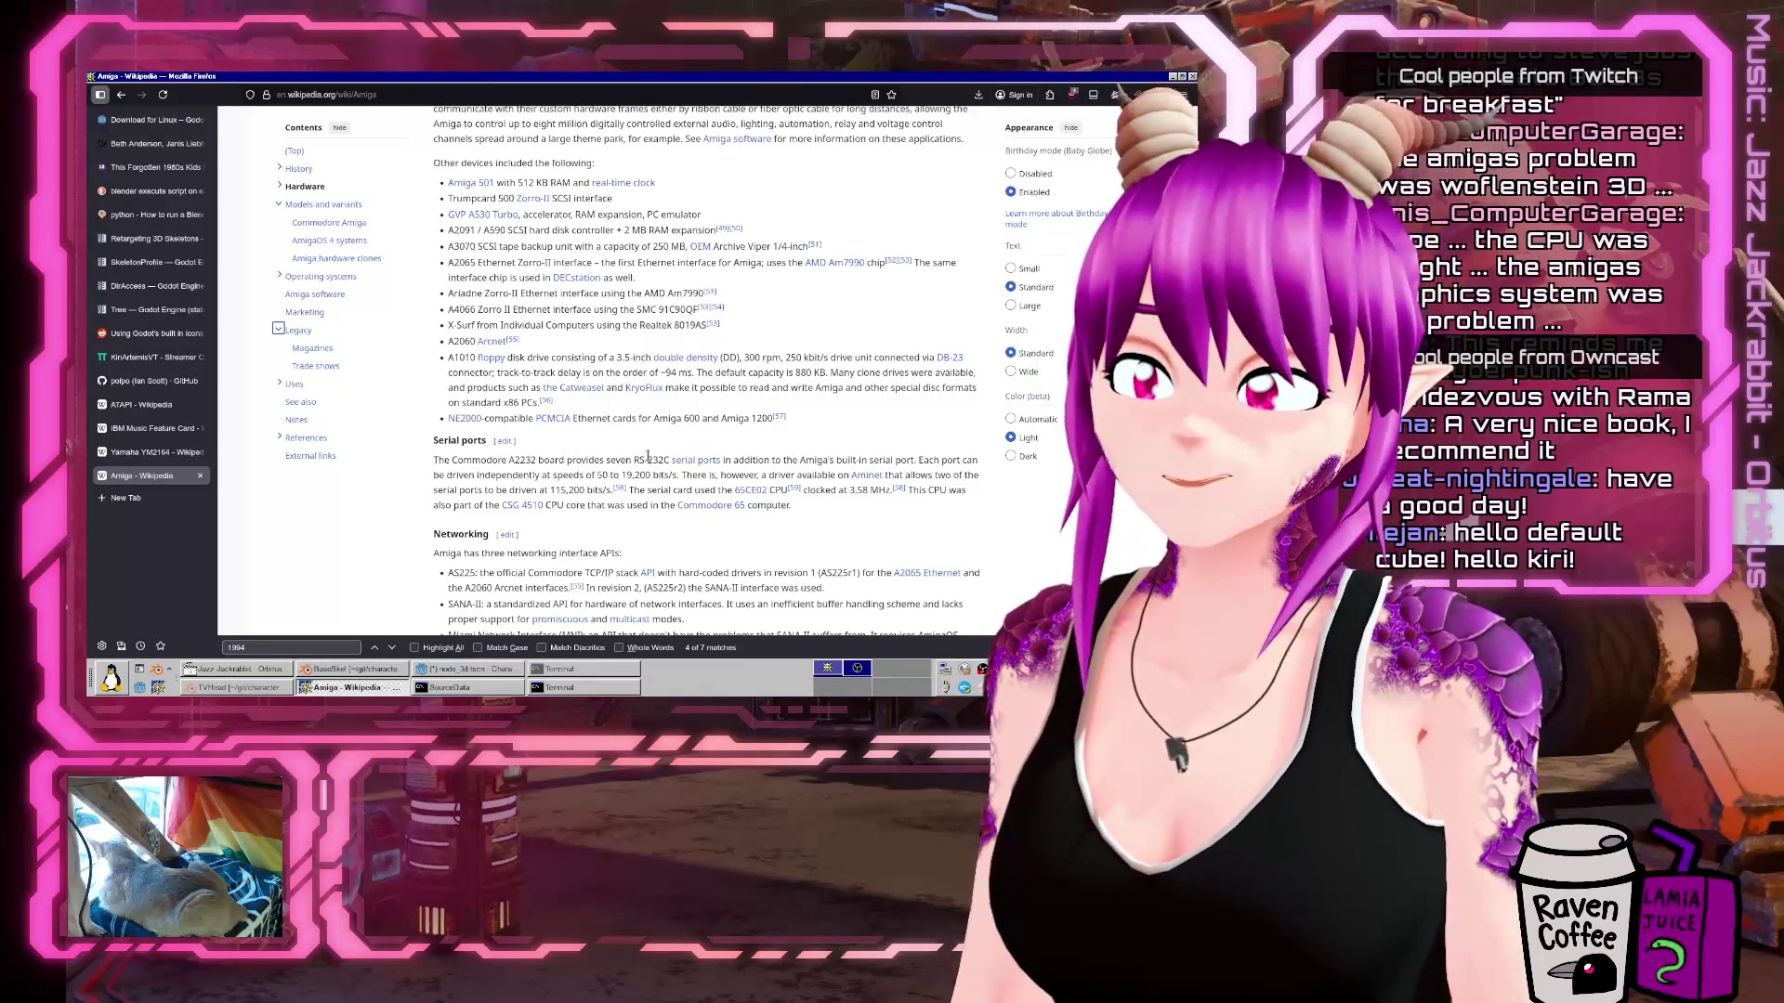
Scroll further down the Amiga article toward the serial ports section.
{"action": "scroll", "coordinate": [648, 450], "scroll_direction": "down", "scroll_amount": 5}
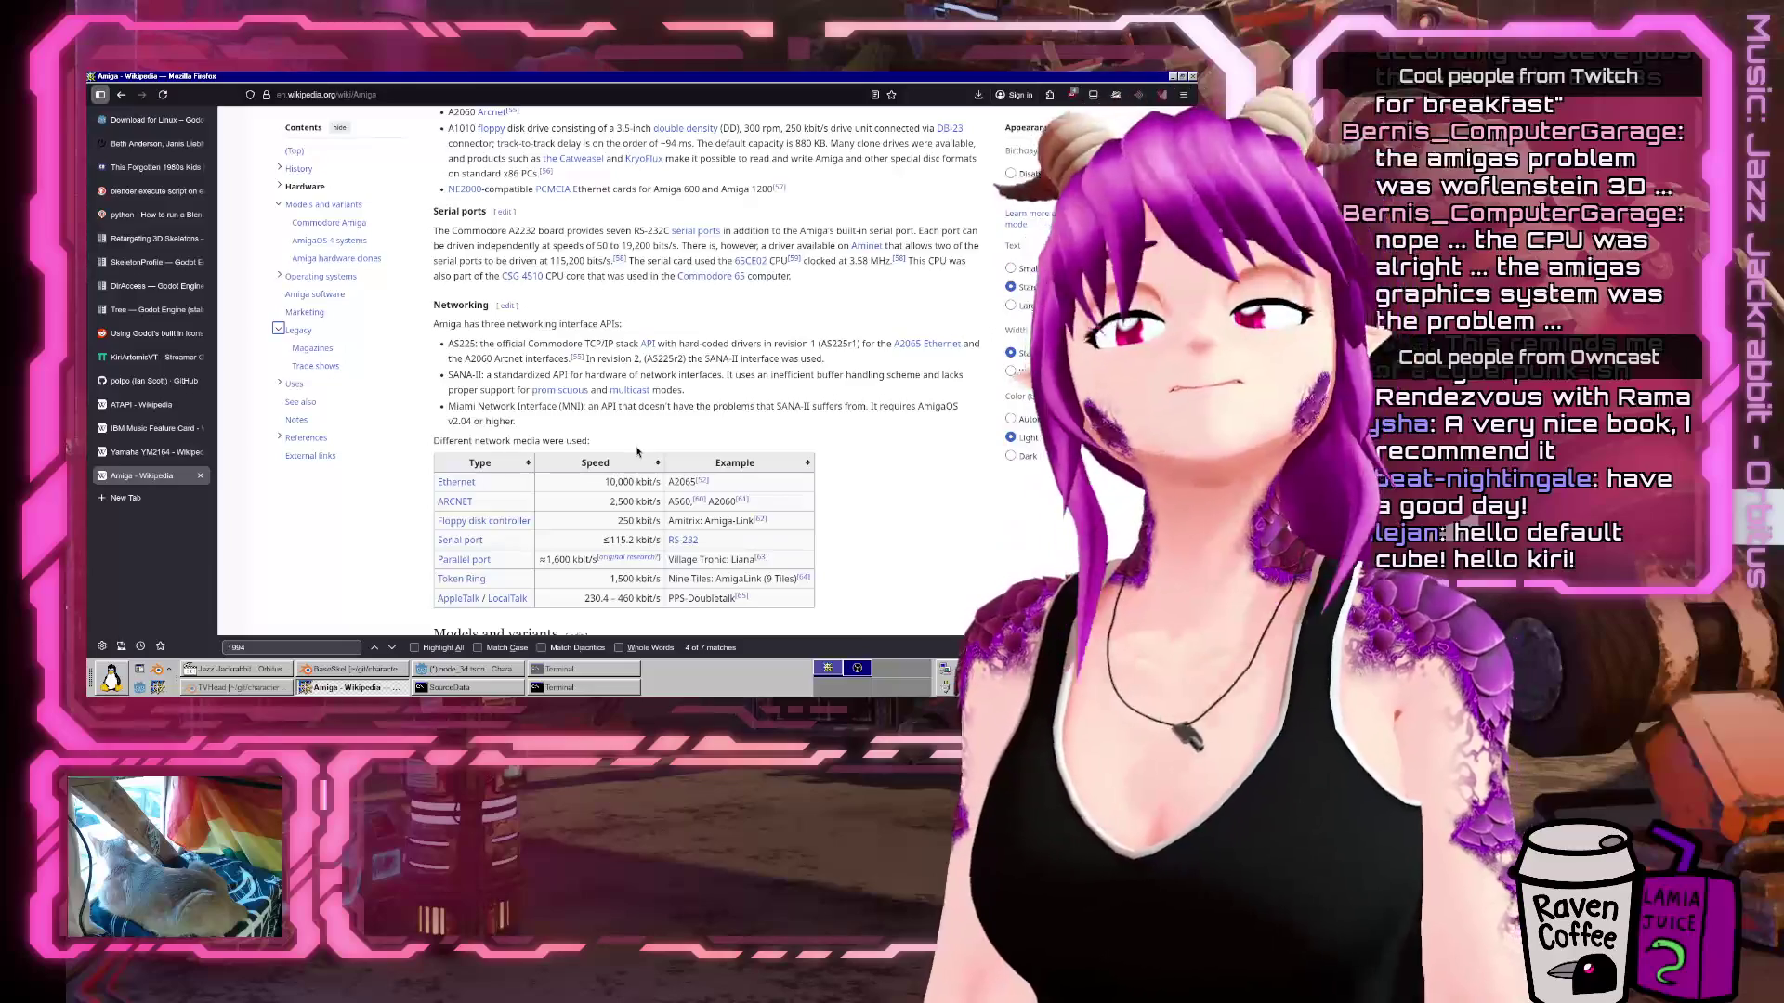
{"action": "scroll", "coordinate": [650, 469], "scroll_direction": "down", "scroll_amount": 10}
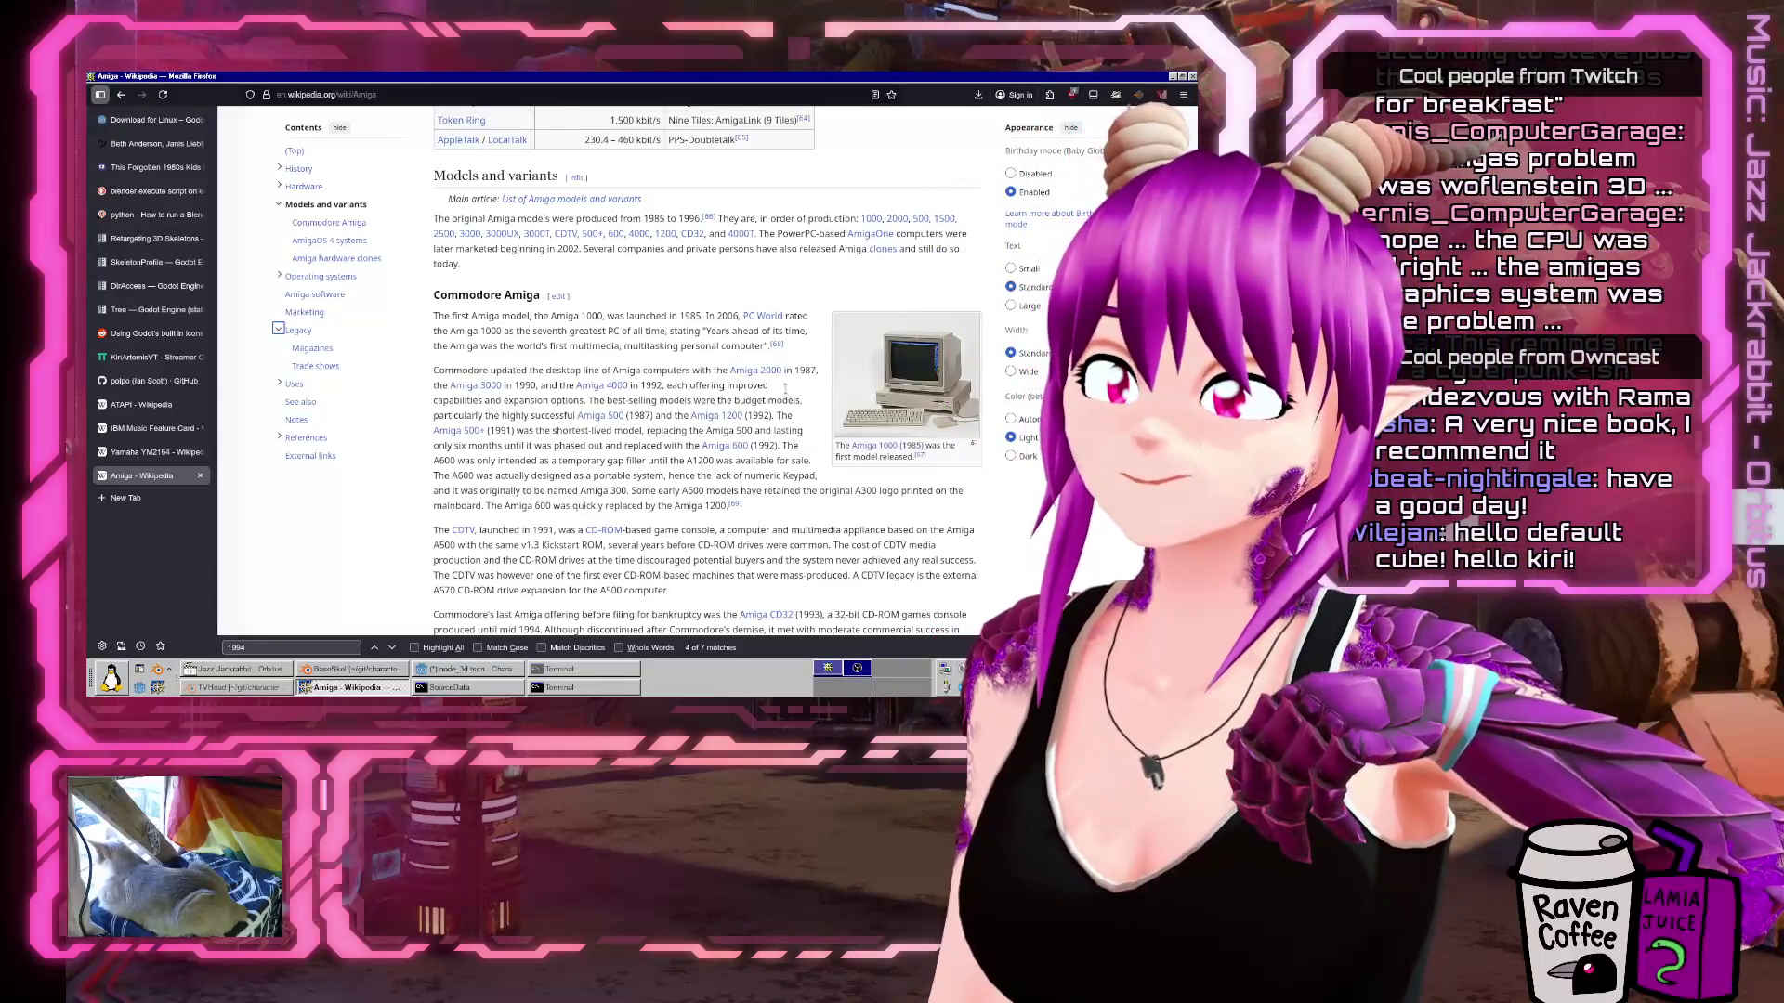
{"action": "scroll", "coordinate": [785, 389], "scroll_direction": "down", "scroll_amount": 12}
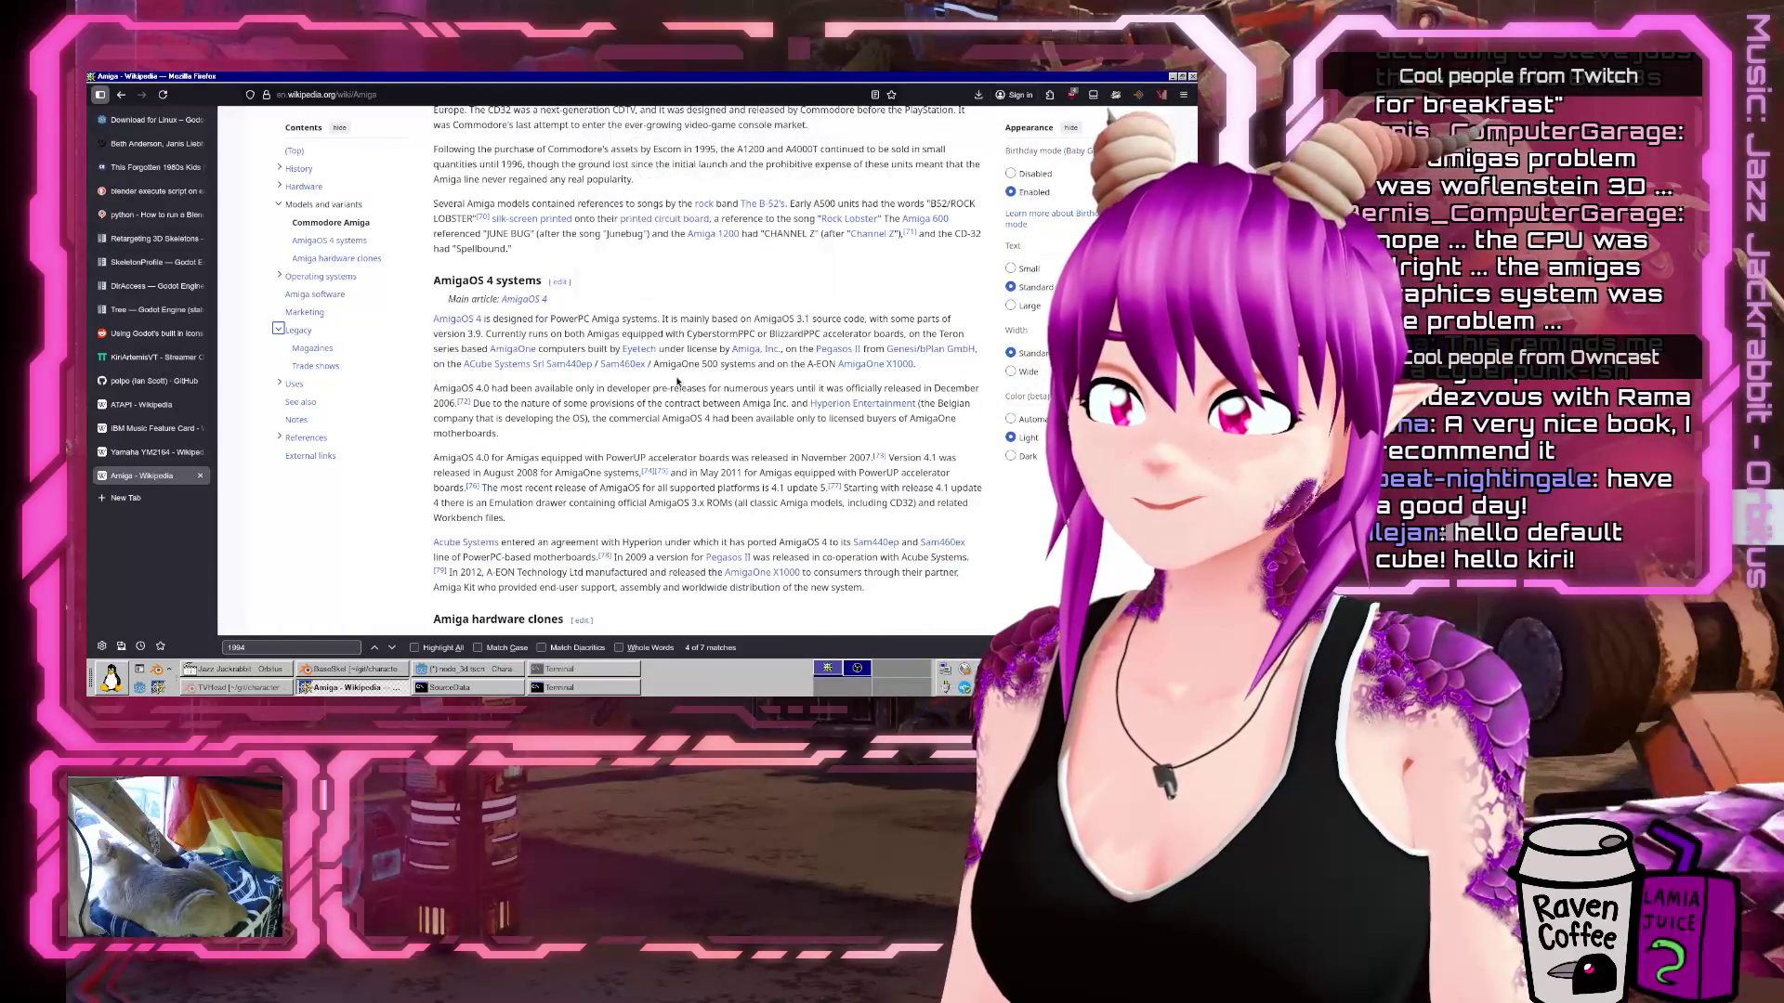
{"action": "scroll", "coordinate": [678, 381], "scroll_direction": "down", "scroll_amount": 5}
{"action": "mouse_move", "coordinate": [684, 390]}
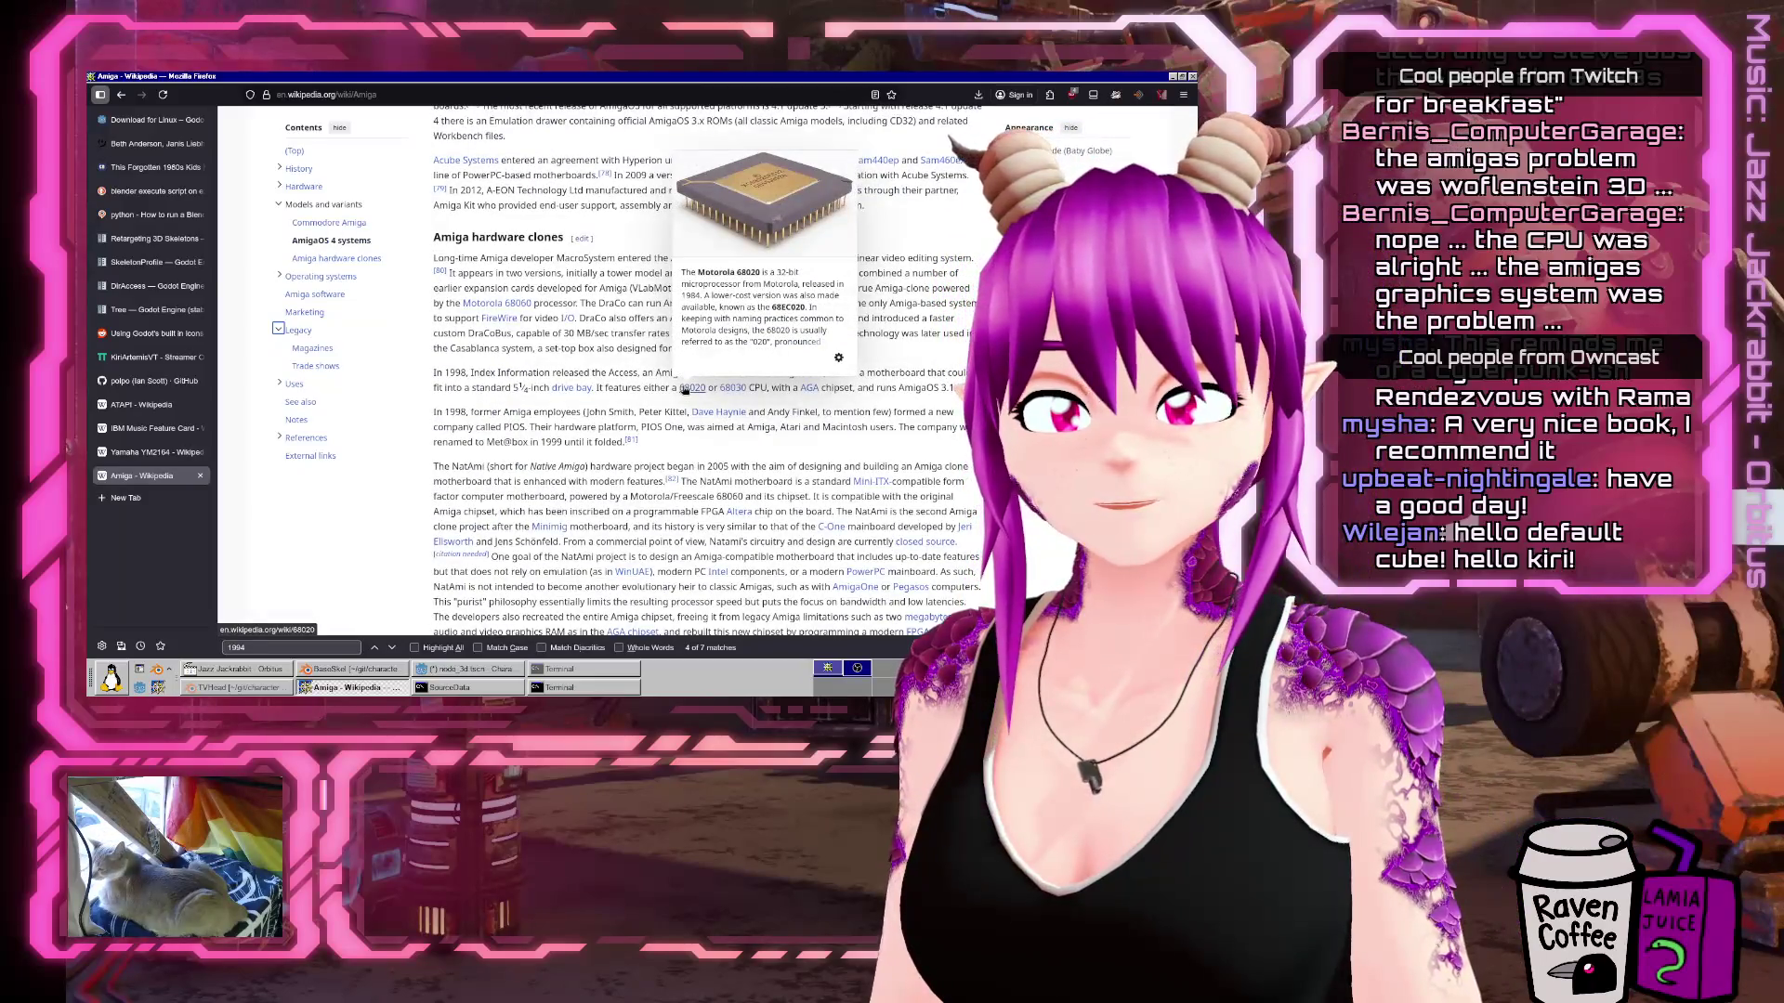
{"action": "scroll", "coordinate": [684, 390], "scroll_direction": "down", "scroll_amount": 2}
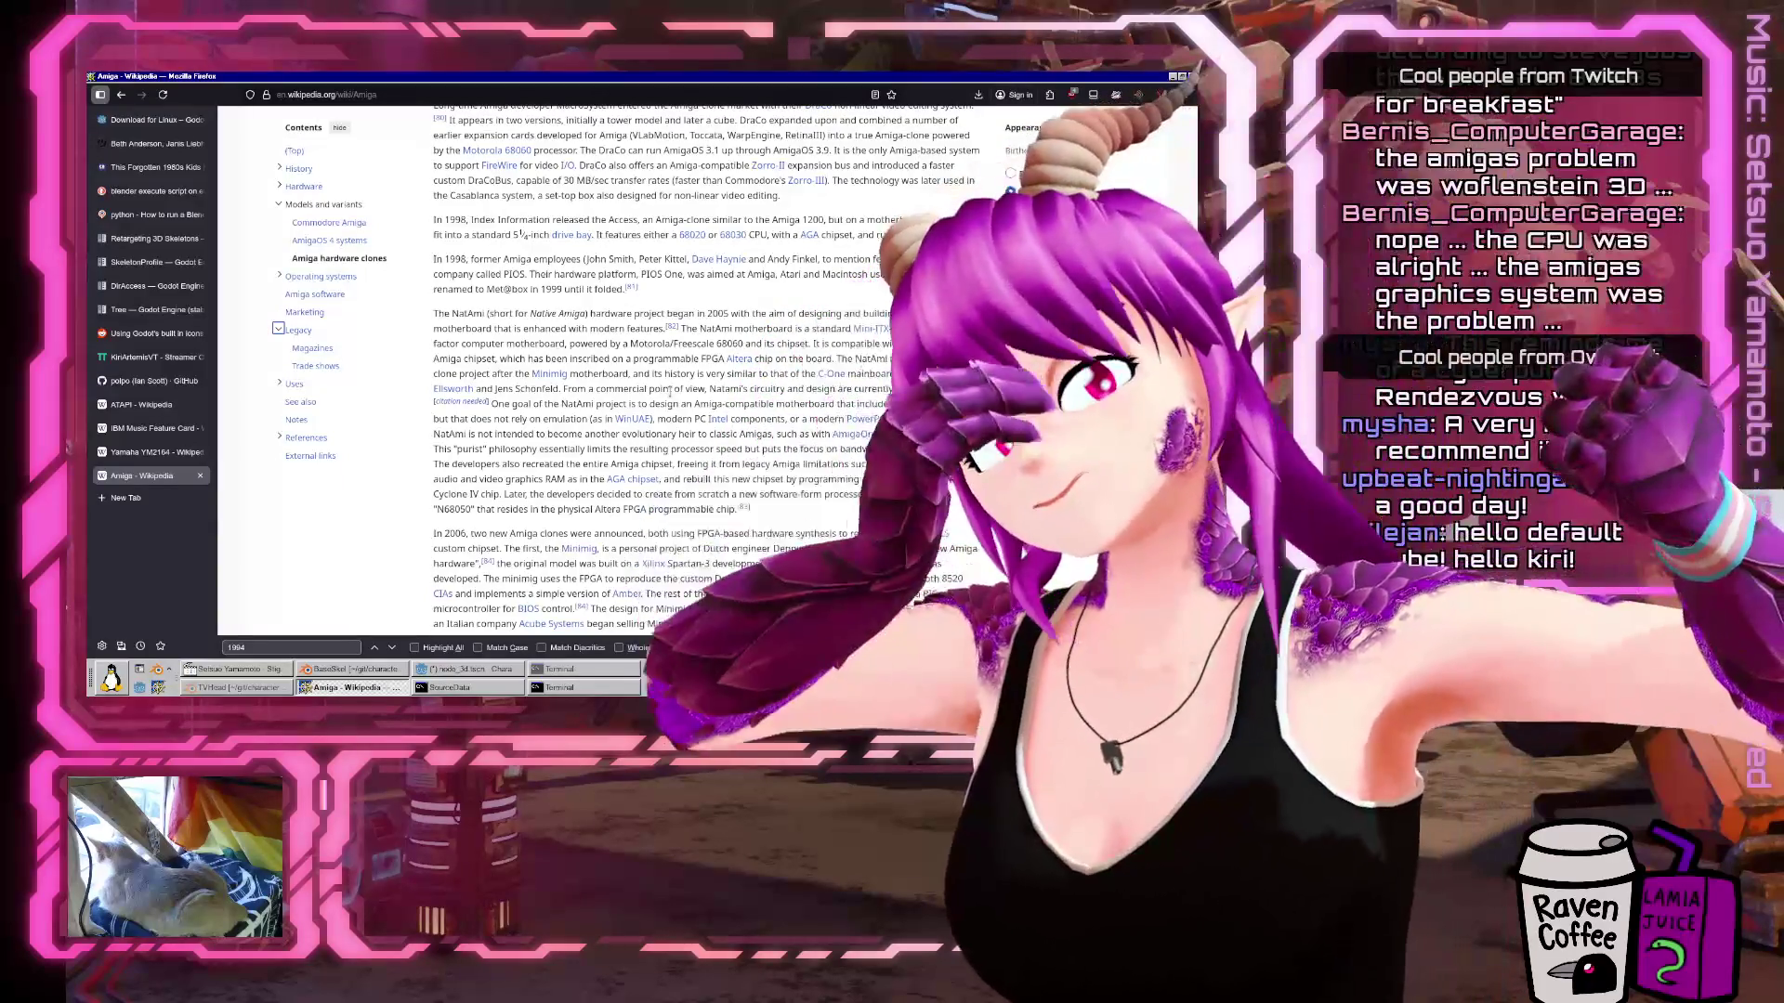
{"action": "scroll", "coordinate": [771, 394], "scroll_direction": "up", "scroll_amount": 3}
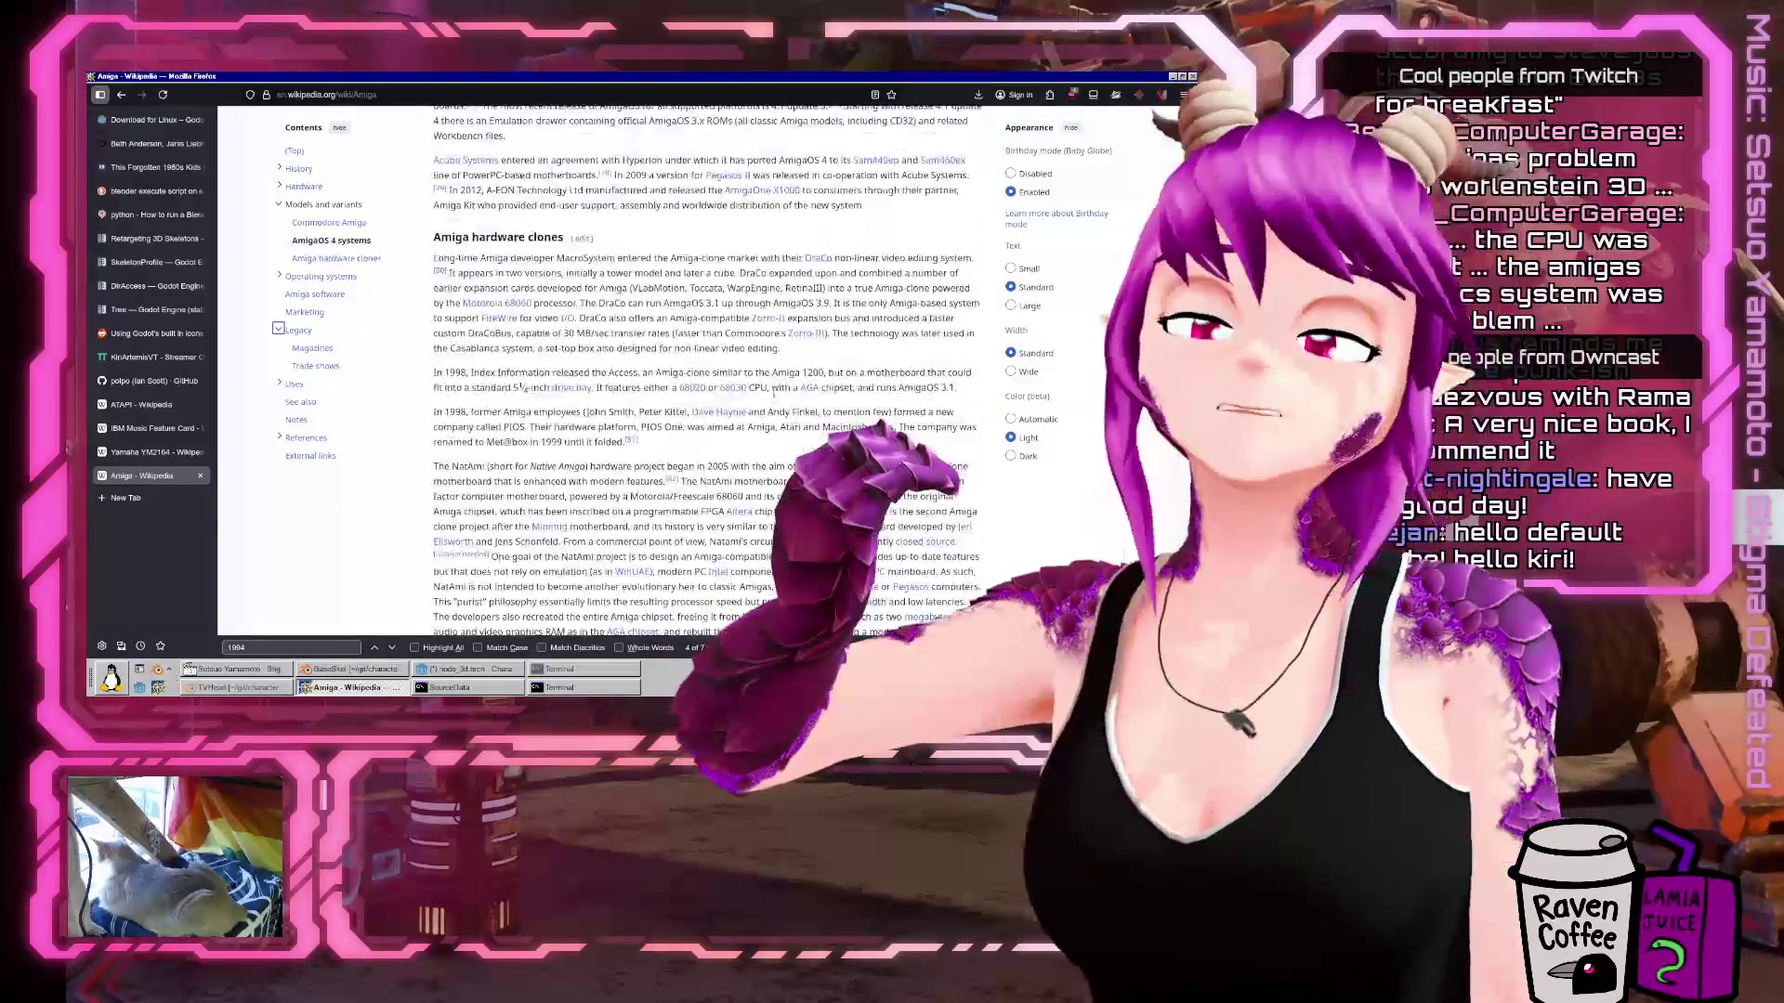
Search the article for 'mhz' and jump to the 3.58 MHz serial clock mention.
{"action": "key", "text": "ctrl+f"}
{"action": "type", "text": "mhz"}
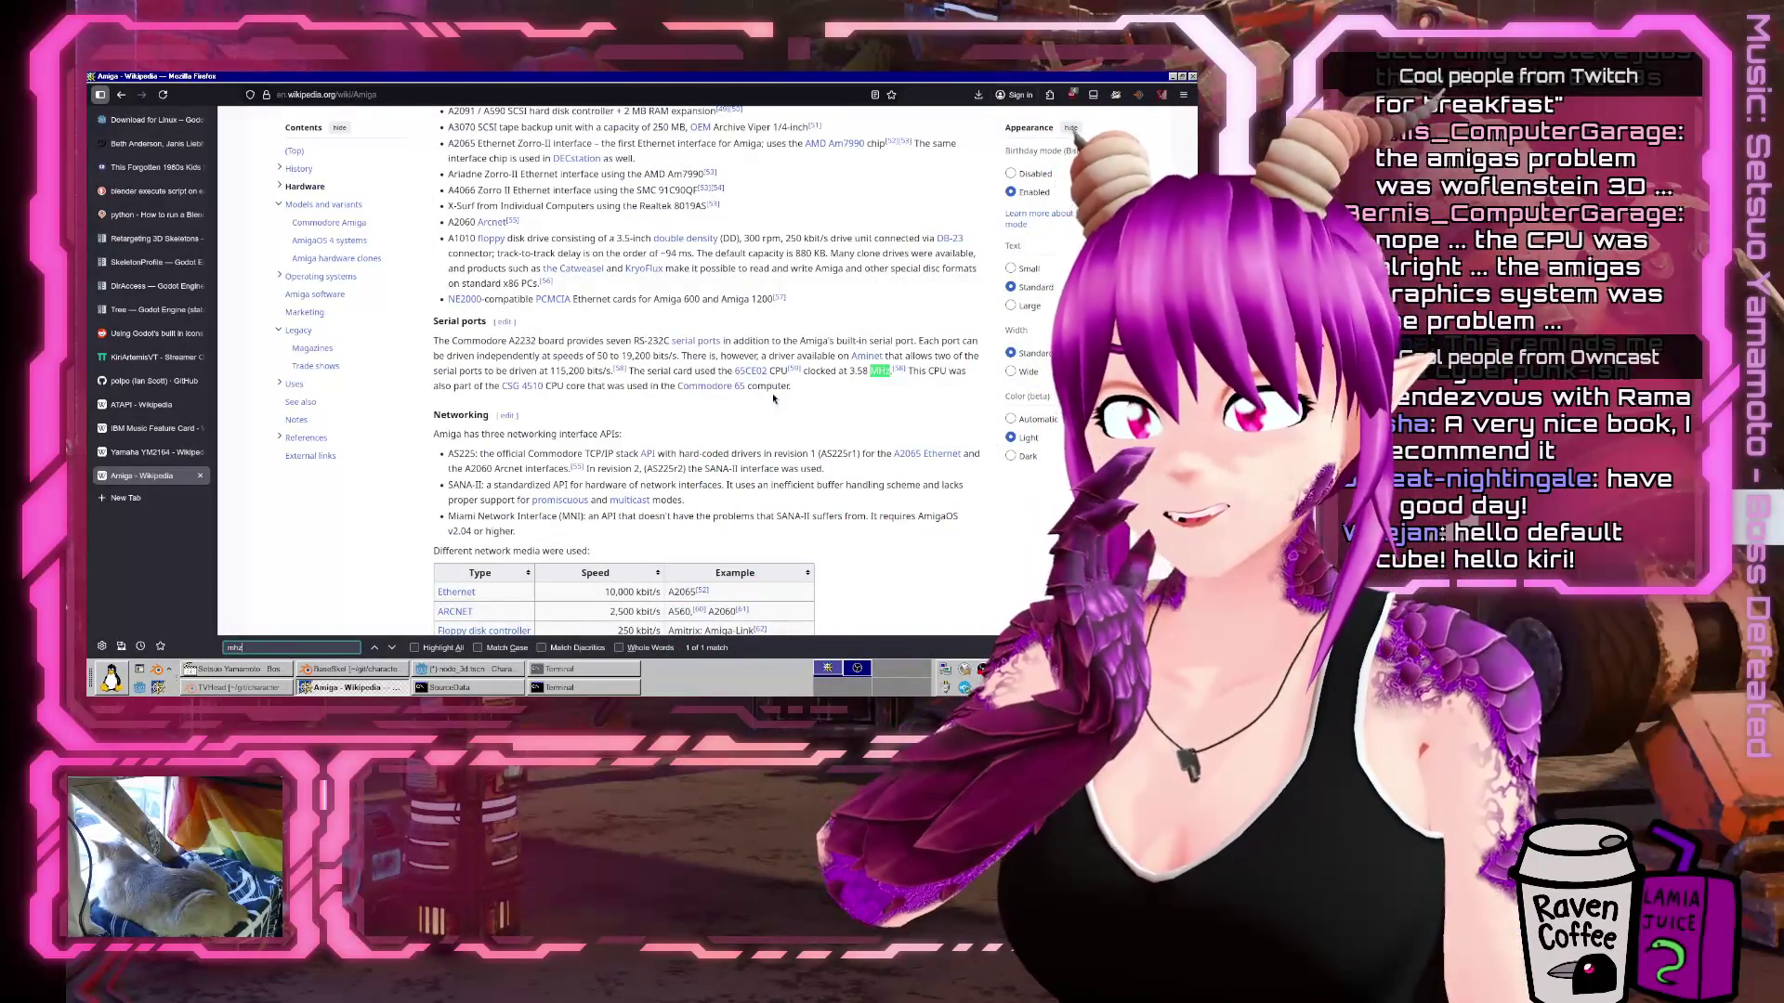
{"action": "left_click", "coordinate": [391, 648]}
{"action": "scroll", "coordinate": [597, 463], "scroll_direction": "down", "scroll_amount": 4}
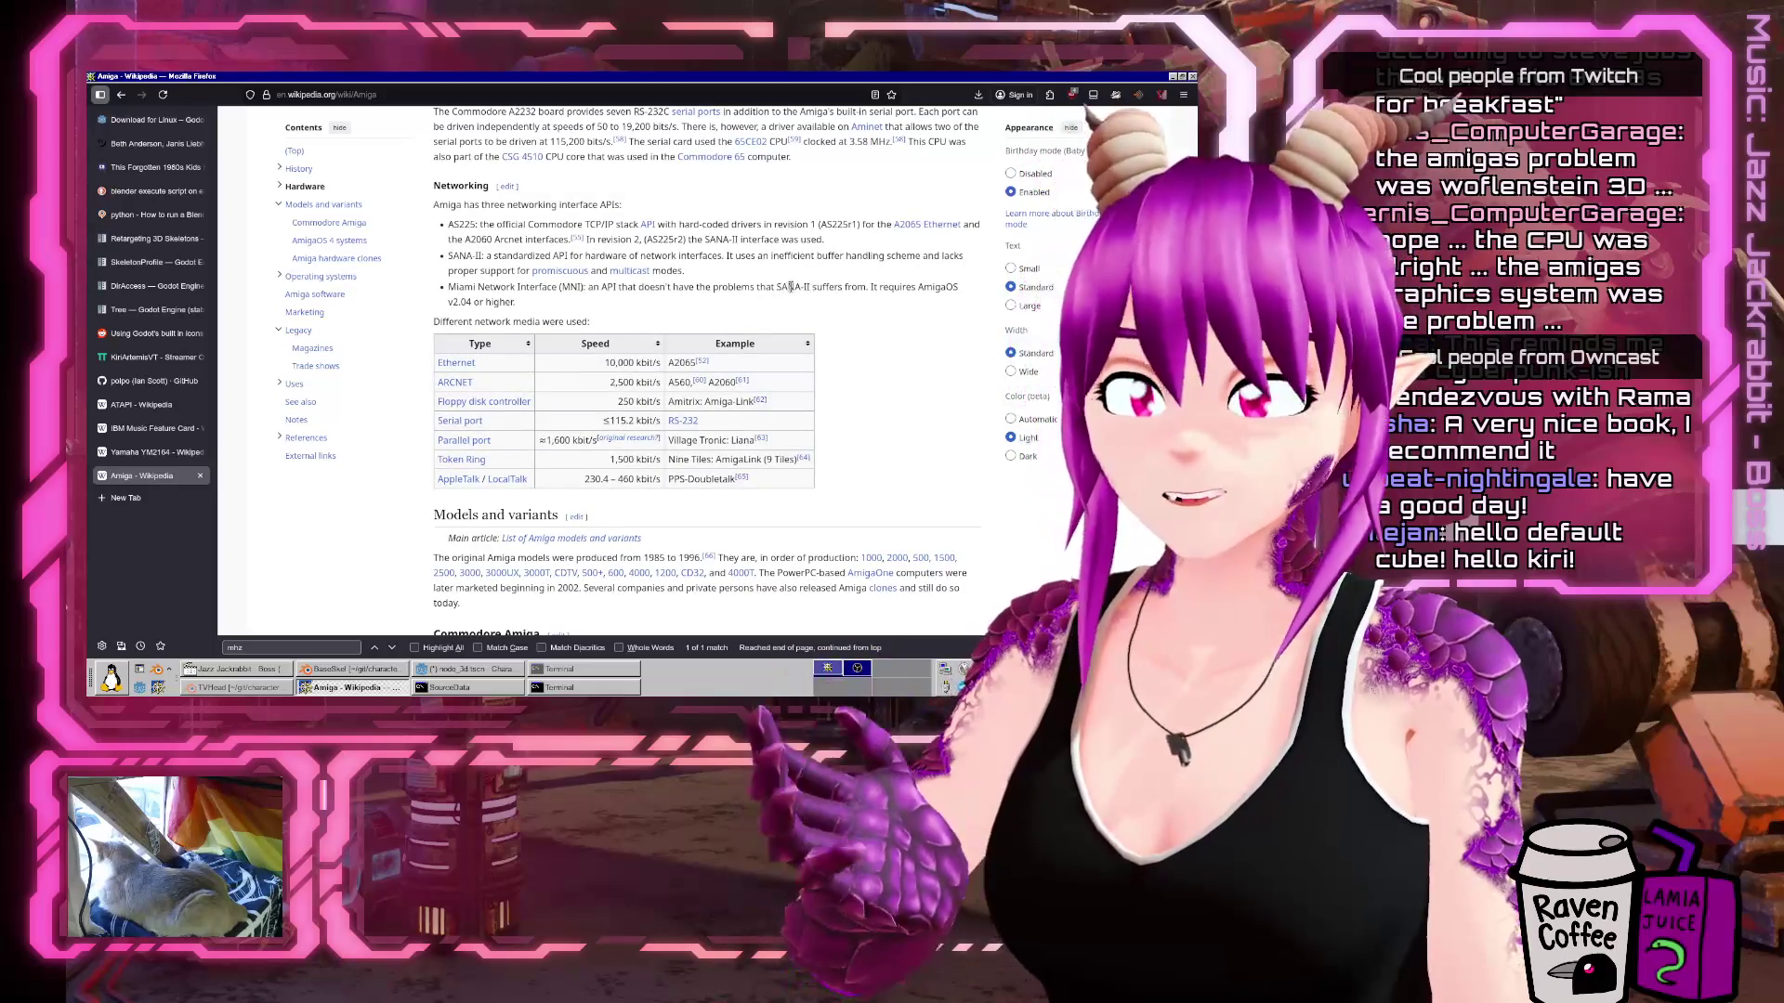
{"action": "key", "text": "ctrl+t"}
Search 'amiga 4000', open its Wikipedia article and read the Technical information section.
{"action": "type", "text": "amiga 4"}
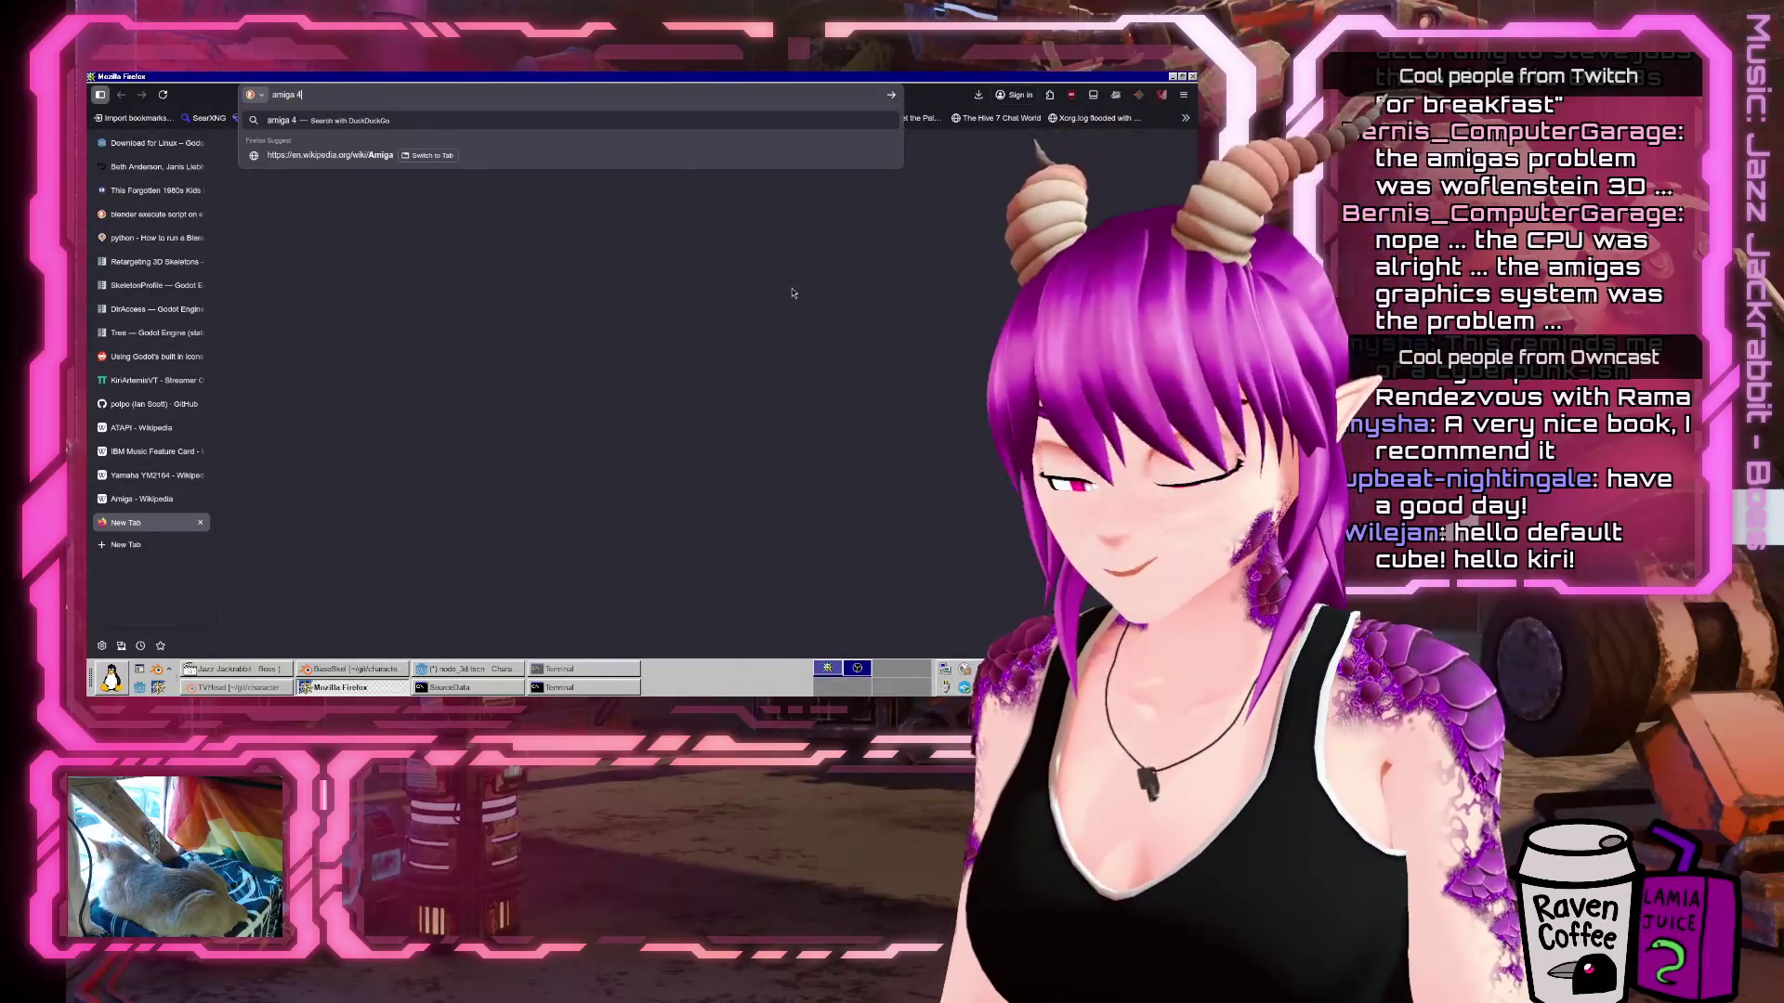
{"action": "type", "text": "000"}
{"action": "key", "text": "Return"}
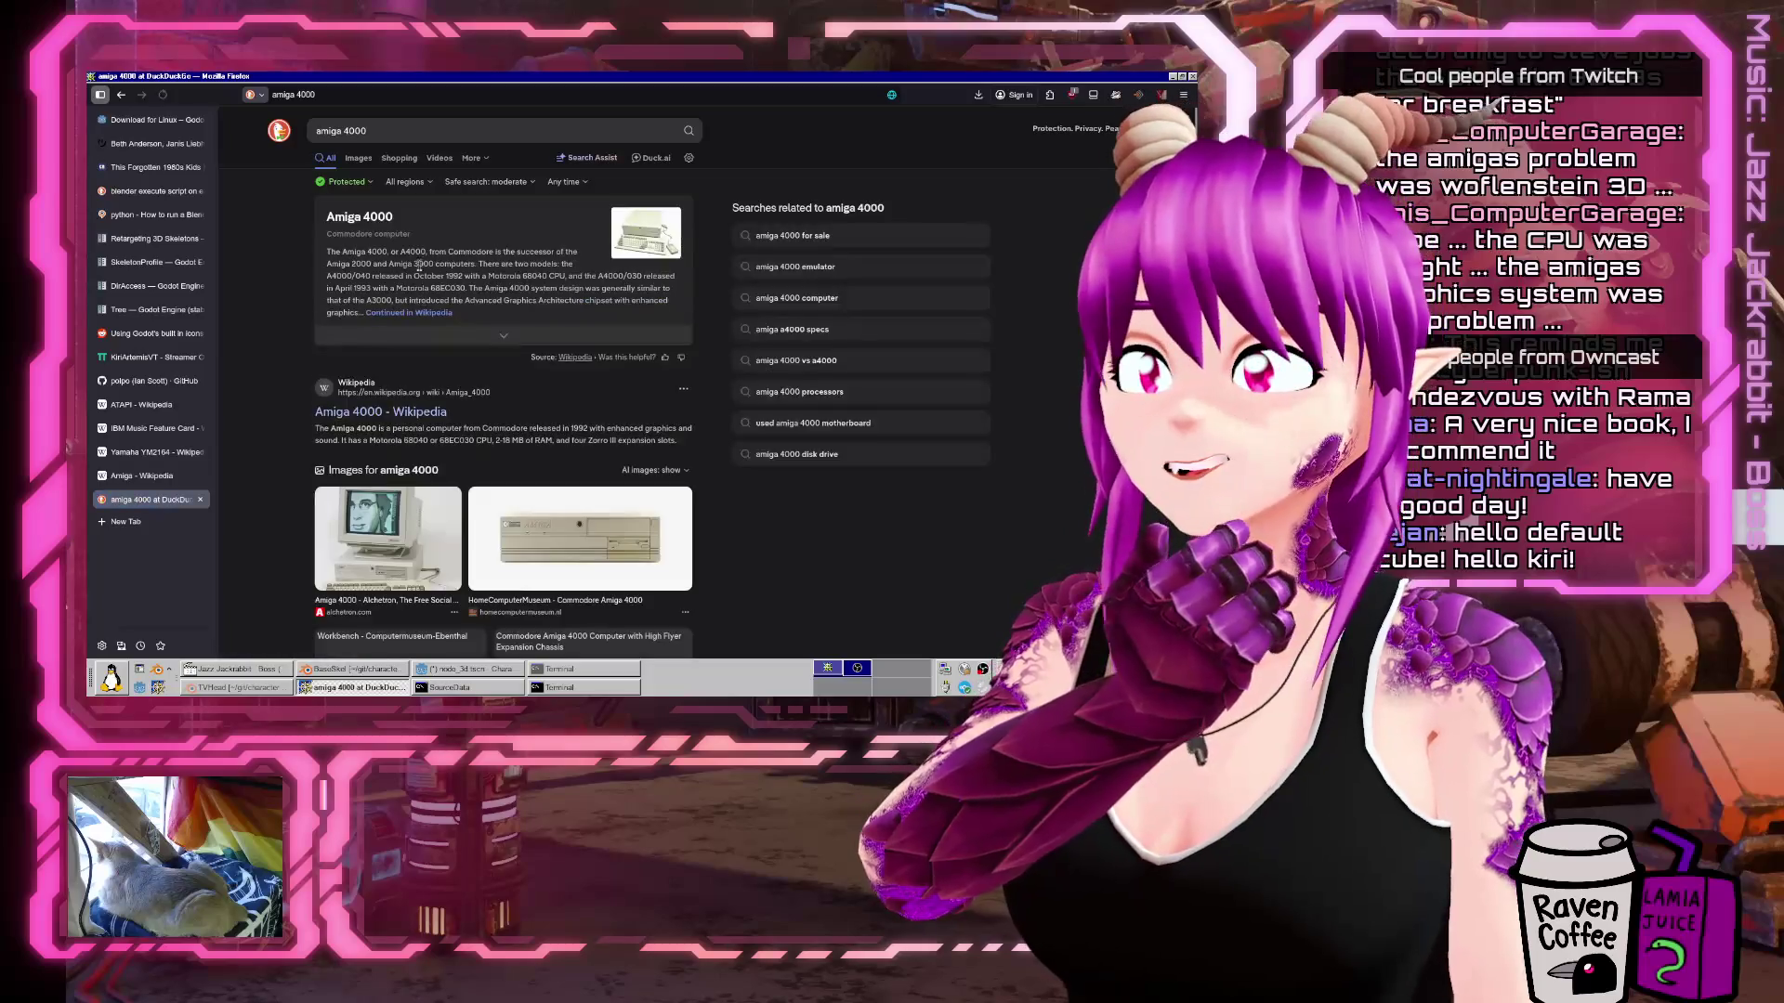
{"action": "left_click", "coordinate": [390, 414]}
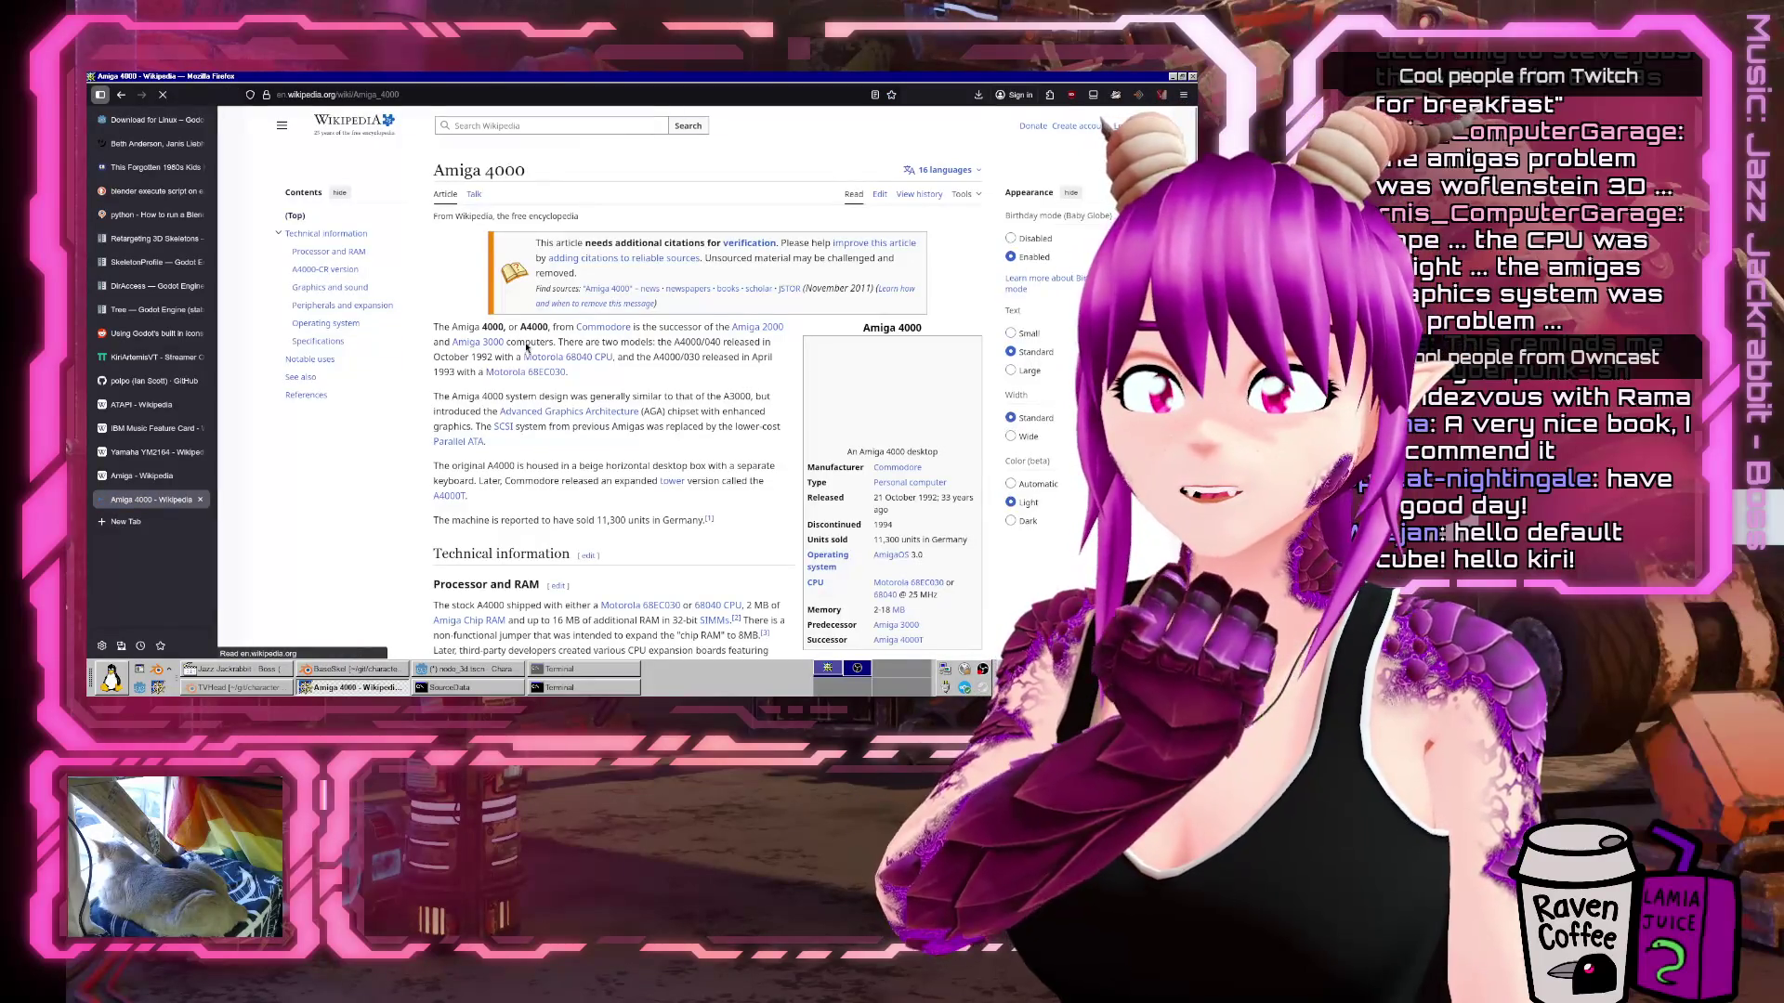
{"action": "scroll", "coordinate": [527, 347], "scroll_direction": "down", "scroll_amount": 2}
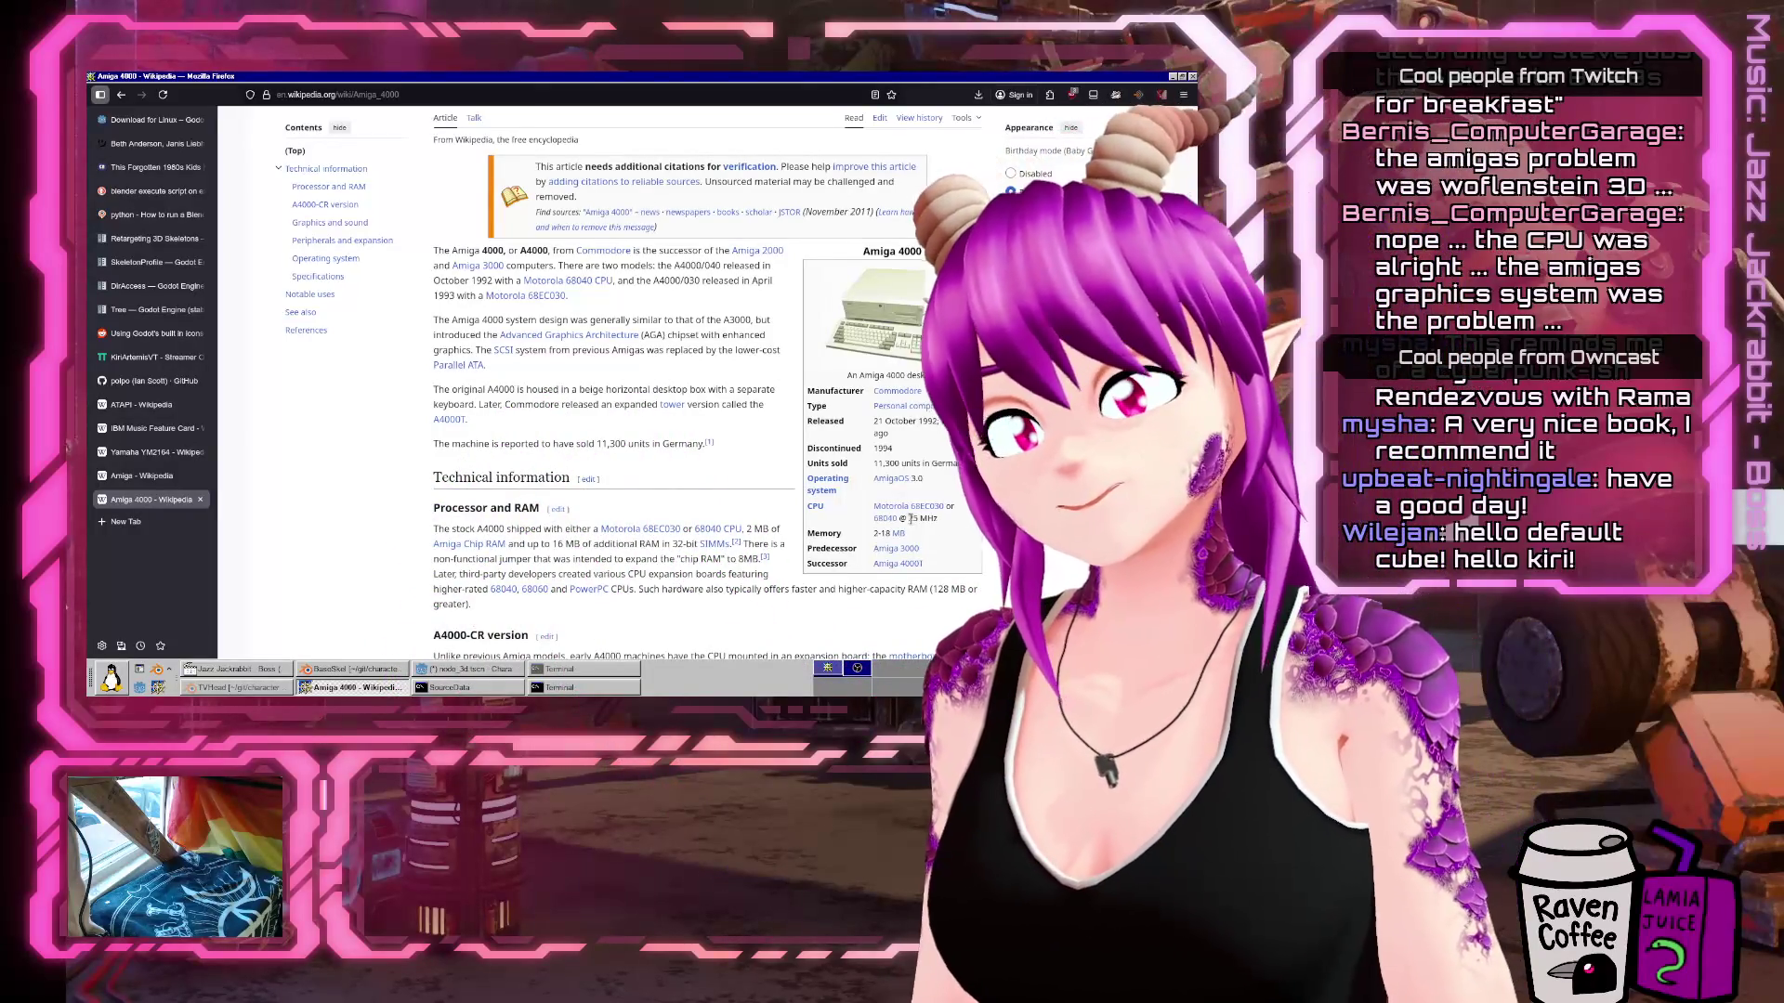
{"action": "mouse_move", "coordinate": [888, 507]}
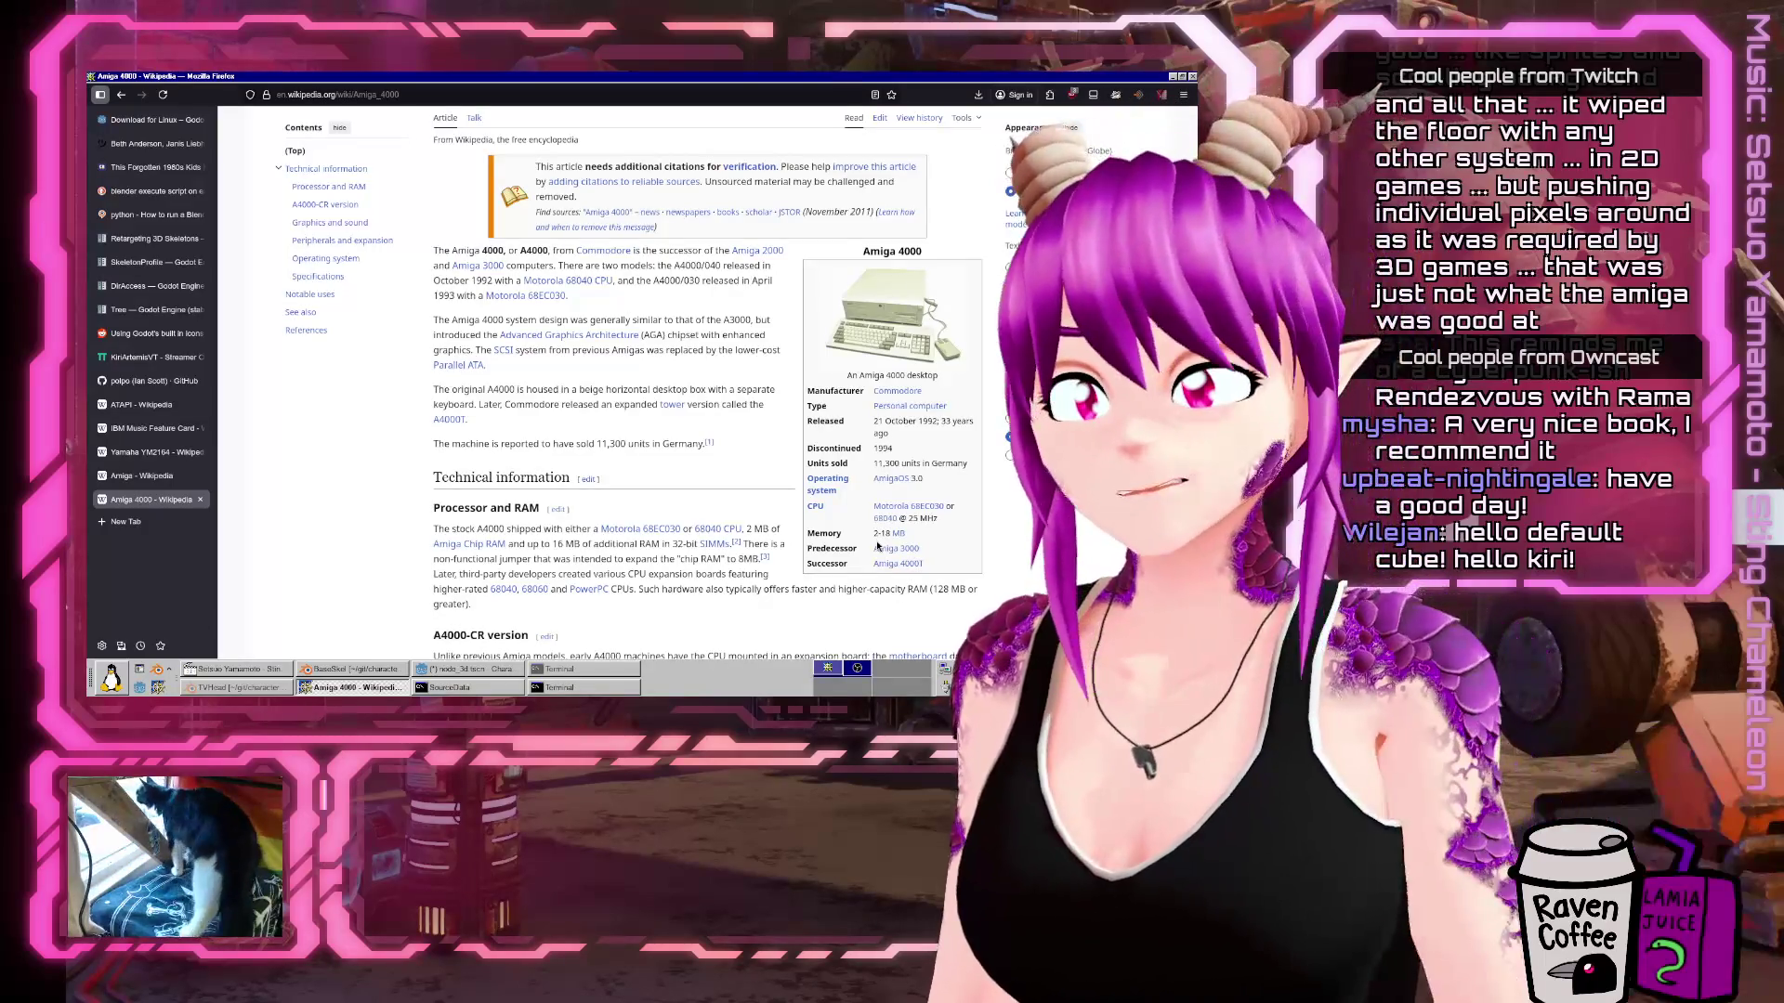
{"action": "scroll", "coordinate": [683, 384], "scroll_direction": "down", "scroll_amount": 5}
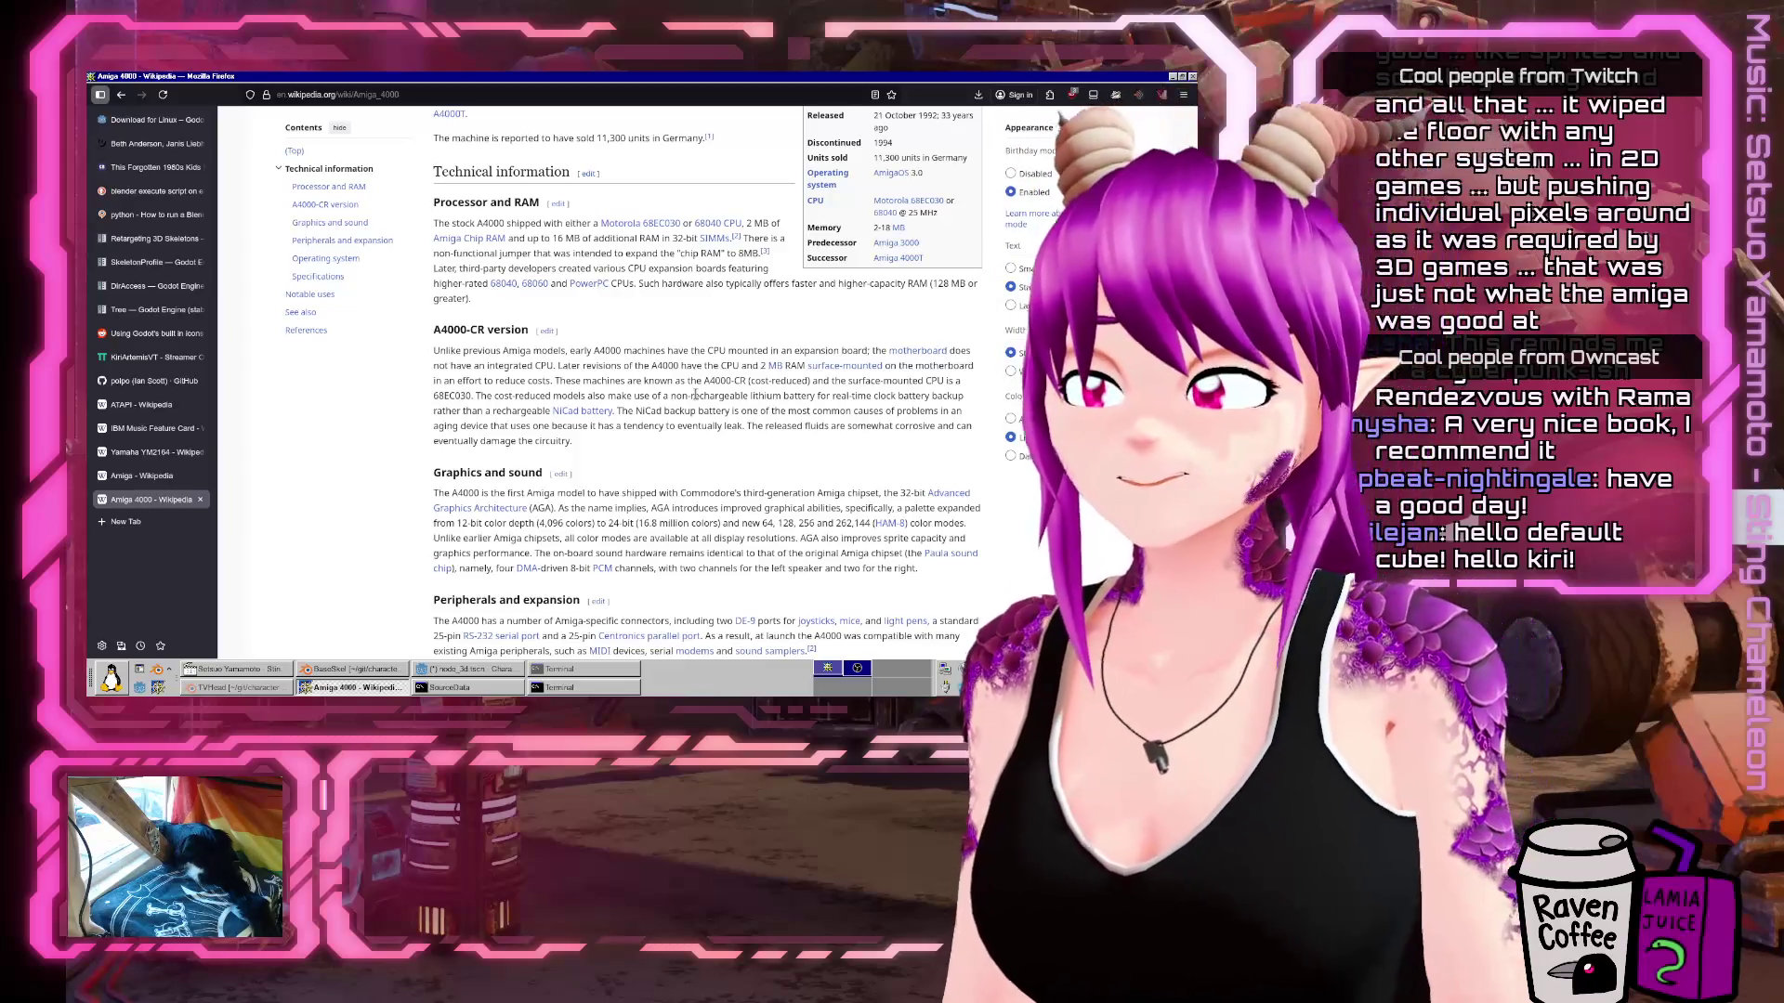
{"action": "scroll", "coordinate": [688, 440], "scroll_direction": "down", "scroll_amount": 3}
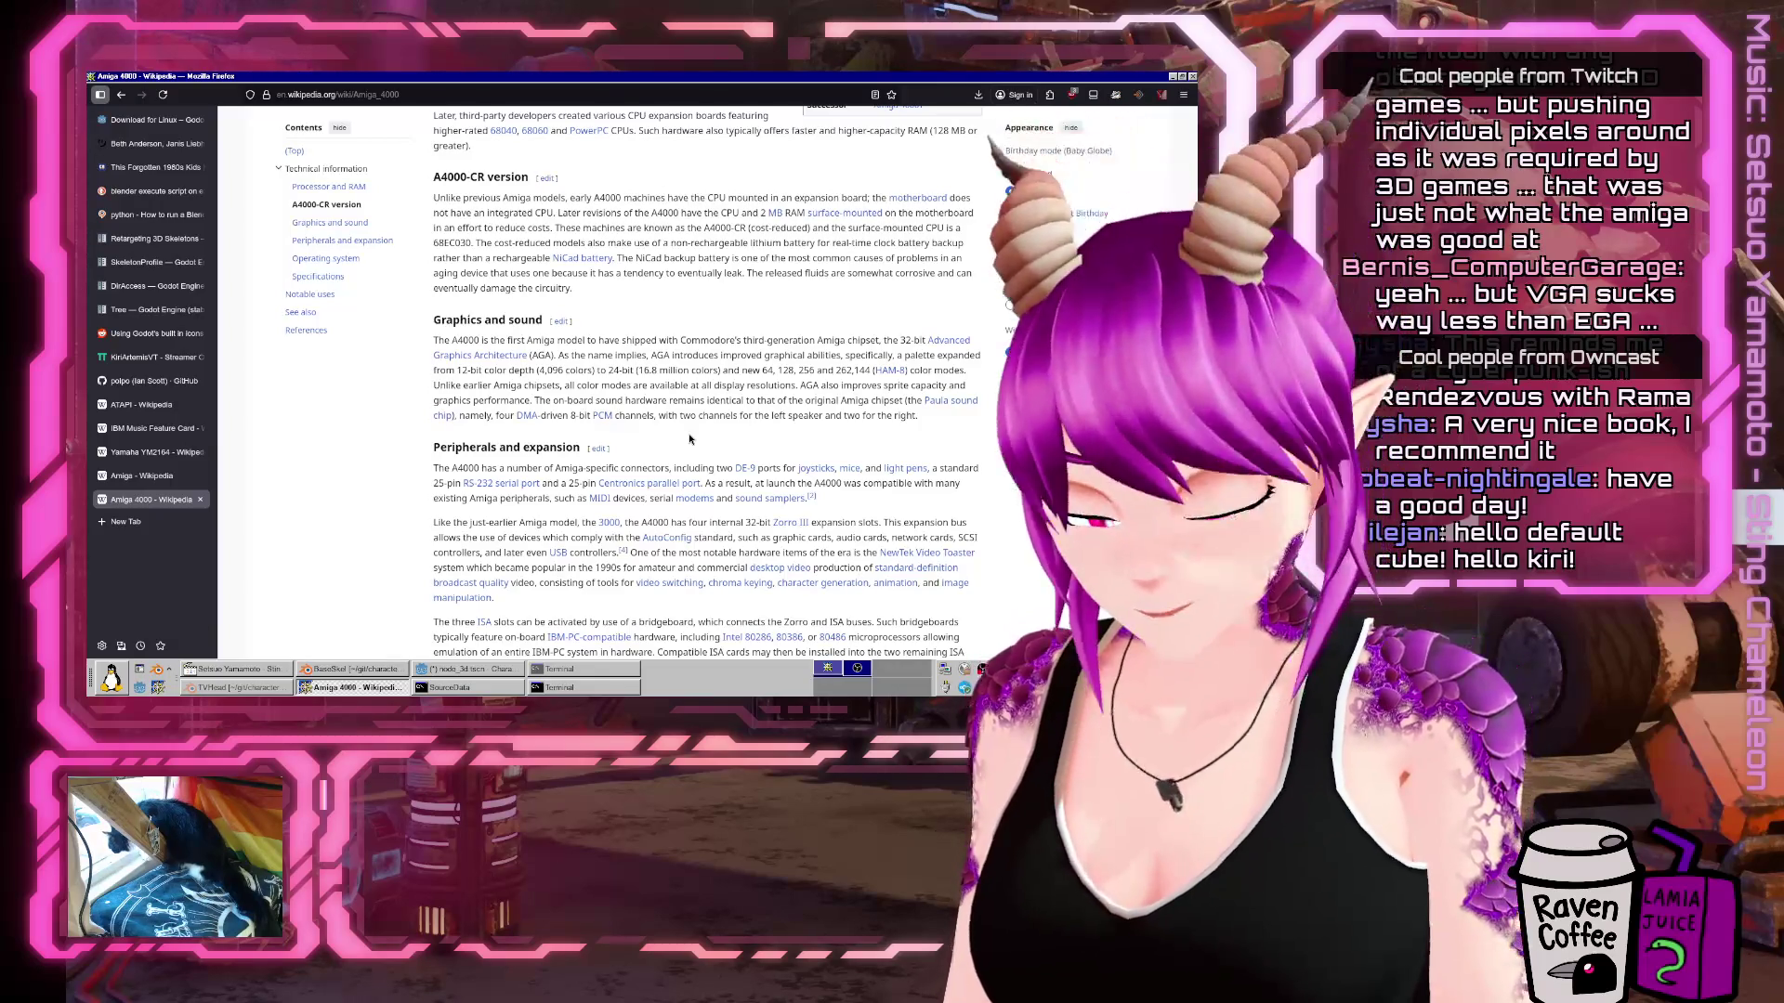
{"action": "scroll", "coordinate": [689, 438], "scroll_direction": "up", "scroll_amount": 6}
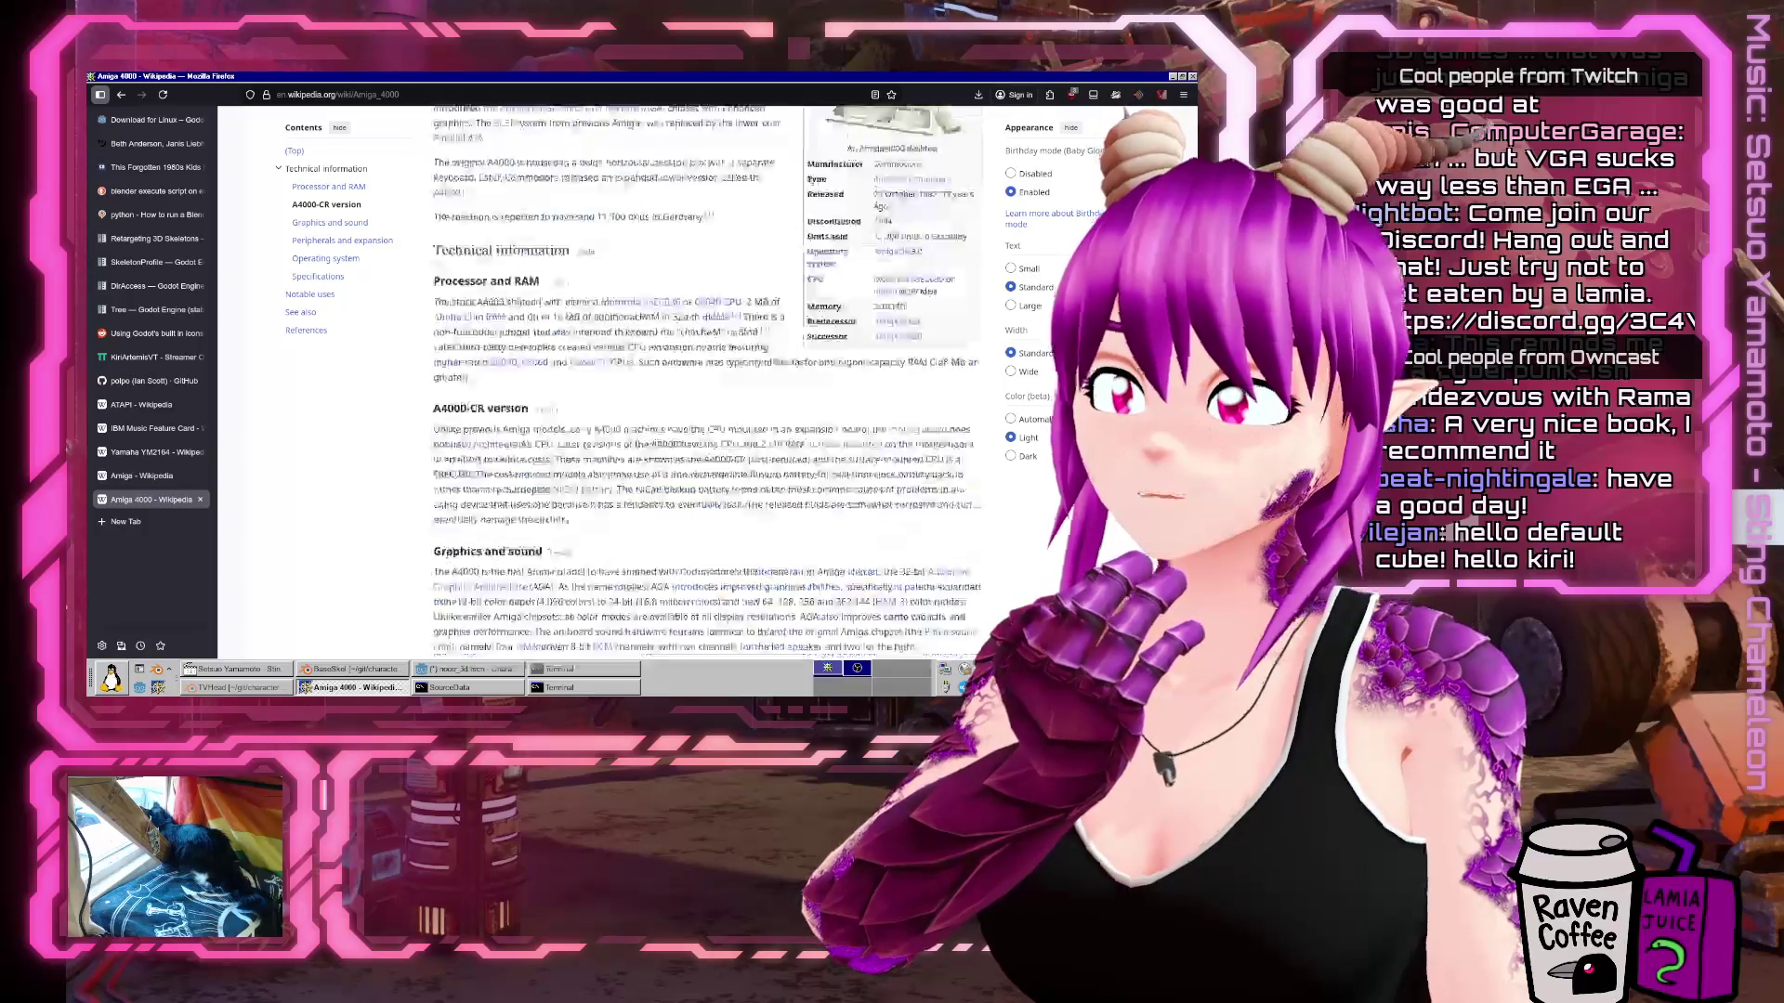
Search DuckDuckGo for the EGA palette in a new tab and show image results.
{"action": "key", "text": "ctrl+t"}
{"action": "type", "text": "ega palette"}
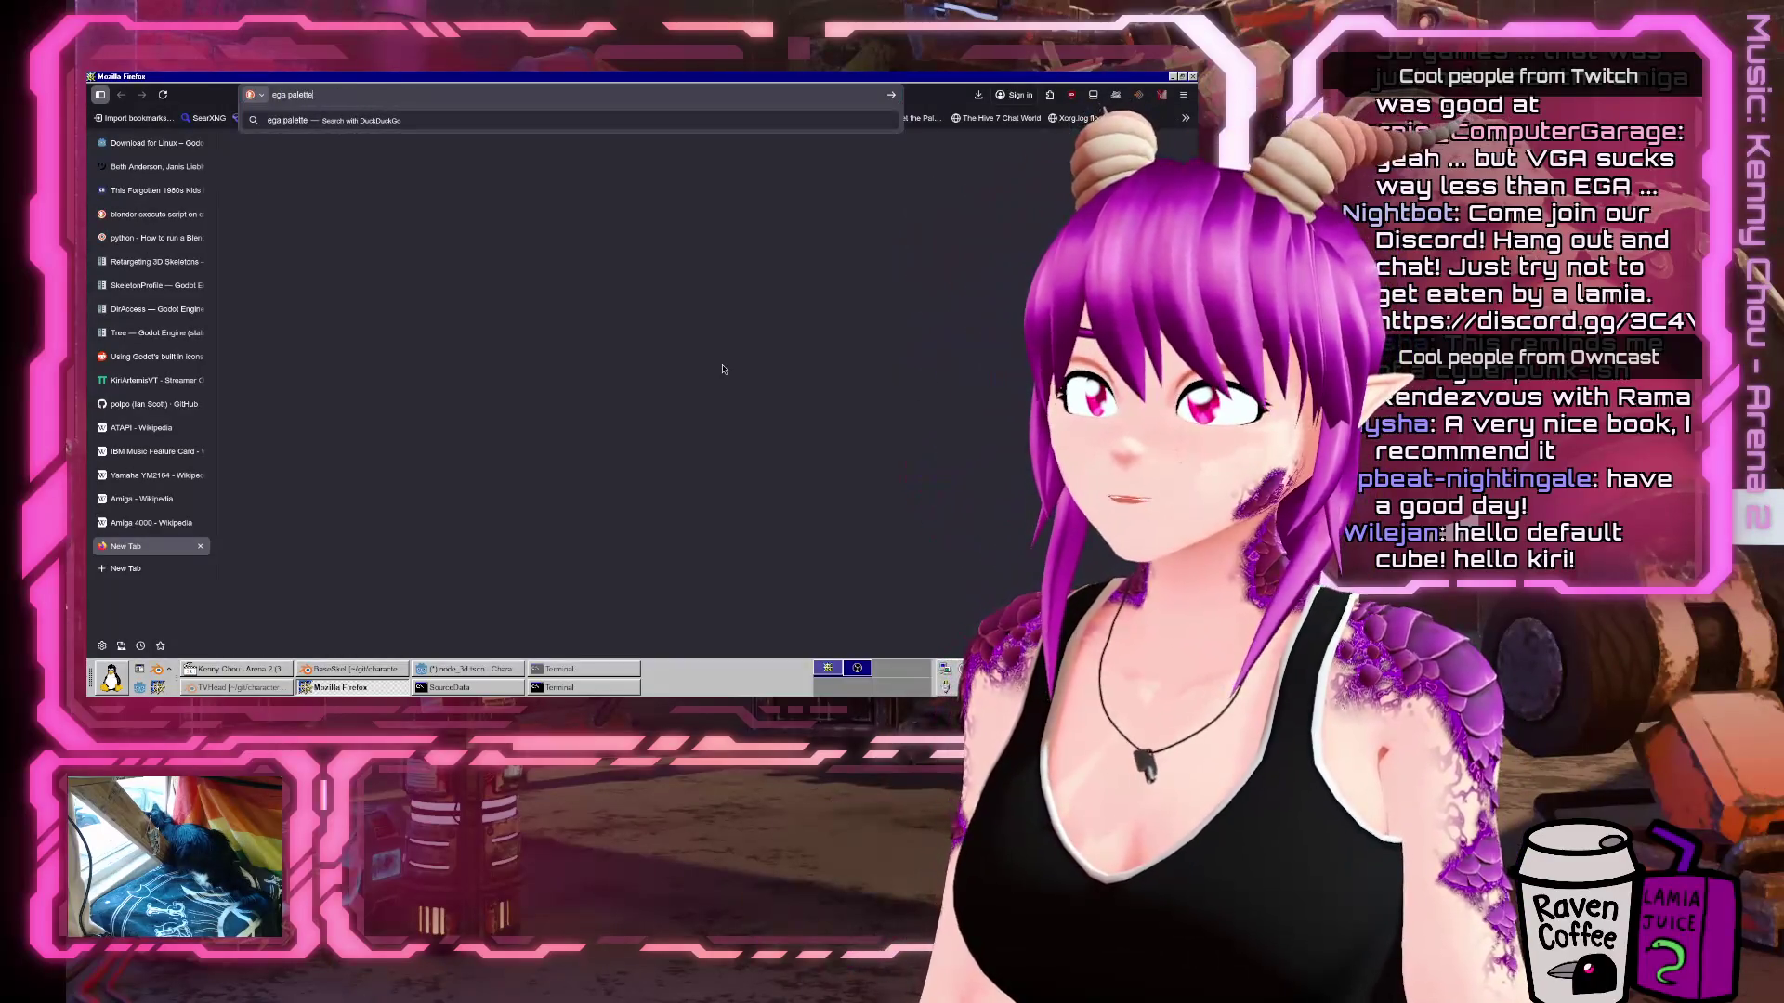
{"action": "key", "text": "Return"}
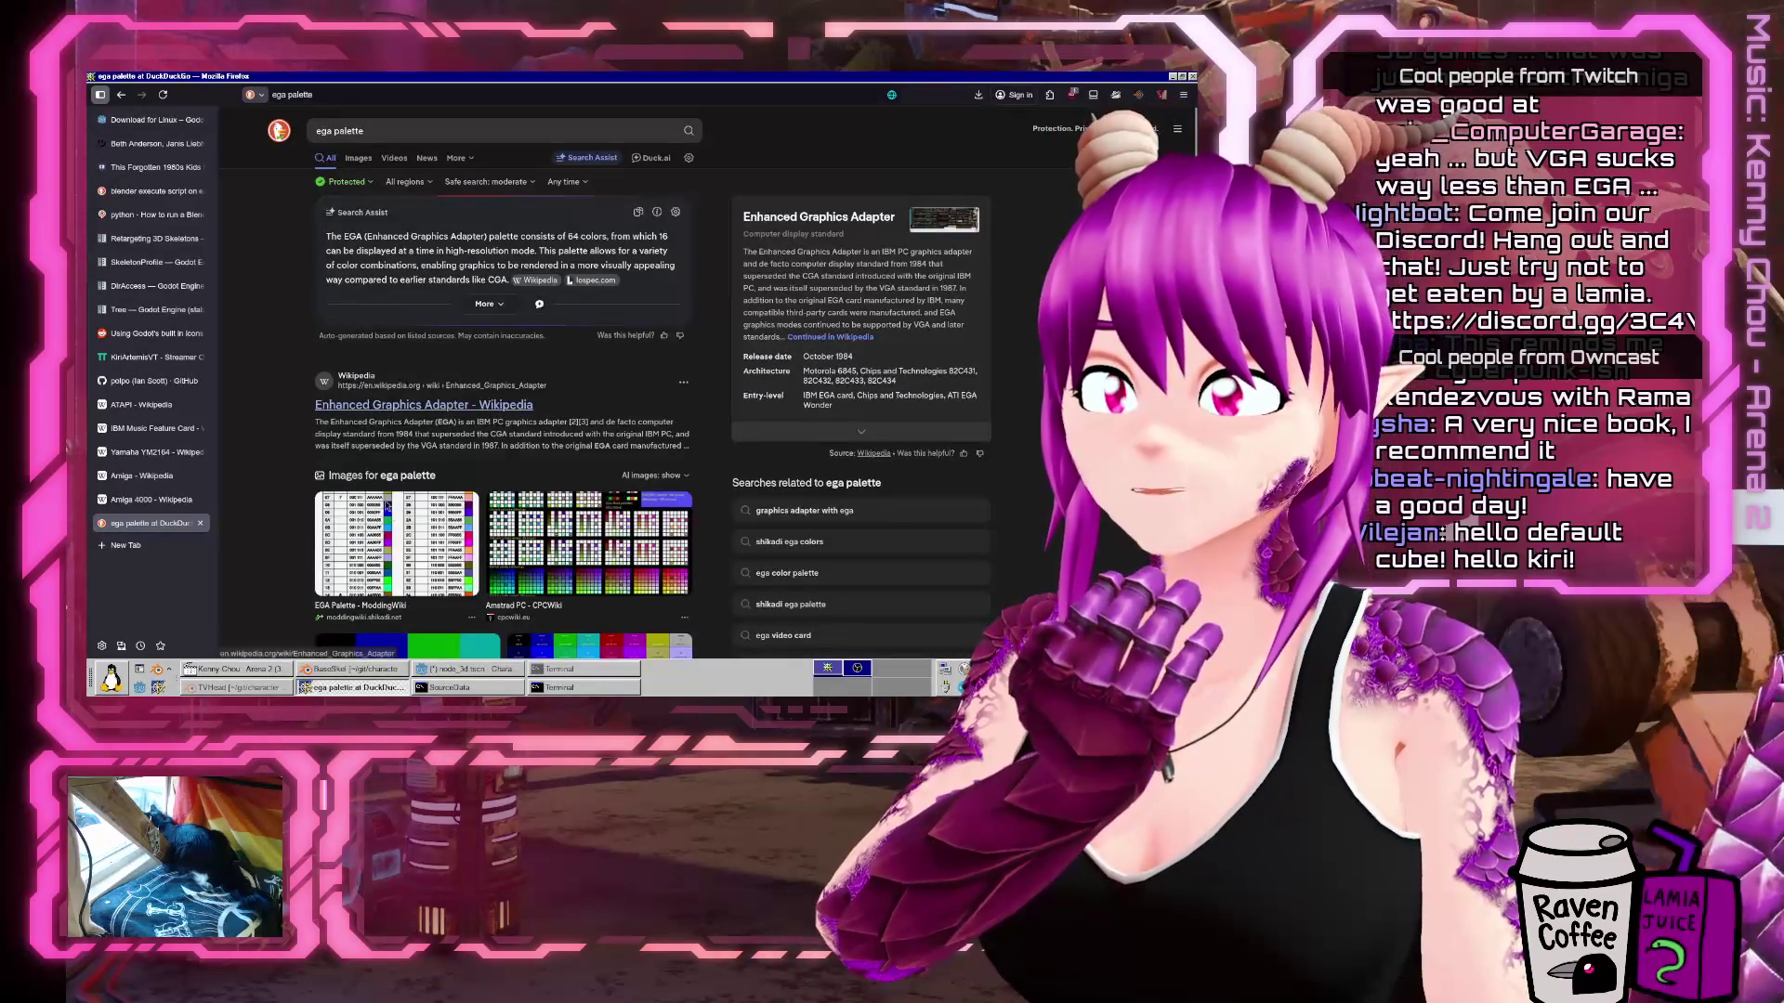
{"action": "left_click", "coordinate": [400, 543]}
{"action": "scroll", "coordinate": [590, 471], "scroll_direction": "down", "scroll_amount": 3}
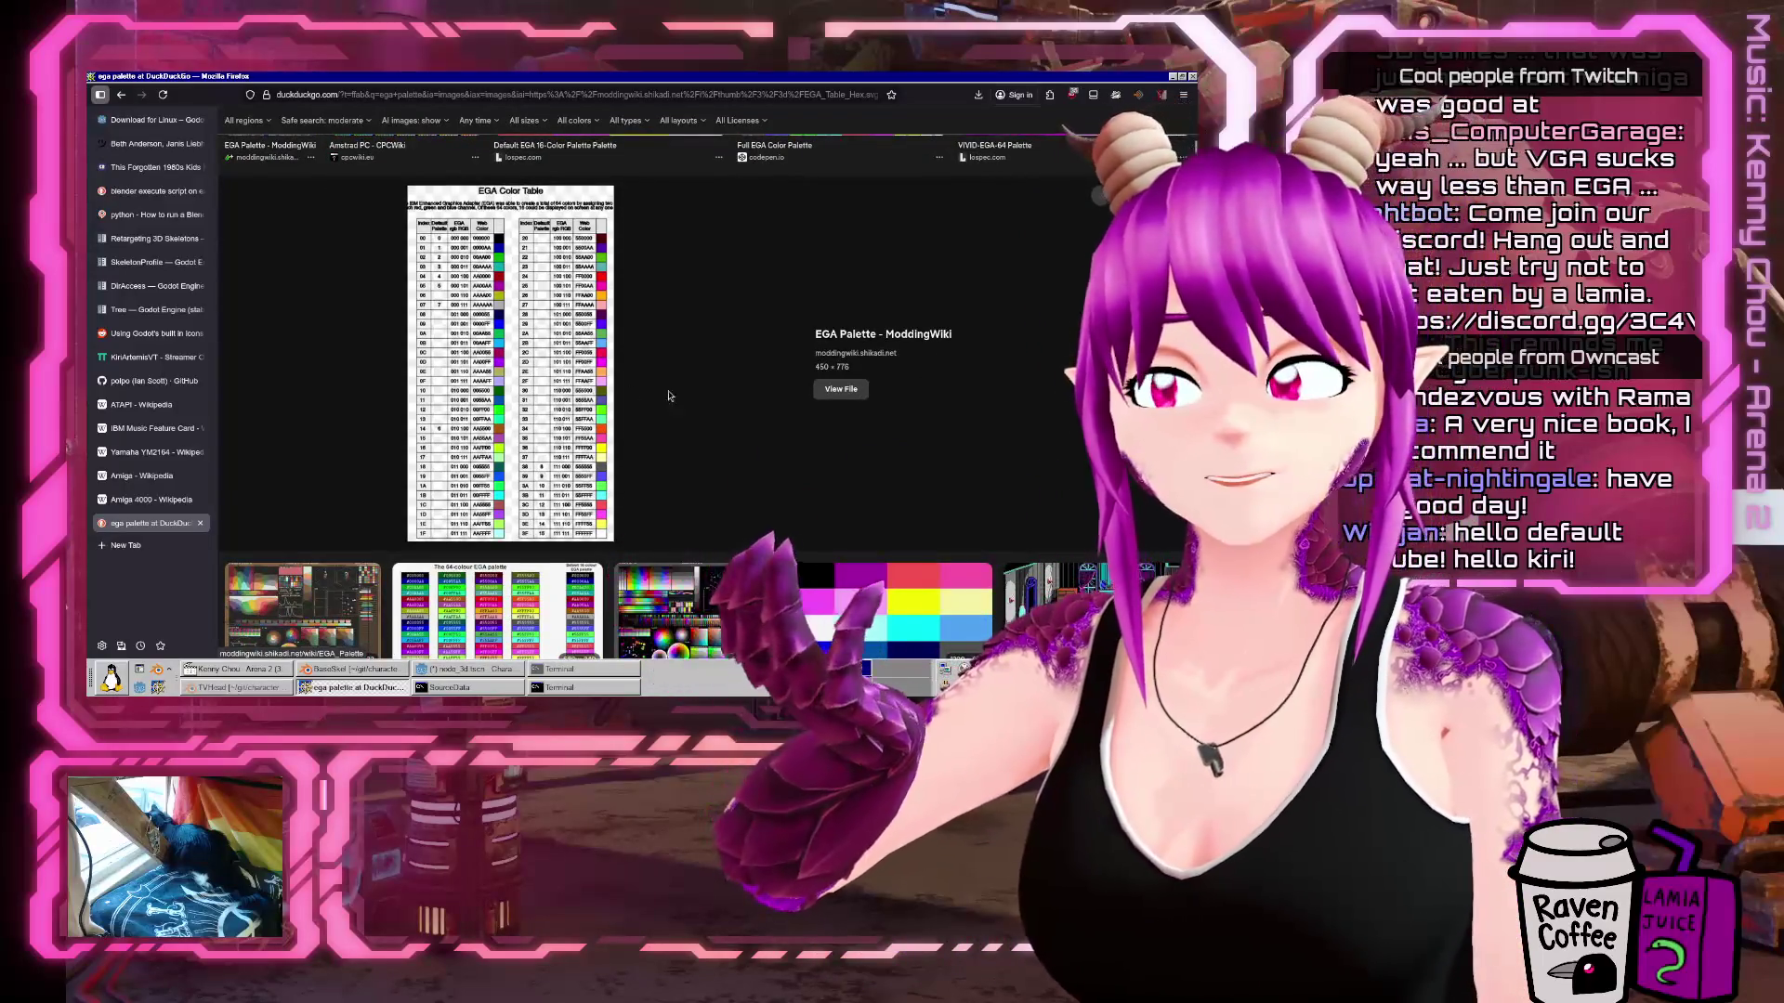
{"action": "scroll", "coordinate": [594, 423], "scroll_direction": "up", "scroll_amount": 4}
Preview the Default EGA 16-Color Palette and 'How 16 colors saved PC gaming' images.
{"action": "left_click", "coordinate": [543, 289]}
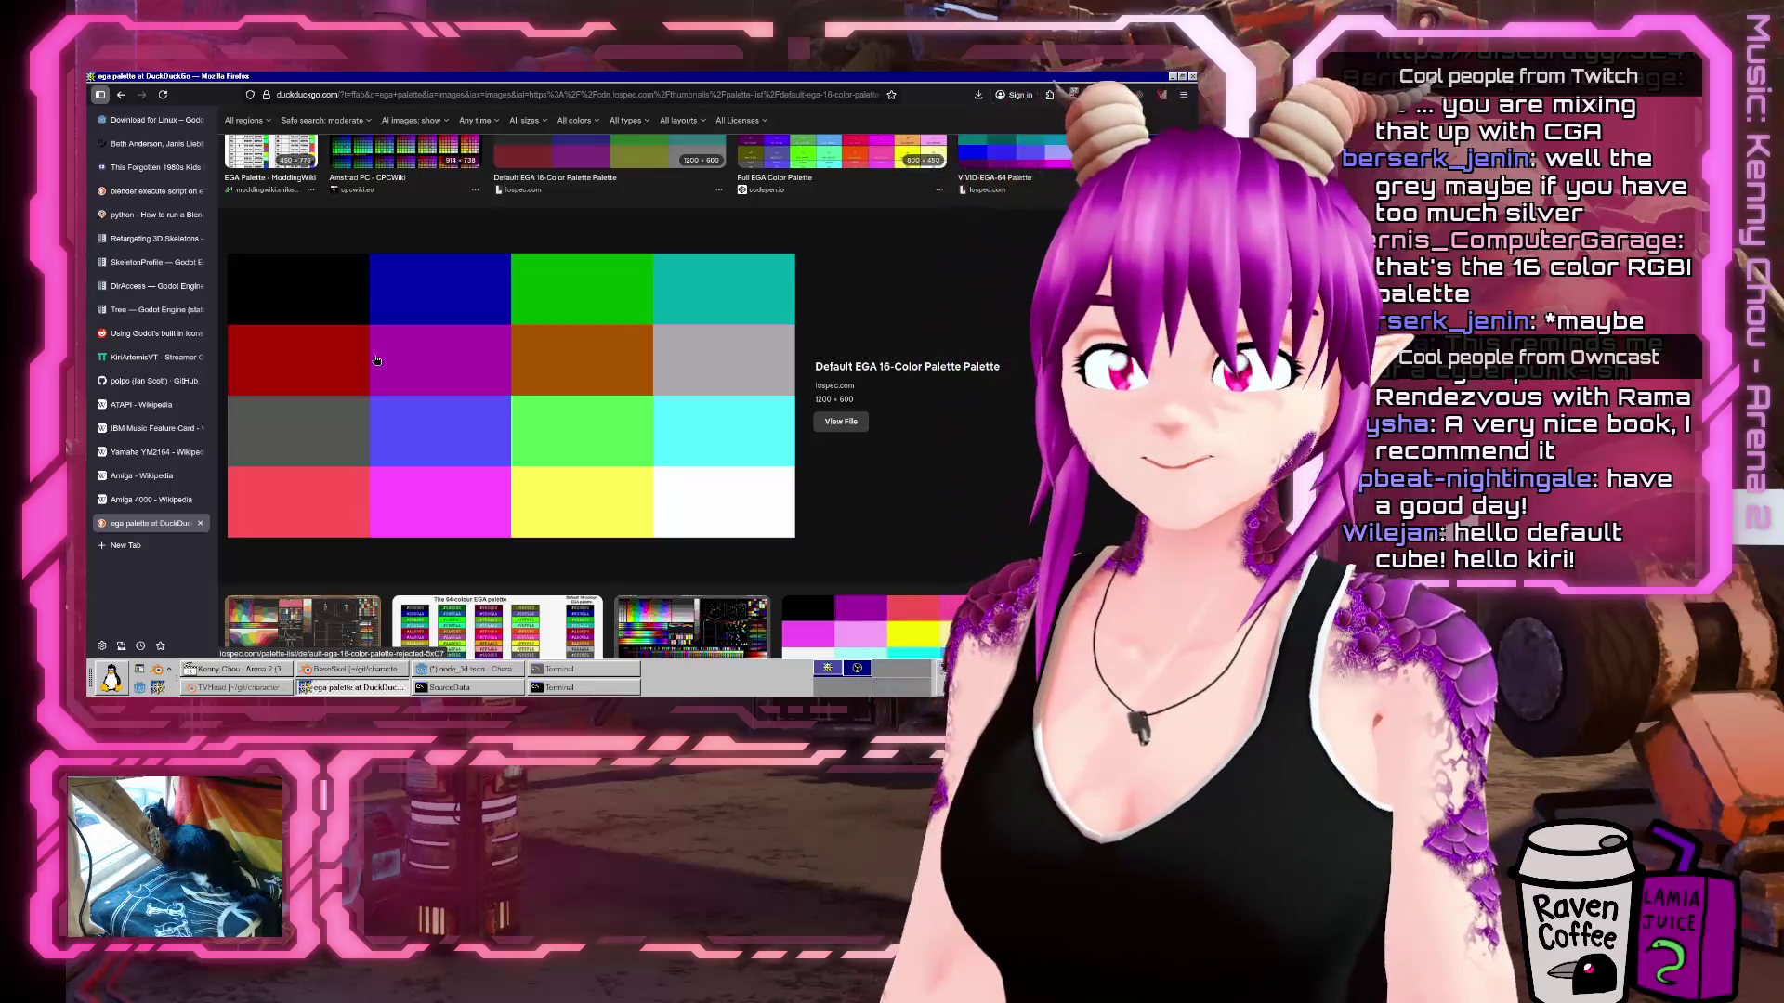
{"action": "scroll", "coordinate": [376, 361], "scroll_direction": "down", "scroll_amount": 5}
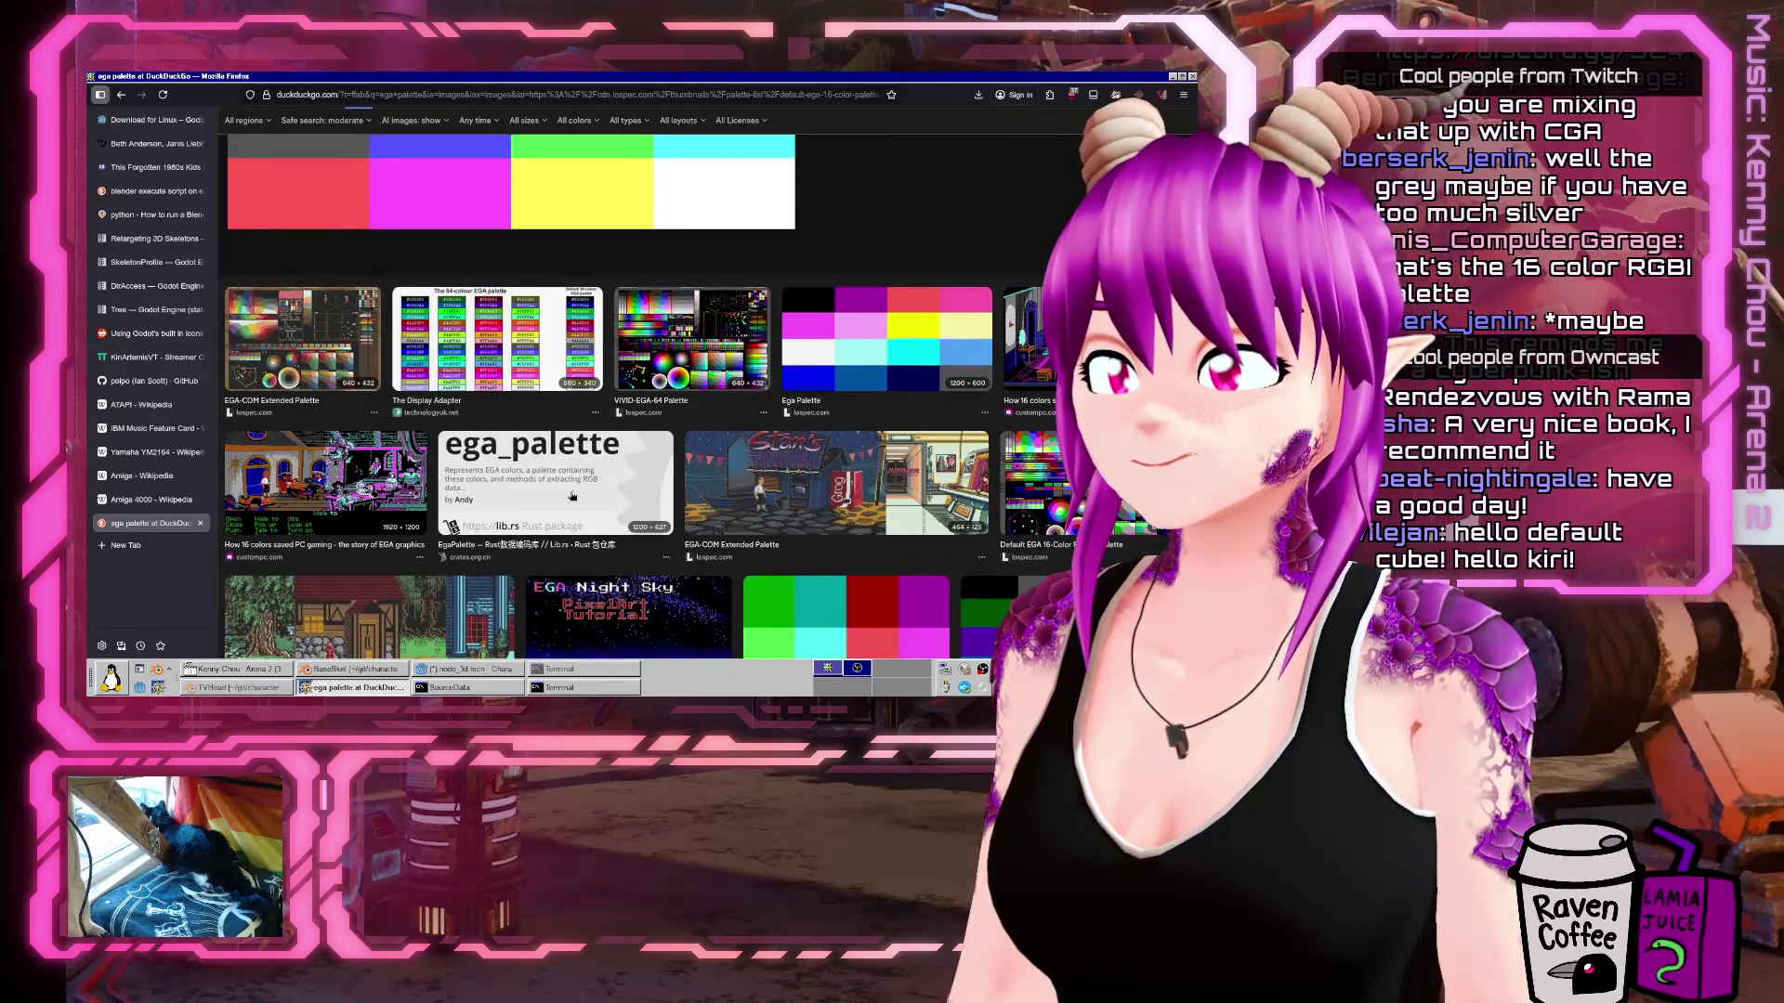
{"action": "left_click", "coordinate": [399, 478]}
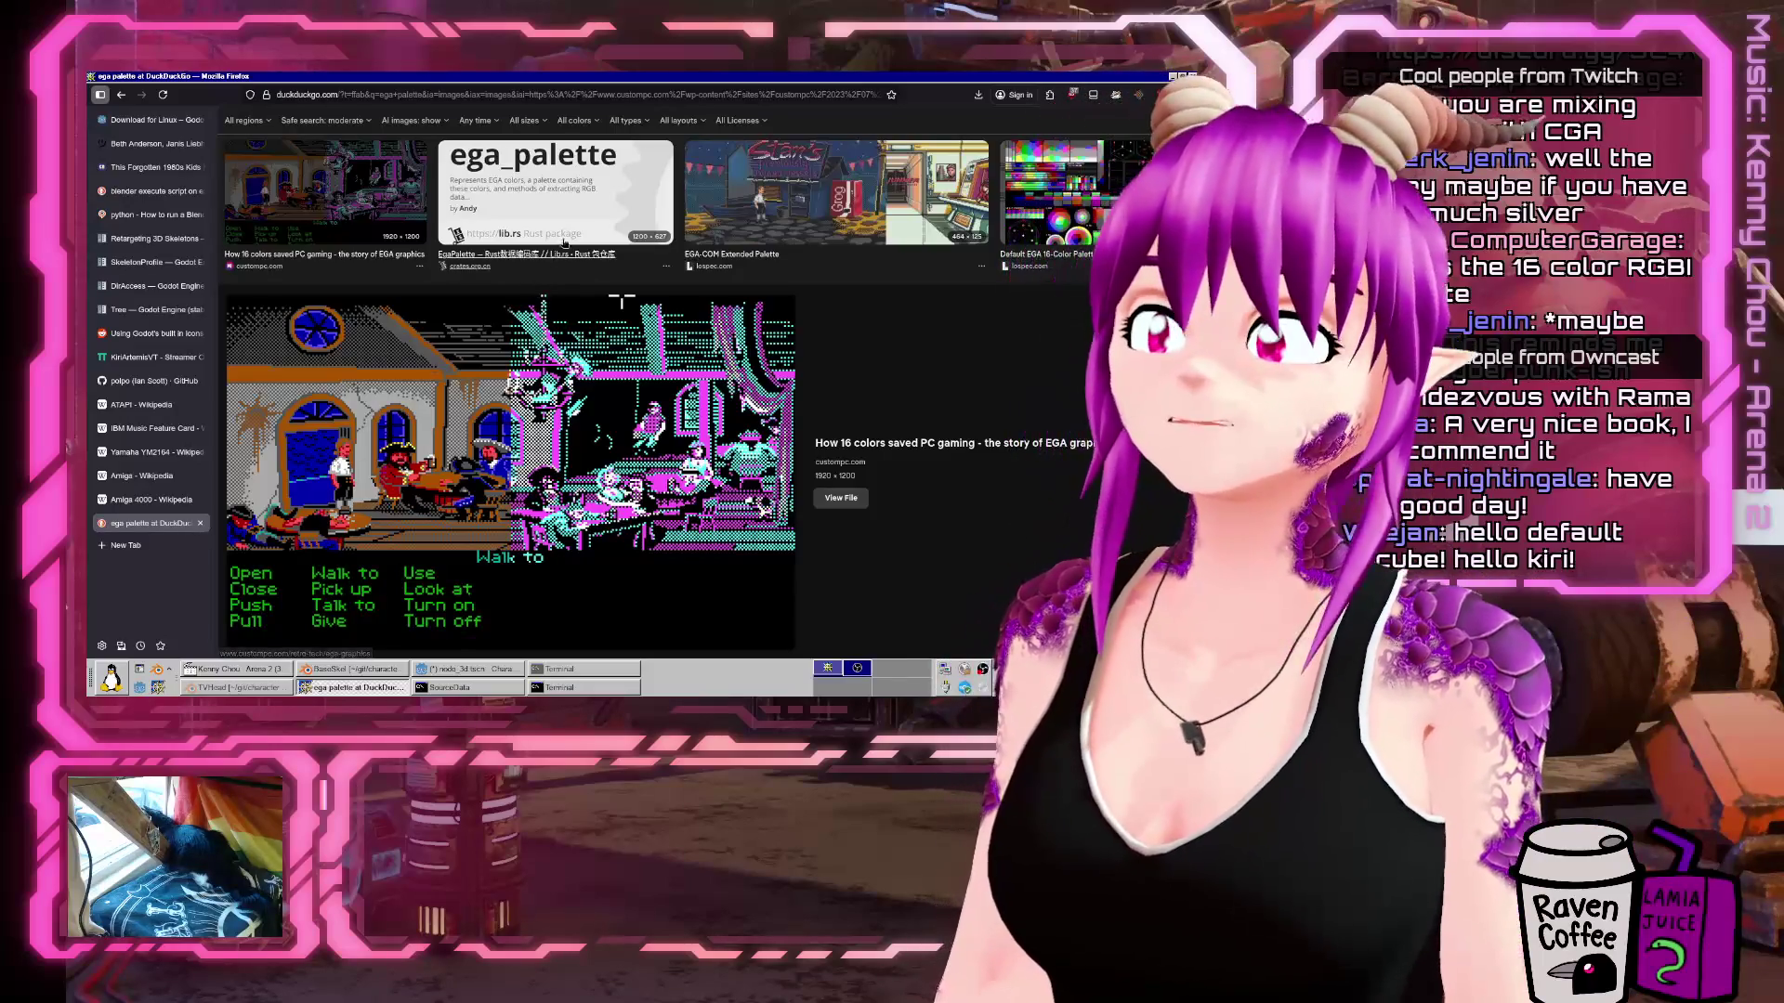
{"action": "scroll", "coordinate": [556, 219], "scroll_direction": "up", "scroll_amount": 3}
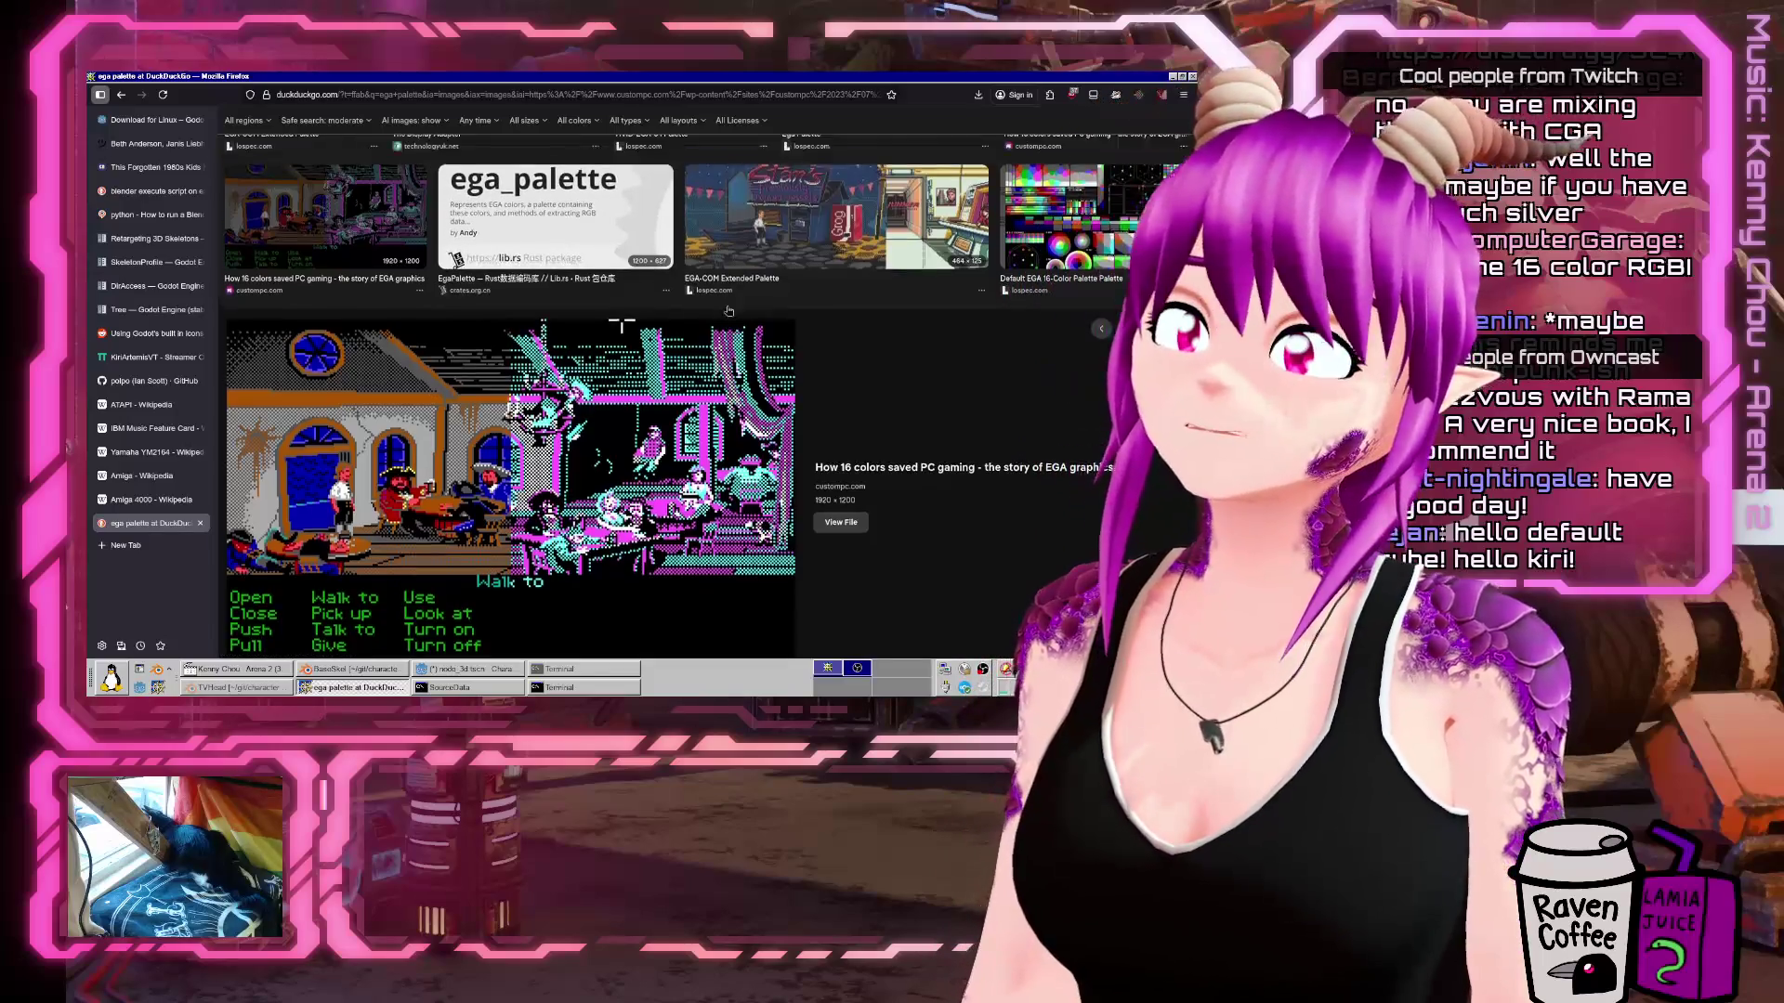
{"action": "left_click", "coordinate": [534, 322]}
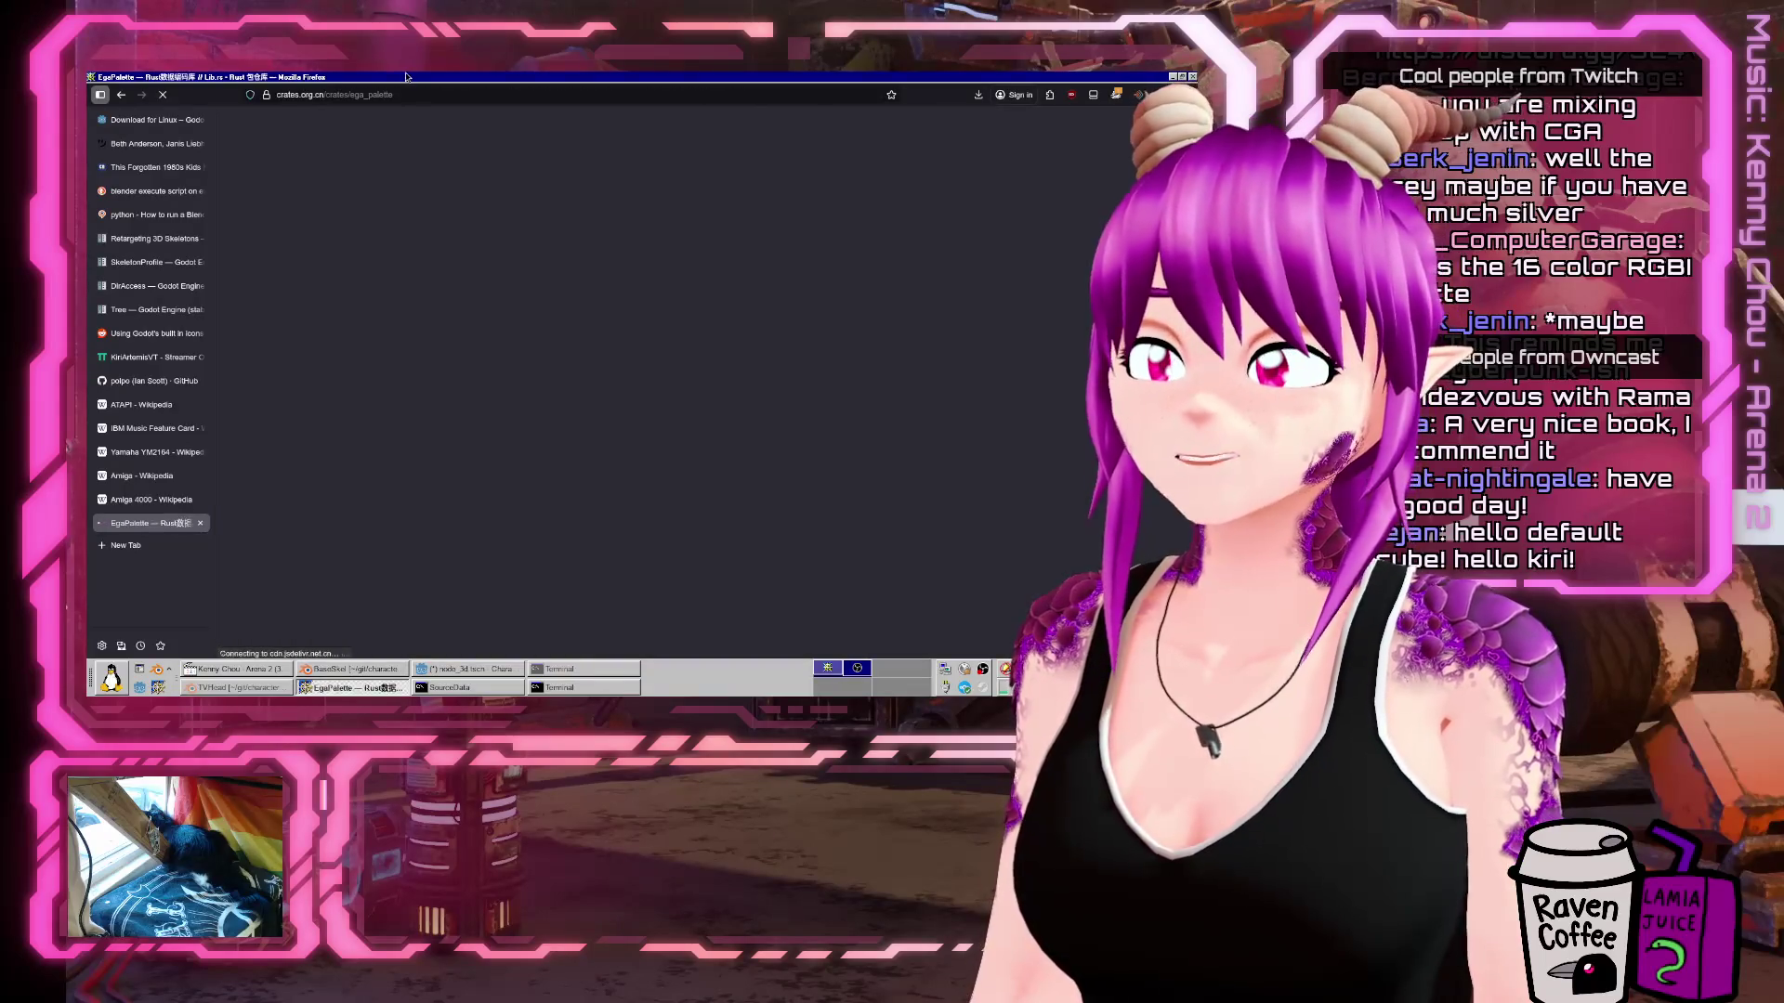
Leave the ega_palette lib.rs page, dismissing the translation offer, and return to the image results.
{"action": "double_click", "coordinate": [627, 72]}
{"action": "double_click", "coordinate": [622, 90]}
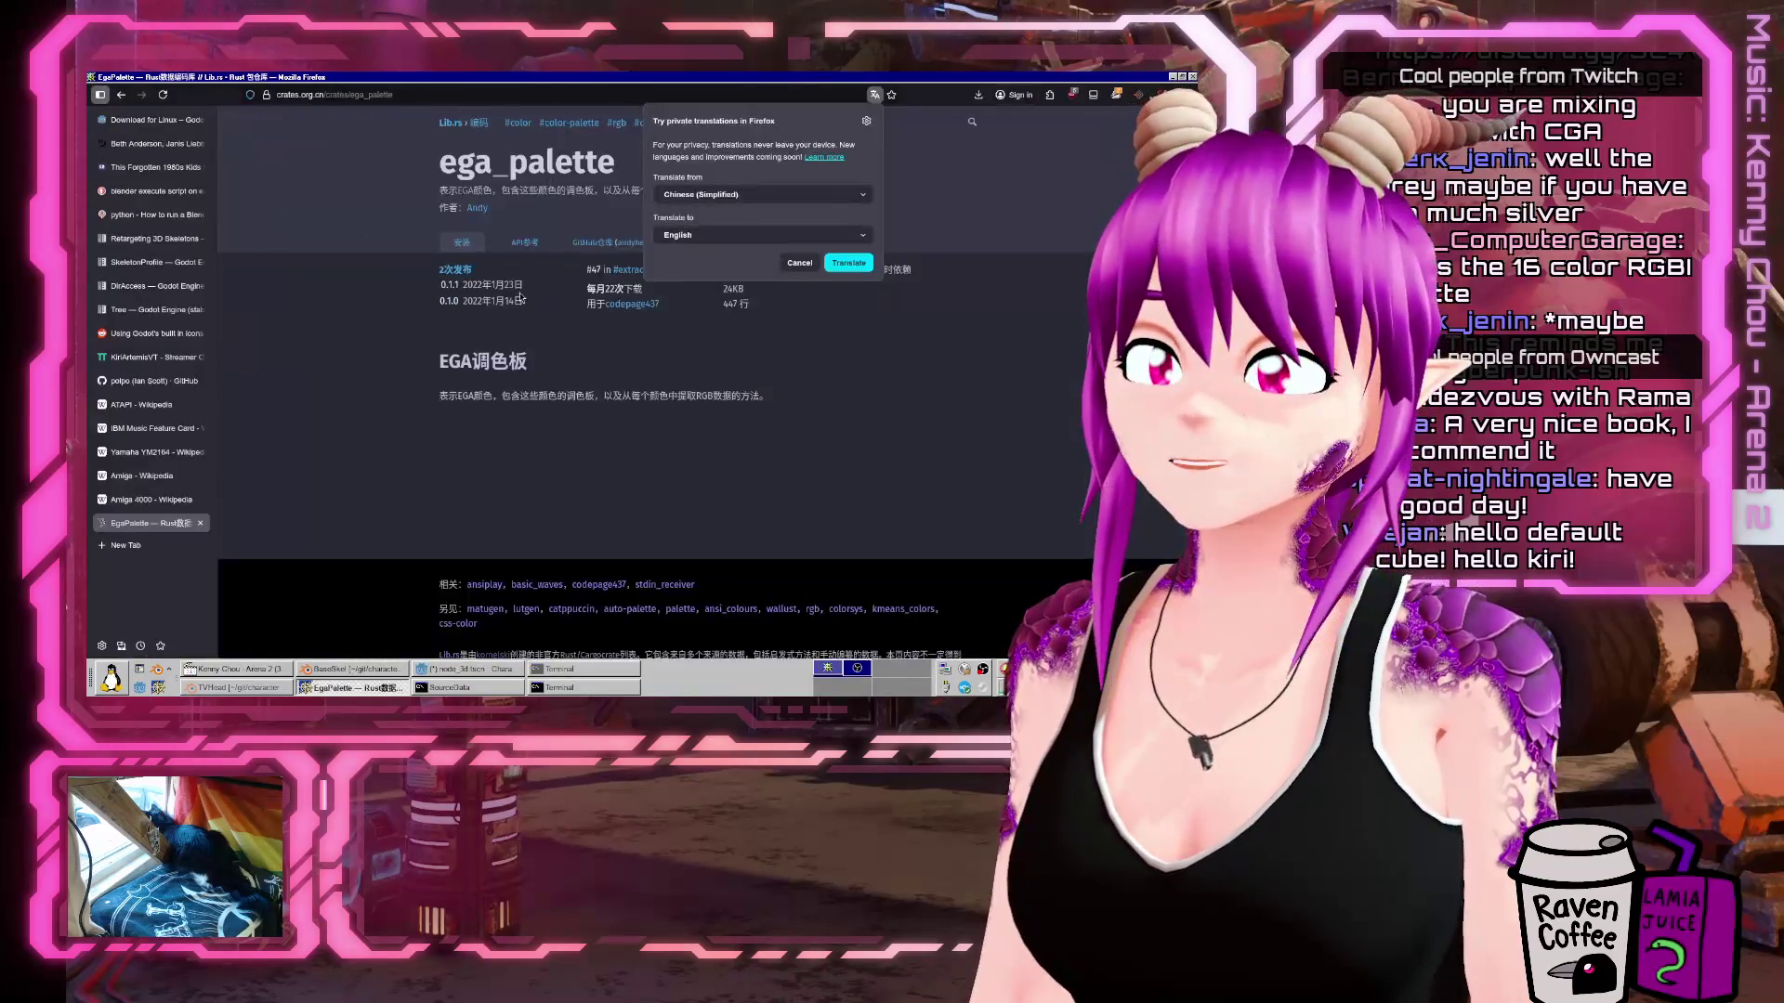
{"action": "left_click", "coordinate": [121, 94]}
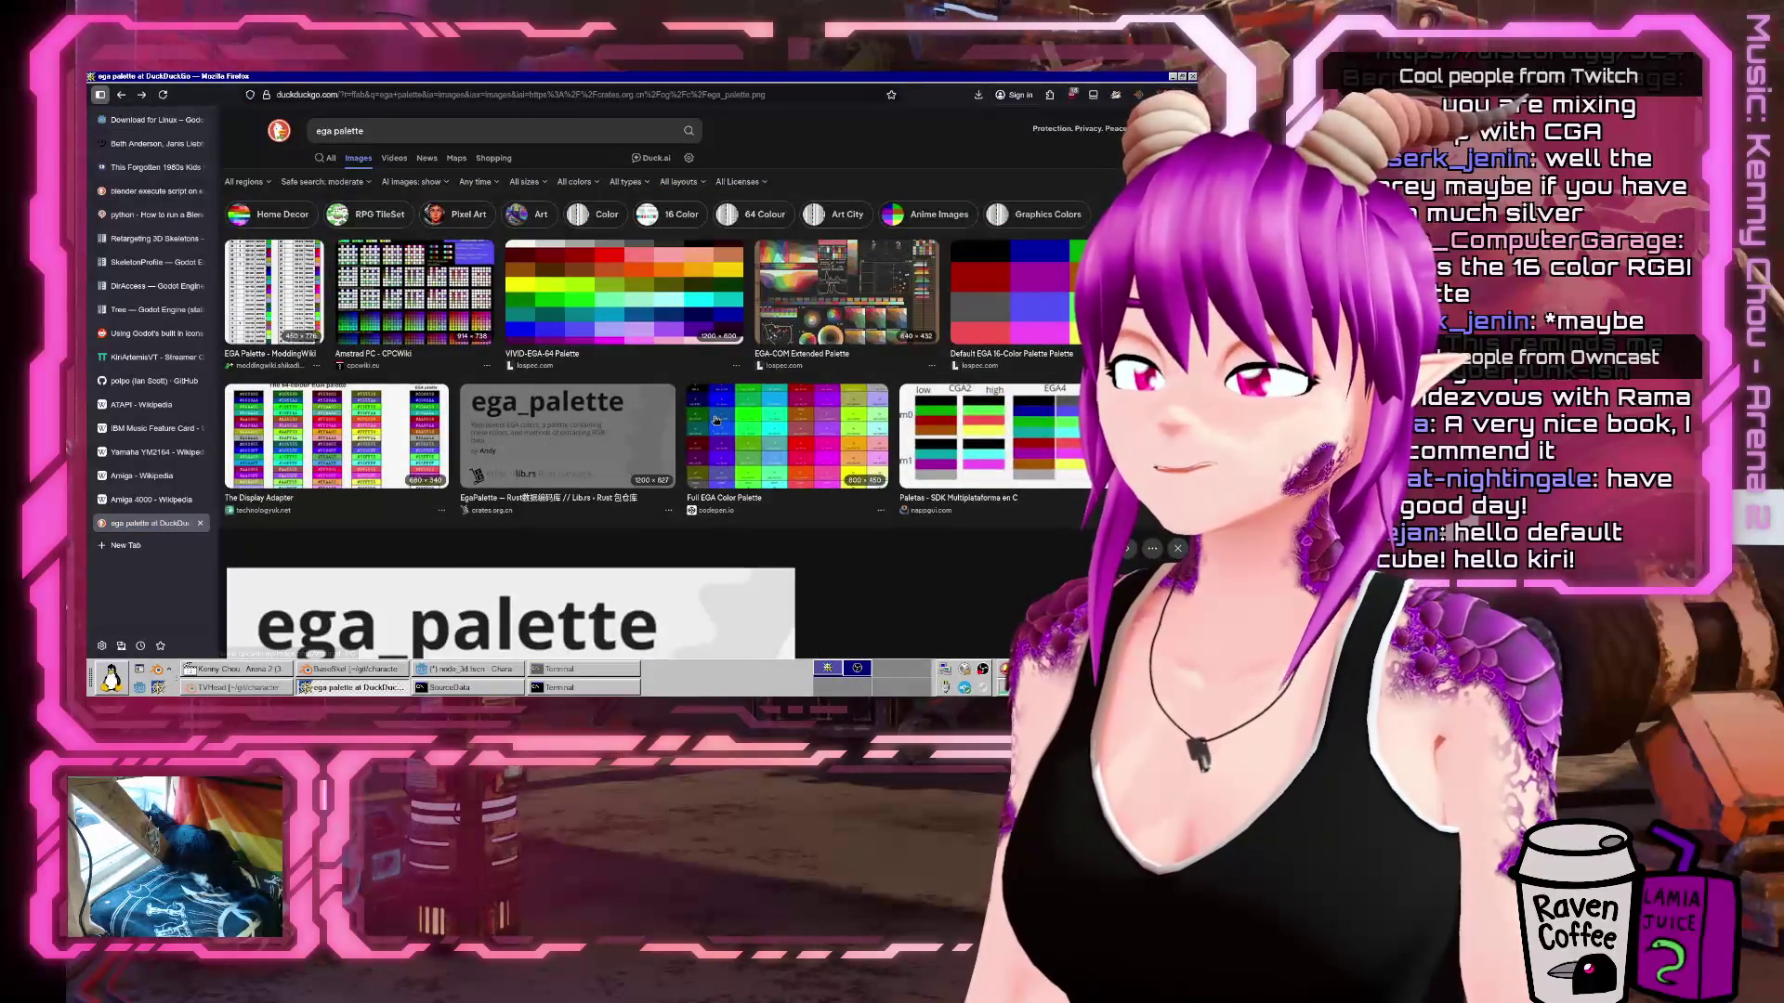
Preview the dosbox-x 'Ability to chose preferred EGA variants' palette image.
{"action": "scroll", "coordinate": [891, 485], "scroll_direction": "down", "scroll_amount": 5}
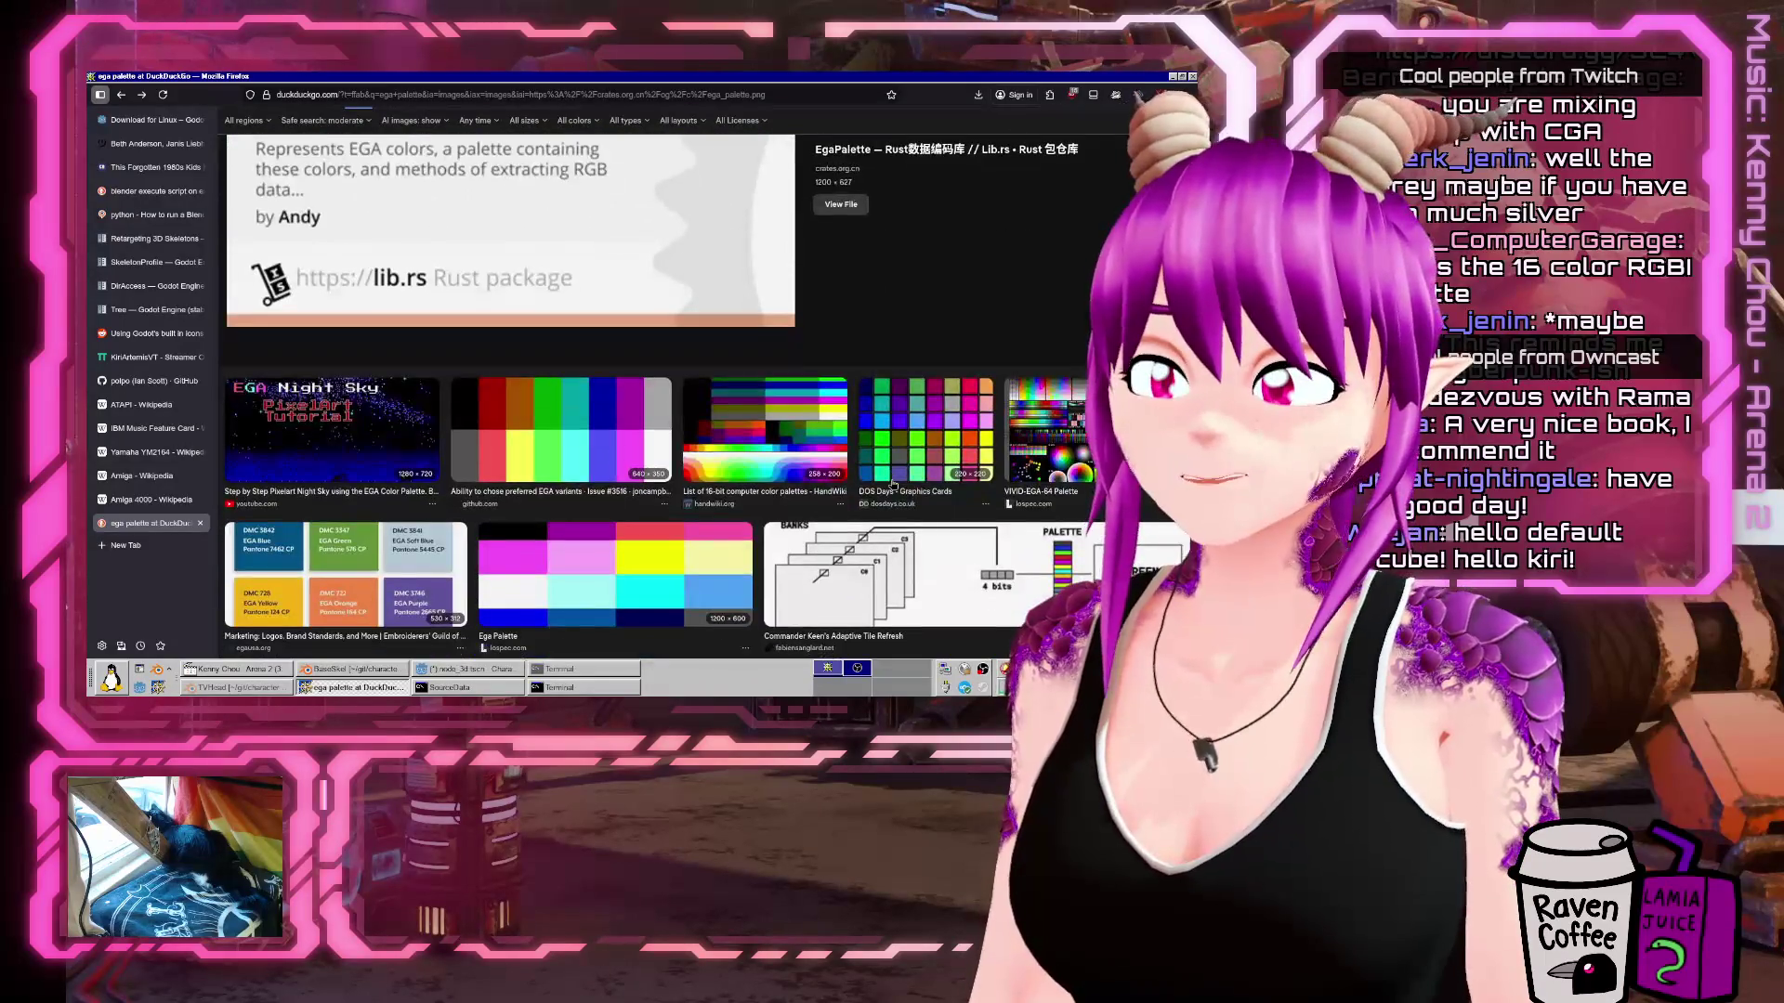
{"action": "left_click", "coordinate": [562, 429]}
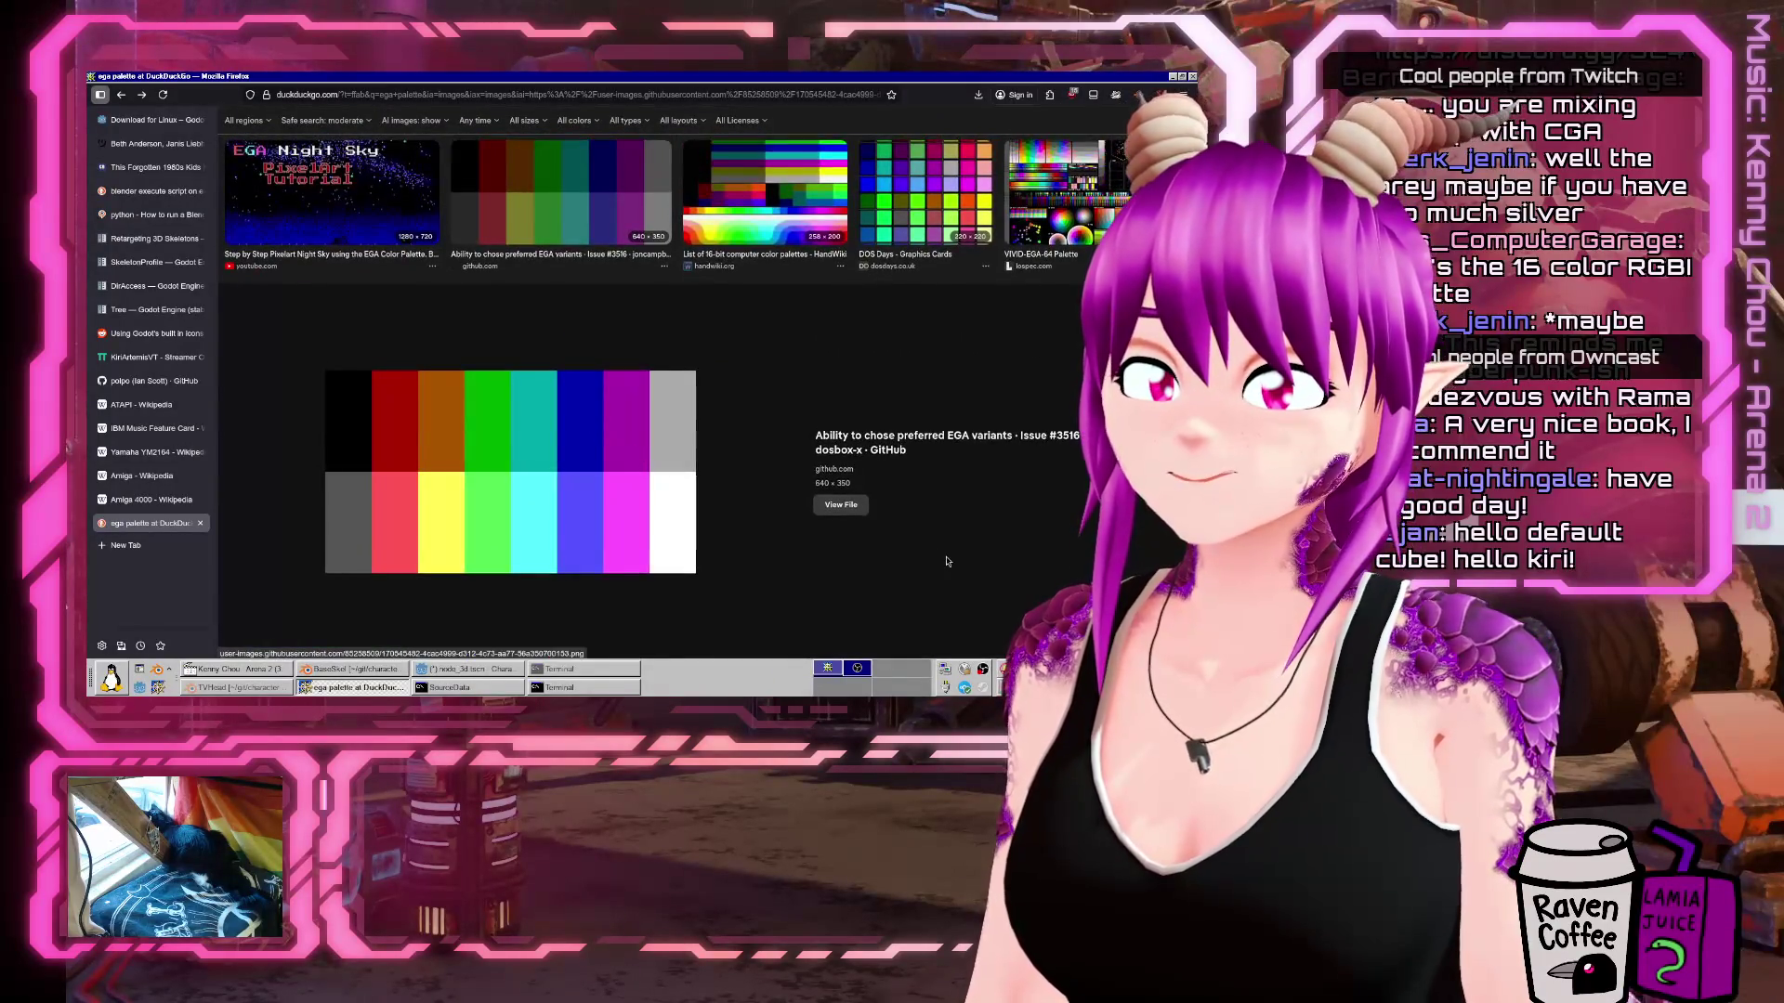
{"action": "scroll", "coordinate": [947, 561], "scroll_direction": "down", "scroll_amount": 1}
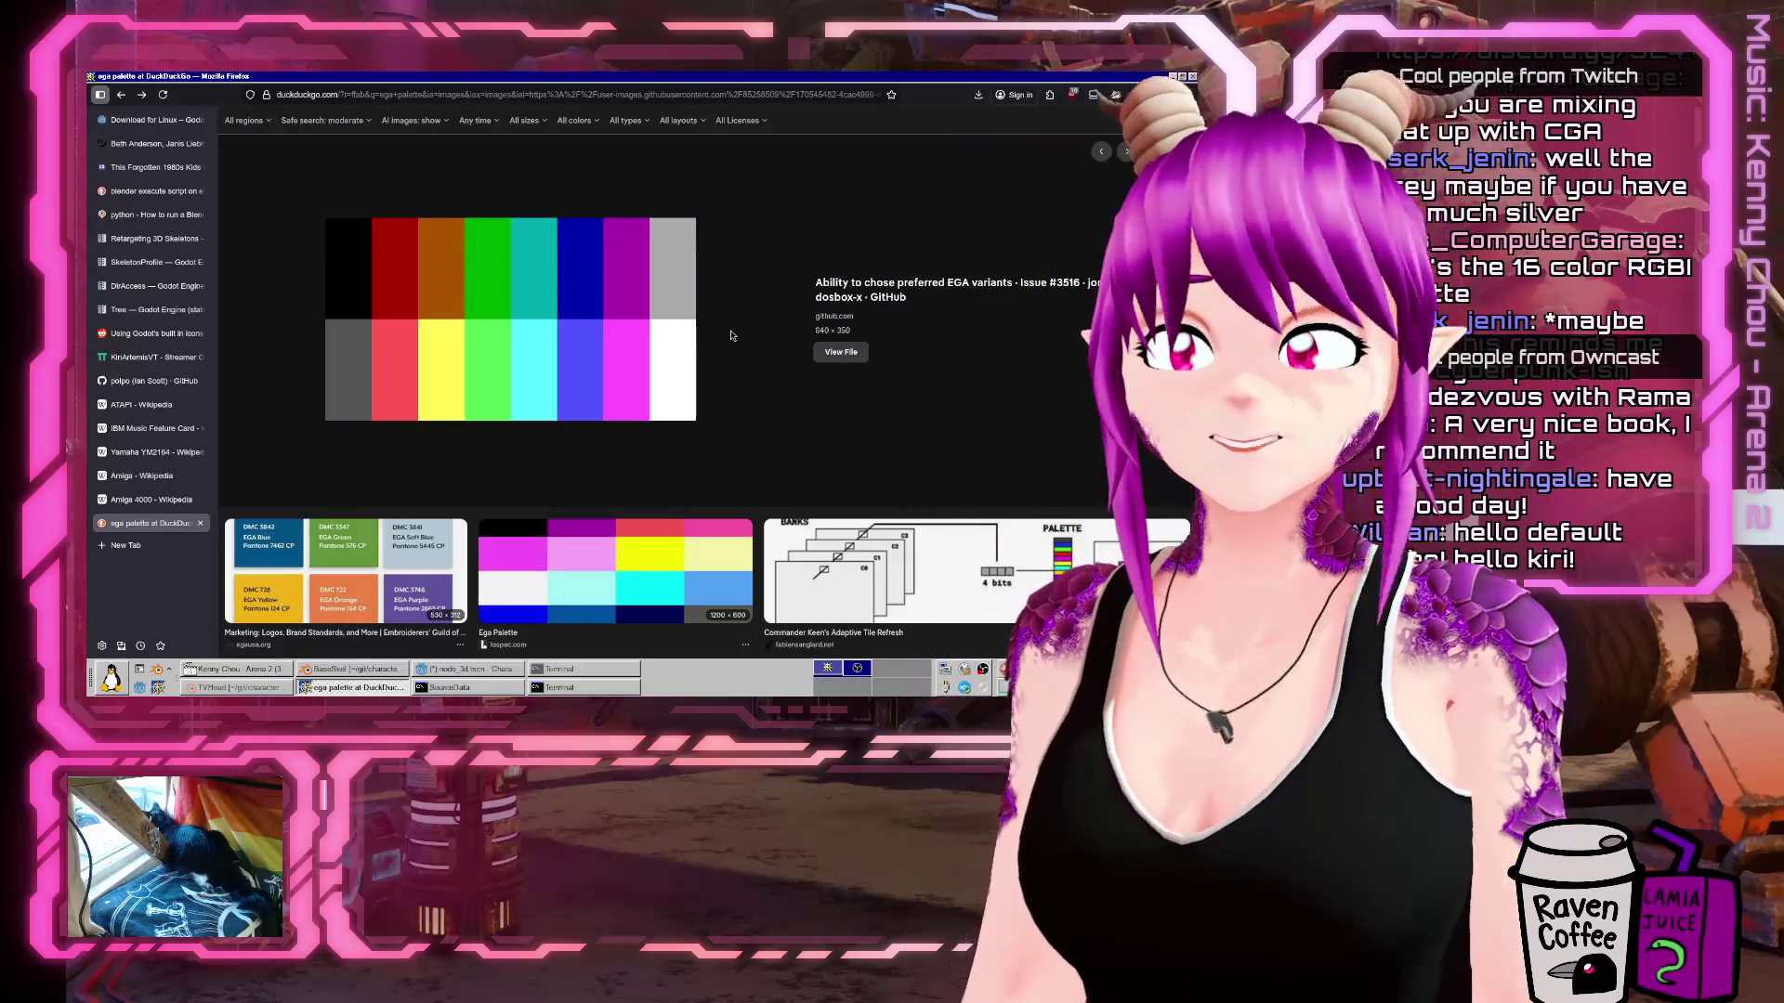
Browse further down the image results and preview the Comedy Night!! and Late Night Taxi Ride artwork.
{"action": "scroll", "coordinate": [732, 335], "scroll_direction": "down", "scroll_amount": 3}
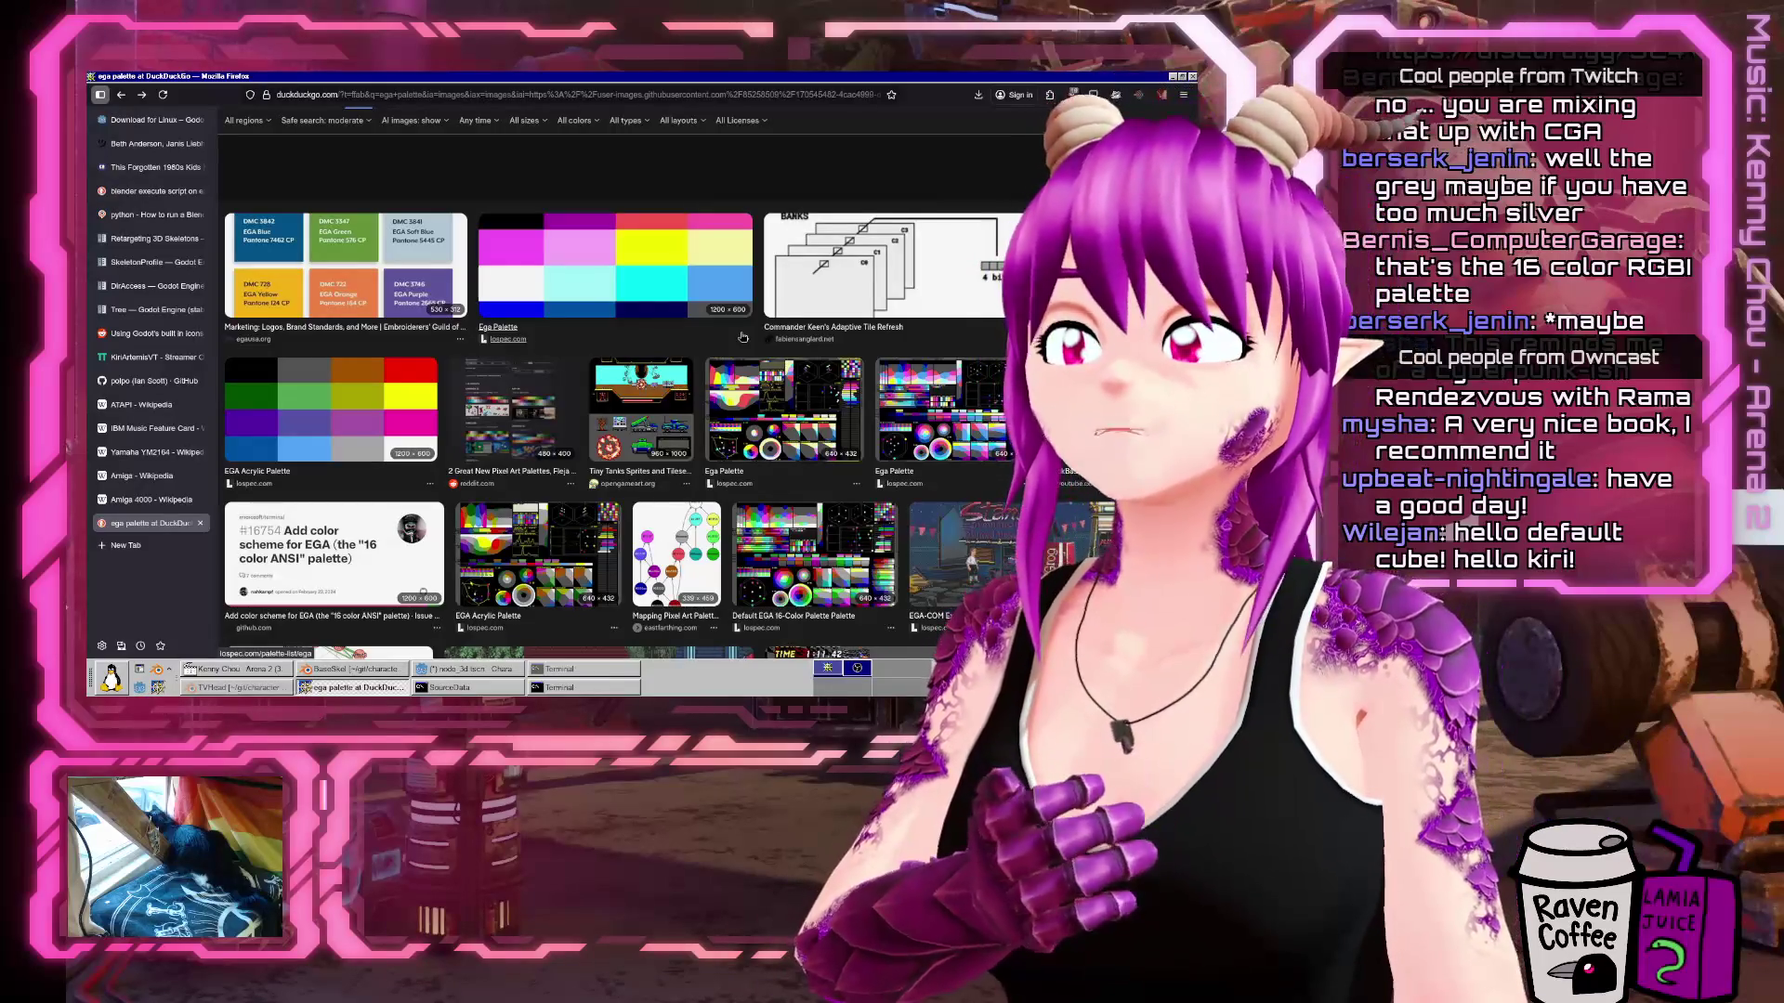
{"action": "scroll", "coordinate": [644, 341], "scroll_direction": "down", "scroll_amount": 3}
{"action": "scroll", "coordinate": [644, 341], "scroll_direction": "down", "scroll_amount": 1}
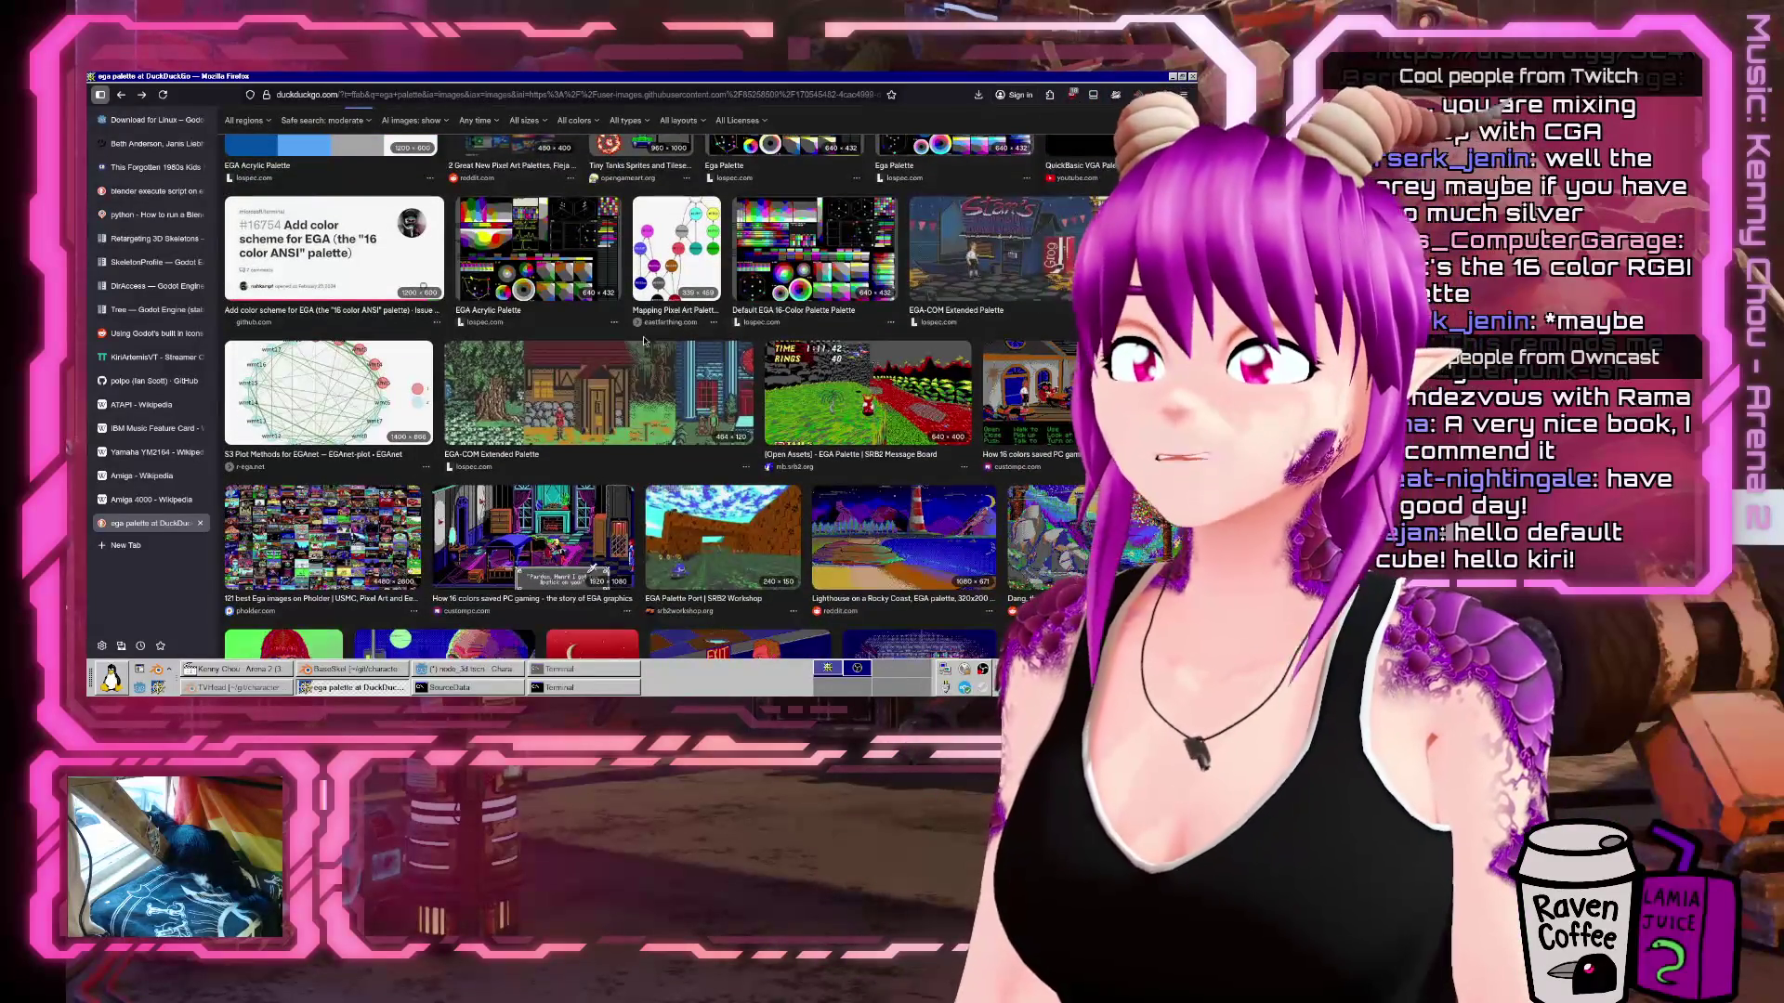
{"action": "scroll", "coordinate": [644, 331], "scroll_direction": "down", "scroll_amount": 1}
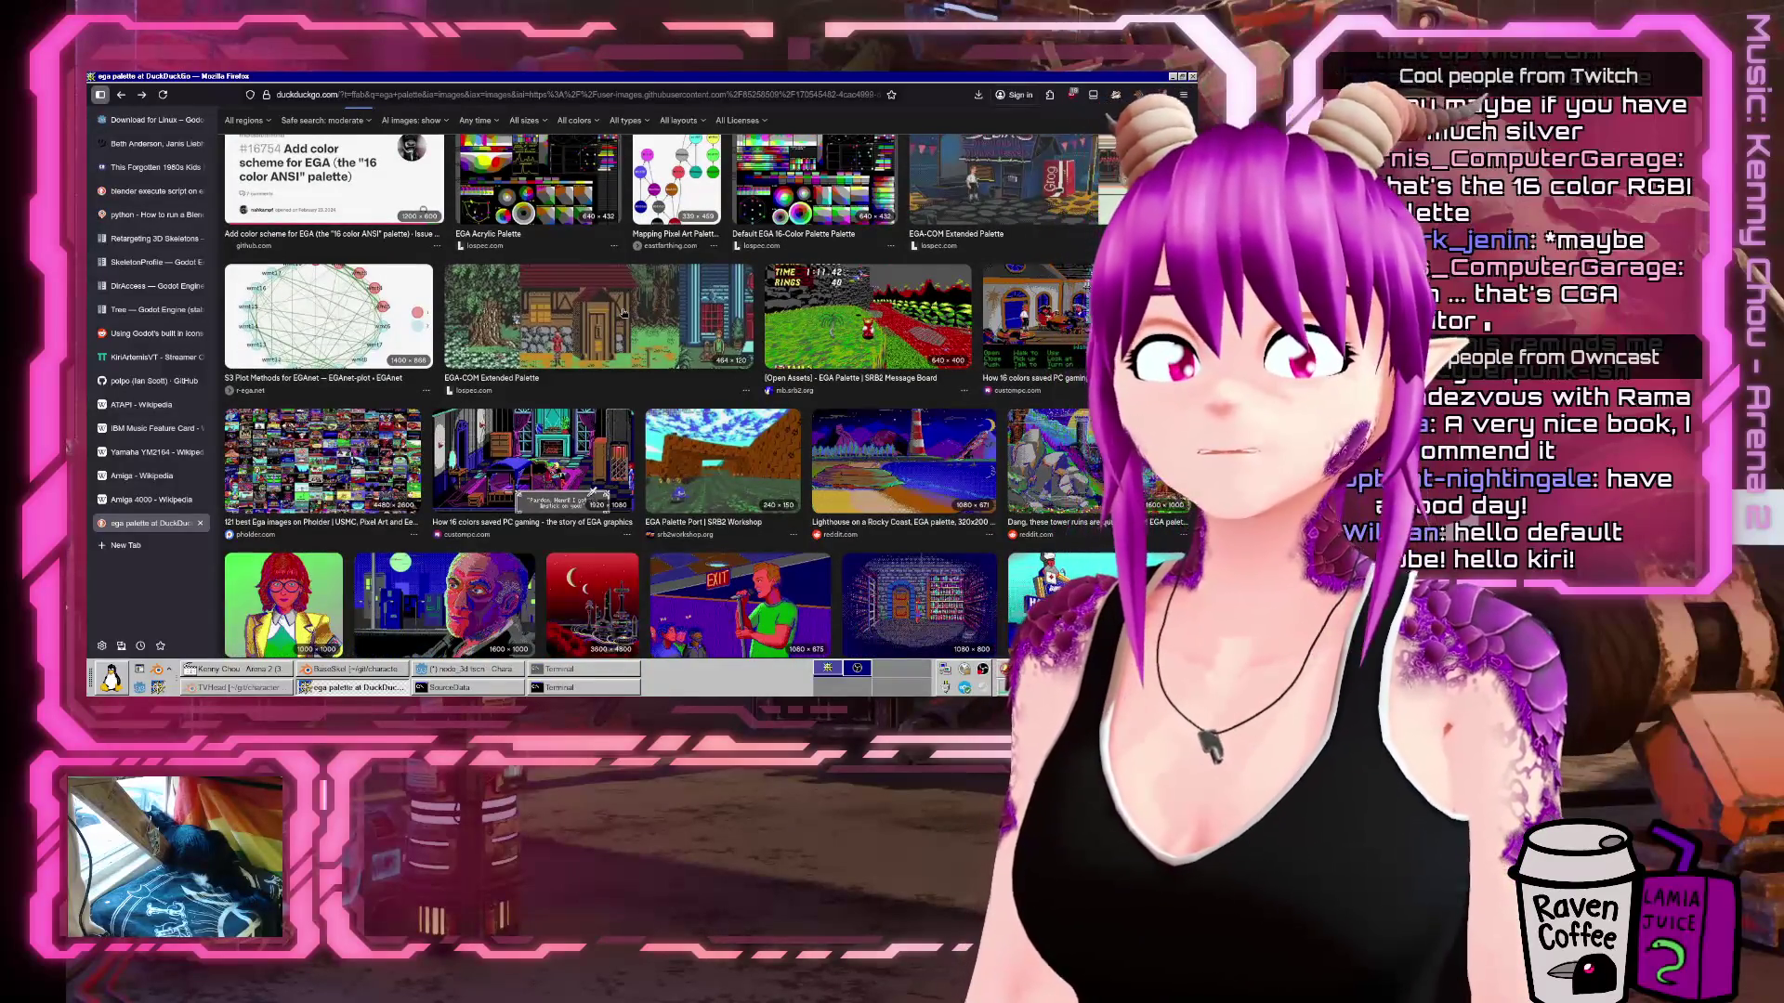
{"action": "scroll", "coordinate": [623, 312], "scroll_direction": "down", "scroll_amount": 1}
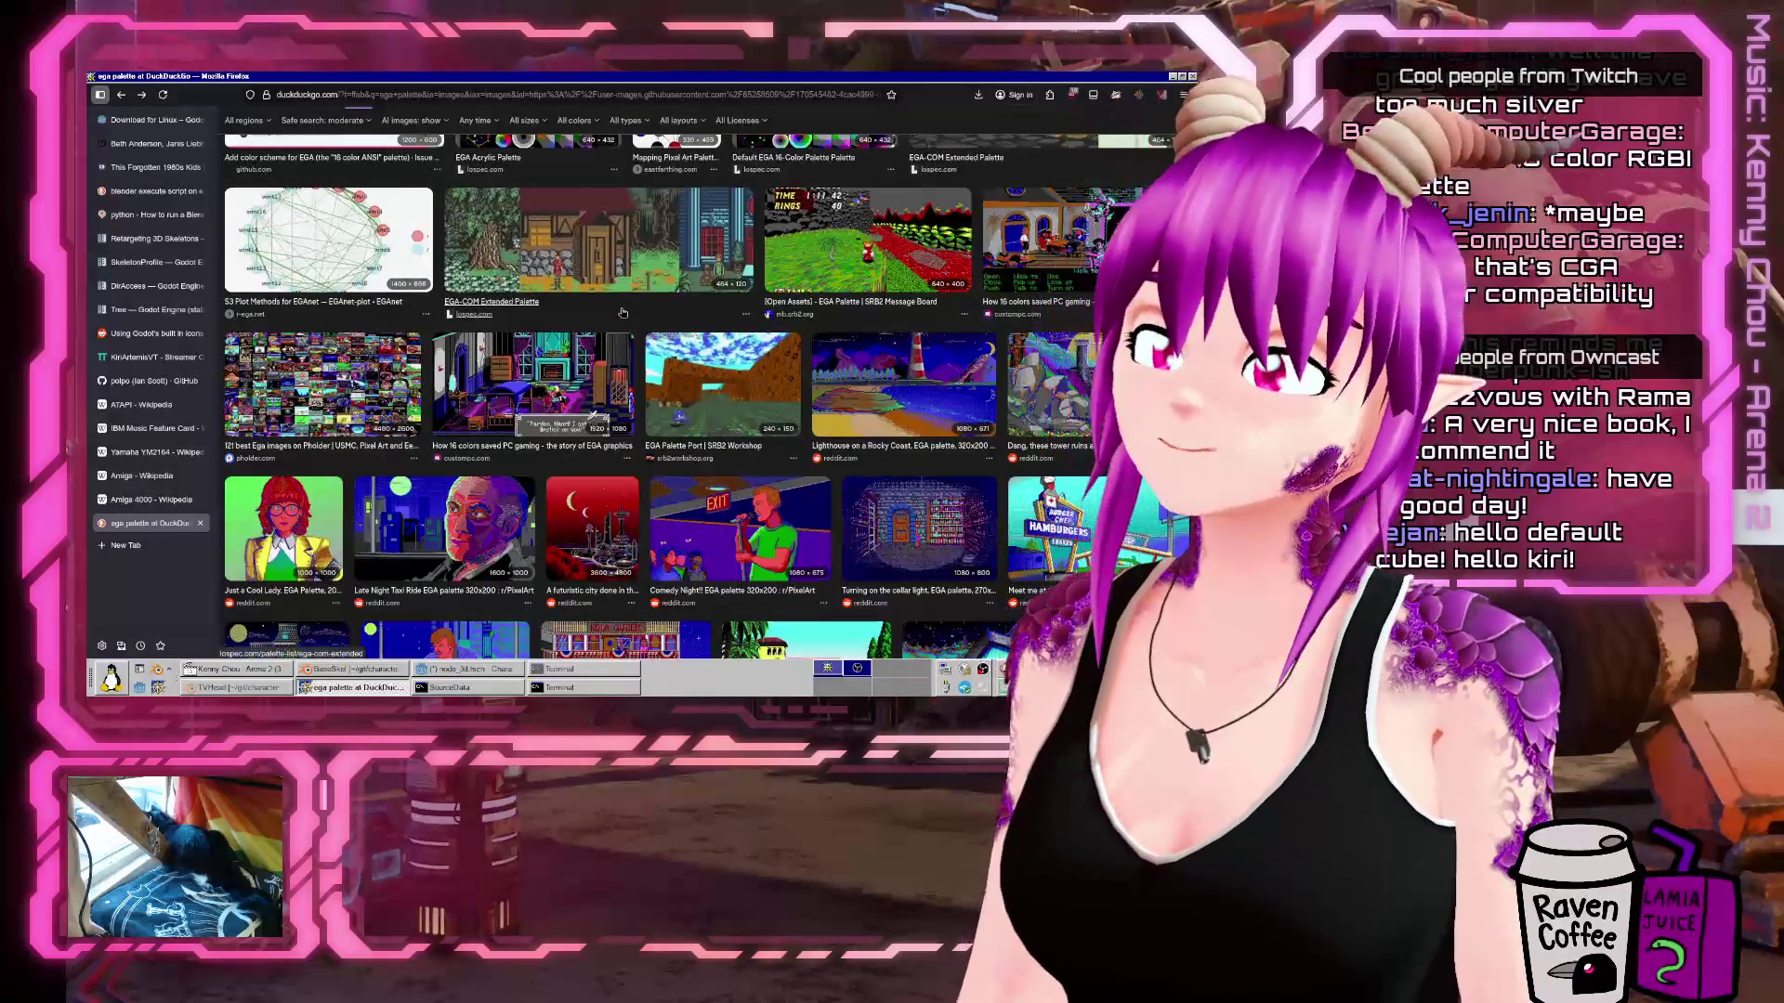
{"action": "scroll", "coordinate": [621, 310], "scroll_direction": "down", "scroll_amount": 1}
{"action": "left_click", "coordinate": [687, 410]}
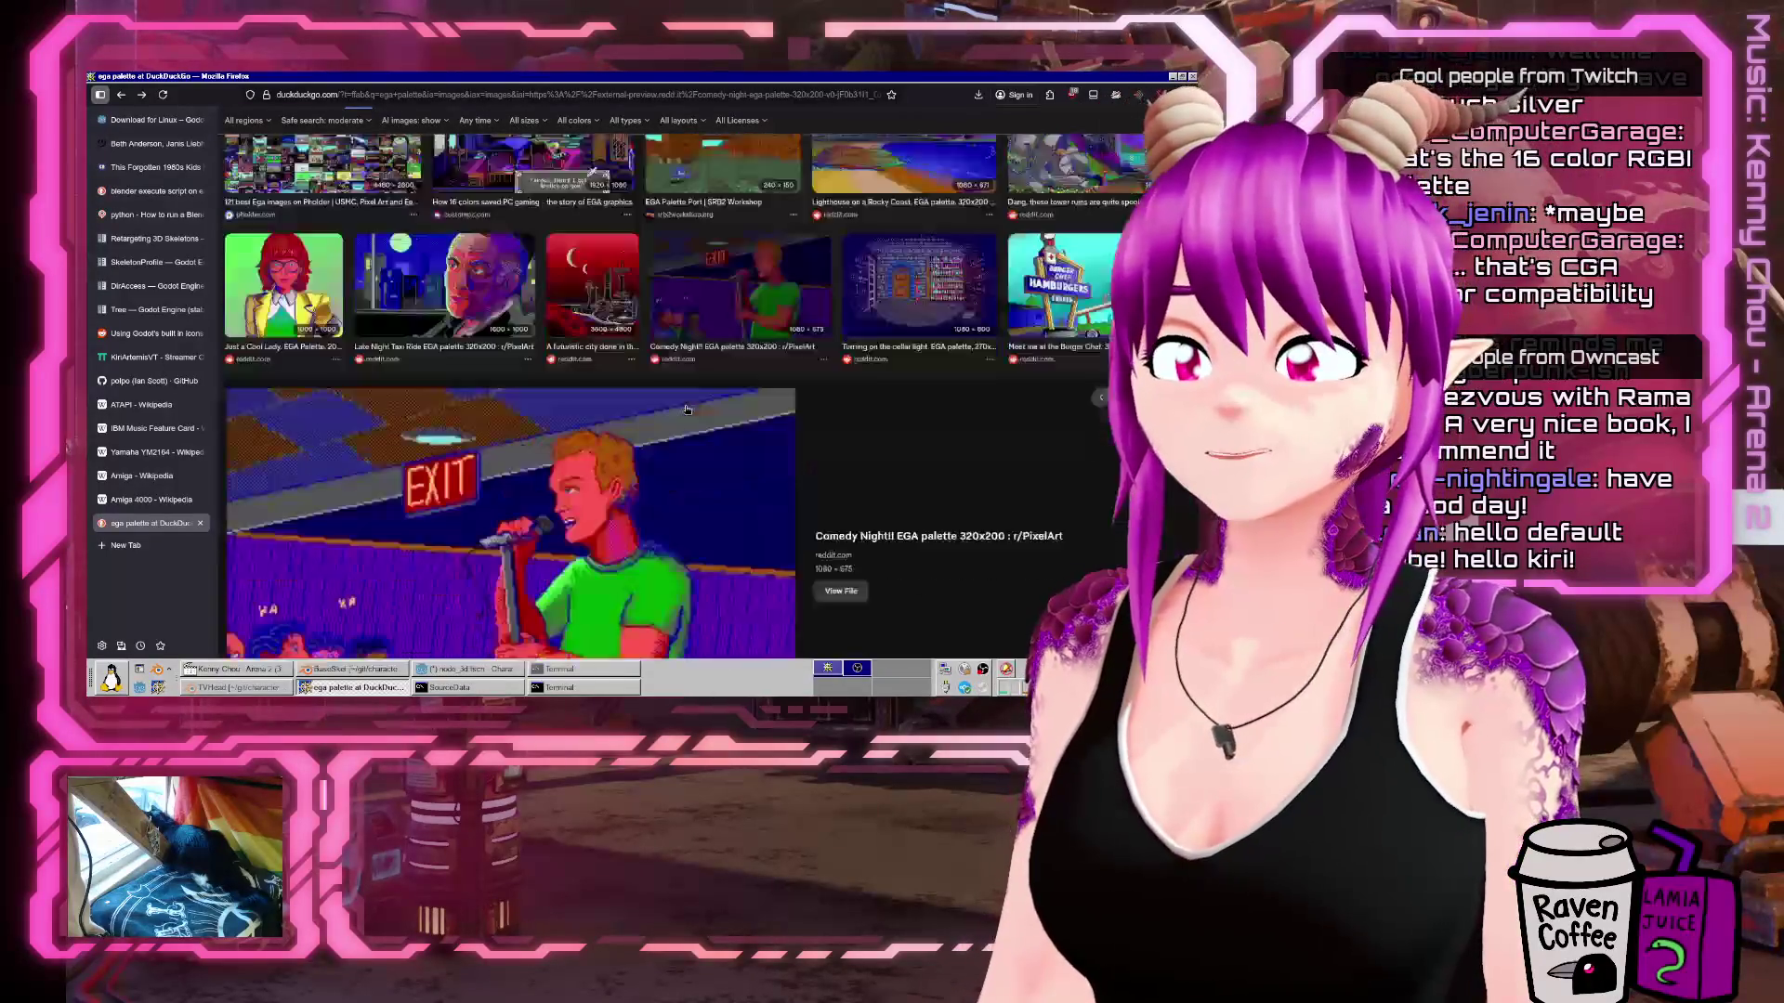
{"action": "scroll", "coordinate": [686, 410], "scroll_direction": "down", "scroll_amount": 1}
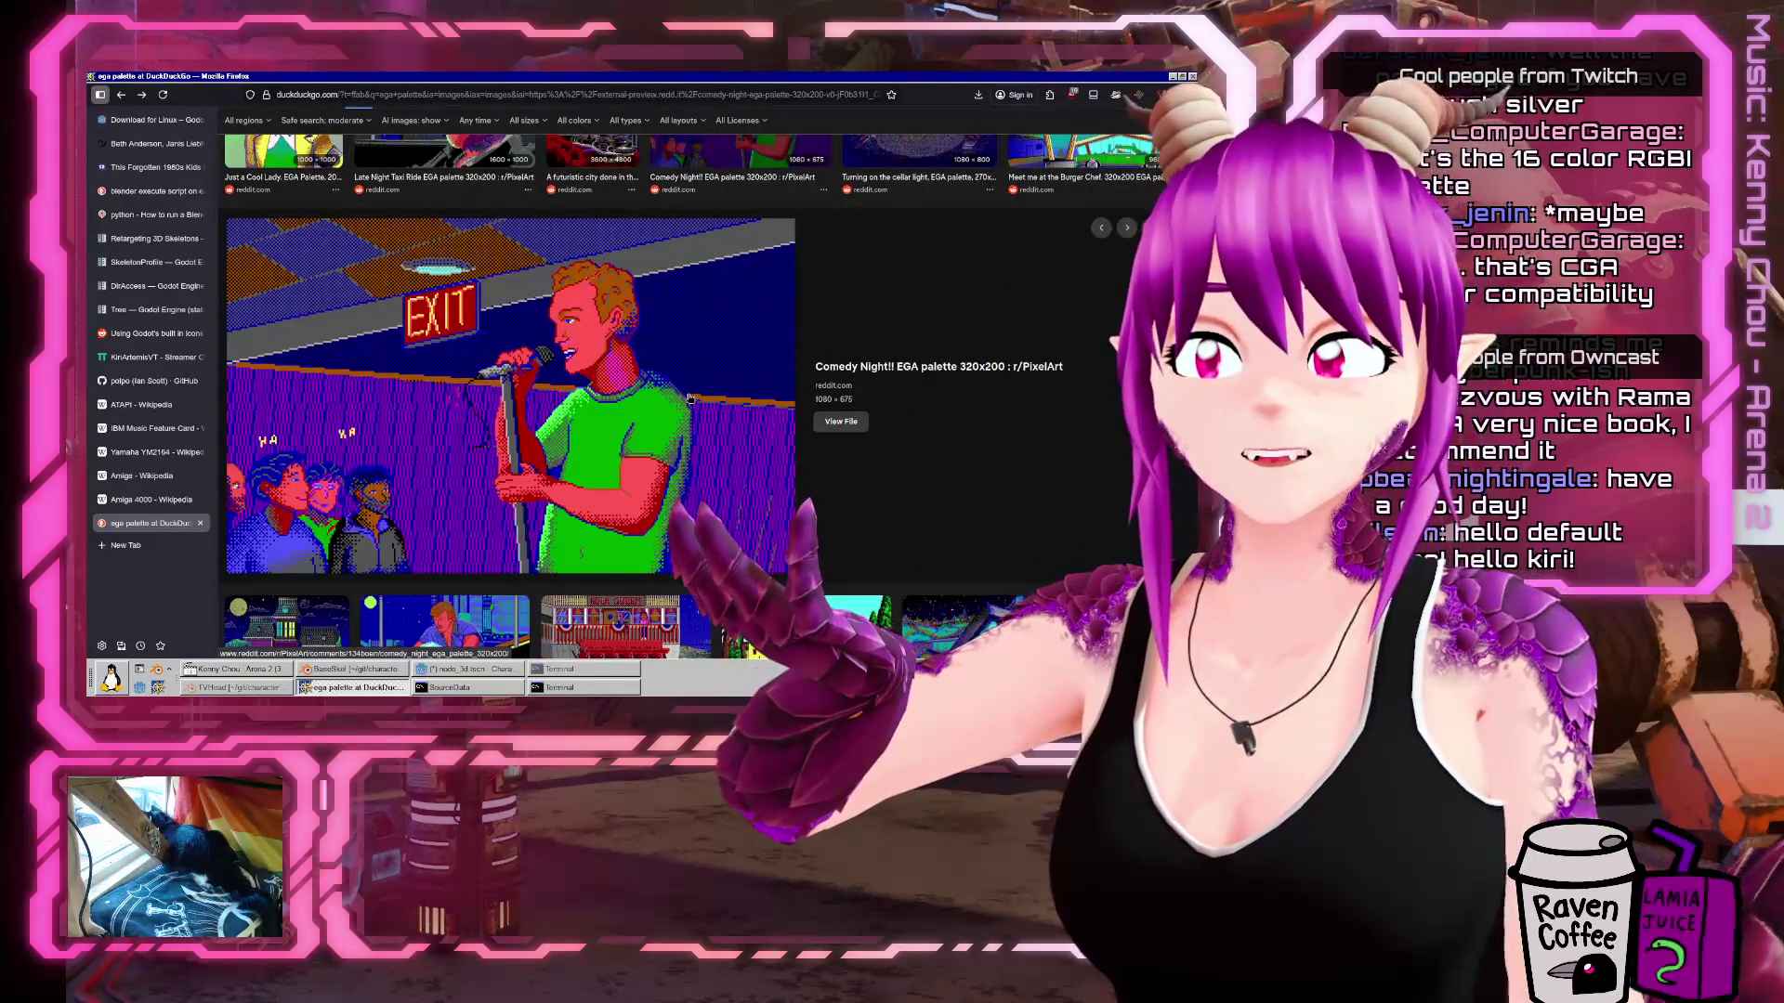
{"action": "scroll", "coordinate": [480, 554], "scroll_direction": "up", "scroll_amount": 5}
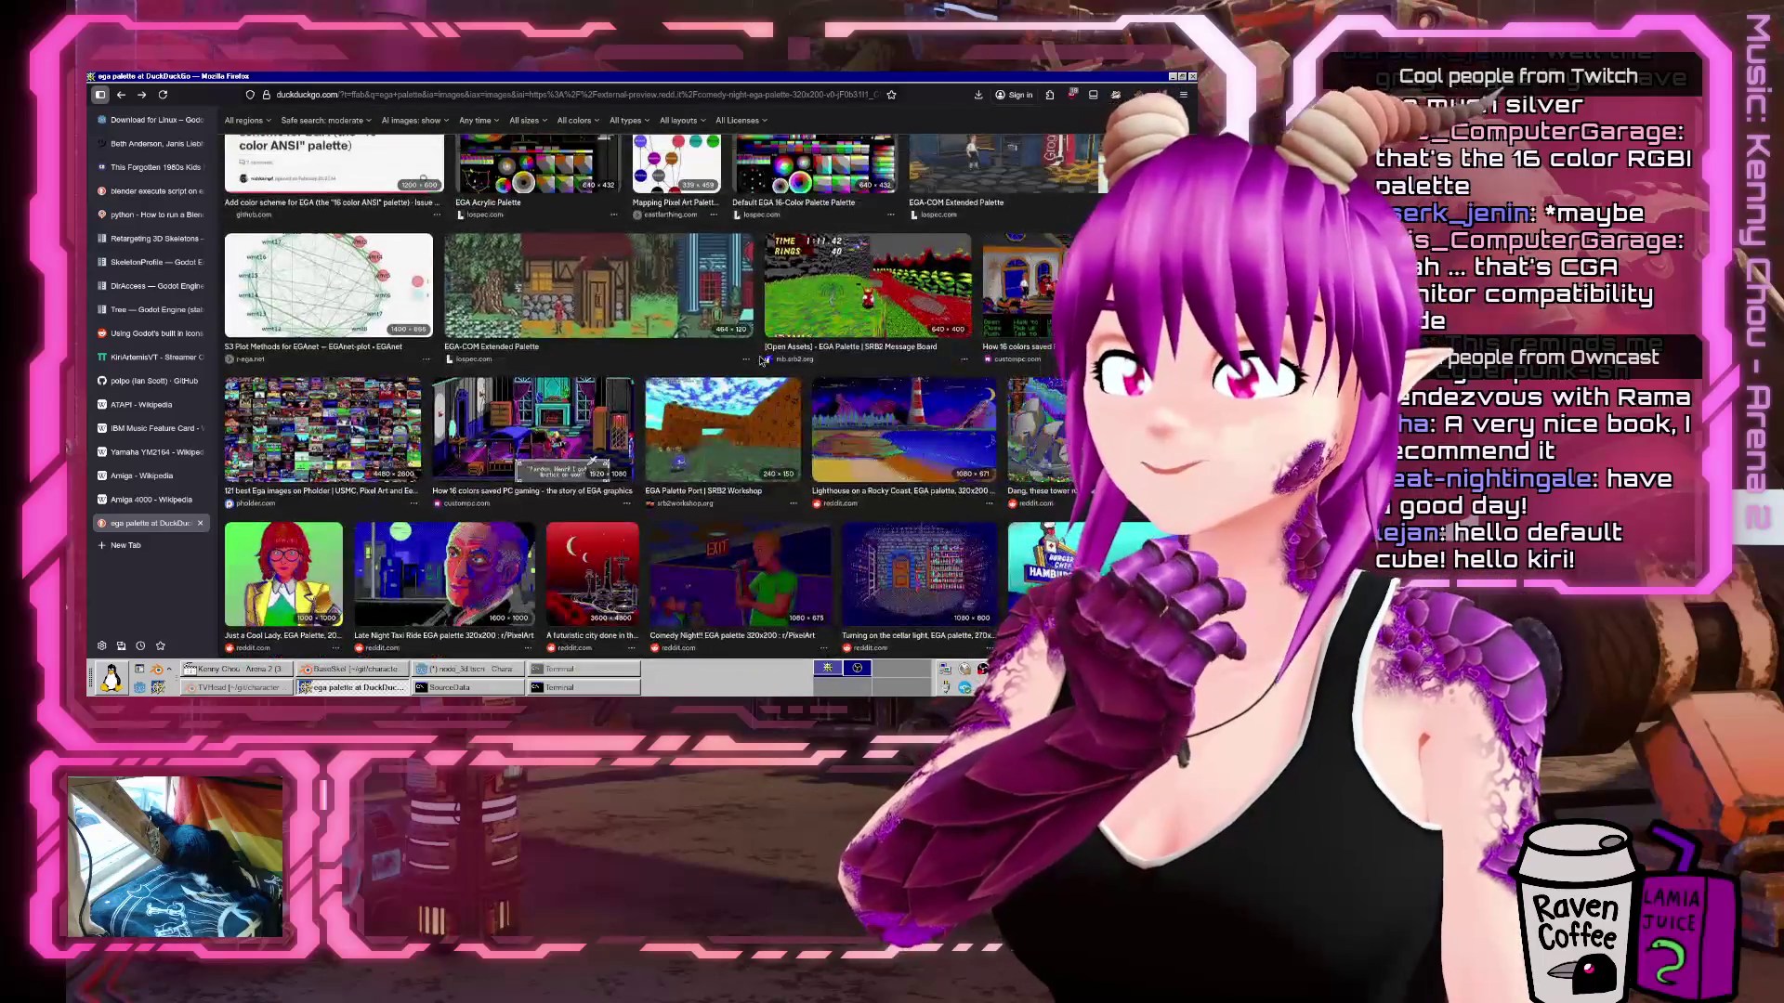
{"action": "left_click", "coordinate": [480, 554]}
Reopen the EGA variants palette preview from GitHub.
{"action": "scroll", "coordinate": [876, 342], "scroll_direction": "up", "scroll_amount": 6}
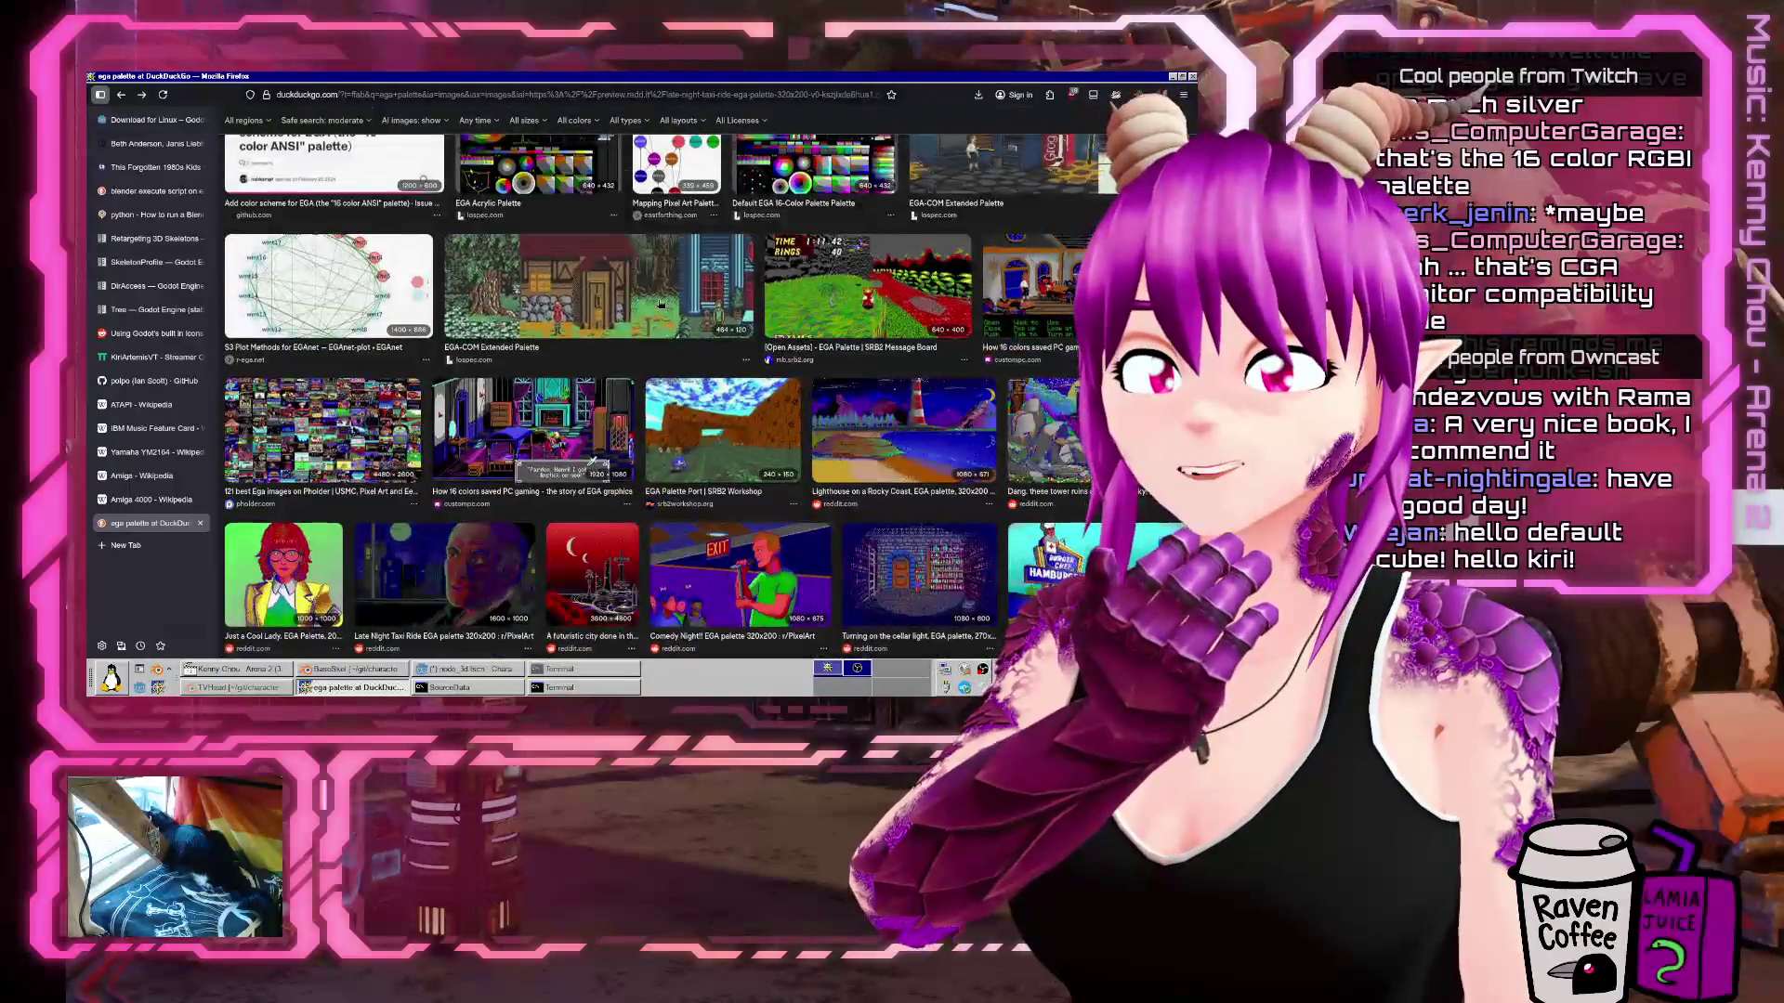
{"action": "scroll", "coordinate": [876, 343], "scroll_direction": "up", "scroll_amount": 10}
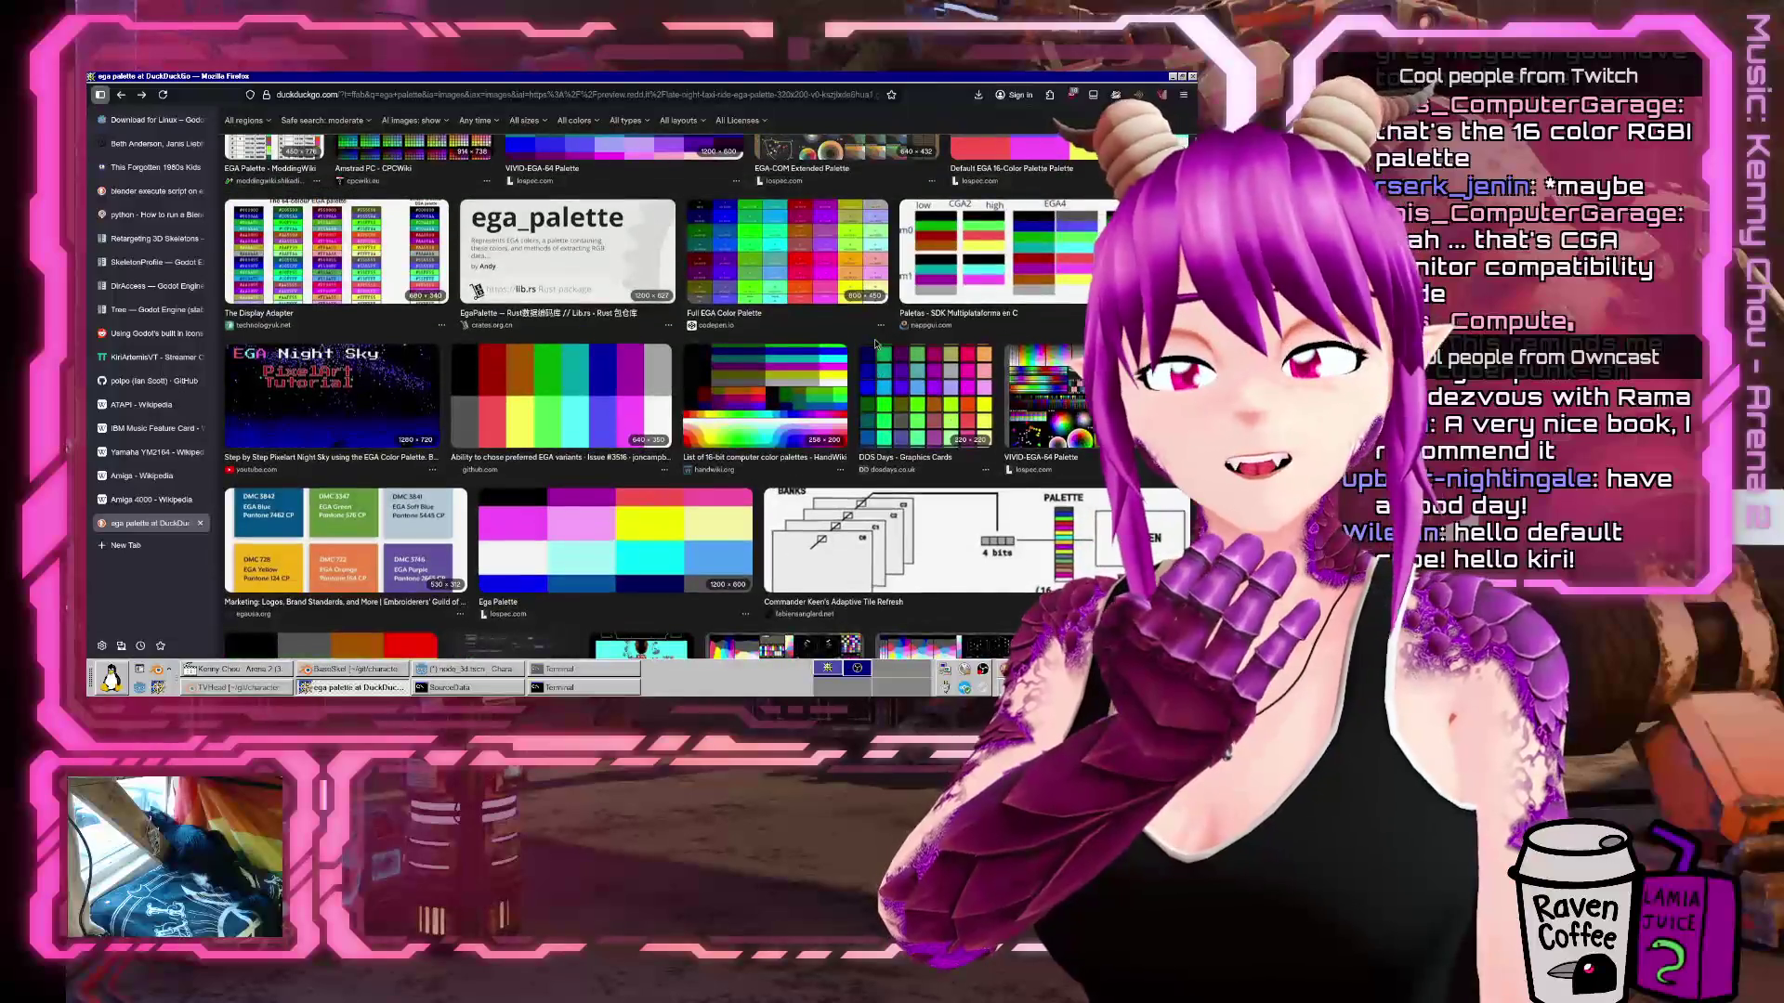
{"action": "scroll", "coordinate": [876, 343], "scroll_direction": "up", "scroll_amount": 2}
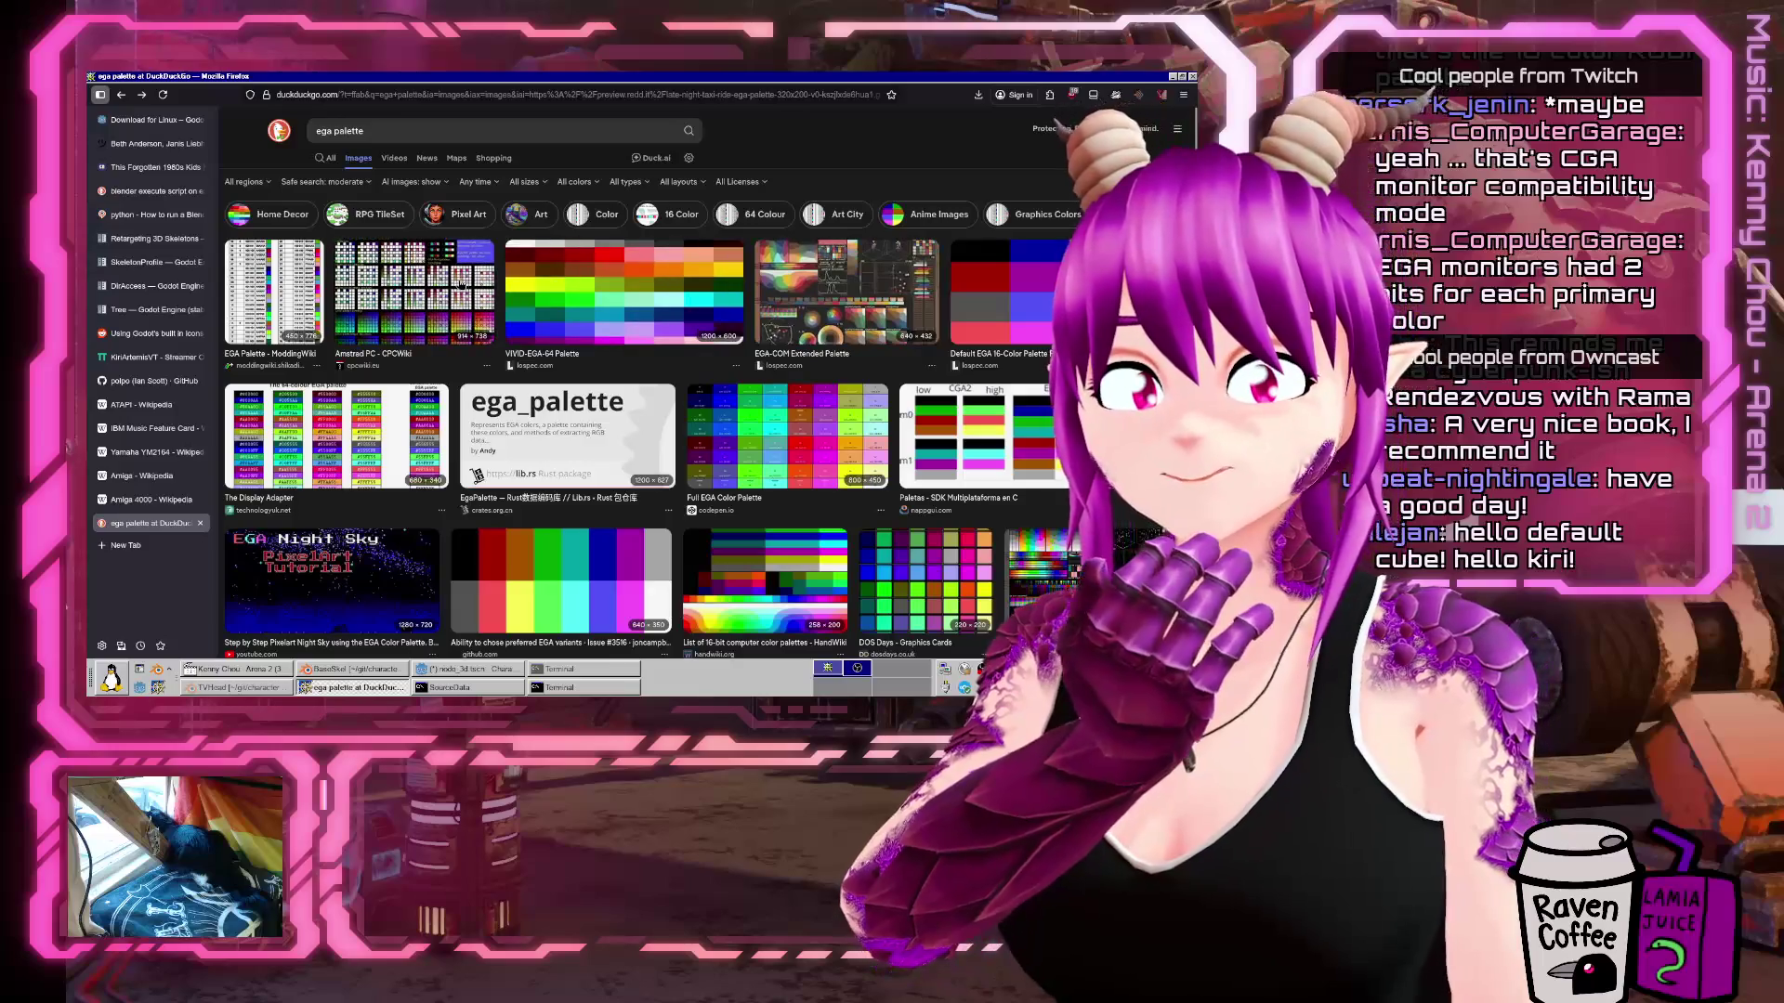
{"action": "scroll", "coordinate": [441, 335], "scroll_direction": "down", "scroll_amount": 3}
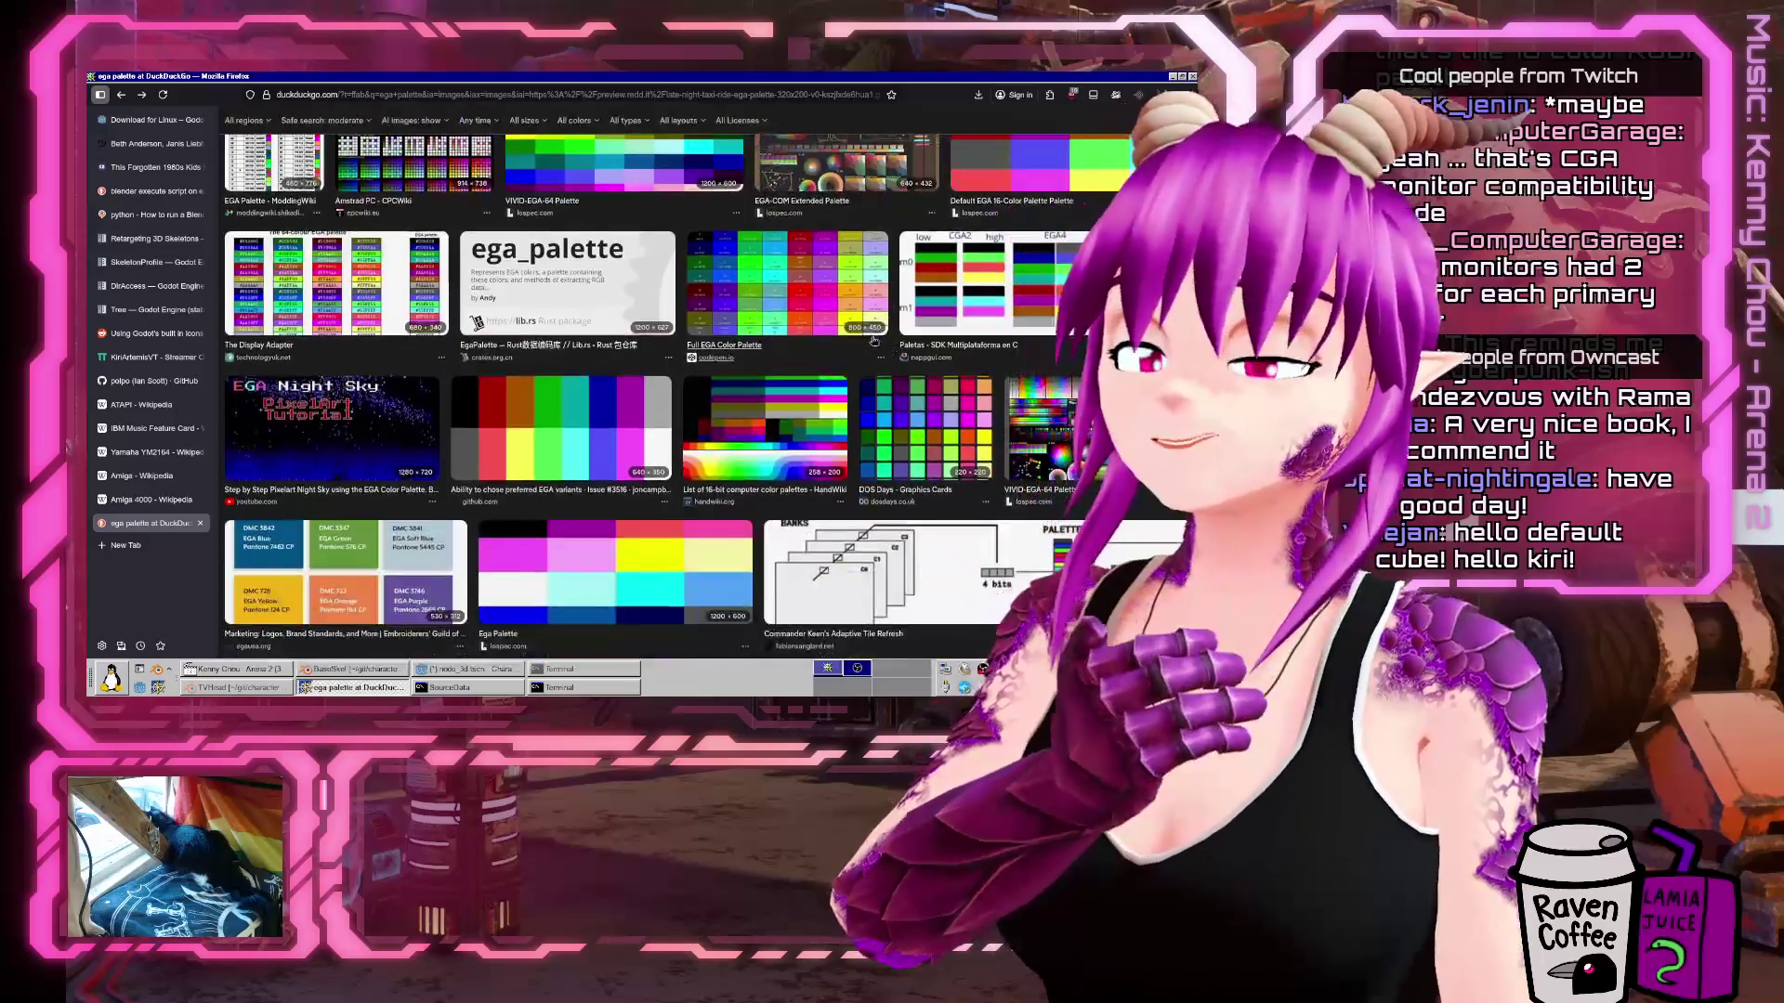
{"action": "left_click", "coordinate": [557, 427]}
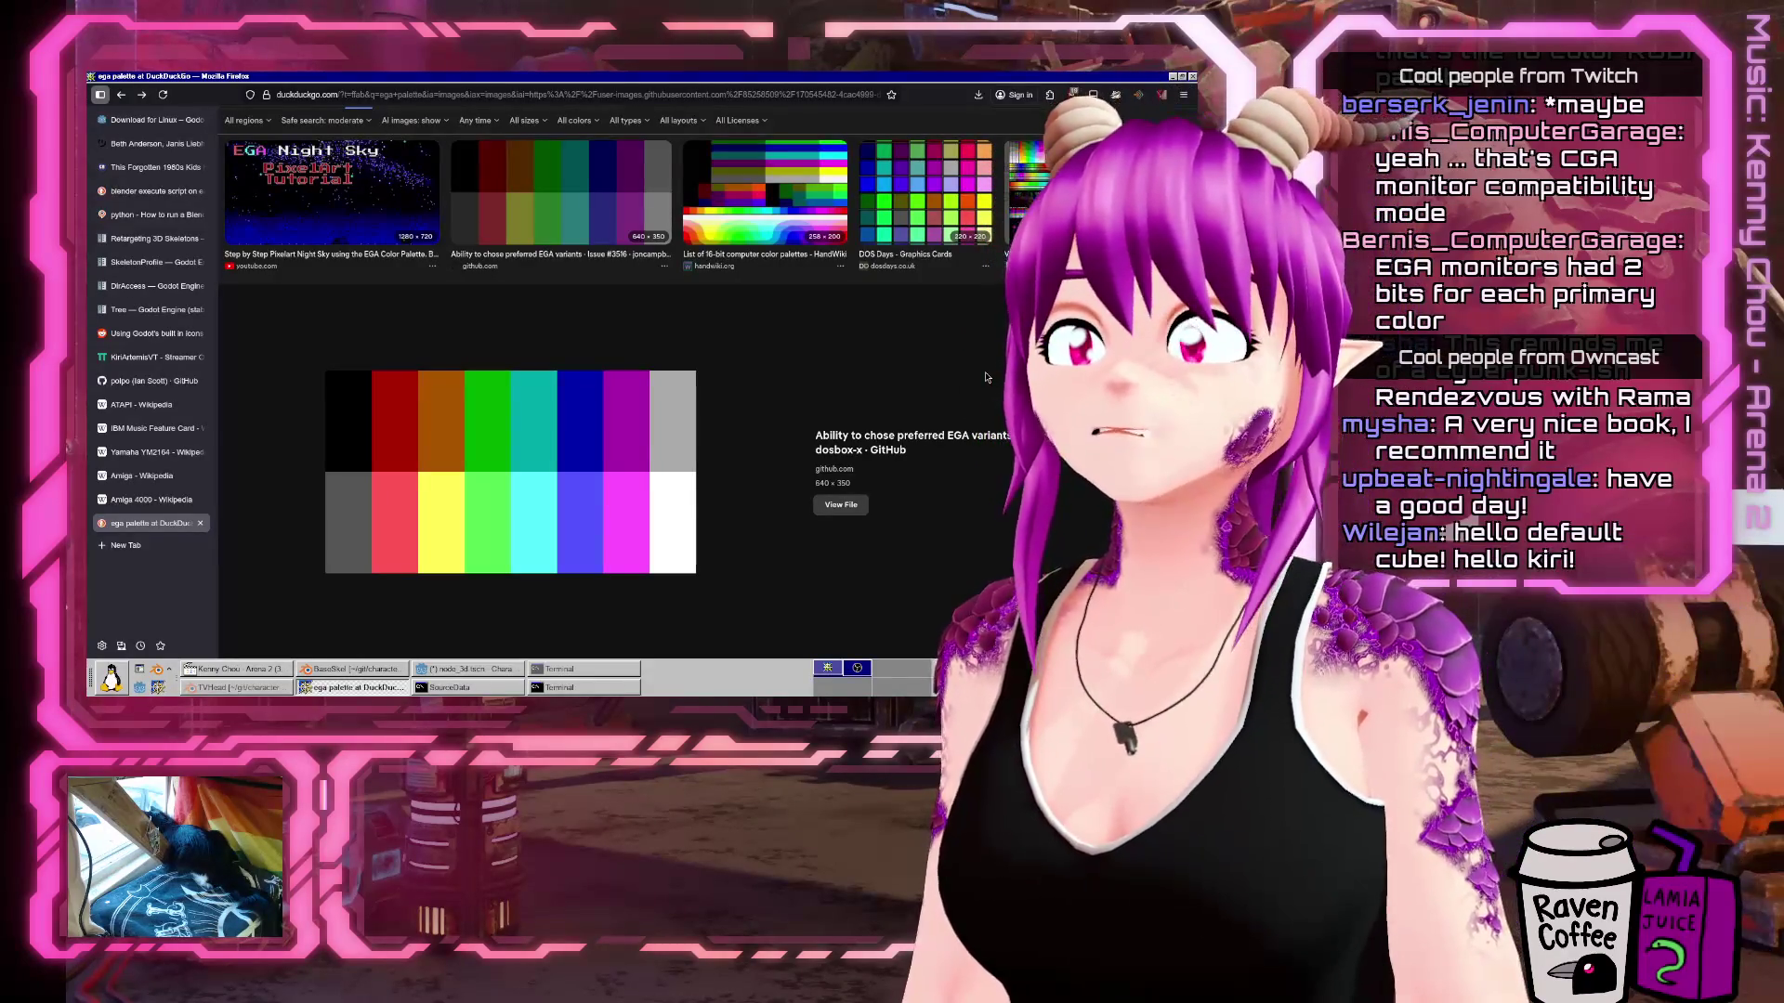
Open a fresh blank tab for another search, keeping the ega palette results.
{"action": "scroll", "coordinate": [987, 377], "scroll_direction": "up", "scroll_amount": 4}
{"action": "scroll", "coordinate": [1051, 427], "scroll_direction": "down", "scroll_amount": 2}
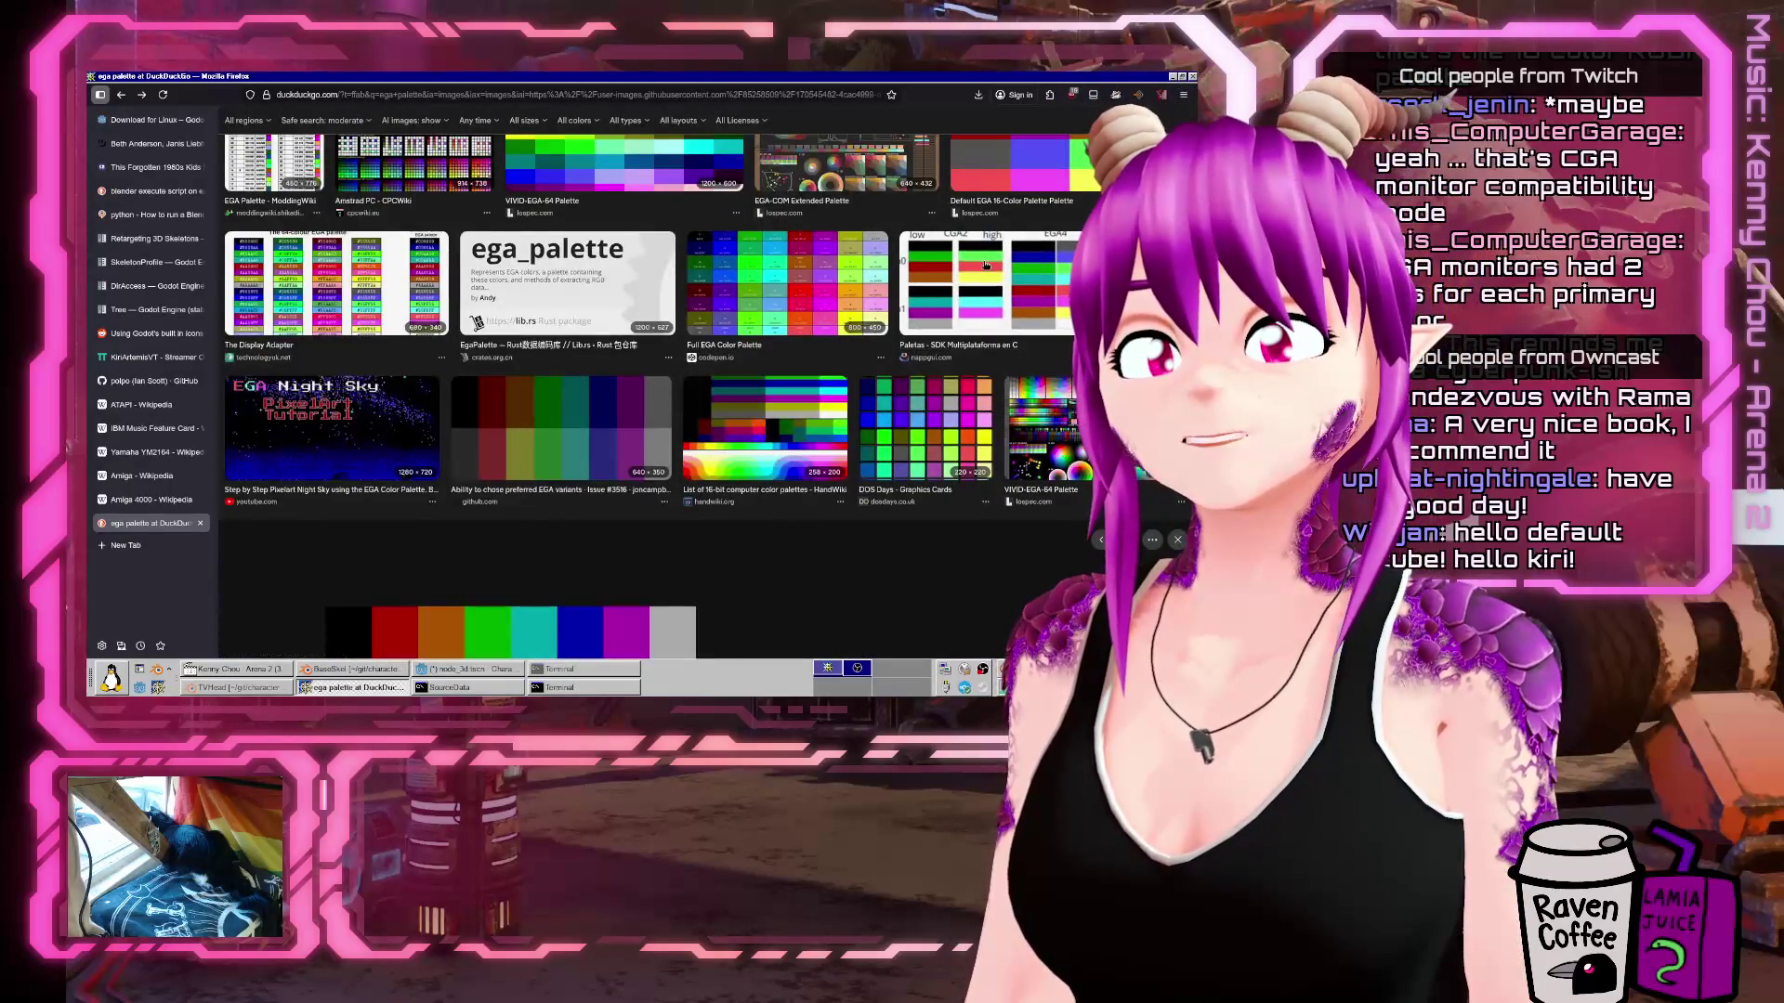
{"action": "scroll", "coordinate": [987, 266], "scroll_direction": "up", "scroll_amount": 3}
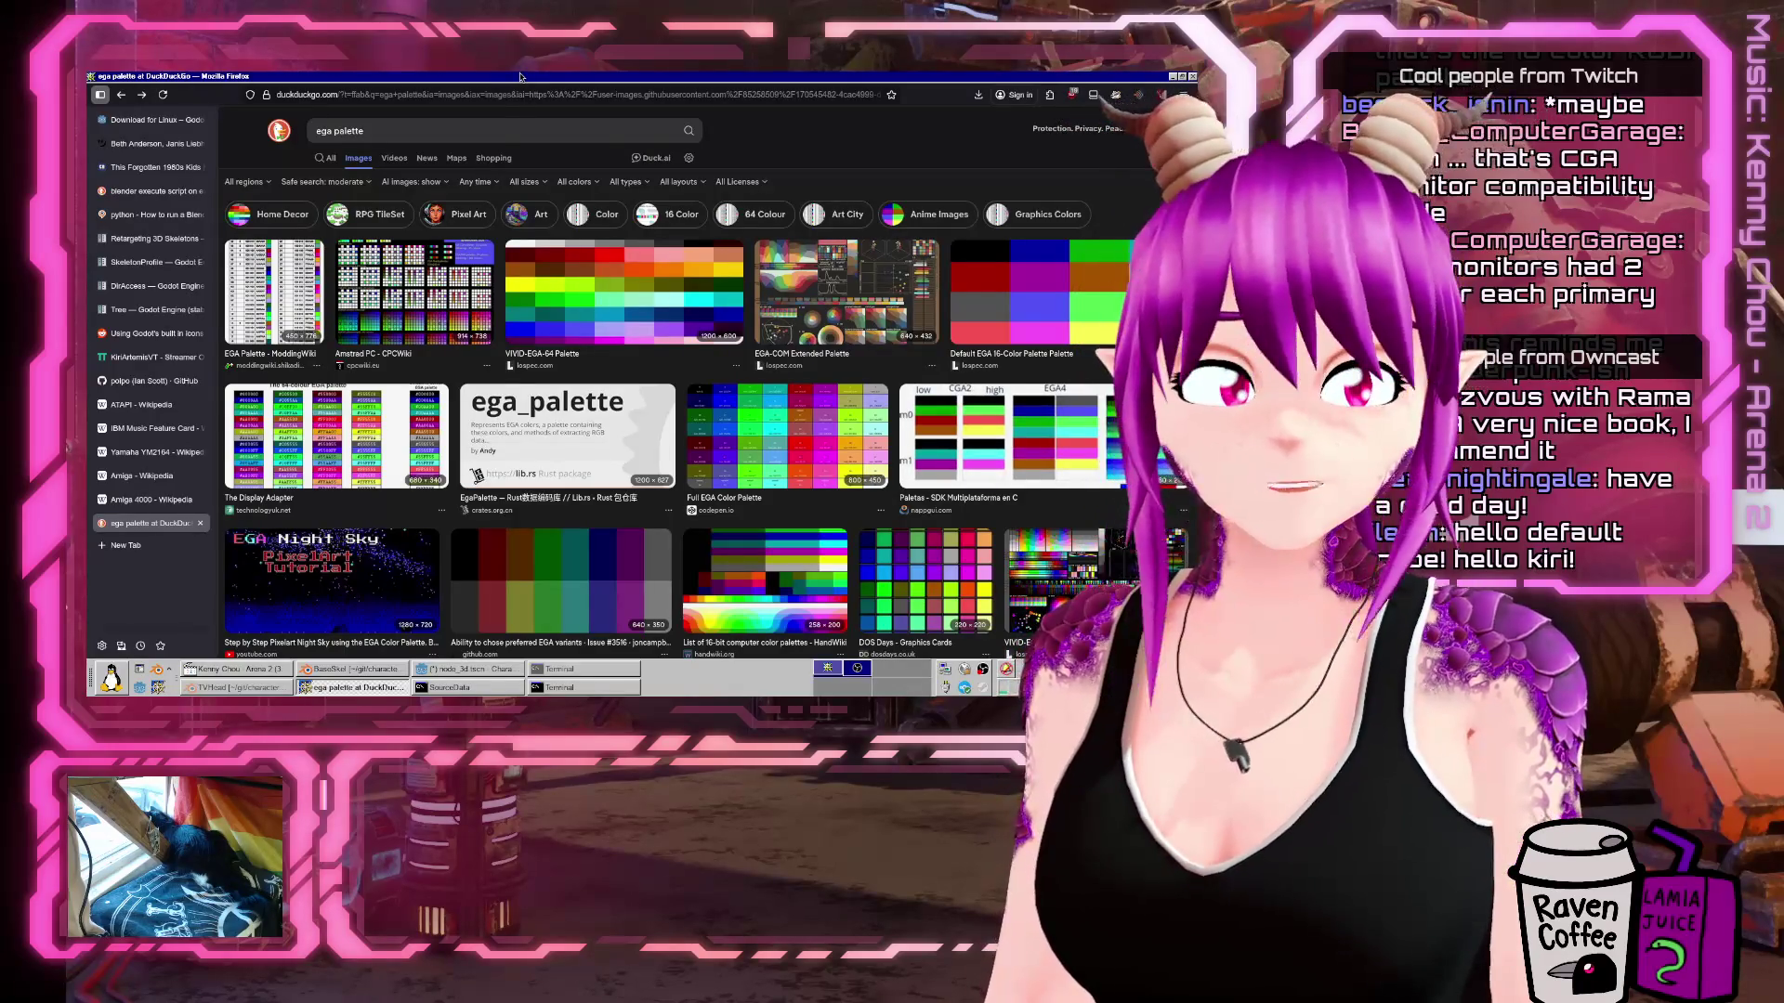
{"action": "key", "text": "ctrl+t"}
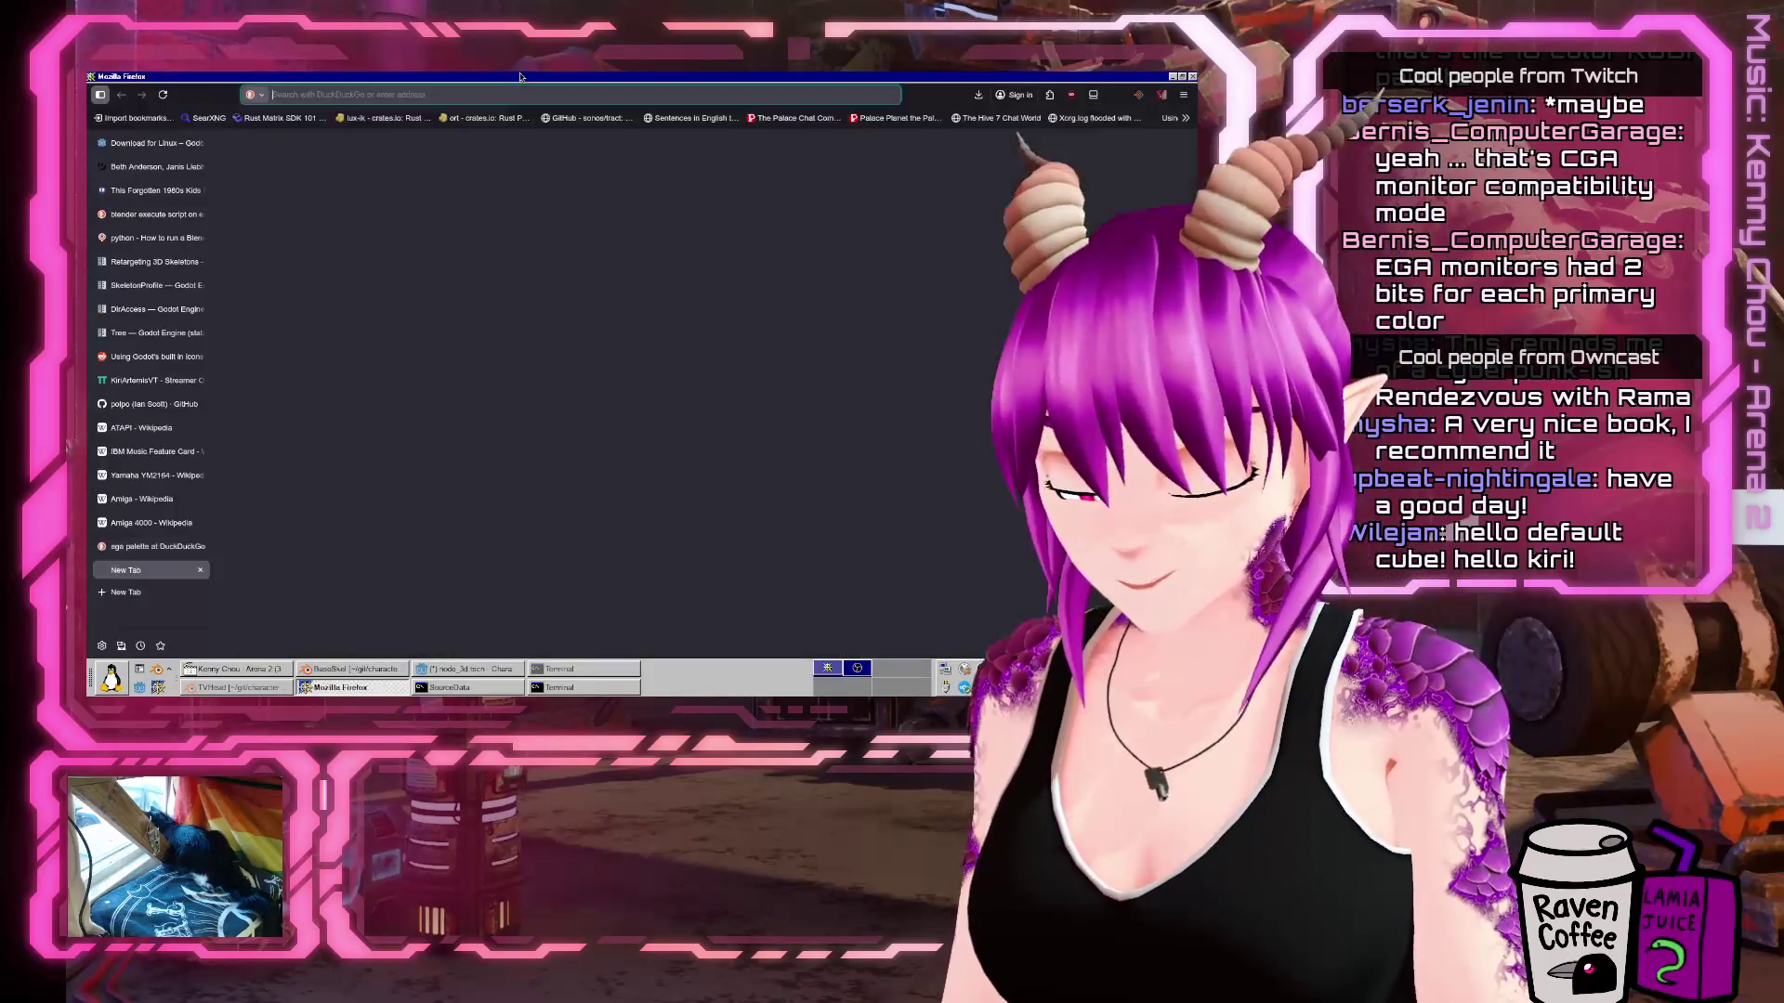
Search for 'standard video modes dos' and open the Loyola Marymount PC Video Modes page.
{"action": "type", "text": "standard video"}
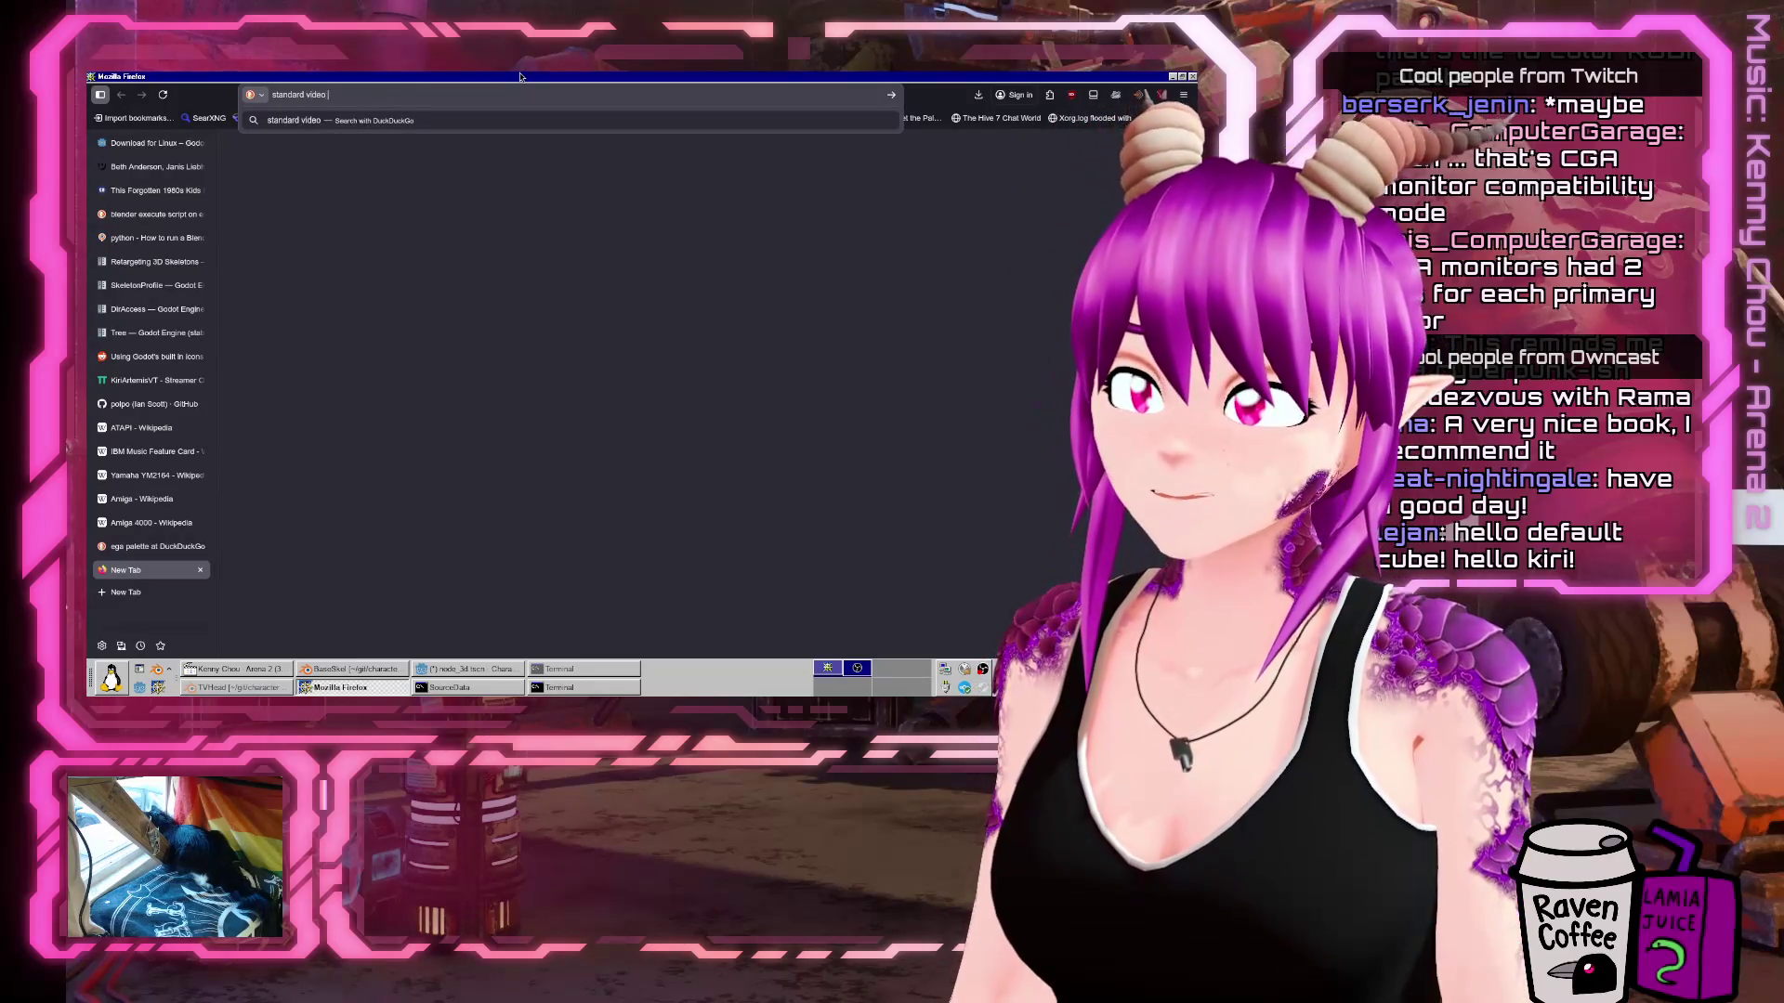
{"action": "type", "text": "dos"}
{"action": "key", "text": "Return"}
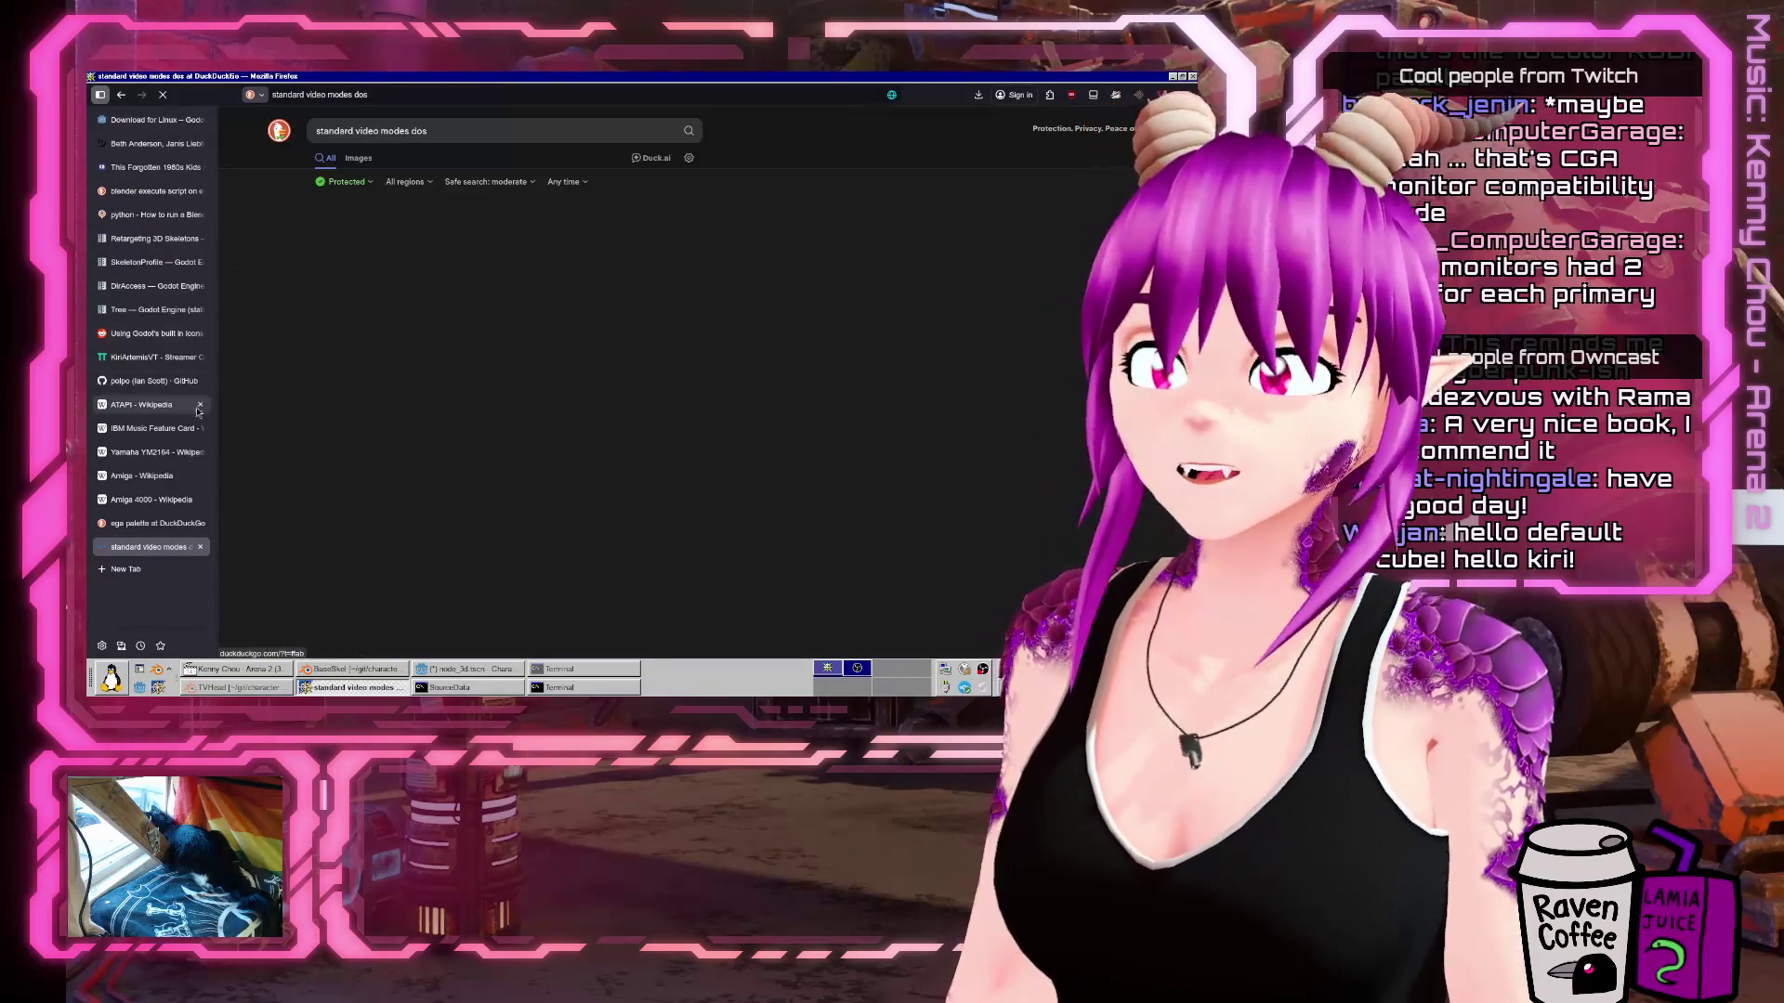
{"action": "left_click", "coordinate": [361, 330]}
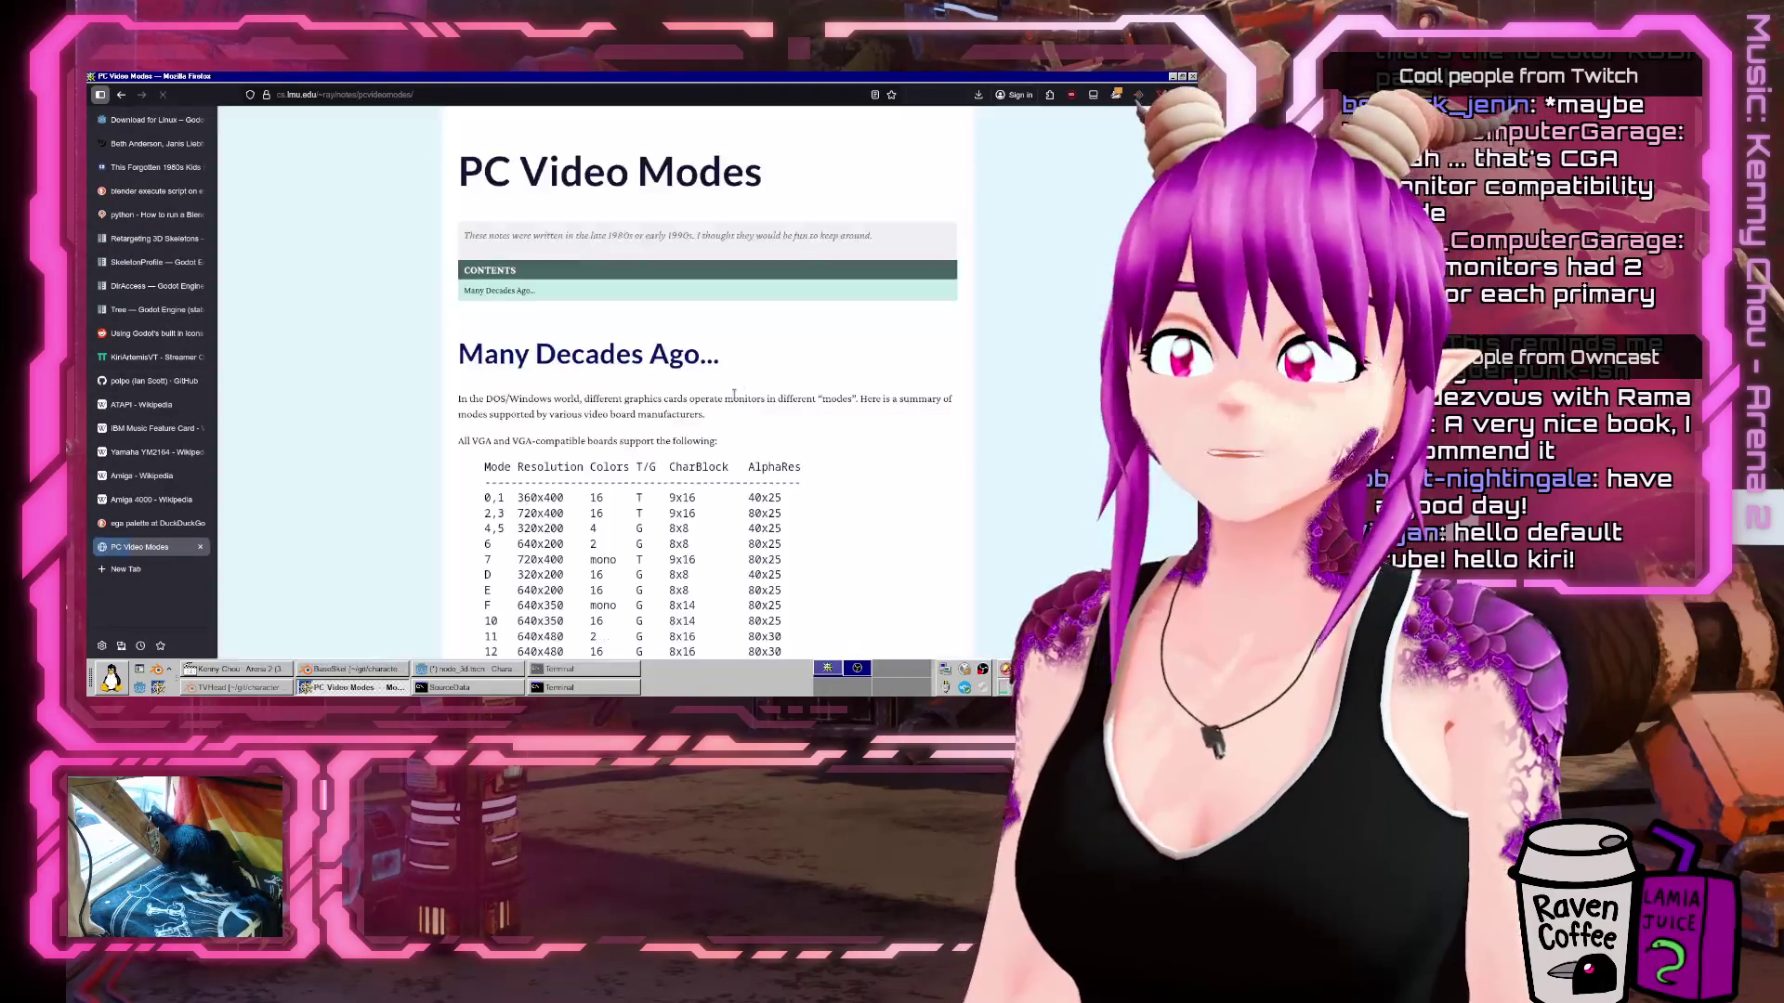
Scroll through the PC Video Modes tables of DOS graphics modes.
{"action": "scroll", "coordinate": [754, 463], "scroll_direction": "down", "scroll_amount": 3}
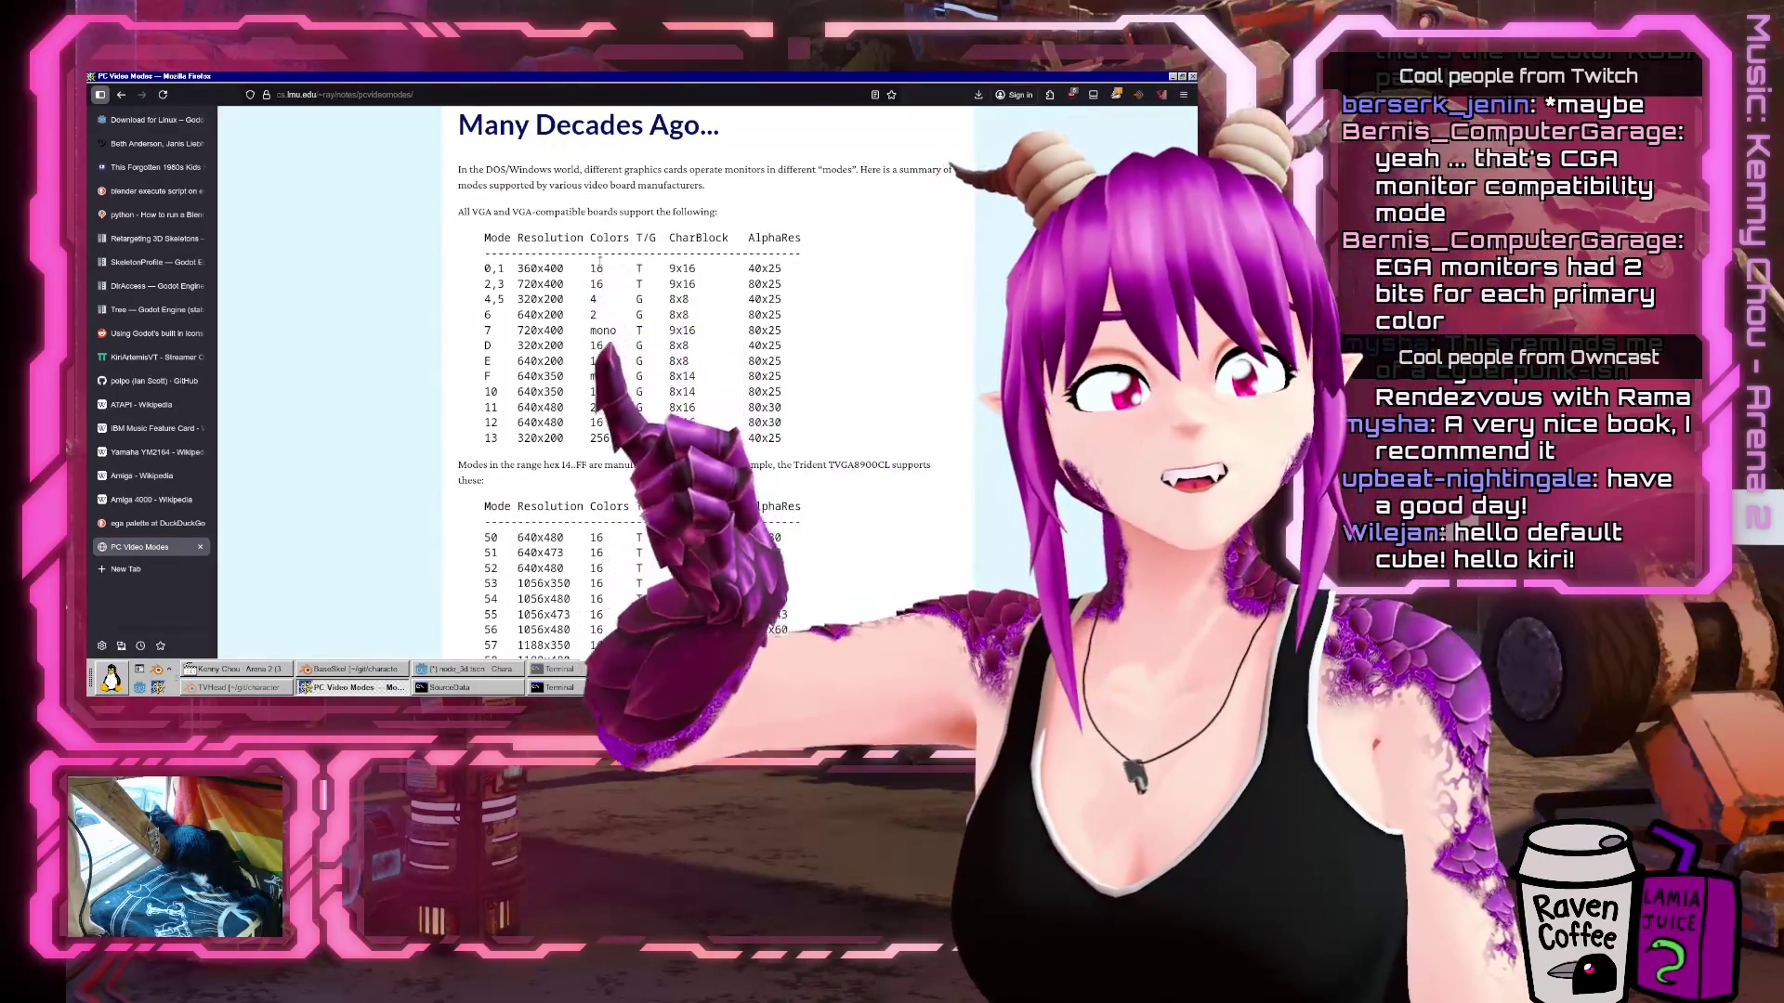
{"action": "scroll", "coordinate": [593, 425], "scroll_direction": "down", "scroll_amount": 1}
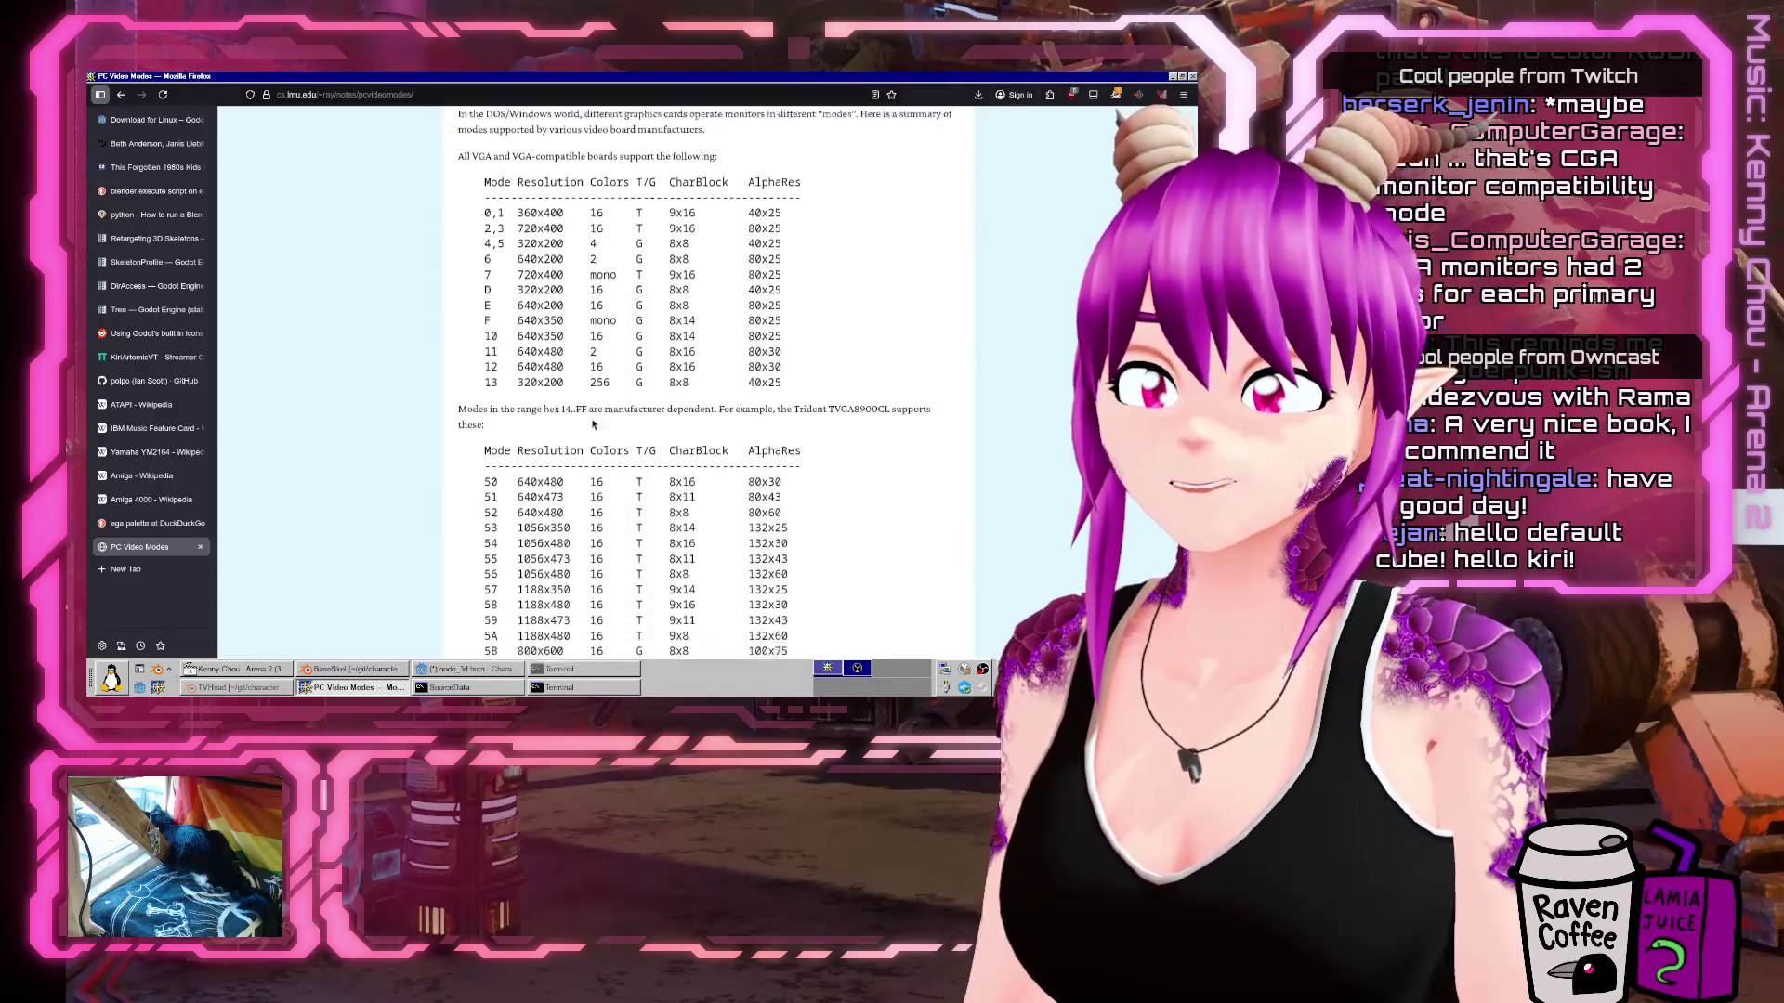
{"action": "scroll", "coordinate": [596, 190], "scroll_direction": "down", "scroll_amount": 1}
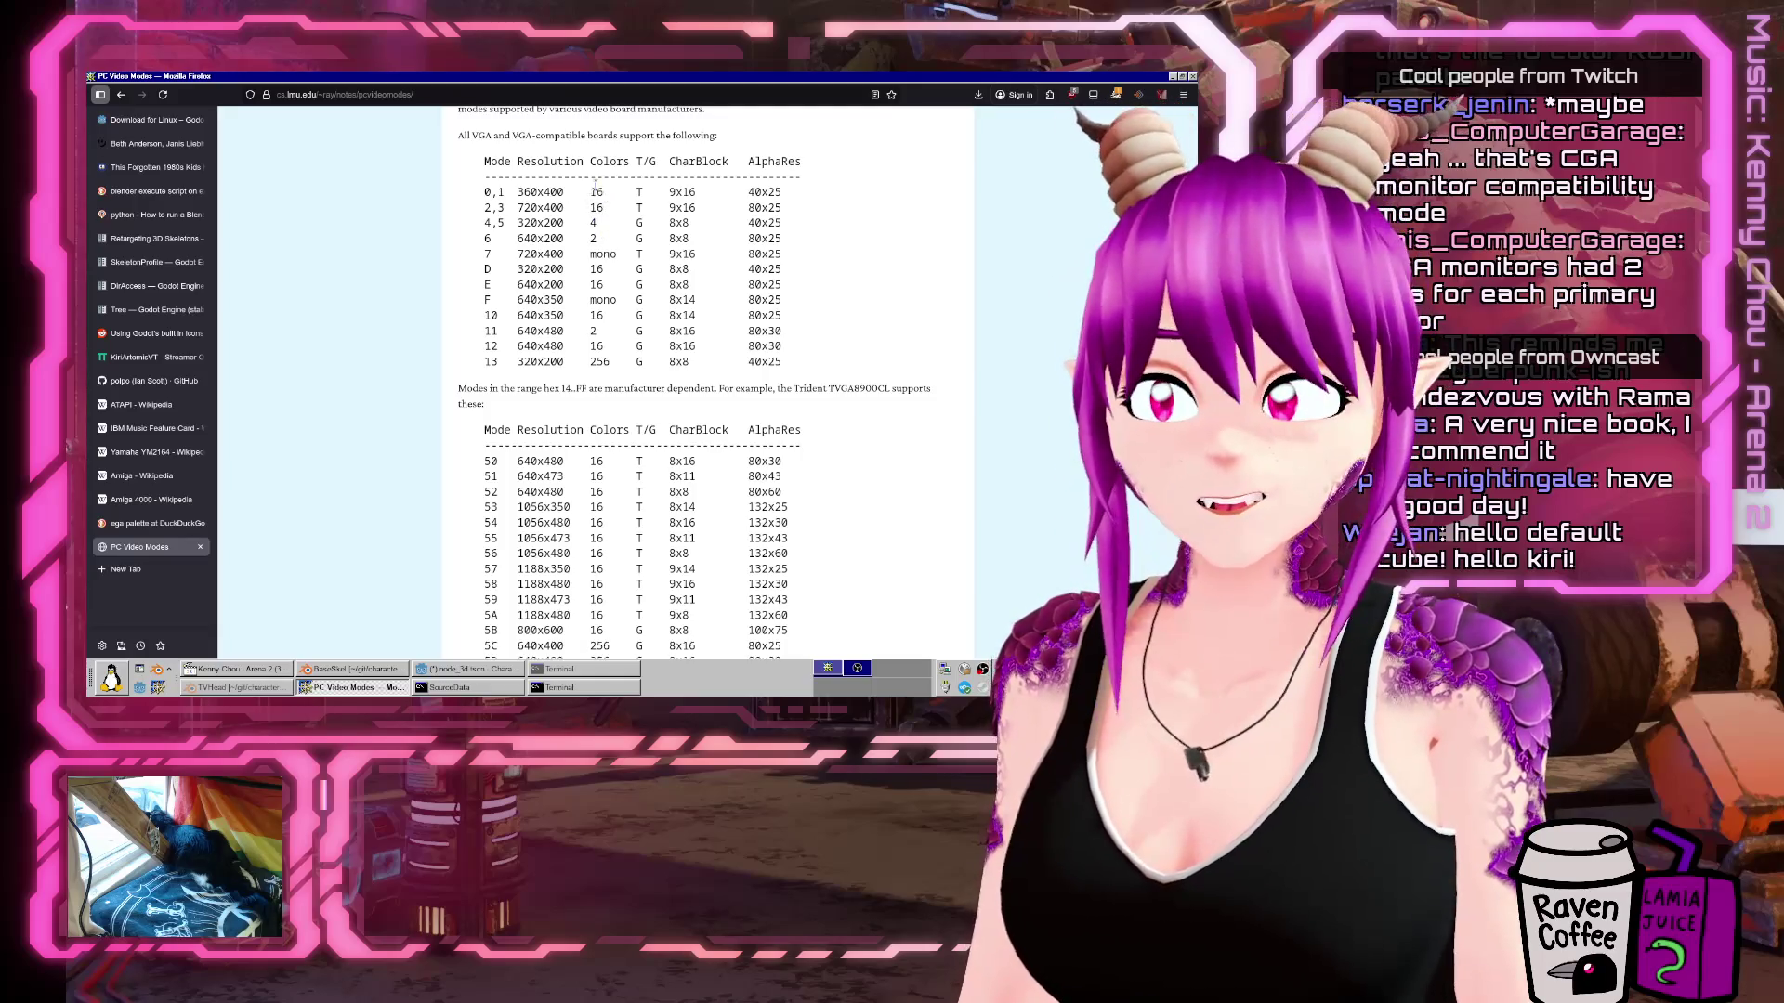
{"action": "scroll", "coordinate": [595, 353], "scroll_direction": "down", "scroll_amount": 2}
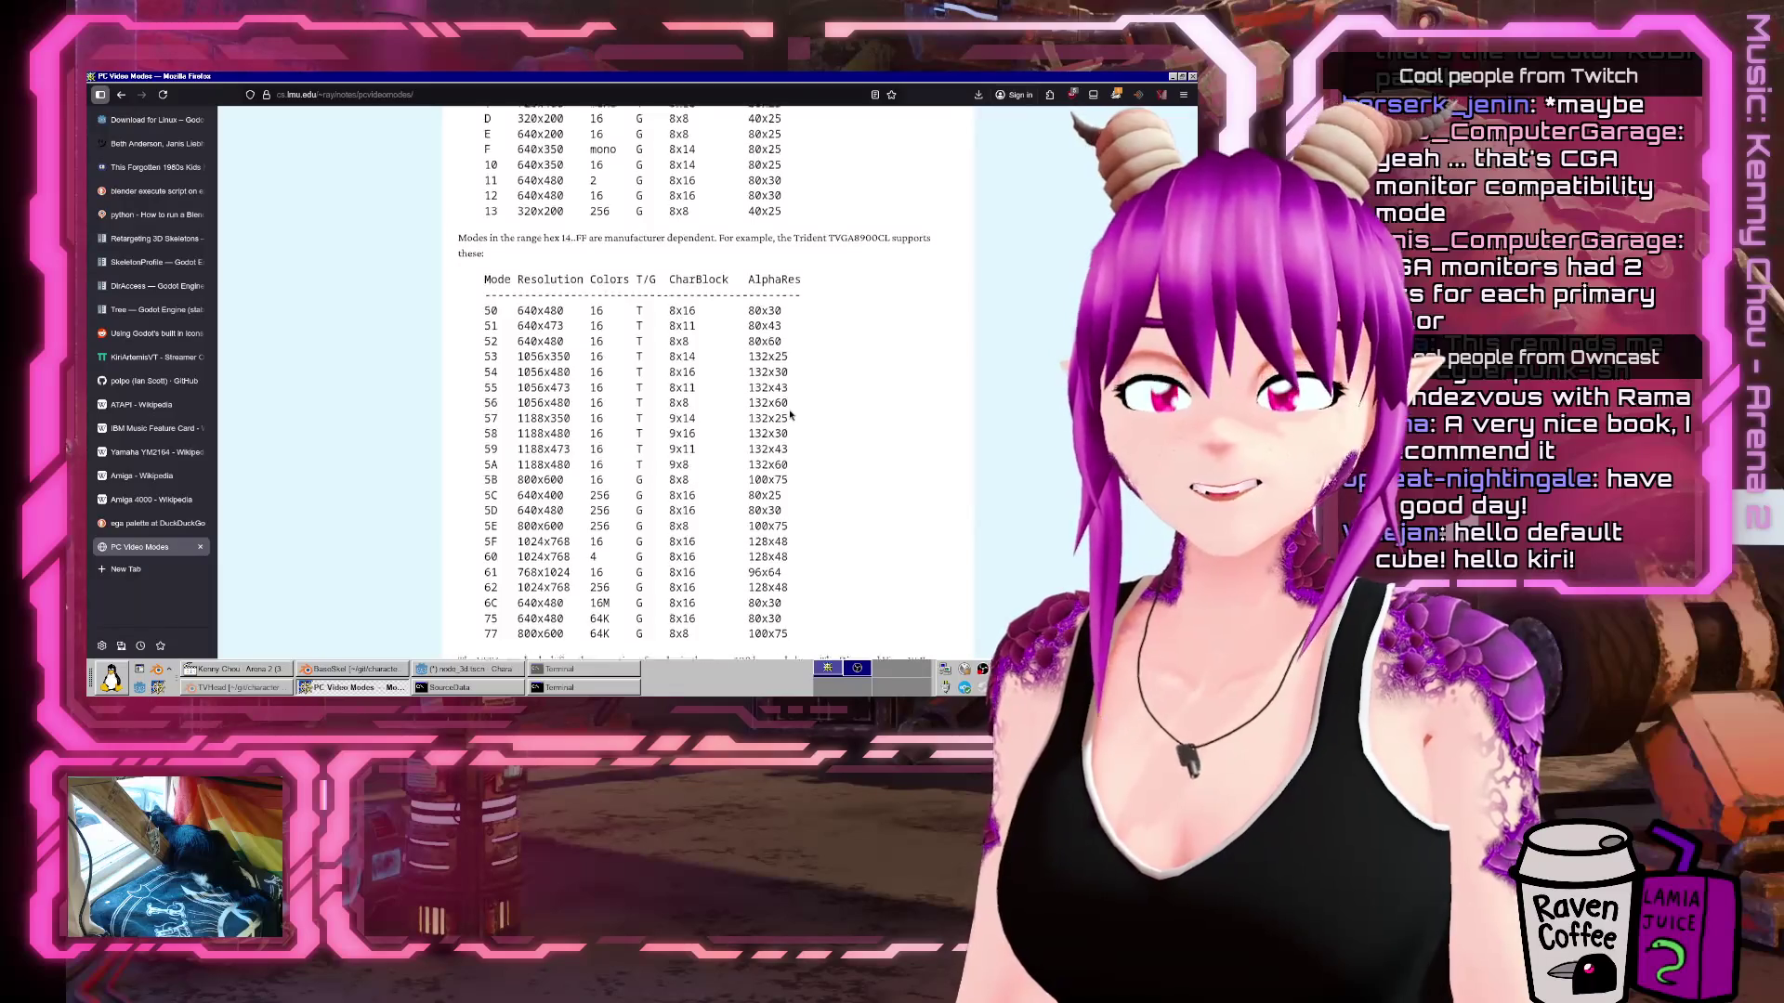
{"action": "scroll", "coordinate": [866, 399], "scroll_direction": "up", "scroll_amount": 4}
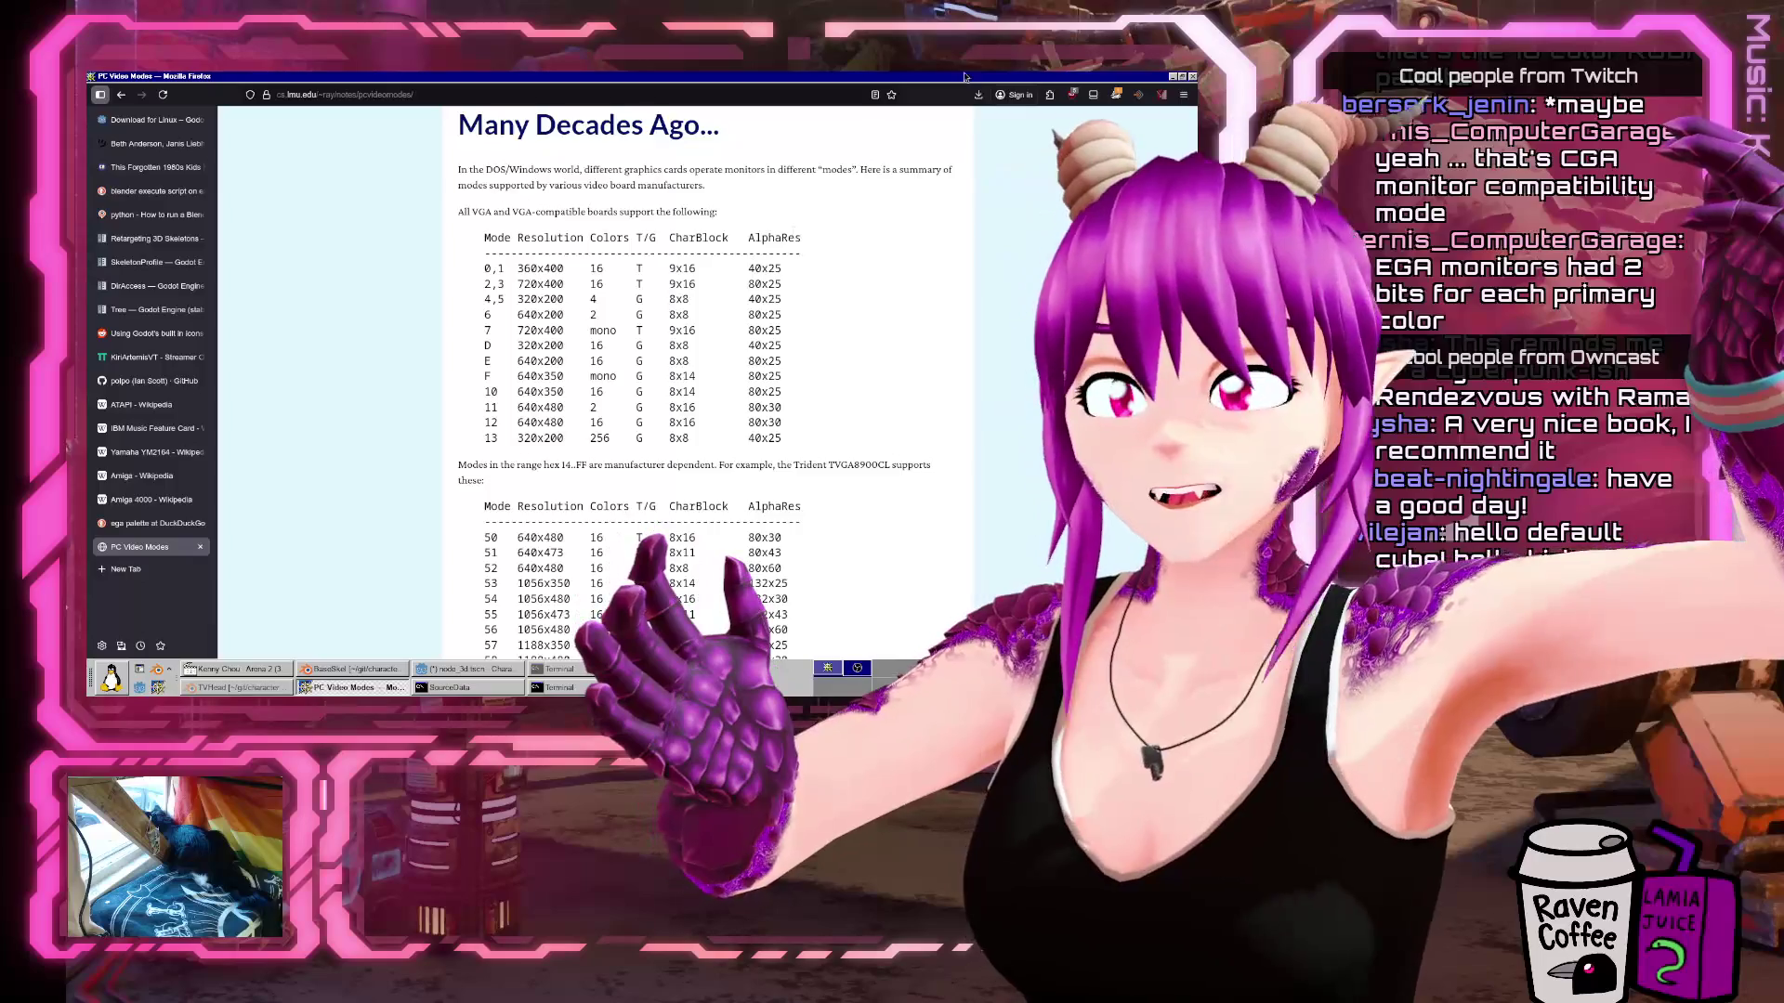
{"action": "scroll", "coordinate": [619, 463], "scroll_direction": "down", "scroll_amount": 3}
{"action": "scroll", "coordinate": [584, 305], "scroll_direction": "up", "scroll_amount": 3}
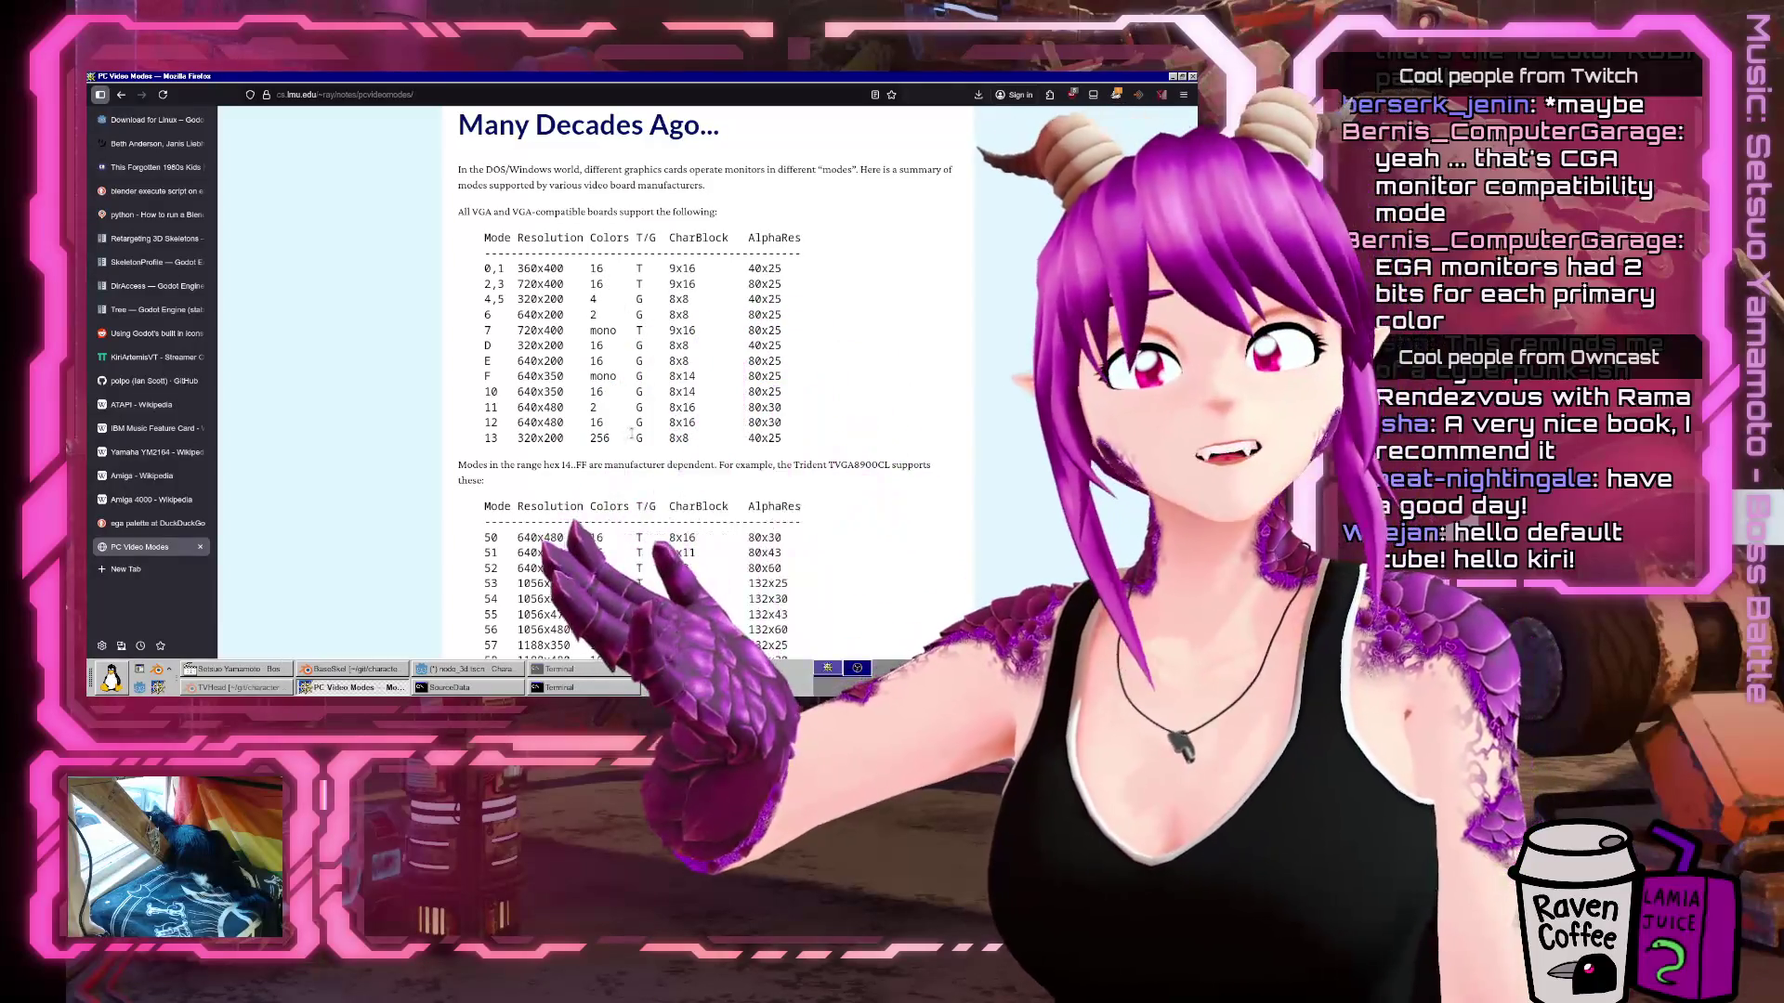
Finish reading the mode tables, clear an accidental selection, and switch over to the Godot editor.
{"action": "scroll", "coordinate": [752, 385], "scroll_direction": "down", "scroll_amount": 10}
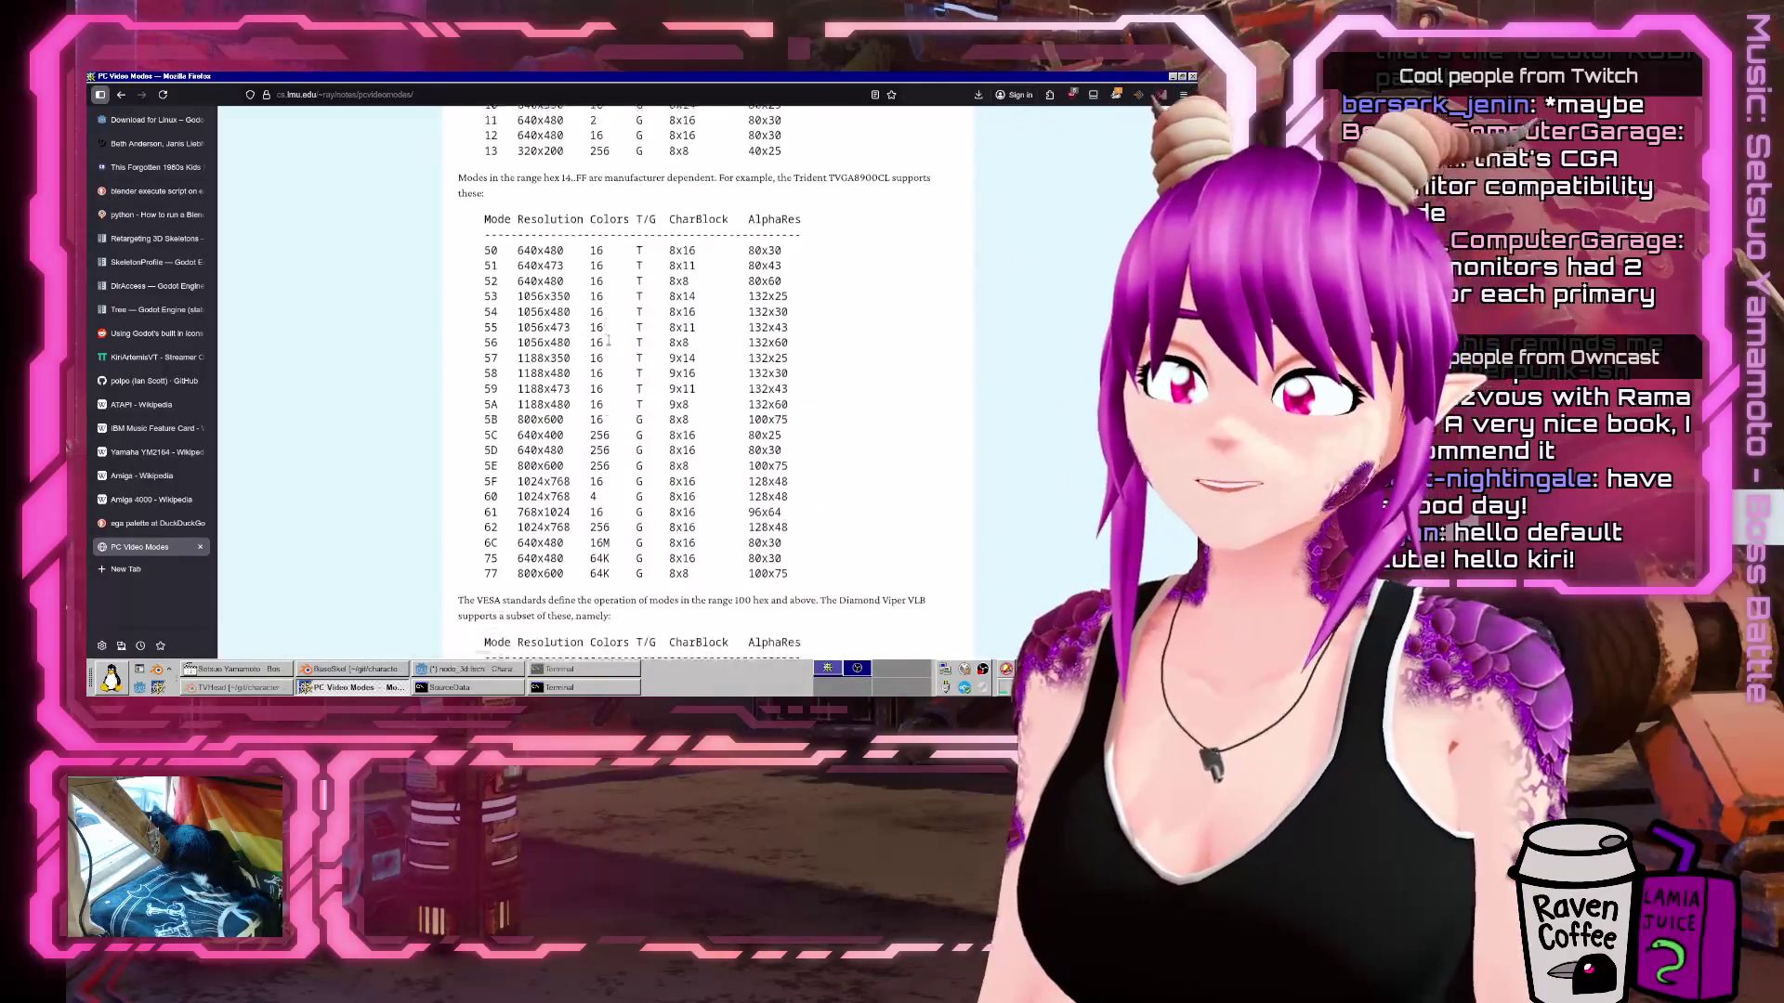
{"action": "scroll", "coordinate": [810, 392], "scroll_direction": "down", "scroll_amount": 3}
{"action": "scroll", "coordinate": [505, 363], "scroll_direction": "up", "scroll_amount": 5}
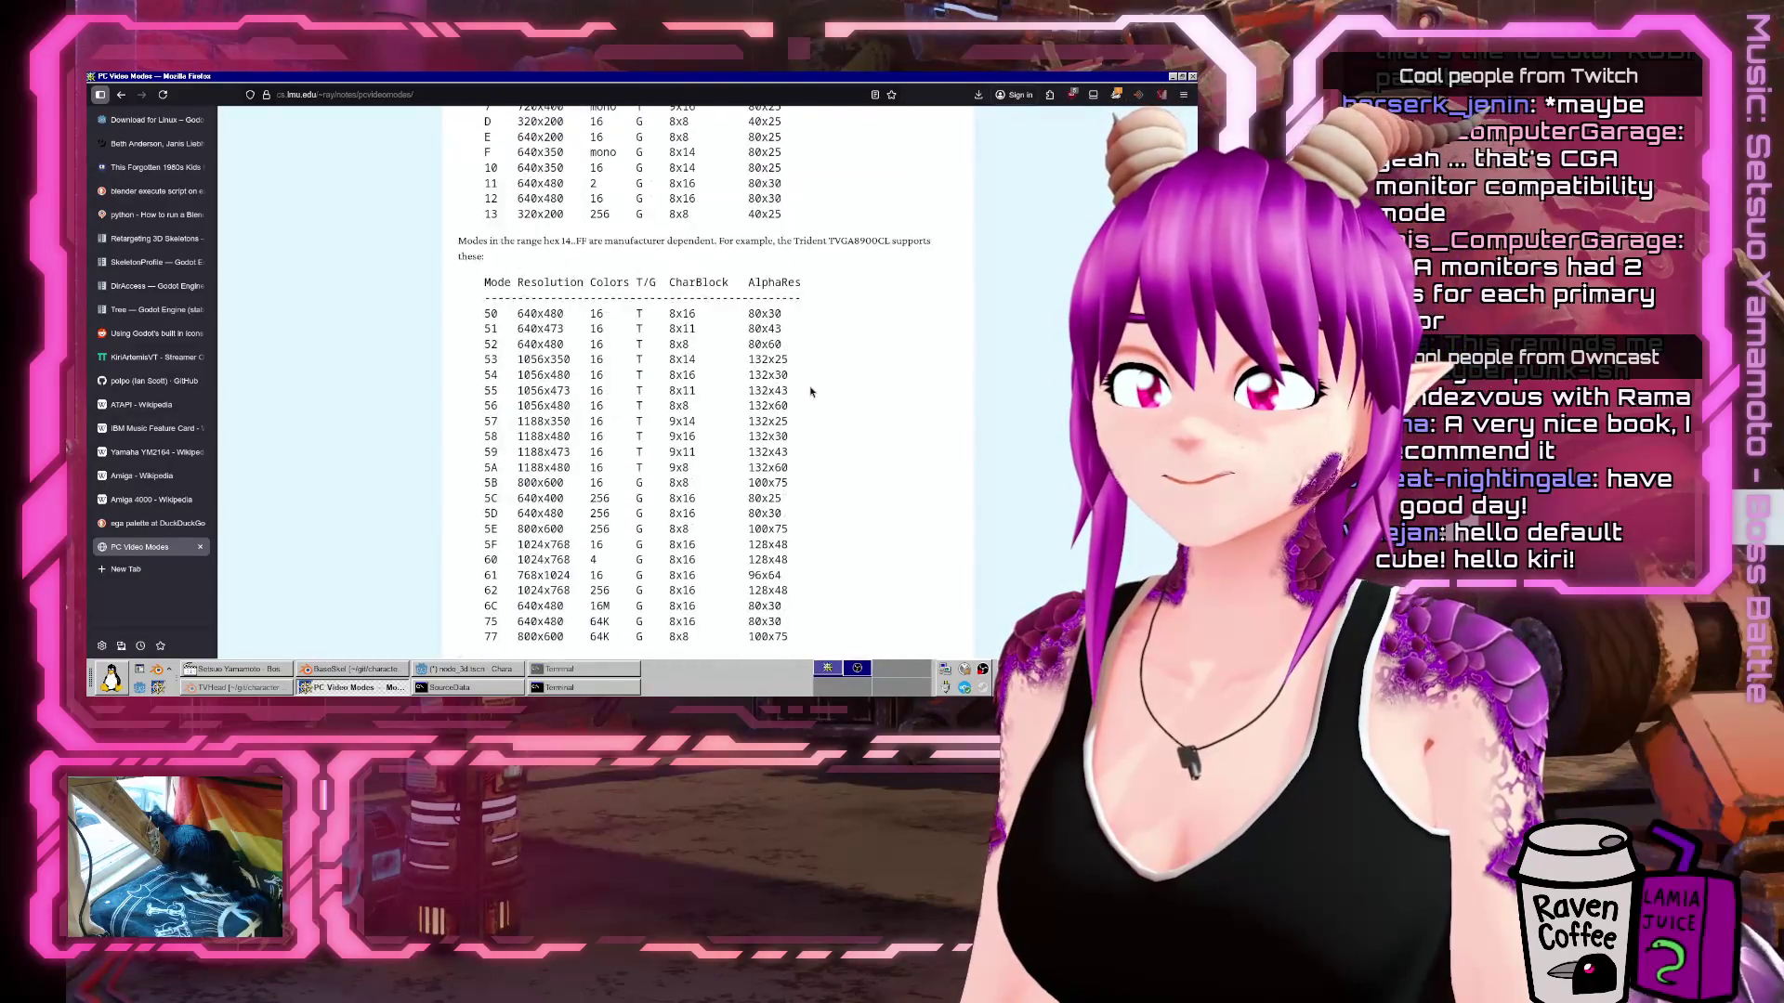
{"action": "left_click_drag", "start_coordinate": [505, 367], "coordinate": [786, 413]}
{"action": "left_click", "coordinate": [783, 418]}
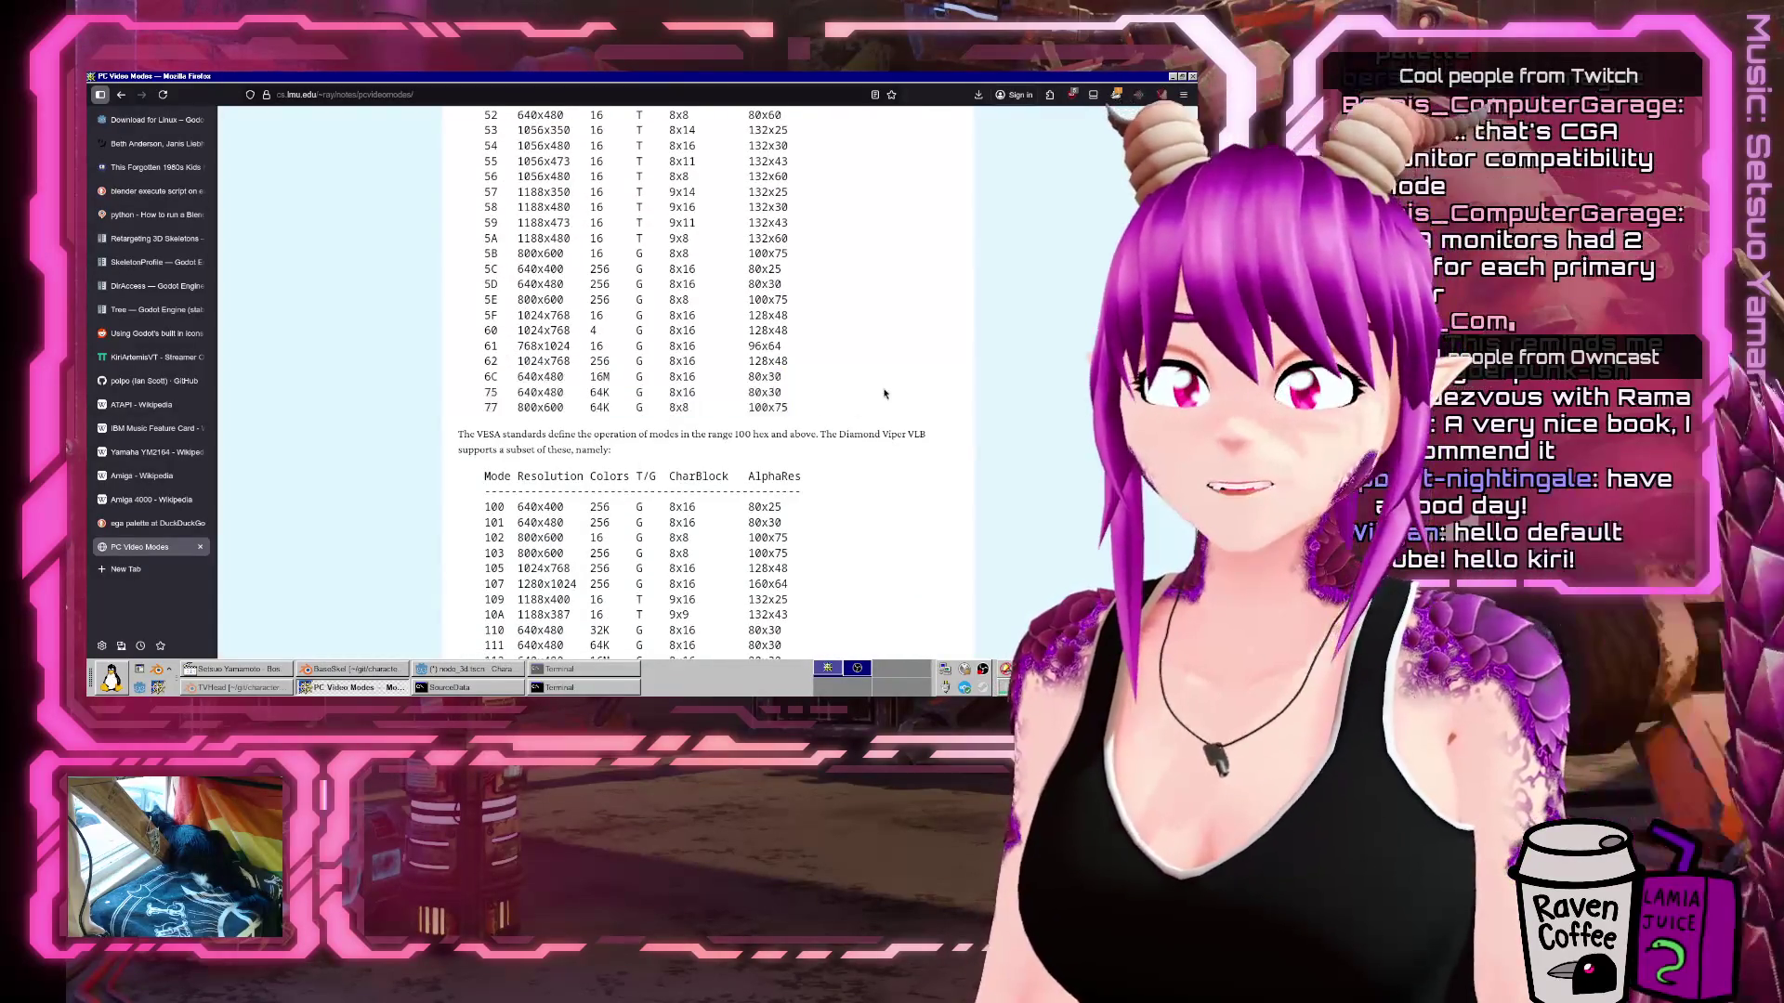
{"action": "scroll", "coordinate": [781, 427], "scroll_direction": "up", "scroll_amount": 5}
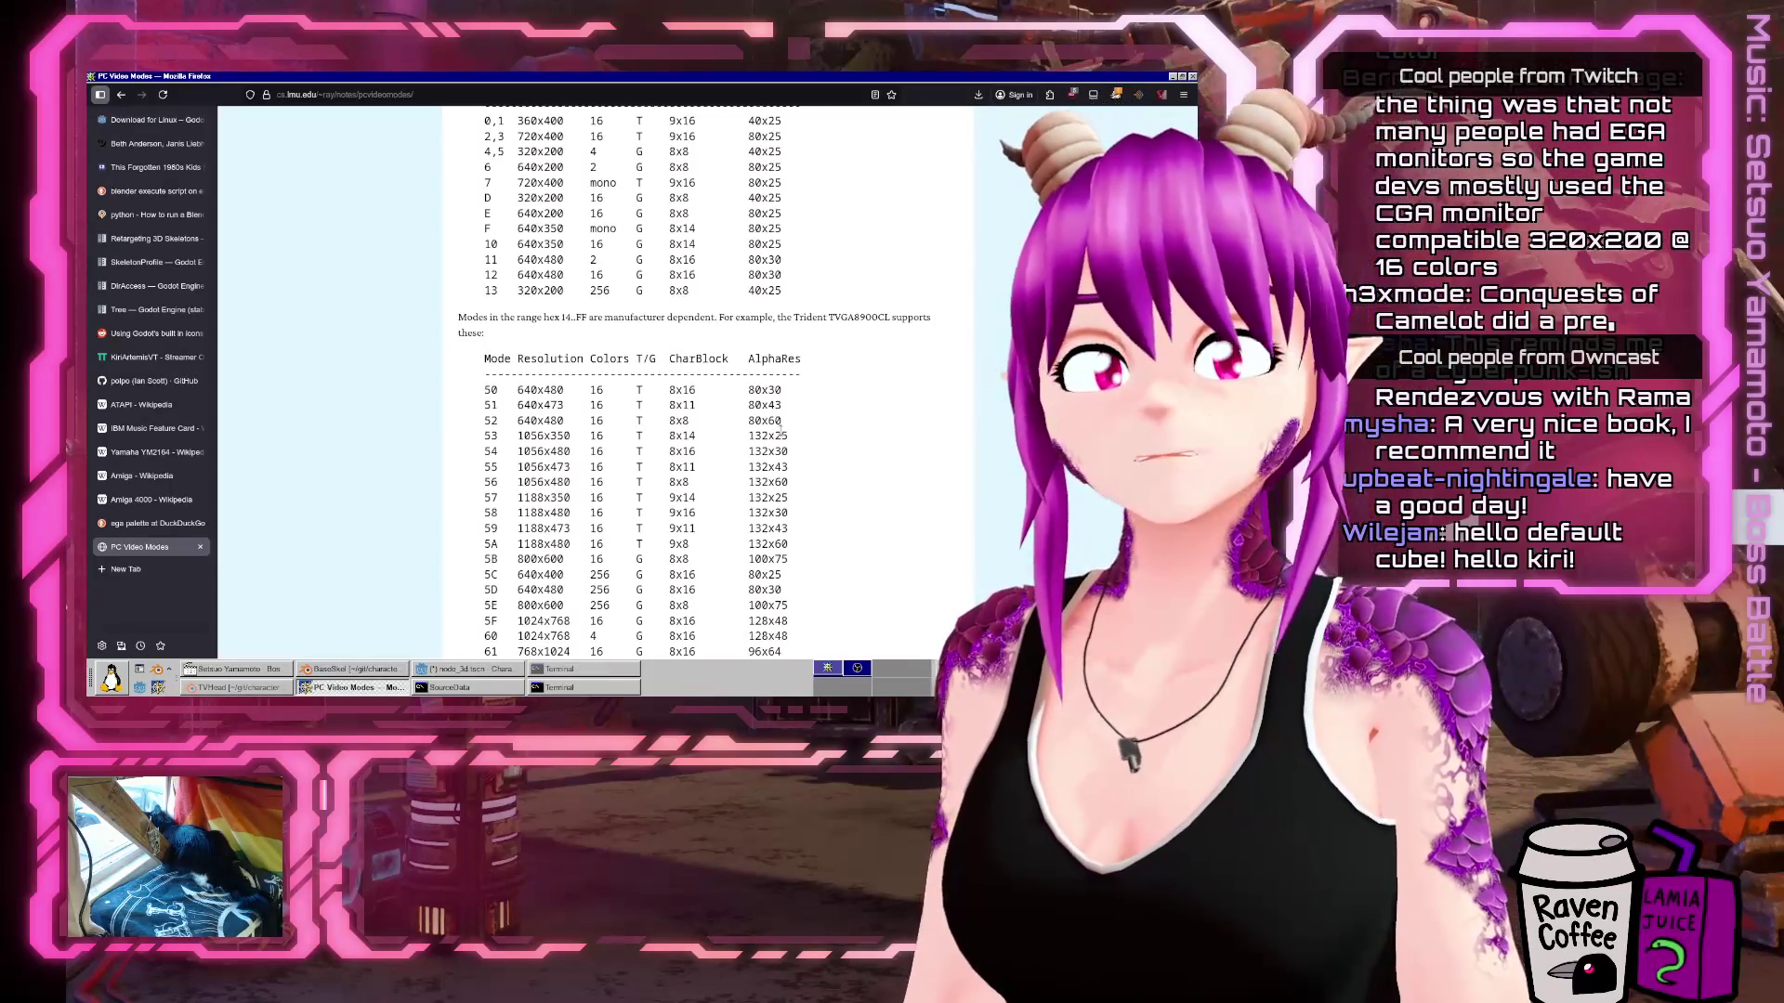
{"action": "scroll", "coordinate": [780, 428], "scroll_direction": "up", "scroll_amount": 5}
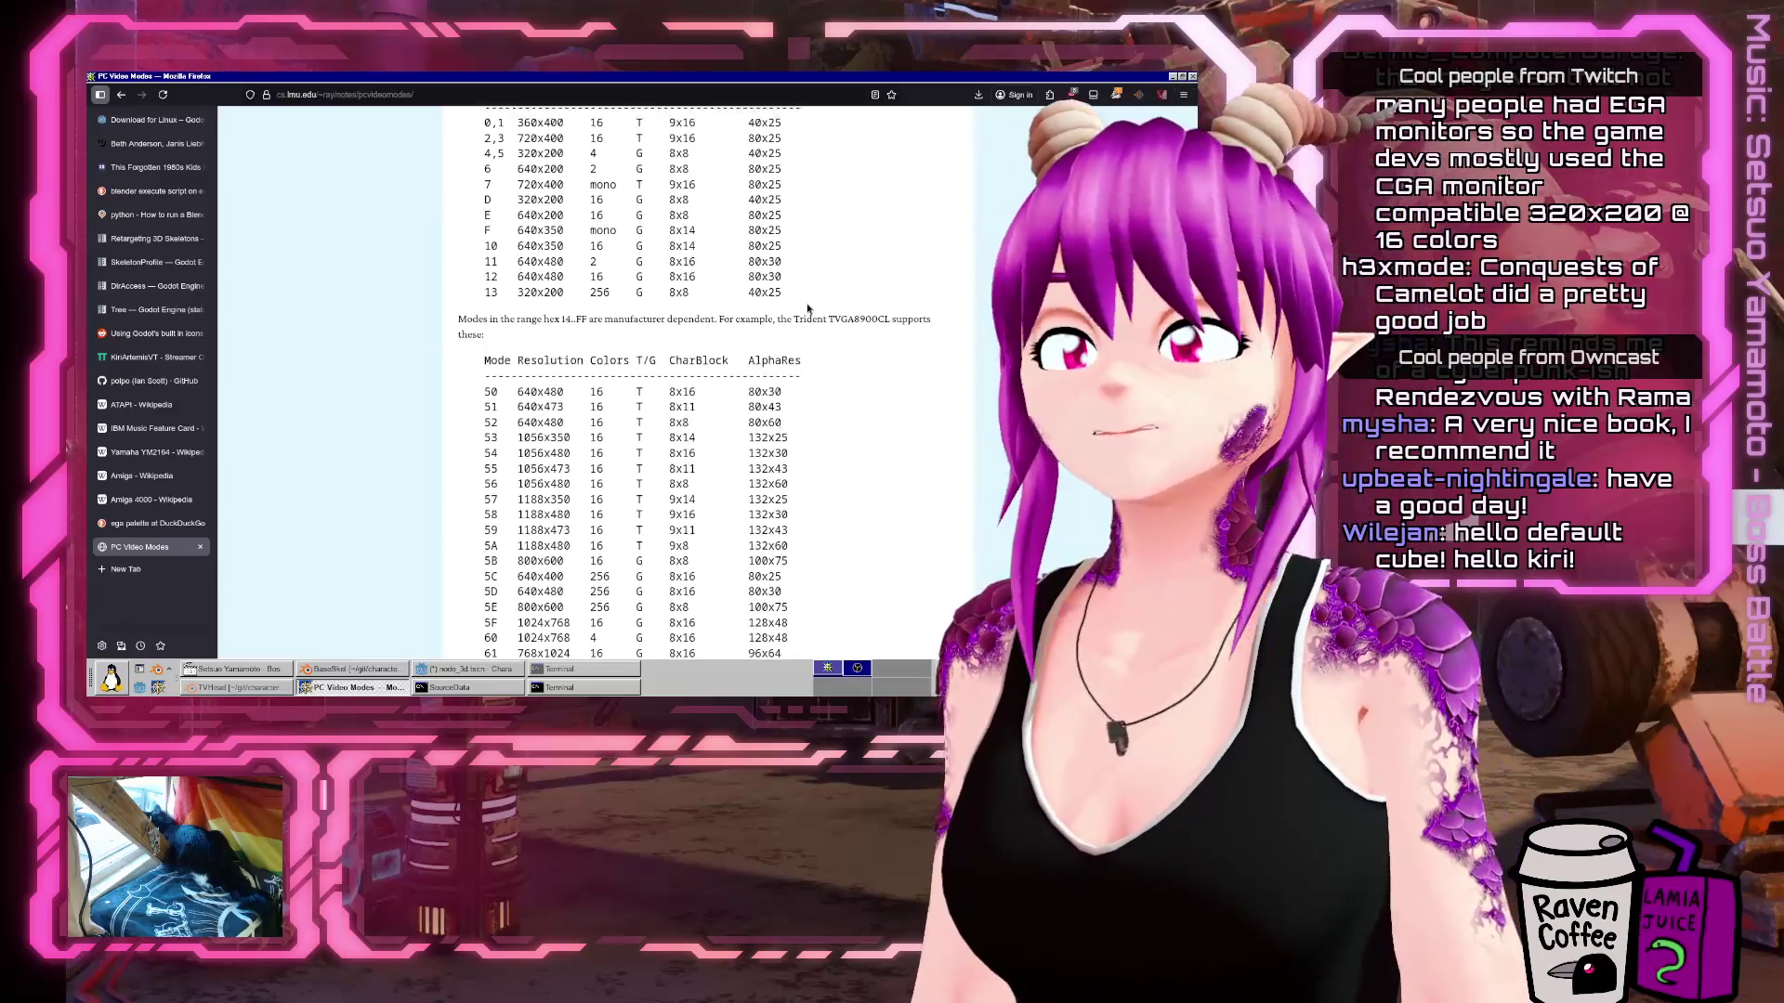
{"action": "key", "text": "alt+Tab"}
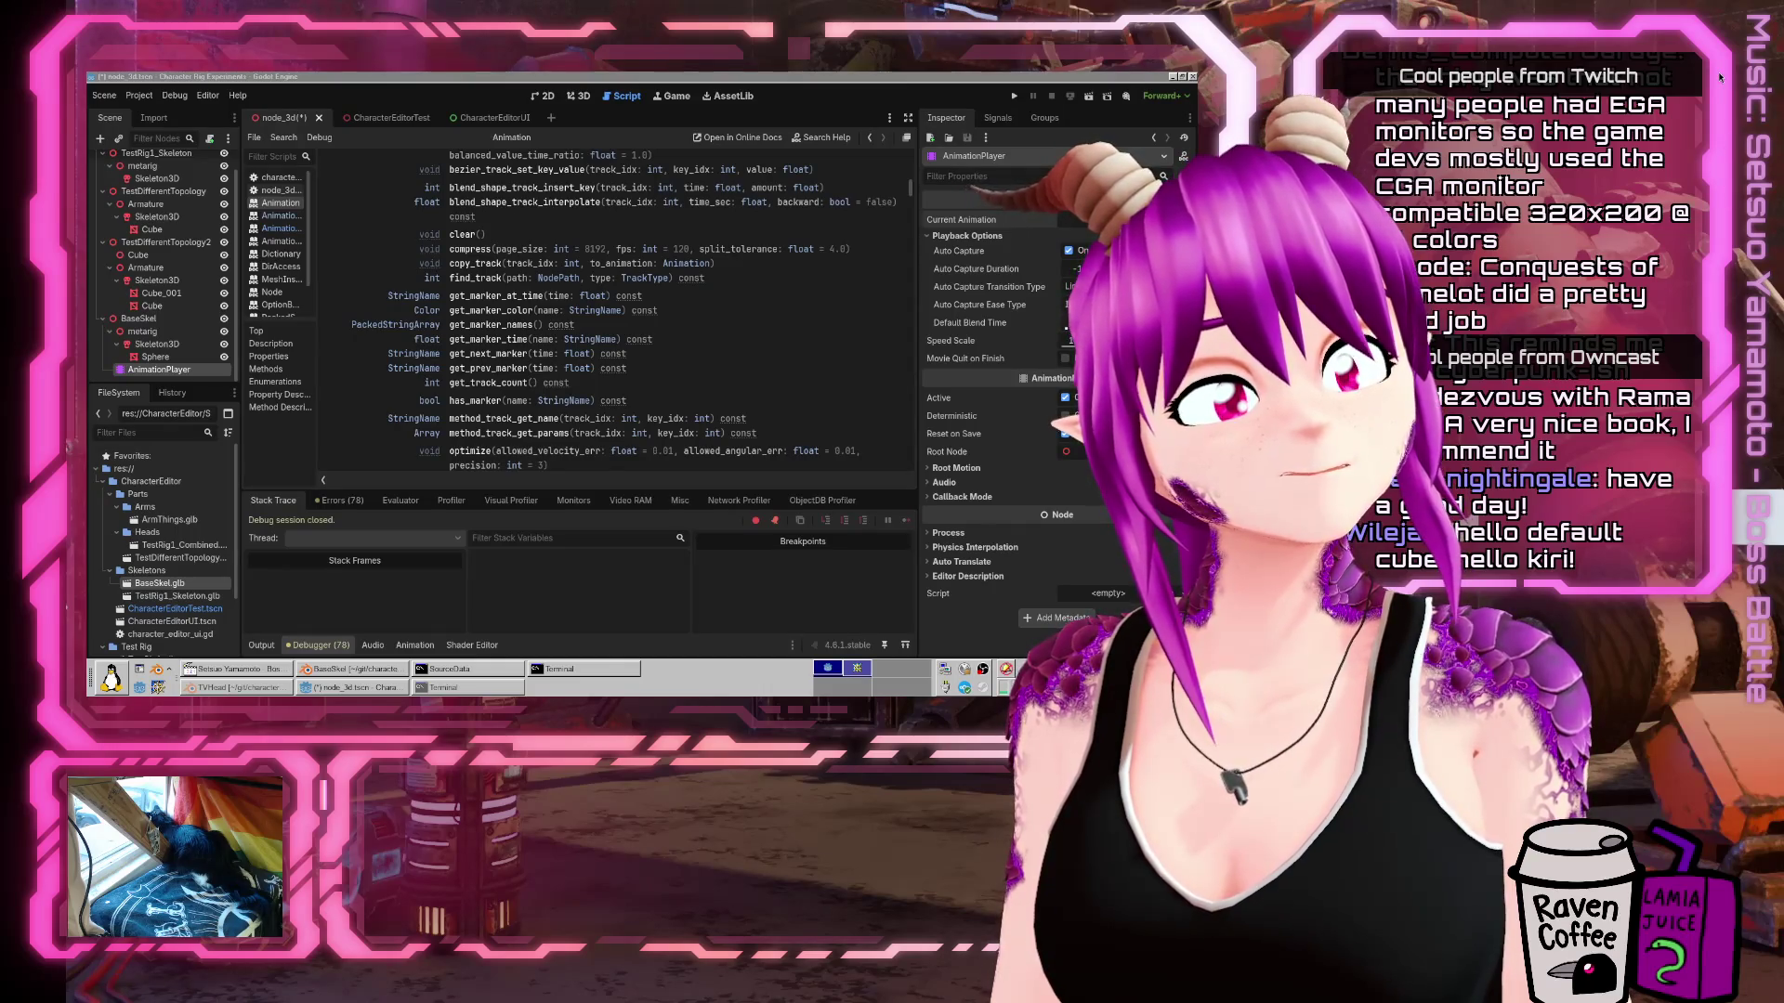
{"action": "key", "text": "ctrl+alt+Right"}
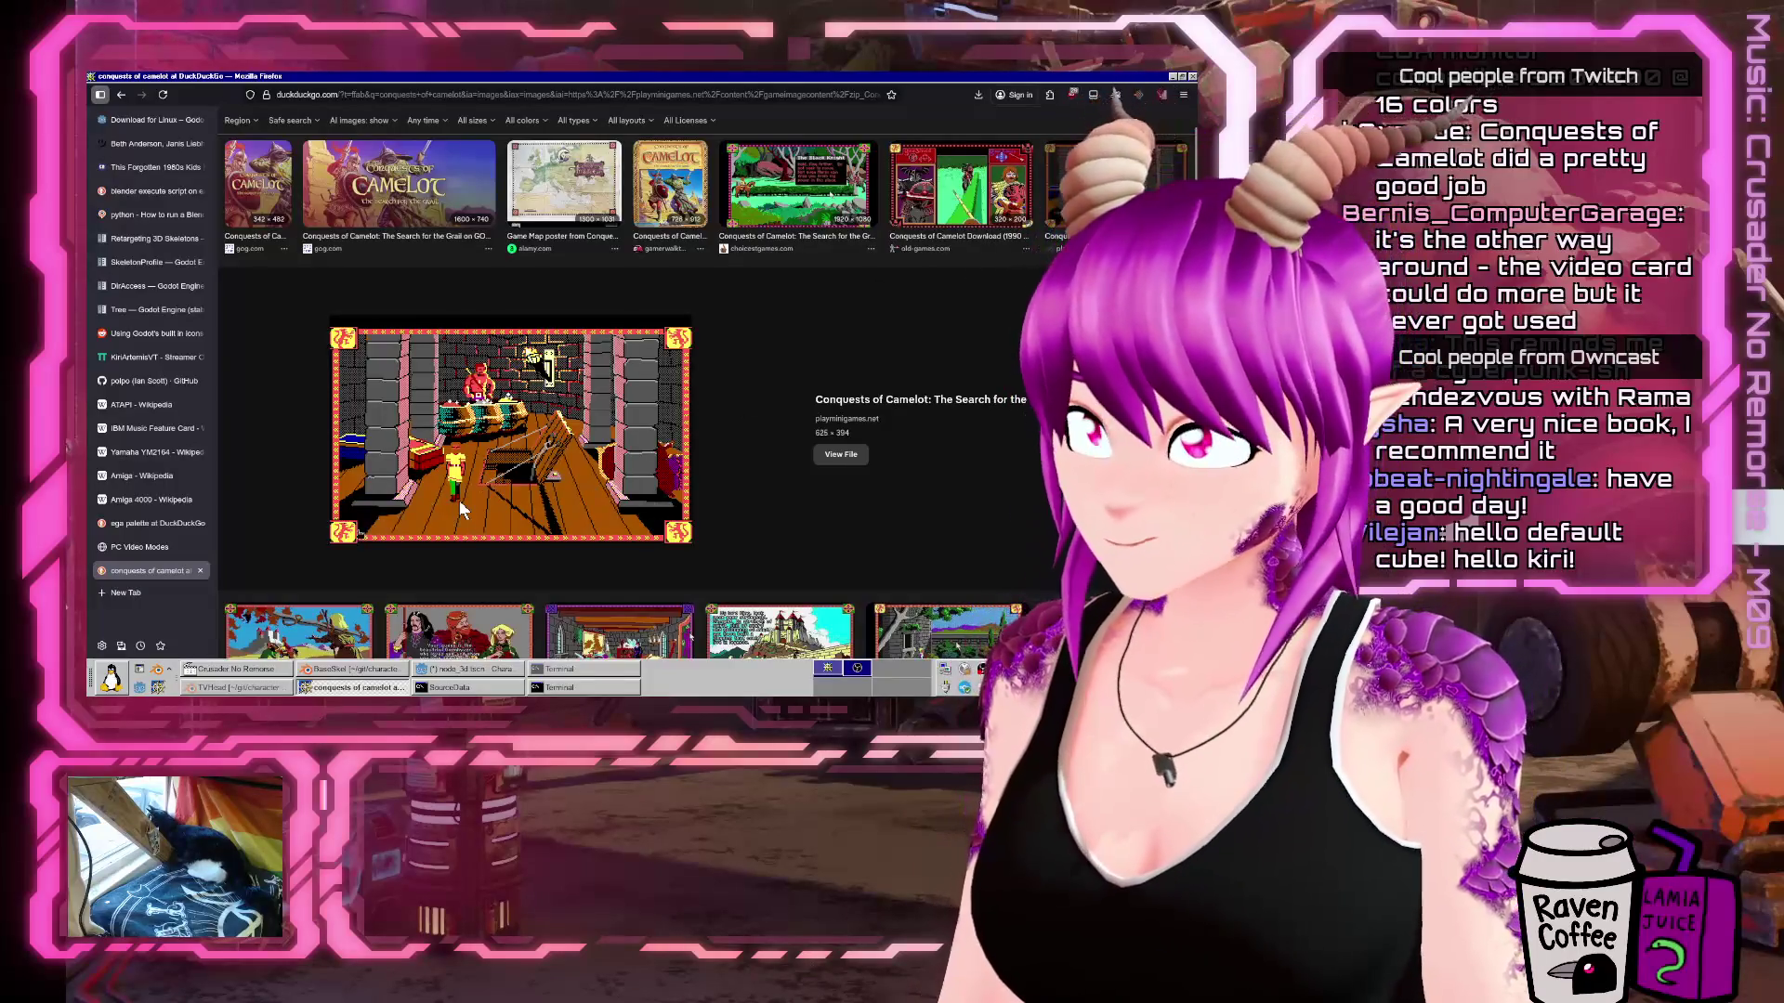
Return to the PC Video Modes page in Firefox.
{"action": "left_click", "coordinate": [180, 556]}
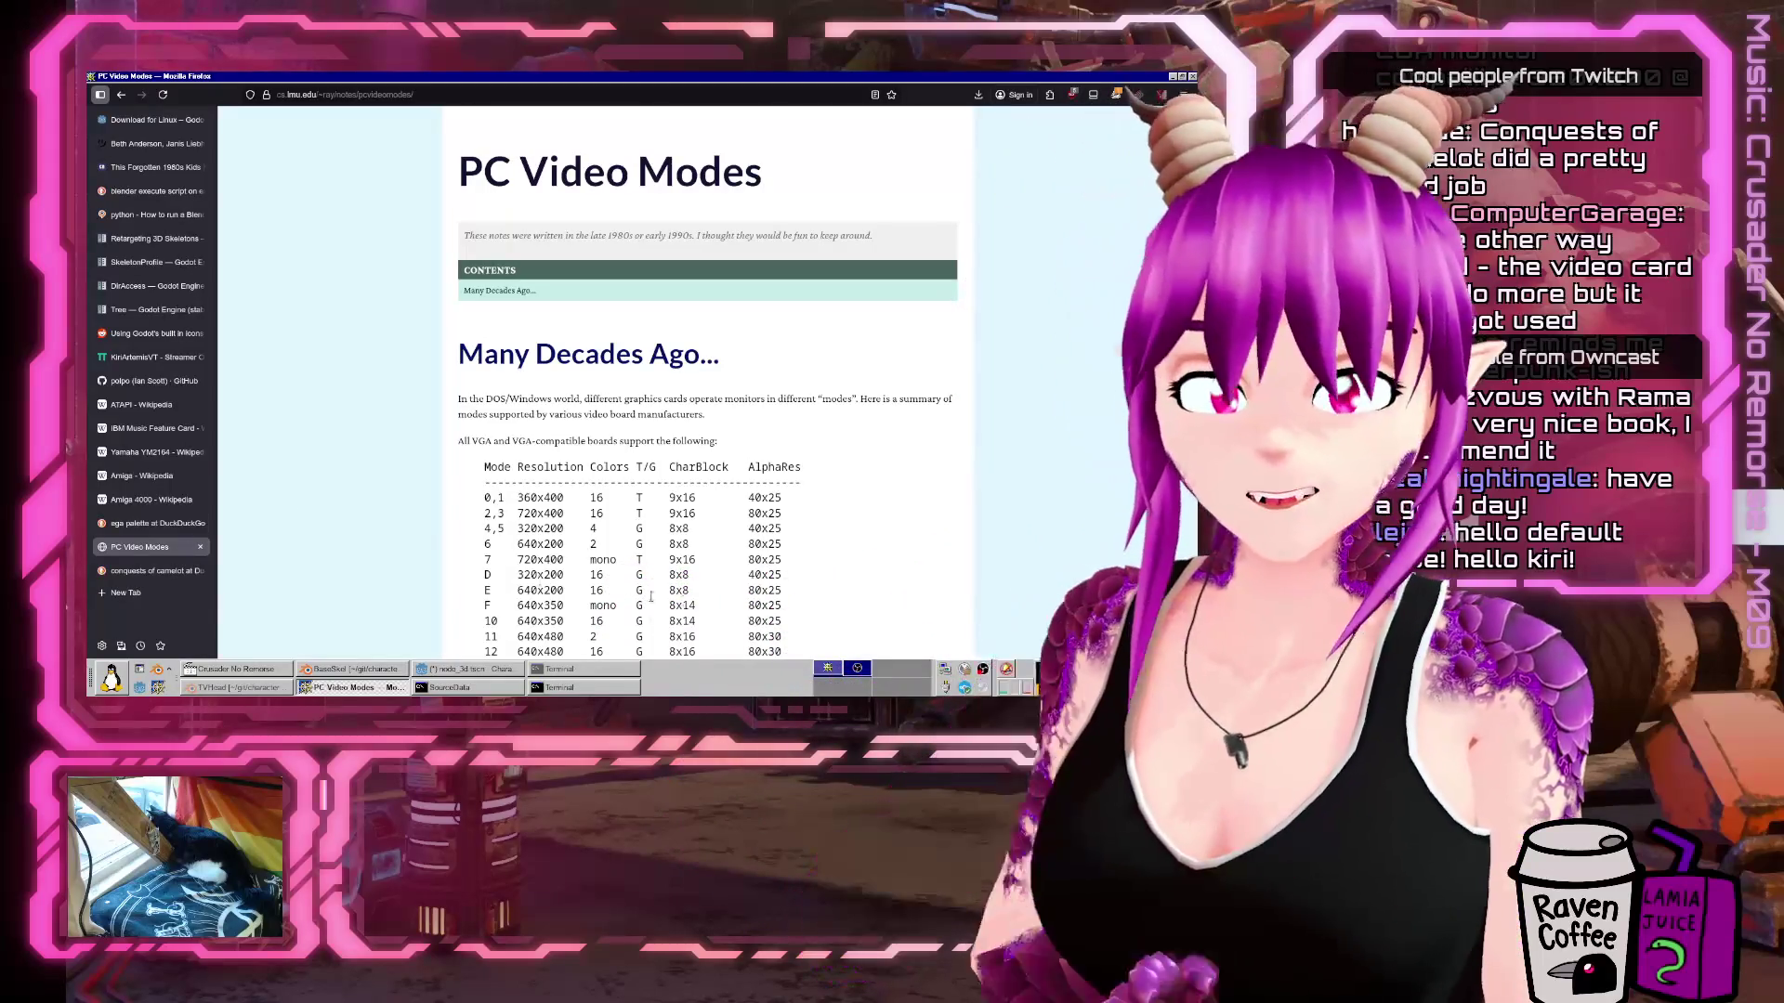
Reread the PC Video Modes tables, then go back to the 'standard video modes dos' results and select the search box.
{"action": "scroll", "coordinate": [671, 569], "scroll_direction": "down", "scroll_amount": 1}
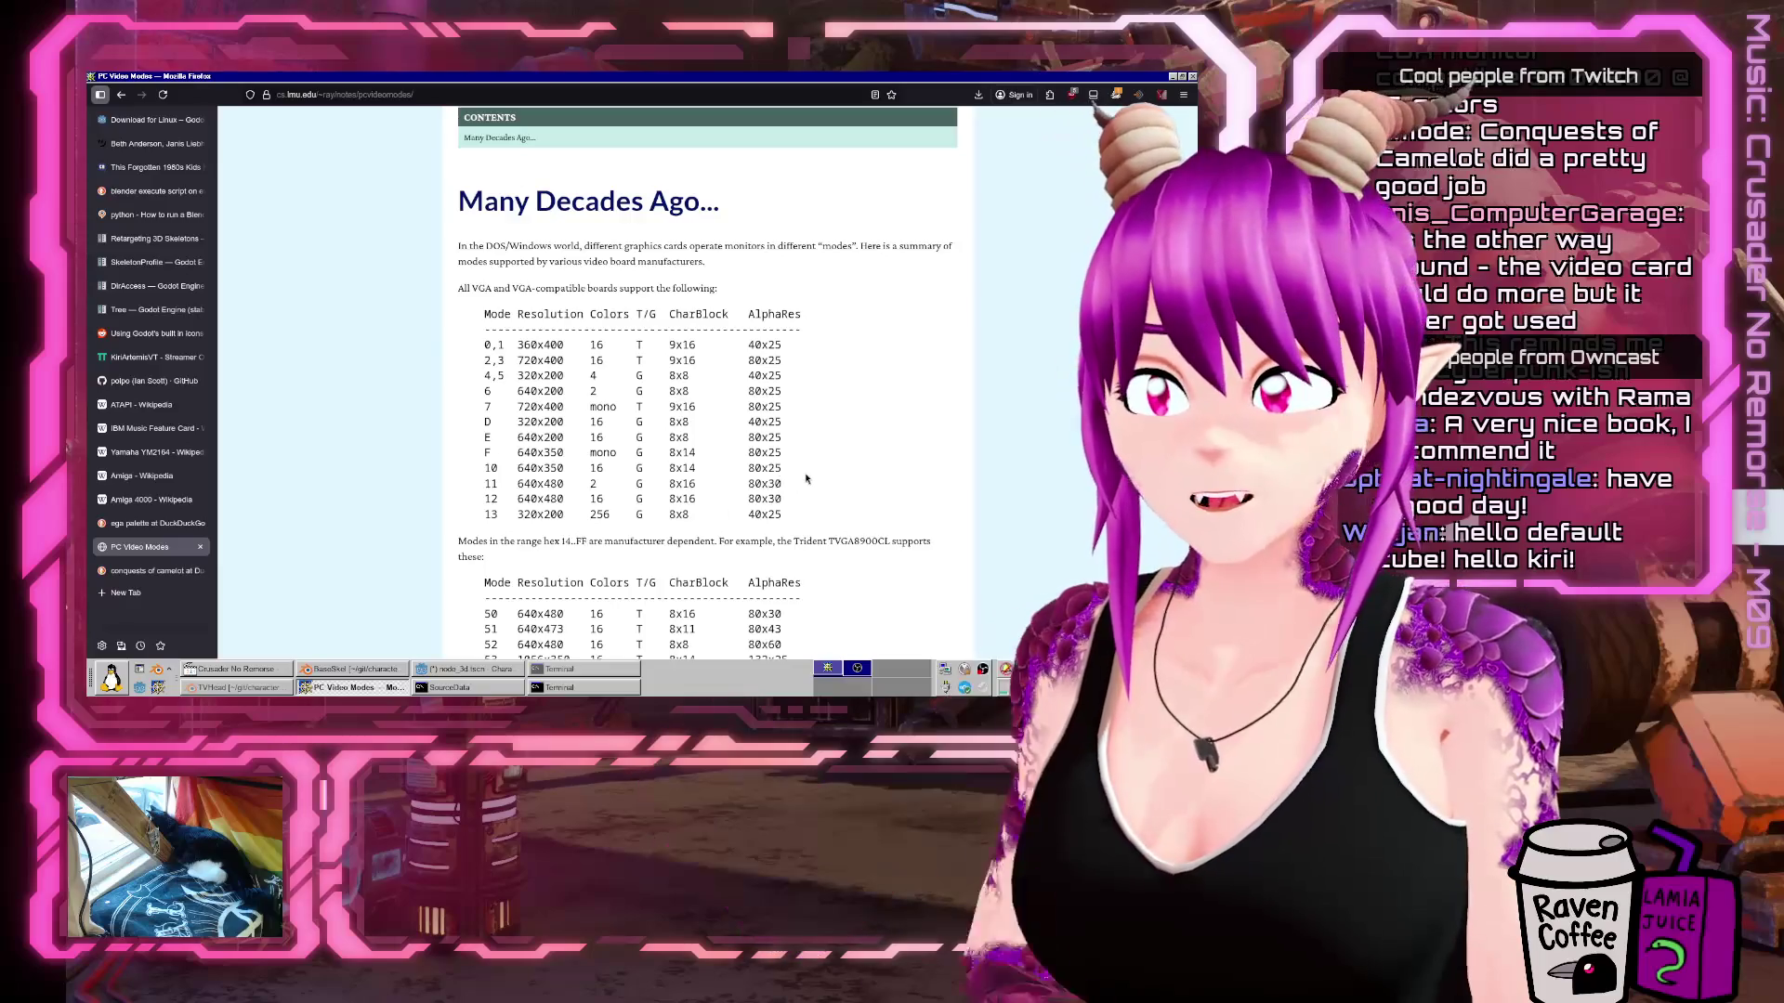
{"action": "scroll", "coordinate": [806, 479], "scroll_direction": "down", "scroll_amount": 4}
{"action": "scroll", "coordinate": [789, 484], "scroll_direction": "down", "scroll_amount": 2}
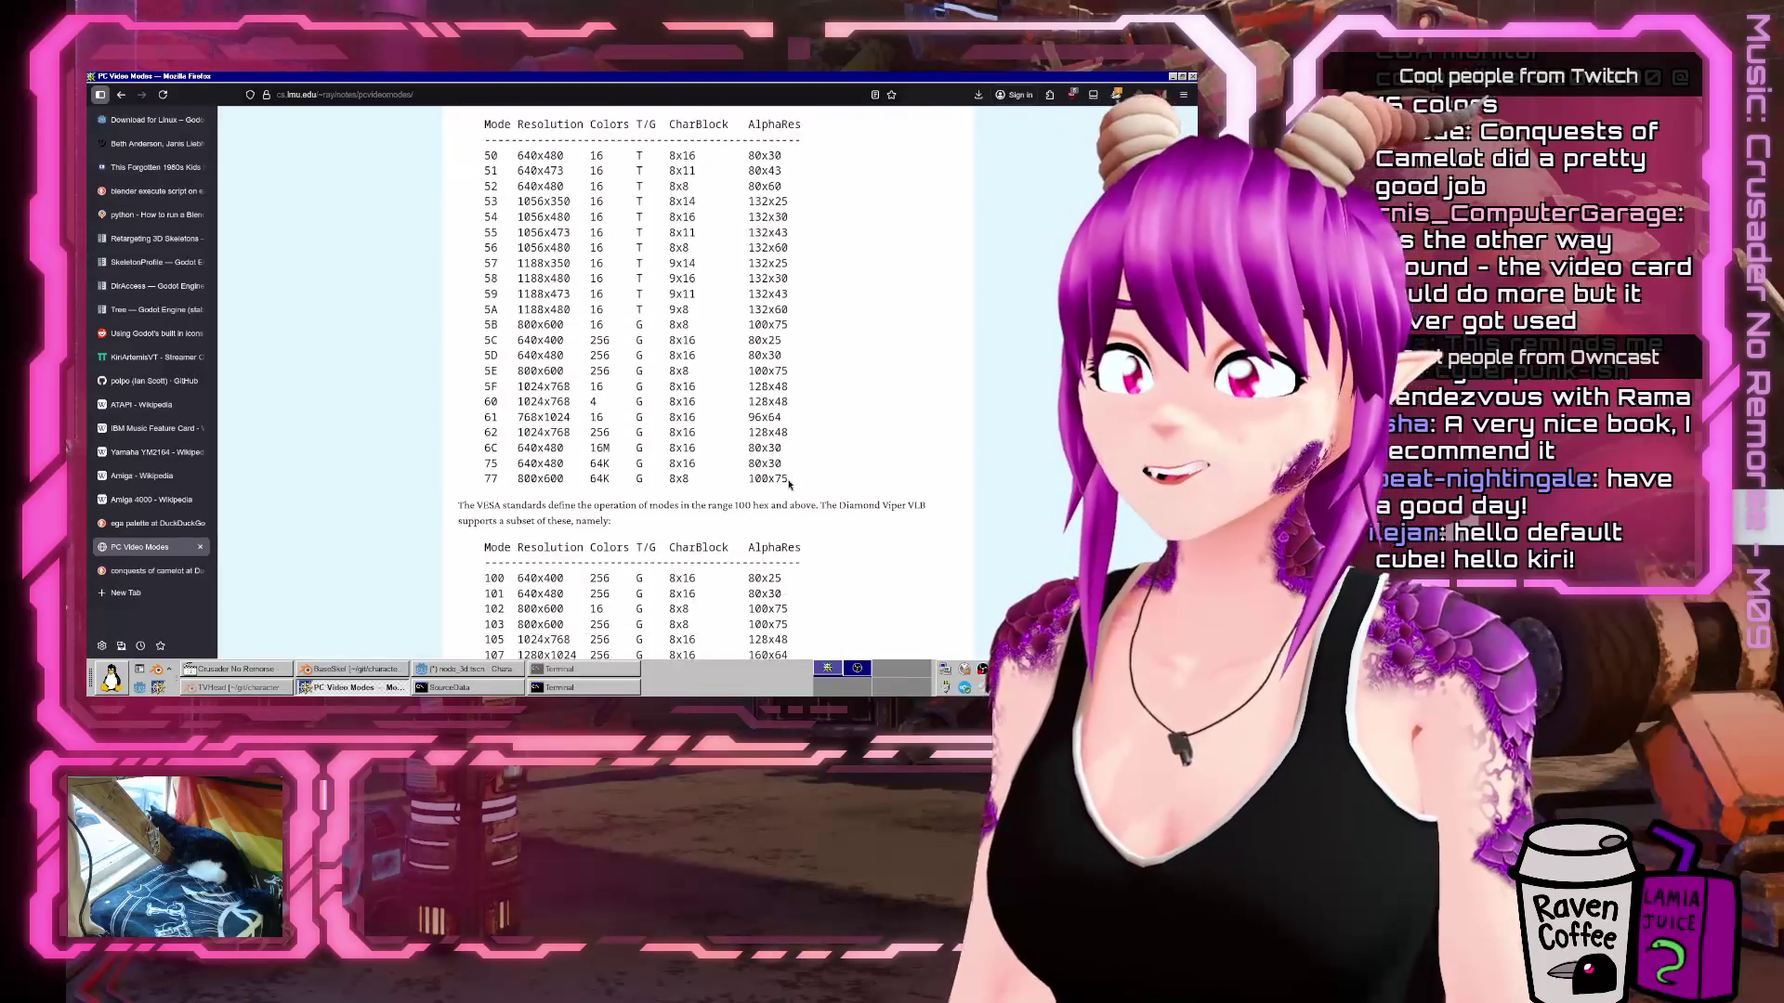
{"action": "scroll", "coordinate": [785, 478], "scroll_direction": "down", "scroll_amount": 2}
{"action": "scroll", "coordinate": [785, 478], "scroll_direction": "down", "scroll_amount": 8}
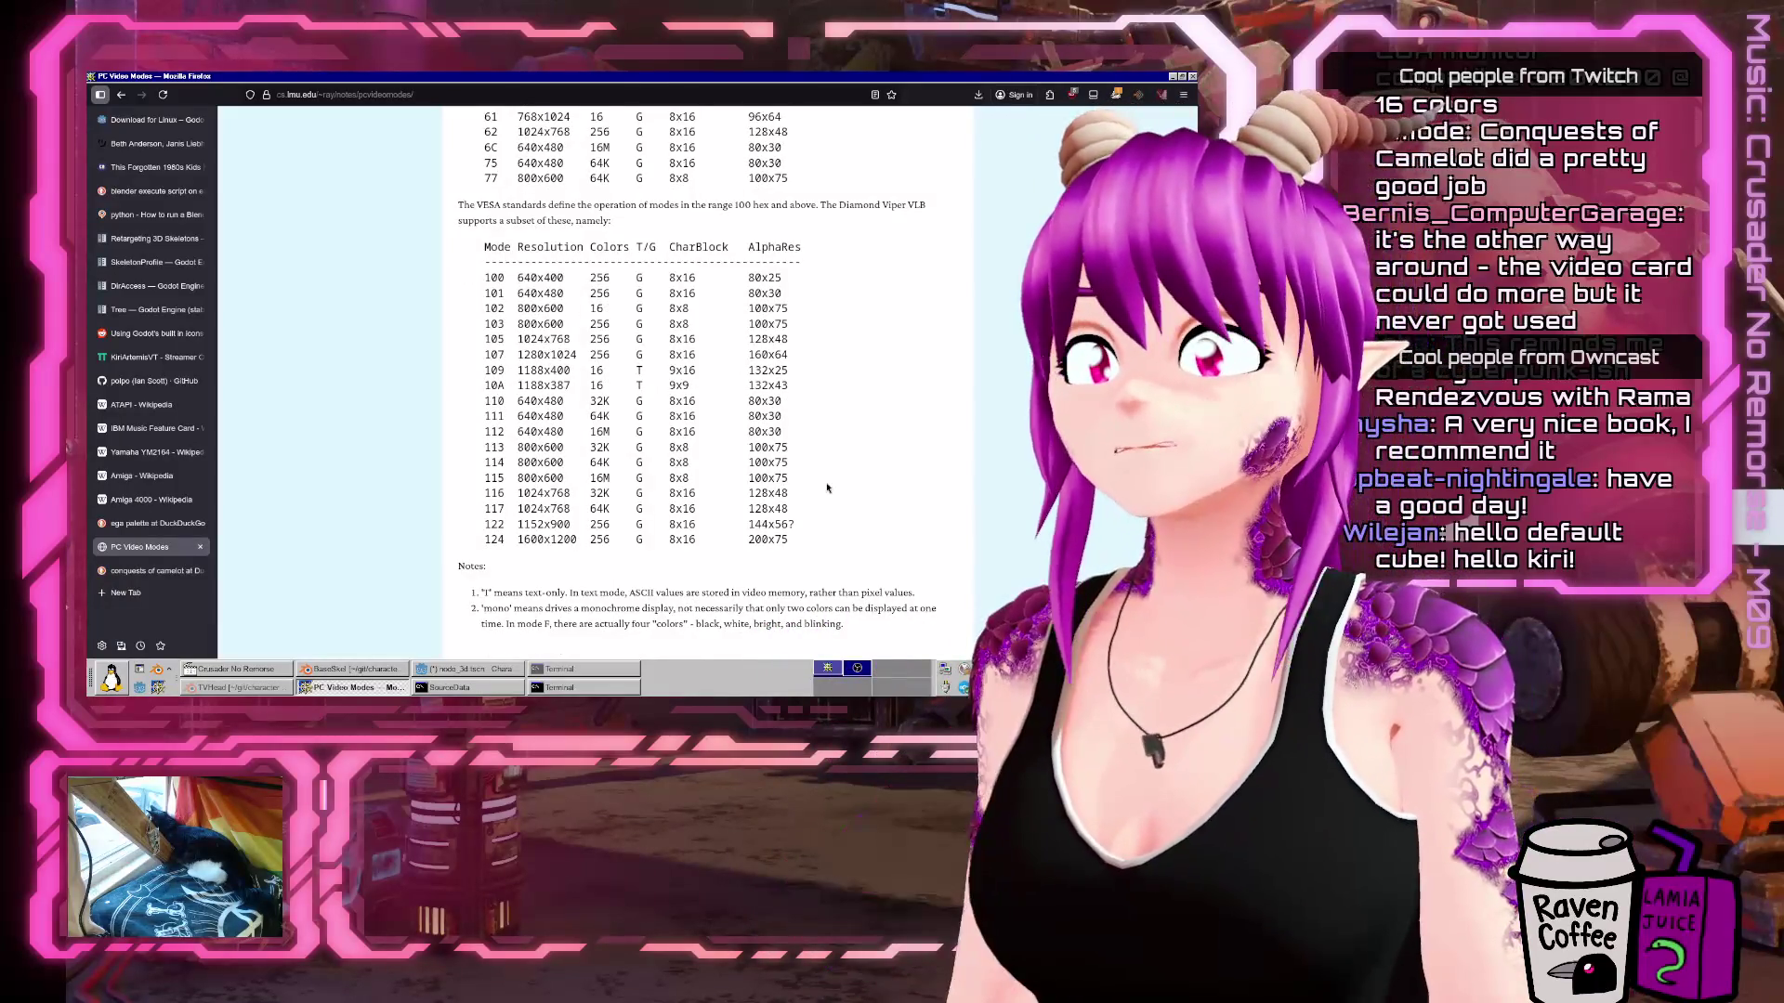
{"action": "scroll", "coordinate": [831, 478], "scroll_direction": "up", "scroll_amount": 10}
{"action": "scroll", "coordinate": [837, 471], "scroll_direction": "up", "scroll_amount": 5}
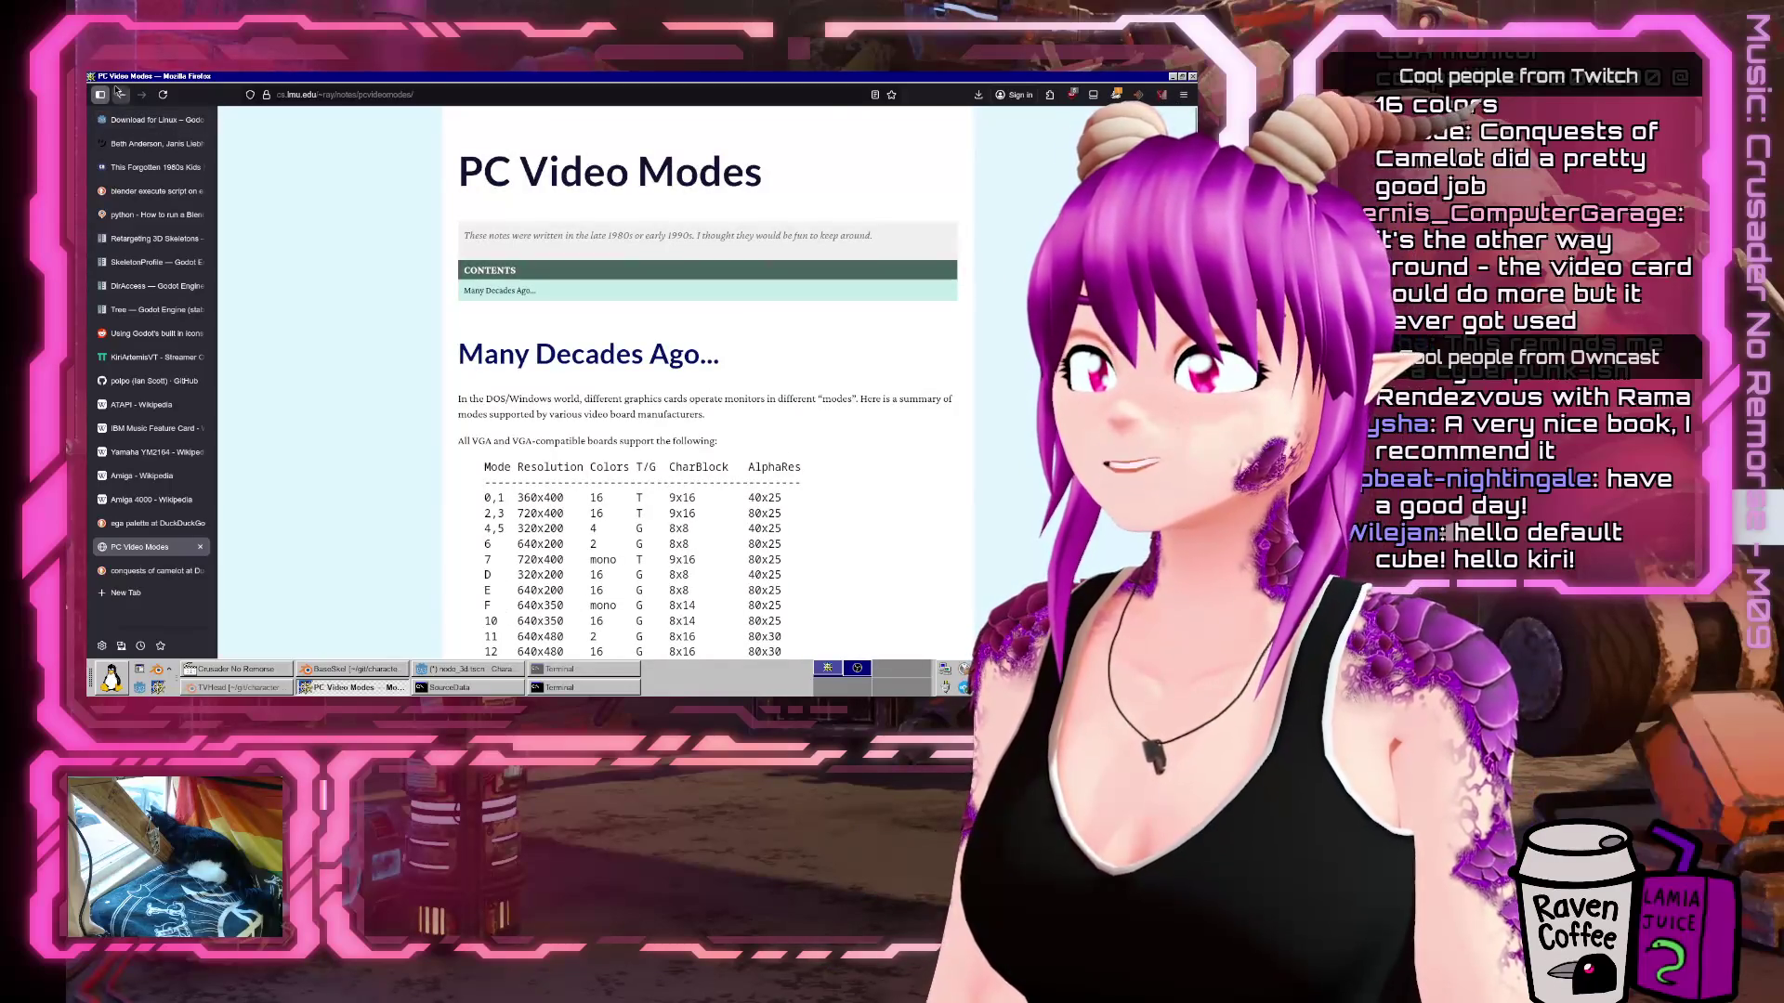
{"action": "left_click", "coordinate": [119, 93]}
{"action": "left_click", "coordinate": [474, 136]}
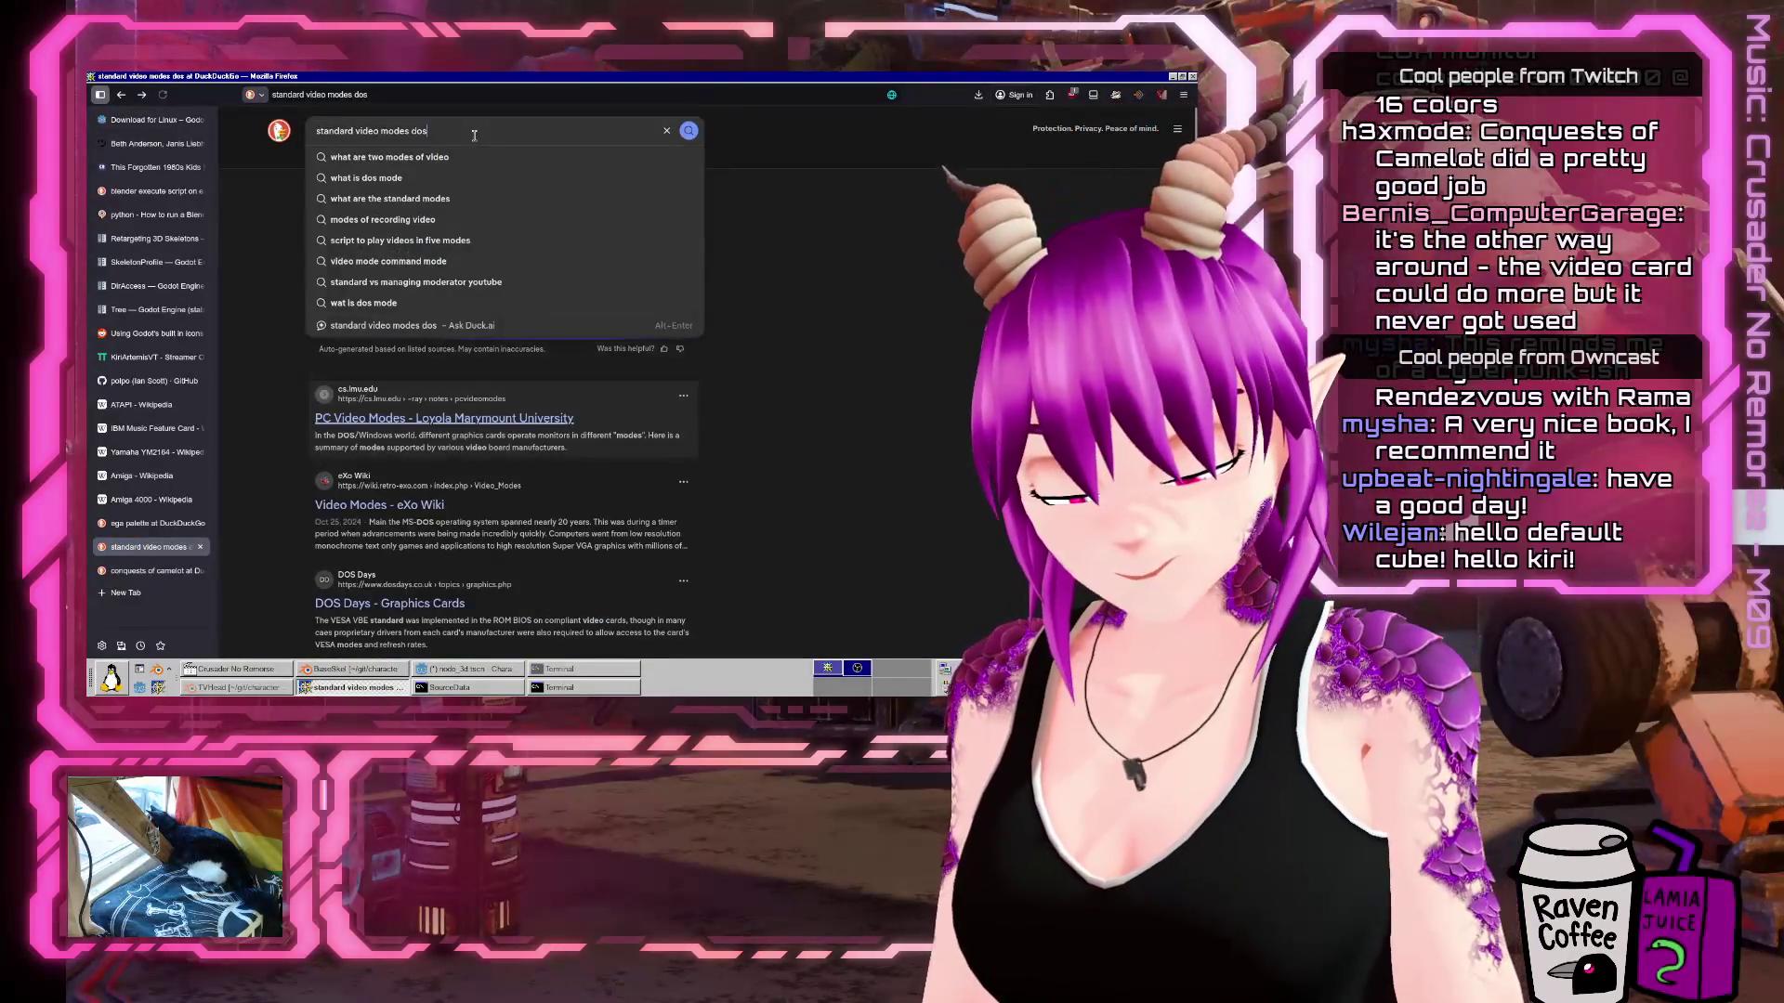
Change the search query to 'ega video modes' and run it.
{"action": "key", "text": "Home"}
{"action": "key", "text": "ctrl+shift+Right"}
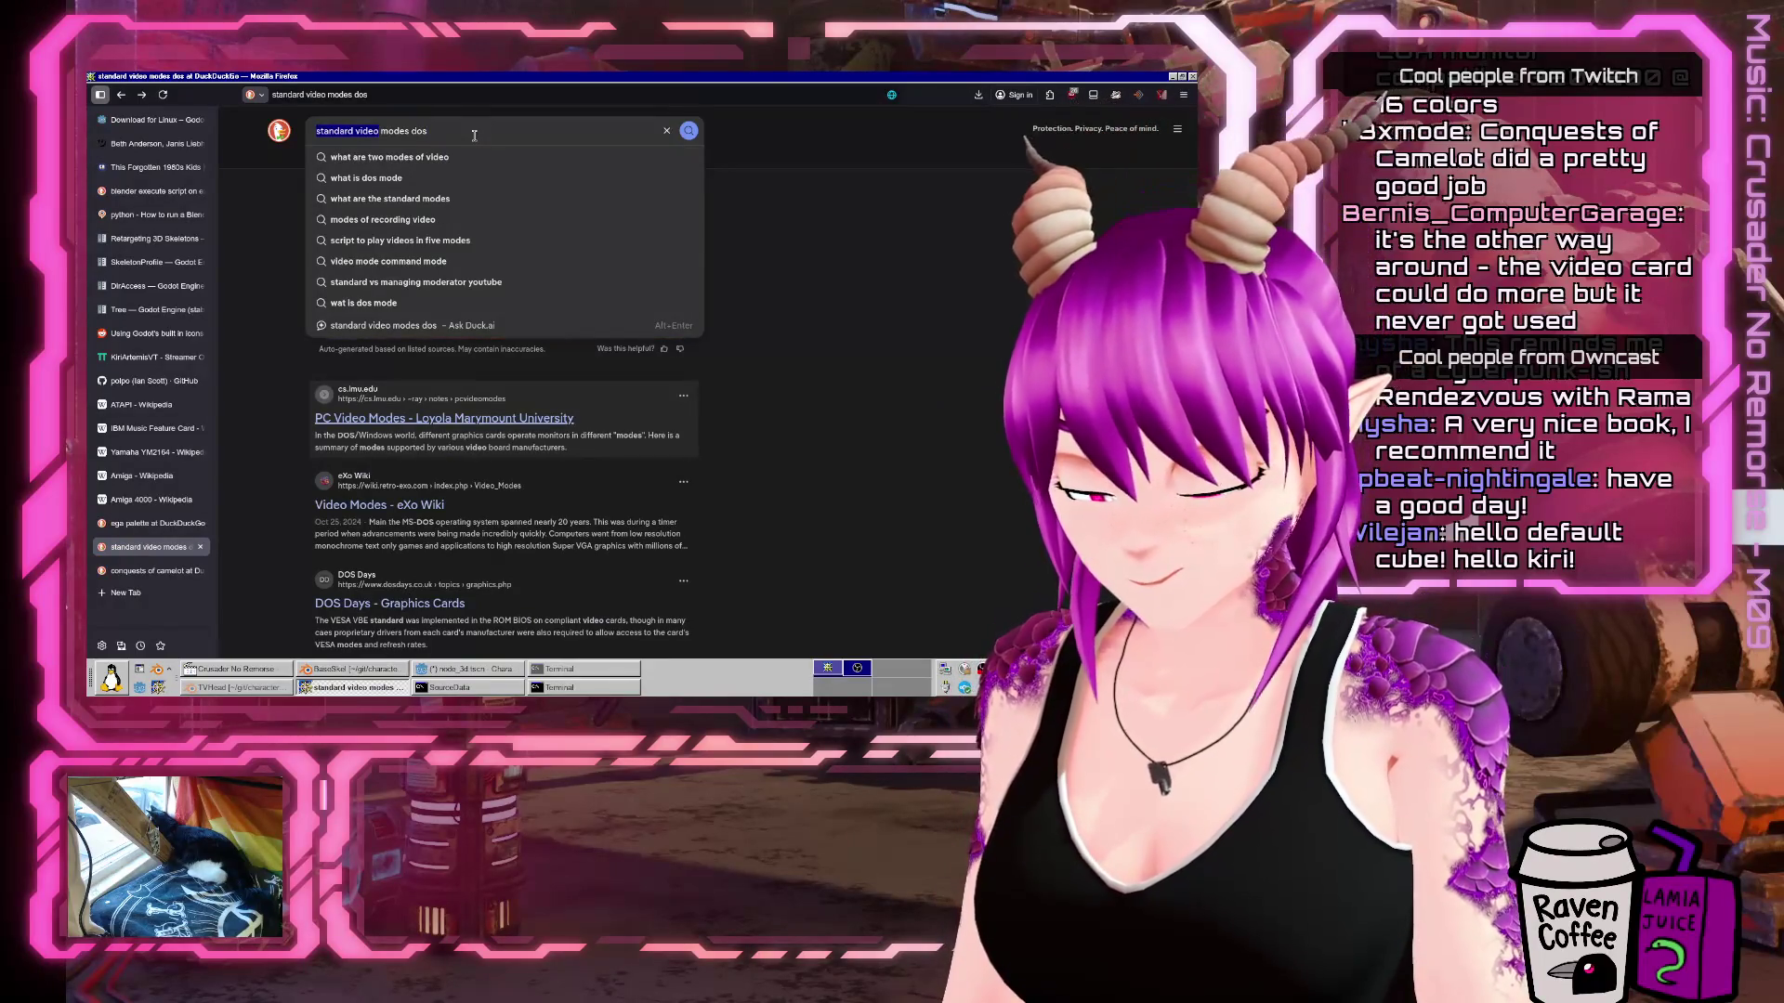
{"action": "type", "text": "ega video"}
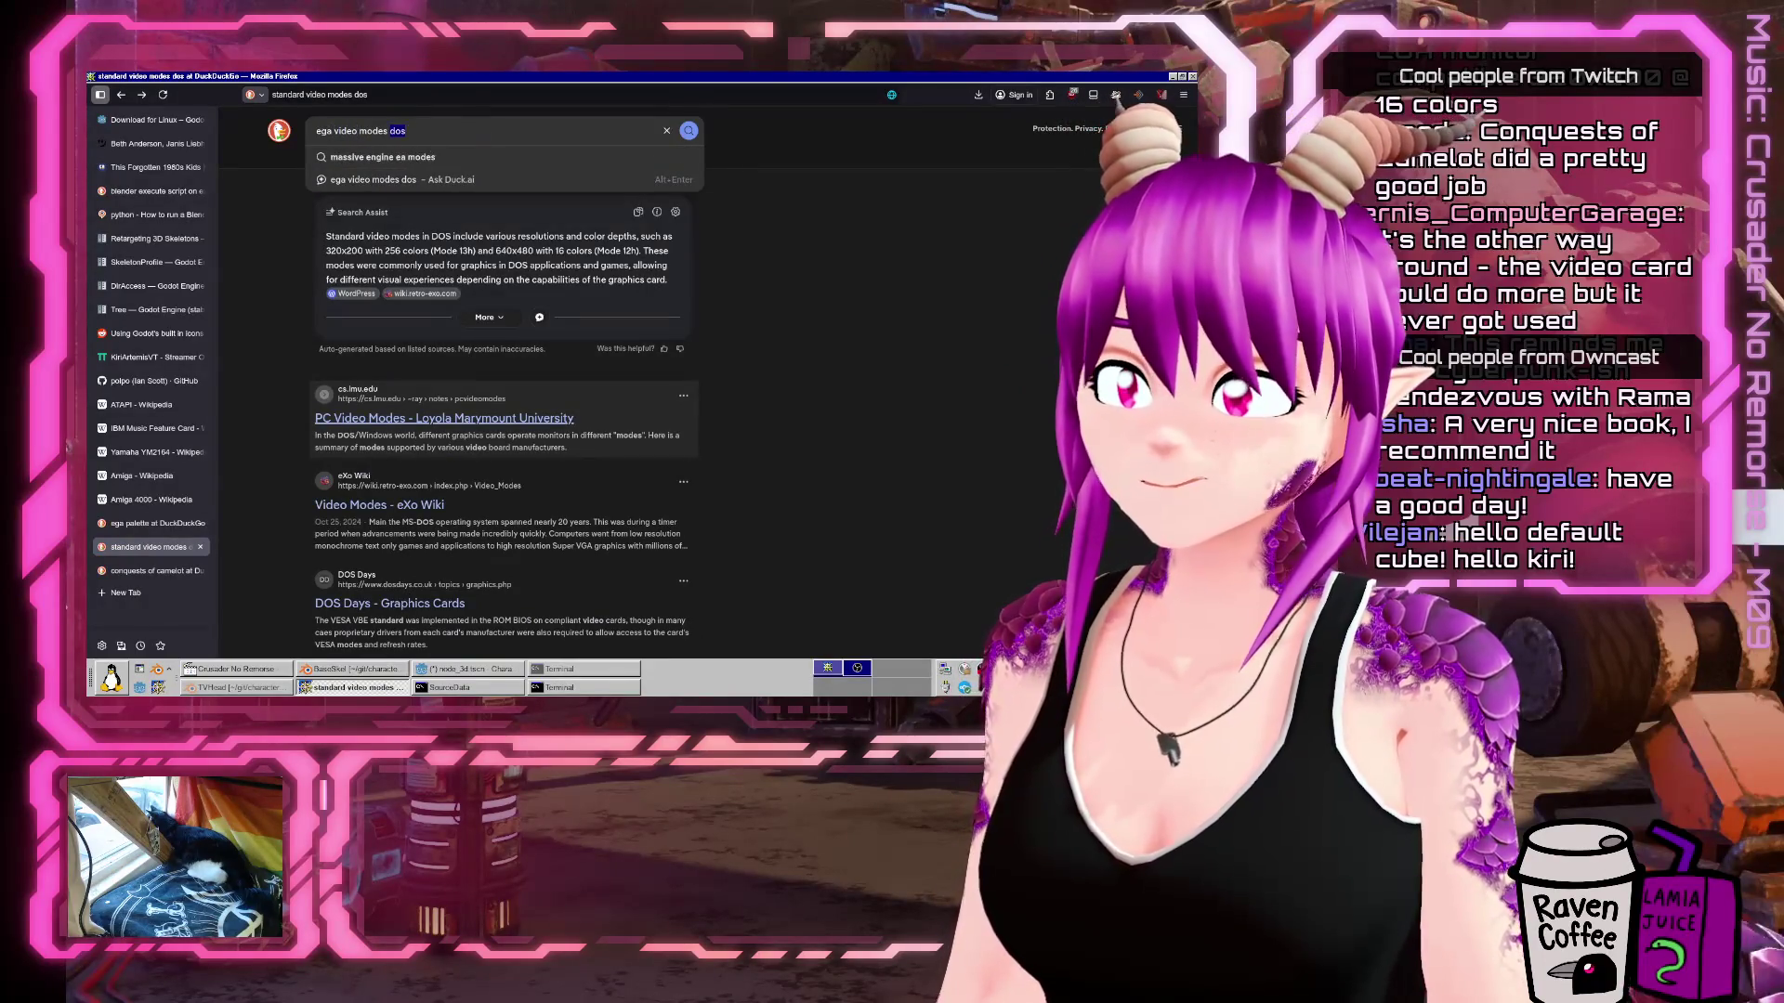
{"action": "key", "text": "End"}
{"action": "key", "text": "BackSpace"}
{"action": "key", "text": "BackSpace"}
{"action": "key", "text": "BackSpace"}
{"action": "key", "text": "Return"}
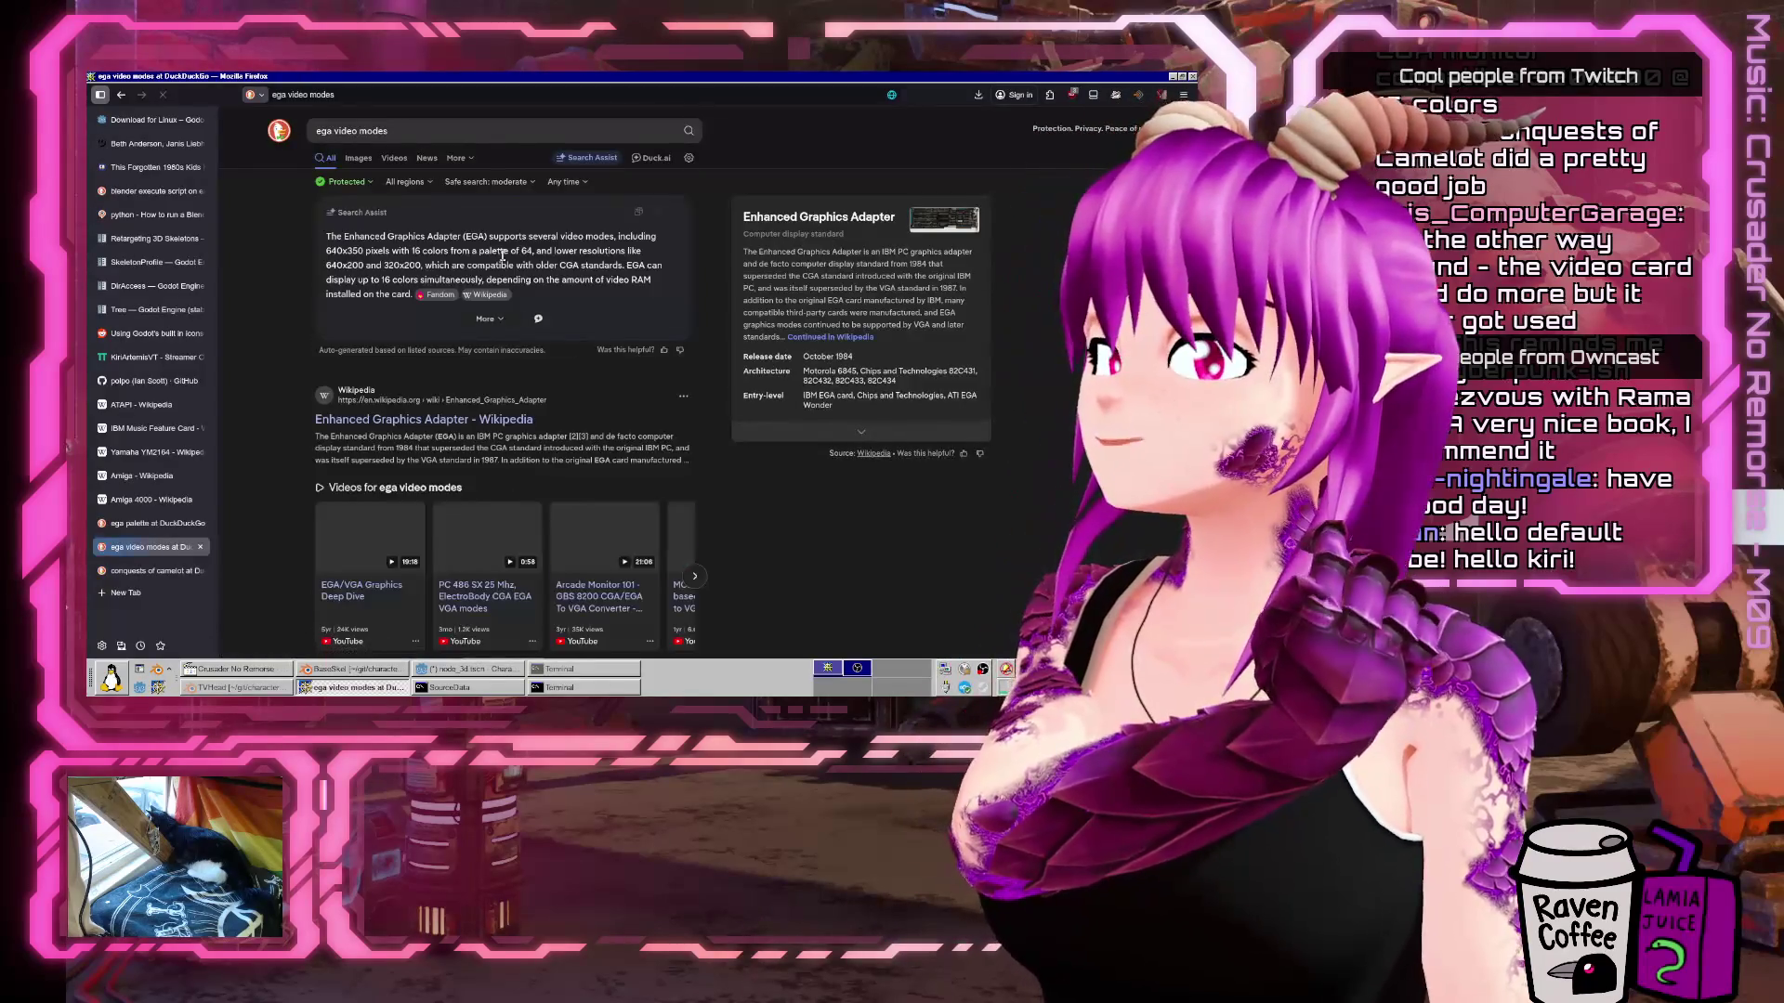
Open the Wikipedia Enhanced Graphics Adapter article and highlight the 640×350×2 through 320×200×16 mode lines.
{"action": "left_click", "coordinate": [420, 419]}
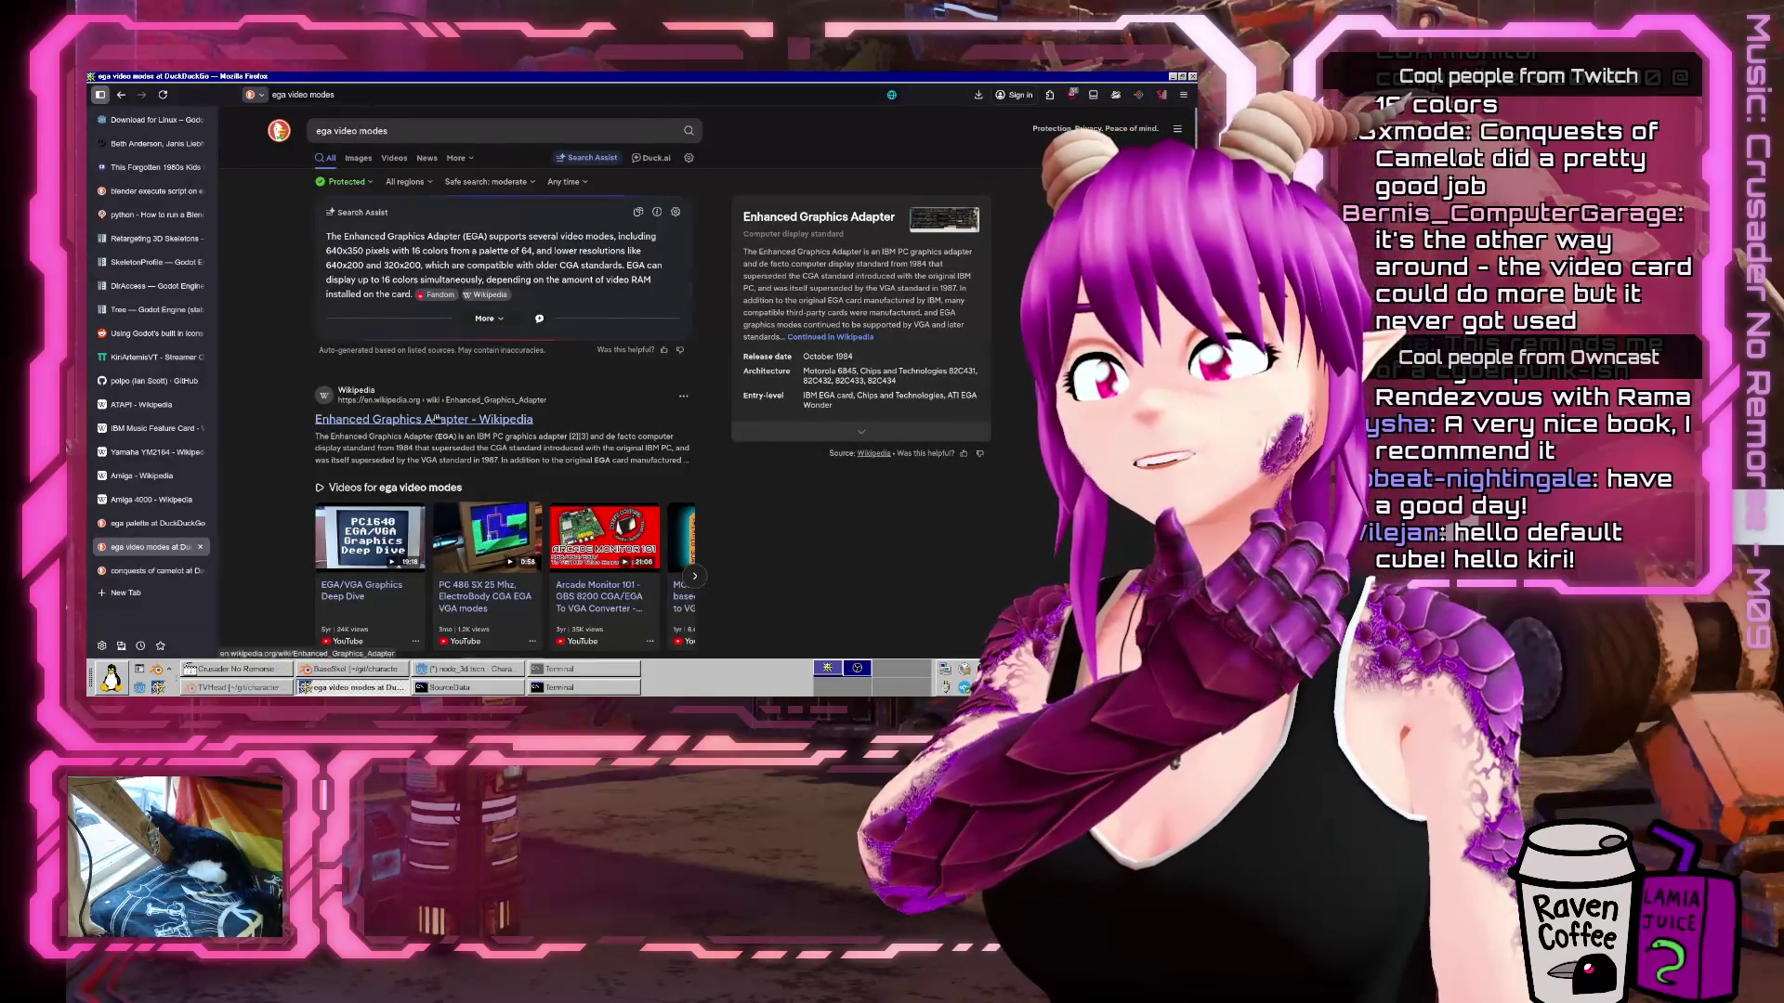
{"action": "scroll", "coordinate": [760, 407], "scroll_direction": "down", "scroll_amount": 5}
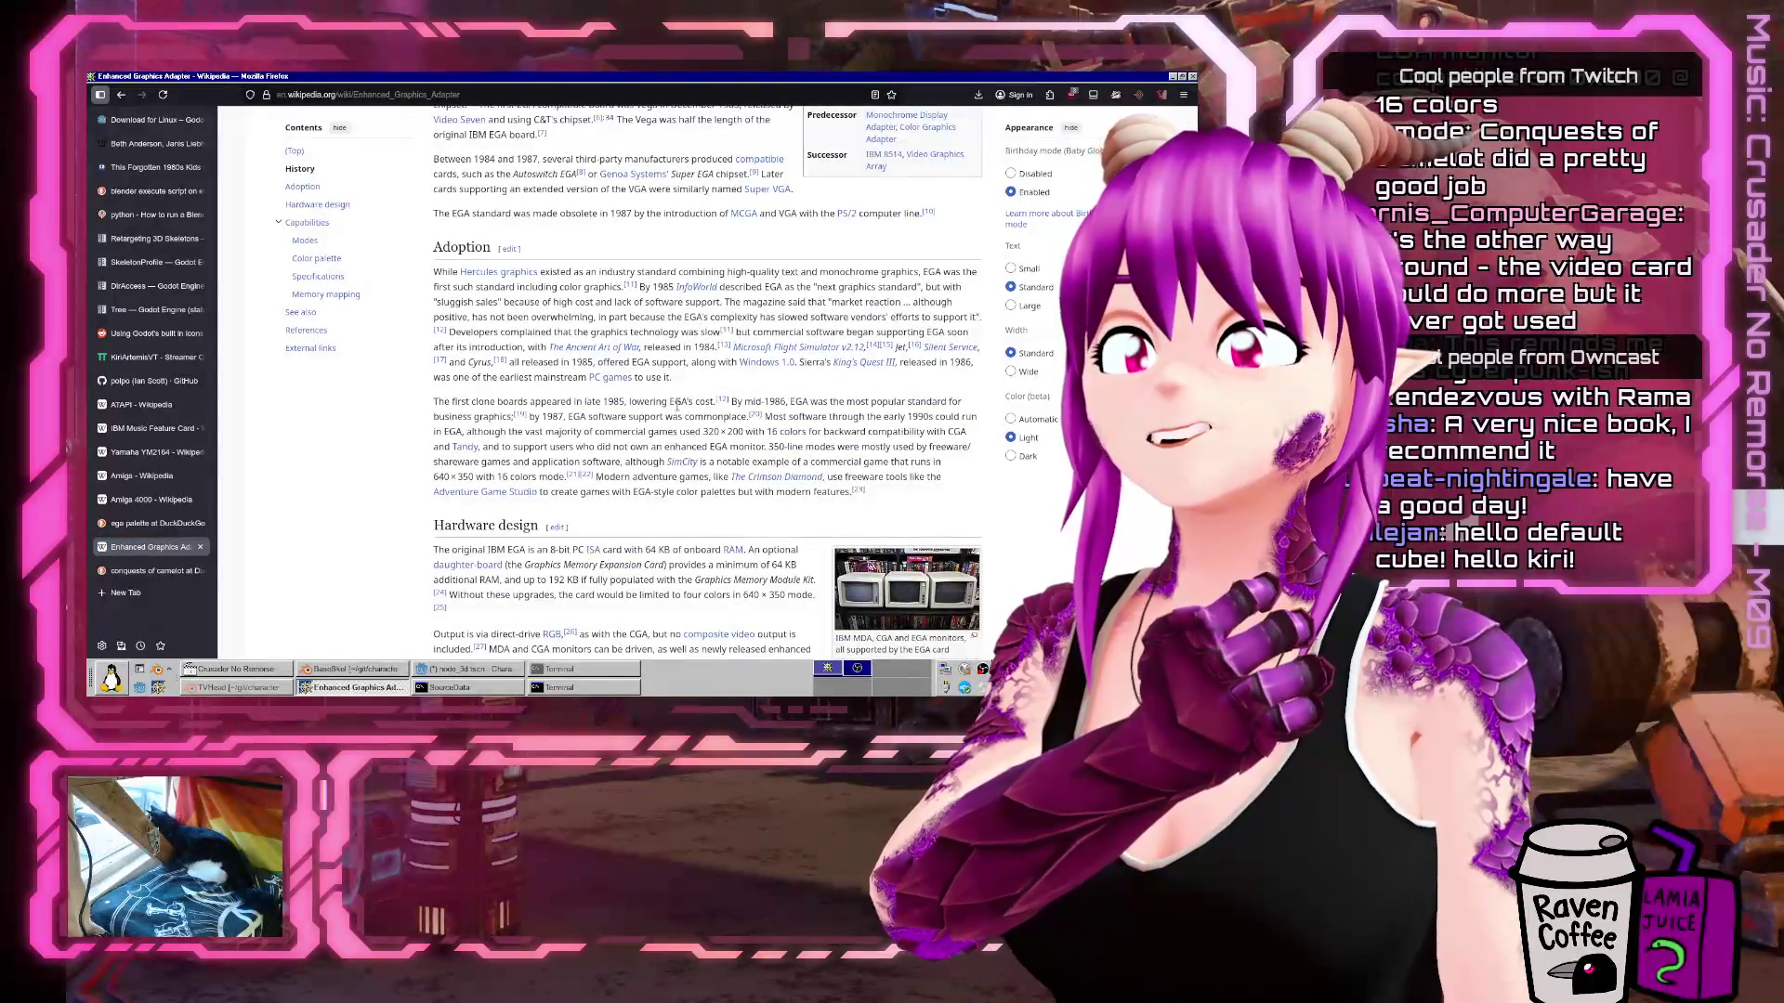
{"action": "scroll", "coordinate": [676, 406], "scroll_direction": "down", "scroll_amount": 3}
{"action": "scroll", "coordinate": [676, 406], "scroll_direction": "down", "scroll_amount": 5}
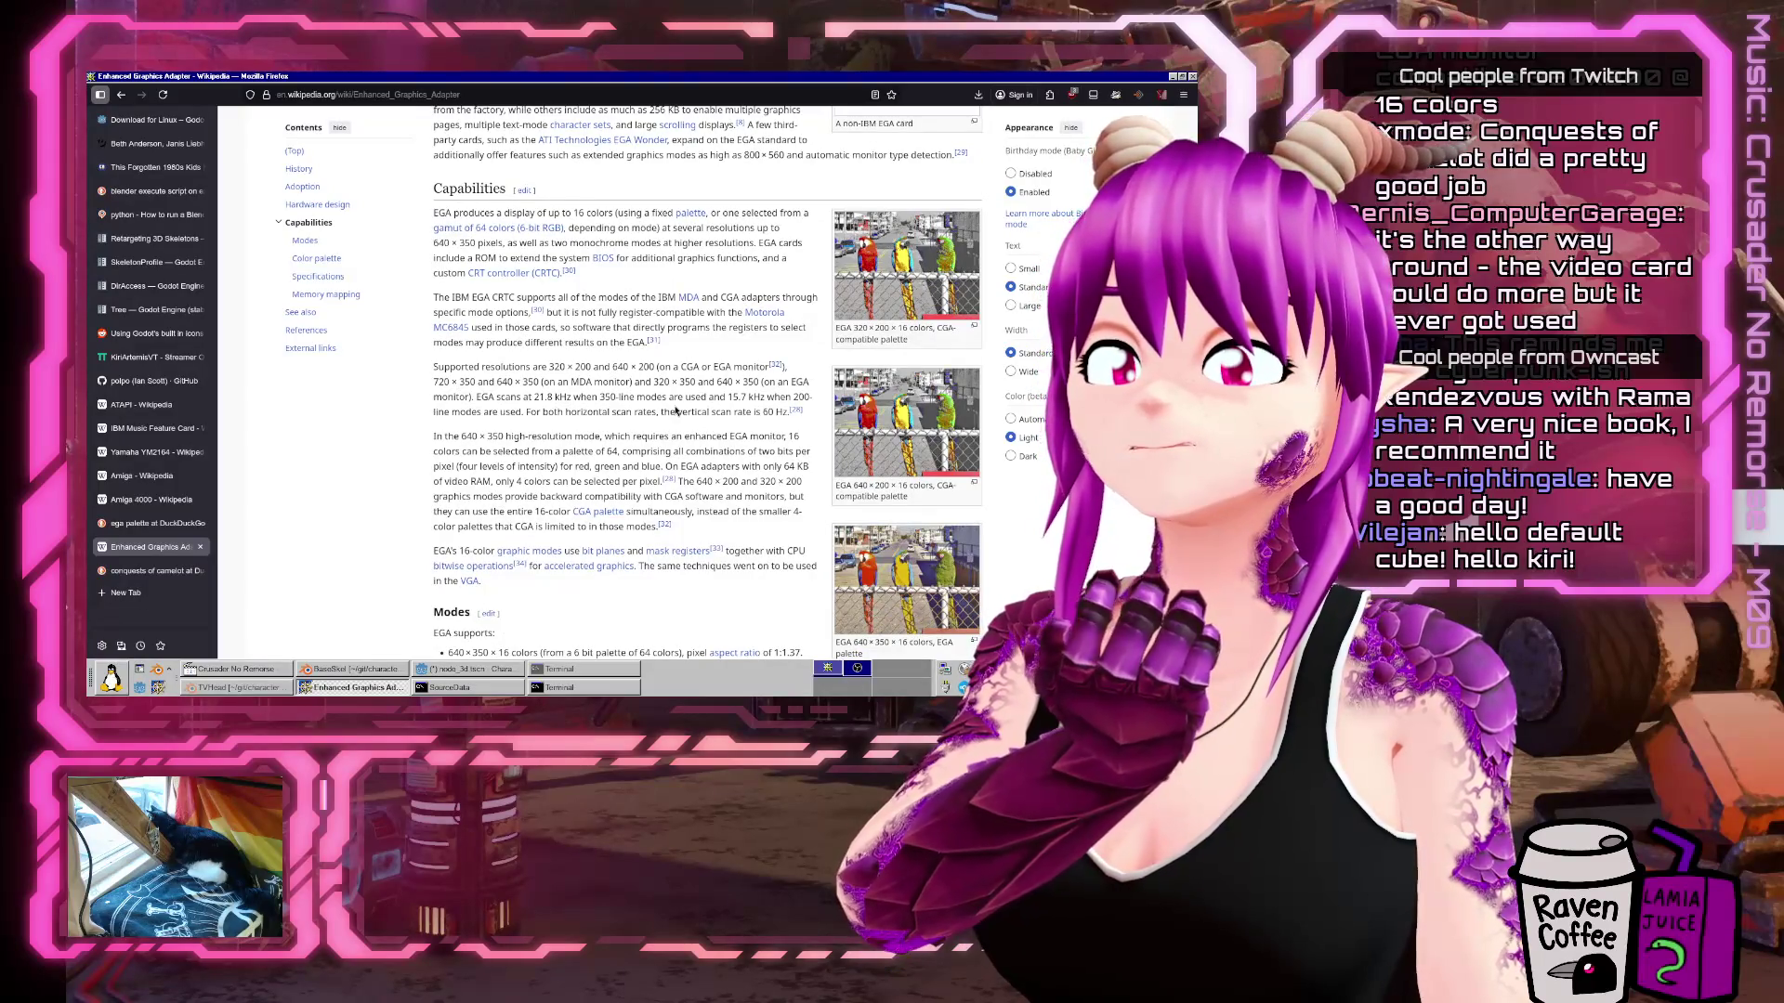
{"action": "scroll", "coordinate": [677, 411], "scroll_direction": "down", "scroll_amount": 5}
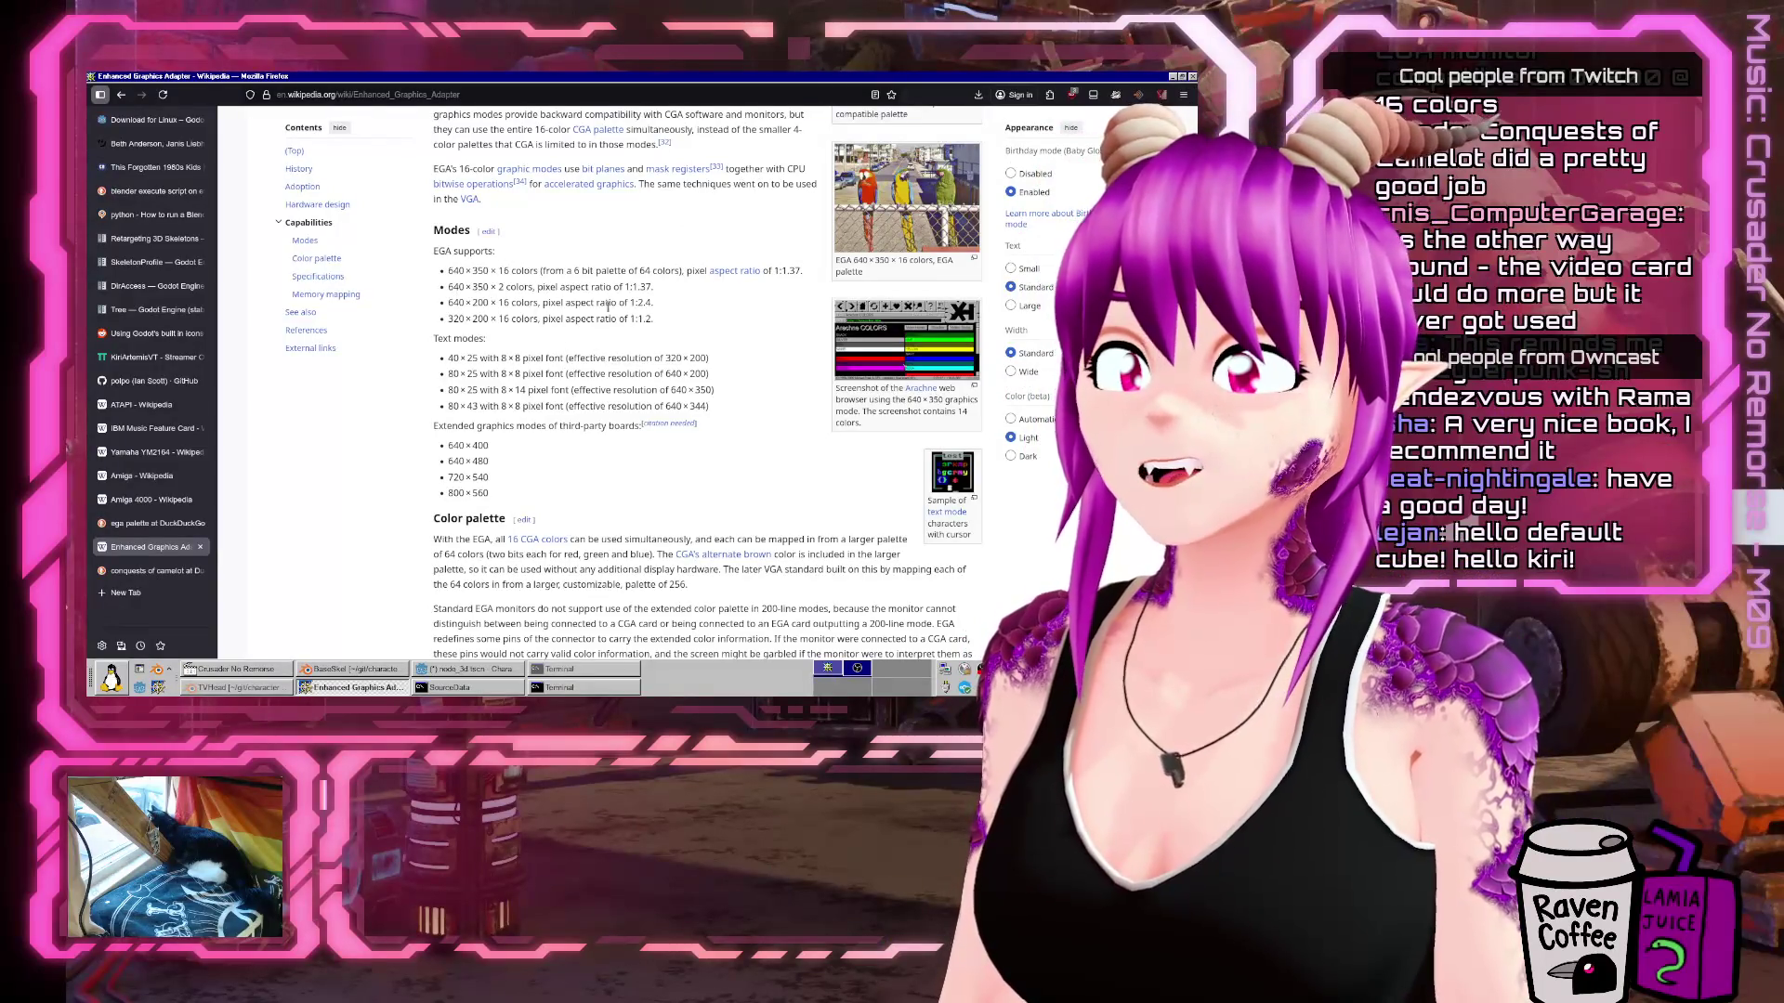
{"action": "mouse_move", "coordinate": [665, 323]}
{"action": "left_mouse_down"}
{"action": "mouse_move", "coordinate": [892, 656]}
{"action": "mouse_move", "coordinate": [449, 288]}
{"action": "left_mouse_up"}
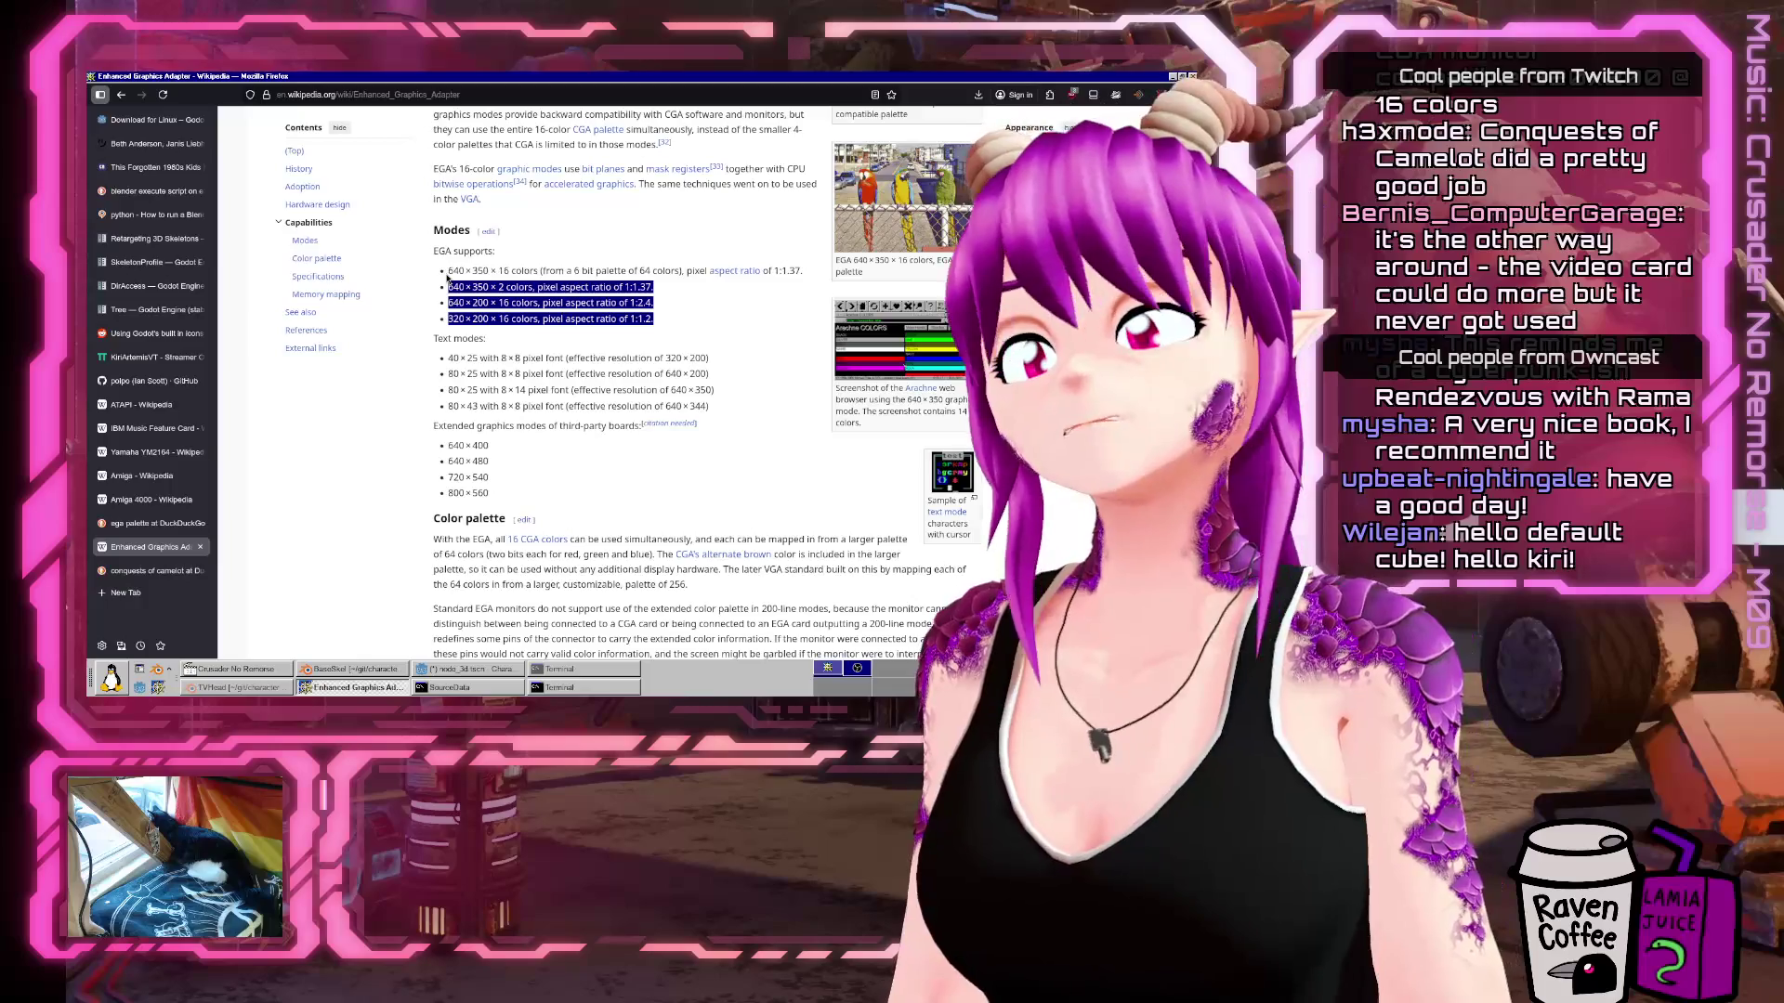
{"action": "scroll", "coordinate": [599, 443], "scroll_direction": "down", "scroll_amount": 5}
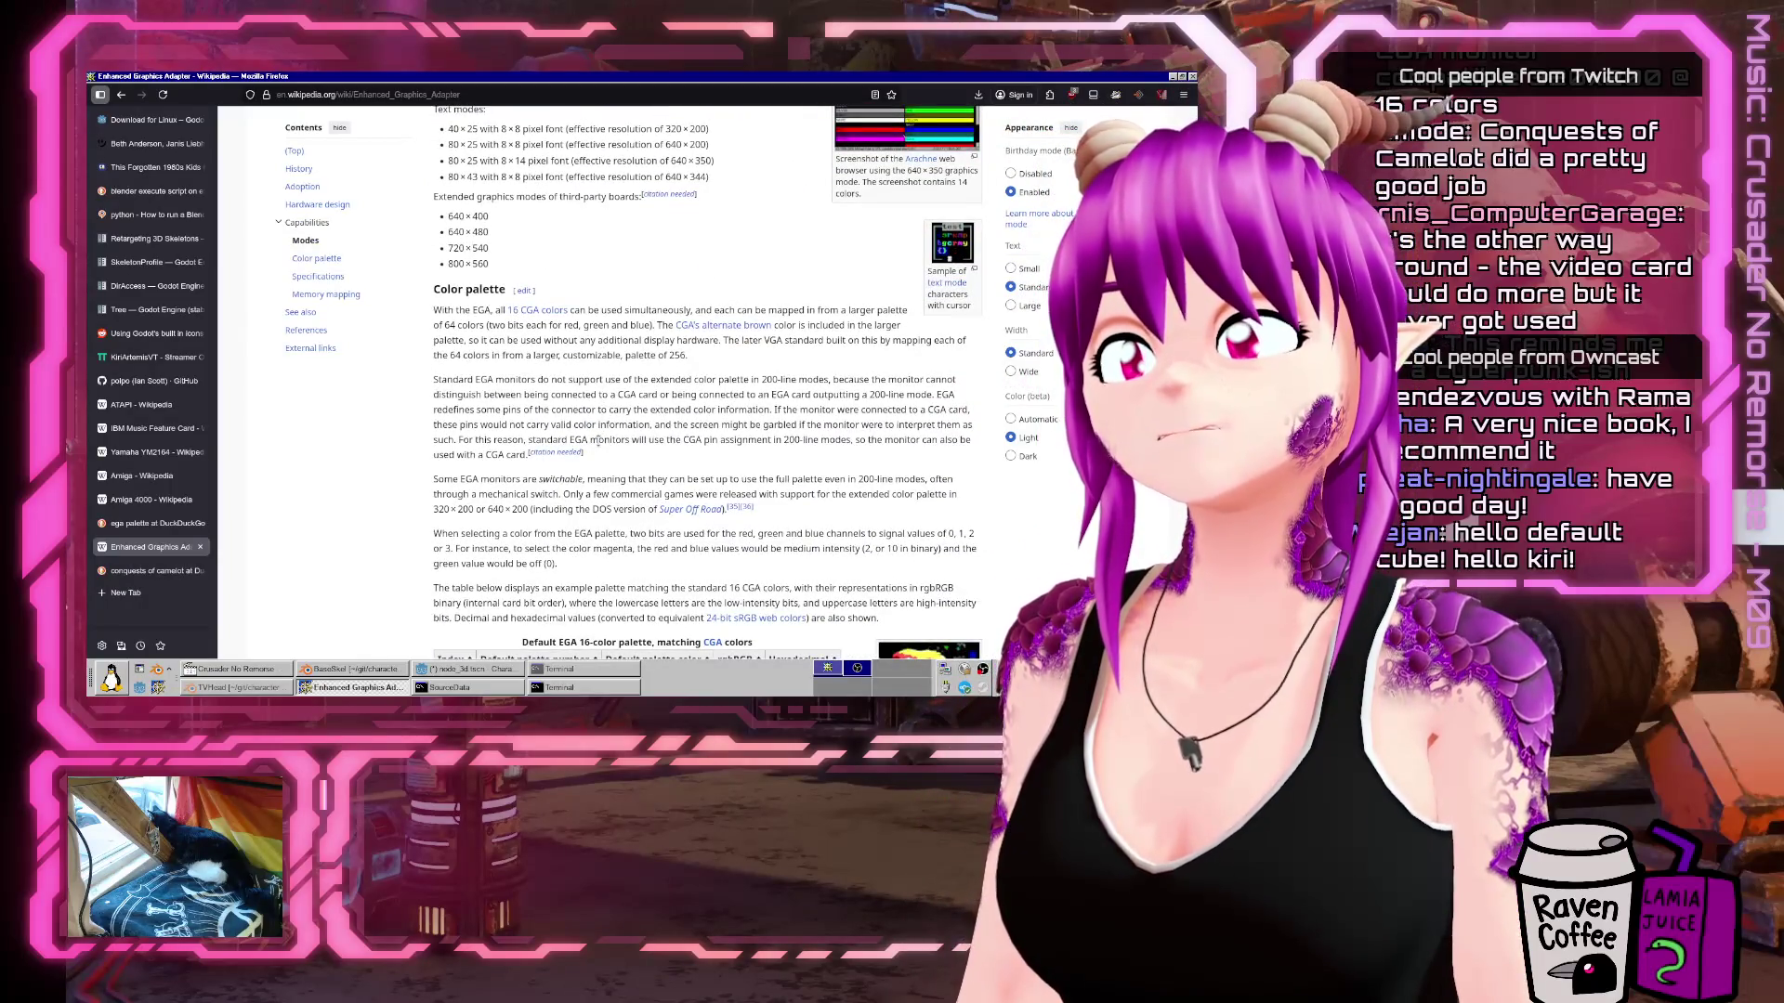
Scroll down through the EGA article's Color palette section.
{"action": "scroll", "coordinate": [518, 340], "scroll_direction": "down", "scroll_amount": 3}
{"action": "scroll", "coordinate": [521, 337], "scroll_direction": "down", "scroll_amount": 6}
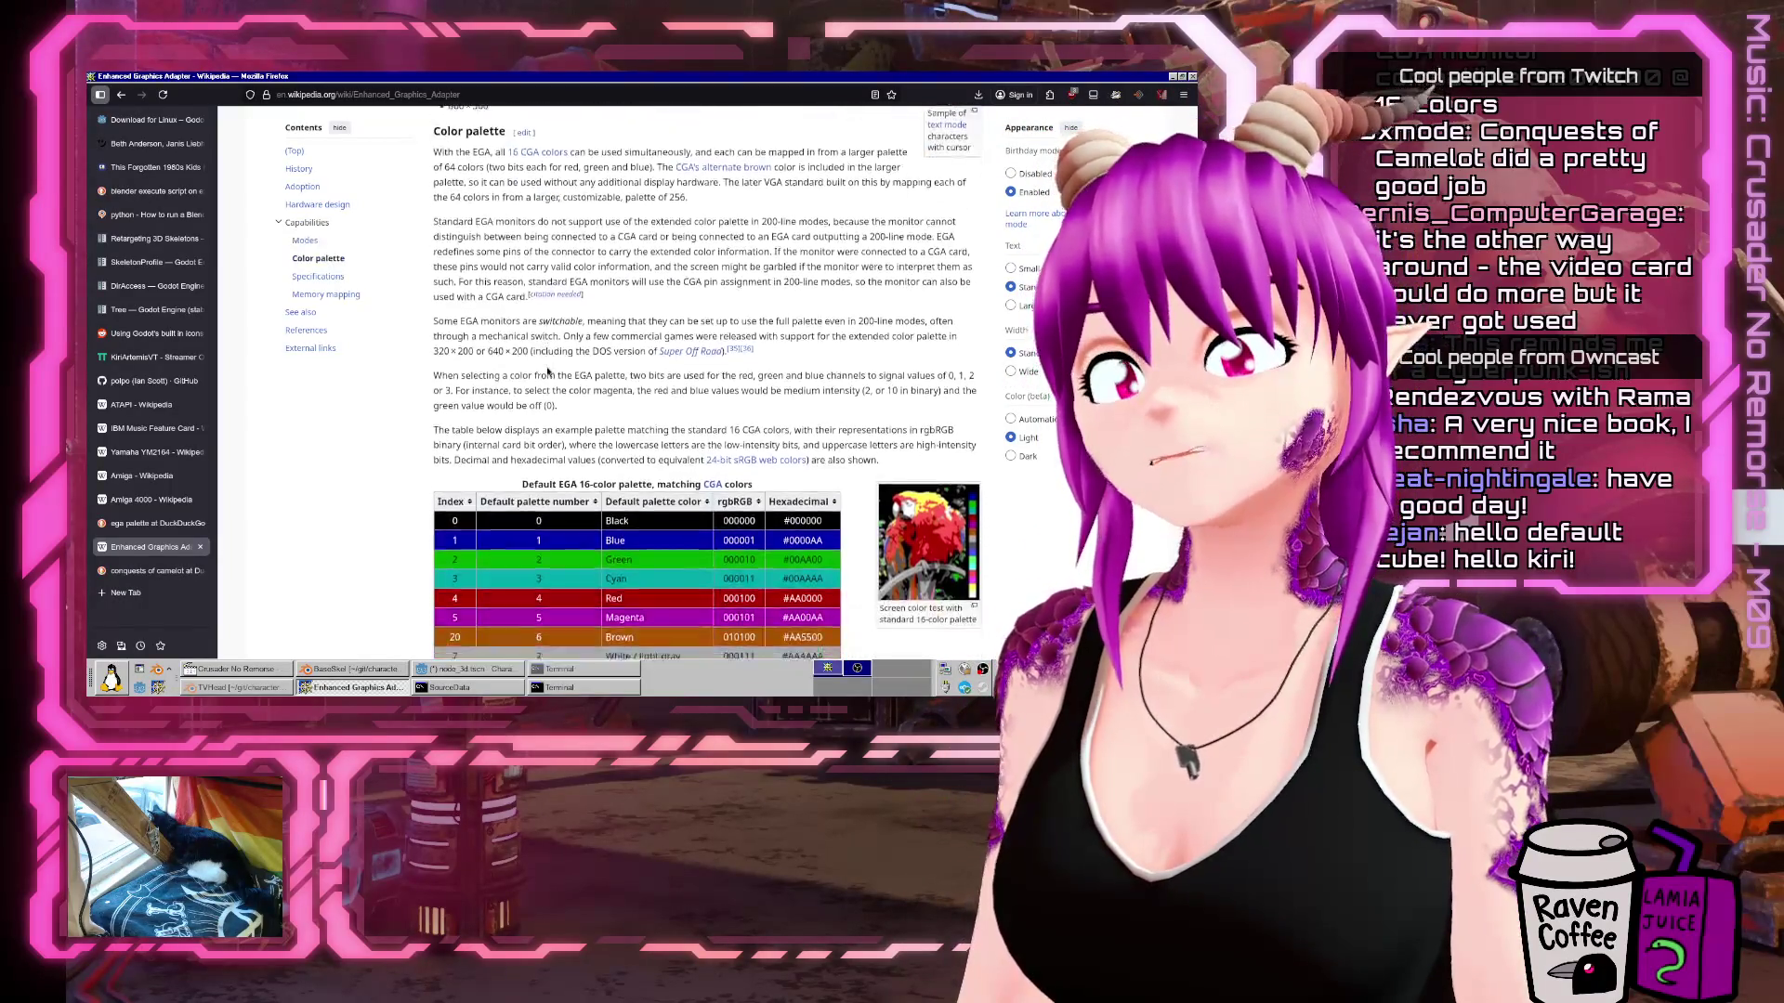
{"action": "scroll", "coordinate": [547, 371], "scroll_direction": "down", "scroll_amount": 5}
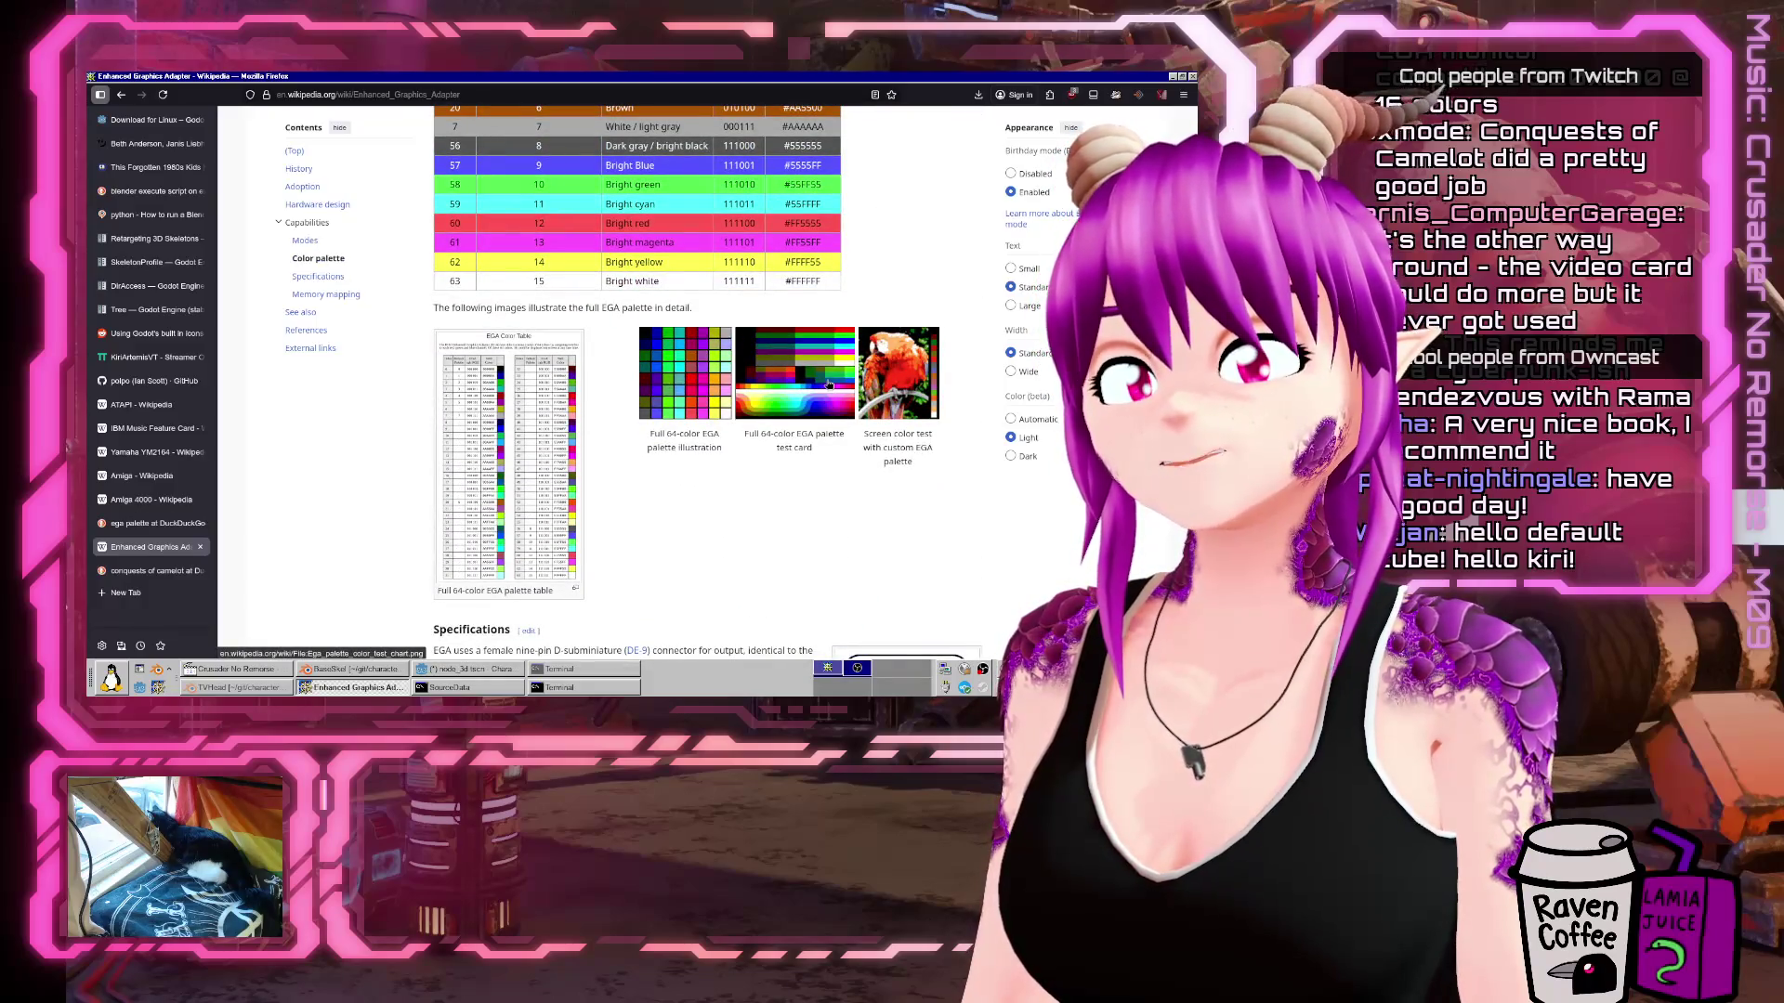
{"action": "scroll", "coordinate": [562, 398], "scroll_direction": "down", "scroll_amount": 6}
{"action": "scroll", "coordinate": [559, 392], "scroll_direction": "down", "scroll_amount": 4}
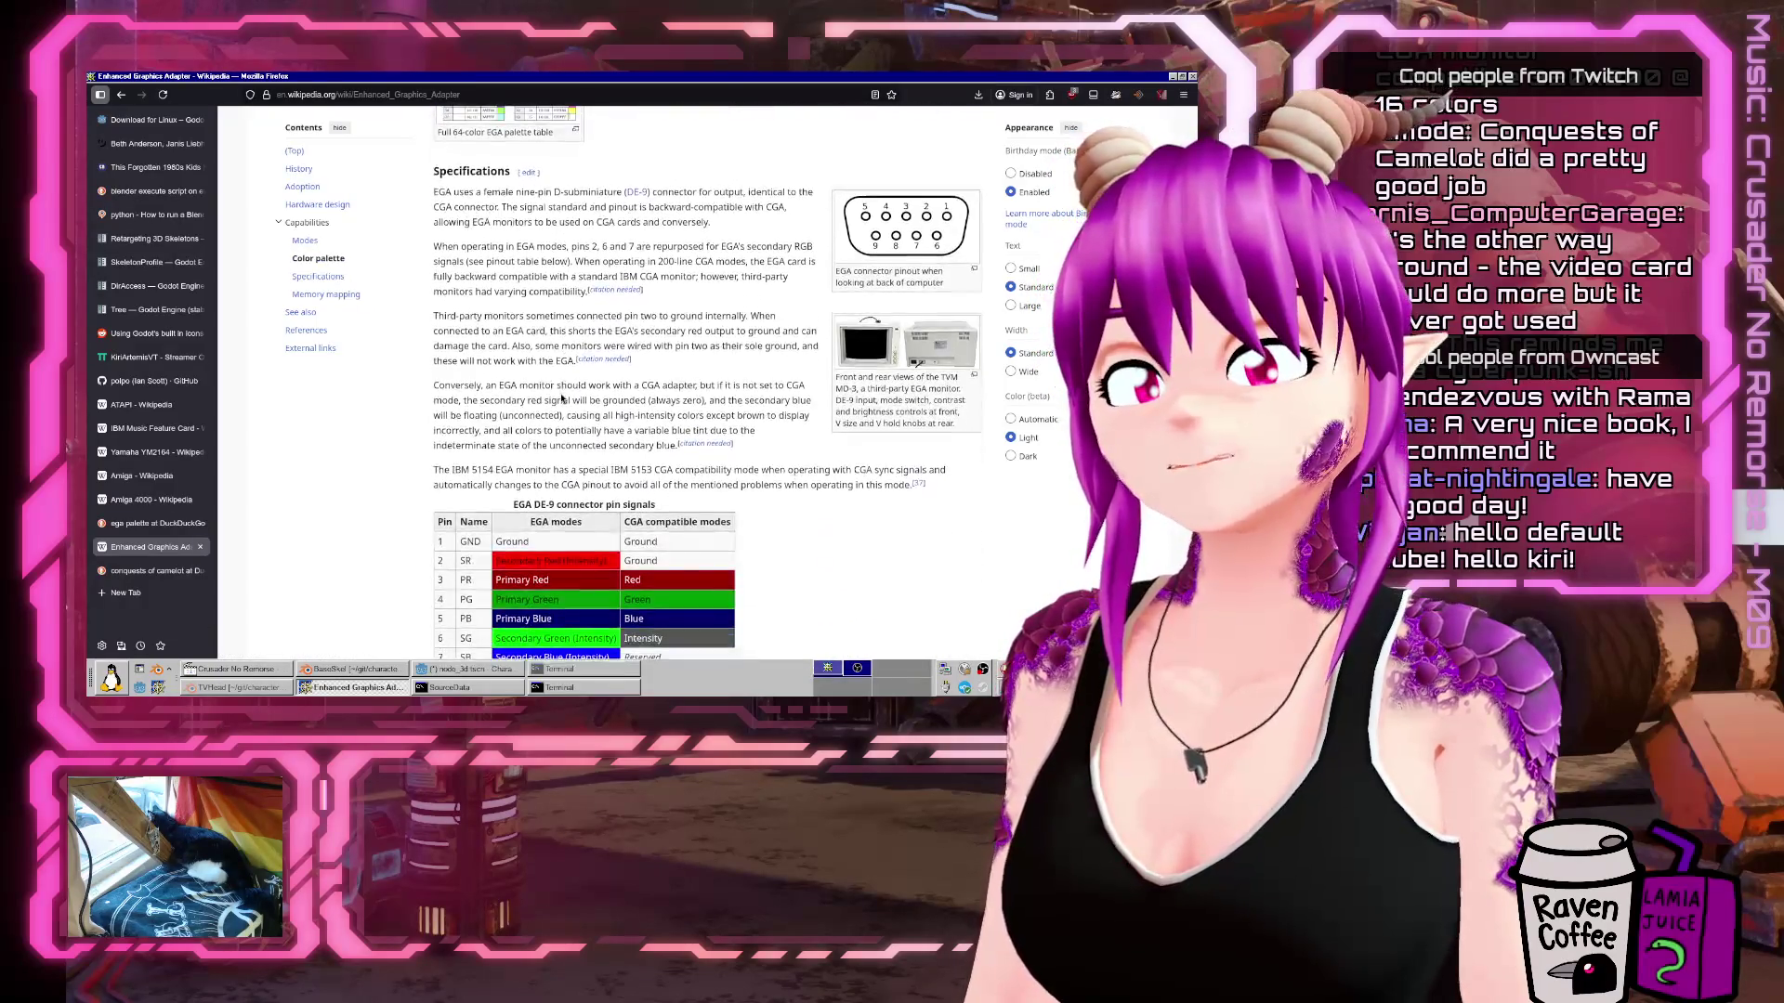
{"action": "scroll", "coordinate": [560, 393], "scroll_direction": "down", "scroll_amount": 18}
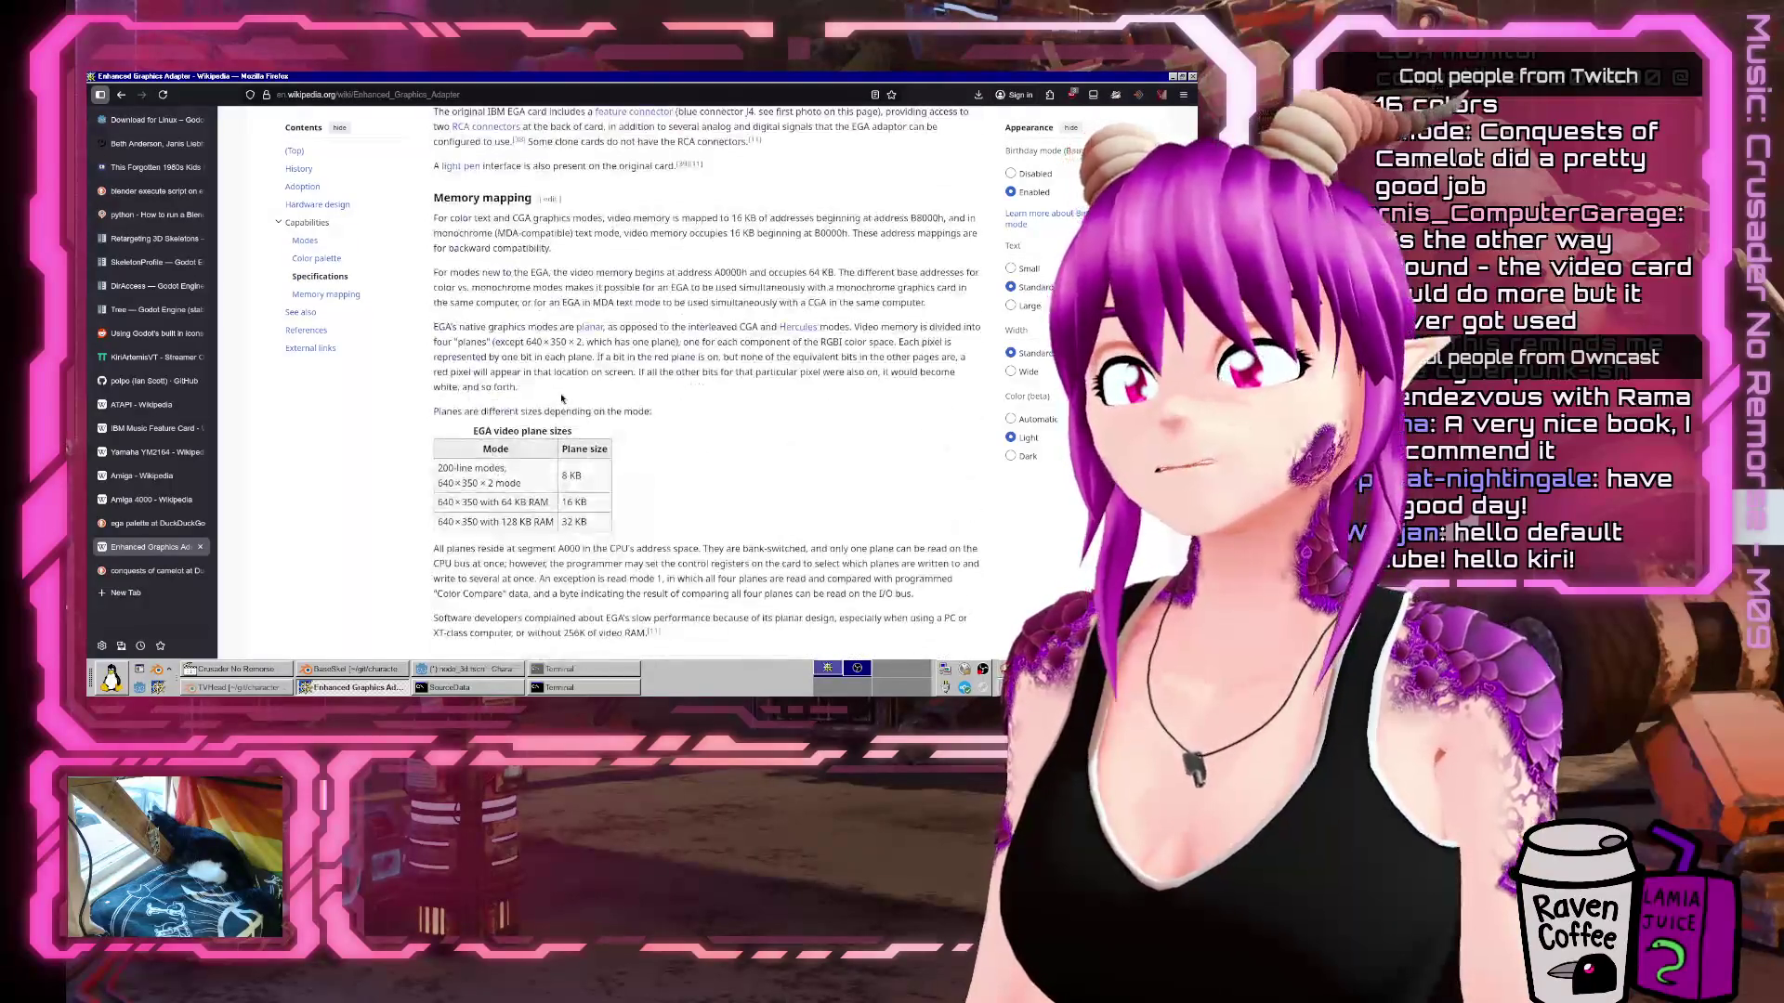
Scroll back up to the Modes list, then bring the Godot node_3d.tscn editor to the front.
{"action": "scroll", "coordinate": [561, 398], "scroll_direction": "up", "scroll_amount": 6}
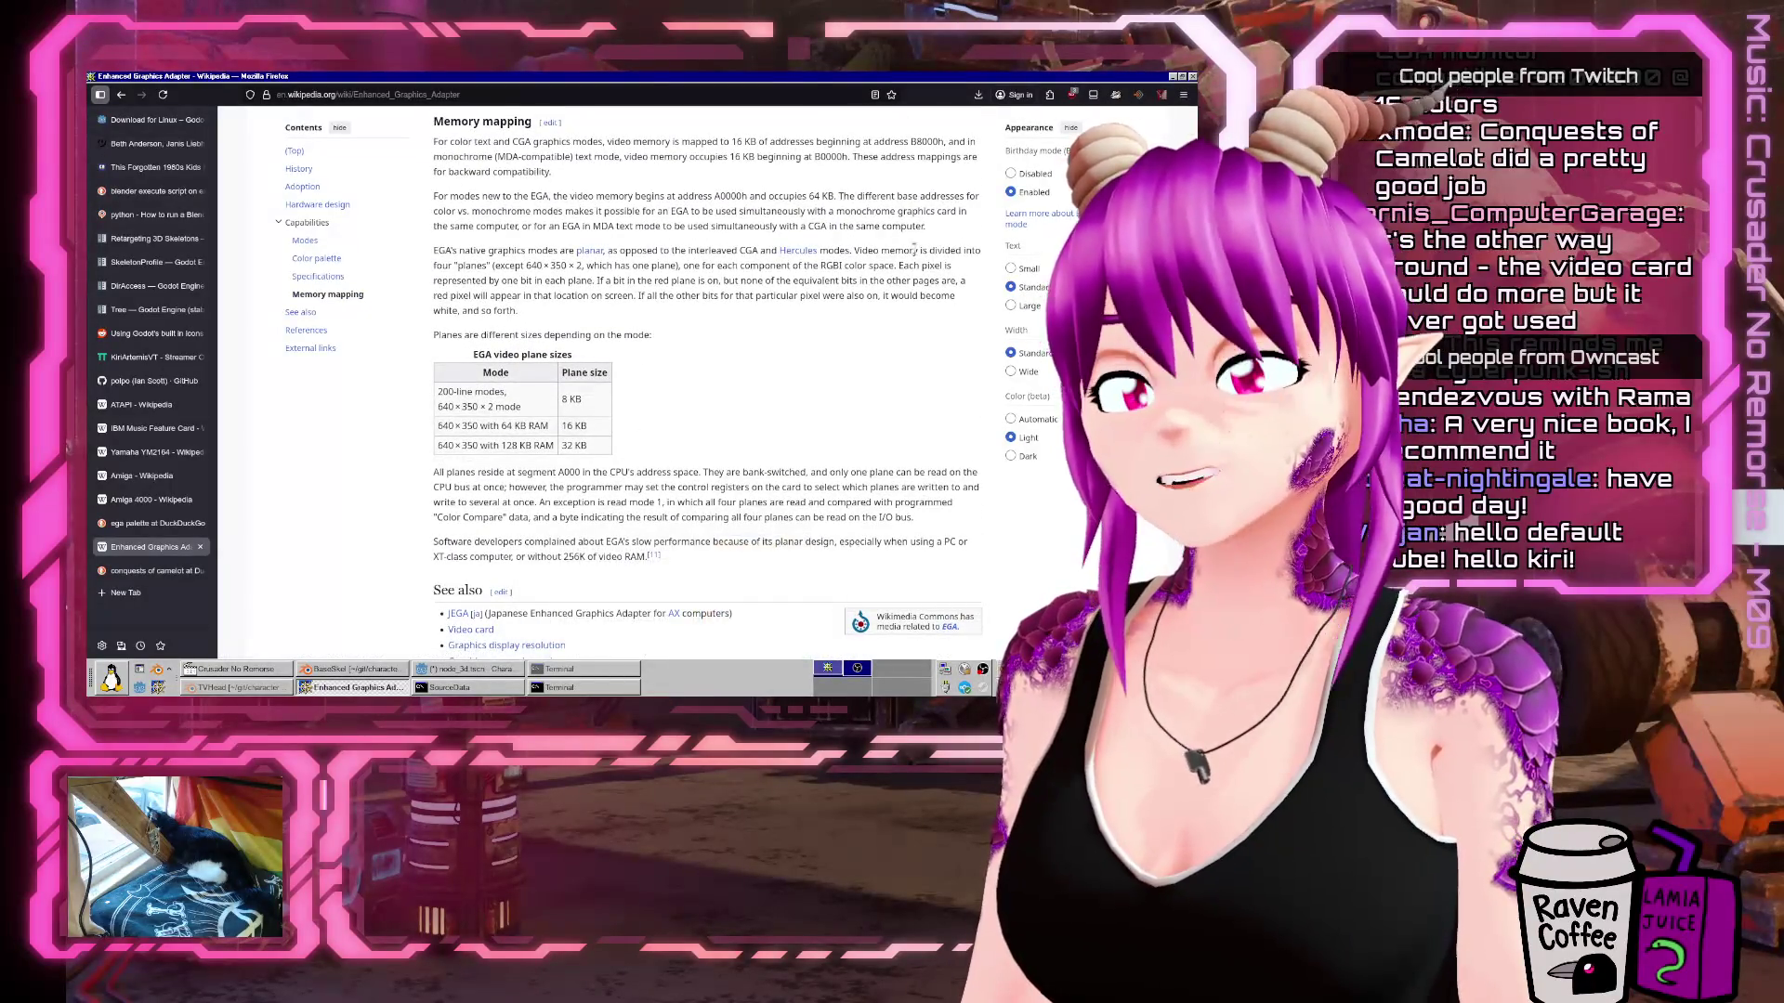
{"action": "scroll", "coordinate": [728, 369], "scroll_direction": "up", "scroll_amount": 15}
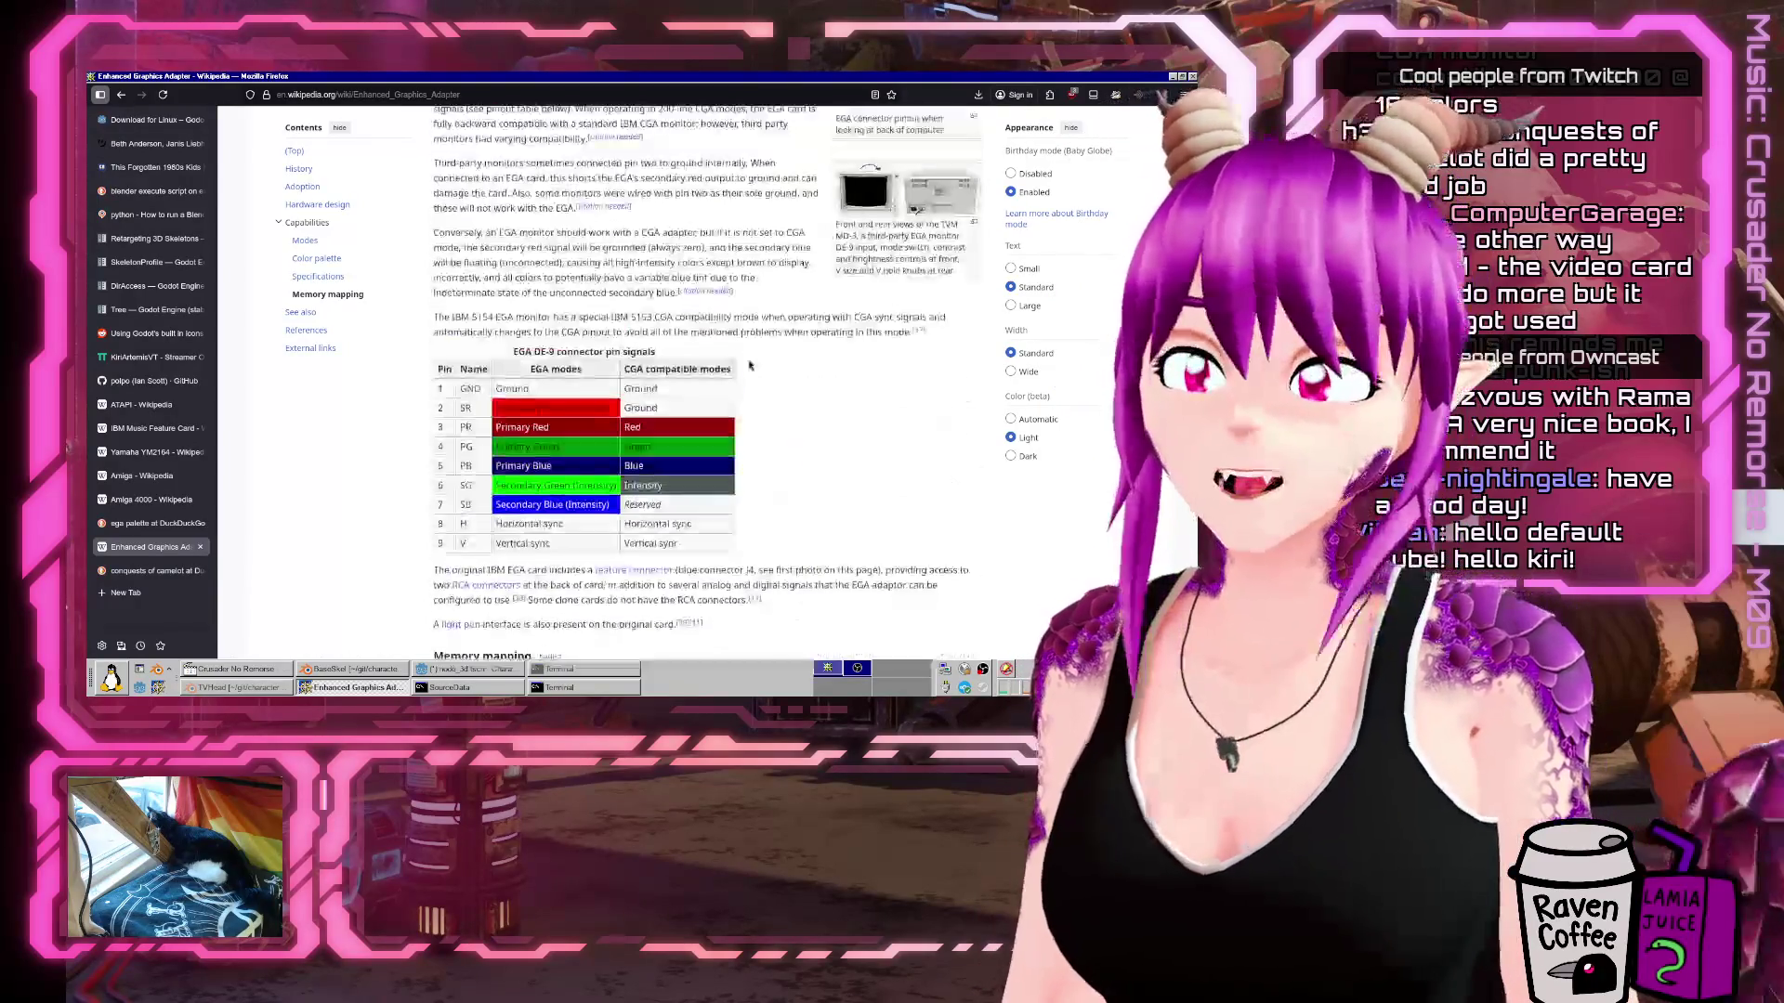
{"action": "scroll", "coordinate": [728, 369], "scroll_direction": "up", "scroll_amount": 6}
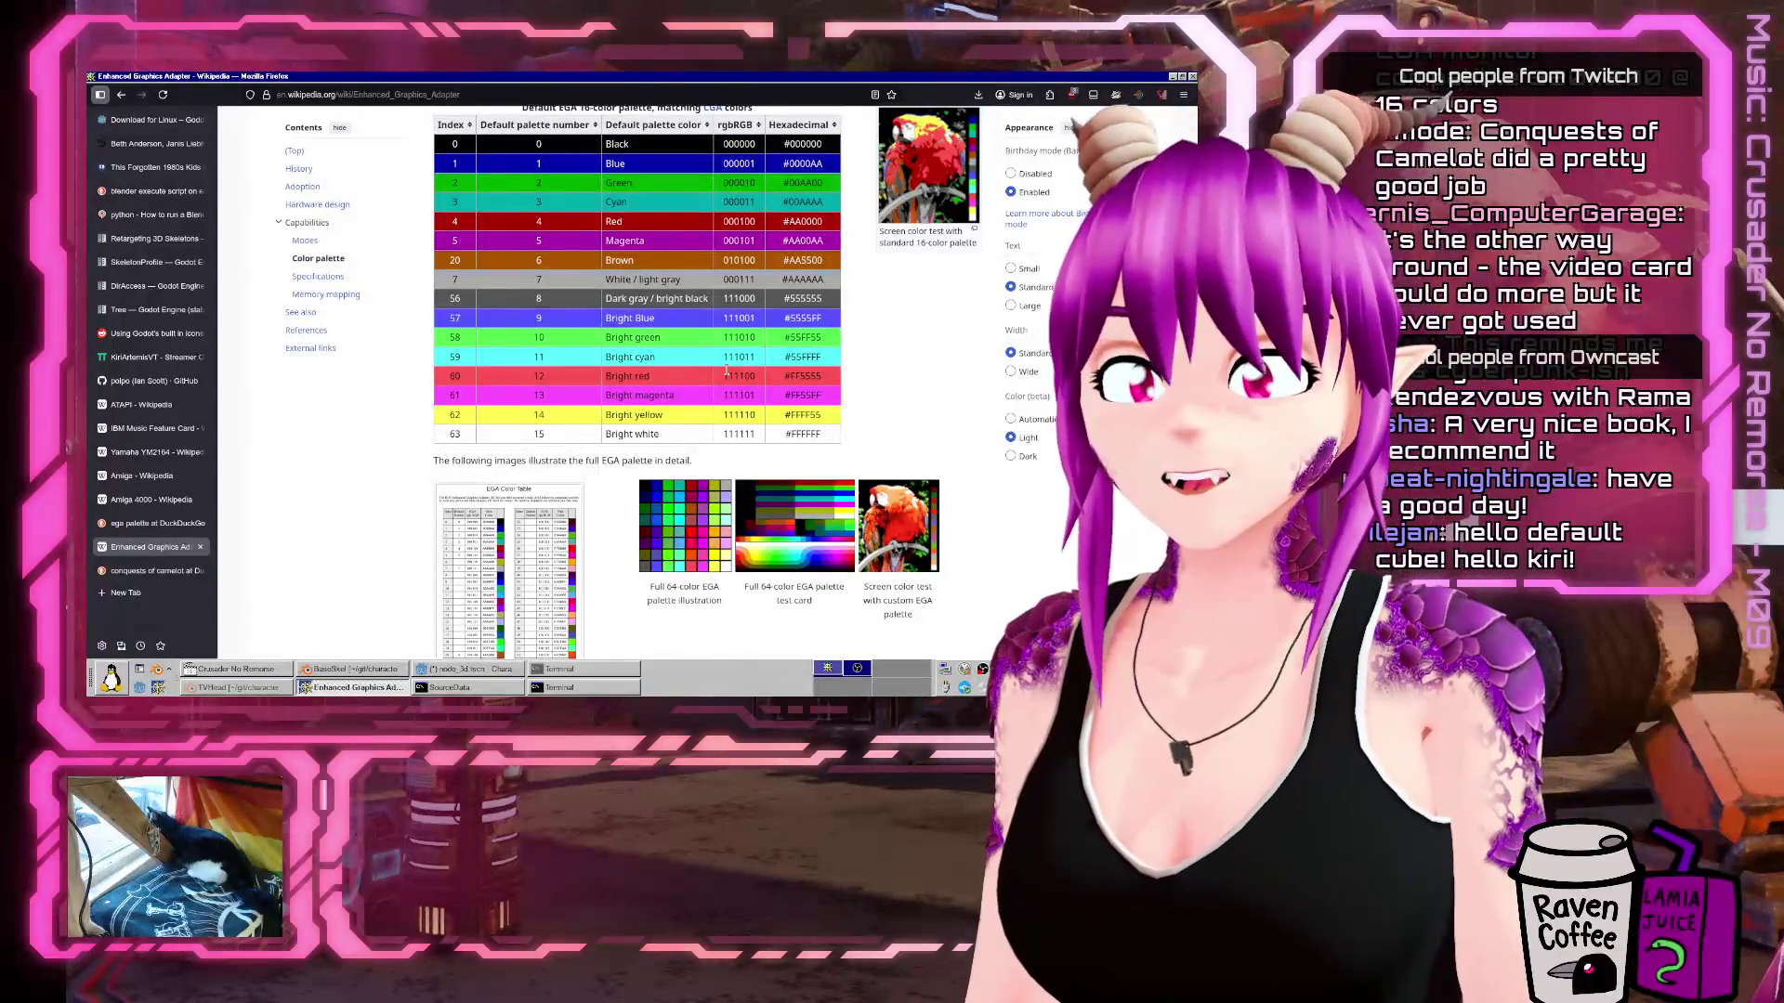
{"action": "scroll", "coordinate": [865, 431], "scroll_direction": "up", "scroll_amount": 8}
{"action": "scroll", "coordinate": [859, 437], "scroll_direction": "up", "scroll_amount": 5}
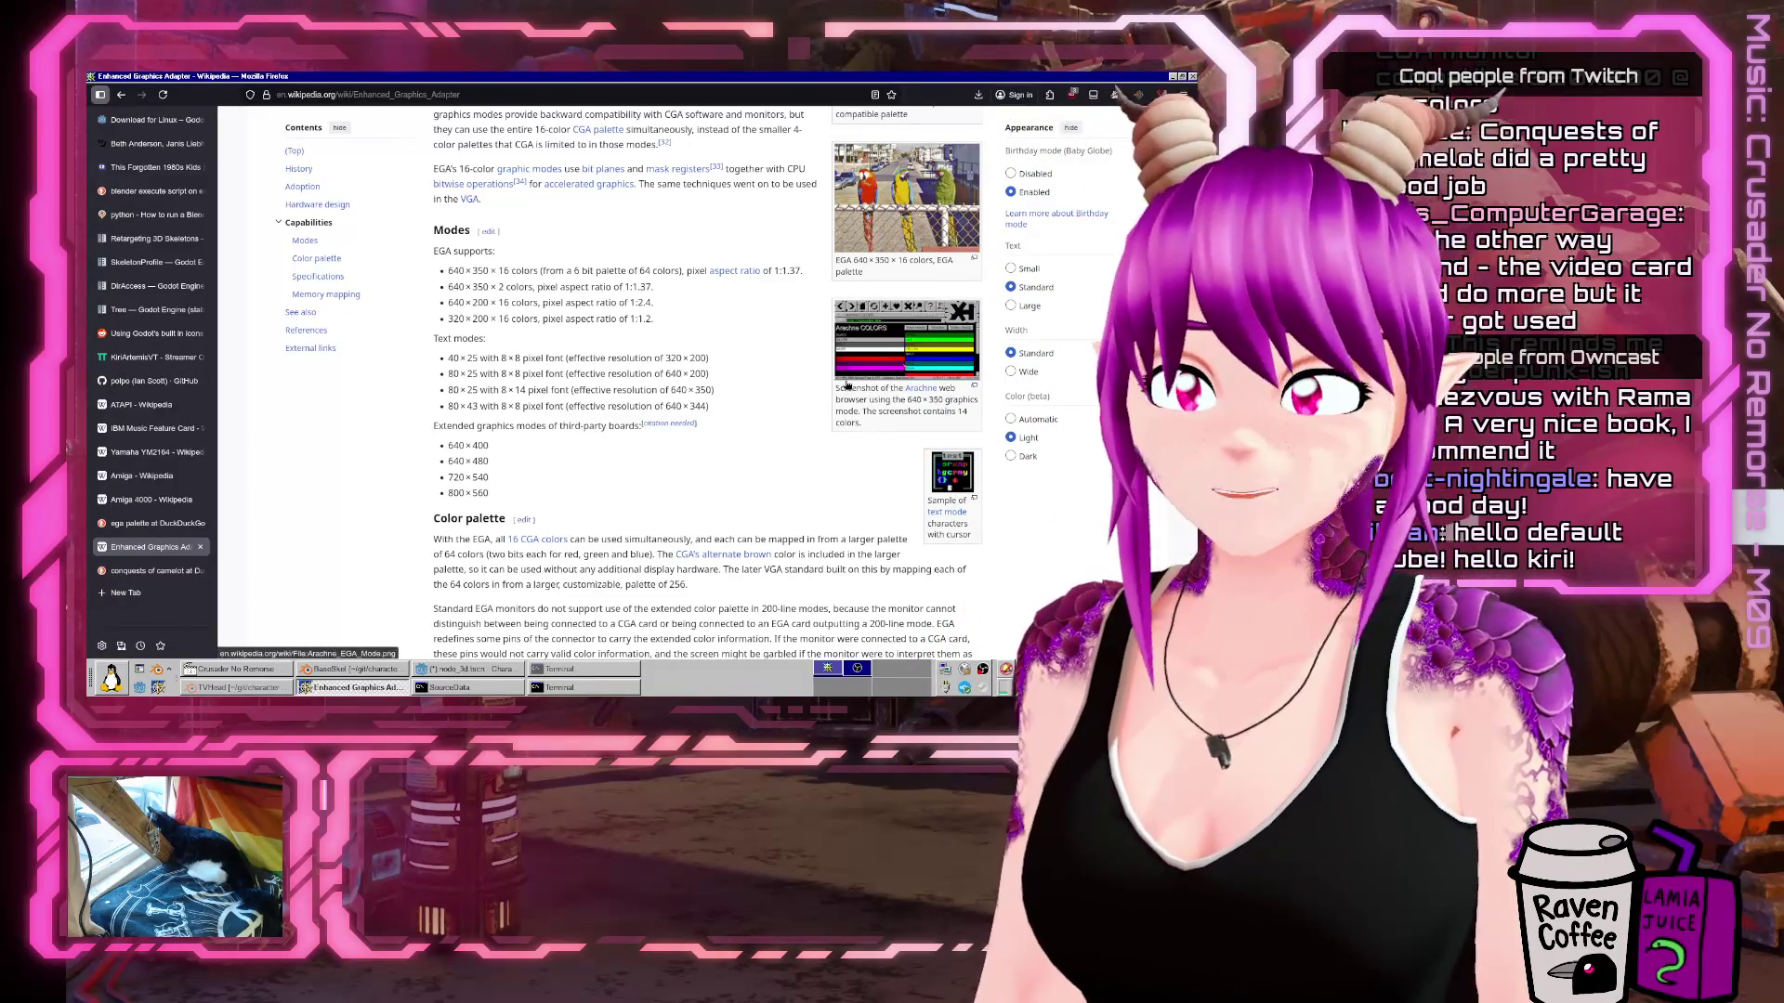
{"action": "scroll", "coordinate": [848, 385], "scroll_direction": "up", "scroll_amount": 9}
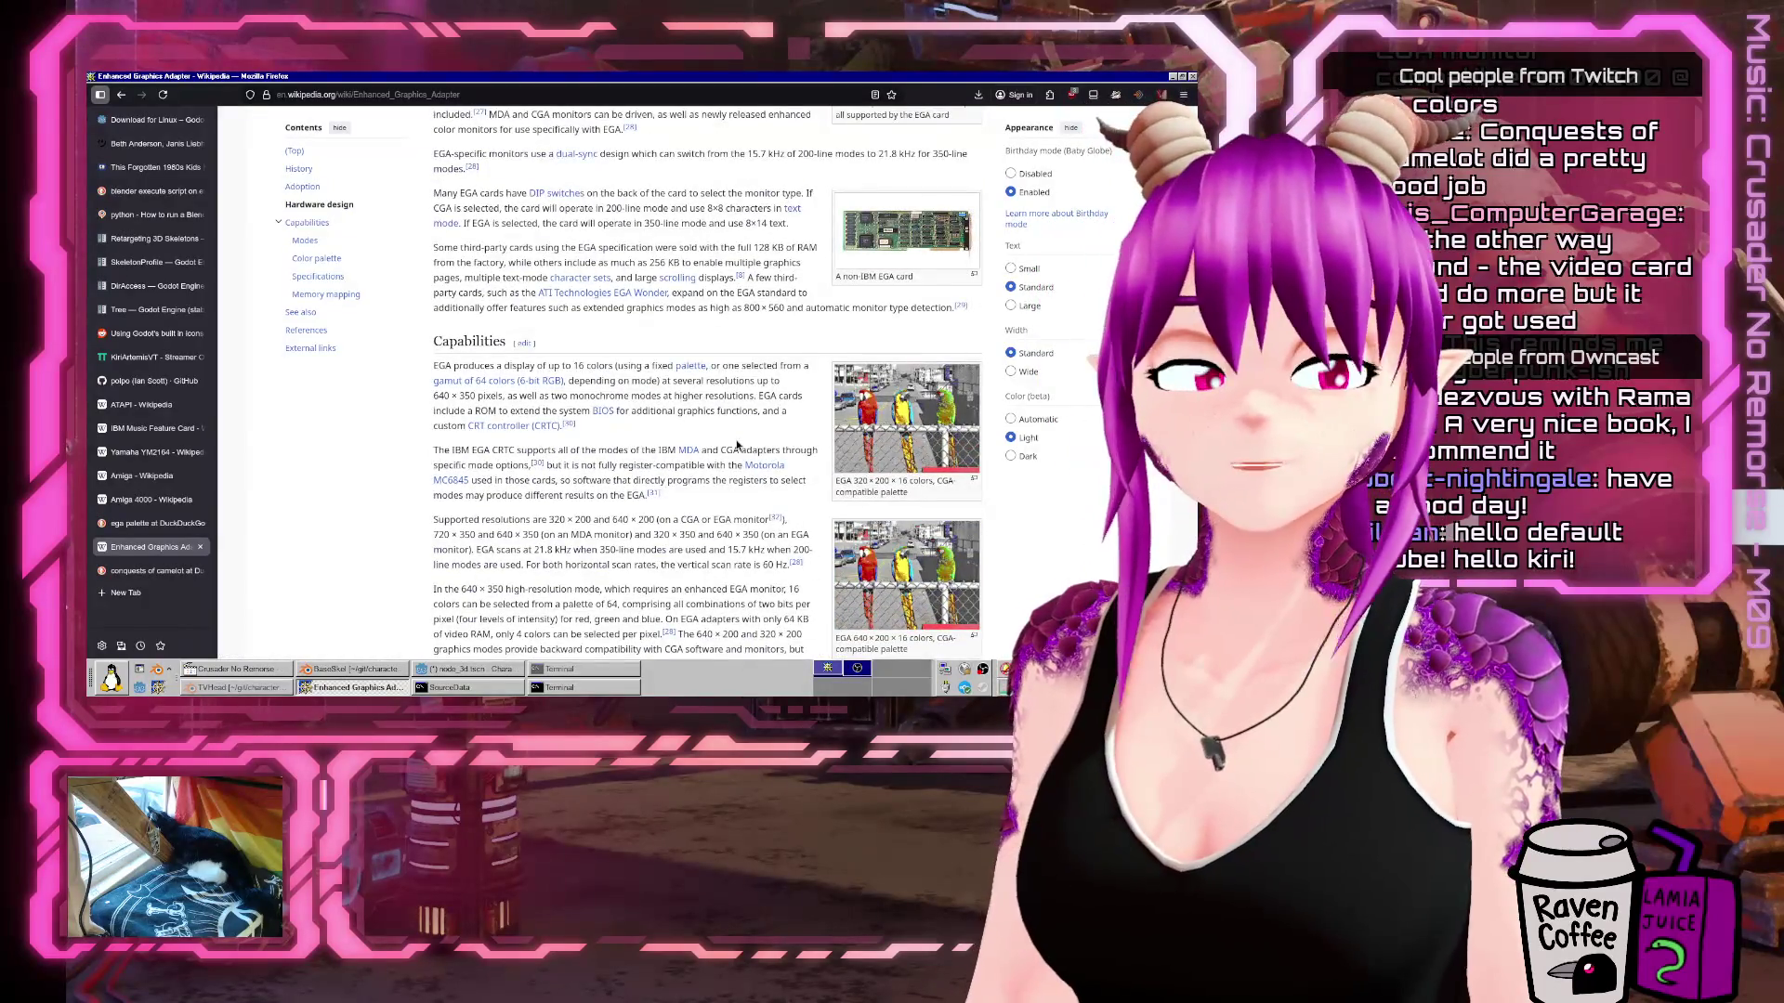
{"action": "scroll", "coordinate": [736, 446], "scroll_direction": "up", "scroll_amount": 5}
{"action": "scroll", "coordinate": [734, 437], "scroll_direction": "up", "scroll_amount": 4}
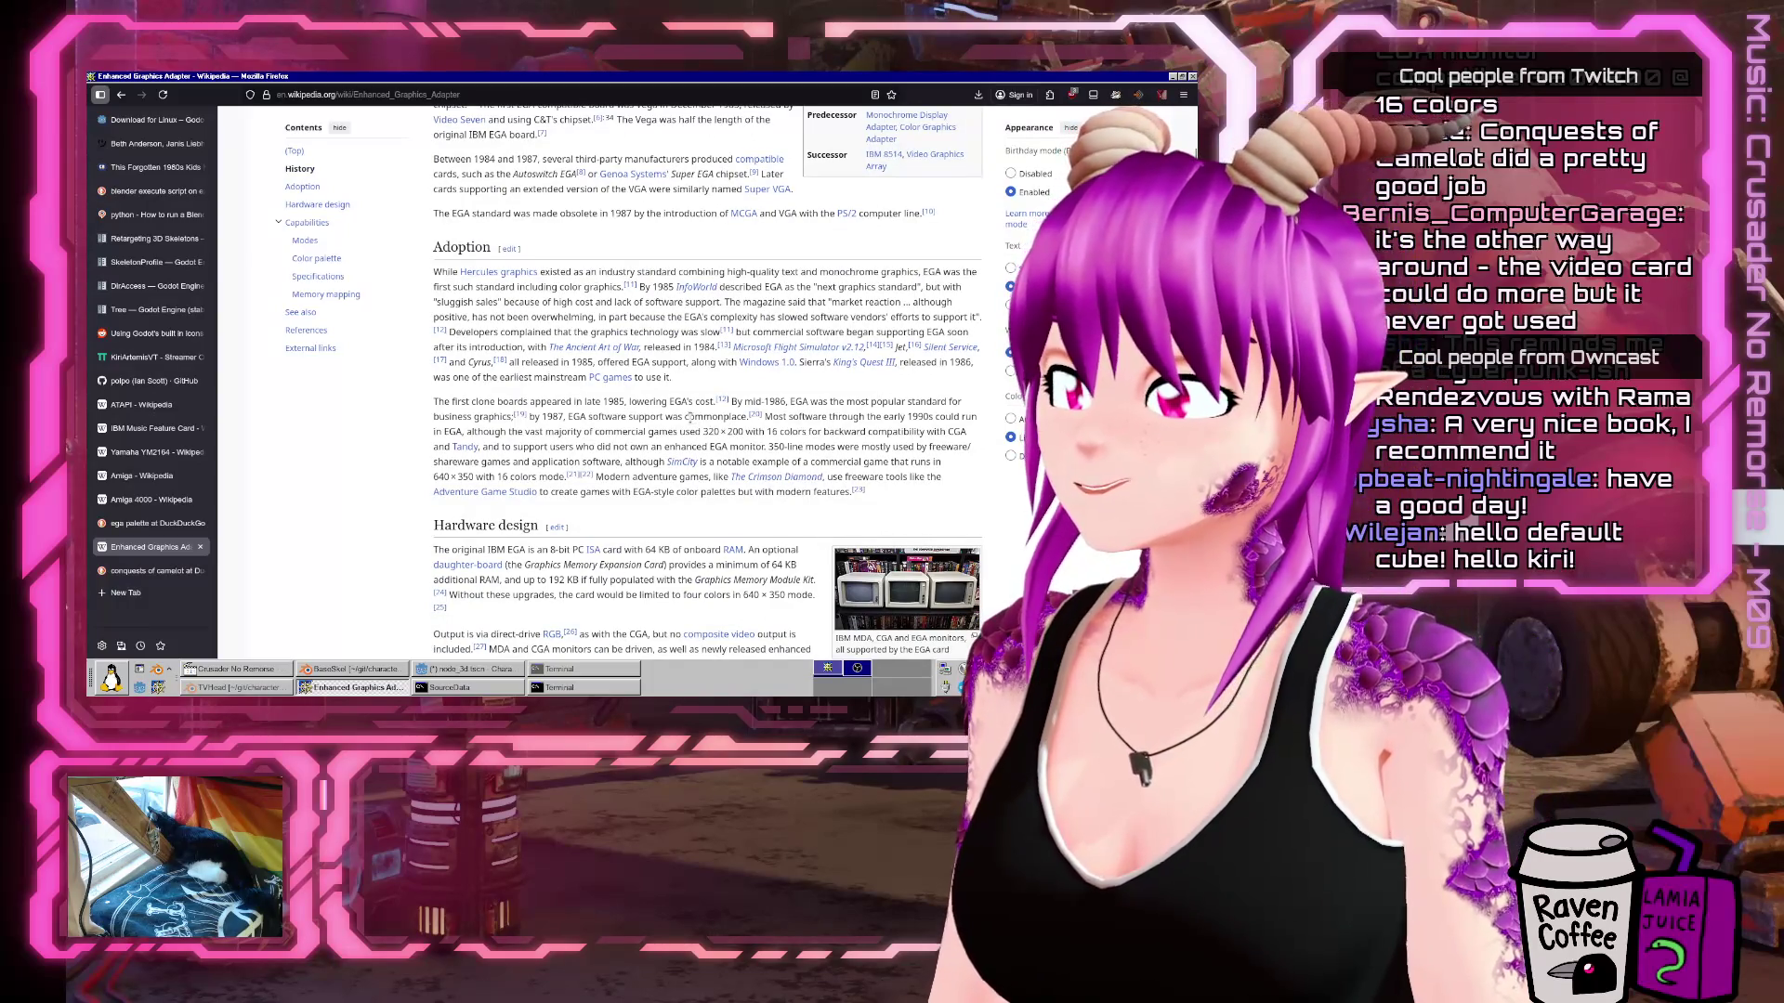
{"action": "scroll", "coordinate": [690, 418], "scroll_direction": "down", "scroll_amount": 15}
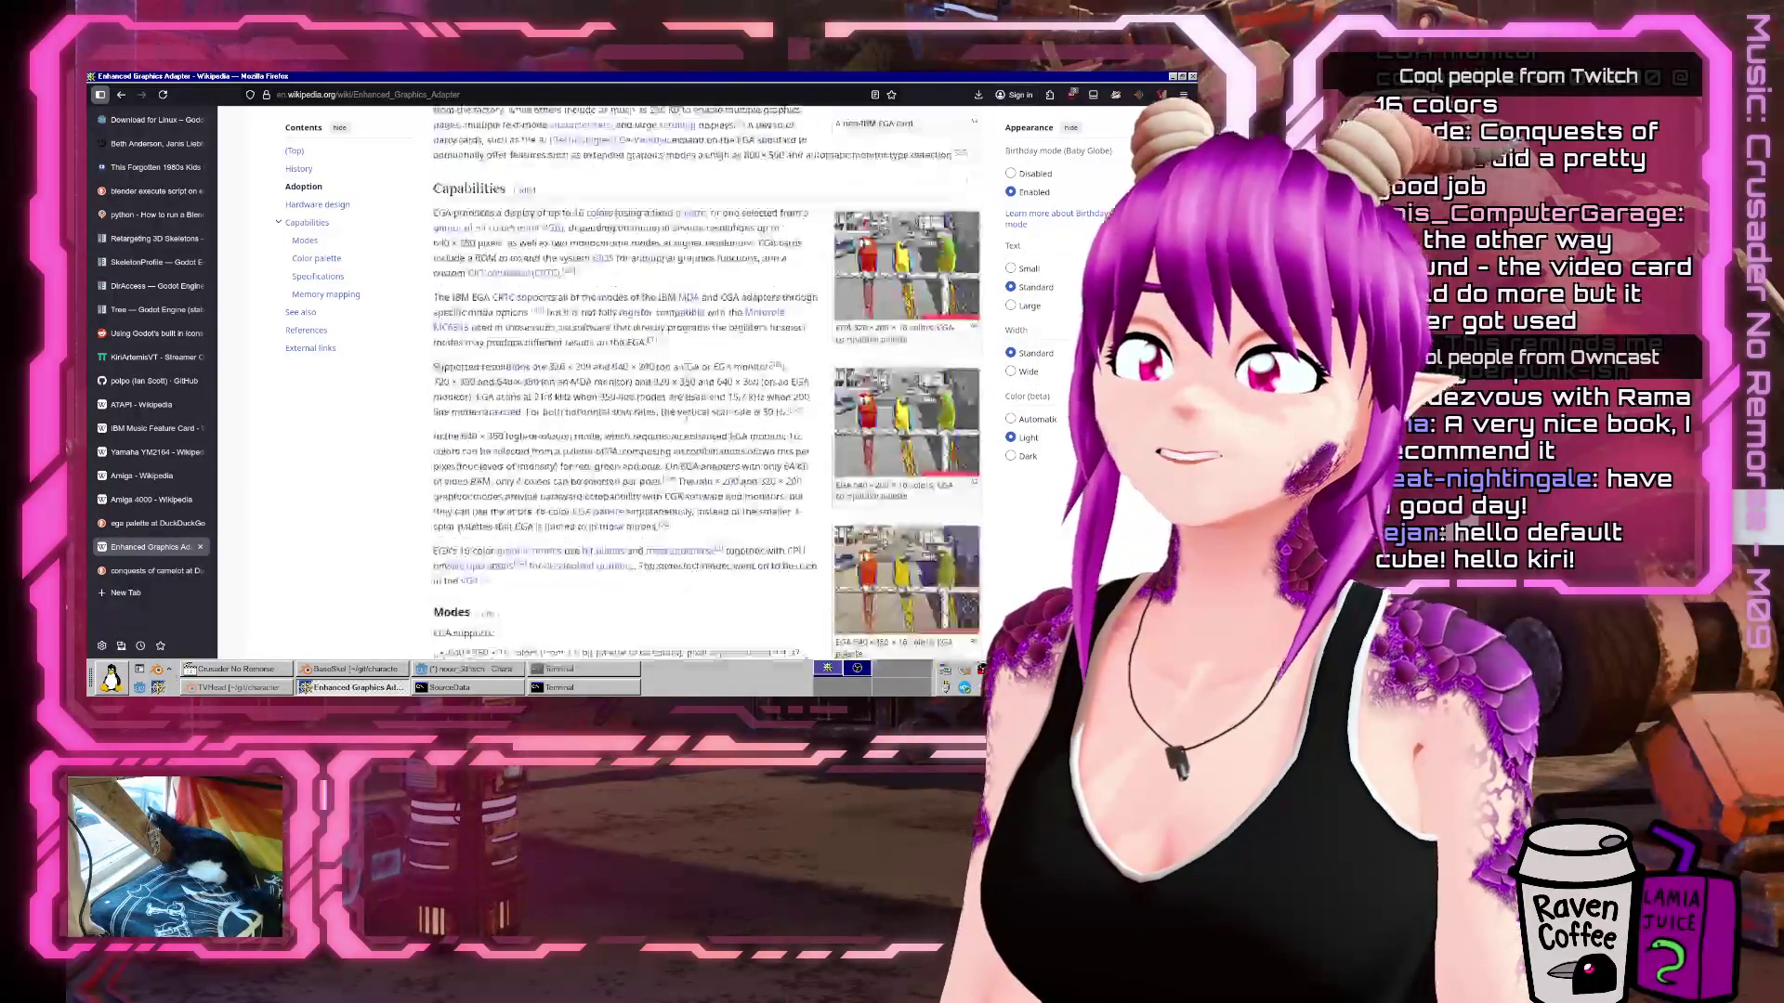
{"action": "scroll", "coordinate": [689, 423], "scroll_direction": "down", "scroll_amount": 3}
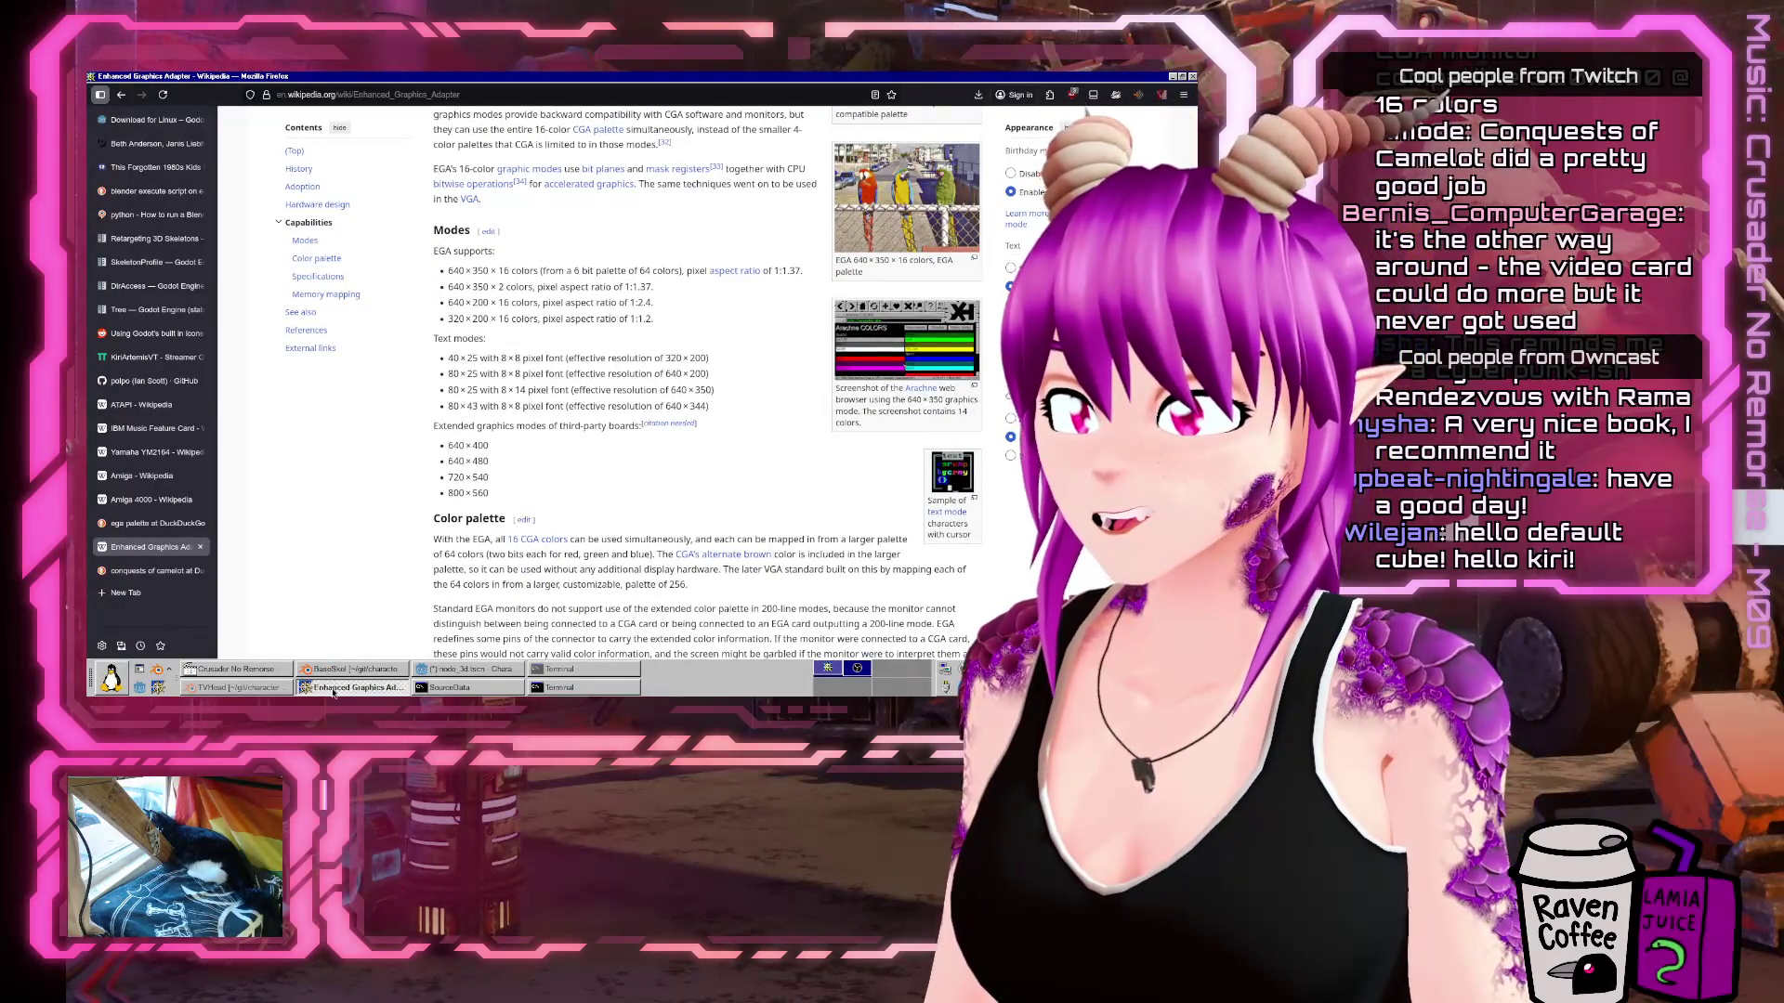
{"action": "left_click", "coordinate": [469, 669]}
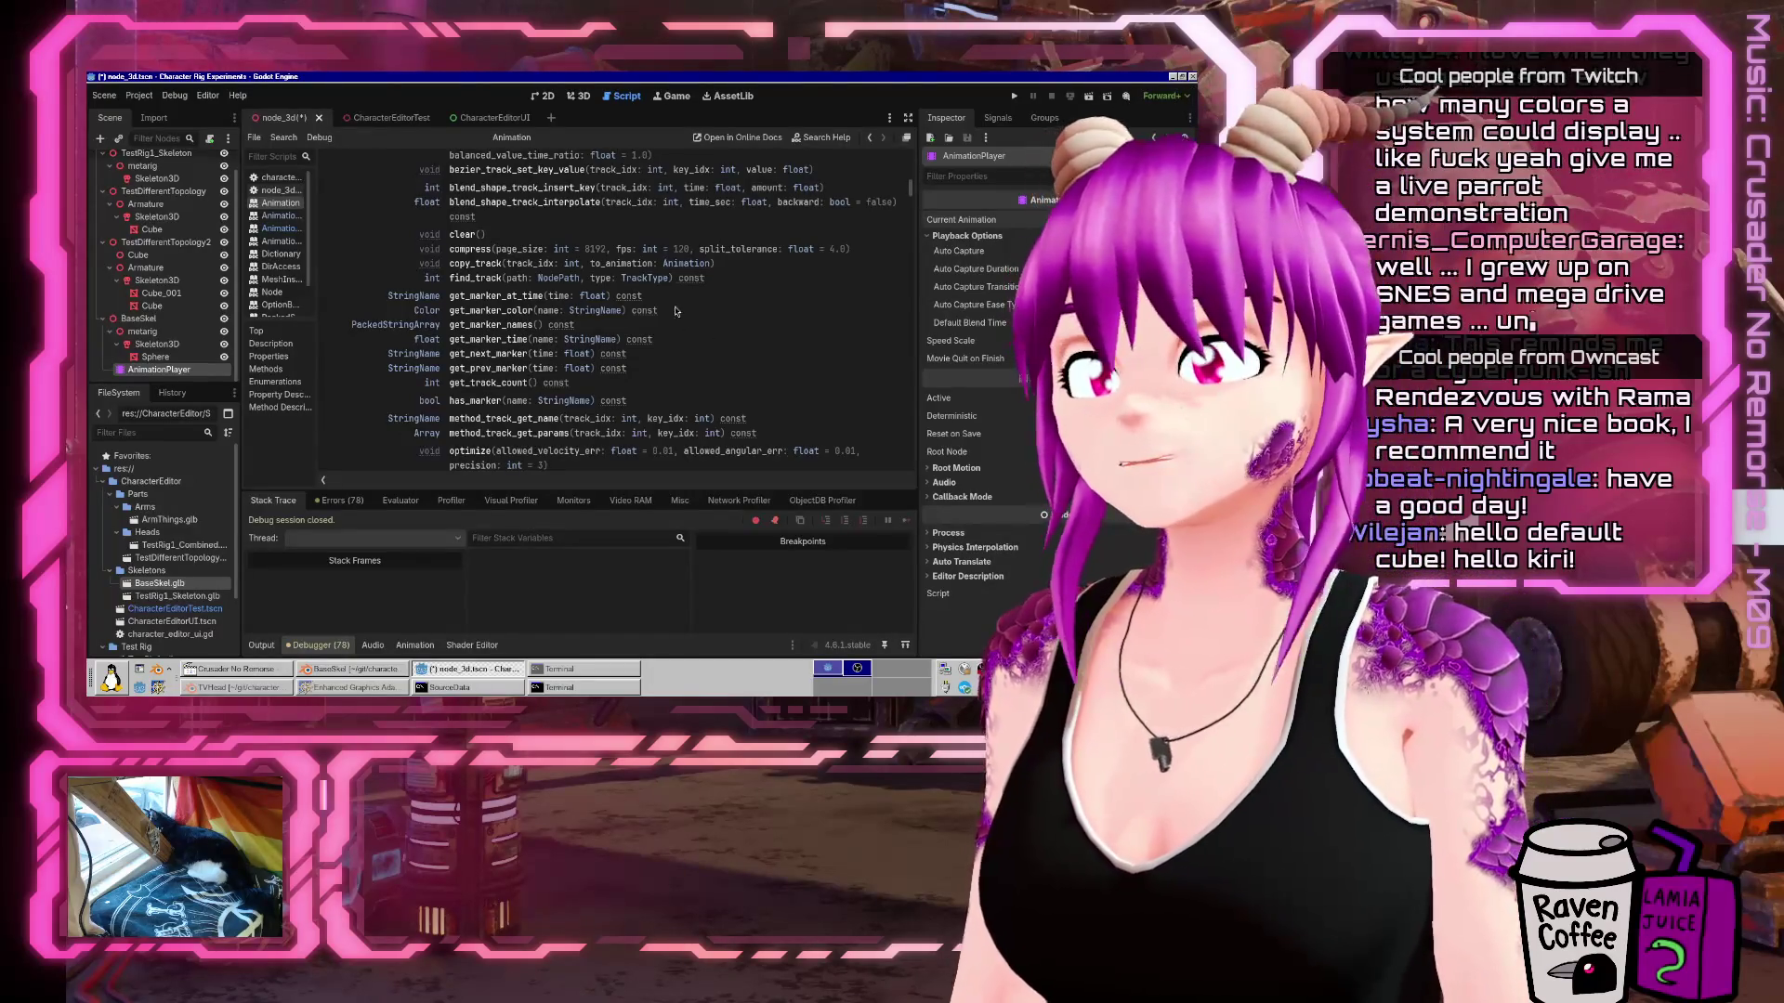
Collapse the Debugger panel and narrow the Inspector to widen the docs area.
{"action": "left_click", "coordinate": [318, 645]}
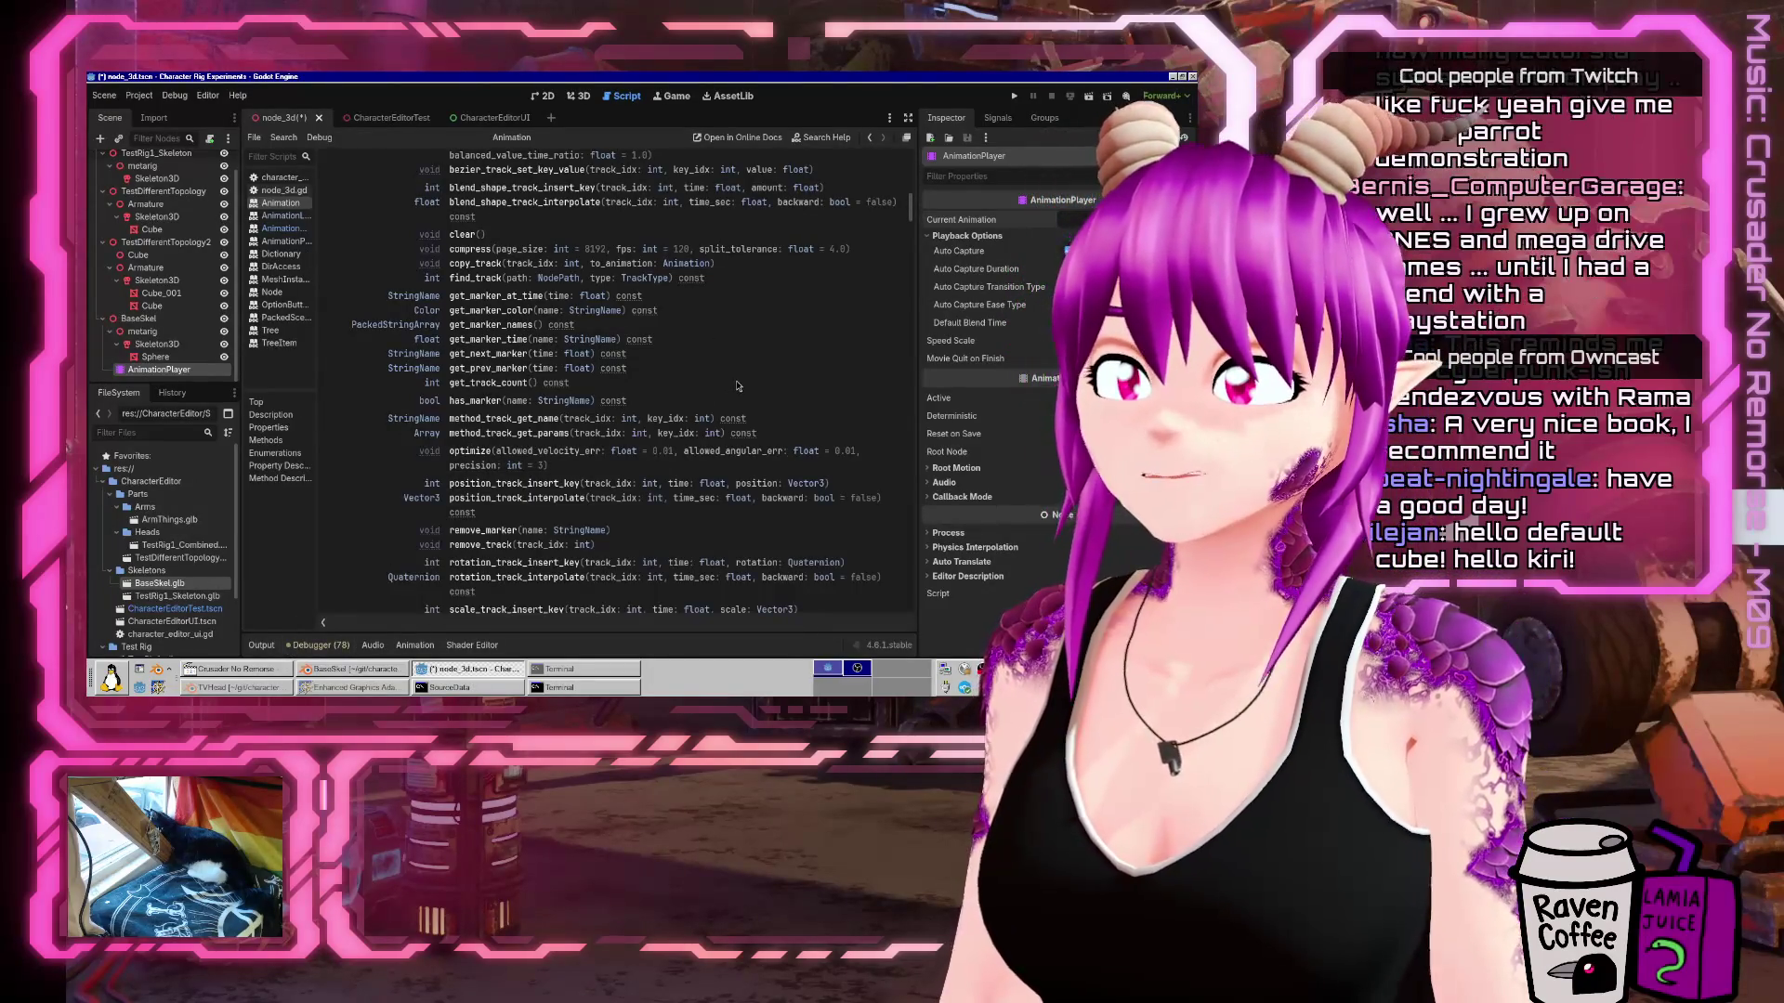
{"action": "scroll", "coordinate": [738, 386], "scroll_direction": "up", "scroll_amount": 10}
{"action": "scroll", "coordinate": [744, 381], "scroll_direction": "down", "scroll_amount": 5}
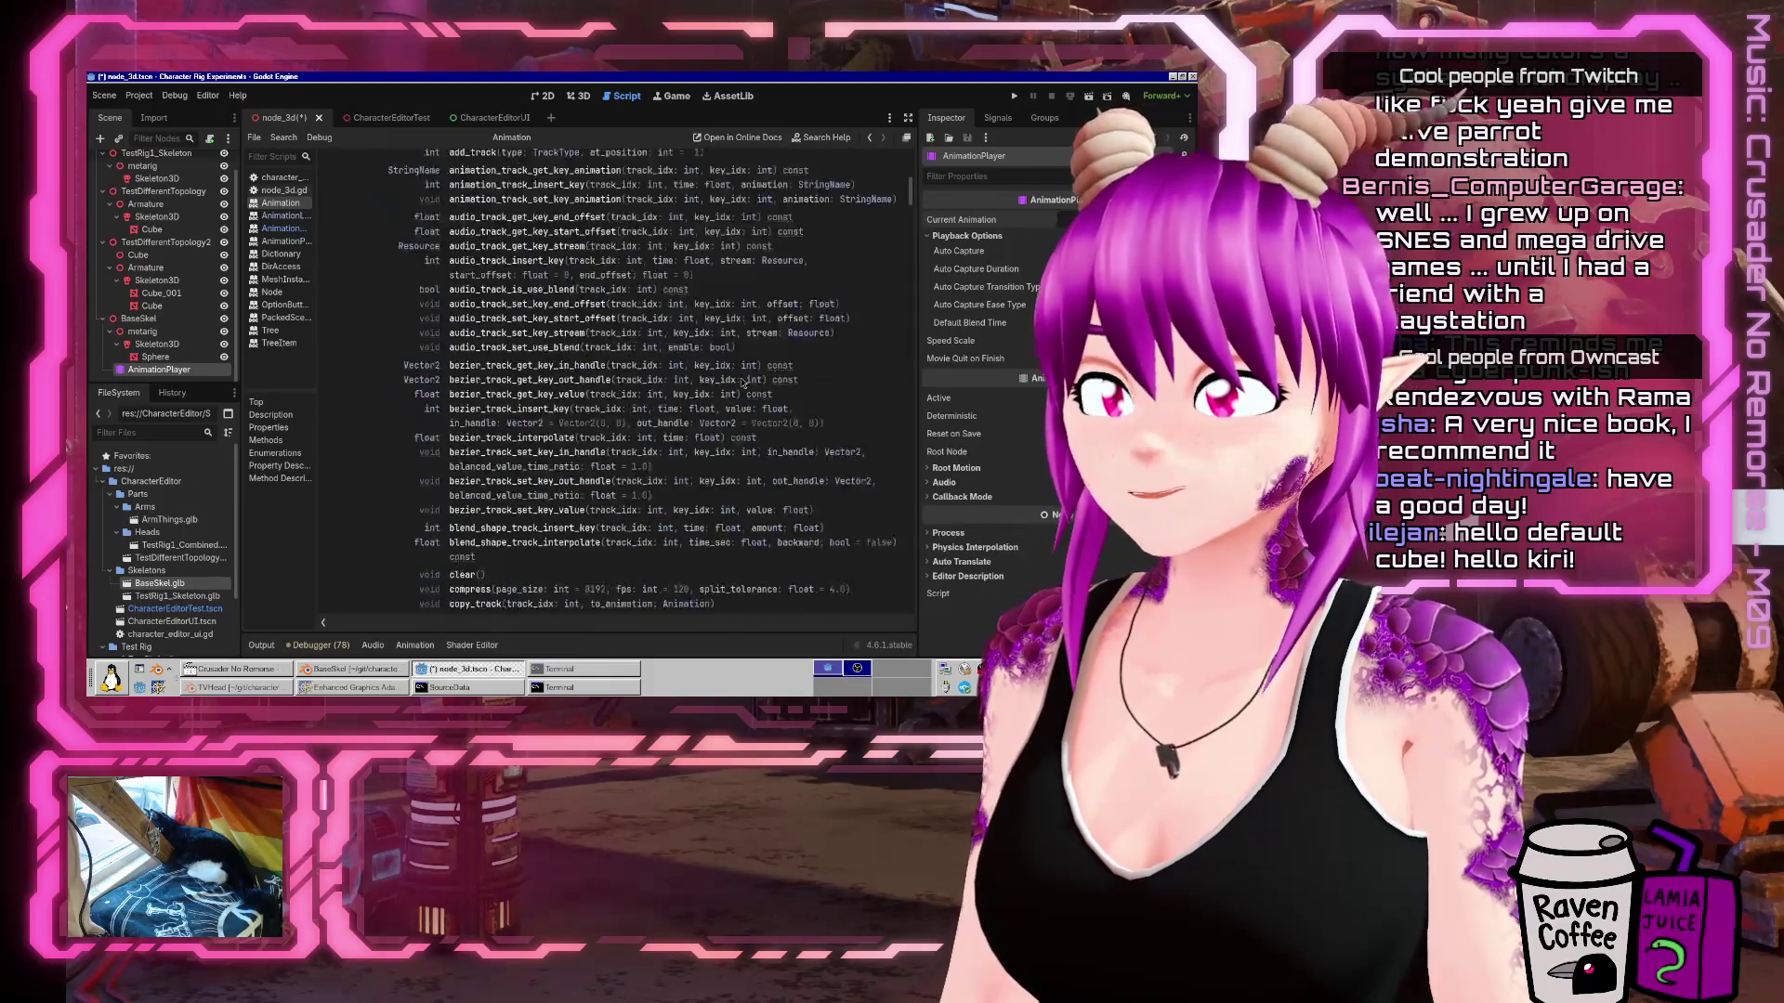
{"action": "left_click_drag", "start_coordinate": [916, 347], "coordinate": [1009, 351]}
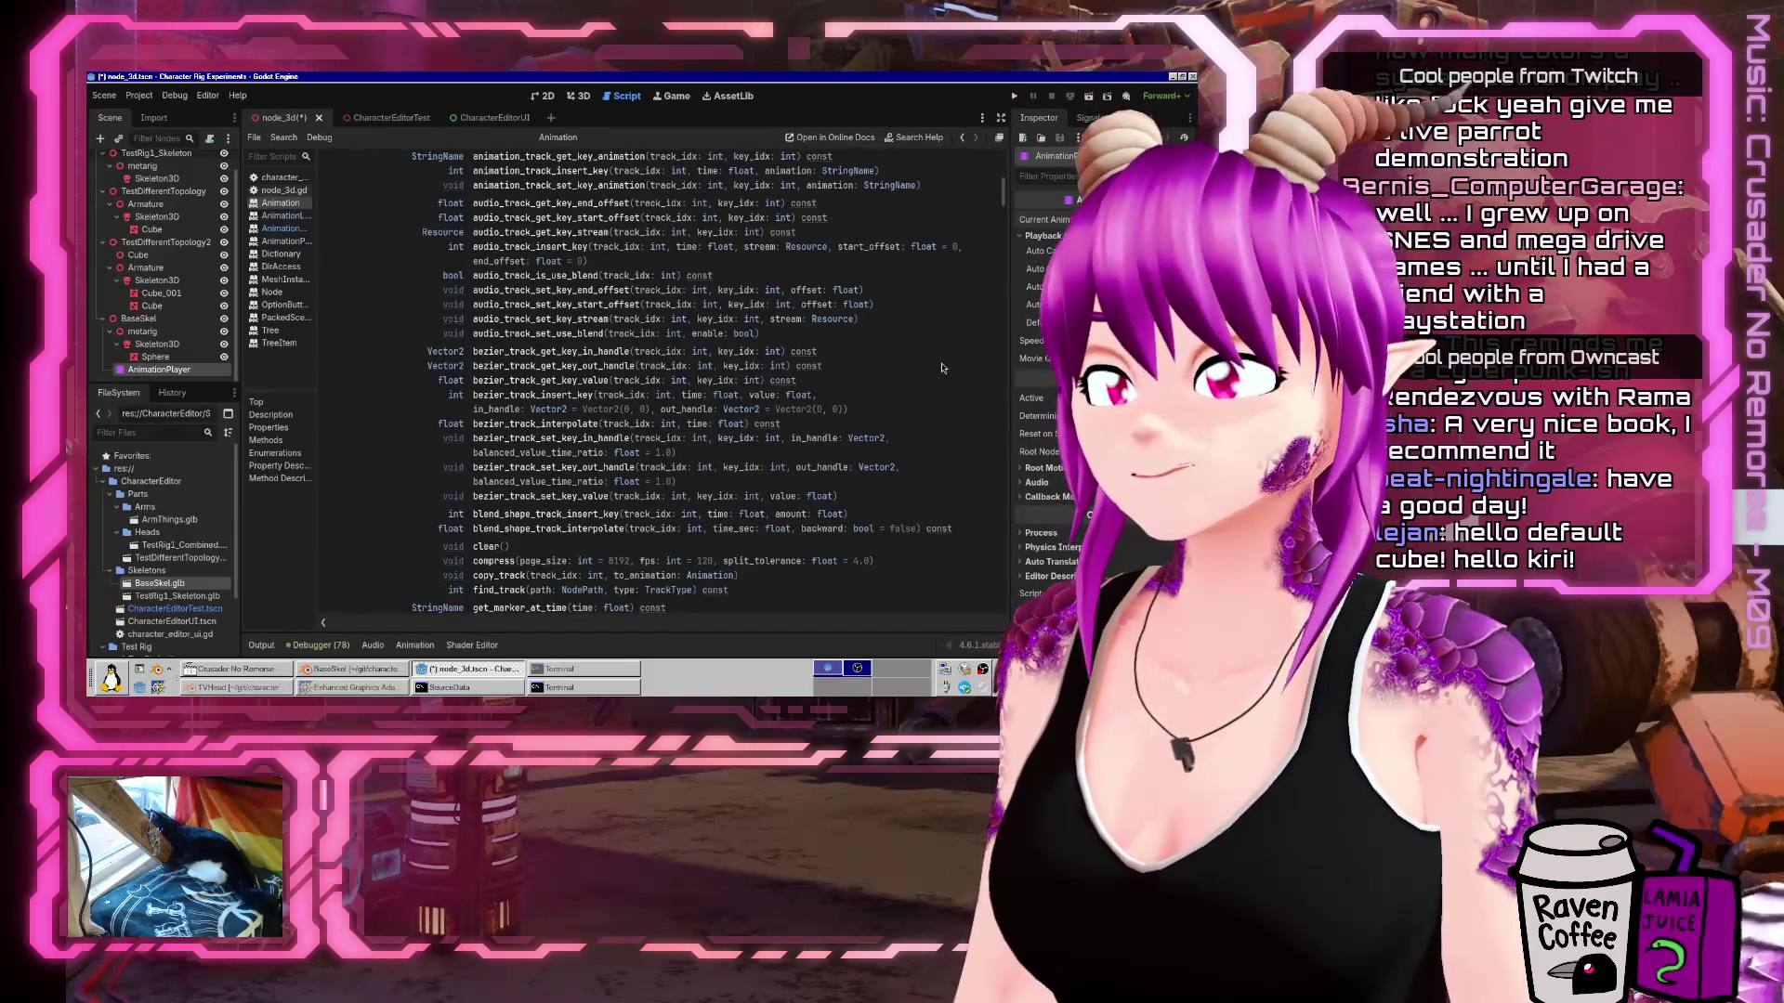
Scroll through the Animation class reference methods.
{"action": "scroll", "coordinate": [944, 368], "scroll_direction": "up", "scroll_amount": 5}
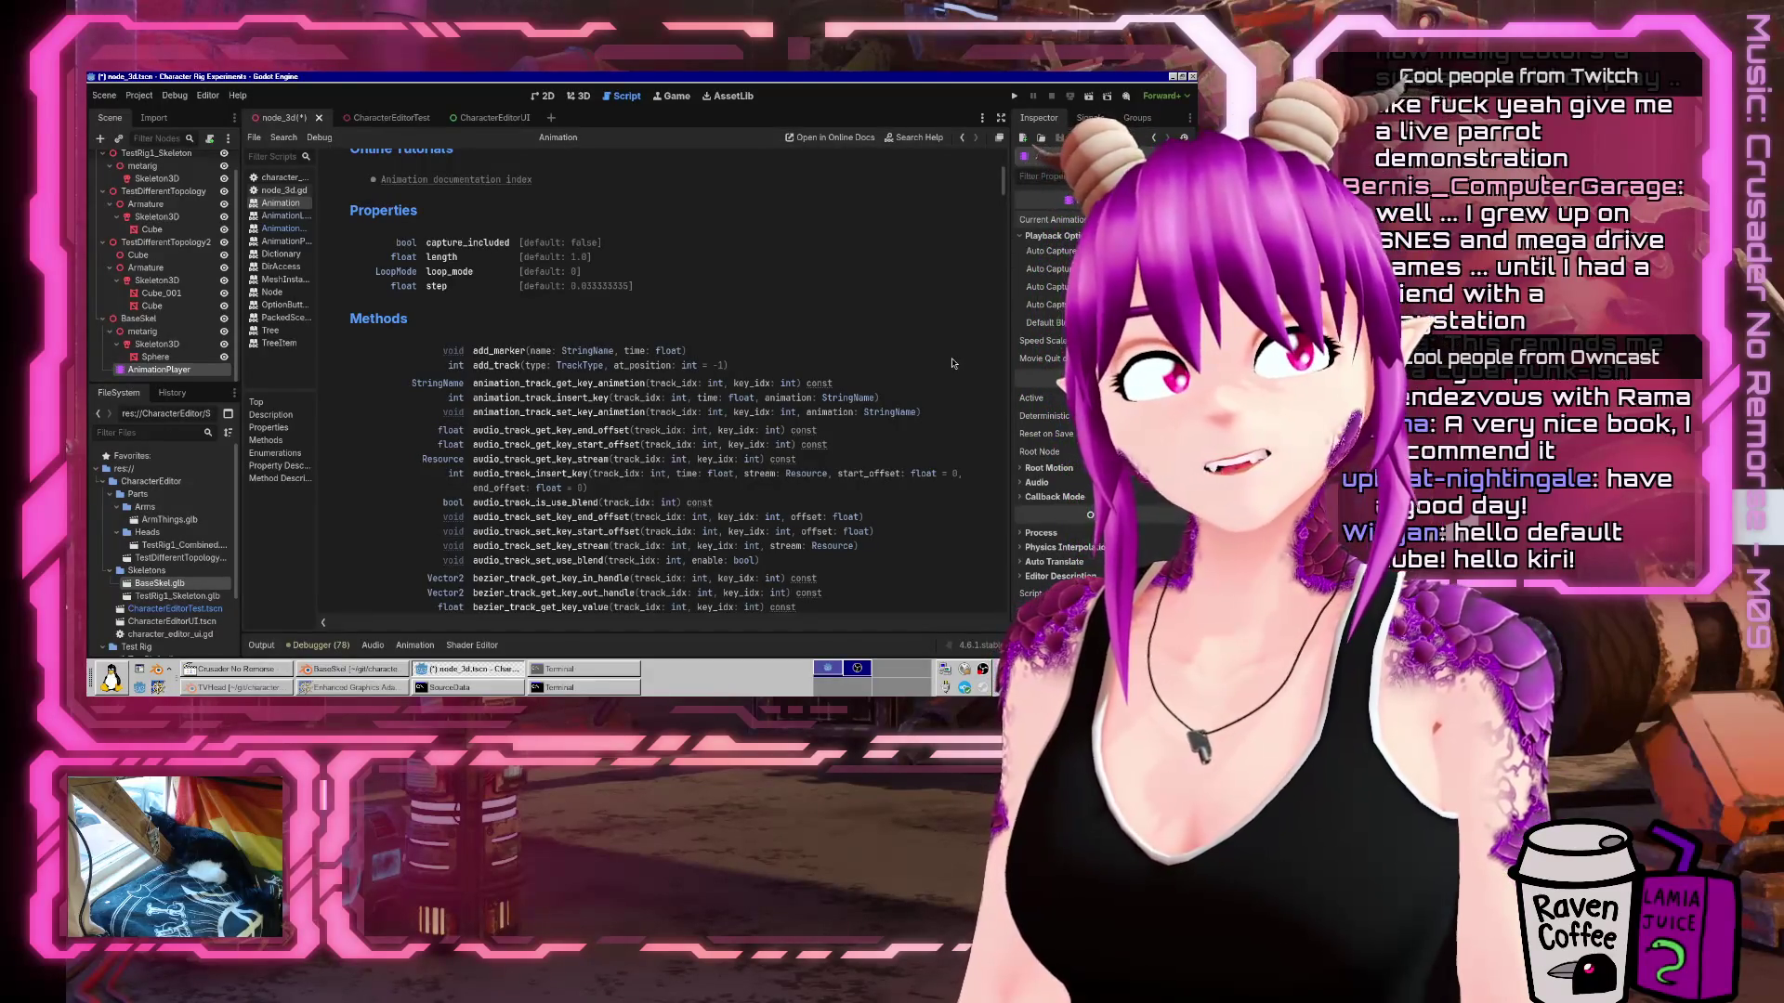
{"action": "scroll", "coordinate": [952, 363], "scroll_direction": "down", "scroll_amount": 20}
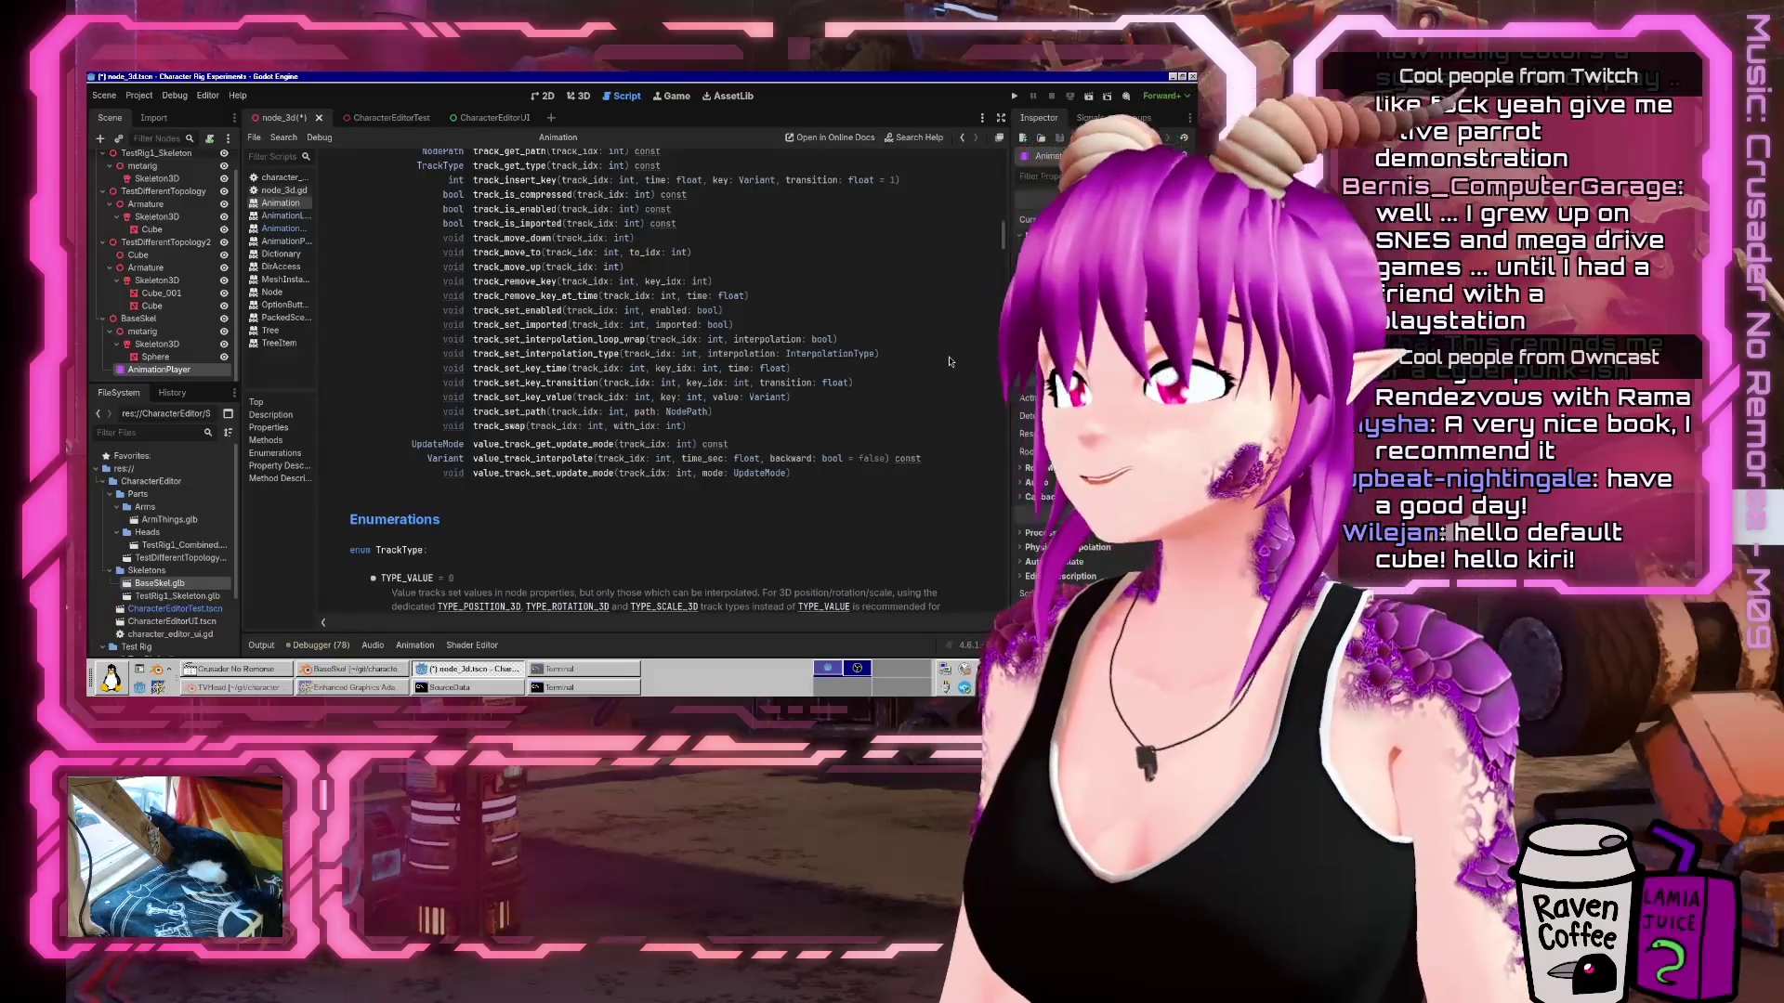
{"action": "scroll", "coordinate": [817, 340], "scroll_direction": "up", "scroll_amount": 5}
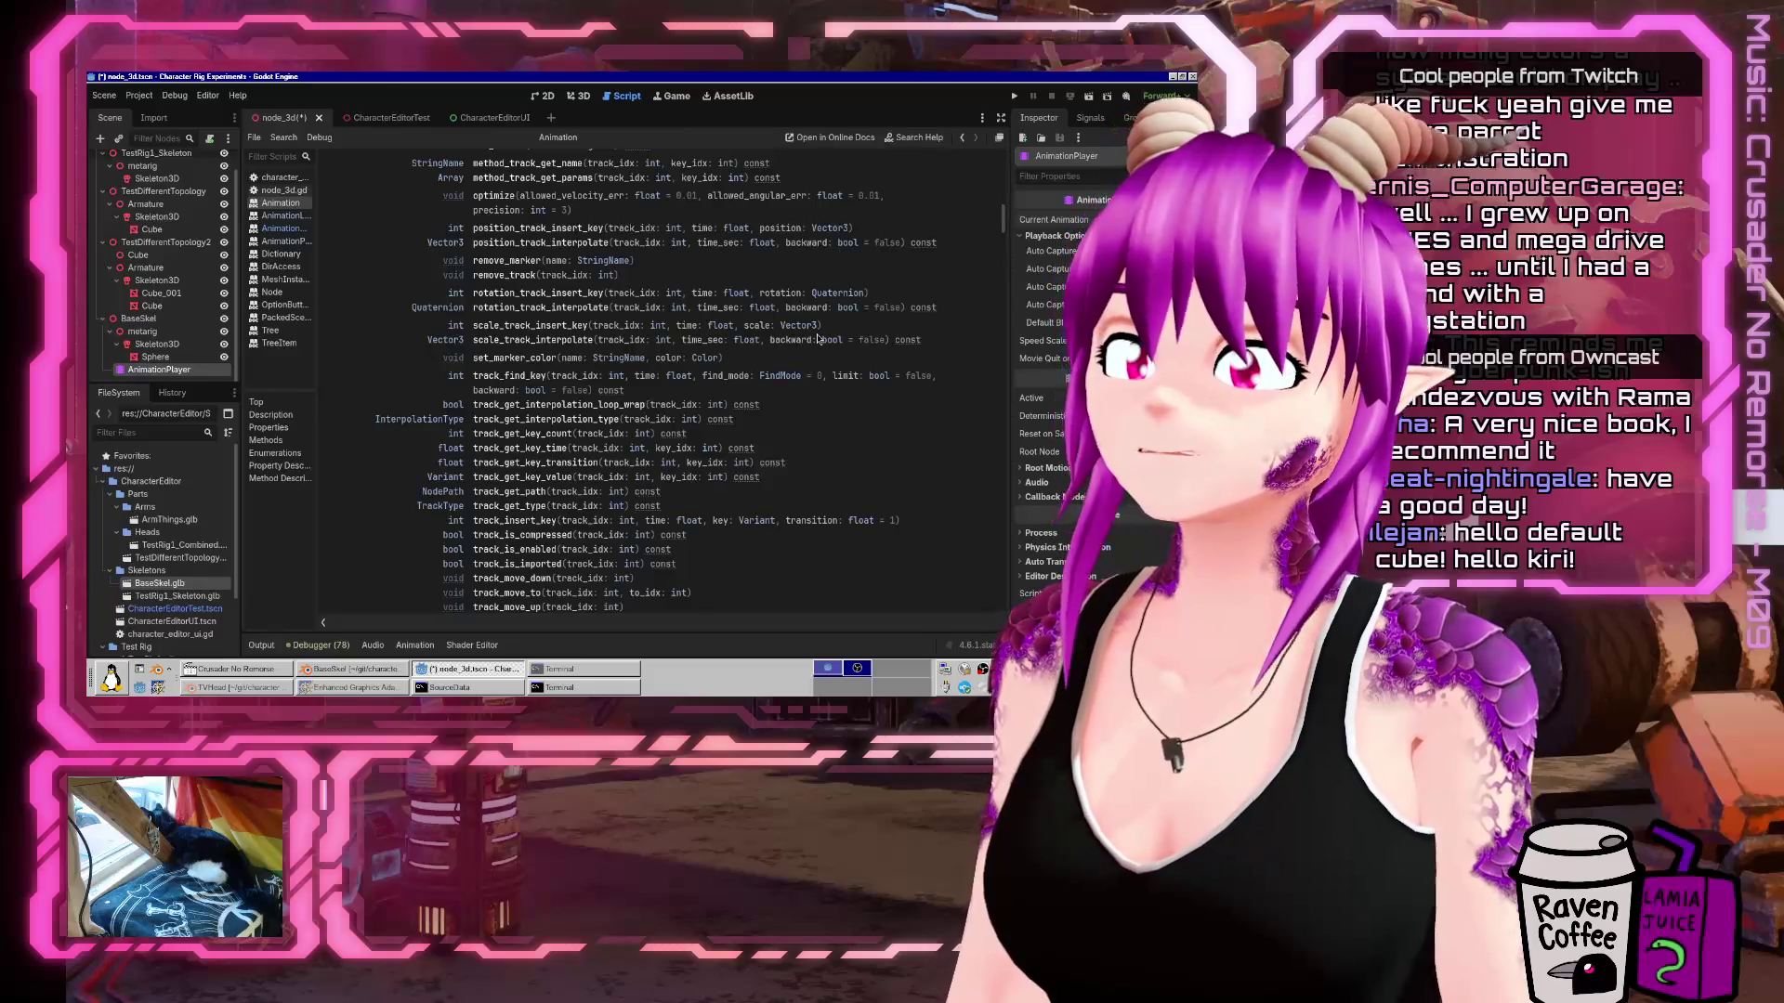
{"action": "scroll", "coordinate": [818, 340], "scroll_direction": "up", "scroll_amount": 4}
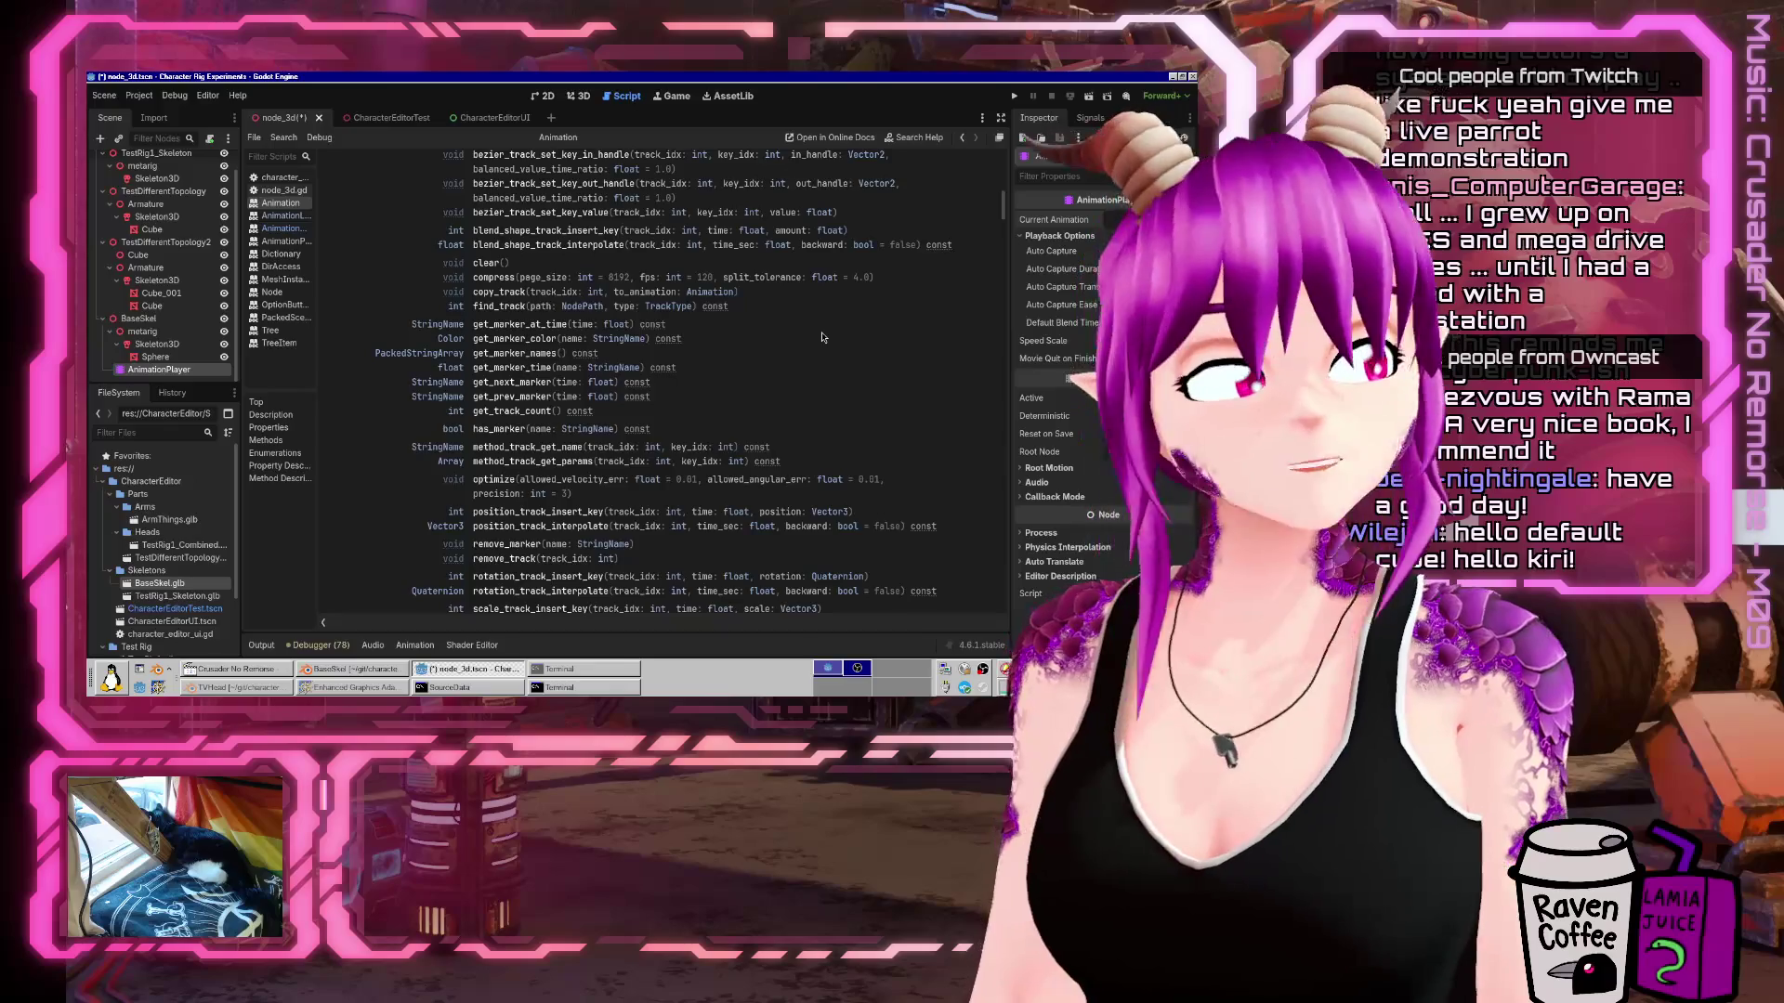
{"action": "scroll", "coordinate": [816, 375], "scroll_direction": "up", "scroll_amount": 3}
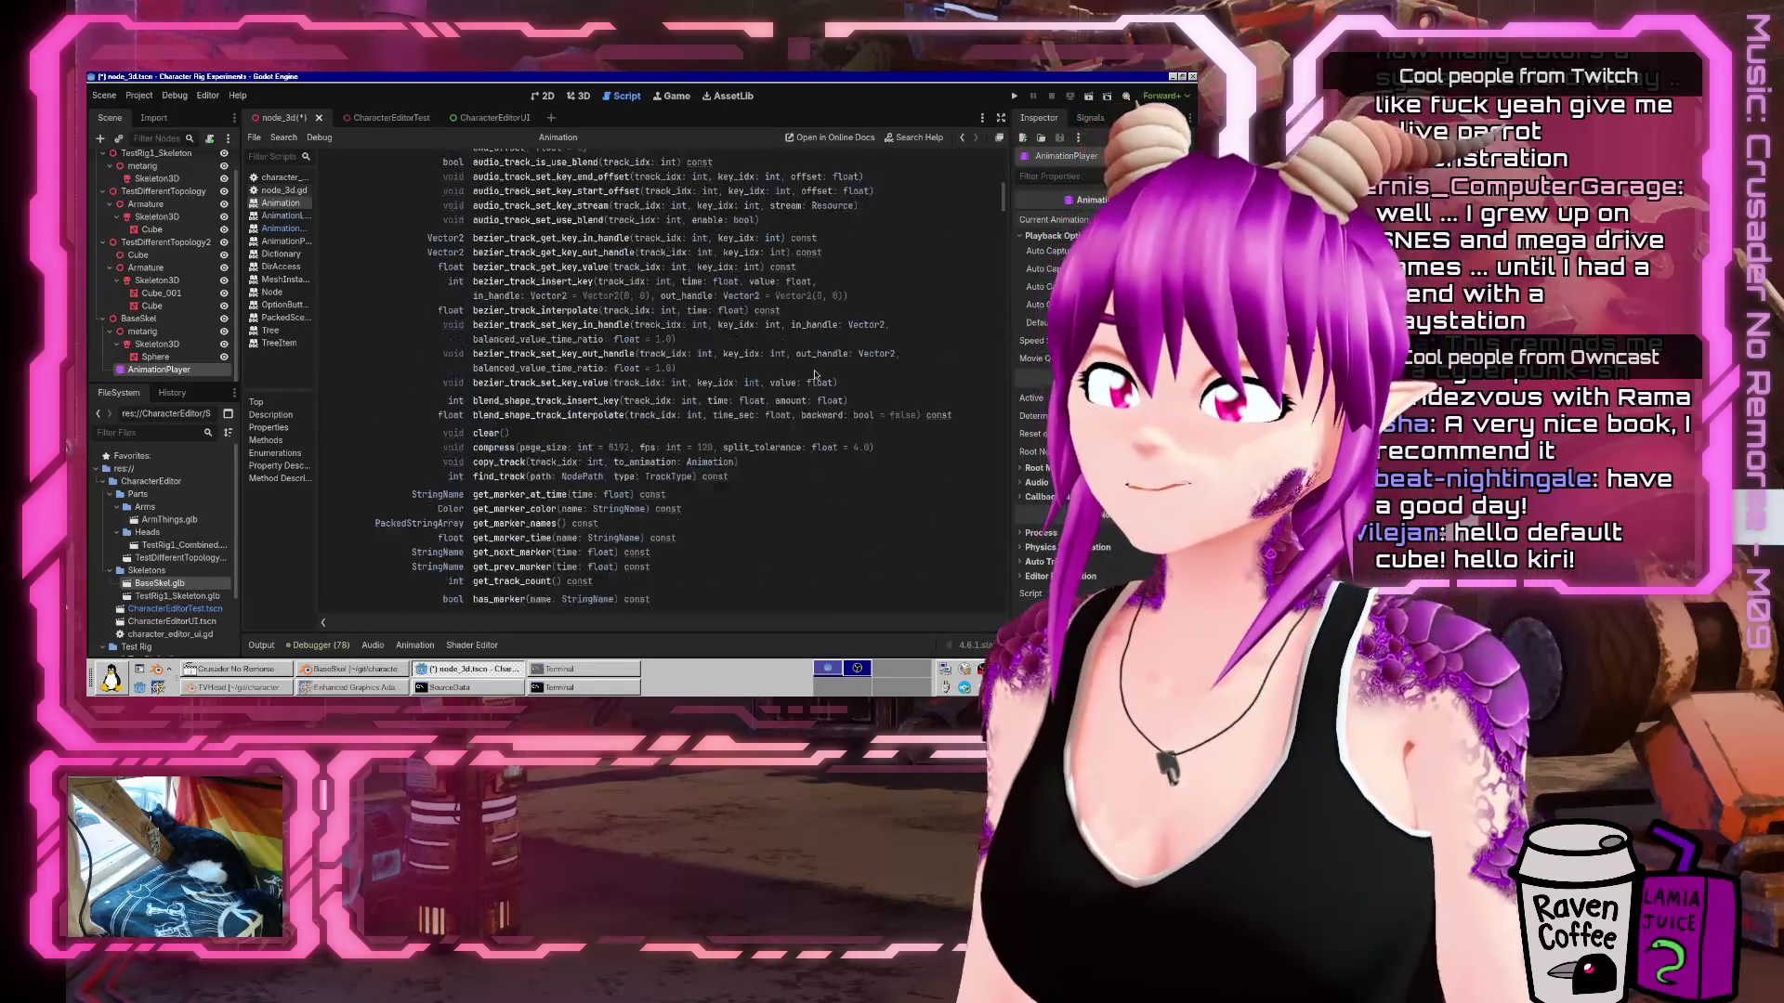
{"action": "scroll", "coordinate": [816, 375], "scroll_direction": "up", "scroll_amount": 4}
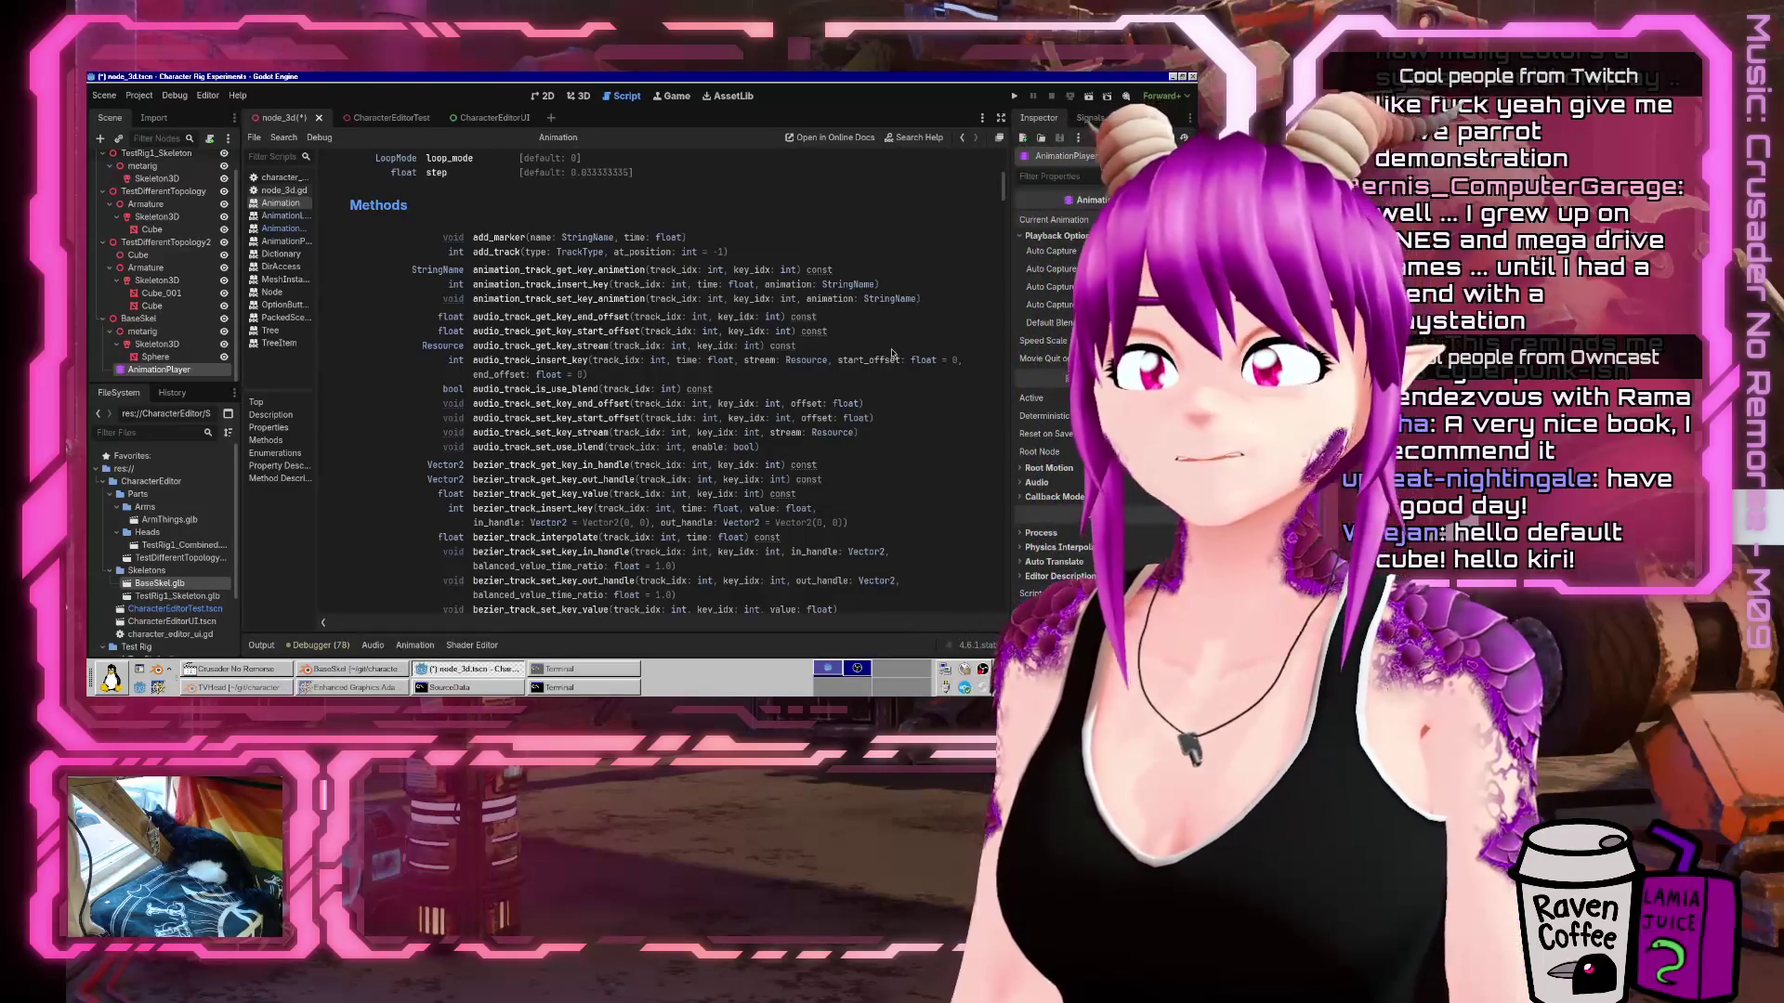
{"action": "scroll", "coordinate": [892, 354], "scroll_direction": "down", "scroll_amount": 5}
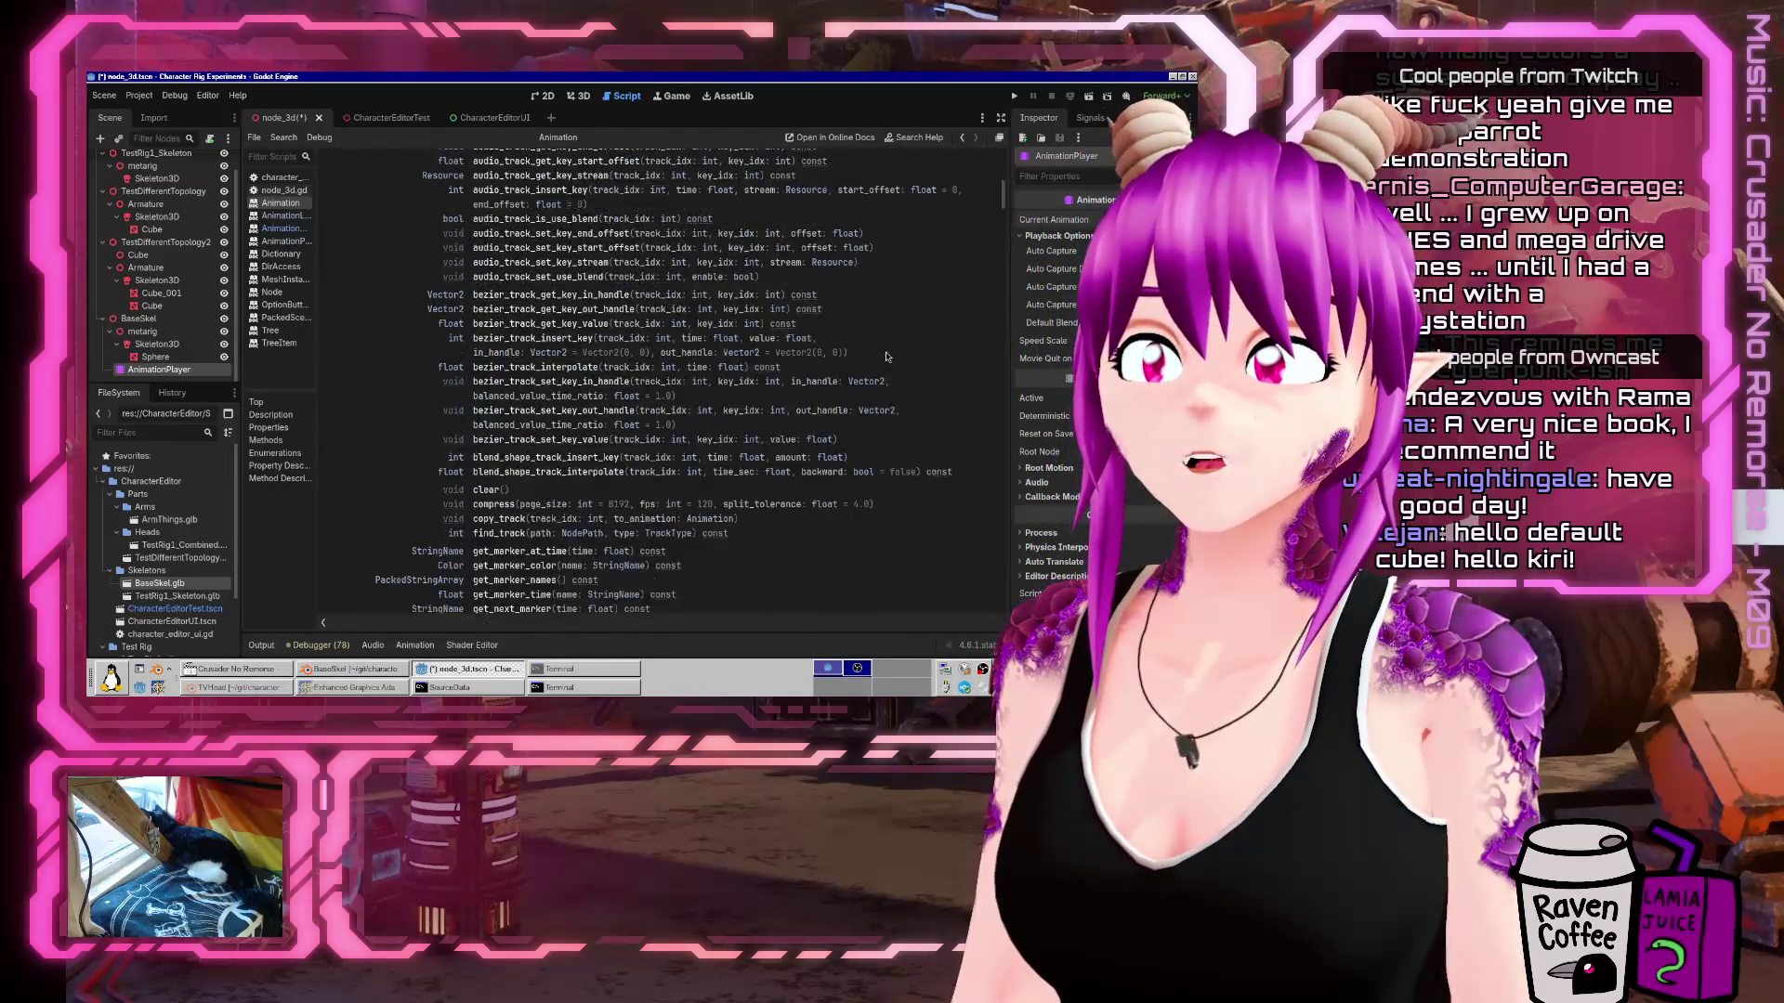
{"action": "scroll", "coordinate": [887, 356], "scroll_direction": "up", "scroll_amount": 6}
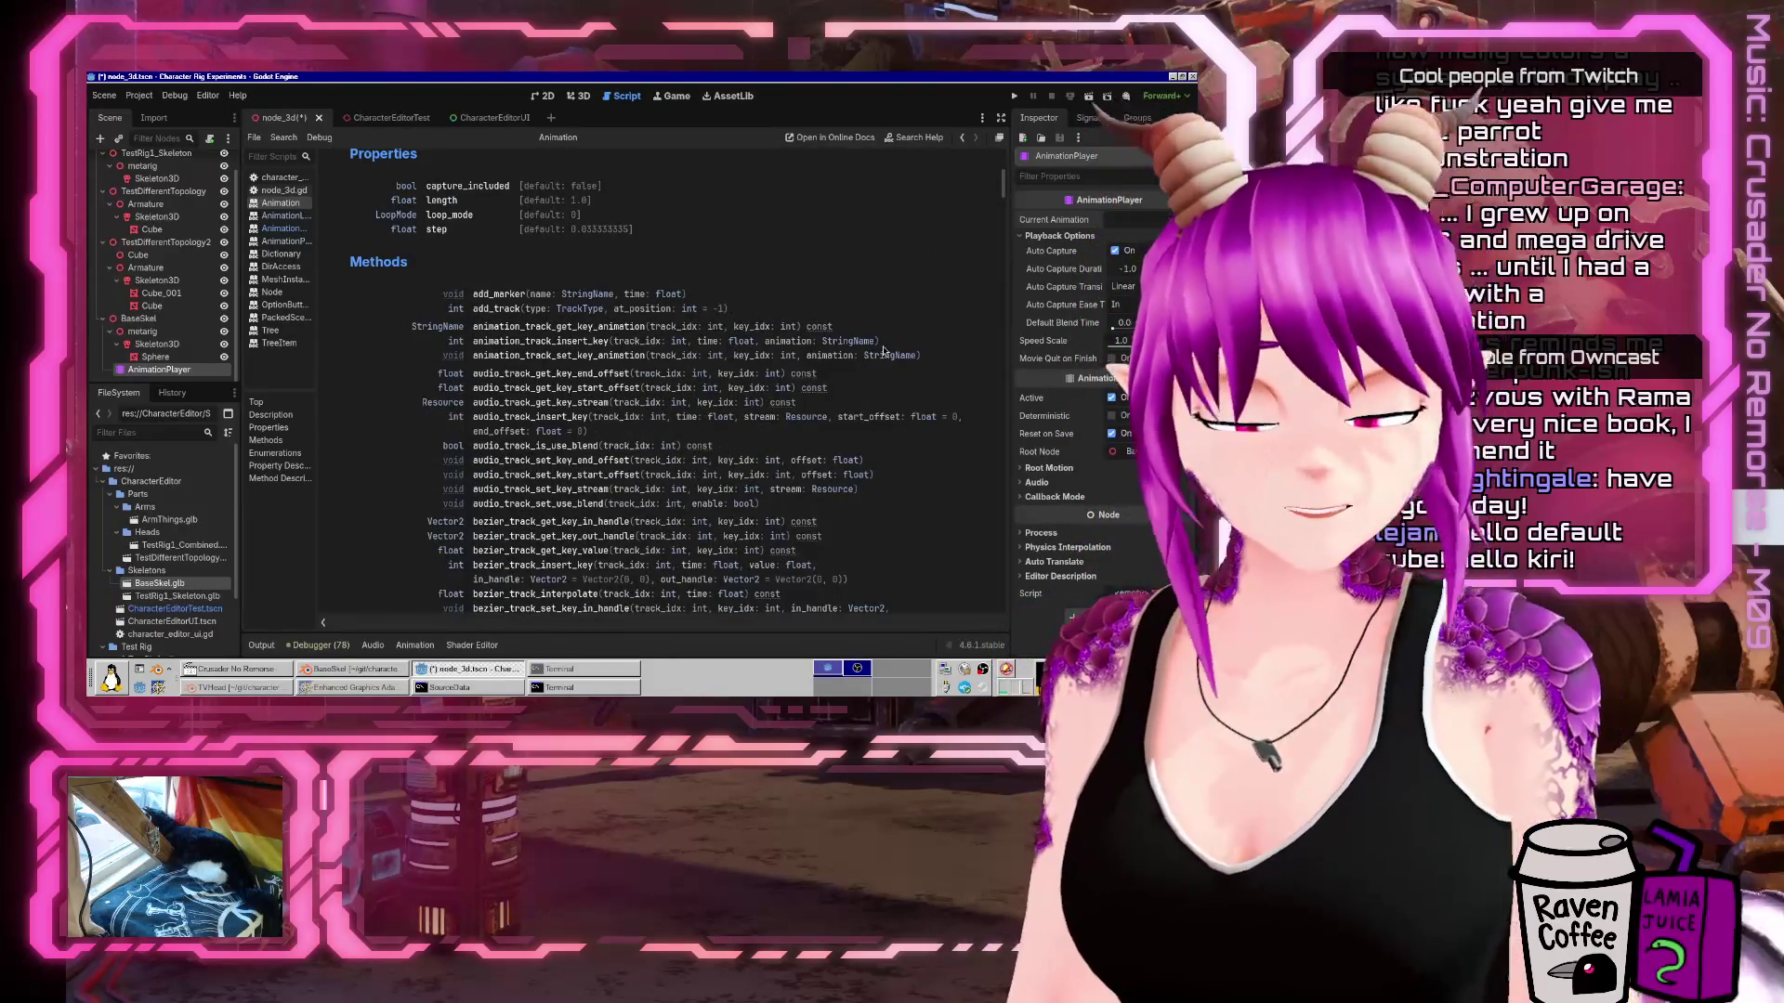
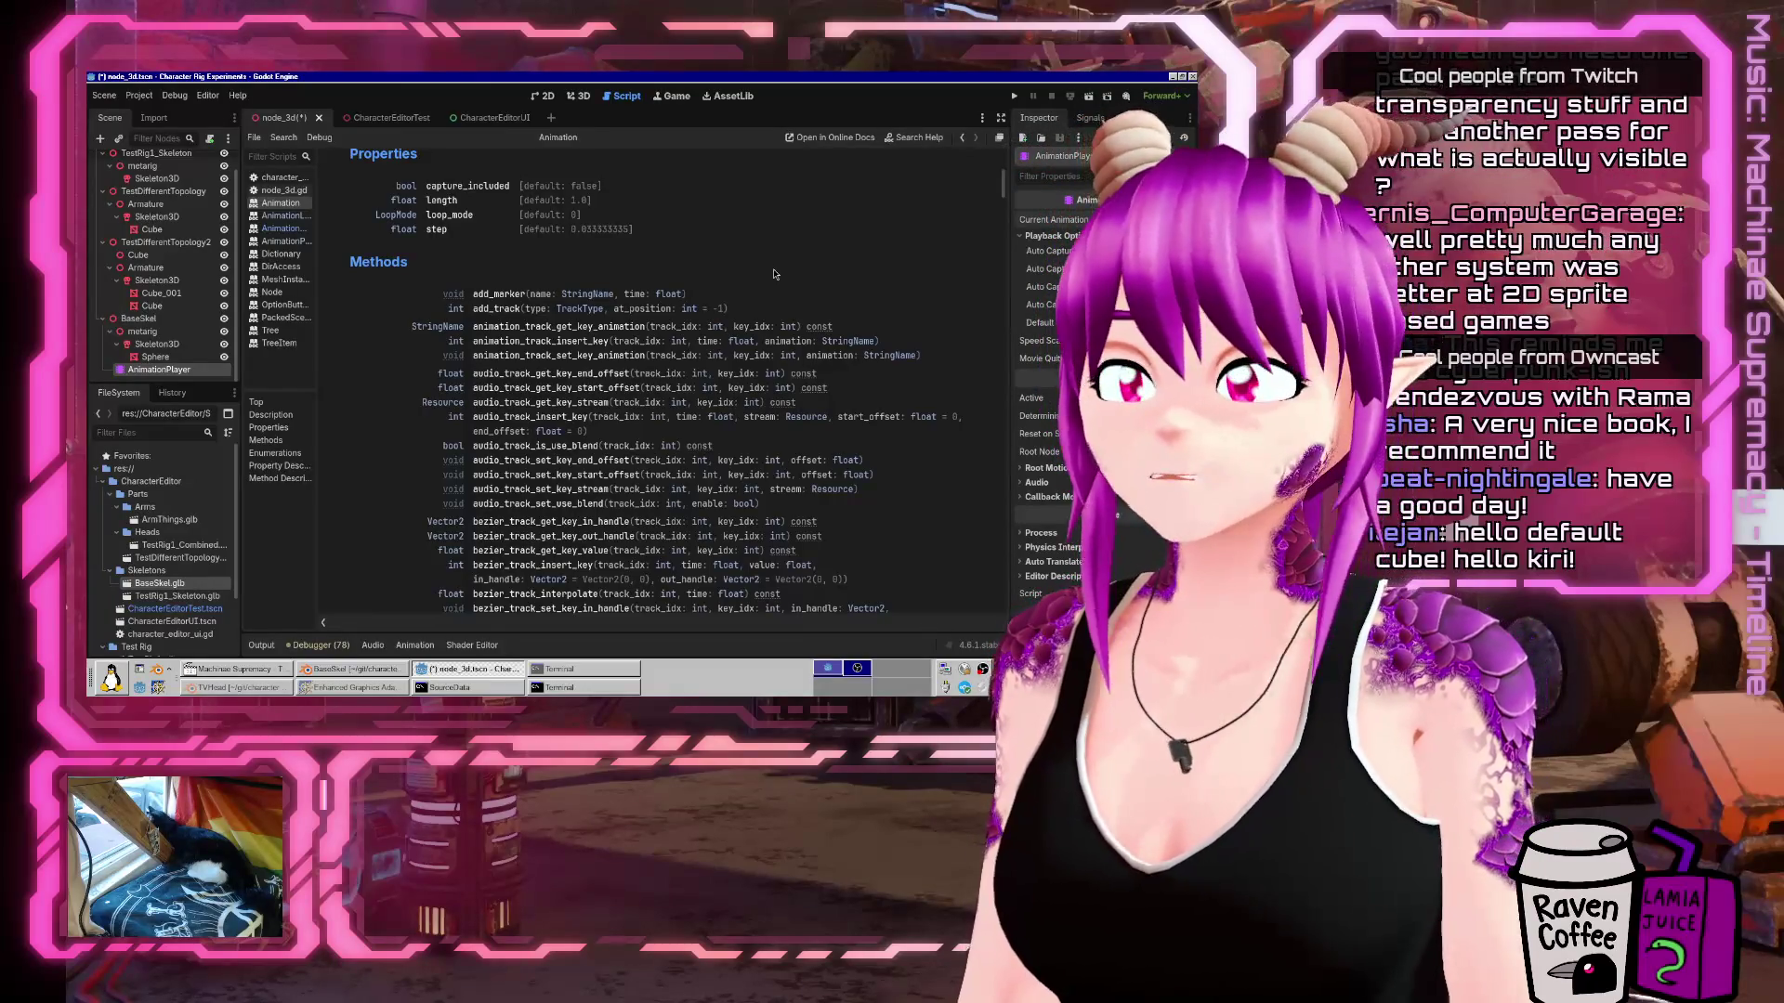
Scroll the Animation reference to the TrackType enumeration, then hide the Godot editor.
{"action": "scroll", "coordinate": [776, 274], "scroll_direction": "down", "scroll_amount": 10}
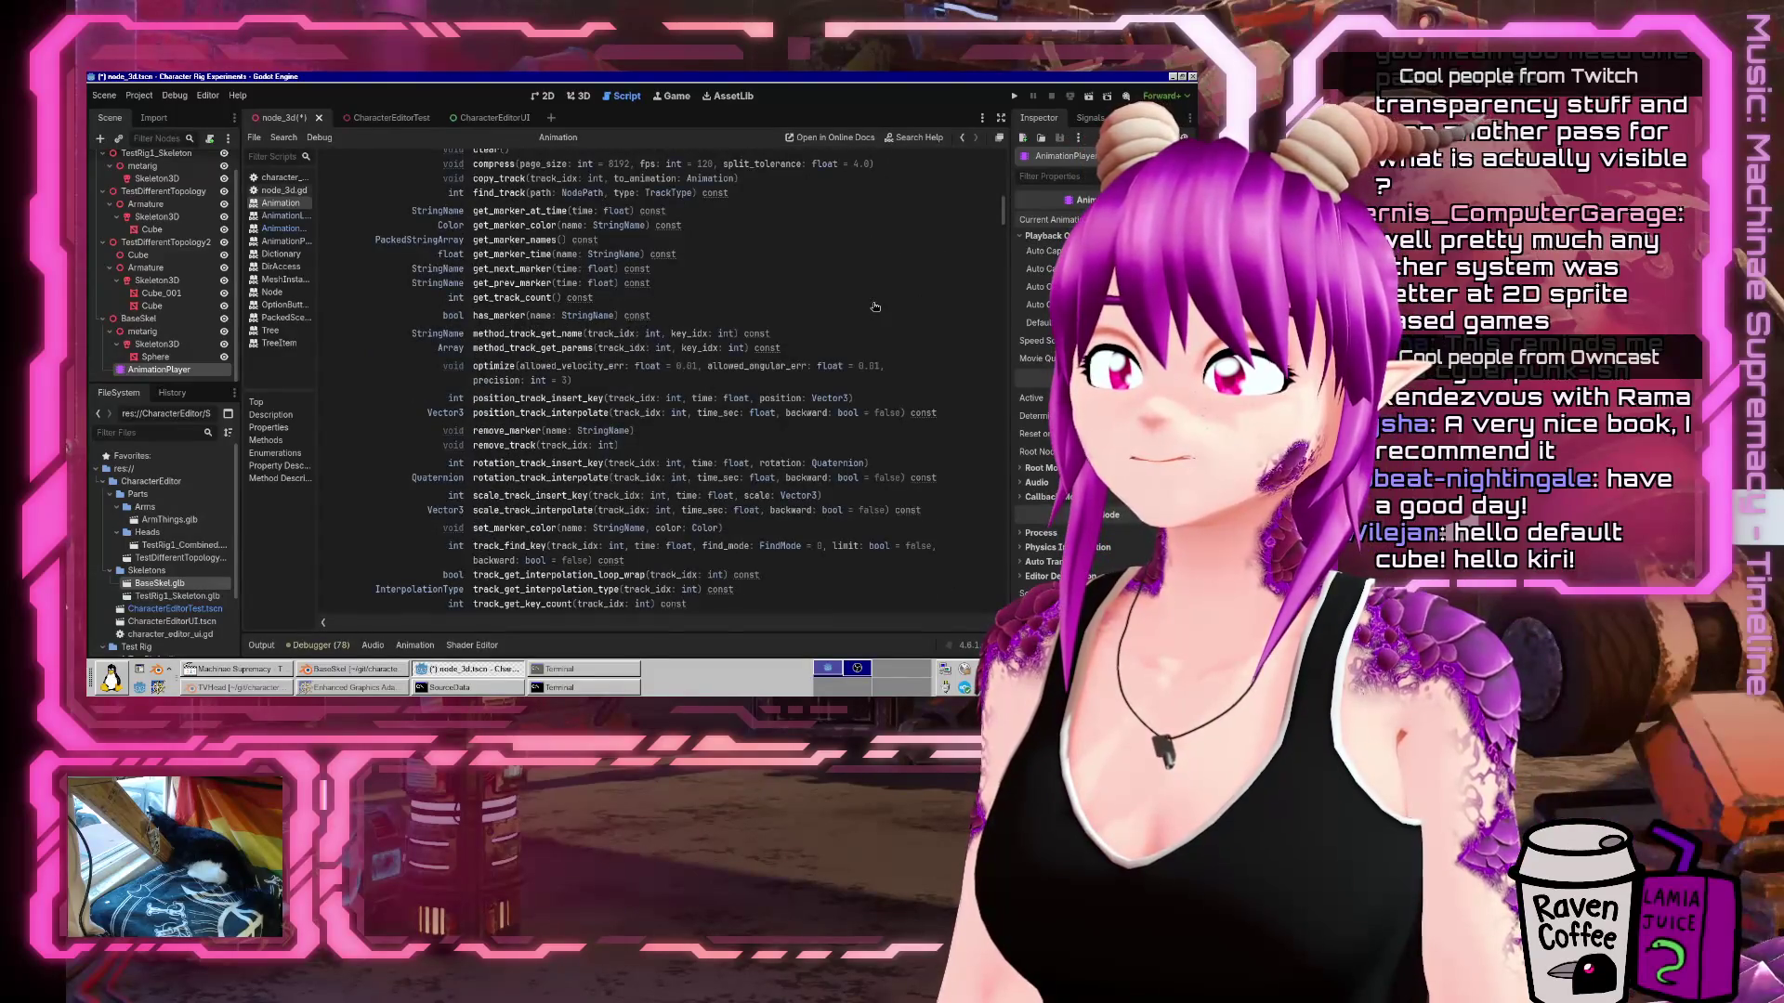
{"action": "scroll", "coordinate": [874, 307], "scroll_direction": "up", "scroll_amount": 12}
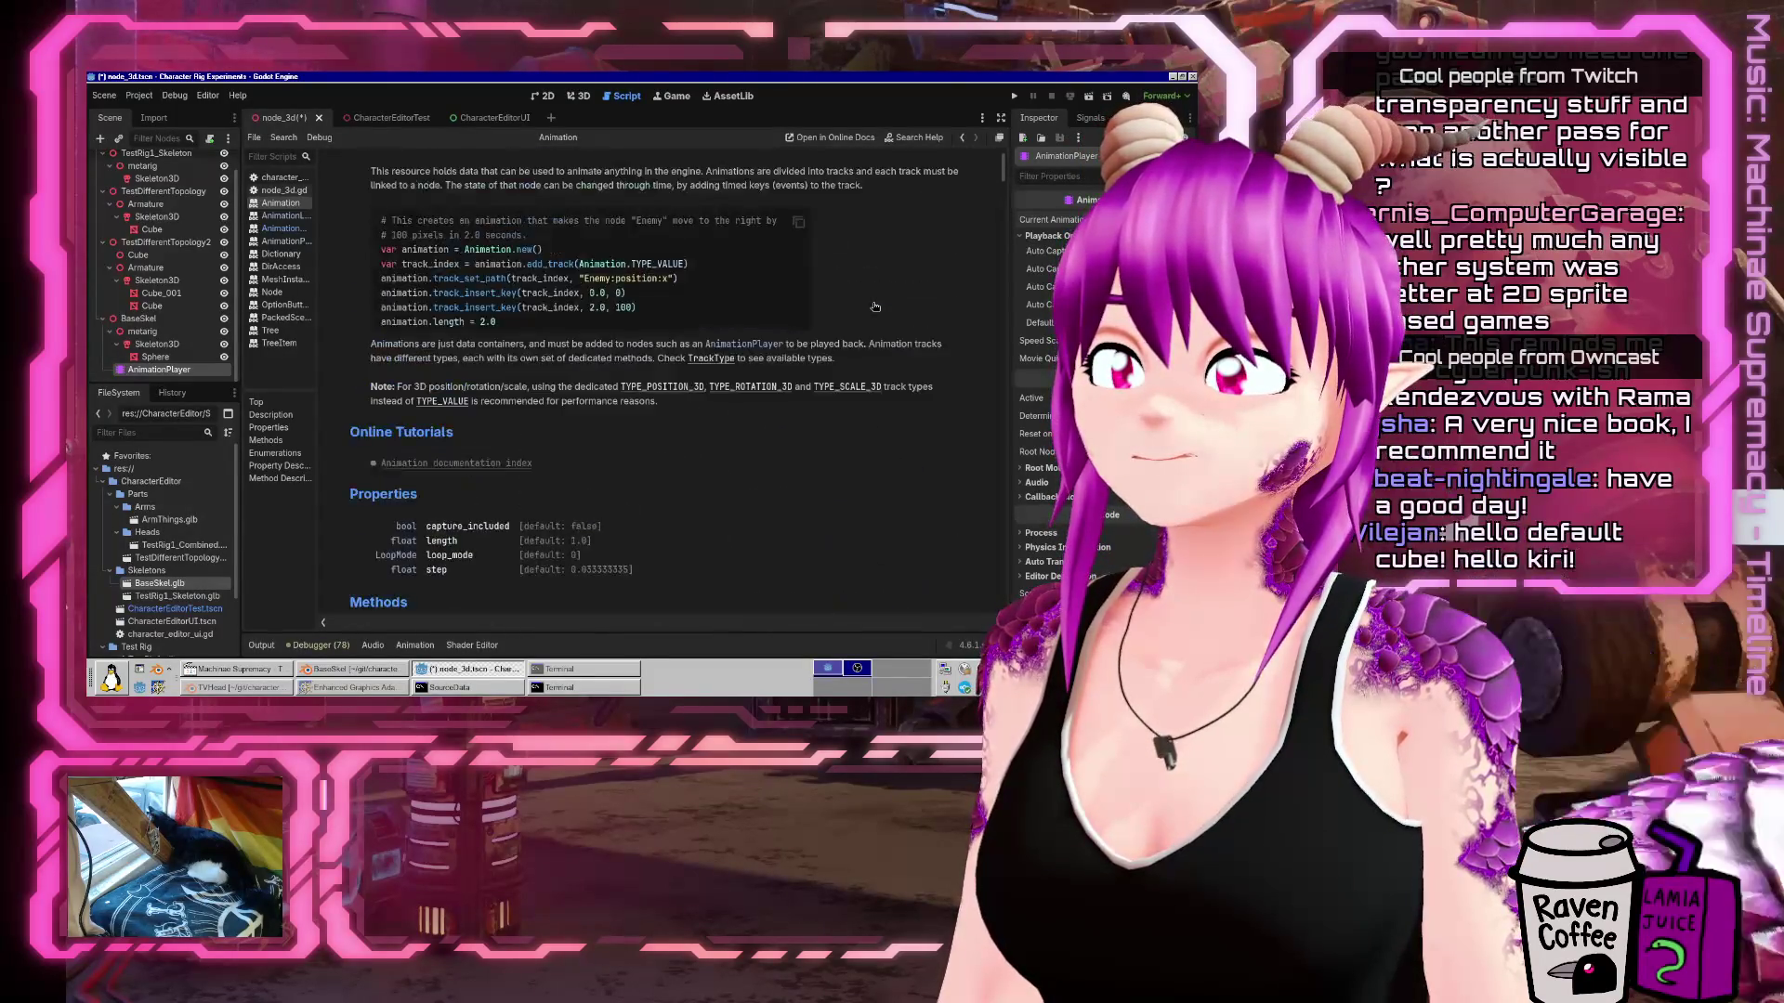
{"action": "scroll", "coordinate": [874, 307], "scroll_direction": "down", "scroll_amount": 20}
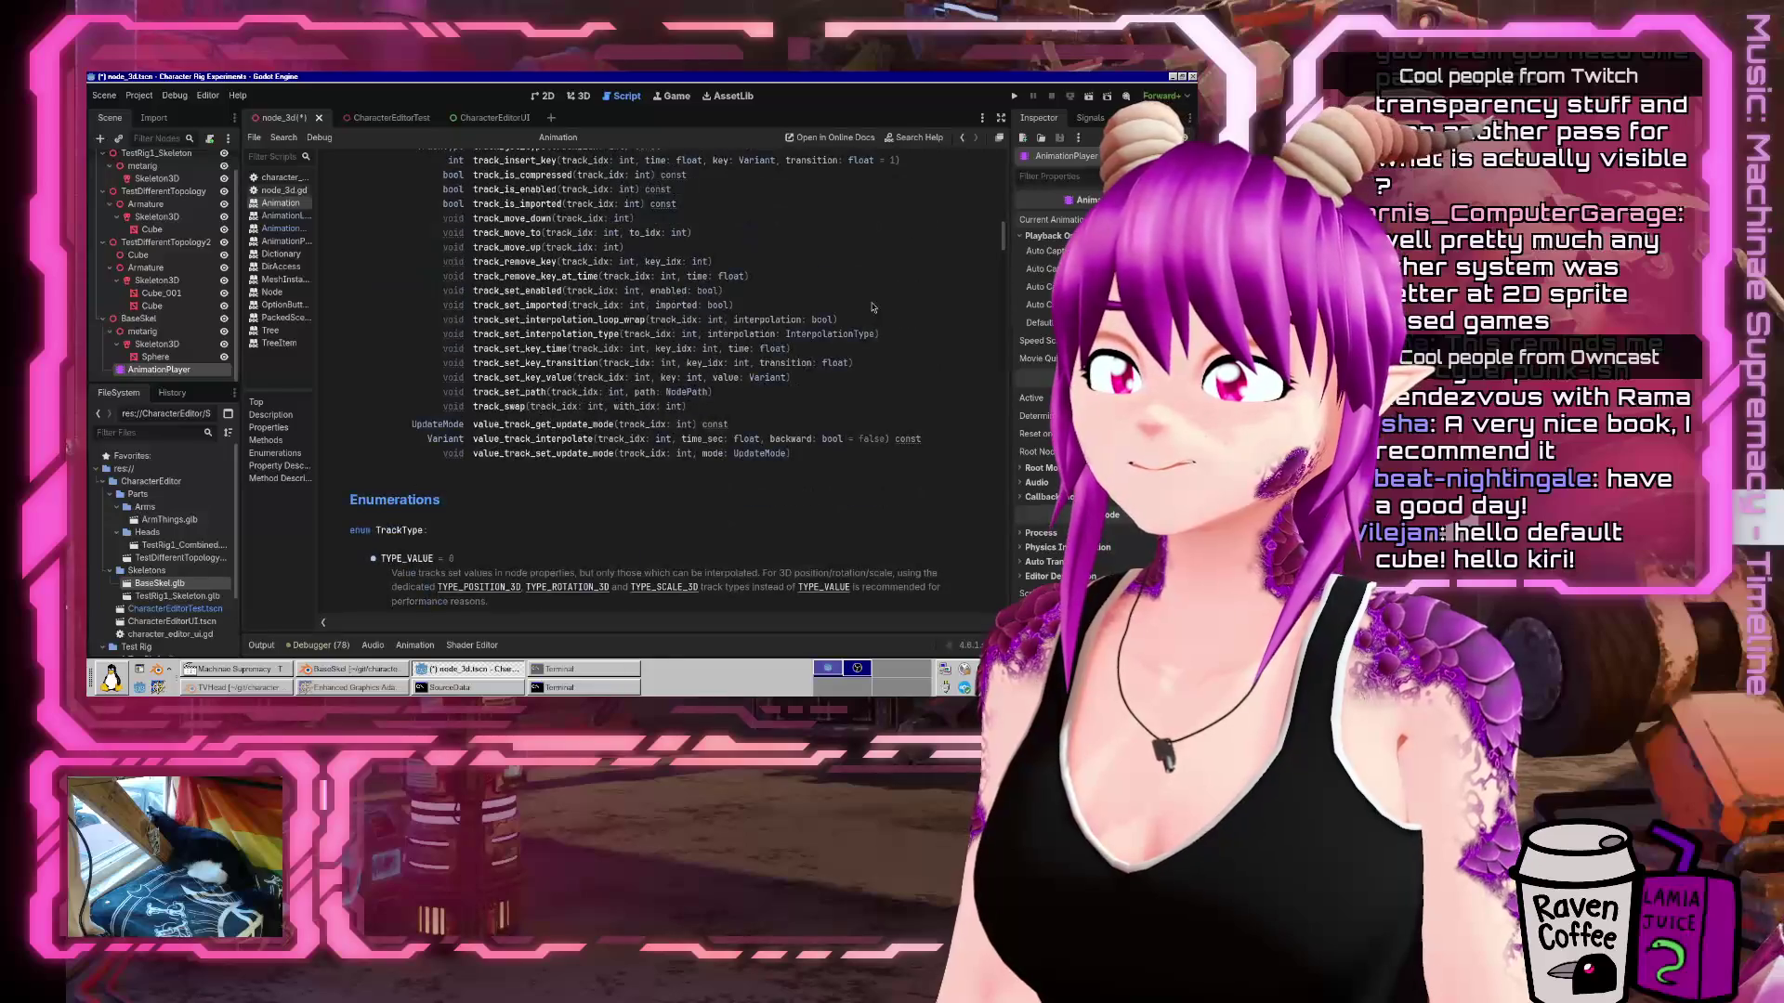
{"action": "scroll", "coordinate": [873, 308], "scroll_direction": "down", "scroll_amount": 6}
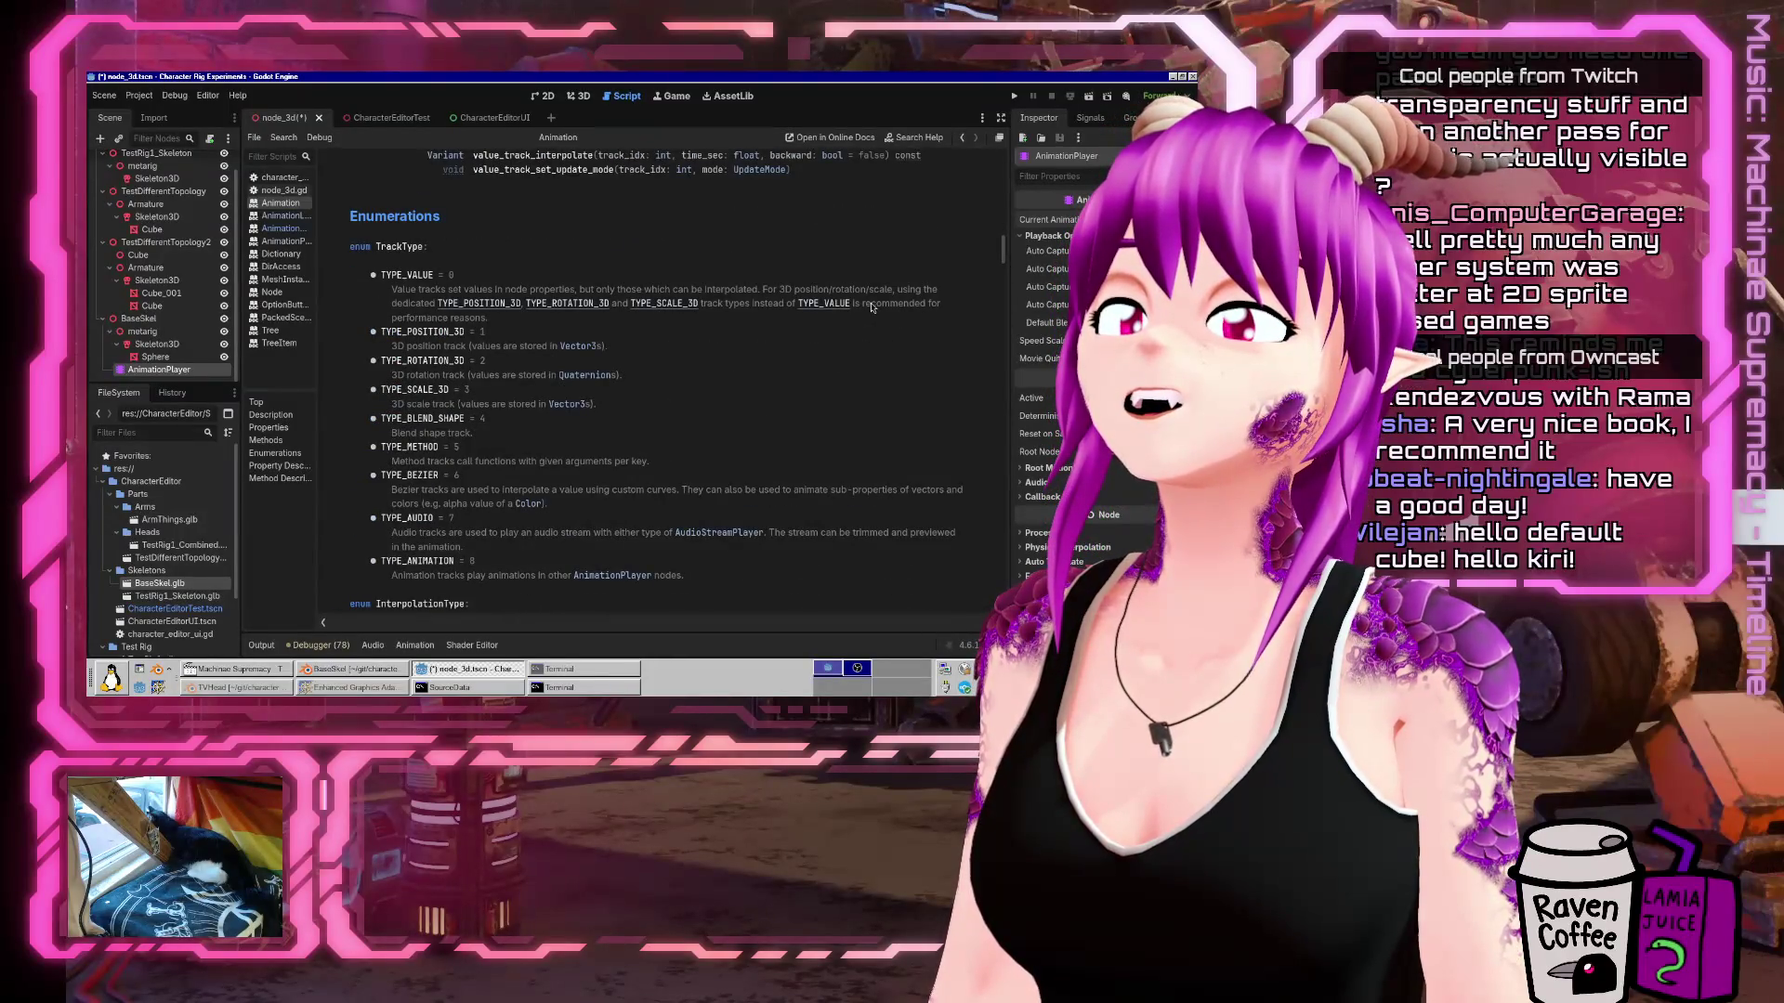
{"action": "left_click", "coordinate": [465, 674]}
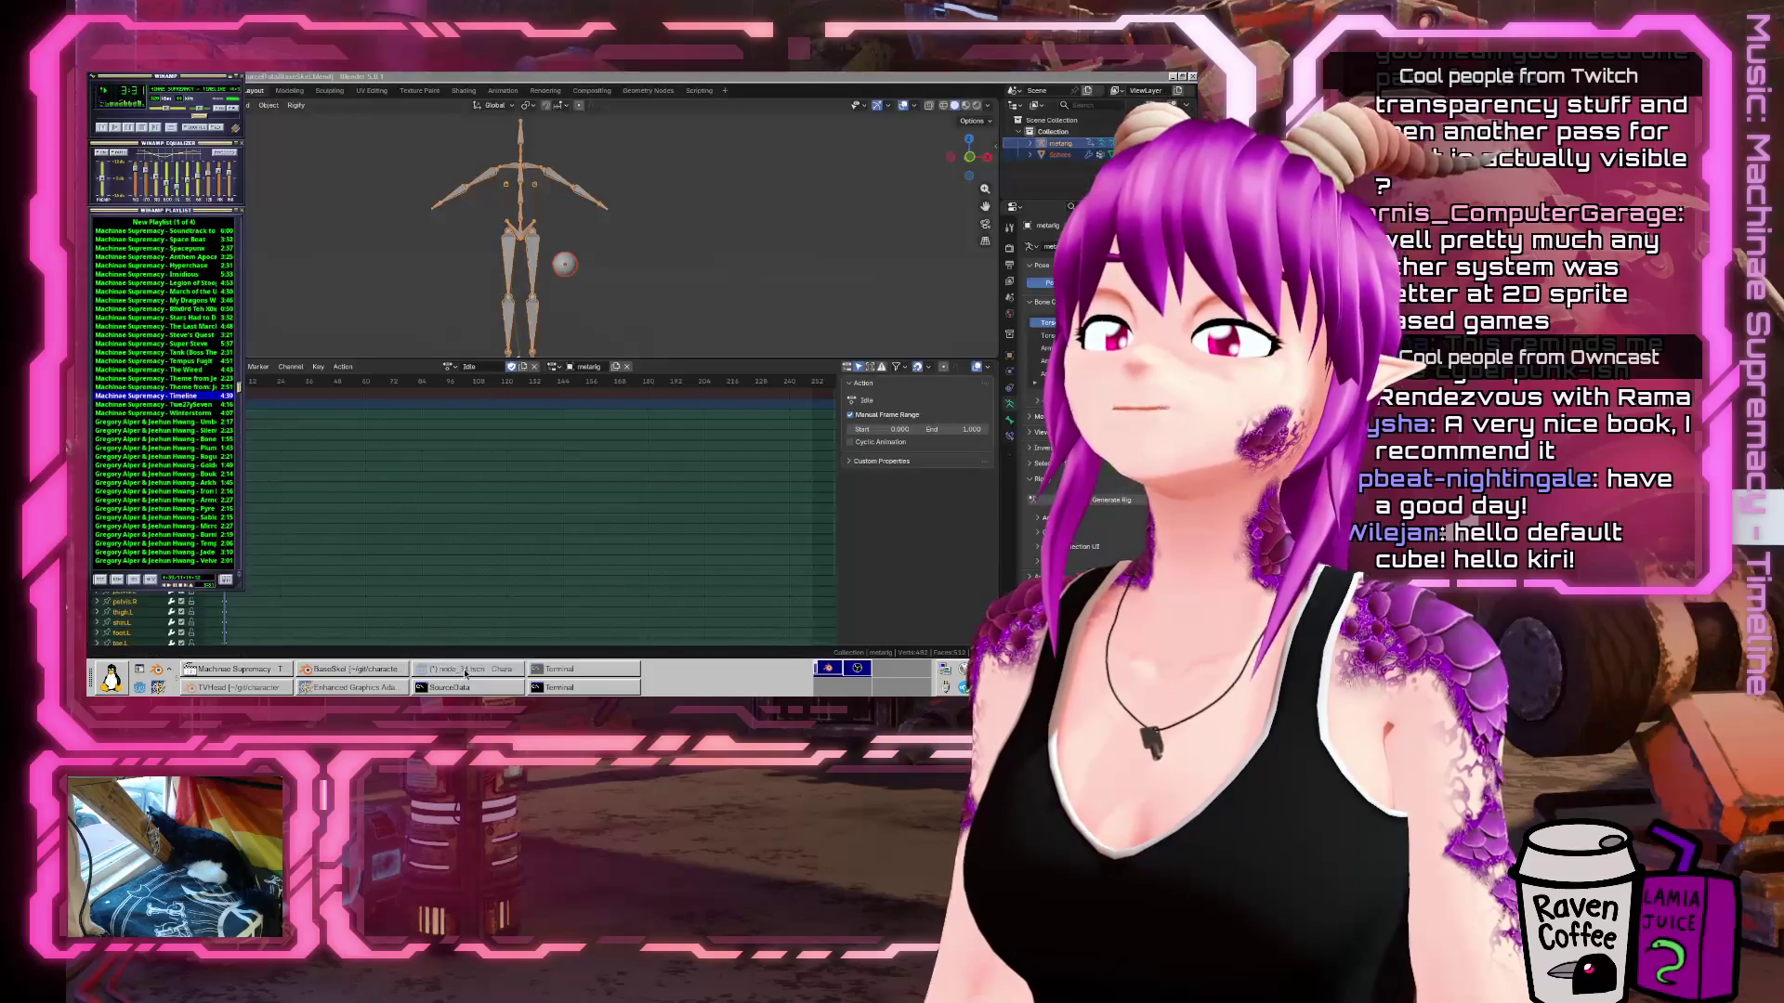
{"action": "left_click", "coordinate": [233, 80]}
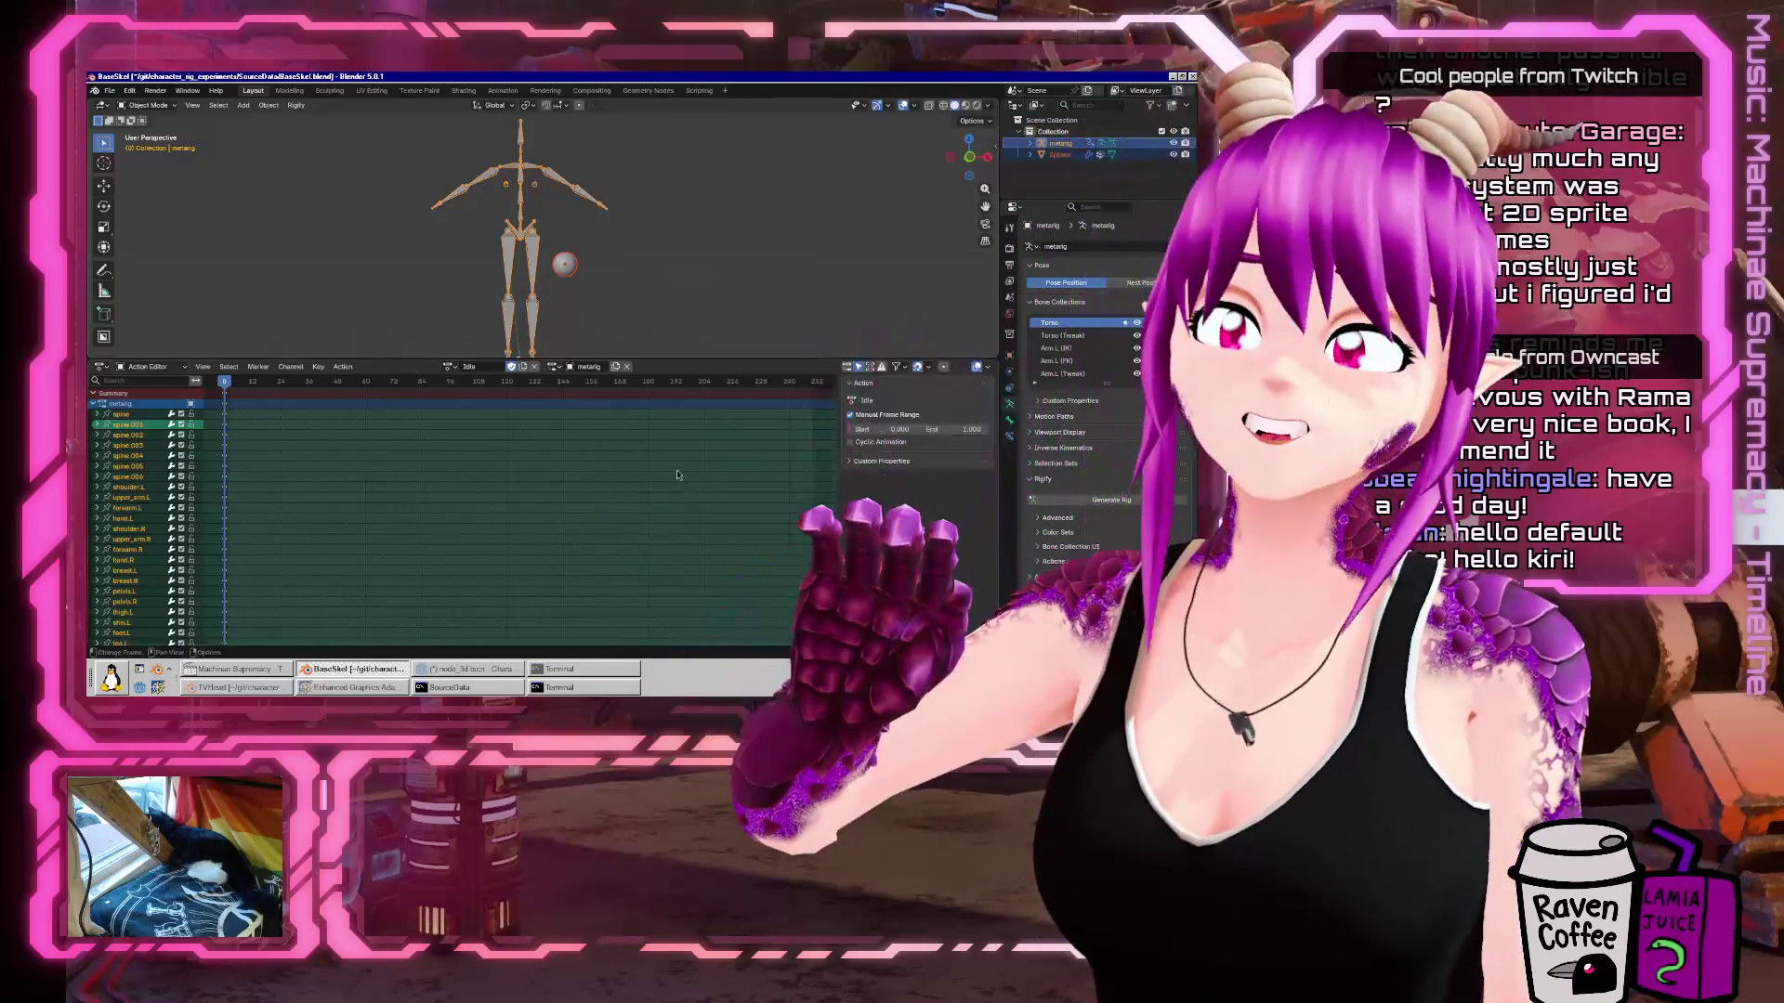
{"action": "left_click", "coordinate": [429, 666]}
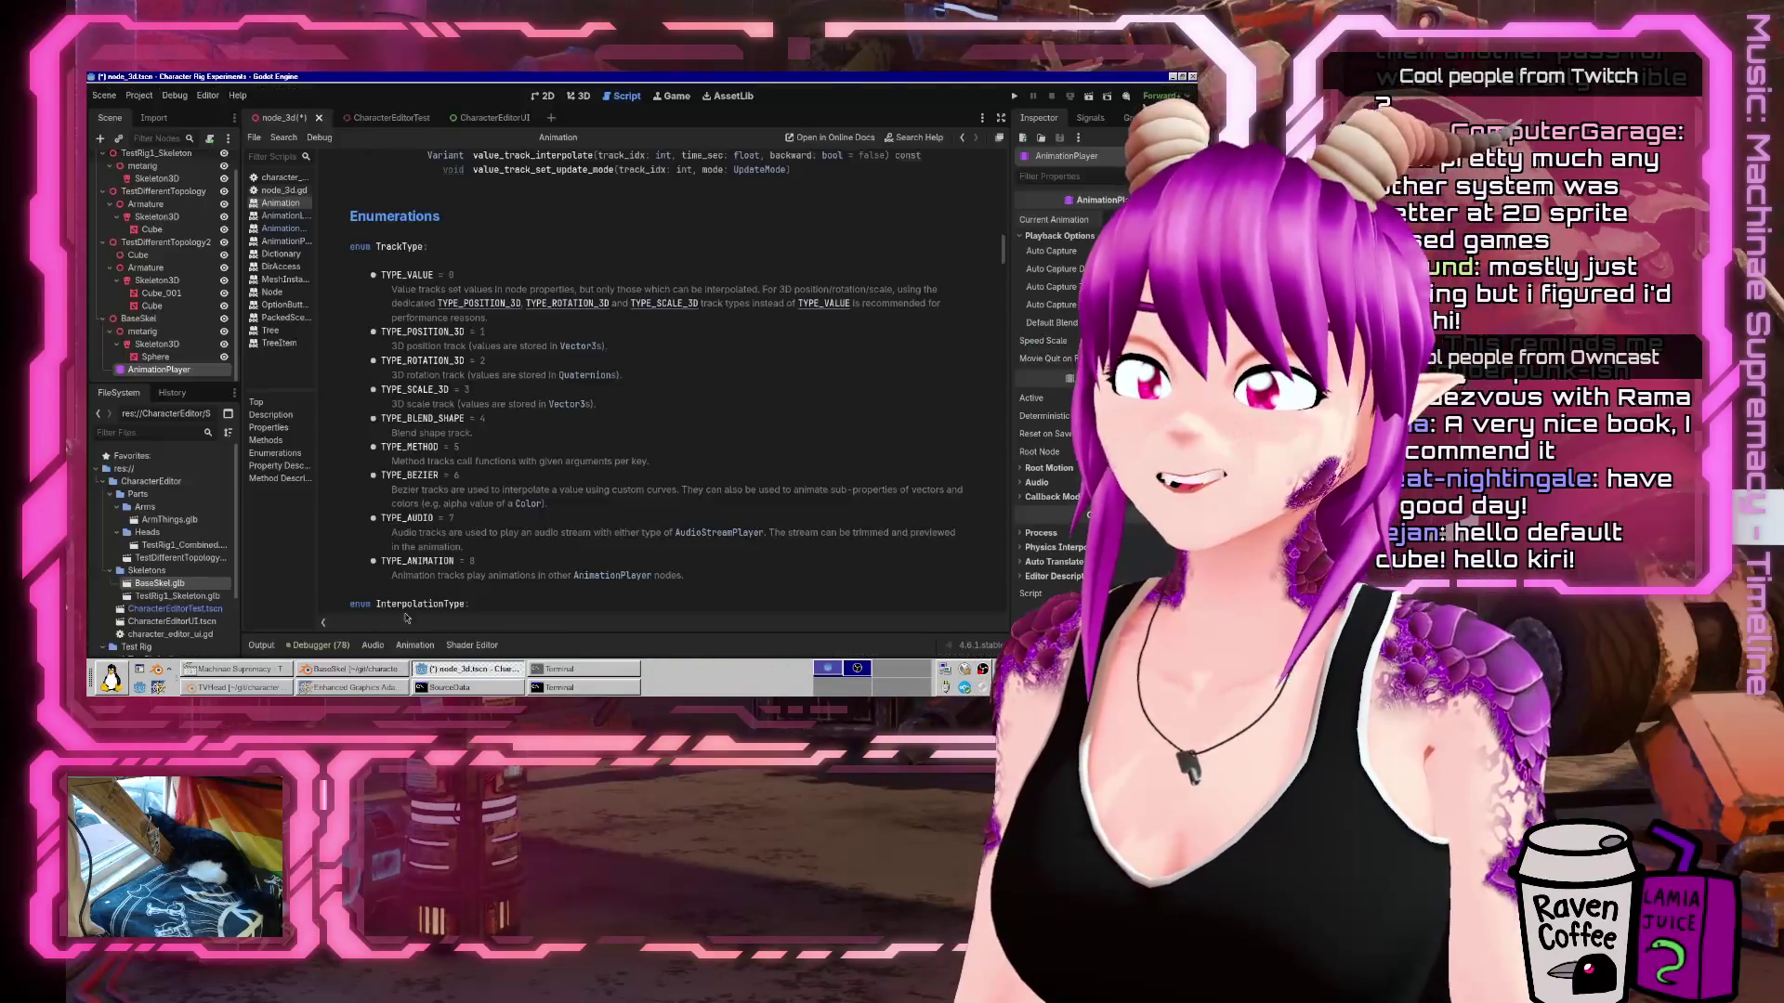
{"action": "scroll", "coordinate": [595, 424], "scroll_direction": "up", "scroll_amount": 3}
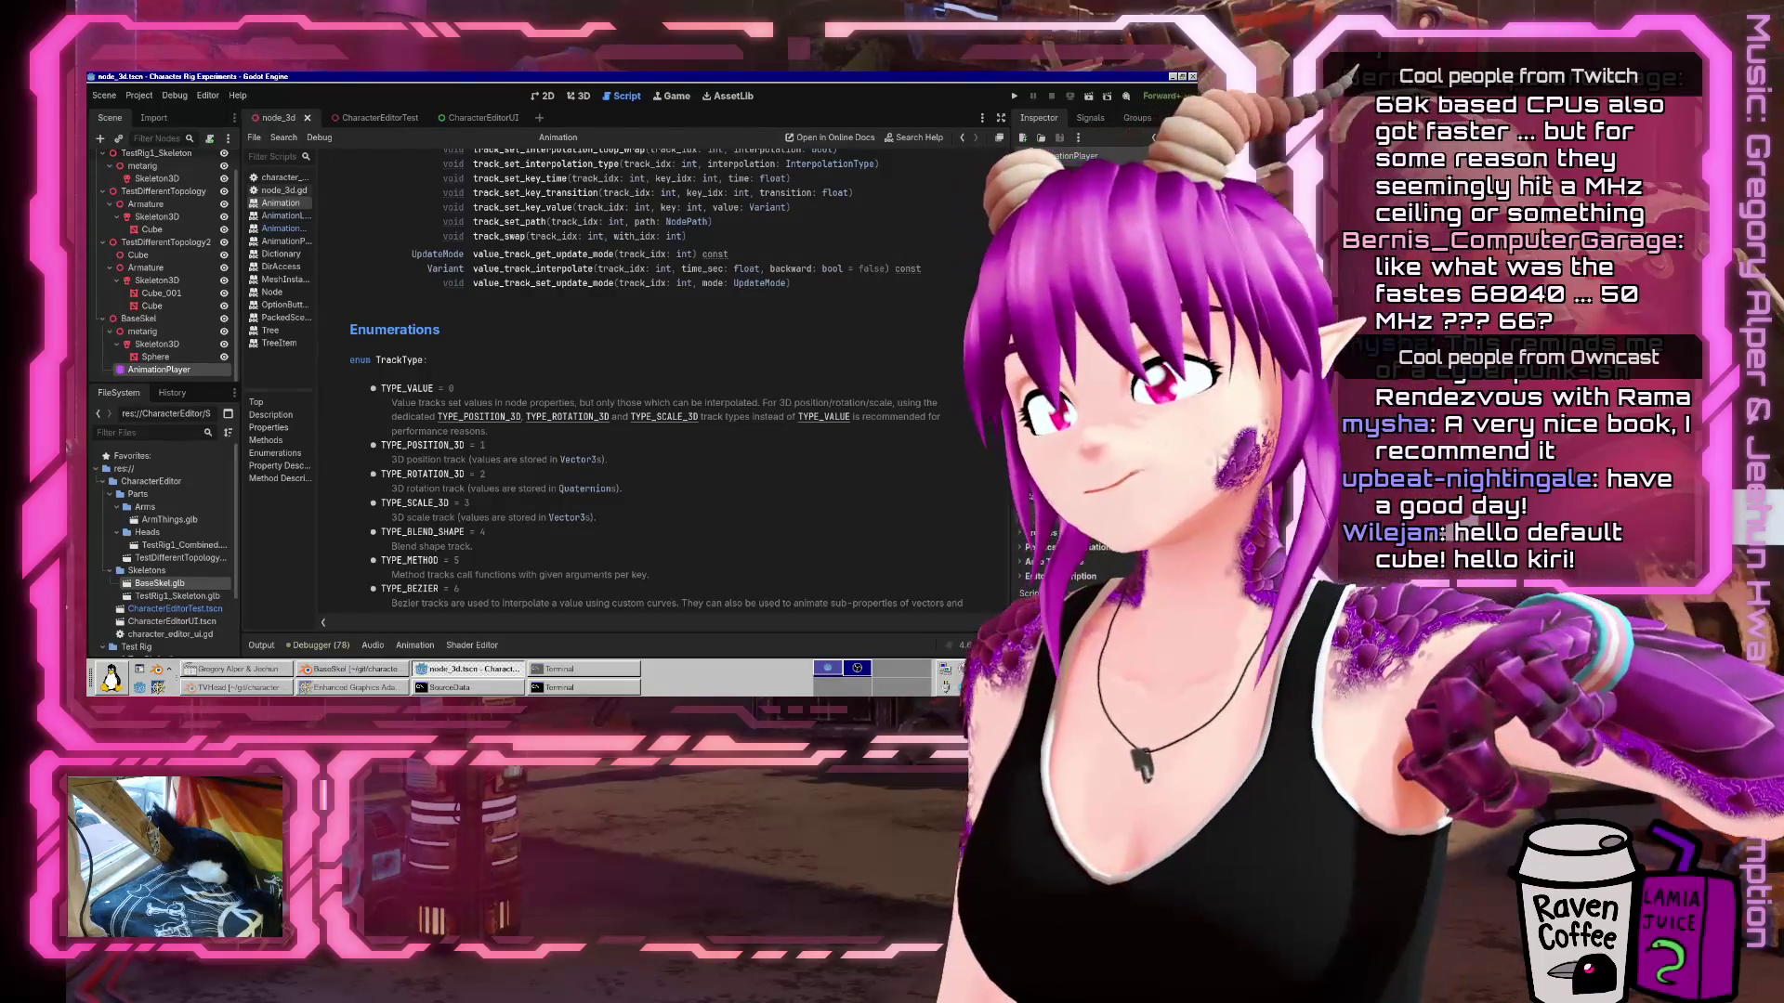
Search 'amiga cpu' in a new Firefox tab and highlight 68040 in the summary.
{"action": "left_click", "coordinate": [303, 688]}
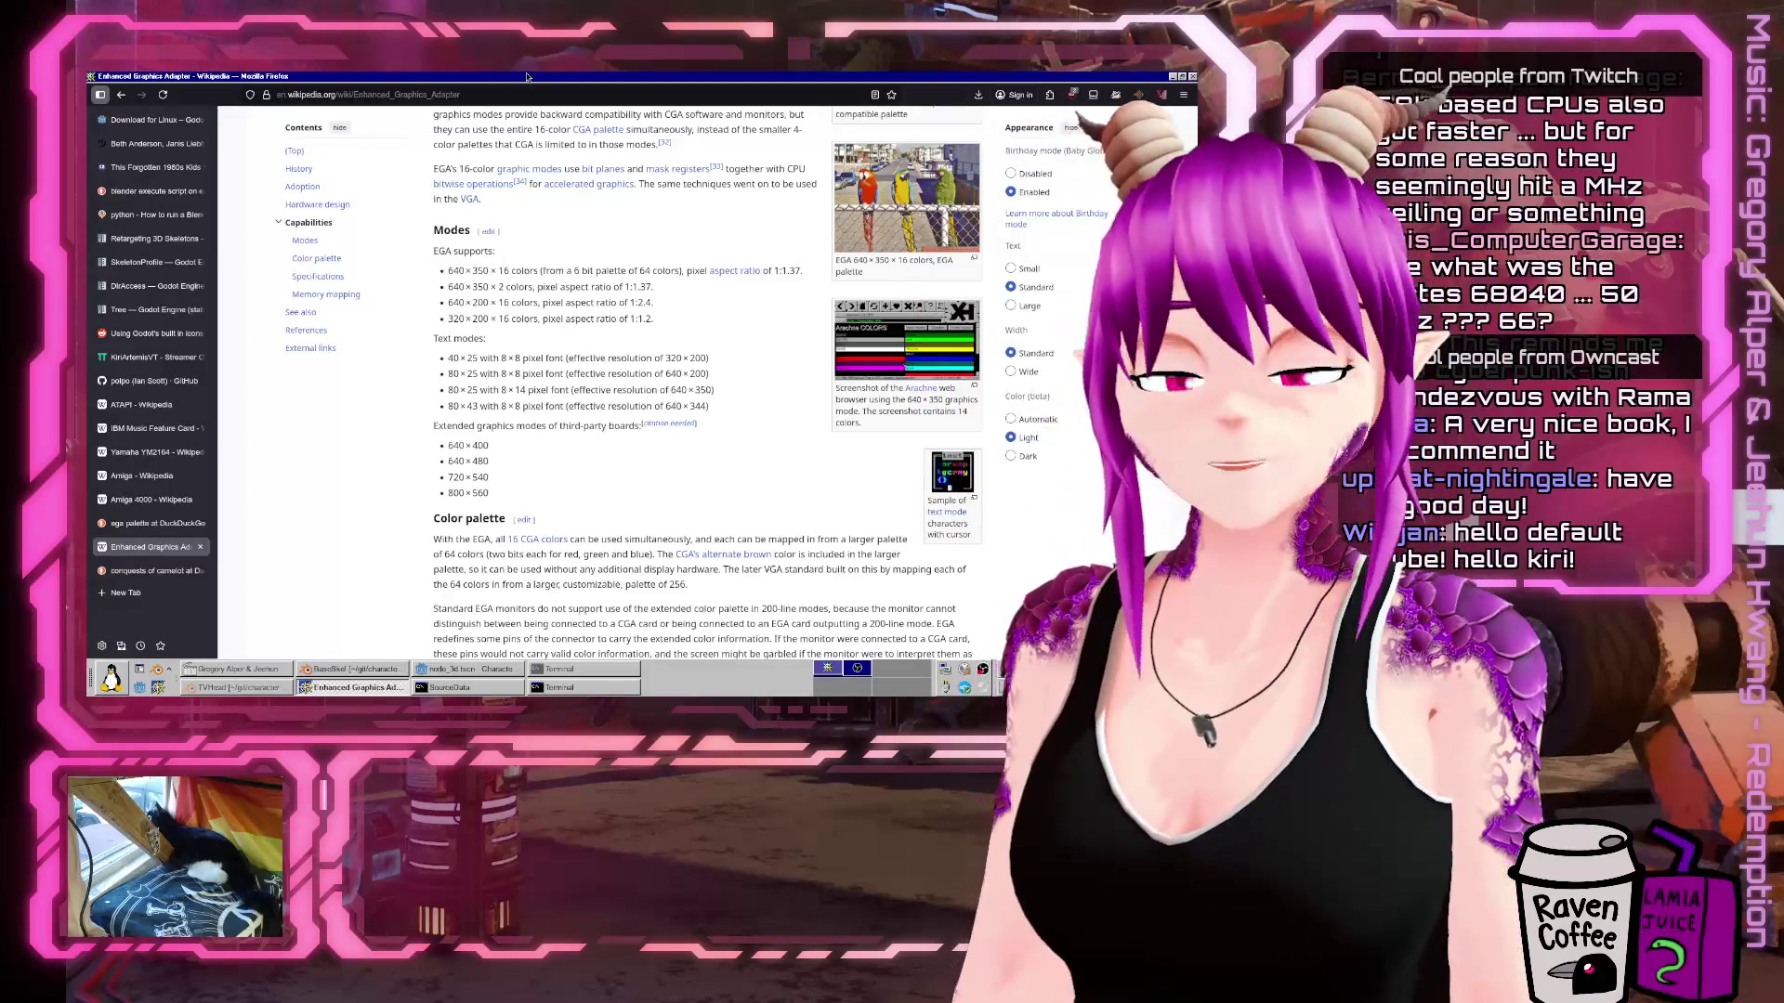
{"action": "key", "text": "ctrl+t"}
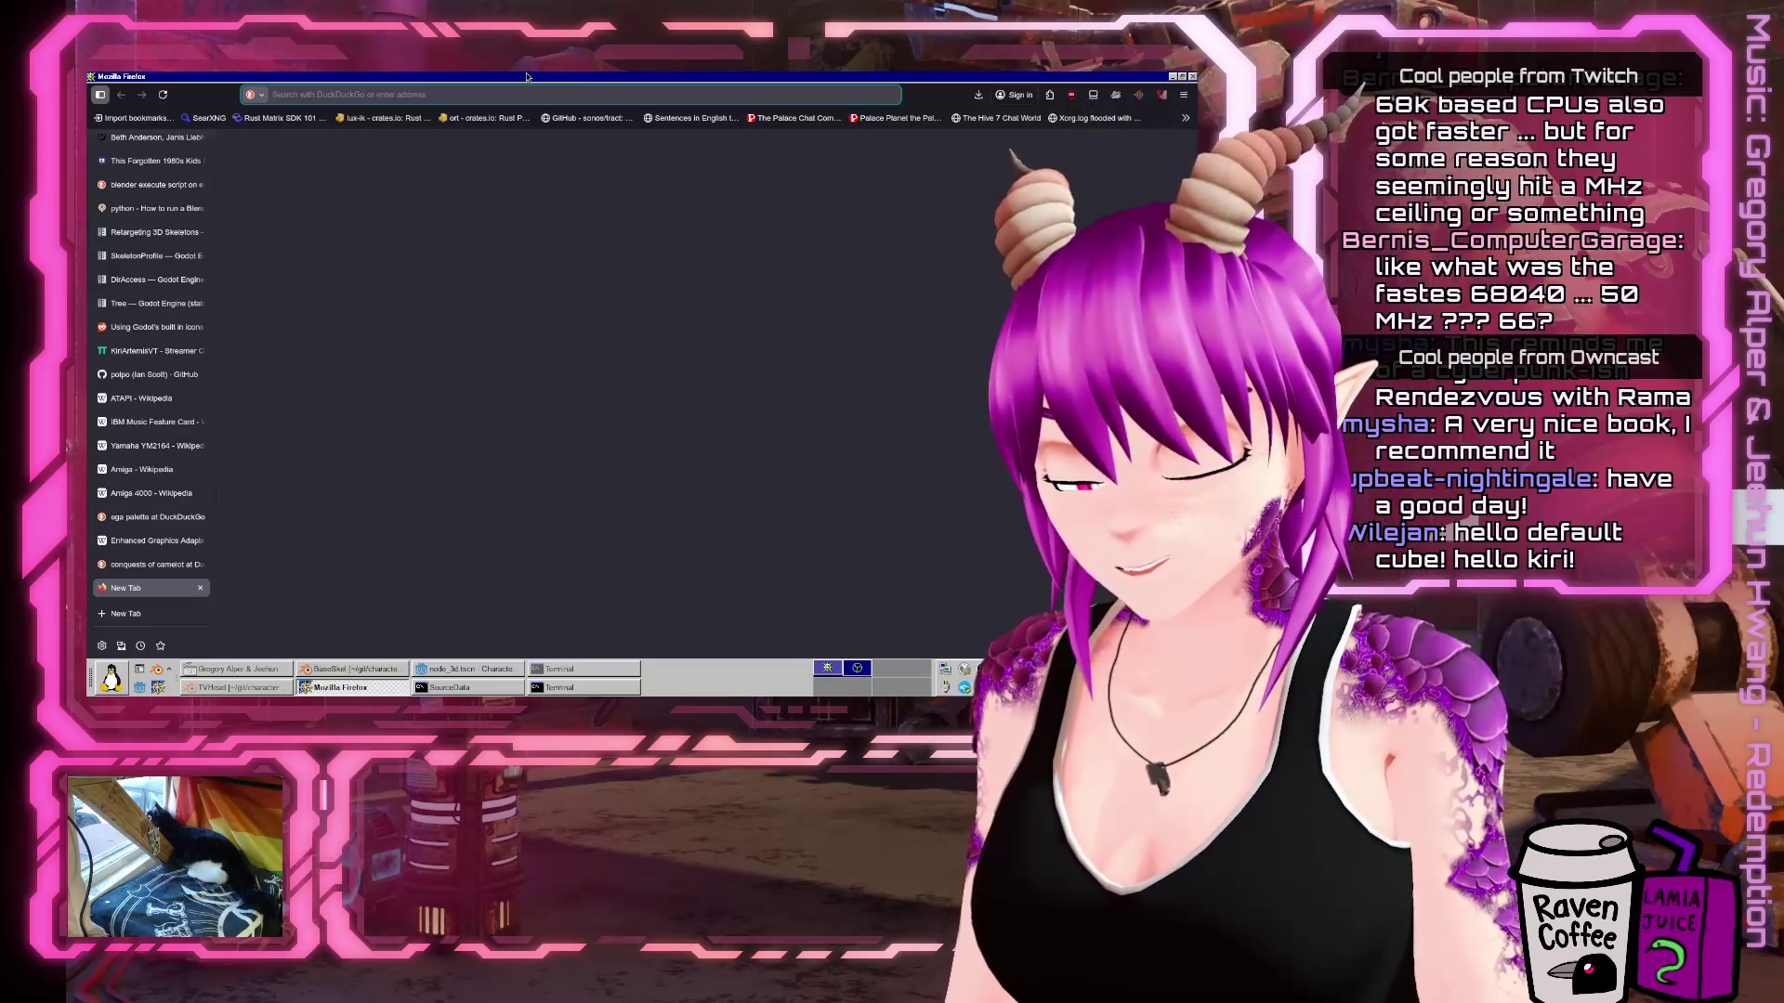
{"action": "type", "text": "amiga cpu"}
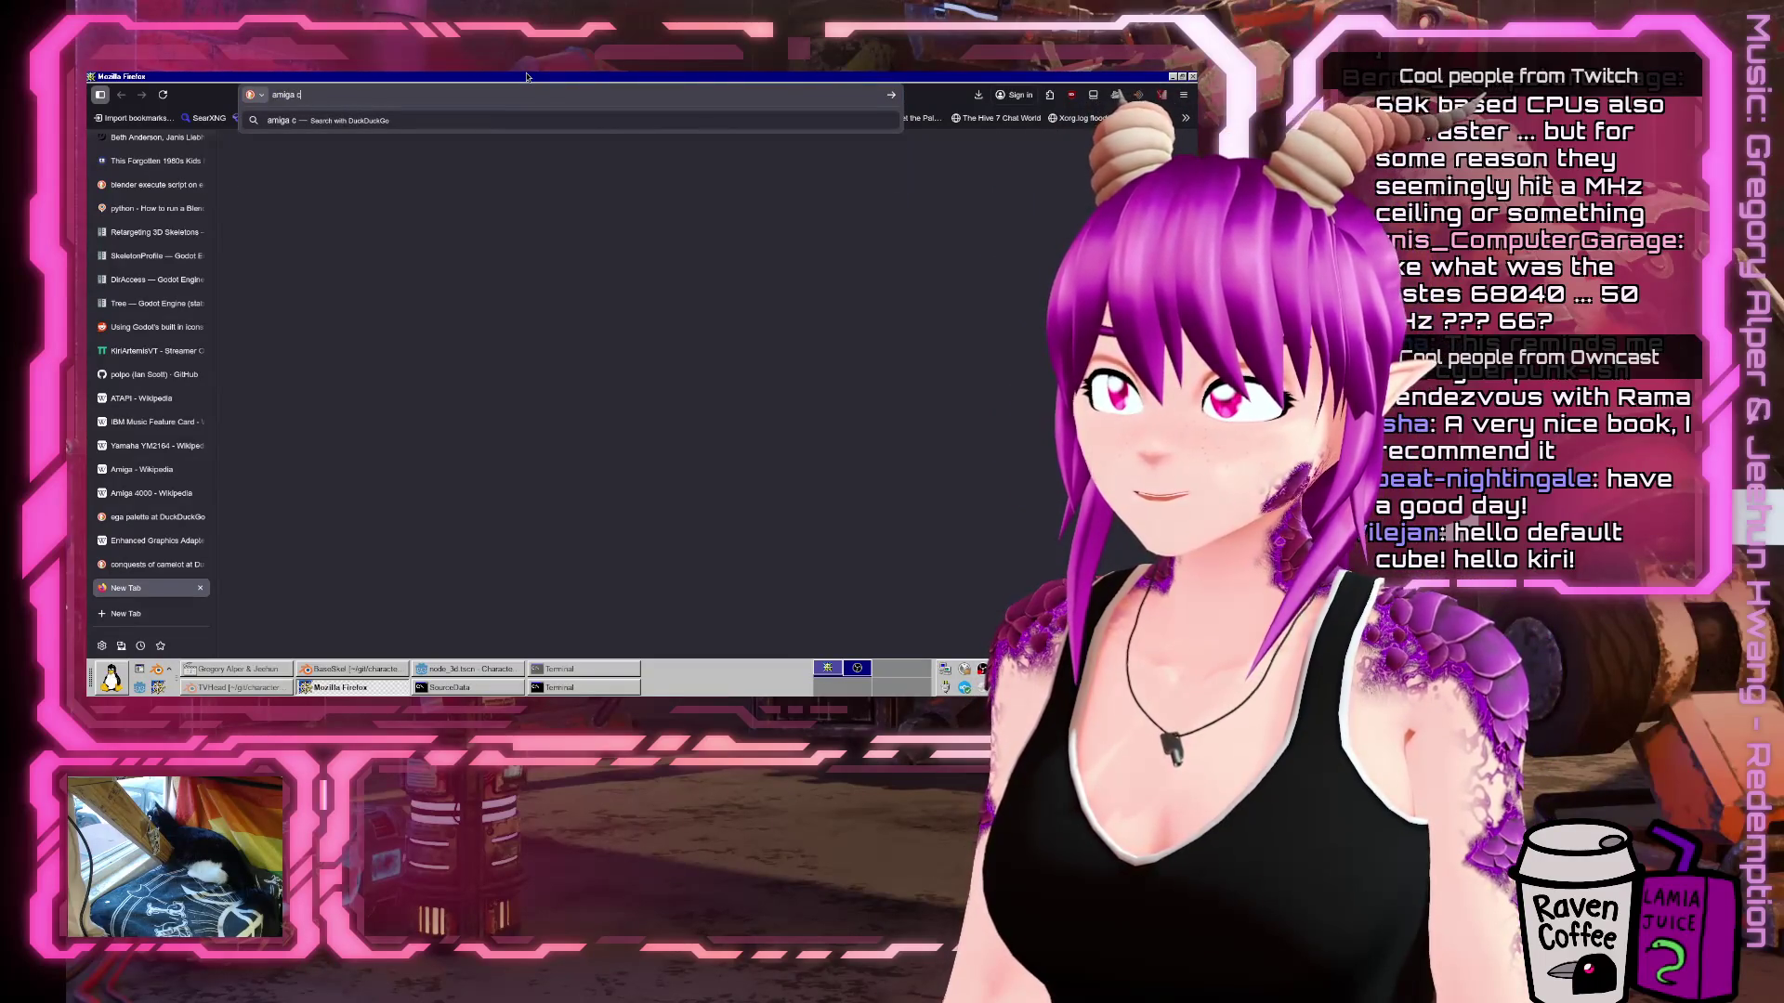
{"action": "key", "text": "Return"}
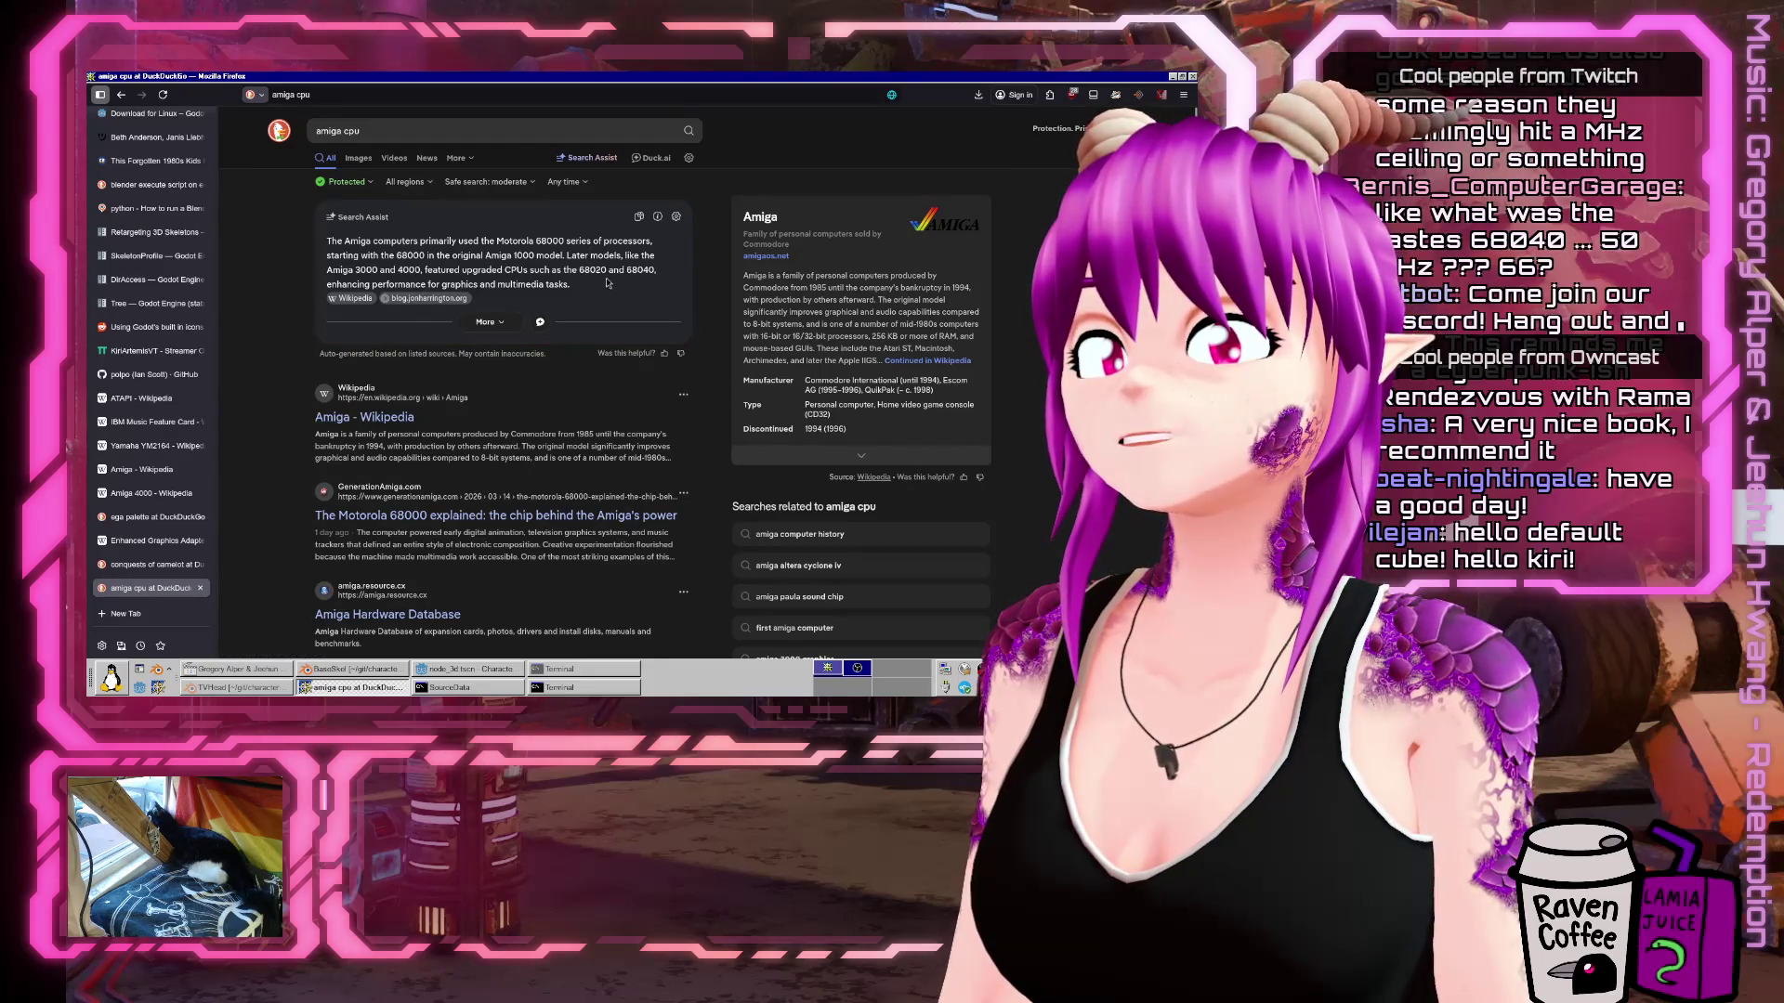
{"action": "left_click_drag", "start_coordinate": [620, 270], "coordinate": [629, 272]}
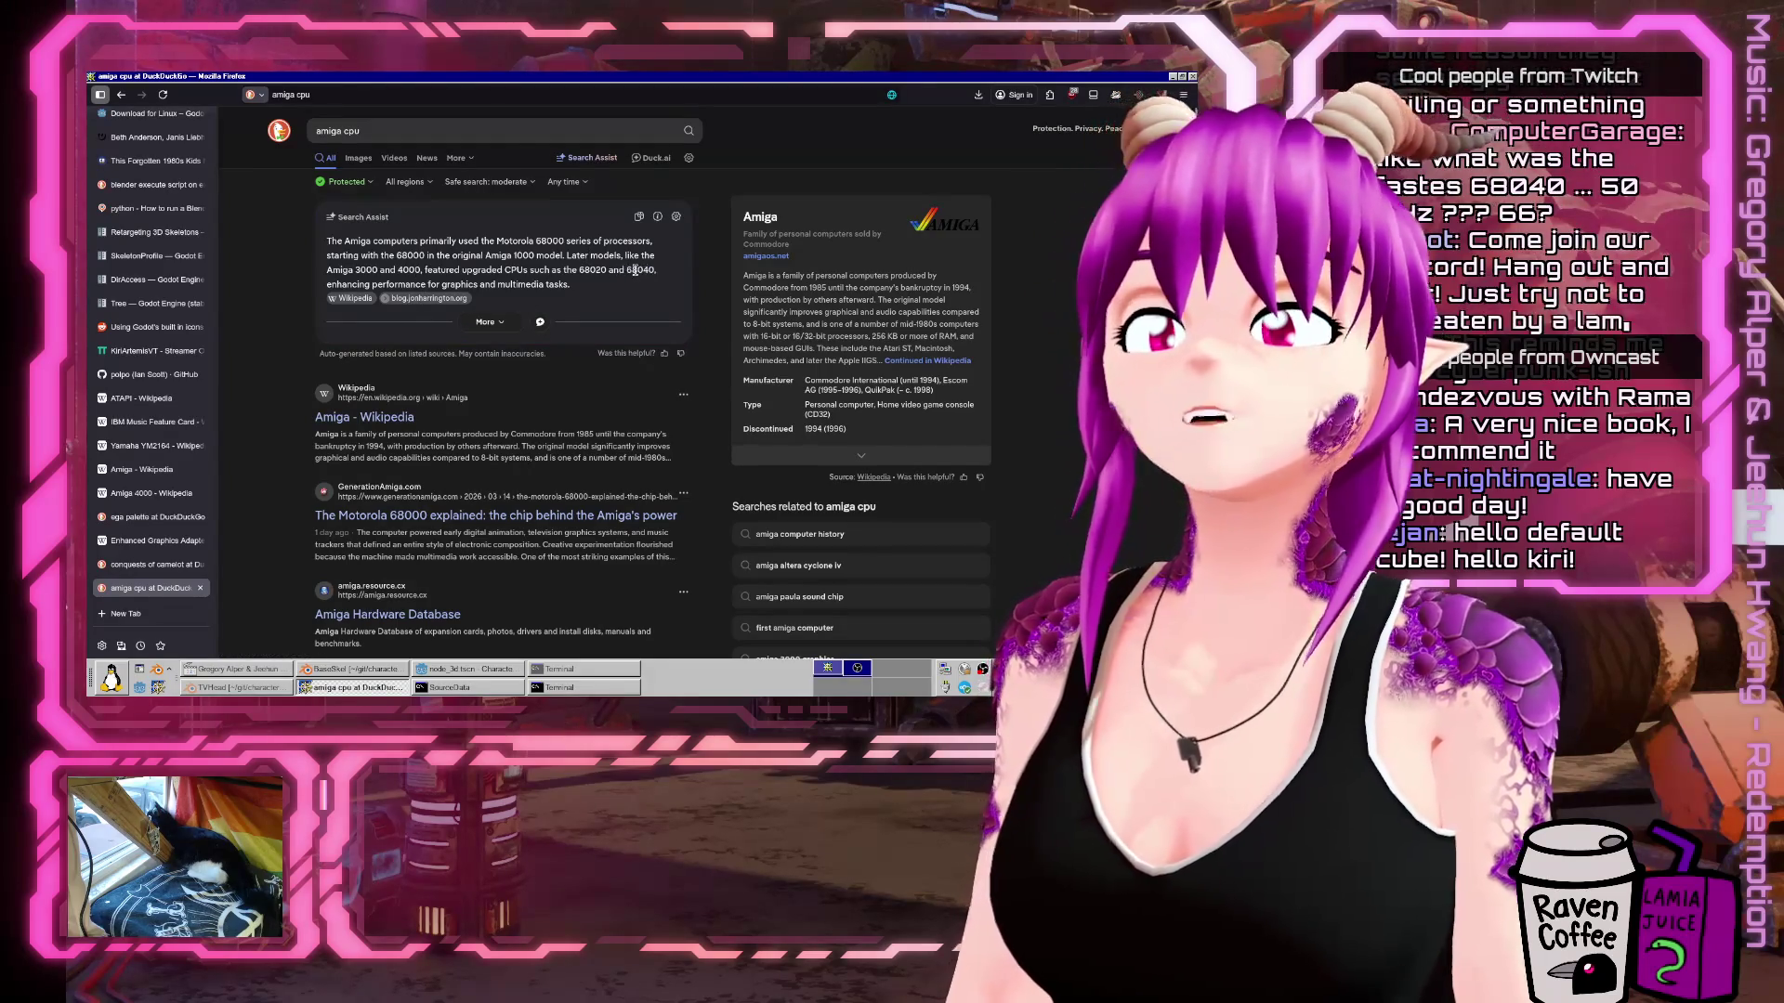
{"action": "double_click", "coordinate": [635, 269]}
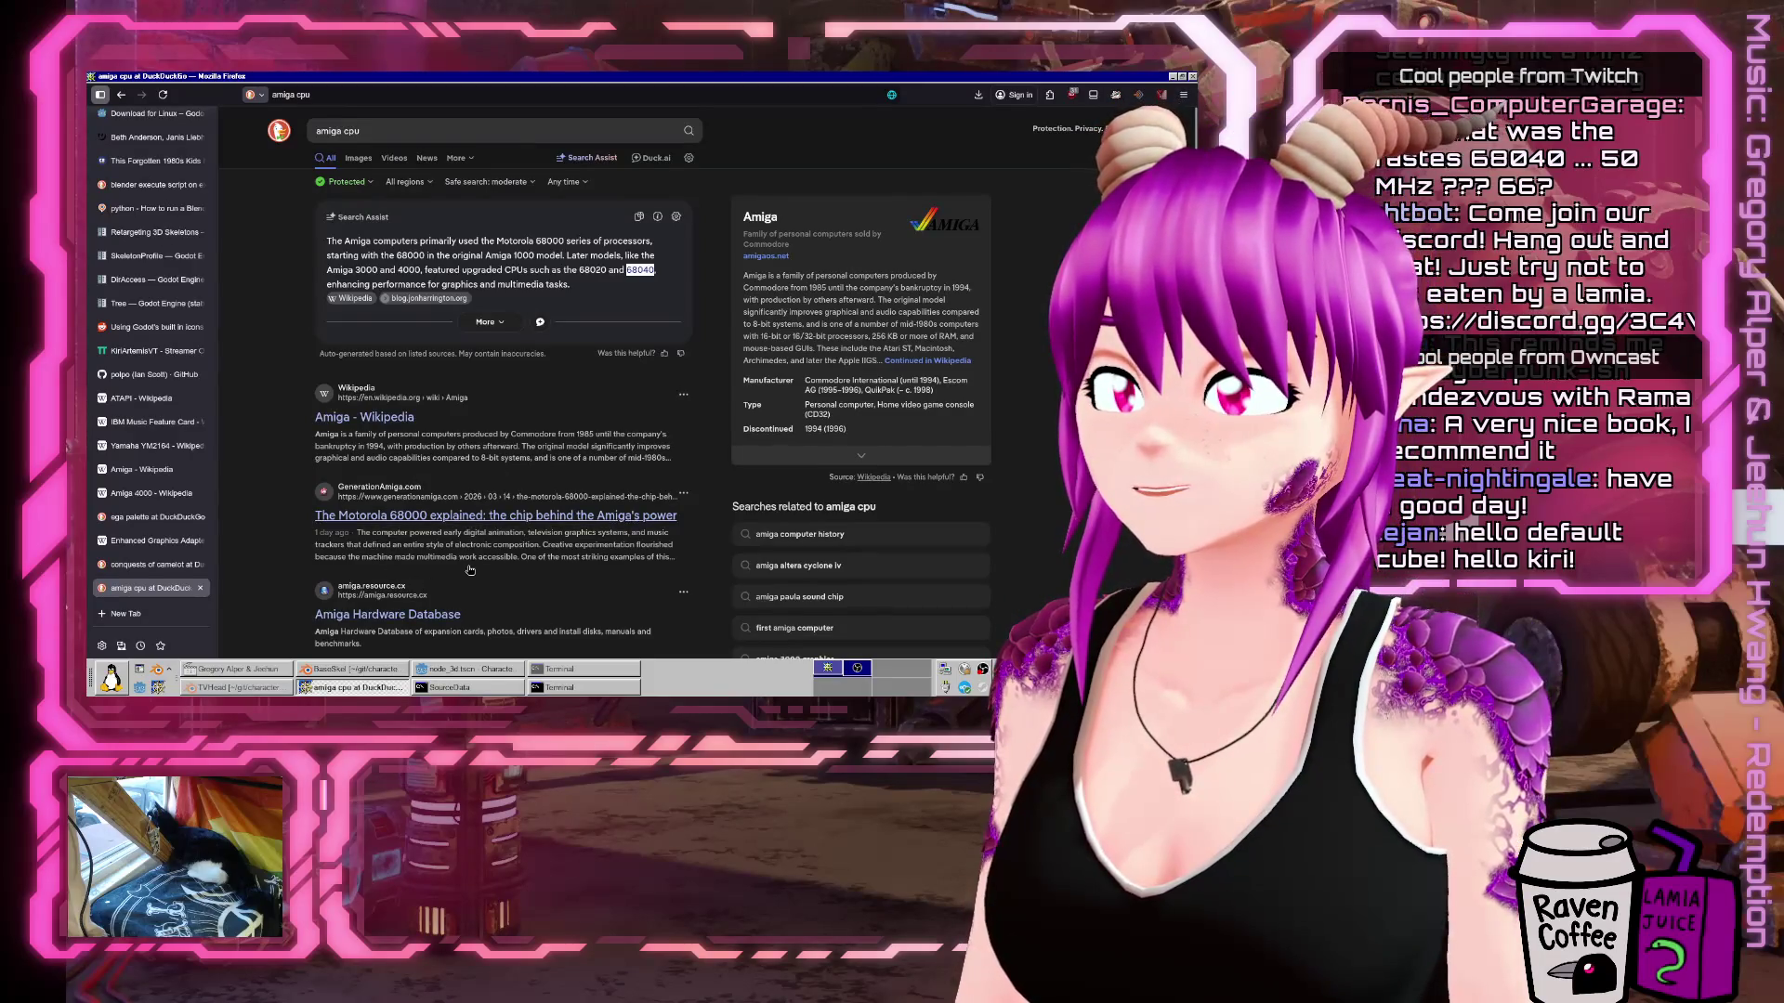
Open the C64-Wiki Amiga article from the results, then start a new blank tab.
{"action": "scroll", "coordinate": [470, 570], "scroll_direction": "down", "scroll_amount": 5}
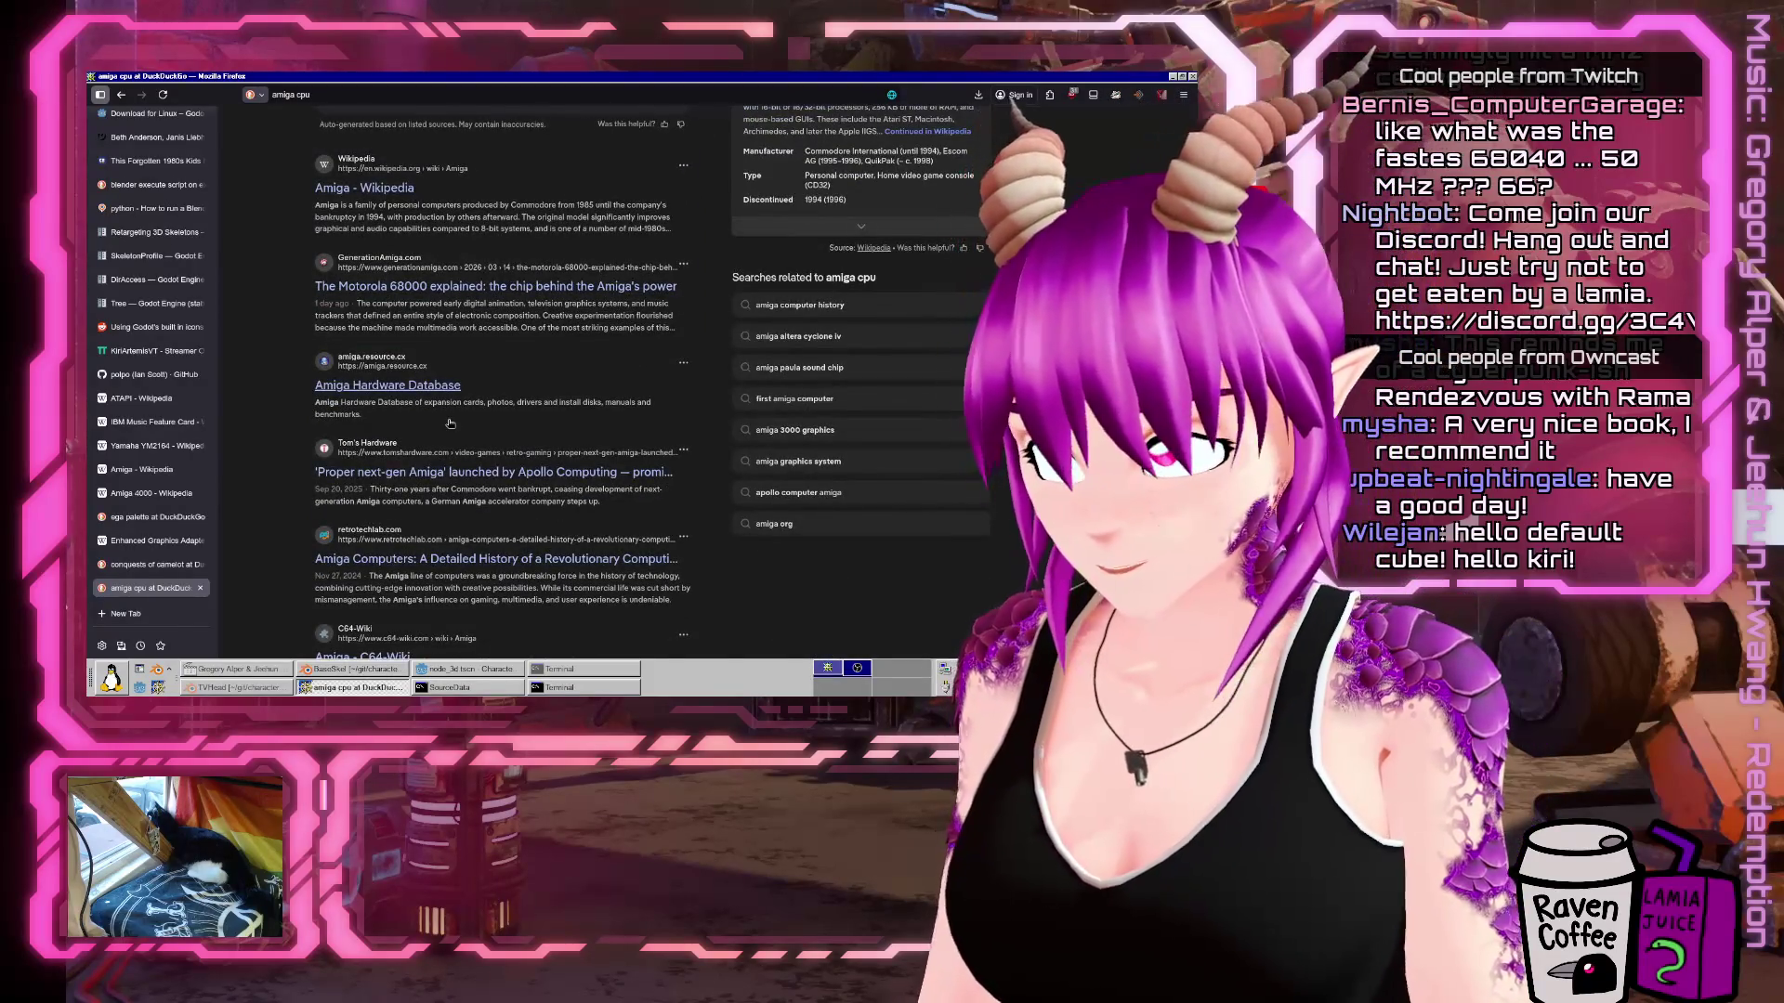
{"action": "scroll", "coordinate": [557, 474], "scroll_direction": "down", "scroll_amount": 7}
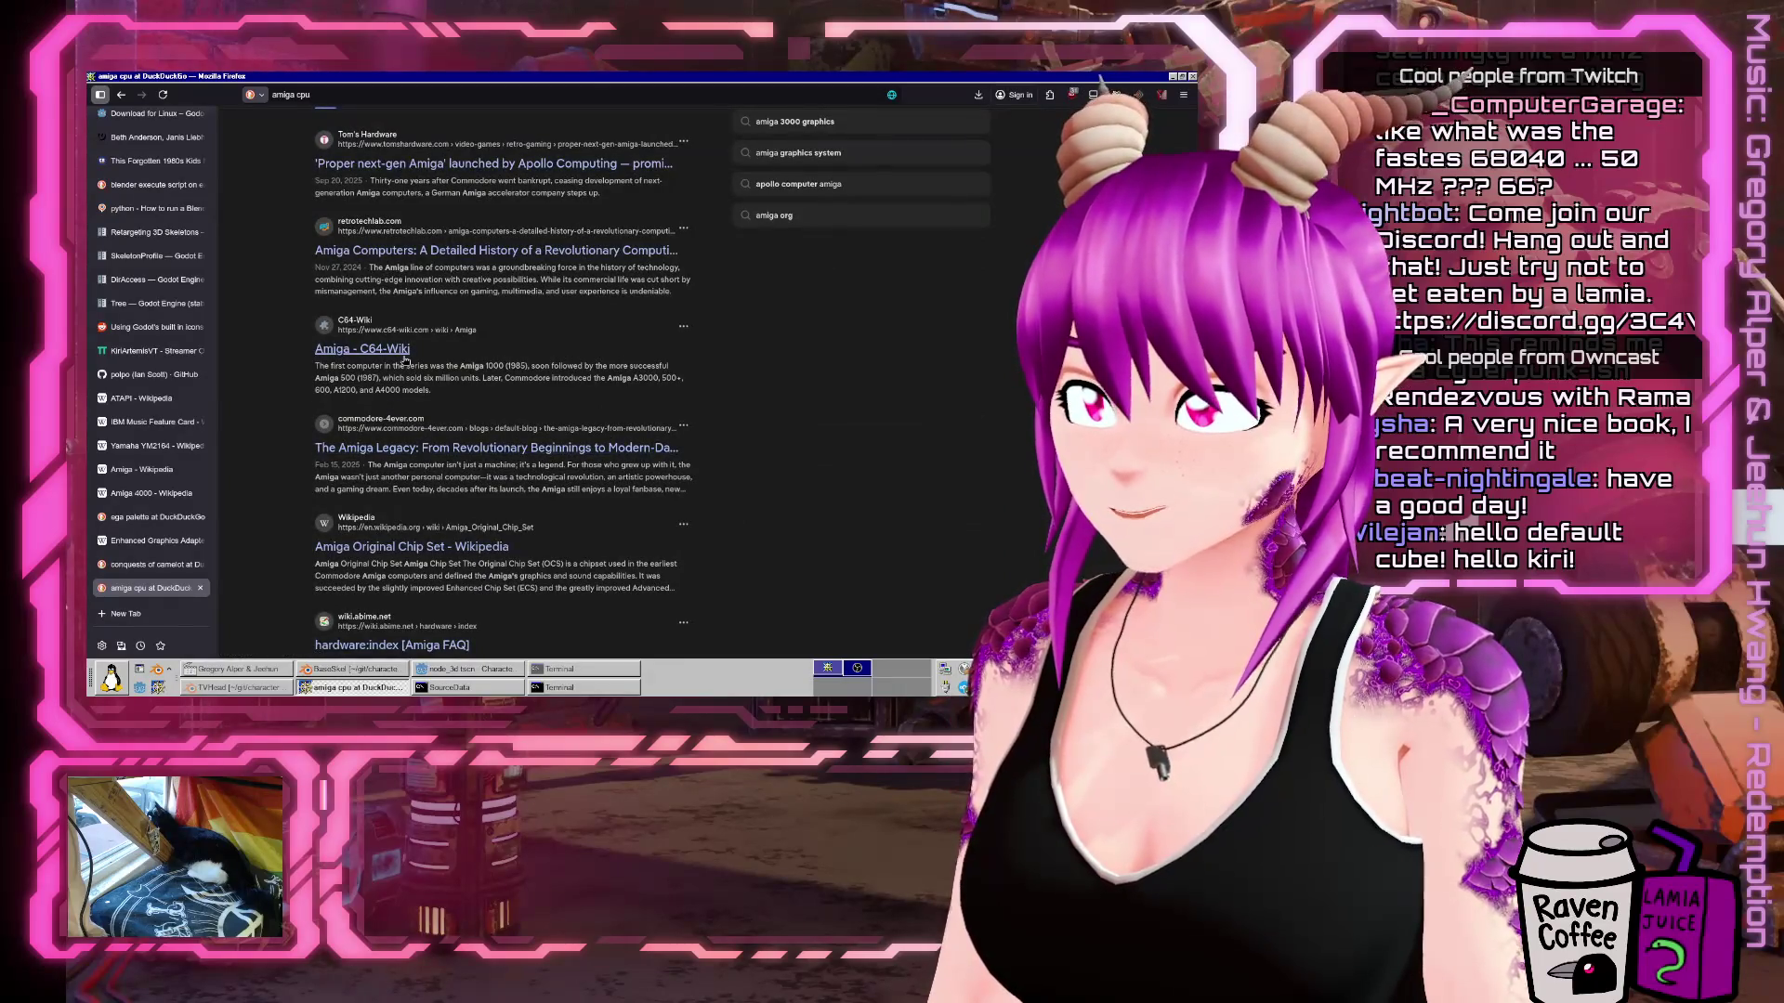
{"action": "left_click", "coordinate": [404, 353]}
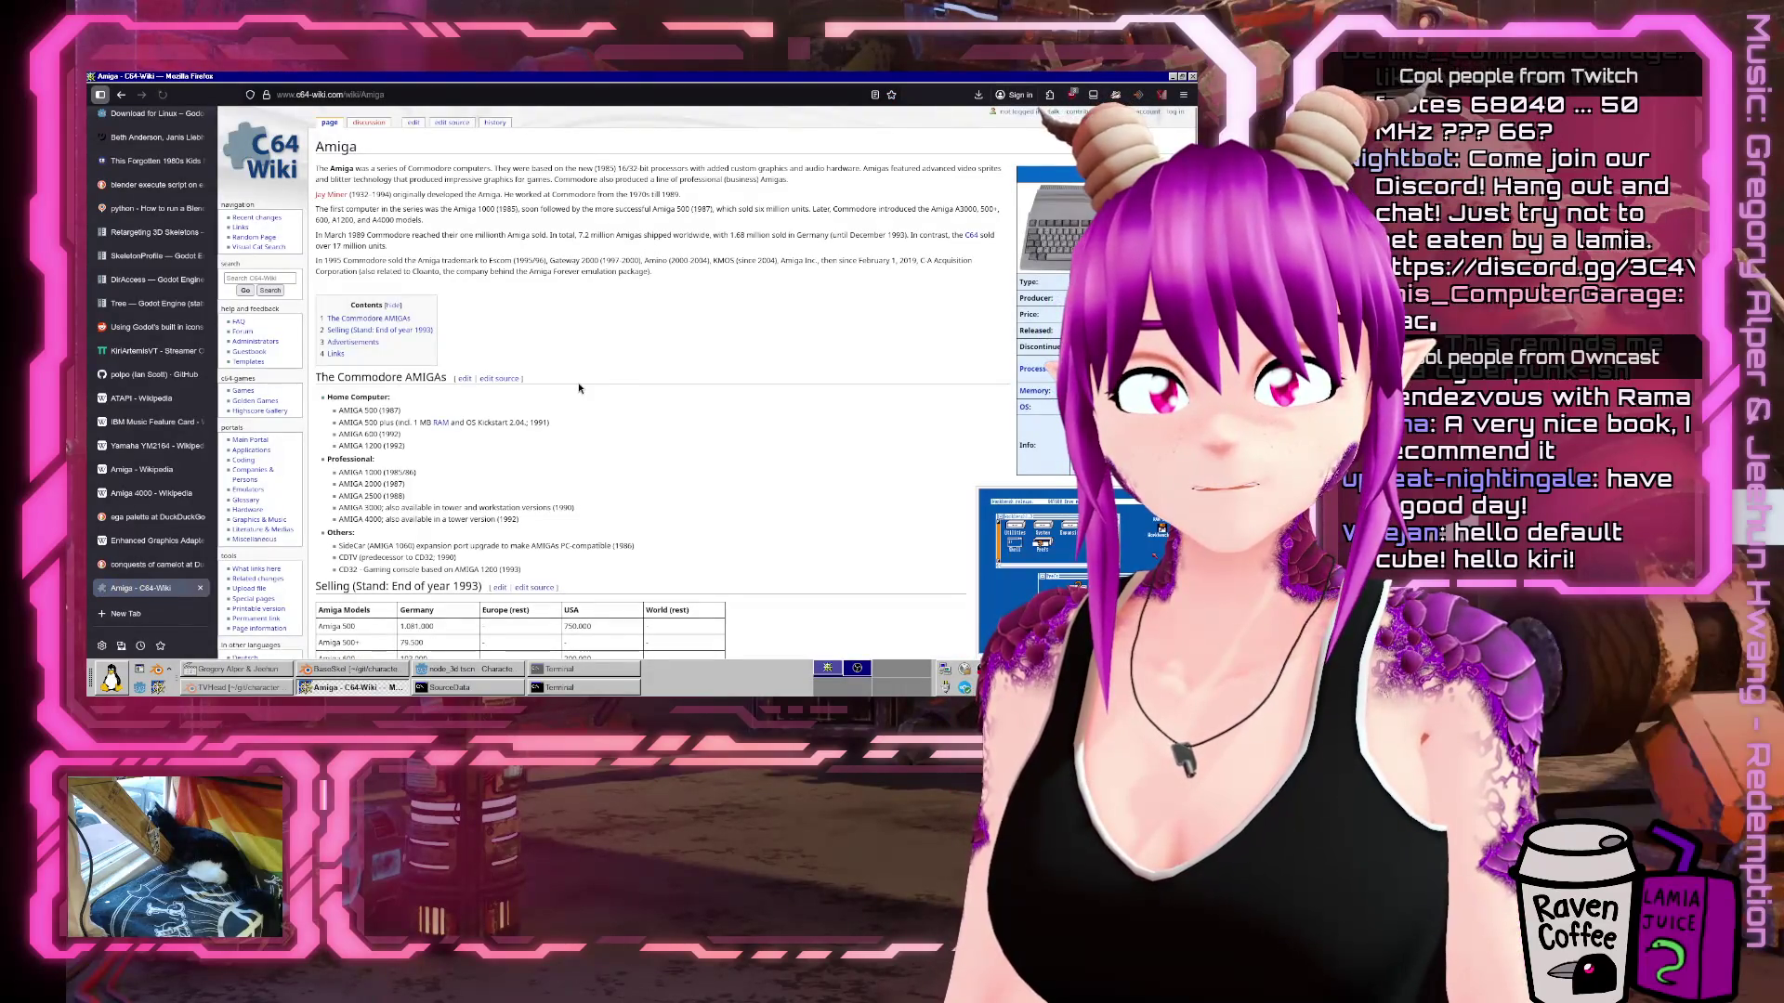
{"action": "scroll", "coordinate": [613, 379], "scroll_direction": "down", "scroll_amount": 10}
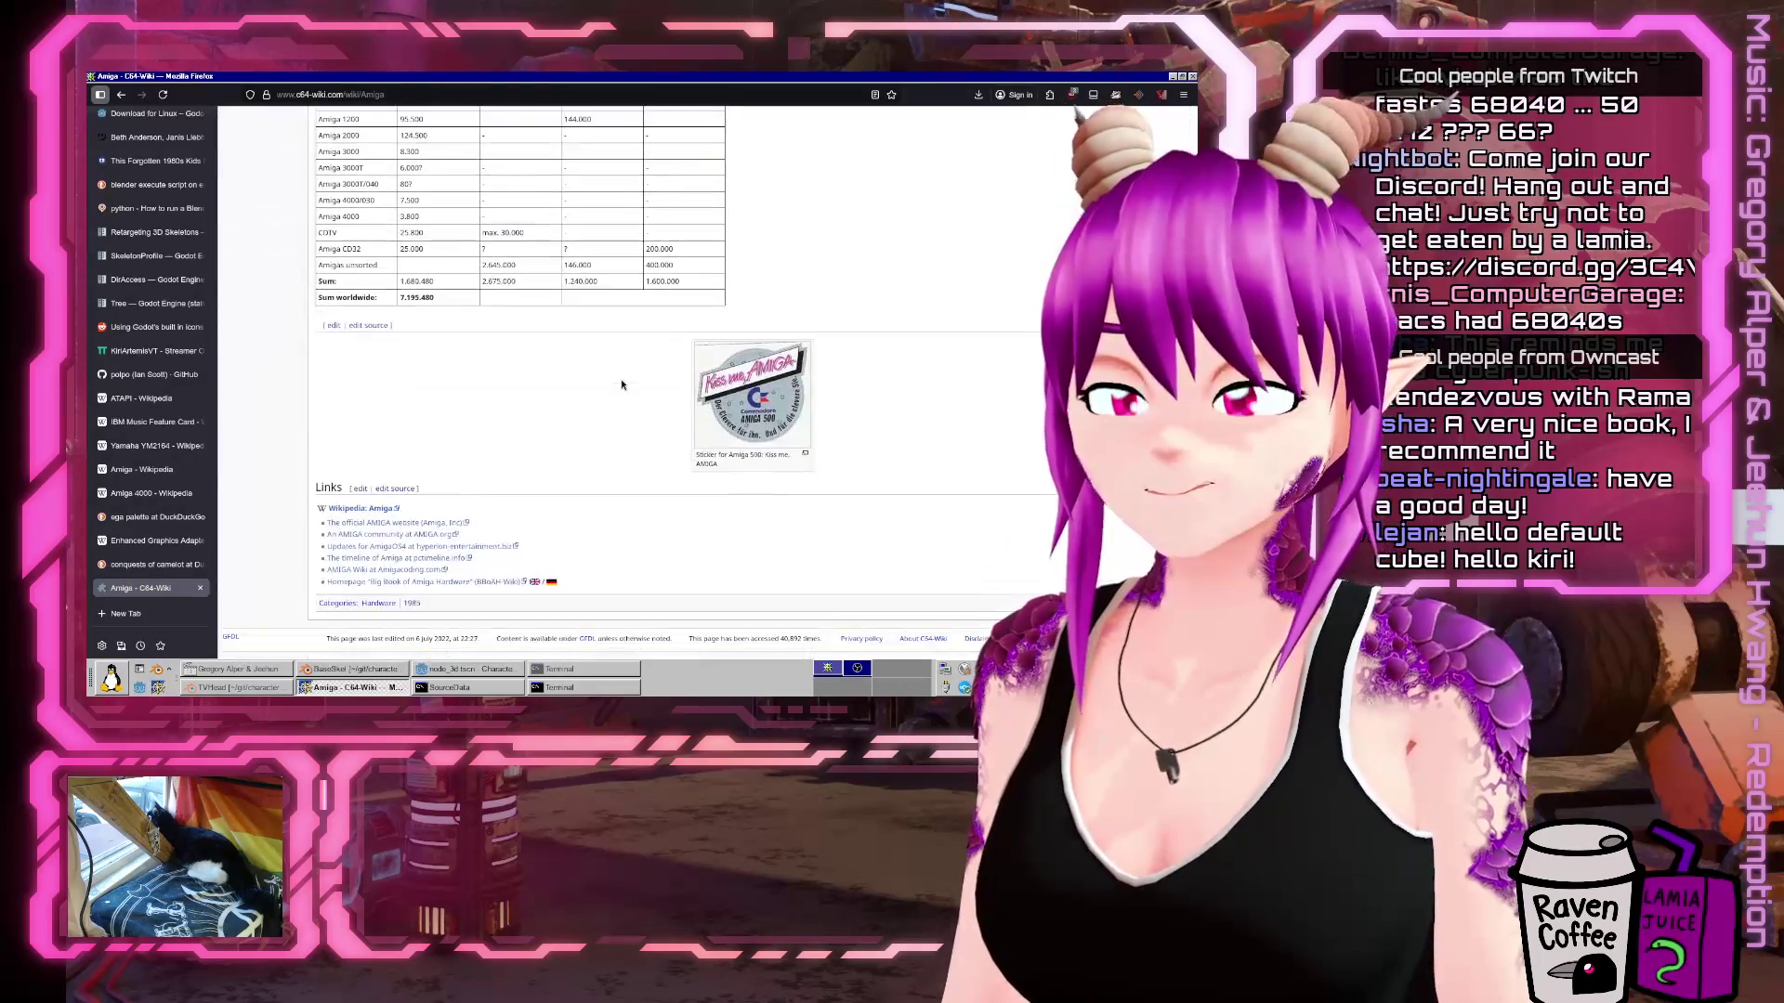
{"action": "scroll", "coordinate": [621, 385], "scroll_direction": "up", "scroll_amount": 10}
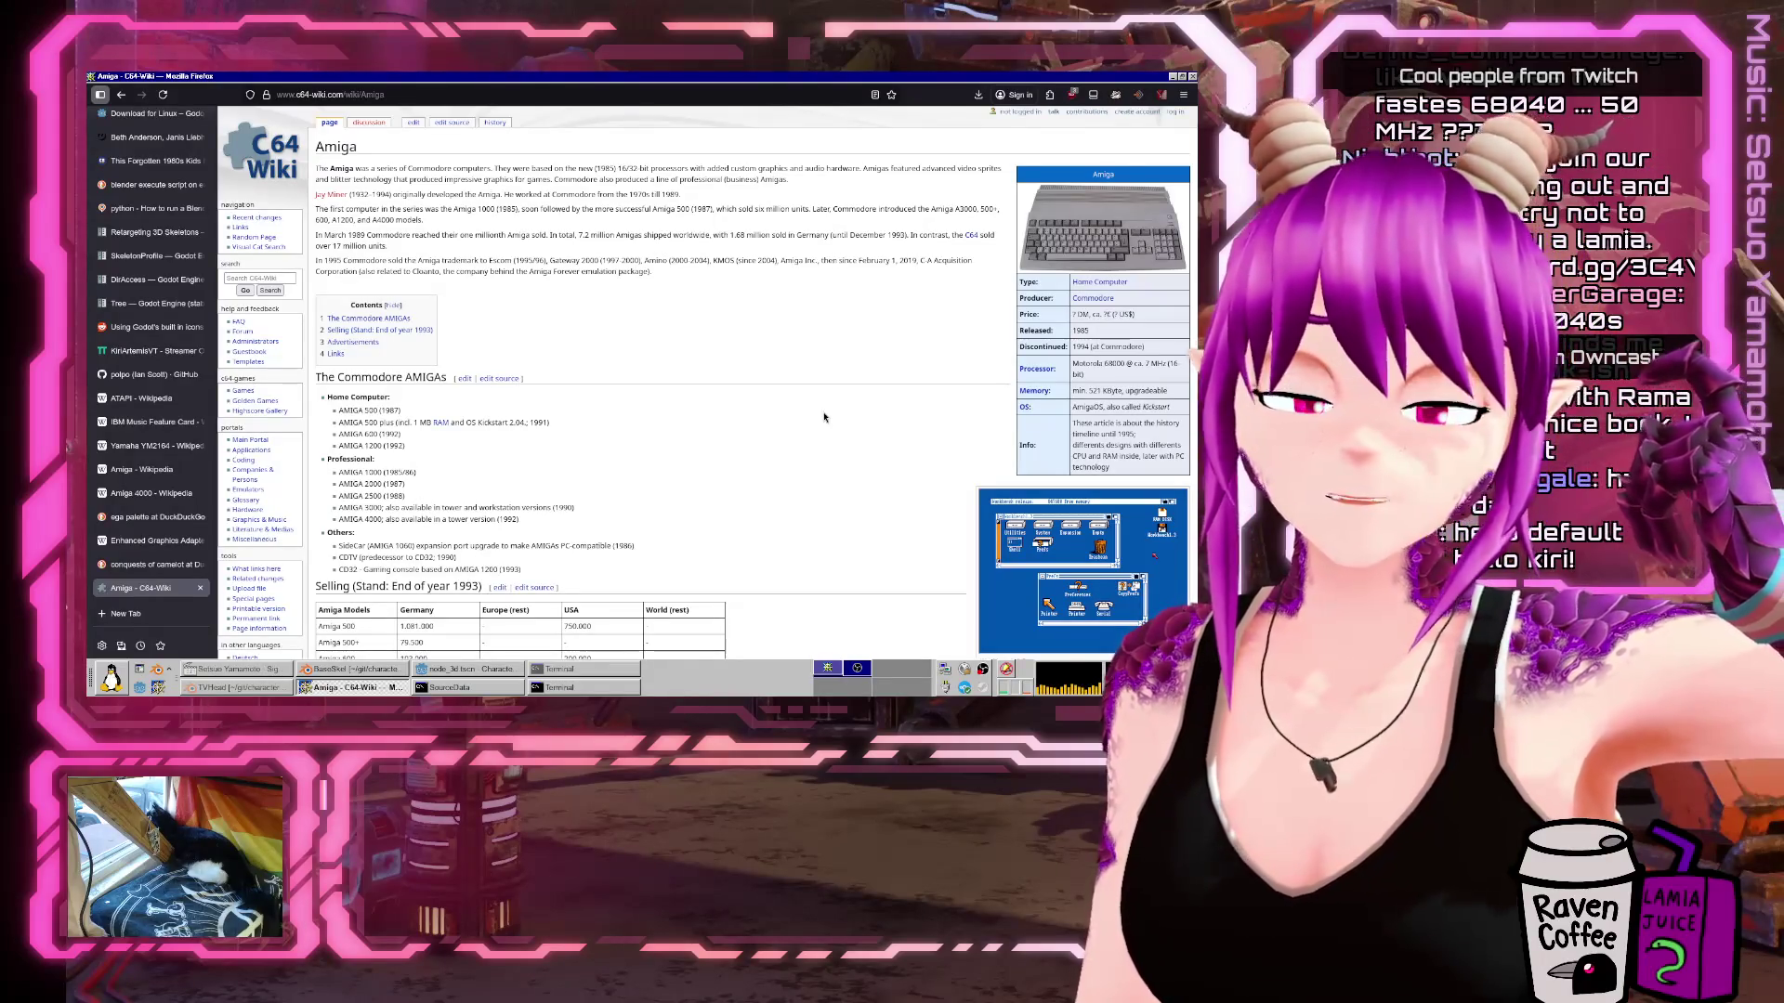
{"action": "key", "text": "ctrl+t"}
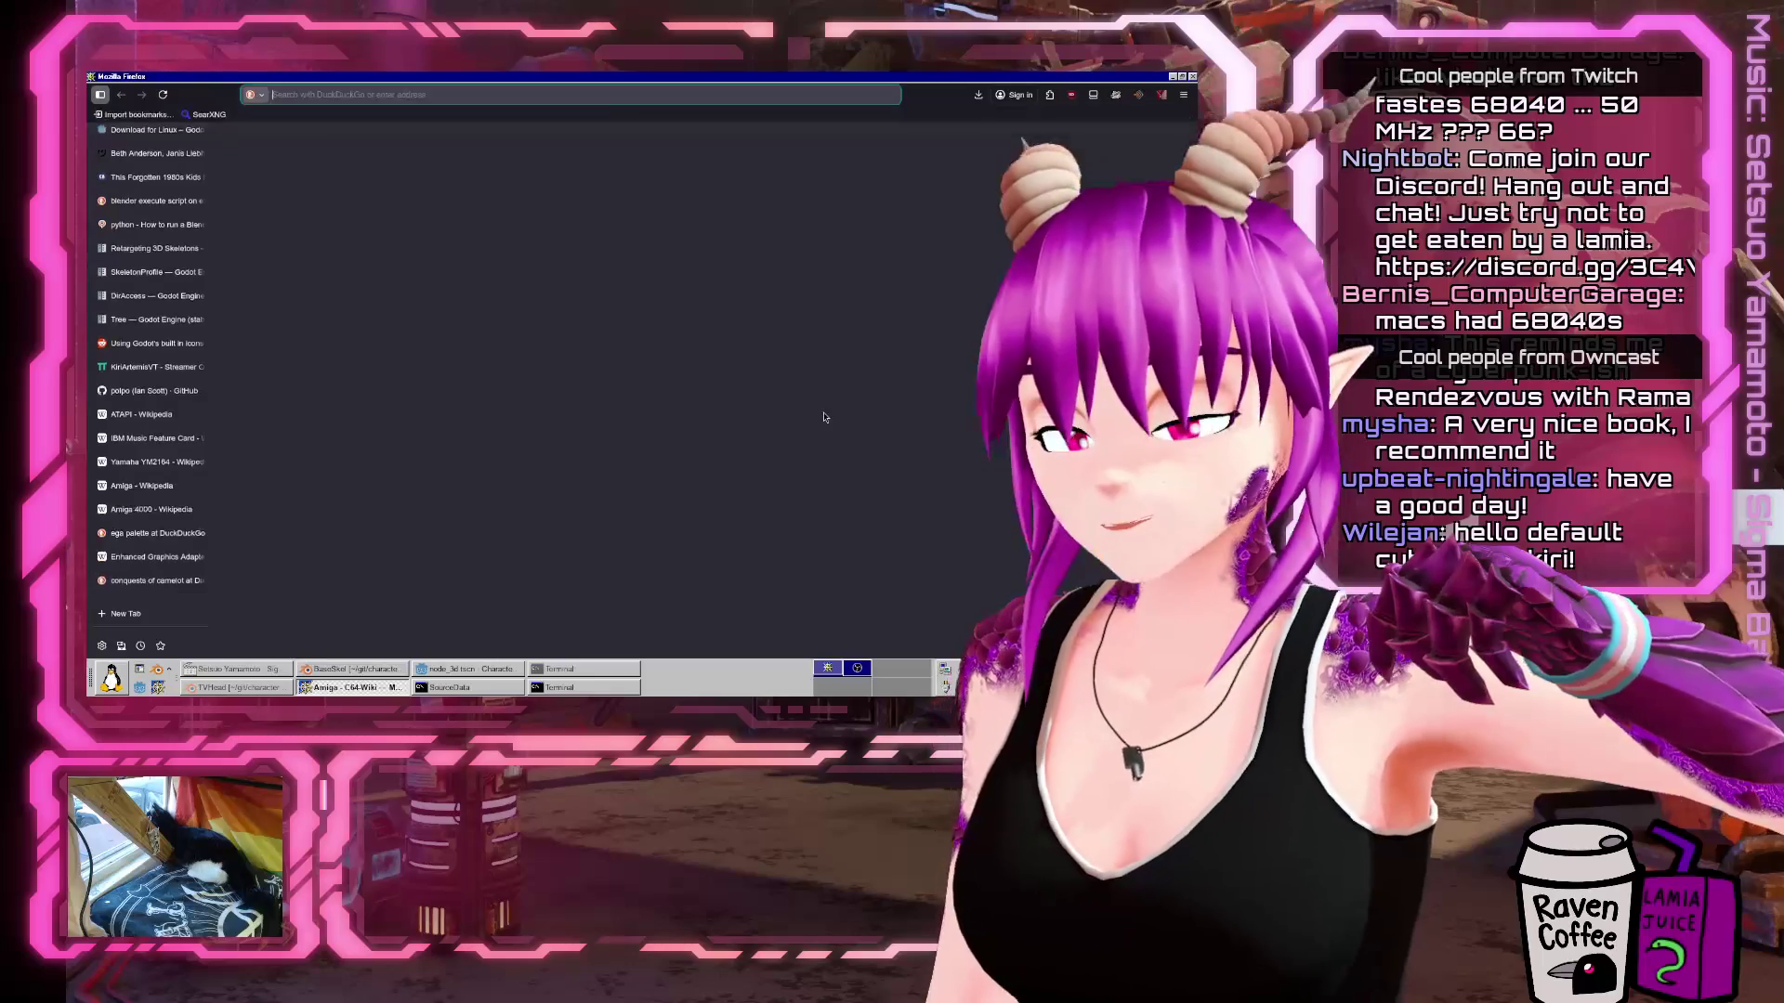
Search when the first PowerPC Mac came out and open the Power Macintosh Wikipedia article.
{"action": "type", "text": "when was"}
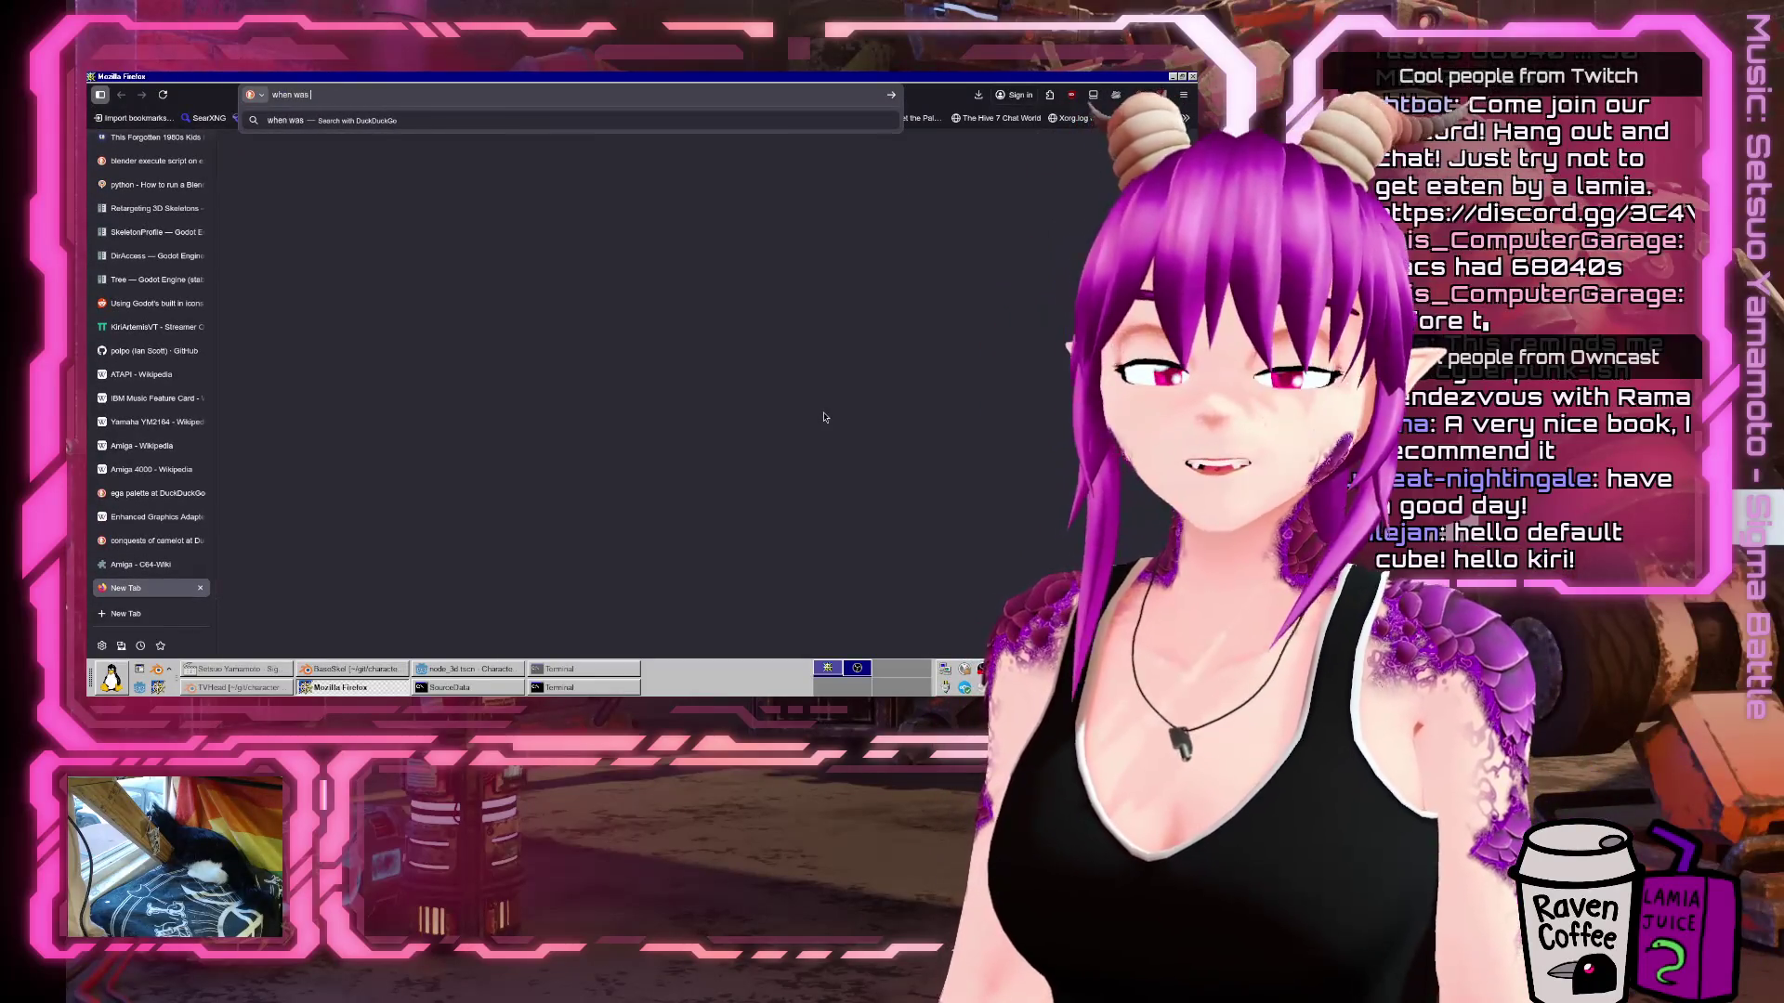
{"action": "type", "text": " the first"}
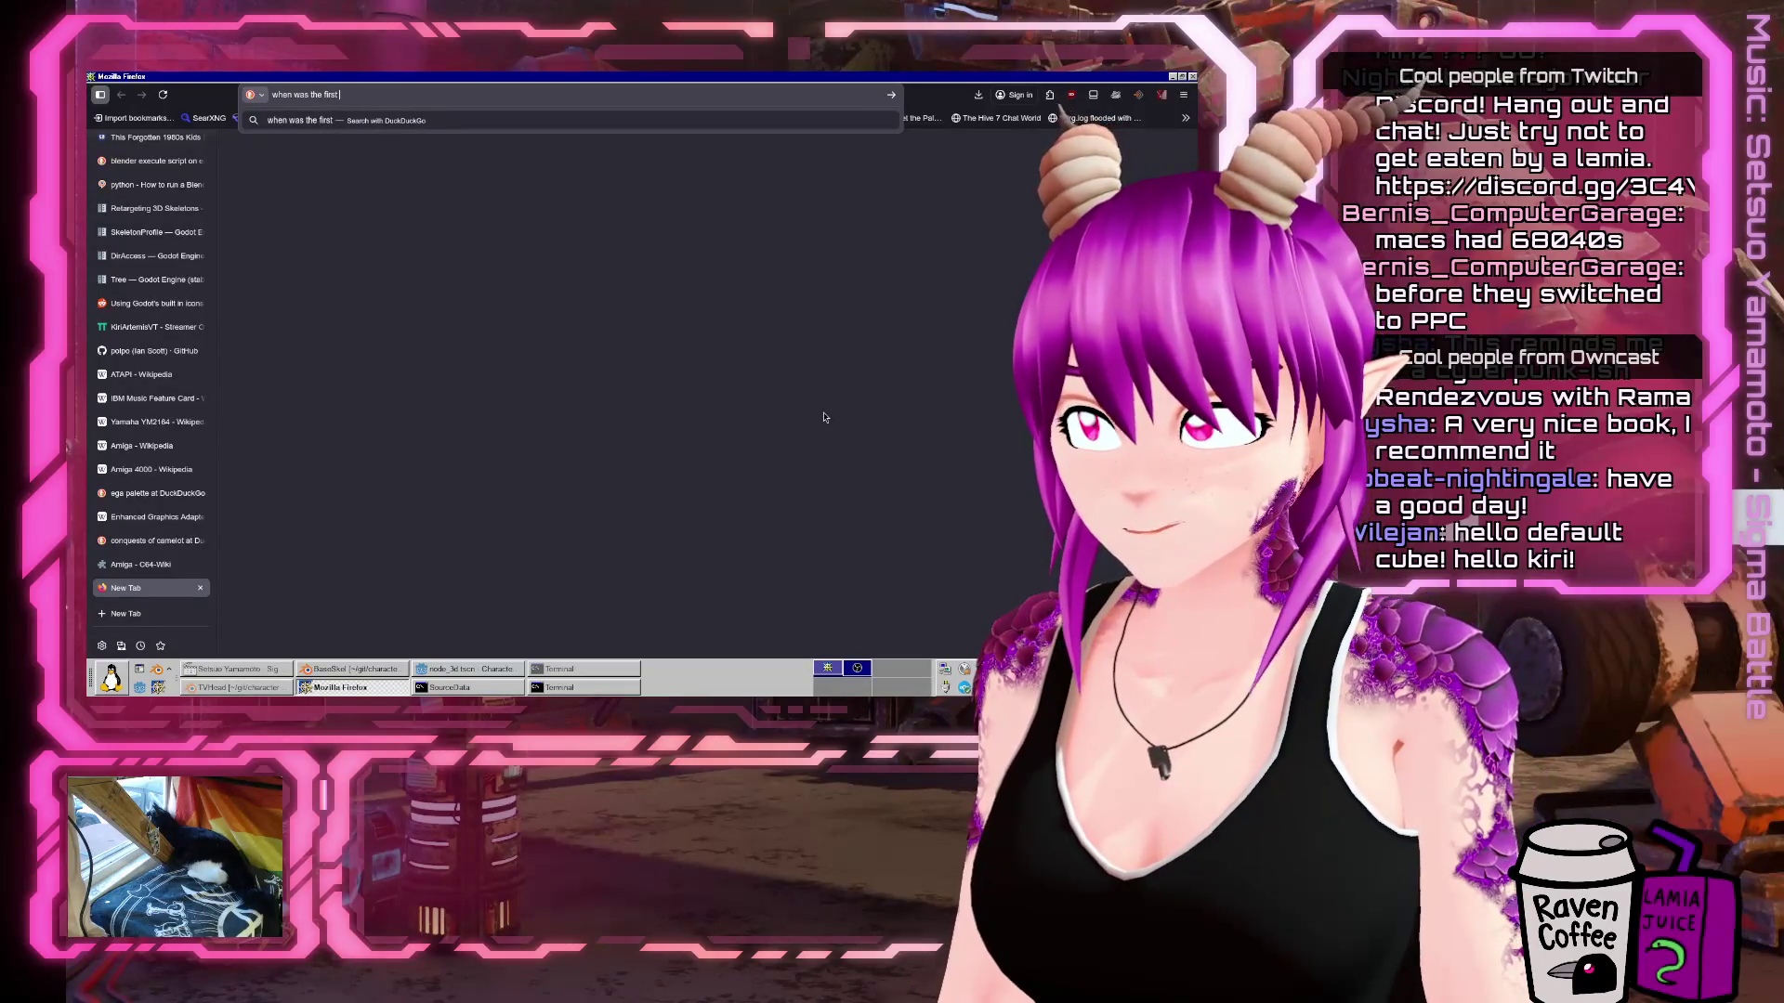
{"action": "type", "text": "c ma"}
{"action": "key", "text": "Return"}
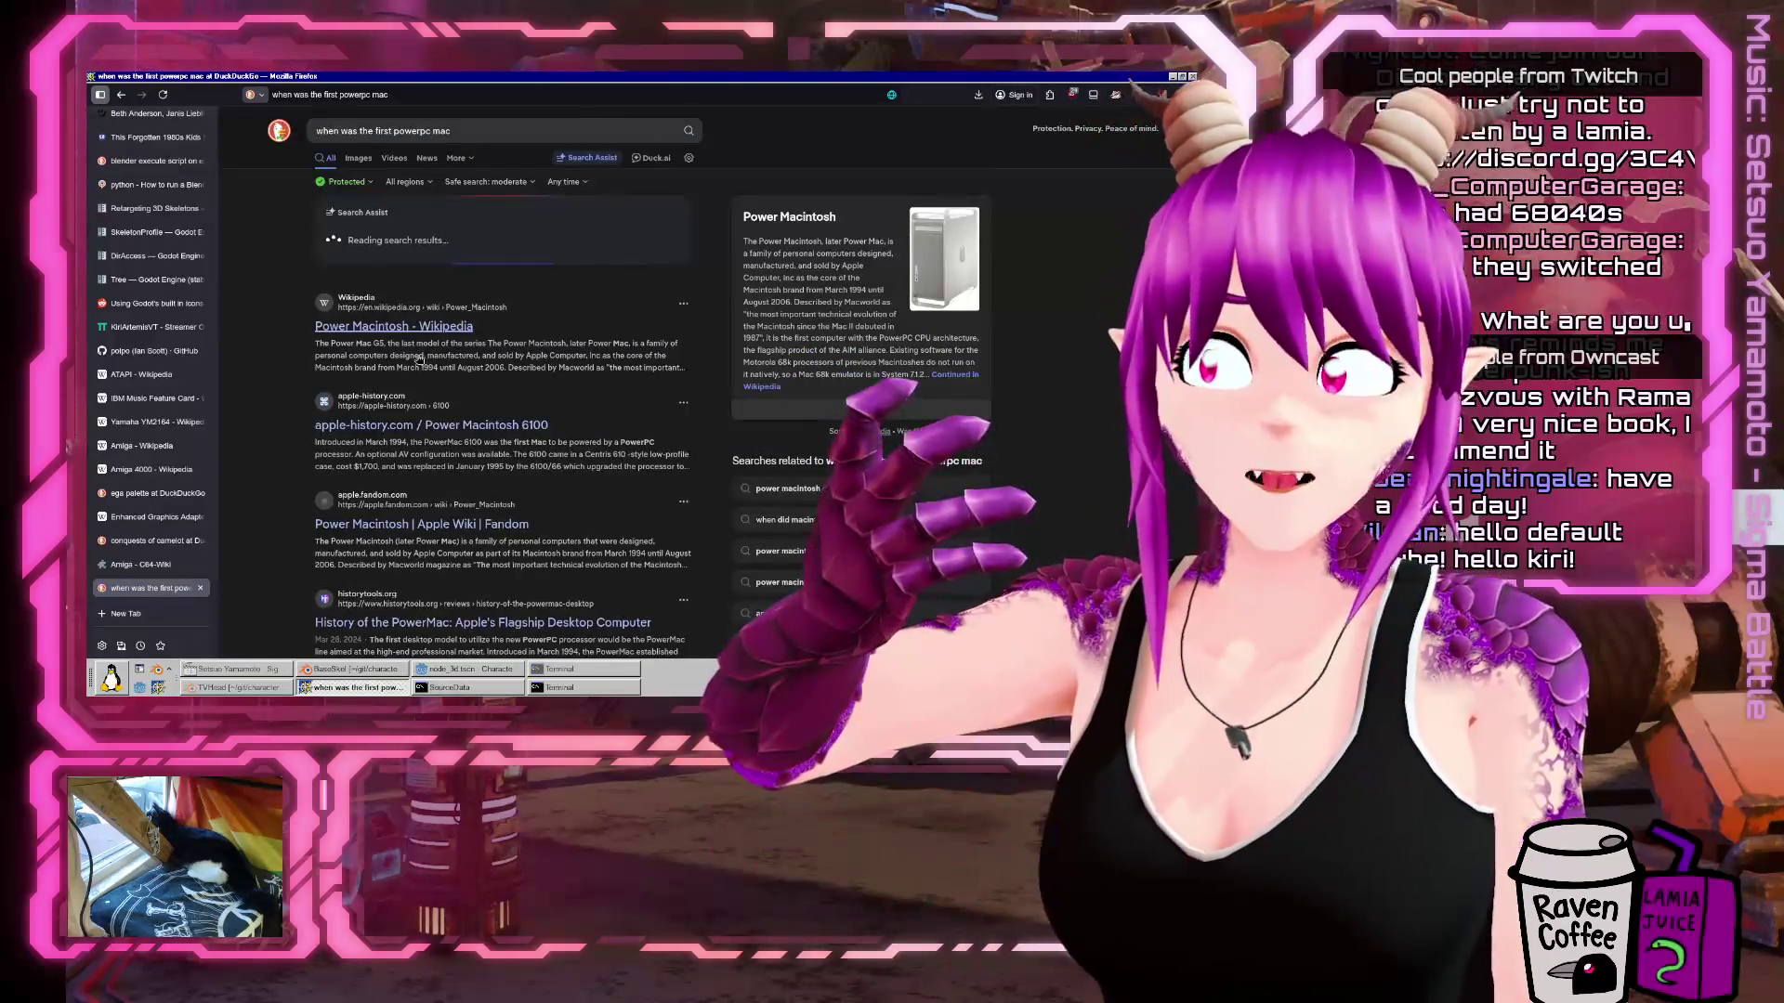
{"action": "left_click", "coordinate": [394, 326]}
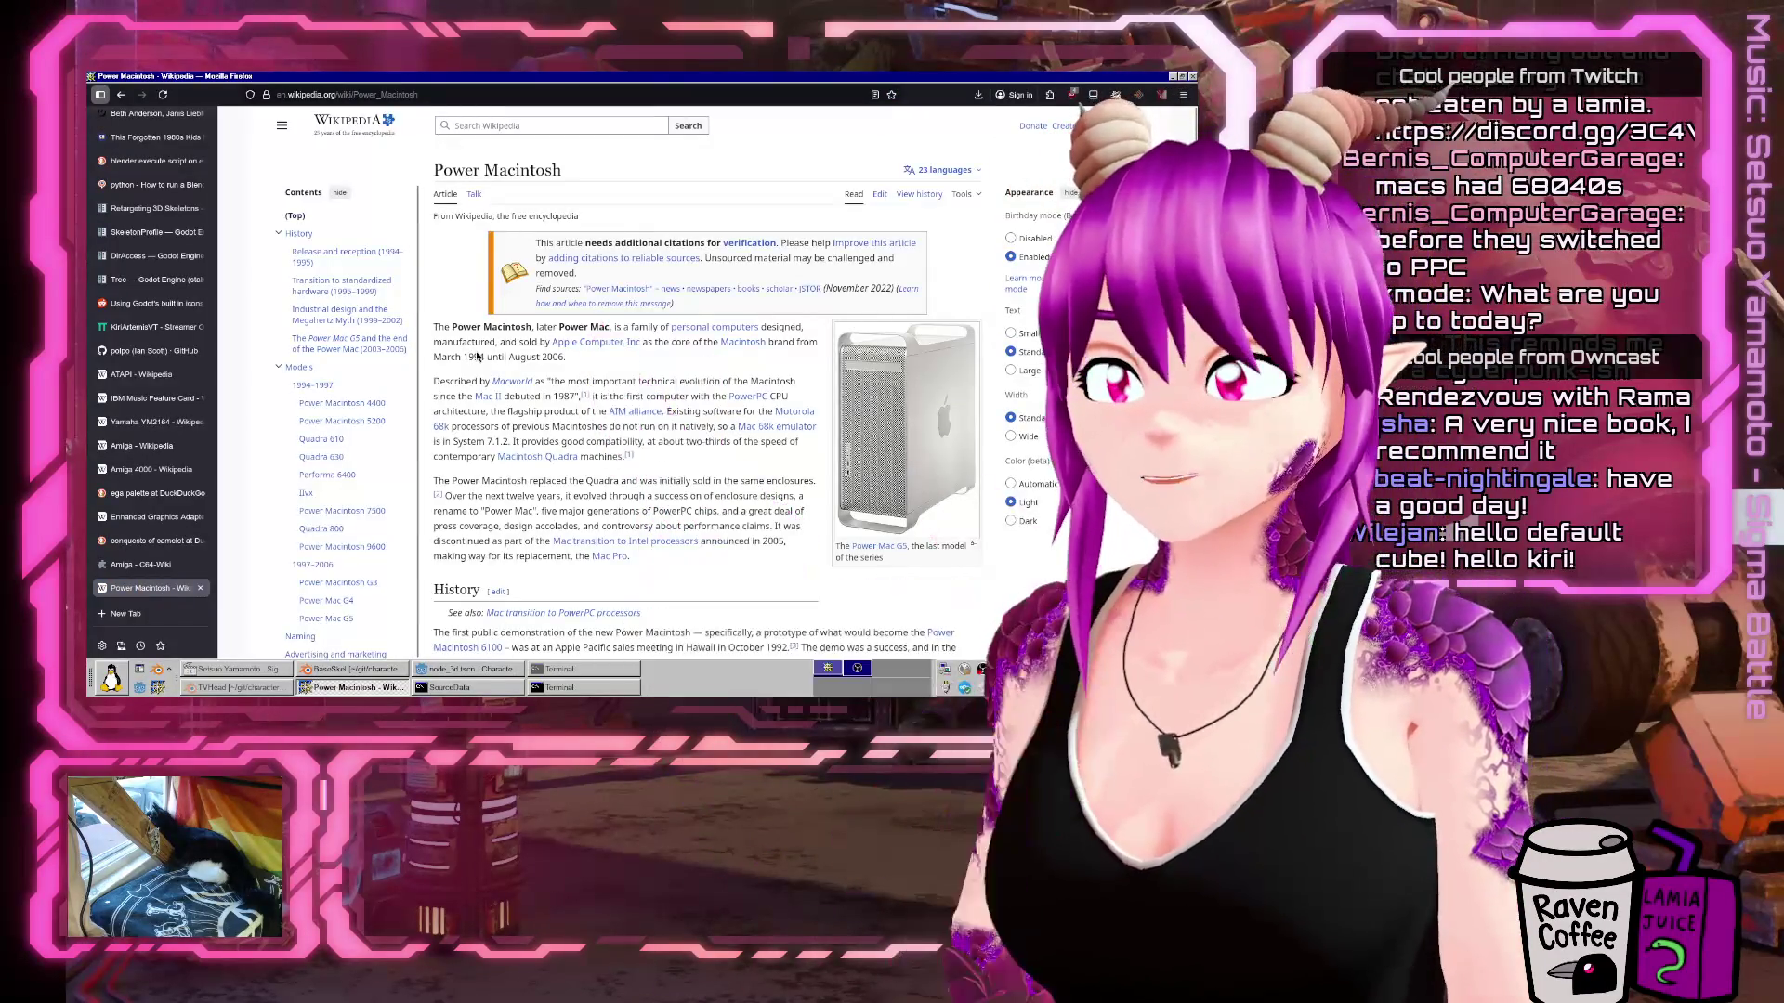
Highlight the 1994 release year in the article, then return to Godot.
{"action": "scroll", "coordinate": [547, 248], "scroll_direction": "down", "scroll_amount": 3}
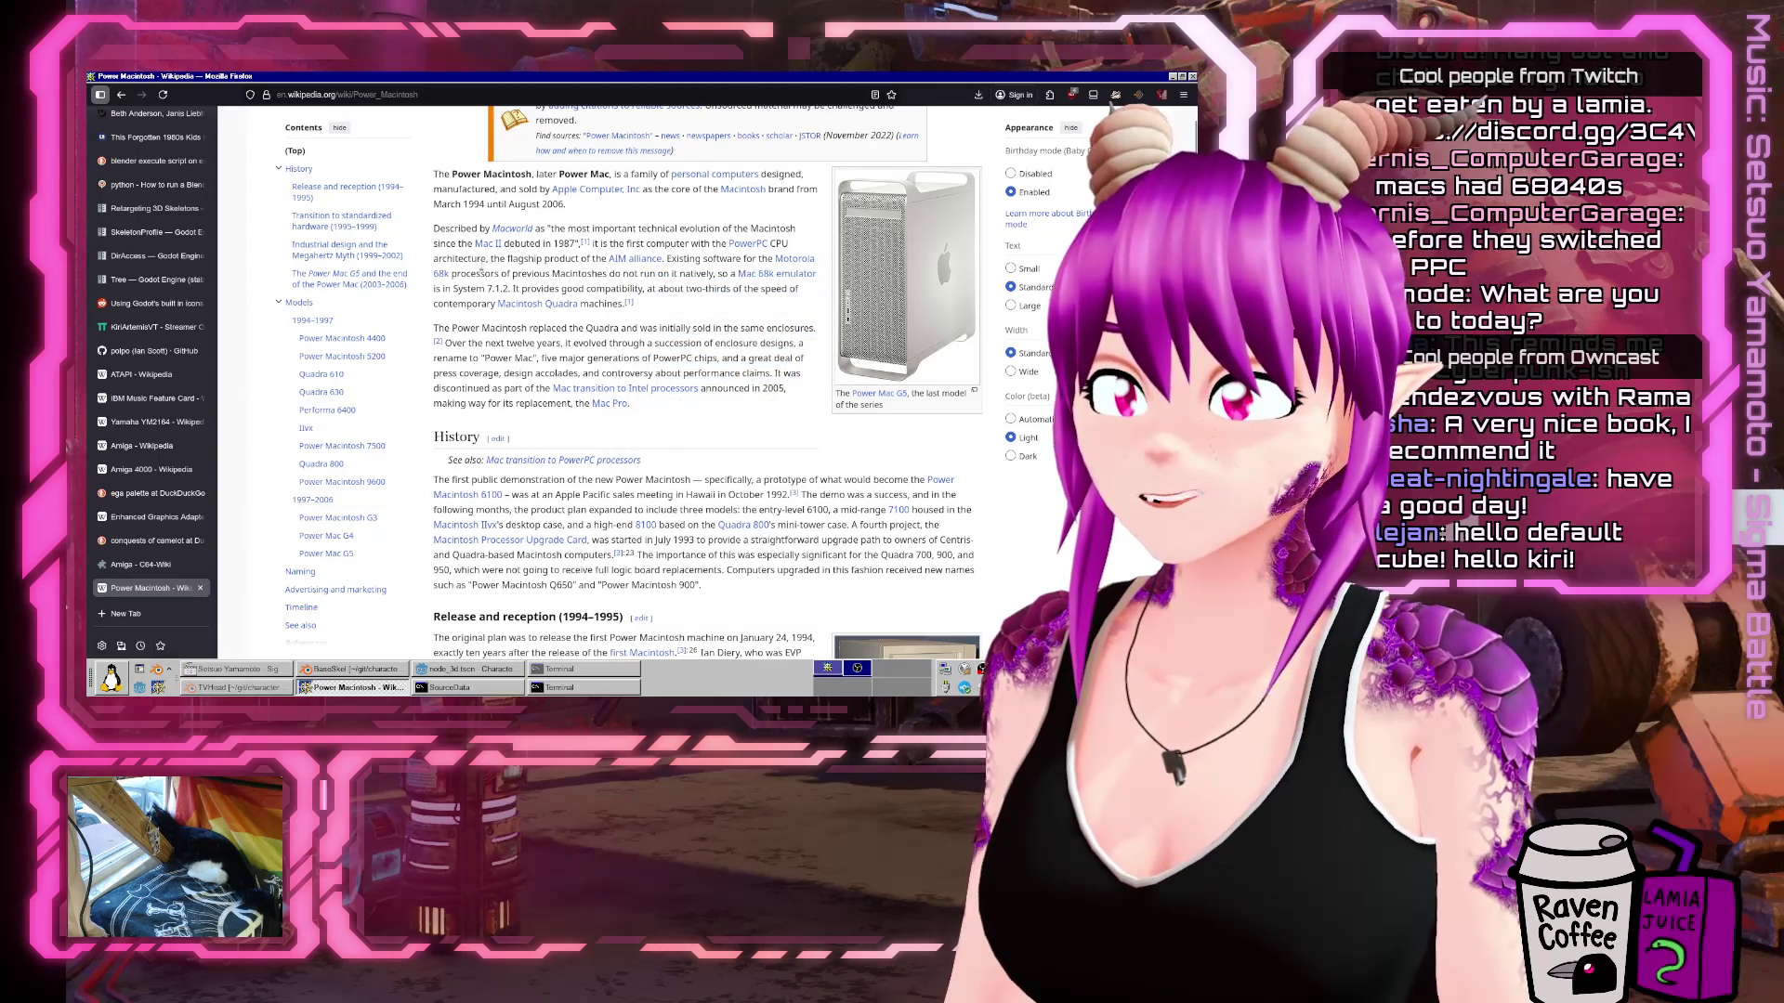
{"action": "scroll", "coordinate": [456, 401], "scroll_direction": "down", "scroll_amount": 7}
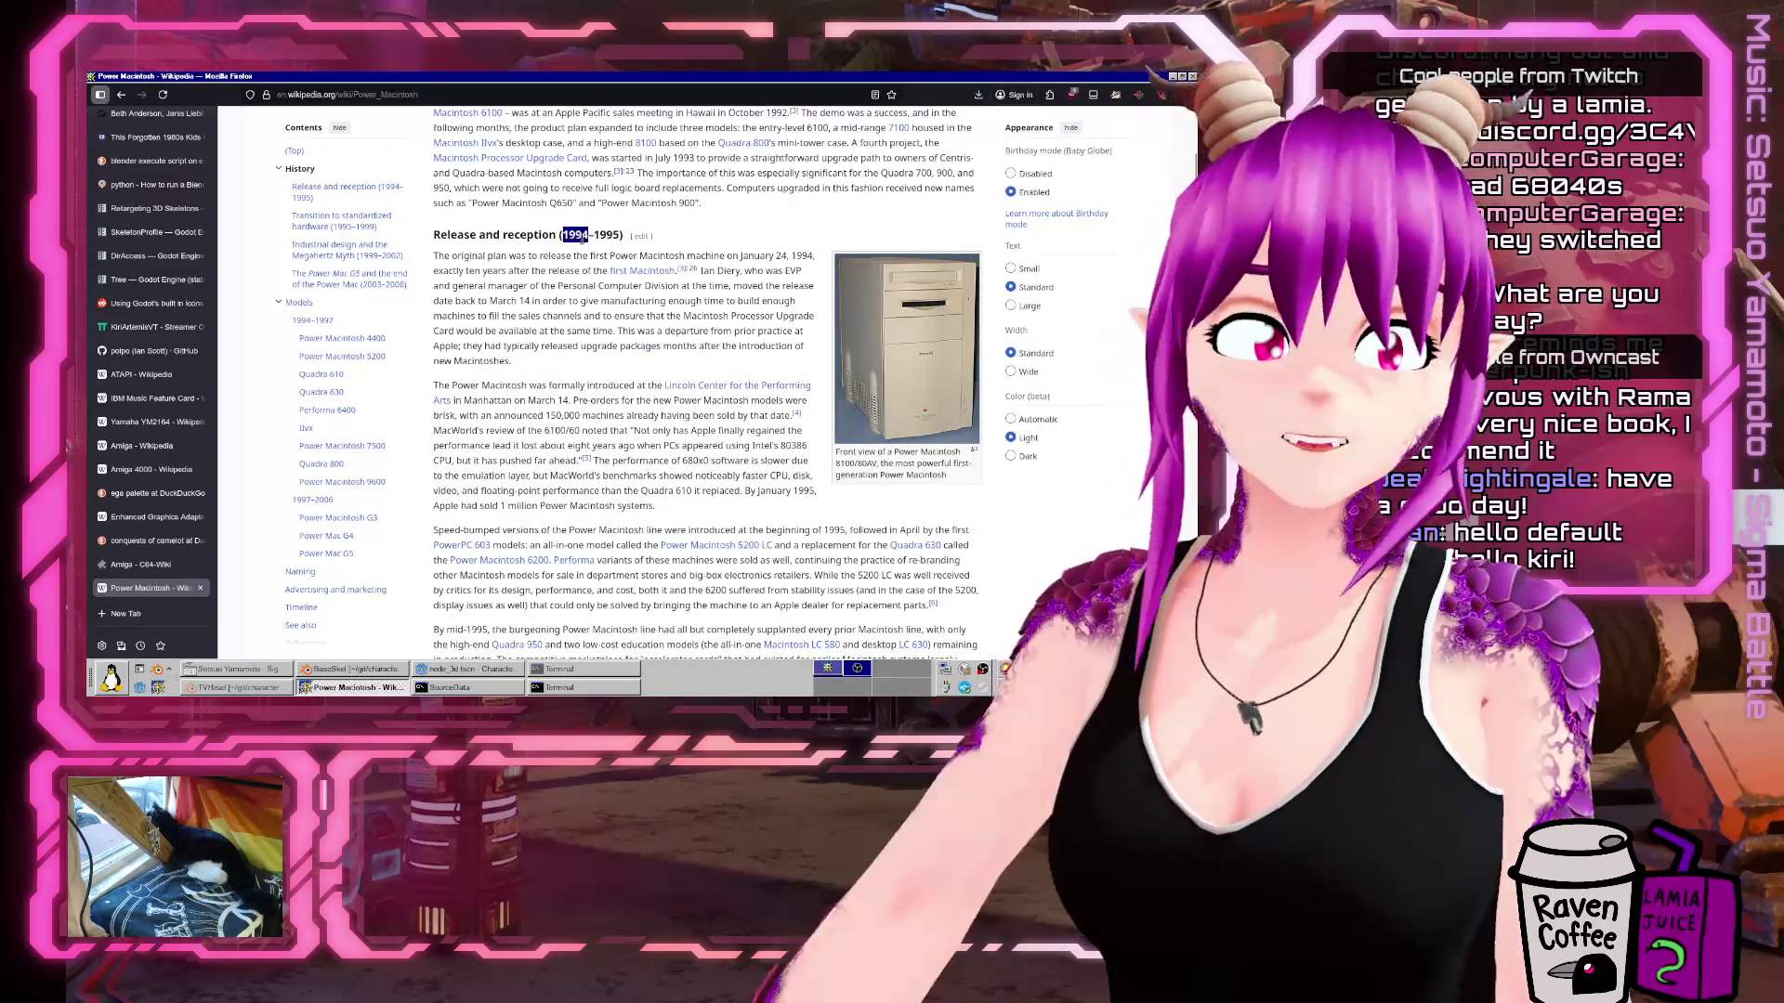
{"action": "double_click", "coordinate": [575, 234]}
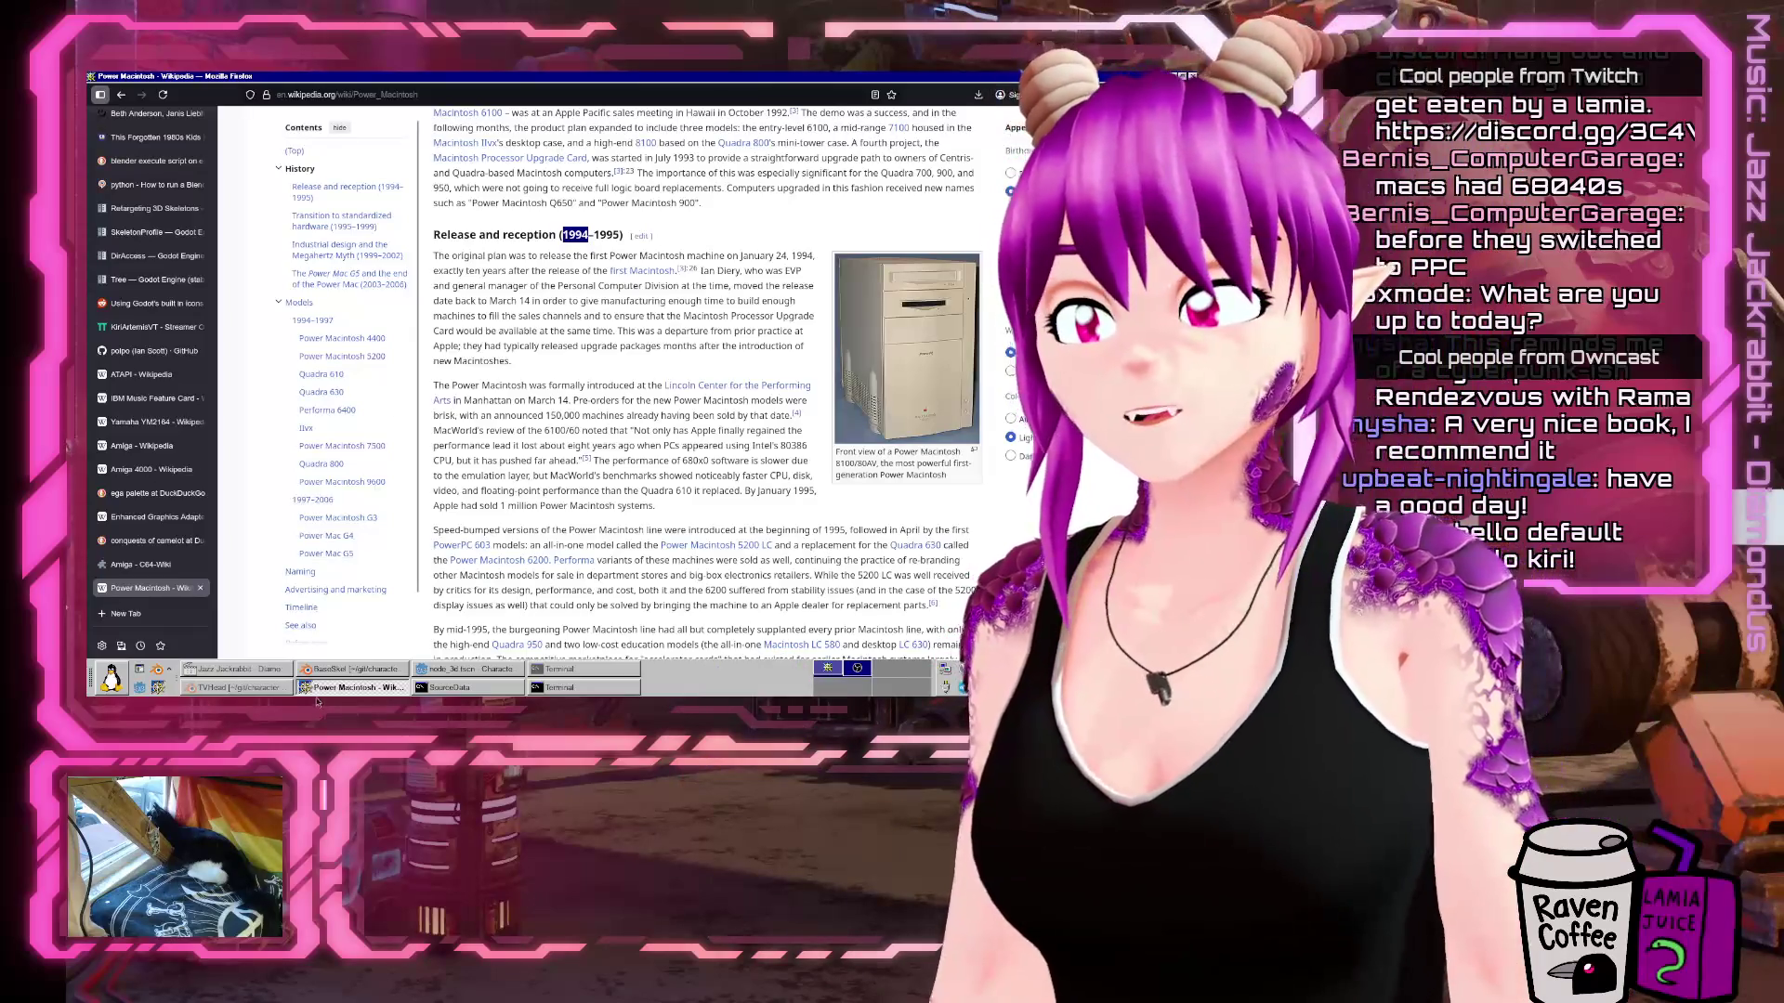
{"action": "left_click", "coordinate": [489, 669]}
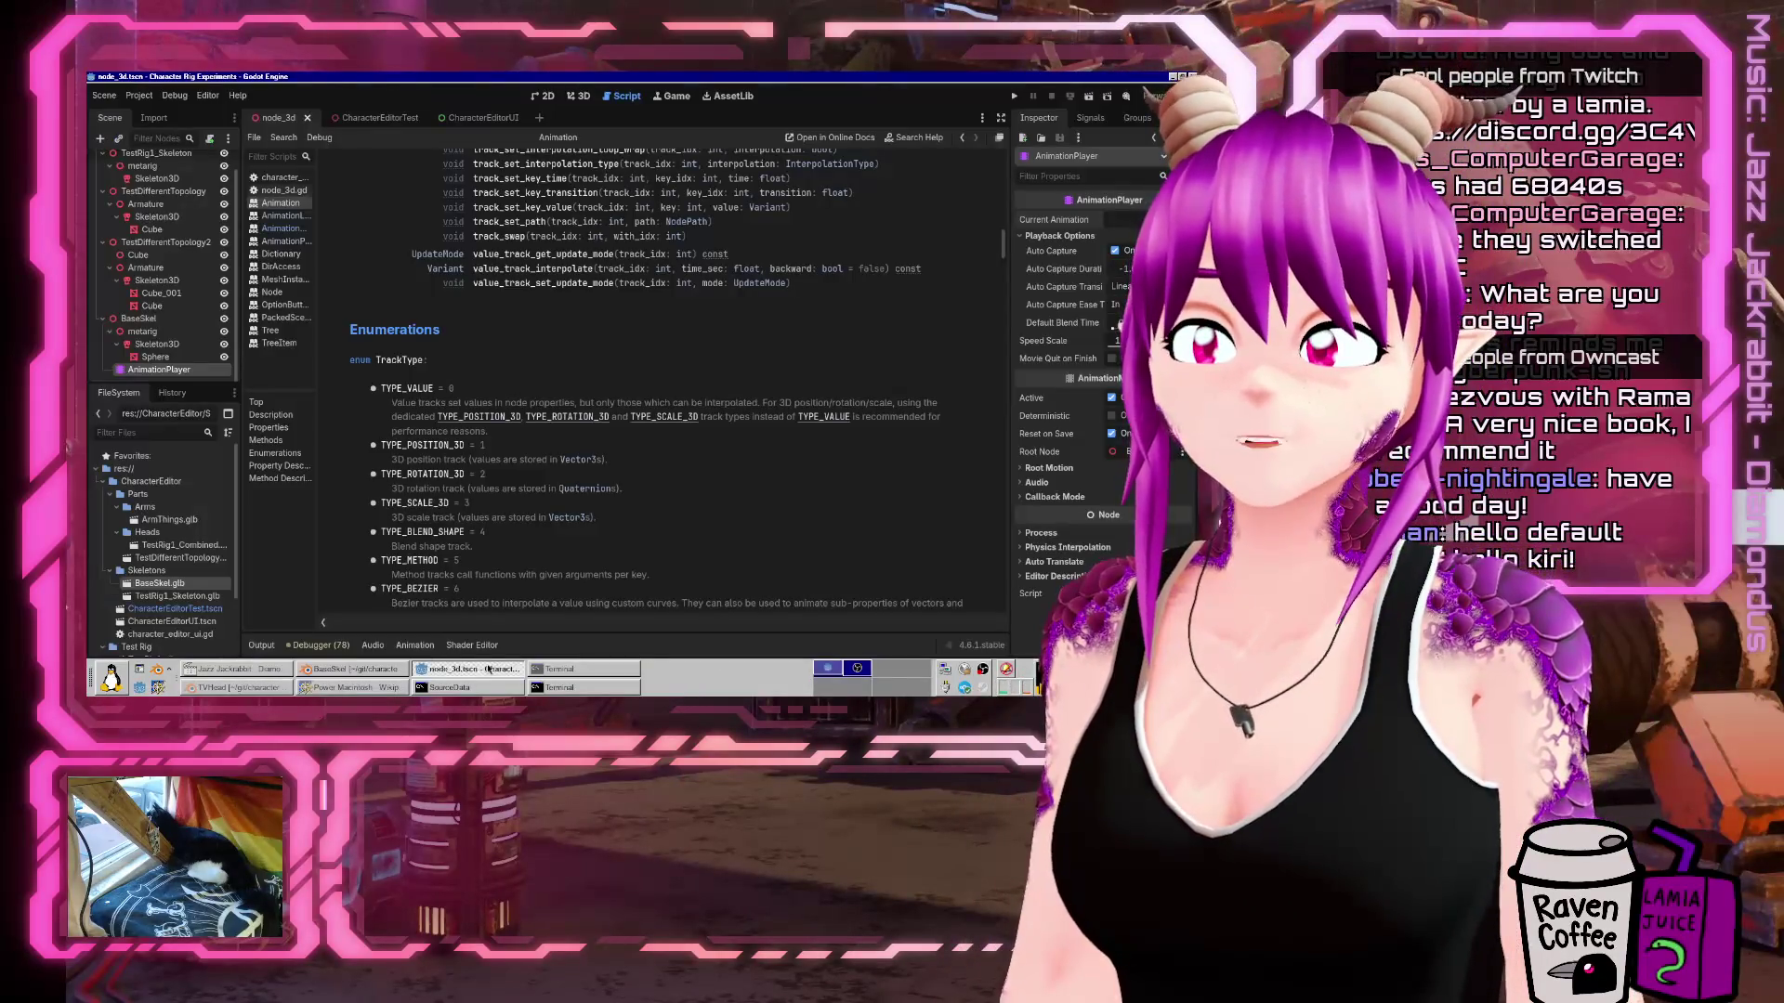
Bring the Godot editor forward and run the project with F5.
{"action": "left_click", "coordinate": [353, 668]}
{"action": "left_click", "coordinate": [423, 669]}
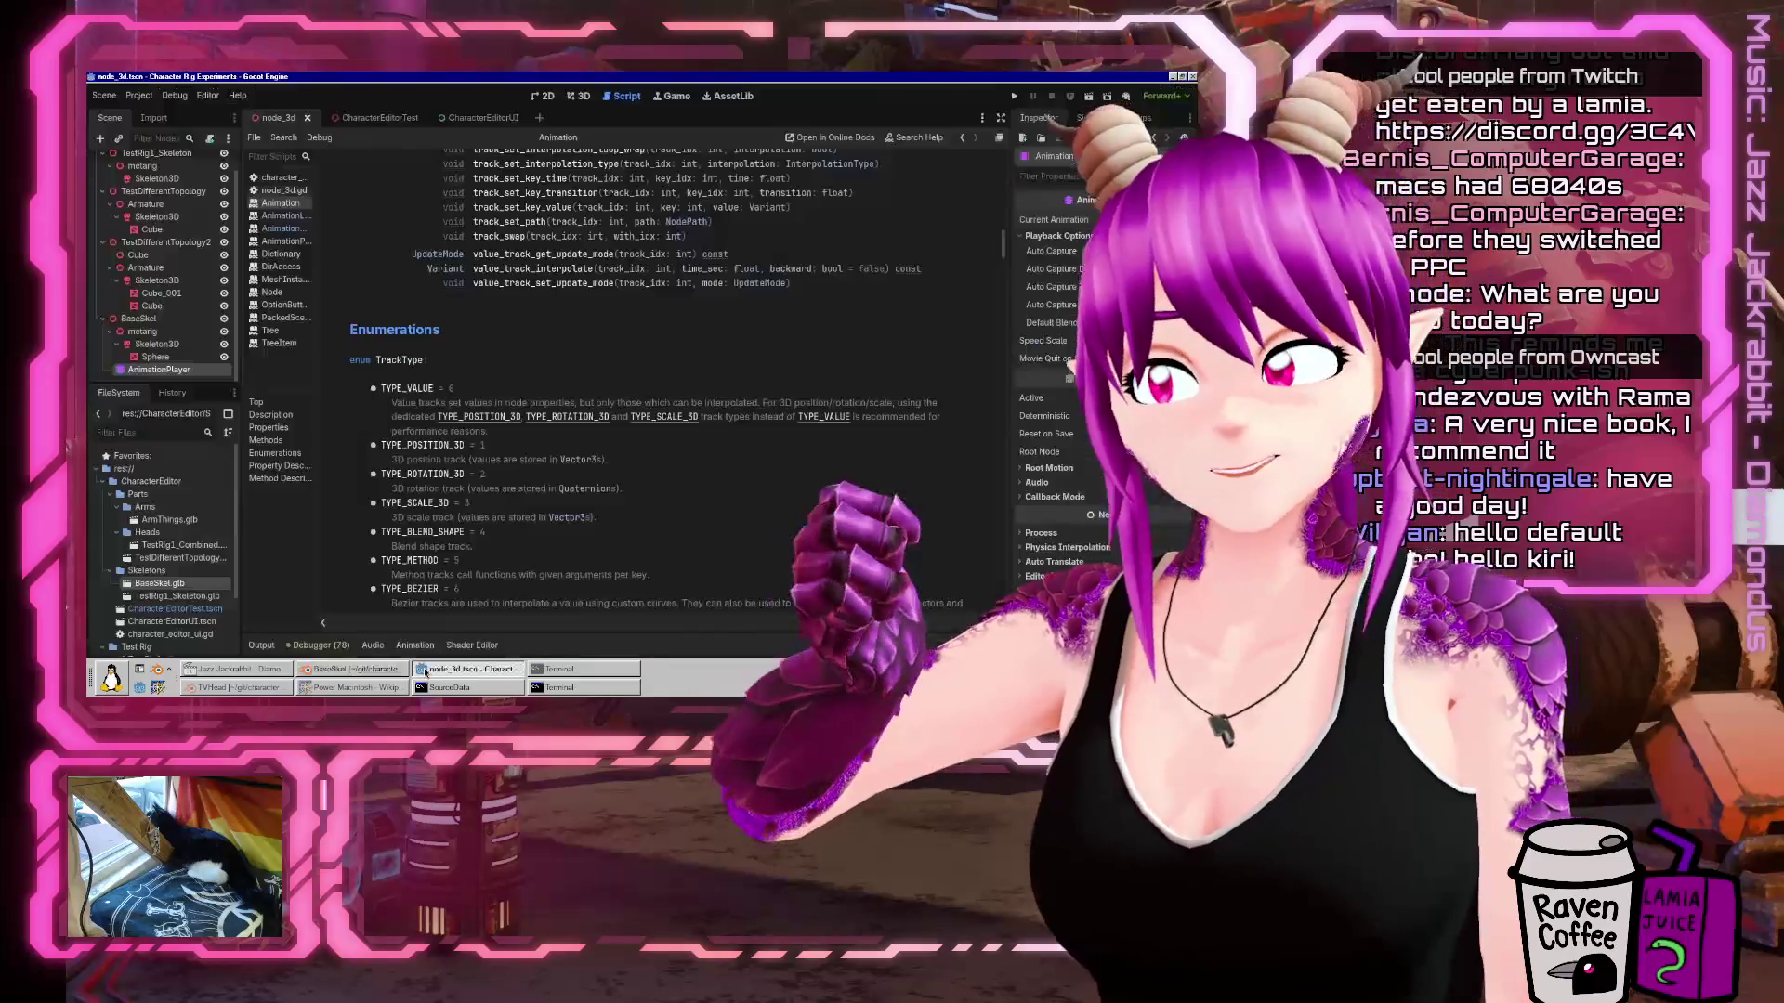
{"action": "key", "text": "F5"}
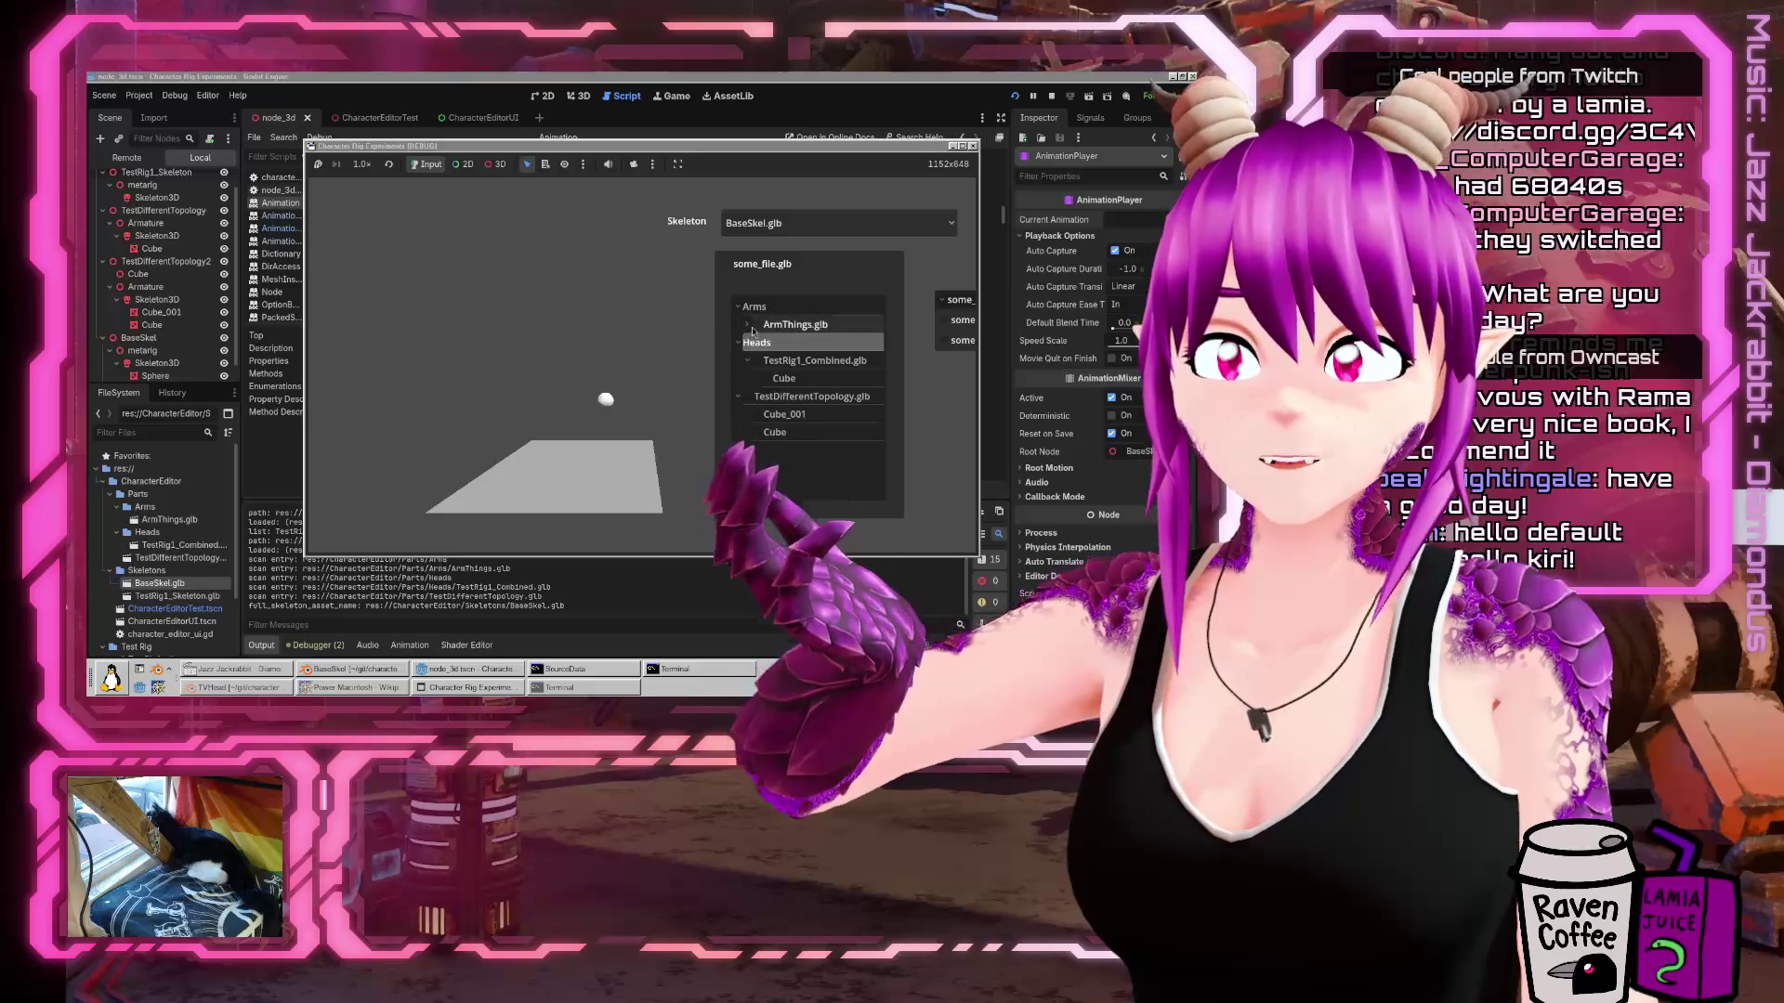
Attach ArmThings.glb and TestRig1_Combined.glb to the skeleton, then return to the Animation docs.
{"action": "left_click", "coordinate": [754, 325]}
{"action": "left_click", "coordinate": [757, 379]}
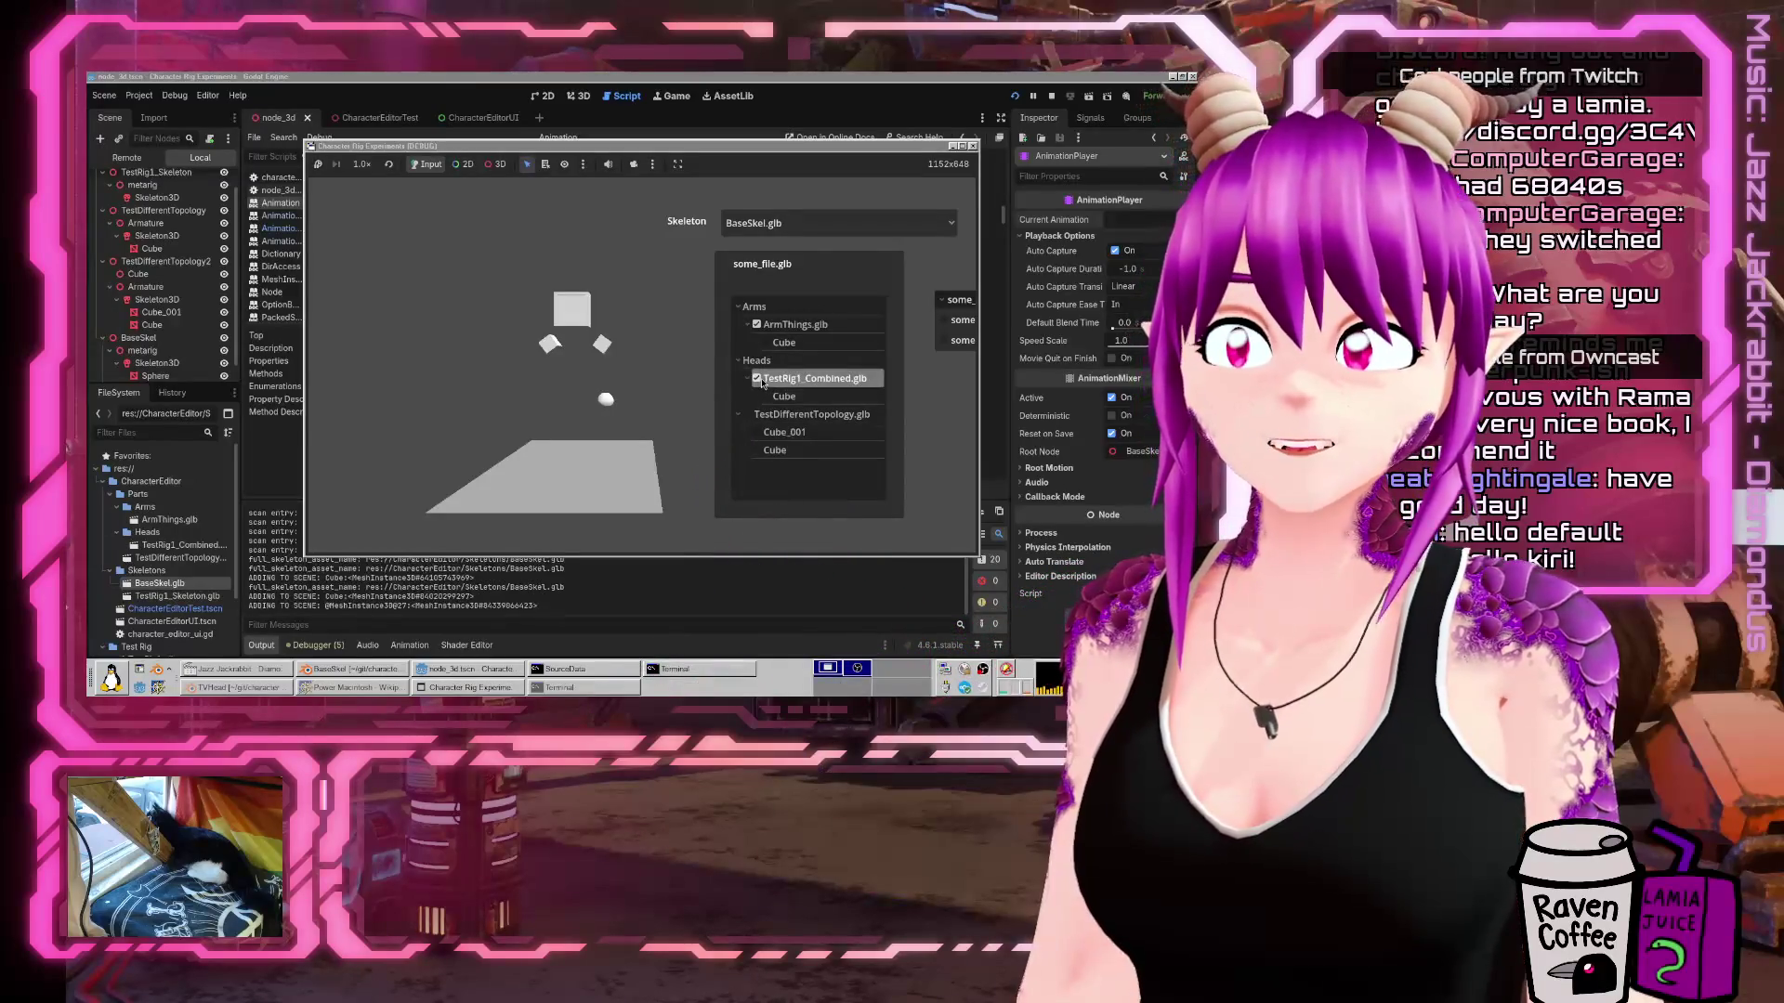
{"action": "left_click", "coordinate": [267, 688]}
{"action": "left_click", "coordinate": [269, 695]}
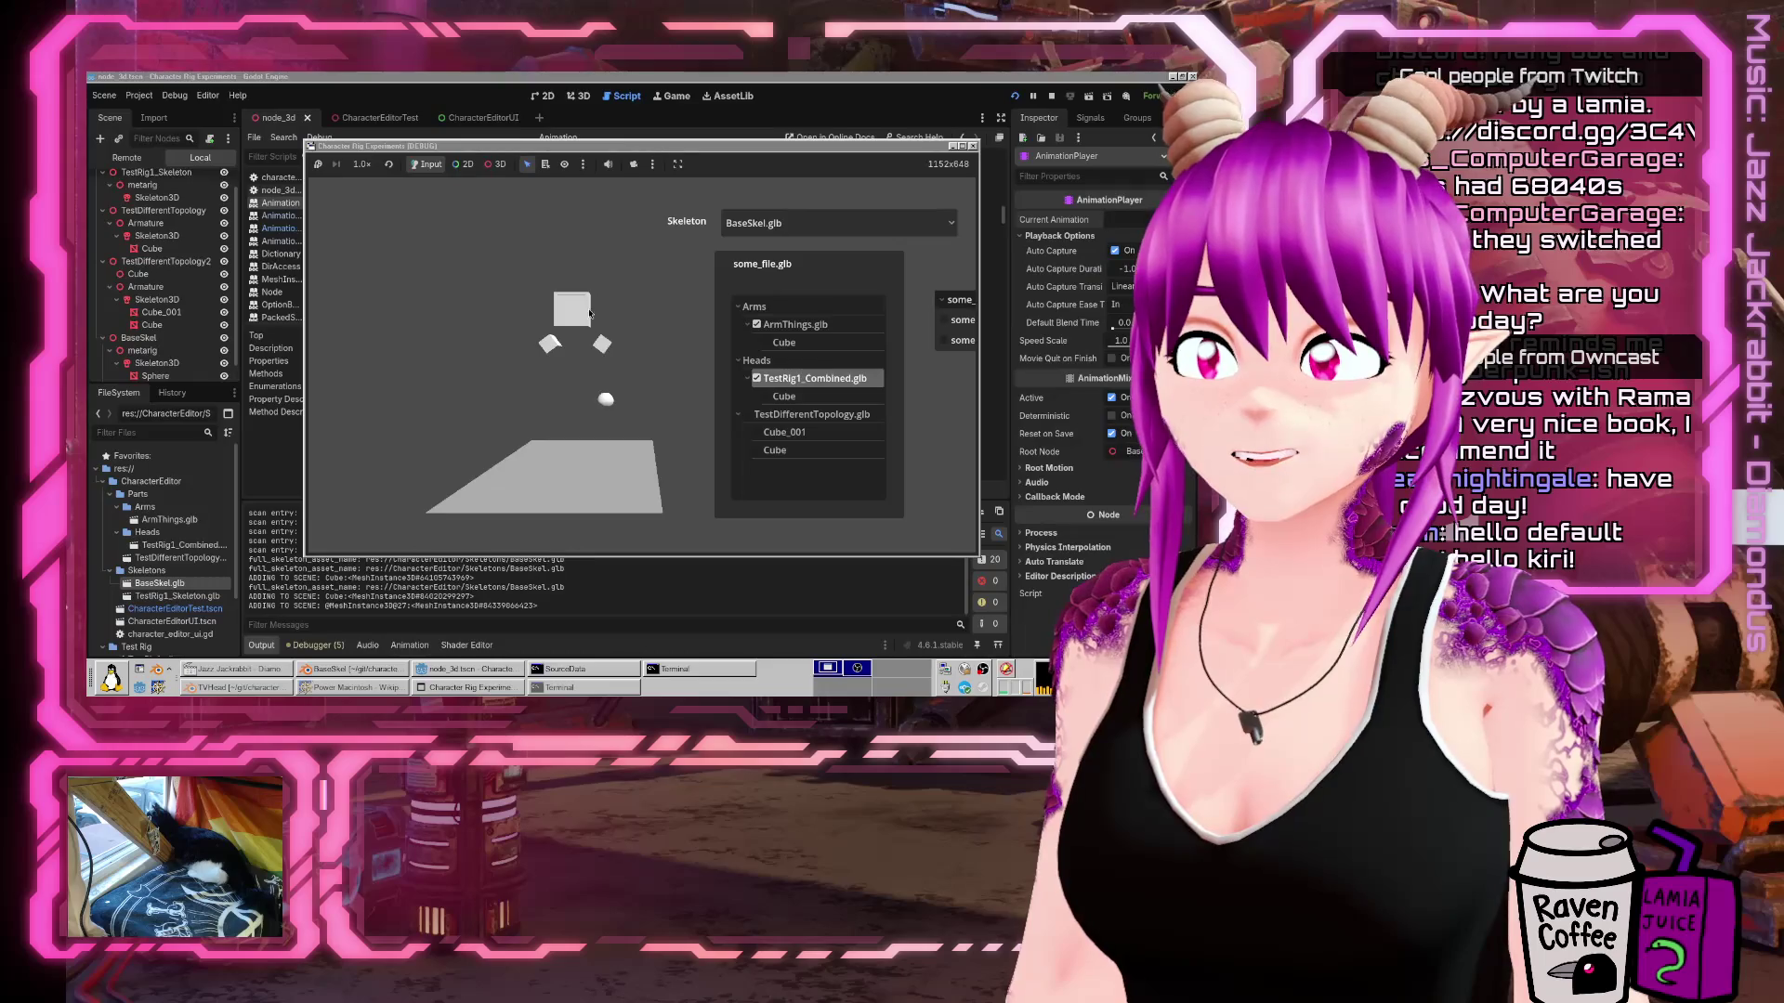
{"action": "left_click", "coordinate": [756, 378]}
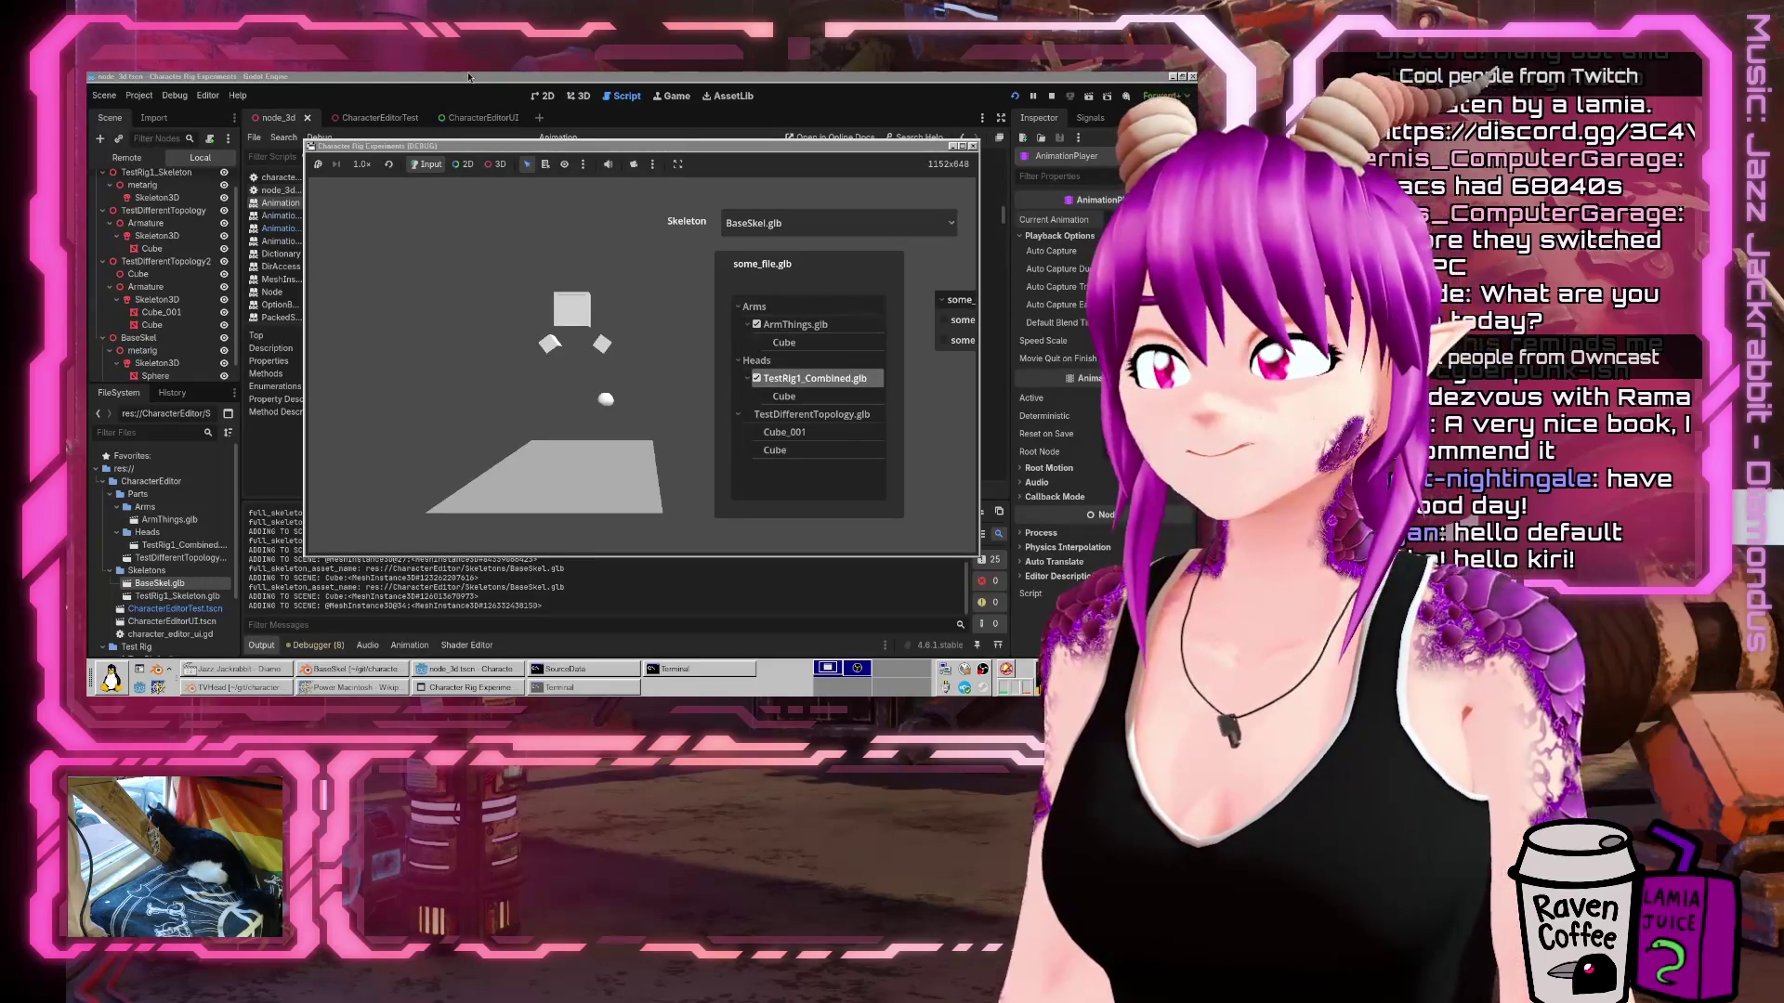
{"action": "left_click", "coordinate": [469, 78]}
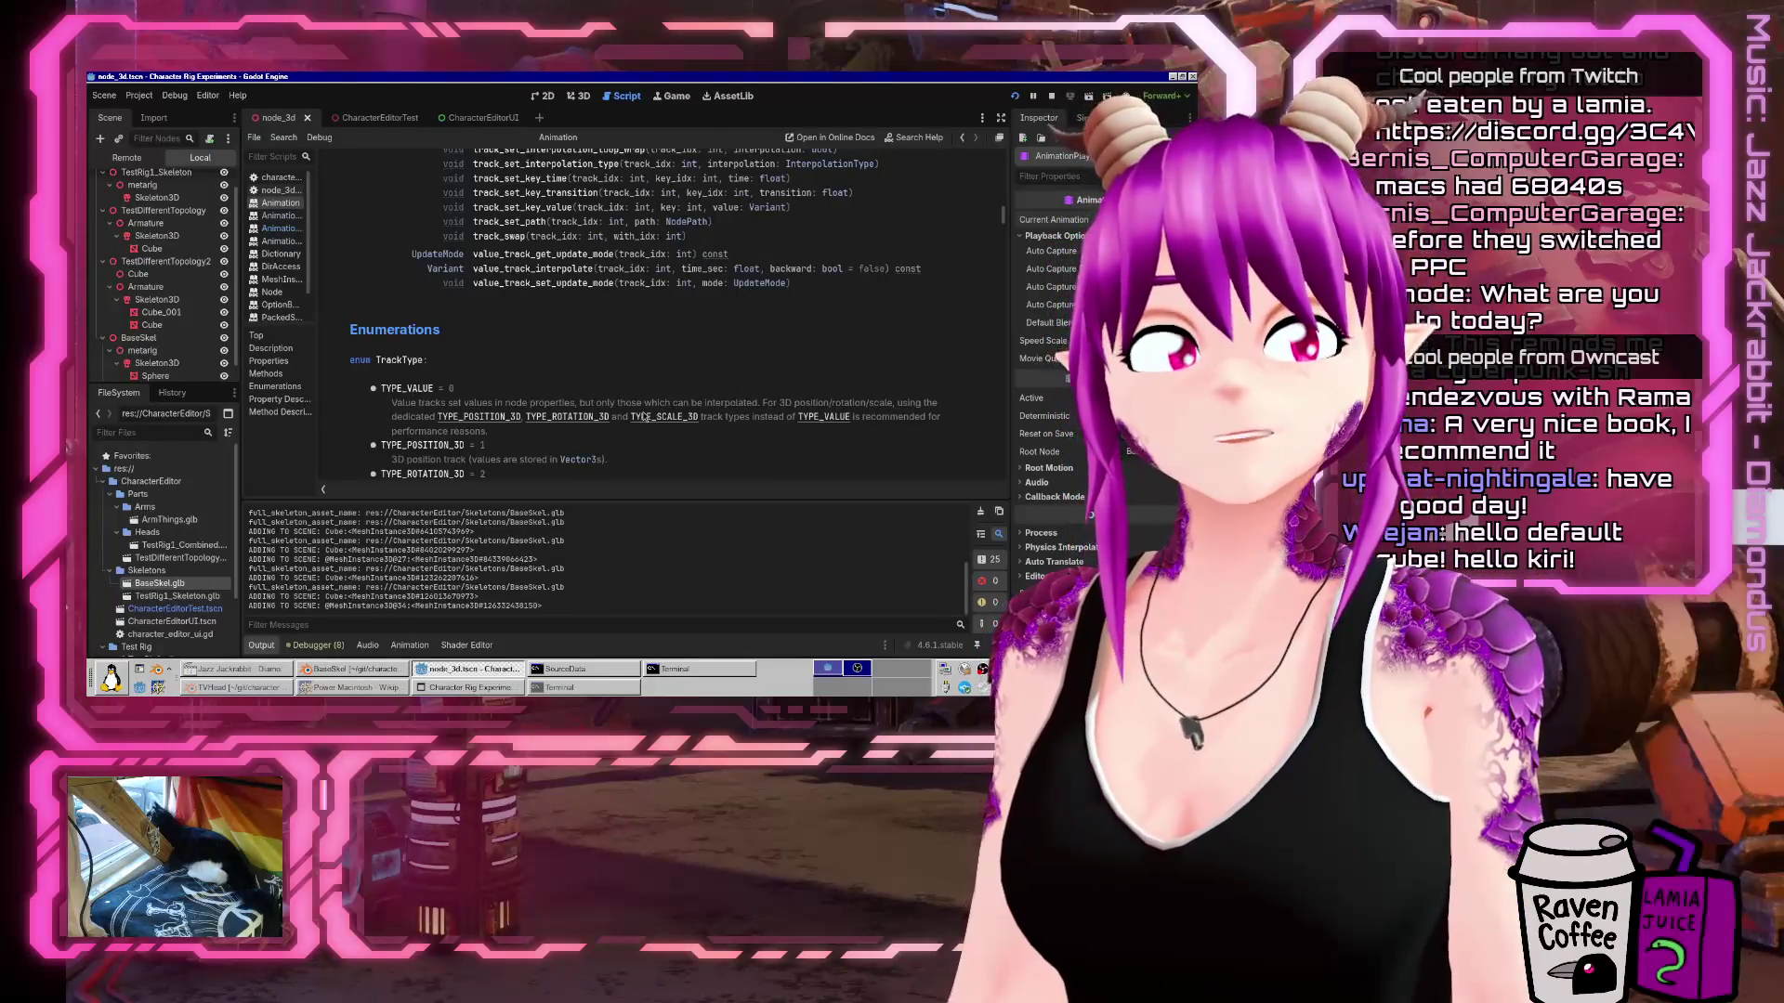
Scroll through the Animation reference, briefly highlighting the track_idx parameter.
{"action": "scroll", "coordinate": [687, 391], "scroll_direction": "up", "scroll_amount": 1}
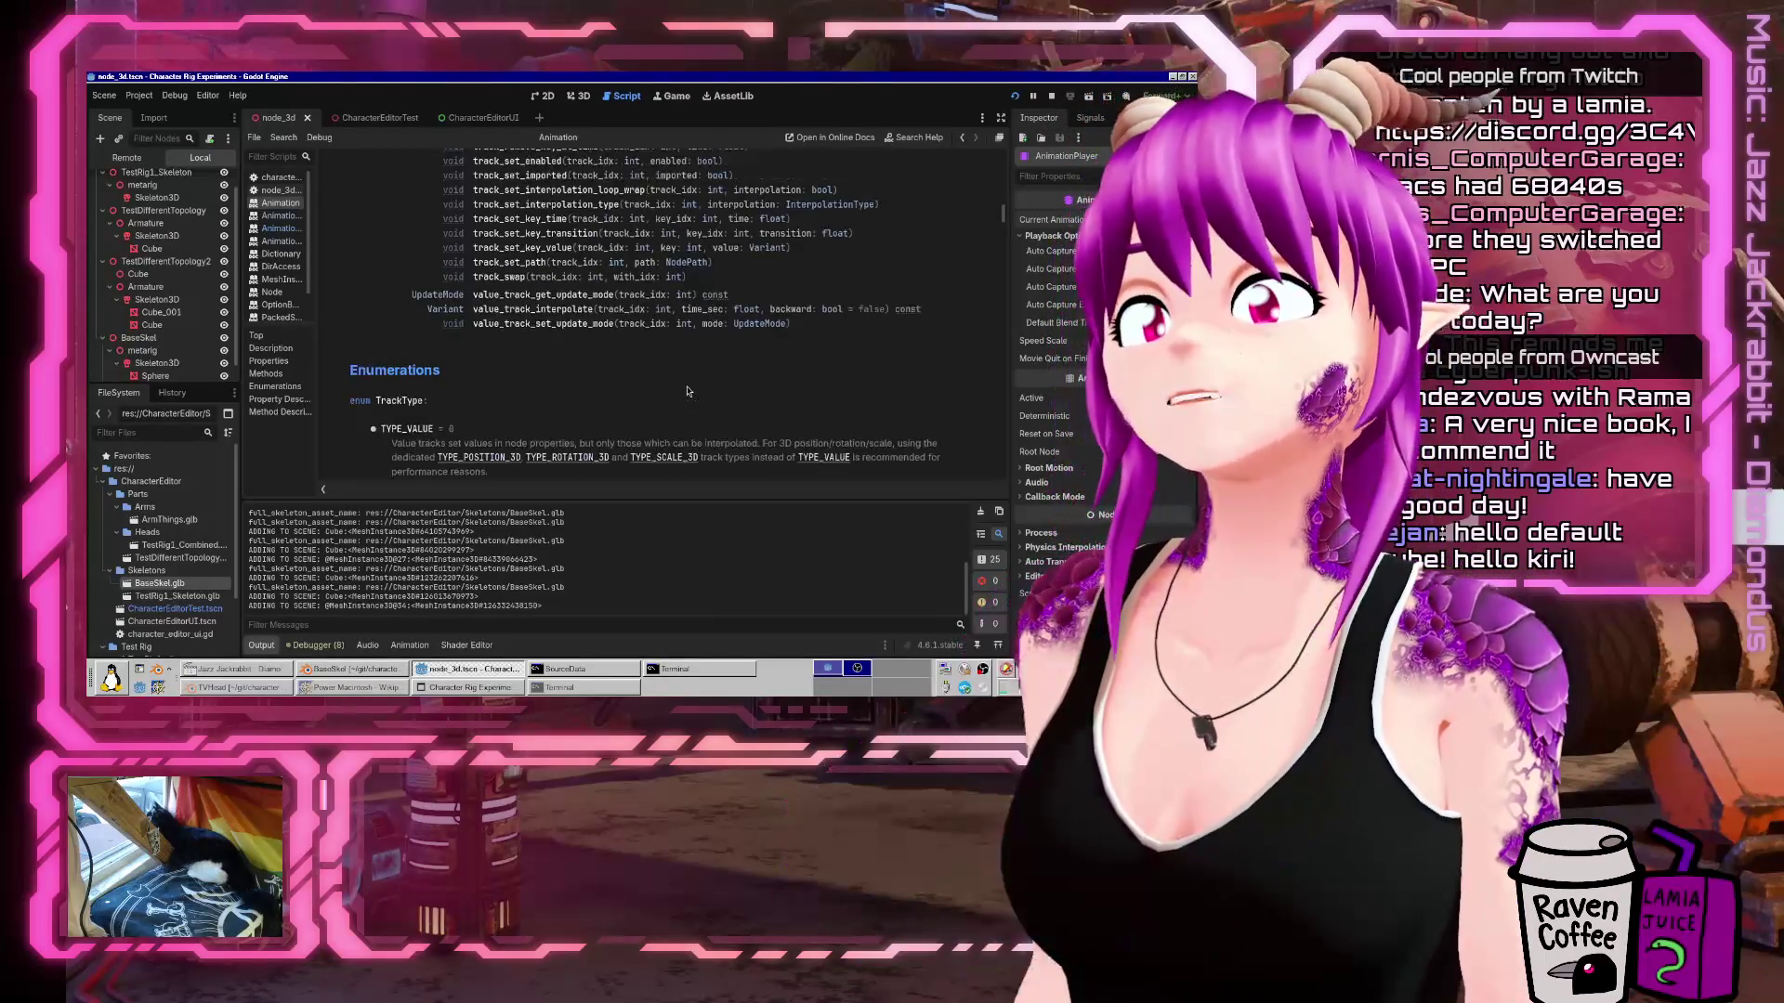
{"action": "scroll", "coordinate": [687, 392], "scroll_direction": "up", "scroll_amount": 10}
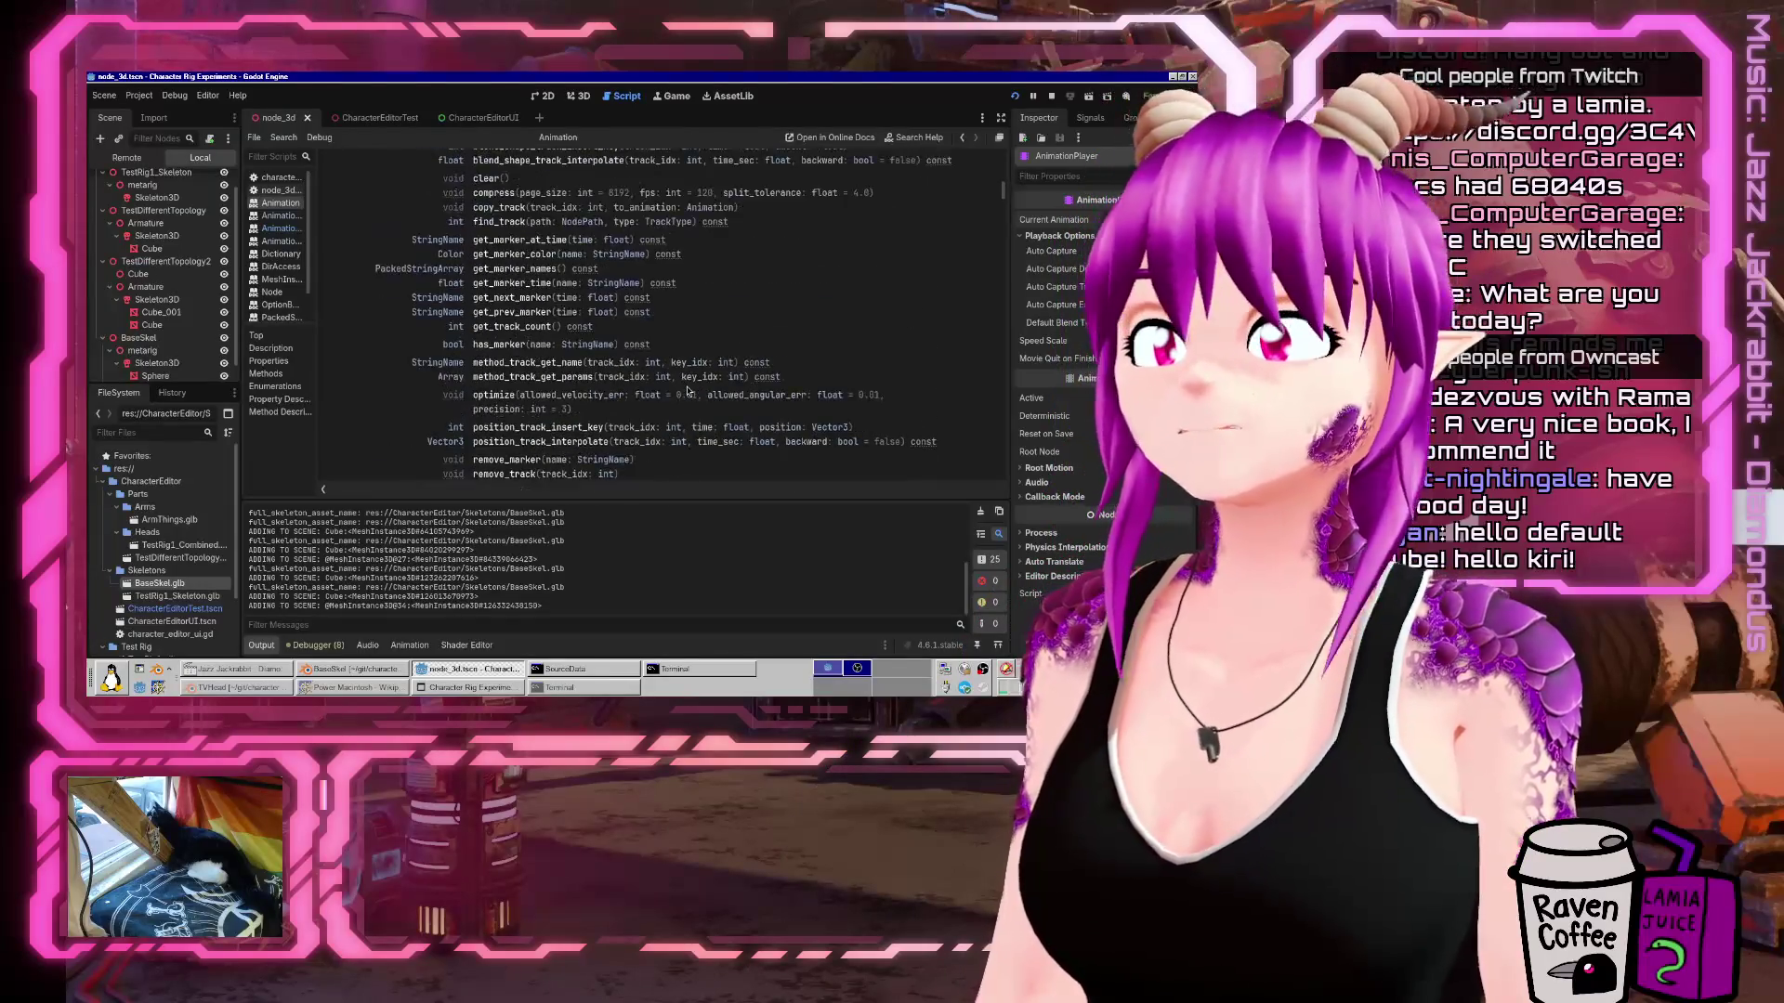
{"action": "scroll", "coordinate": [688, 391], "scroll_direction": "up", "scroll_amount": 3}
{"action": "scroll", "coordinate": [688, 380], "scroll_direction": "up", "scroll_amount": 5}
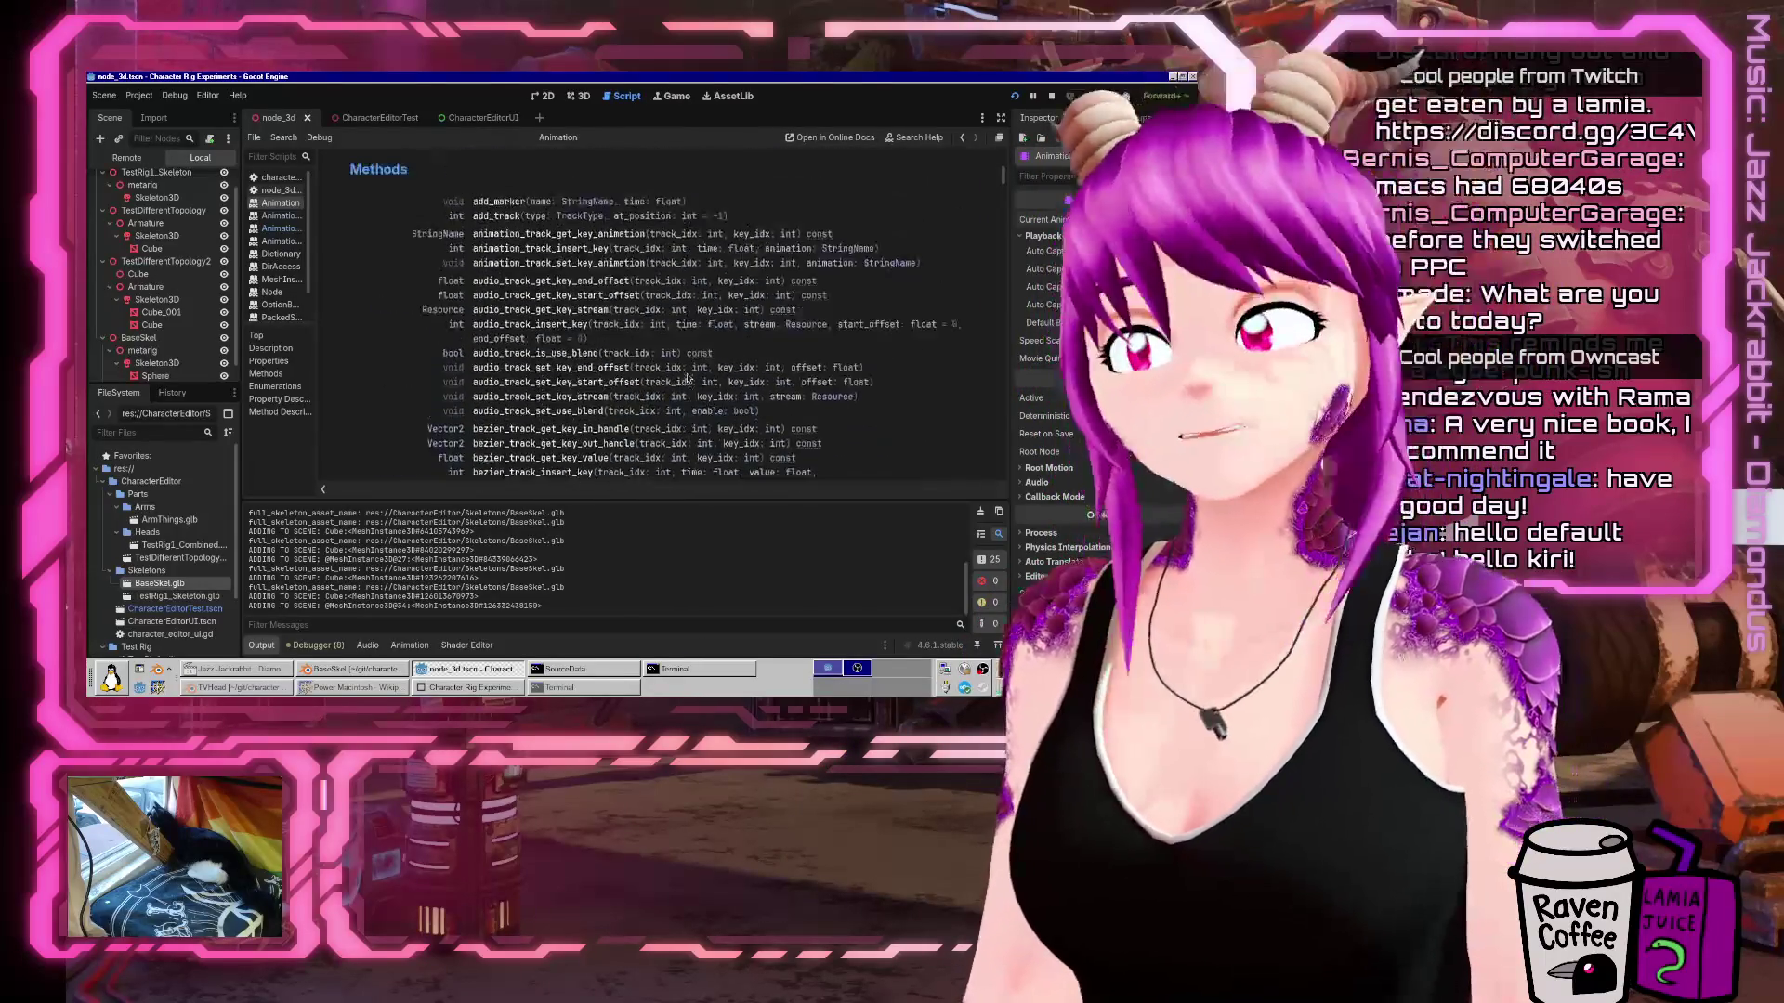
{"action": "scroll", "coordinate": [688, 381], "scroll_direction": "up", "scroll_amount": 2}
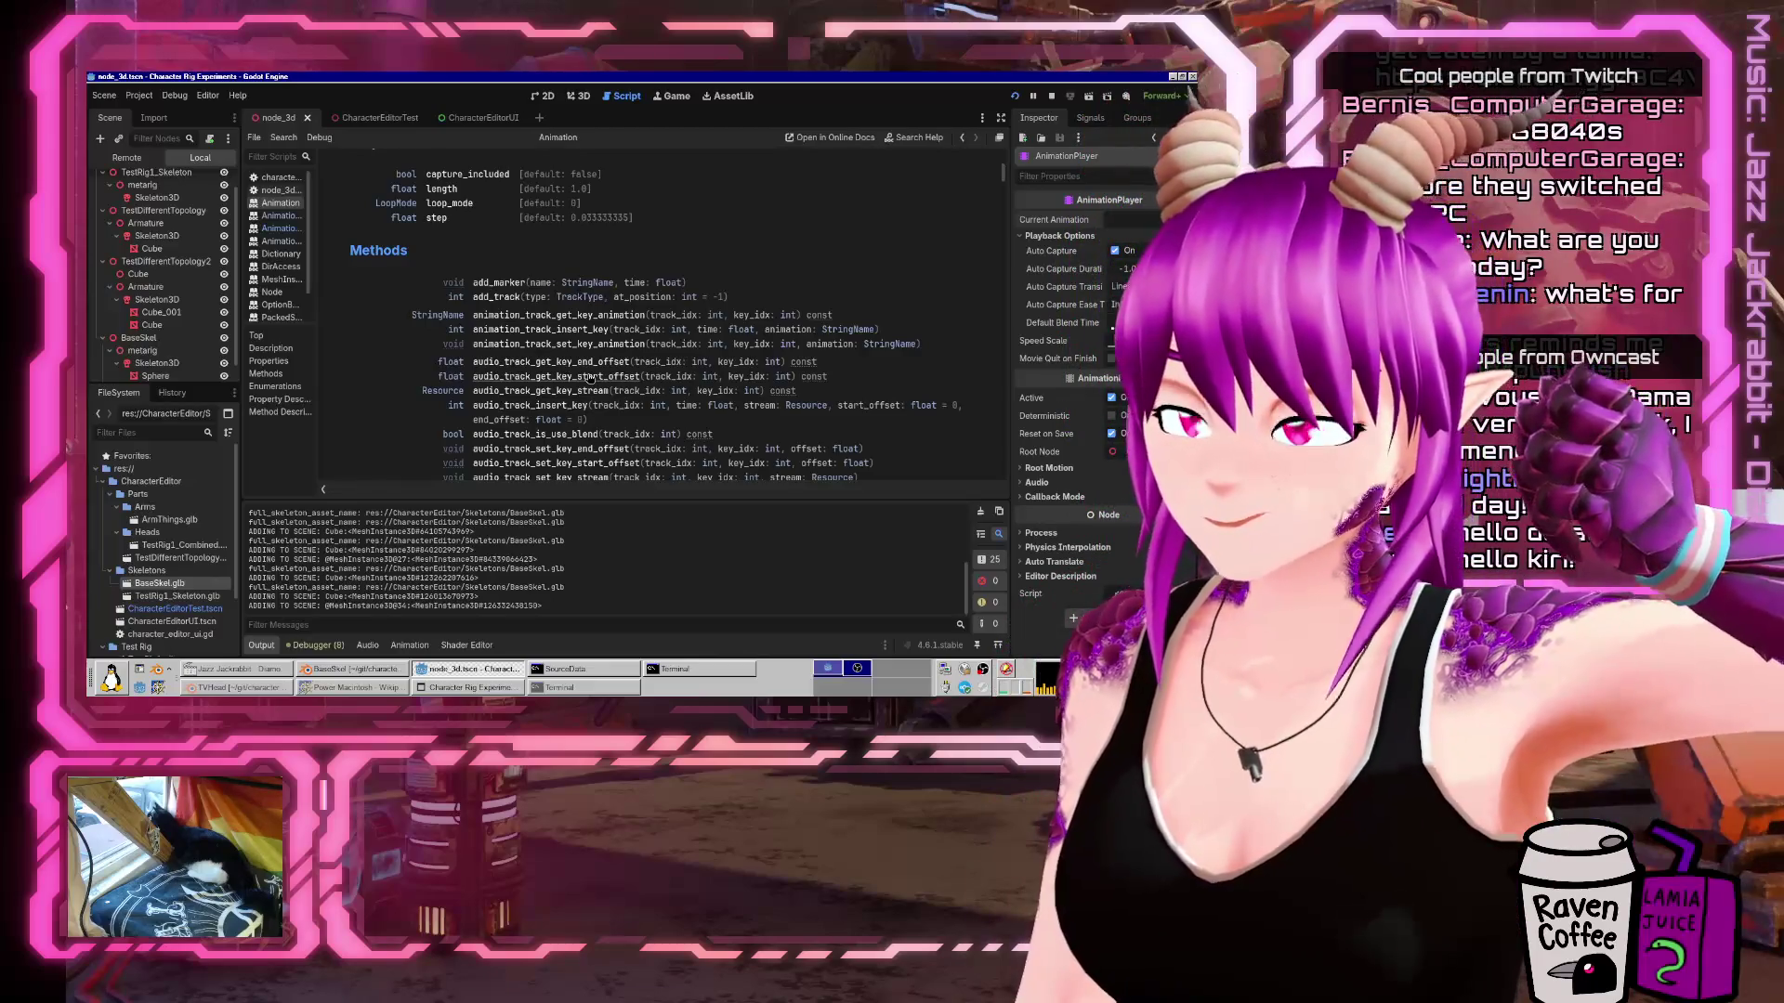
{"action": "scroll", "coordinate": [599, 255], "scroll_direction": "down", "scroll_amount": 2}
{"action": "scroll", "coordinate": [599, 256], "scroll_direction": "up", "scroll_amount": 5}
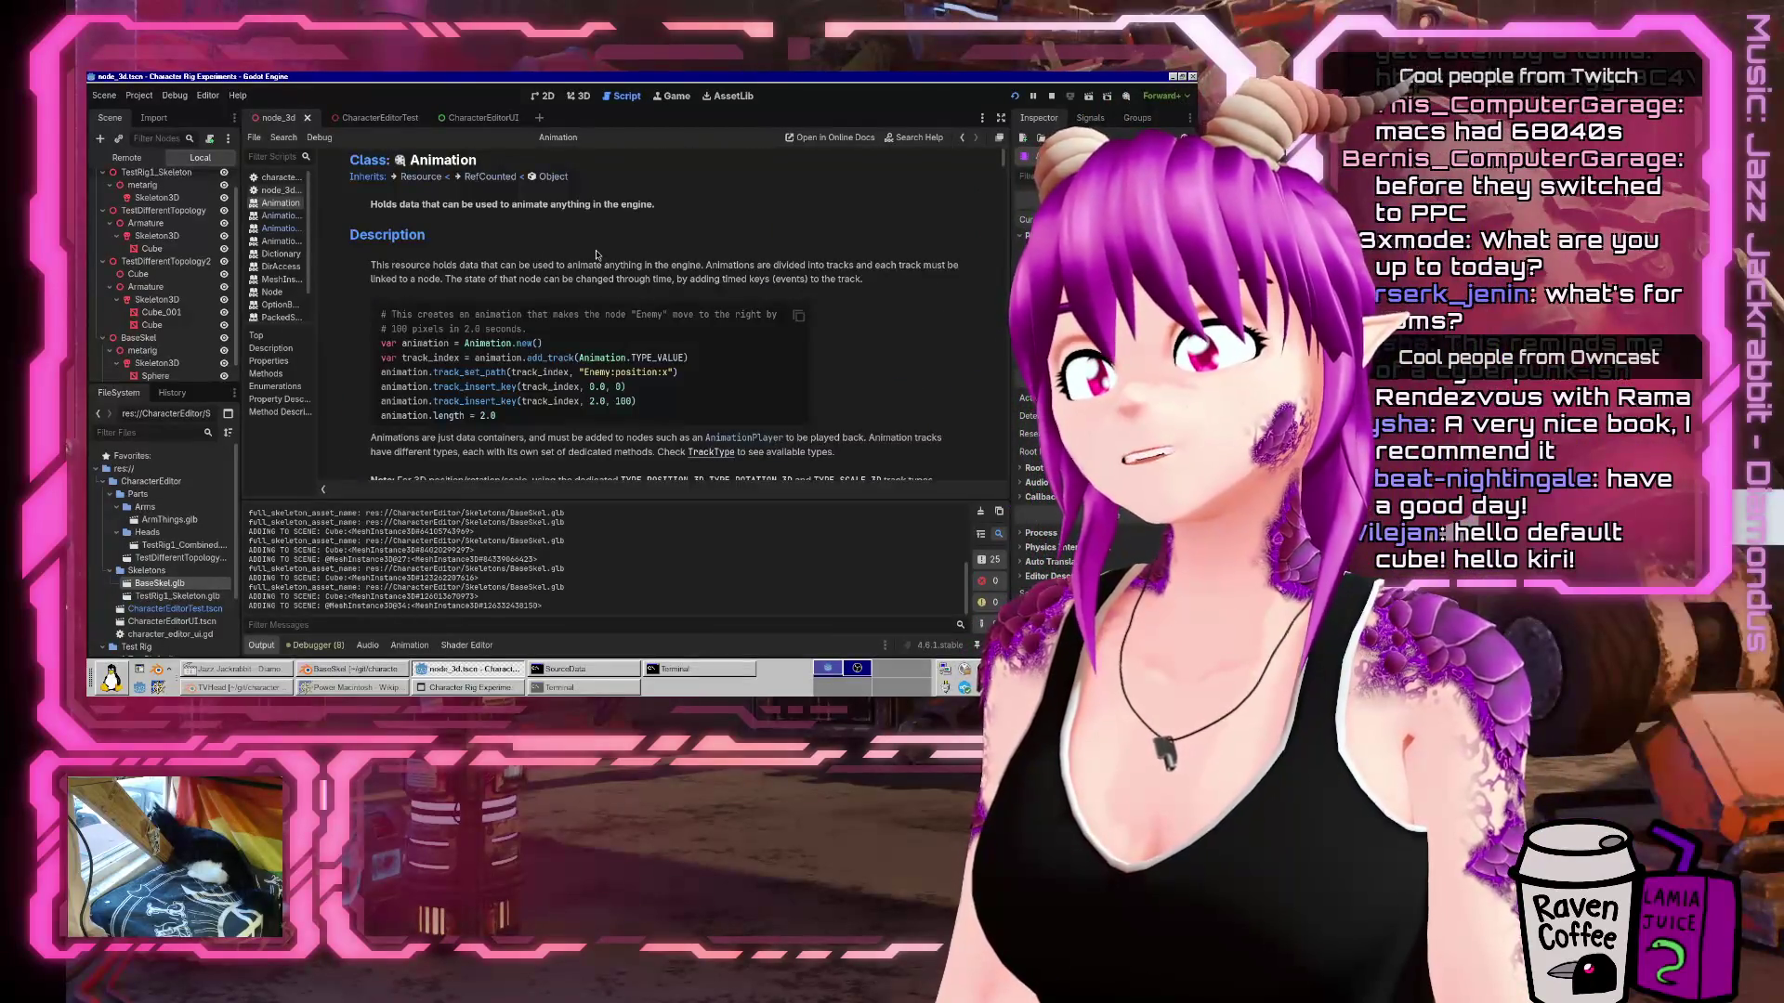
{"action": "scroll", "coordinate": [599, 247], "scroll_direction": "down", "scroll_amount": 5}
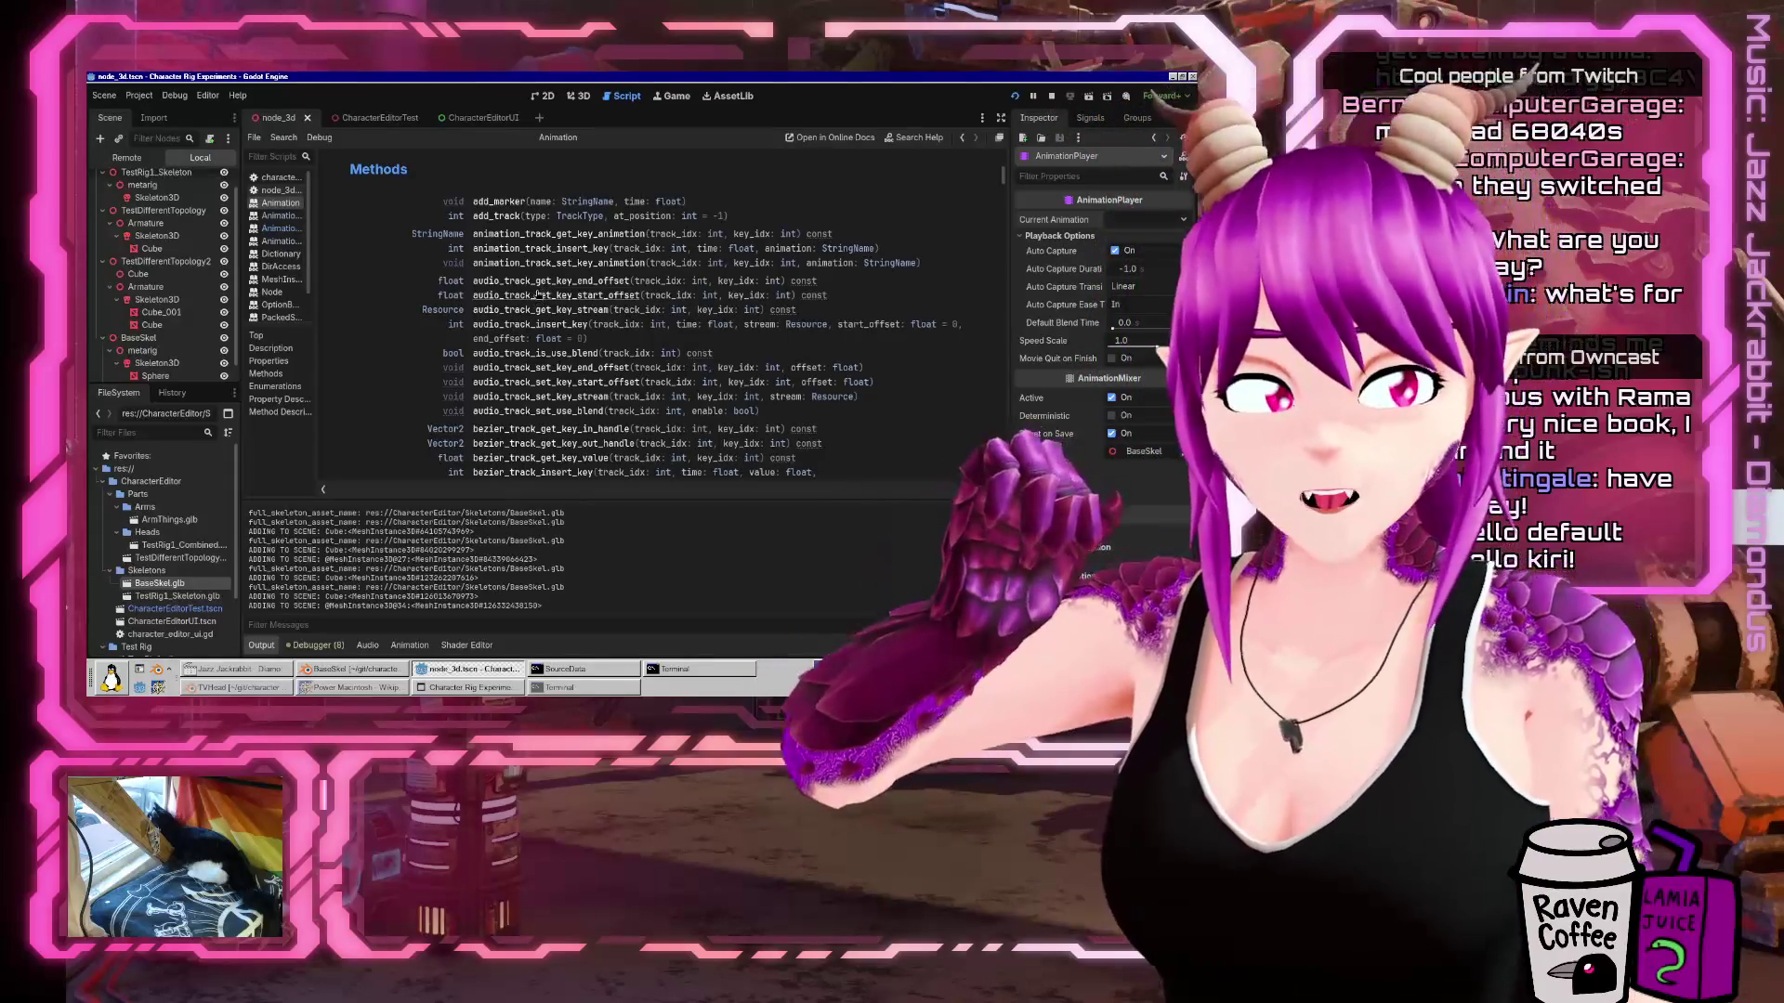
{"action": "scroll", "coordinate": [646, 344], "scroll_direction": "up", "scroll_amount": 4}
{"action": "scroll", "coordinate": [645, 344], "scroll_direction": "down", "scroll_amount": 5}
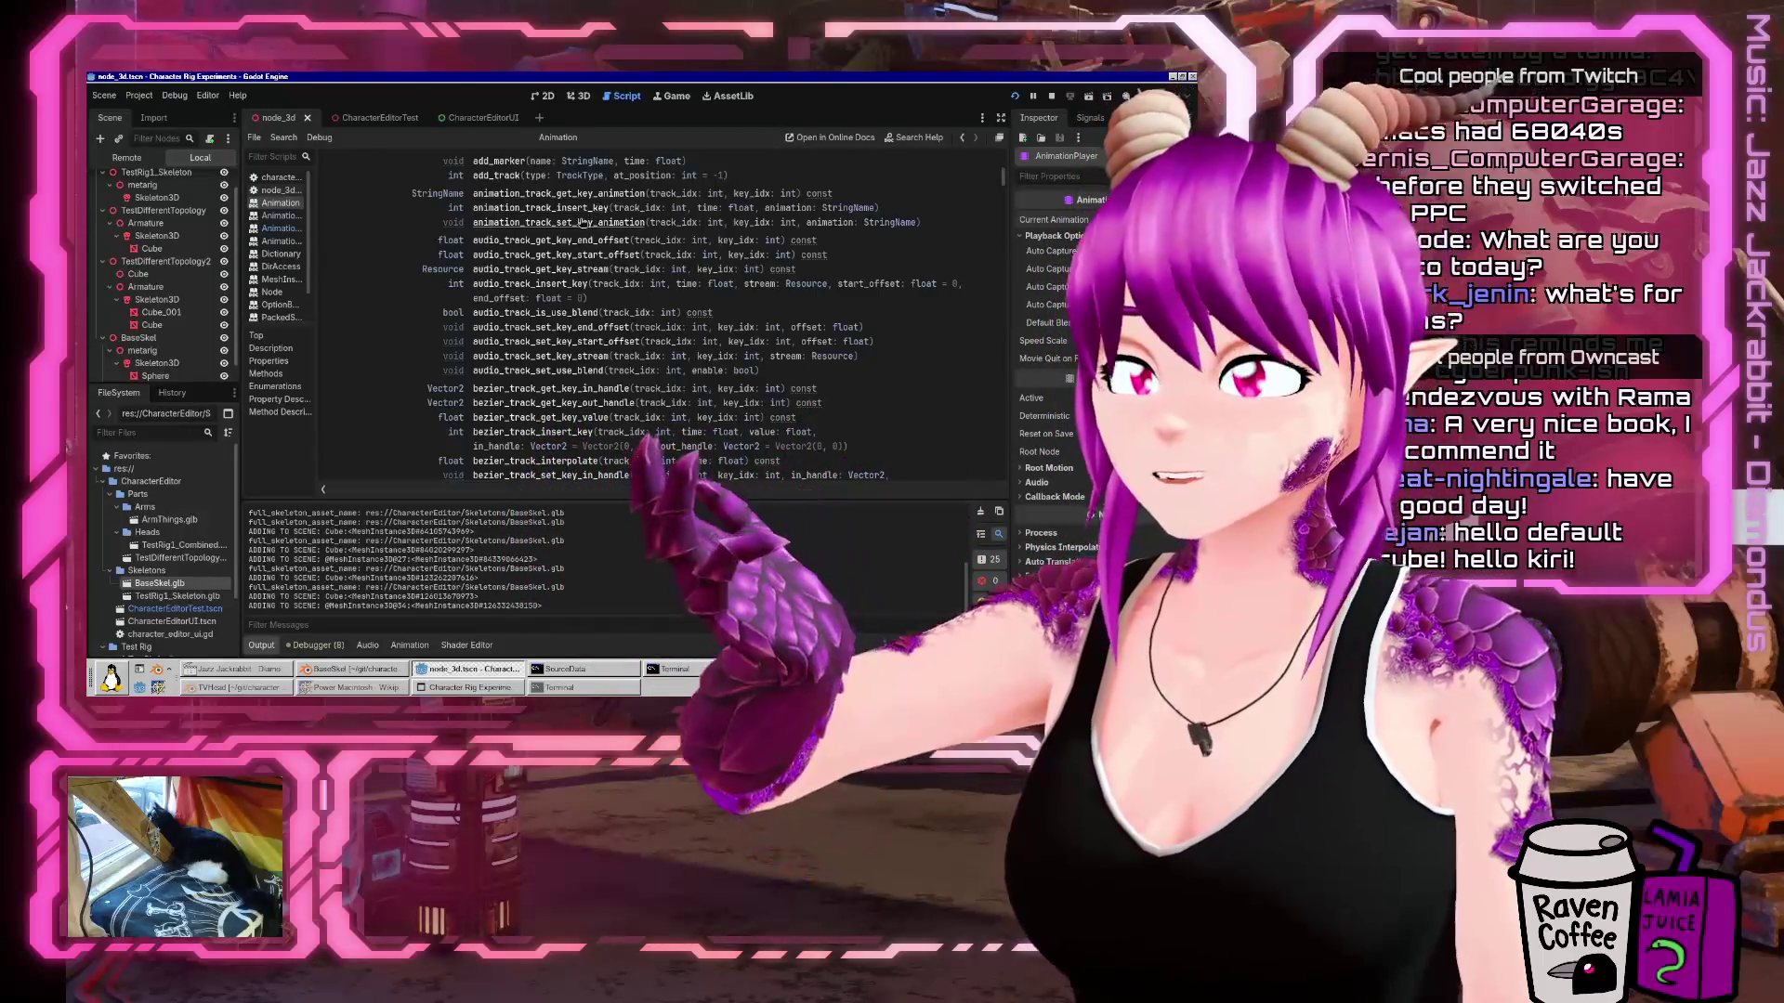
{"action": "left_click_drag", "start_coordinate": [611, 208], "coordinate": [687, 209]}
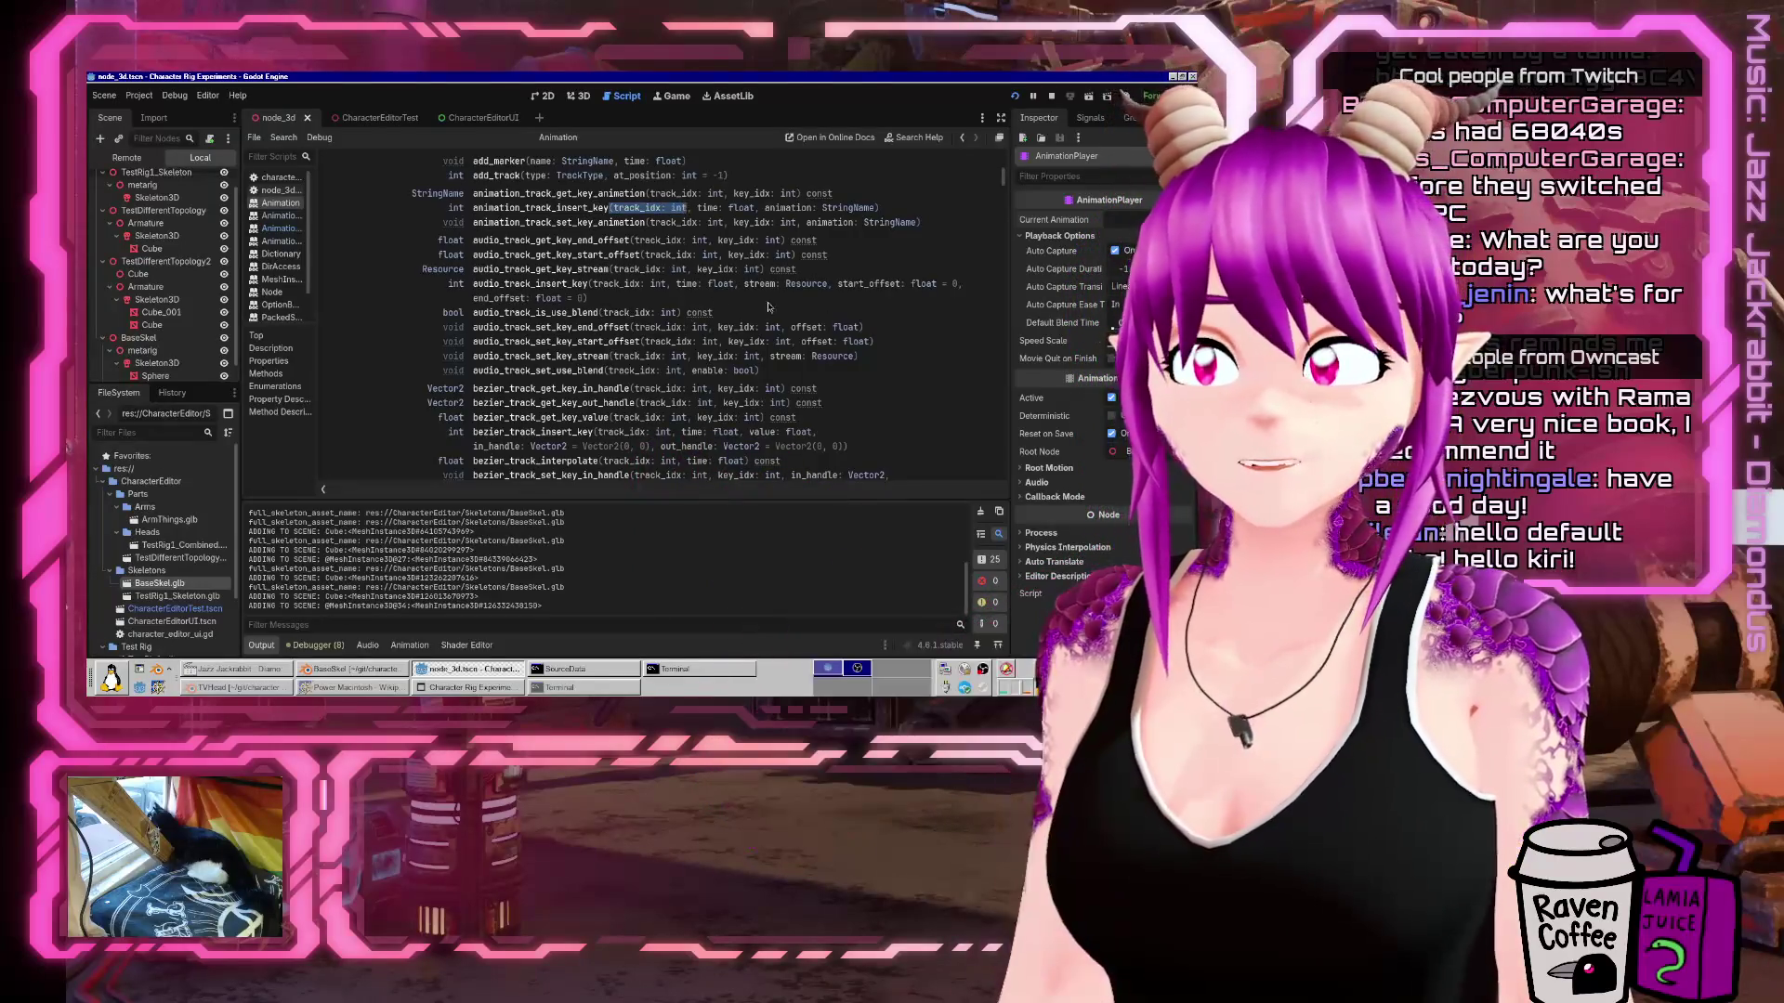
{"action": "left_click", "coordinate": [883, 190]}
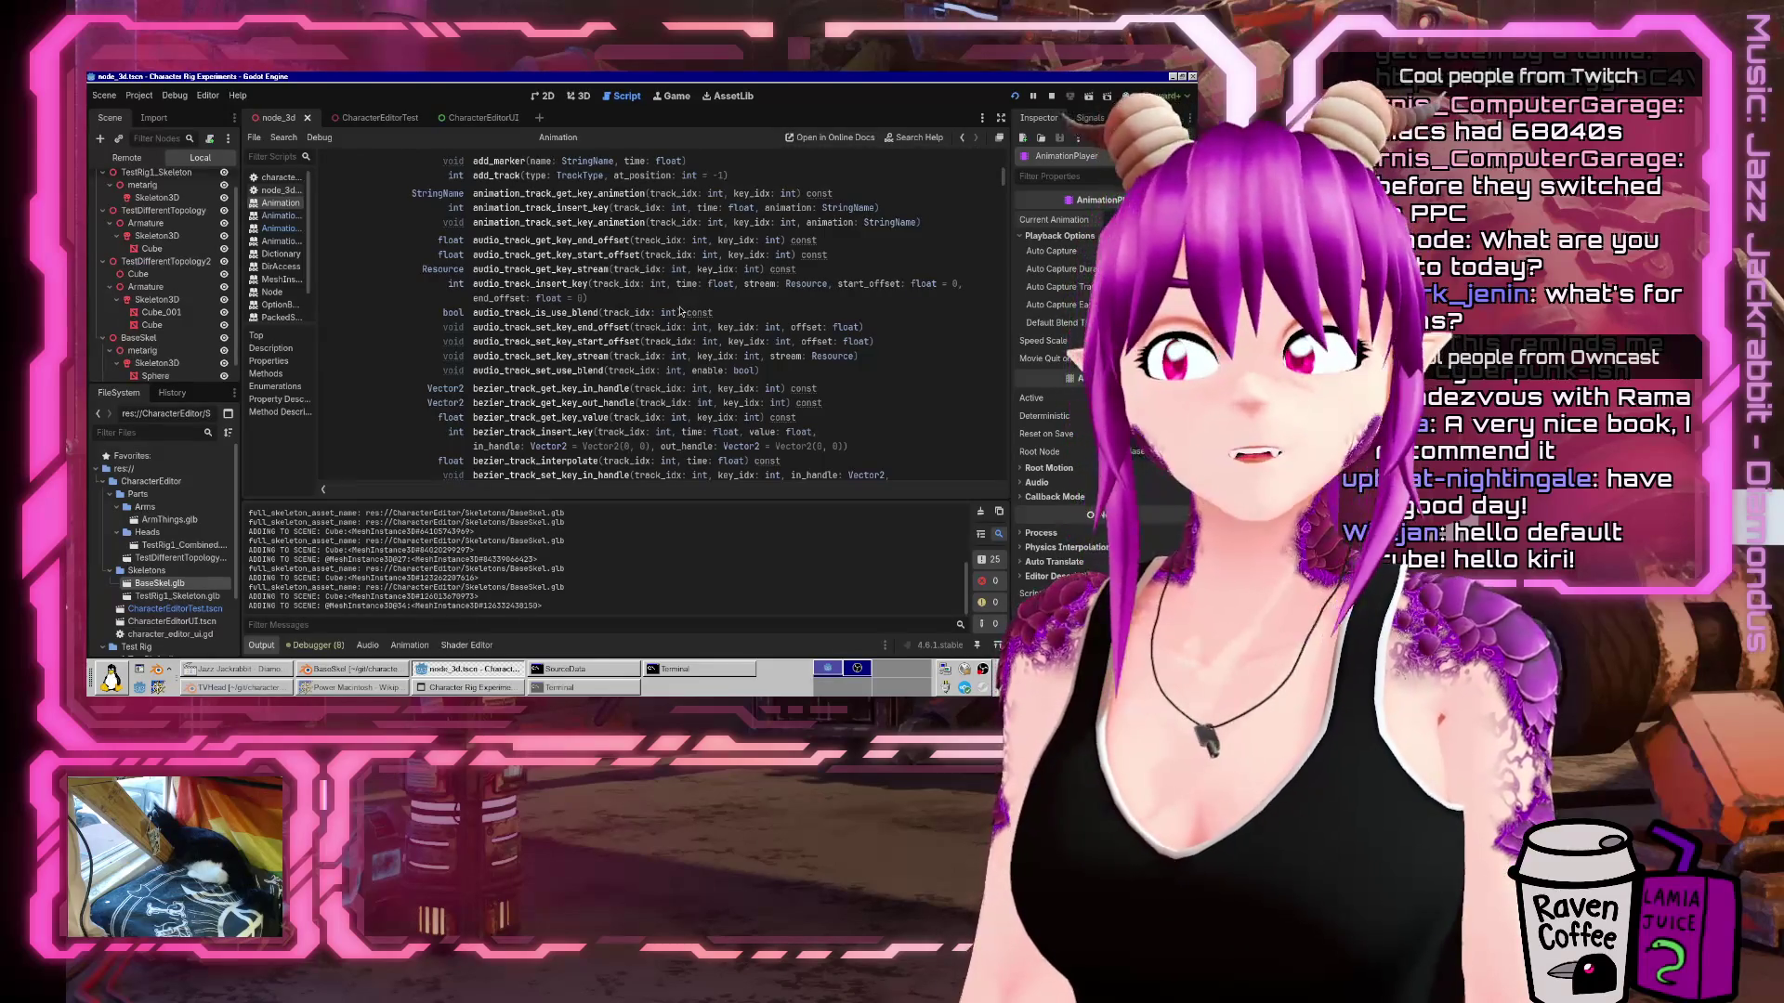
Search the page for 'path' and open the track_set_path method description.
{"action": "scroll", "coordinate": [680, 311], "scroll_direction": "down", "scroll_amount": 5}
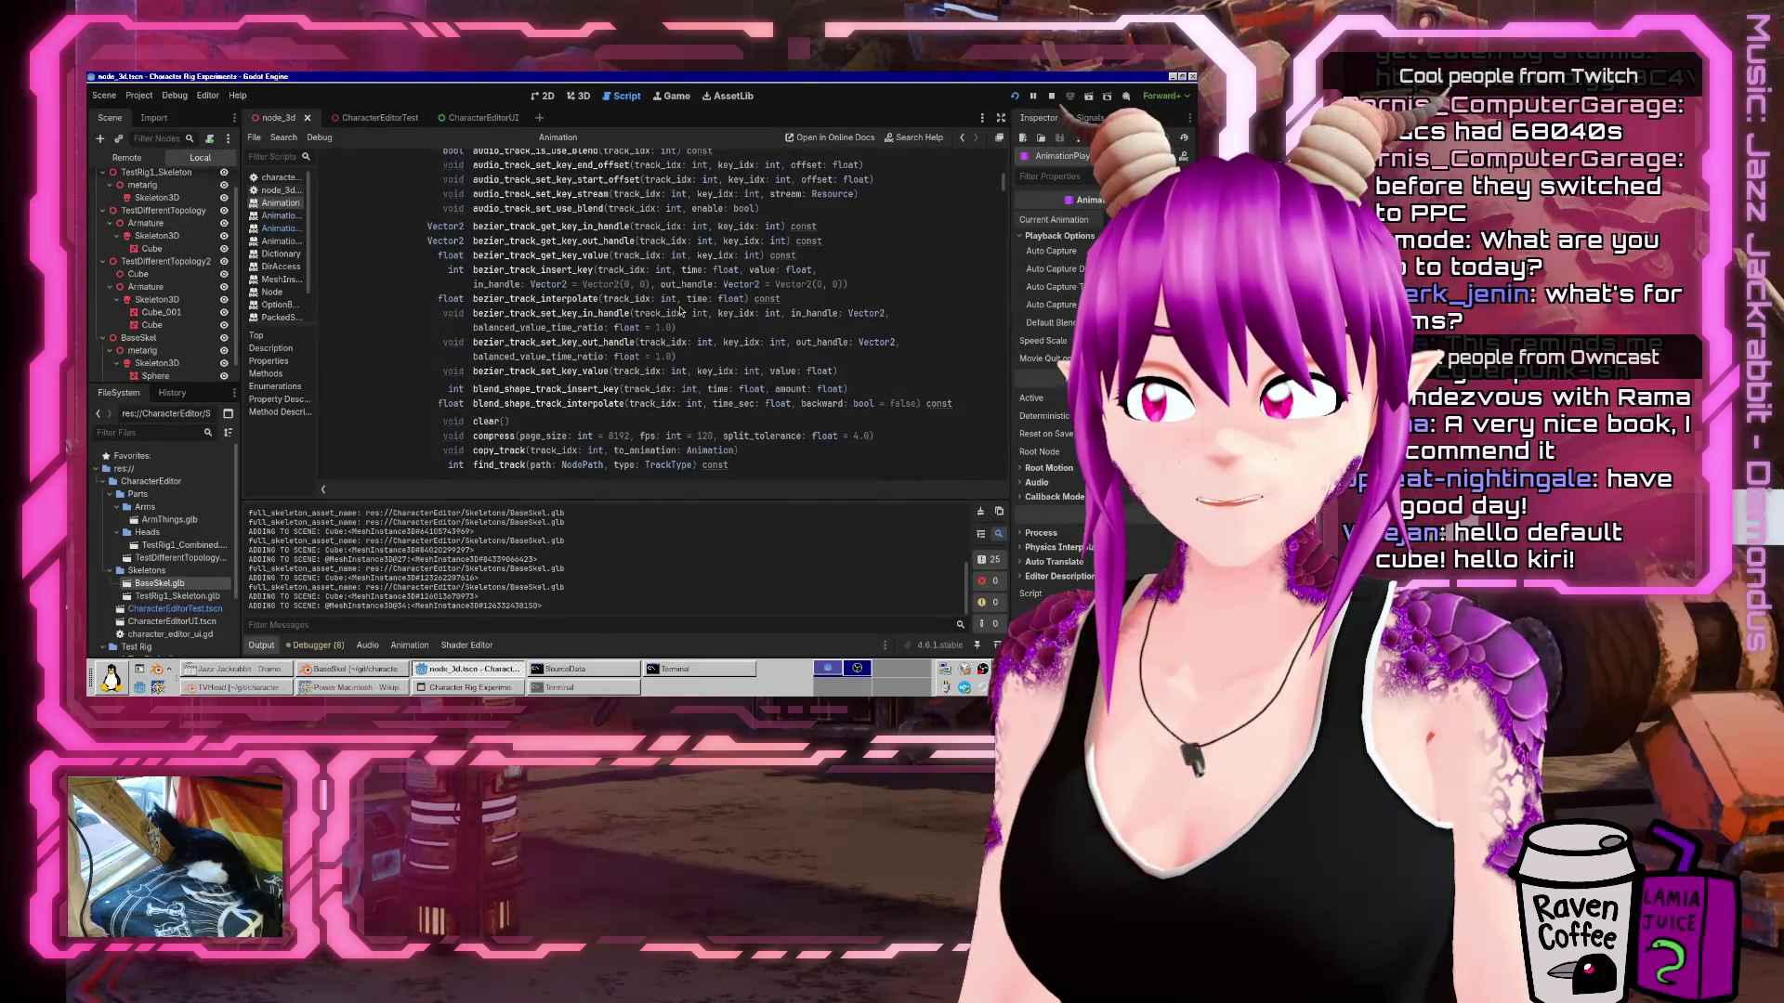
{"action": "scroll", "coordinate": [680, 311], "scroll_direction": "down", "scroll_amount": 5}
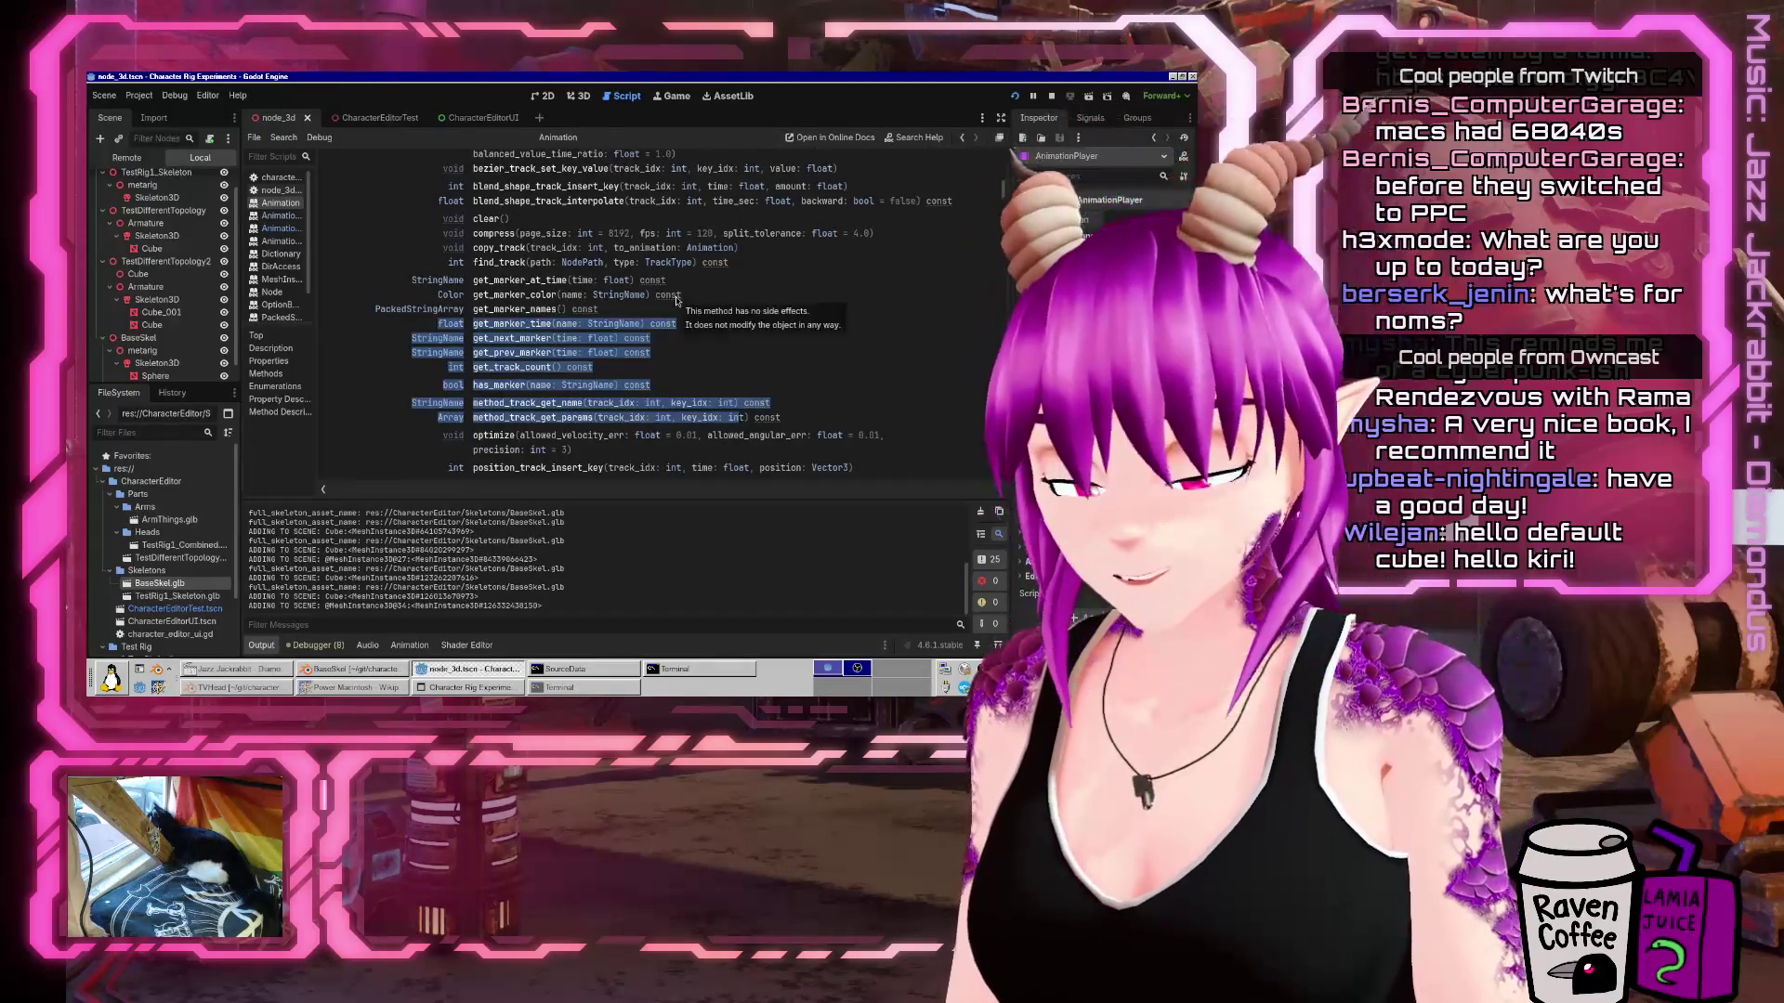
{"action": "key", "text": "ctrl+f"}
{"action": "type", "text": "path"}
{"action": "key", "text": "Return"}
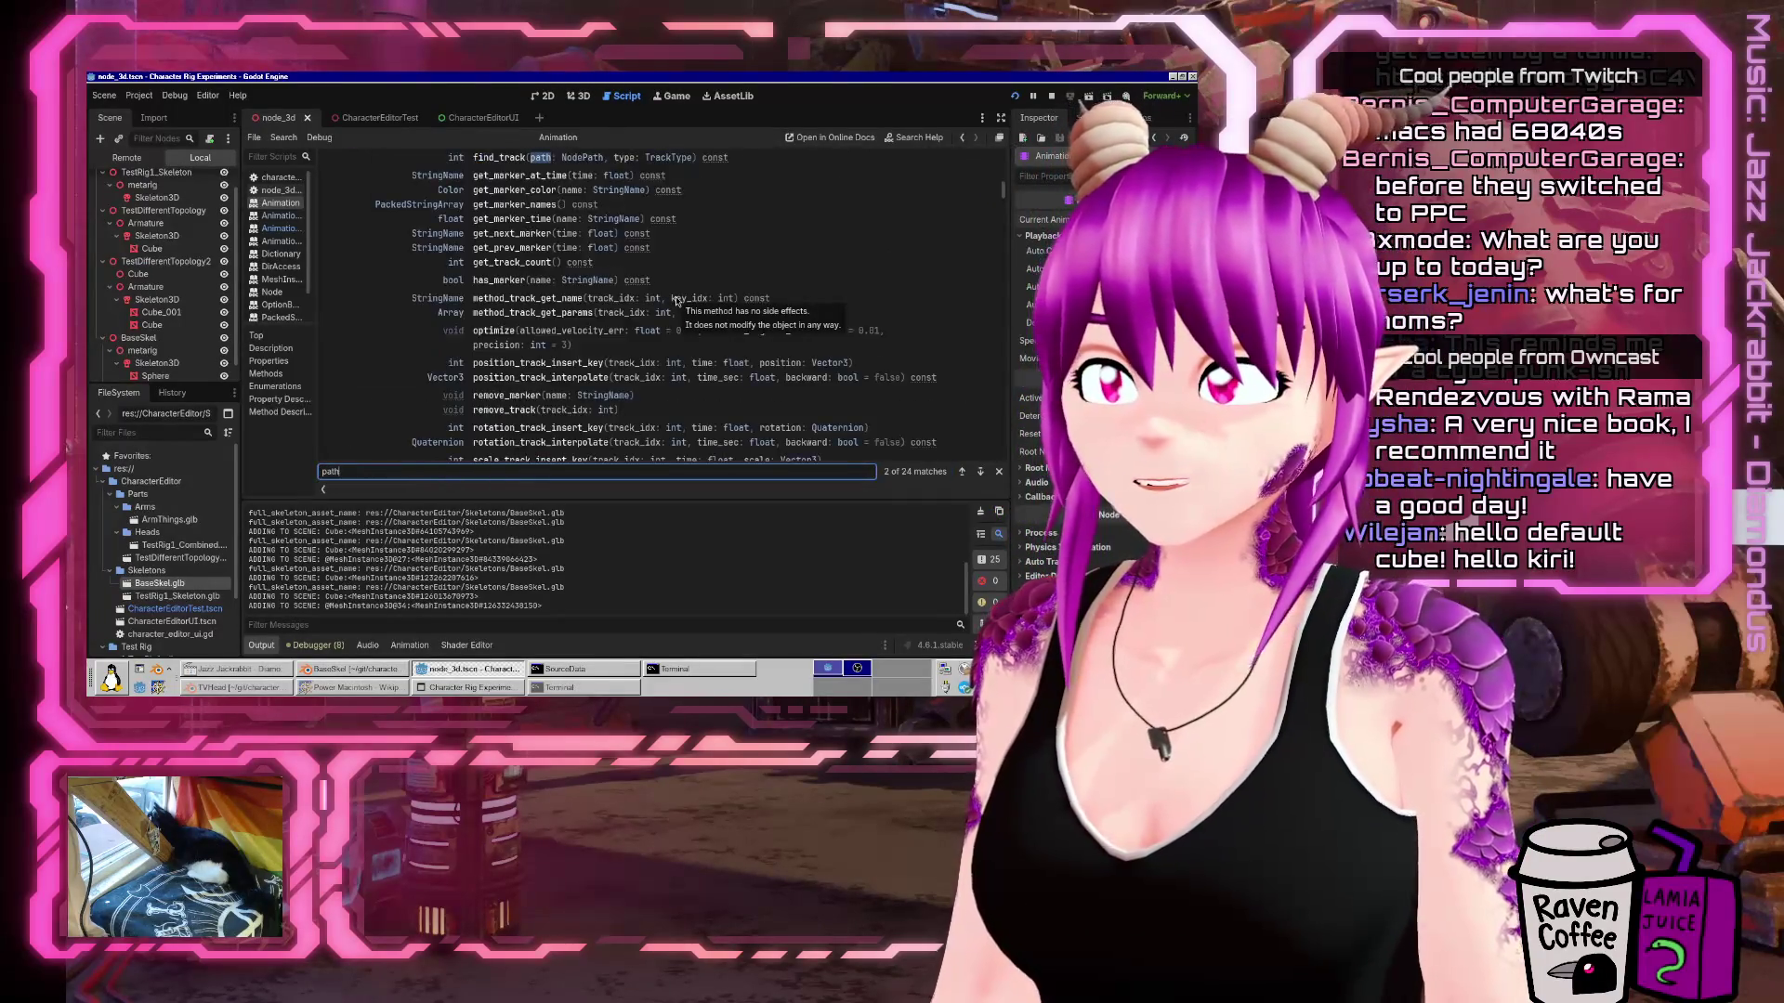
{"action": "key", "text": "shift+Return"}
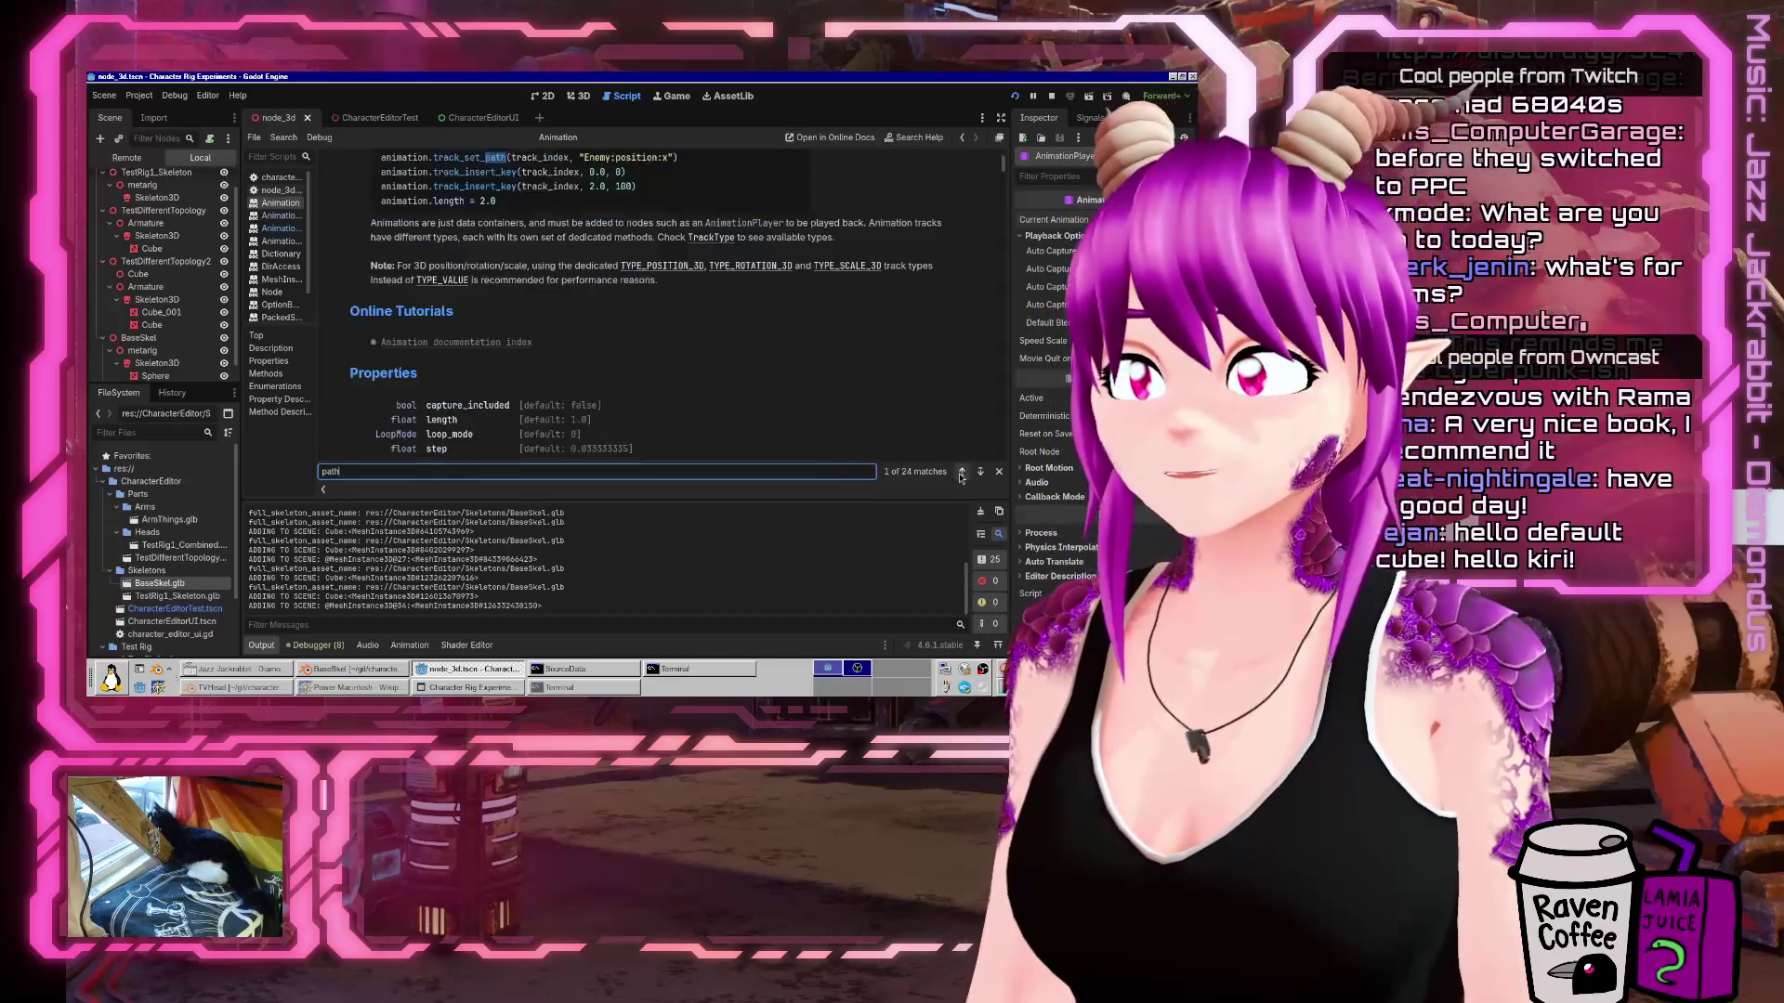
{"action": "left_click", "coordinate": [767, 286]}
{"action": "left_click", "coordinate": [982, 474]}
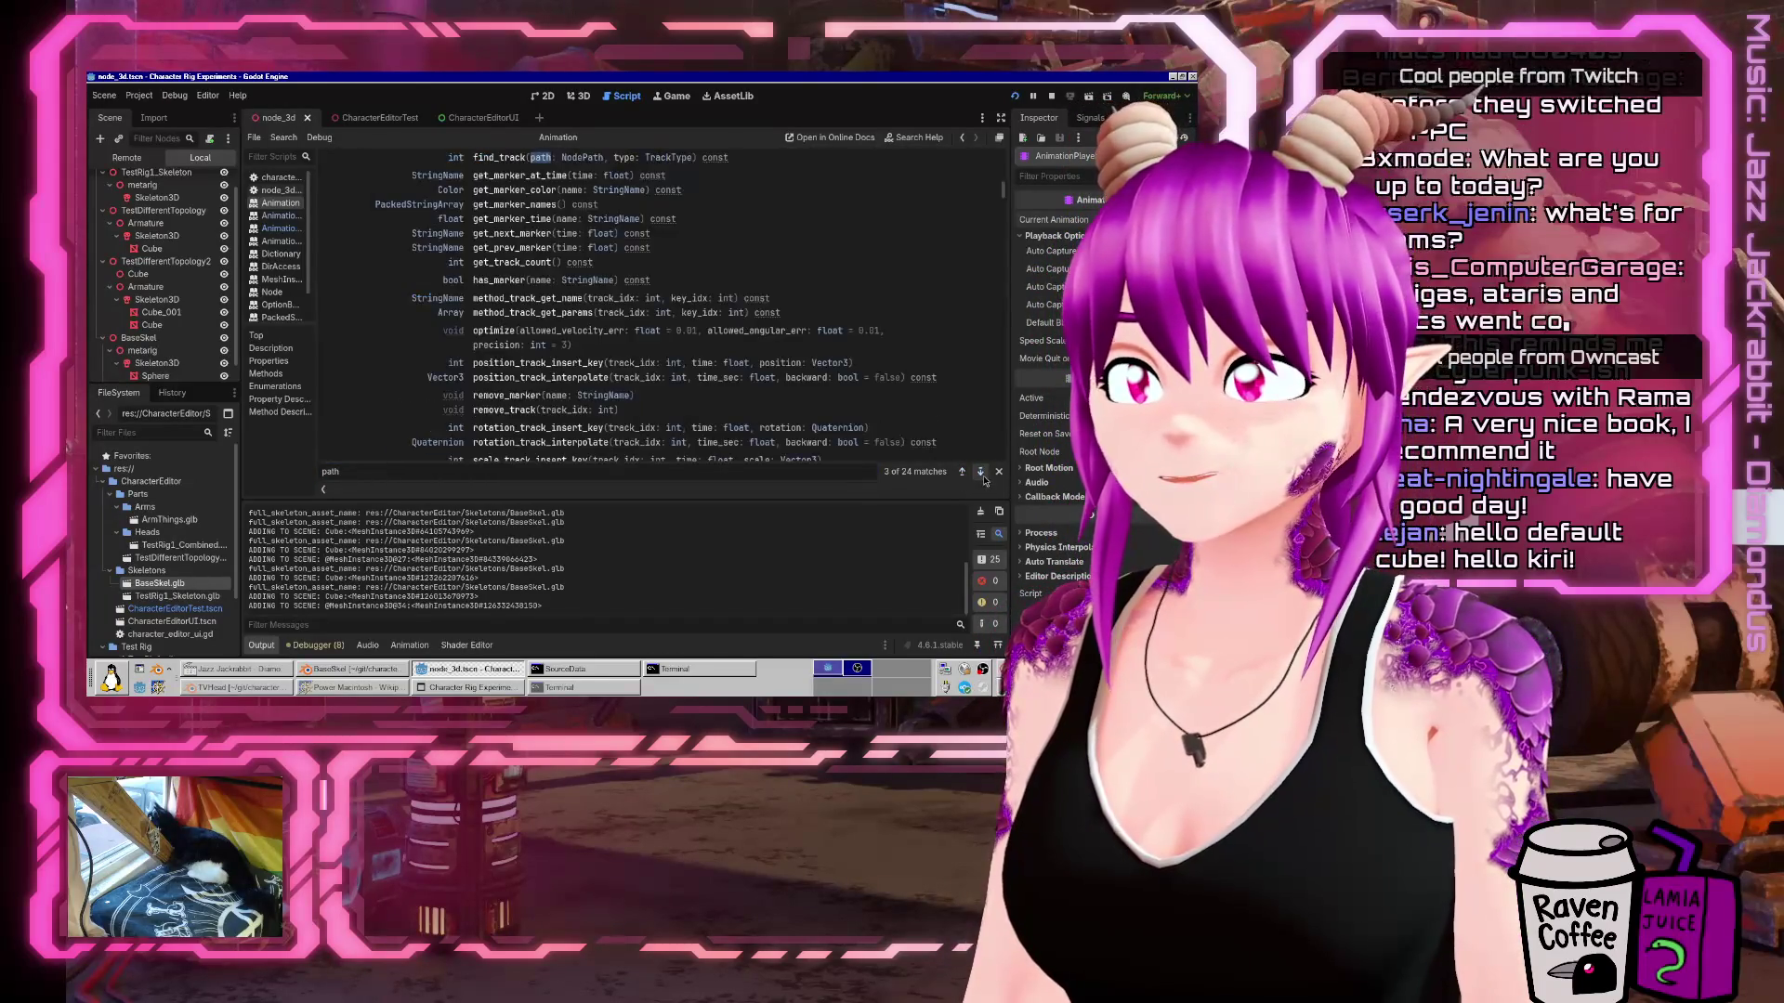
{"action": "left_click", "coordinate": [982, 476]}
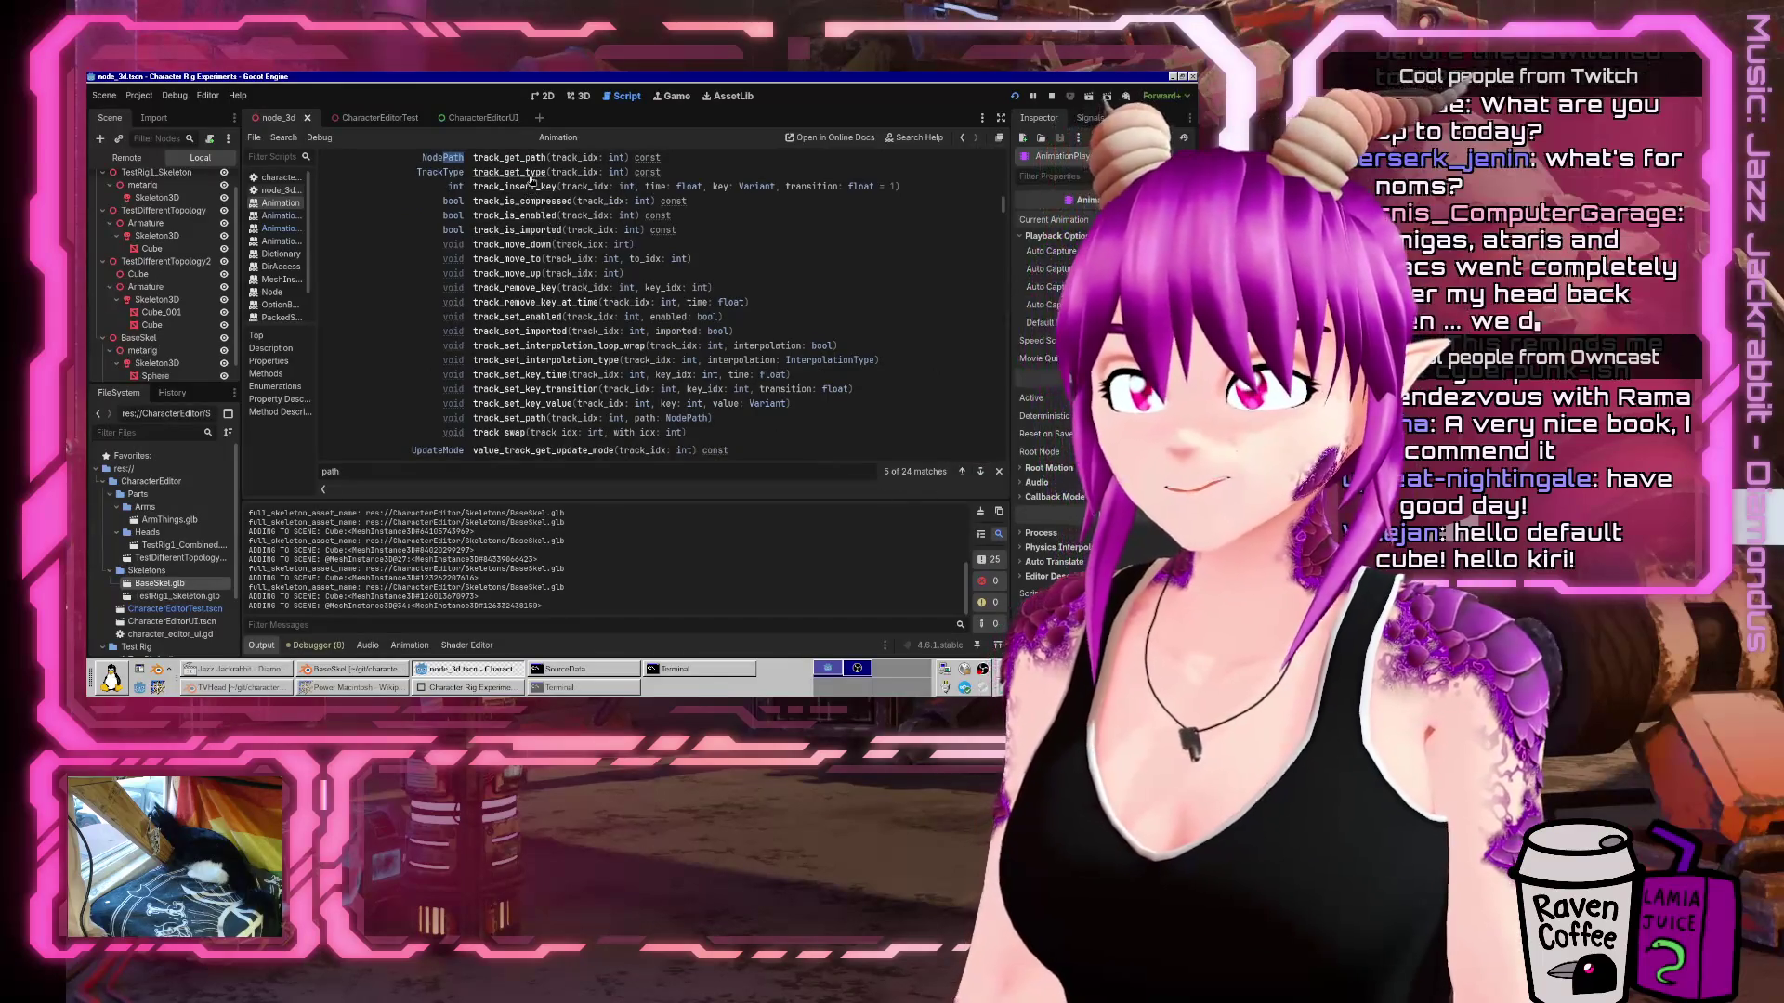
{"action": "left_click", "coordinate": [516, 158]}
{"action": "scroll", "coordinate": [537, 259], "scroll_direction": "up", "scroll_amount": 1}
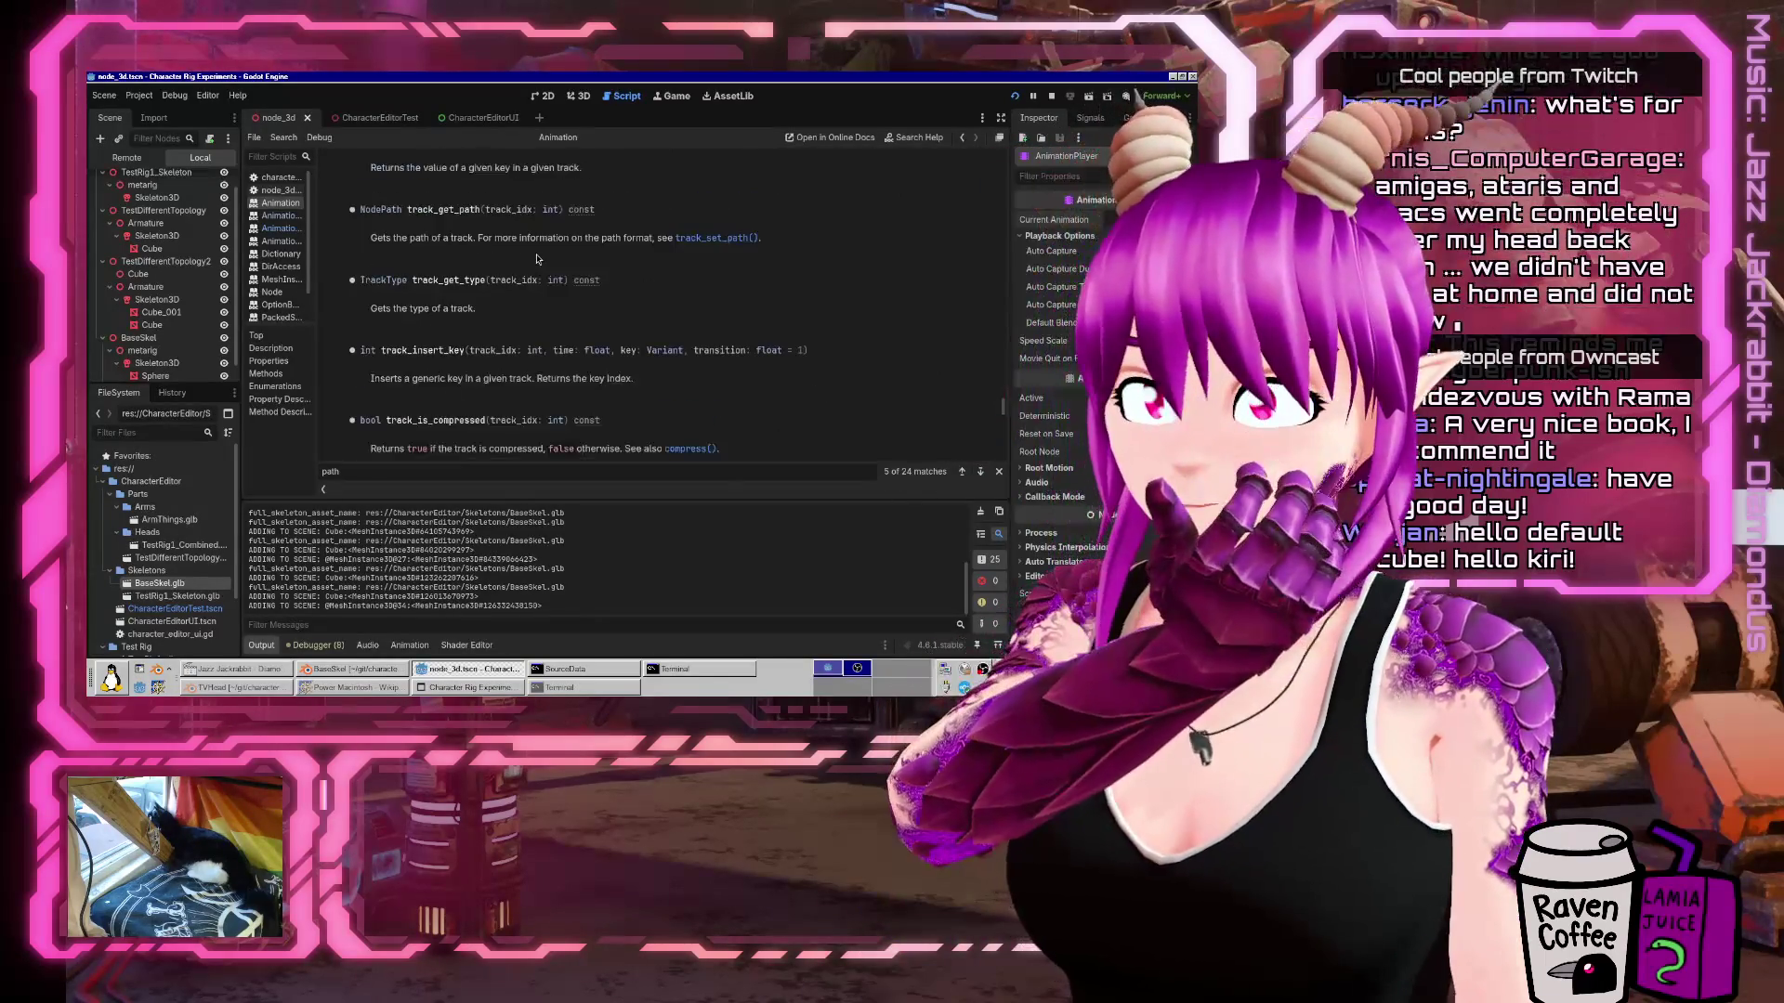
{"action": "left_click", "coordinate": [708, 241]}
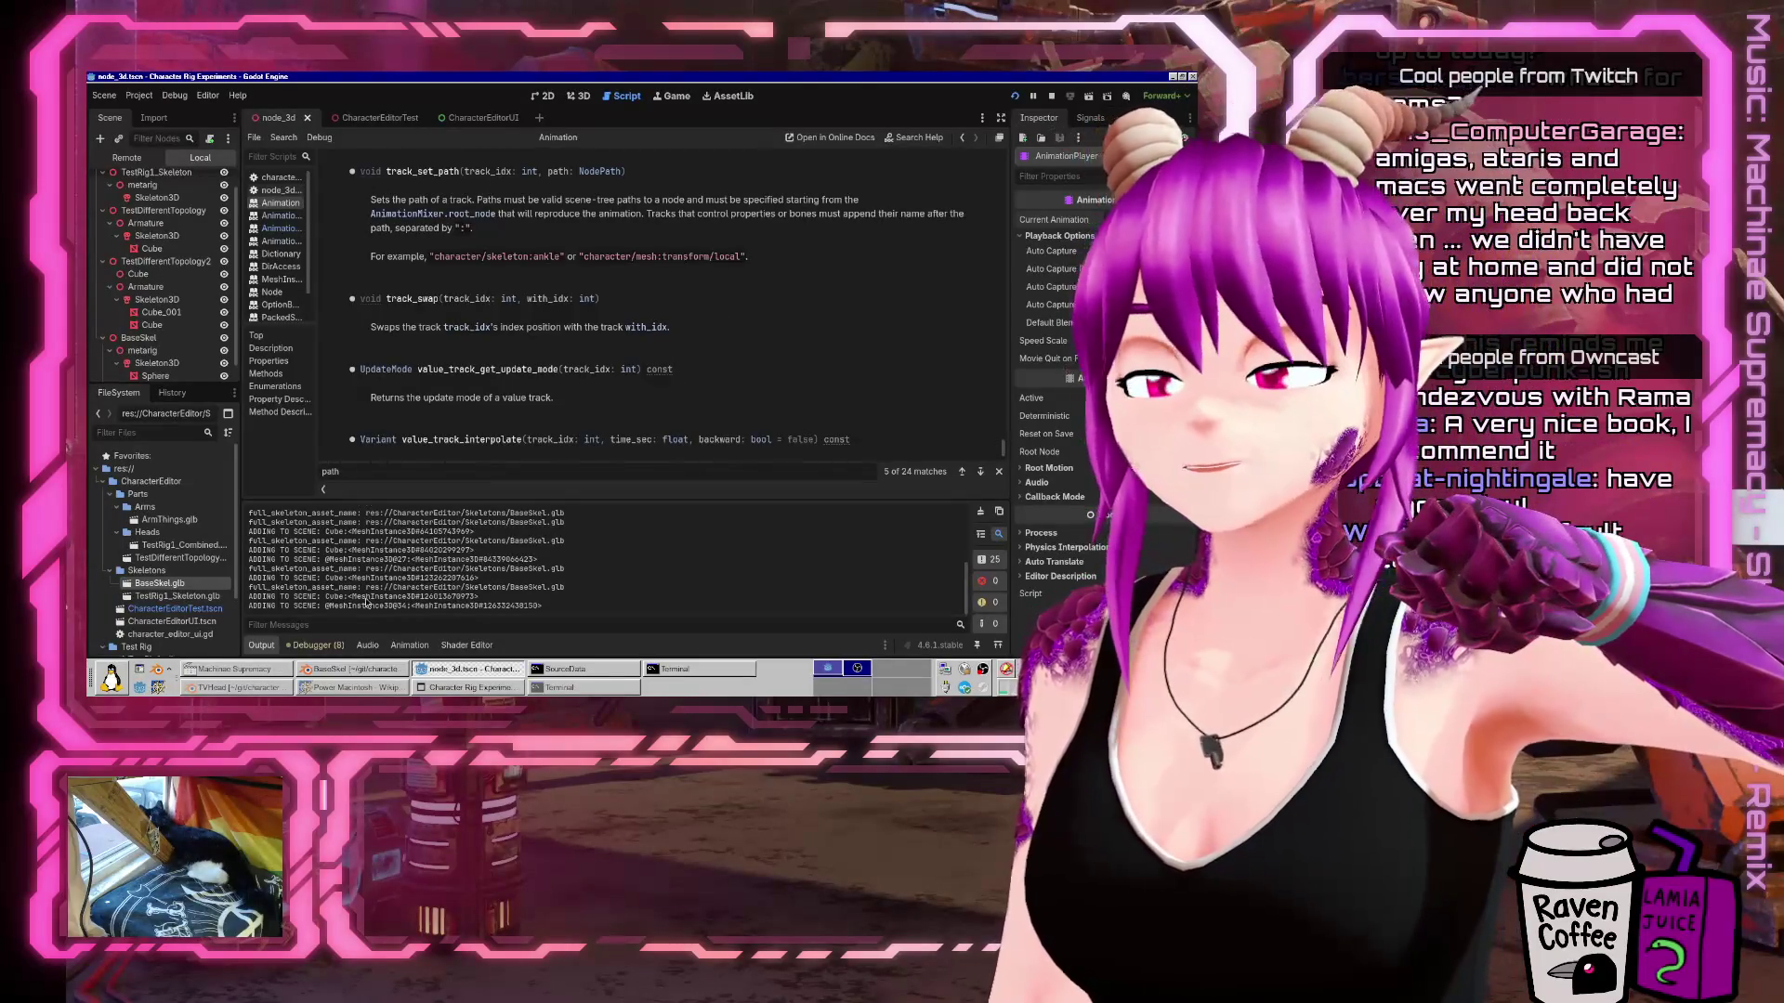
Switch over to the Spin Doctor image search results in Firefox.
{"action": "key", "text": "alt+Tab"}
{"action": "key", "text": "Tab"}
{"action": "key", "text": "alt+Tab"}
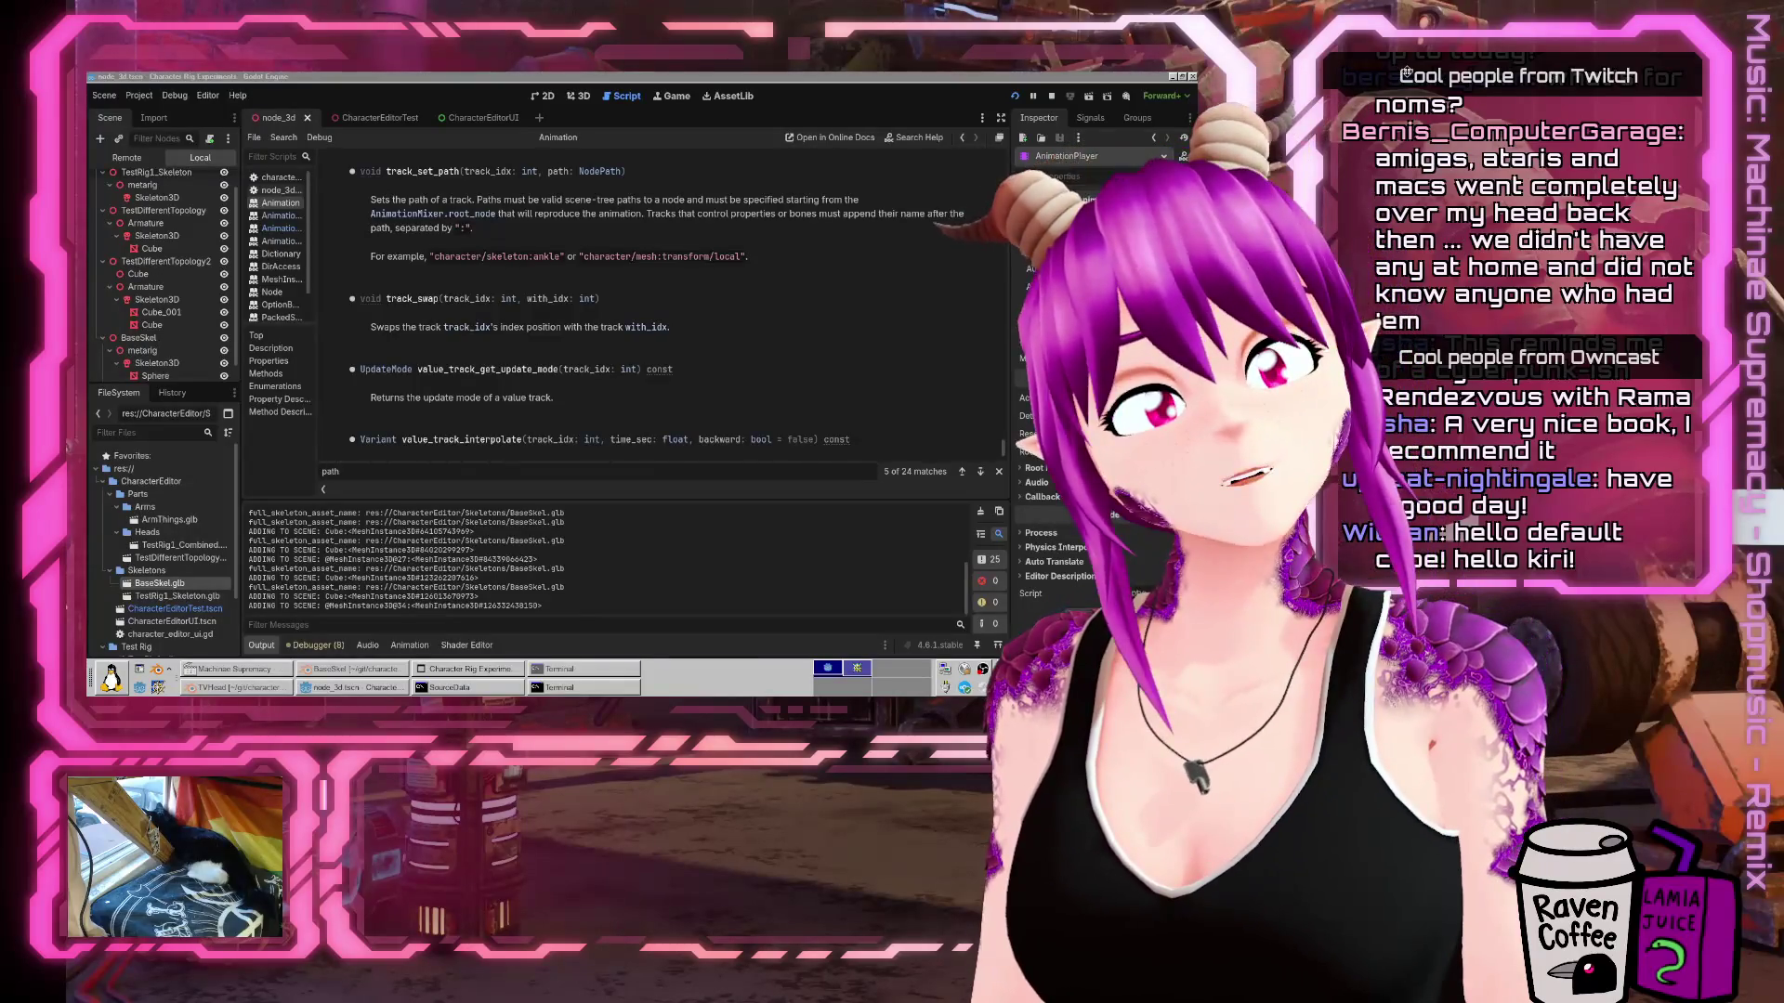
{"action": "key", "text": "alt+Tab"}
{"action": "scroll", "coordinate": [776, 511], "scroll_direction": "down", "scroll_amount": 1}
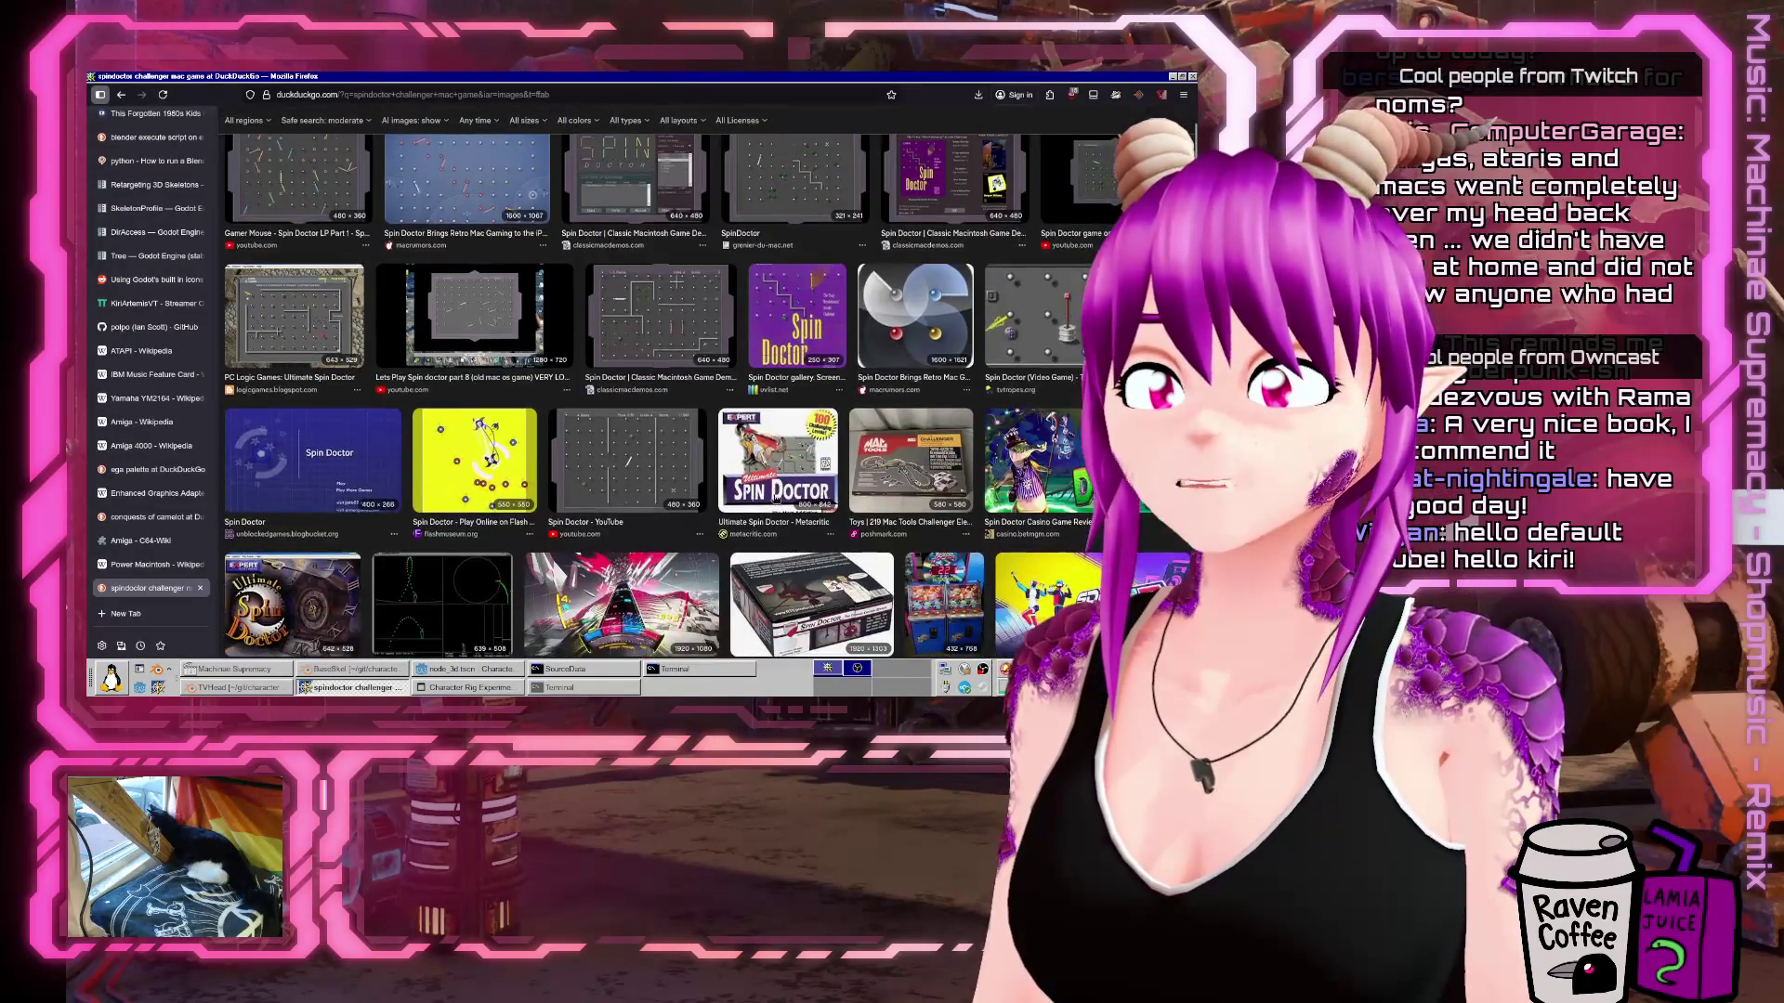
{"action": "scroll", "coordinate": [291, 269], "scroll_direction": "up", "scroll_amount": 1}
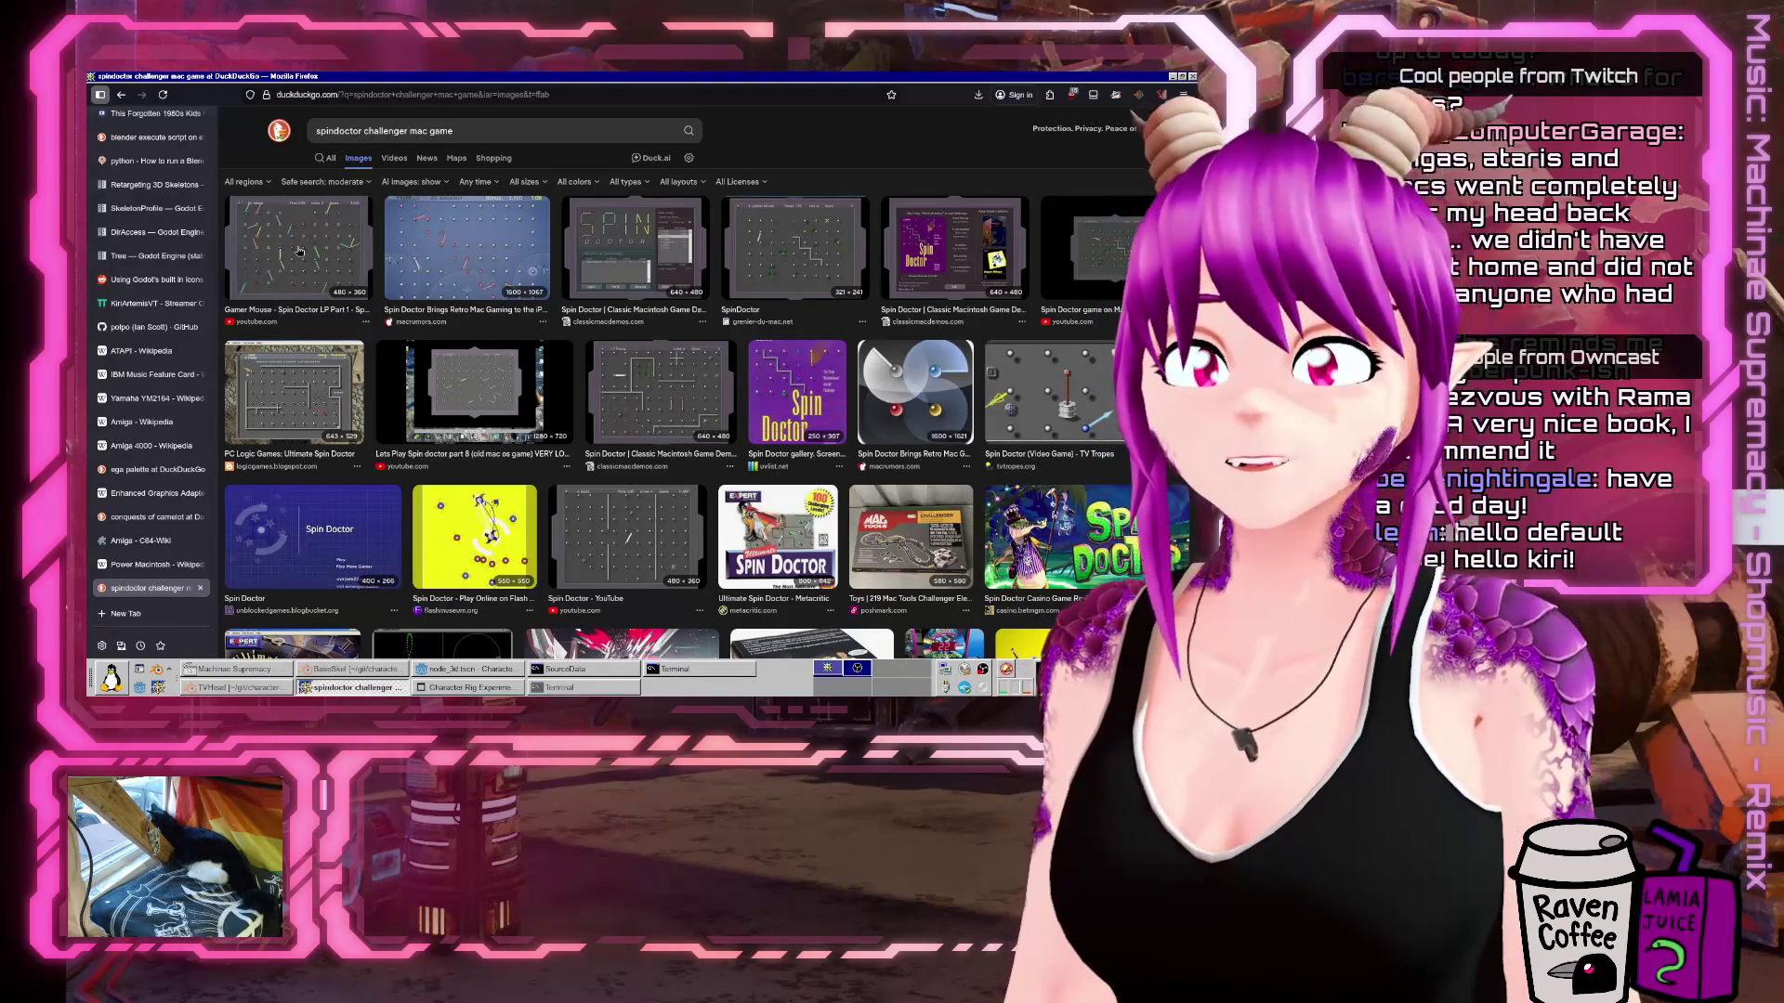
{"action": "left_click", "coordinate": [311, 248]}
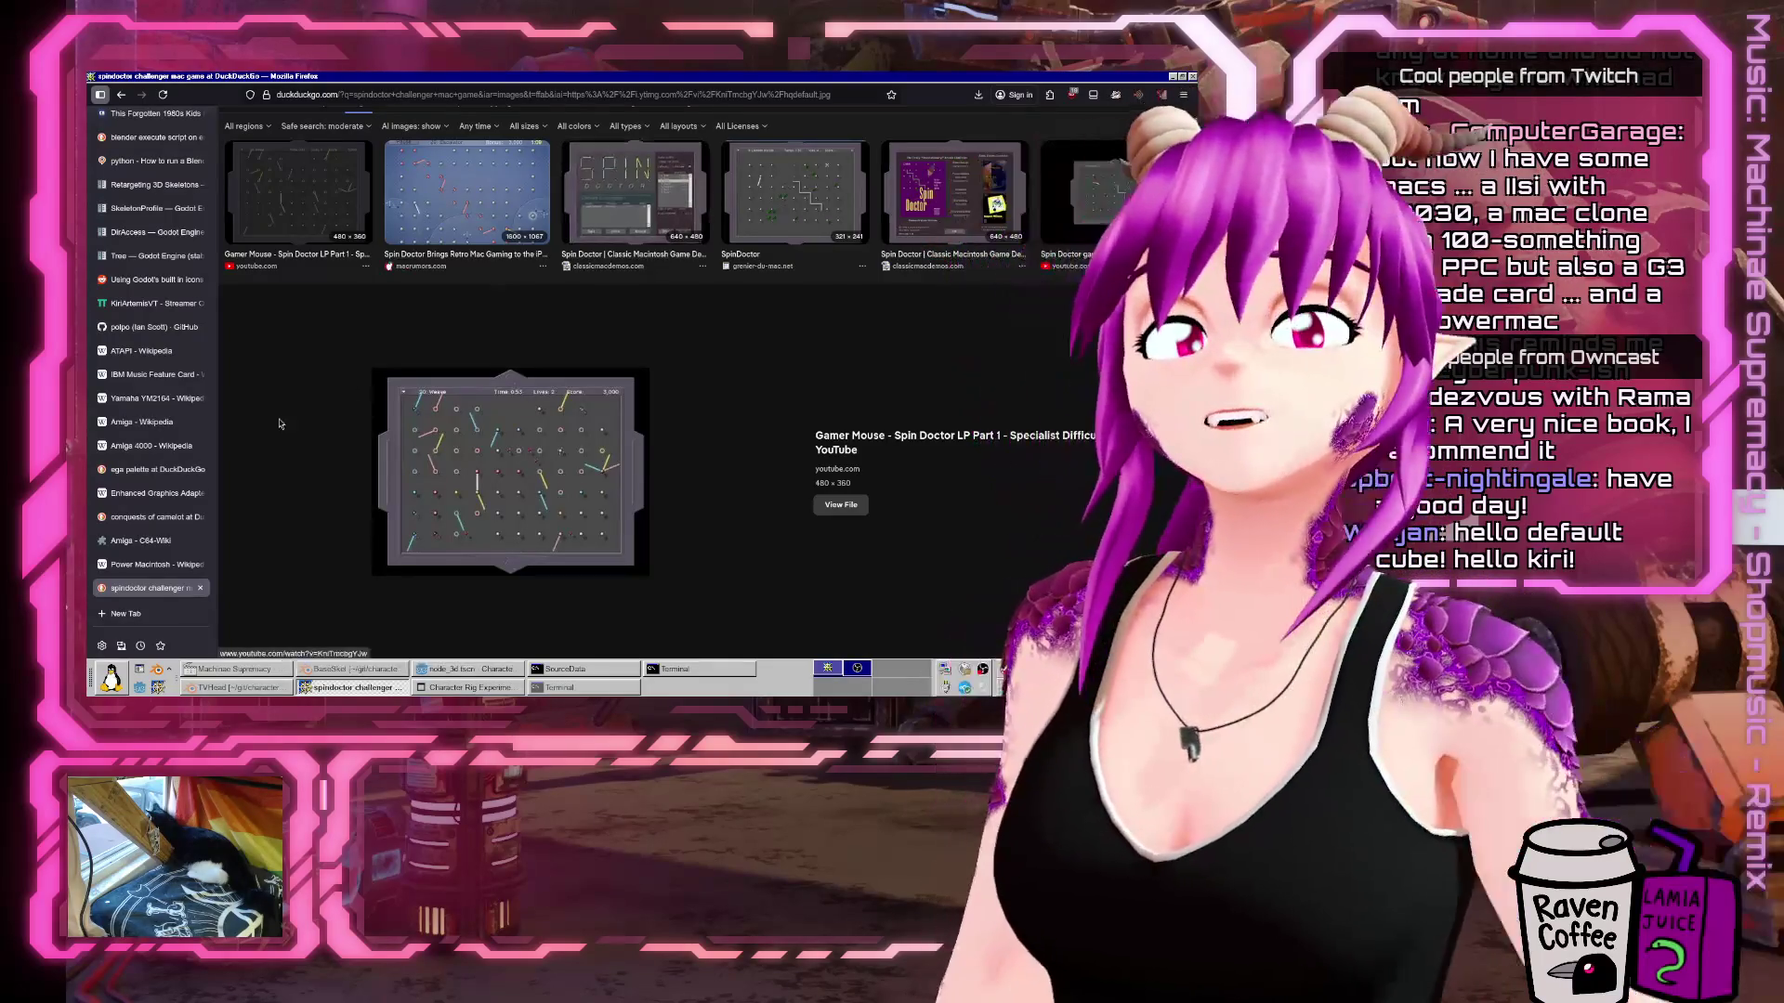
{"action": "scroll", "coordinate": [500, 407], "scroll_direction": "up", "scroll_amount": 2}
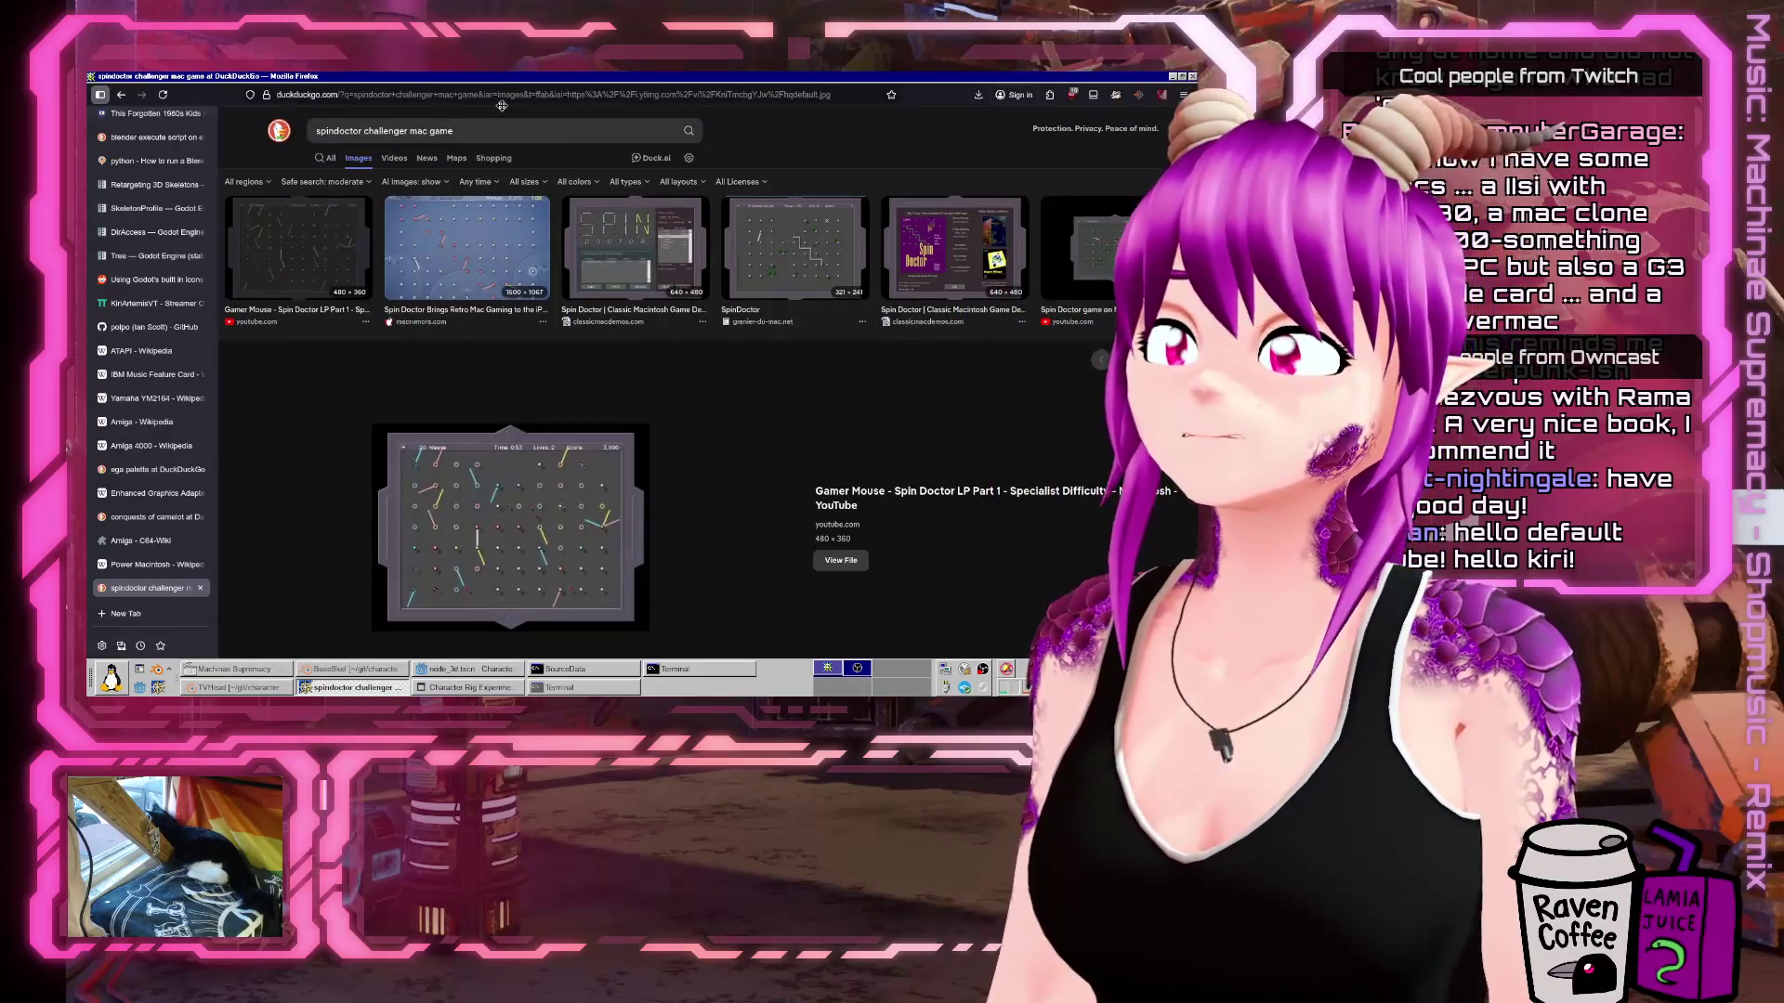
{"action": "key", "text": "ctrl+alt+Right"}
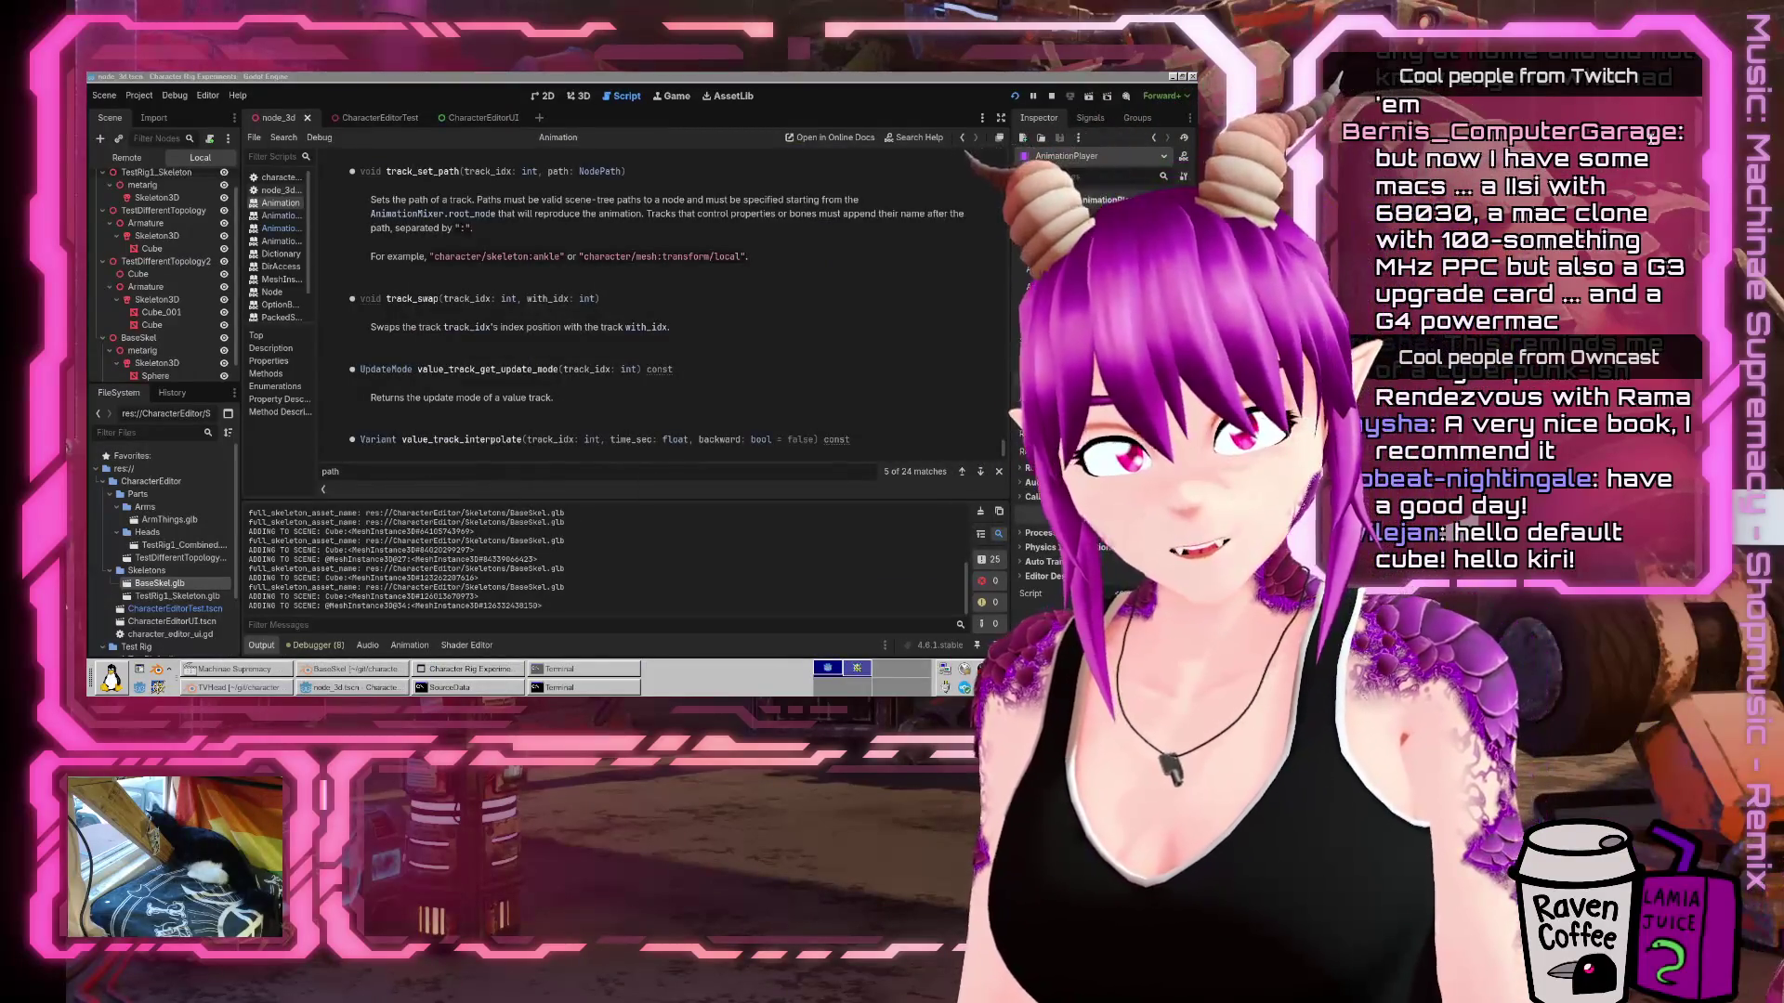
{"action": "key", "text": "ctrl+alt+Left"}
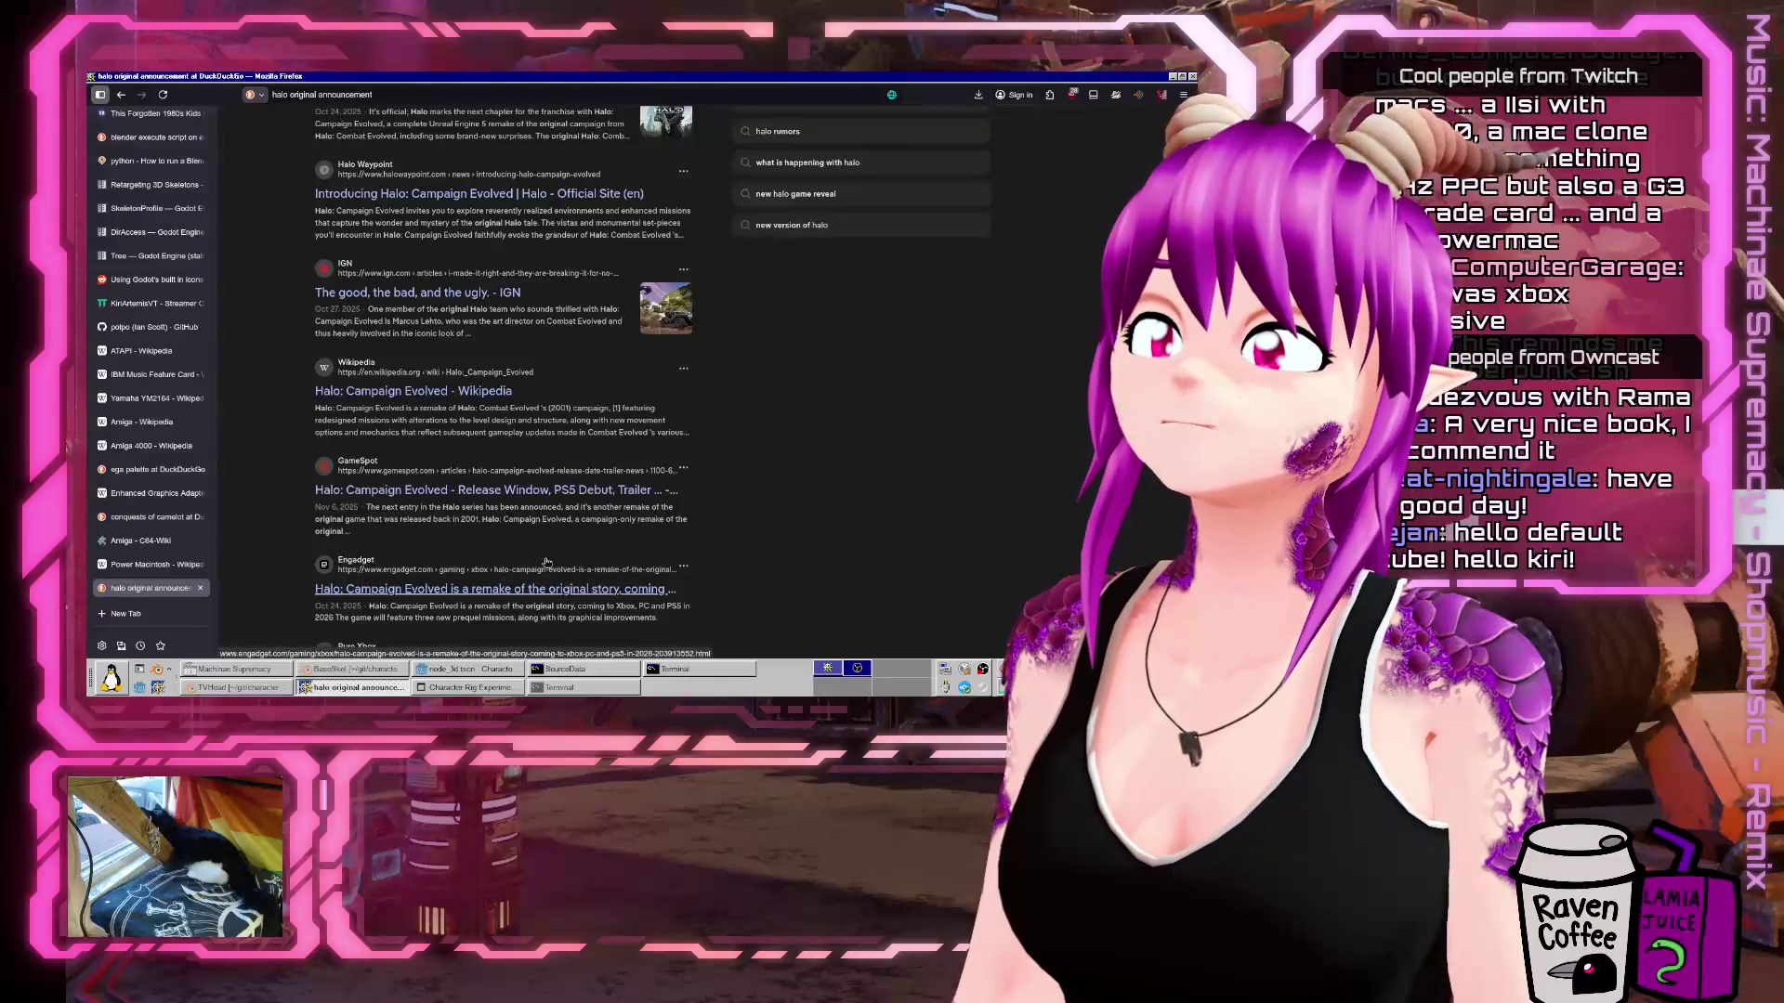
Highlight 1999 in the Halopedia snippet and open the 'Halo announcement trailer' article.
{"action": "scroll", "coordinate": [517, 419], "scroll_direction": "down", "scroll_amount": 3}
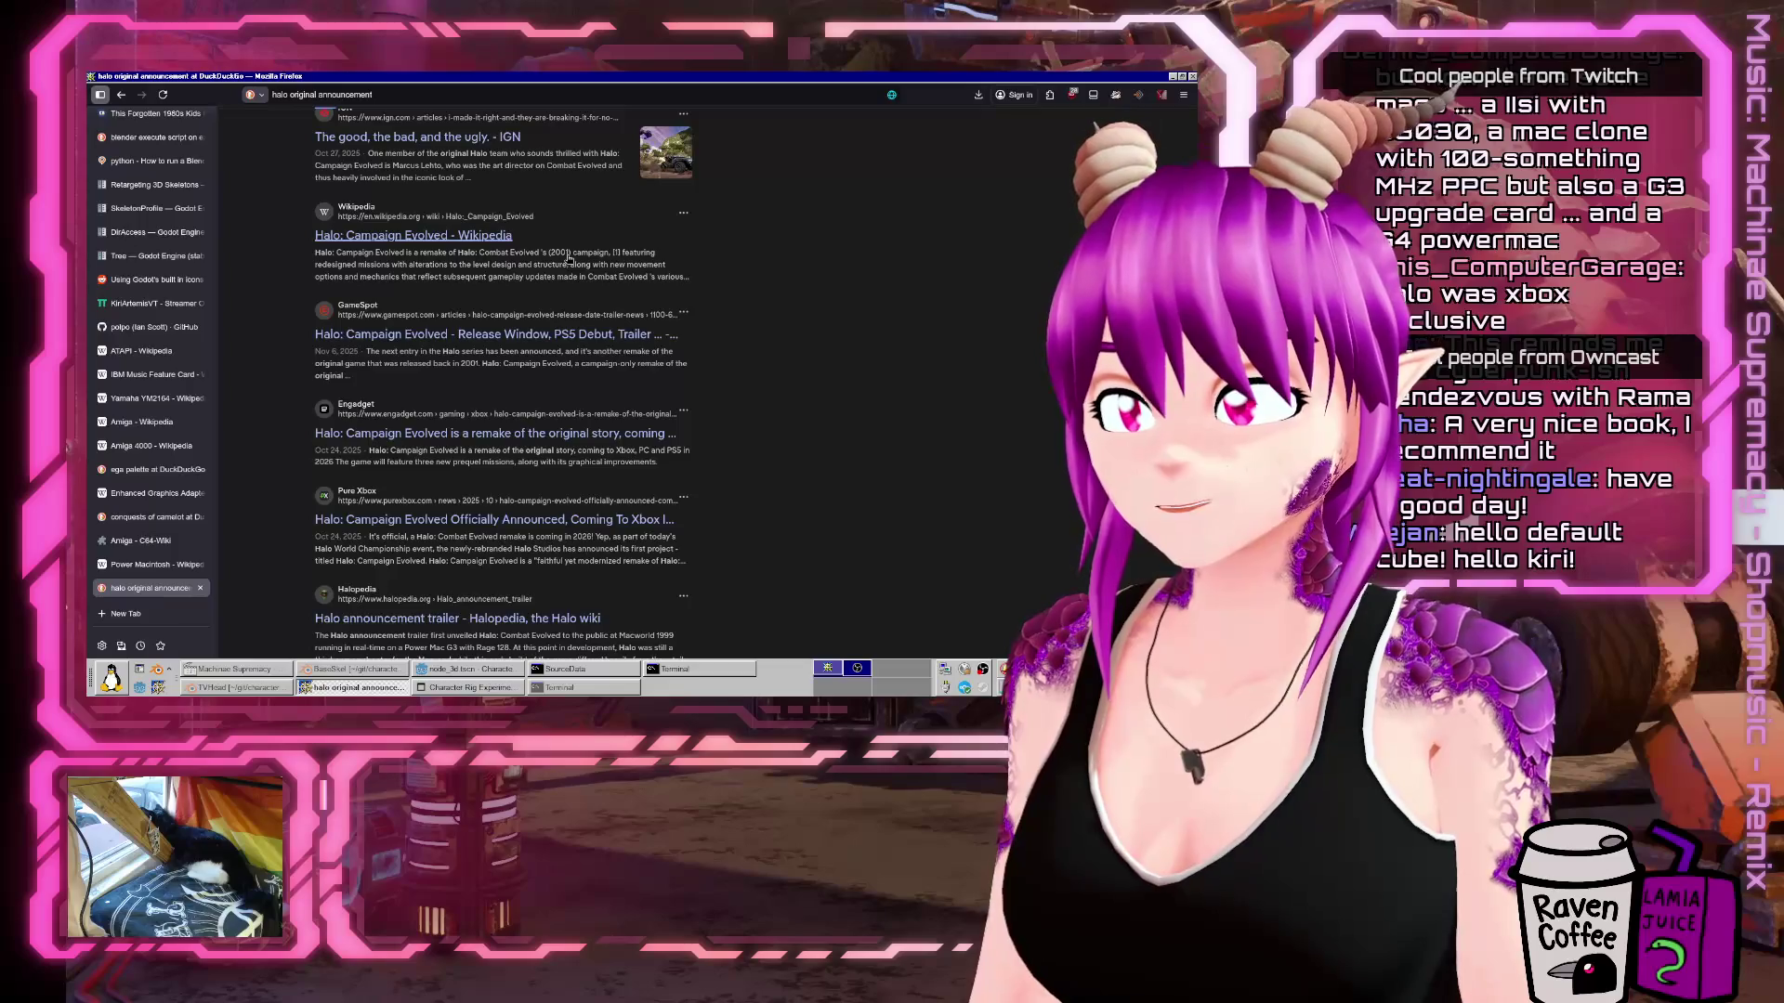
{"action": "scroll", "coordinate": [565, 263], "scroll_direction": "down", "scroll_amount": 7}
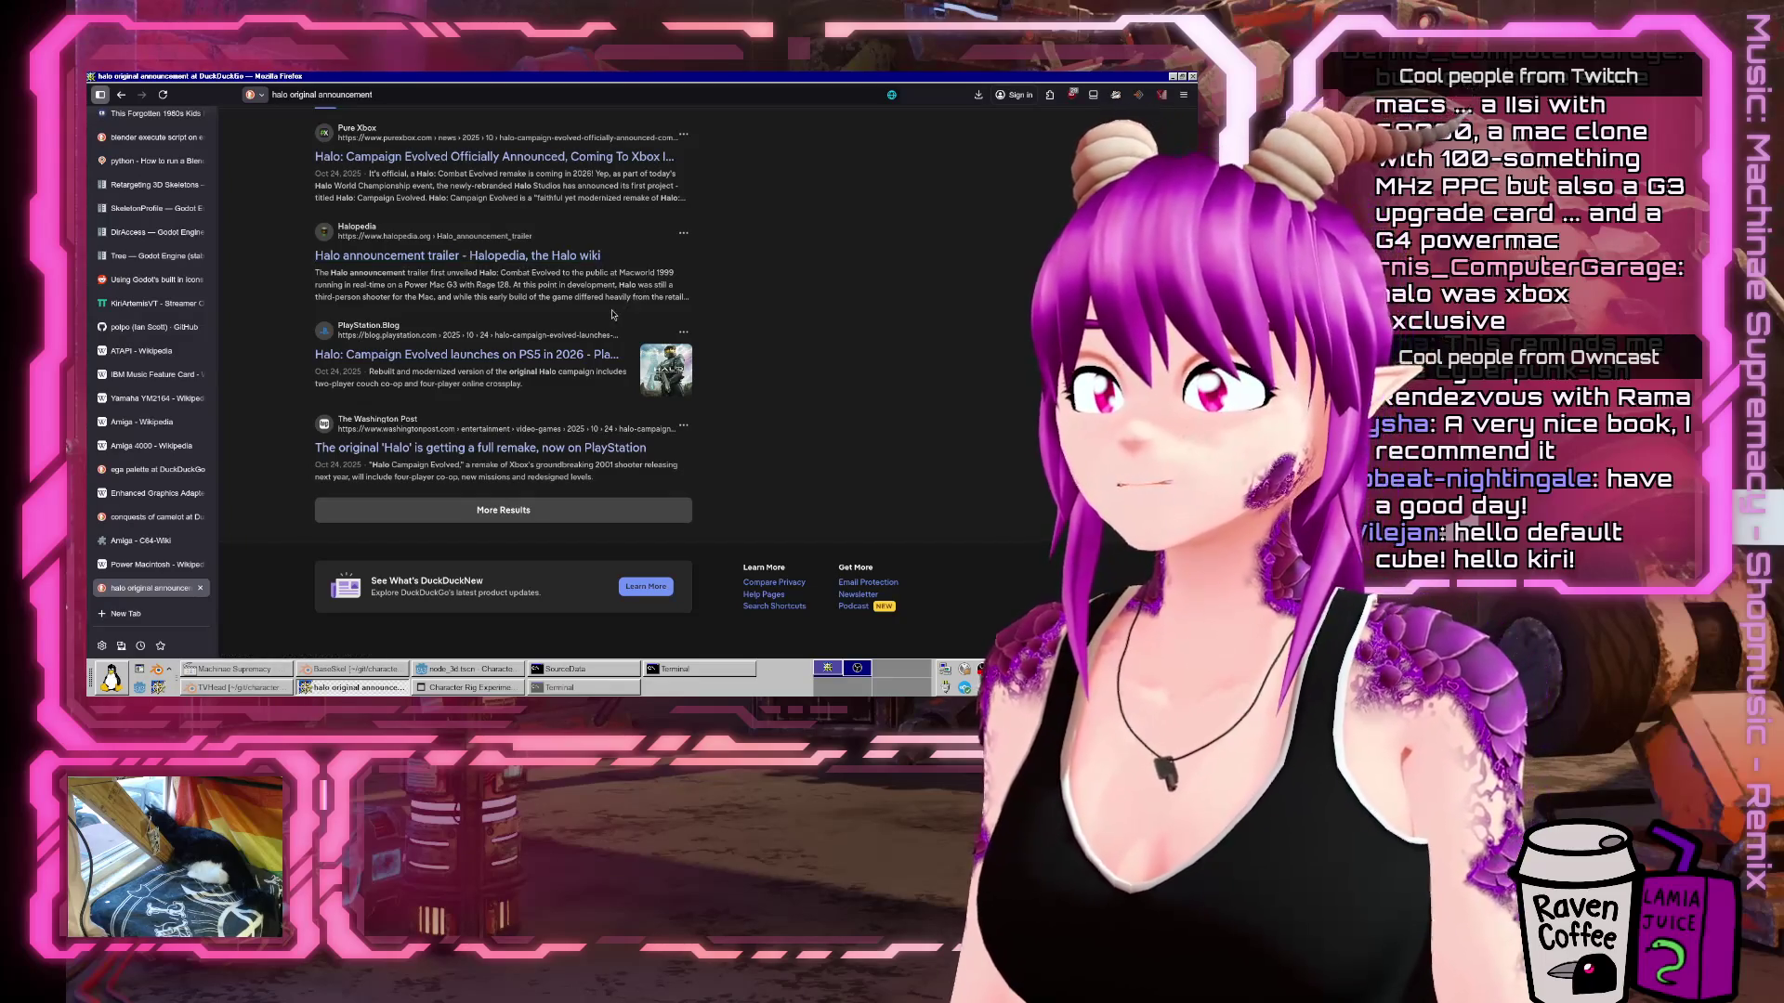
{"action": "left_click_drag", "start_coordinate": [657, 273], "coordinate": [691, 281]}
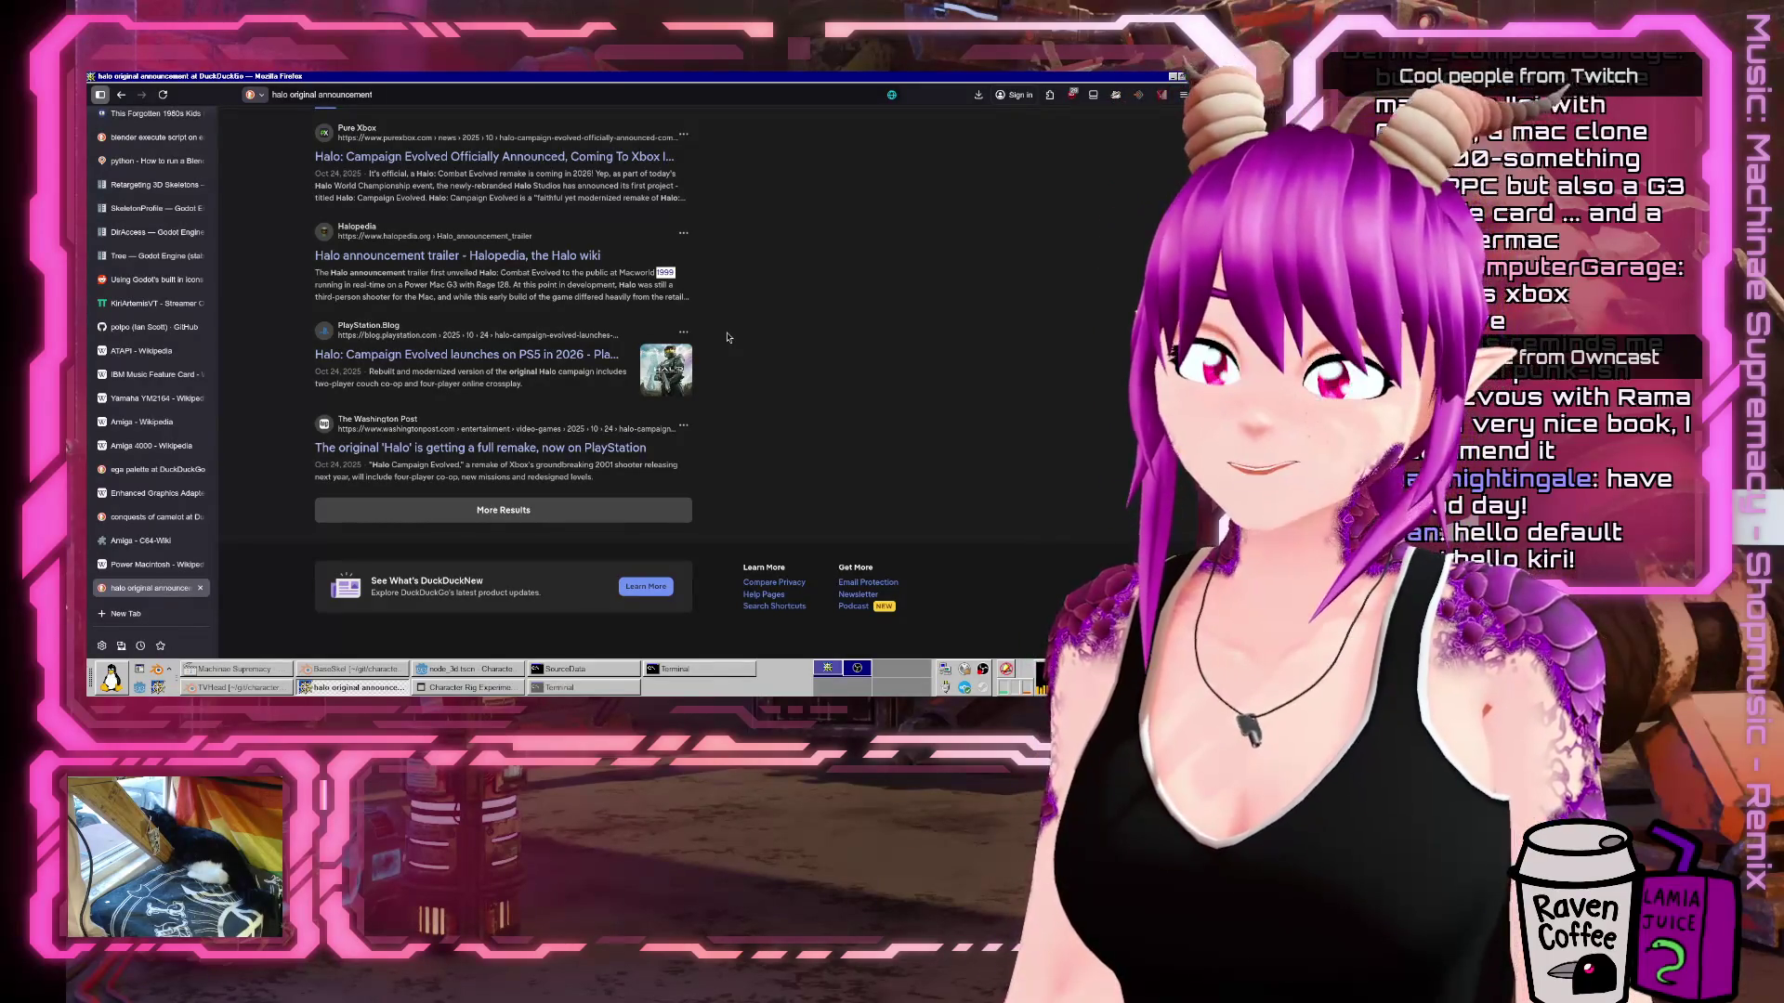
{"action": "left_click", "coordinate": [518, 262]}
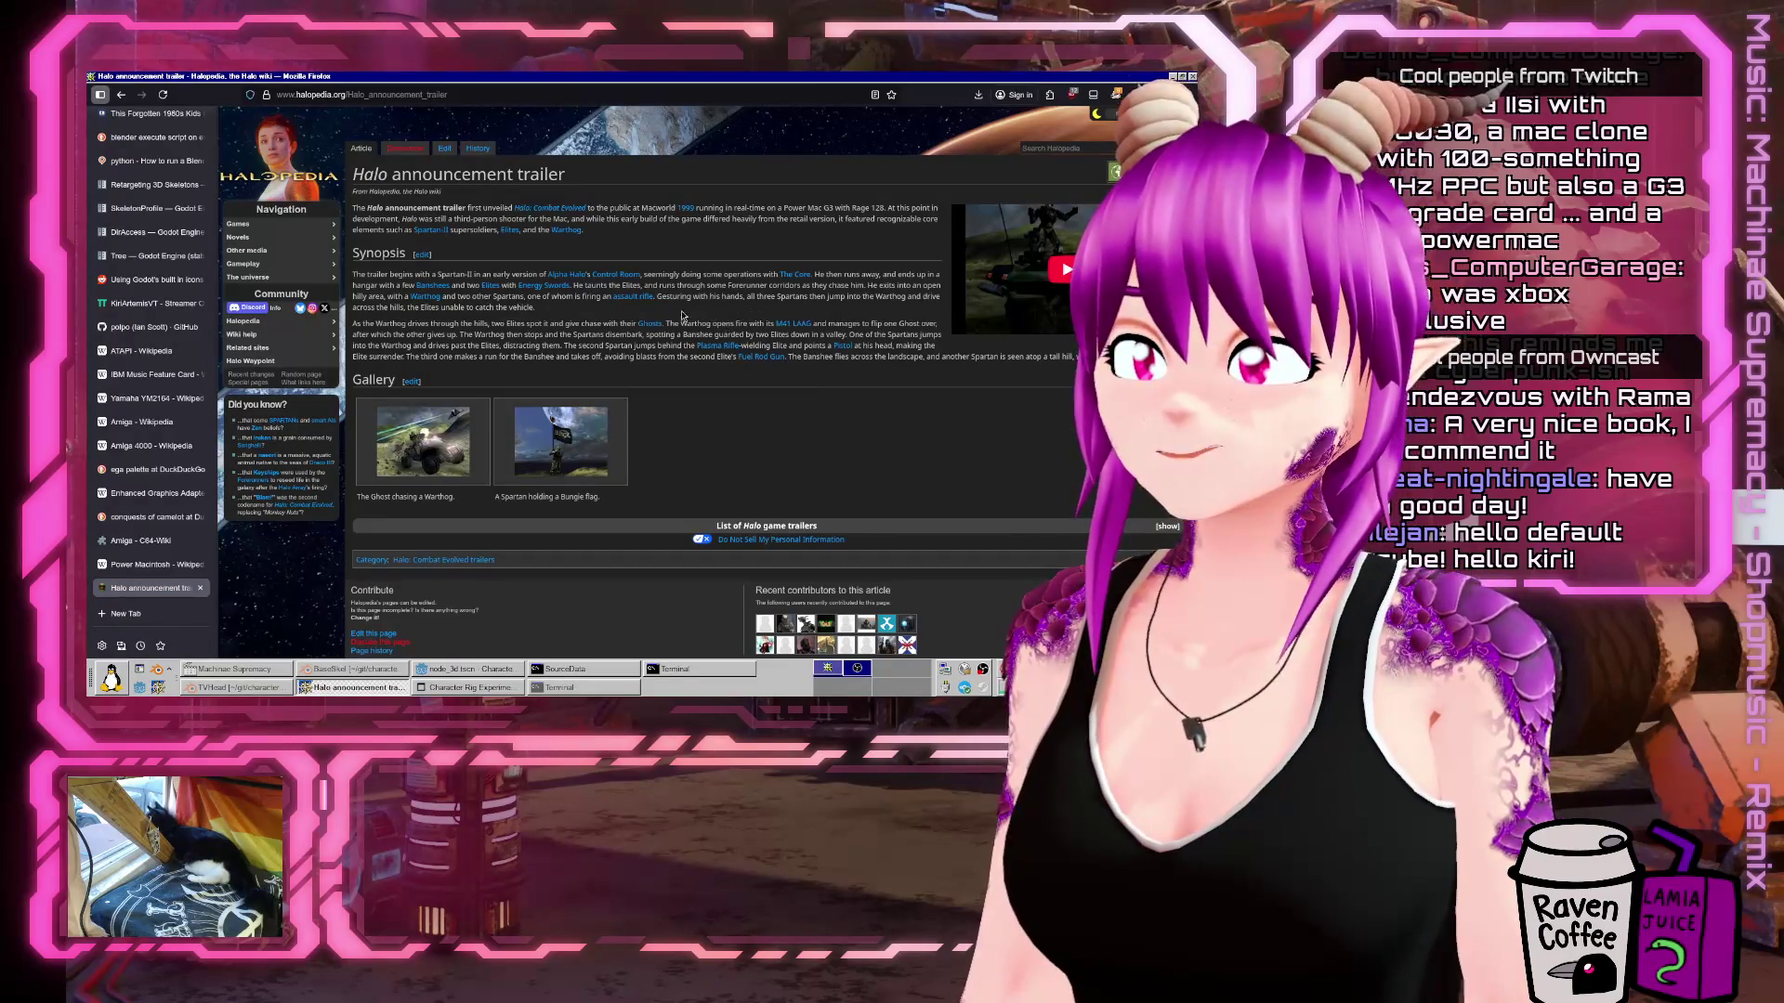
Zoom the article to 170%, highlight 'Macworld 1999', and start a search for 'ati all in wonder 128'.
{"action": "key", "text": "ctrl+plus"}
{"action": "key", "text": "ctrl+plus"}
{"action": "key", "text": "ctrl+plus"}
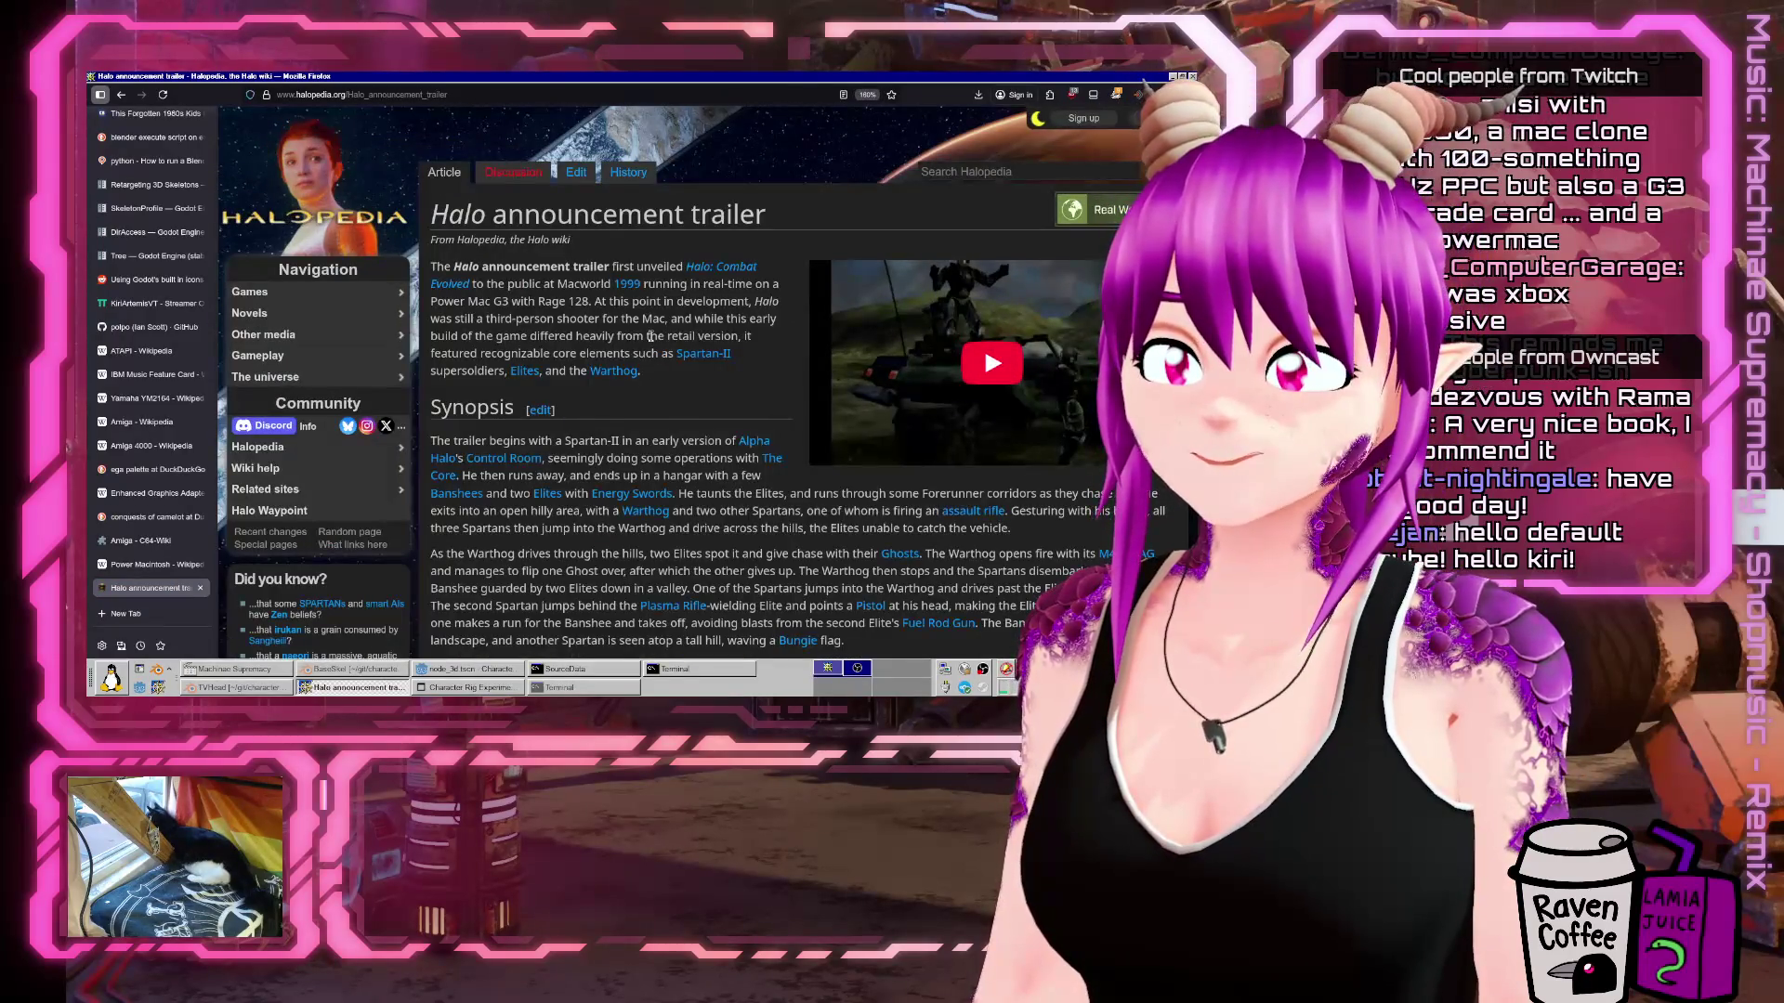
{"action": "left_click_drag", "start_coordinate": [634, 300], "coordinate": [734, 300]}
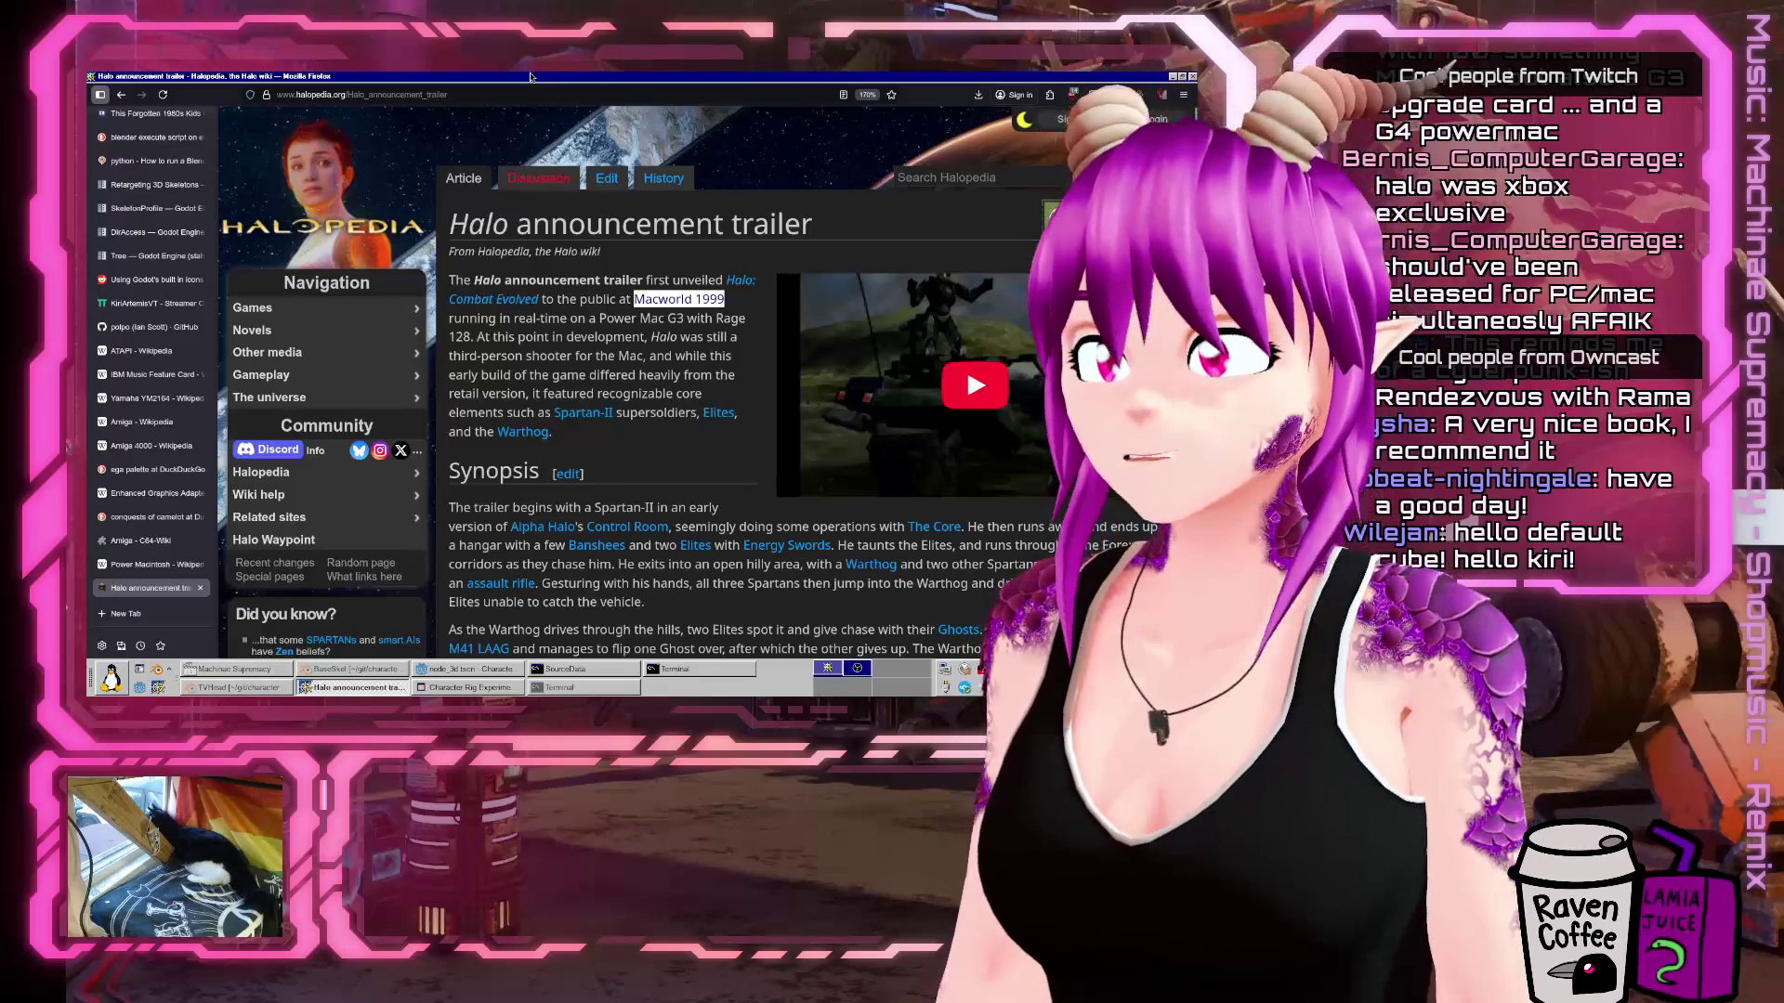
{"action": "key", "text": "ctrl+t"}
{"action": "type", "text": "ati all "}
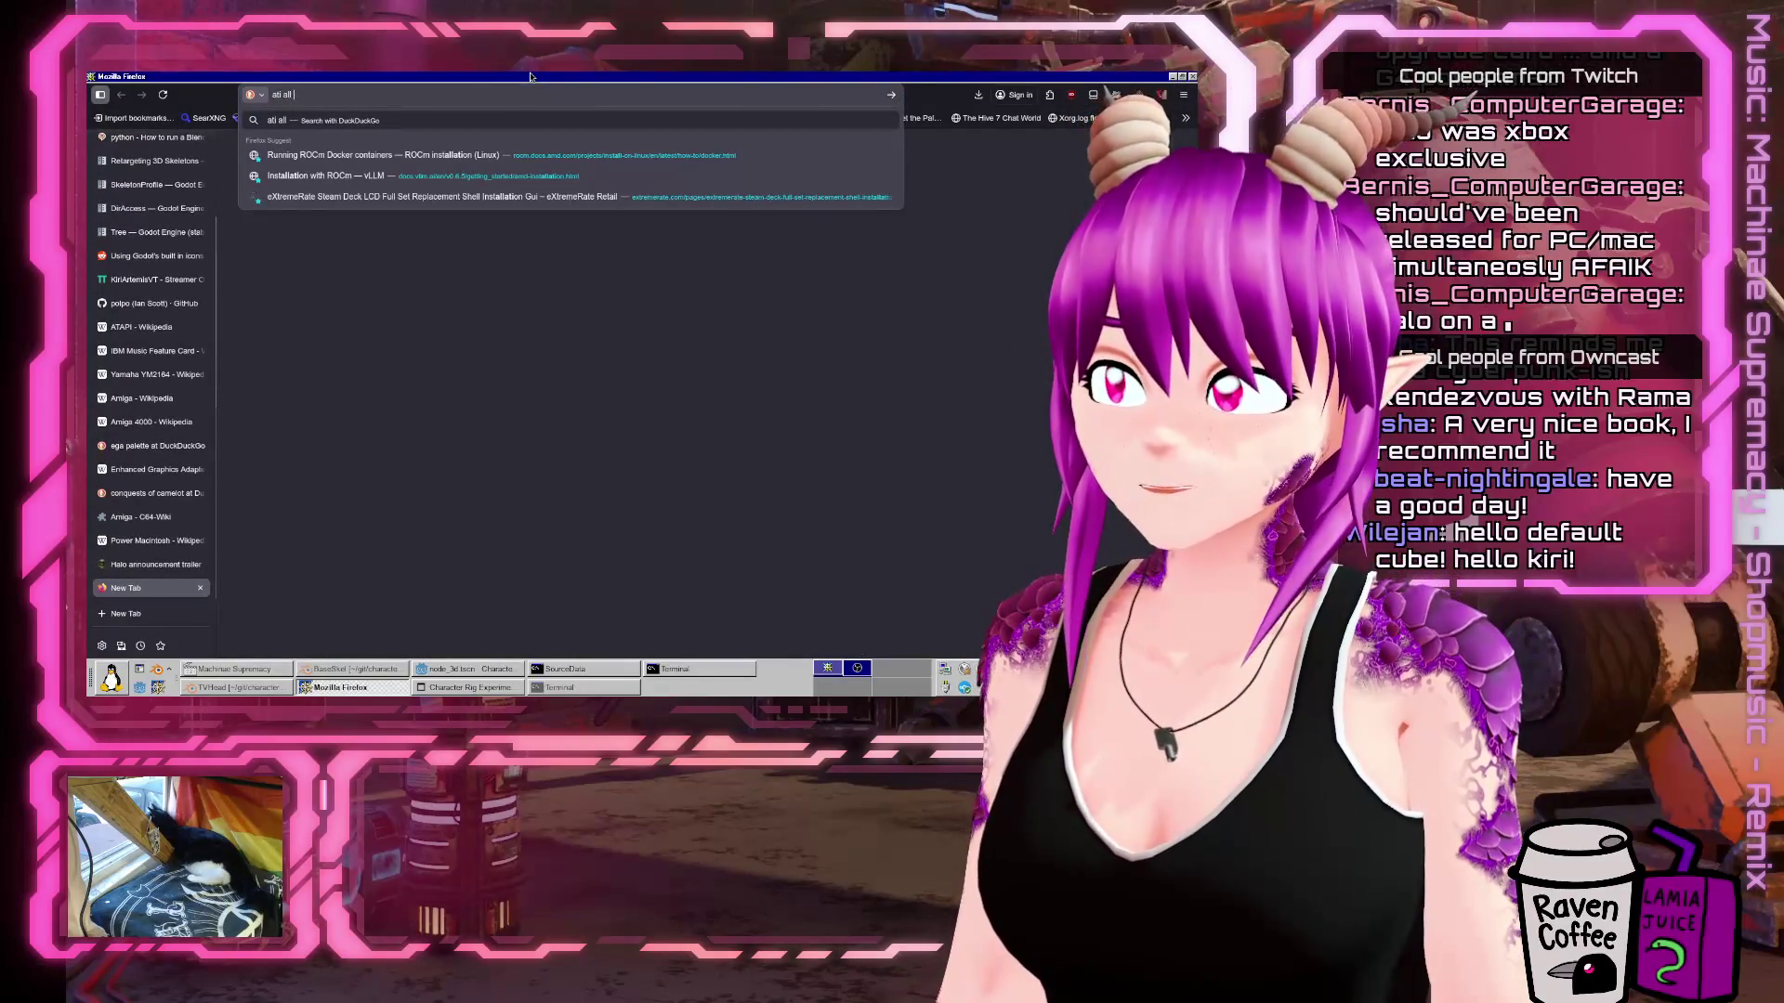
{"action": "type", "text": "in wonder 128"}
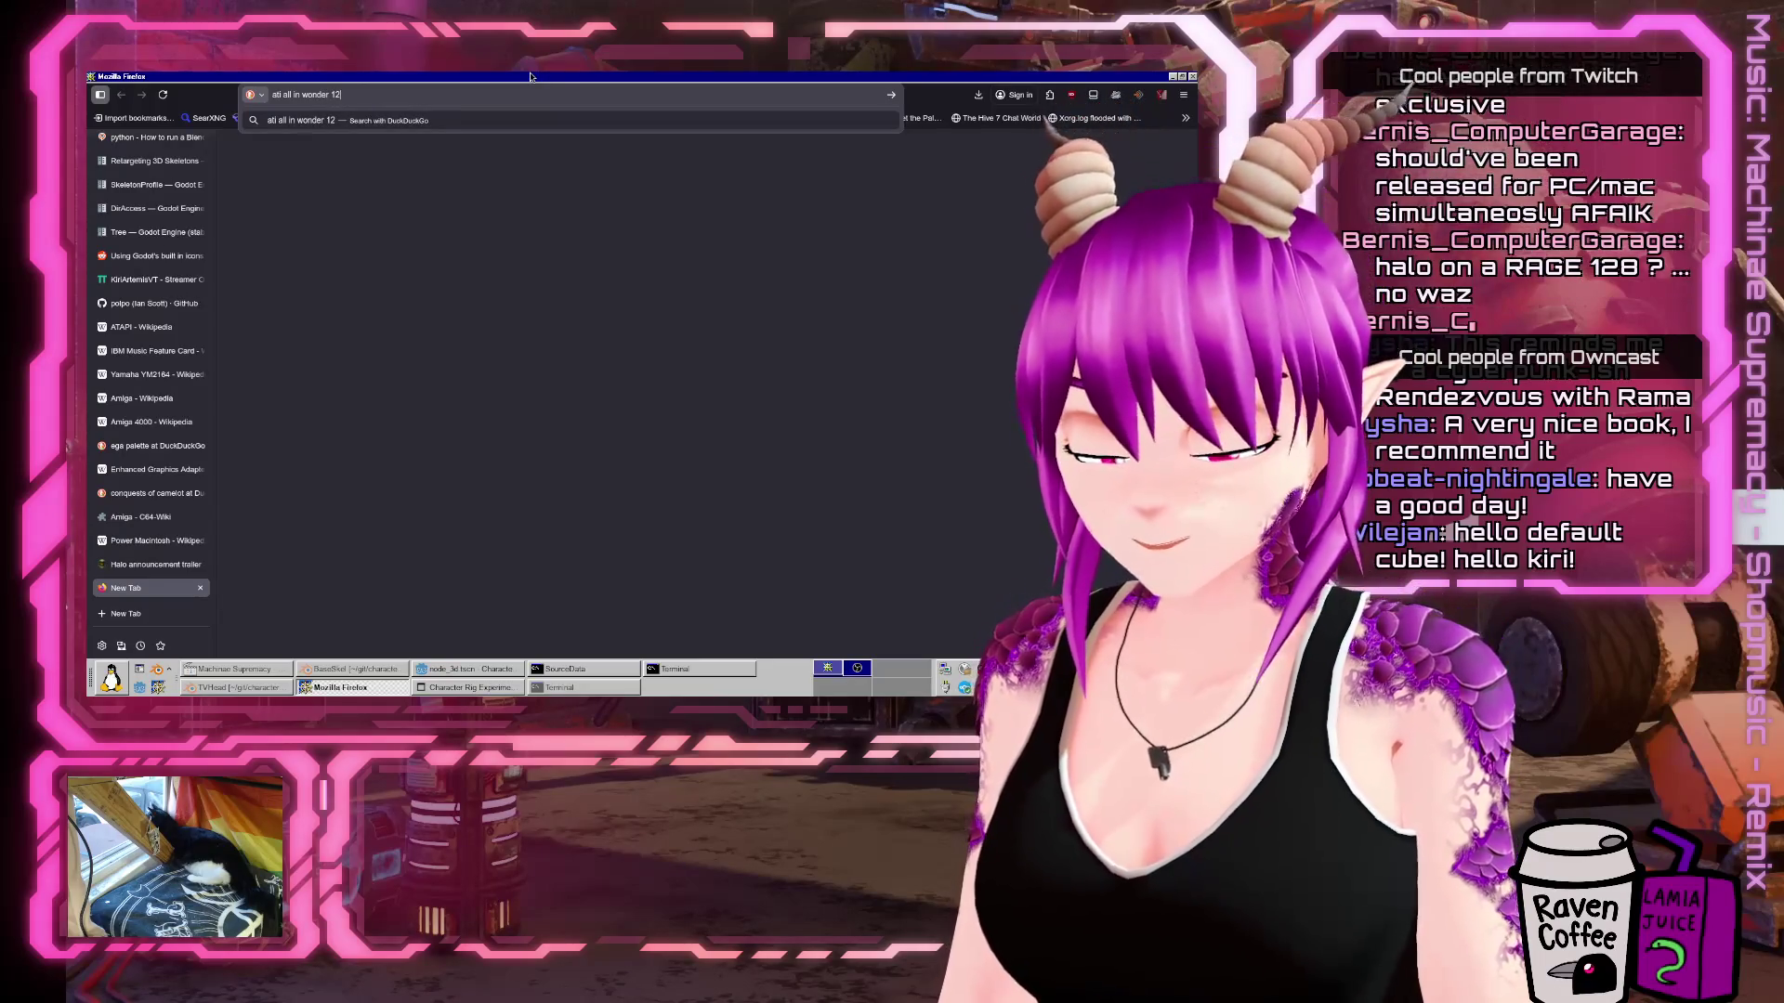
Open TechPowerUp's ATI All-In-Wonder 128 spec page and review its tables (32 MB SDR, 1999).
{"action": "key", "text": "Return"}
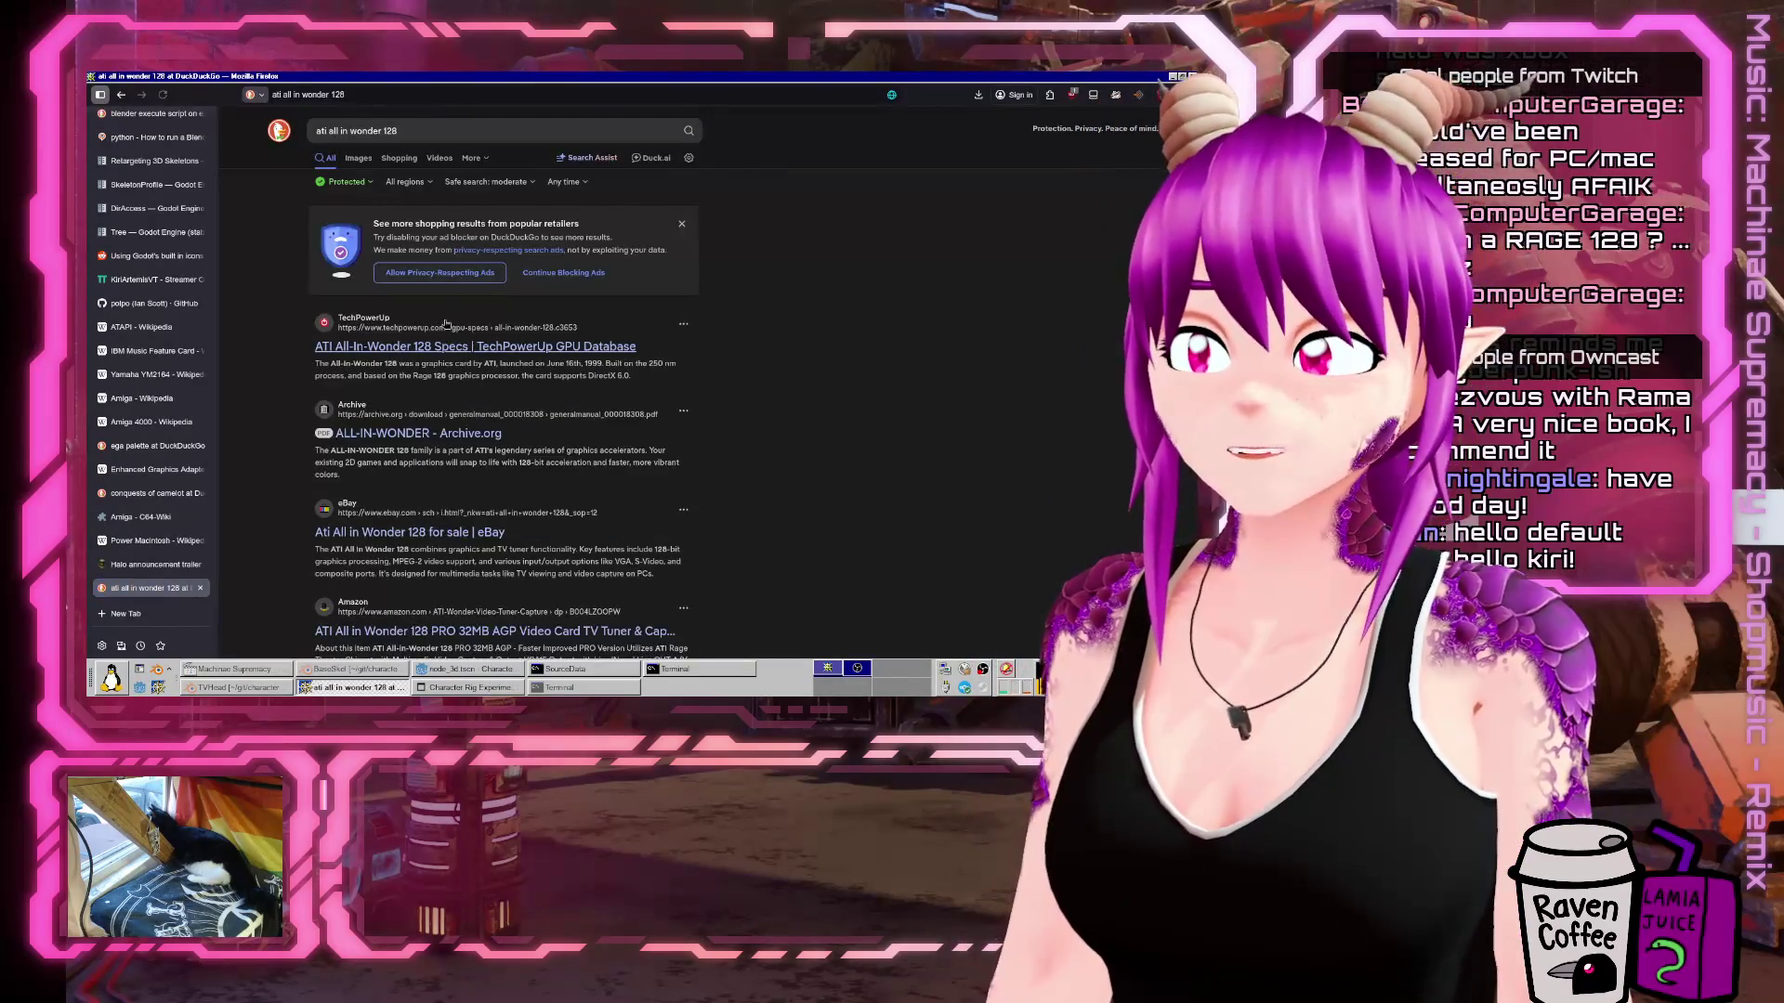
{"action": "left_click", "coordinate": [445, 351]}
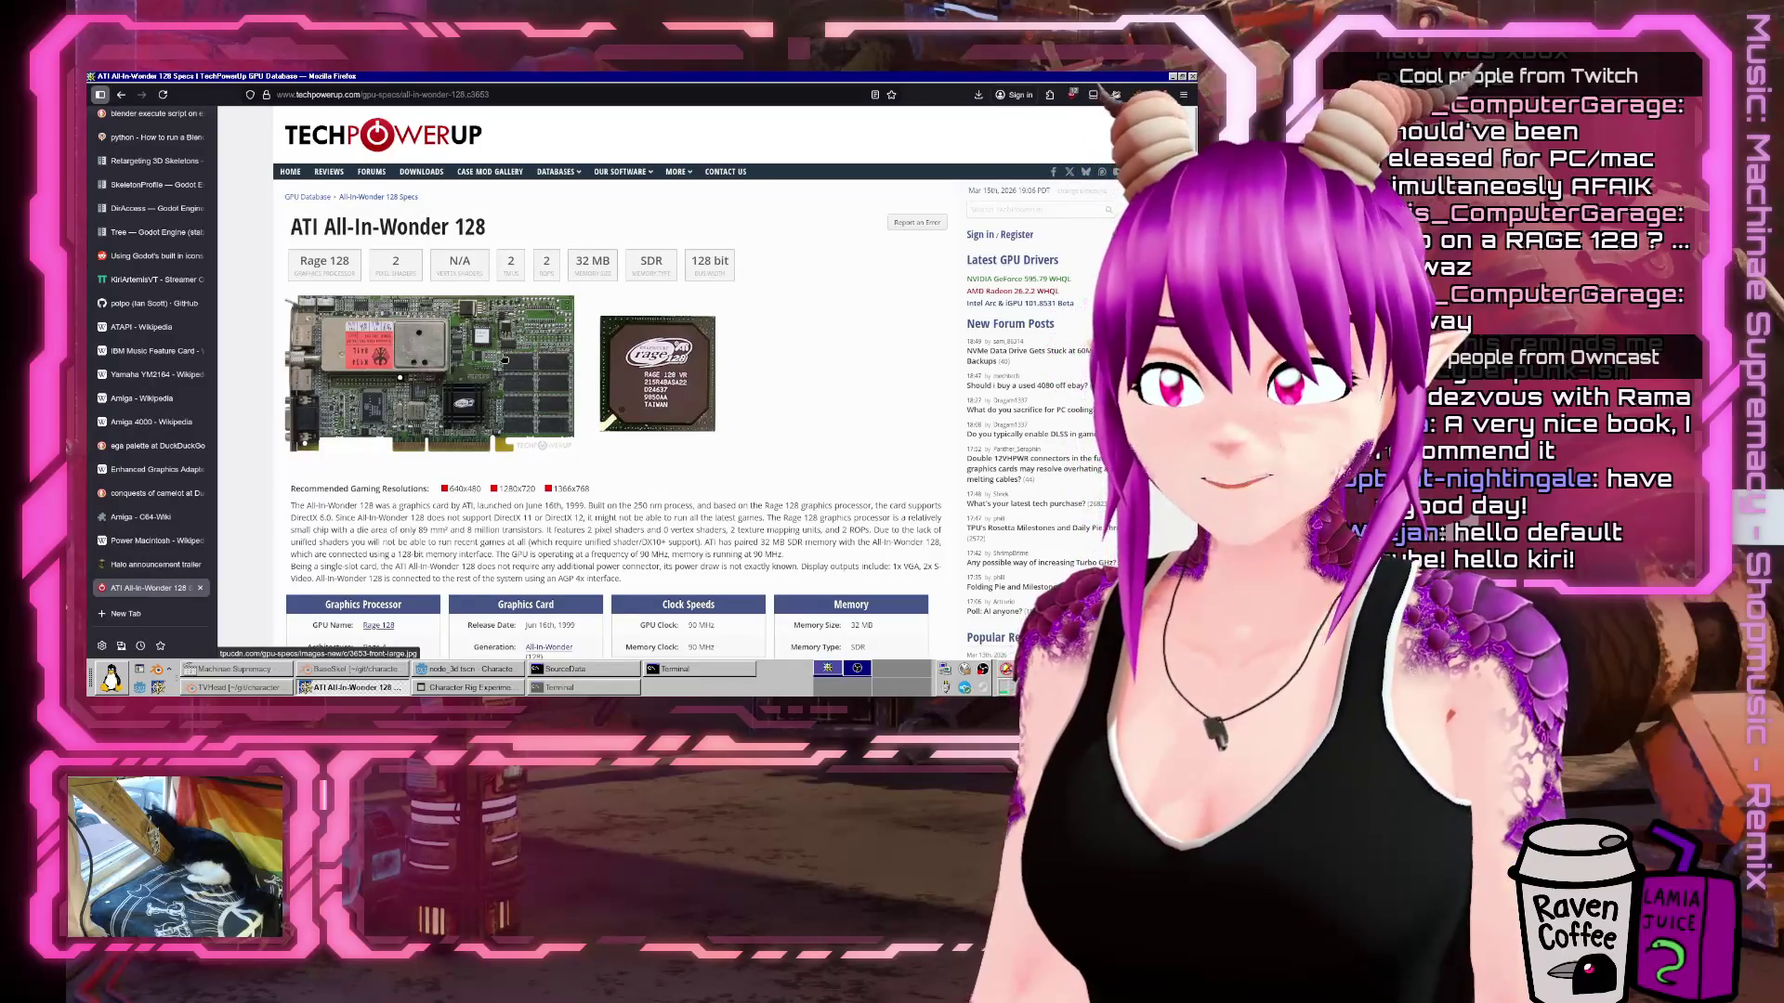
{"action": "scroll", "coordinate": [499, 351], "scroll_direction": "down", "scroll_amount": 5}
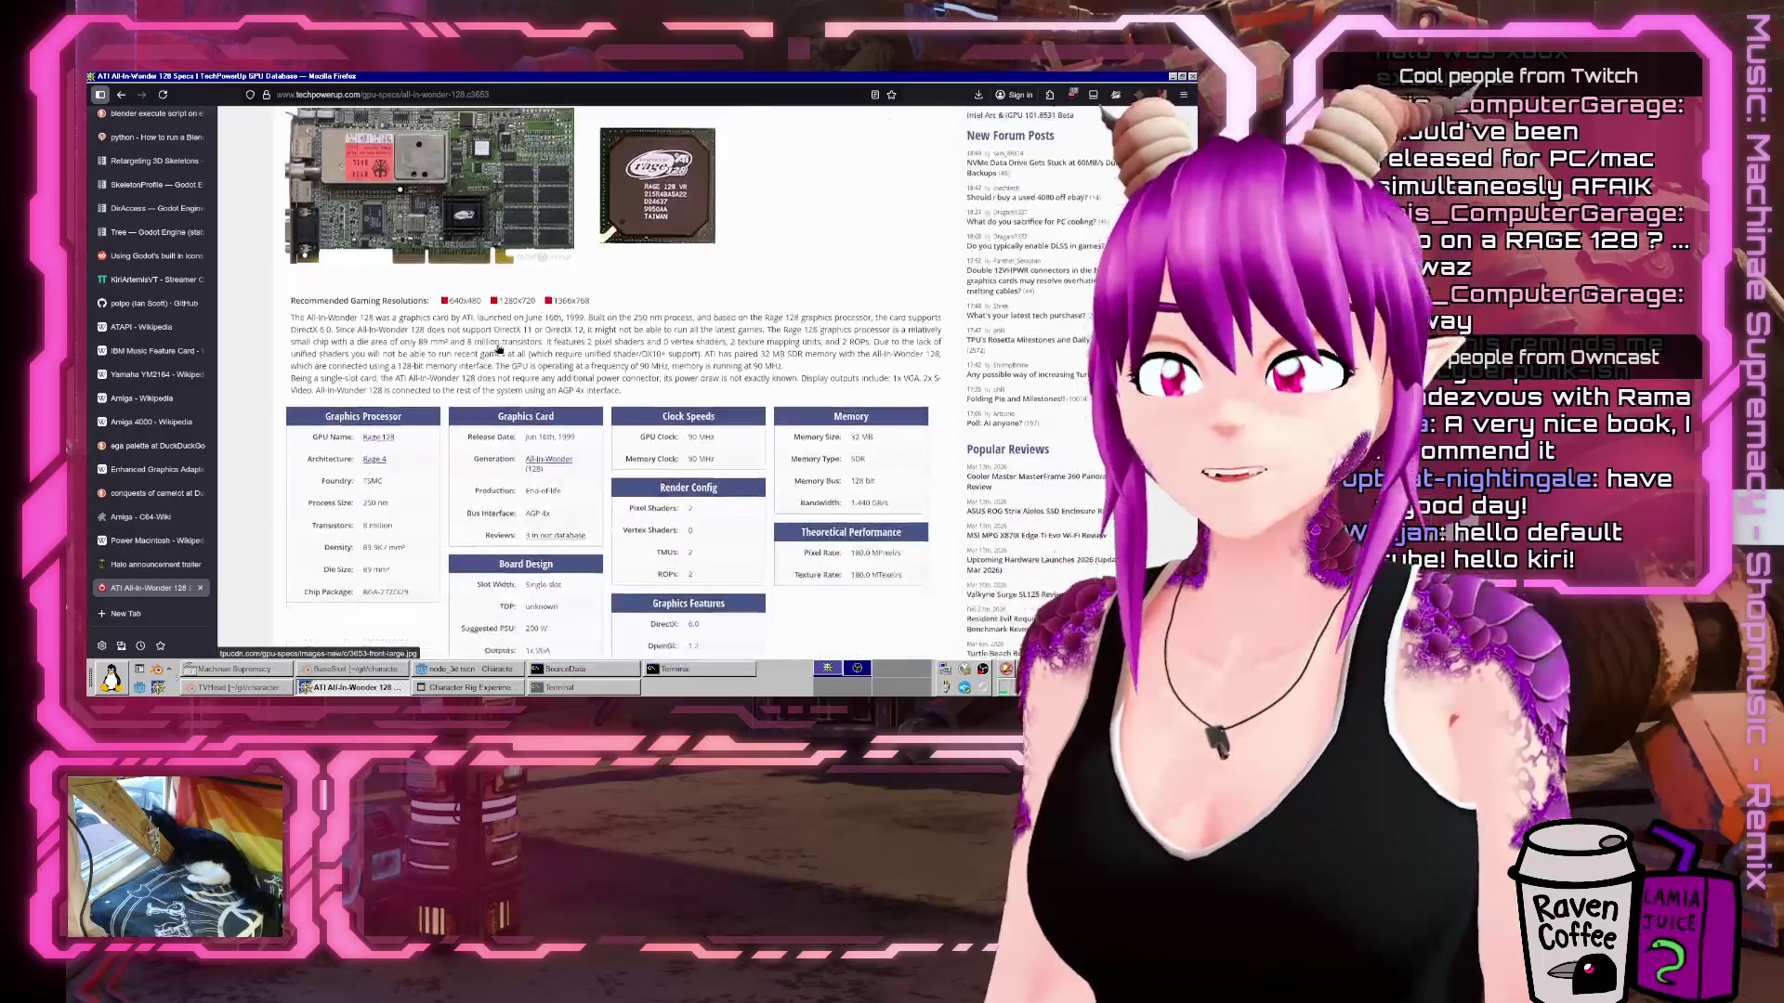
{"action": "scroll", "coordinate": [497, 350], "scroll_direction": "up", "scroll_amount": 1}
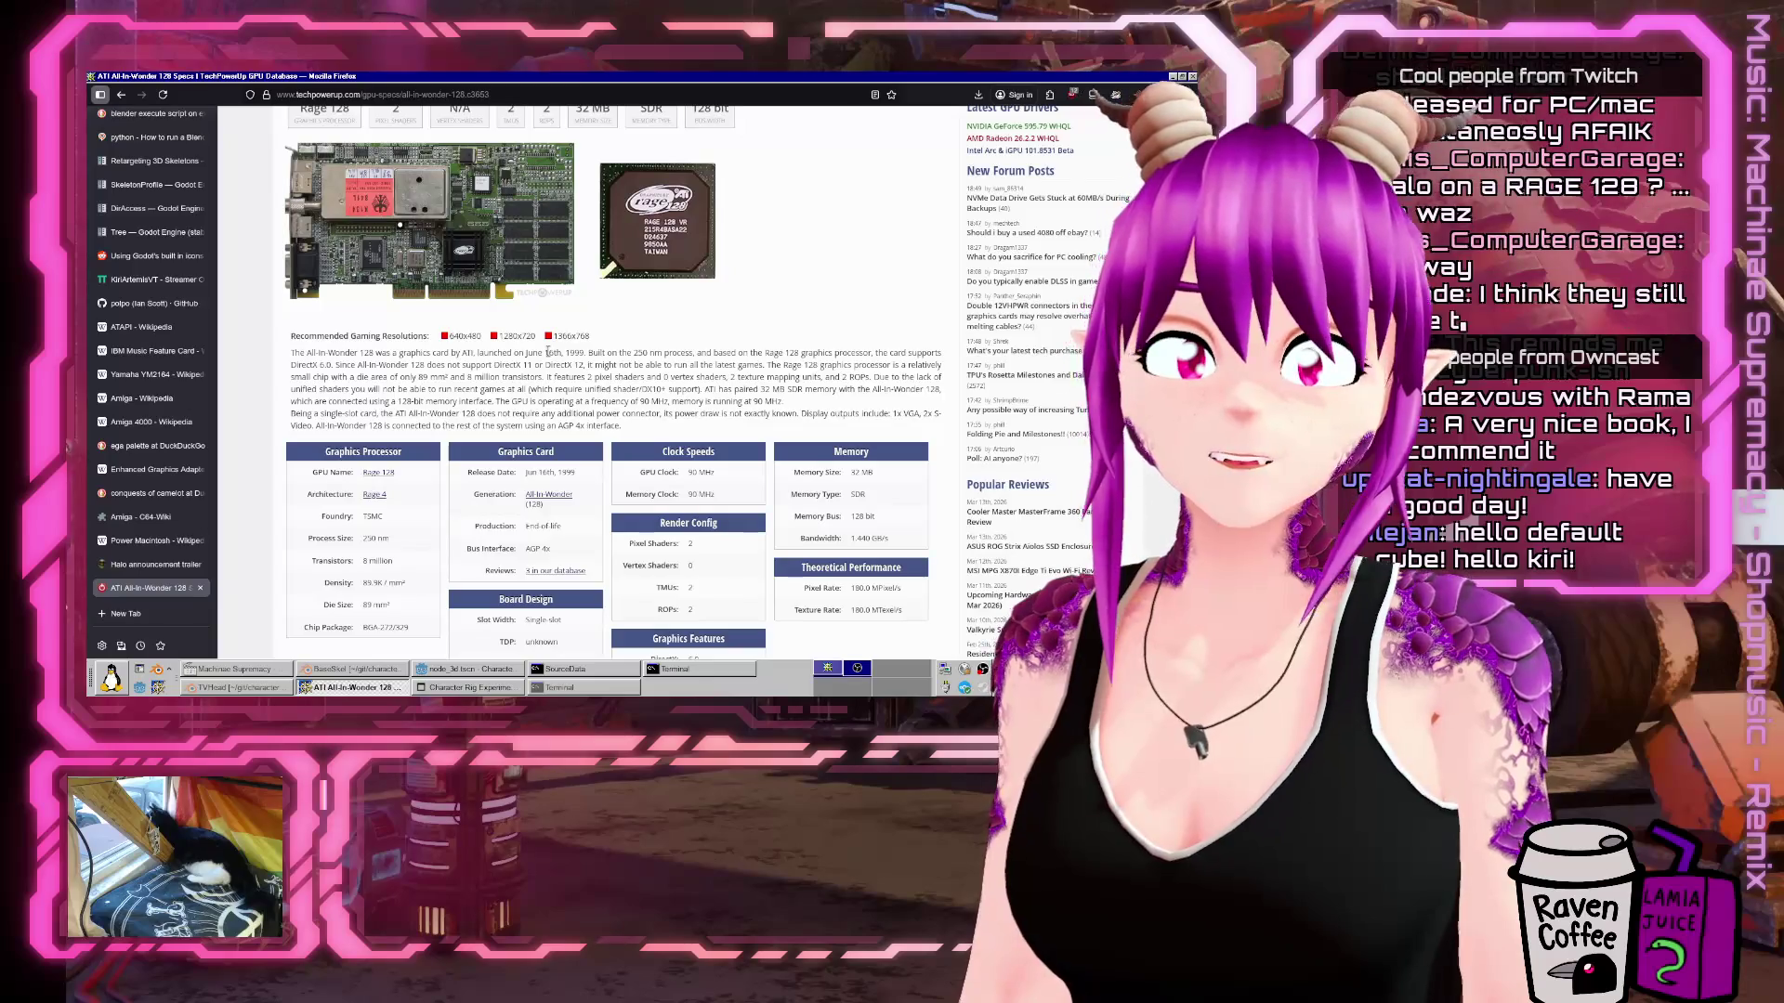
{"action": "scroll", "coordinate": [695, 381], "scroll_direction": "down", "scroll_amount": 6}
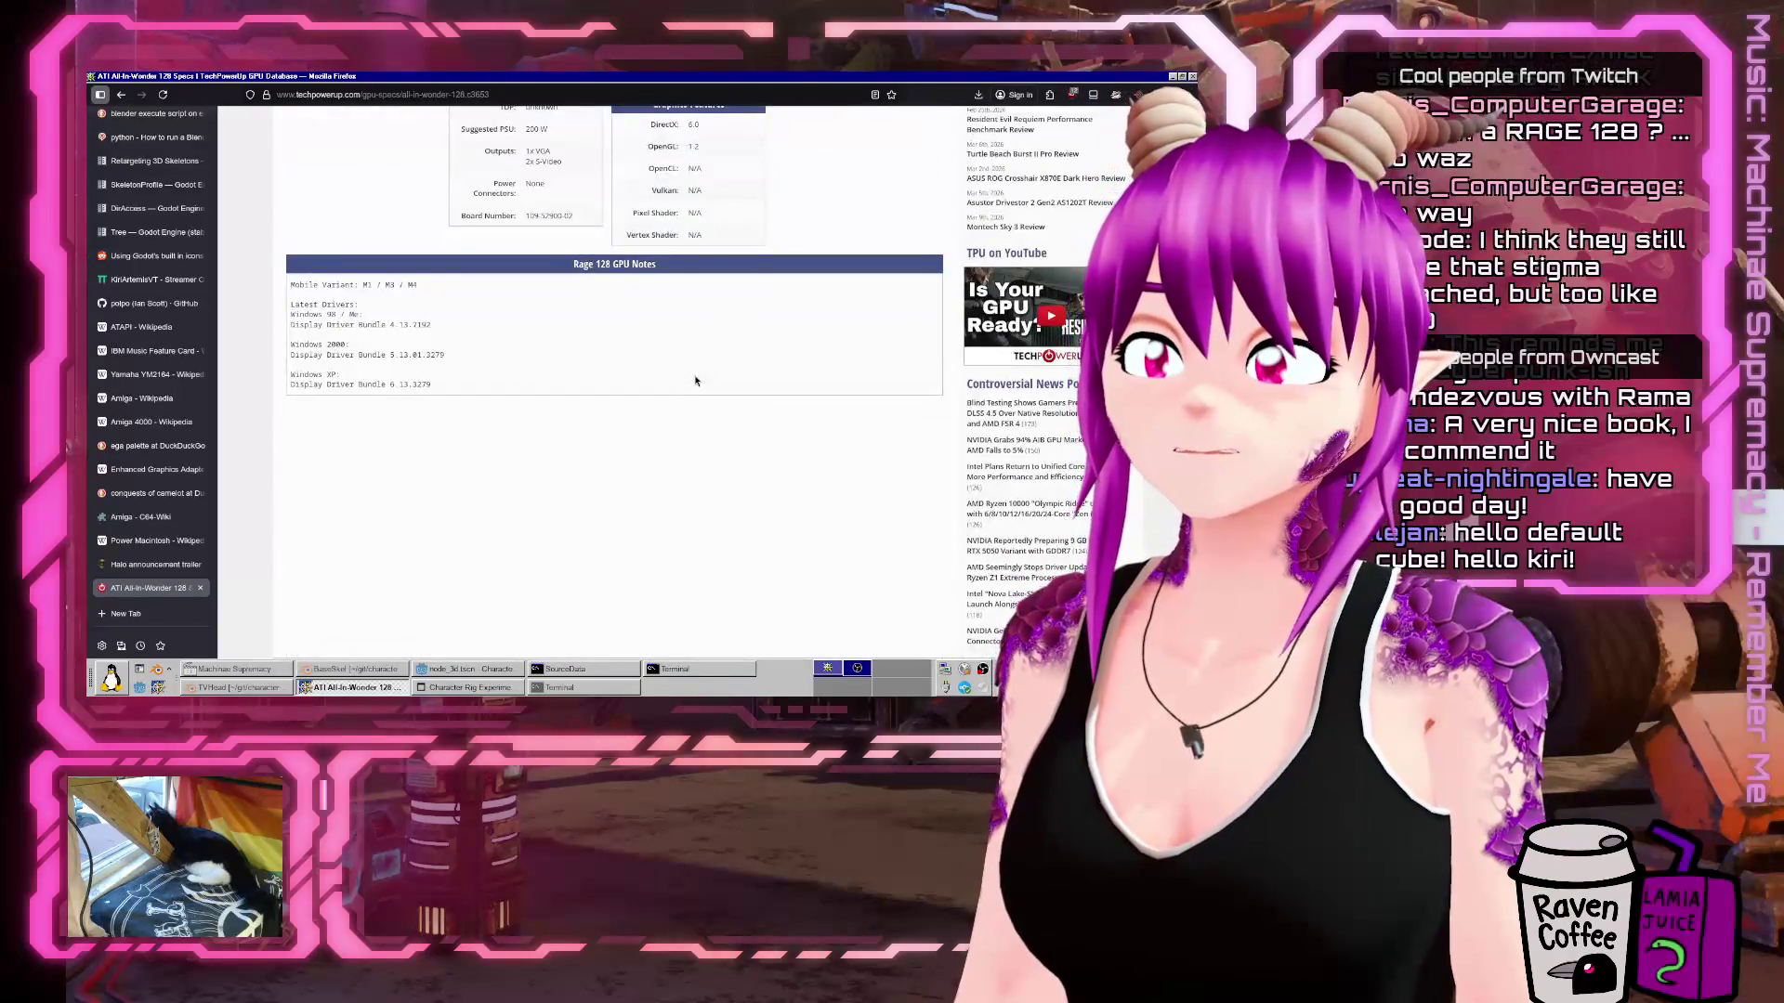
{"action": "scroll", "coordinate": [690, 375], "scroll_direction": "up", "scroll_amount": 5}
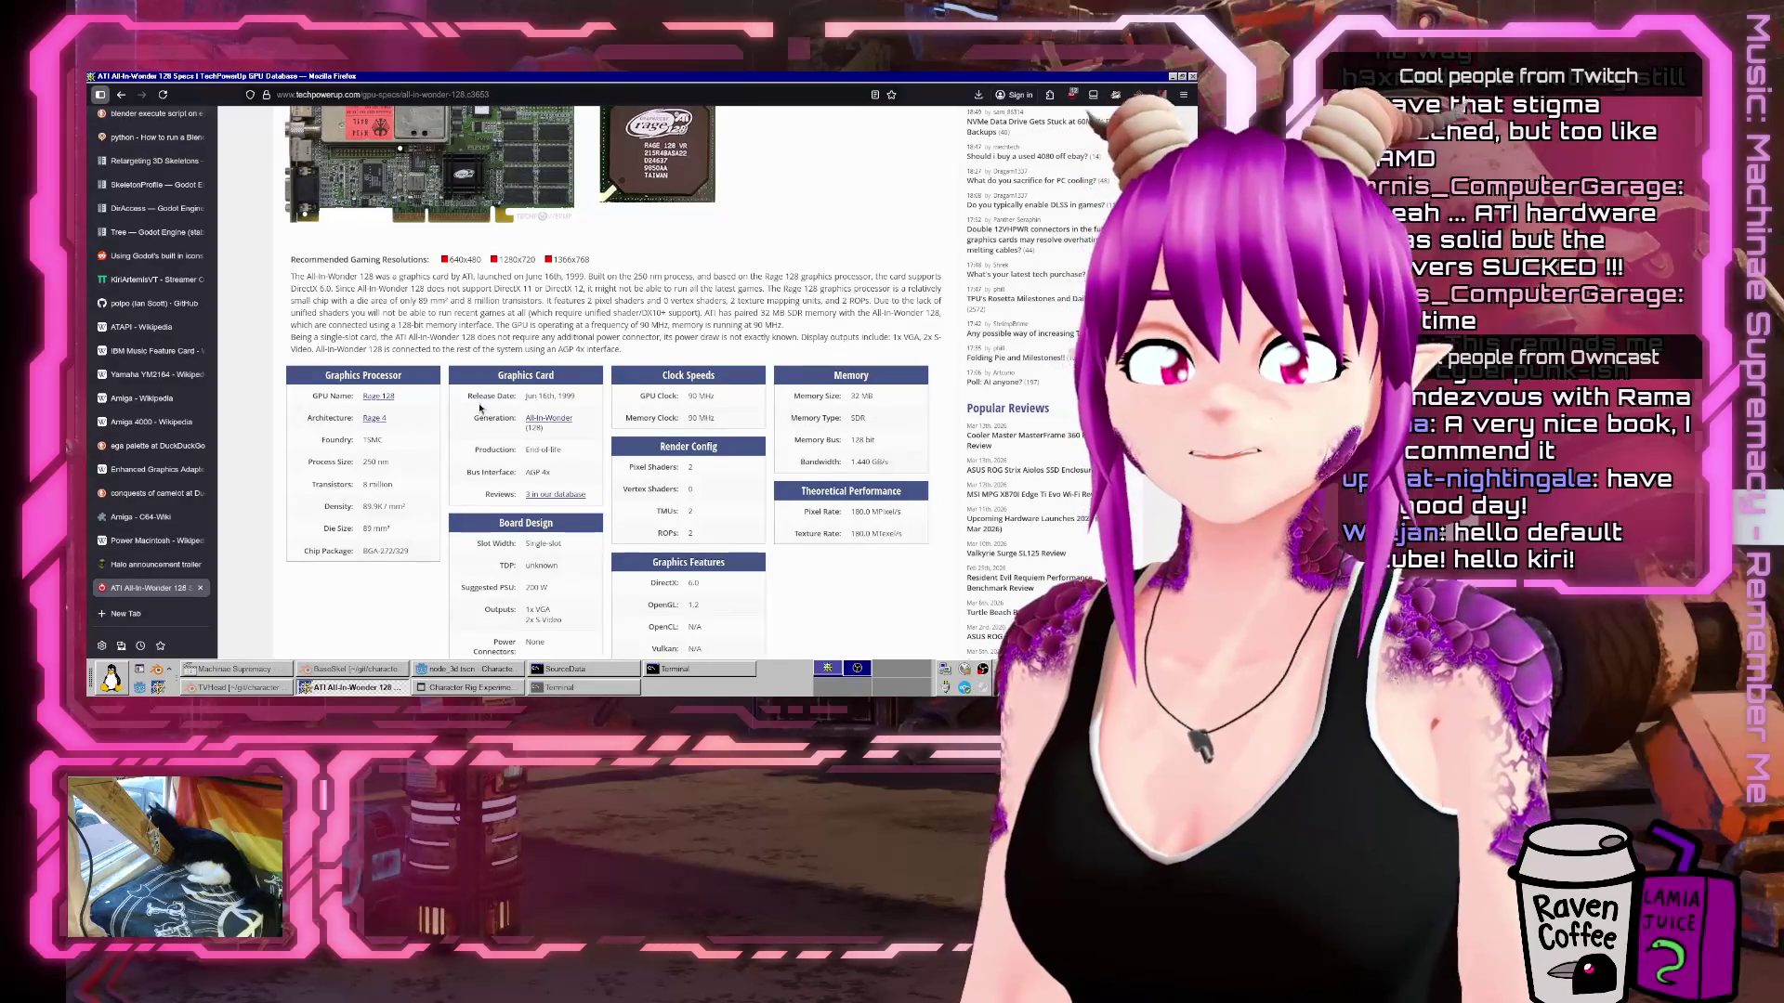
{"action": "scroll", "coordinate": [535, 405], "scroll_direction": "down", "scroll_amount": 3}
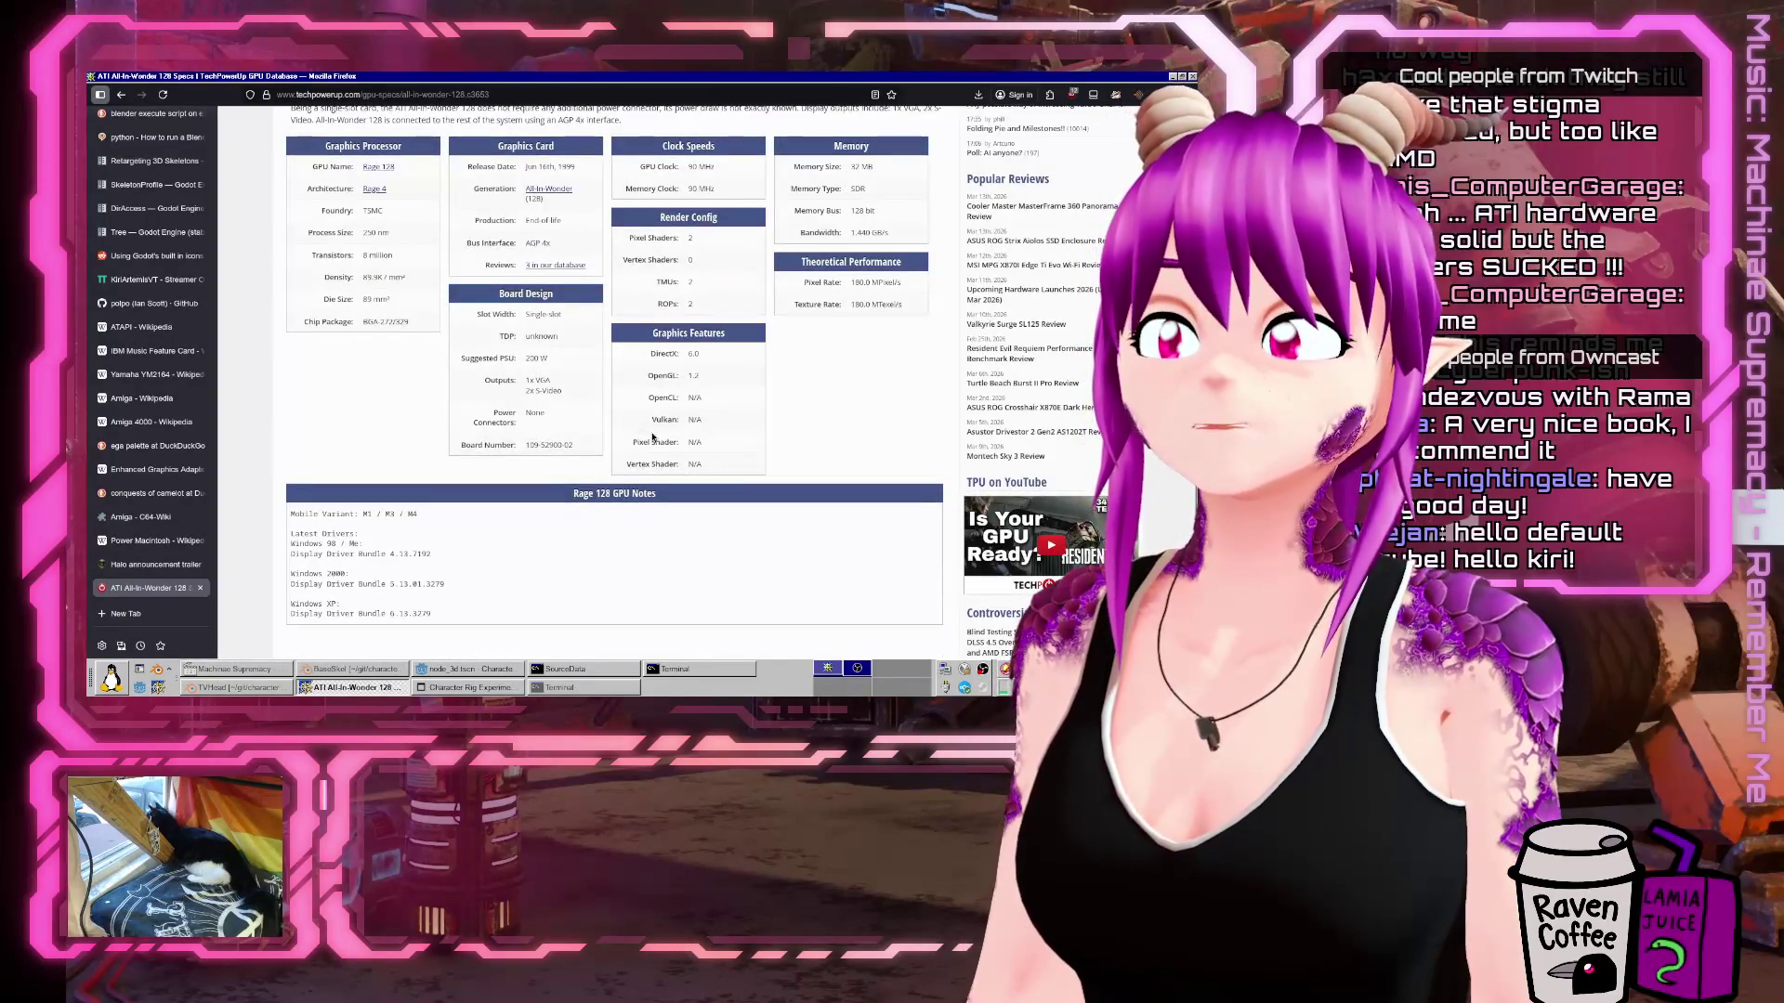
{"action": "scroll", "coordinate": [653, 436], "scroll_direction": "up", "scroll_amount": 5}
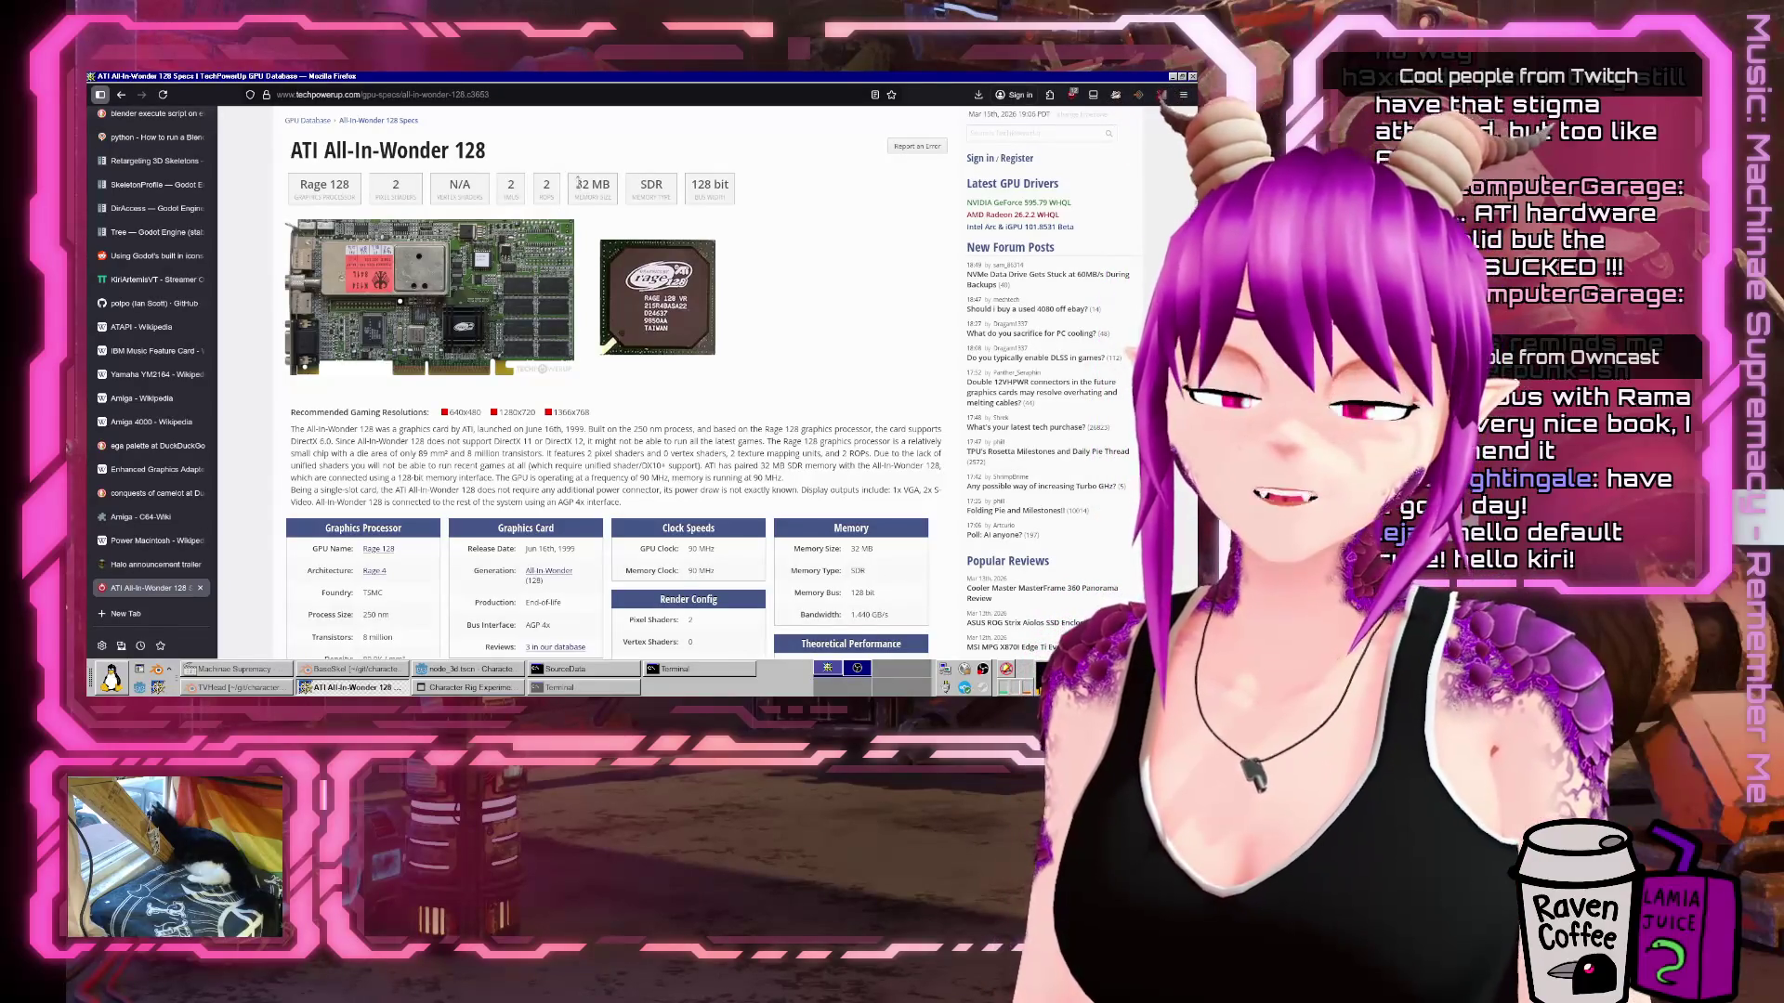
{"action": "scroll", "coordinate": [585, 272], "scroll_direction": "up", "scroll_amount": 2}
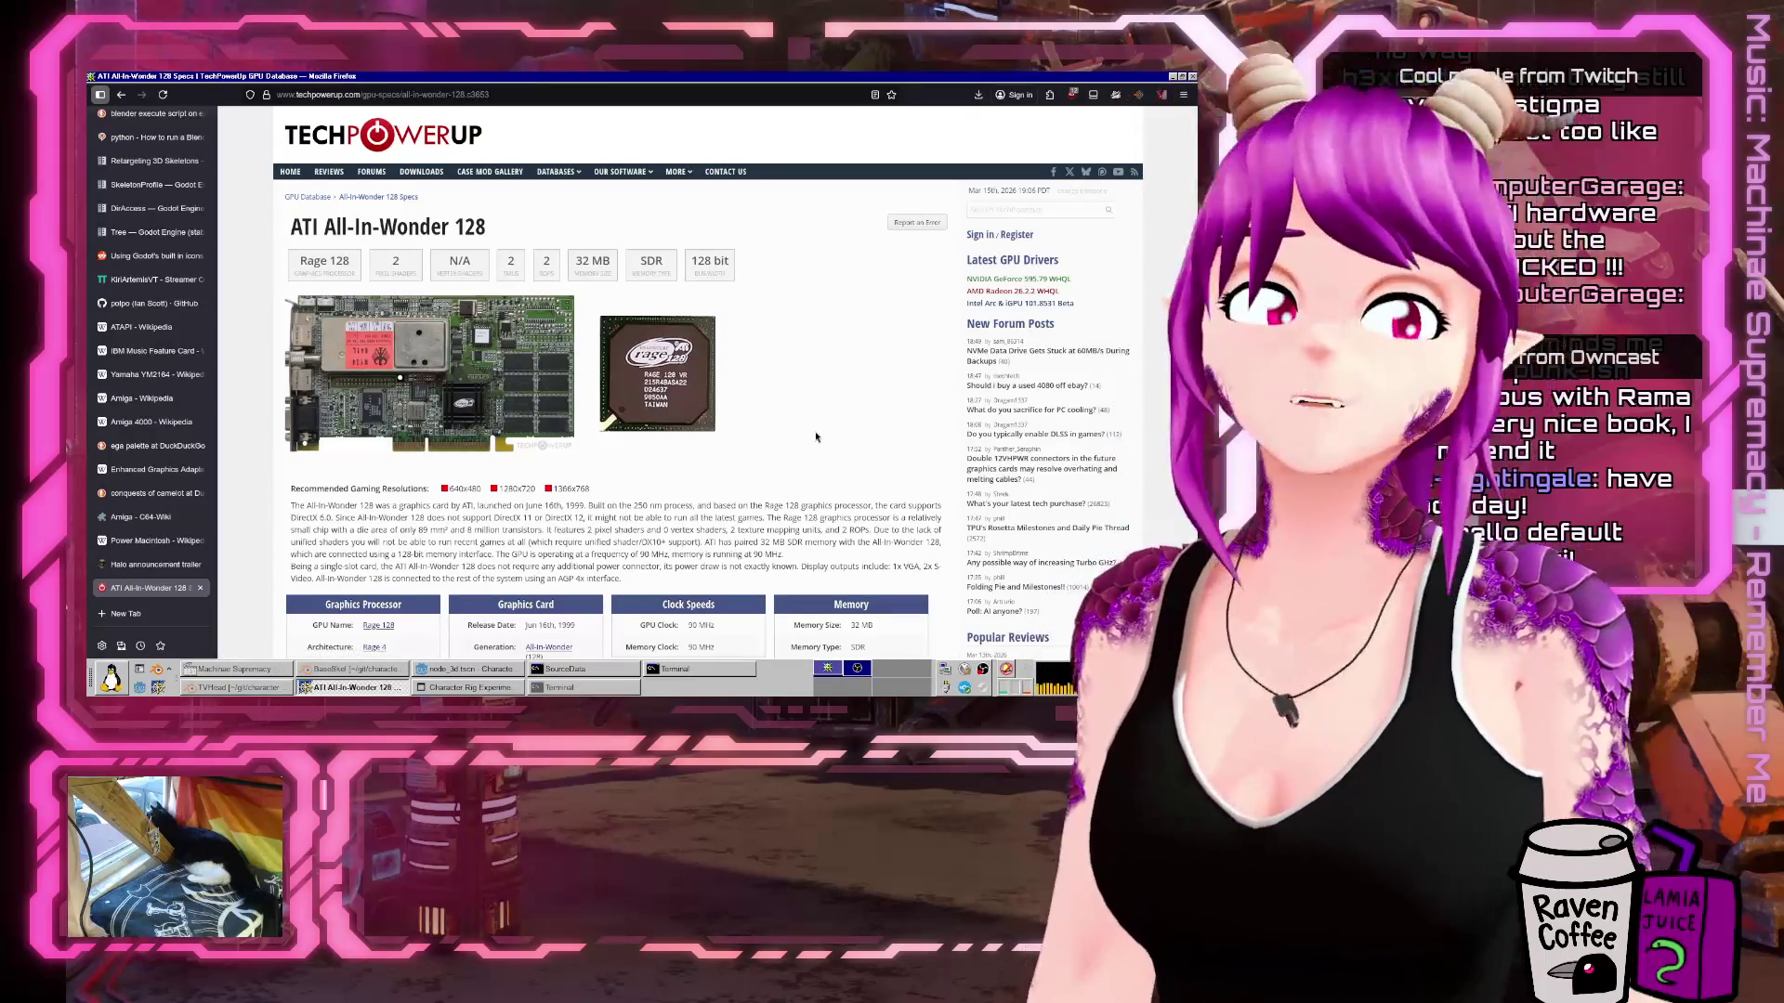
{"action": "key", "text": "ctrl+t"}
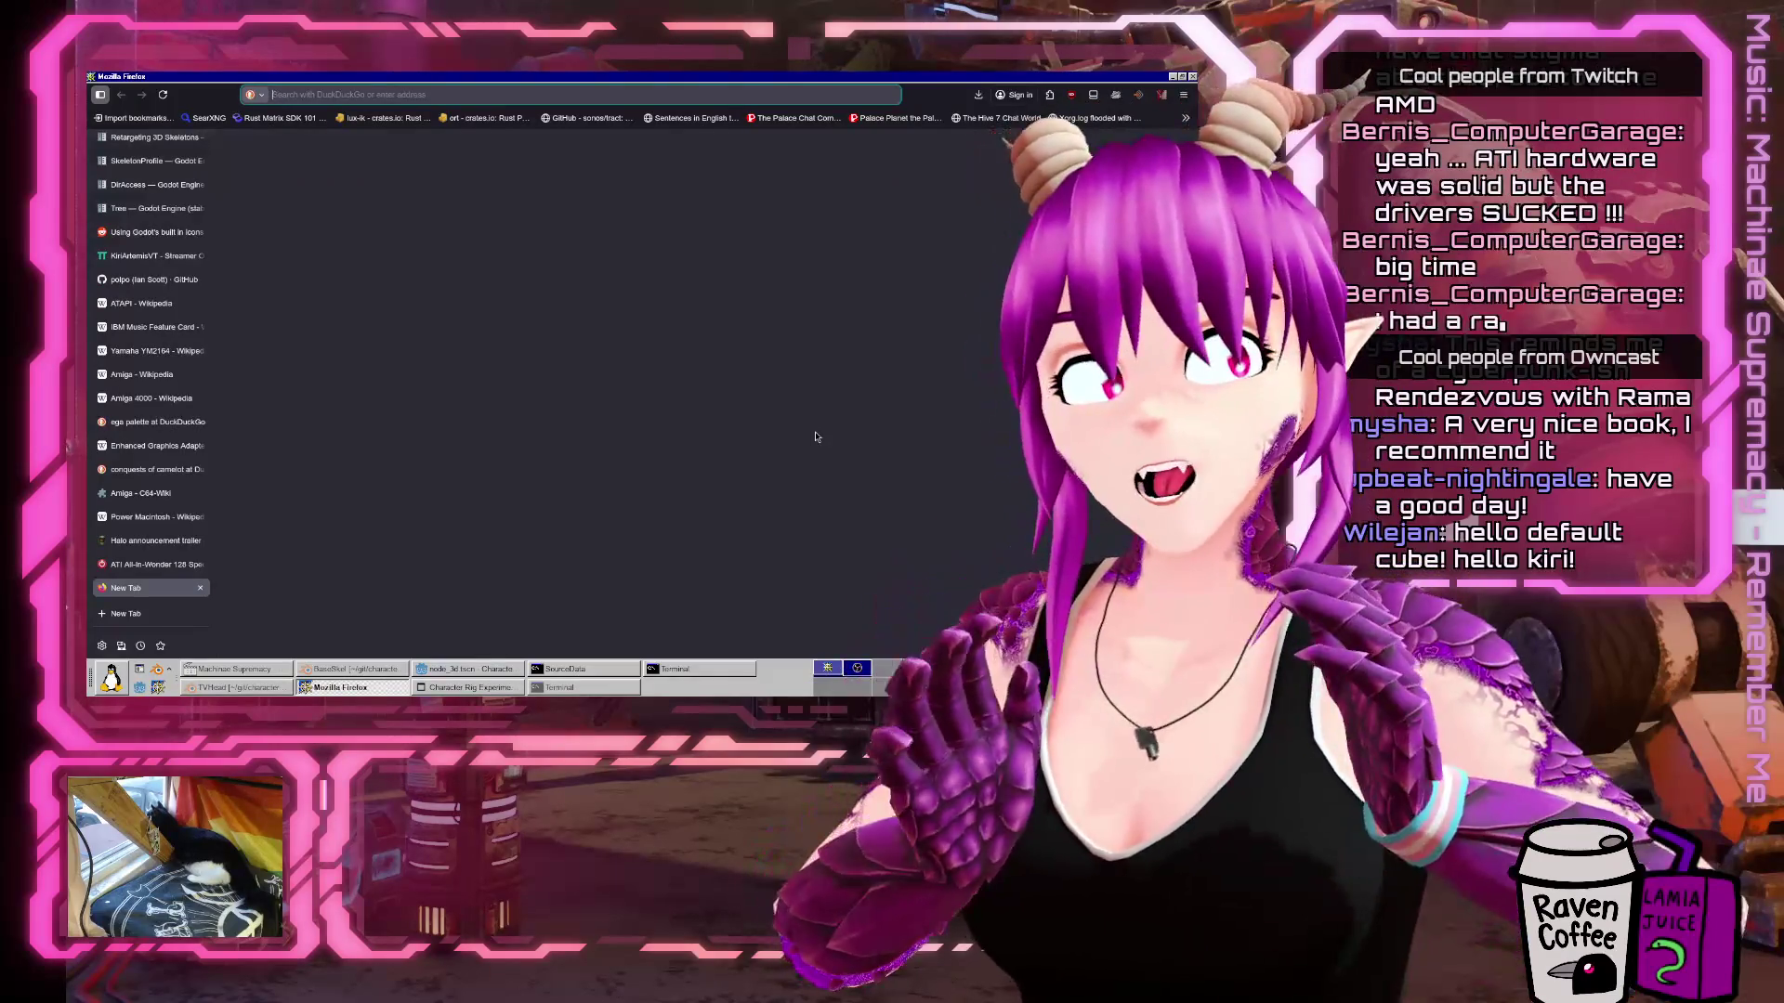
Search for 'hercules 3d prophet iii' and open the Hercules product page.
{"action": "type", "text": "her"}
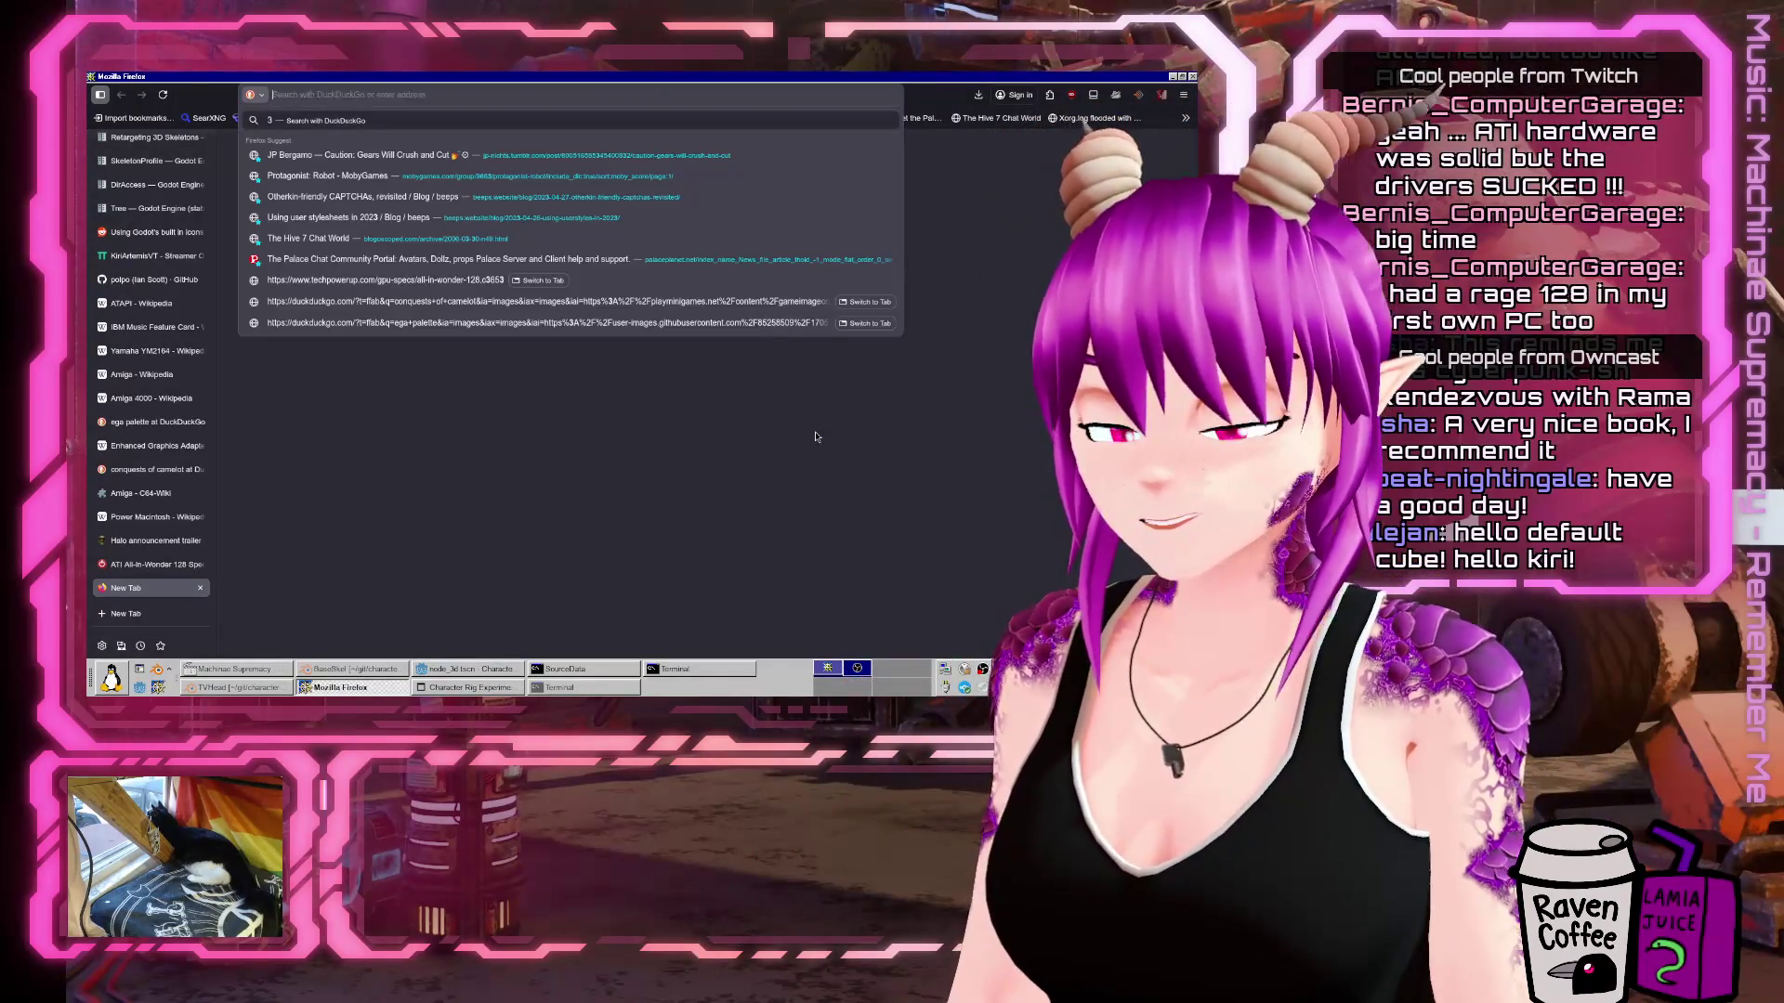
{"action": "type", "text": "oh"}
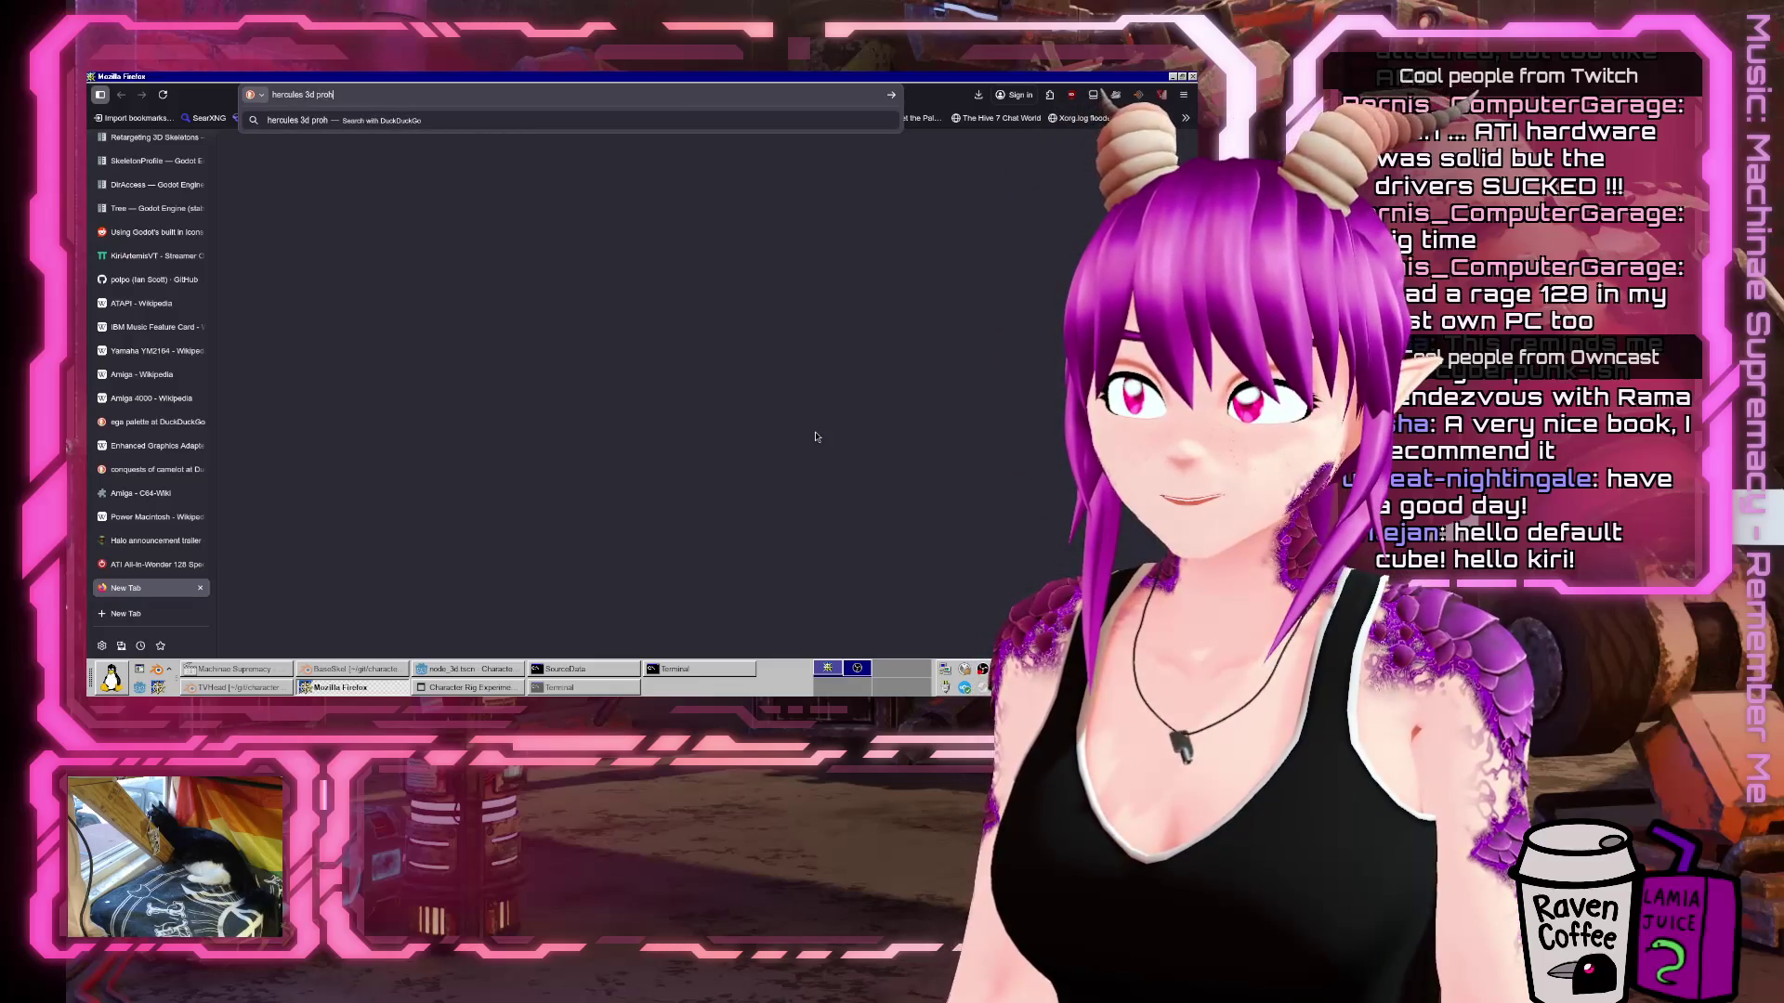
{"action": "key", "text": "BackSpace"}
{"action": "key", "text": "BackSpace"}
{"action": "key", "text": "BackSpace"}
{"action": "type", "text": "phet 3"}
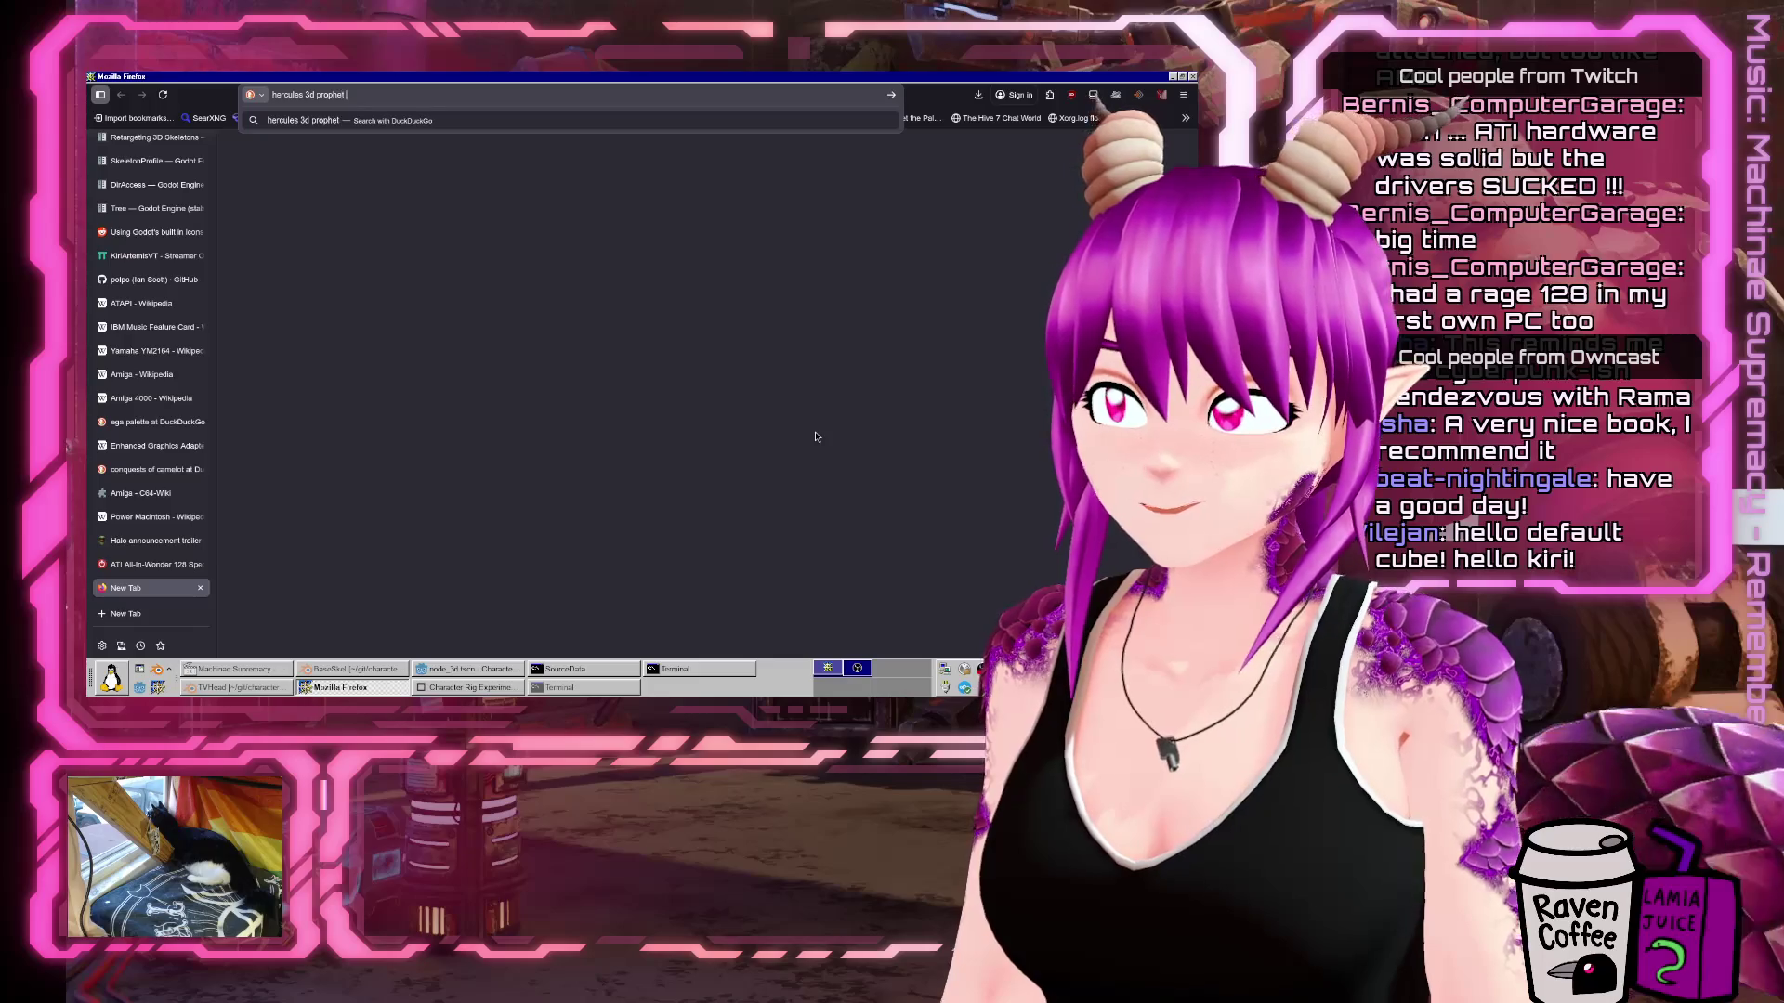
{"action": "key", "text": "BackSpace"}
{"action": "type", "text": "u"}
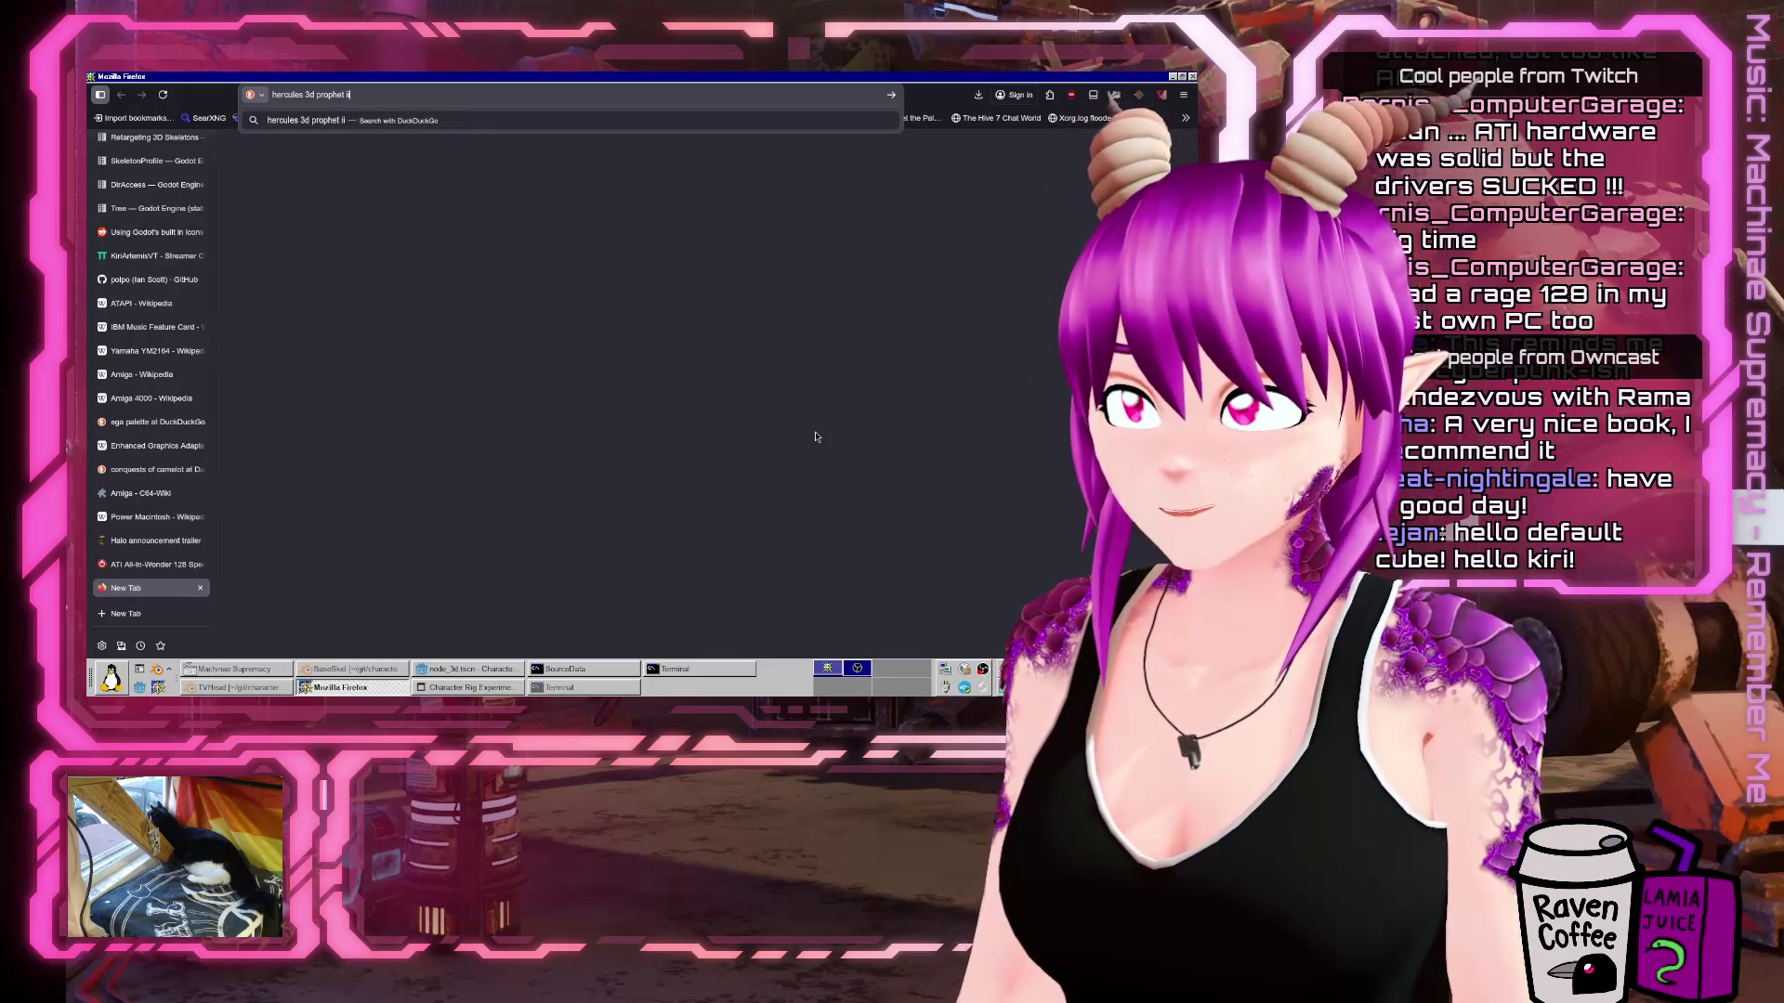
{"action": "type", "text": "i"}
{"action": "key", "text": "Return"}
{"action": "left_click", "coordinate": [415, 234]}
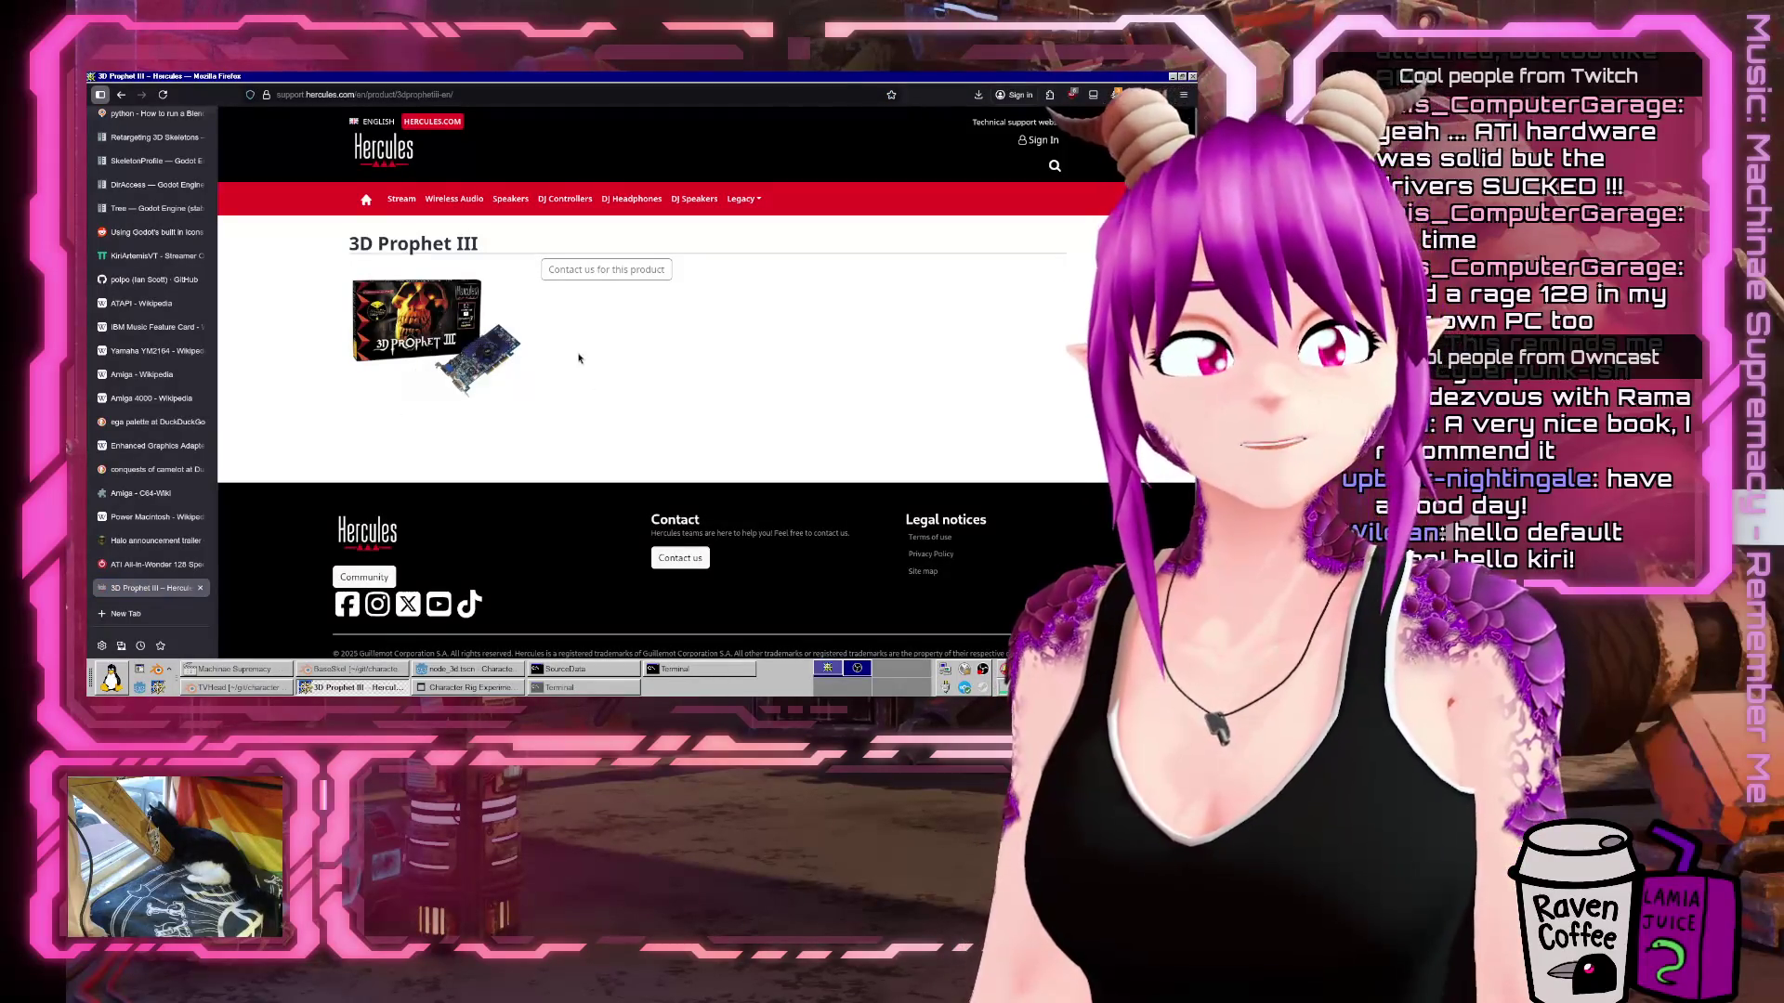
View the product image in its own tab, then go back to the search results.
{"action": "right_click", "coordinate": [471, 368]}
{"action": "left_click", "coordinate": [502, 369]}
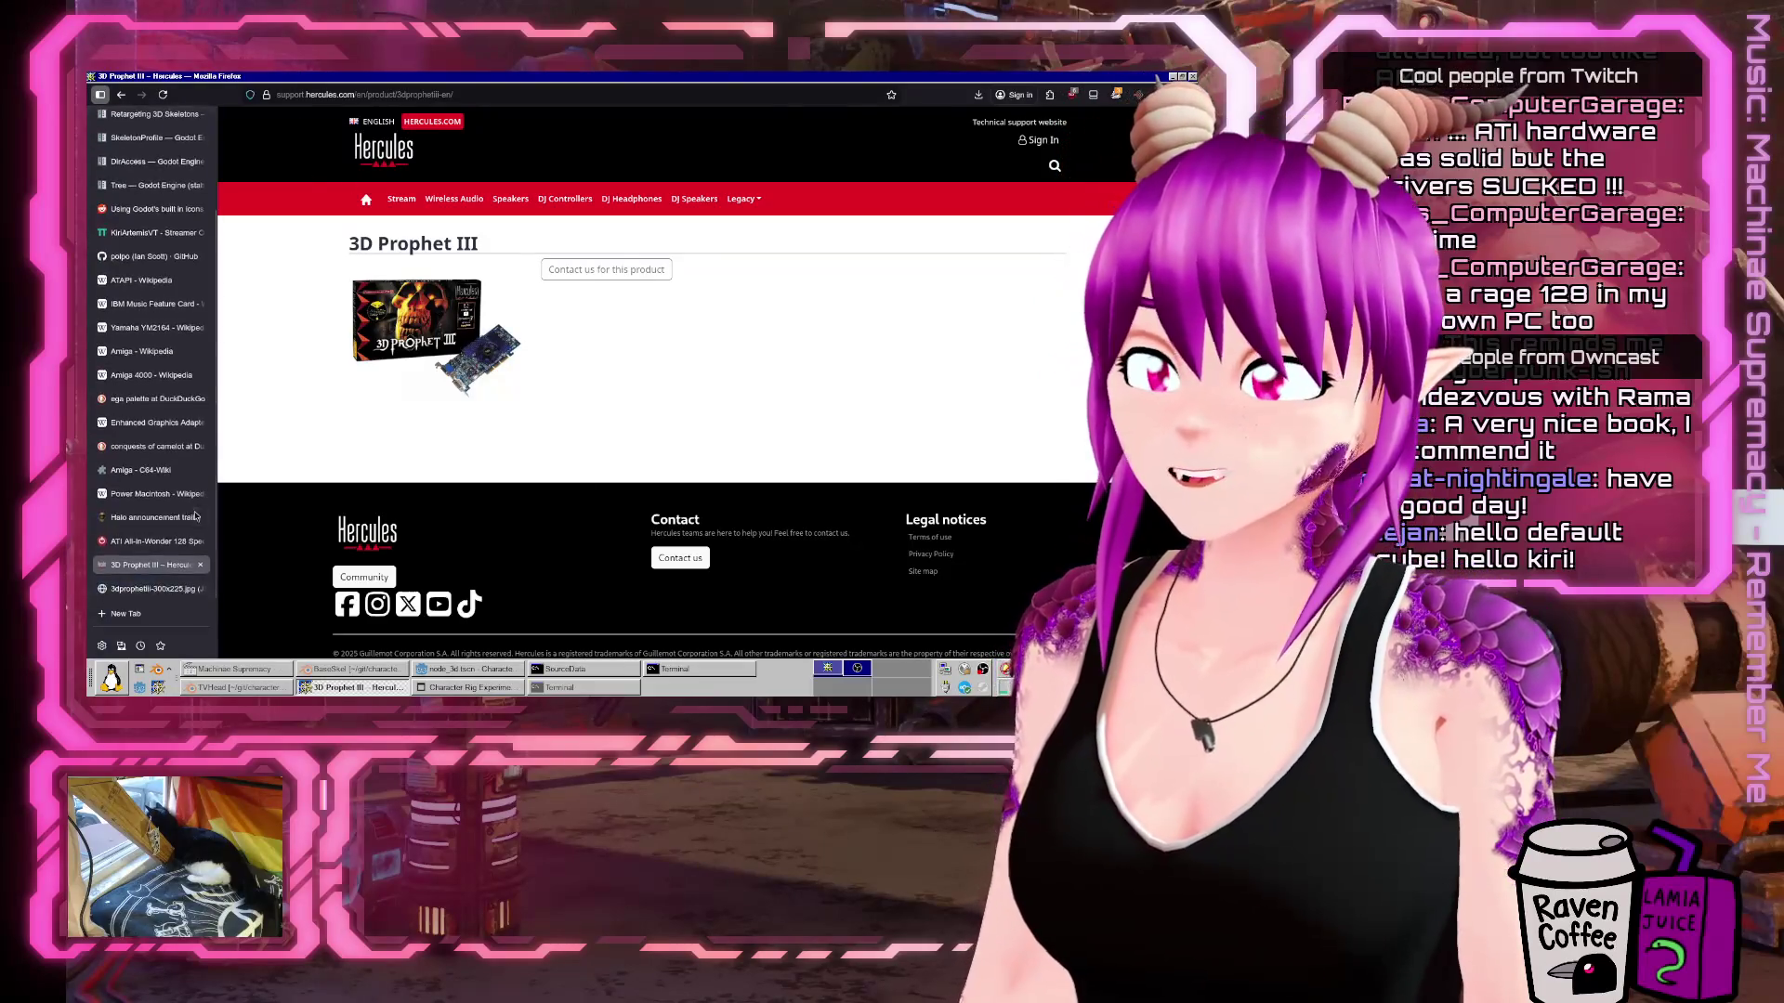
{"action": "key", "text": "ctrl+Tab"}
{"action": "scroll", "coordinate": [657, 487], "scroll_direction": "up", "scroll_amount": 9, "text": "ctrl"}
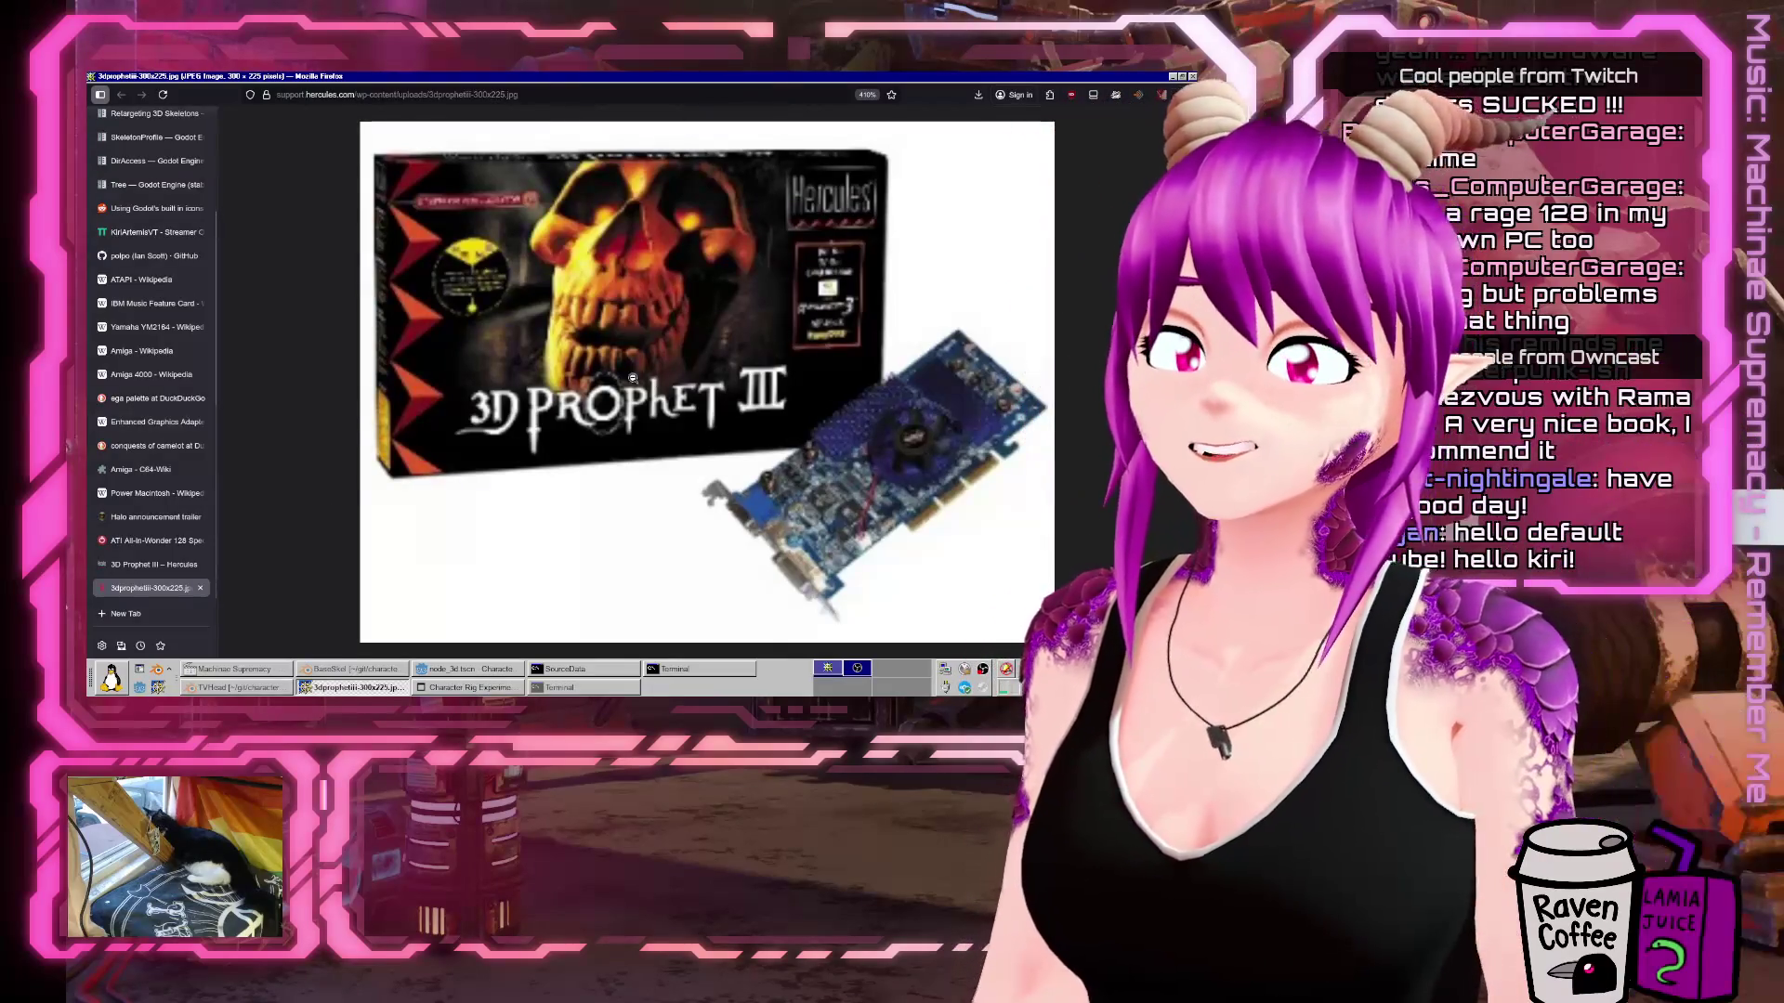
{"action": "left_click", "coordinate": [128, 568]}
{"action": "left_click", "coordinate": [121, 94]}
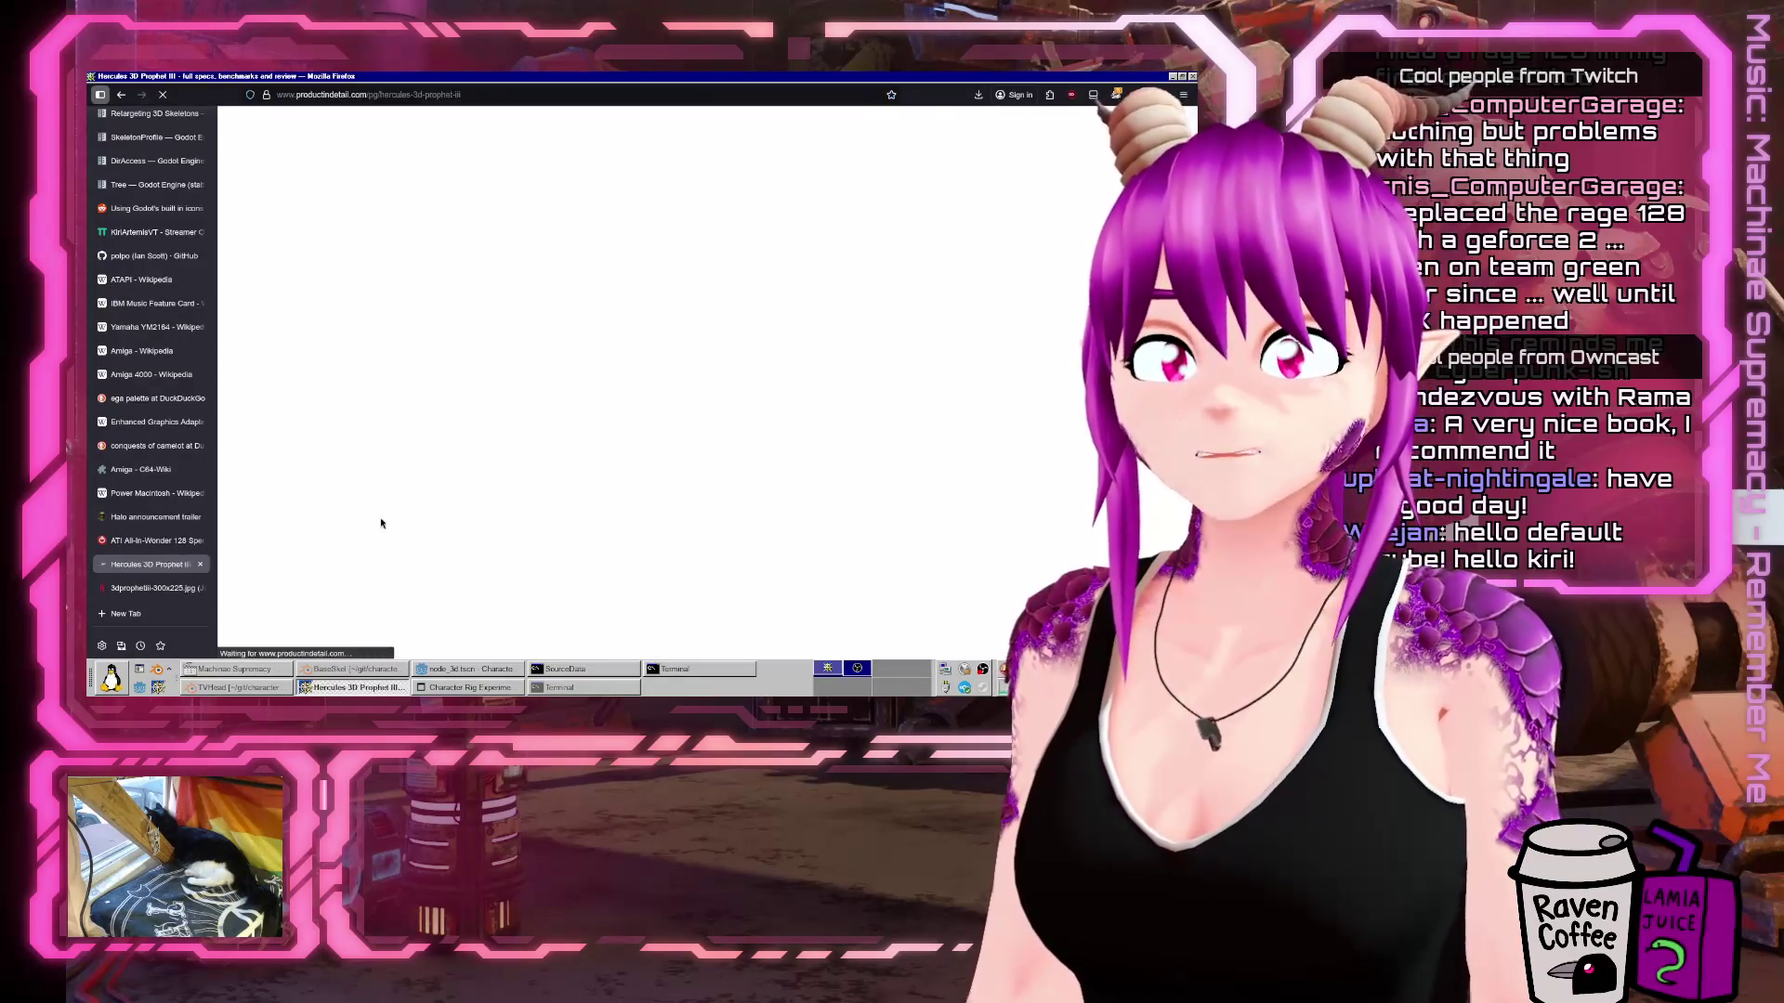
Switch workspaces back to the Godot editor and open the applications list.
{"action": "key", "text": "ctrl+alt+Left"}
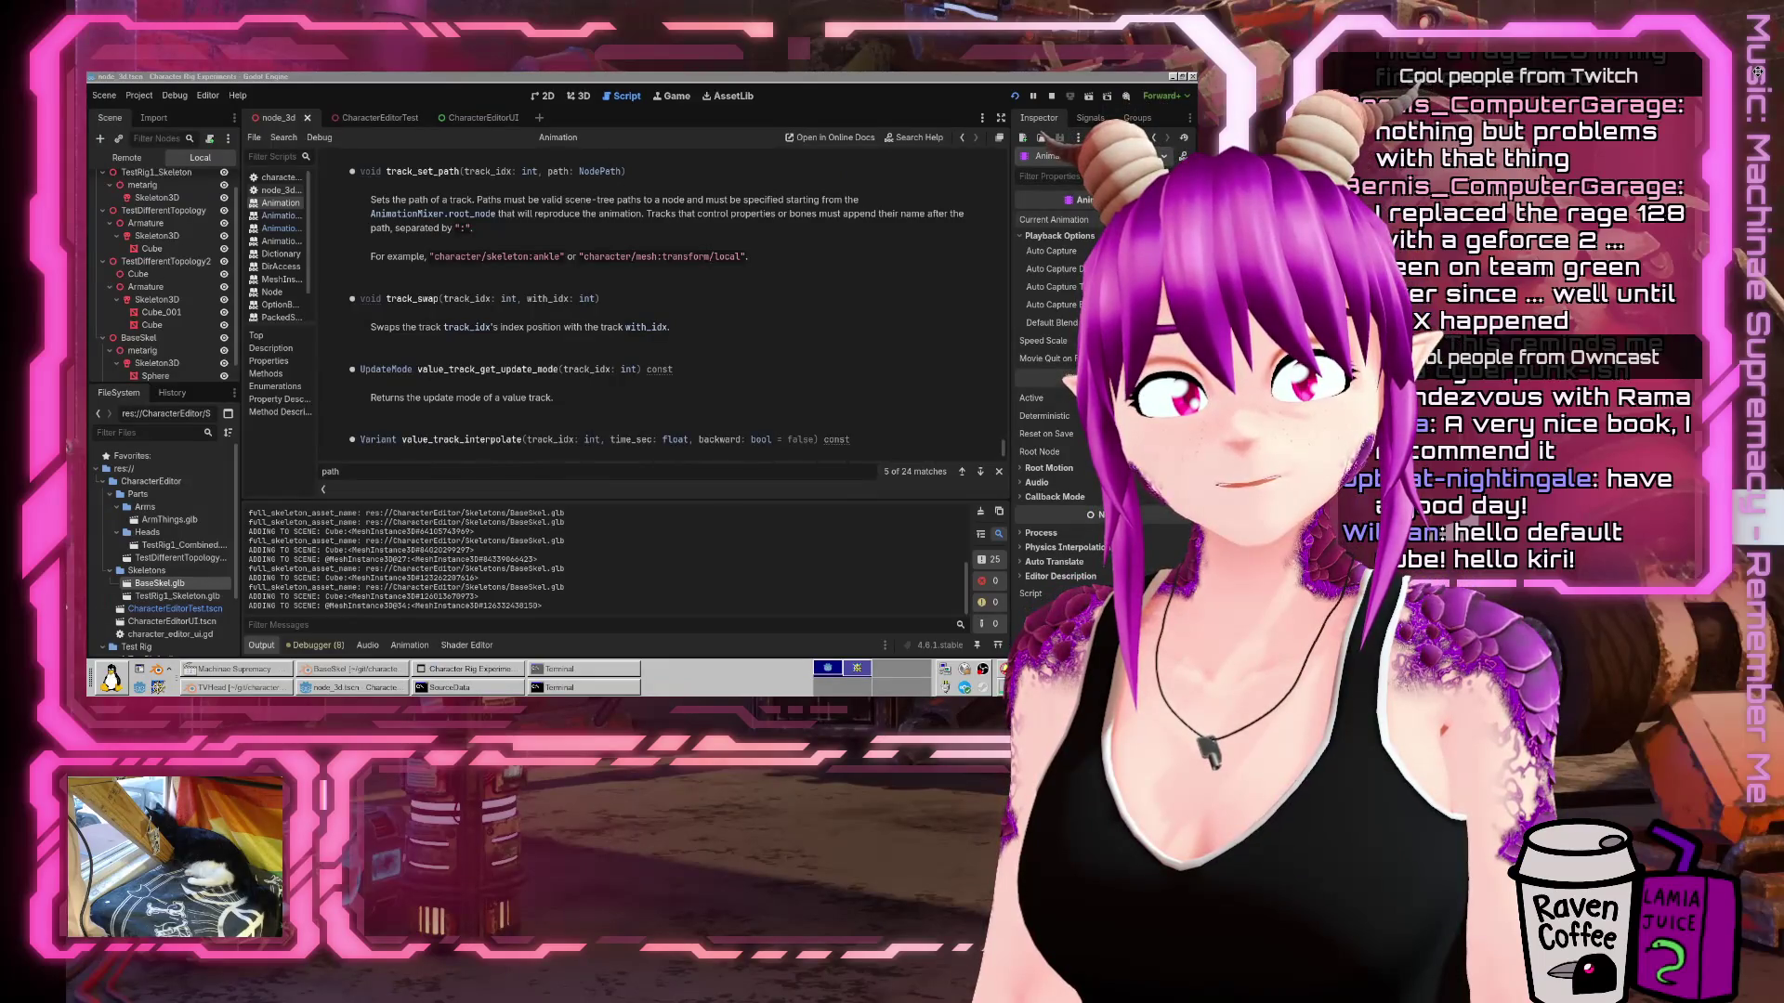
{"action": "key", "text": "ctrl+alt+Right"}
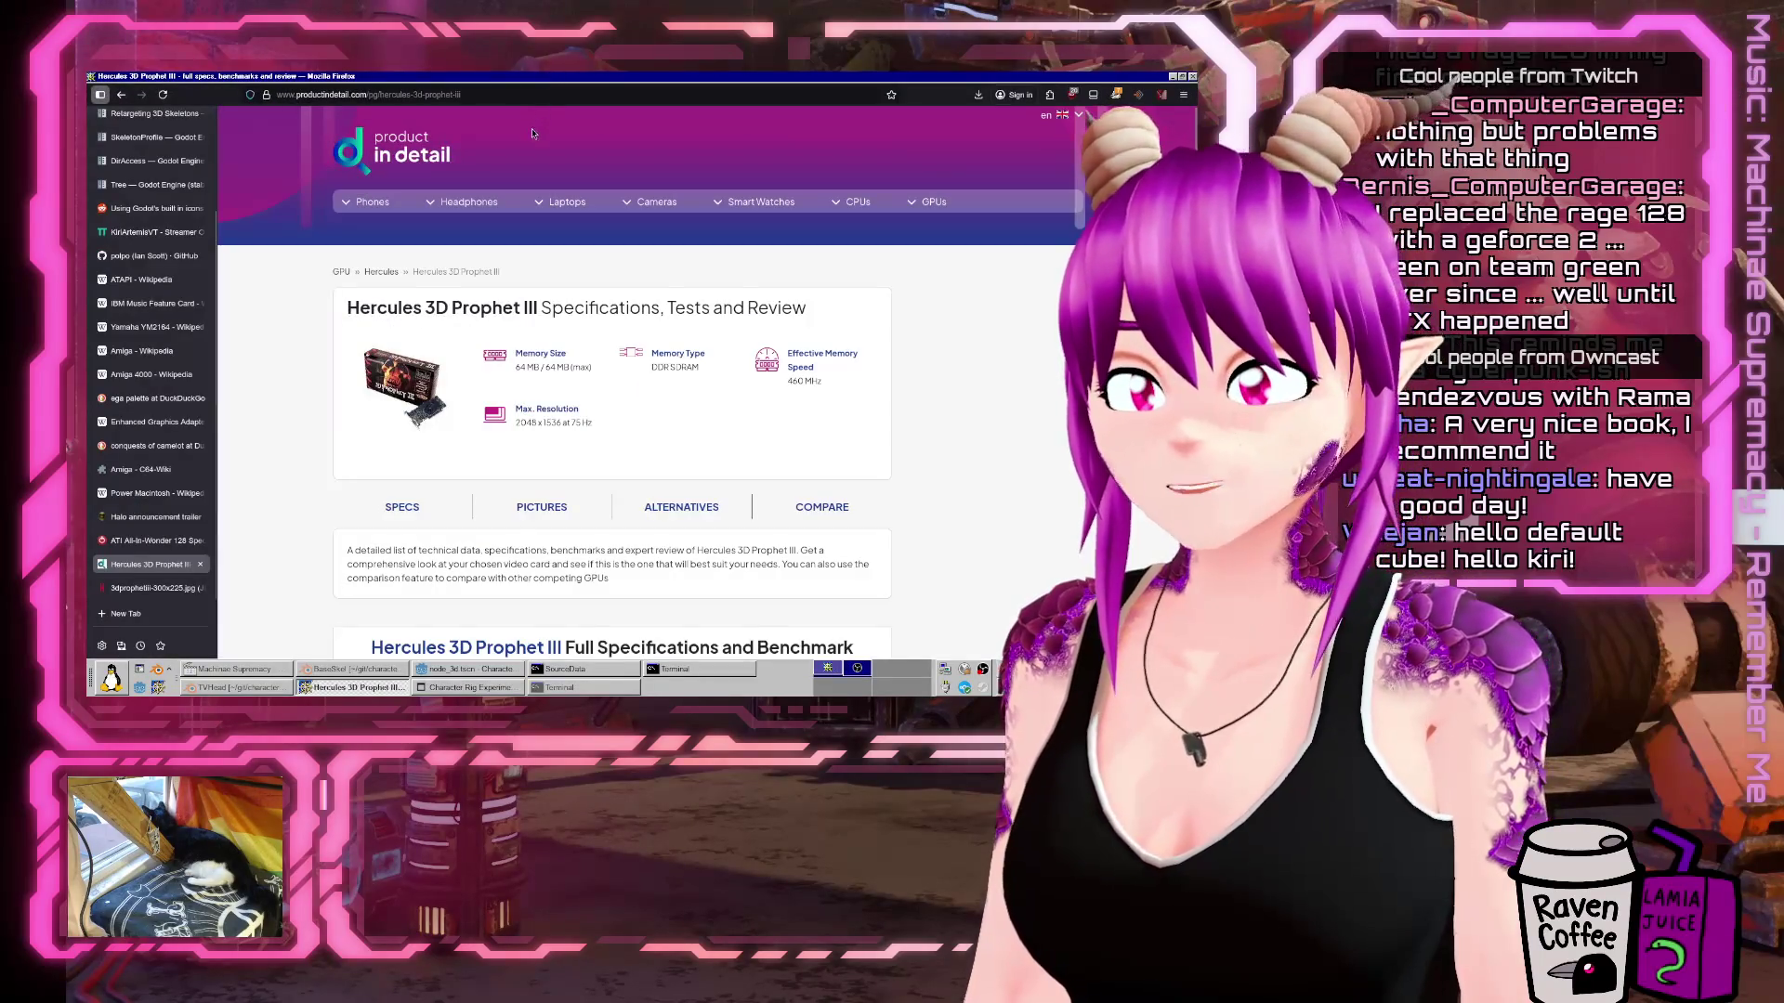
{"action": "key", "text": "ctrl+alt+Left"}
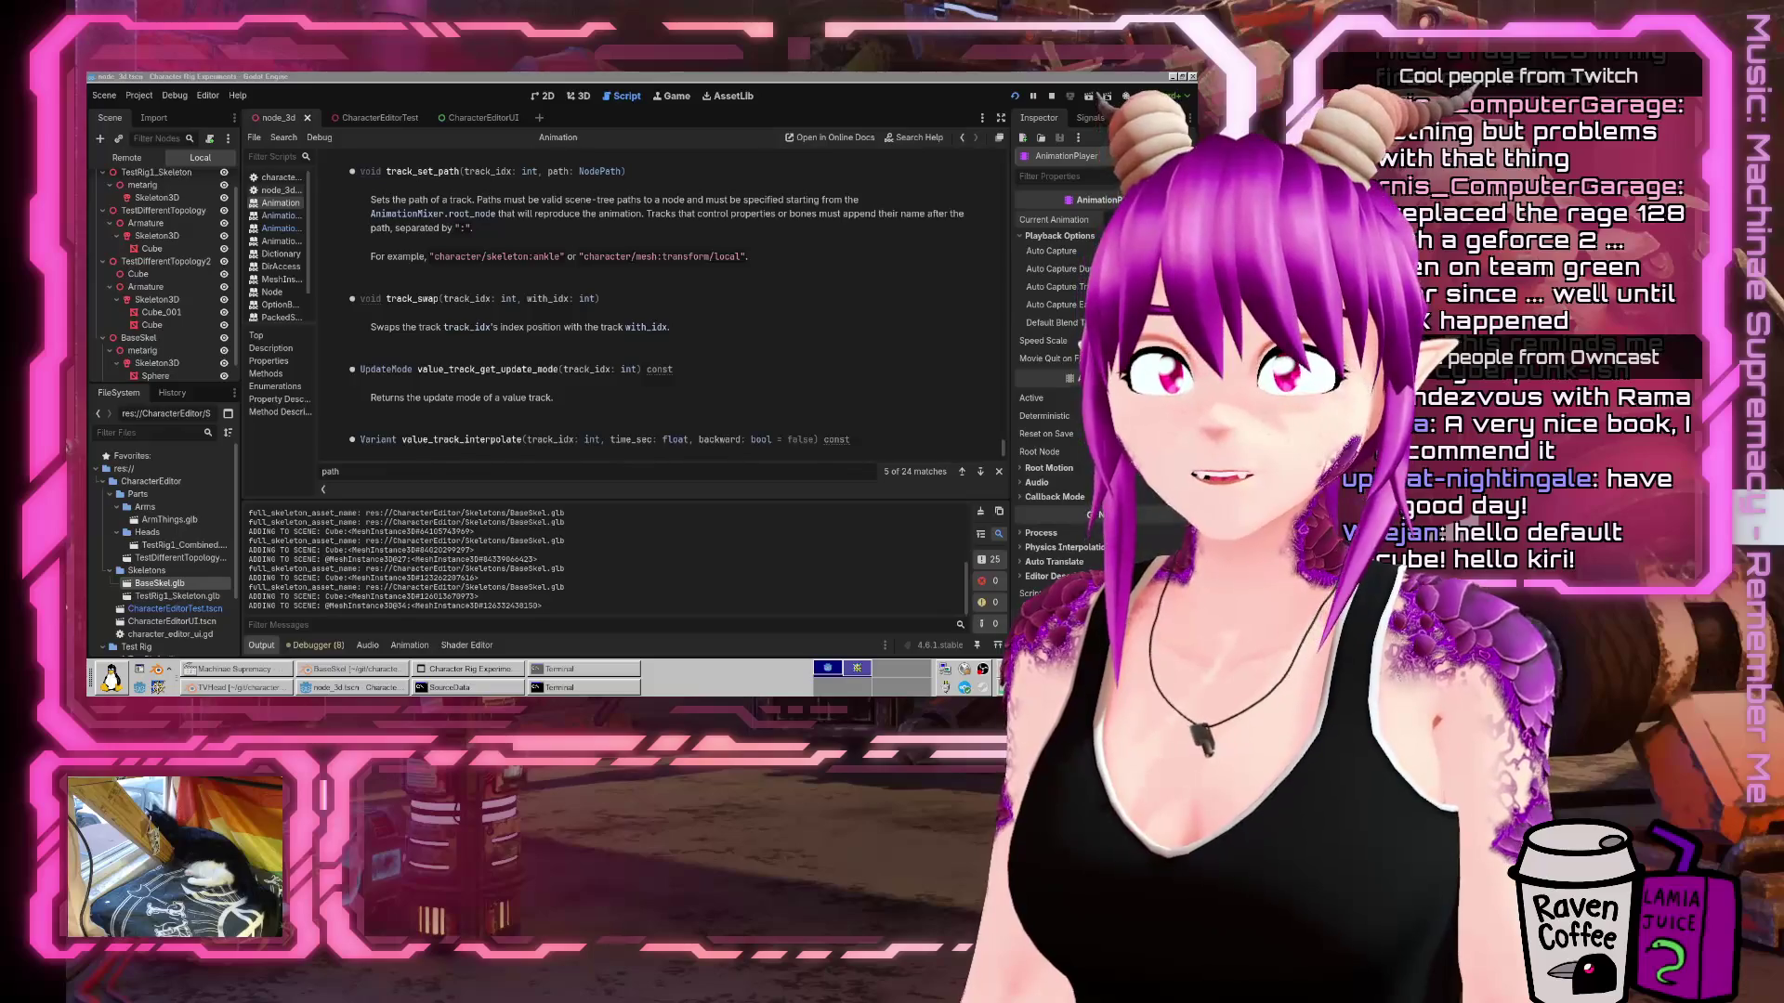
{"action": "left_click", "coordinate": [112, 679]}
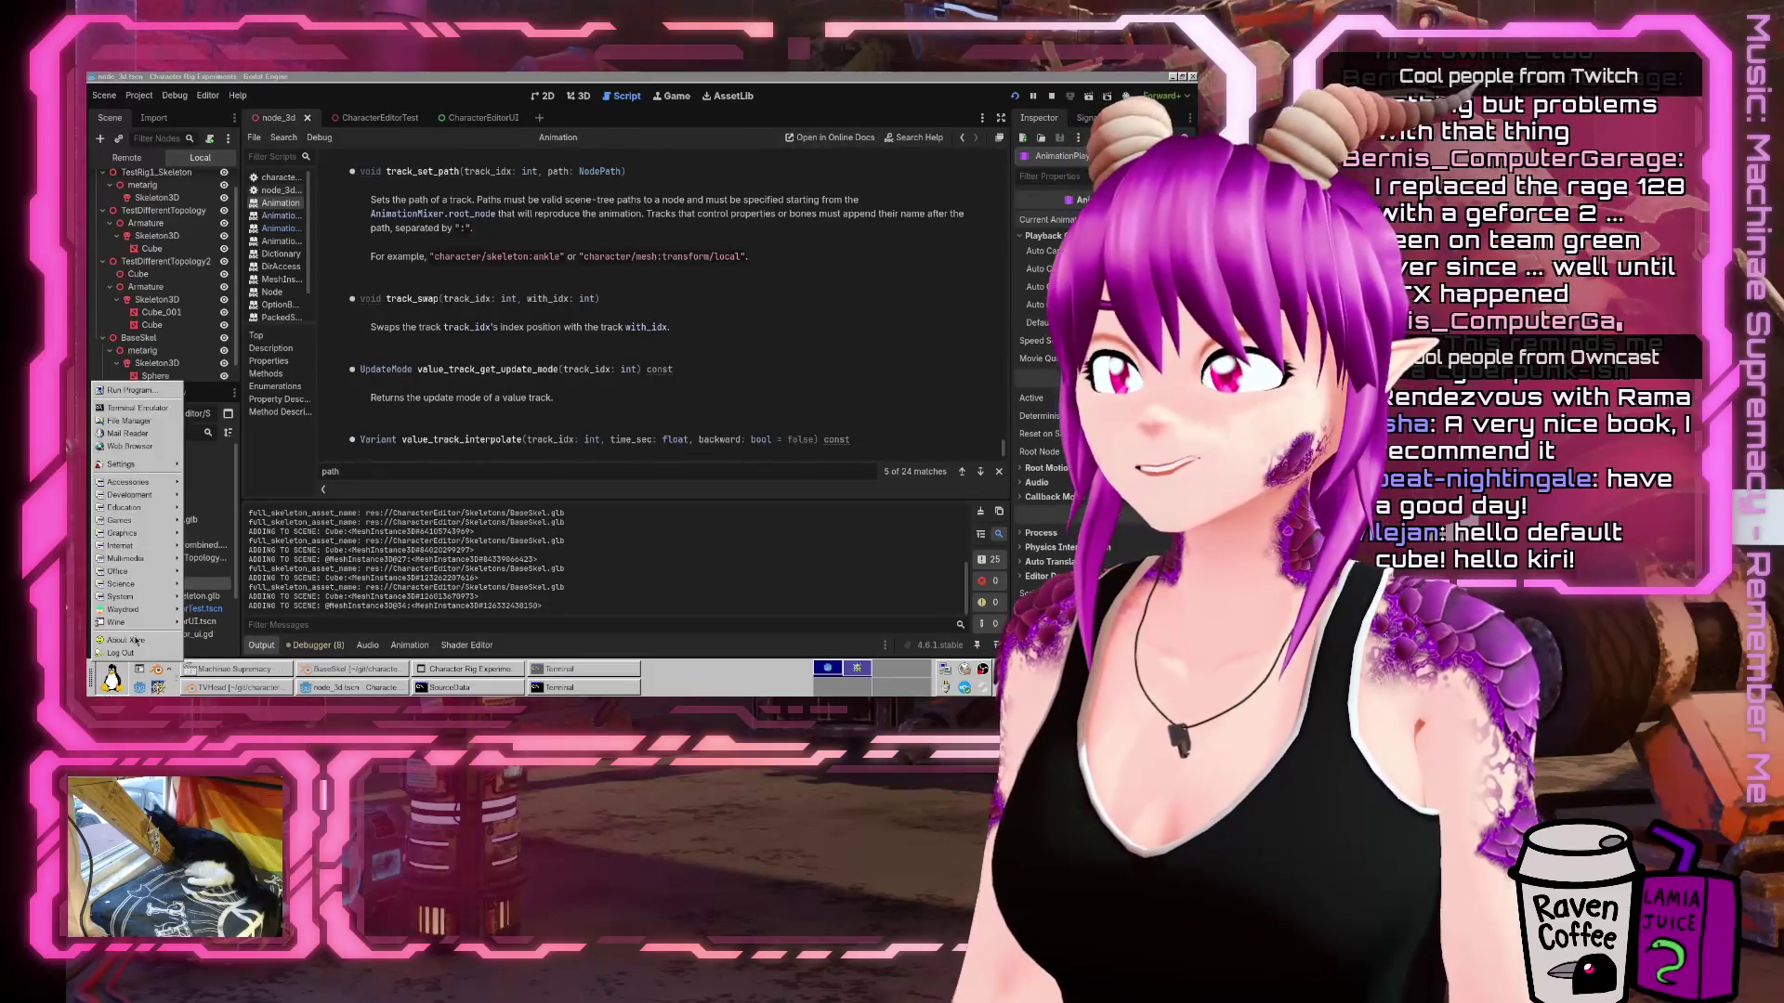
Run hyfetch in a new terminal window maximized to fill the screen.
{"action": "left_click", "coordinate": [166, 408]}
{"action": "type", "text": "neofet"}
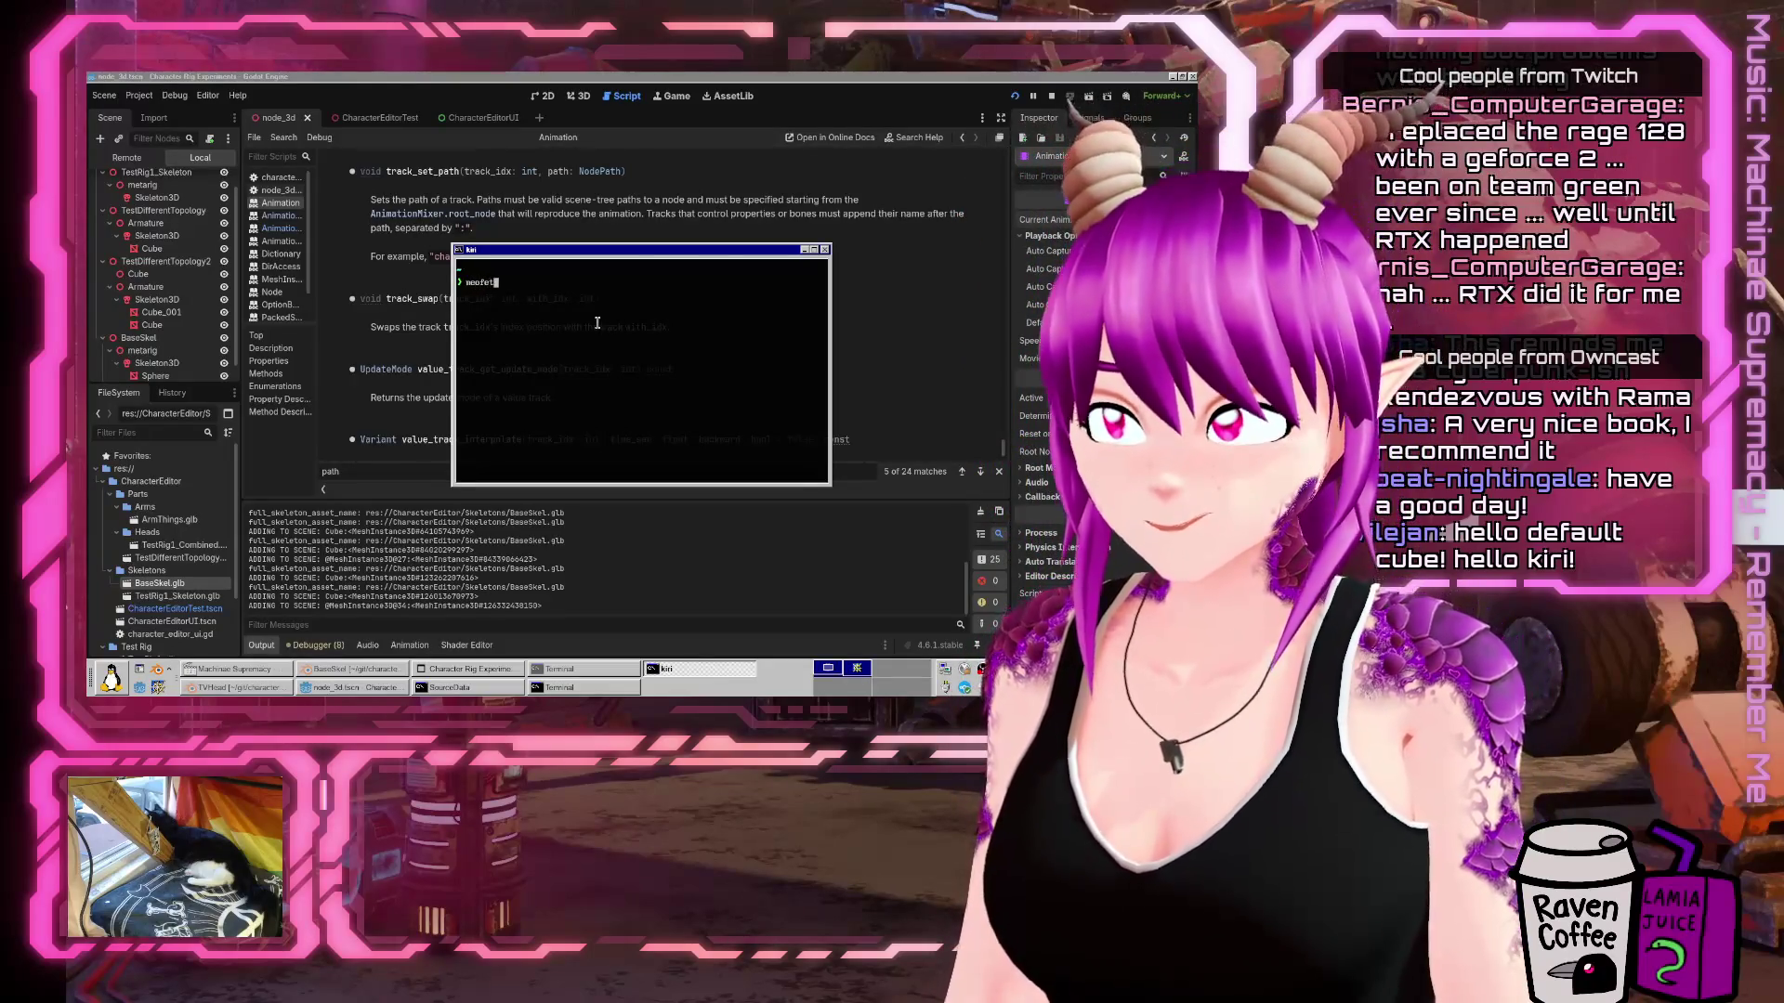
{"action": "key", "text": "BackSpace"}
{"action": "key", "text": "BackSpace"}
{"action": "type", "text": "fetch"}
{"action": "key", "text": "Return"}
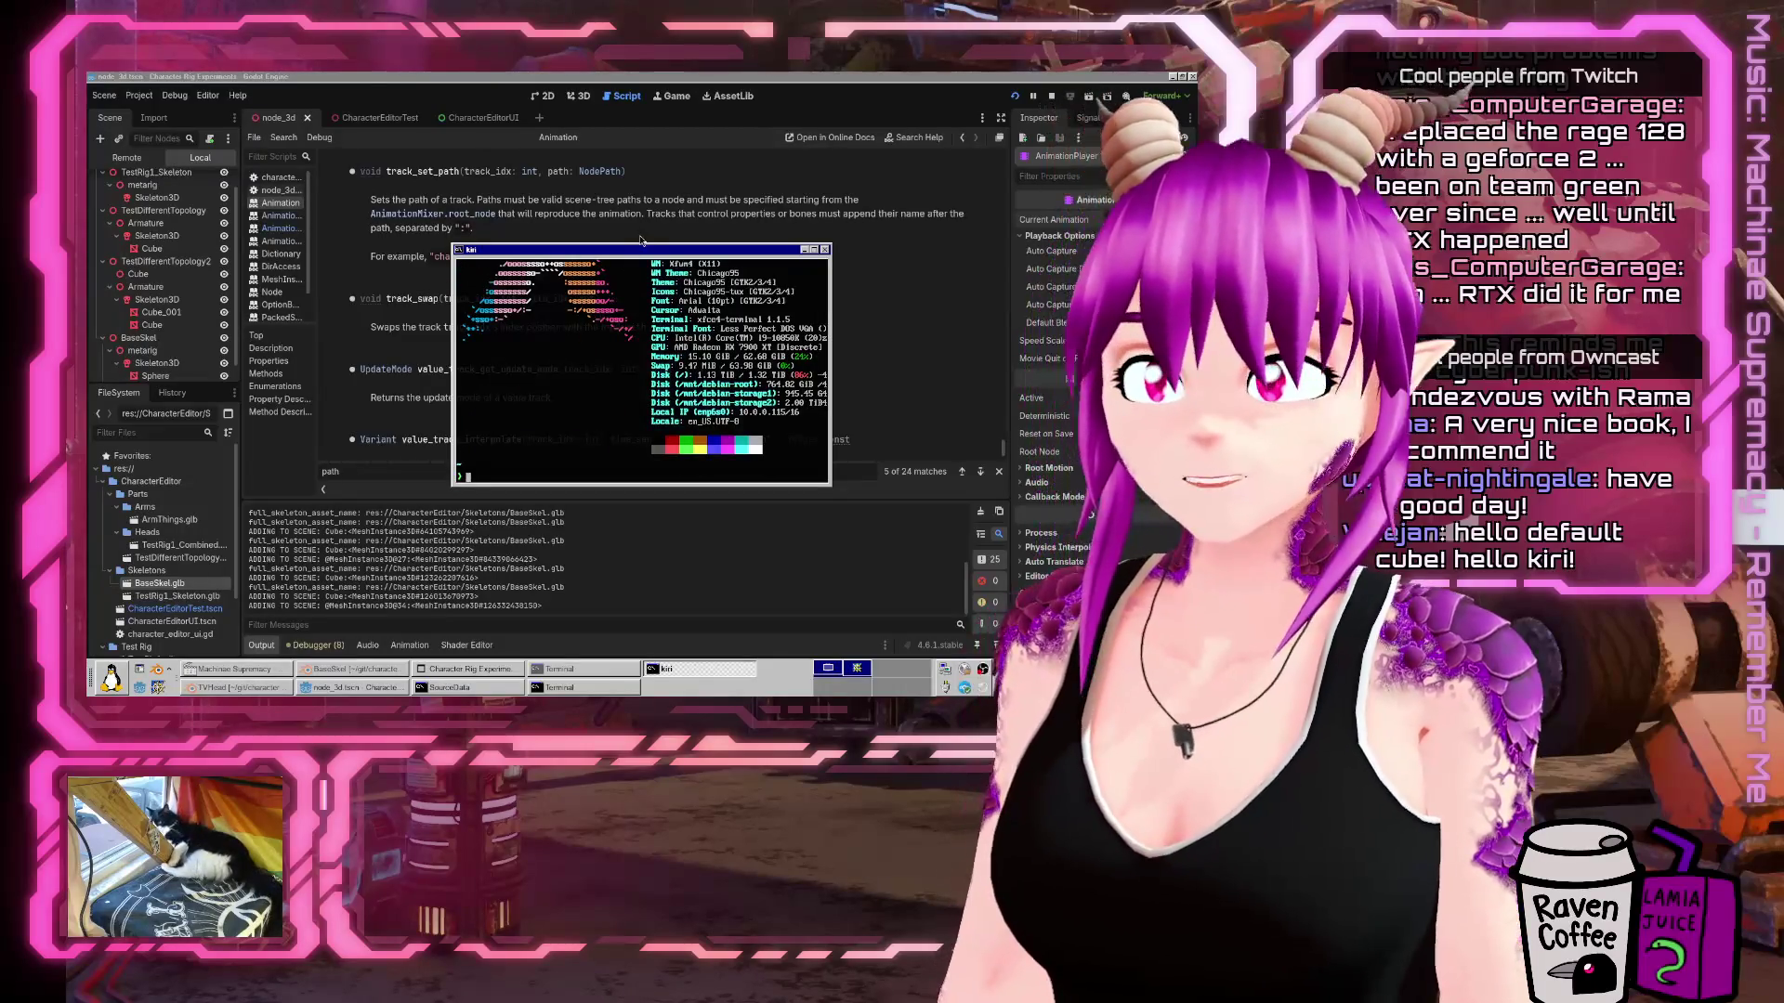
{"action": "double_click", "coordinate": [641, 244]}
{"action": "type", "text": "hyfetch"}
{"action": "key", "text": "Return"}
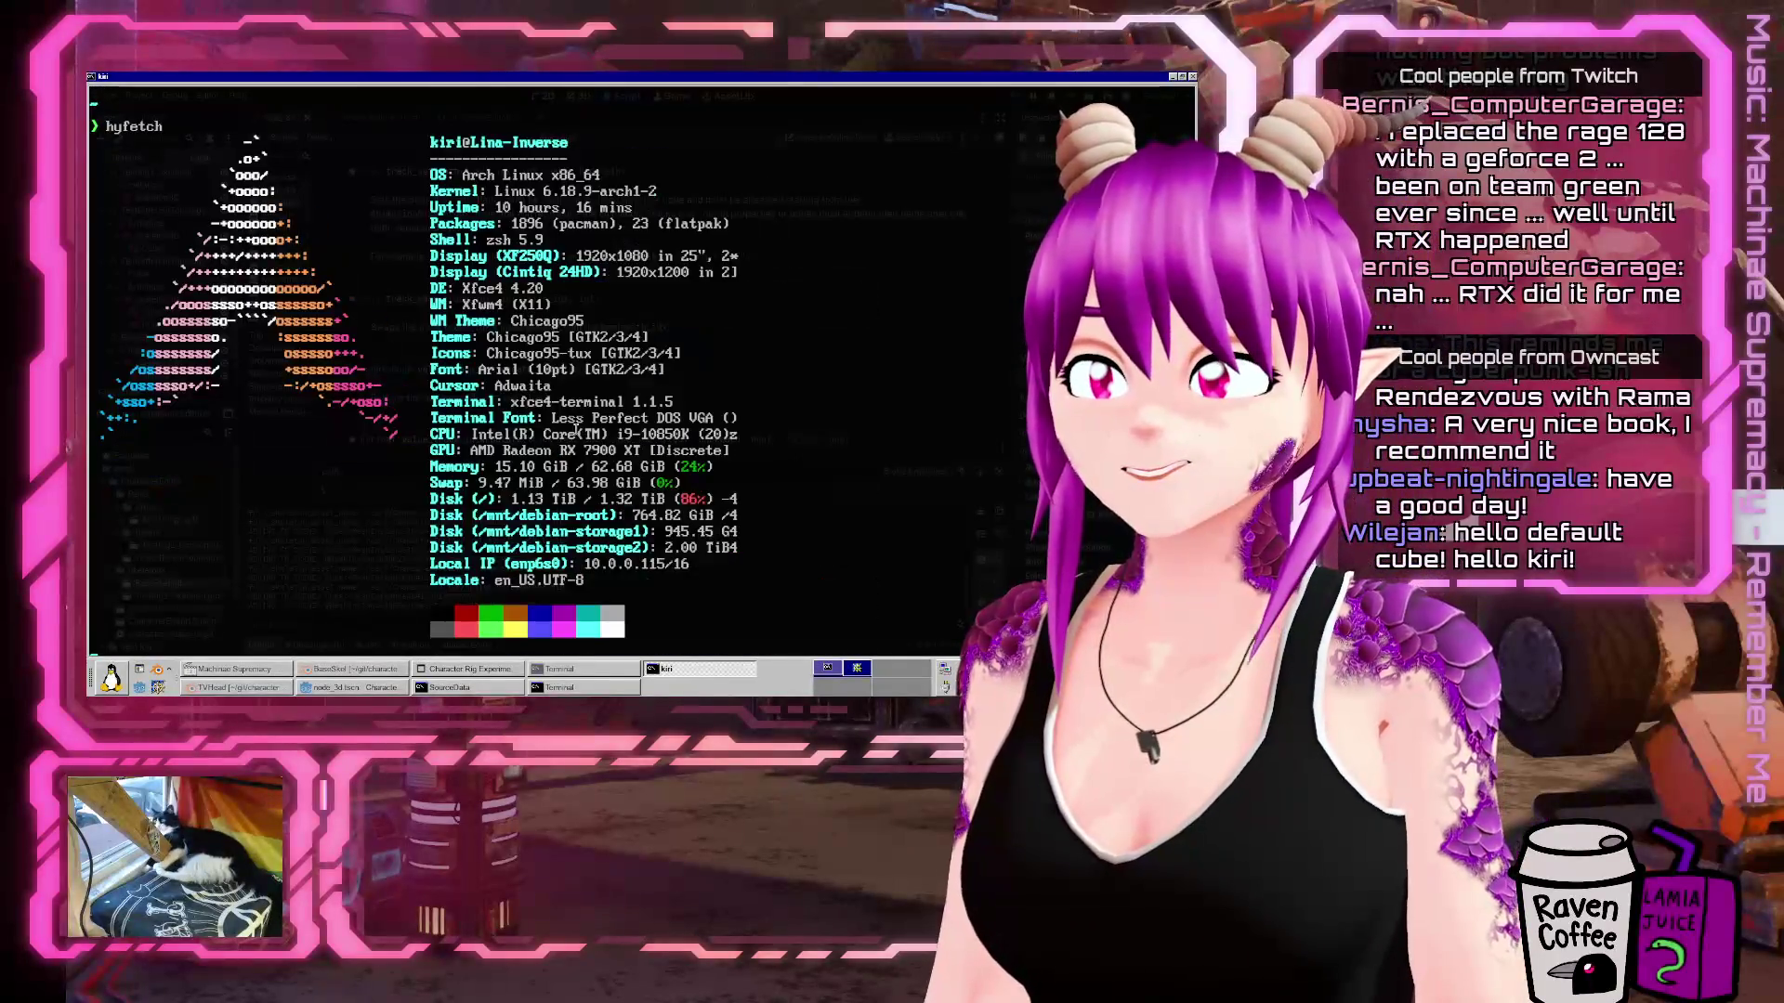
Shrink the terminal font and highlight the GPU line, then the CPU line.
{"action": "key", "text": "ctrl+minus"}
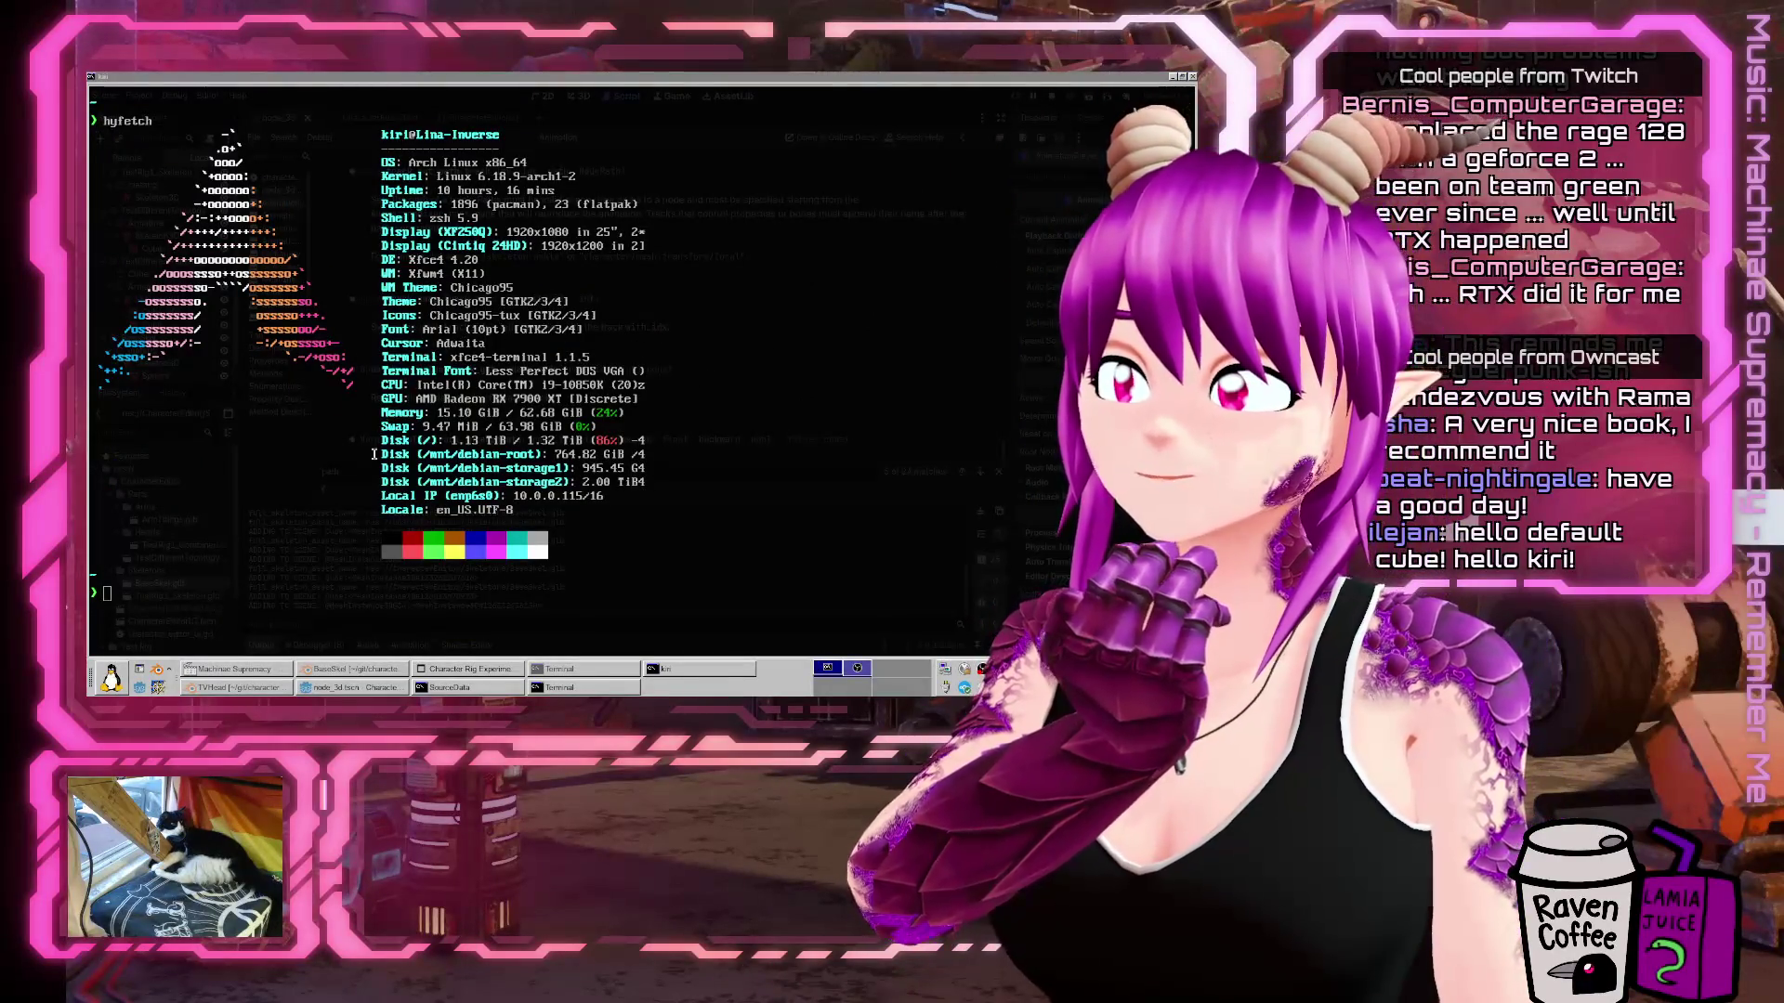
{"action": "mouse_move", "coordinate": [382, 399]}
{"action": "left_mouse_down"}
{"action": "mouse_move", "coordinate": [608, 385]}
{"action": "mouse_move", "coordinate": [910, 399]}
{"action": "mouse_move", "coordinate": [638, 399]}
{"action": "left_mouse_up"}
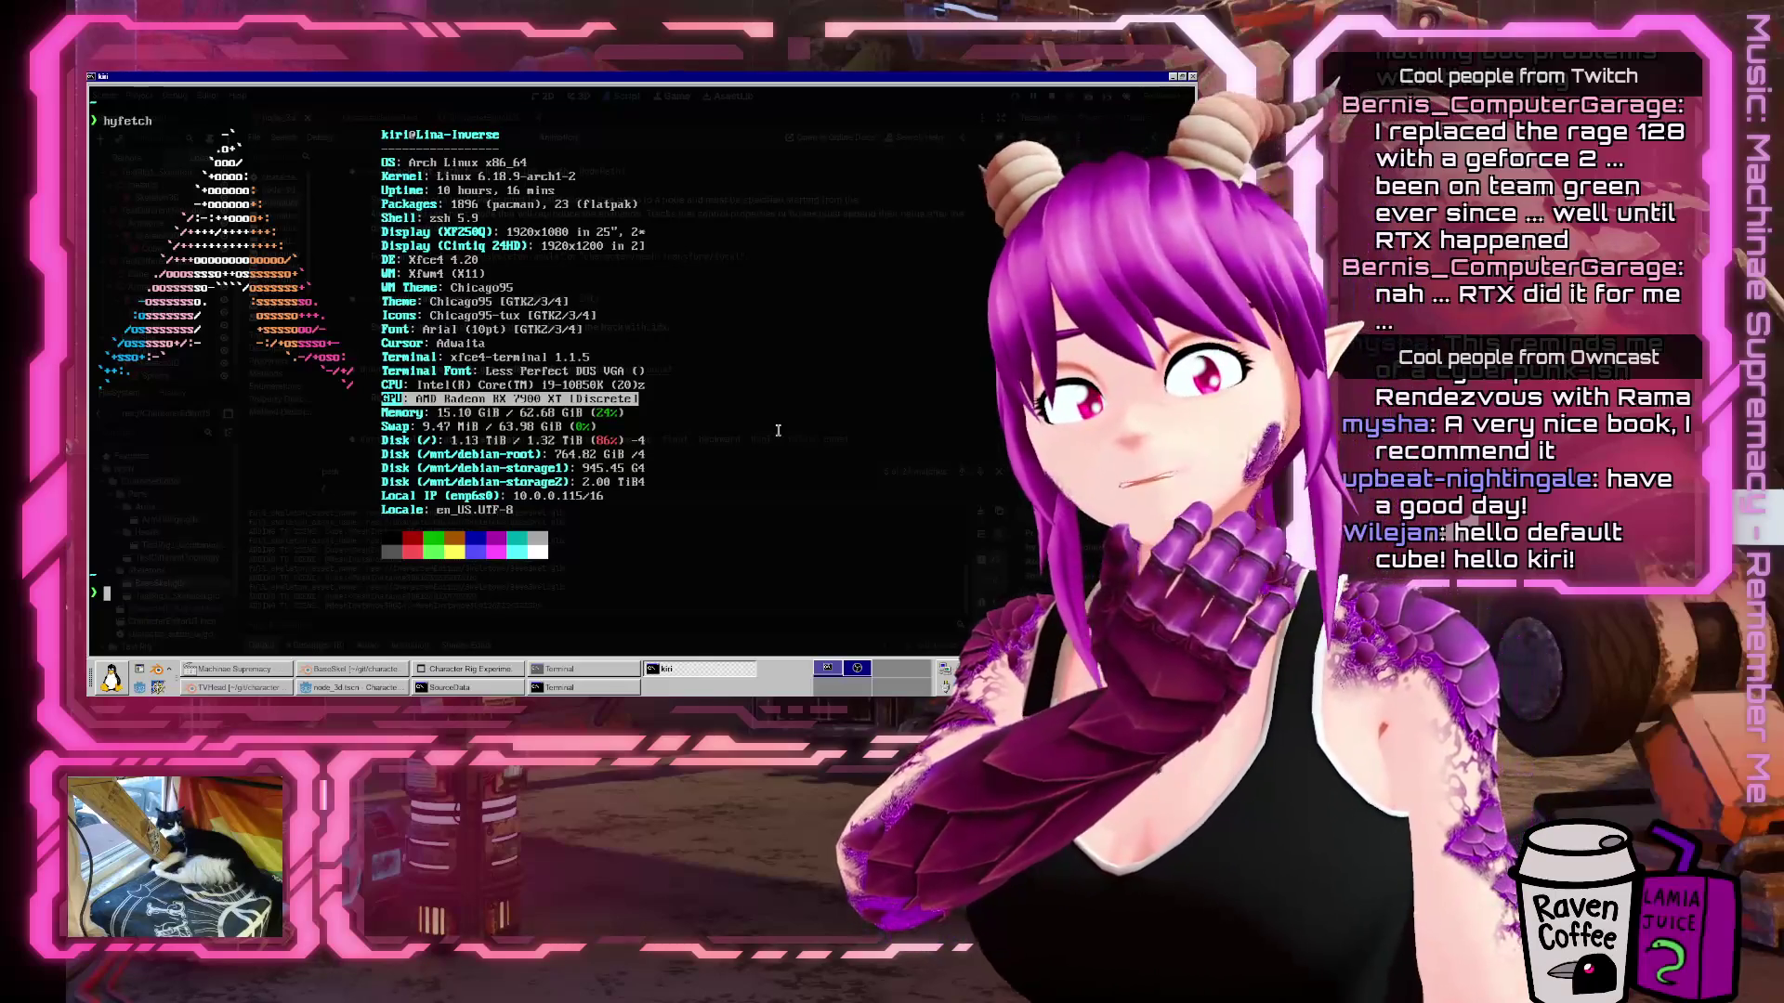
{"action": "left_click", "coordinate": [761, 420]}
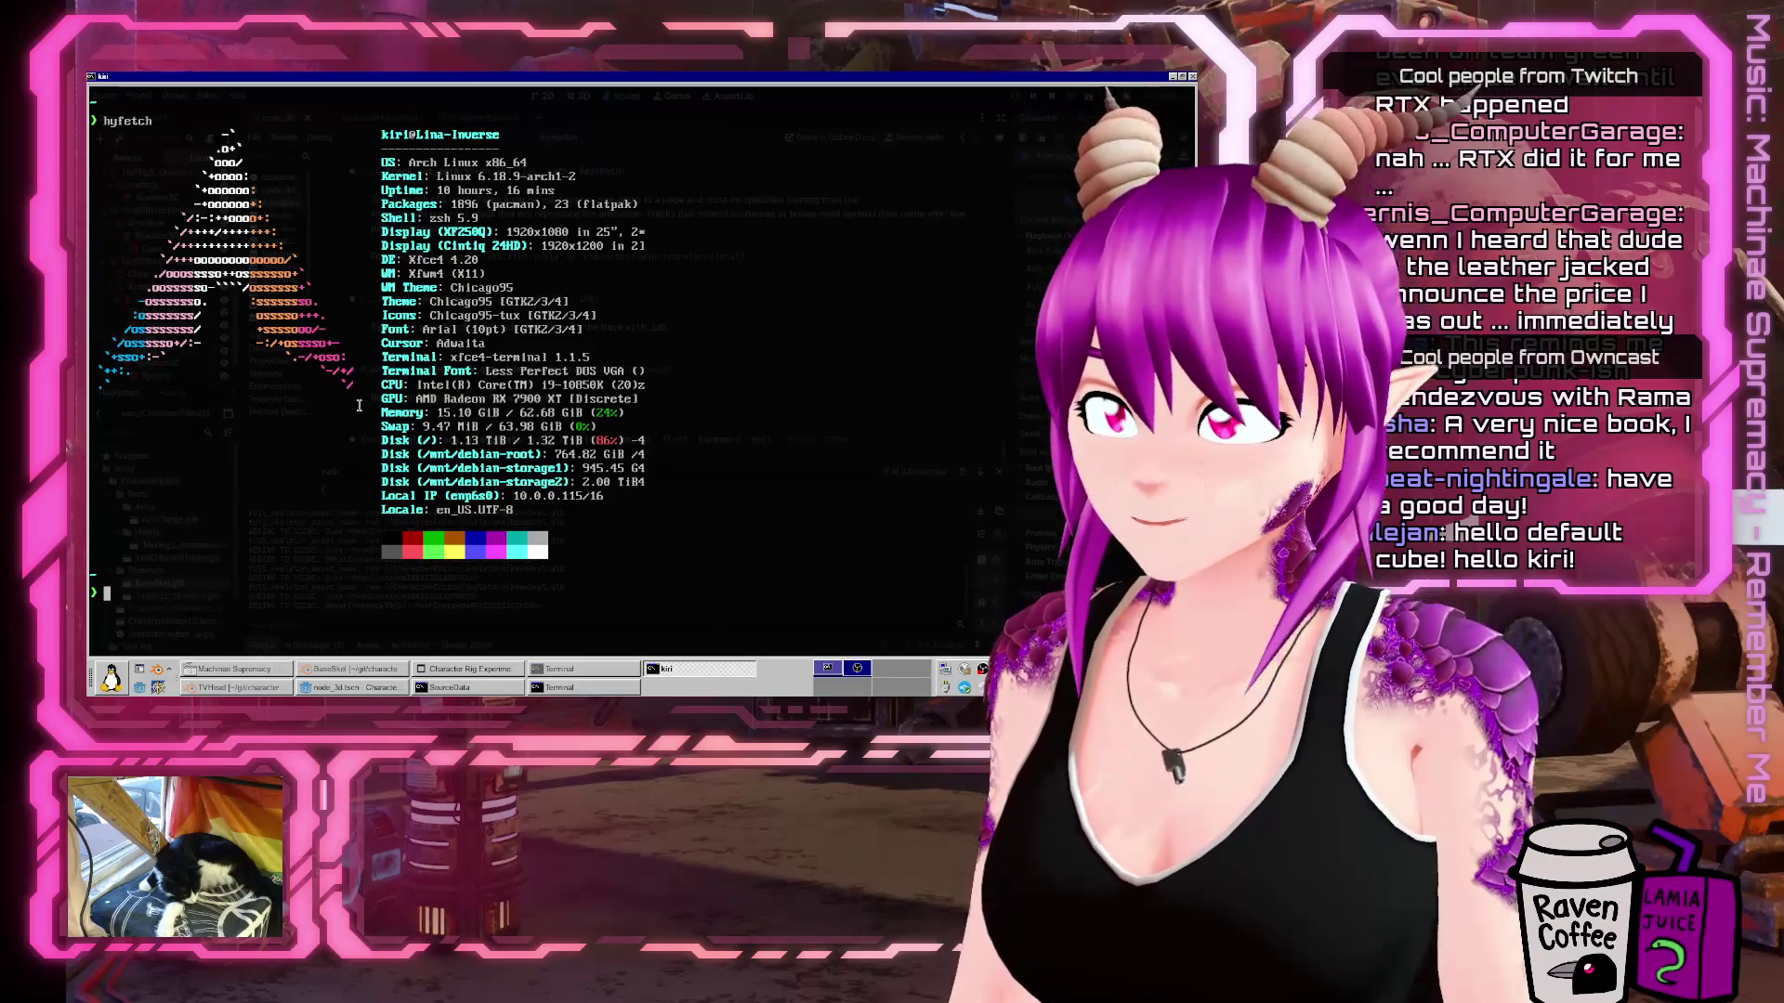
{"action": "left_click_drag", "start_coordinate": [376, 387], "coordinate": [648, 384]}
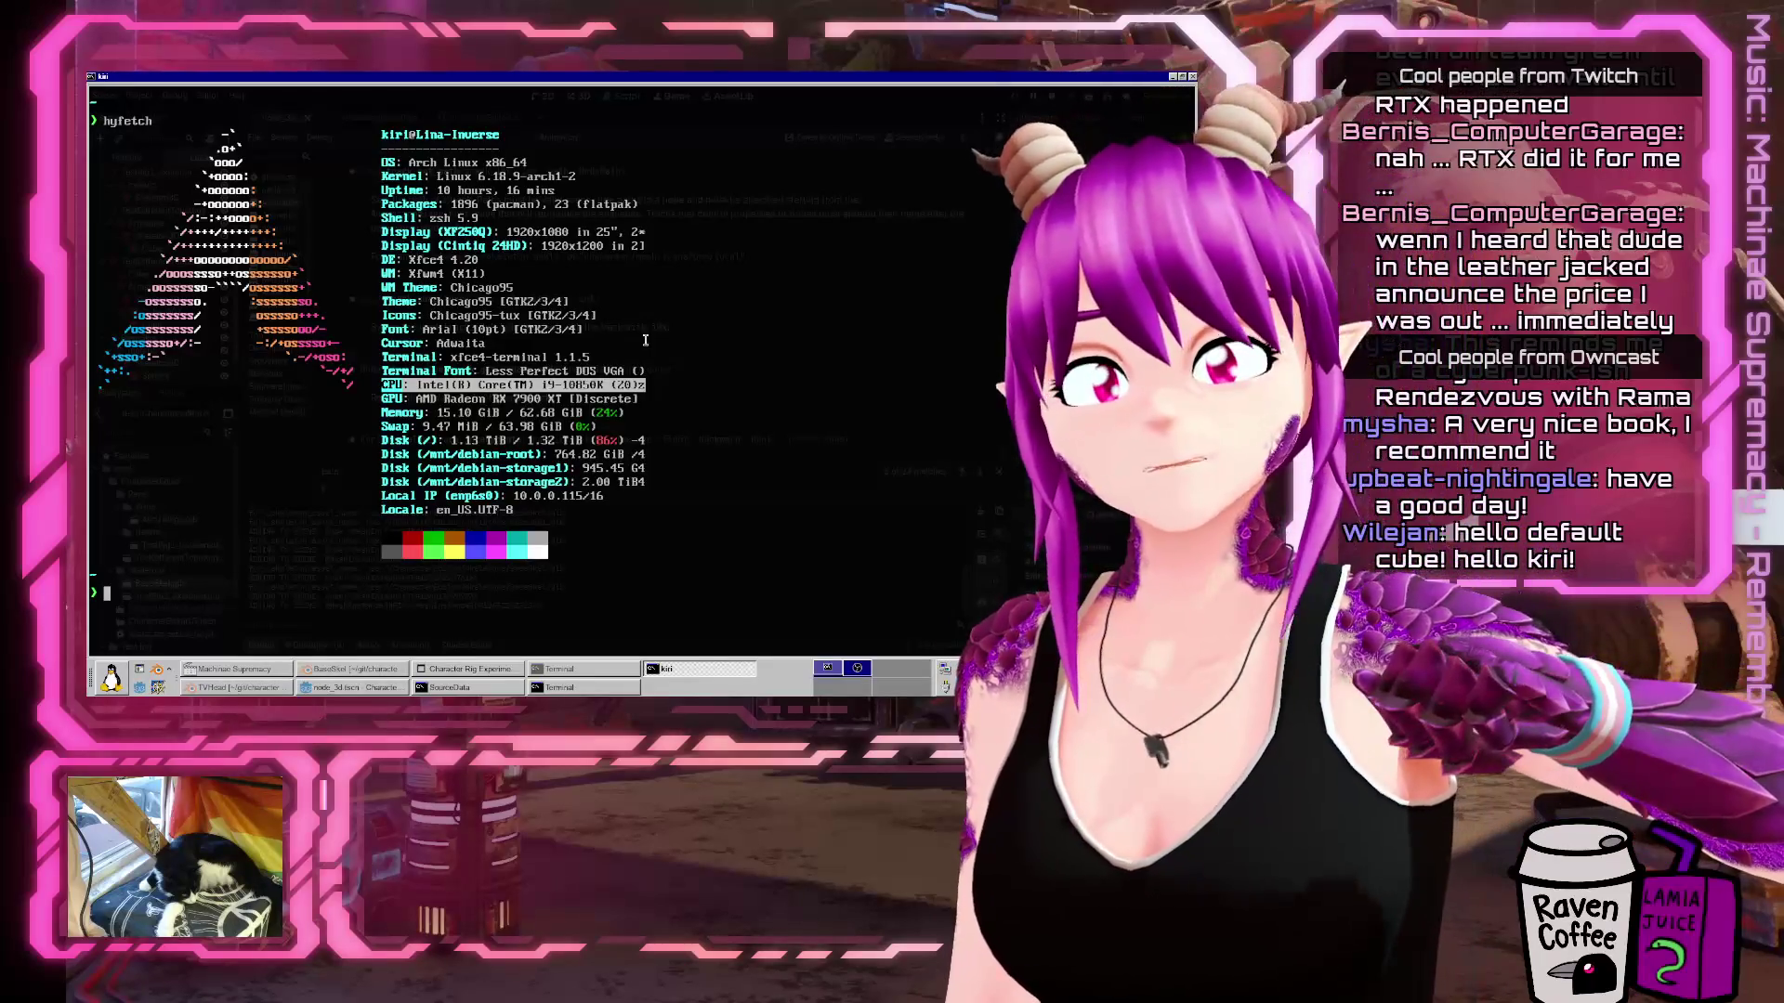
{"action": "left_click", "coordinate": [529, 261]}
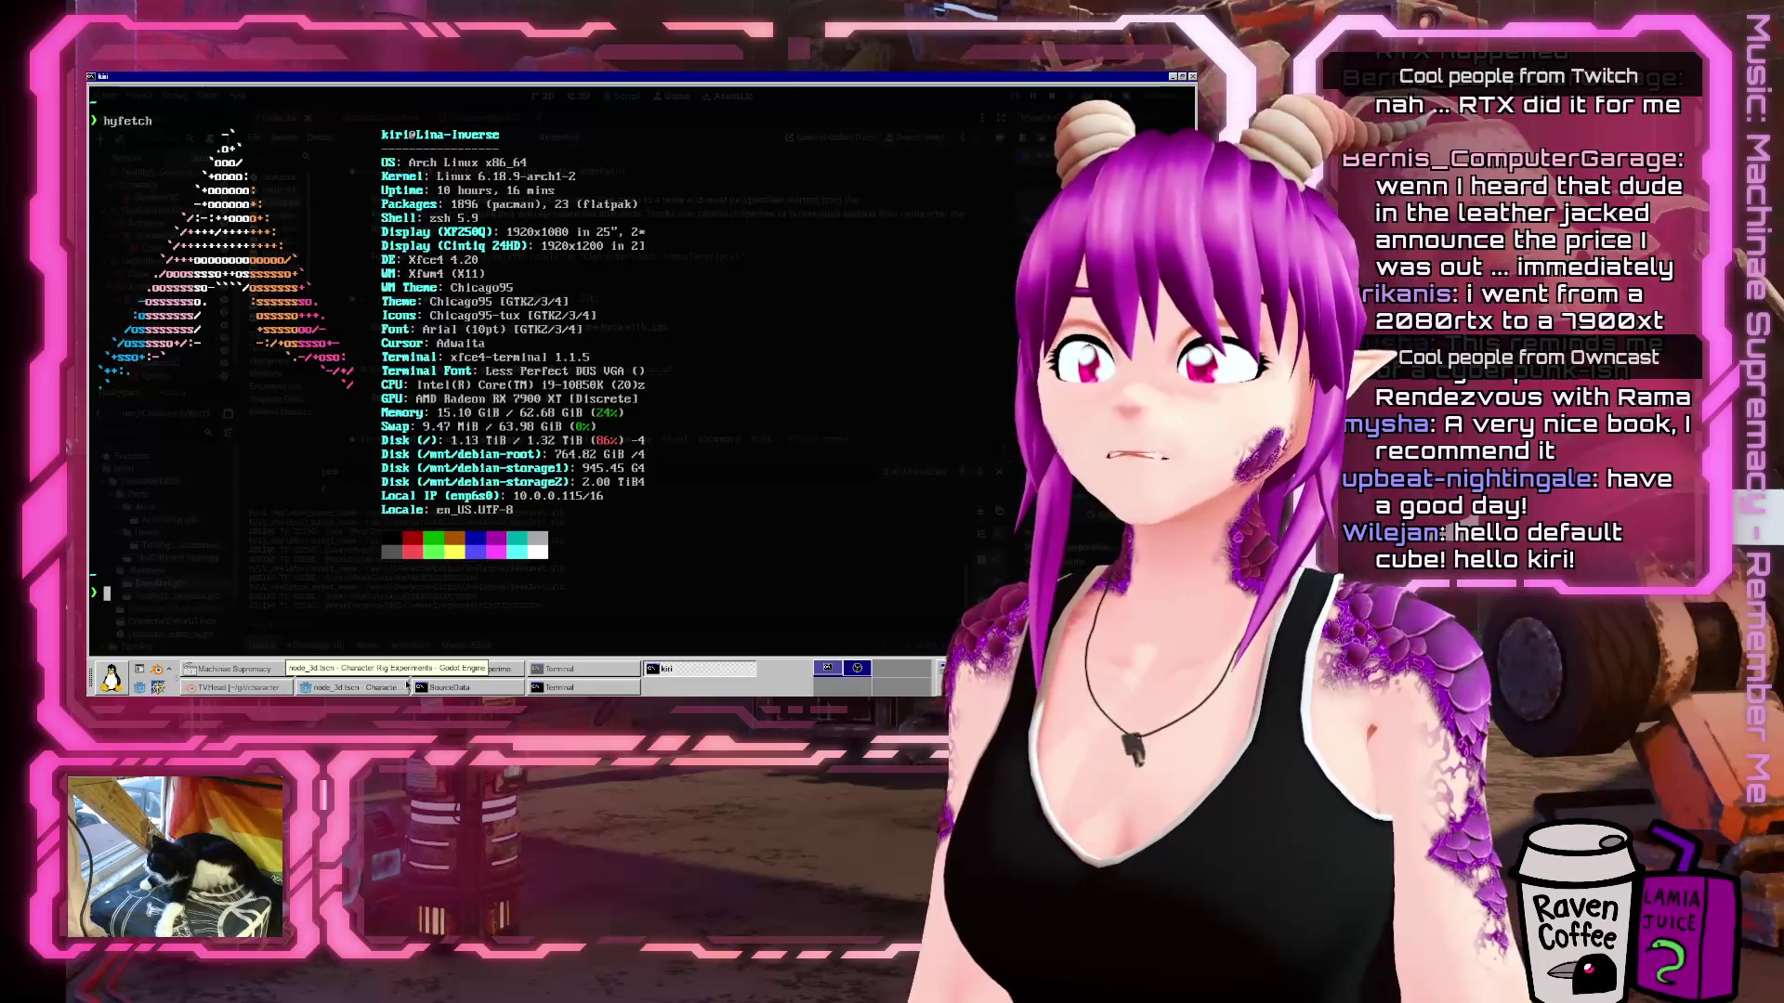
{"action": "left_click", "coordinate": [407, 686]}
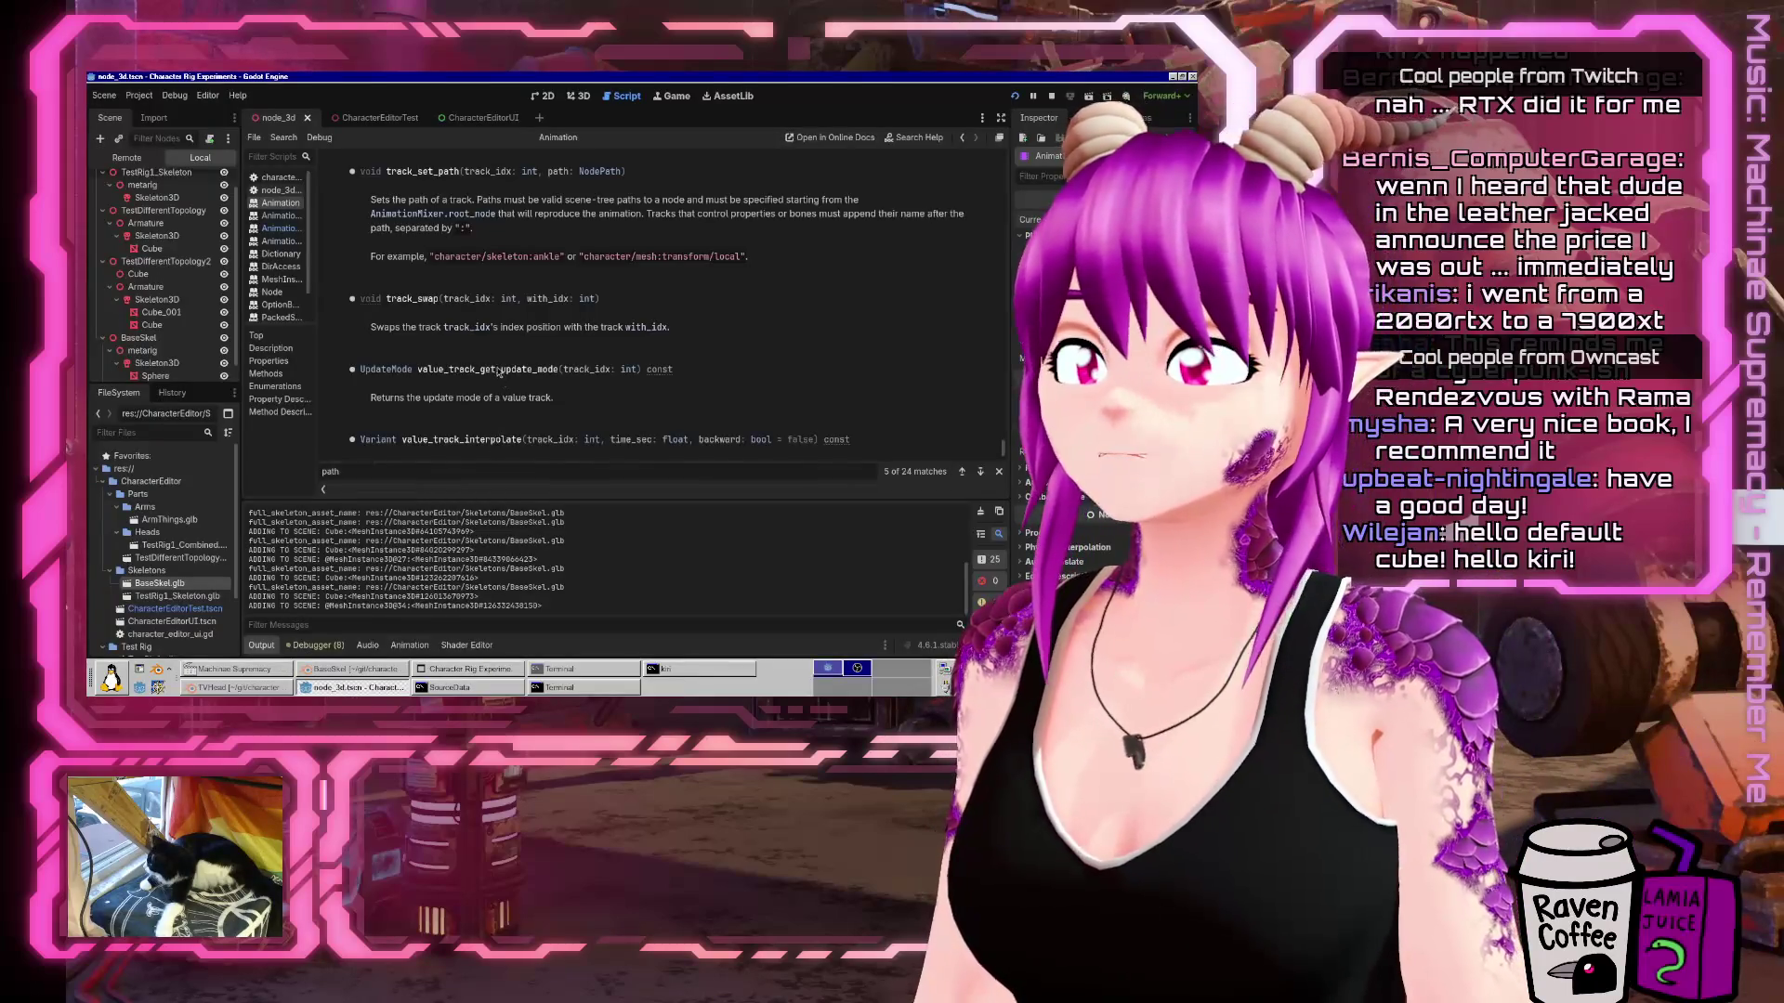
Bring the Godot window with the Animation class reference back to the front.
{"action": "scroll", "coordinate": [499, 372], "scroll_direction": "up", "scroll_amount": 6}
{"action": "scroll", "coordinate": [492, 371], "scroll_direction": "up", "scroll_amount": 5}
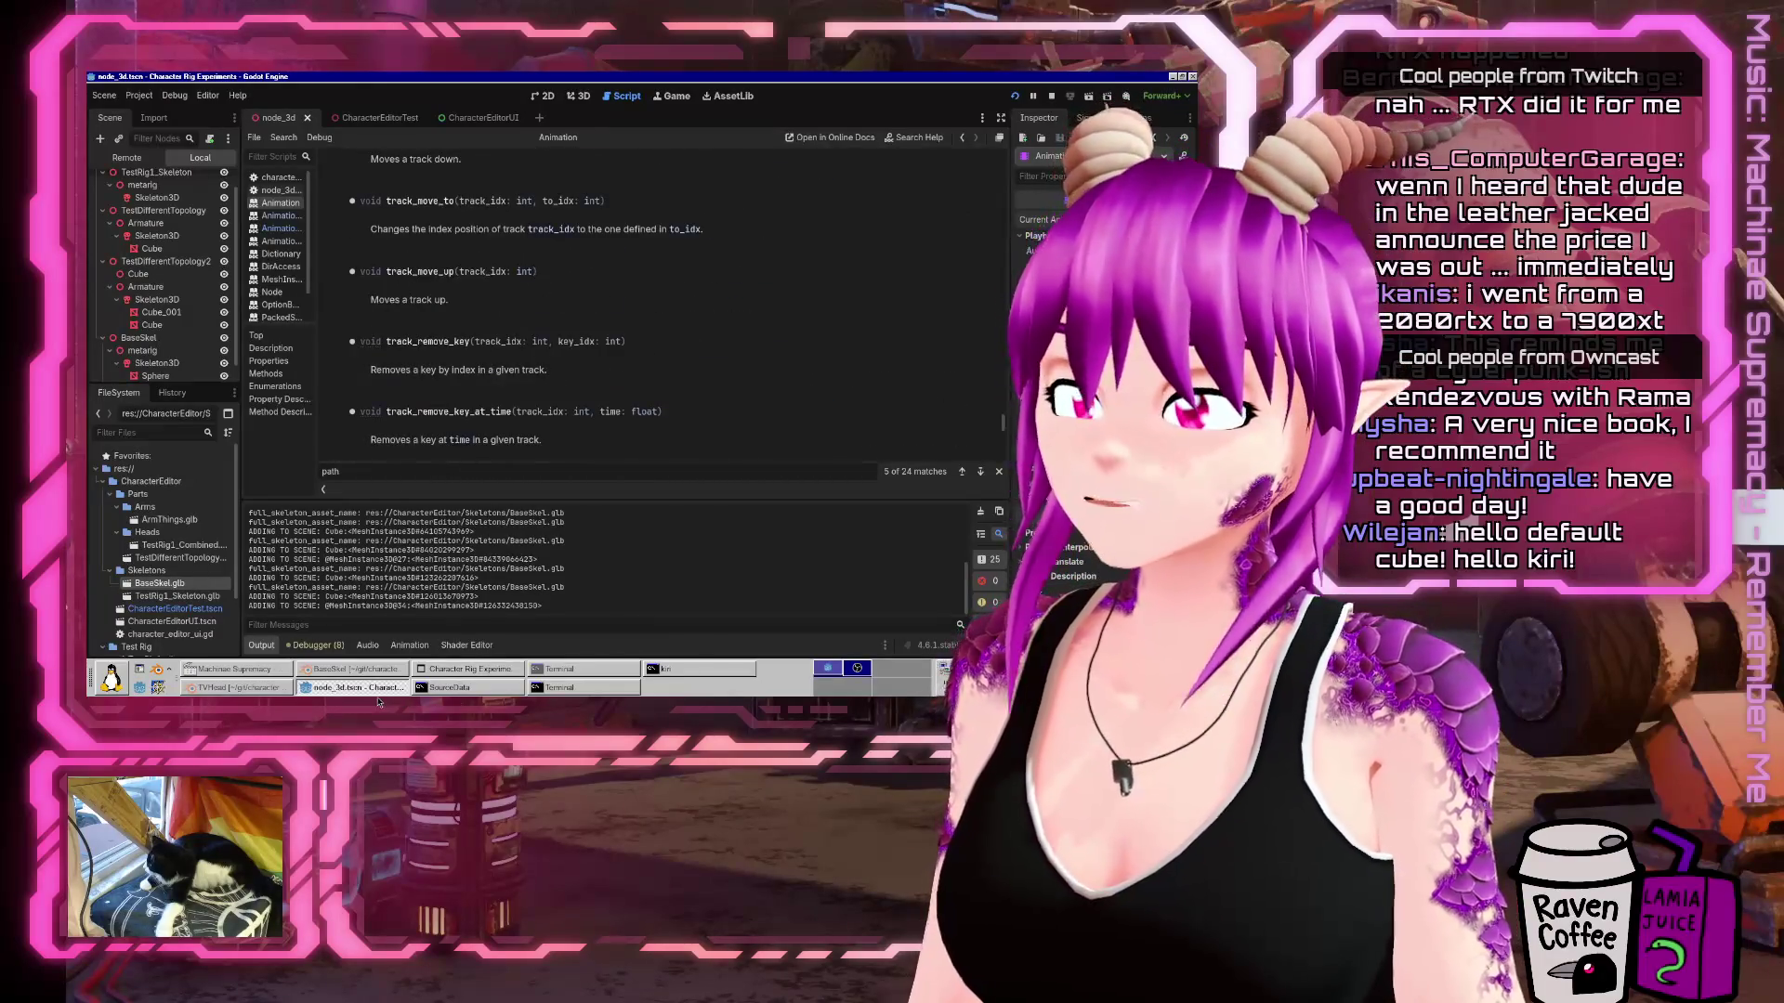
{"action": "left_click", "coordinate": [376, 688]}
{"action": "left_click", "coordinate": [353, 687]}
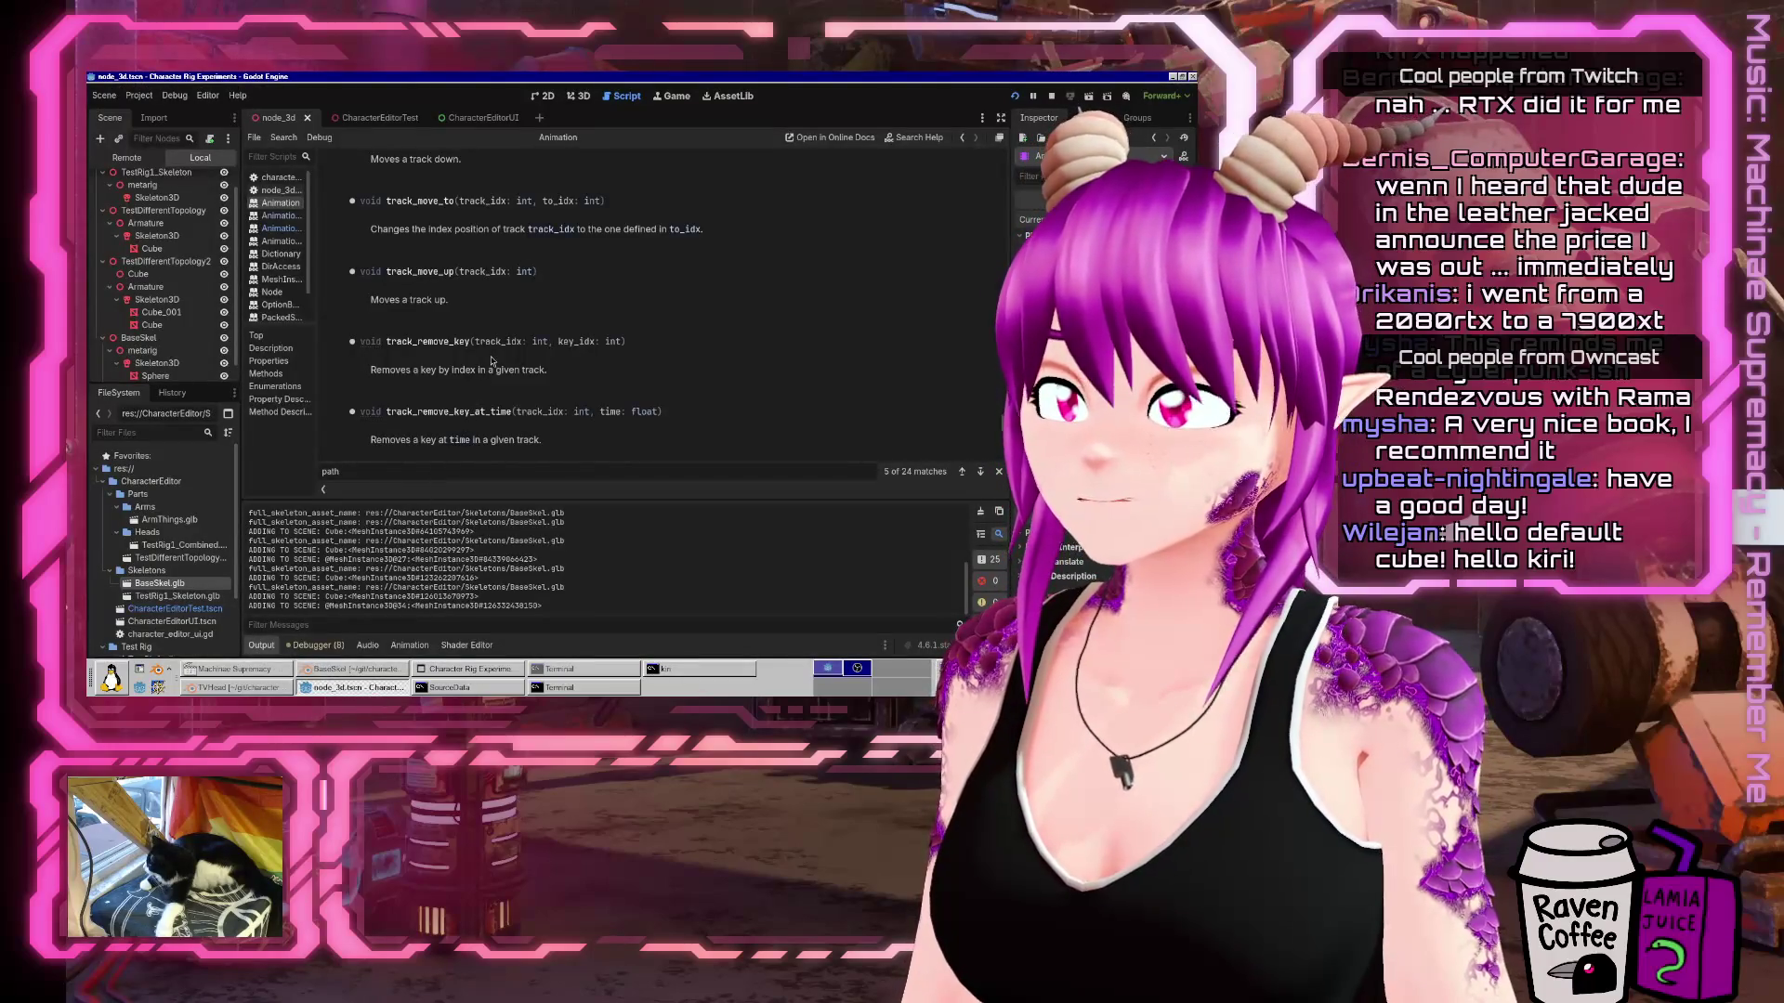
{"action": "left_click", "coordinate": [351, 690]}
{"action": "left_click", "coordinate": [350, 691]}
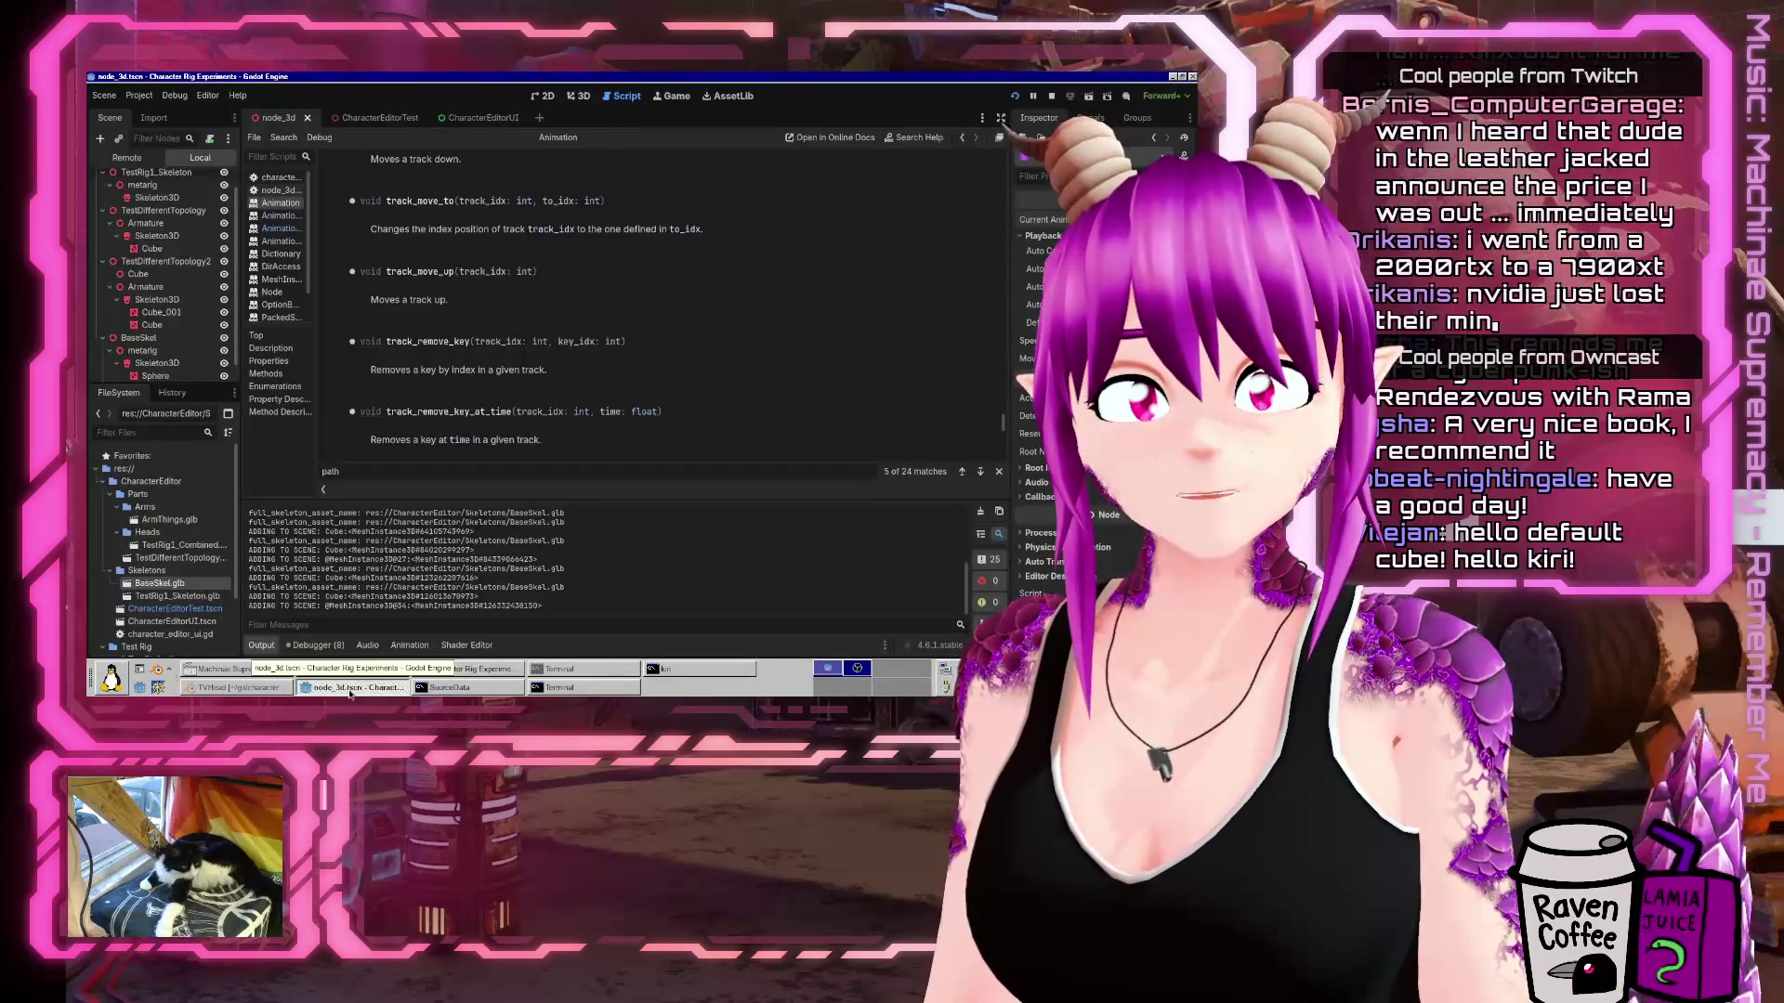
Hide the Output log, widen the documentation area, and close the find bar.
{"action": "left_click", "coordinate": [263, 649]}
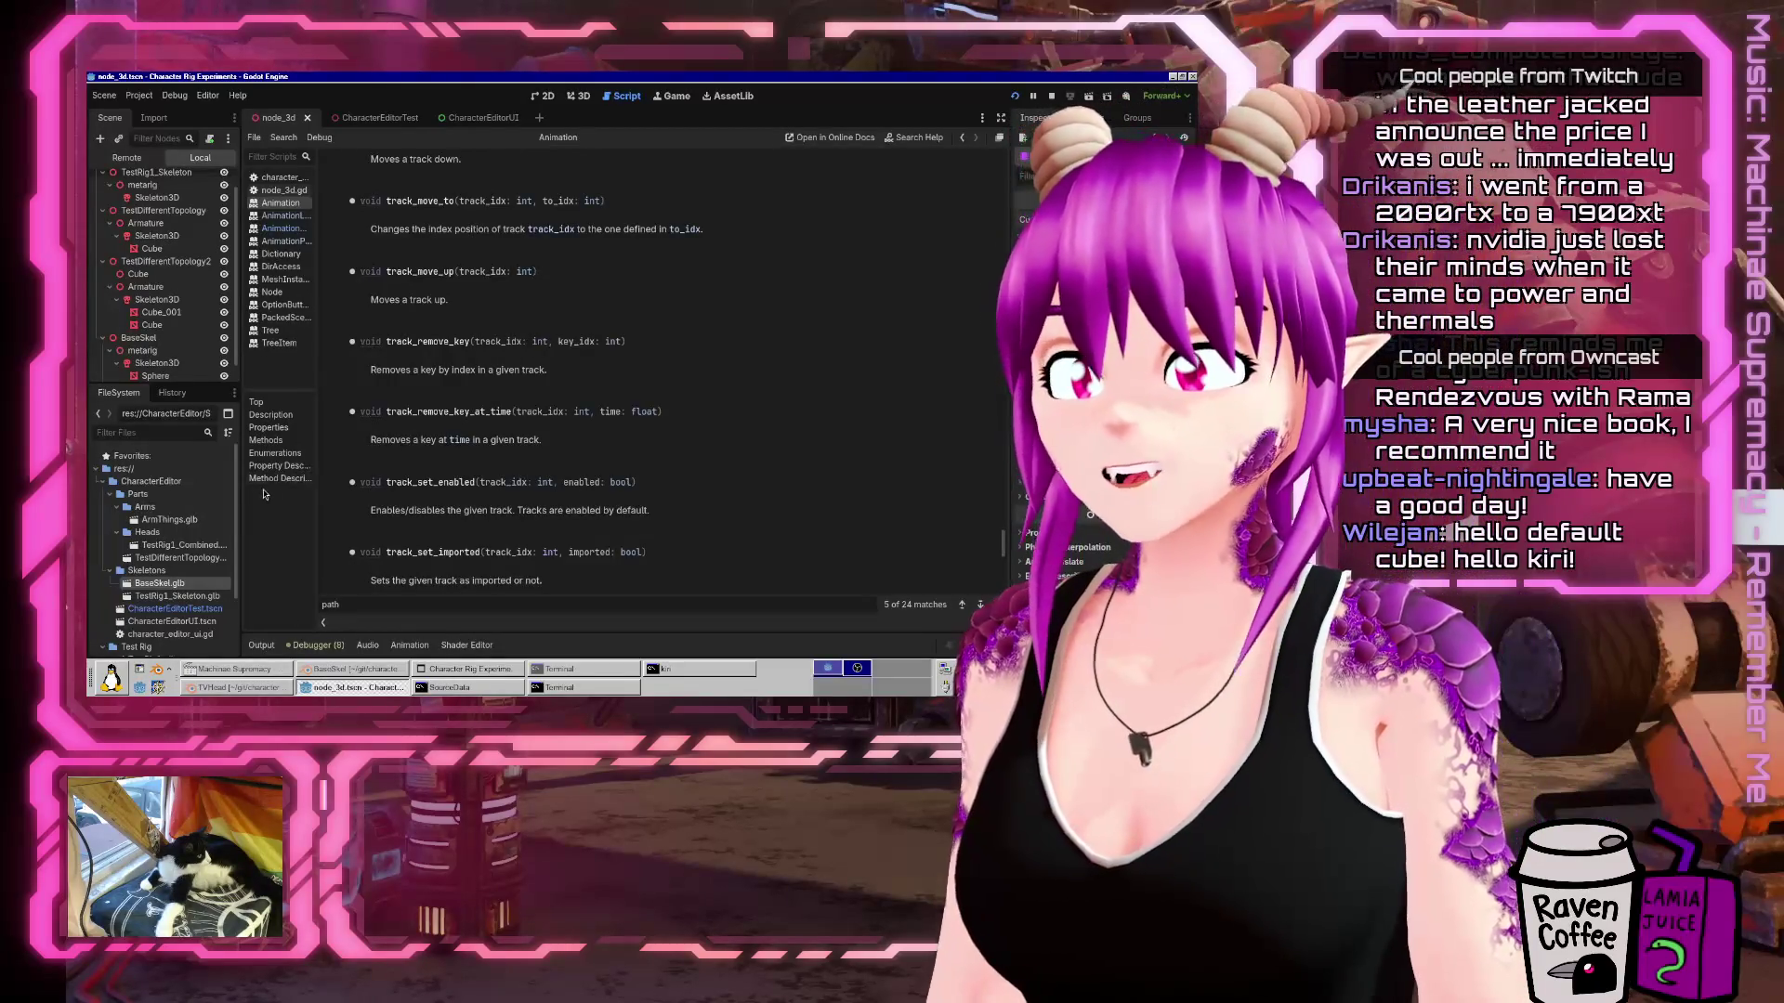
{"action": "left_click_drag", "start_coordinate": [241, 493], "coordinate": [338, 497]}
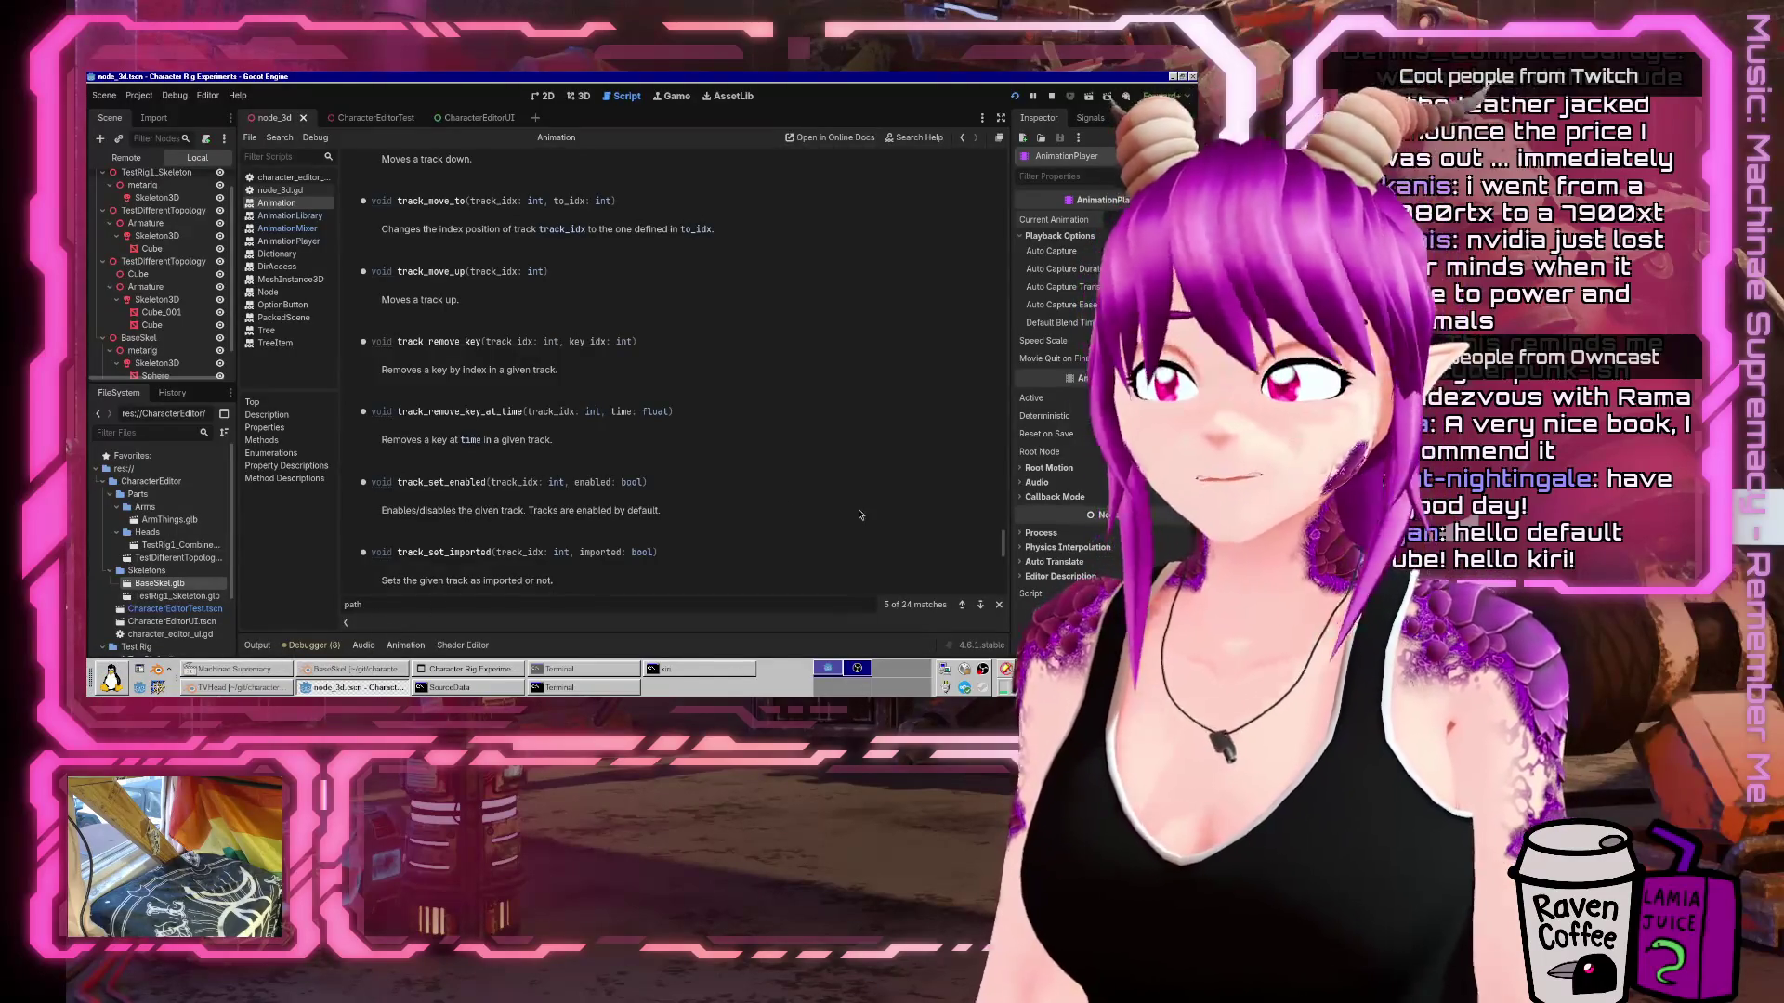
{"action": "key", "text": "Escape"}
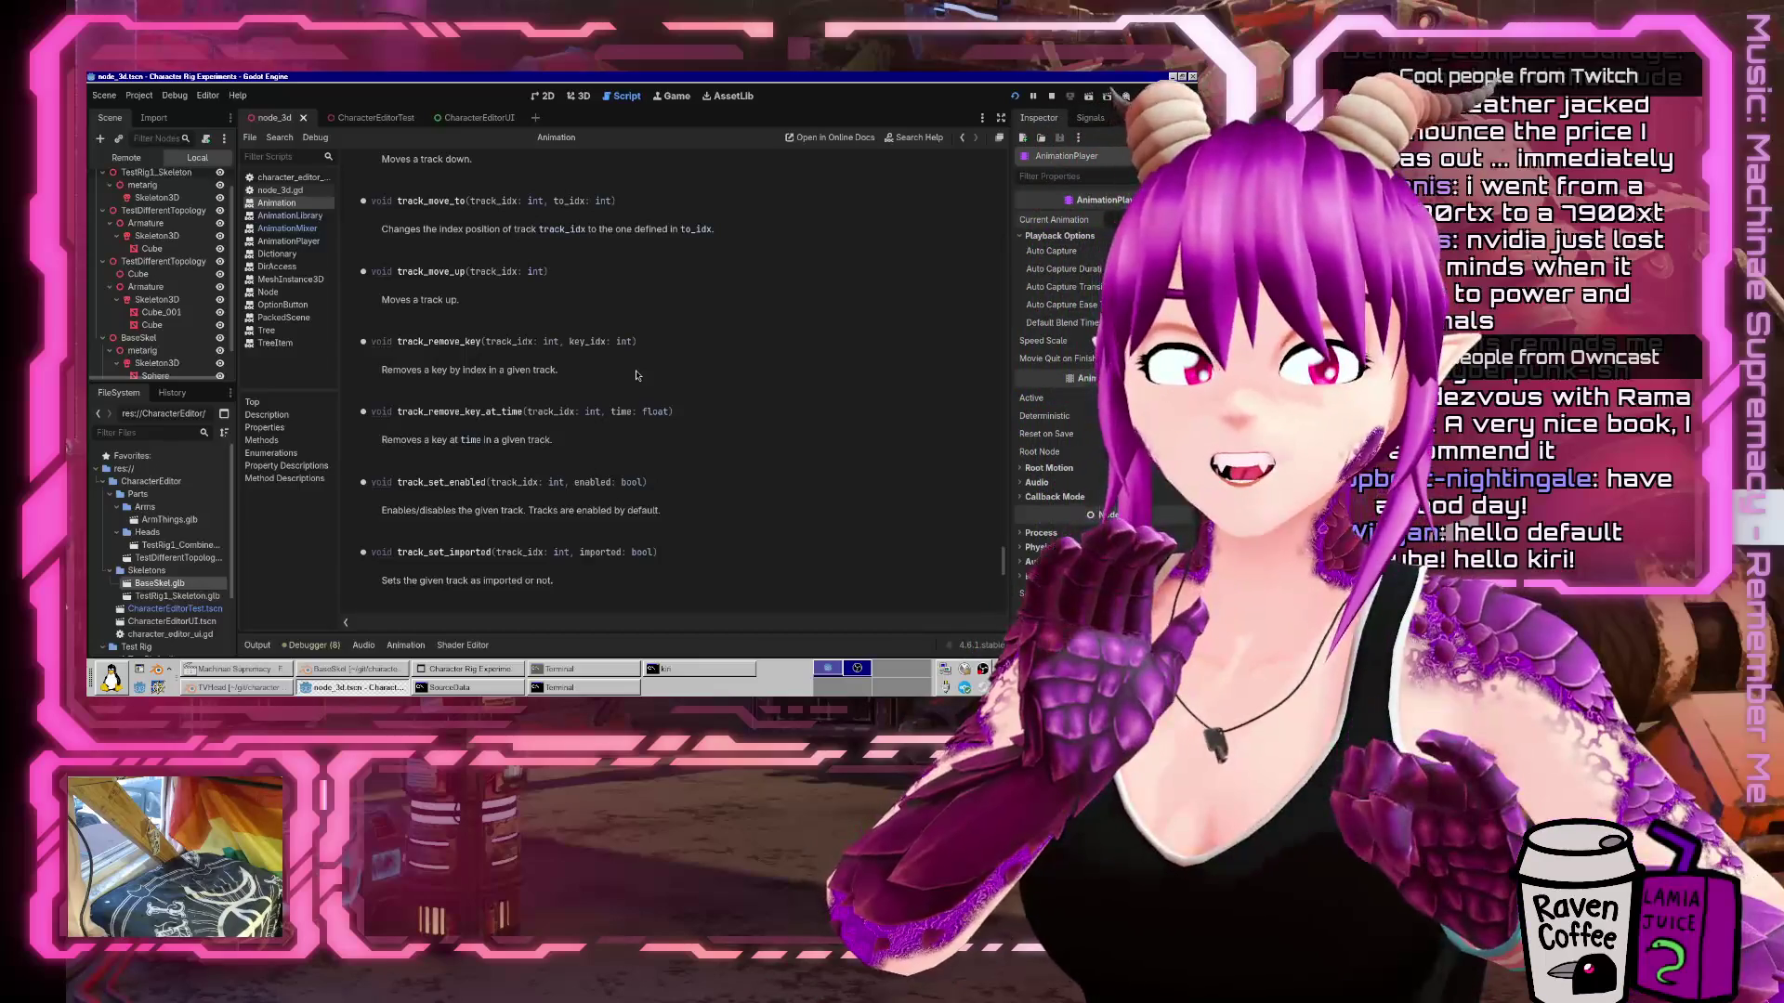
Scroll the Animation reference up to the loop_mode property, then switch to the 3D view.
{"action": "mouse_move", "coordinate": [1092, 315]}
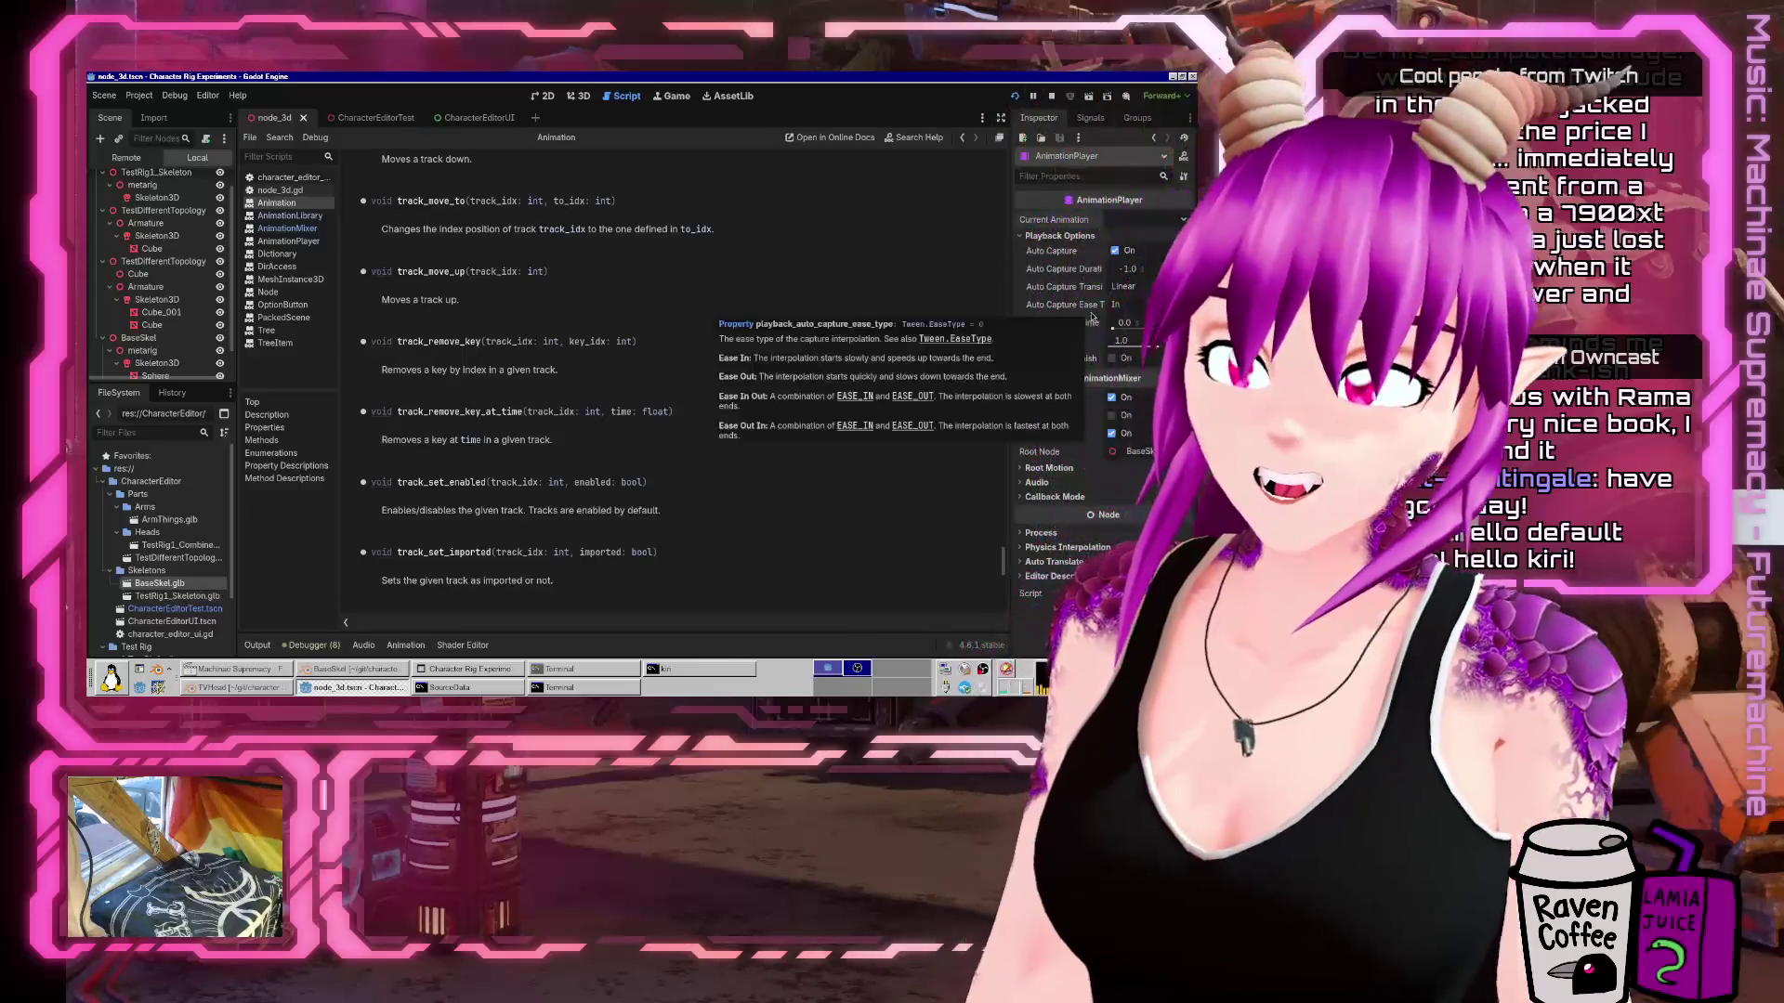
{"action": "scroll", "coordinate": [704, 418], "scroll_direction": "up", "scroll_amount": 5}
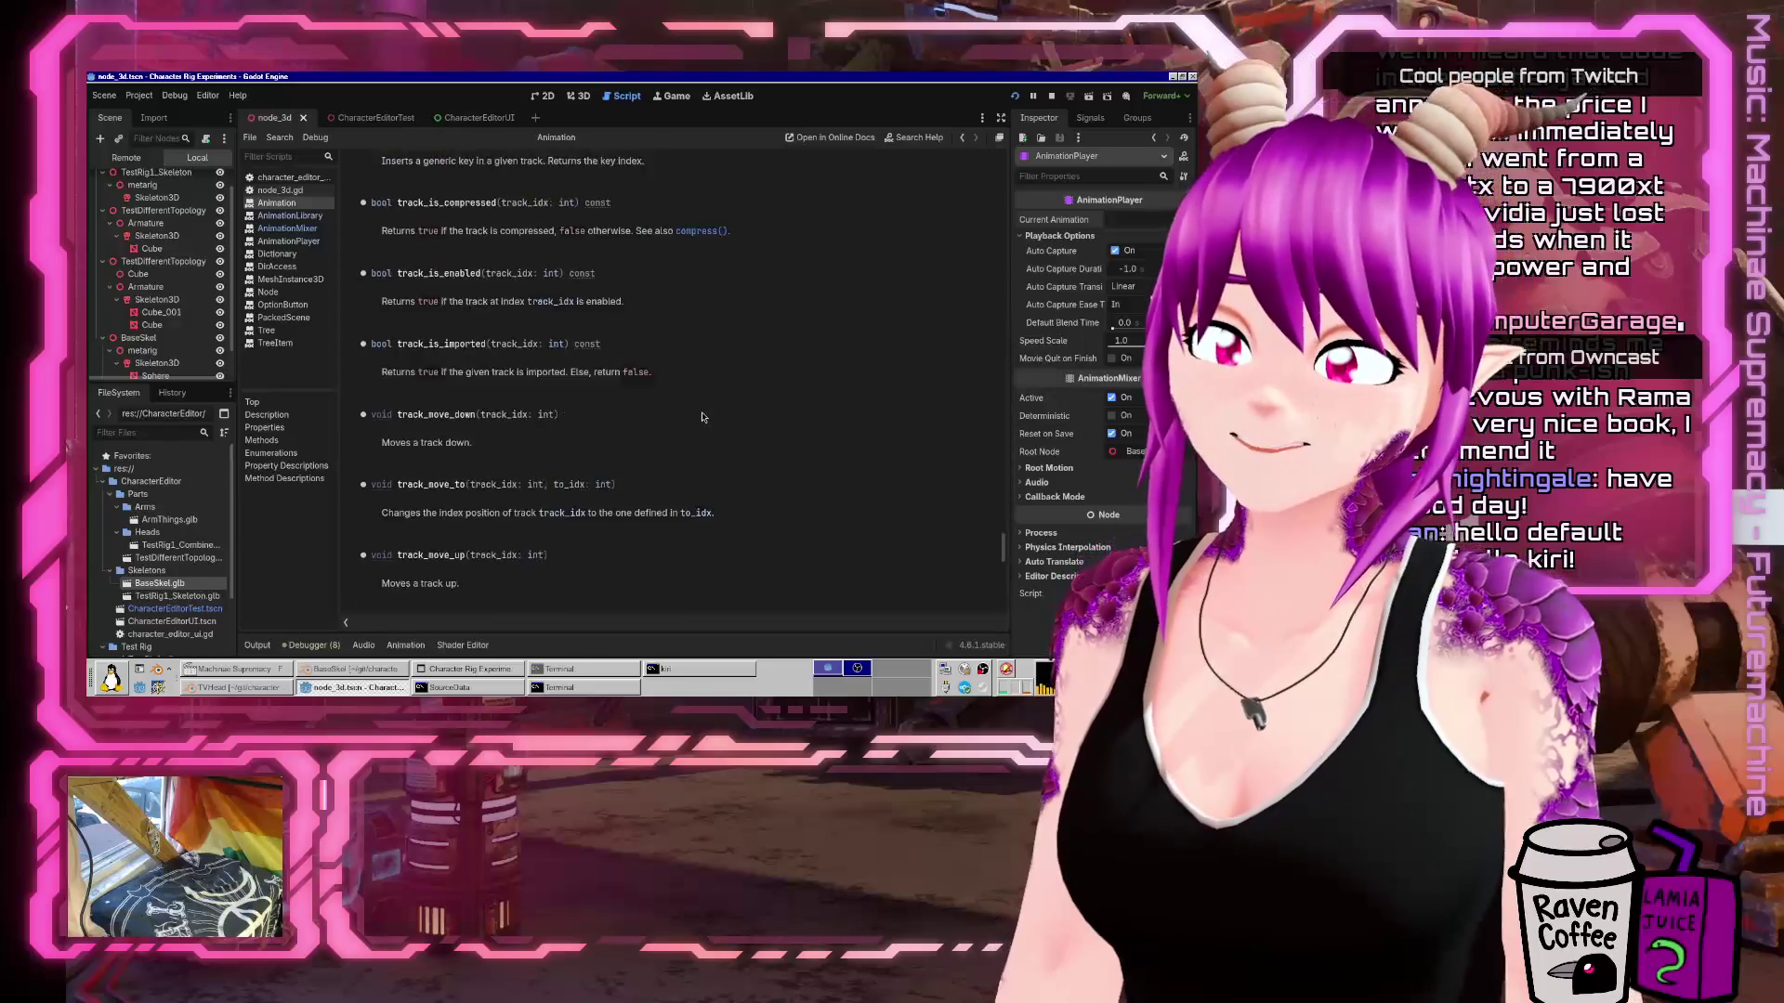
{"action": "scroll", "coordinate": [703, 418], "scroll_direction": "down", "scroll_amount": 6}
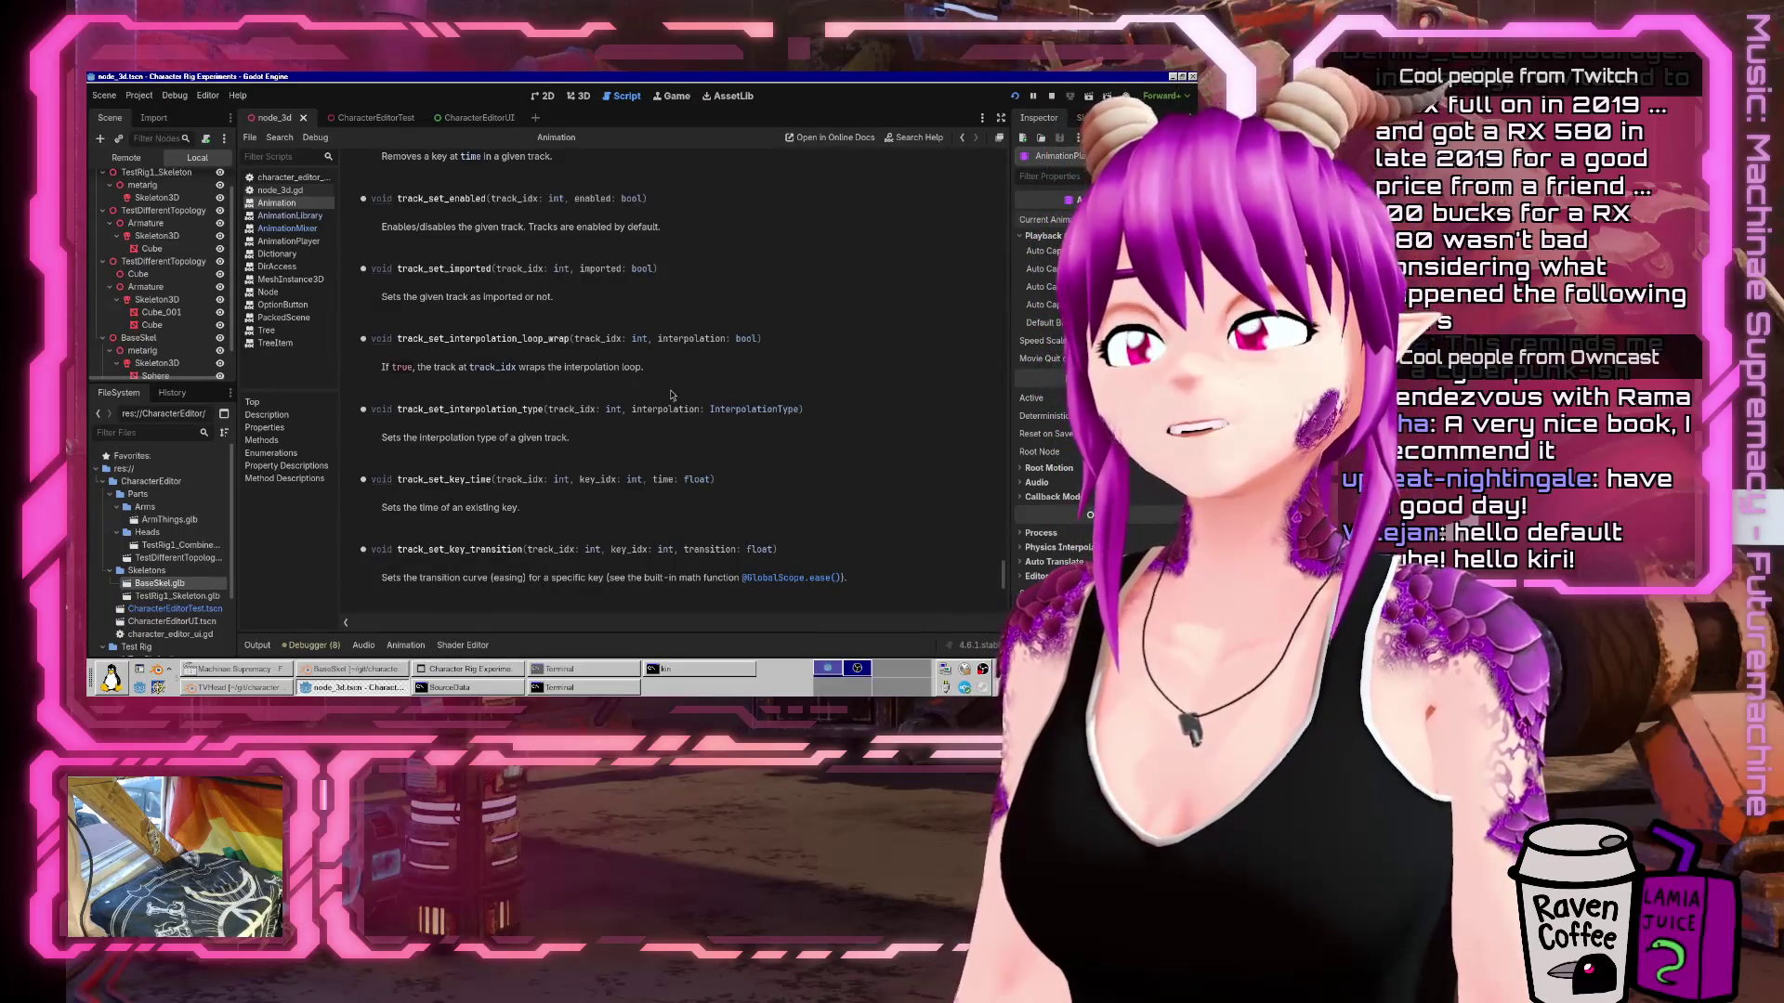
{"action": "scroll", "coordinate": [628, 383], "scroll_direction": "up", "scroll_amount": 6}
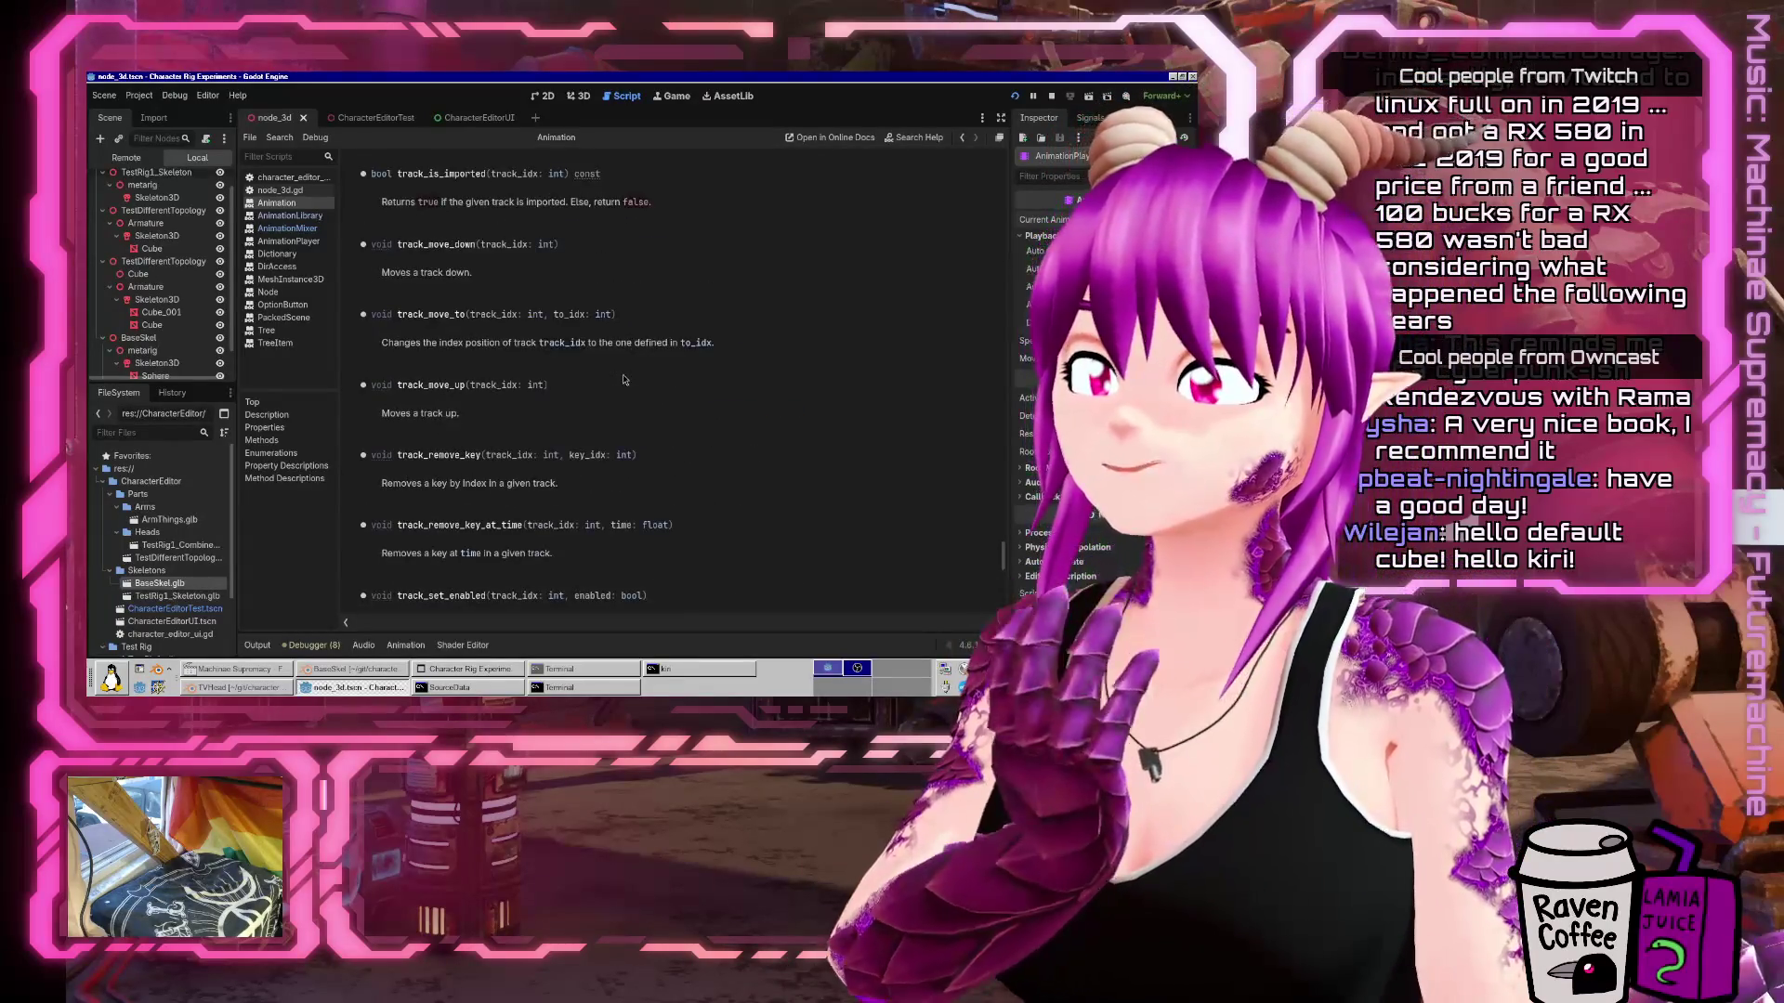
{"action": "scroll", "coordinate": [624, 379], "scroll_direction": "up", "scroll_amount": 3}
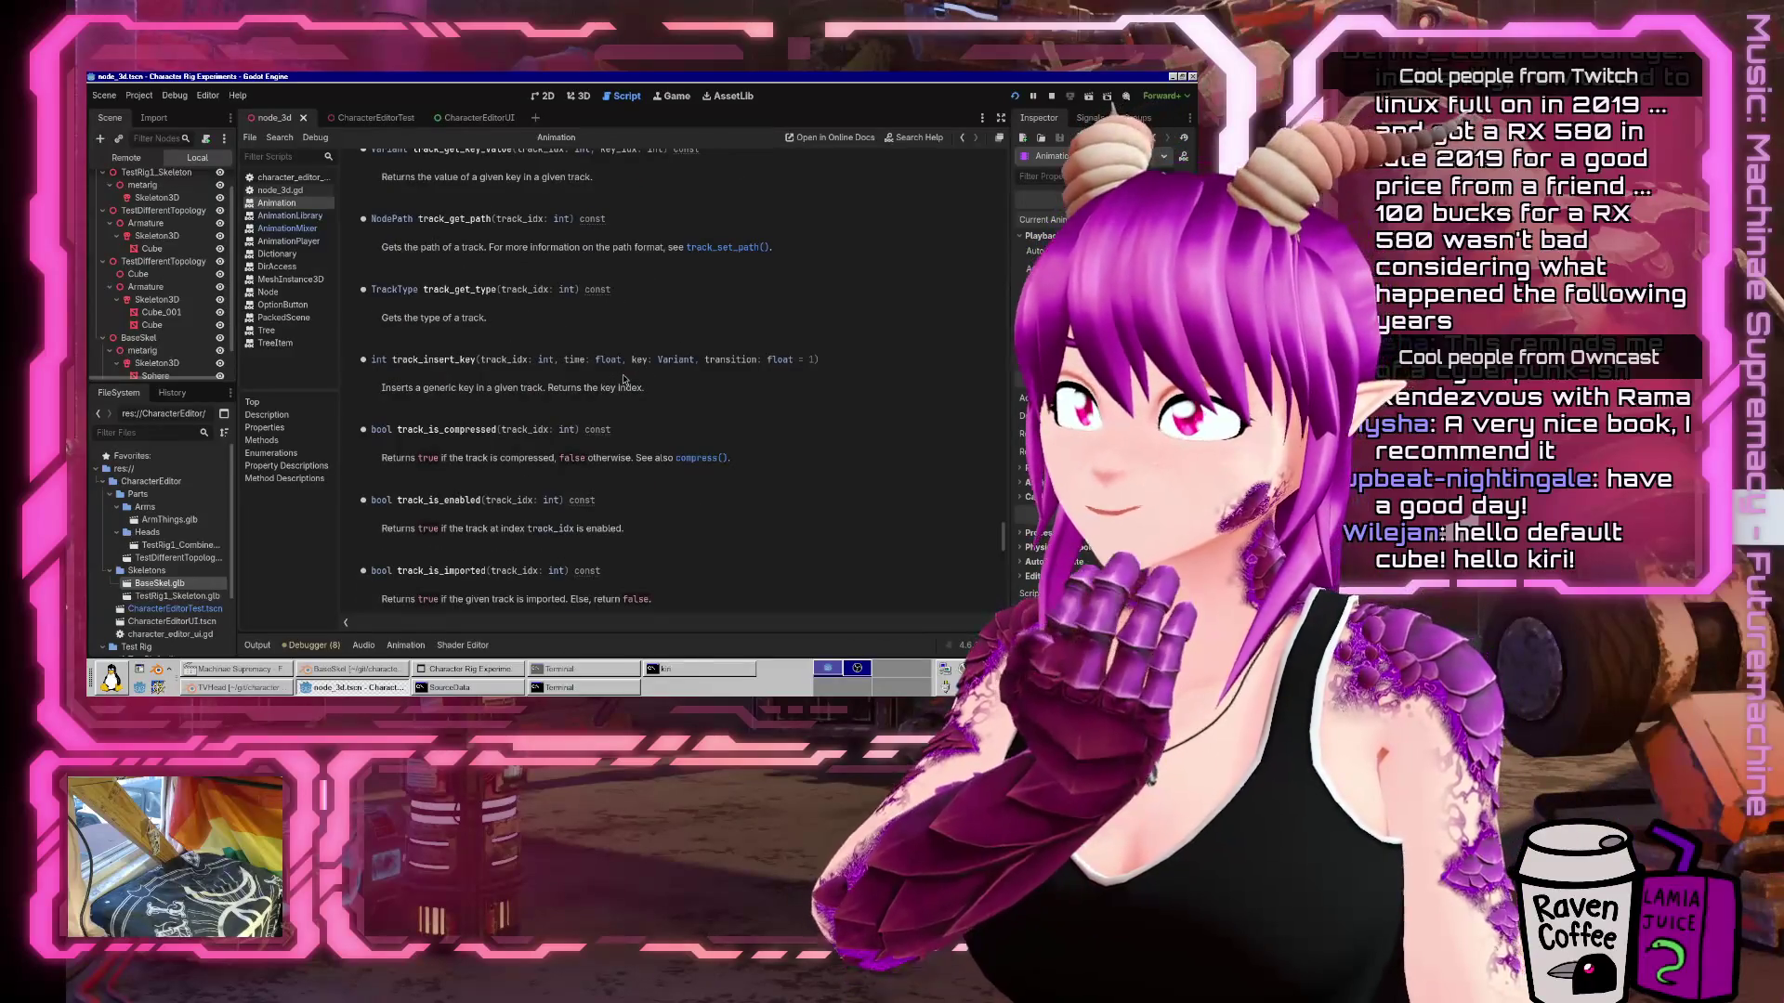
{"action": "scroll", "coordinate": [624, 380], "scroll_direction": "up", "scroll_amount": 5}
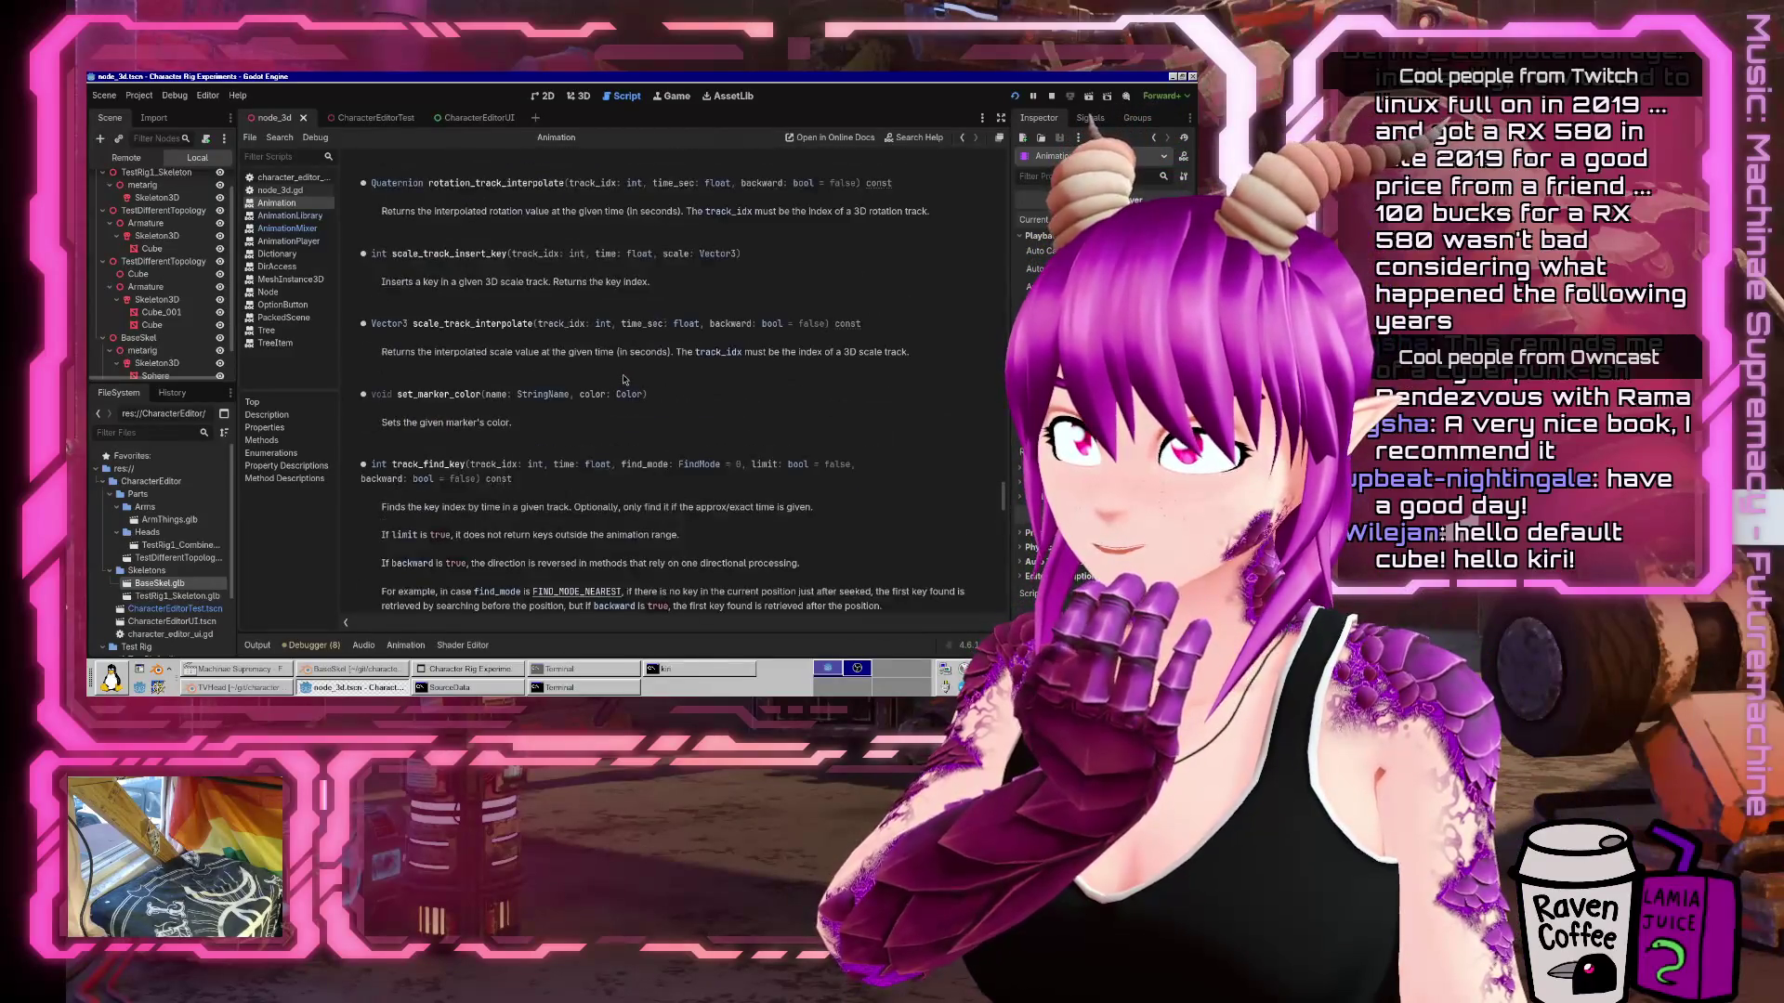
{"action": "scroll", "coordinate": [624, 379], "scroll_direction": "up", "scroll_amount": 5}
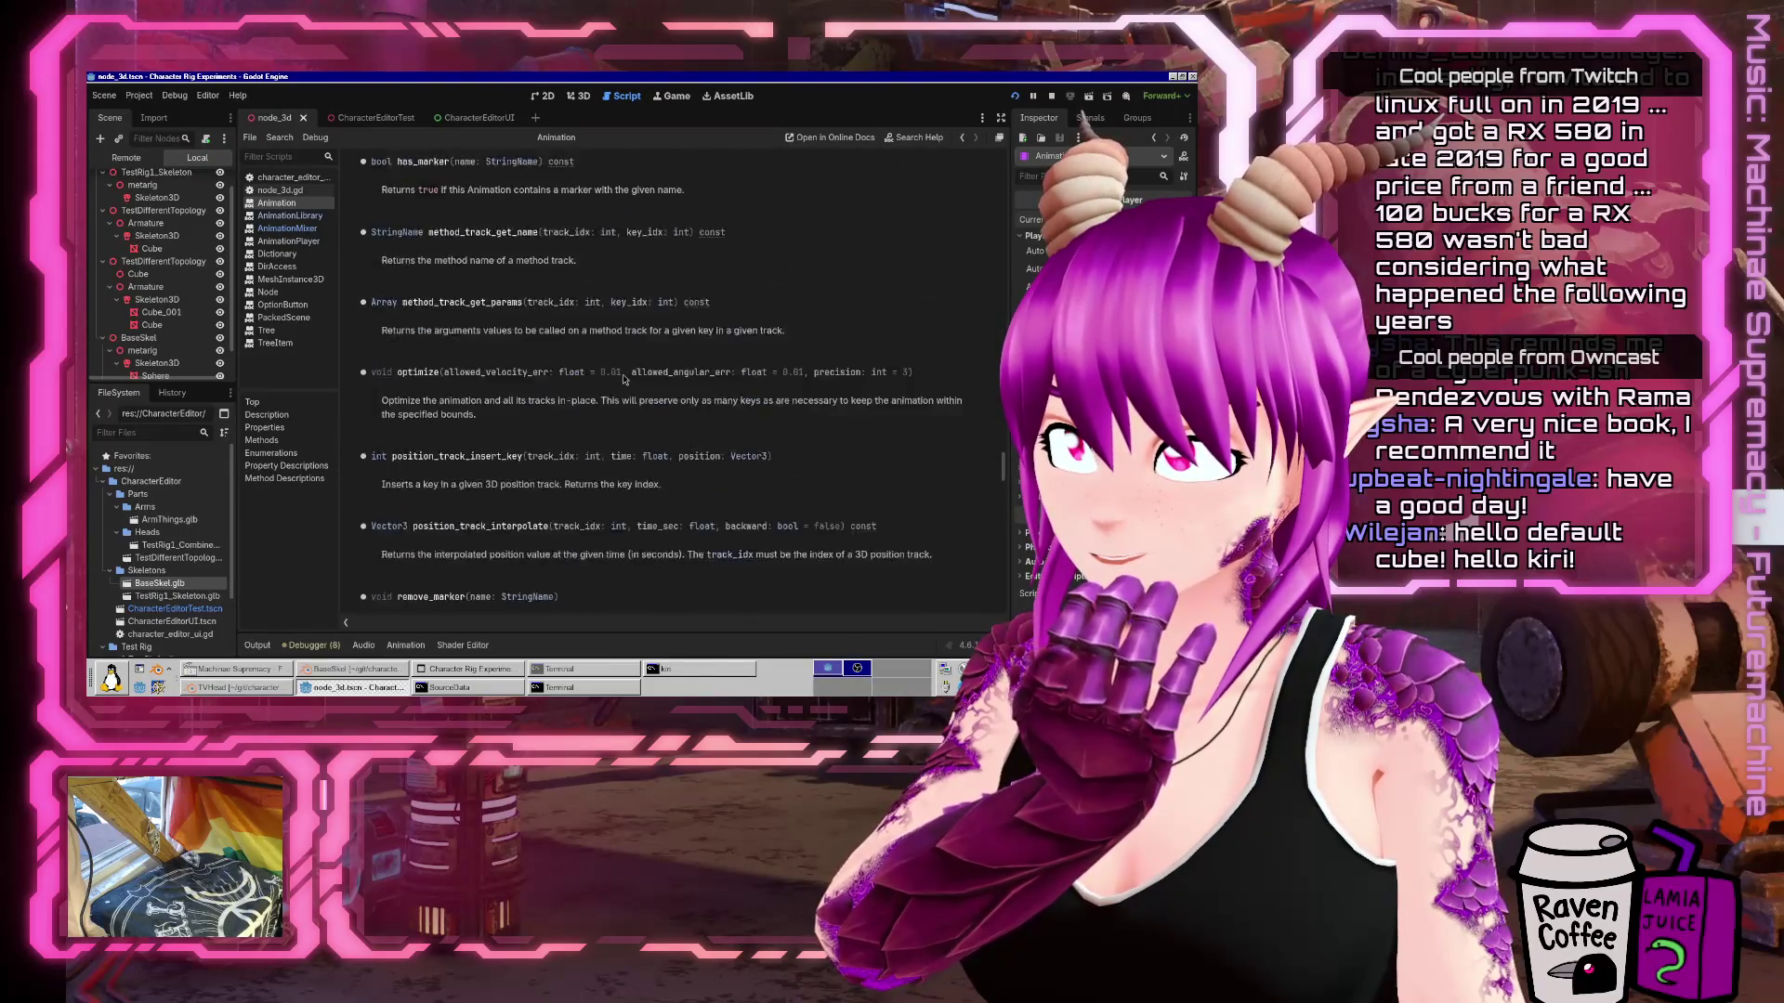
{"action": "scroll", "coordinate": [624, 379], "scroll_direction": "up", "scroll_amount": 8}
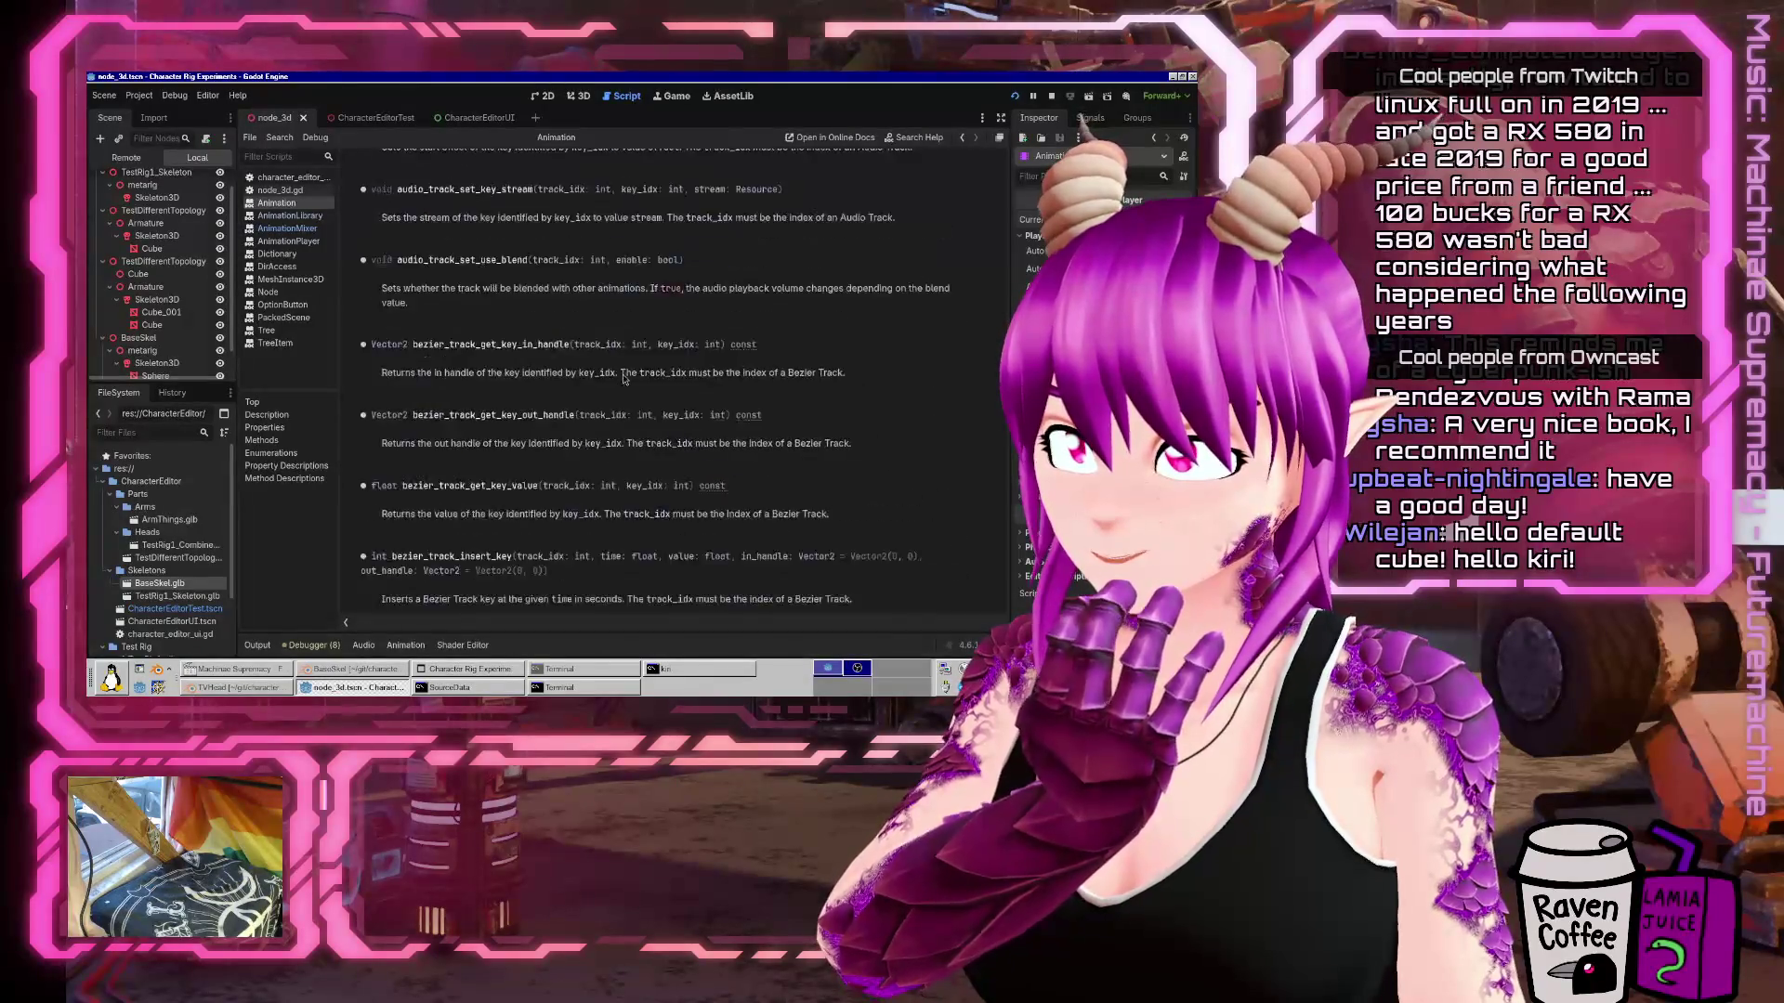
{"action": "scroll", "coordinate": [624, 379], "scroll_direction": "up", "scroll_amount": 10}
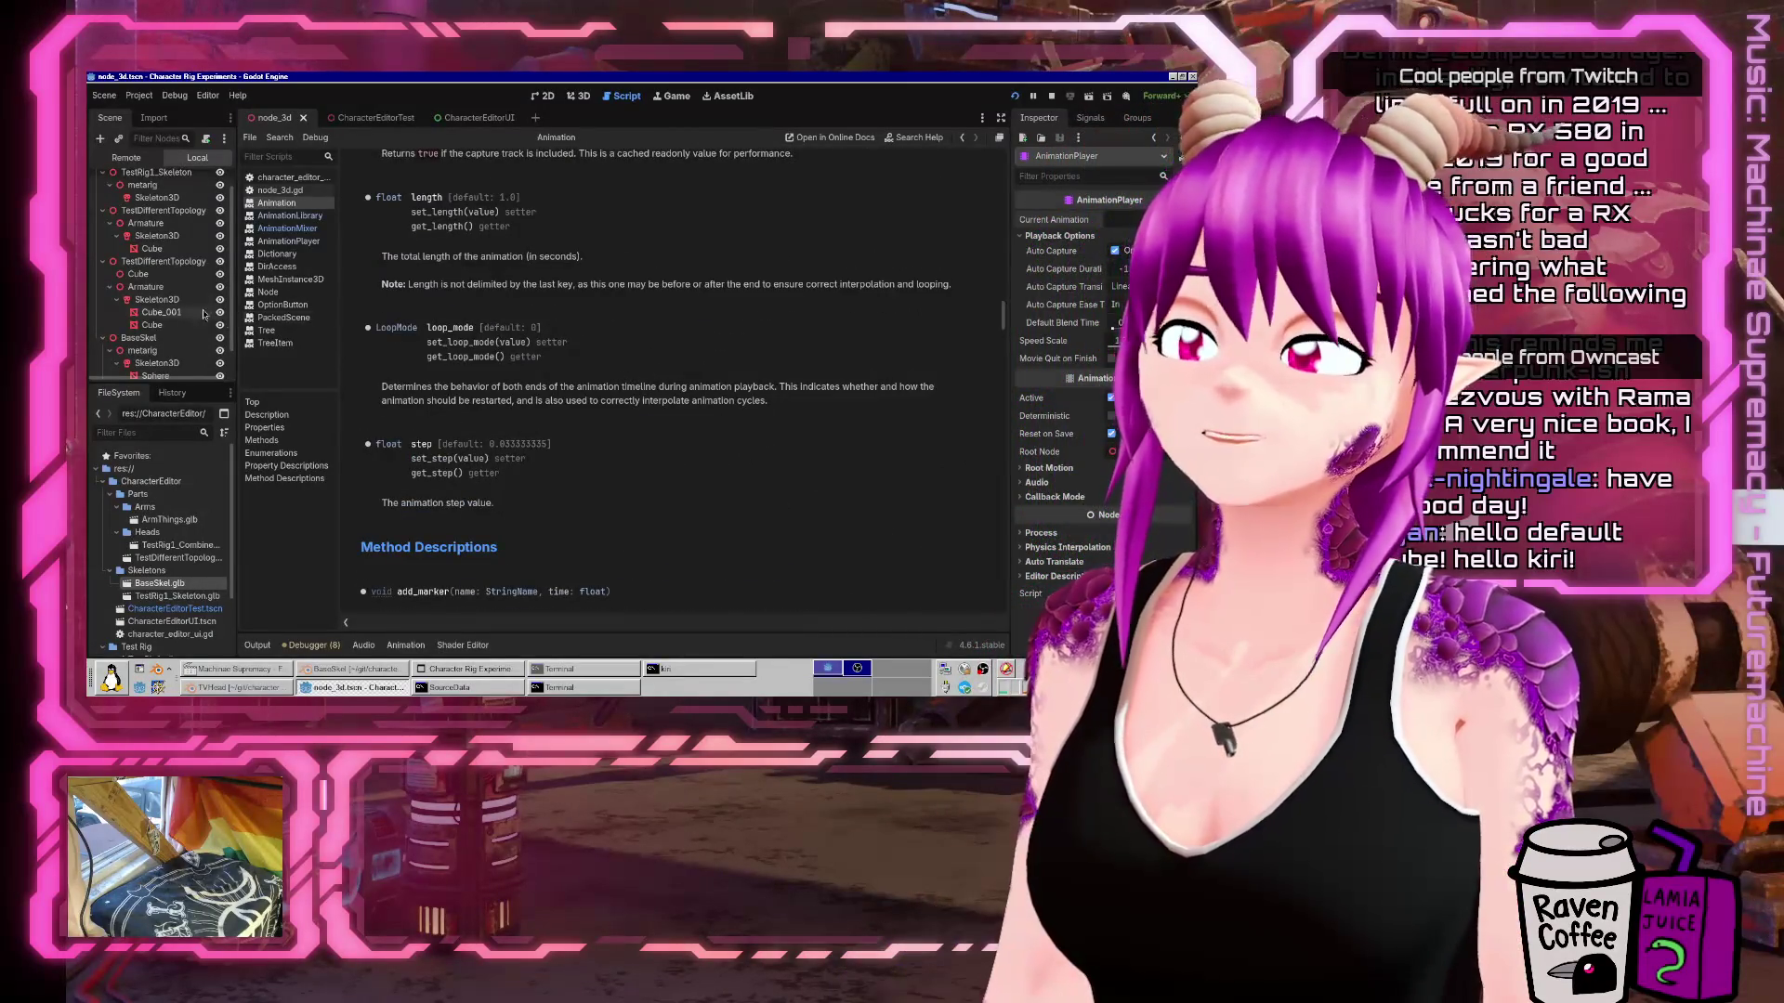
{"action": "scroll", "coordinate": [139, 320], "scroll_direction": "down", "scroll_amount": 1}
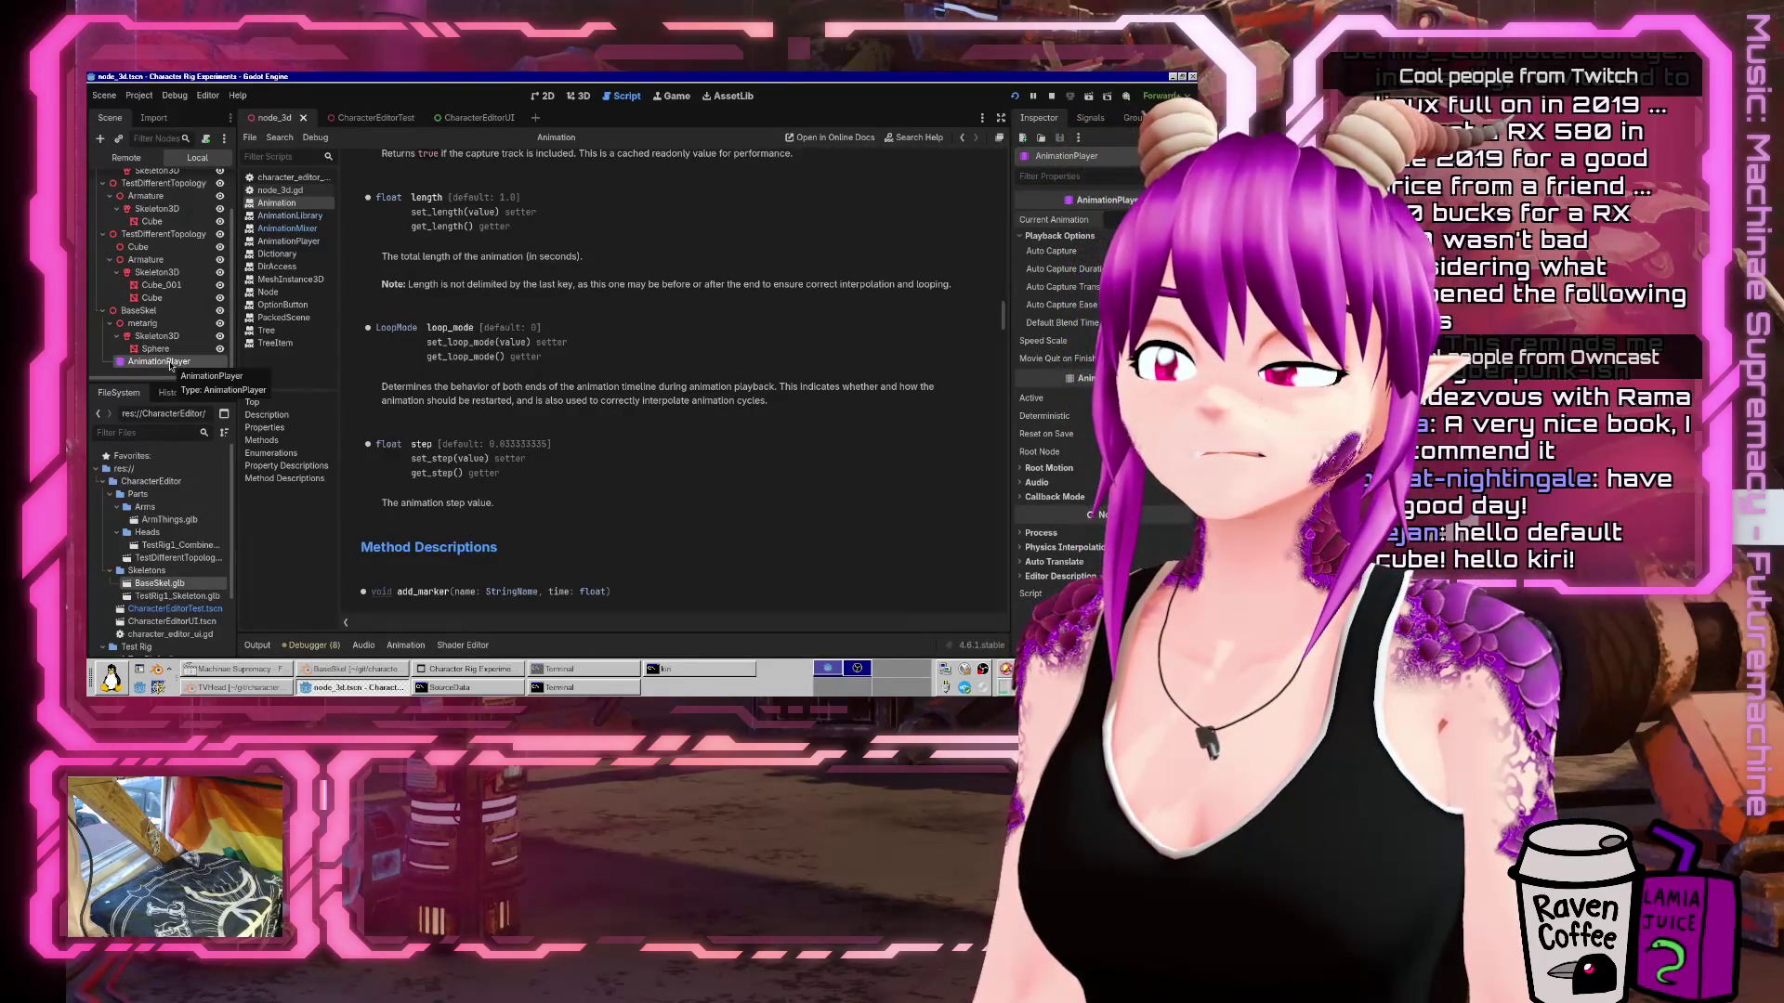
{"action": "left_click", "coordinate": [589, 99]}
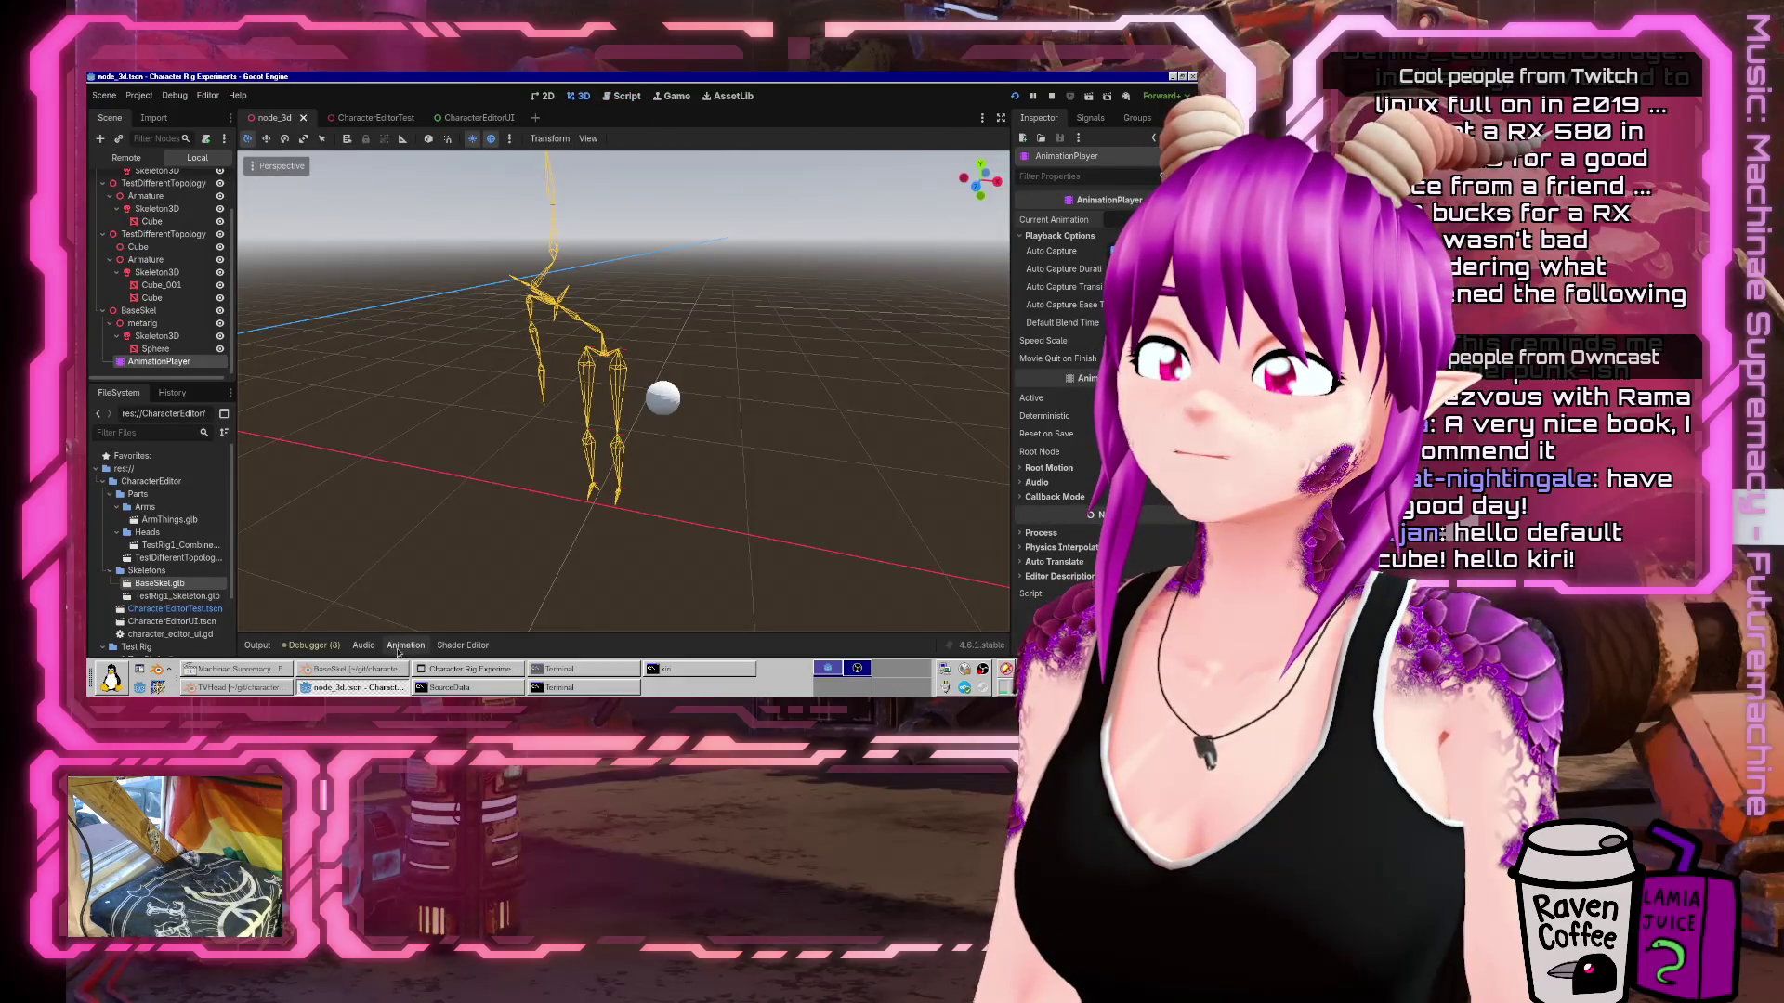
Play FlailingArms and try enabling looping, which Godot refuses; then bring up BaseSkel in Blender.
{"action": "left_click", "coordinate": [405, 645]}
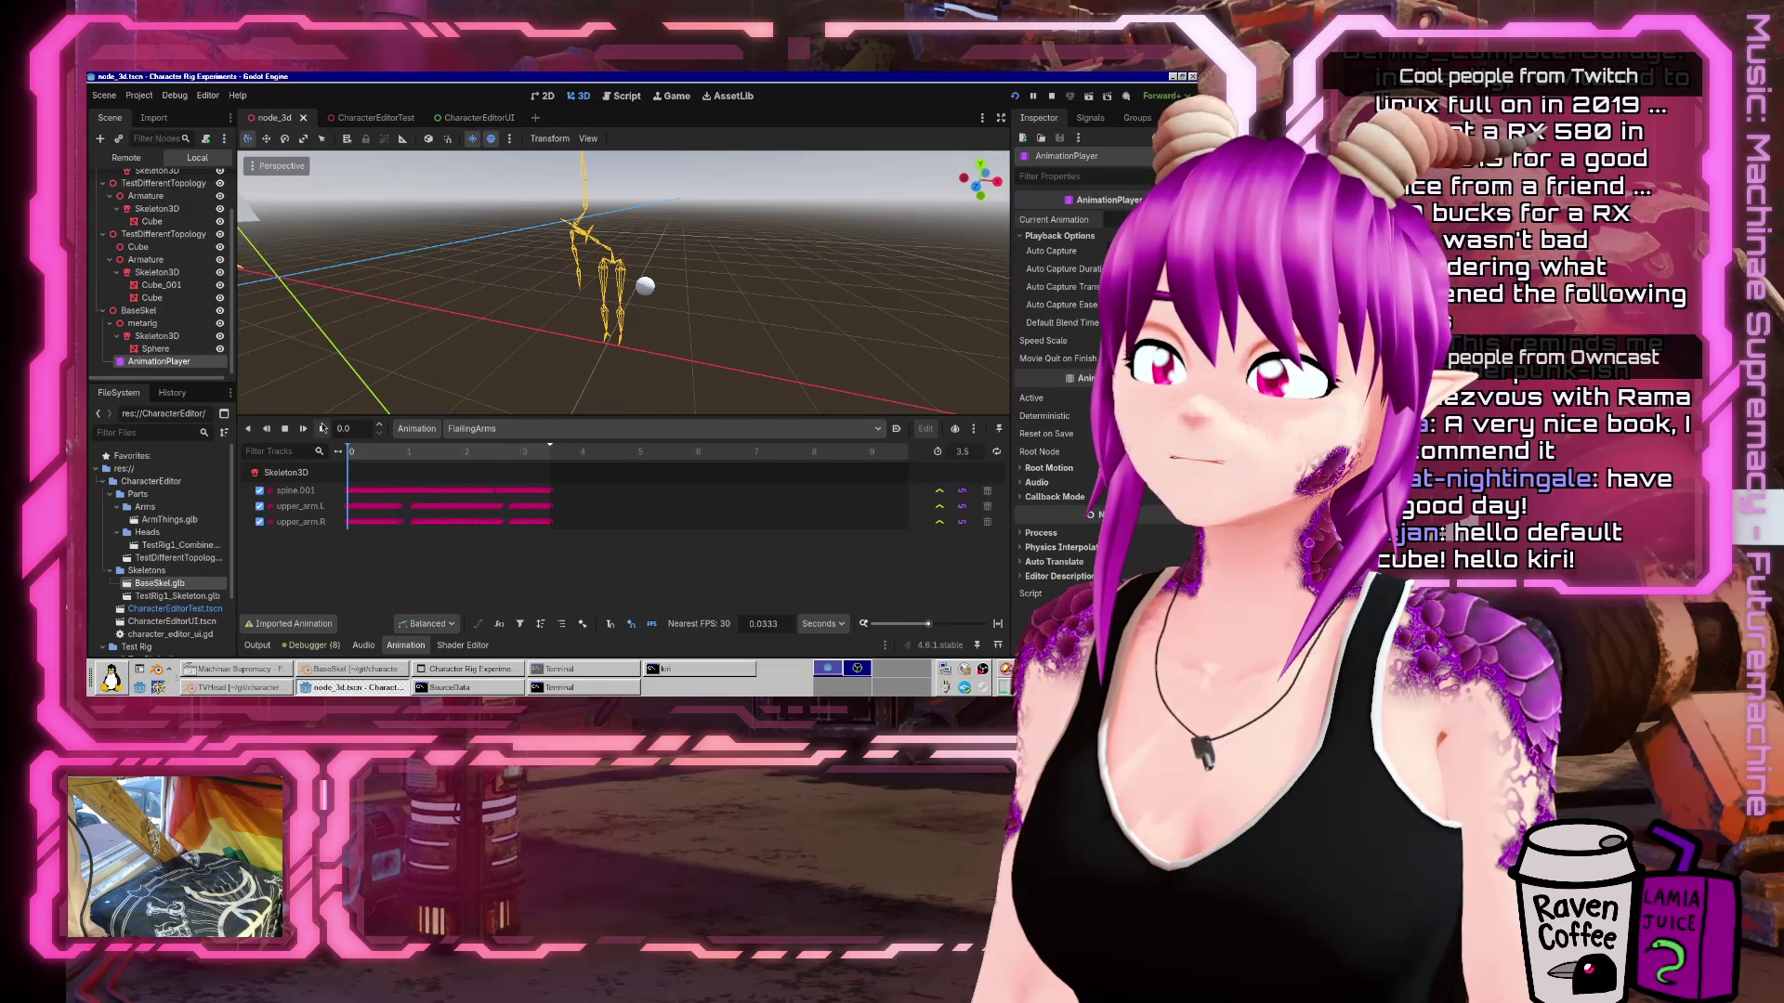
{"action": "left_click", "coordinate": [323, 429]}
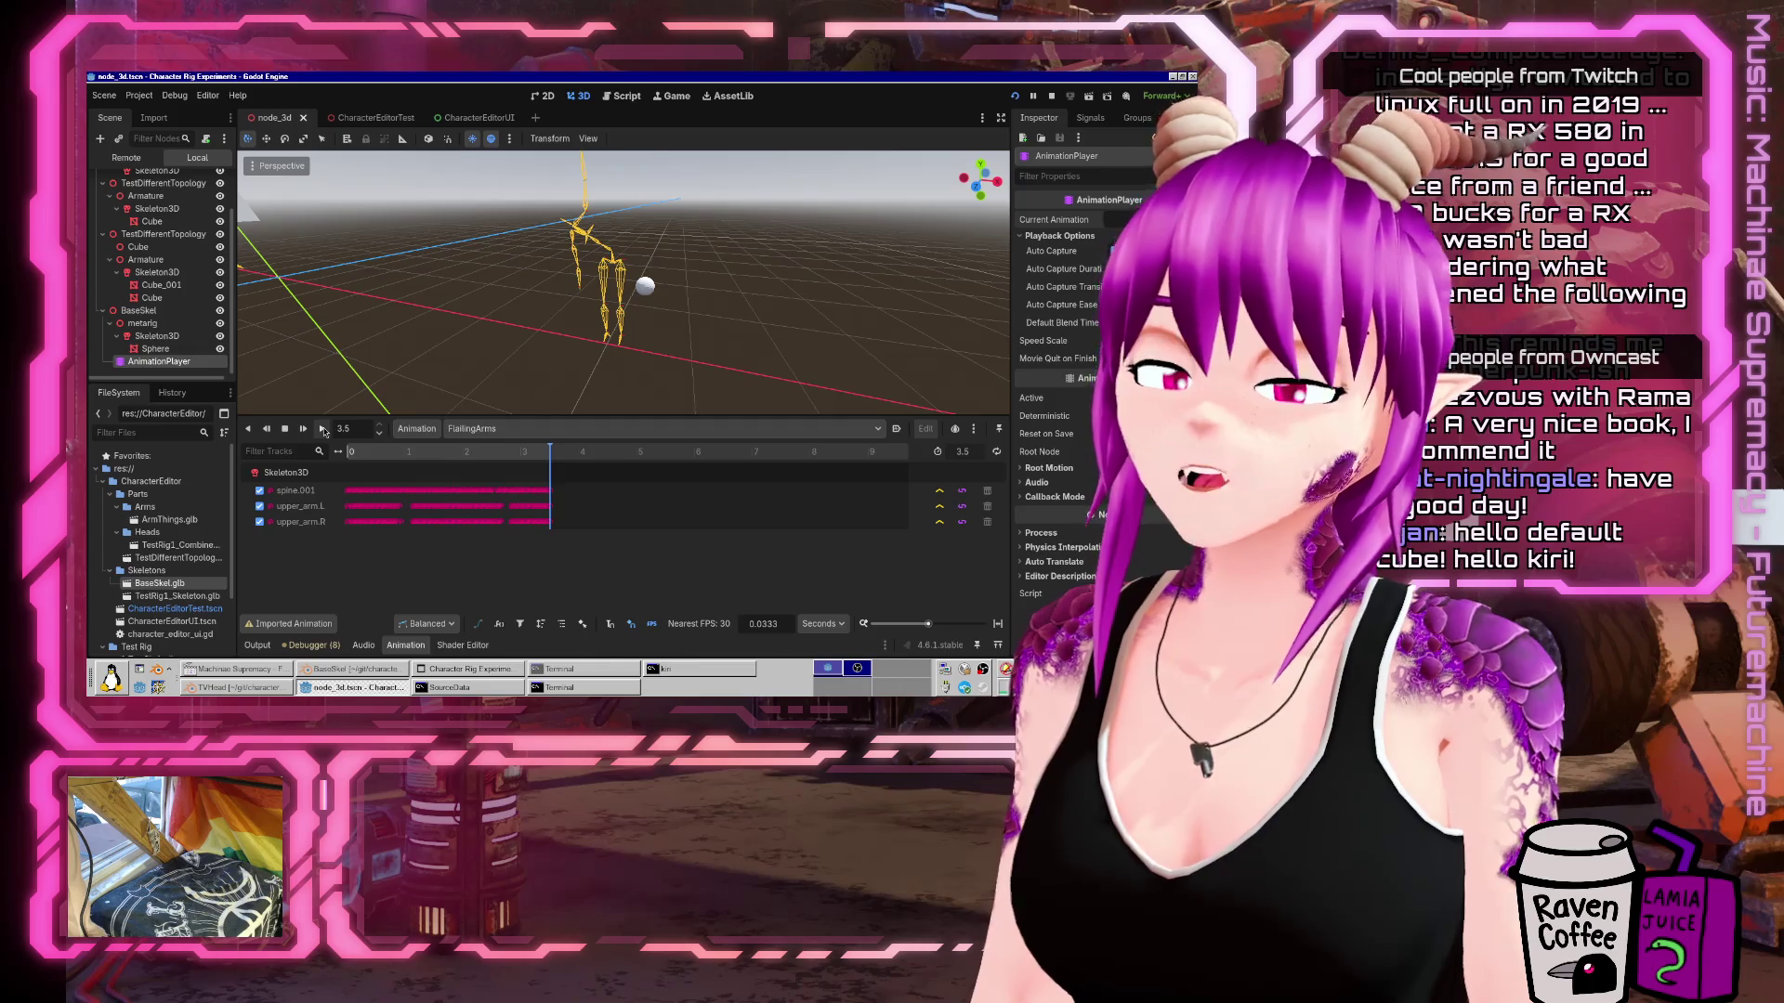
{"action": "left_click", "coordinate": [997, 455]}
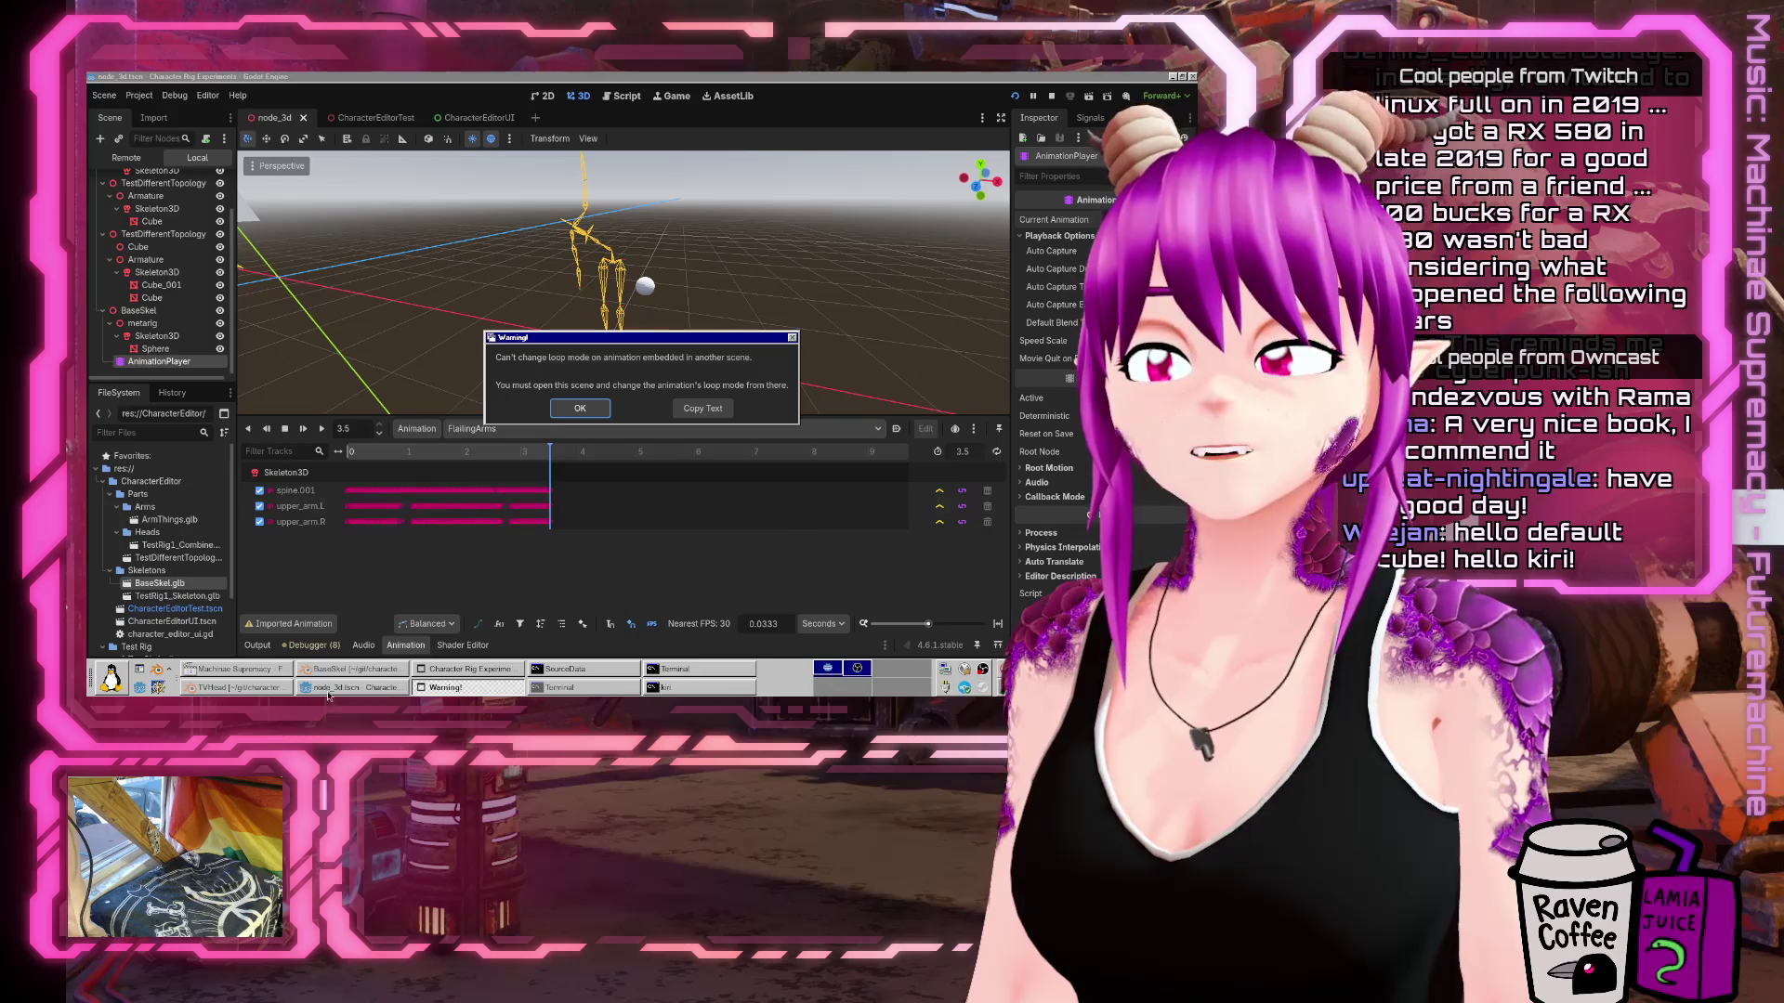
{"action": "left_click", "coordinate": [379, 671]}
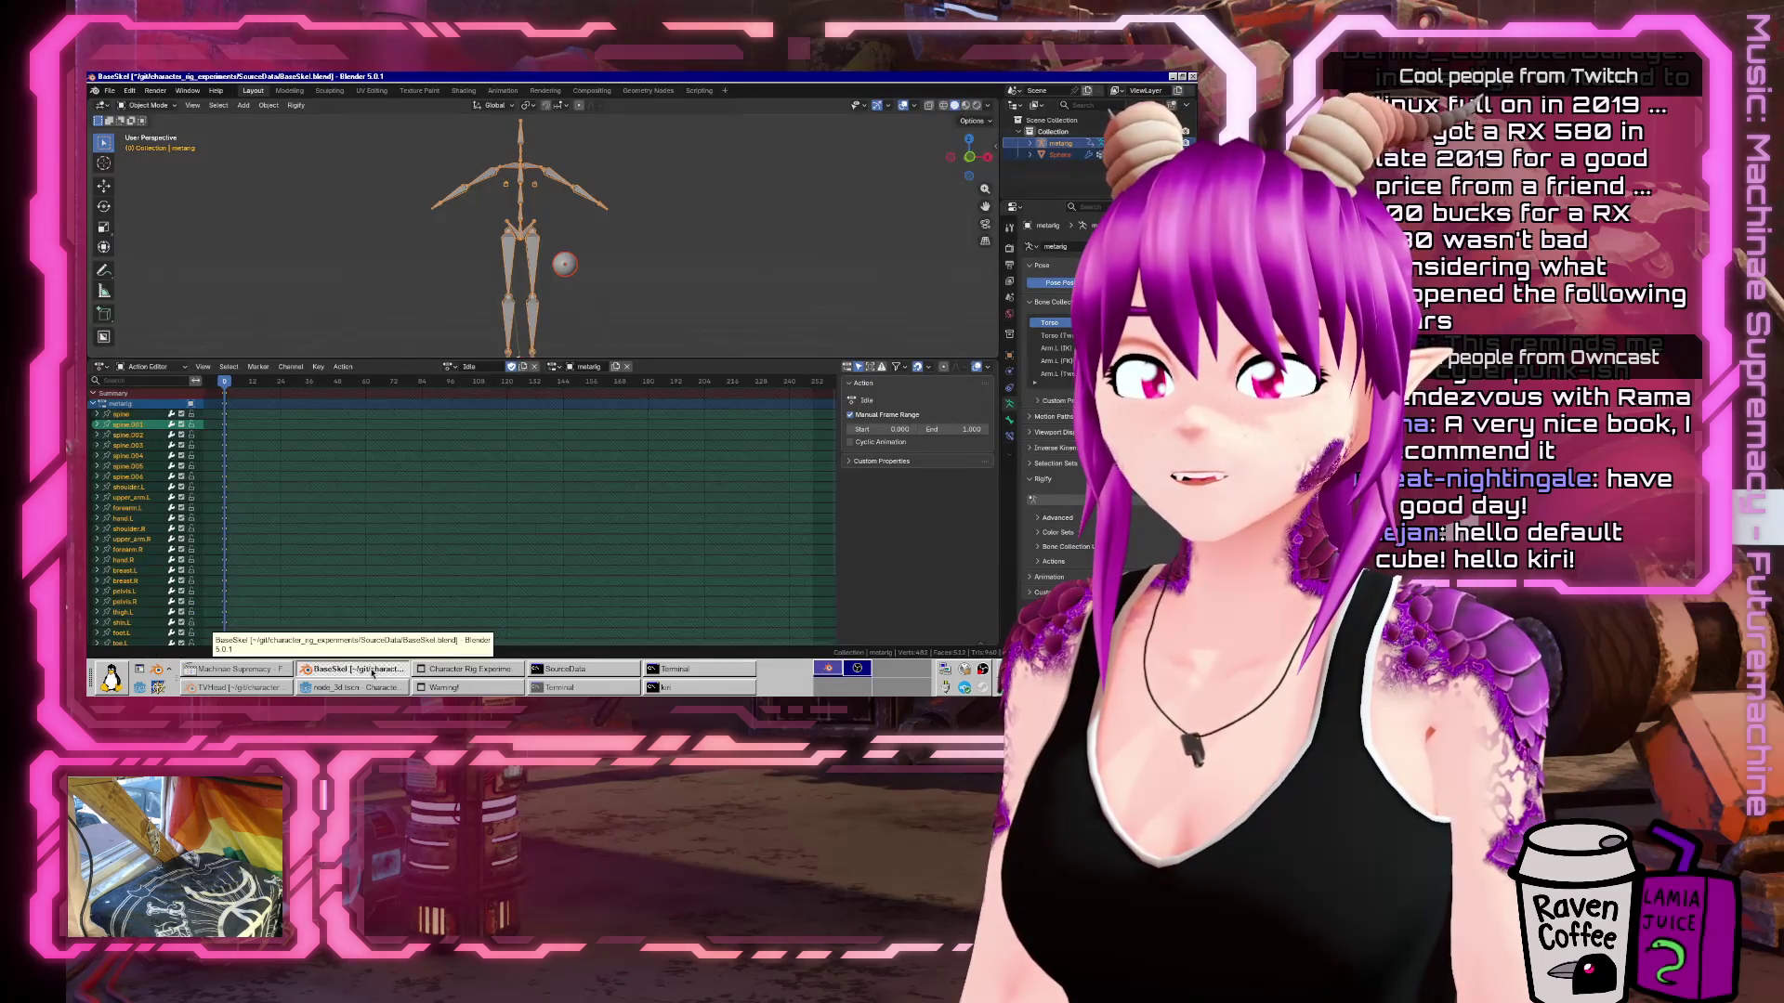
In BaseSkel.blend, set the FlailingArms action to Cyclic Animation and save the file.
{"action": "left_click", "coordinate": [335, 687]}
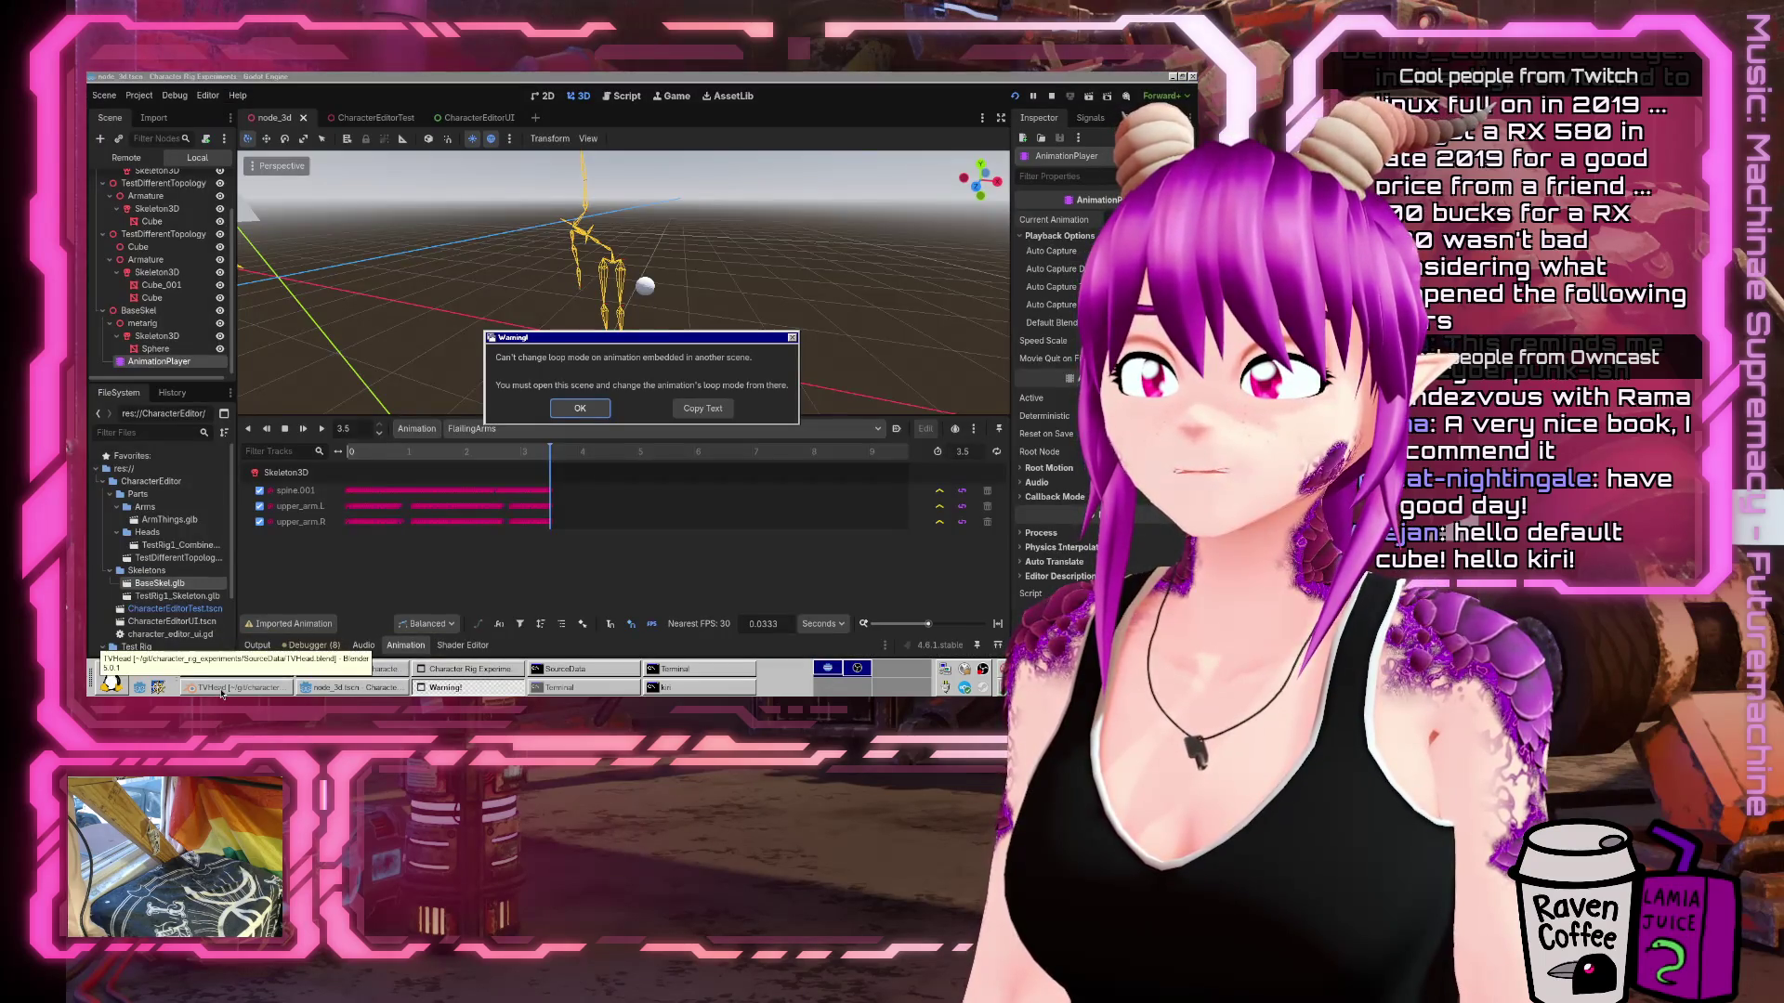
{"action": "left_click", "coordinate": [240, 690]}
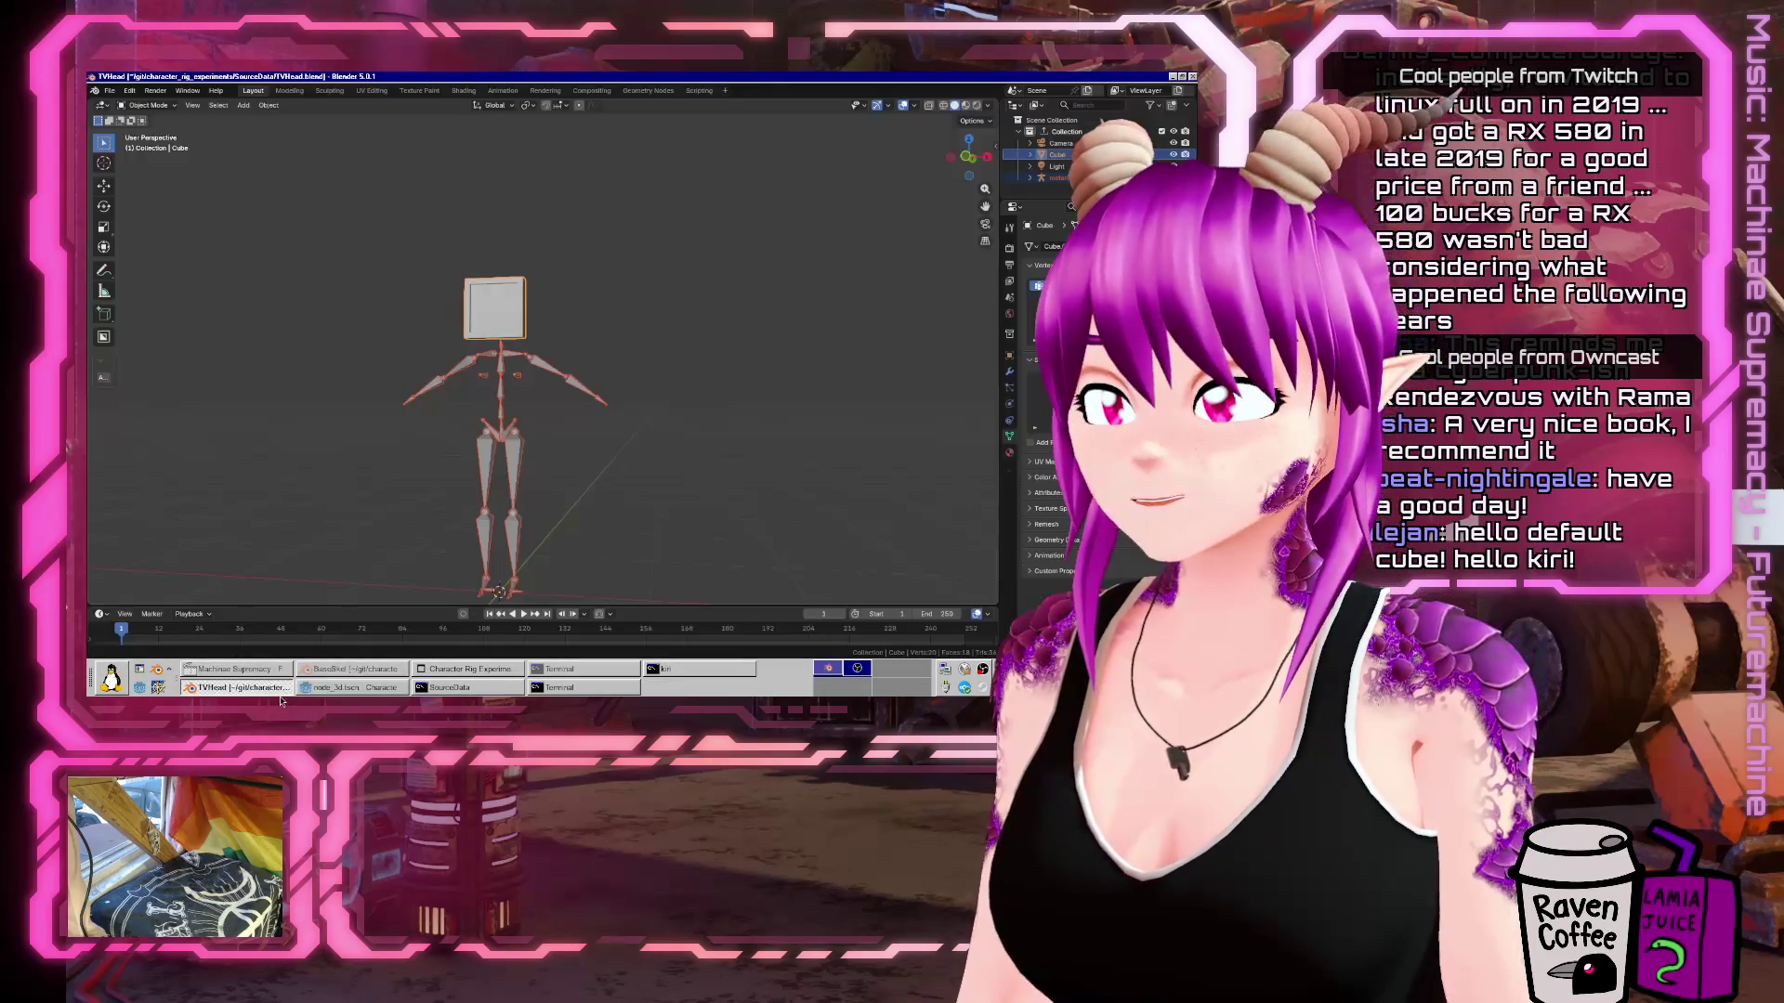
{"action": "left_click", "coordinate": [348, 671]}
{"action": "left_click", "coordinate": [850, 442]}
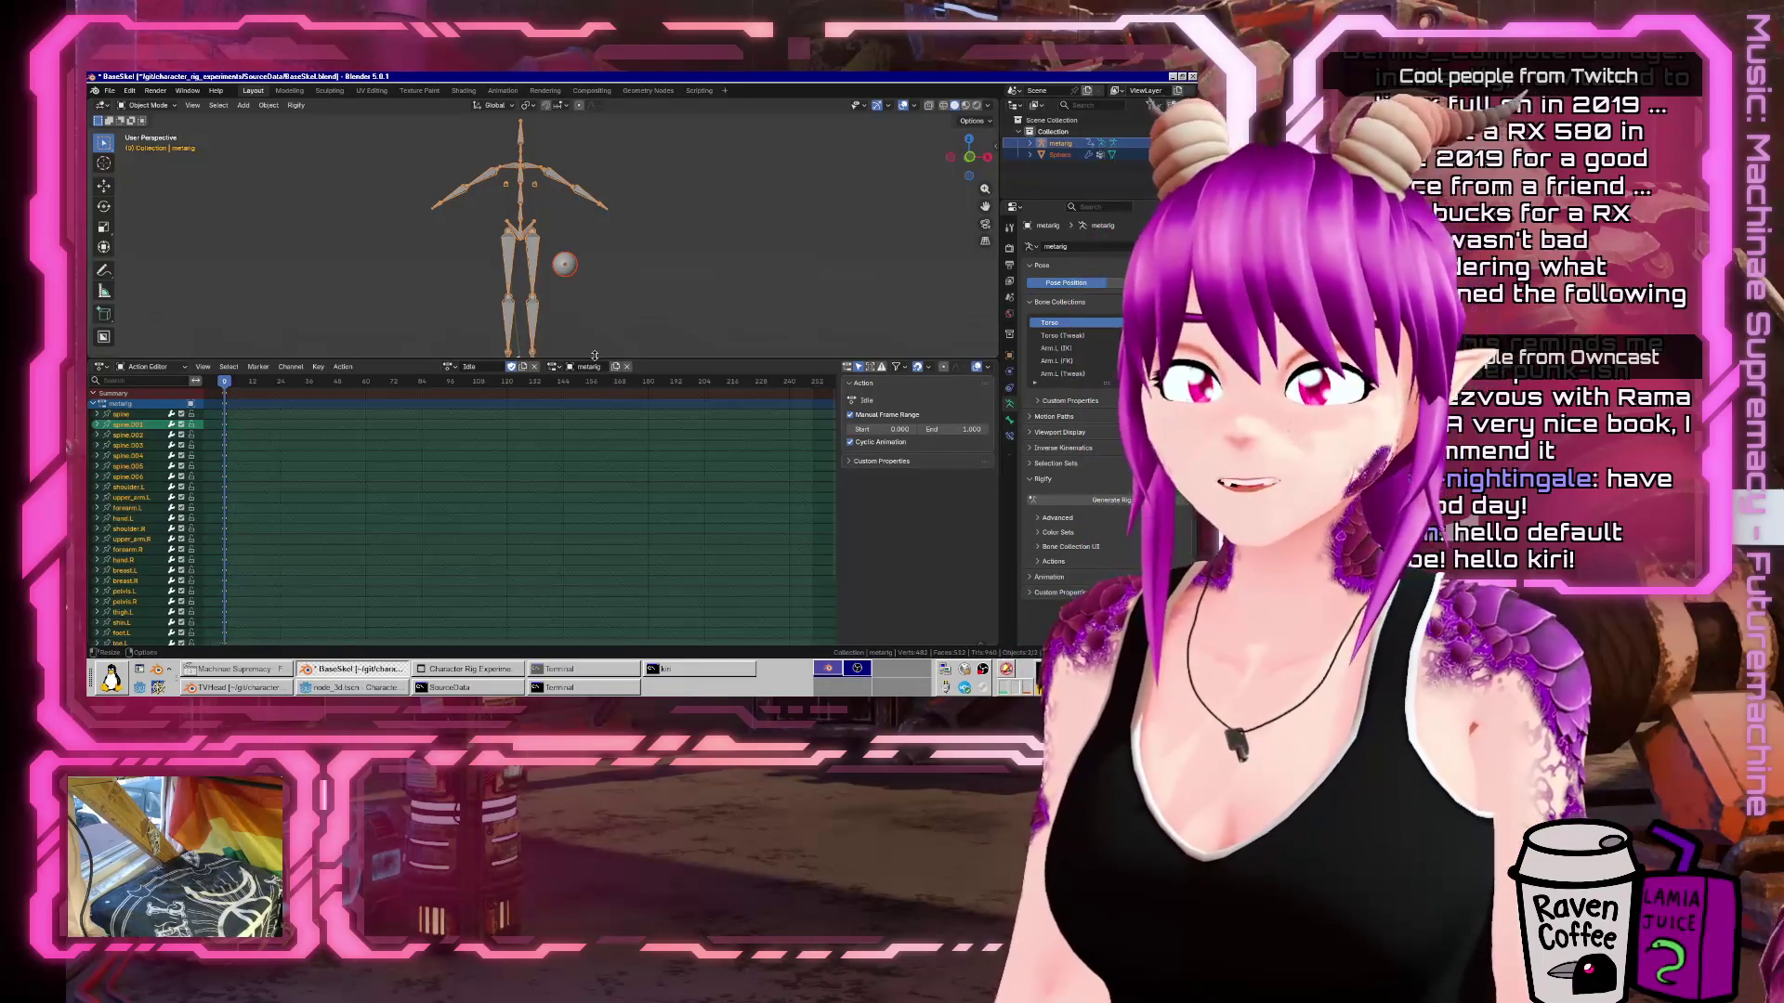
{"action": "left_click", "coordinate": [451, 366]}
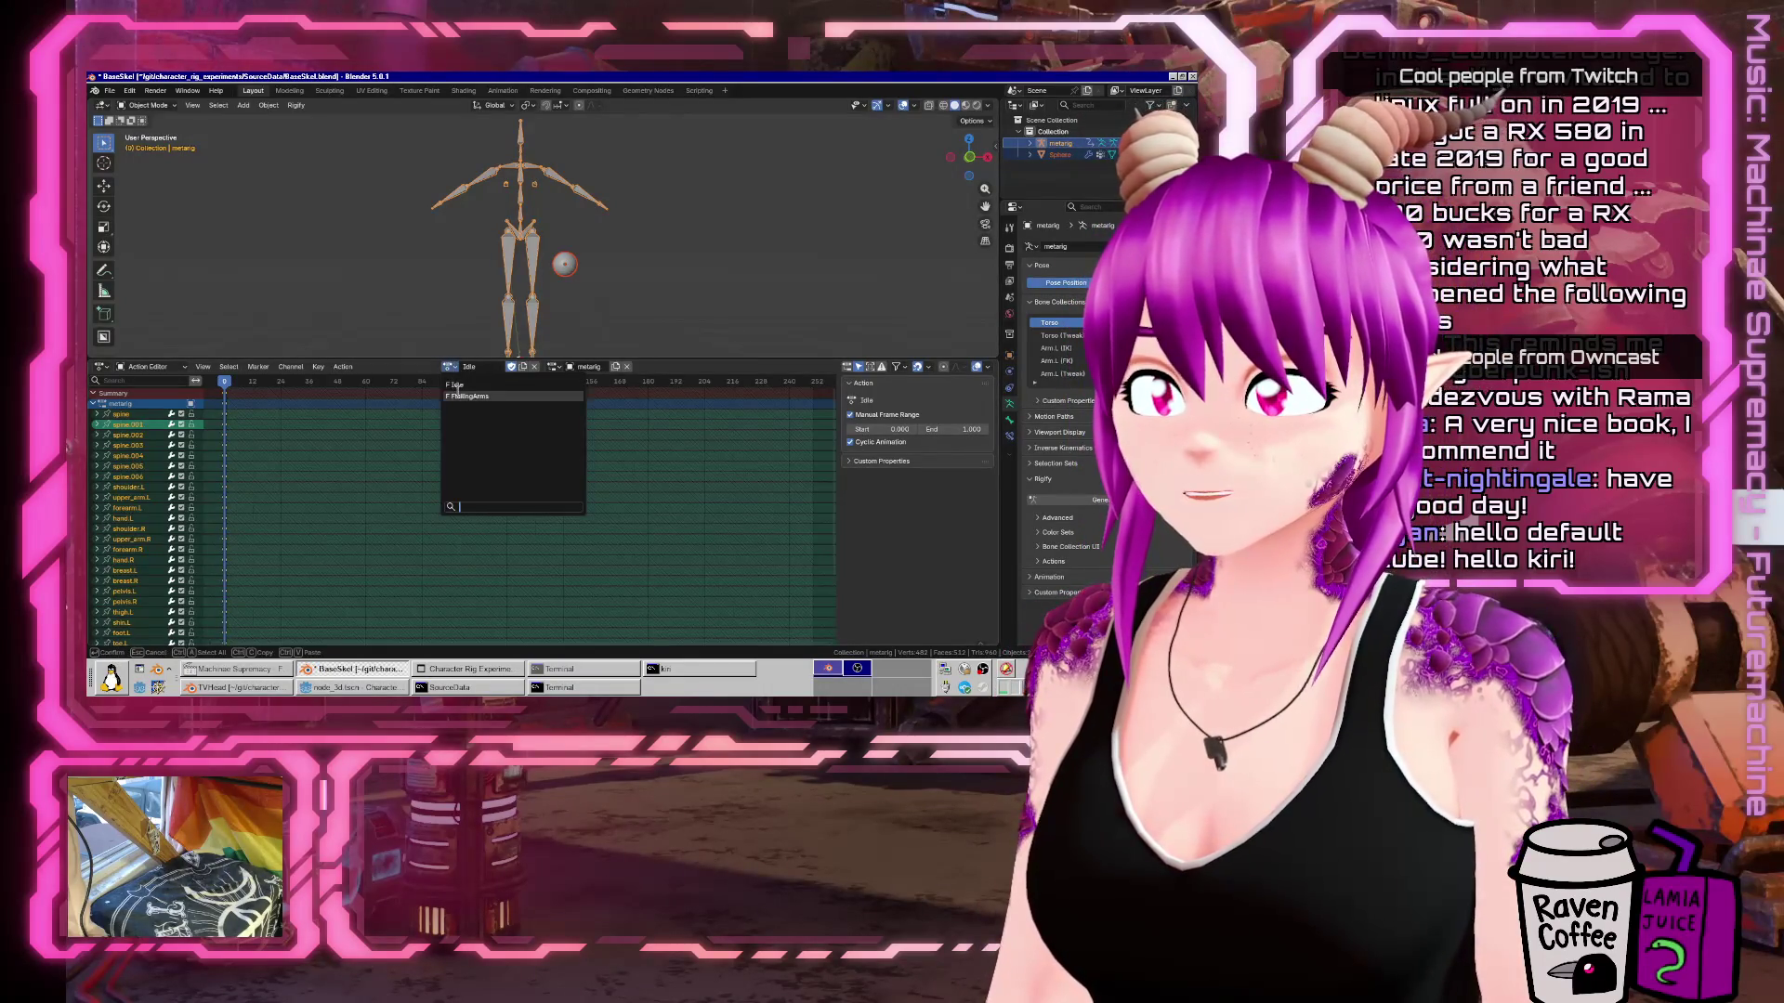
{"action": "left_click", "coordinate": [516, 415]}
{"action": "key", "text": "ctrl+s"}
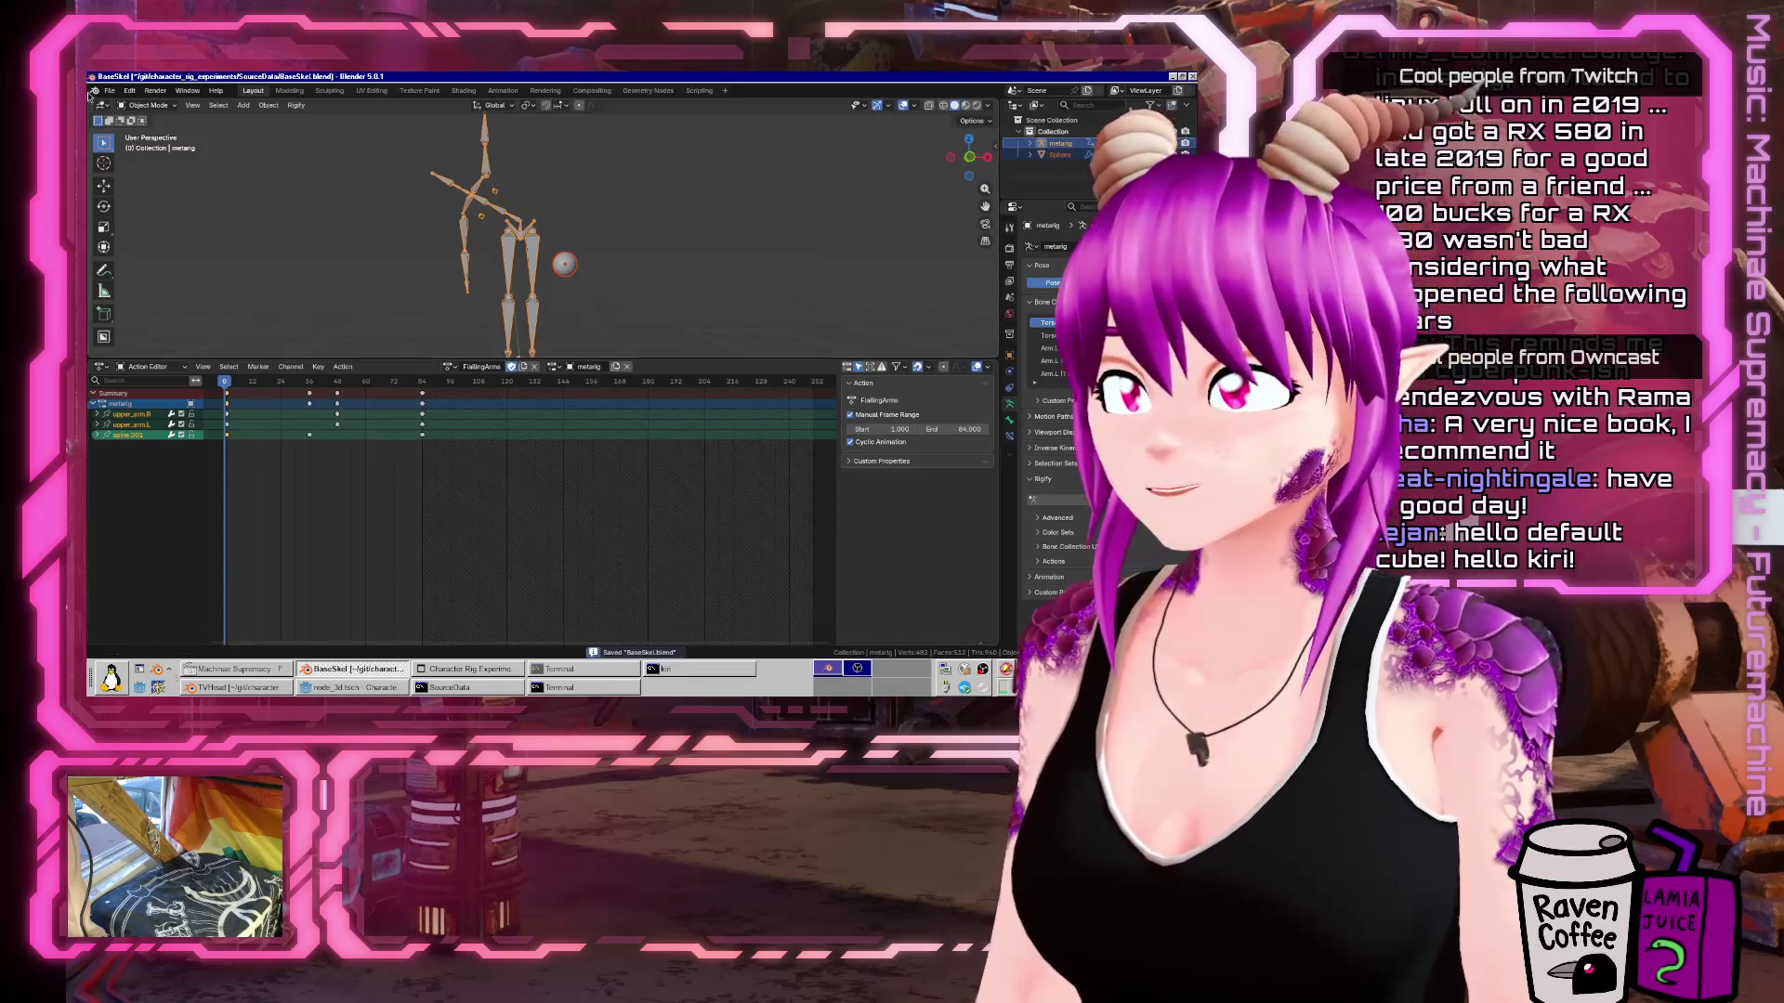
Export the rig as glTF 2.0 over BaseSkel.glb and return to Godot.
{"action": "left_click", "coordinate": [108, 90]}
{"action": "mouse_move", "coordinate": [139, 267]}
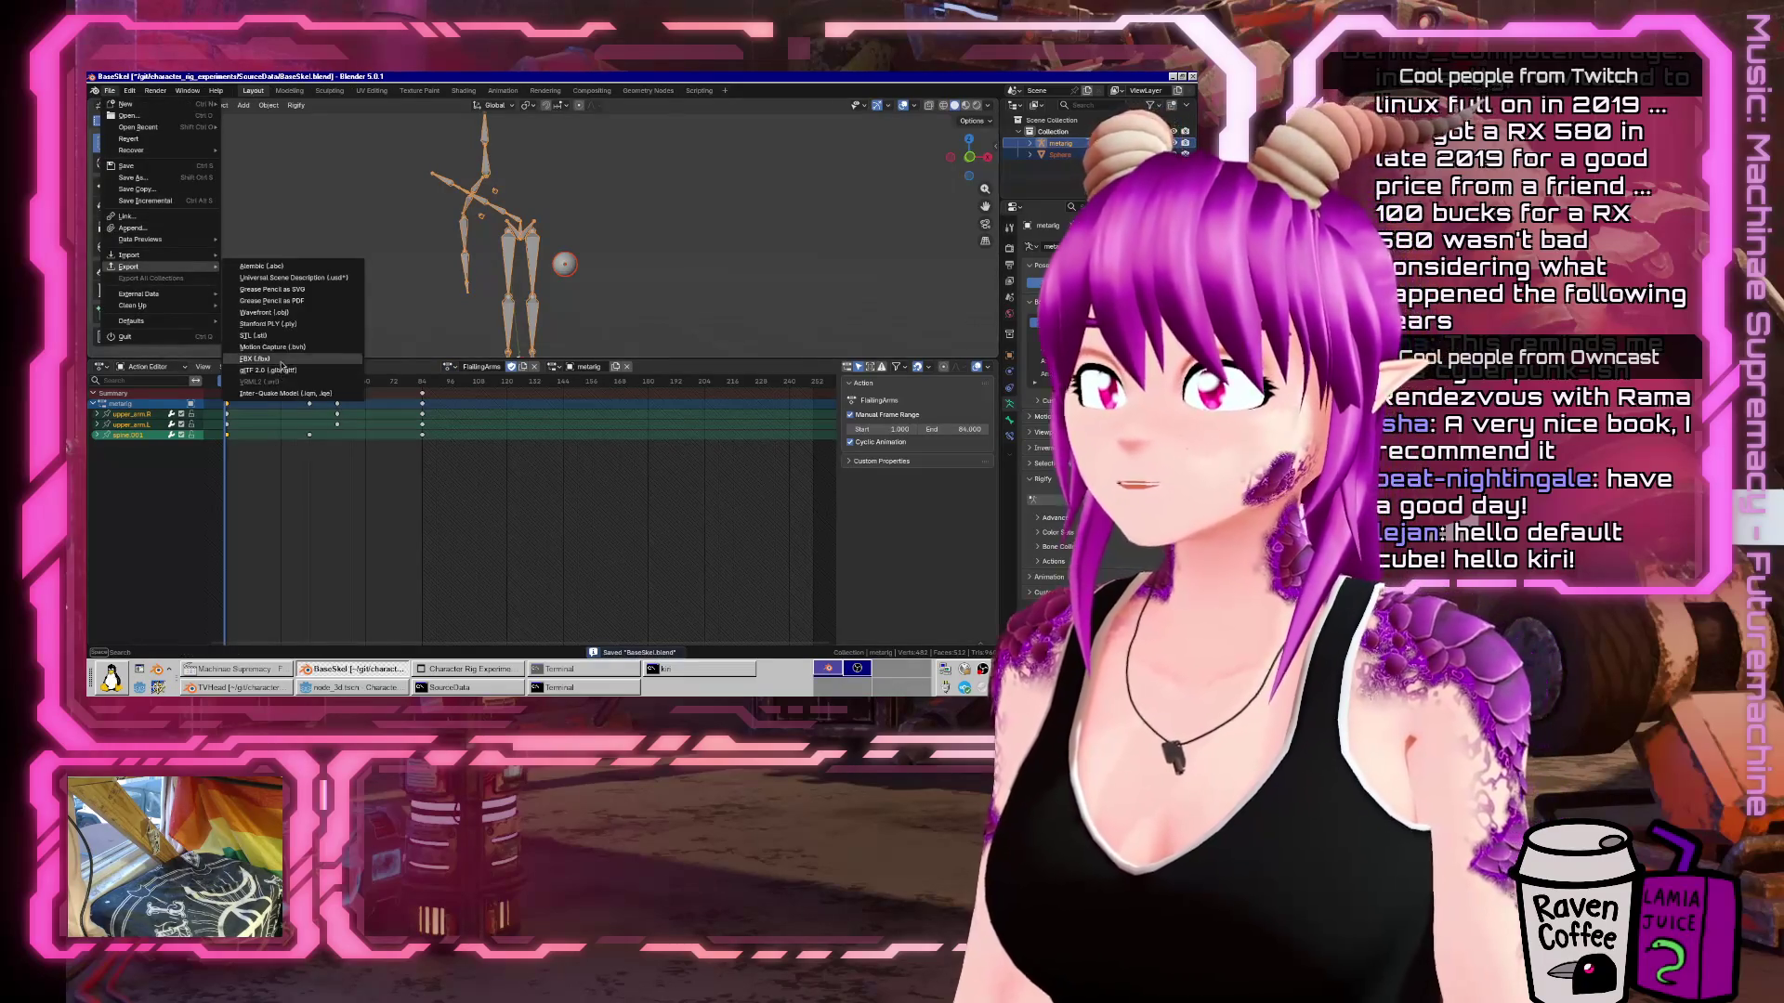
{"action": "left_click", "coordinate": [274, 371]}
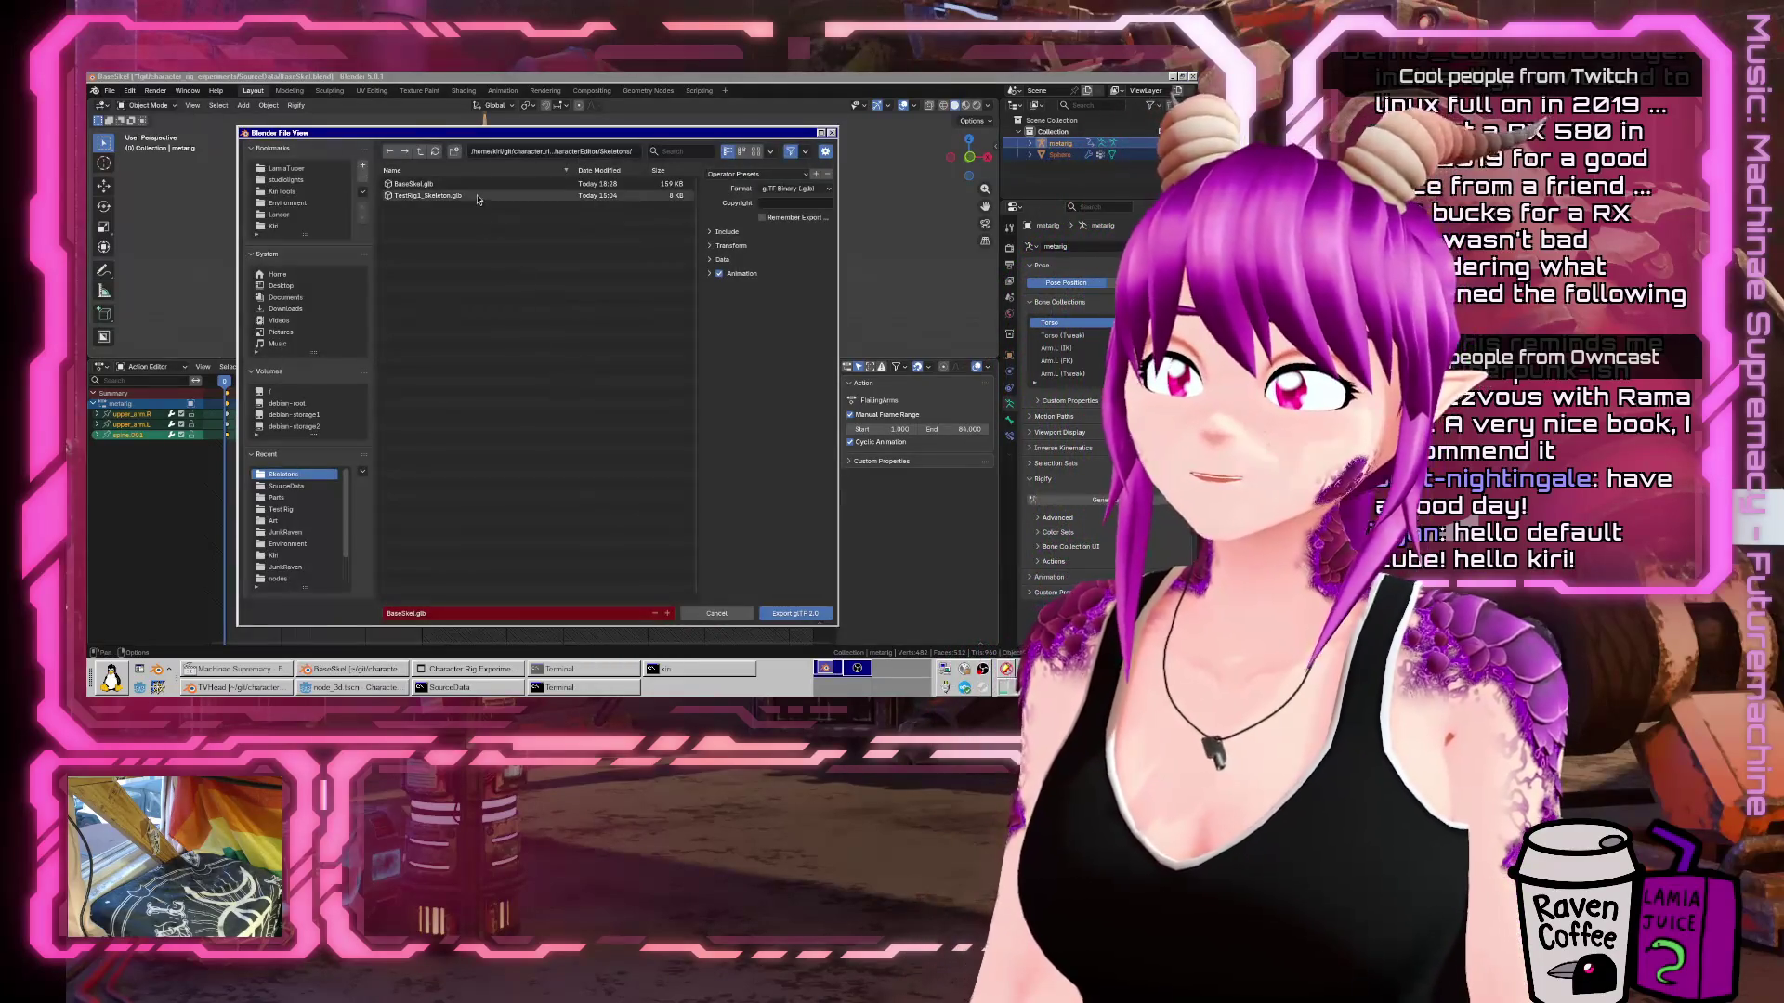
{"action": "double_click", "coordinate": [437, 184]}
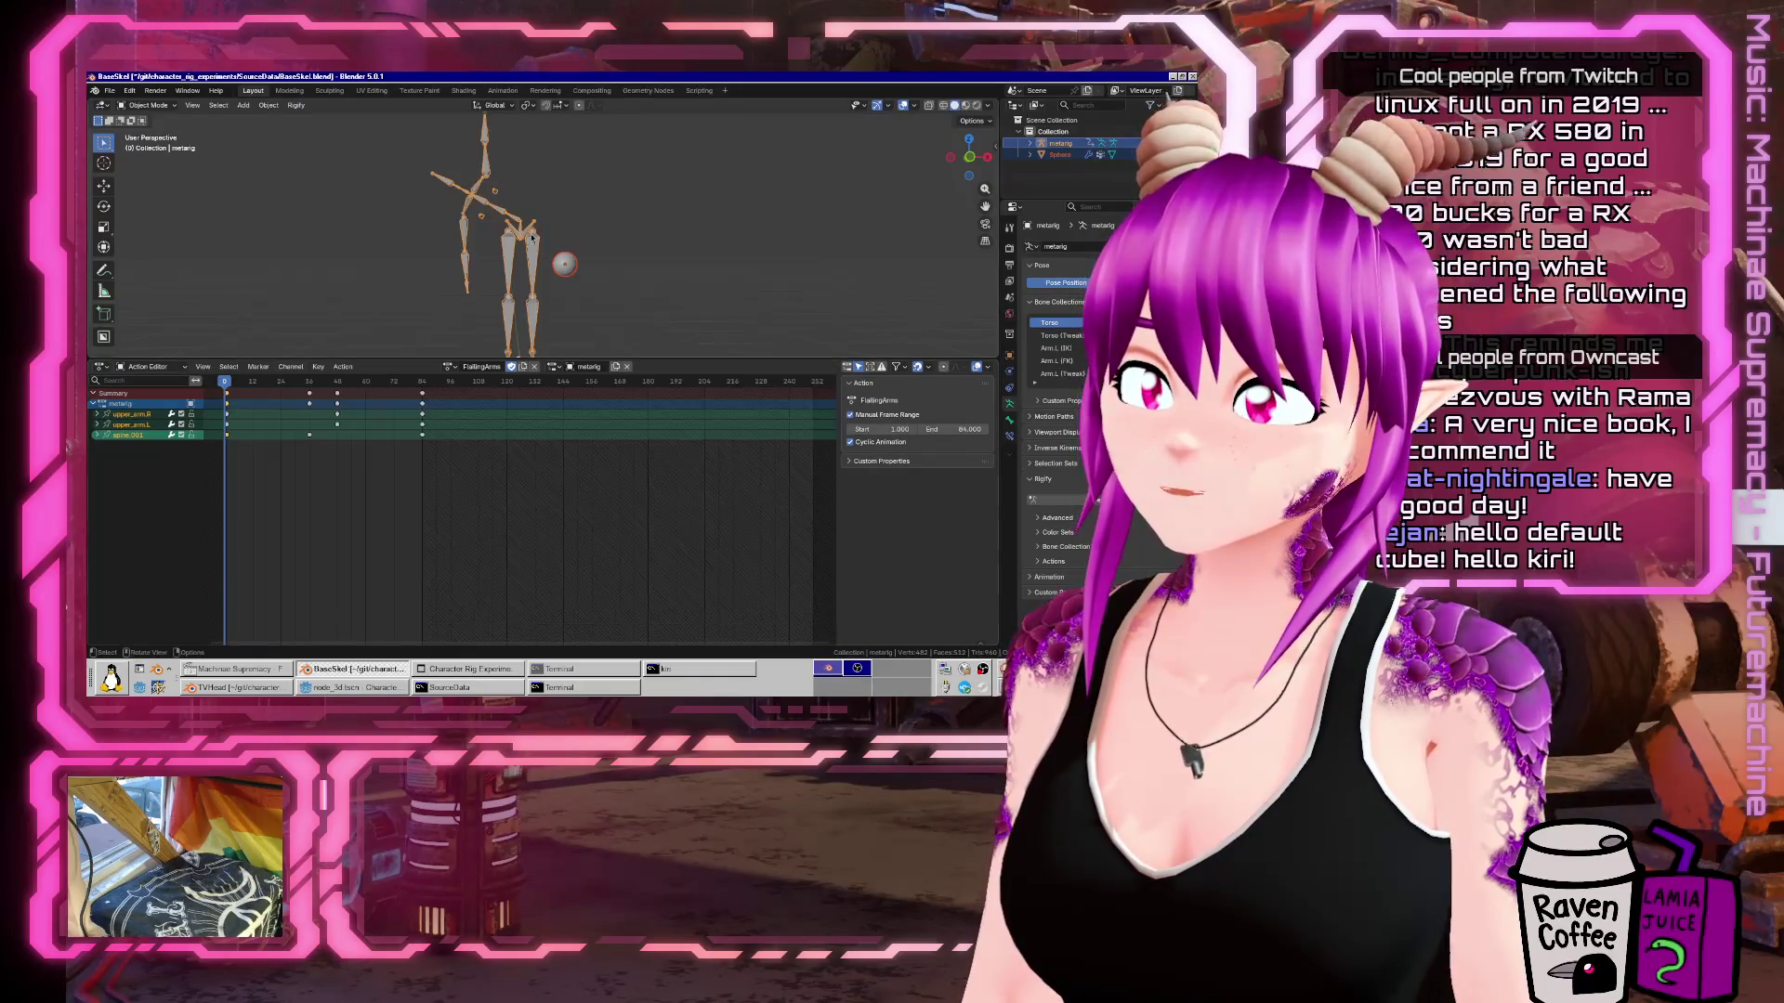
{"action": "left_click", "coordinate": [322, 690]}
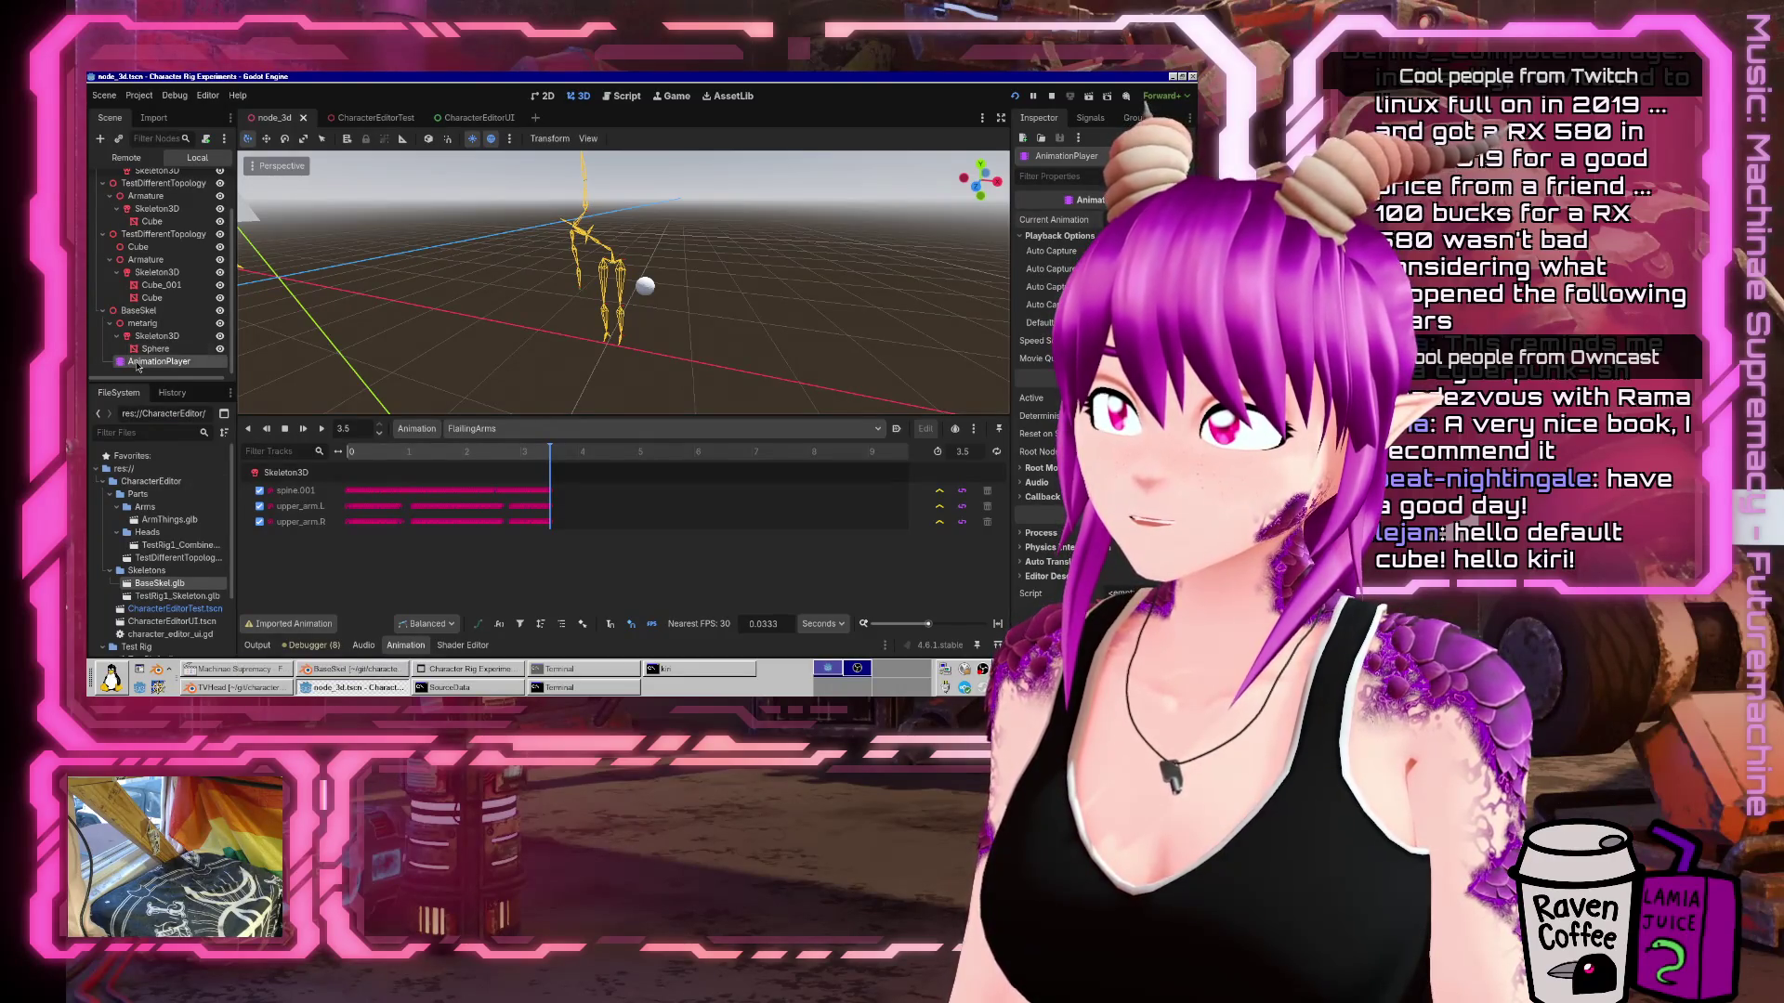
Add BaseSkel.glb to the scene tree as BaseSkel2 with Editable Children enabled.
{"action": "left_click", "coordinate": [138, 310]}
{"action": "scroll", "coordinate": [177, 521], "scroll_direction": "down", "scroll_amount": 3}
{"action": "mouse_move", "coordinate": [520, 363]}
{"action": "left_mouse_down"}
{"action": "mouse_move", "coordinate": [691, 361]}
{"action": "mouse_move", "coordinate": [418, 371]}
{"action": "left_mouse_up"}
{"action": "left_click_drag", "start_coordinate": [160, 505], "coordinate": [135, 187]}
{"action": "right_click", "coordinate": [148, 360]}
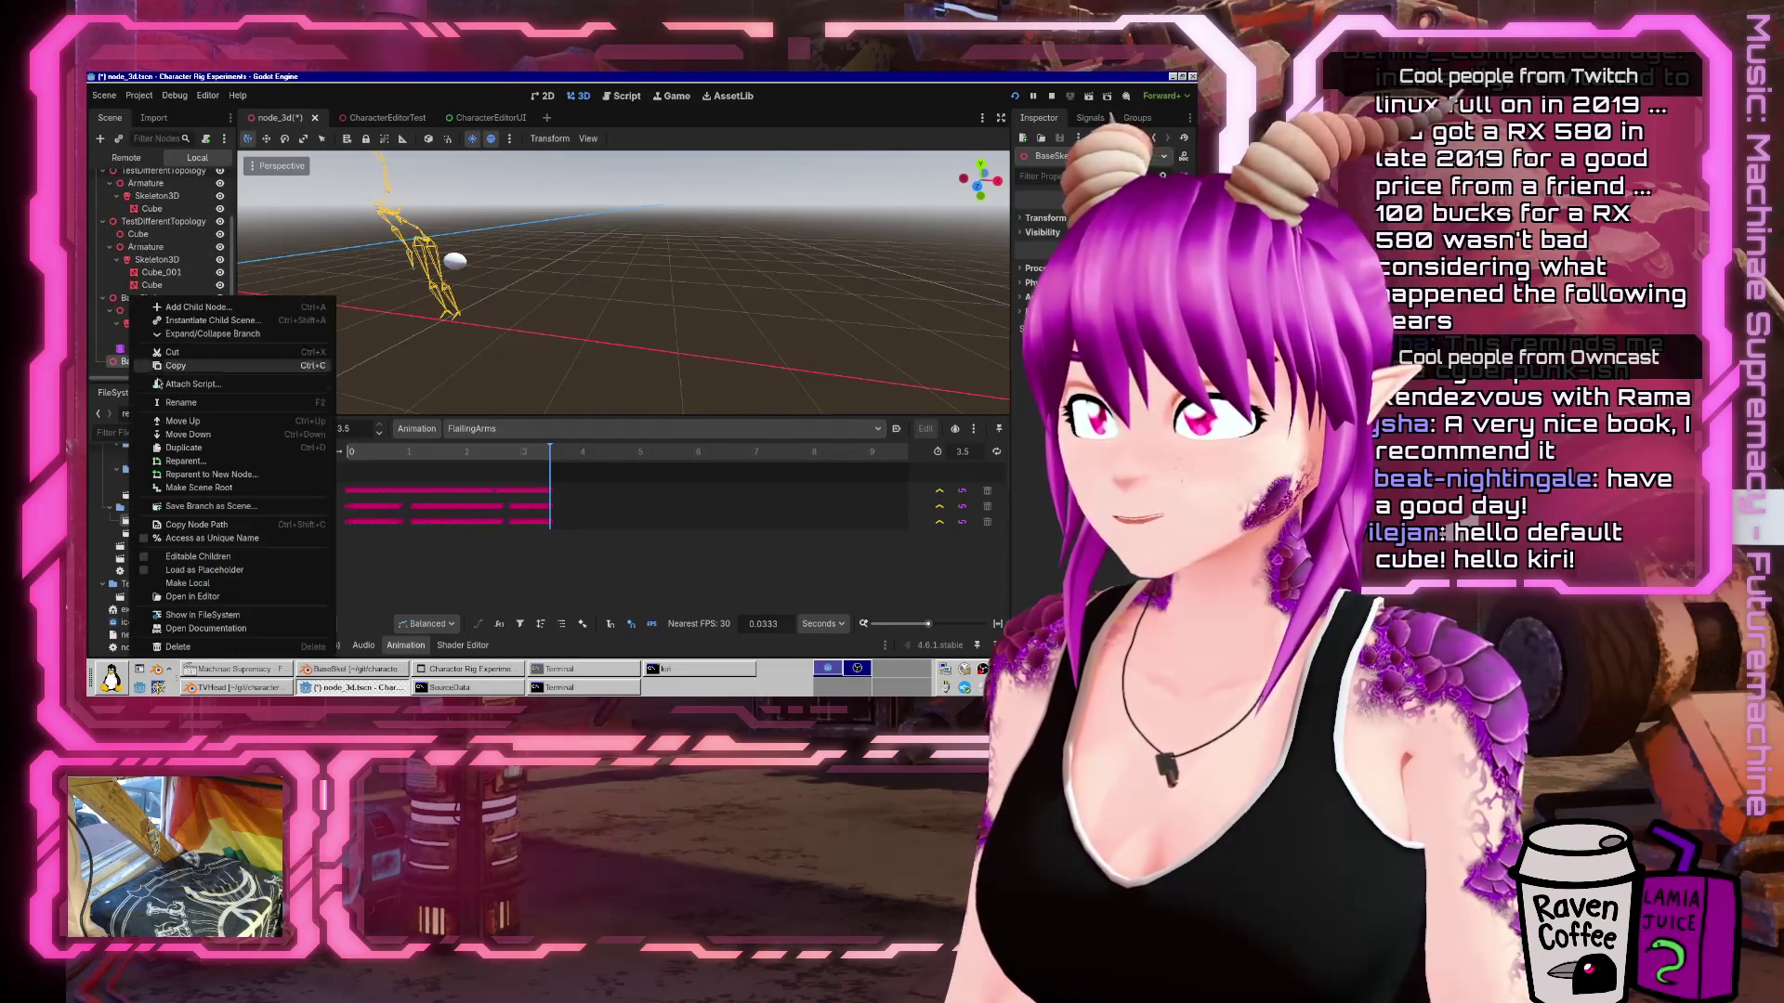
{"action": "left_click", "coordinate": [216, 583]}
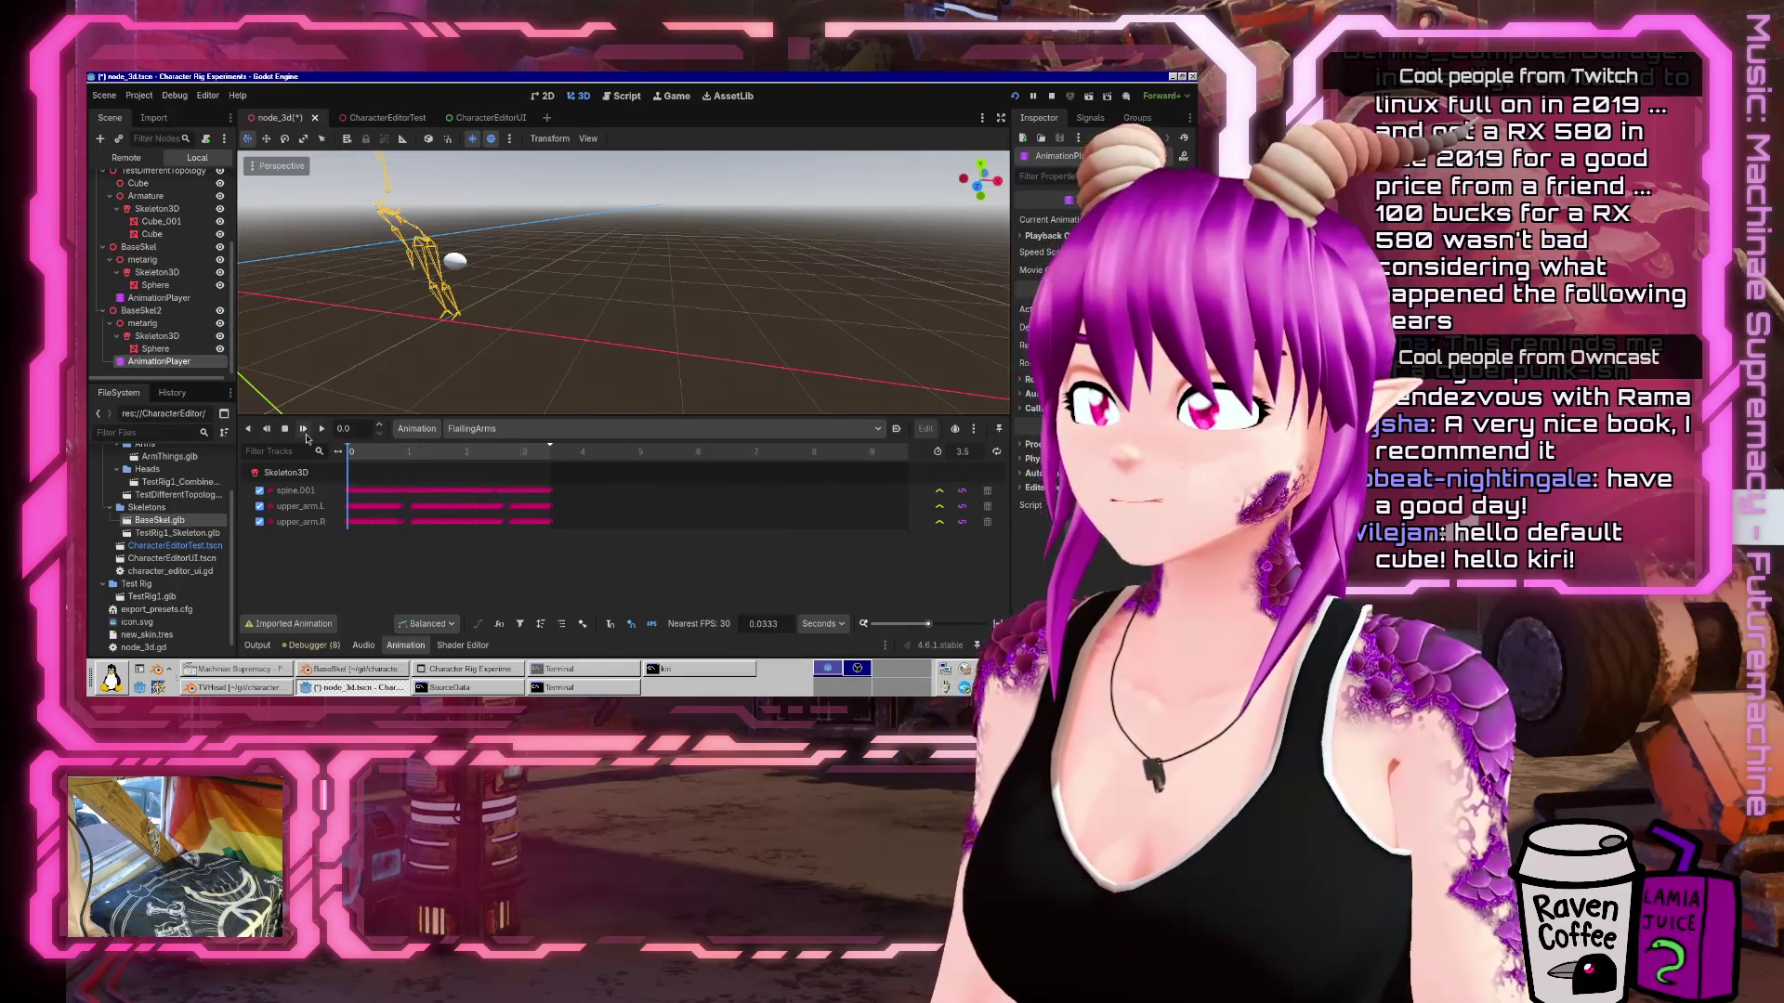
Play the FlailingArms animation and frame BaseSkel2 in the viewport.
{"action": "left_click", "coordinate": [325, 428]}
{"action": "scroll", "coordinate": [584, 316], "scroll_direction": "down", "scroll_amount": 5}
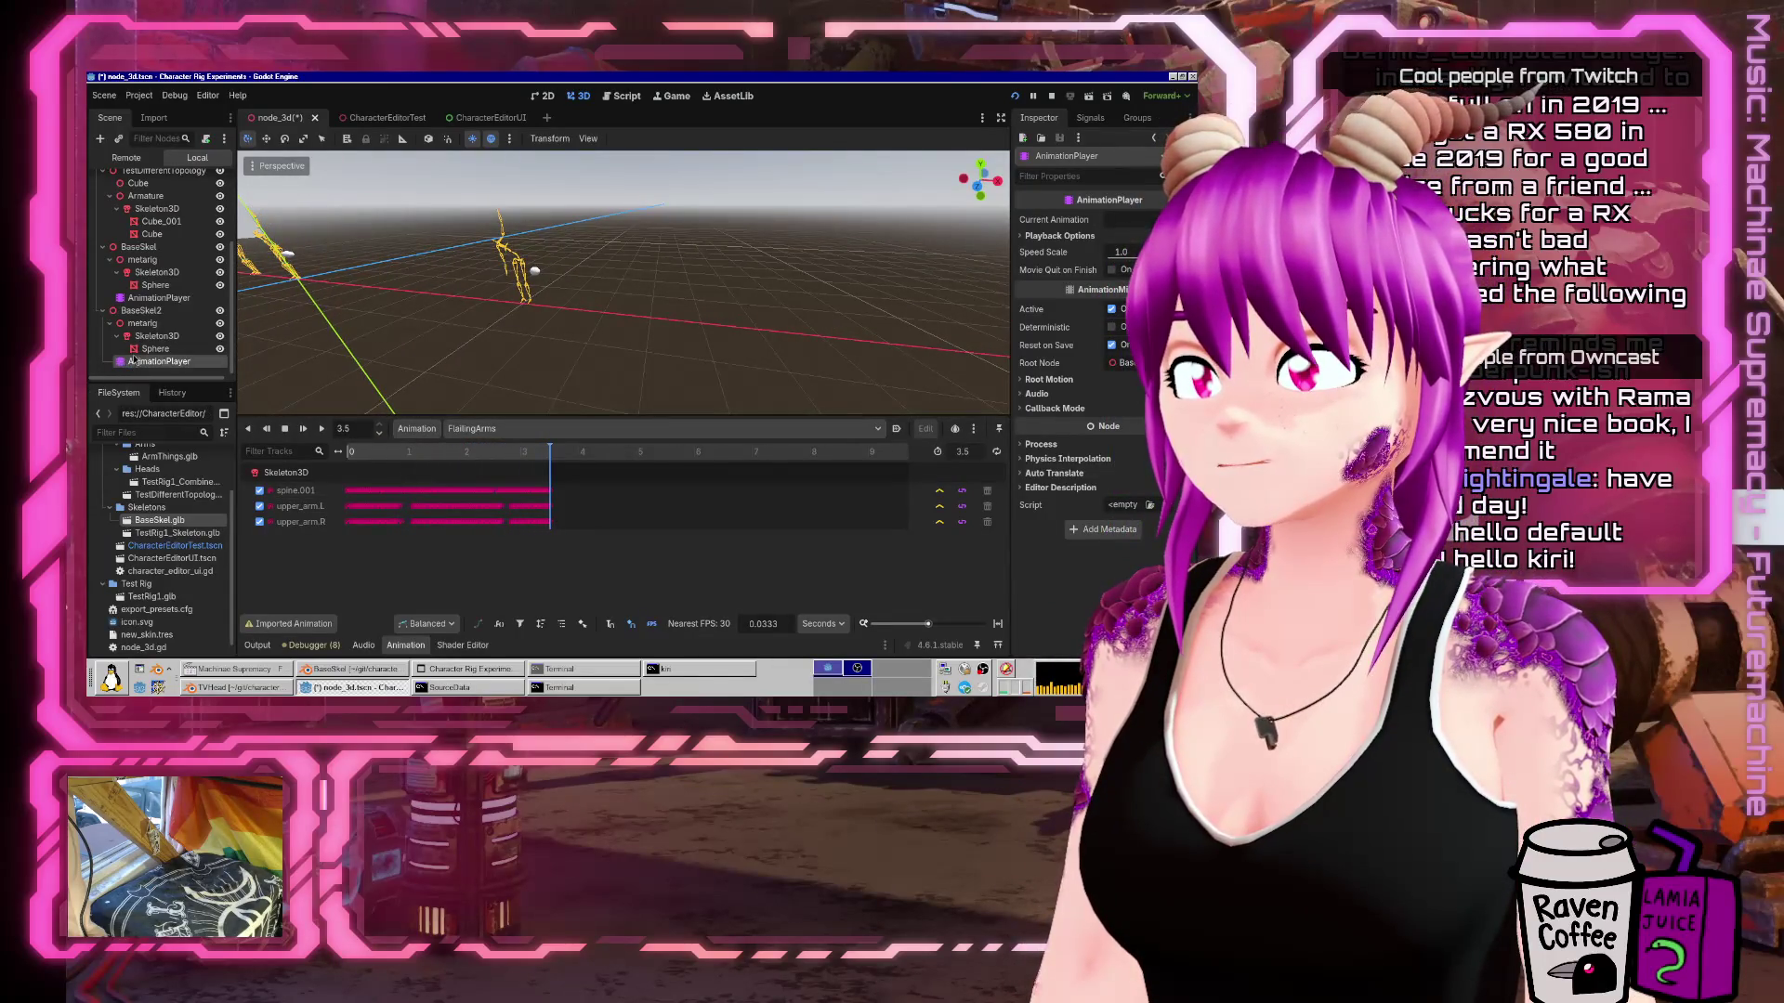
{"action": "left_click", "coordinate": [140, 310]}
{"action": "scroll", "coordinate": [411, 312], "scroll_direction": "down", "scroll_amount": 2}
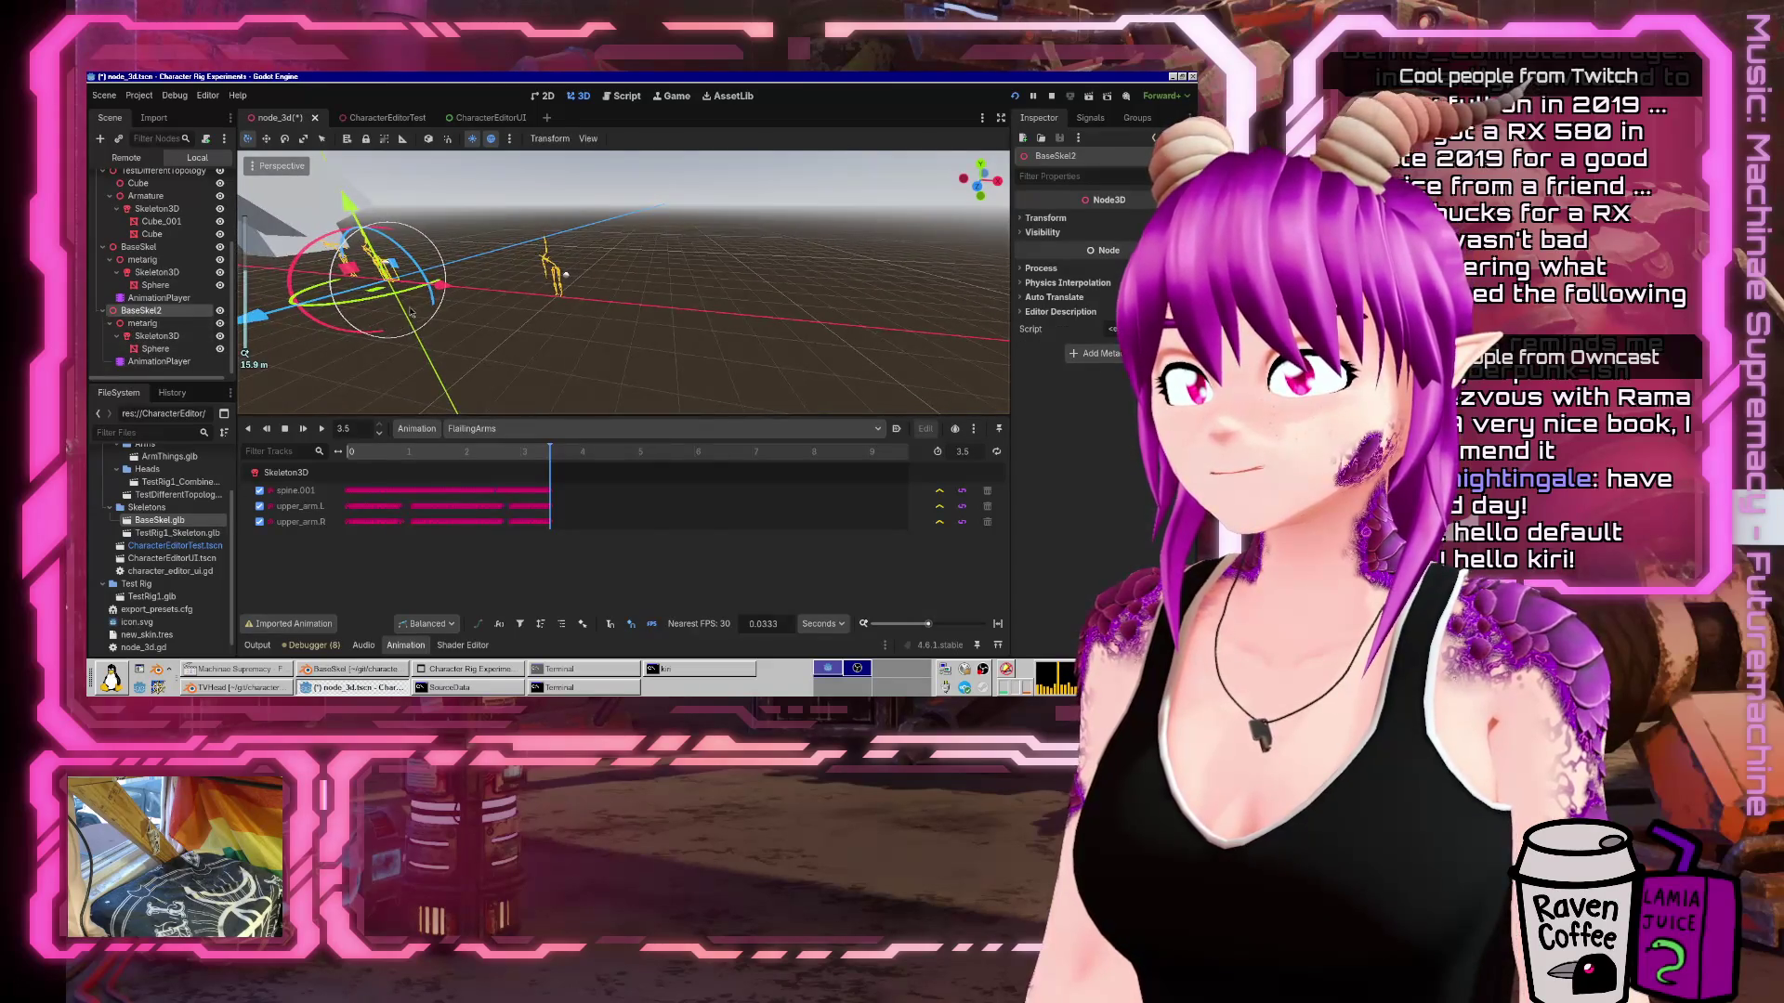
{"action": "key", "text": "f"}
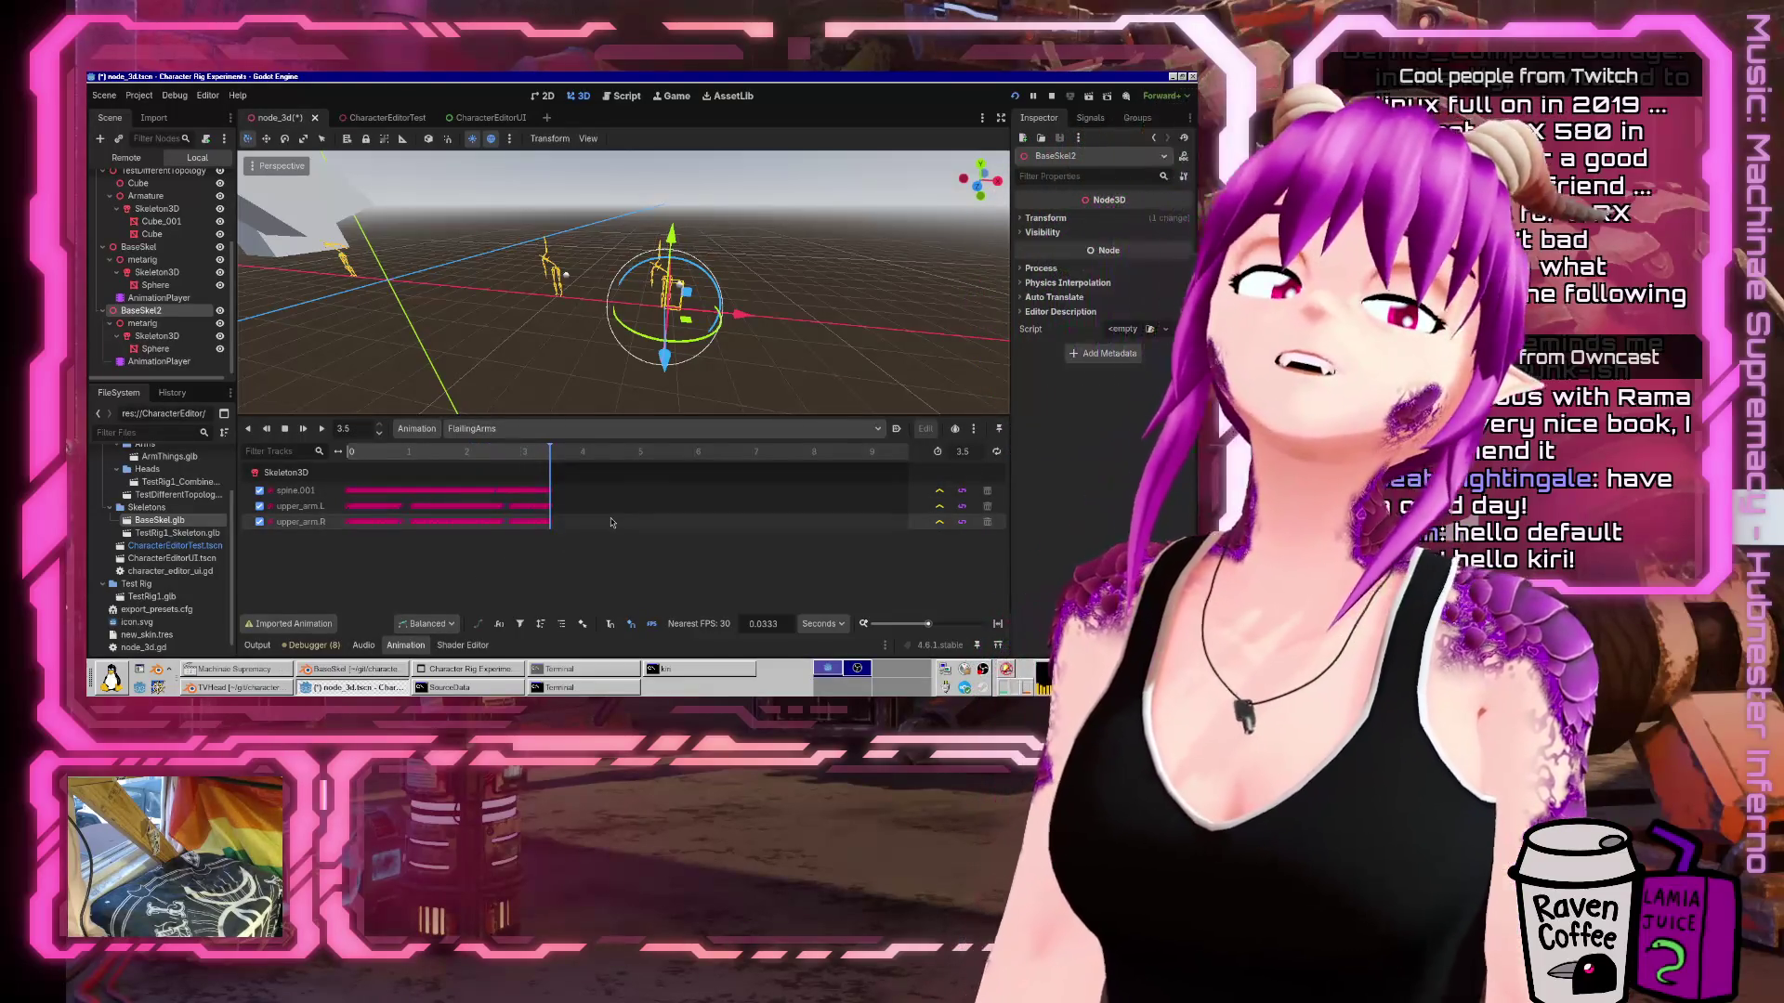
{"action": "left_click", "coordinate": [334, 675]}
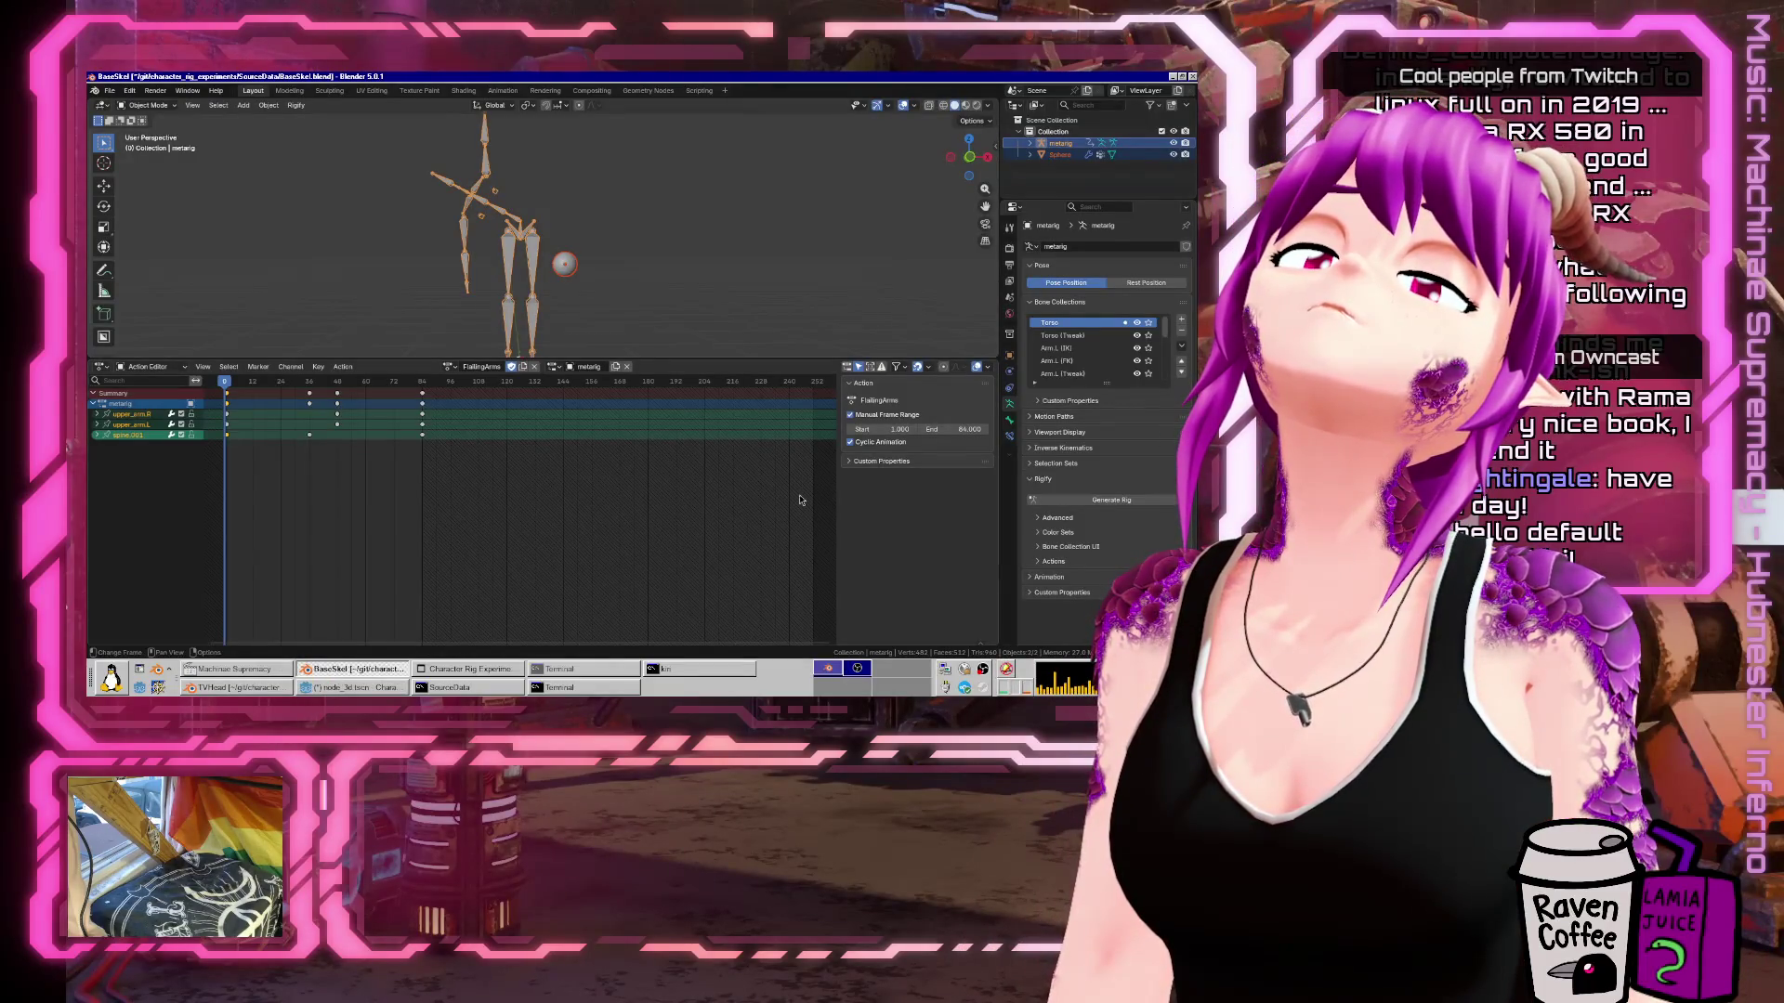
Toggle the action's custom properties and save BaseSkel.blend.
{"action": "left_click", "coordinate": [871, 461]}
{"action": "left_click", "coordinate": [868, 462]}
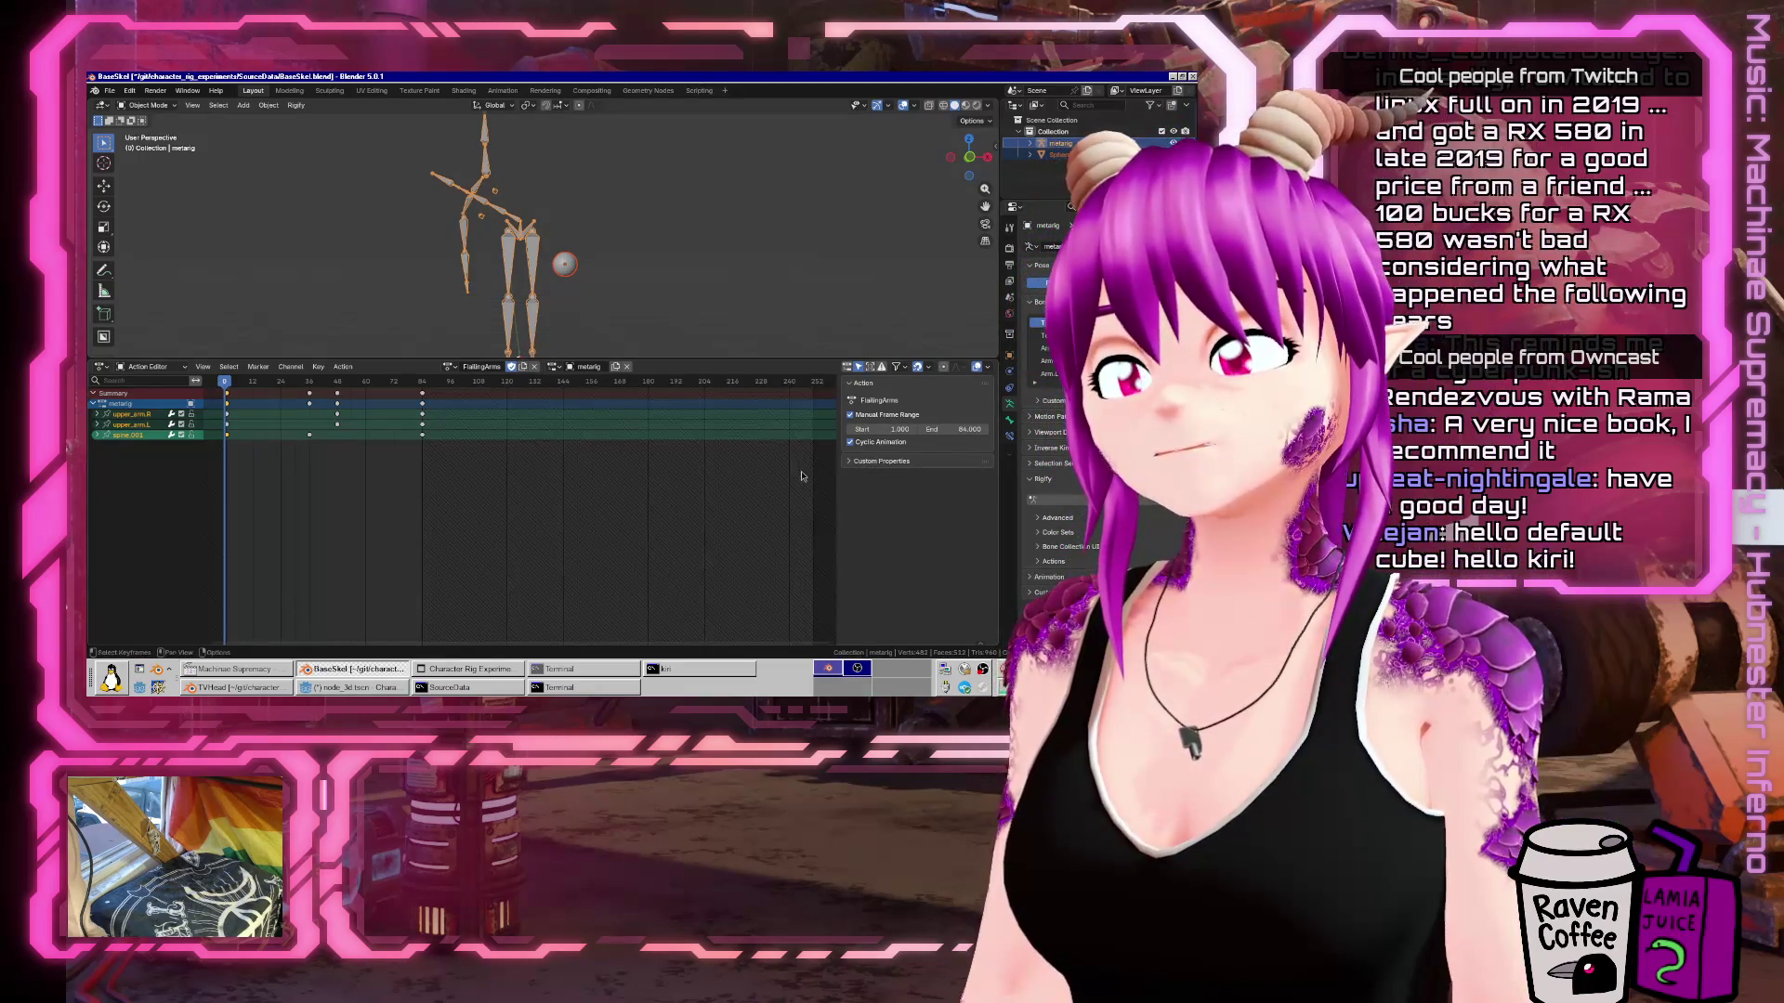
{"action": "left_click", "coordinate": [108, 90]}
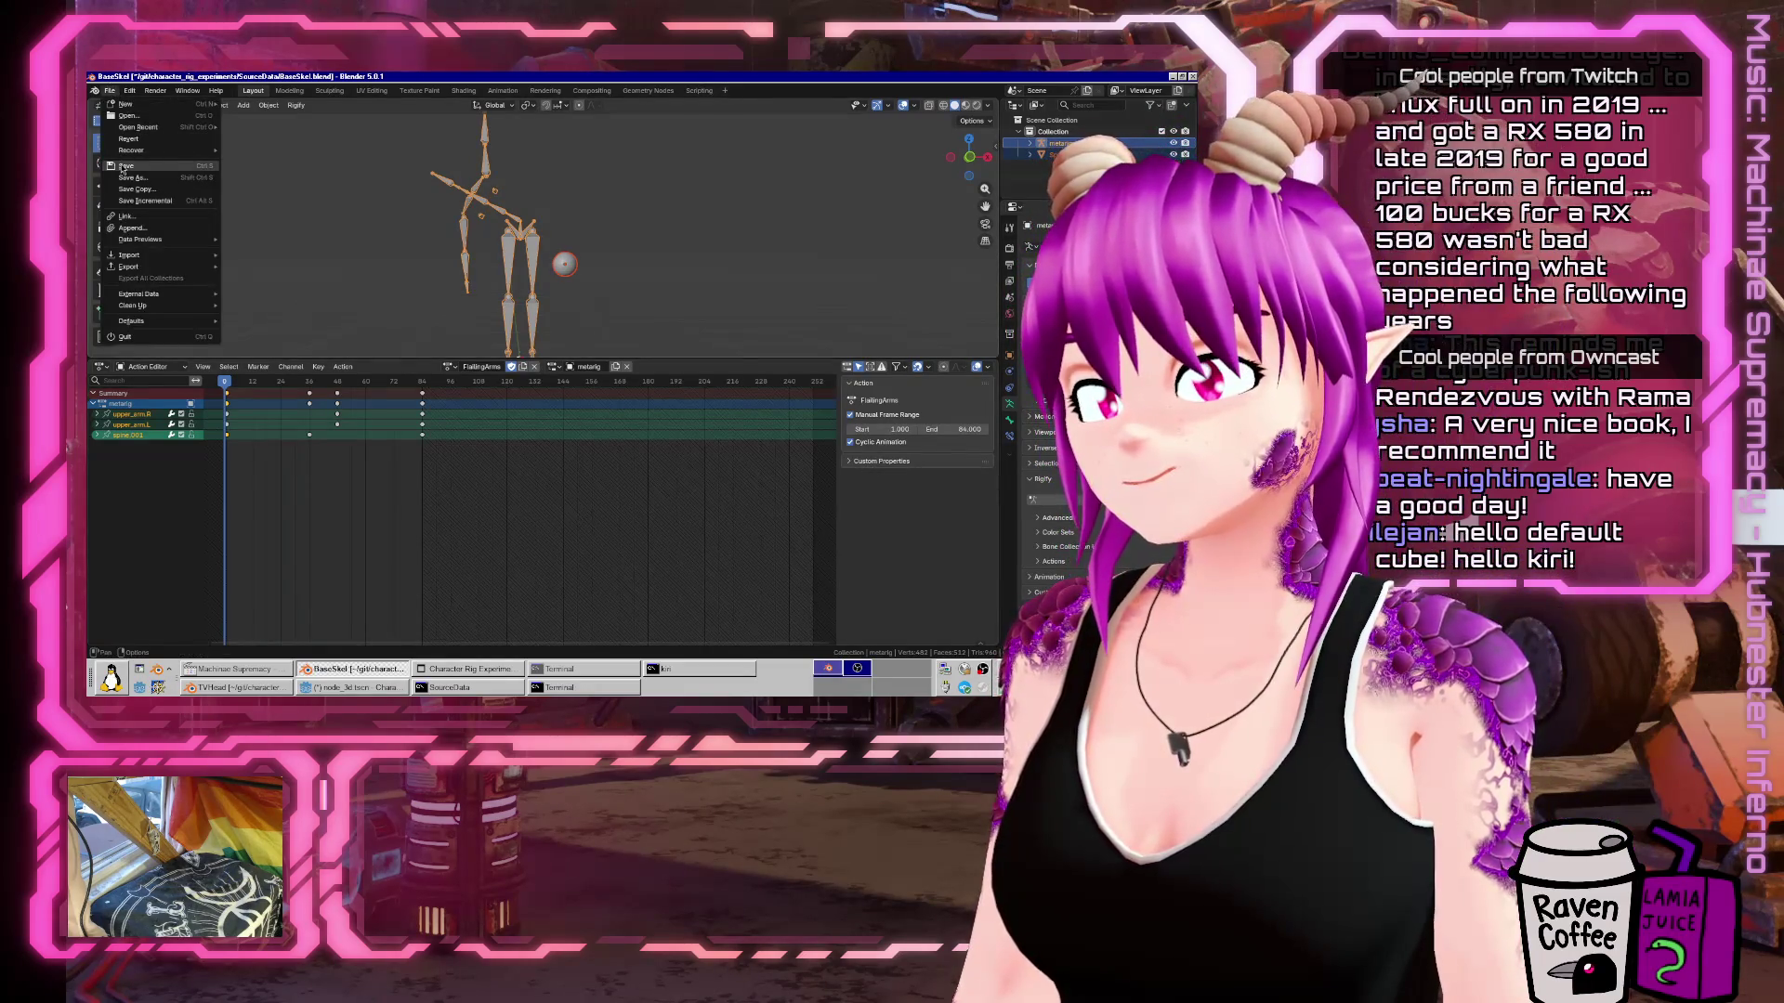
{"action": "left_click", "coordinate": [117, 149]}
Export BaseSkel.glb as glTF 2.0, reviewing the Animation, Rest & Ranges and Optimize options.
{"action": "left_click", "coordinate": [115, 91]}
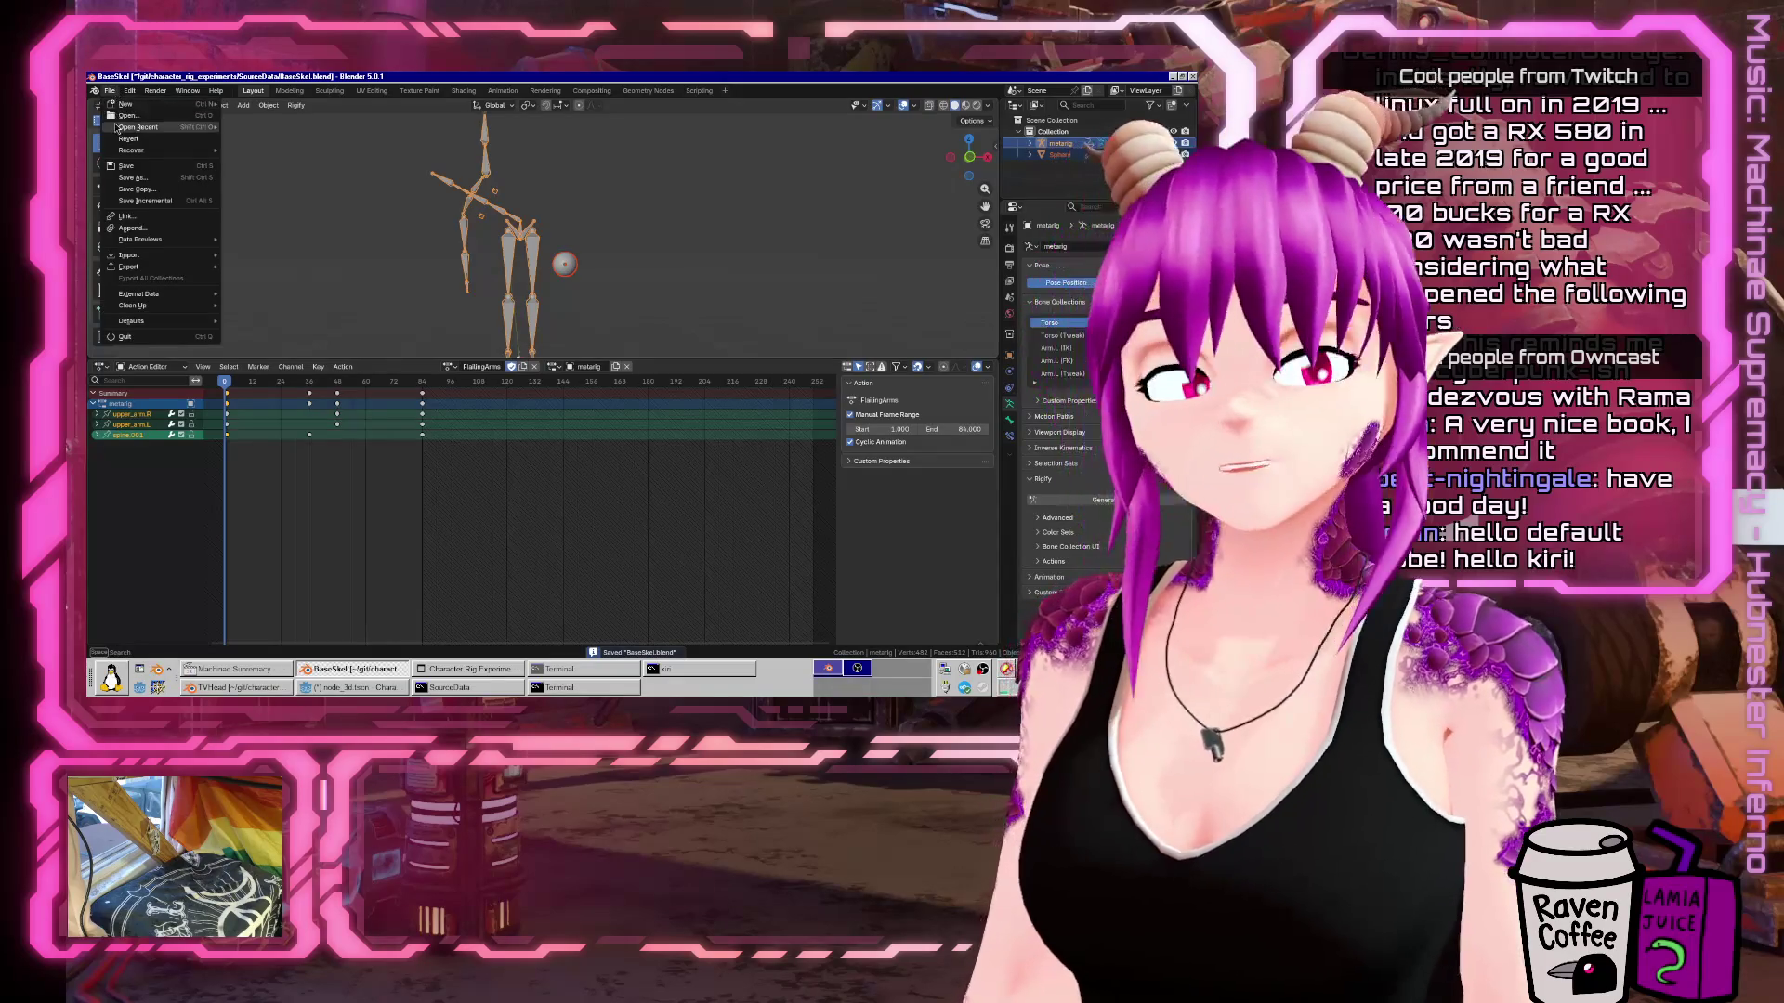
{"action": "mouse_move", "coordinate": [163, 257]}
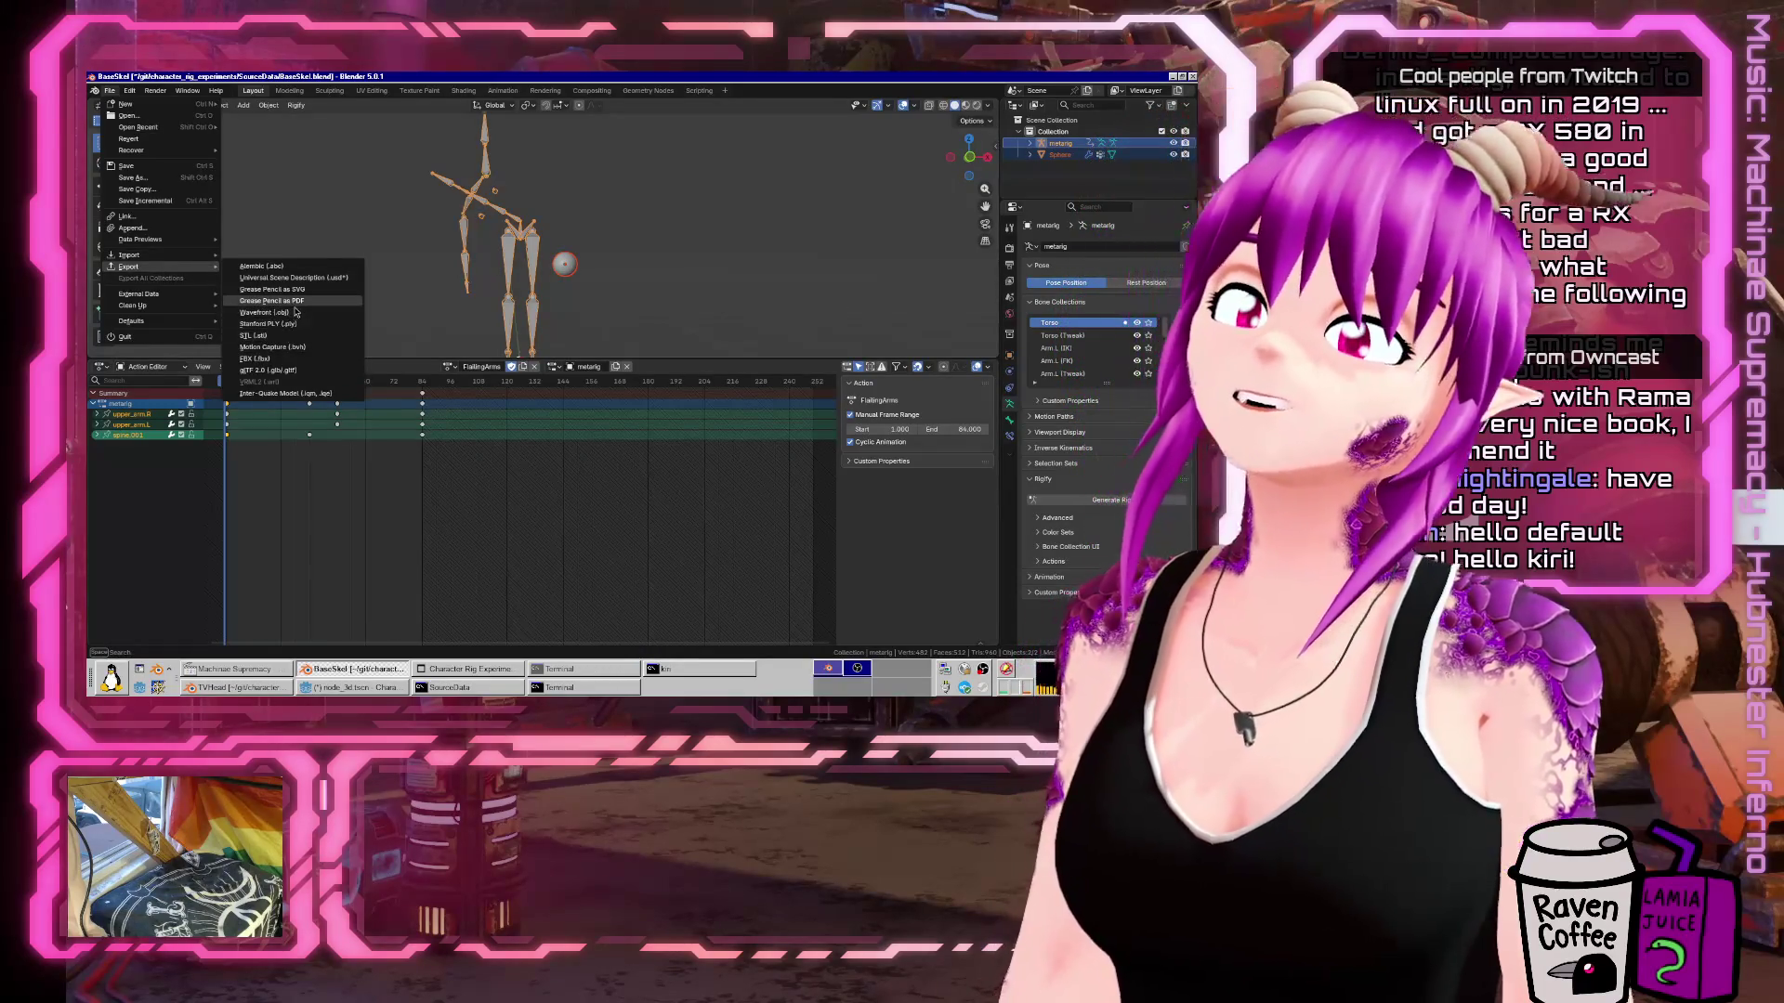
{"action": "left_click", "coordinate": [291, 371]}
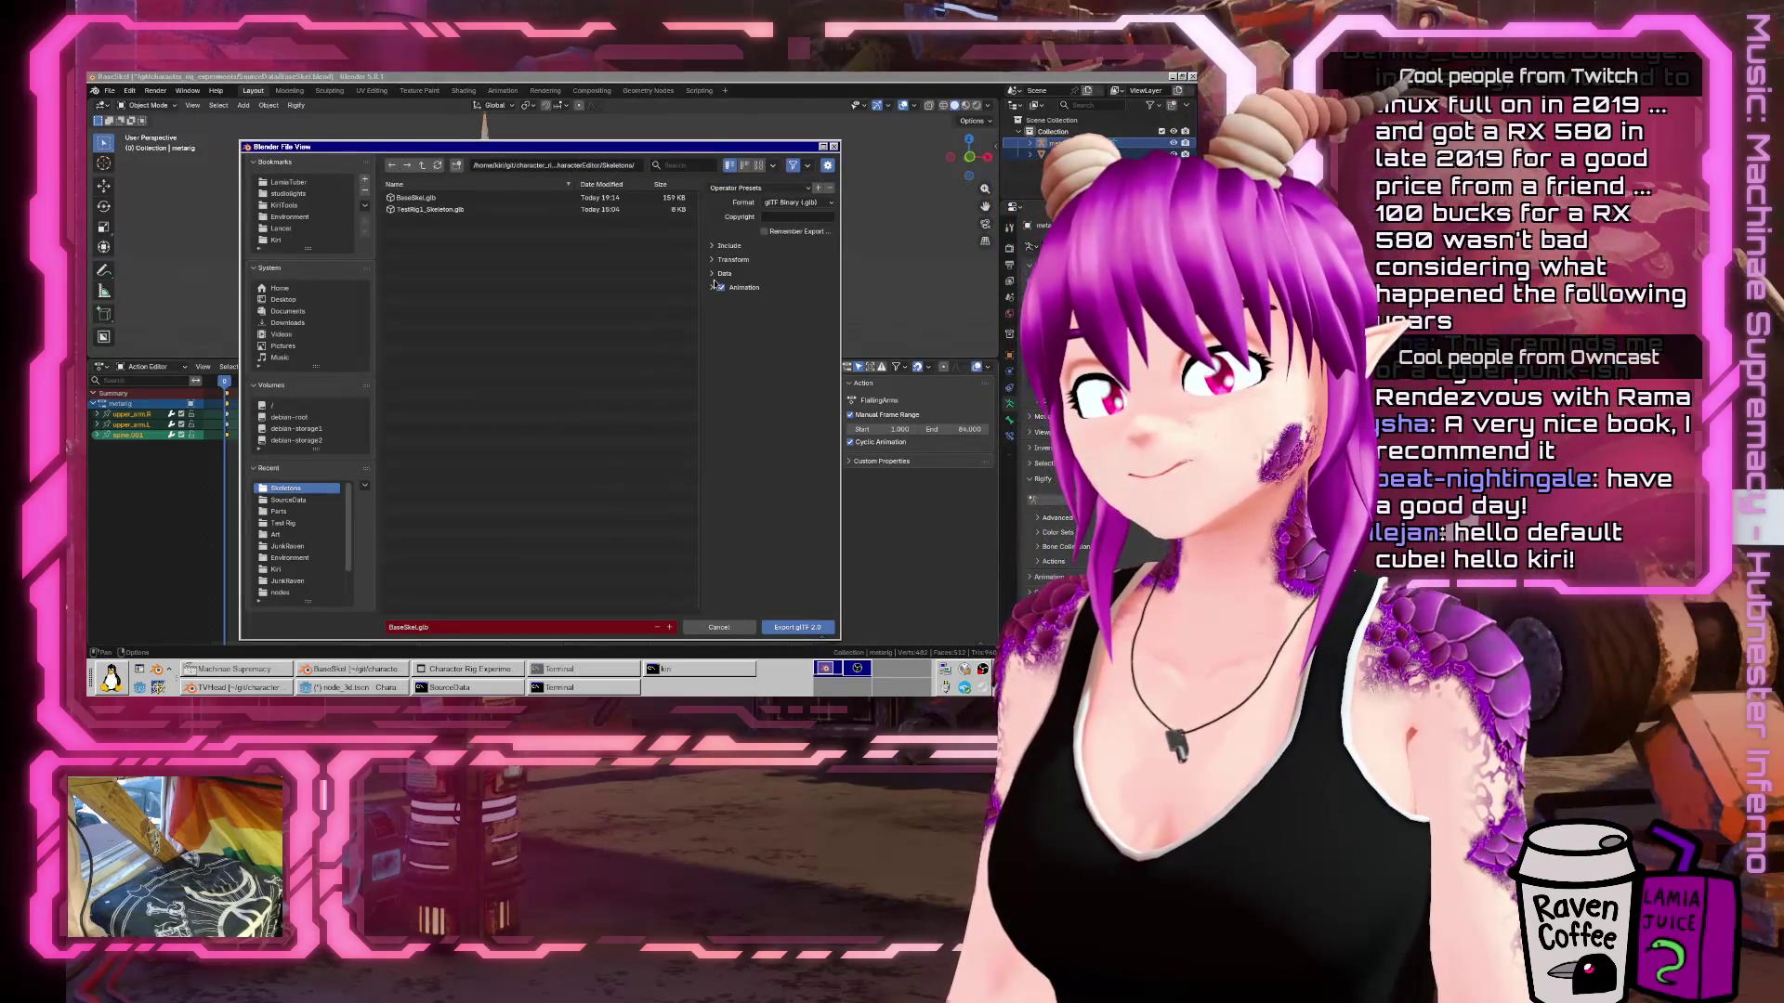
{"action": "left_click", "coordinate": [712, 287]}
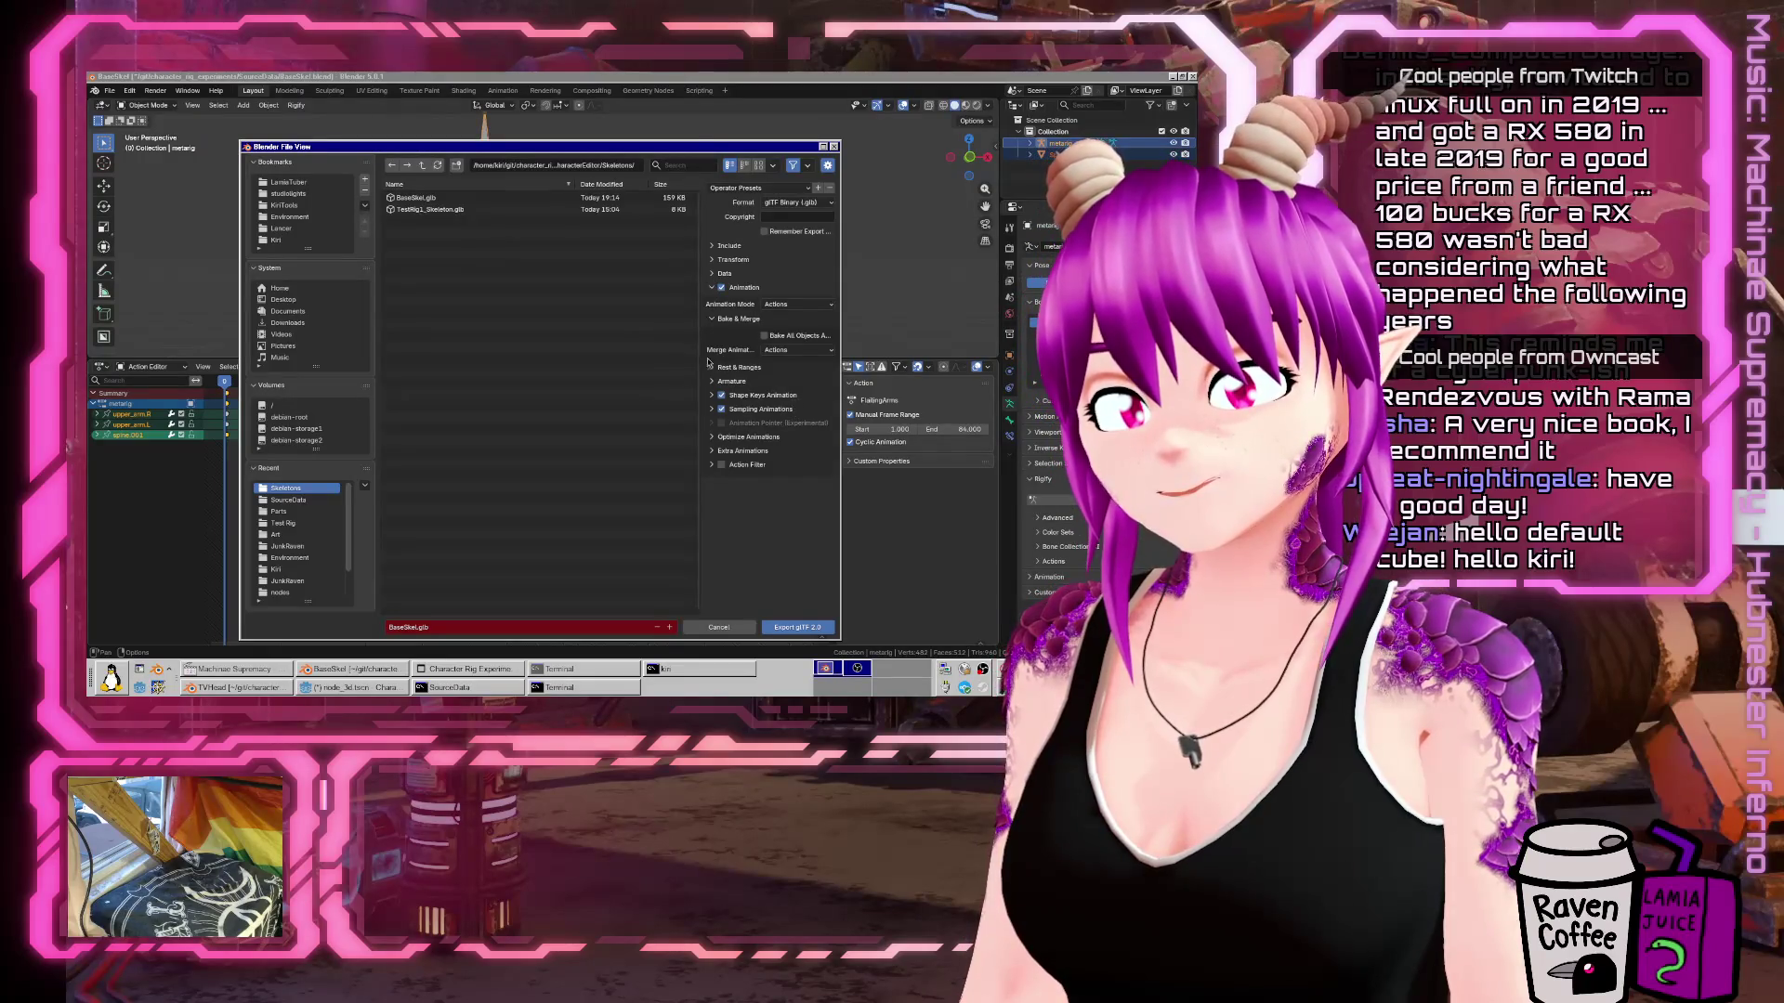
{"action": "left_click_drag", "start_coordinate": [698, 361], "coordinate": [600, 360]}
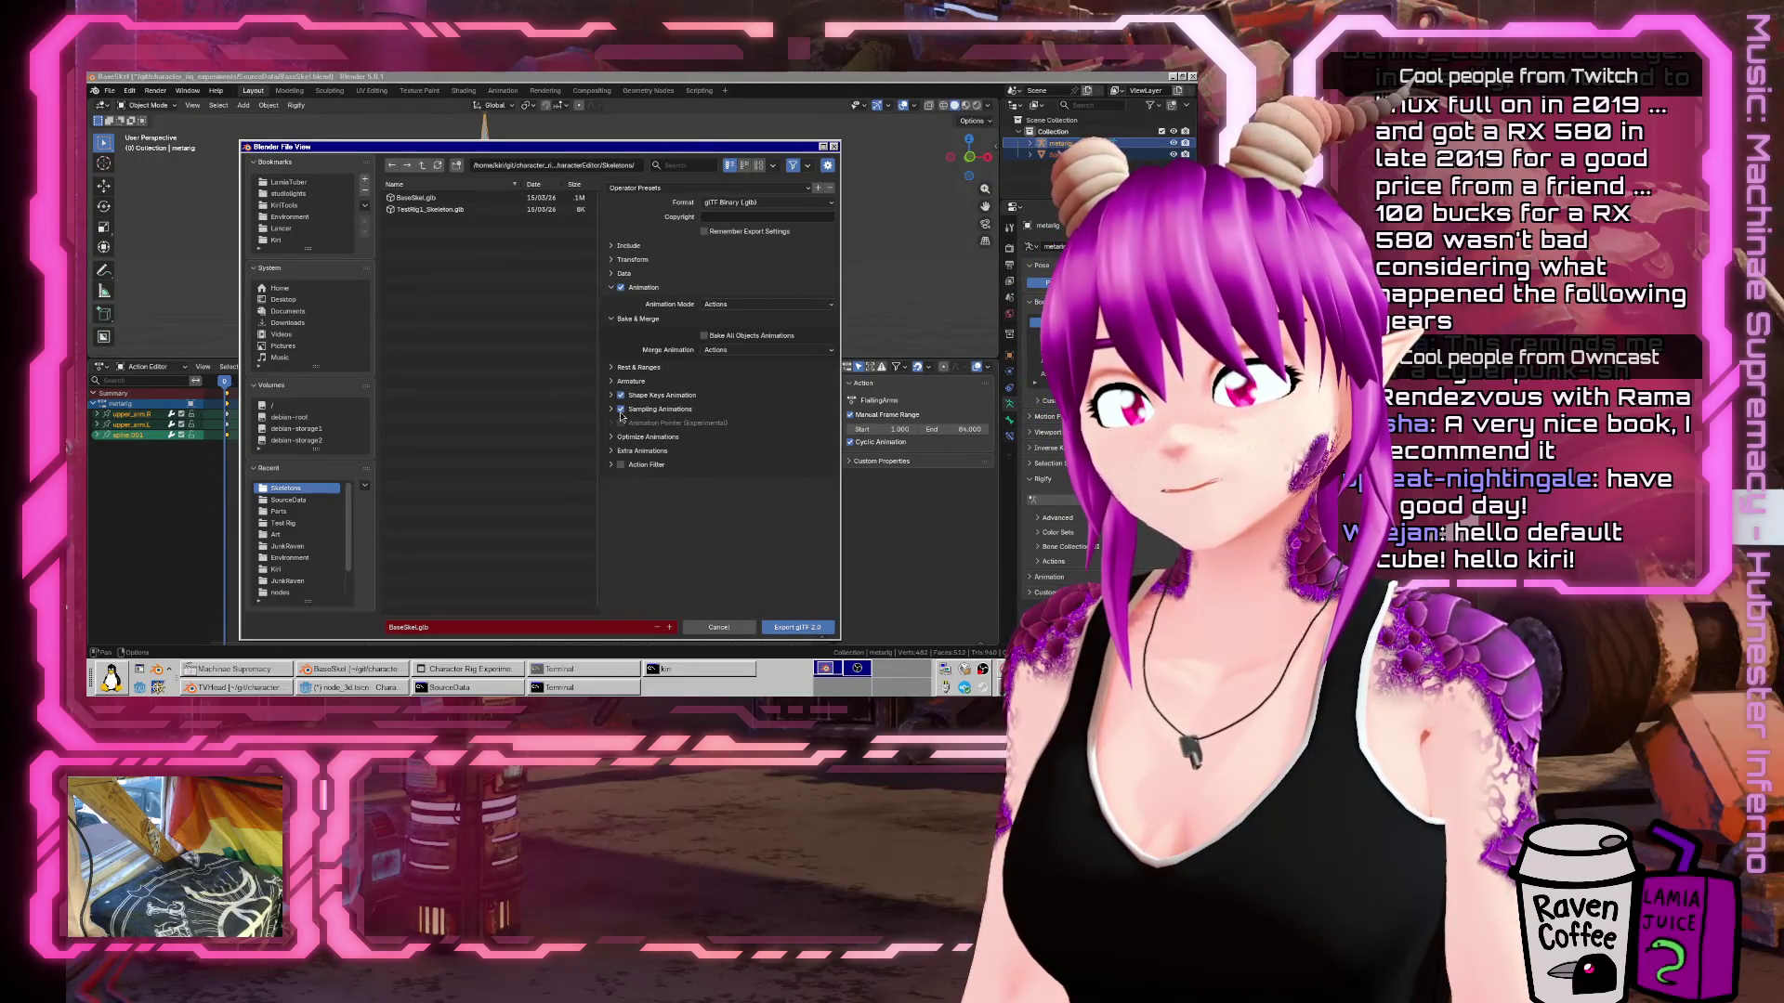
{"action": "left_click", "coordinate": [614, 382]}
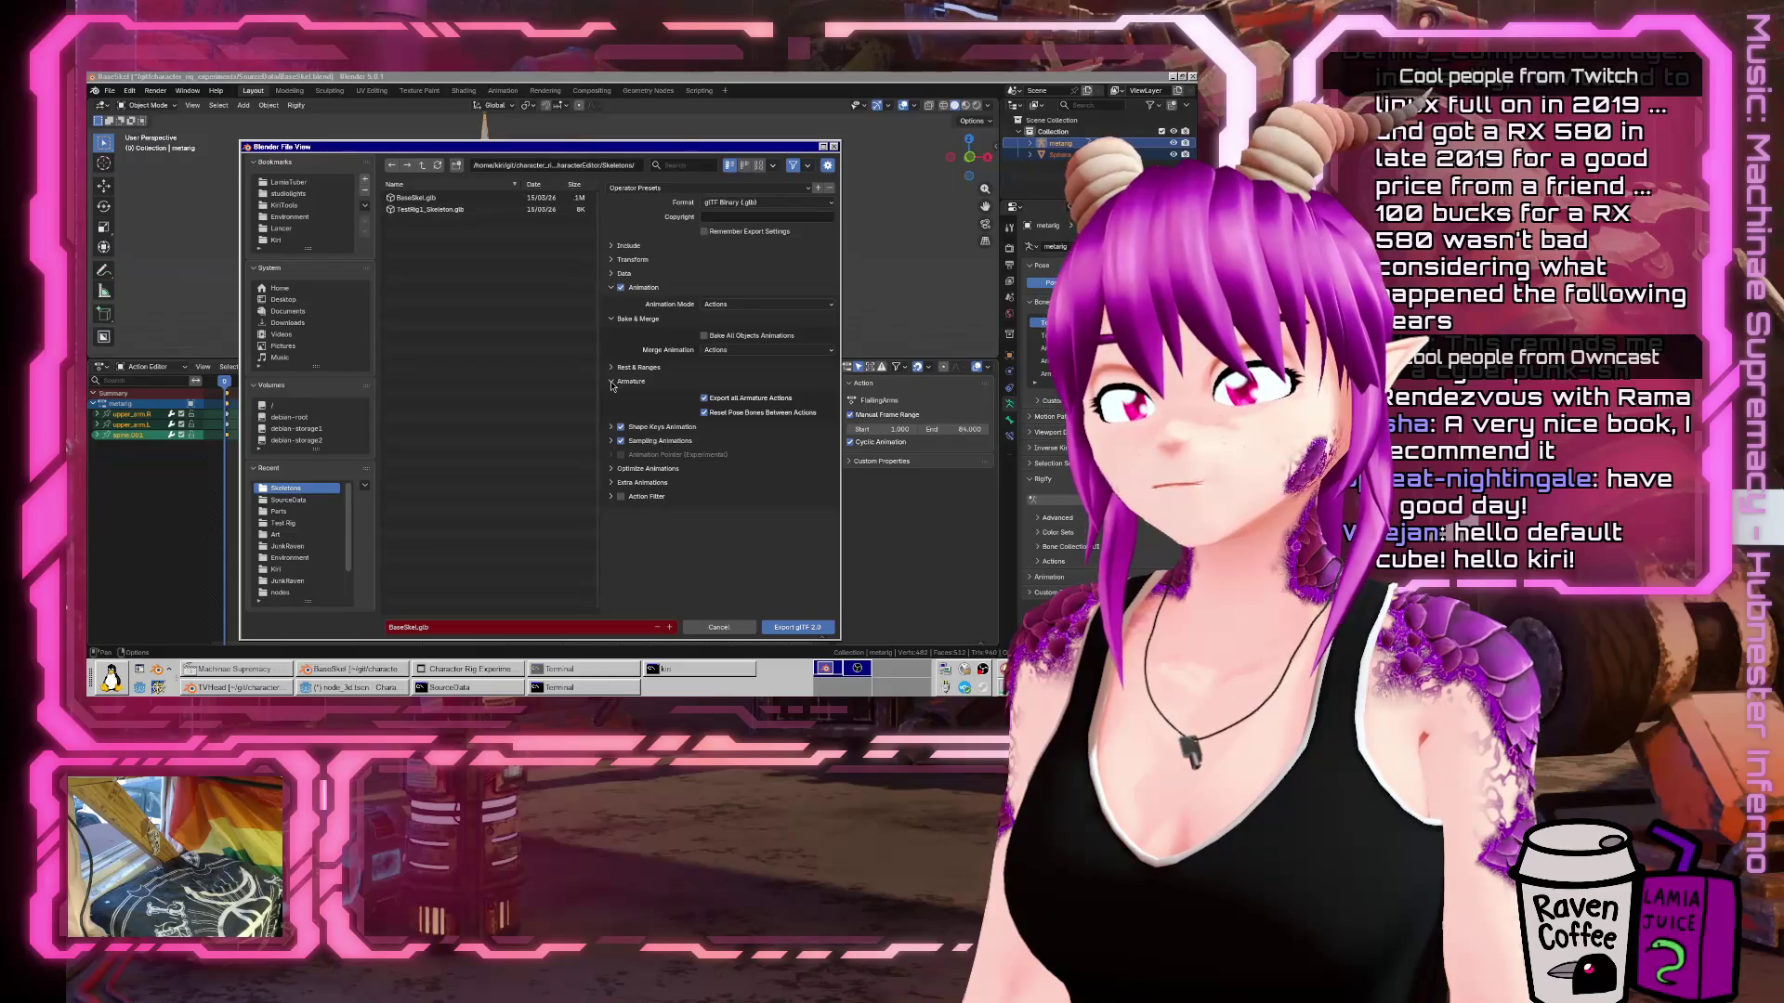
{"action": "left_click", "coordinate": [613, 383]}
{"action": "left_click", "coordinate": [610, 368]}
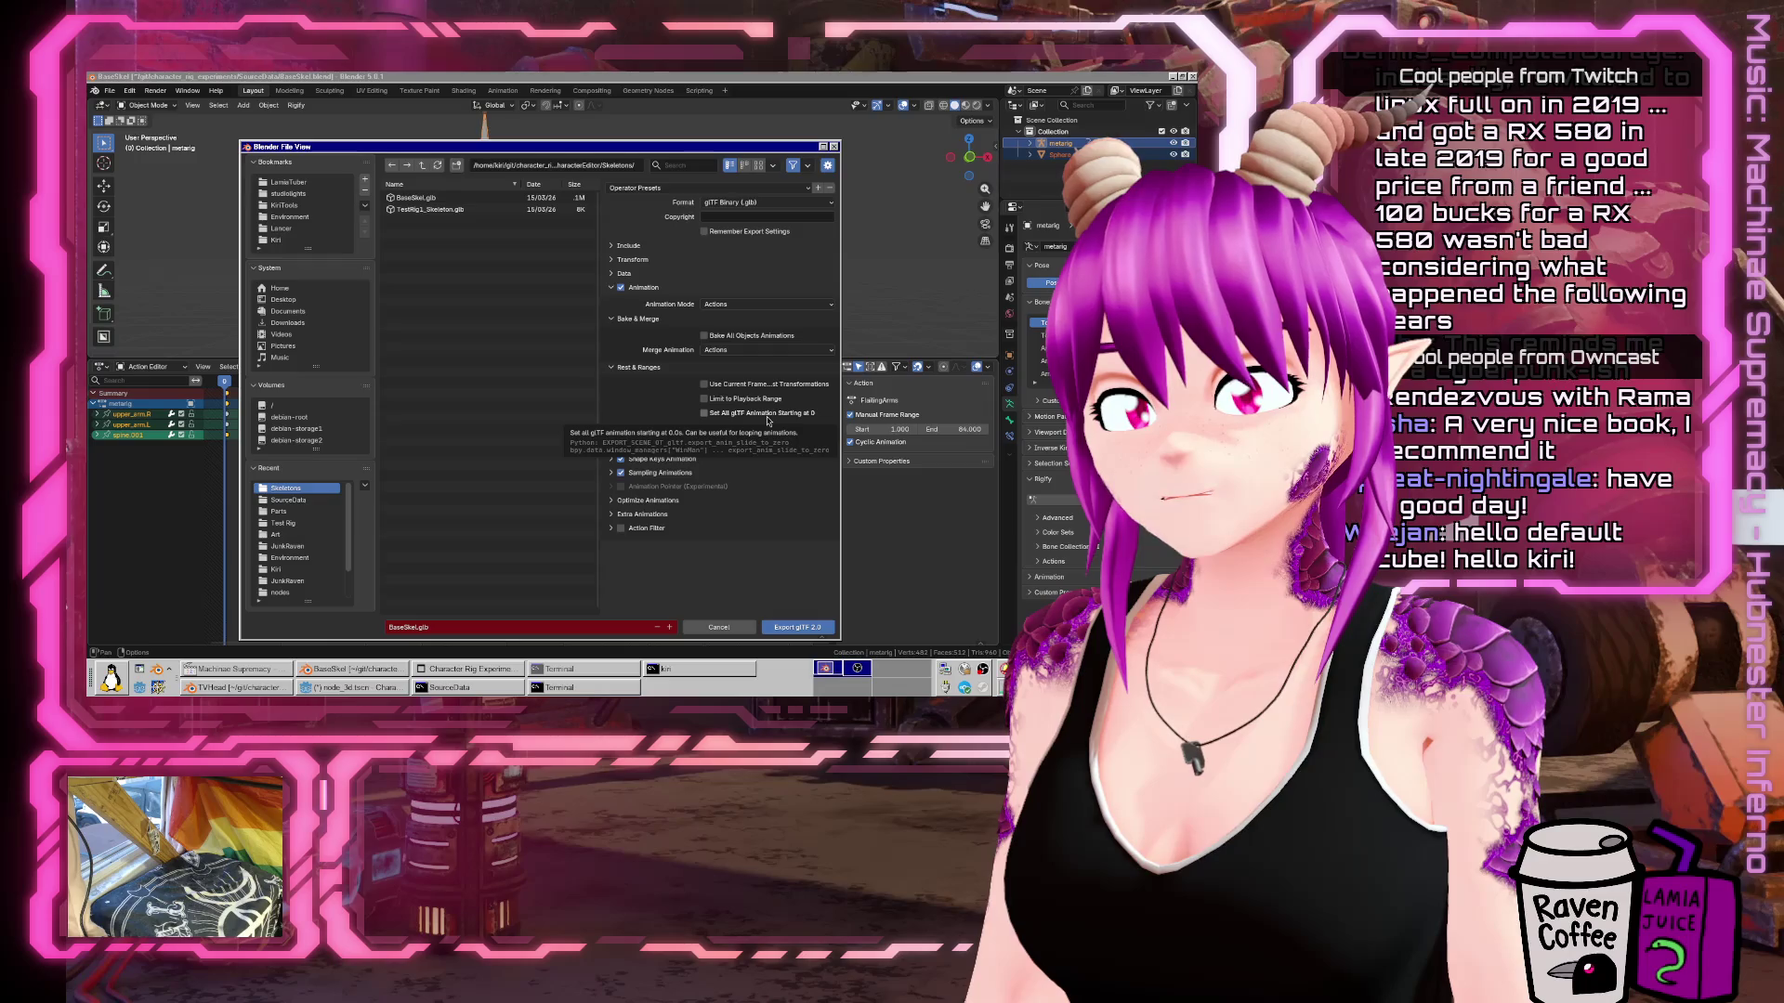
{"action": "left_click", "coordinate": [640, 502]}
{"action": "scroll", "coordinate": [640, 509], "scroll_direction": "down", "scroll_amount": 1}
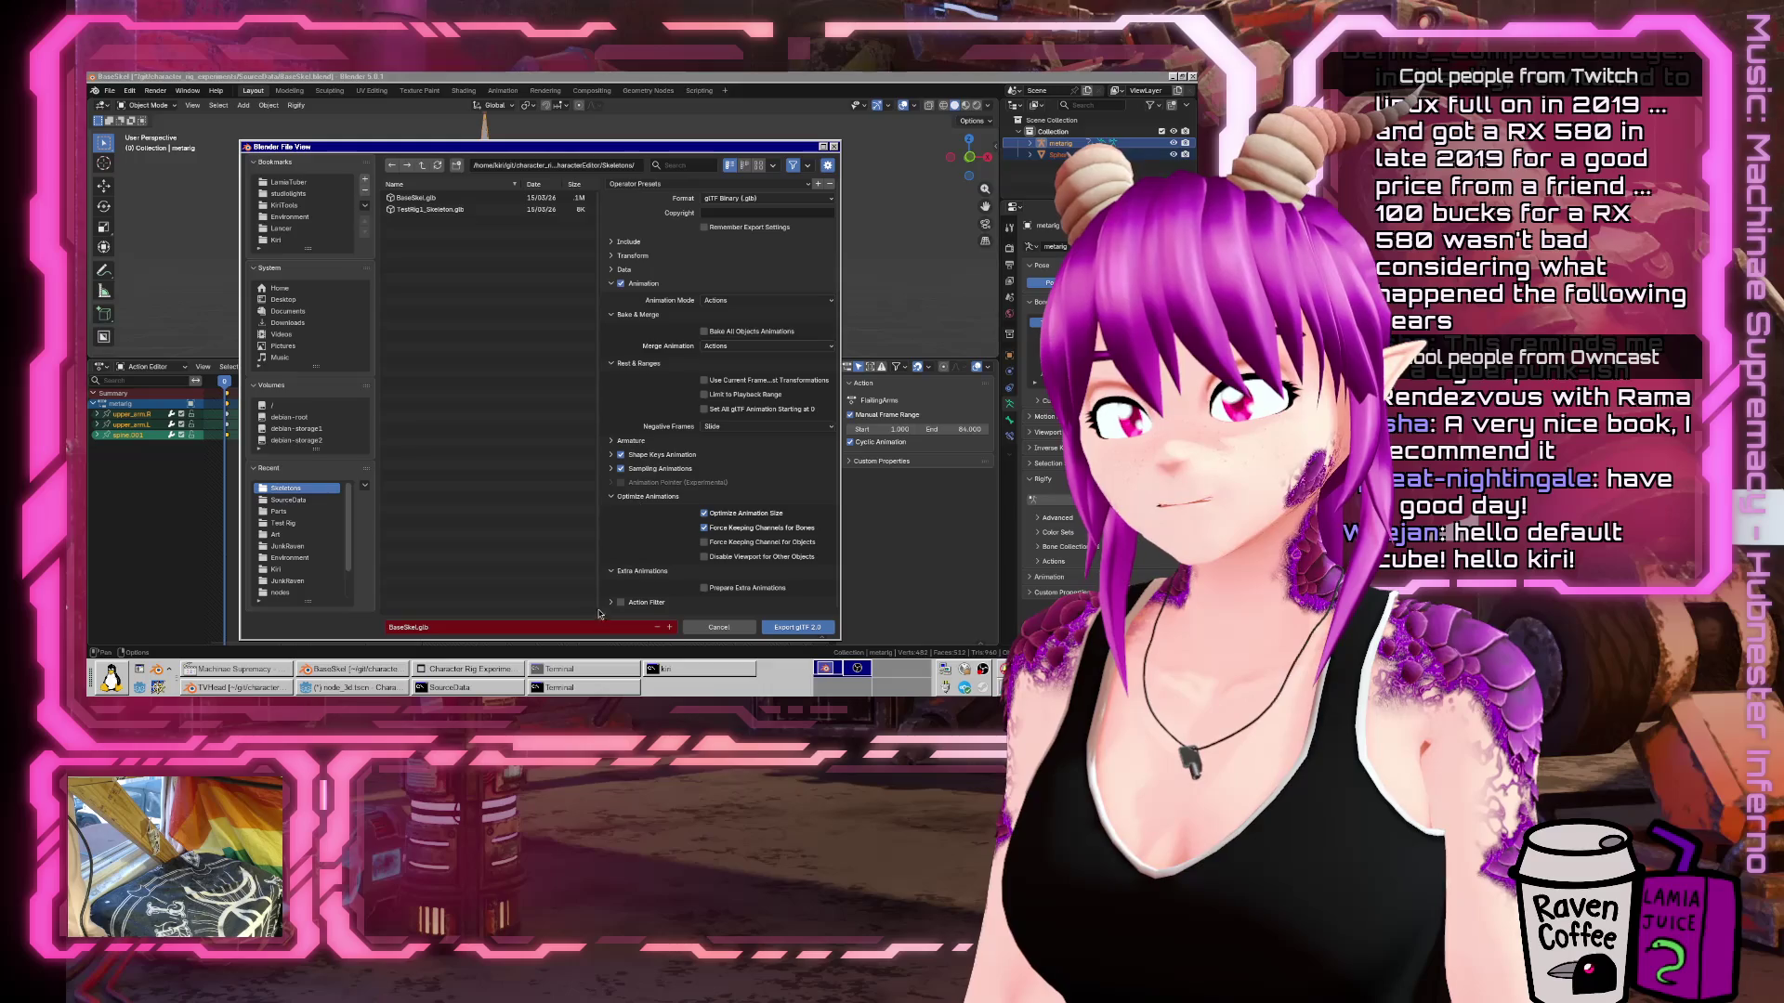
{"action": "left_click", "coordinate": [798, 627]}
{"action": "left_click", "coordinate": [237, 687]}
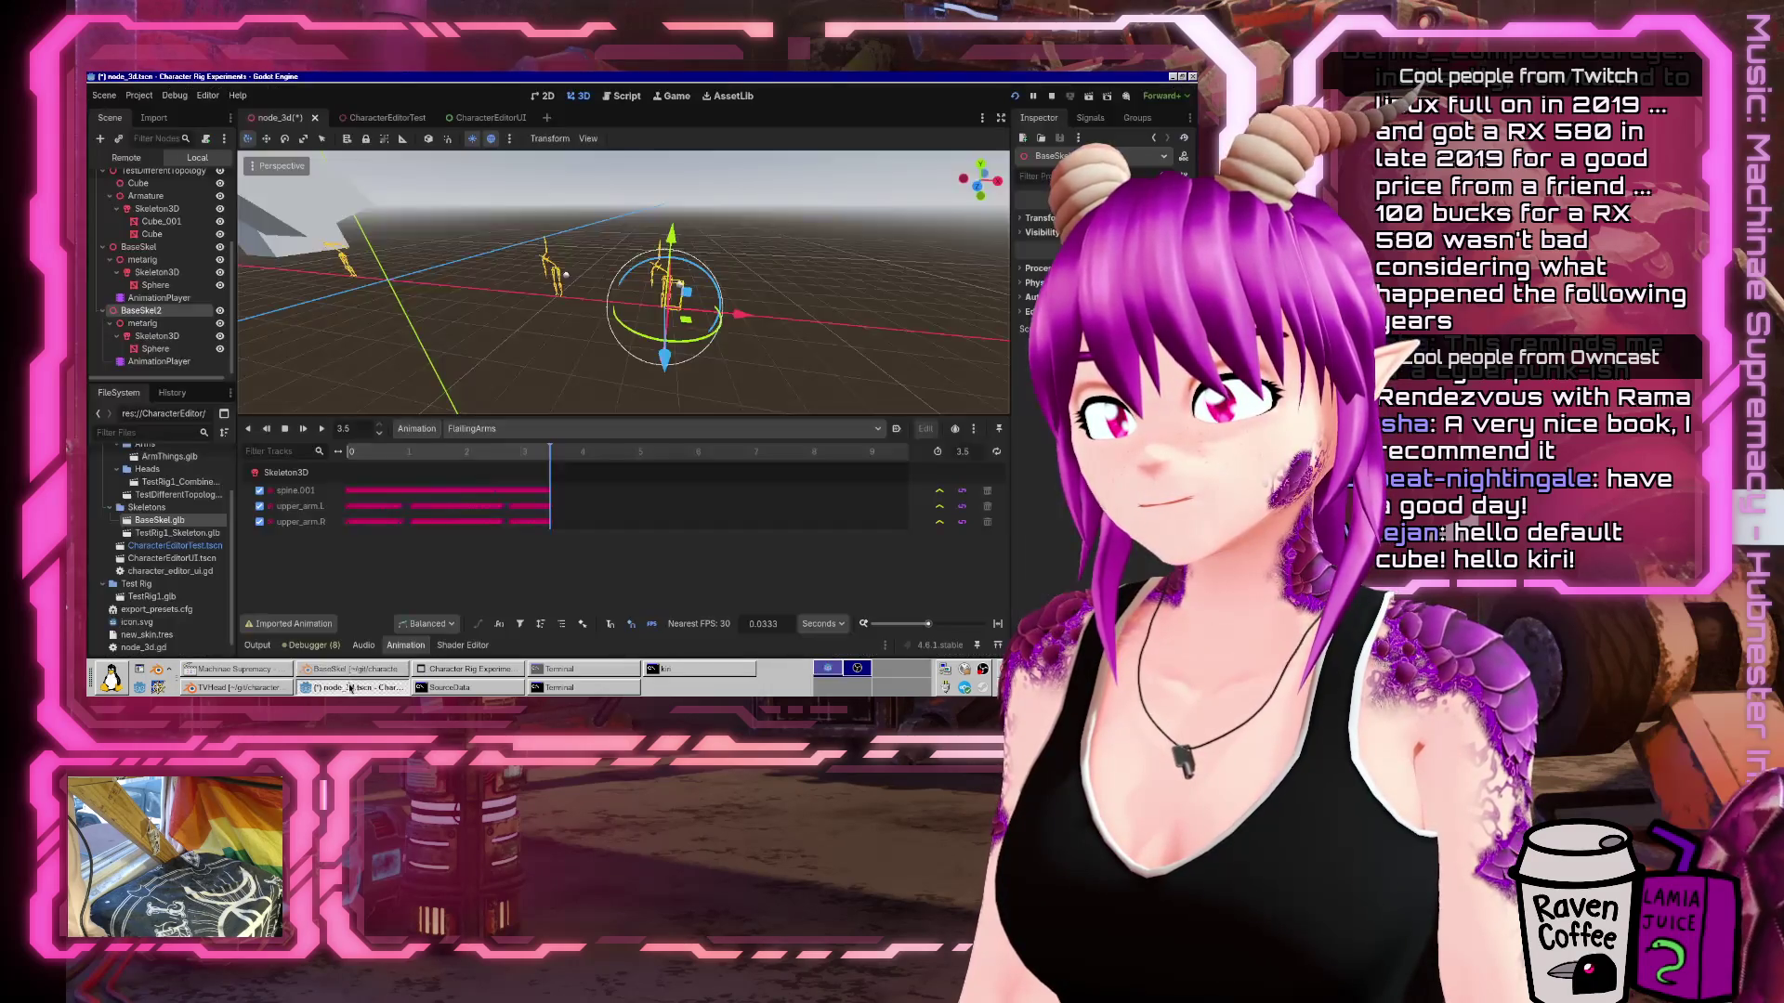
Save the Godot scene, reselect FlailingArms and toggle its looping, then open a terminal.
{"action": "left_click", "coordinate": [350, 688]}
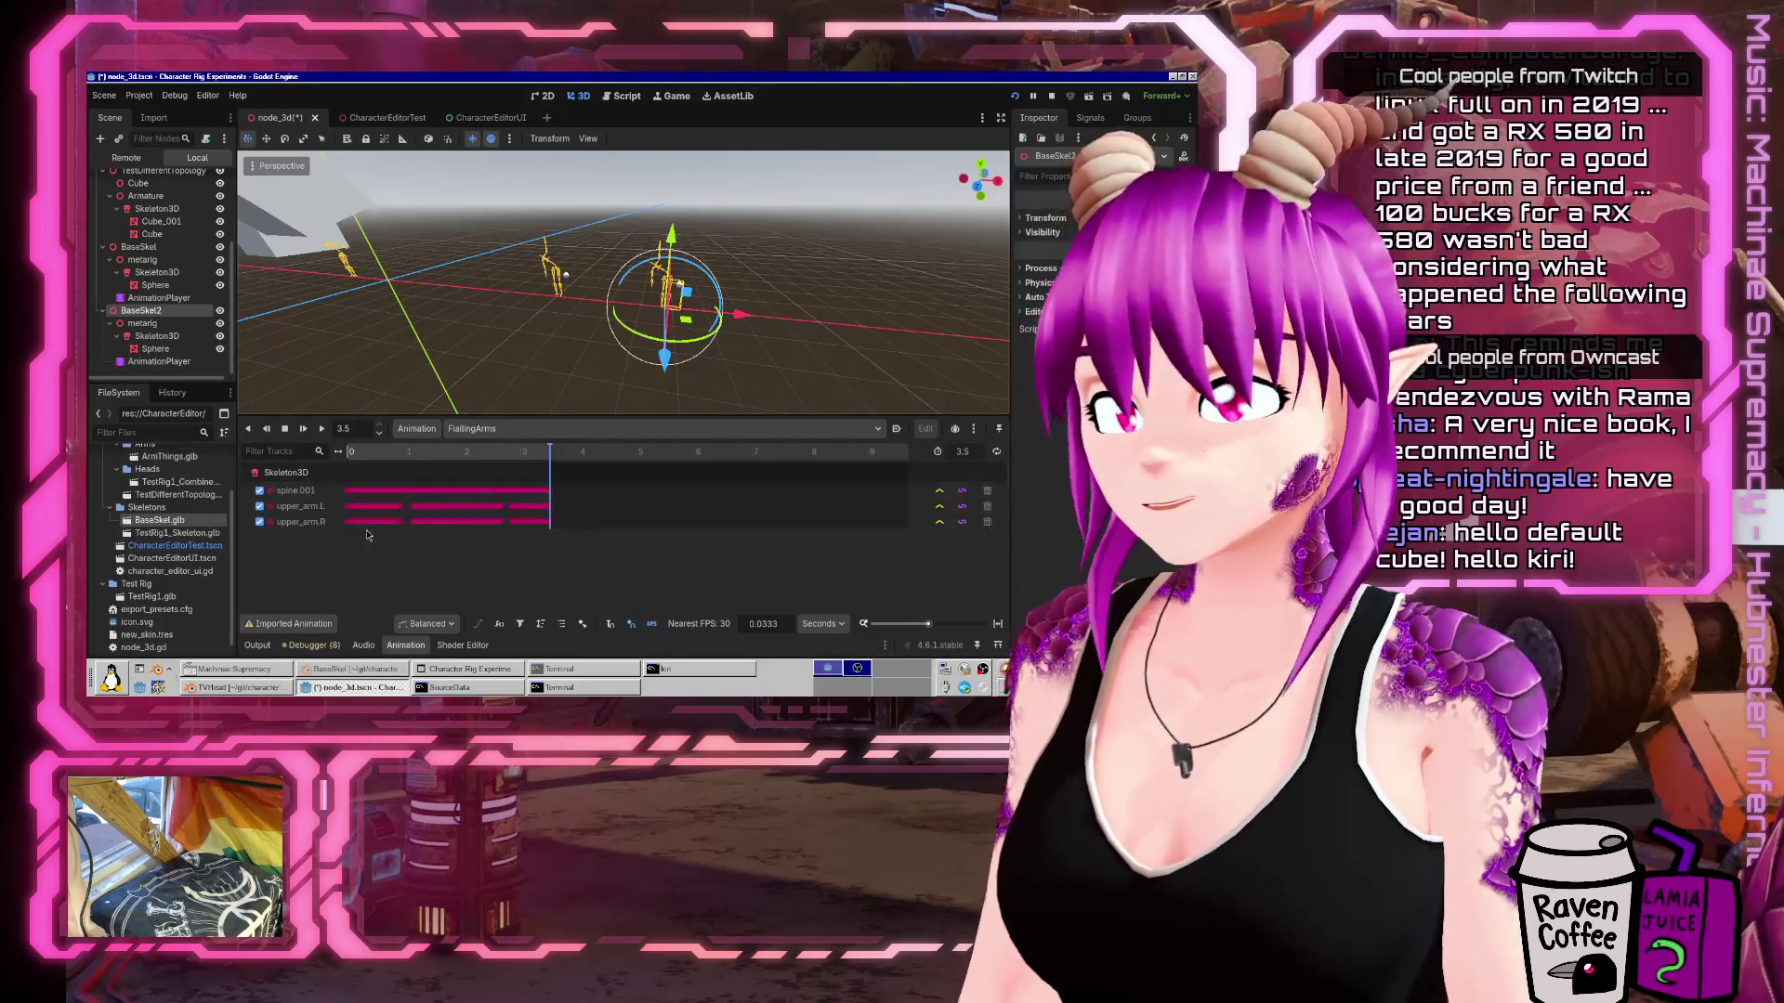
{"action": "key", "text": "ctrl+s"}
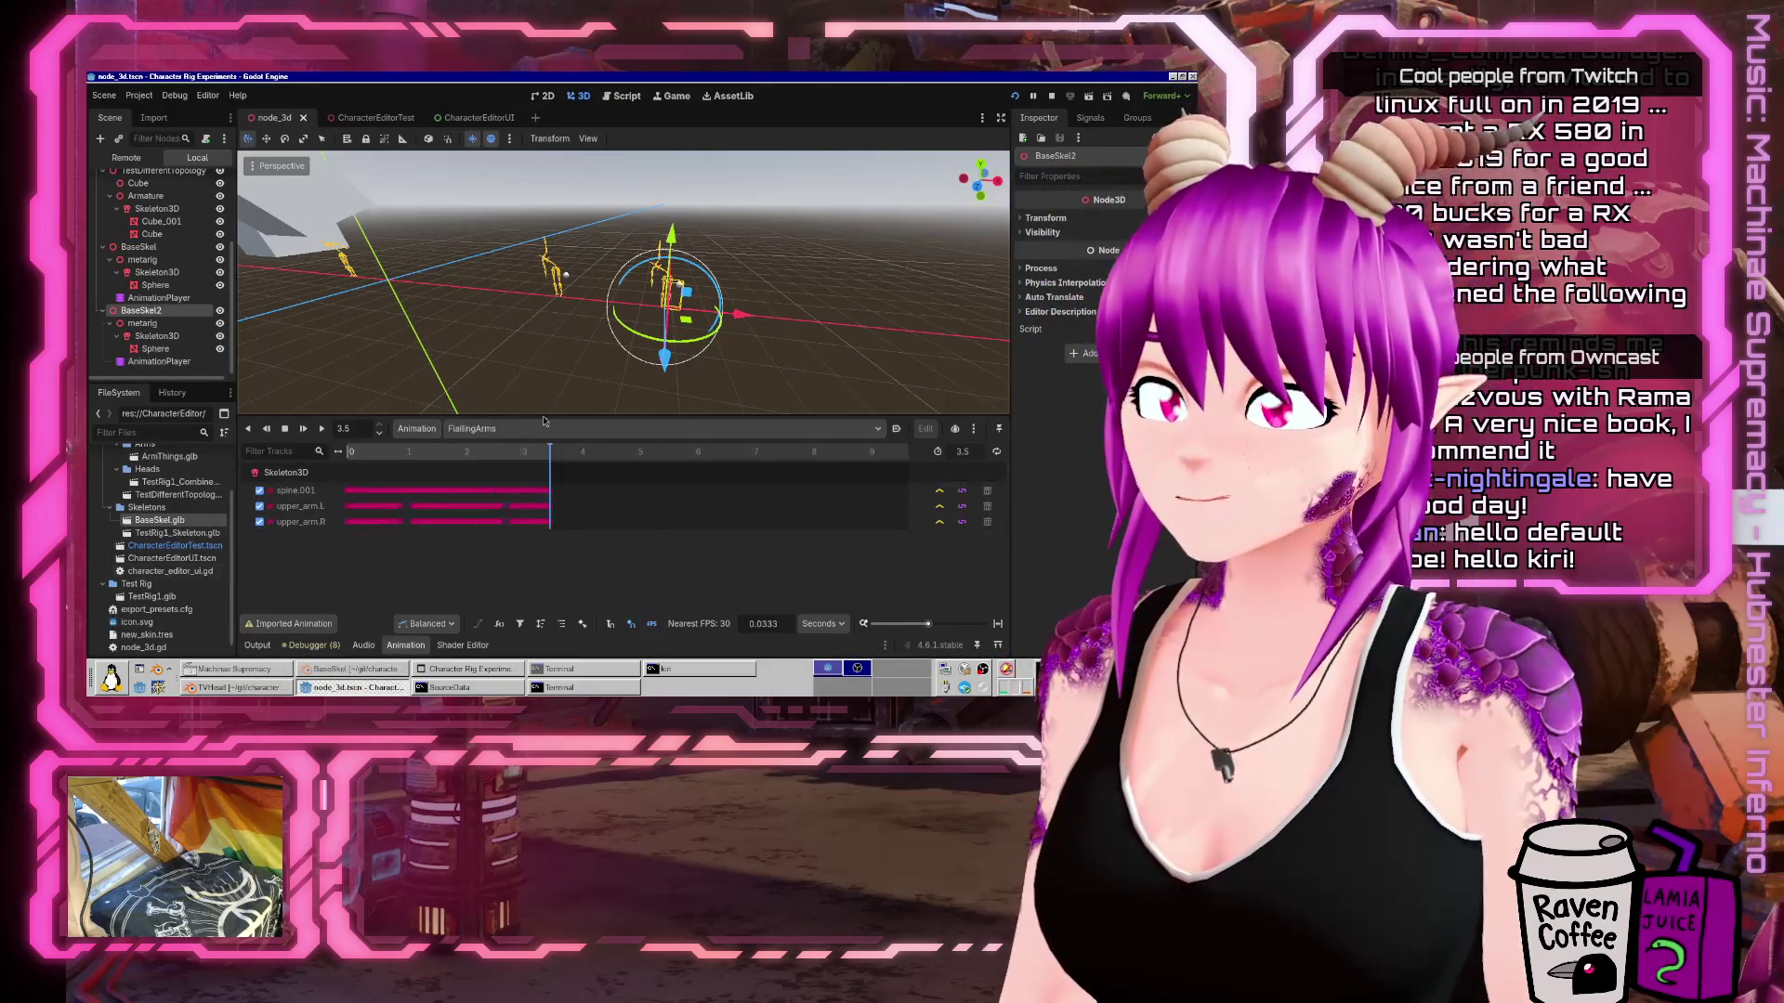
{"action": "left_click", "coordinate": [469, 429]}
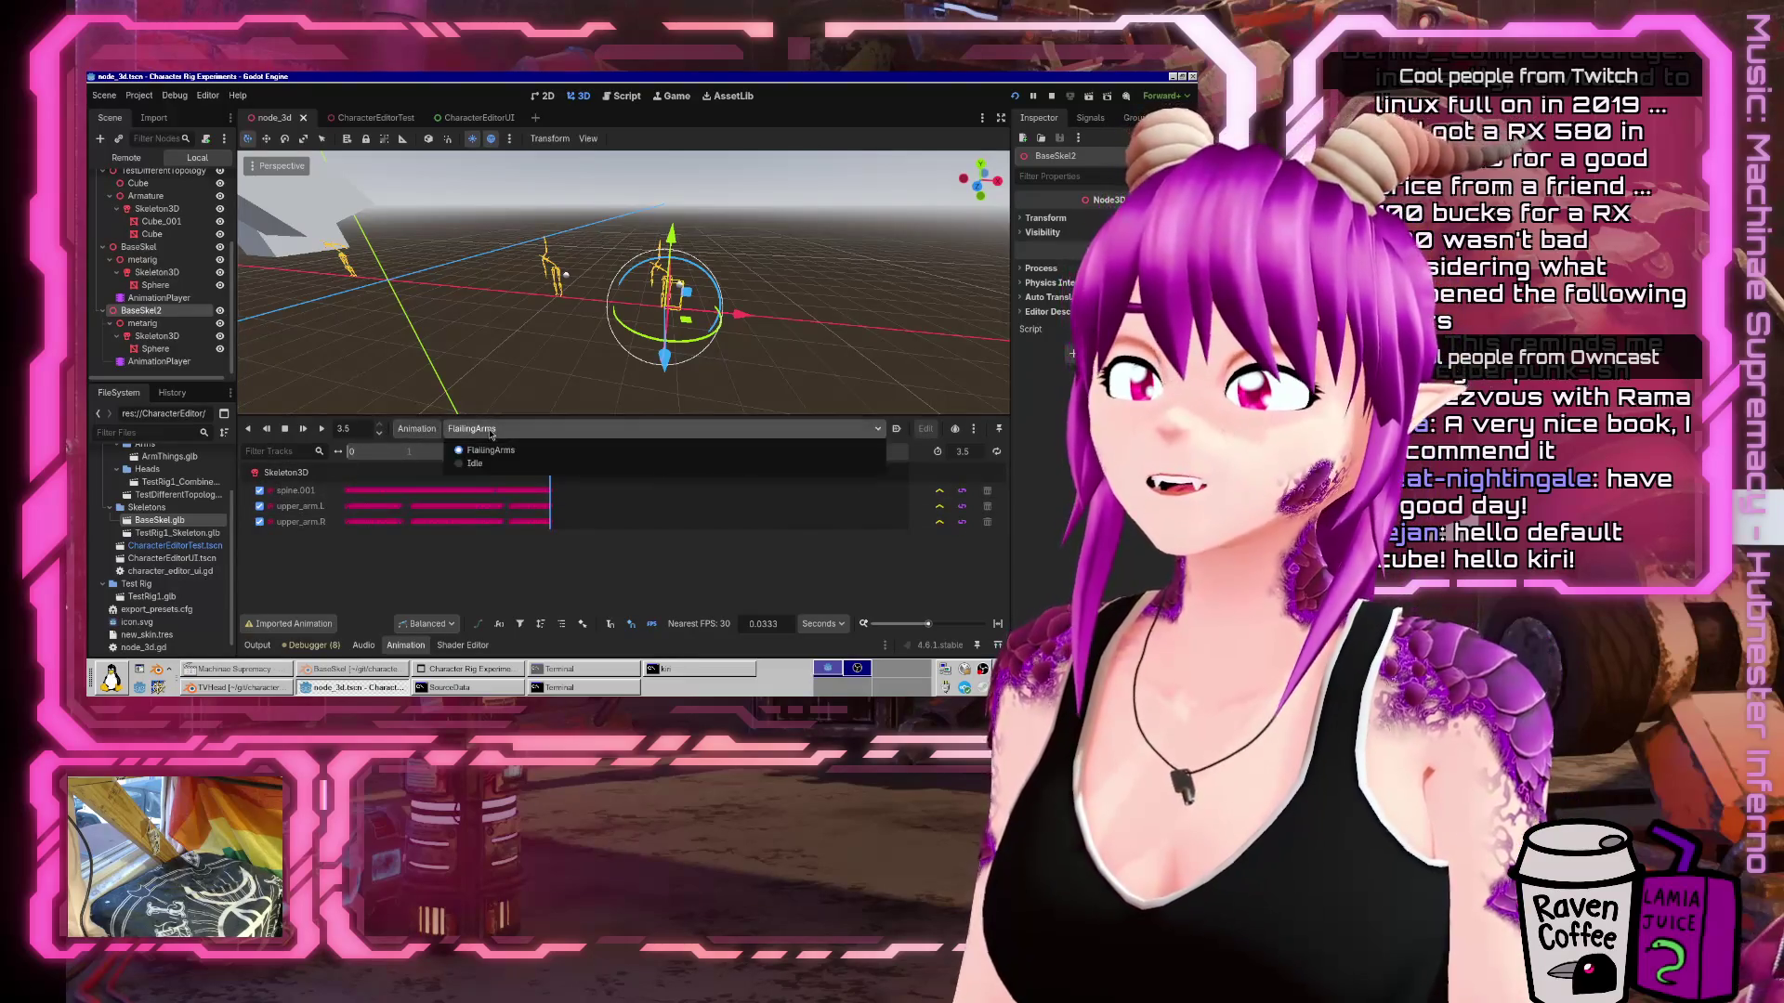
{"action": "left_click", "coordinate": [480, 463]}
{"action": "left_click", "coordinate": [469, 429]}
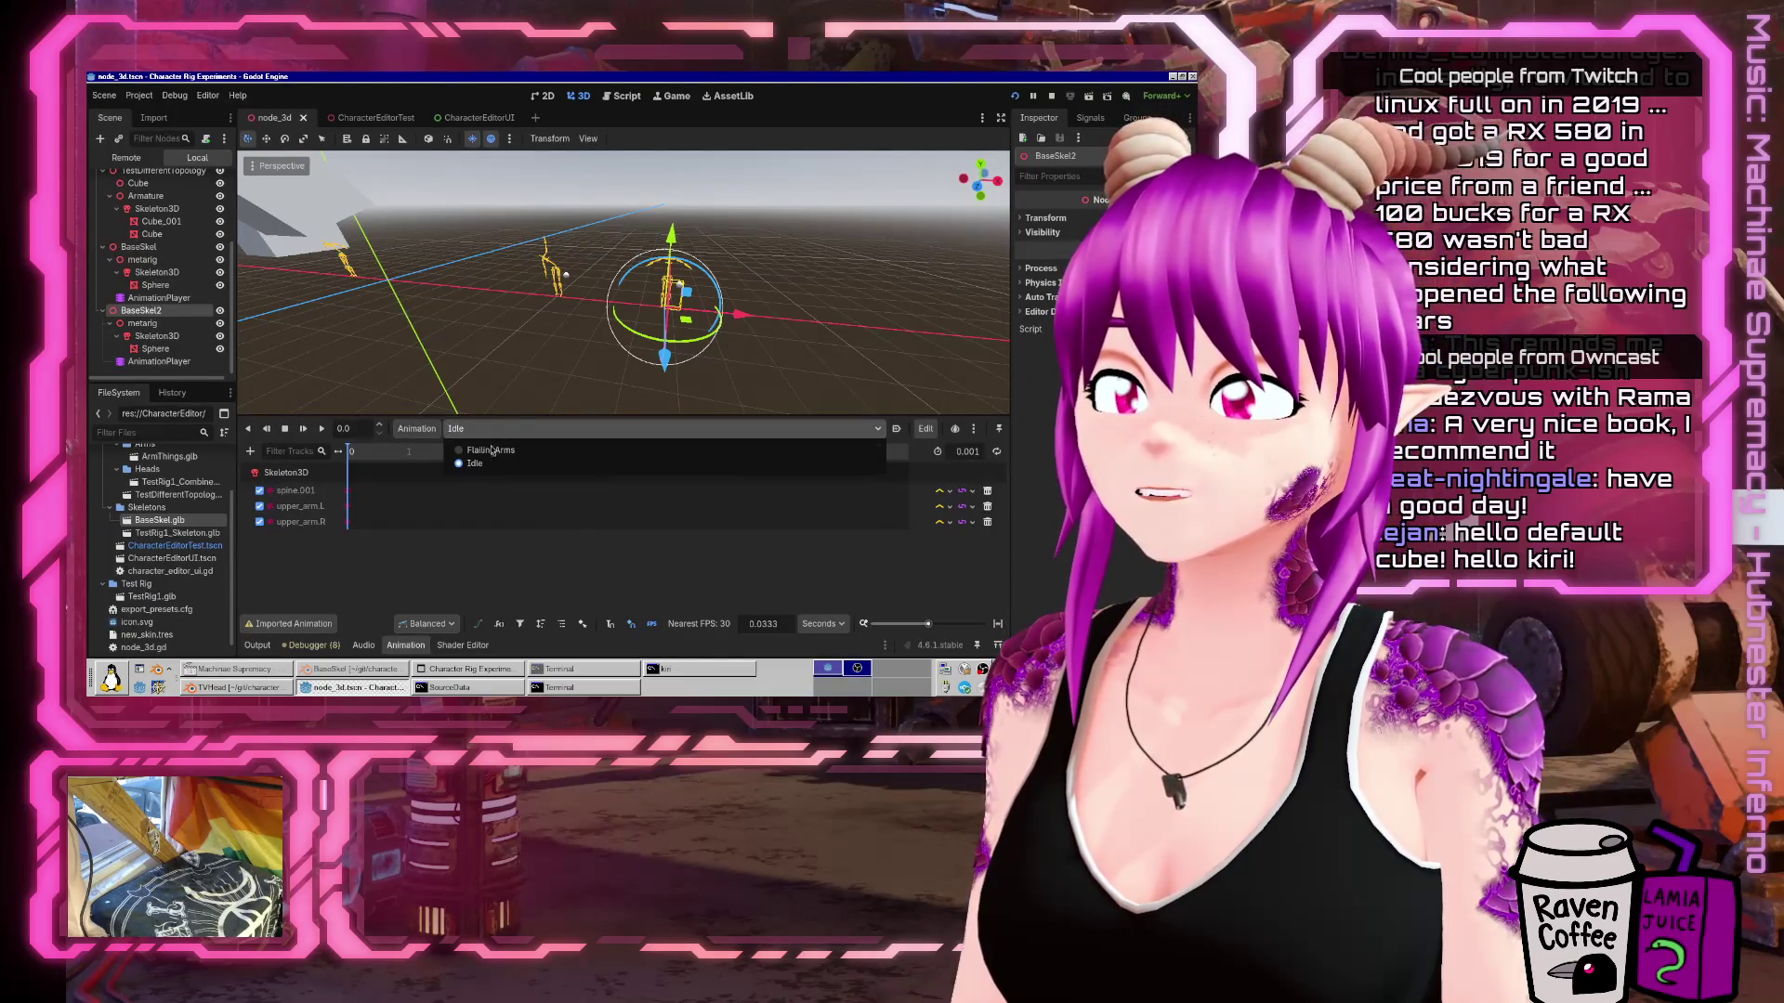
{"action": "left_click", "coordinate": [490, 450]}
{"action": "left_click", "coordinate": [998, 453]}
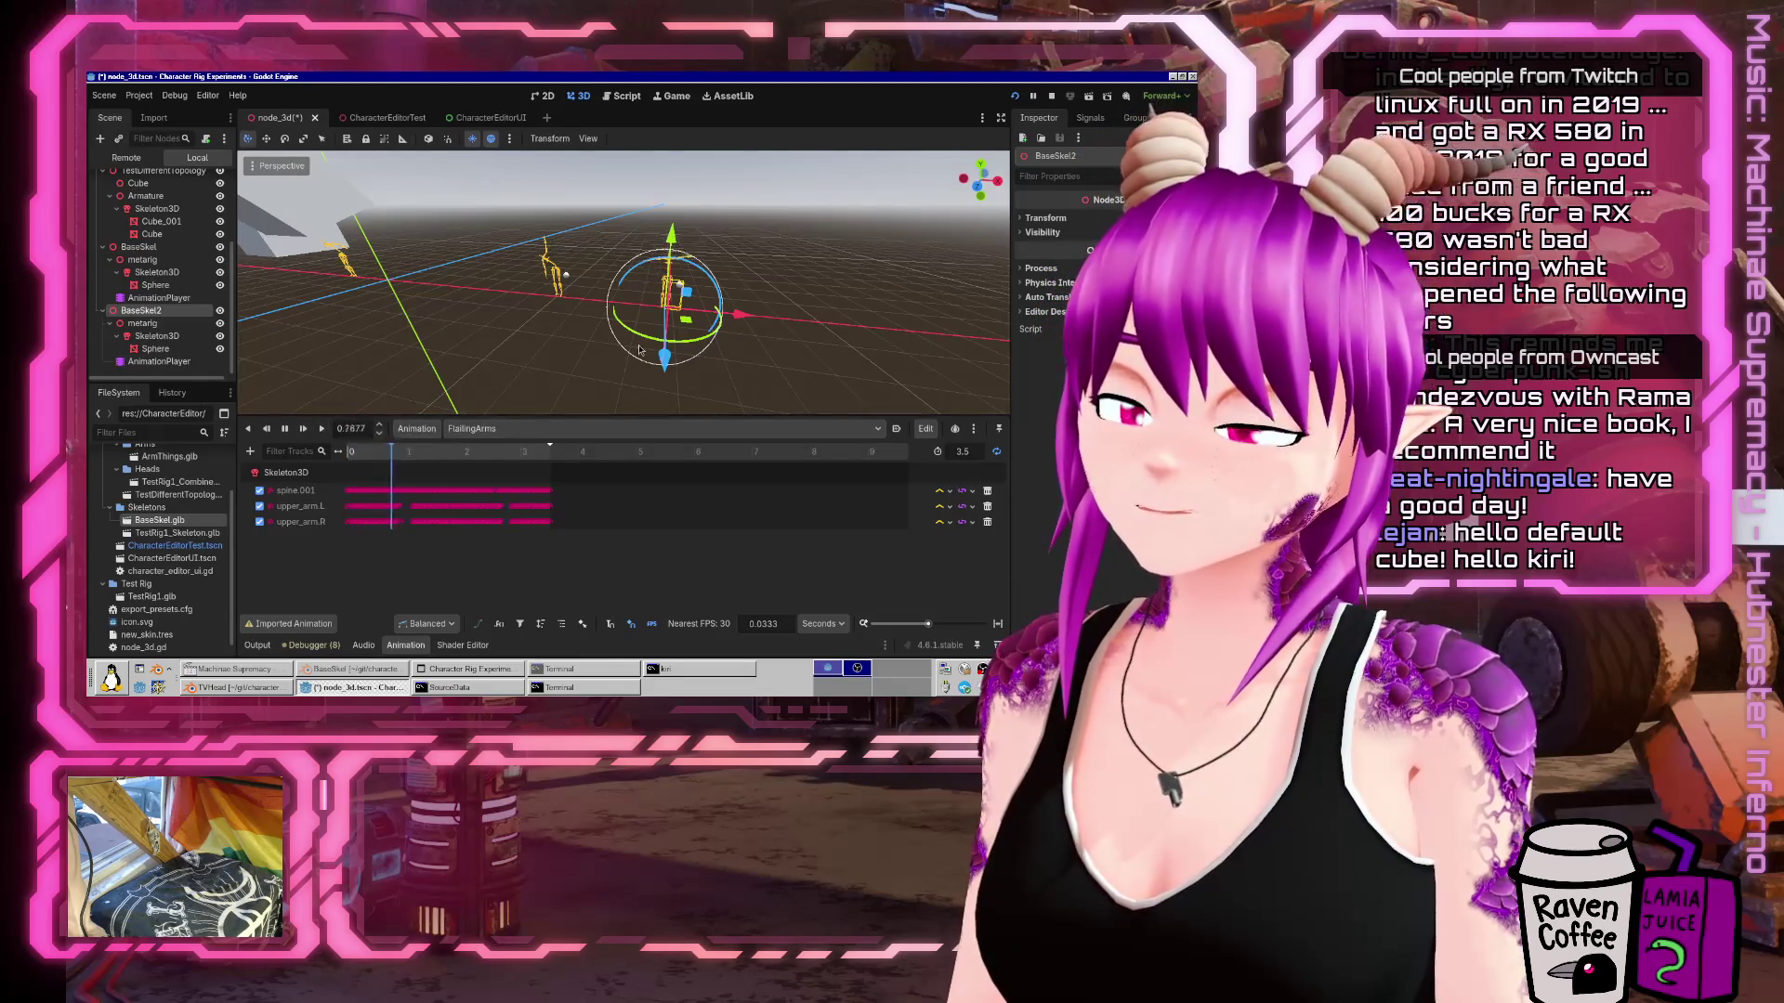
{"action": "scroll", "coordinate": [727, 297], "scroll_direction": "up", "scroll_amount": 5}
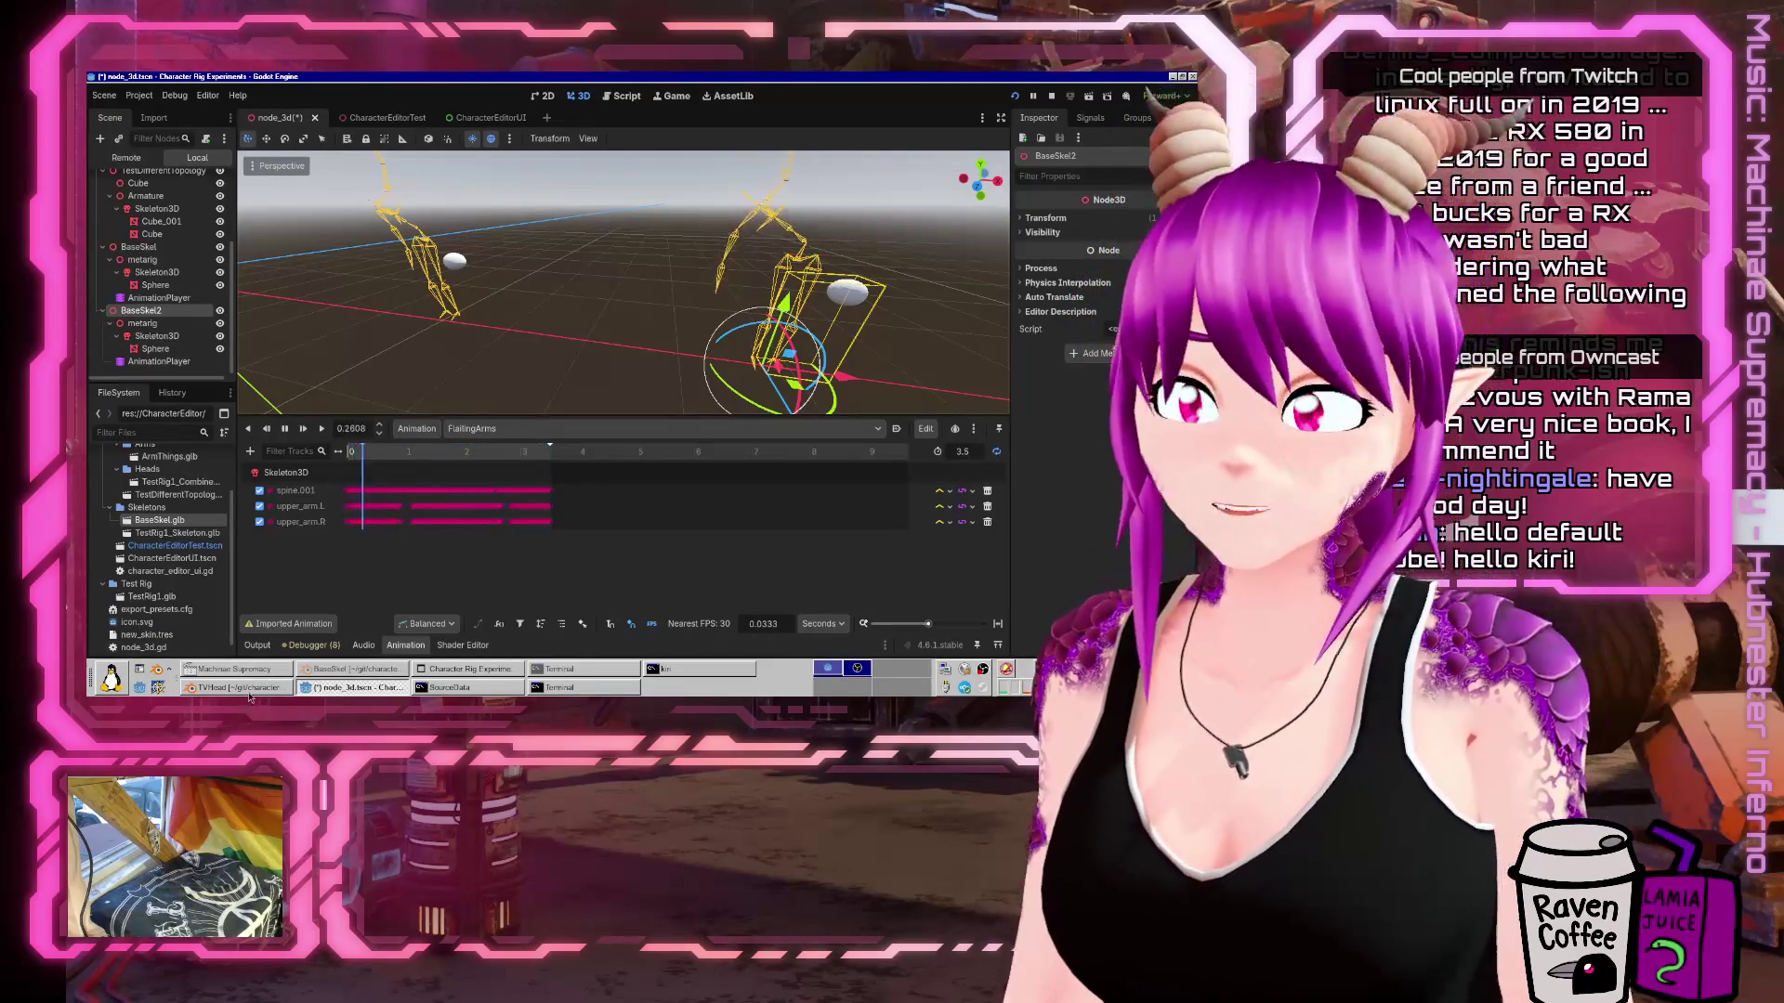
{"action": "key", "text": "ctrl+alt+t"}
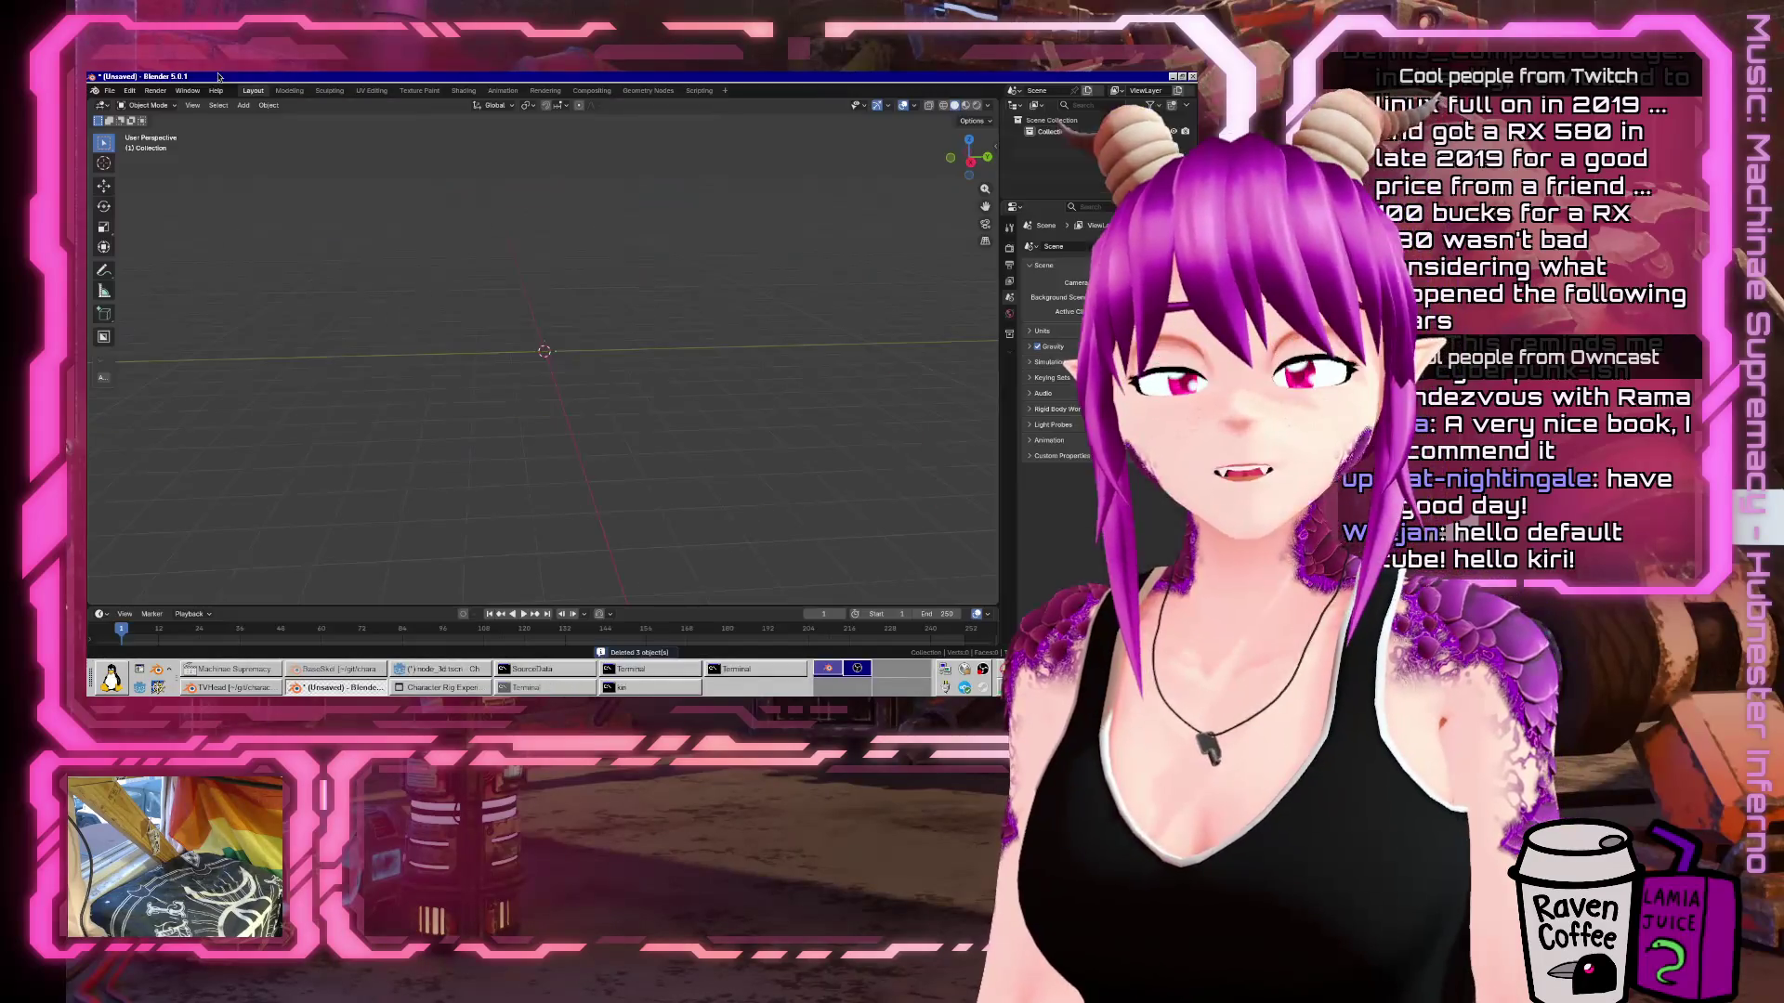
Import the glTF rig into the new Blender scene and frame it in the viewport.
{"action": "left_click", "coordinate": [110, 90]}
{"action": "mouse_move", "coordinate": [129, 255]}
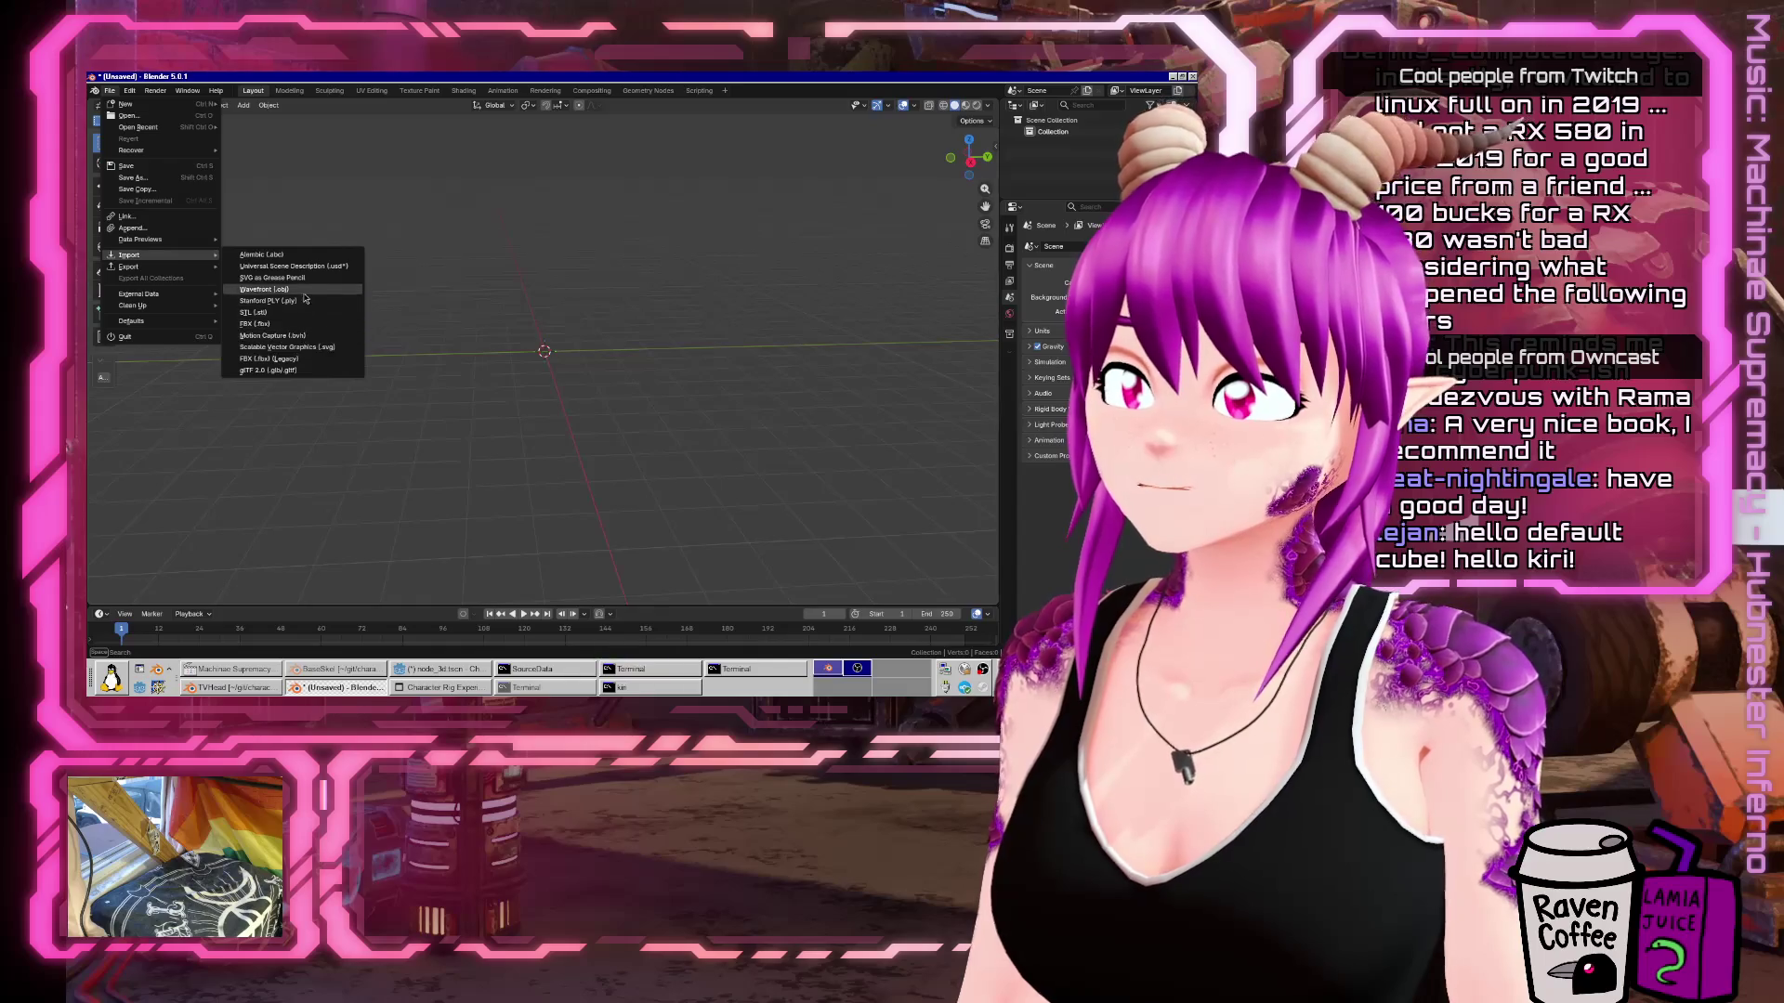
{"action": "left_click", "coordinate": [284, 370]}
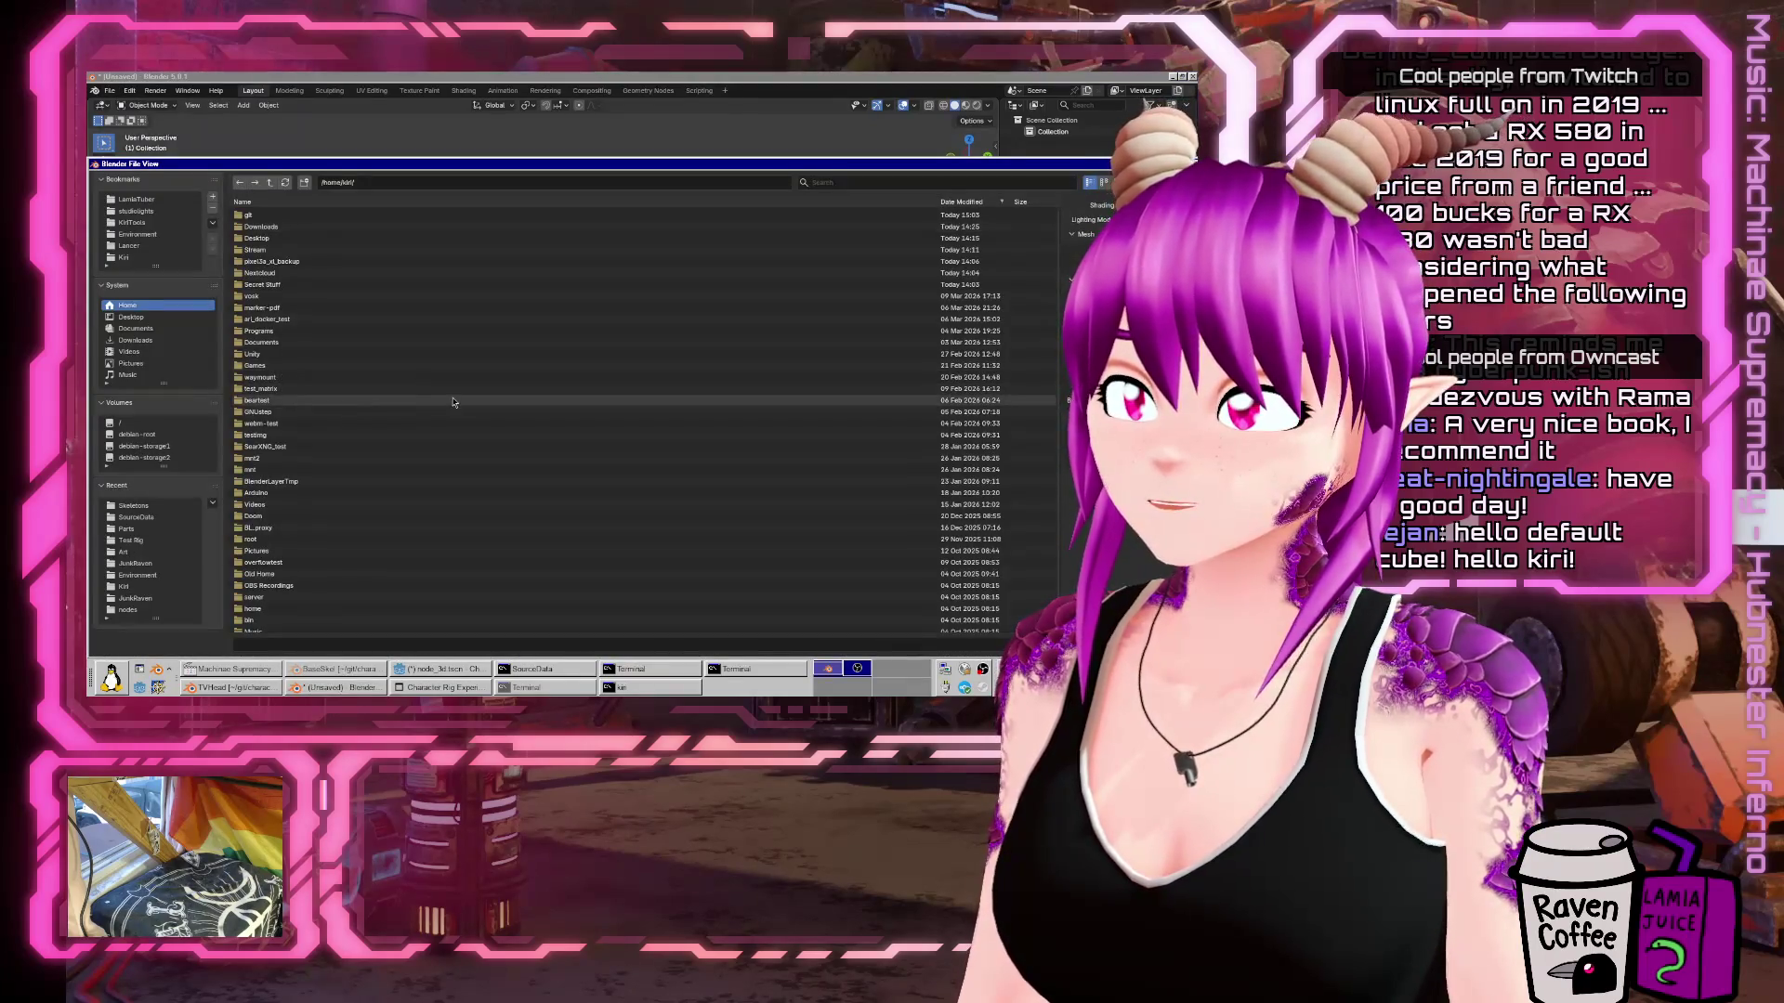
{"action": "key", "text": "Escape"}
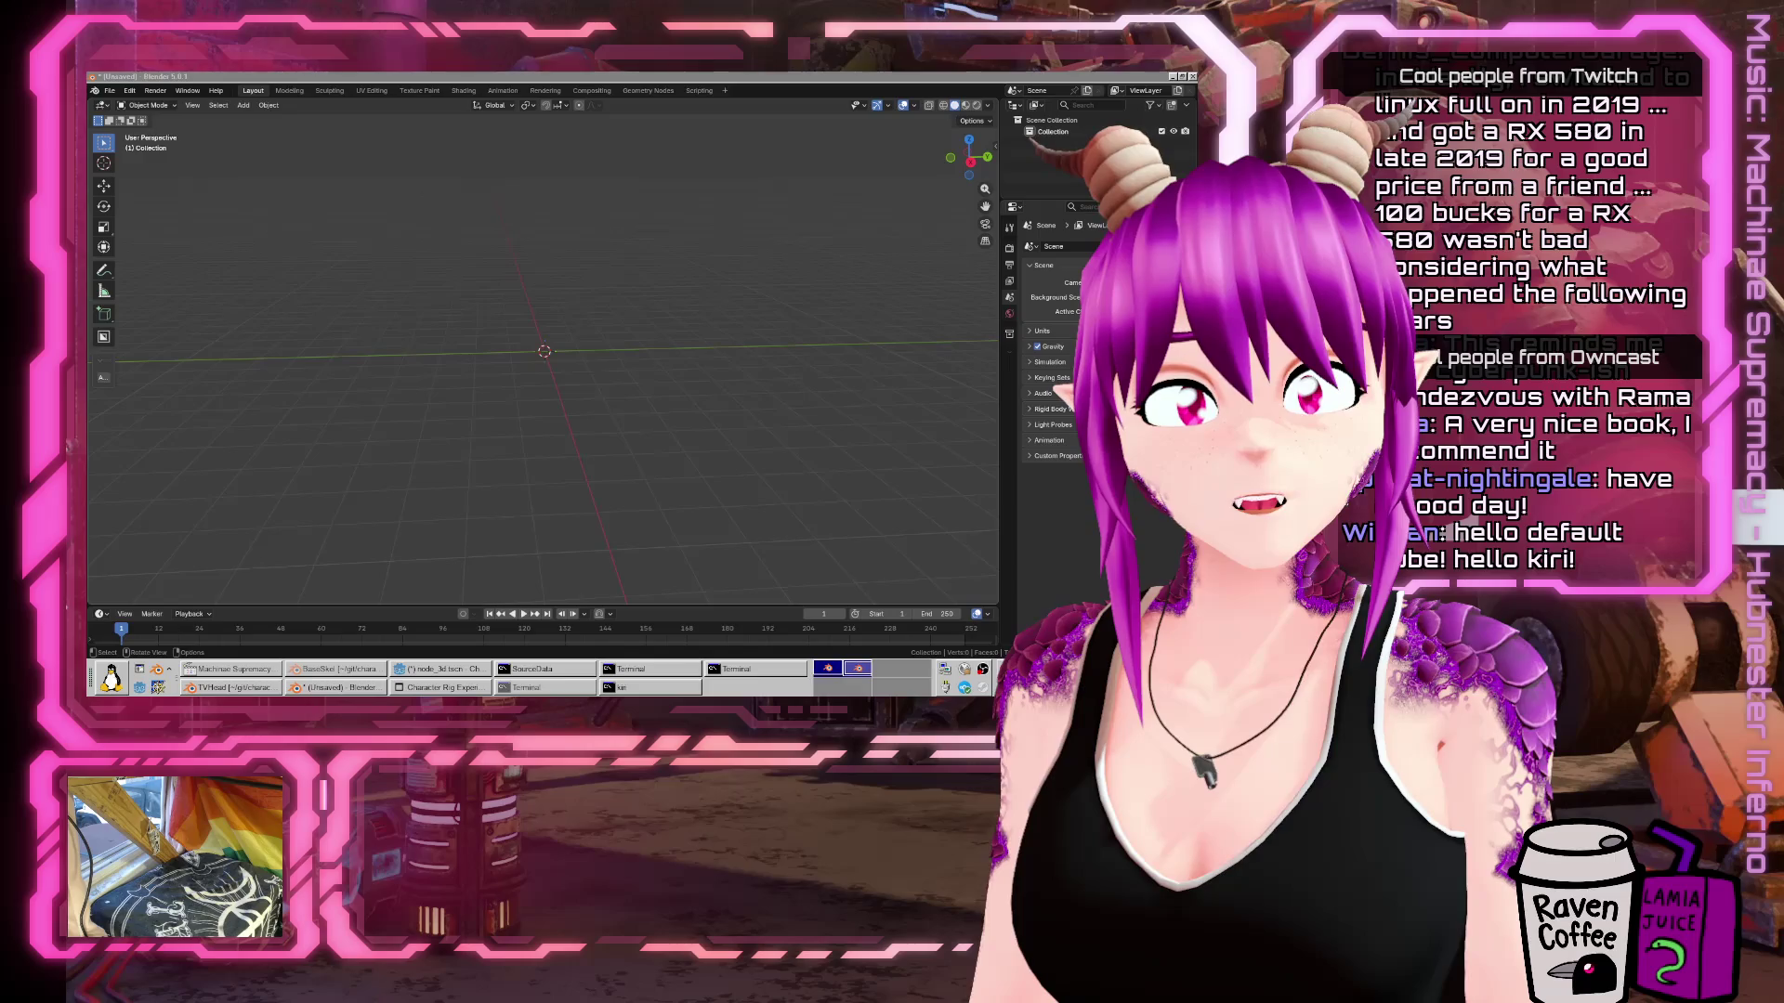
{"action": "key", "text": "KP_Decimal"}
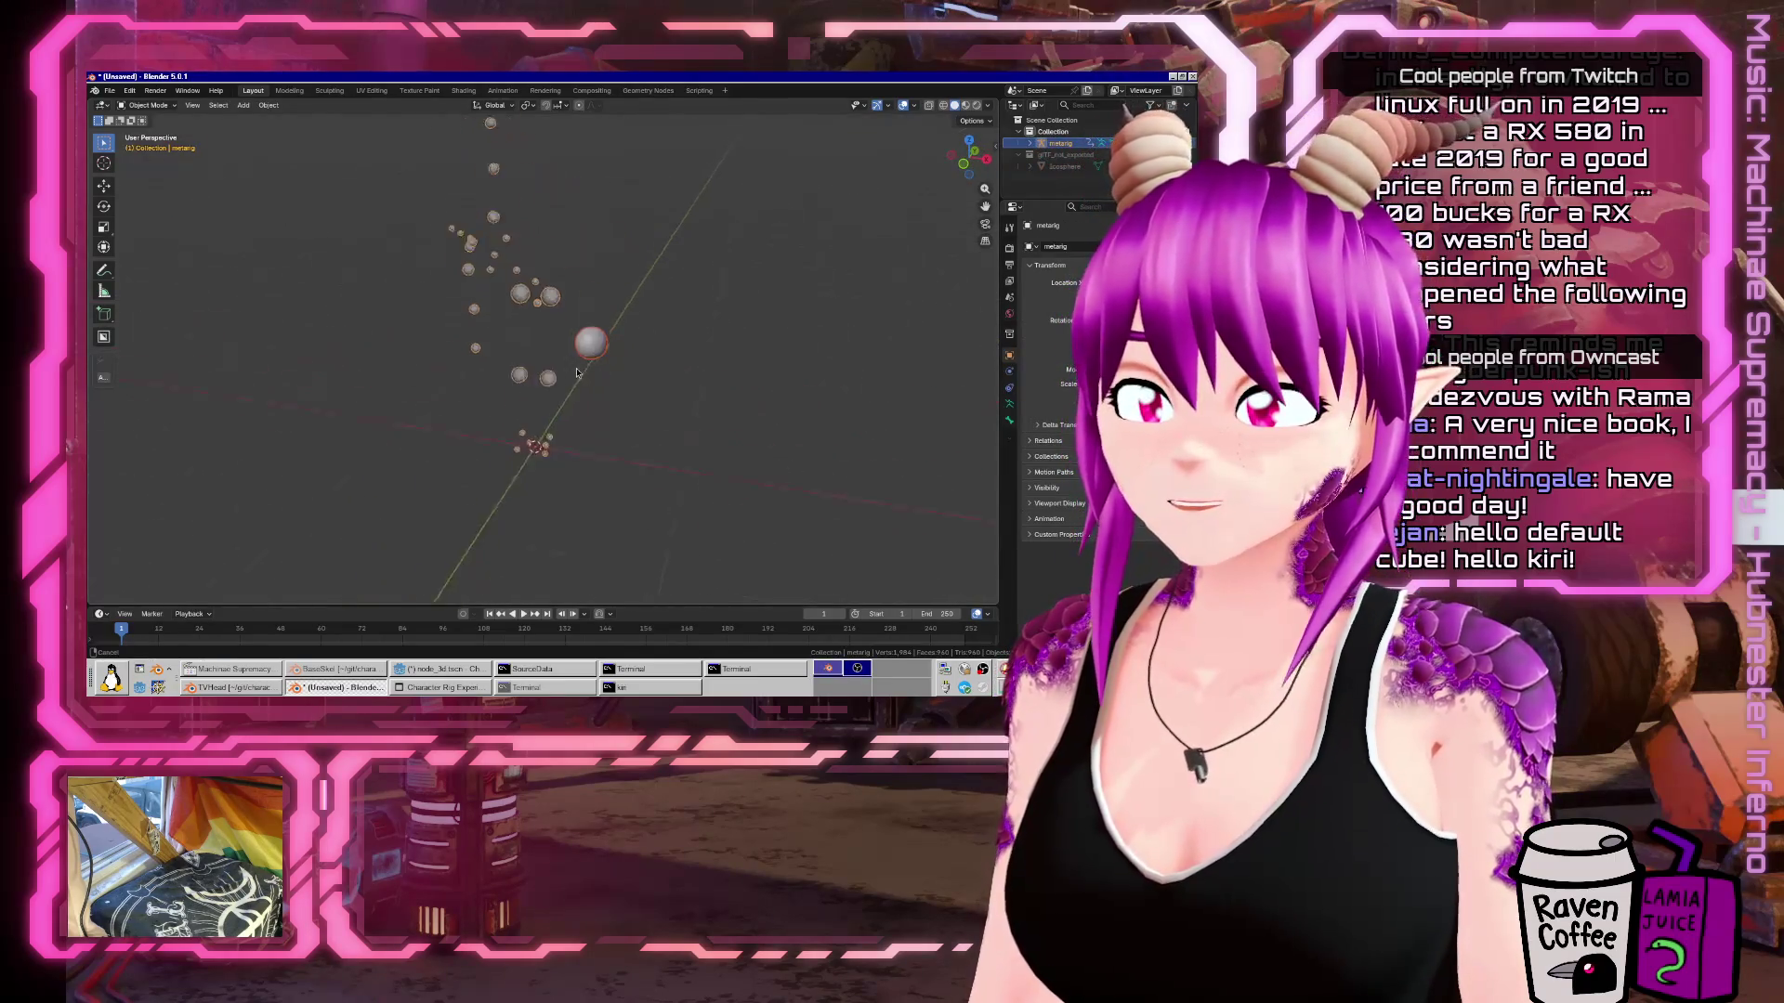
Enlarge the bottom timeline area, rejoining it after an accidental split.
{"action": "left_click_drag", "start_coordinate": [654, 606], "coordinate": [664, 497]}
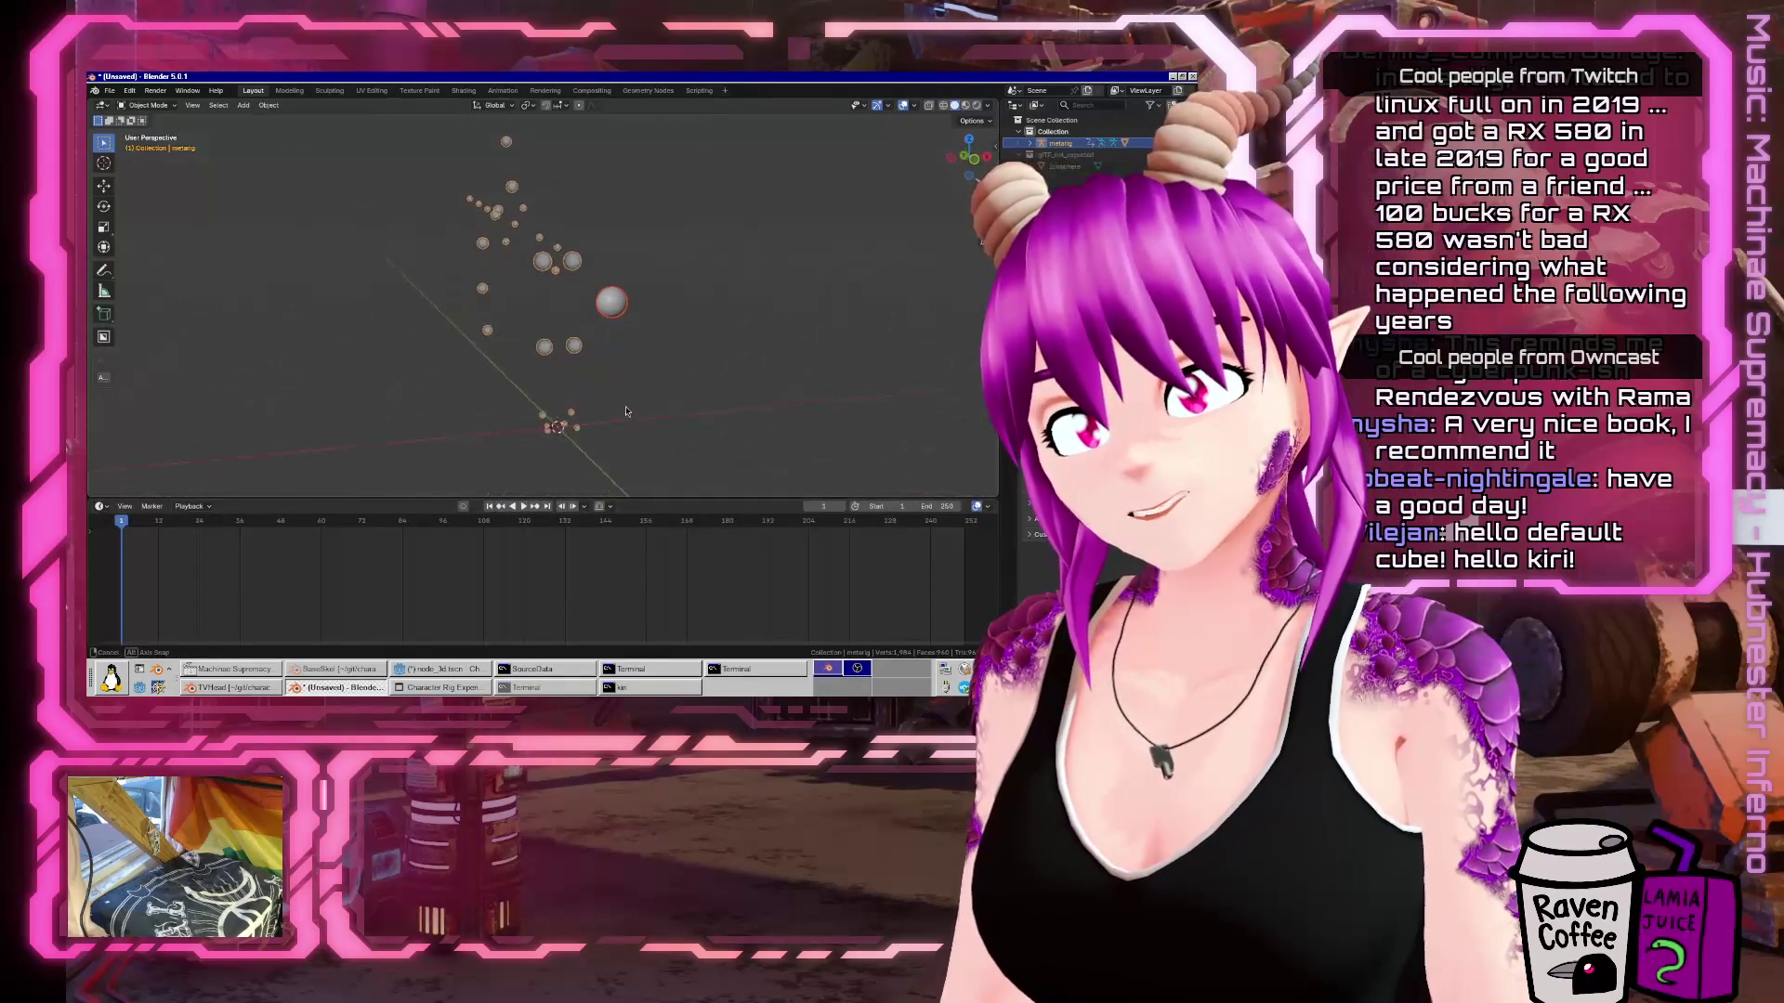
{"action": "left_click_drag", "start_coordinate": [242, 528], "coordinate": [117, 535]}
{"action": "right_click", "coordinate": [96, 509]}
{"action": "left_click", "coordinate": [95, 509]}
{"action": "left_click", "coordinate": [103, 572]}
{"action": "left_click", "coordinate": [99, 506]}
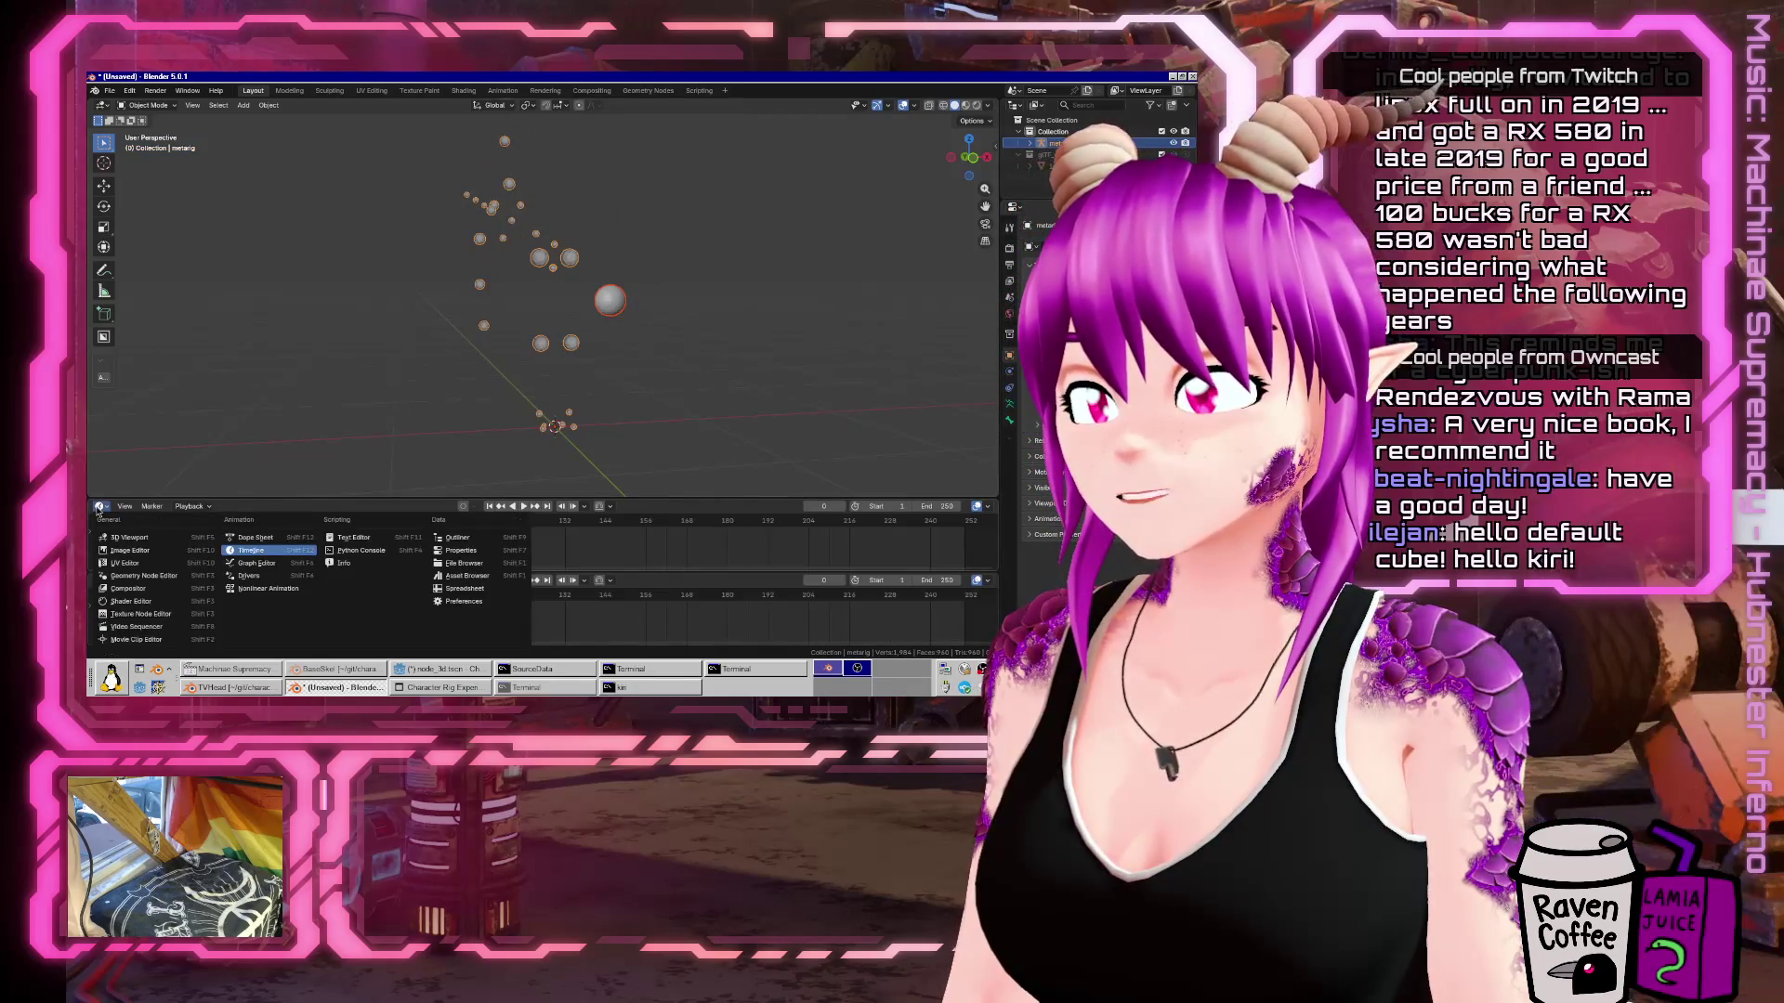
{"action": "right_click", "coordinate": [702, 574]}
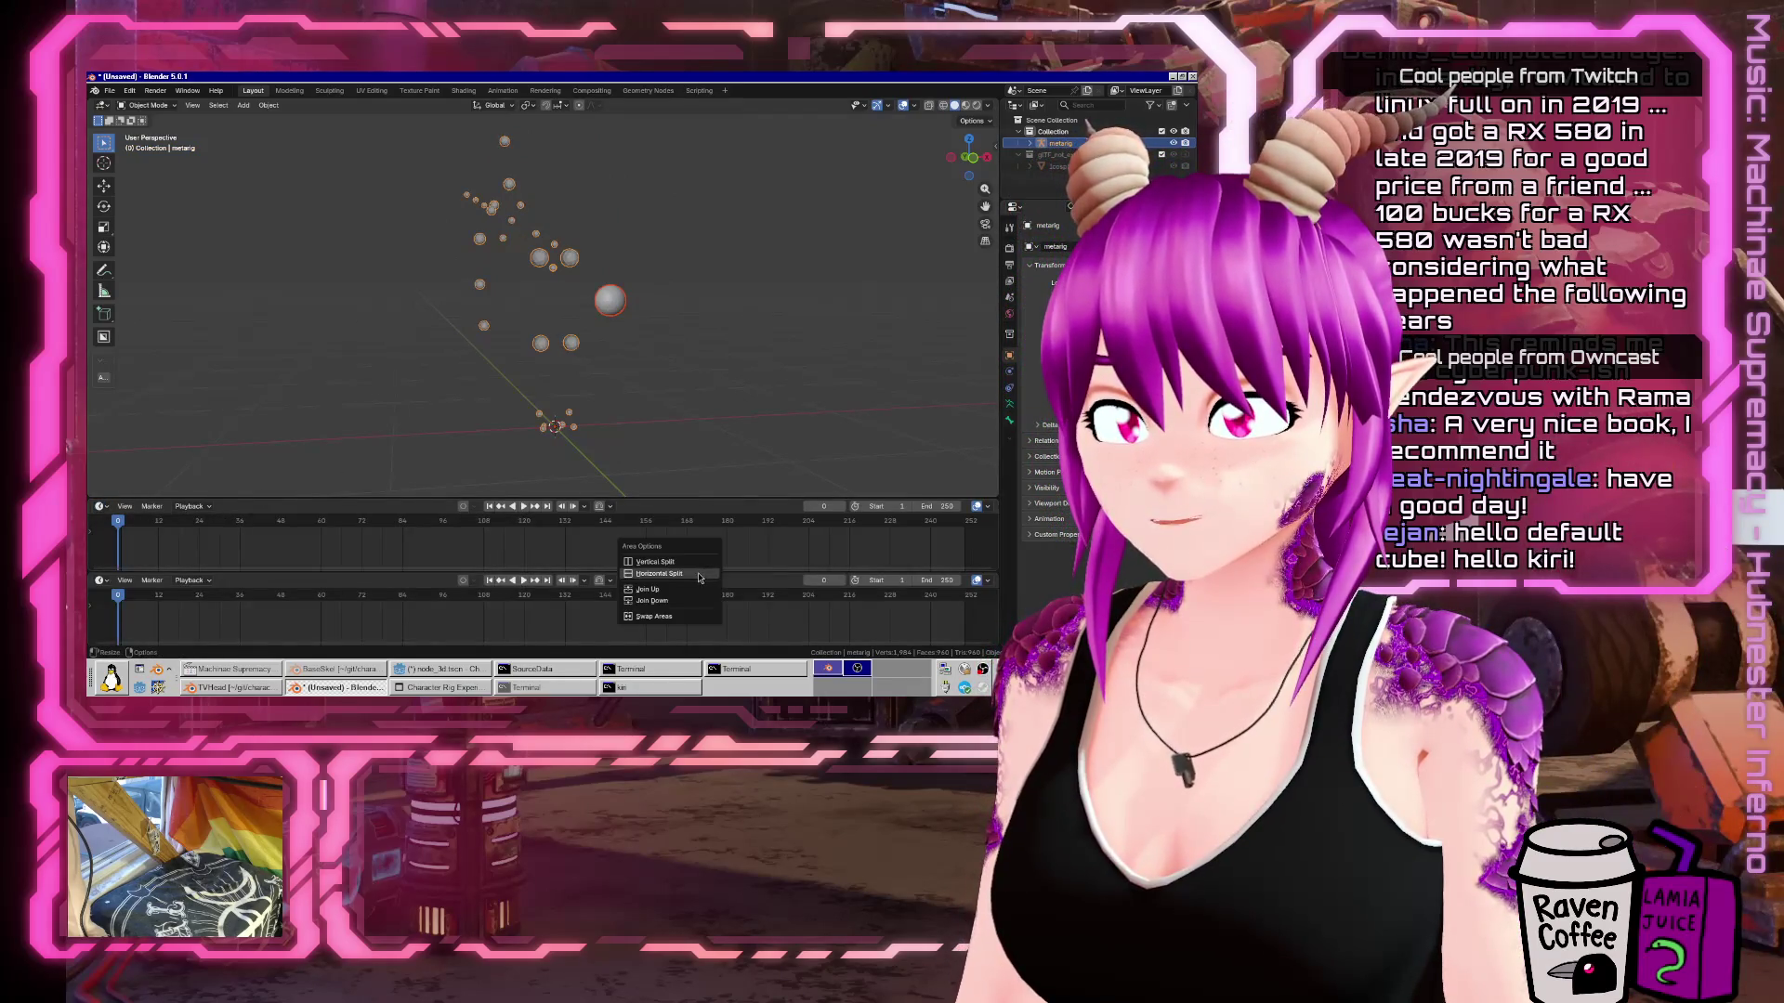
{"action": "left_click", "coordinate": [647, 590]}
Turn the timeline into a Dope Sheet Action Editor and expand Summary to show the metarig.
{"action": "left_click", "coordinate": [99, 507]}
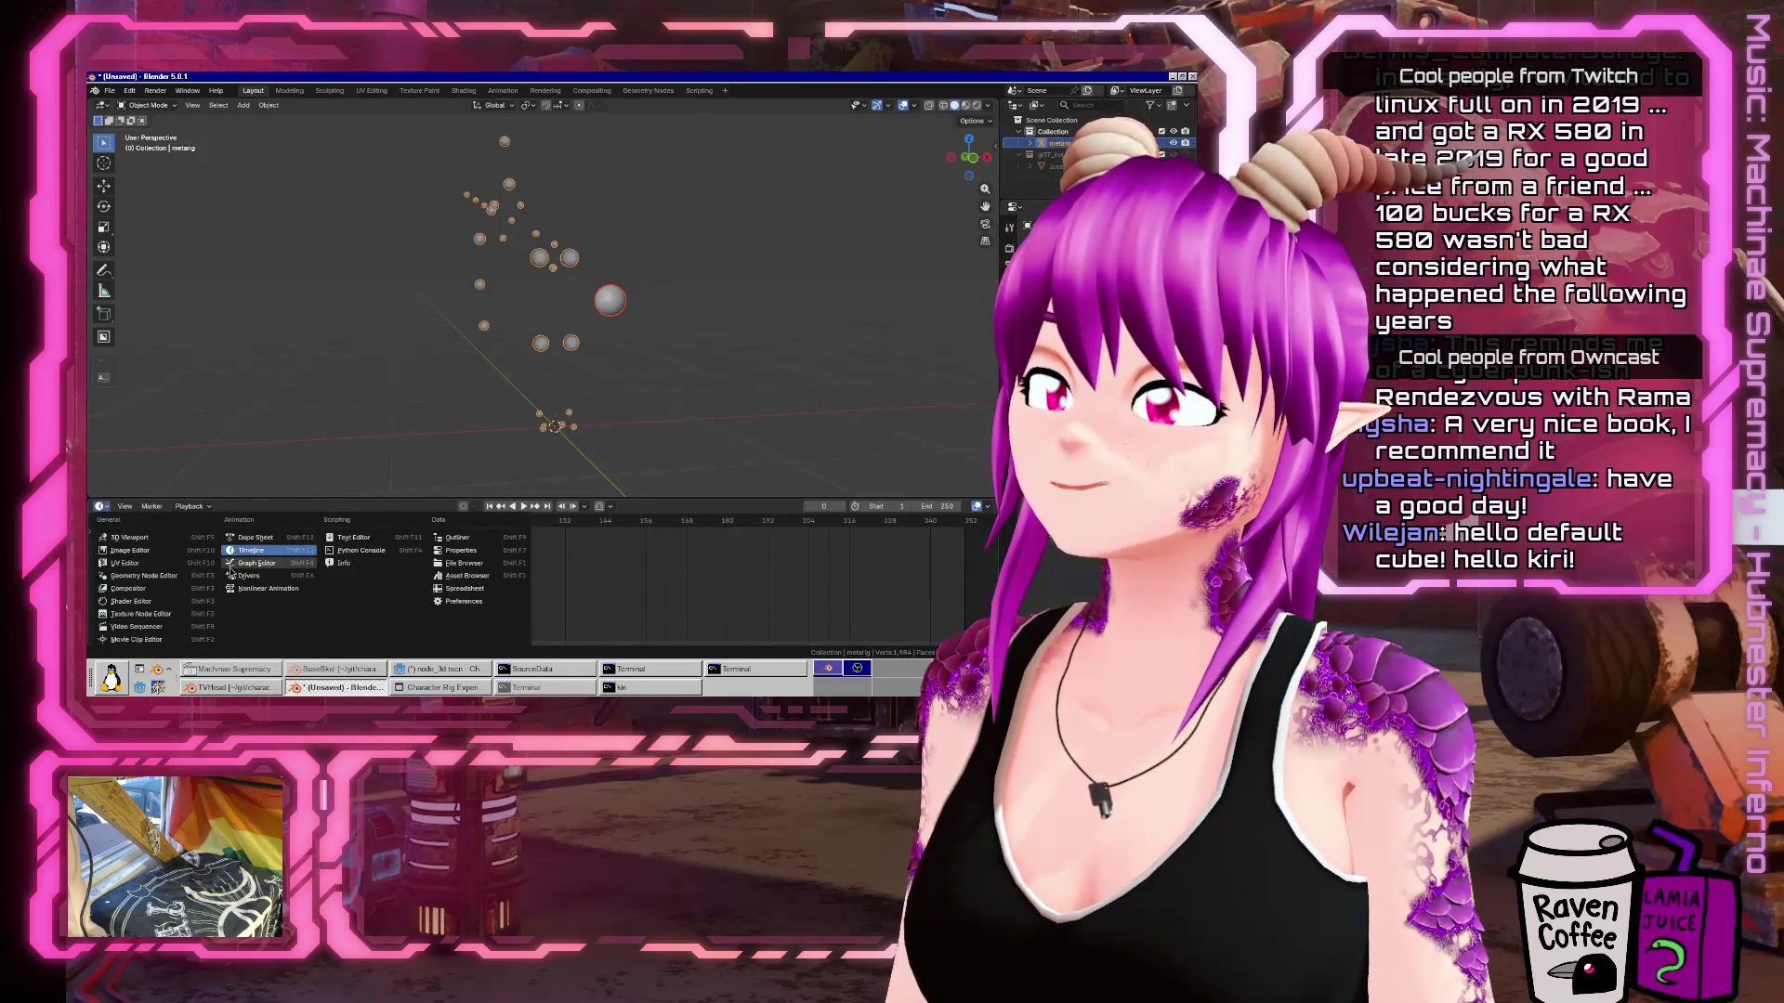
{"action": "left_click", "coordinate": [235, 538]}
{"action": "left_click", "coordinate": [156, 508]}
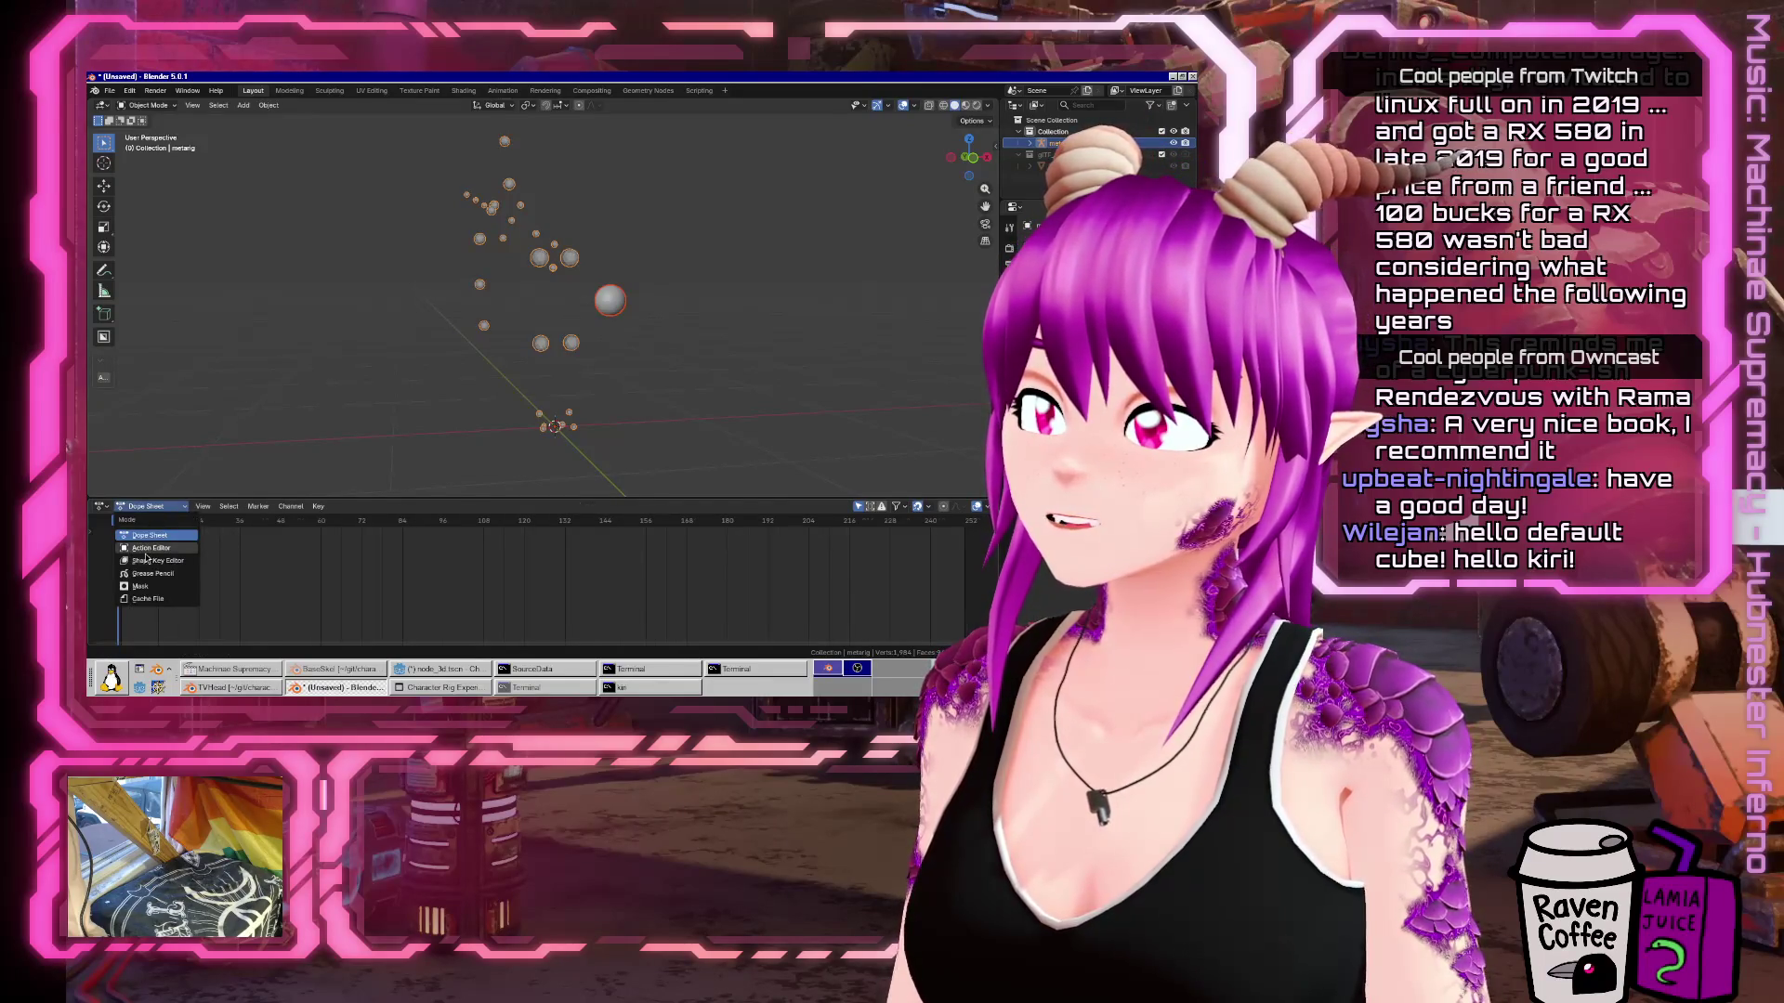
{"action": "left_click", "coordinate": [148, 548]}
{"action": "left_click", "coordinate": [94, 534]}
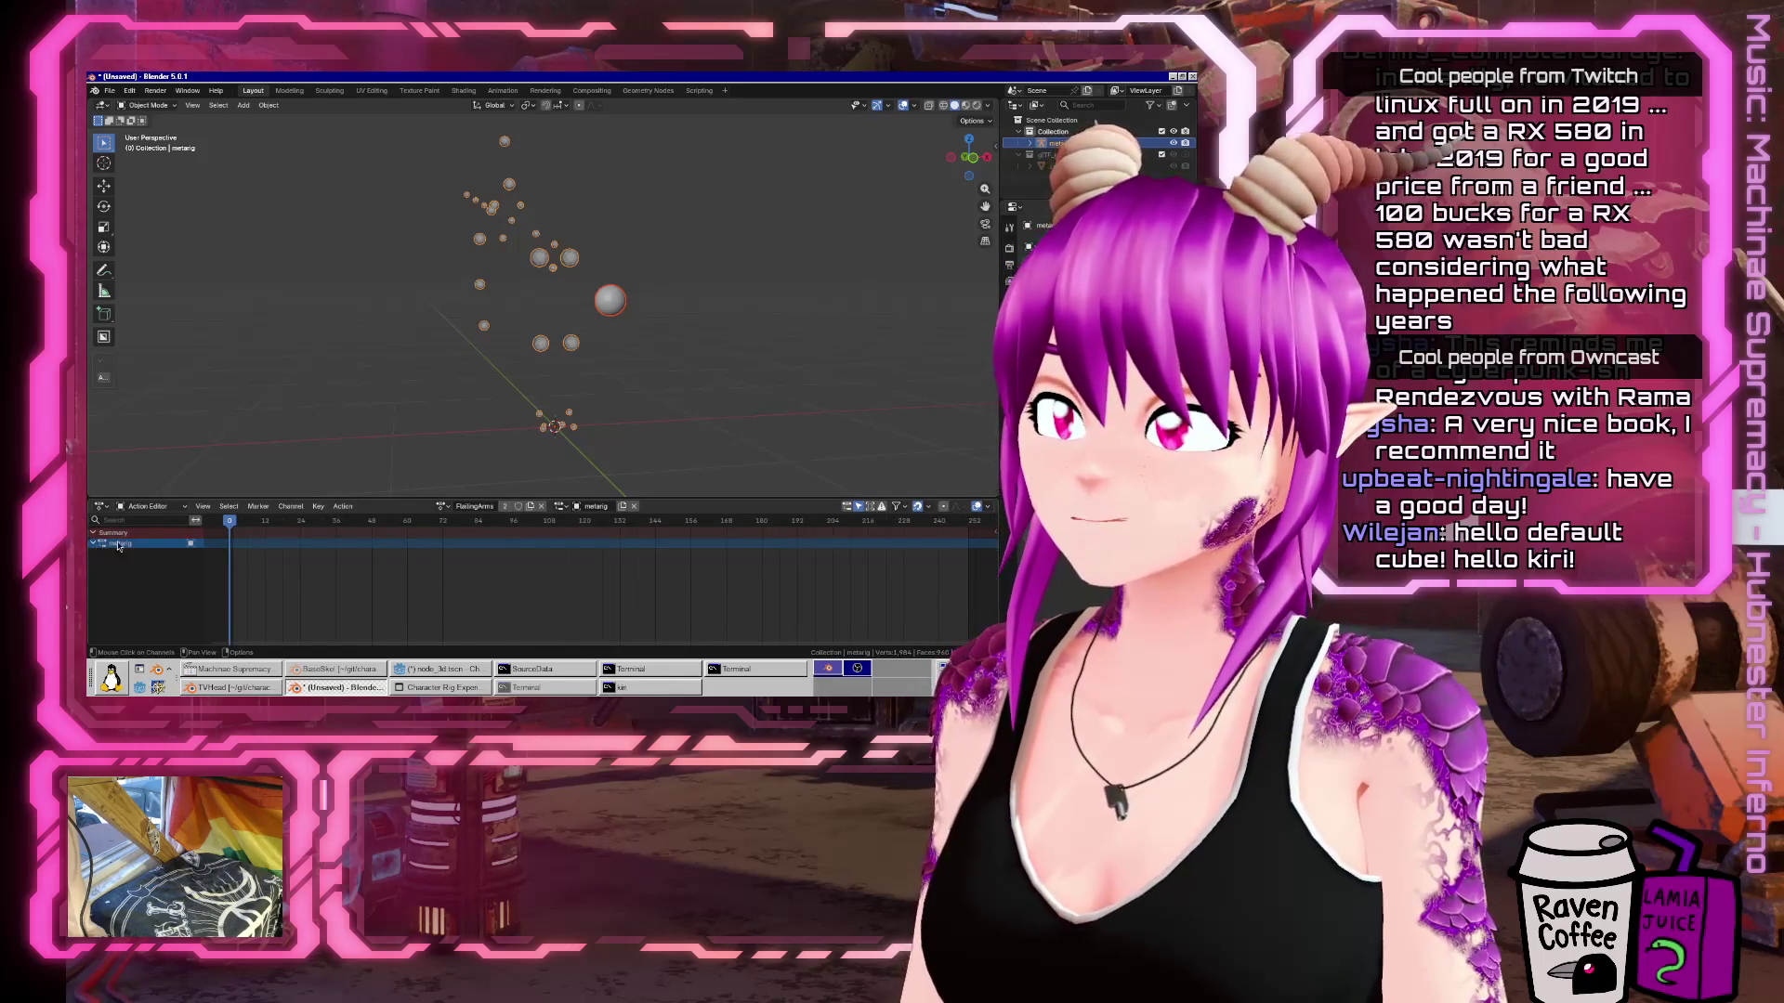
Select all bones in Pose Mode and untick Manual Frame Range for FlailingArms.
{"action": "key", "text": "n"}
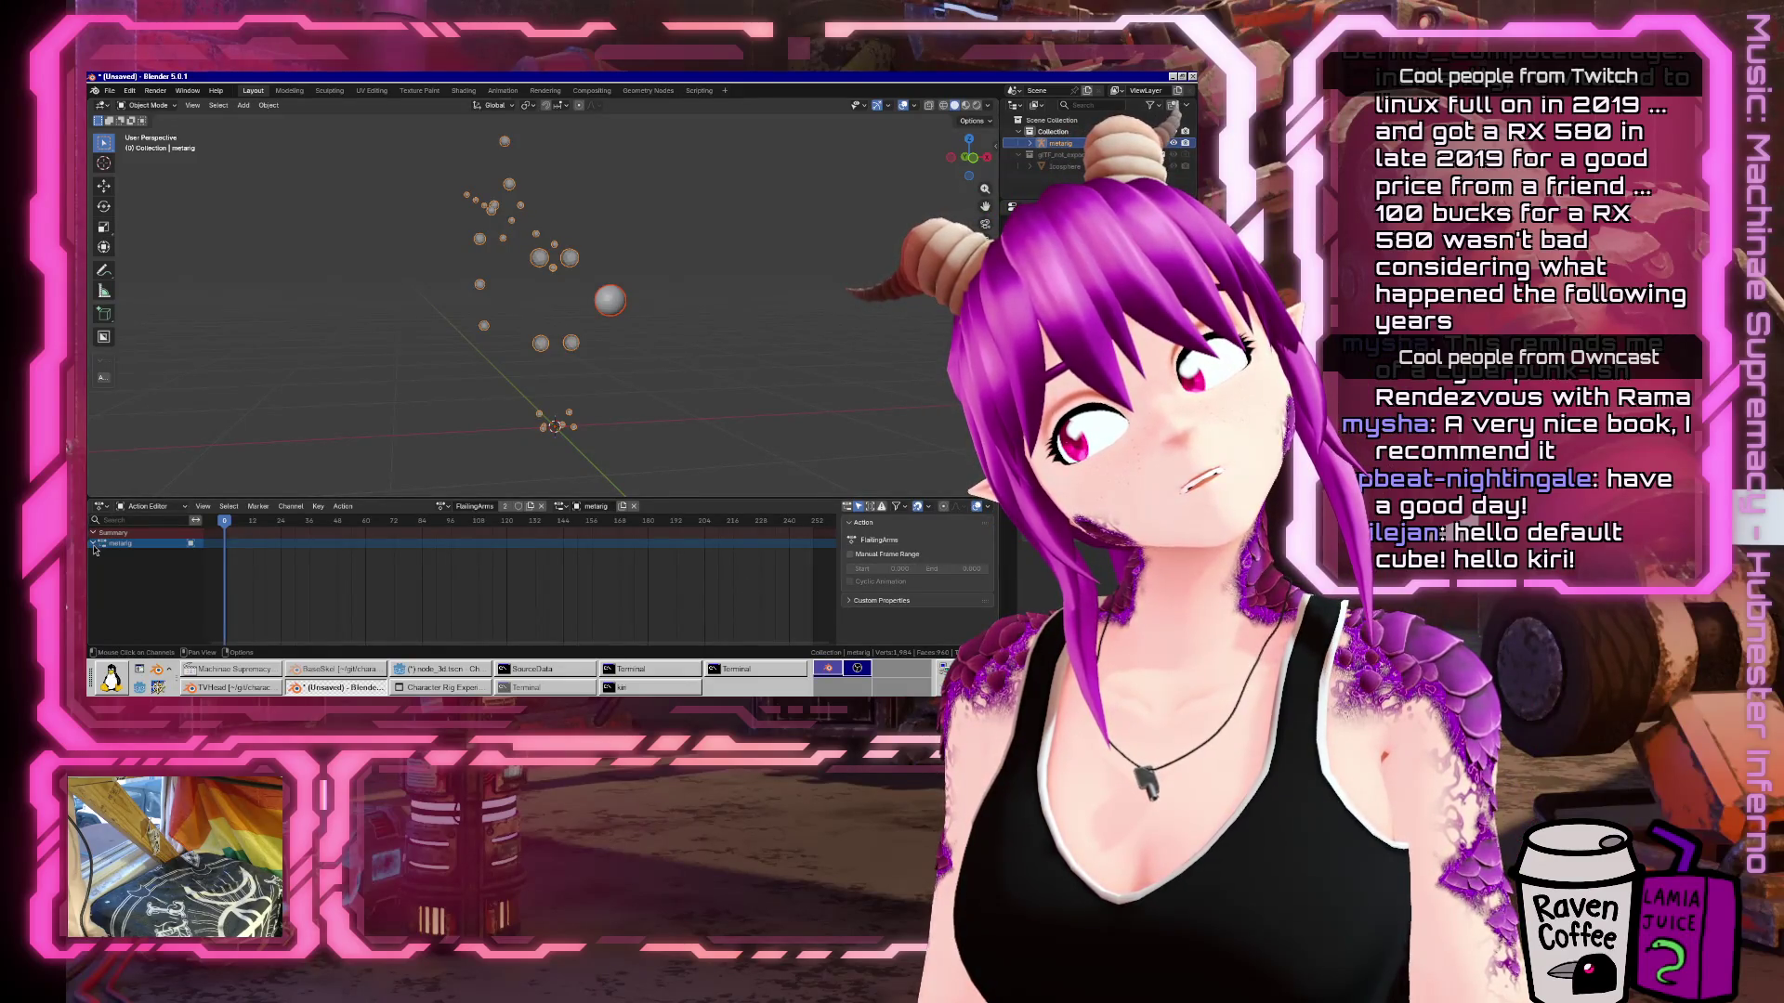
{"action": "key", "text": "ctrl+Tab"}
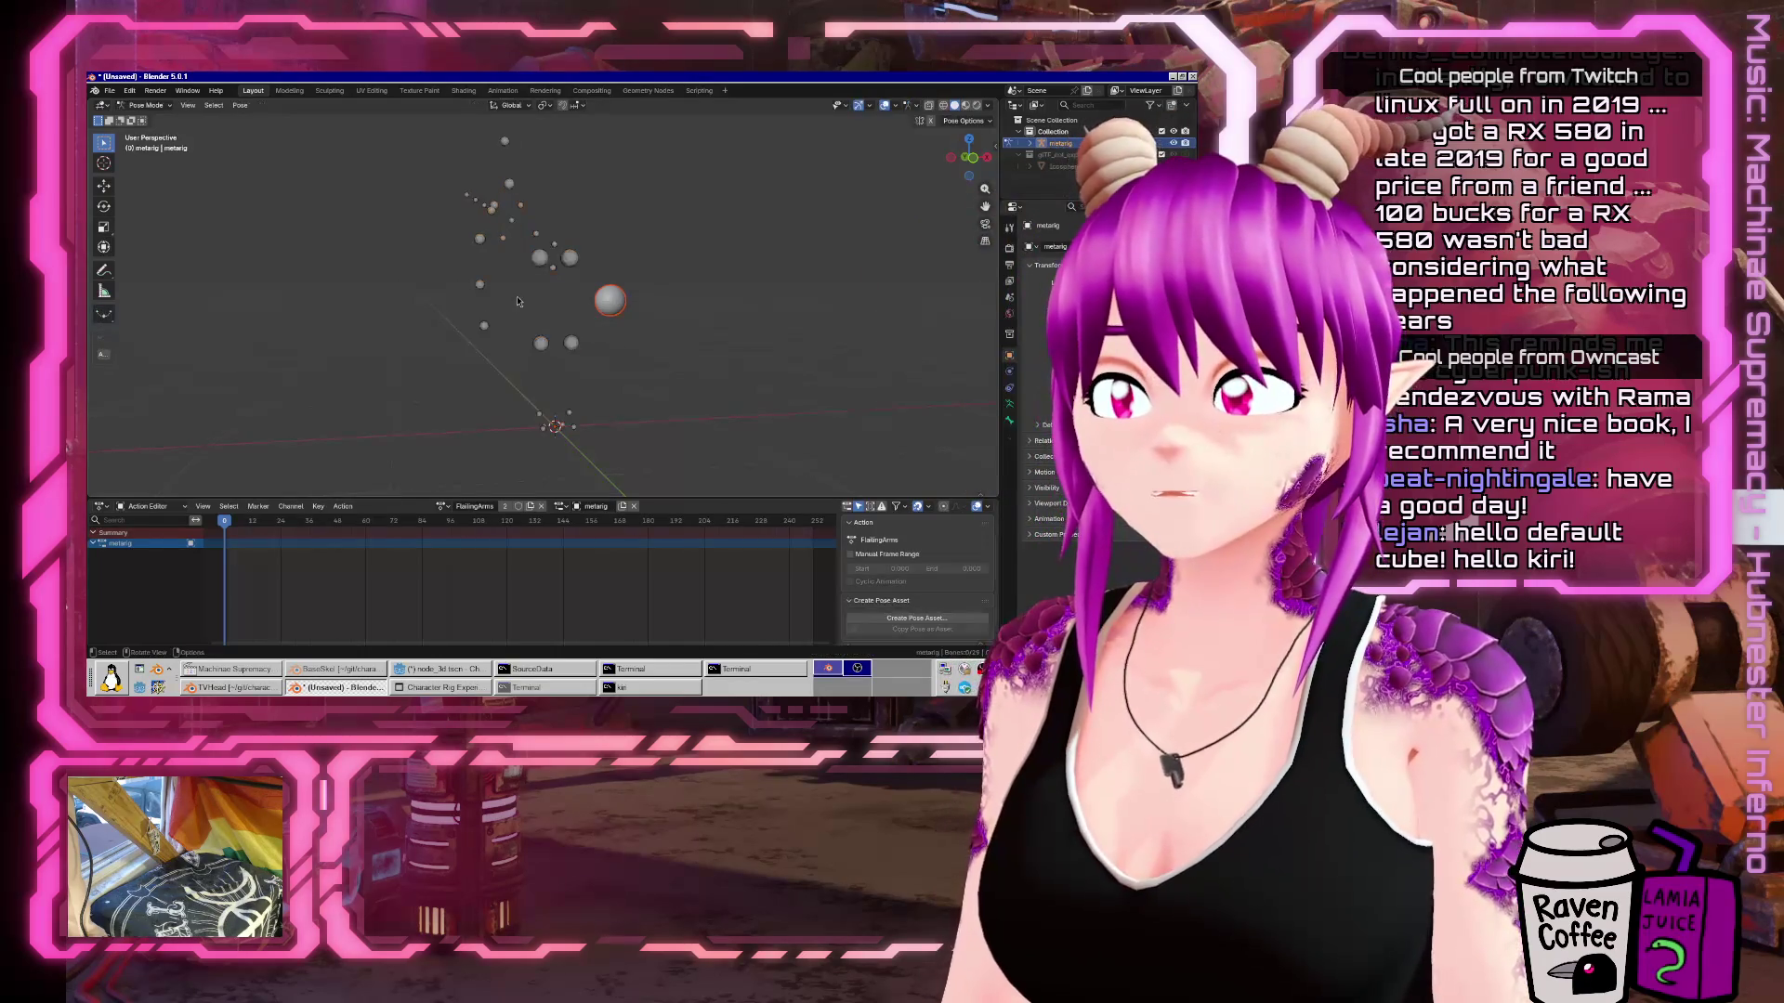
{"action": "key", "text": "a"}
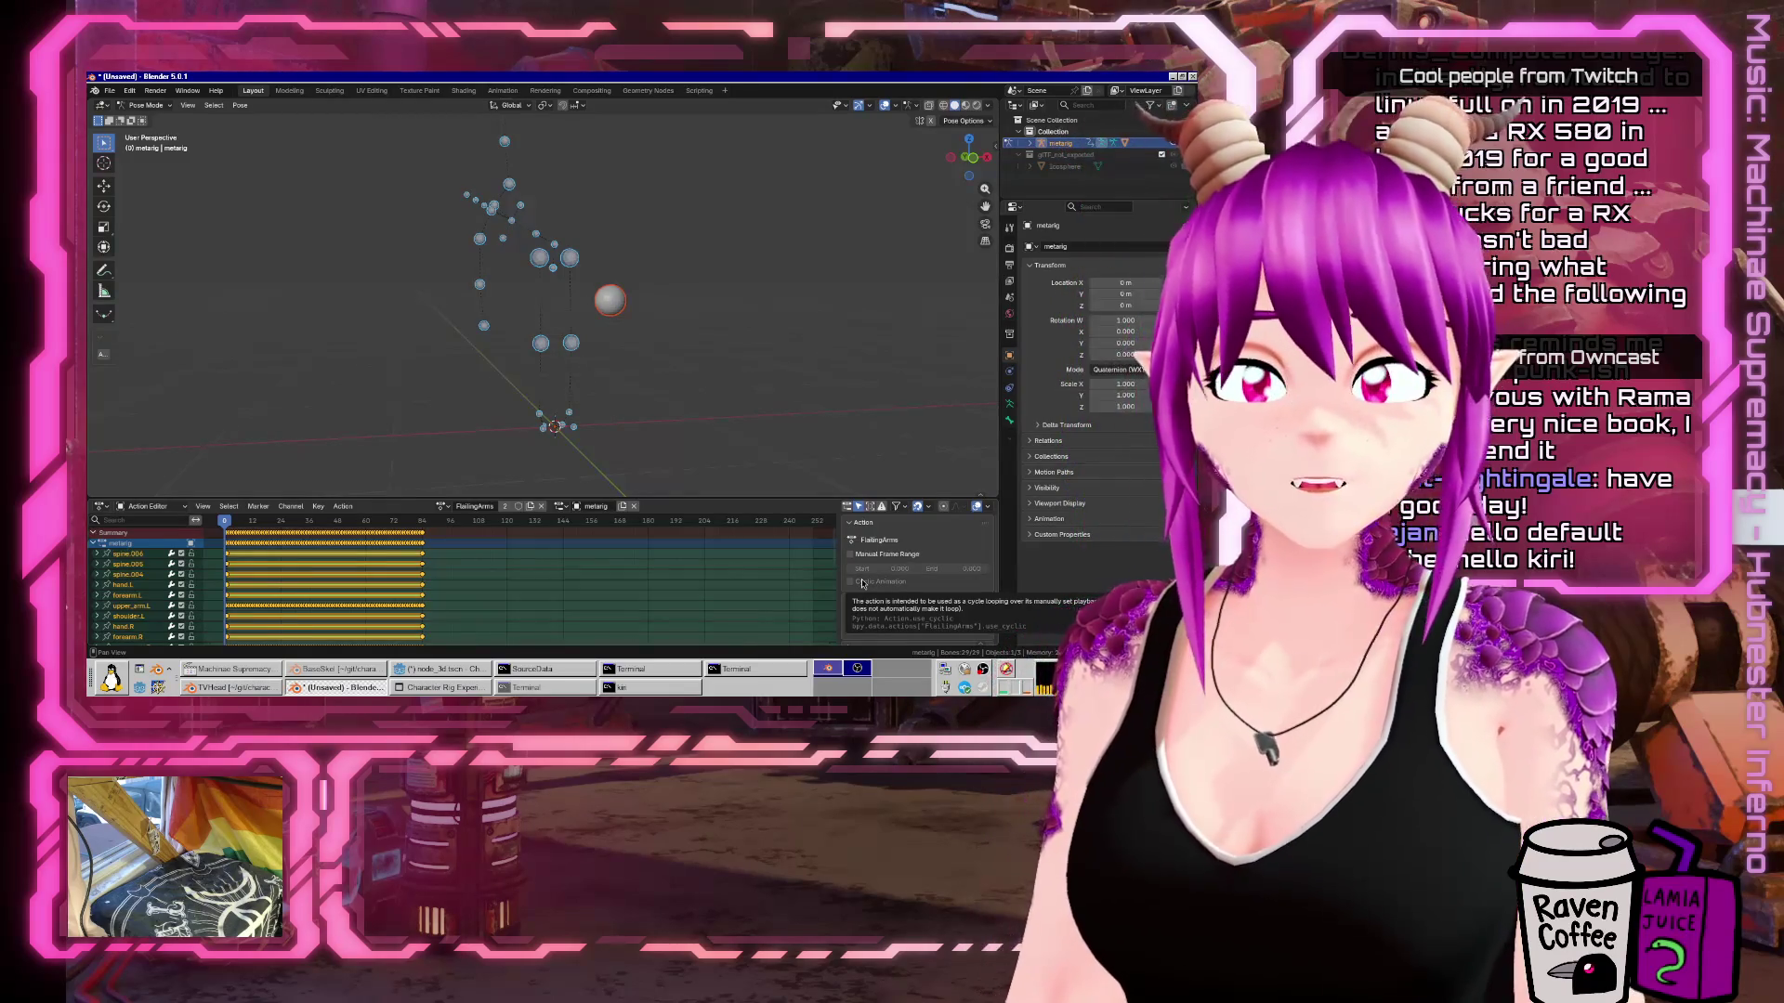
{"action": "left_click", "coordinate": [887, 554]}
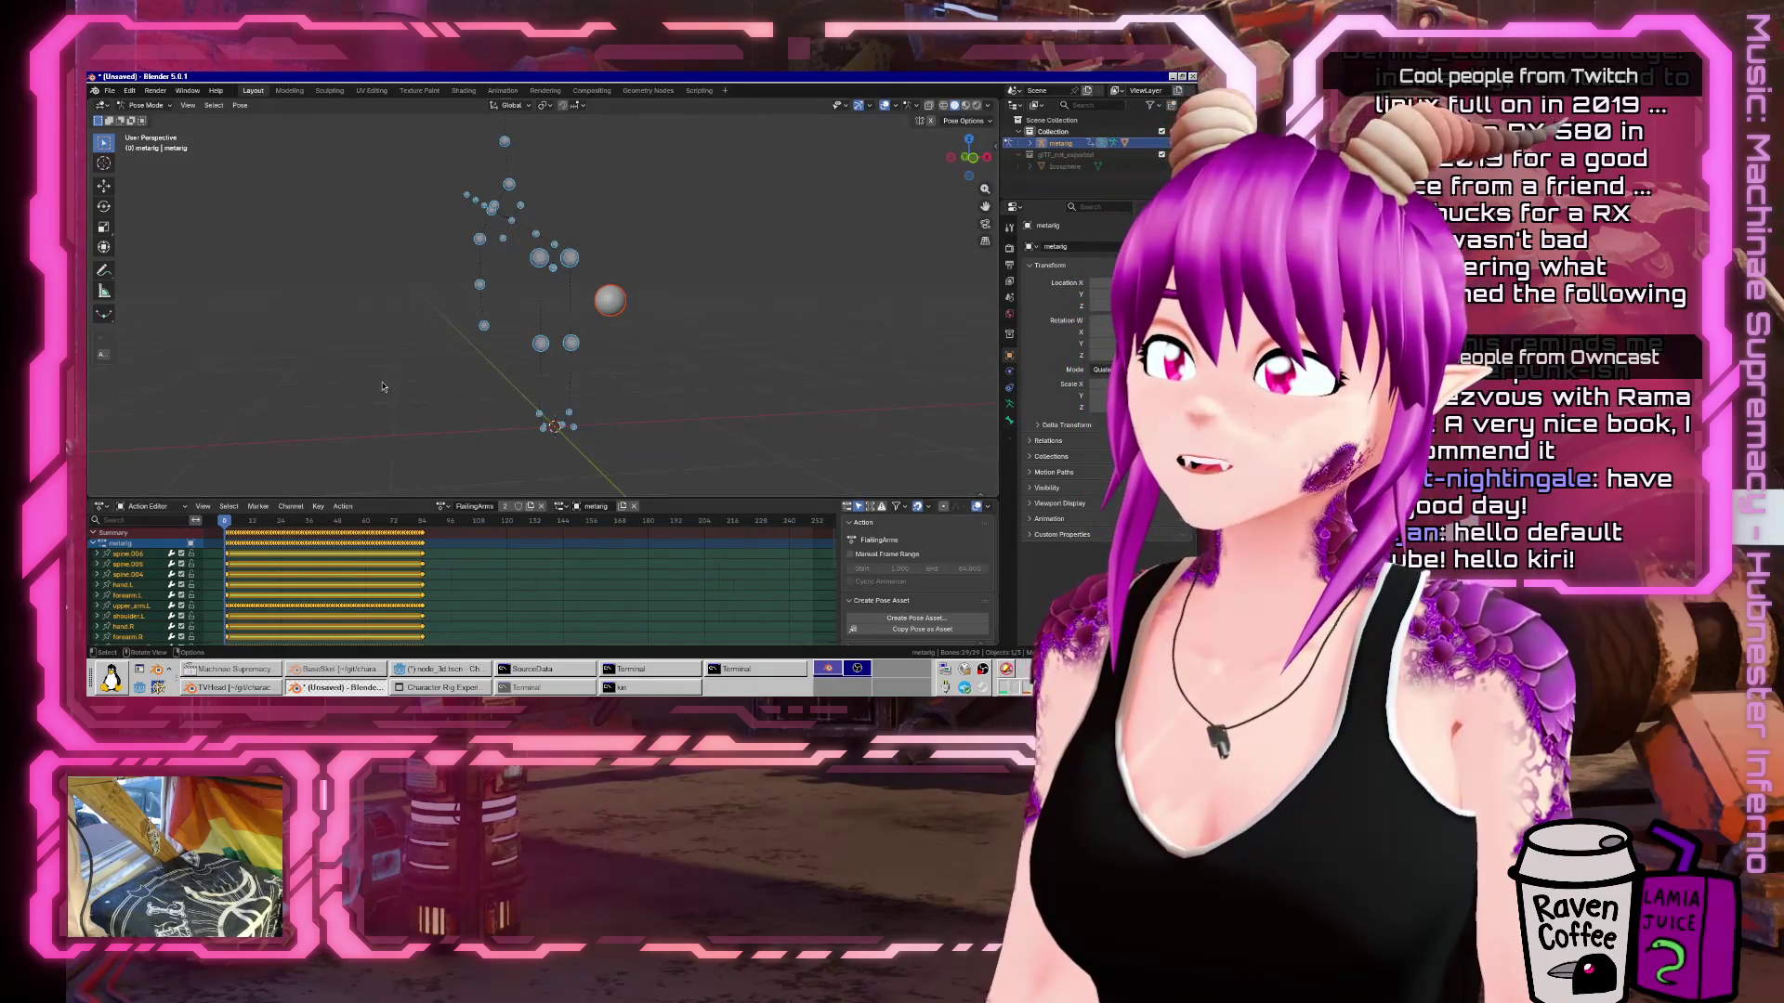
Play and stop the FlailingArms animation preview, then open a new Firefox tab.
{"action": "key", "text": "space"}
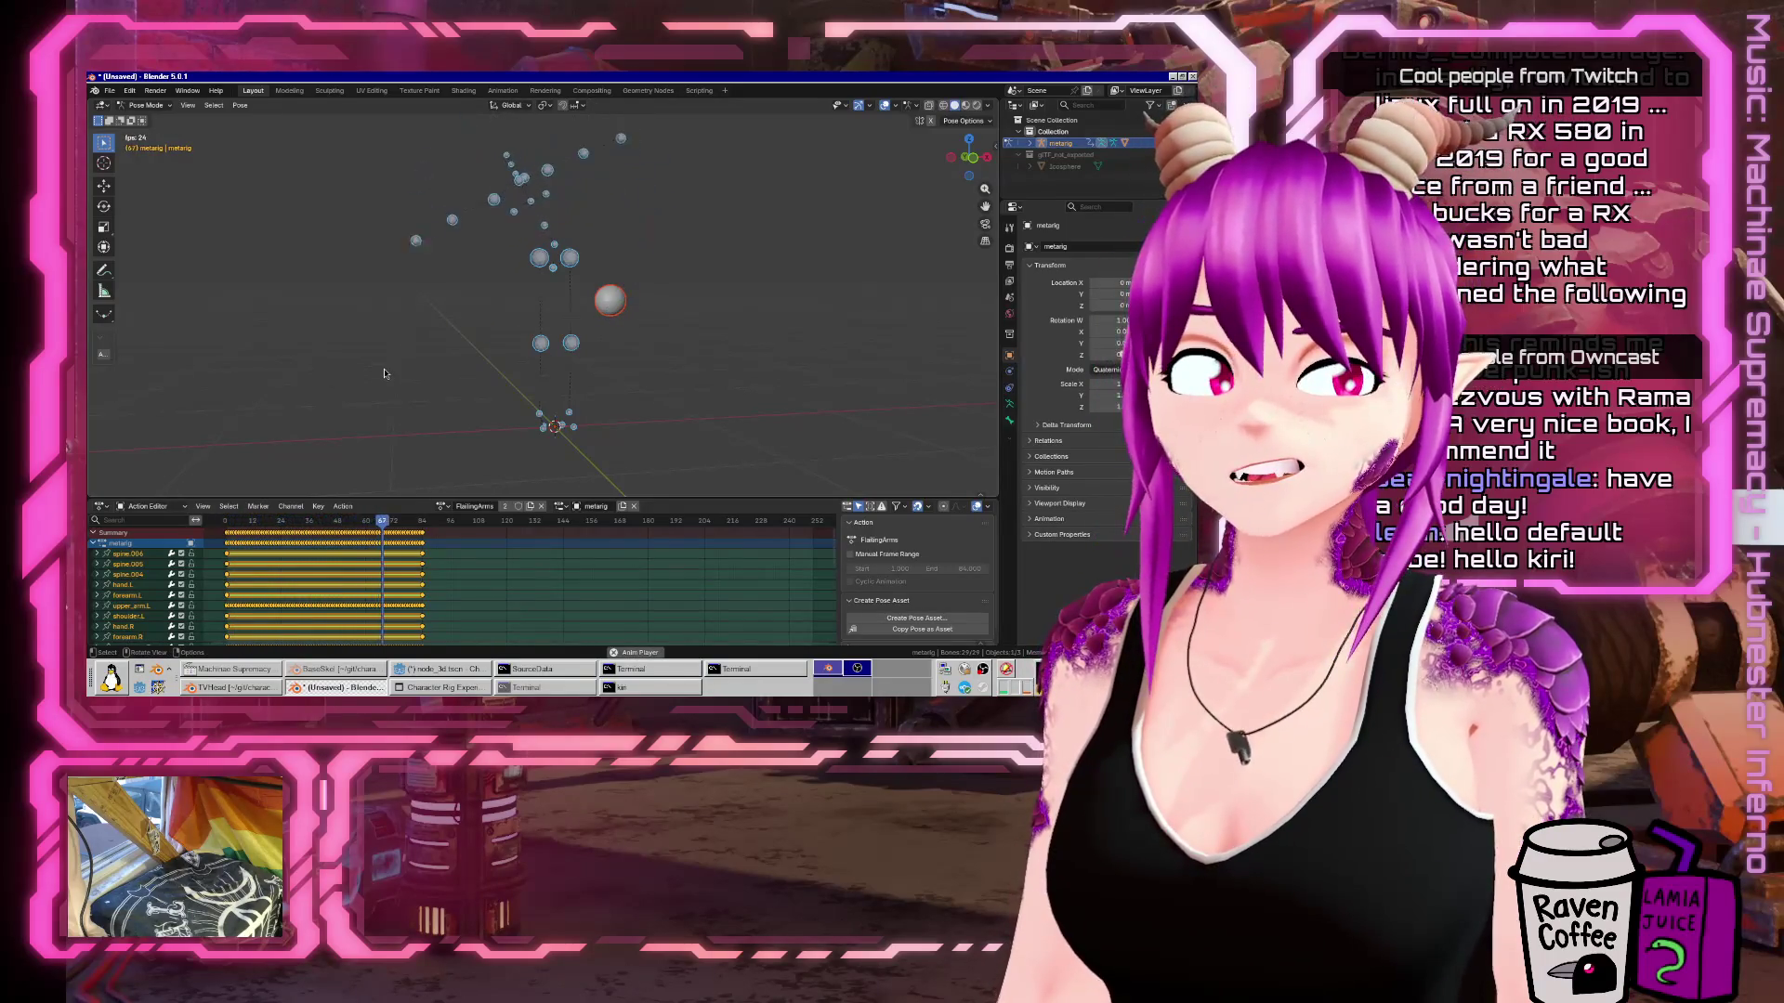
{"action": "key", "text": "space"}
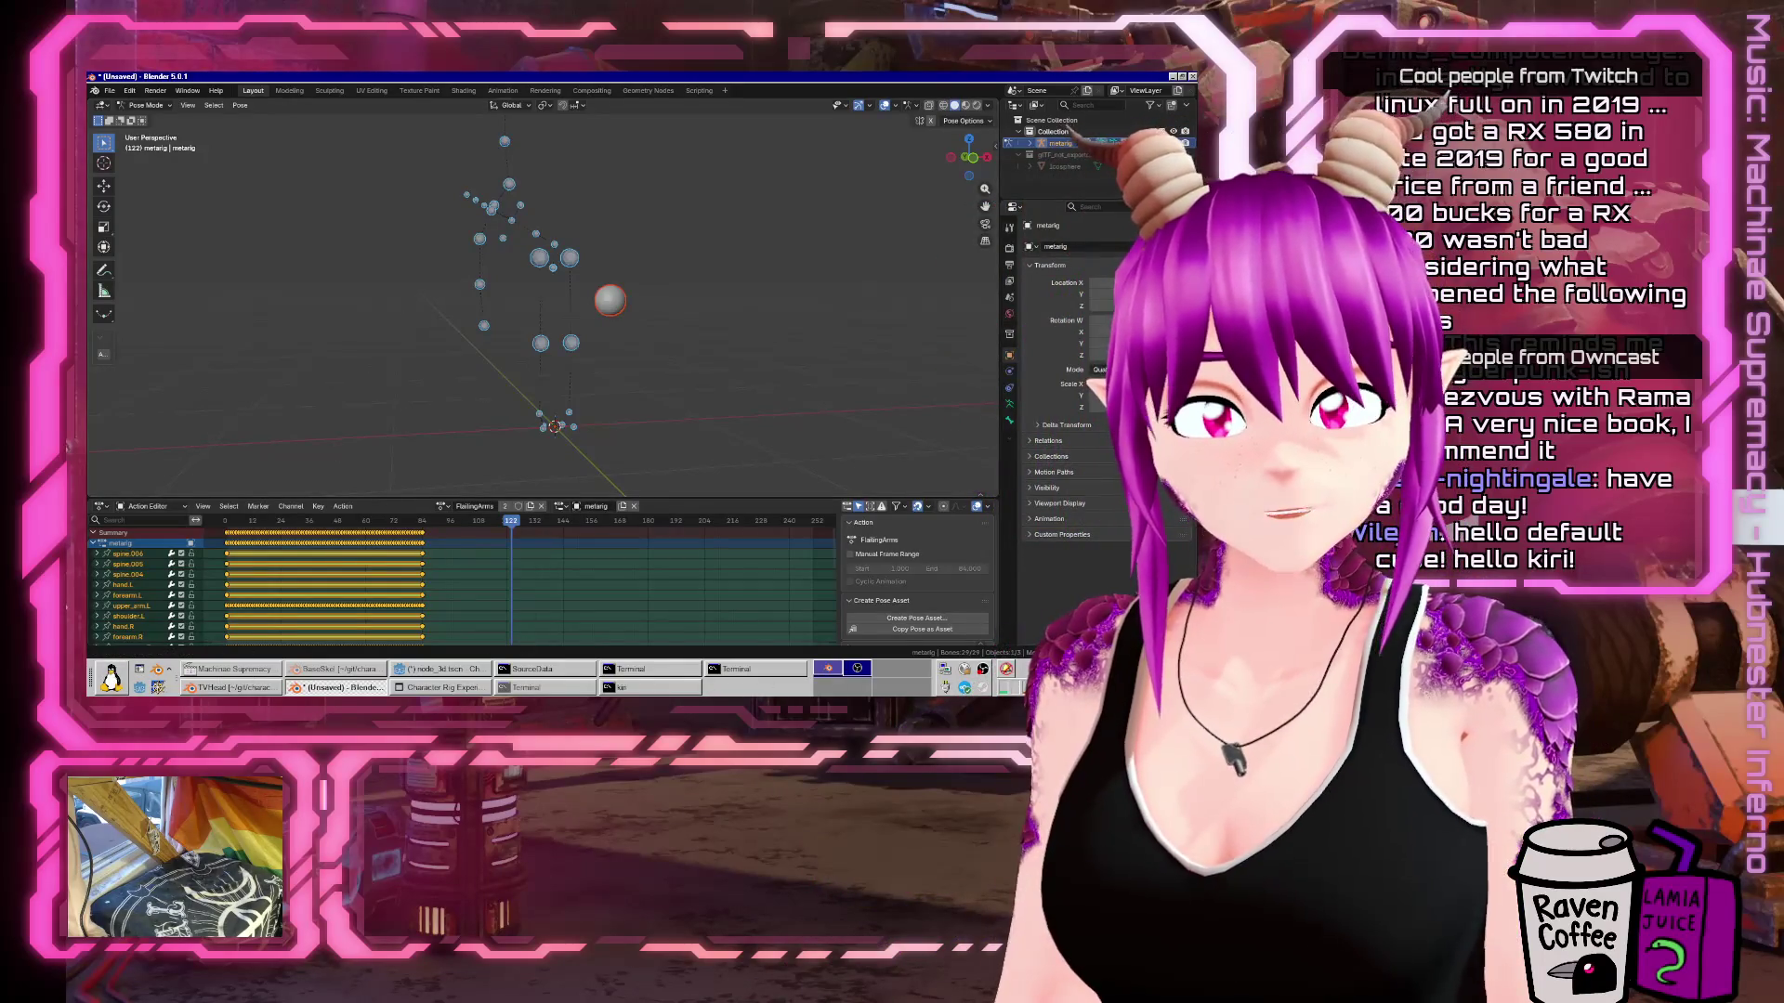
{"action": "key", "text": "ctrl+t"}
Search 'gltf animations' and open the two glTF-Tutorials results in background tabs.
{"action": "type", "text": "gltf animations"}
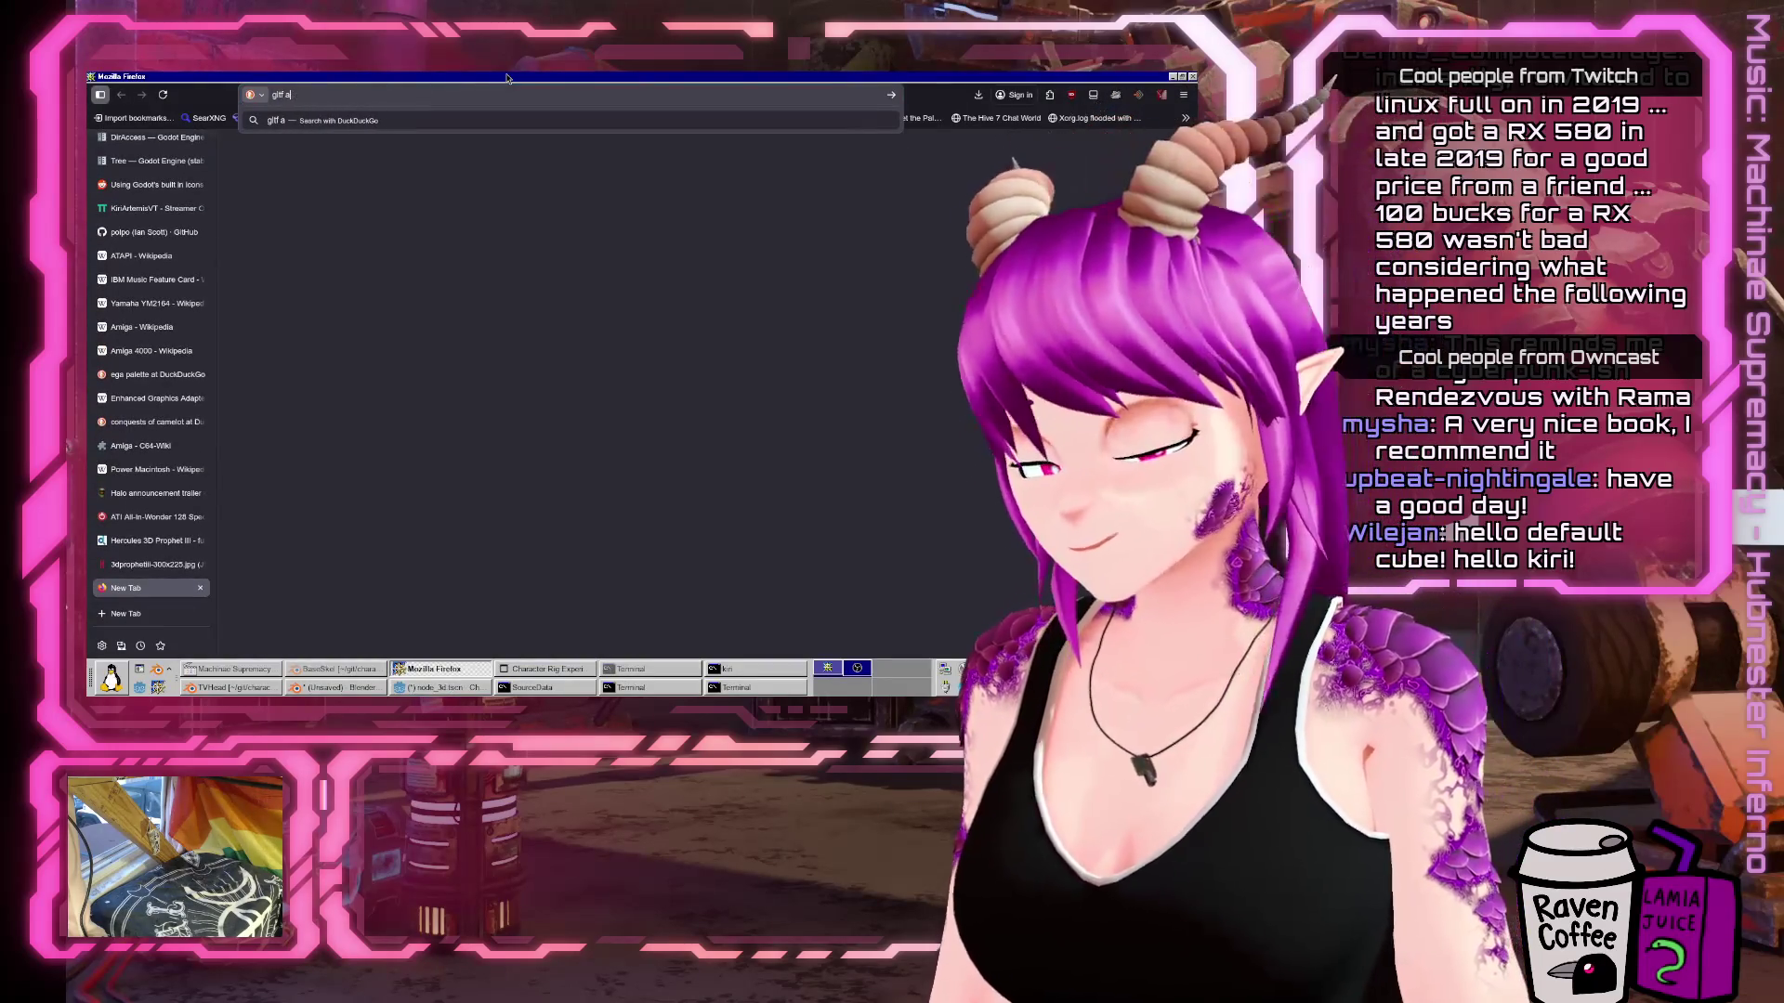
{"action": "key", "text": "Return"}
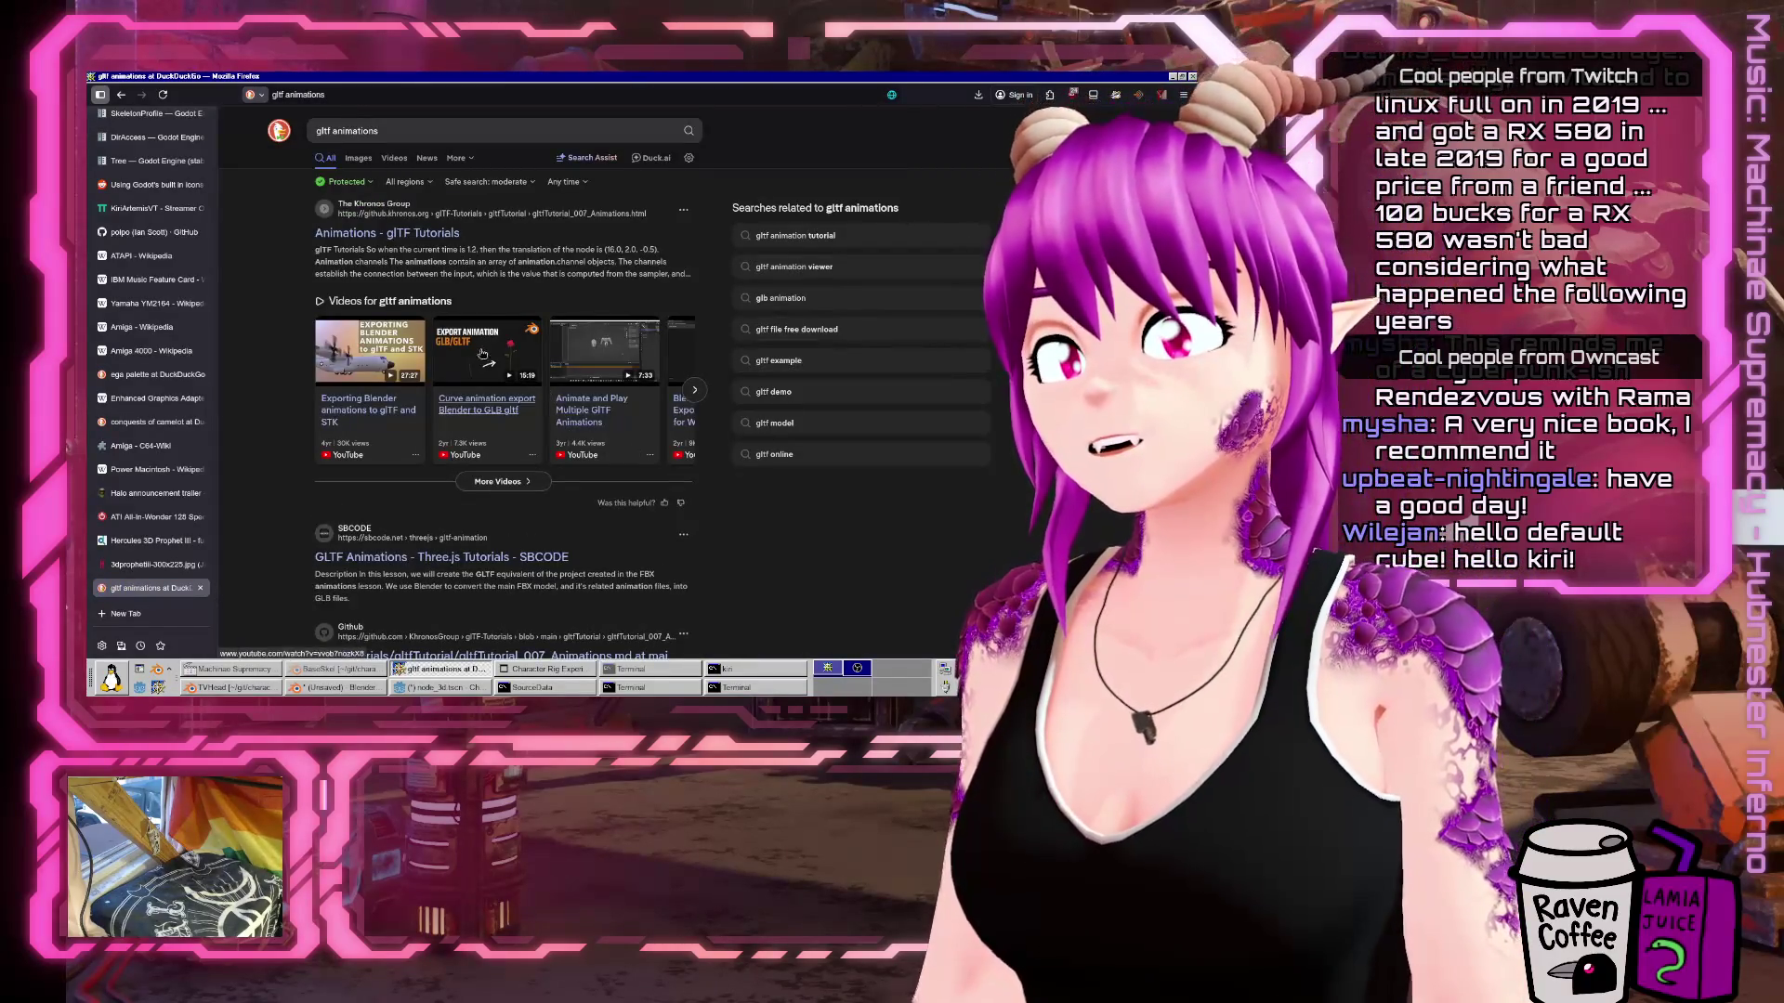
{"action": "middle_click", "coordinate": [451, 233]}
{"action": "scroll", "coordinate": [495, 278], "scroll_direction": "down", "scroll_amount": 3}
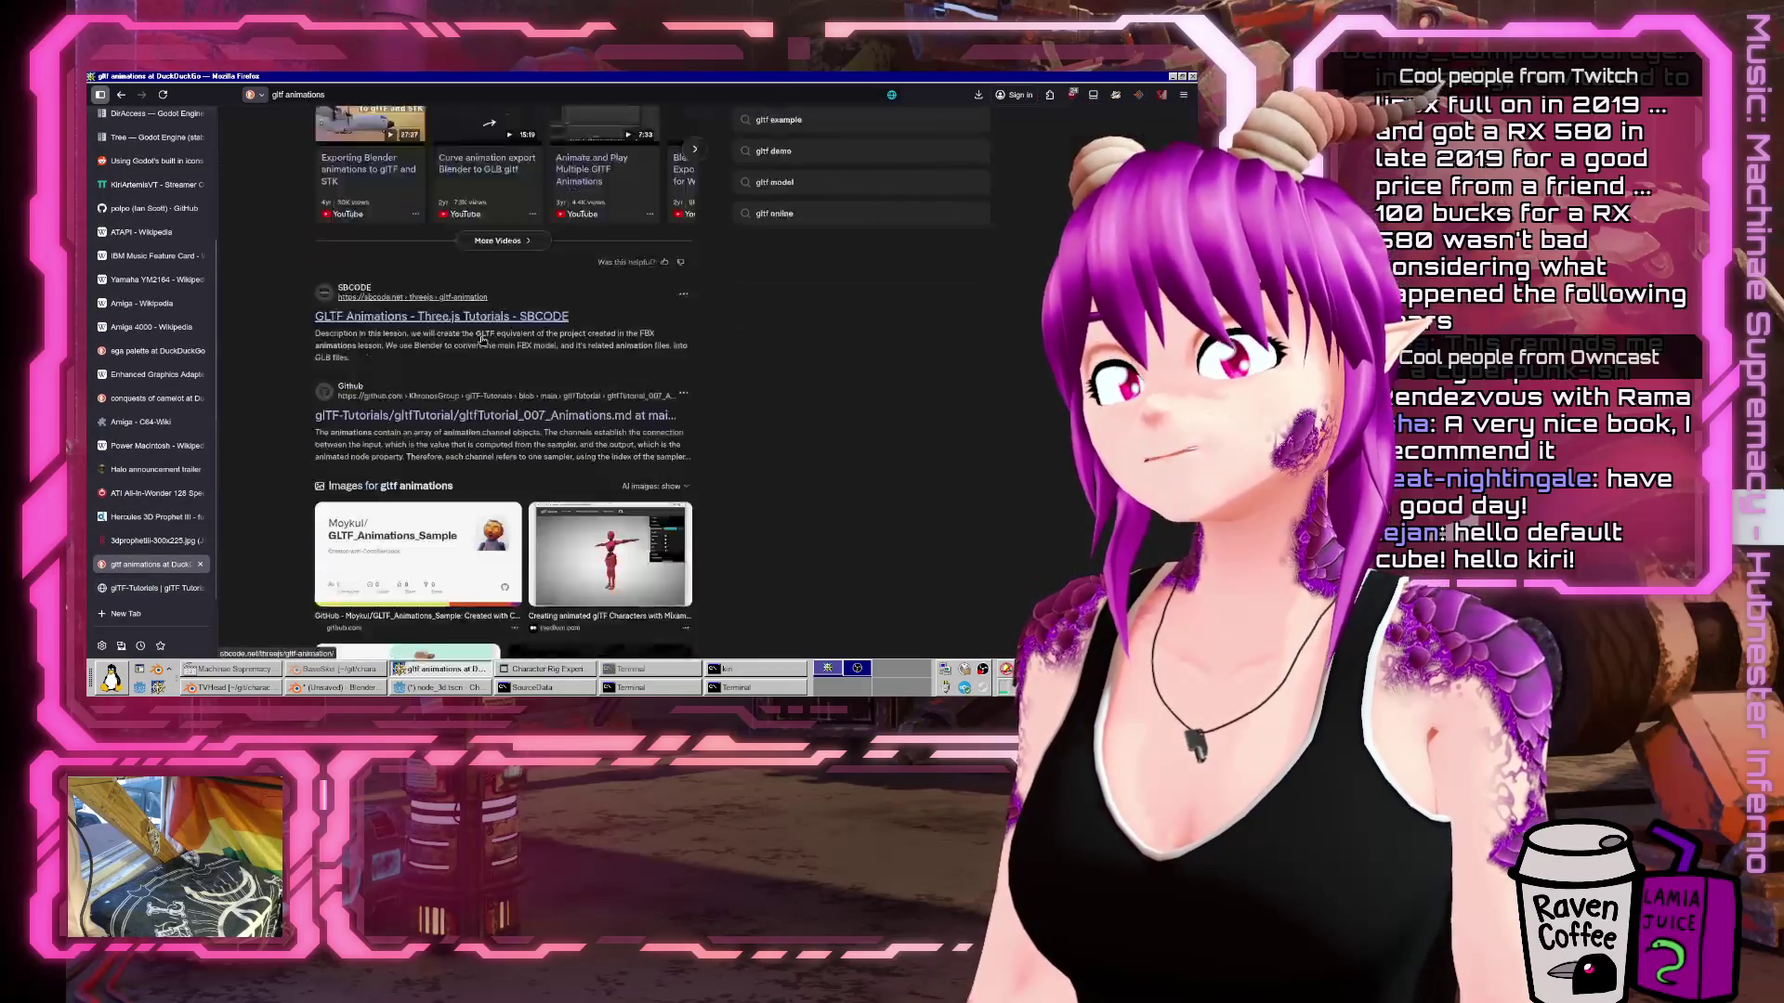
{"action": "middle_click", "coordinate": [496, 274]}
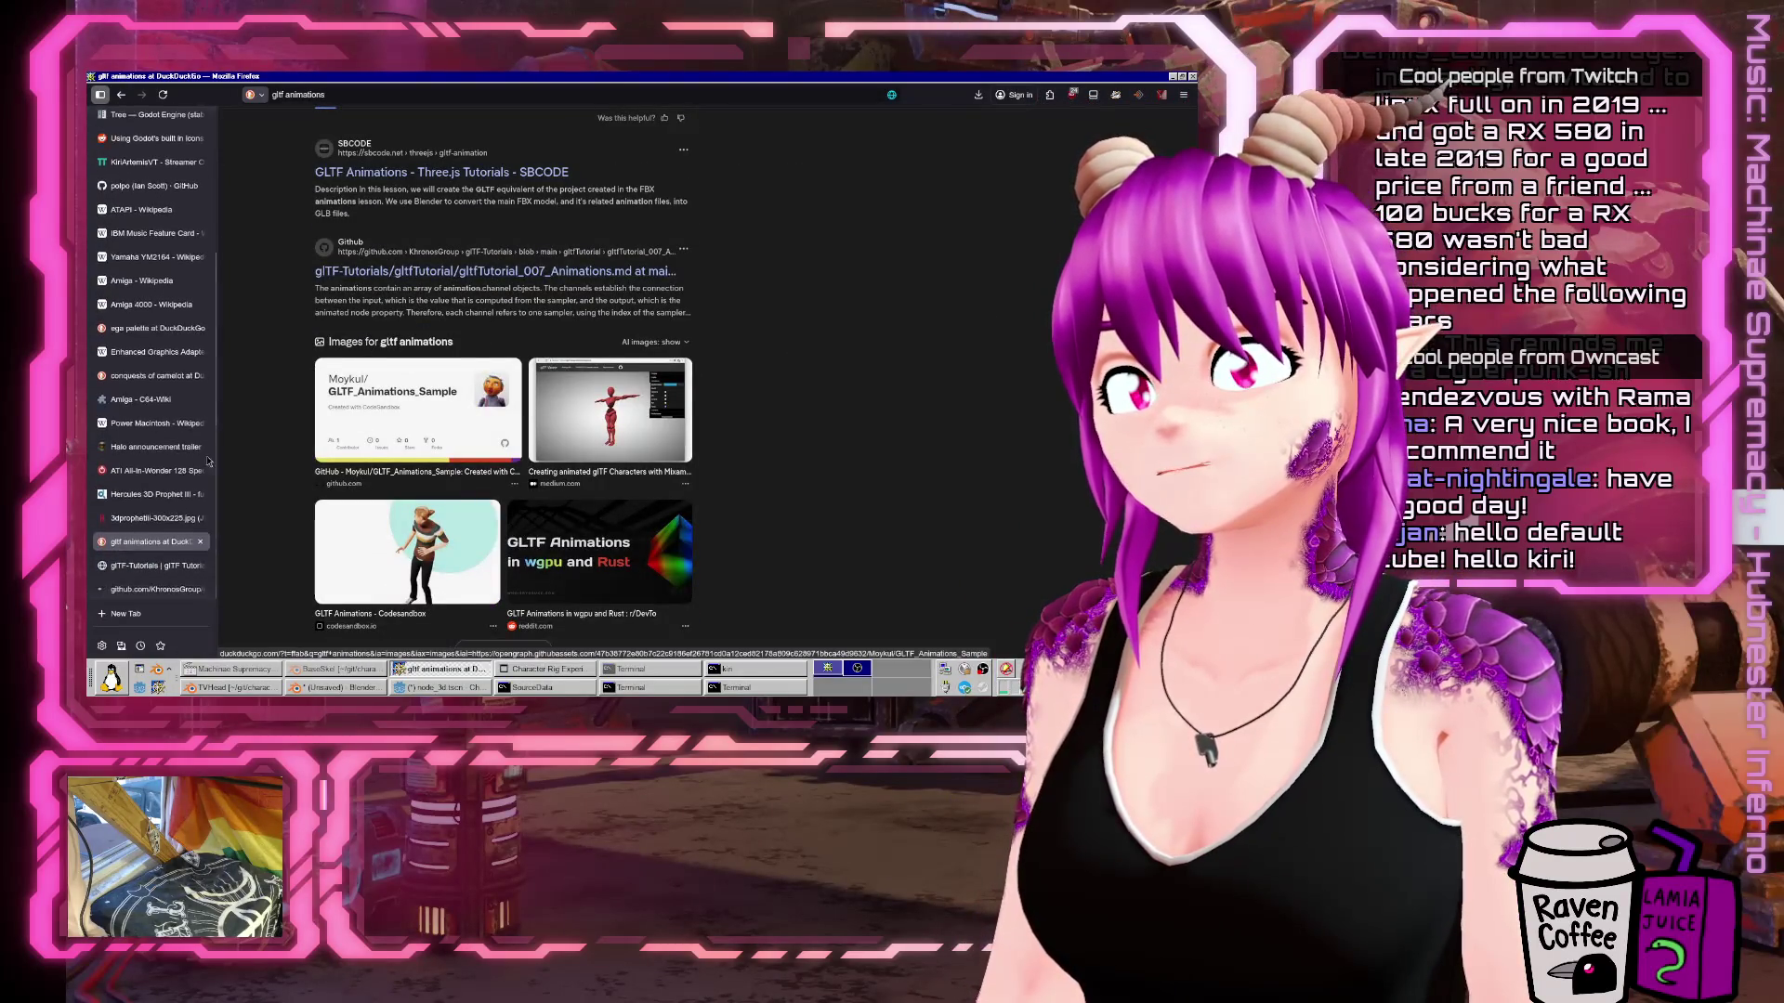
Read the glTF-Tutorials Animations guide's interpolation sections, leaving a blank new tab open.
{"action": "left_click", "coordinate": [132, 566]}
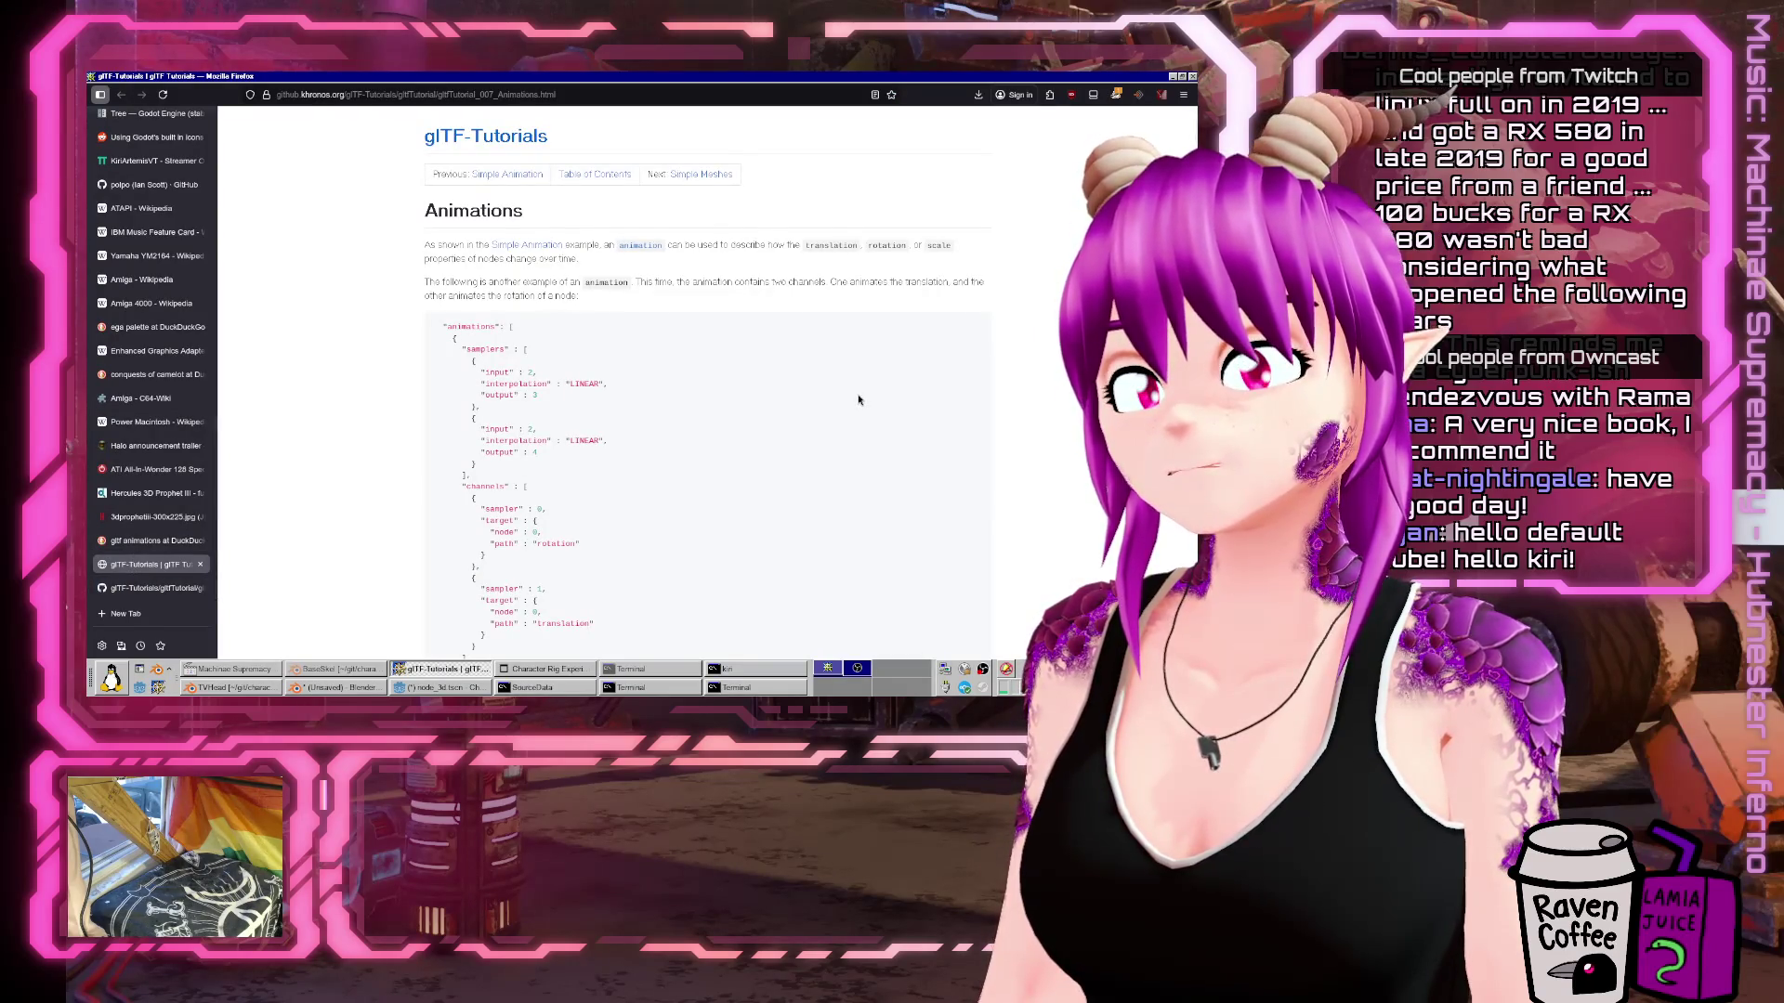
{"action": "scroll", "coordinate": [858, 400], "scroll_direction": "down", "scroll_amount": 10}
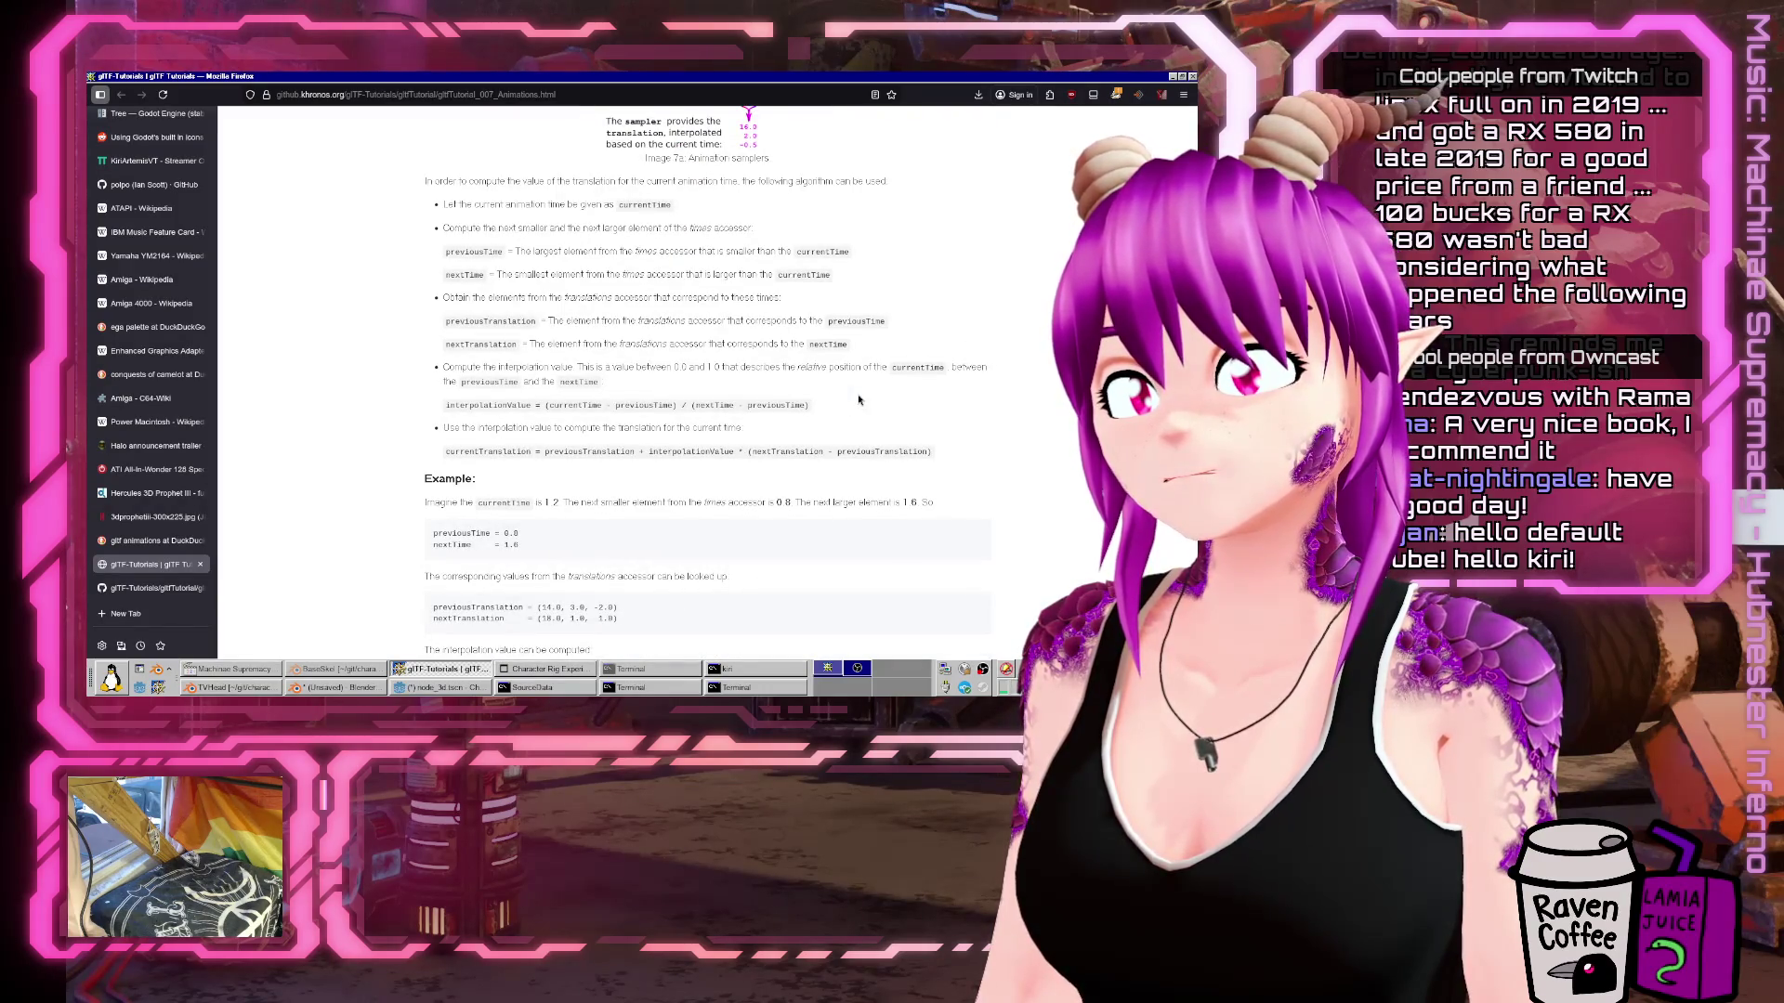
{"action": "scroll", "coordinate": [858, 399], "scroll_direction": "down", "scroll_amount": 10}
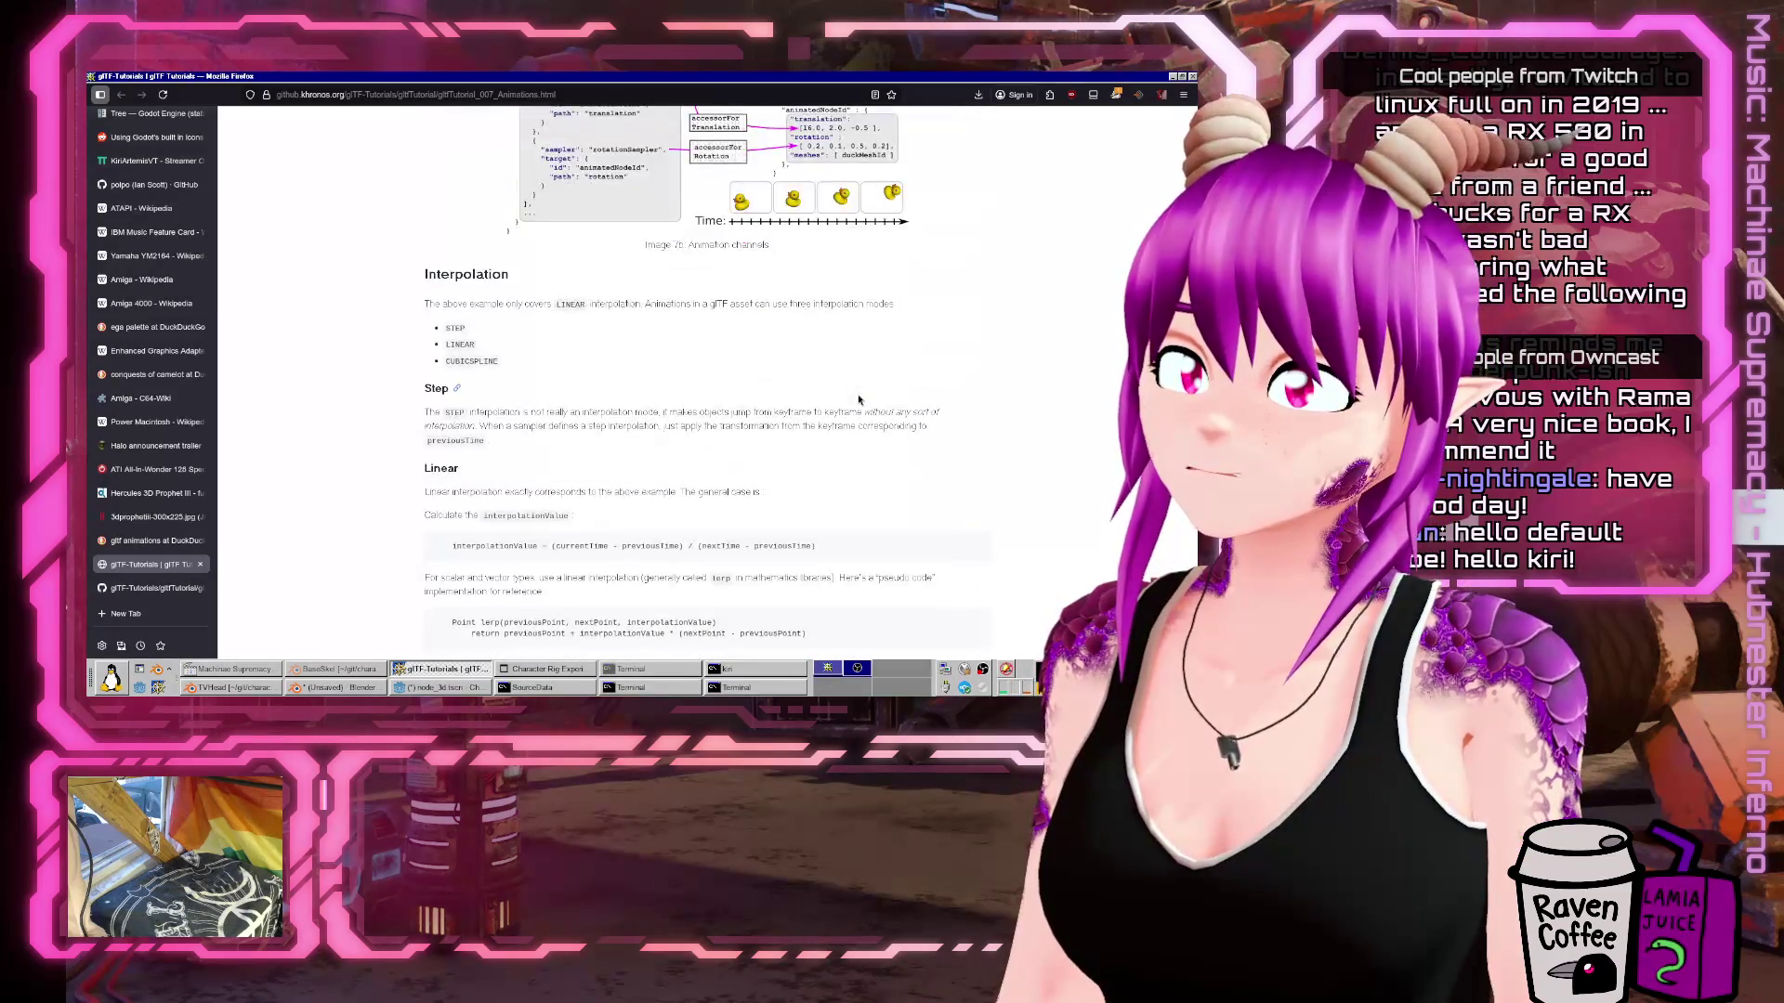
{"action": "scroll", "coordinate": [858, 400], "scroll_direction": "down", "scroll_amount": 10}
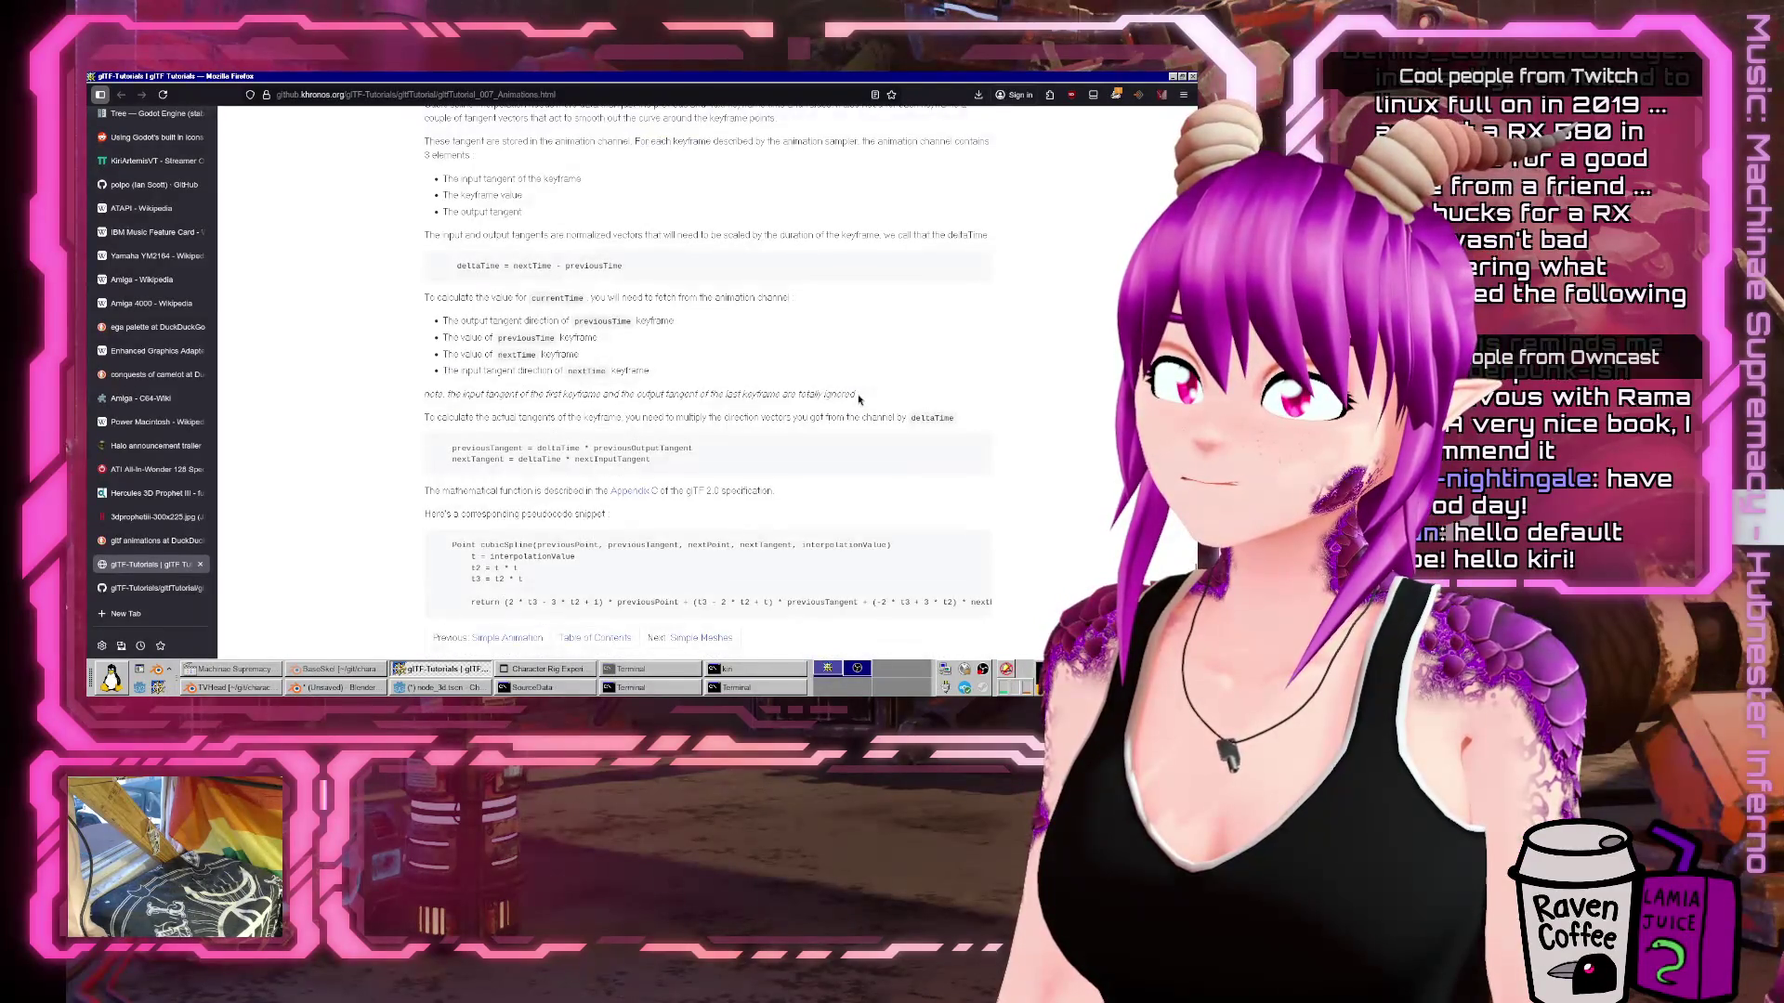
{"action": "scroll", "coordinate": [858, 399], "scroll_direction": "down", "scroll_amount": 1}
{"action": "key", "text": "ctrl+f"}
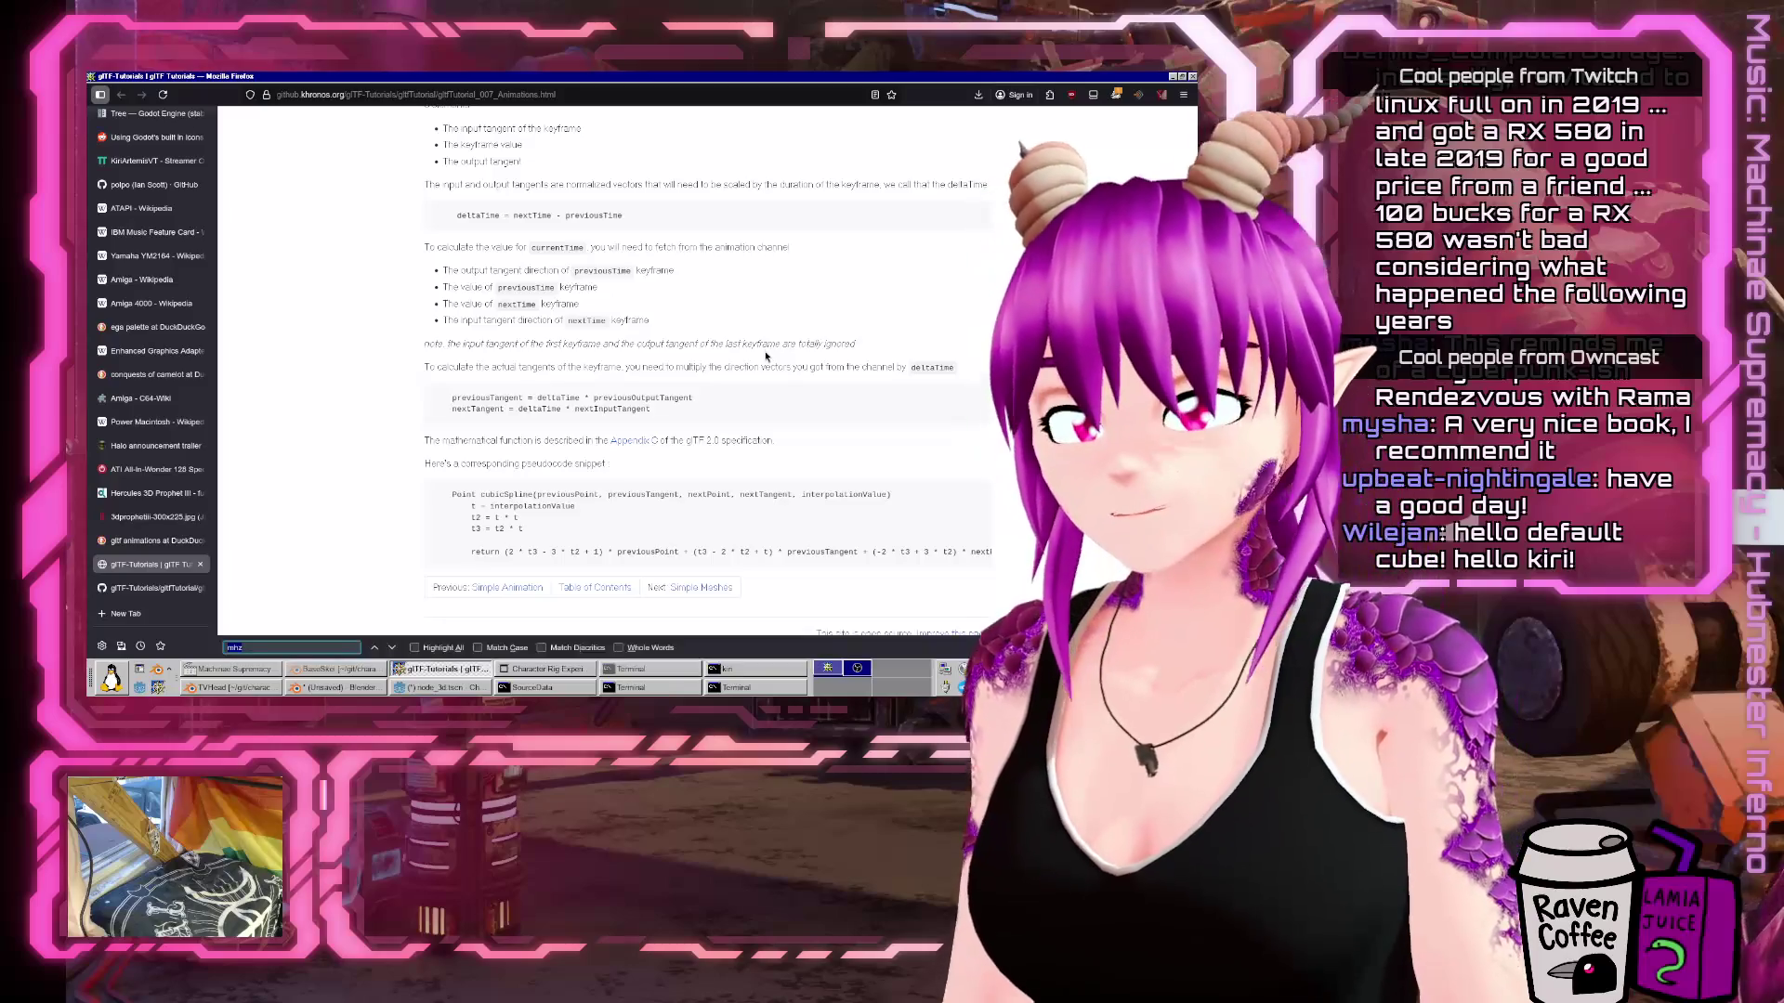
{"action": "scroll", "coordinate": [766, 357], "scroll_direction": "up", "scroll_amount": 5}
{"action": "key", "text": "ctrl+t"}
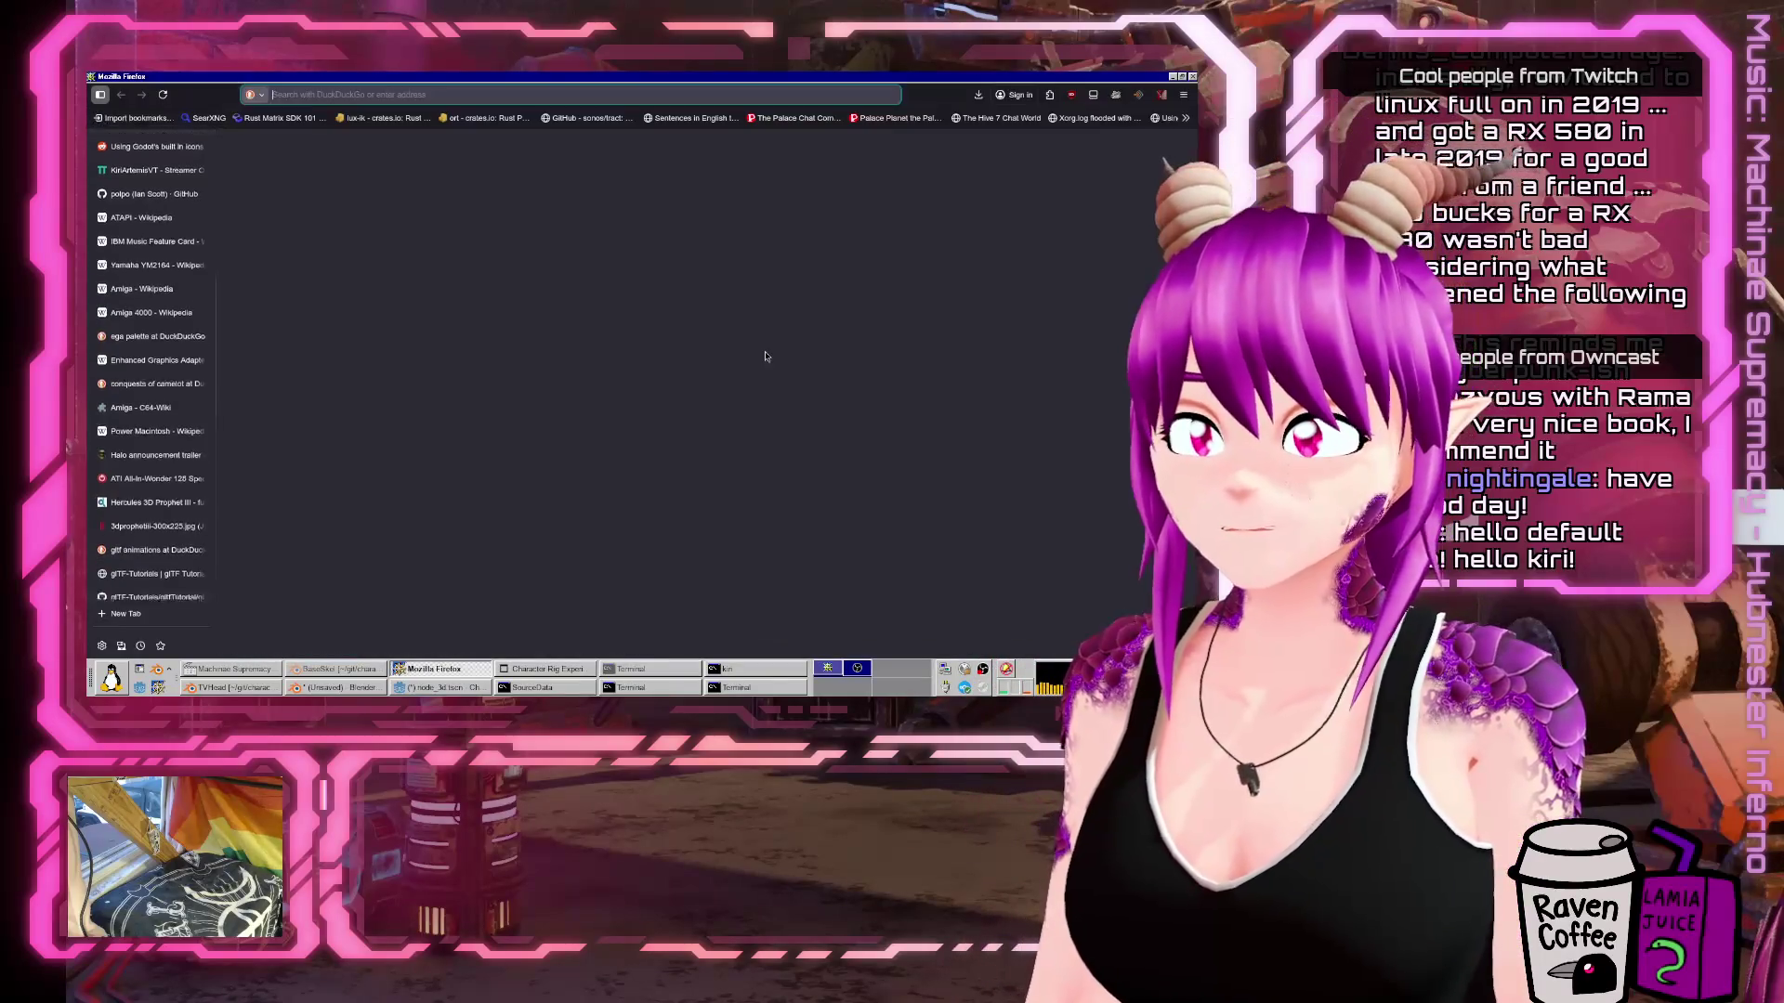
Search 'gltf loop animation' and read the GitHub glTF animations tutorial page.
{"action": "type", "text": "gltf loop animation"}
{"action": "key", "text": "Return"}
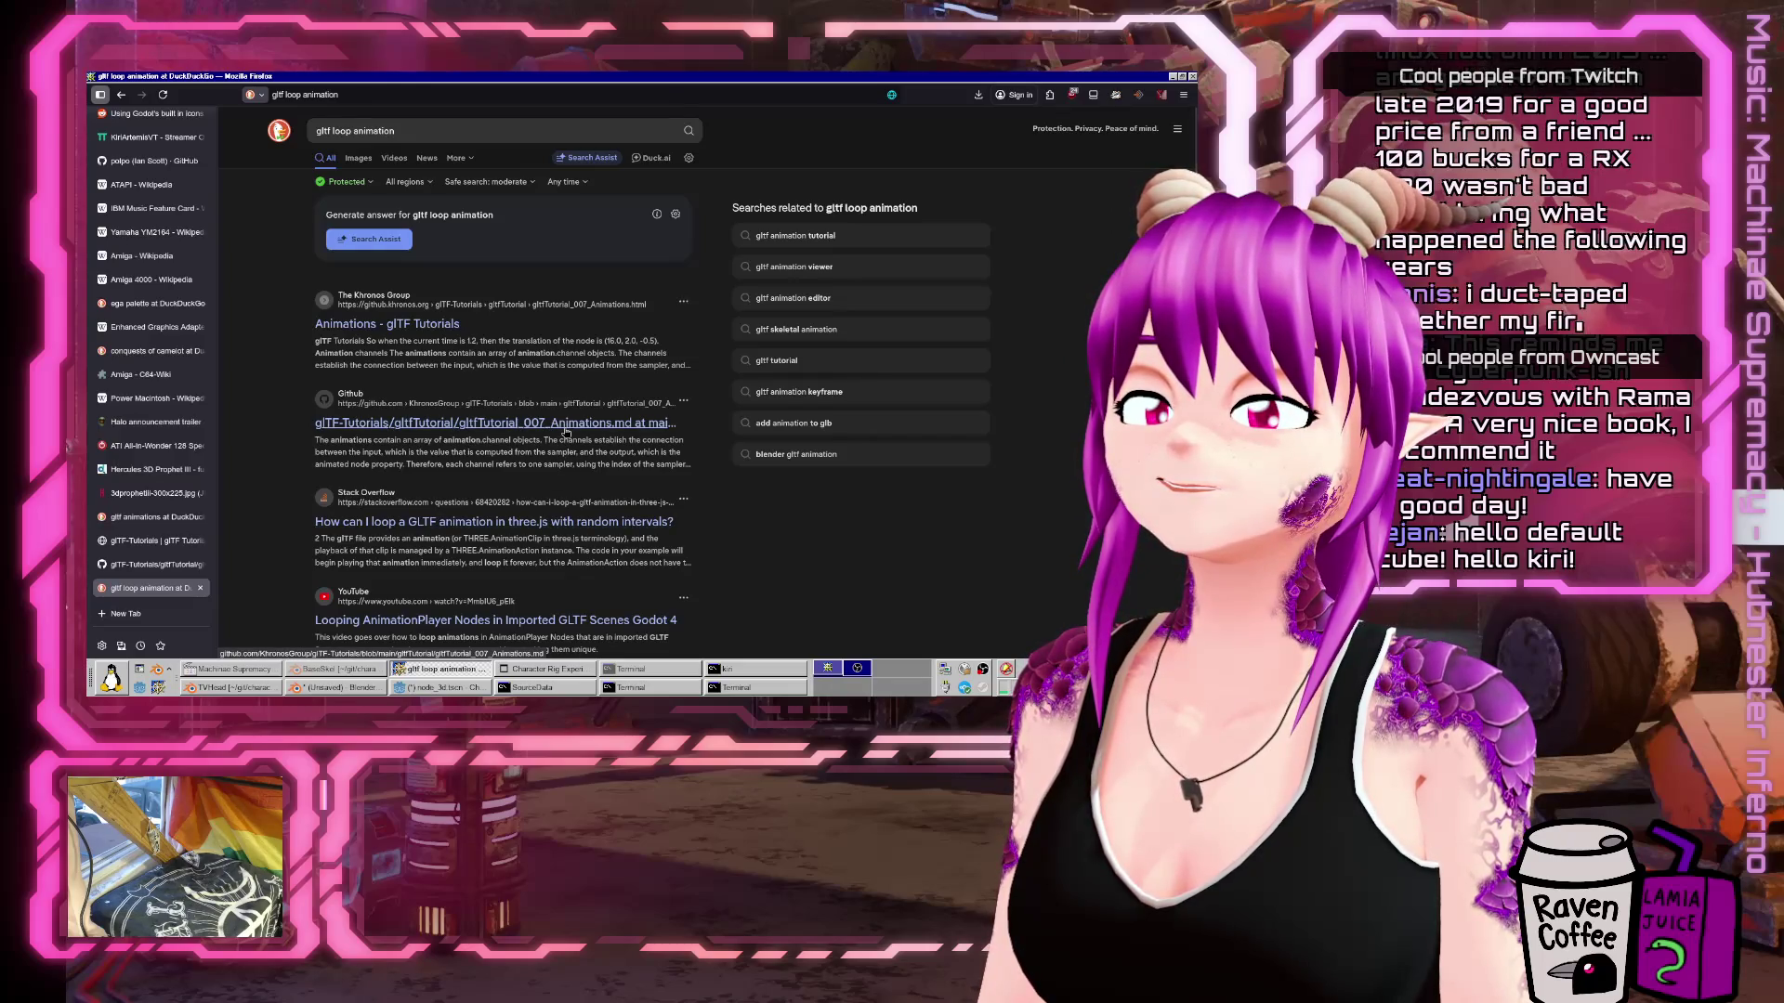
{"action": "left_click", "coordinate": [565, 424]}
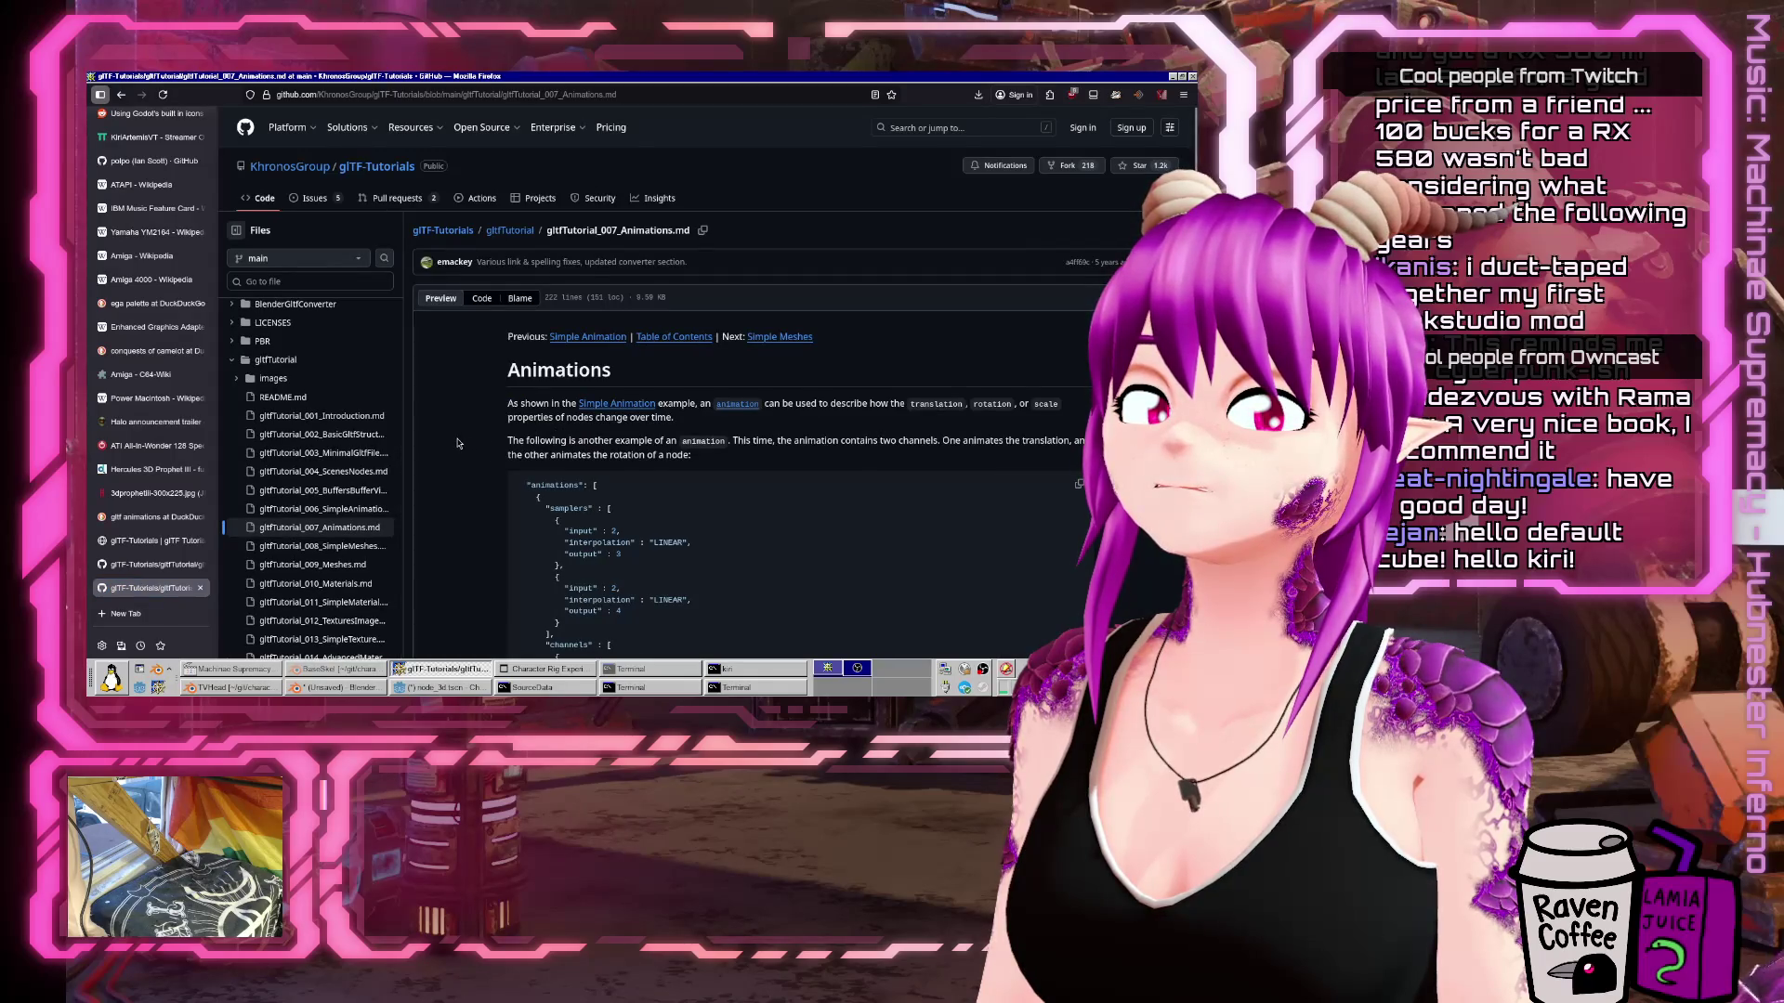
{"action": "scroll", "coordinate": [457, 446], "scroll_direction": "down", "scroll_amount": 5}
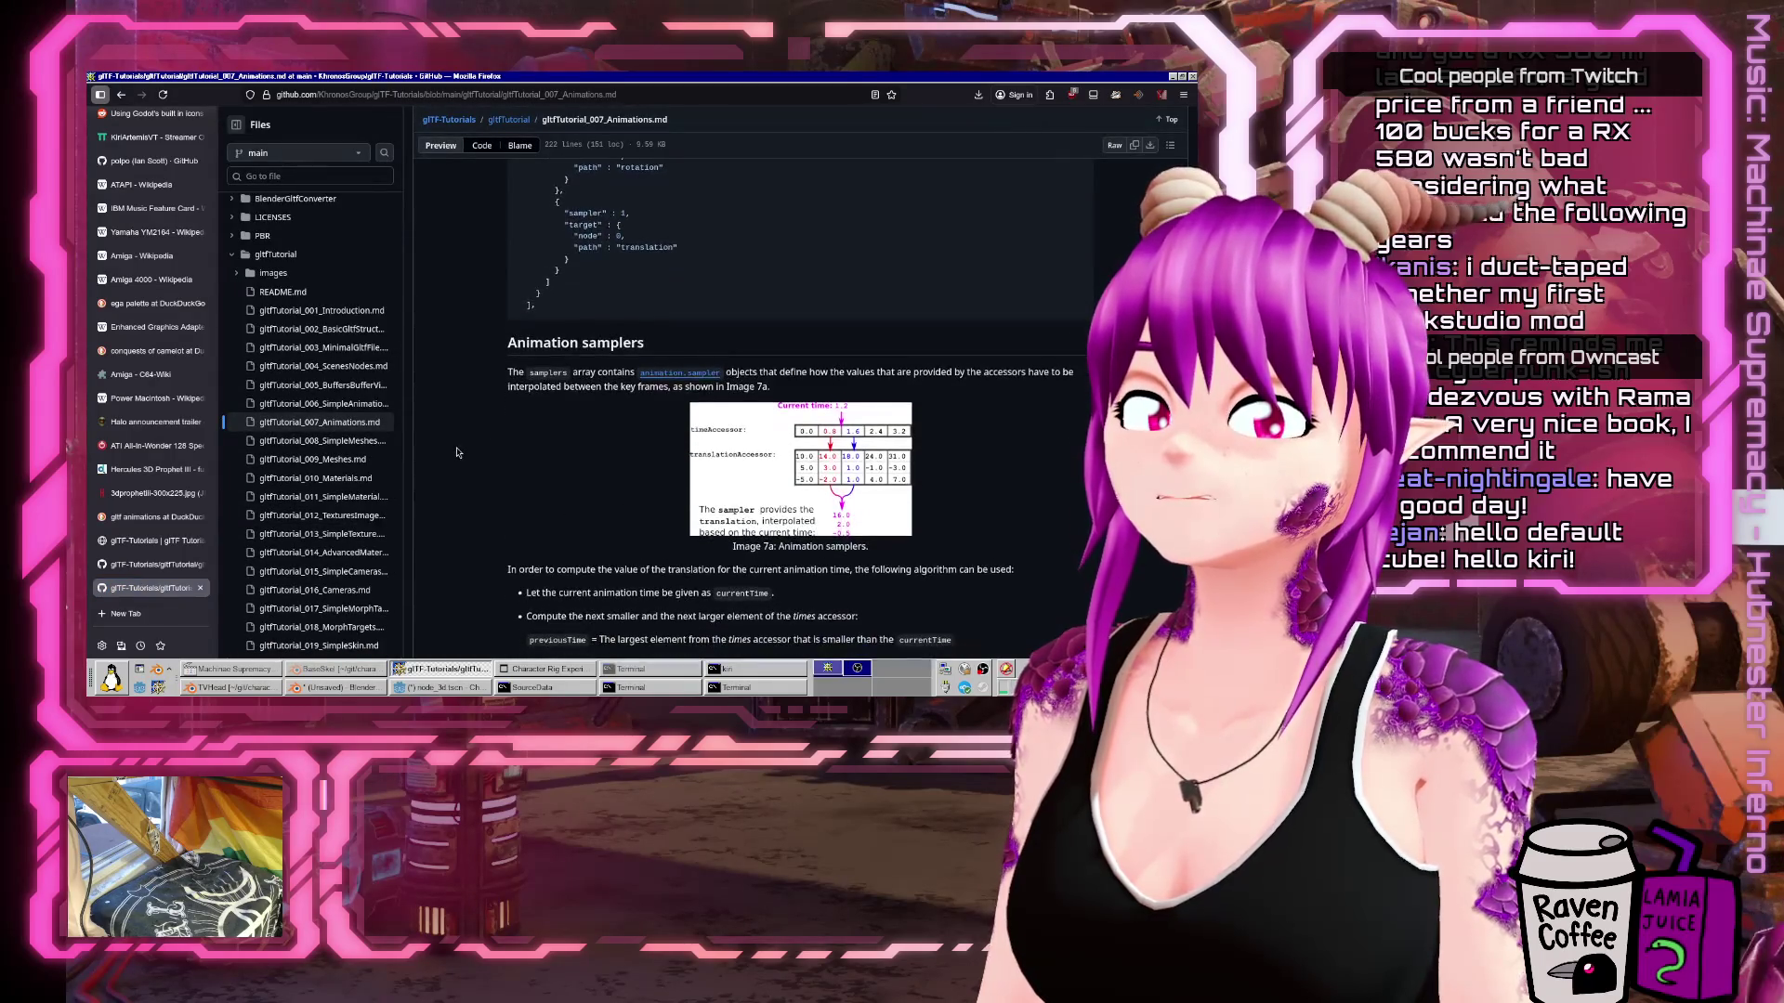
{"action": "scroll", "coordinate": [457, 453], "scroll_direction": "down", "scroll_amount": 10}
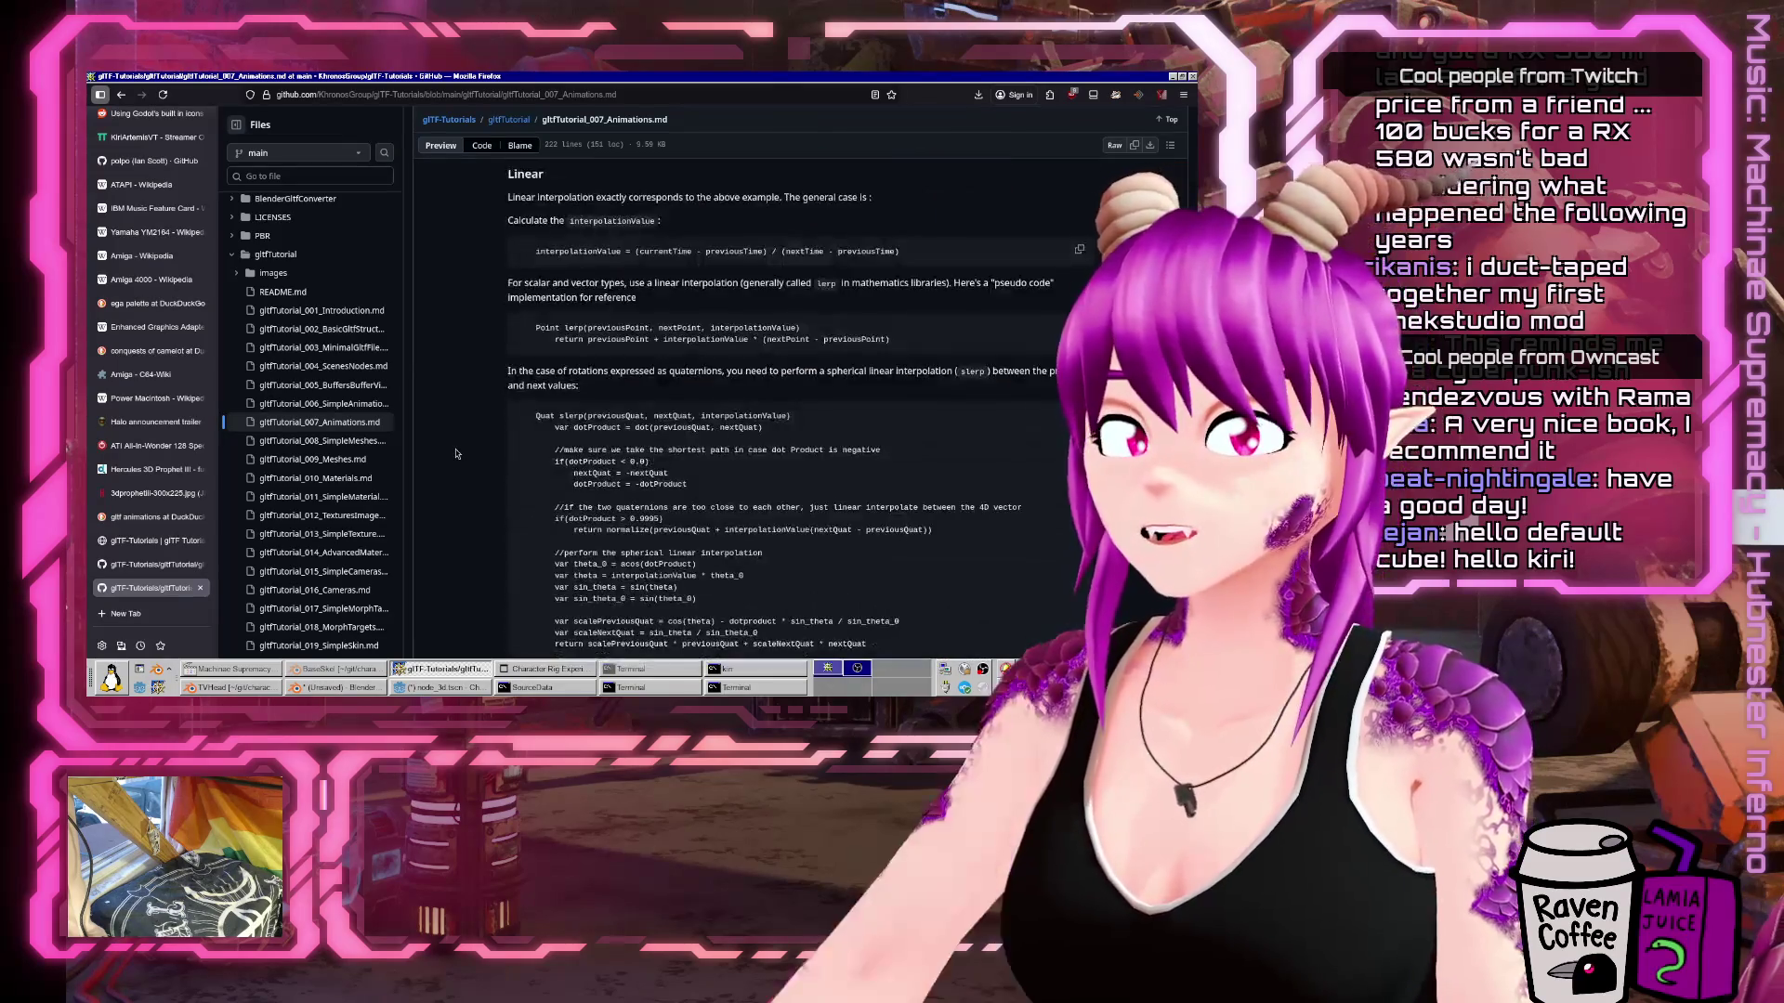
{"action": "scroll", "coordinate": [446, 451], "scroll_direction": "down", "scroll_amount": 5}
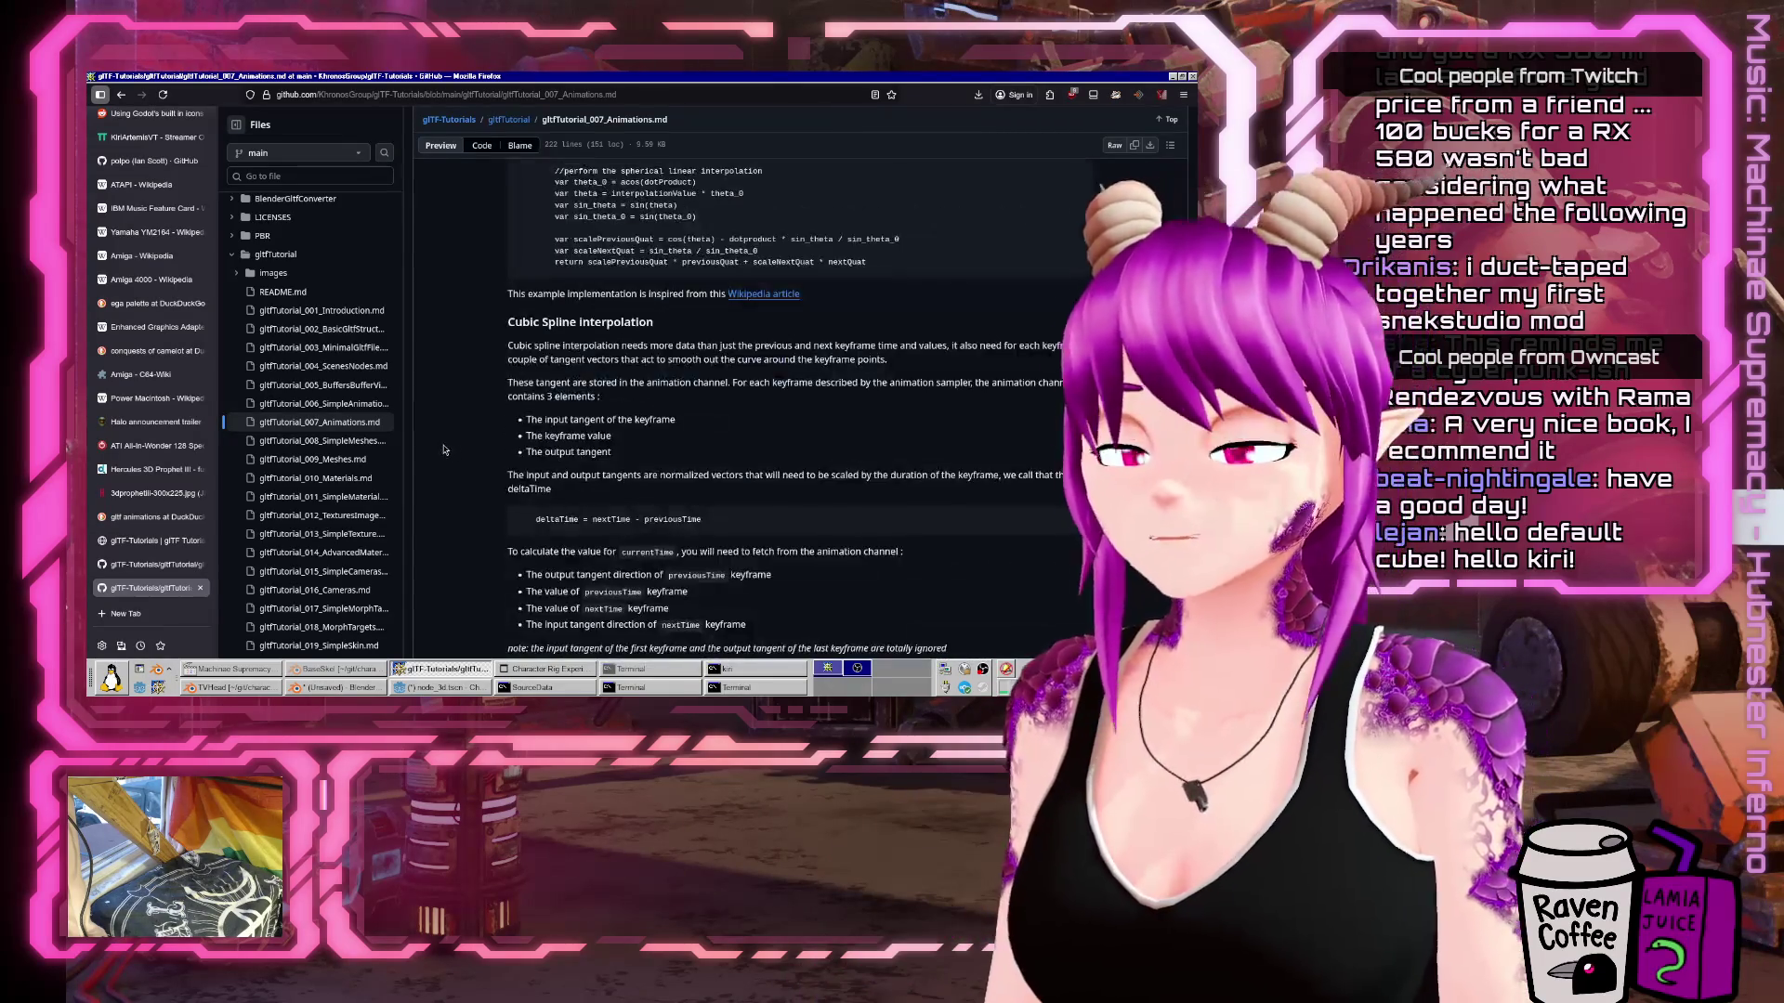
Search the tutorial for 'loopcycle', finish skimming it, and begin a 'godot glb animation looping' search.
{"action": "key", "text": "ctrl+f"}
{"action": "type", "text": "loop"}
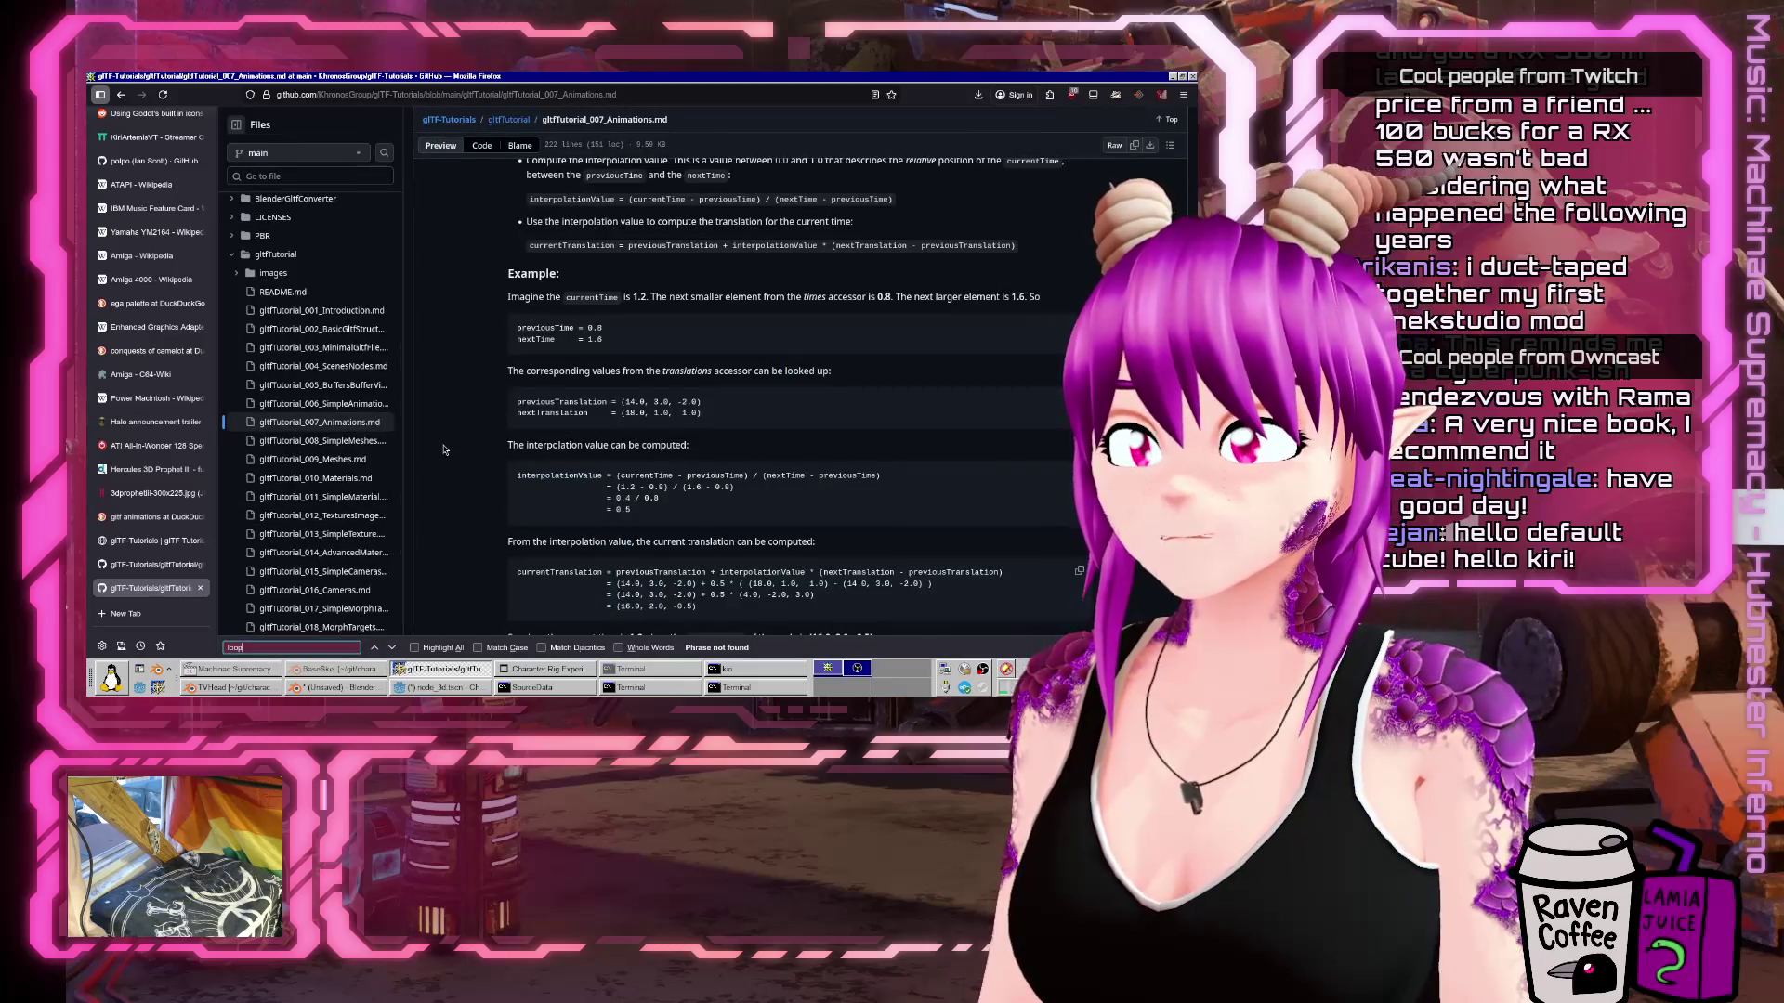
{"action": "type", "text": "cycle"}
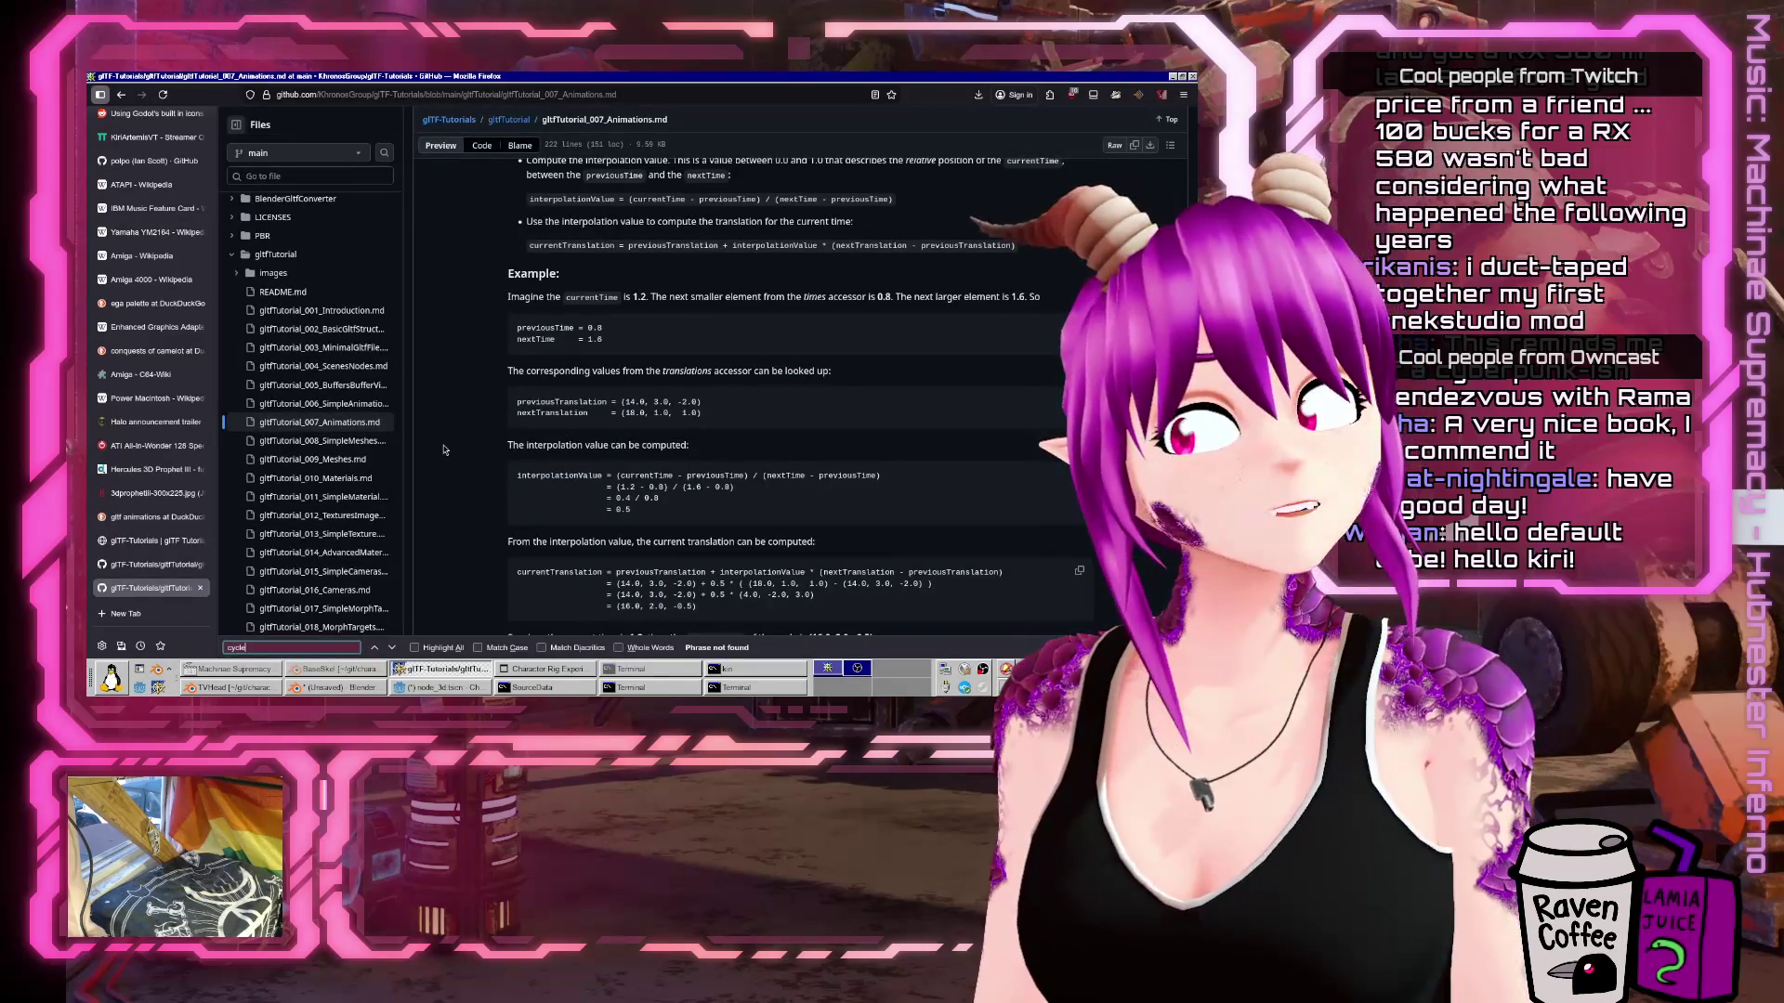
{"action": "key", "text": "Escape"}
{"action": "scroll", "coordinate": [483, 437], "scroll_direction": "down", "scroll_amount": 10}
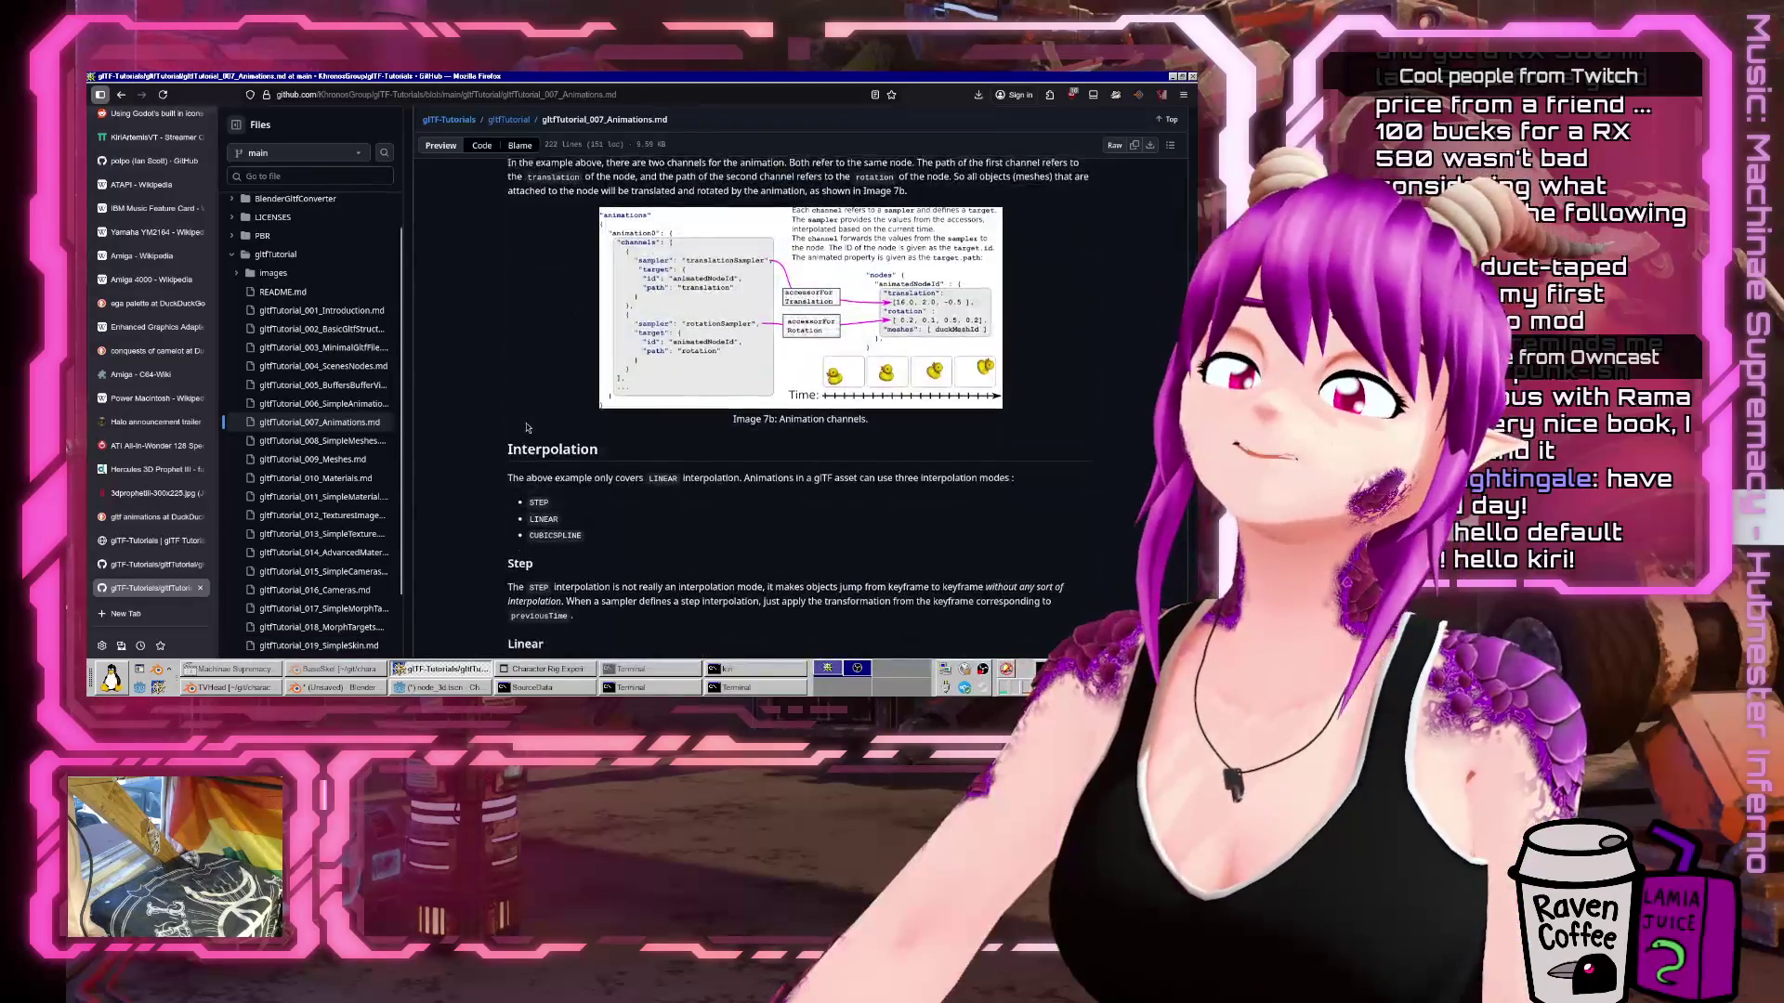
{"action": "scroll", "coordinate": [526, 427], "scroll_direction": "down", "scroll_amount": 10}
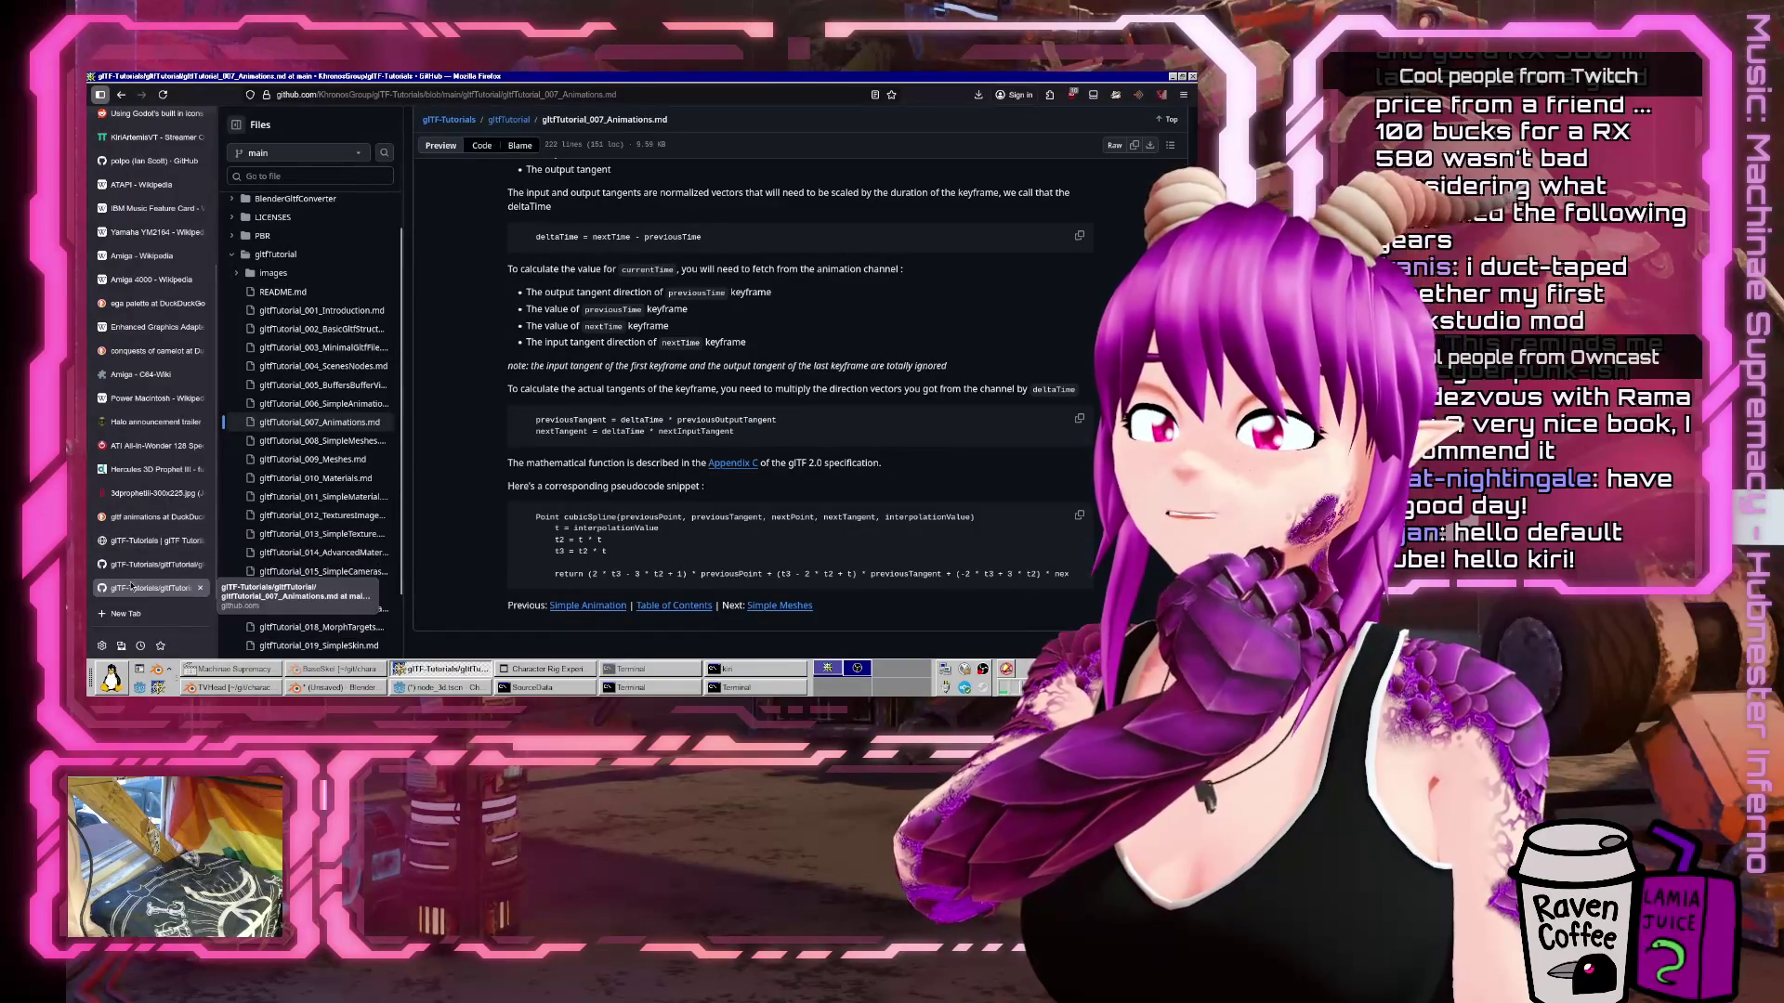
{"action": "key", "text": "ctrl+t"}
{"action": "type", "text": "godot "}
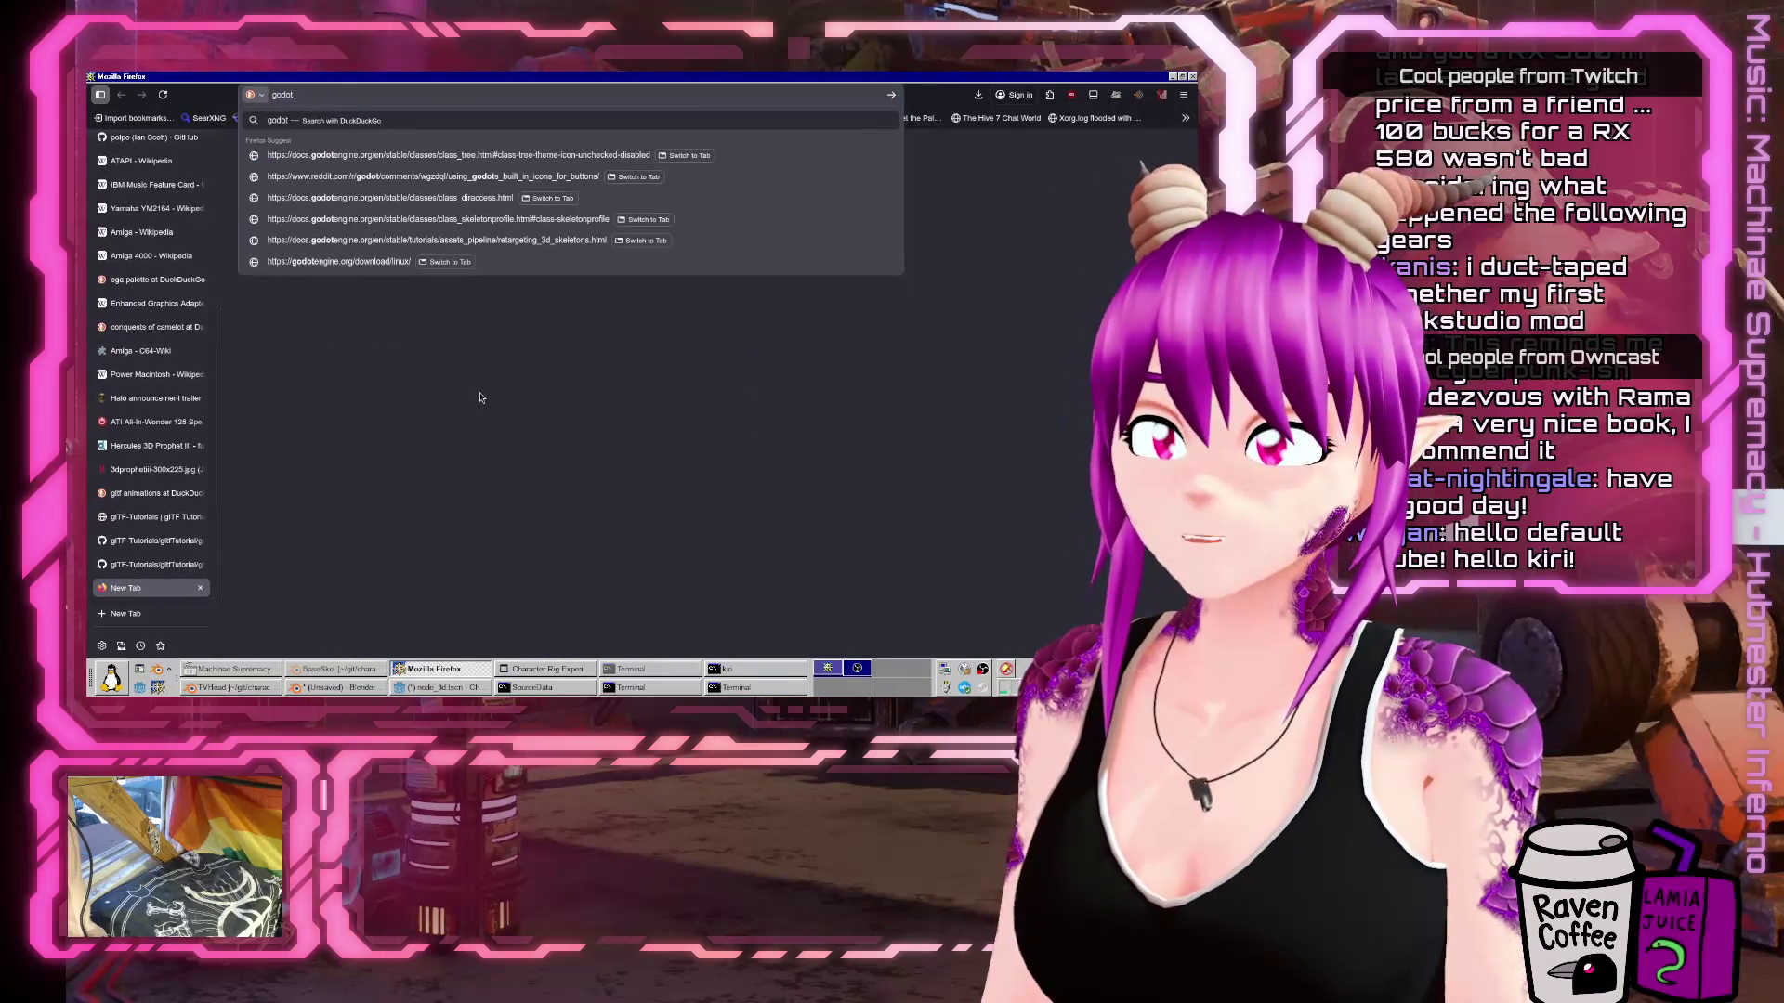
{"action": "type", "text": "glb animat"}
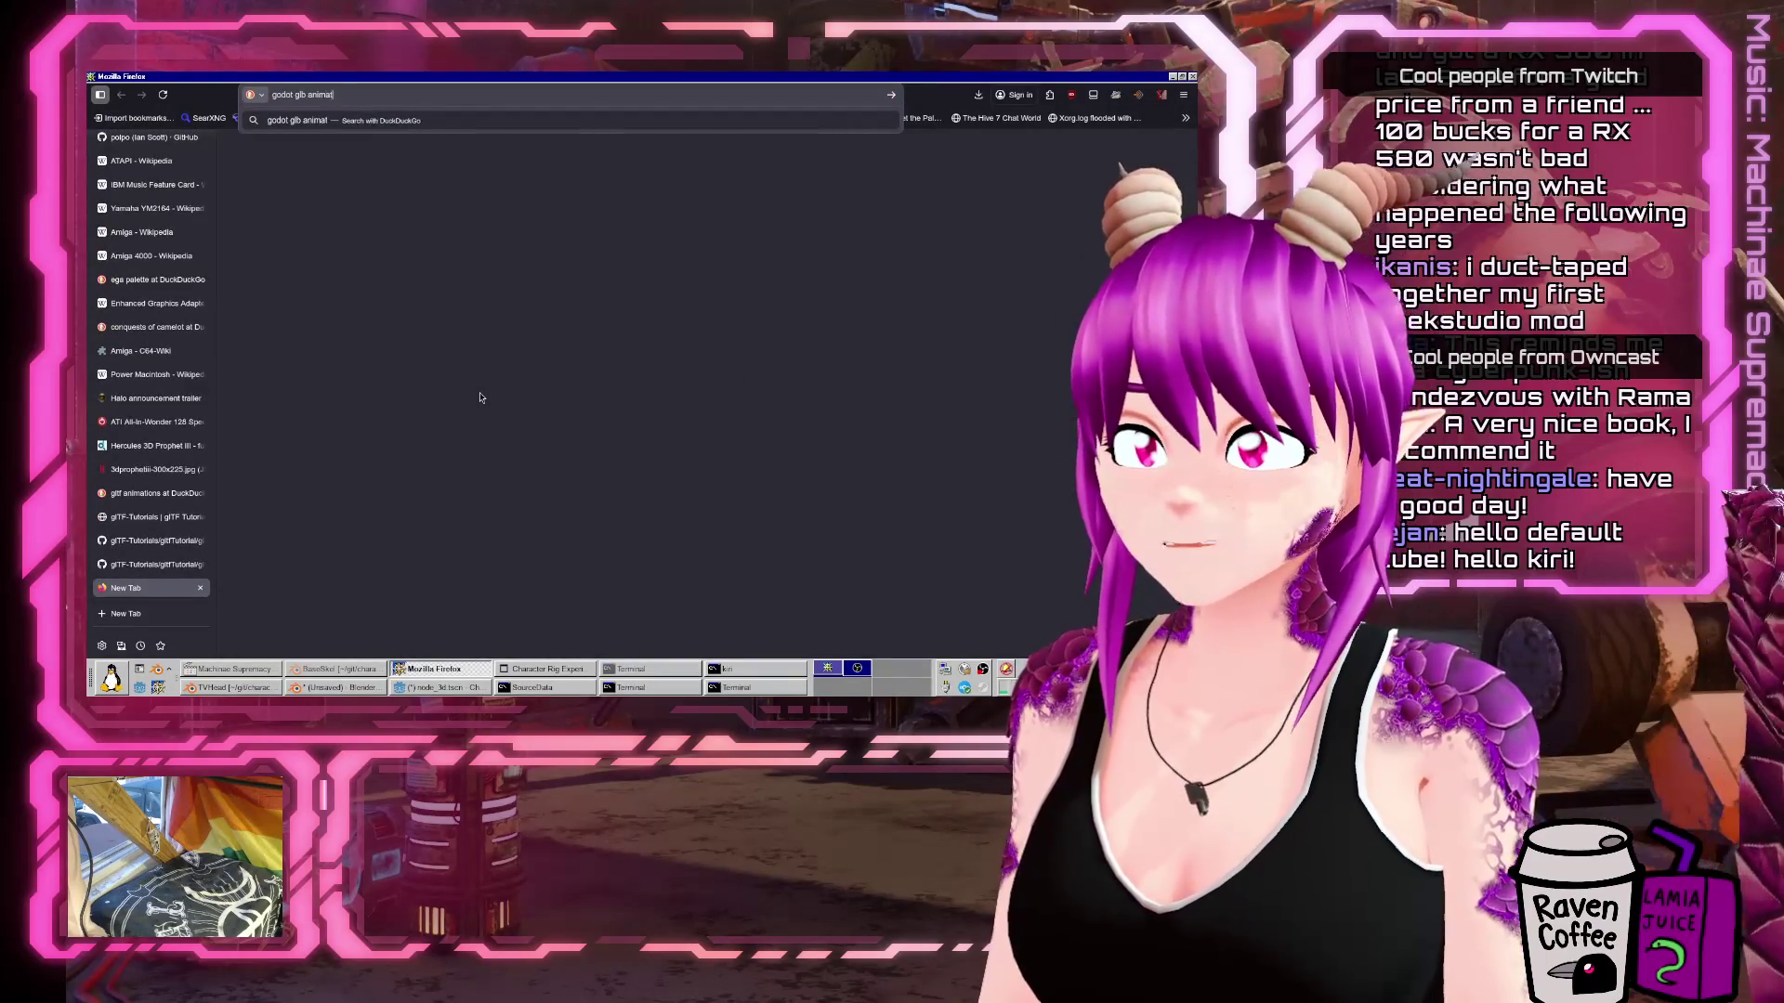
{"action": "type", "text": "ion looping"}
Run the 'godot glb animation looping' search and open the Stack Overflow result in a new tab.
{"action": "key", "text": "Return"}
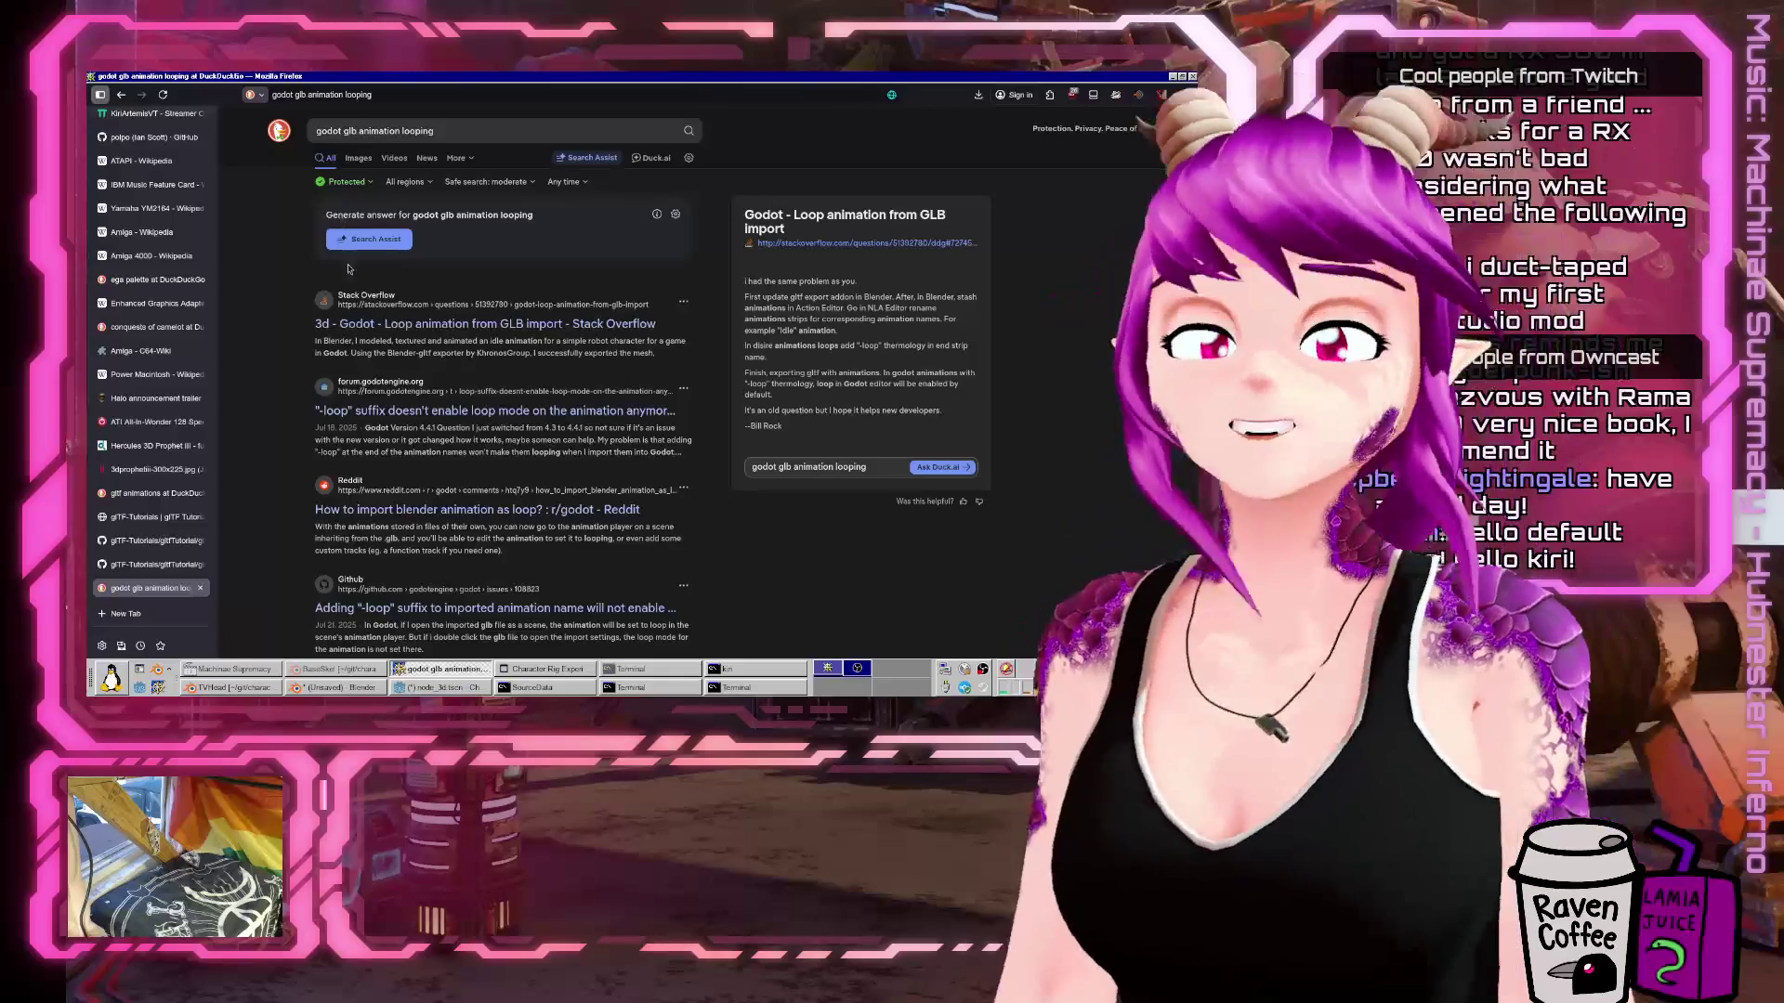
{"action": "middle_click", "coordinate": [401, 332]}
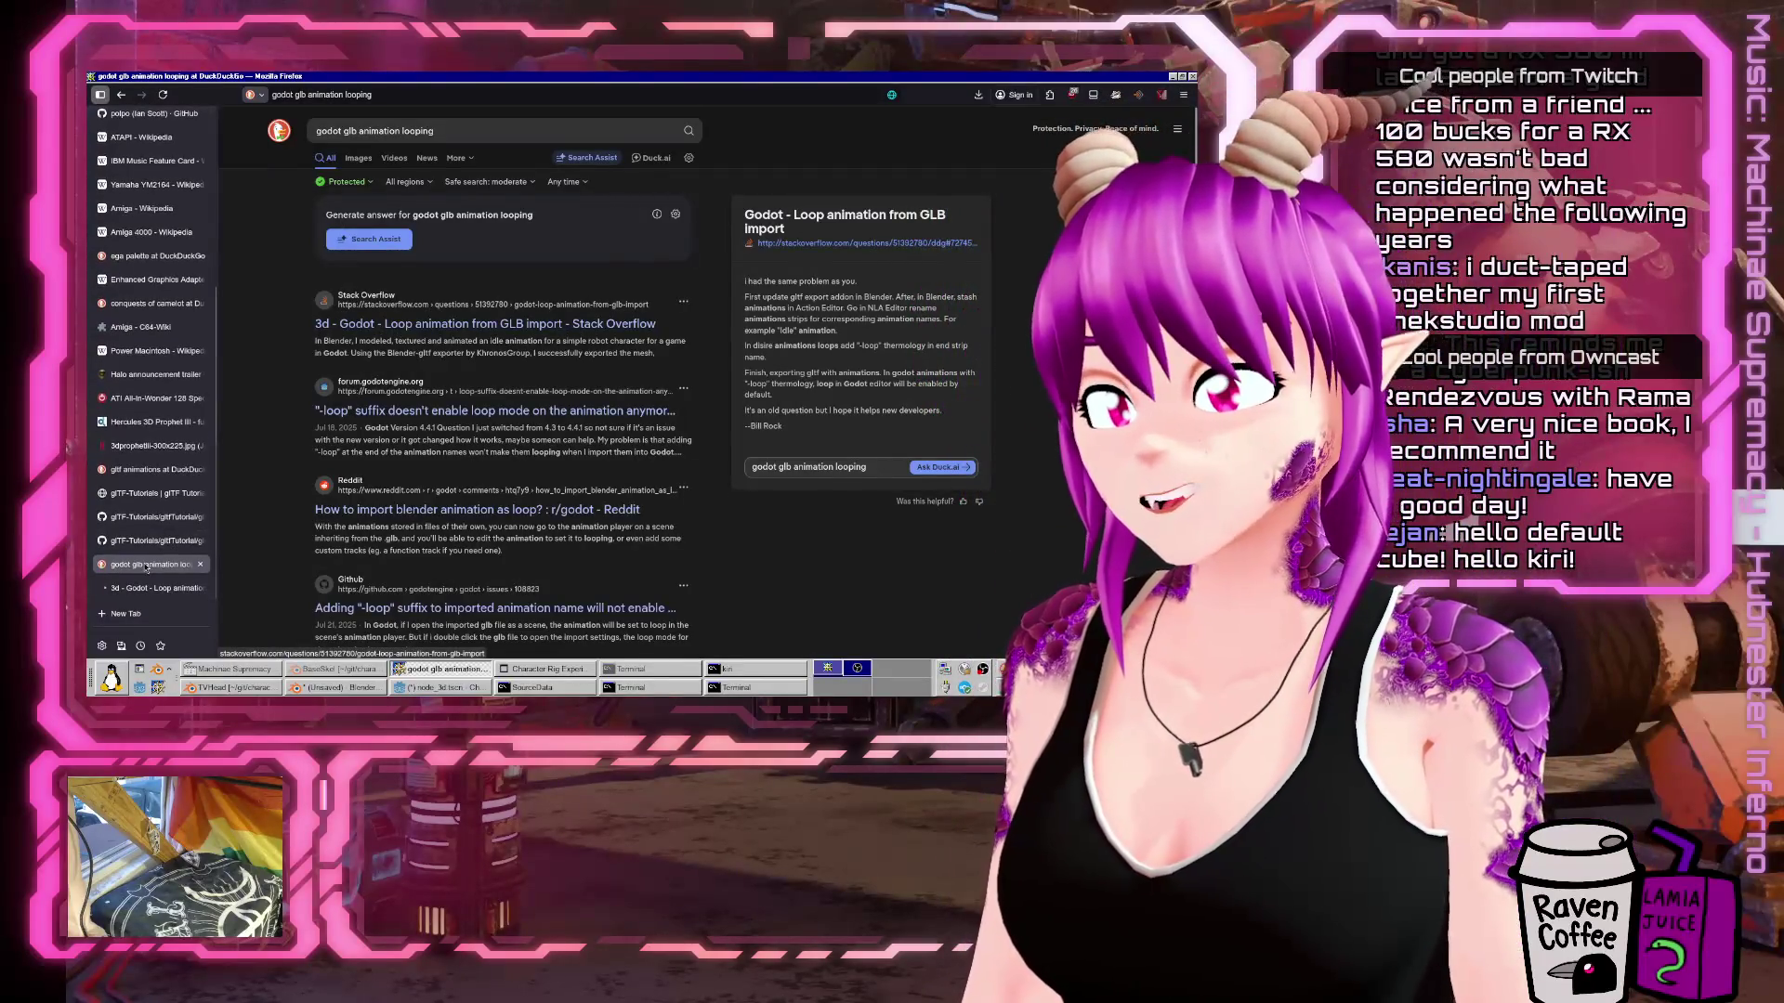
Read the Stack Overflow answer recommending a '-loop' suffix on animation names.
{"action": "left_click", "coordinate": [149, 587]}
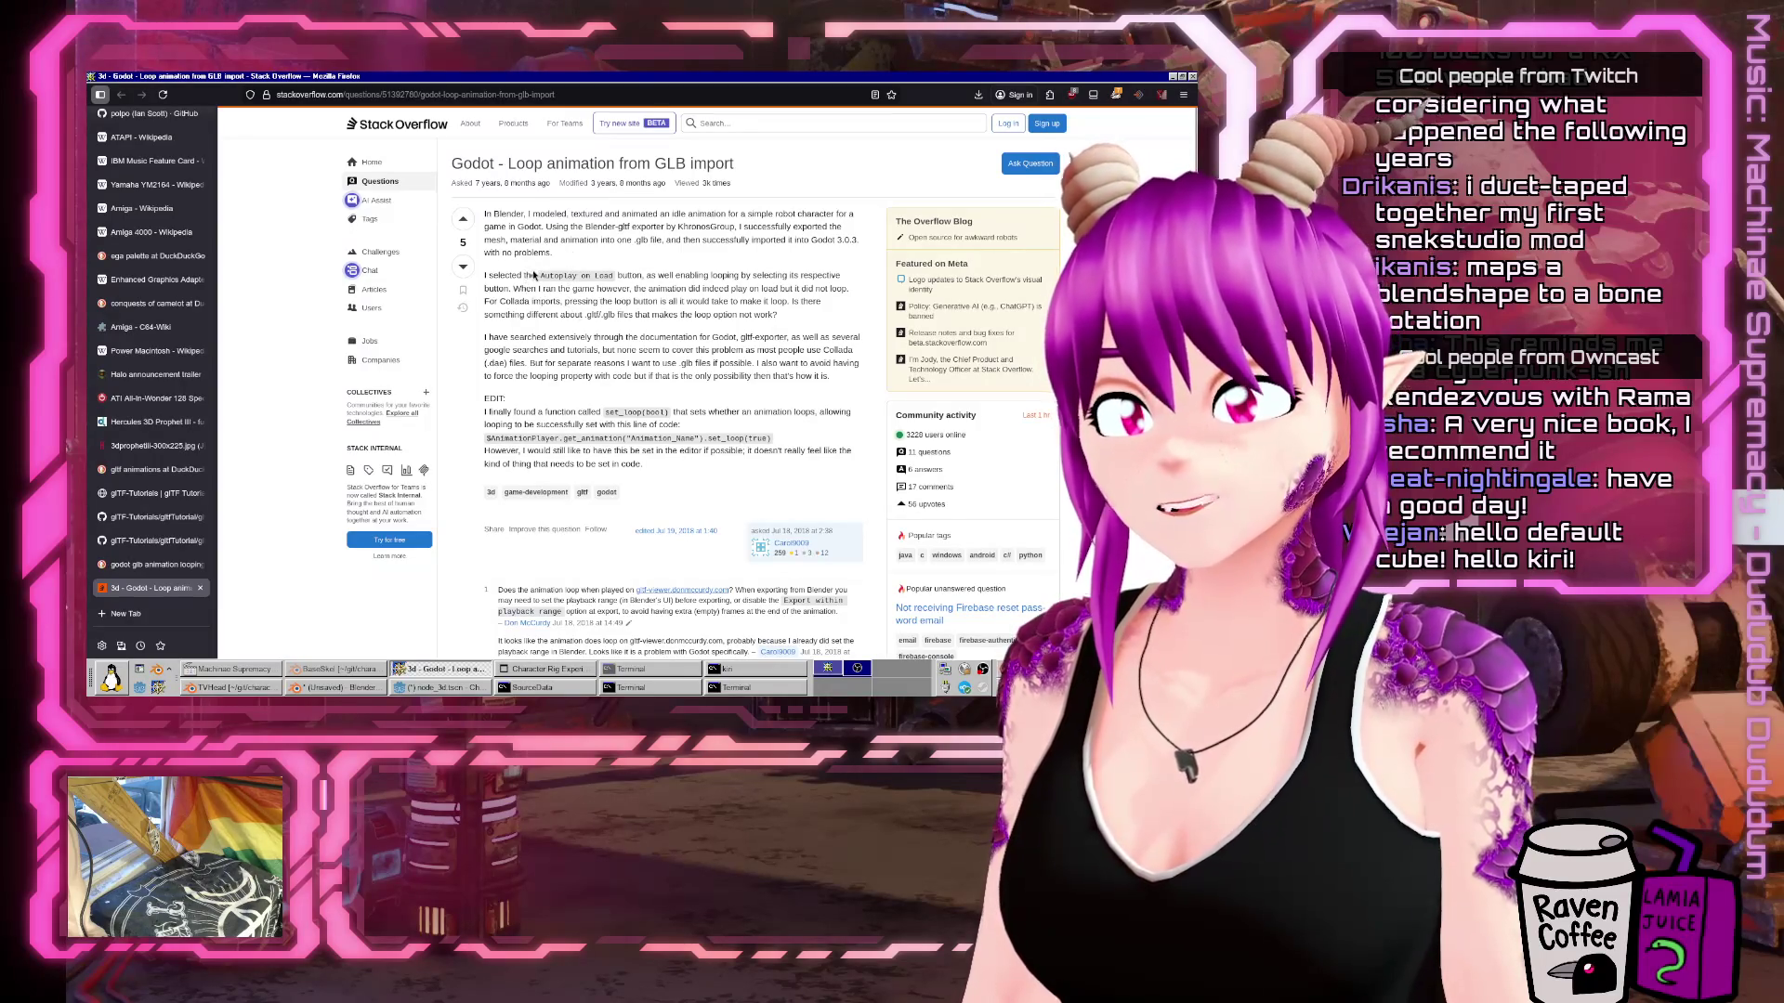
{"action": "scroll", "coordinate": [534, 275], "scroll_direction": "down", "scroll_amount": 2}
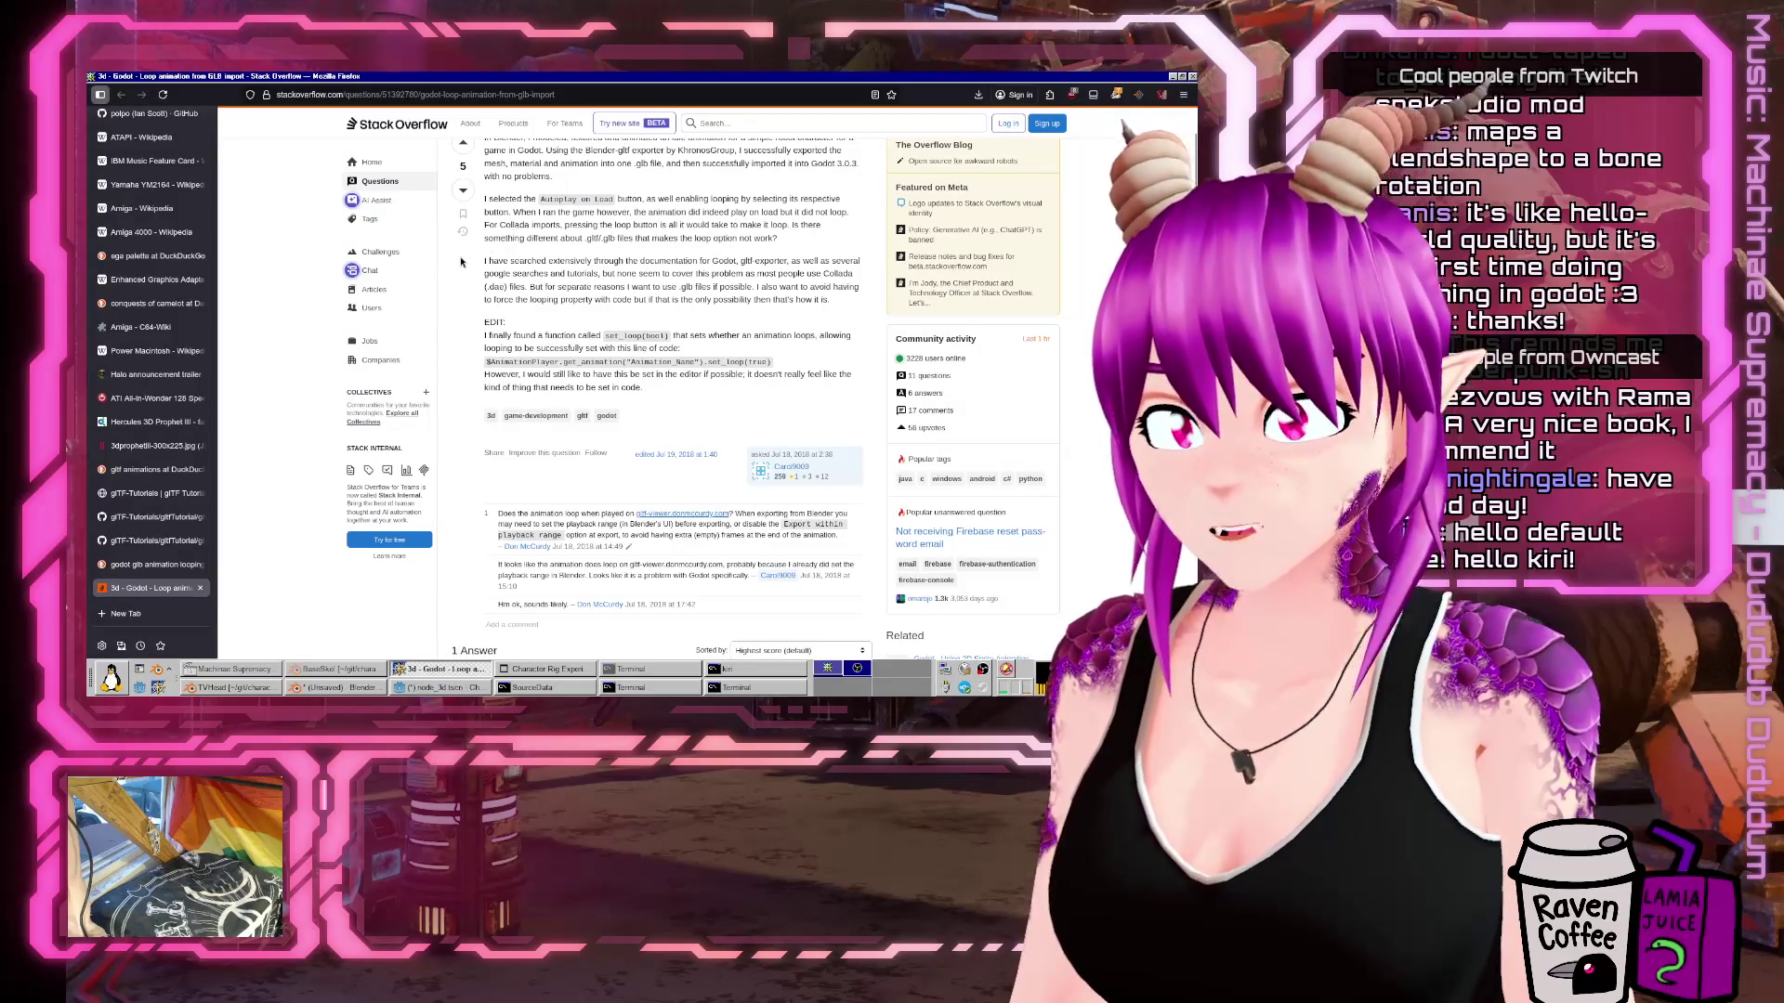
{"action": "scroll", "coordinate": [468, 257], "scroll_direction": "down", "scroll_amount": 2}
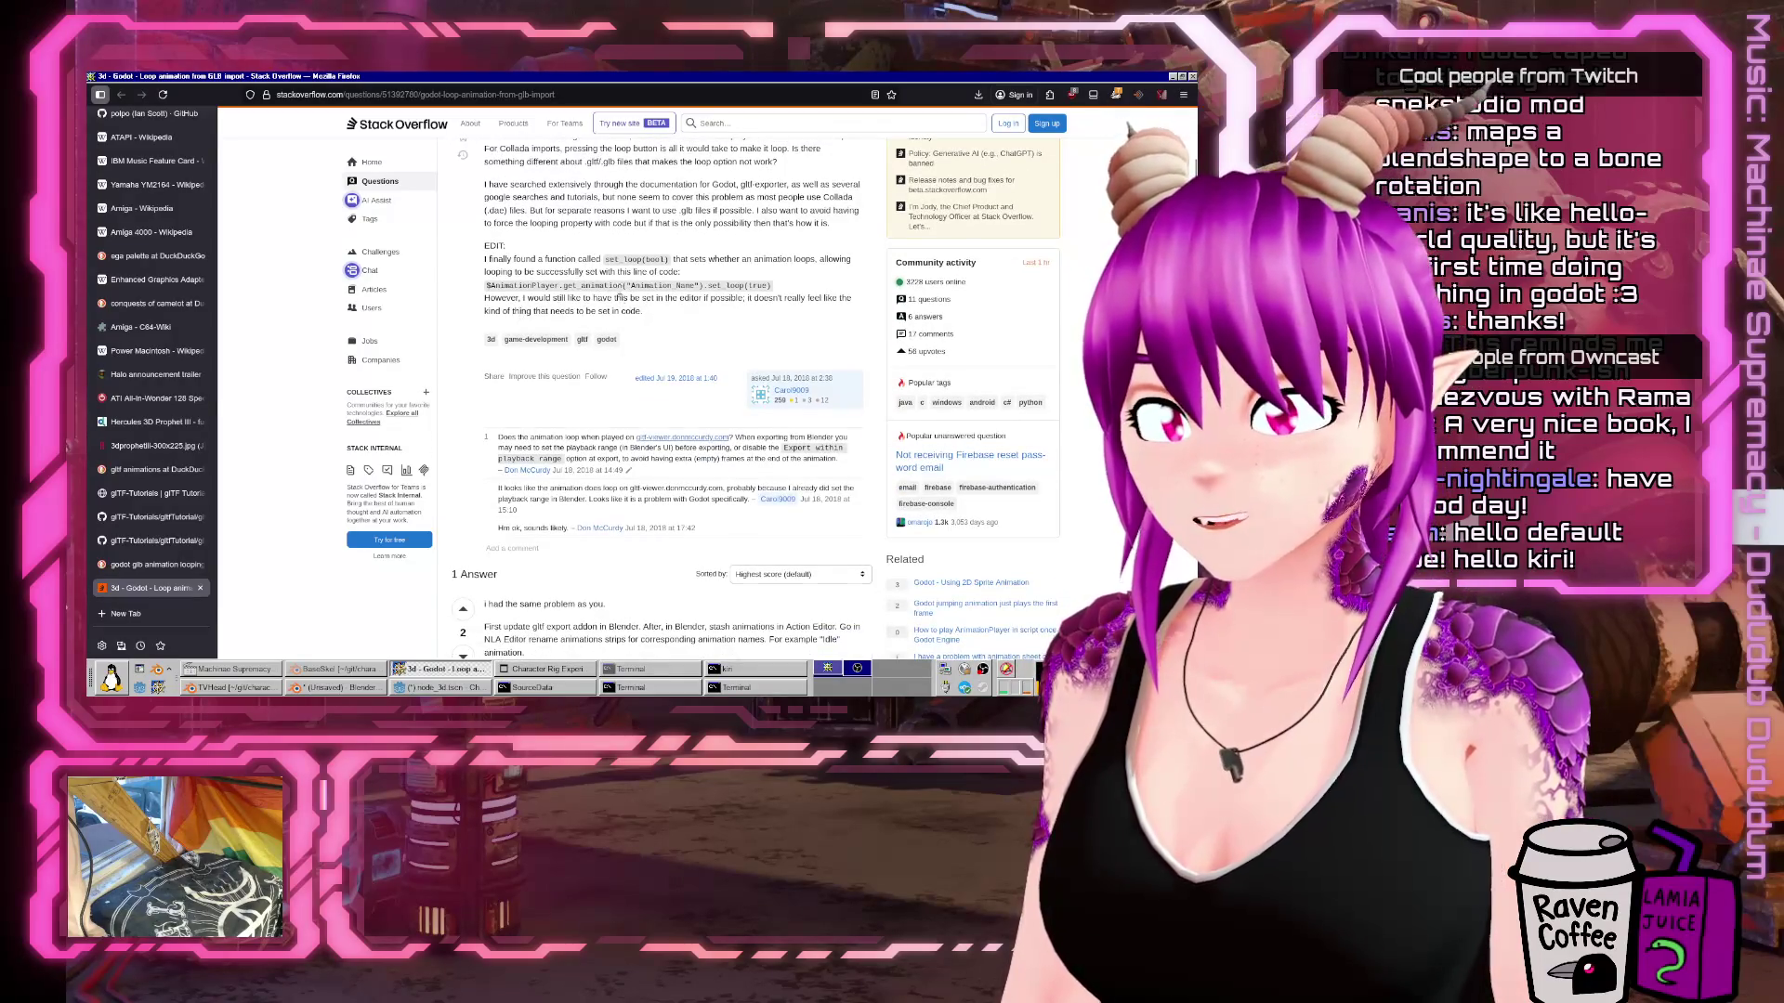
{"action": "scroll", "coordinate": [620, 296], "scroll_direction": "down", "scroll_amount": 2}
{"action": "scroll", "coordinate": [787, 329], "scroll_direction": "down", "scroll_amount": 5}
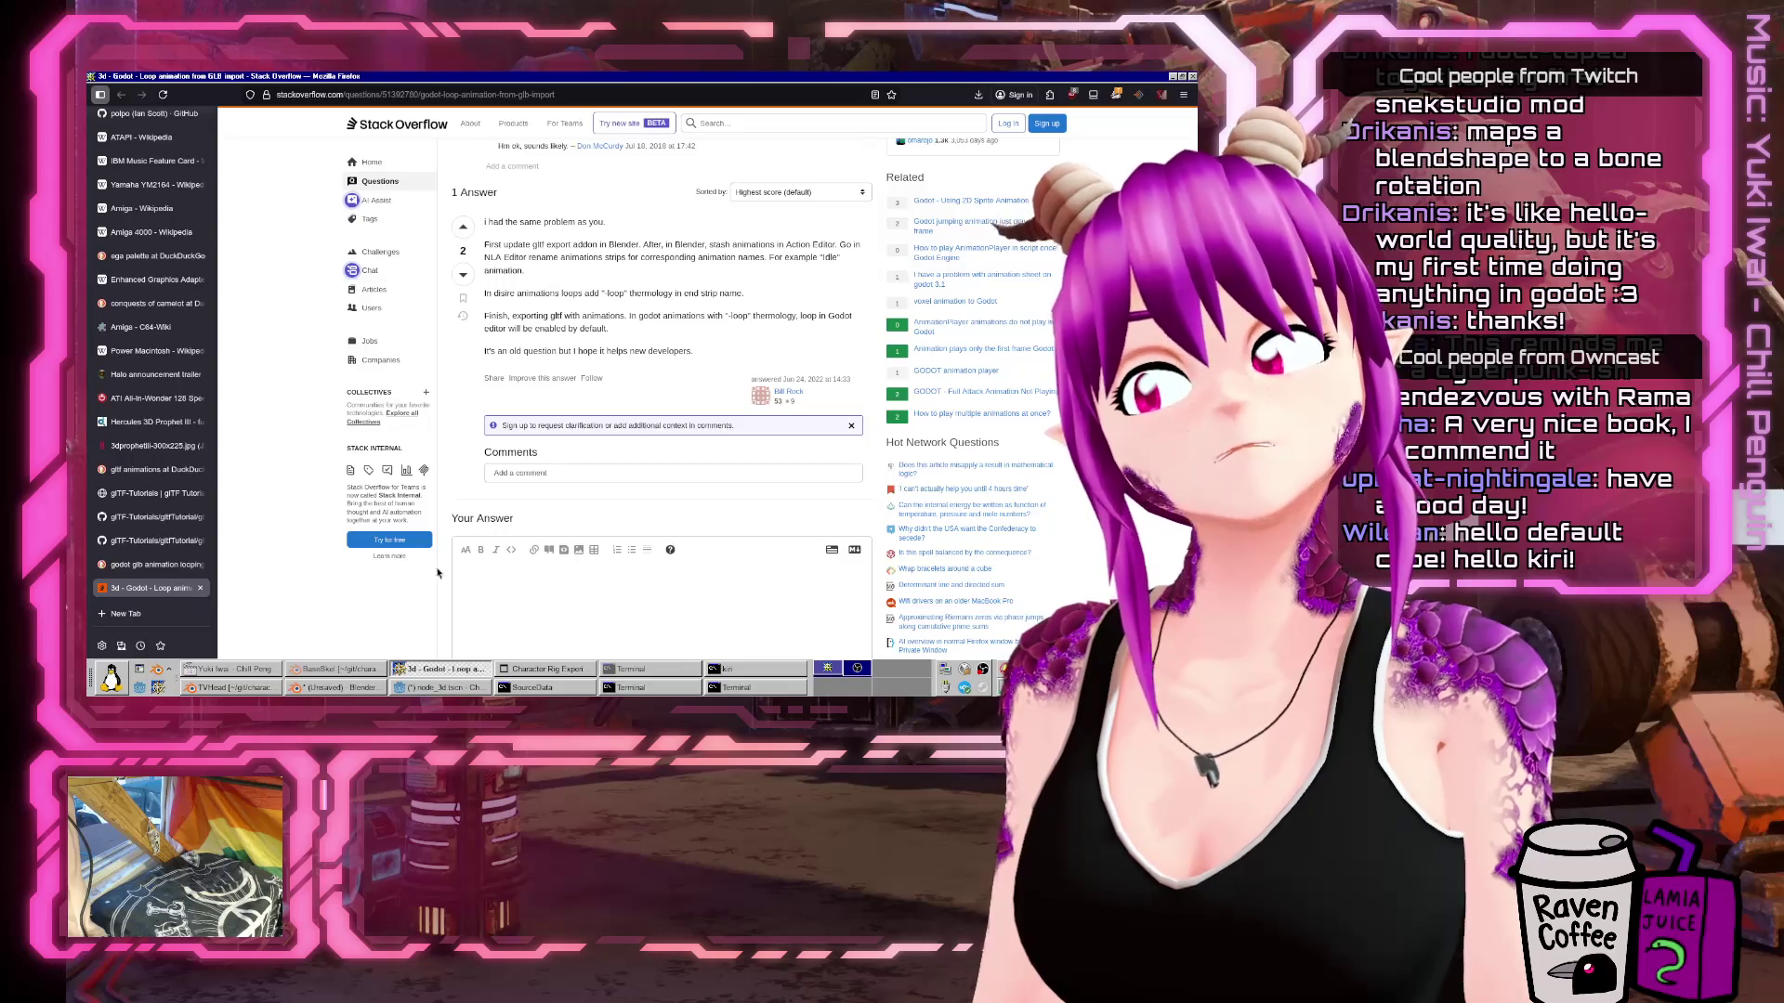
Save the Godot scene, then bring the BaseSkel Blender file forward.
{"action": "left_click", "coordinate": [467, 692]}
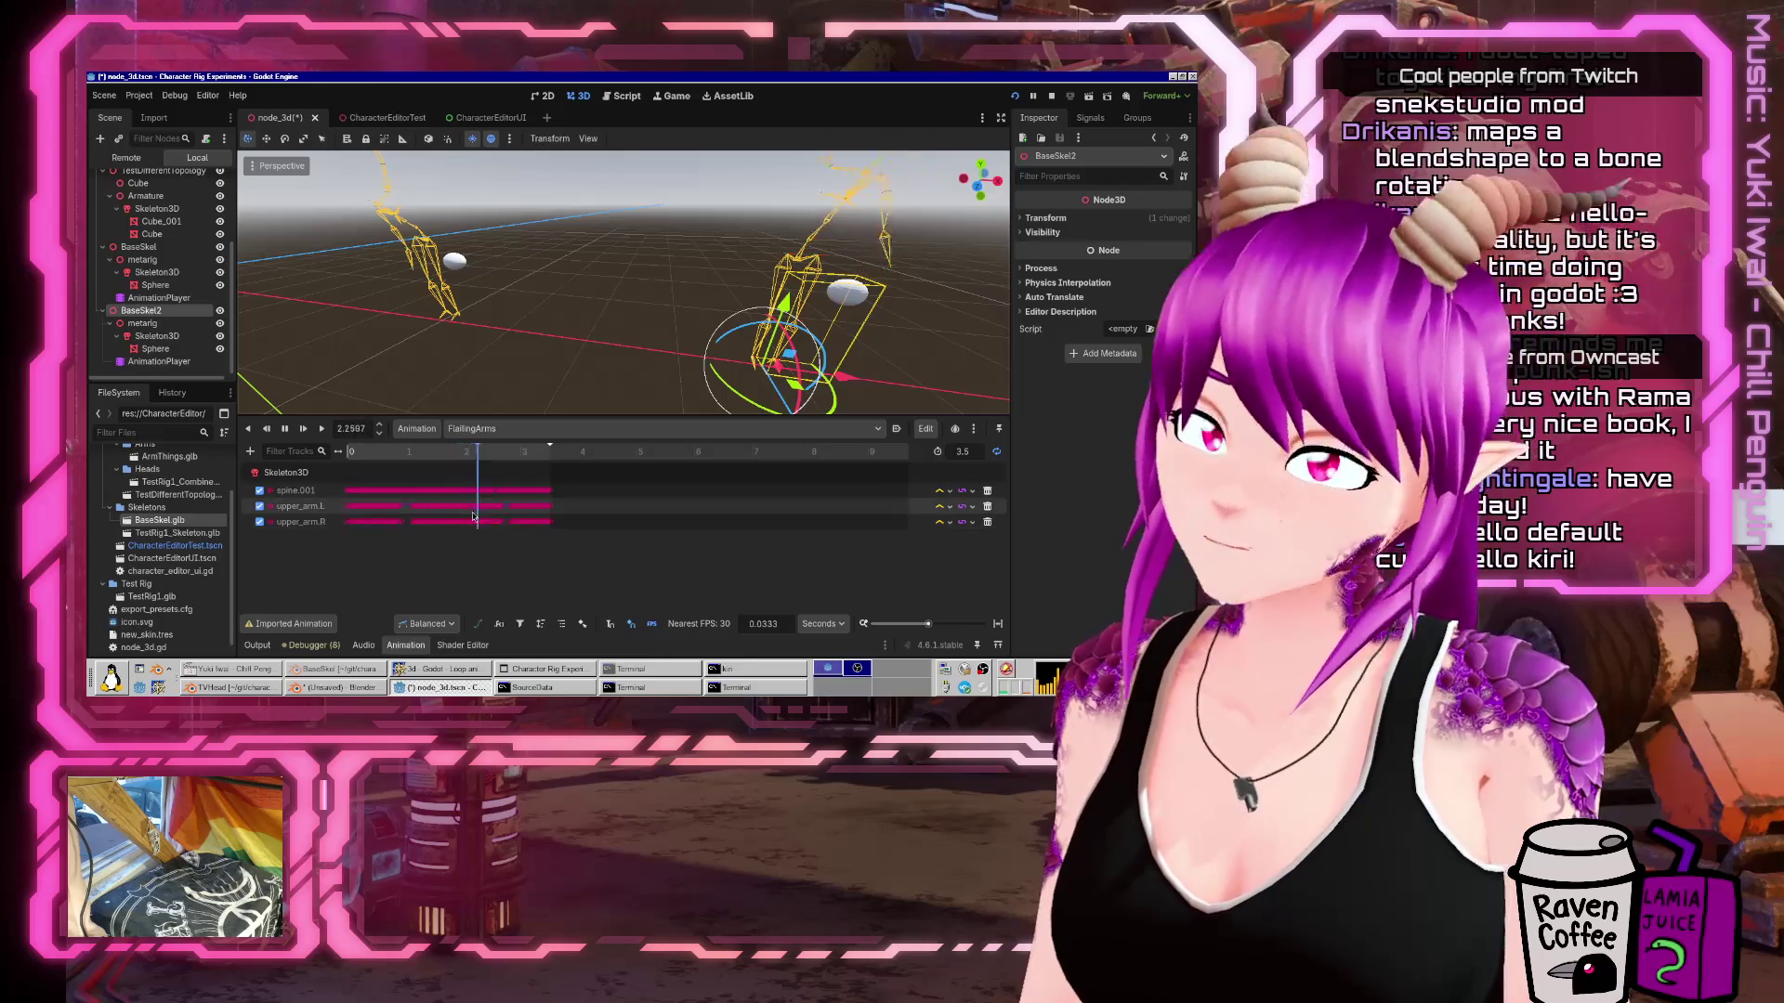
{"action": "key", "text": "ctrl+s"}
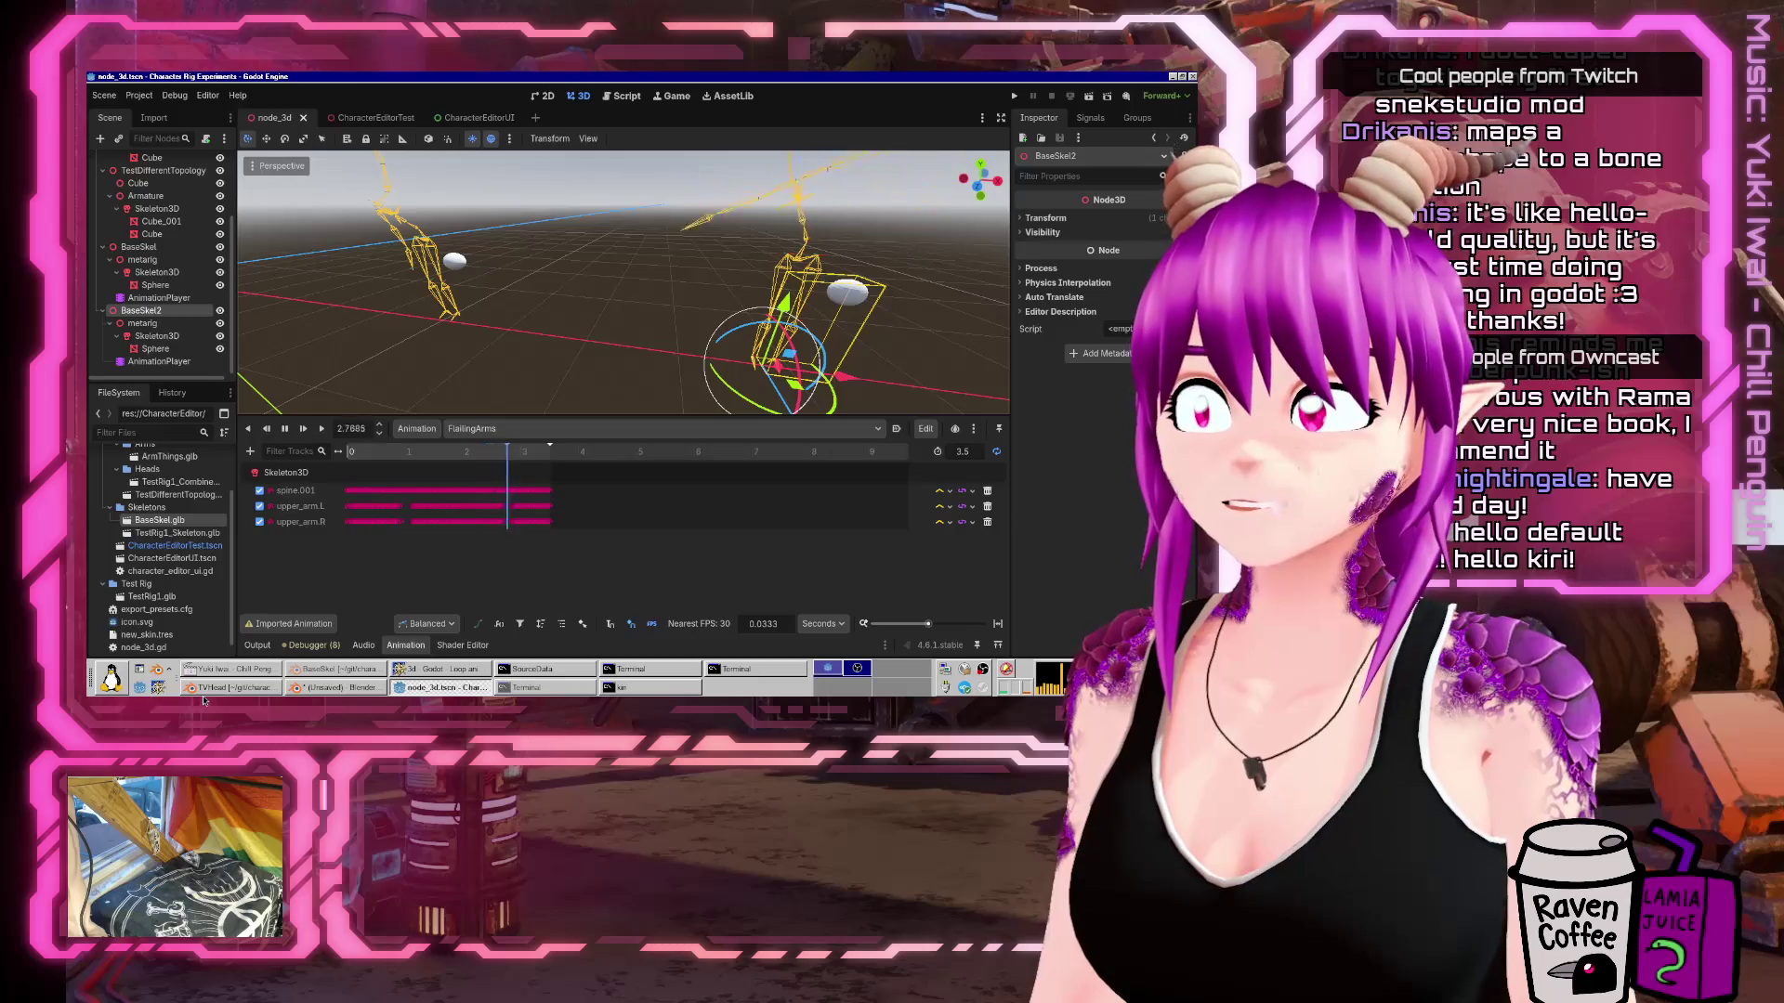
{"action": "left_click", "coordinate": [369, 676]}
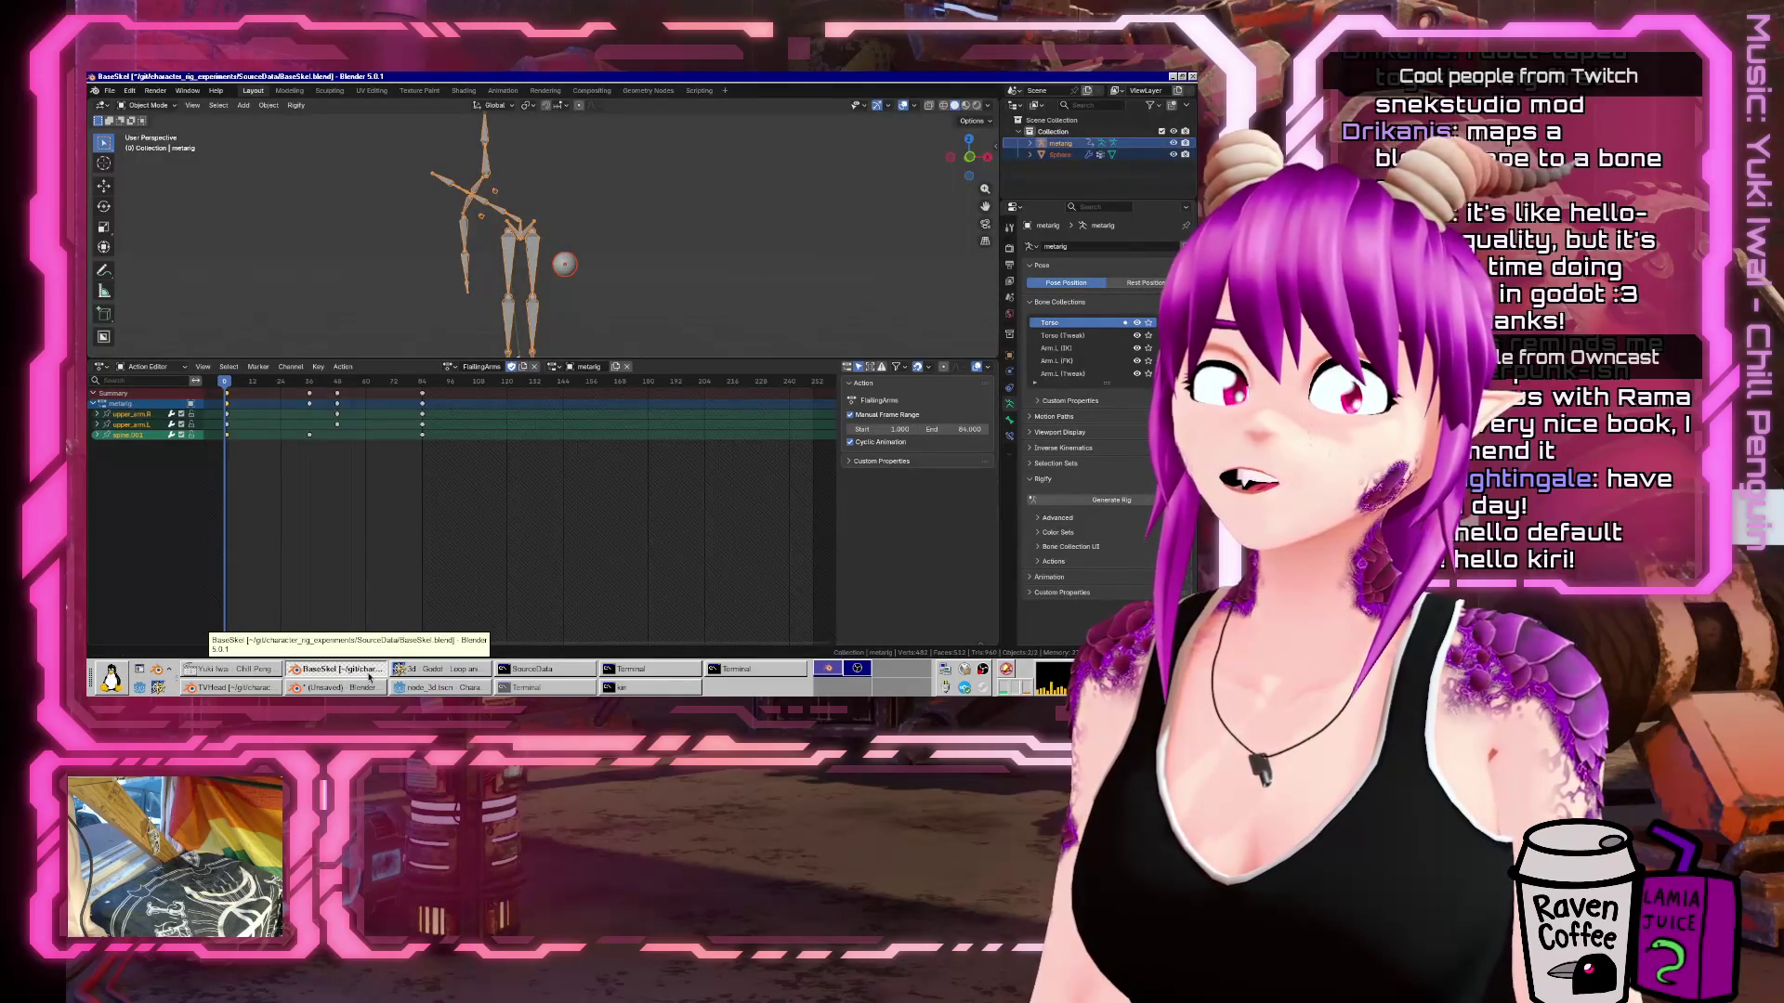
In the Nonlinear Animation editor, rename the FlailingArms action to FlailingArms-loop.
{"action": "left_click", "coordinate": [147, 367]}
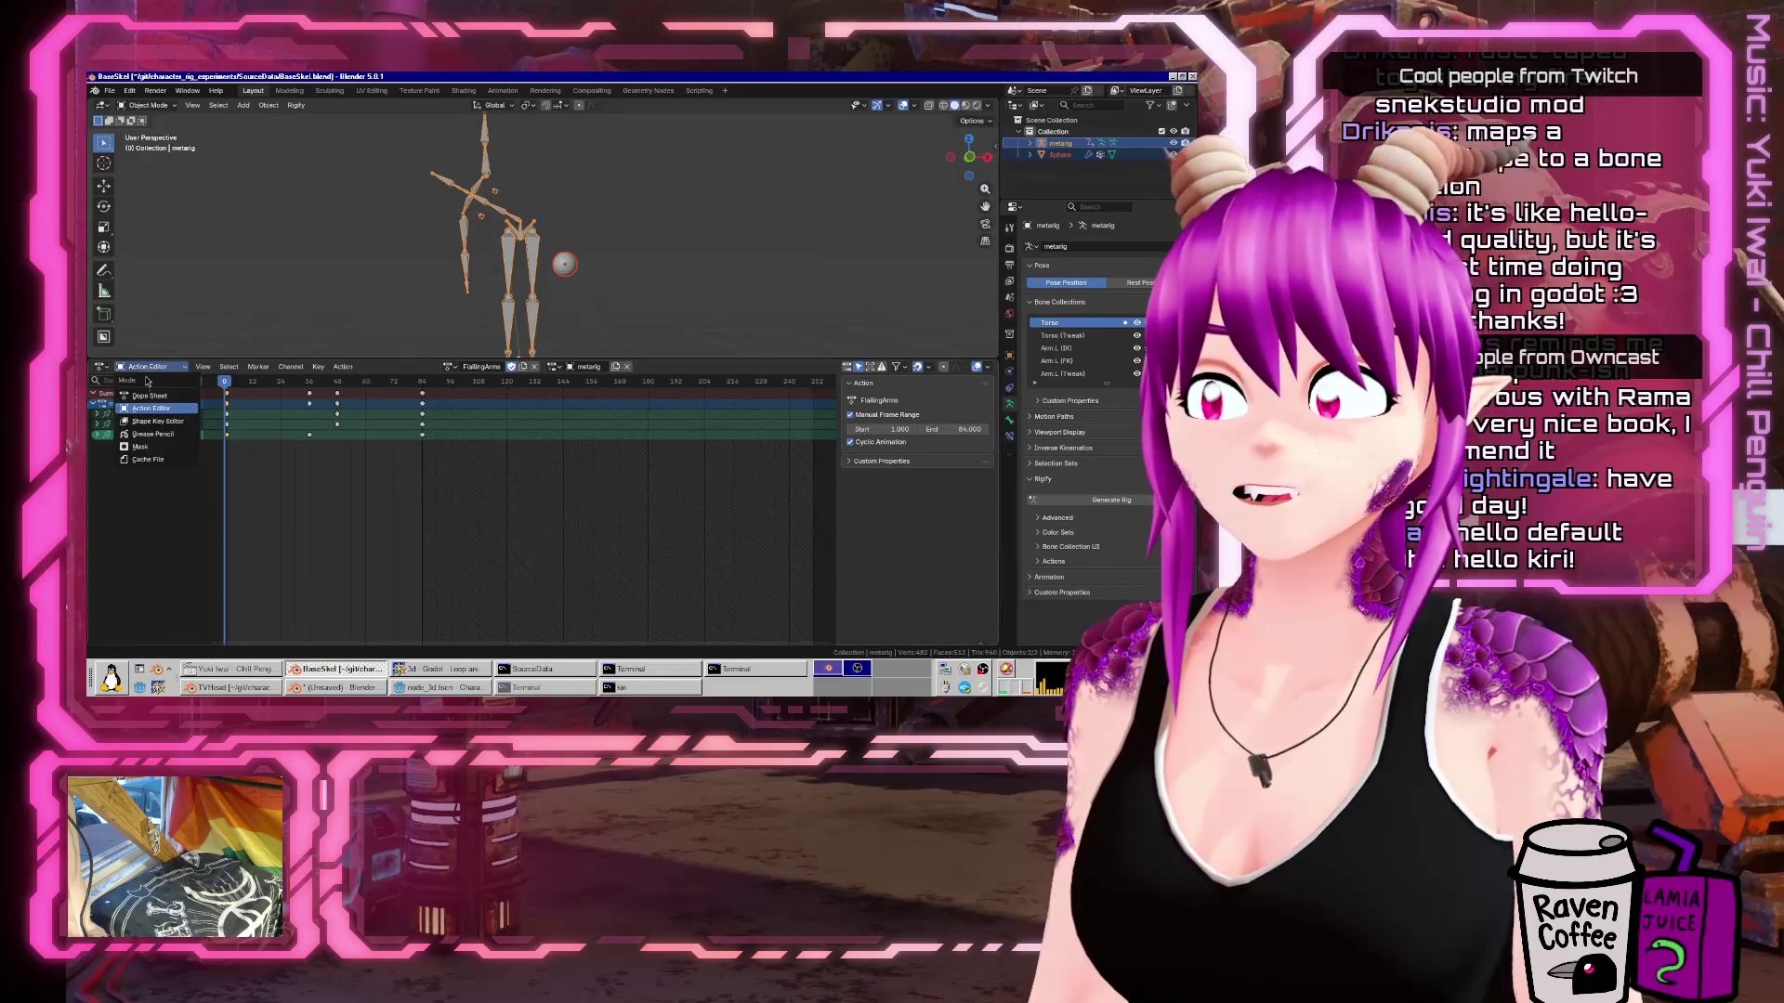
{"action": "left_click", "coordinate": [100, 367]}
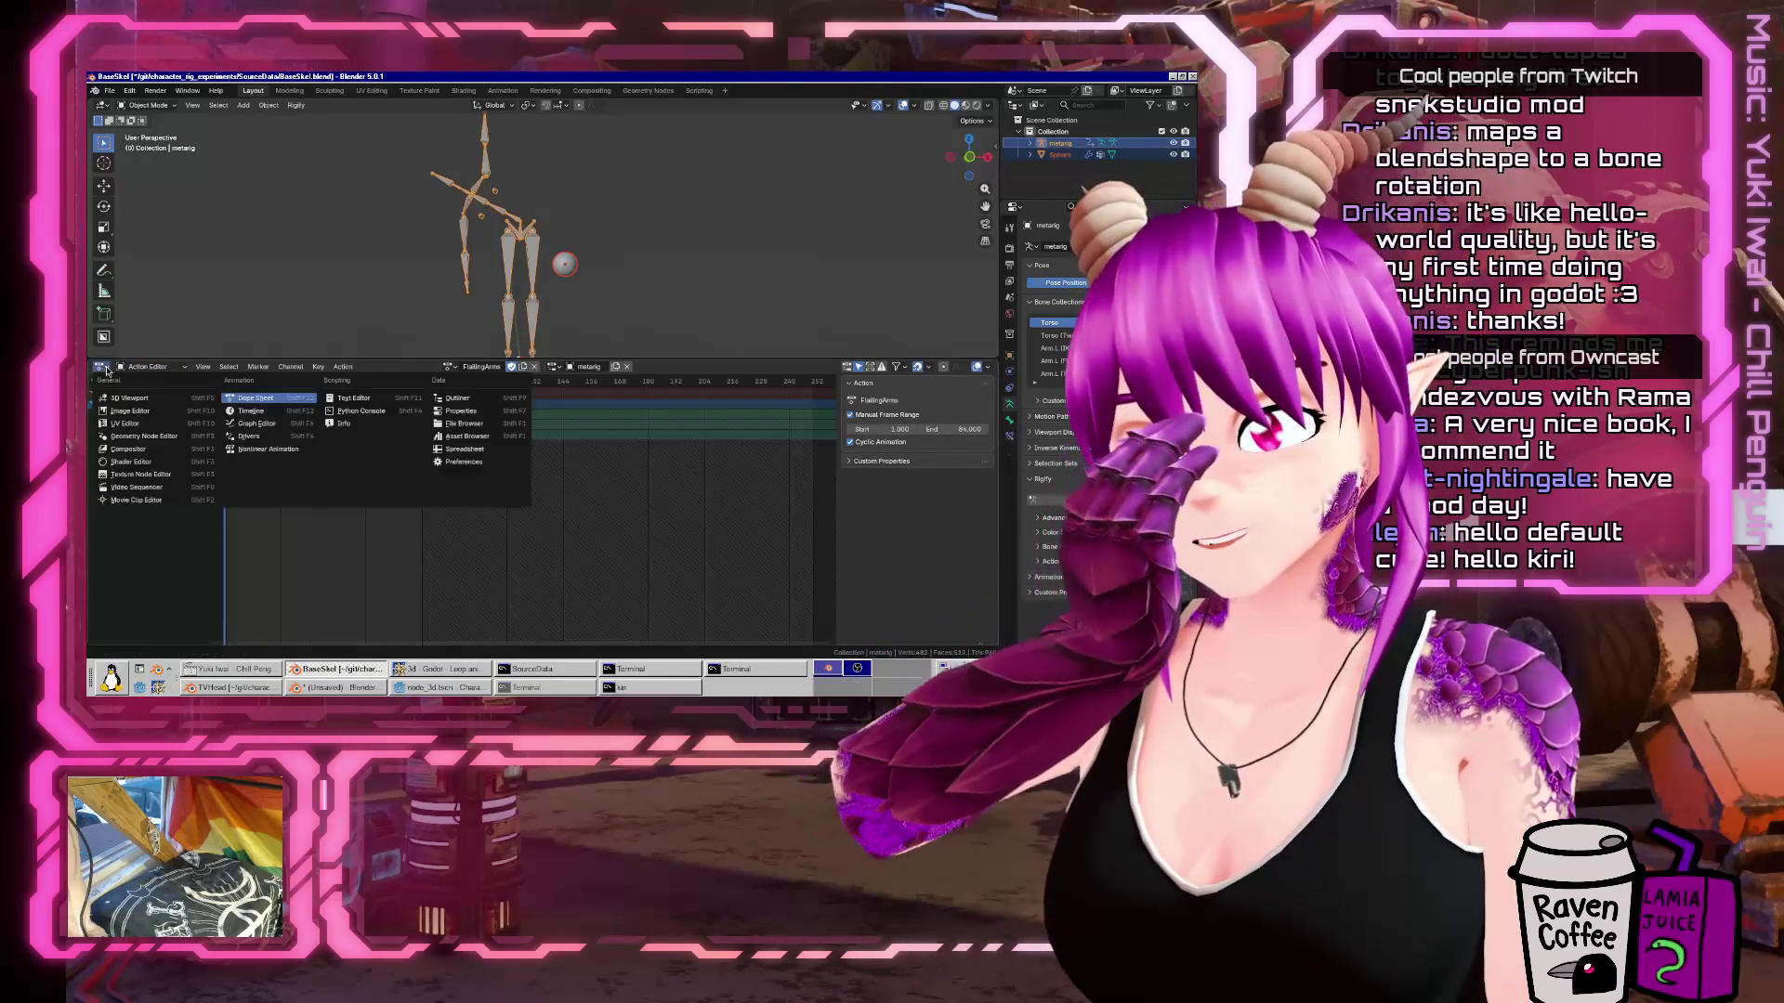
{"action": "left_click", "coordinate": [268, 449]}
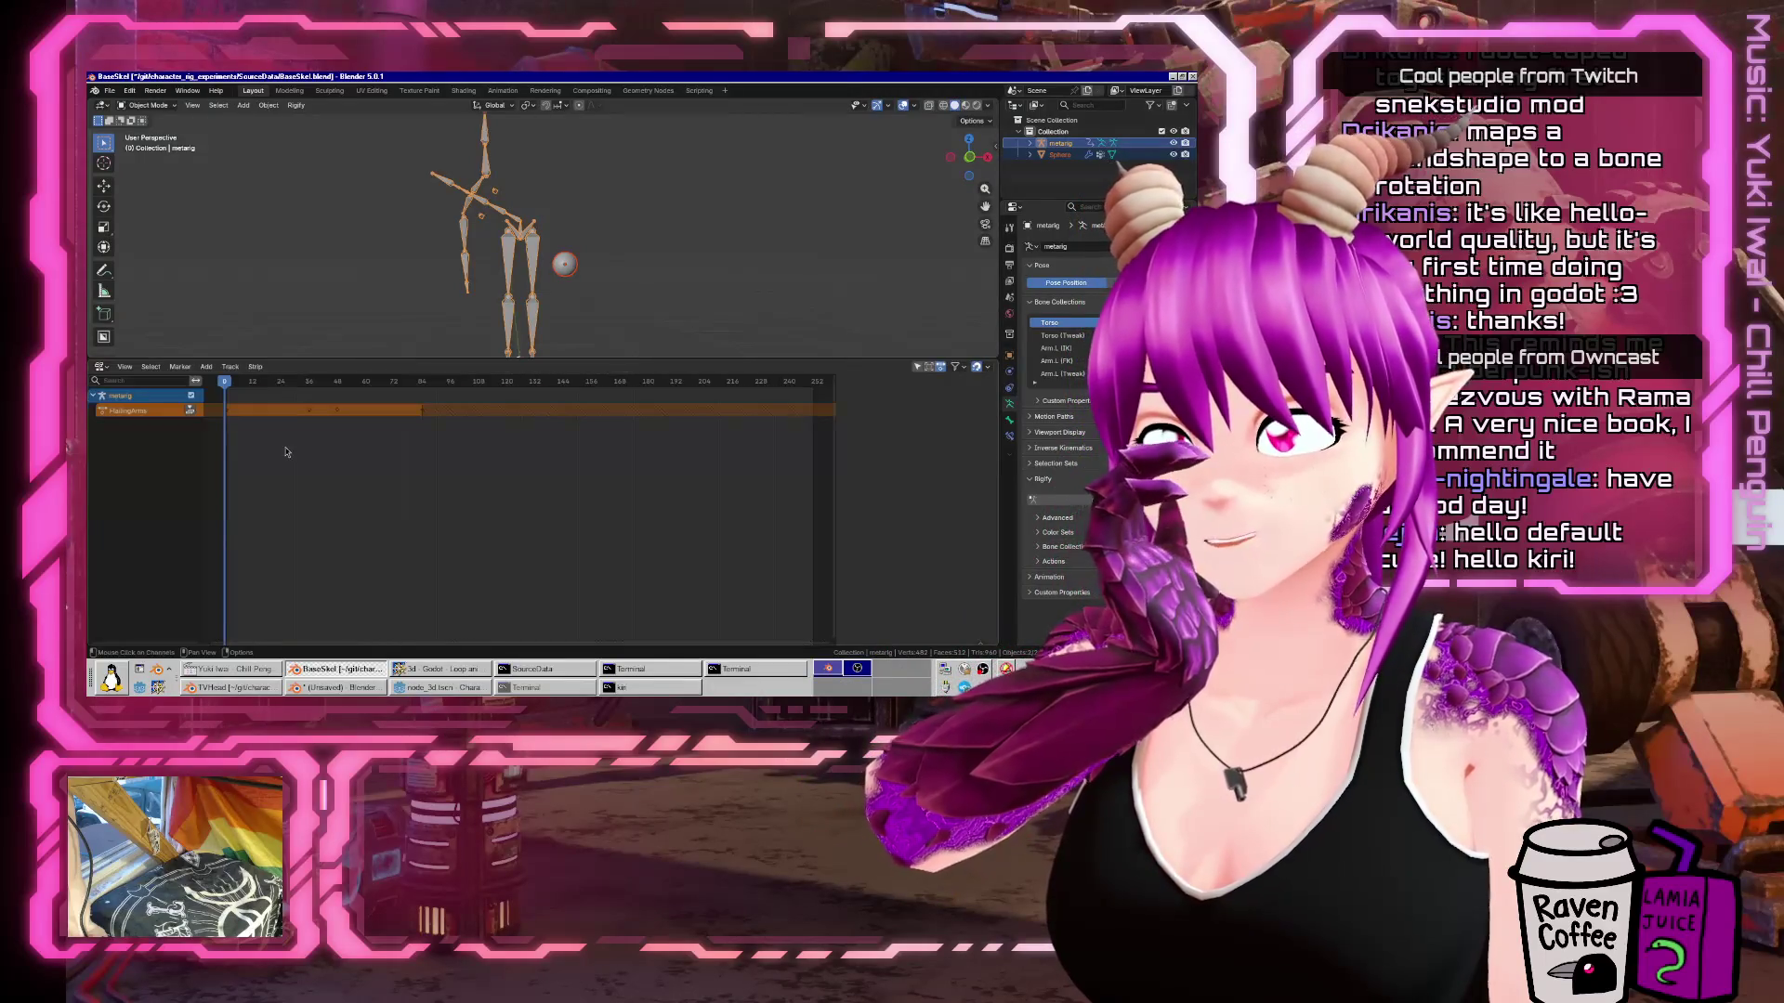
{"action": "left_click", "coordinate": [104, 414]}
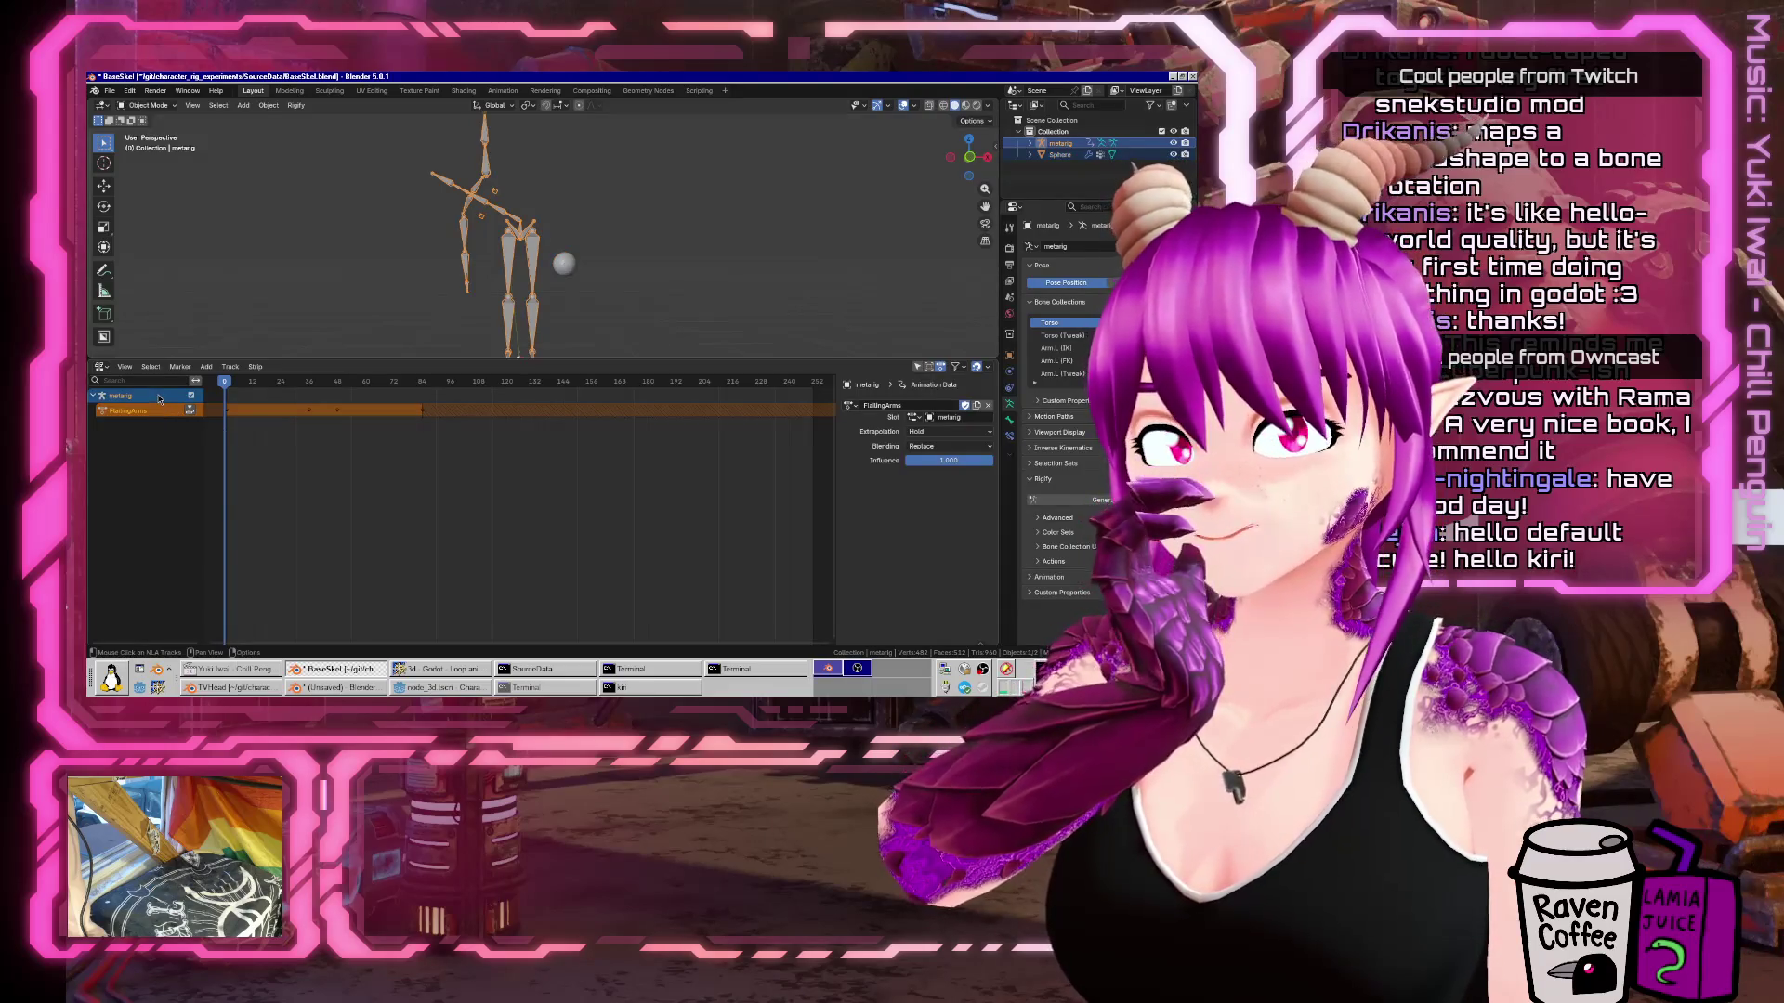
{"action": "left_click", "coordinate": [849, 405]}
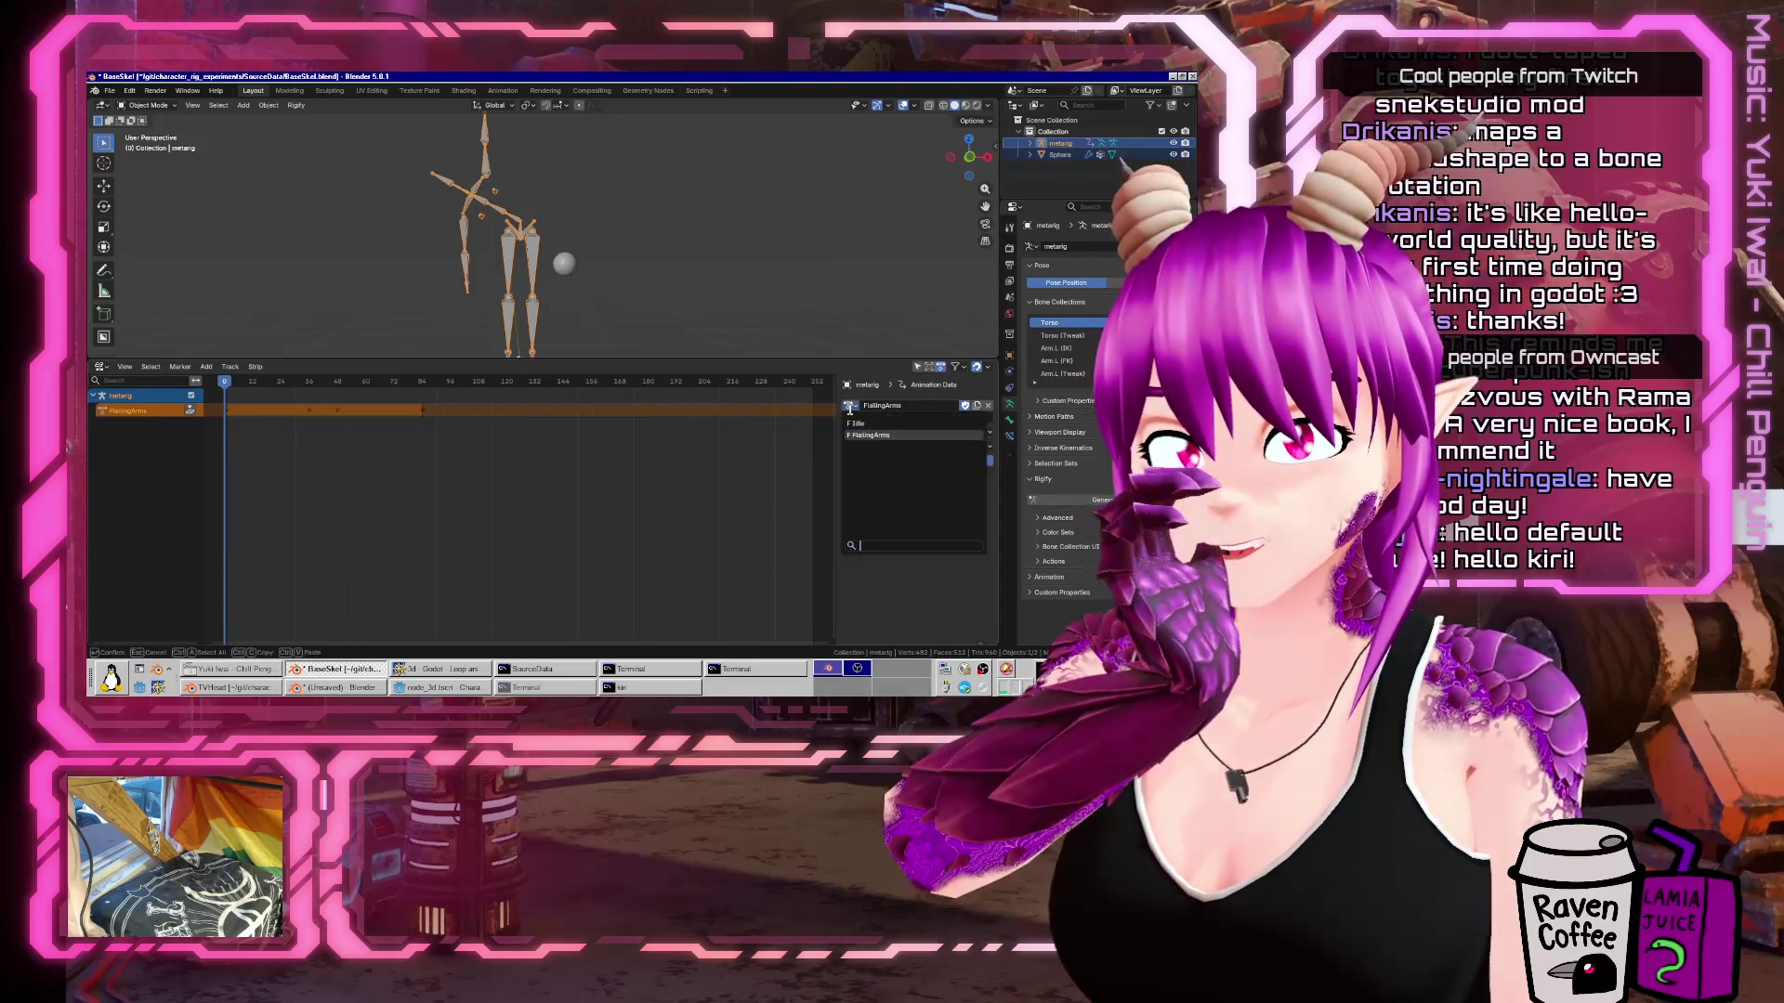
{"action": "left_click", "coordinate": [853, 431]}
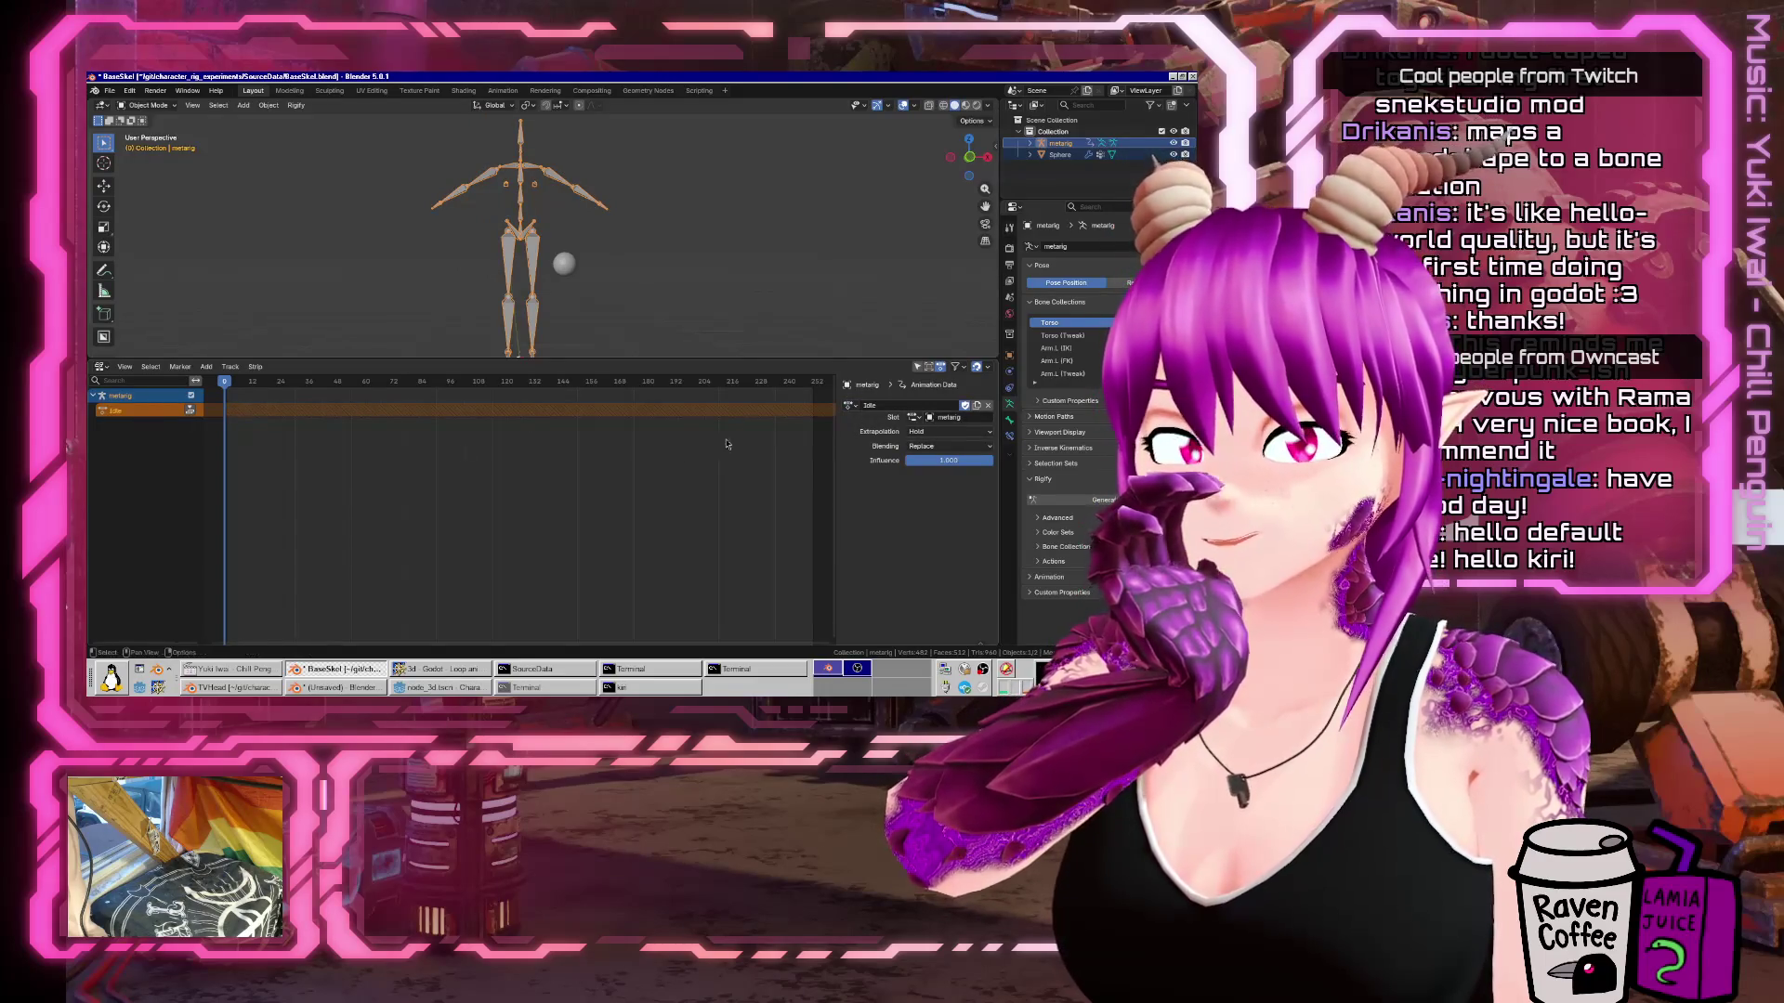
{"action": "left_click", "coordinate": [847, 405]}
{"action": "left_click", "coordinate": [859, 431]}
{"action": "left_click", "coordinate": [849, 405]}
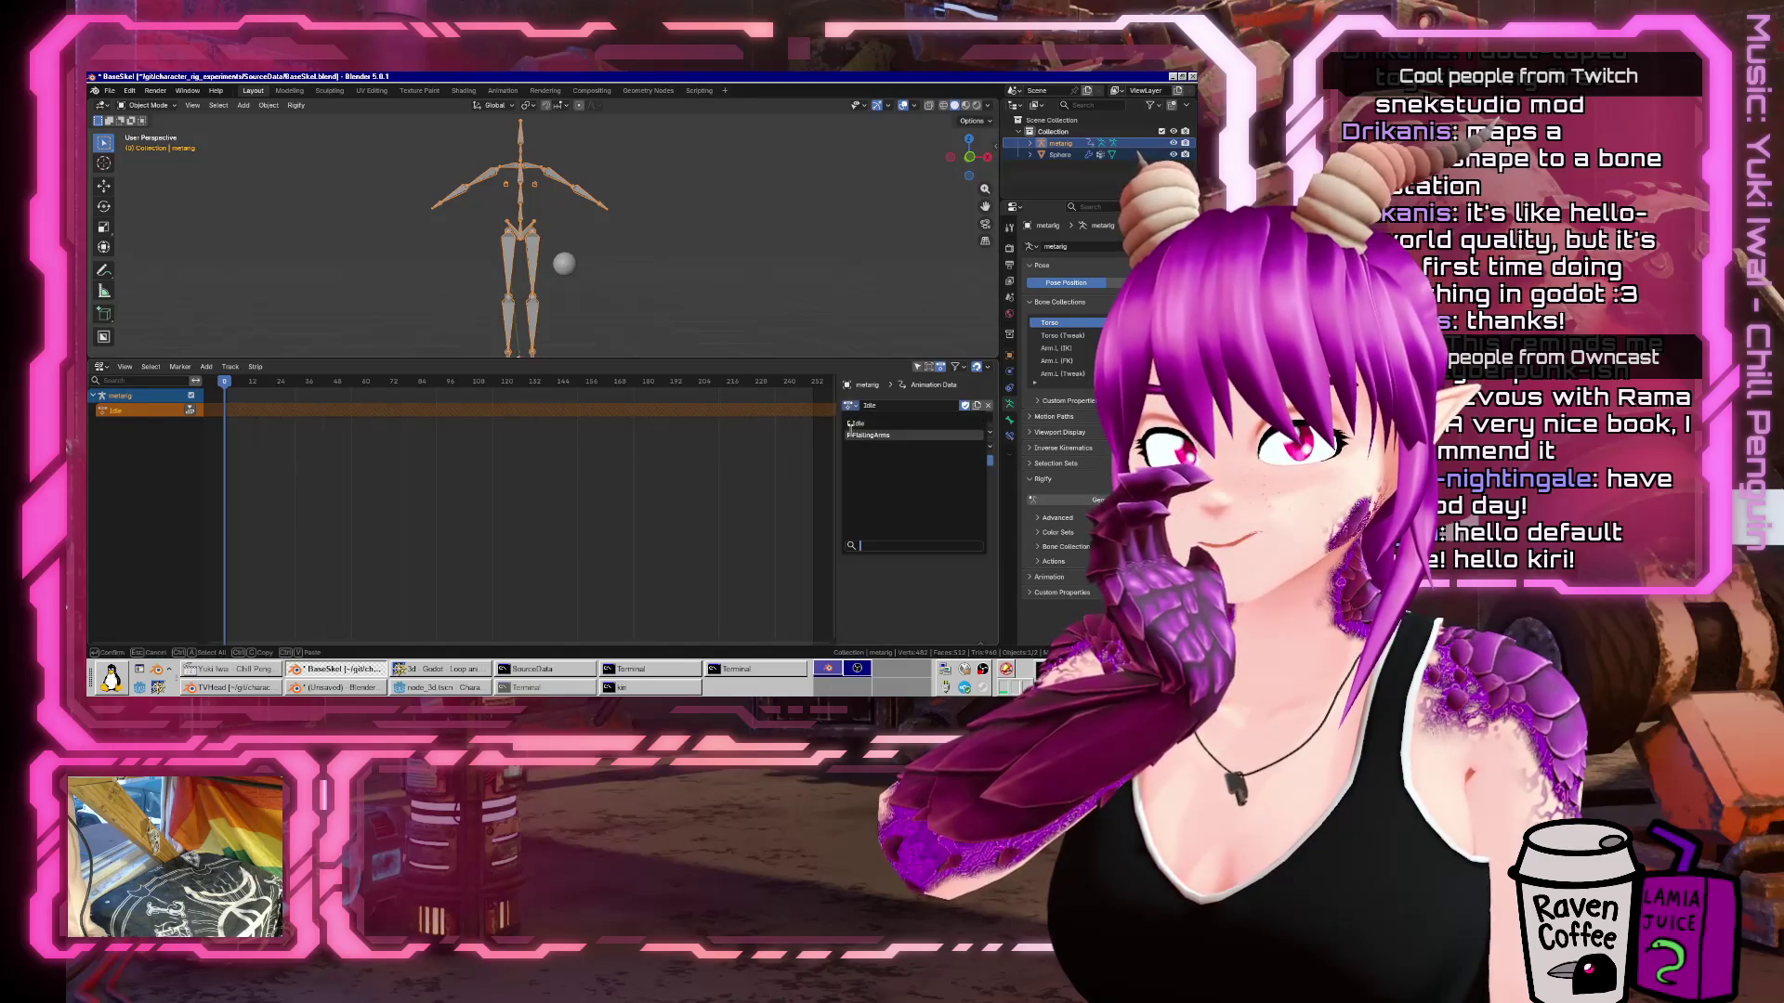
{"action": "left_click", "coordinate": [852, 446]}
{"action": "left_click", "coordinate": [917, 405]}
{"action": "key", "text": "End"}
{"action": "type", "text": "-loo"}
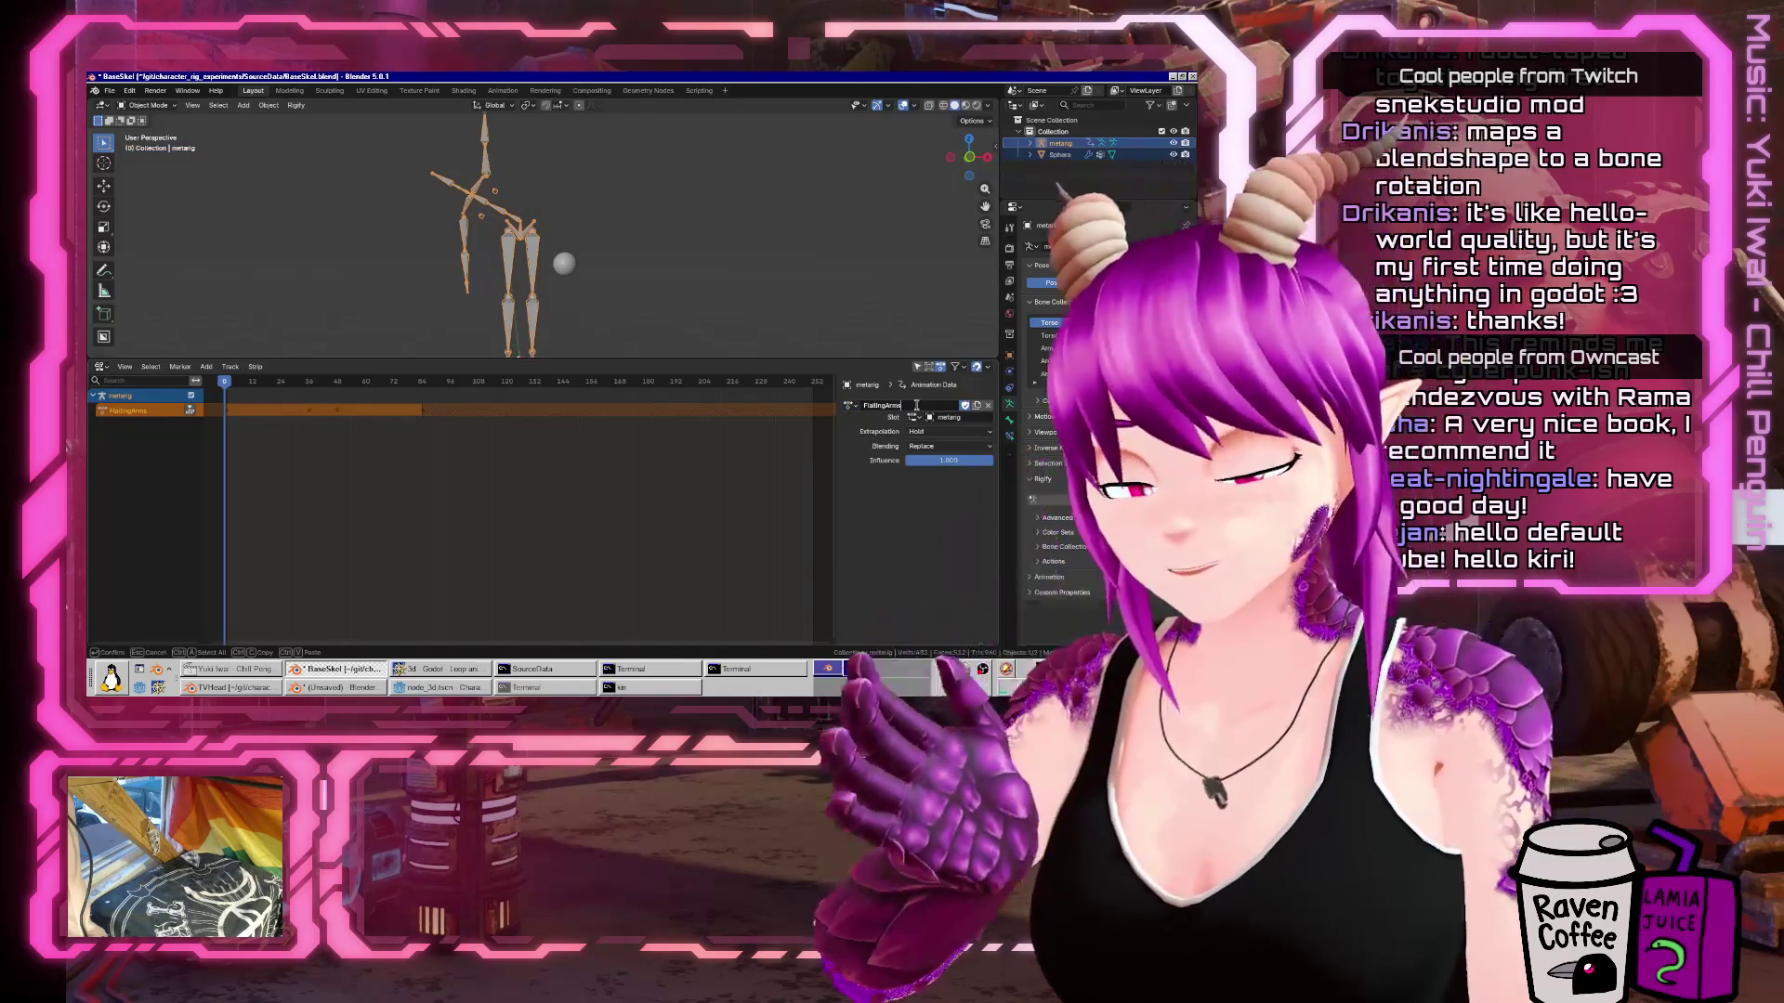
{"action": "type", "text": "p"}
{"action": "key", "text": "Return"}
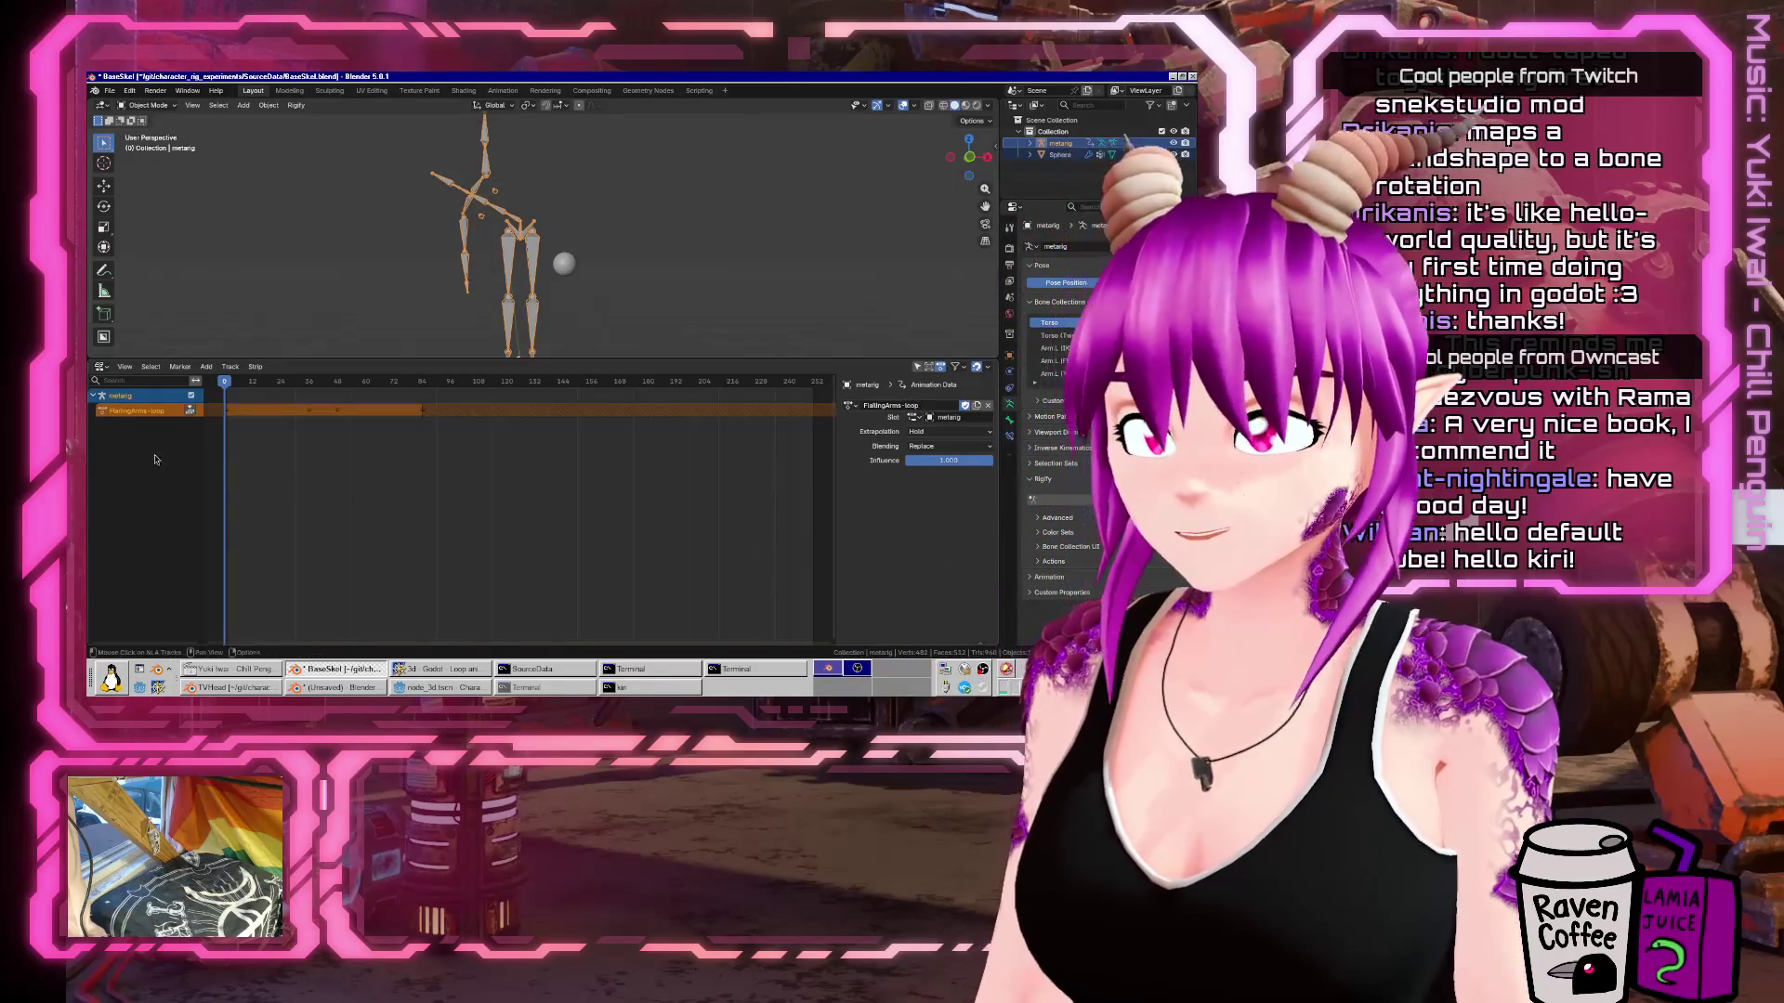
Rename the Idle action to Idle-loop in the Action Editor and save BaseSkel.blend.
{"action": "left_click", "coordinate": [101, 367]}
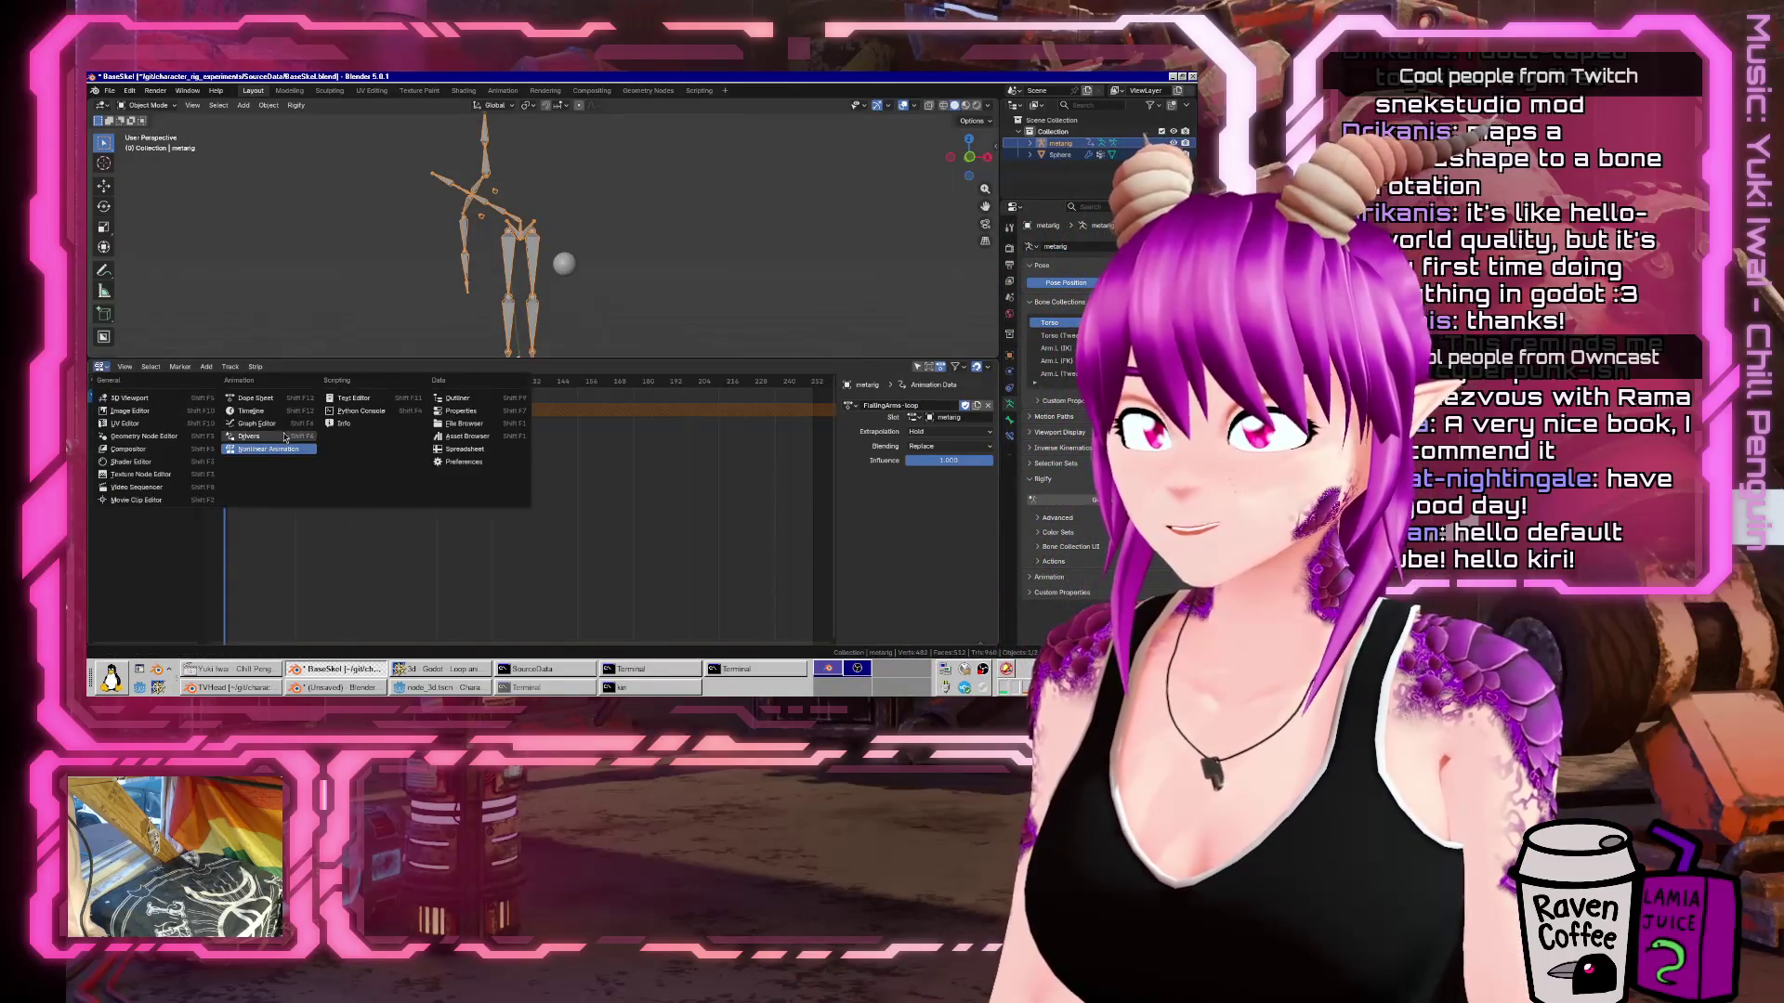
{"action": "left_click", "coordinate": [265, 397]}
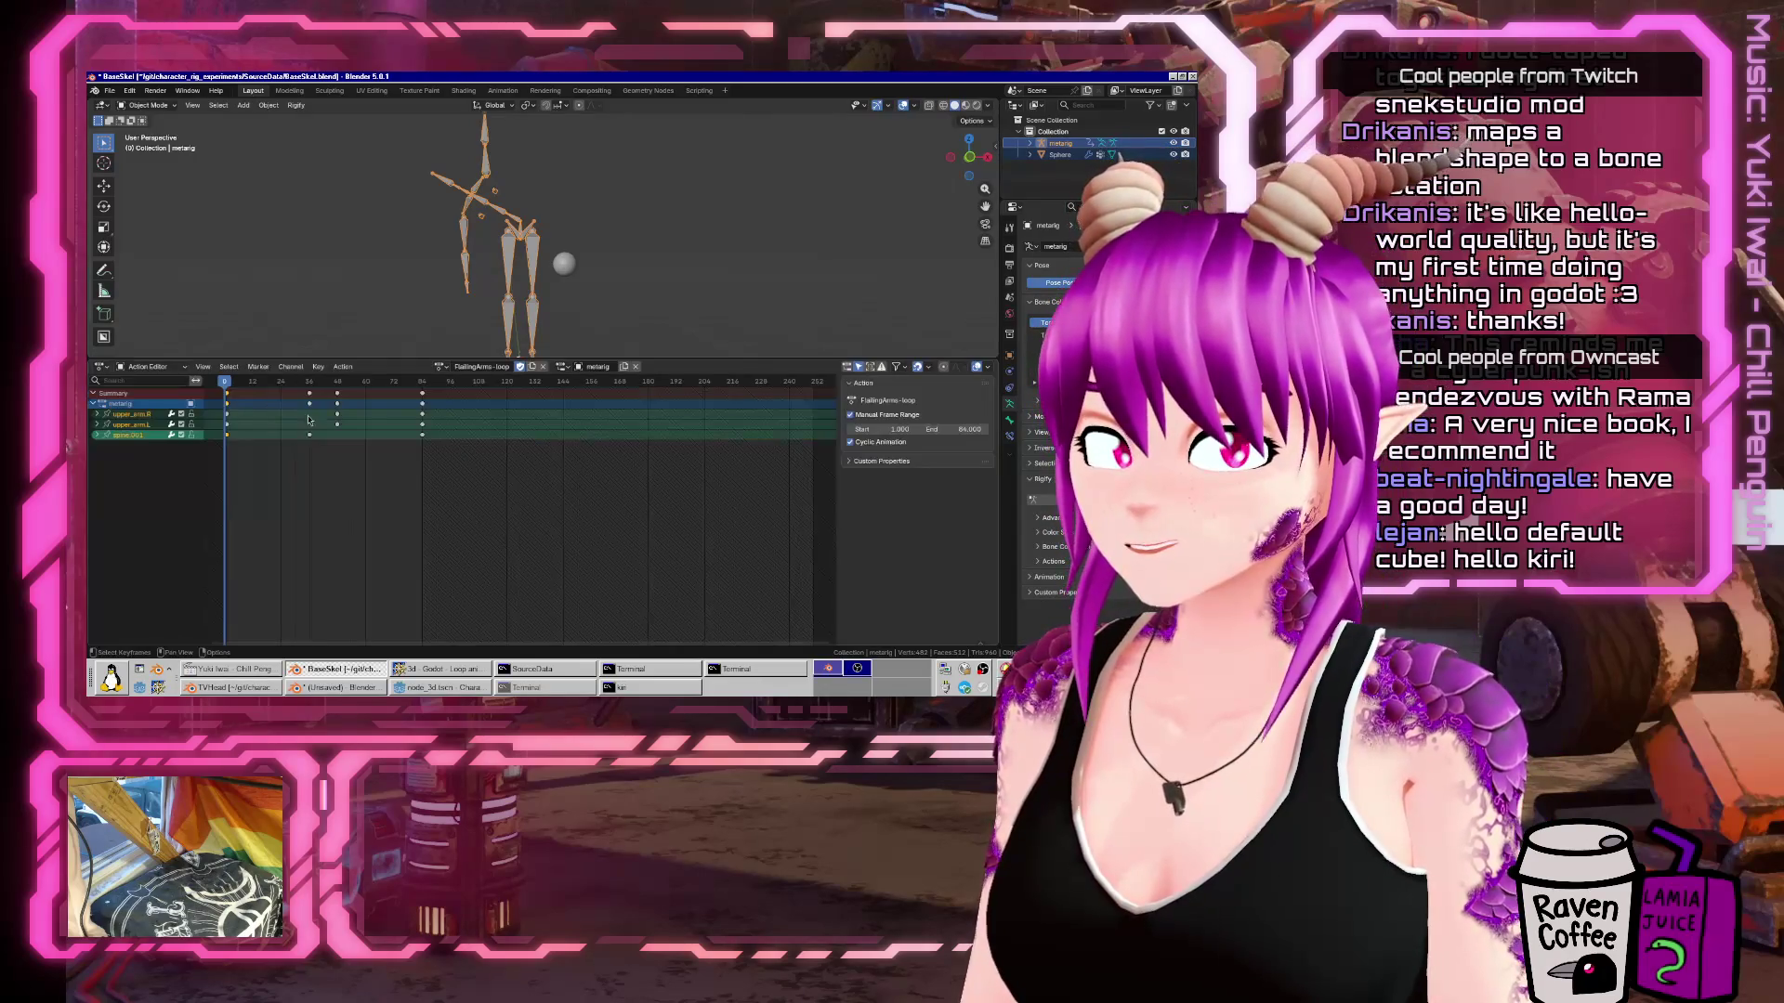
{"action": "left_click", "coordinate": [442, 368]}
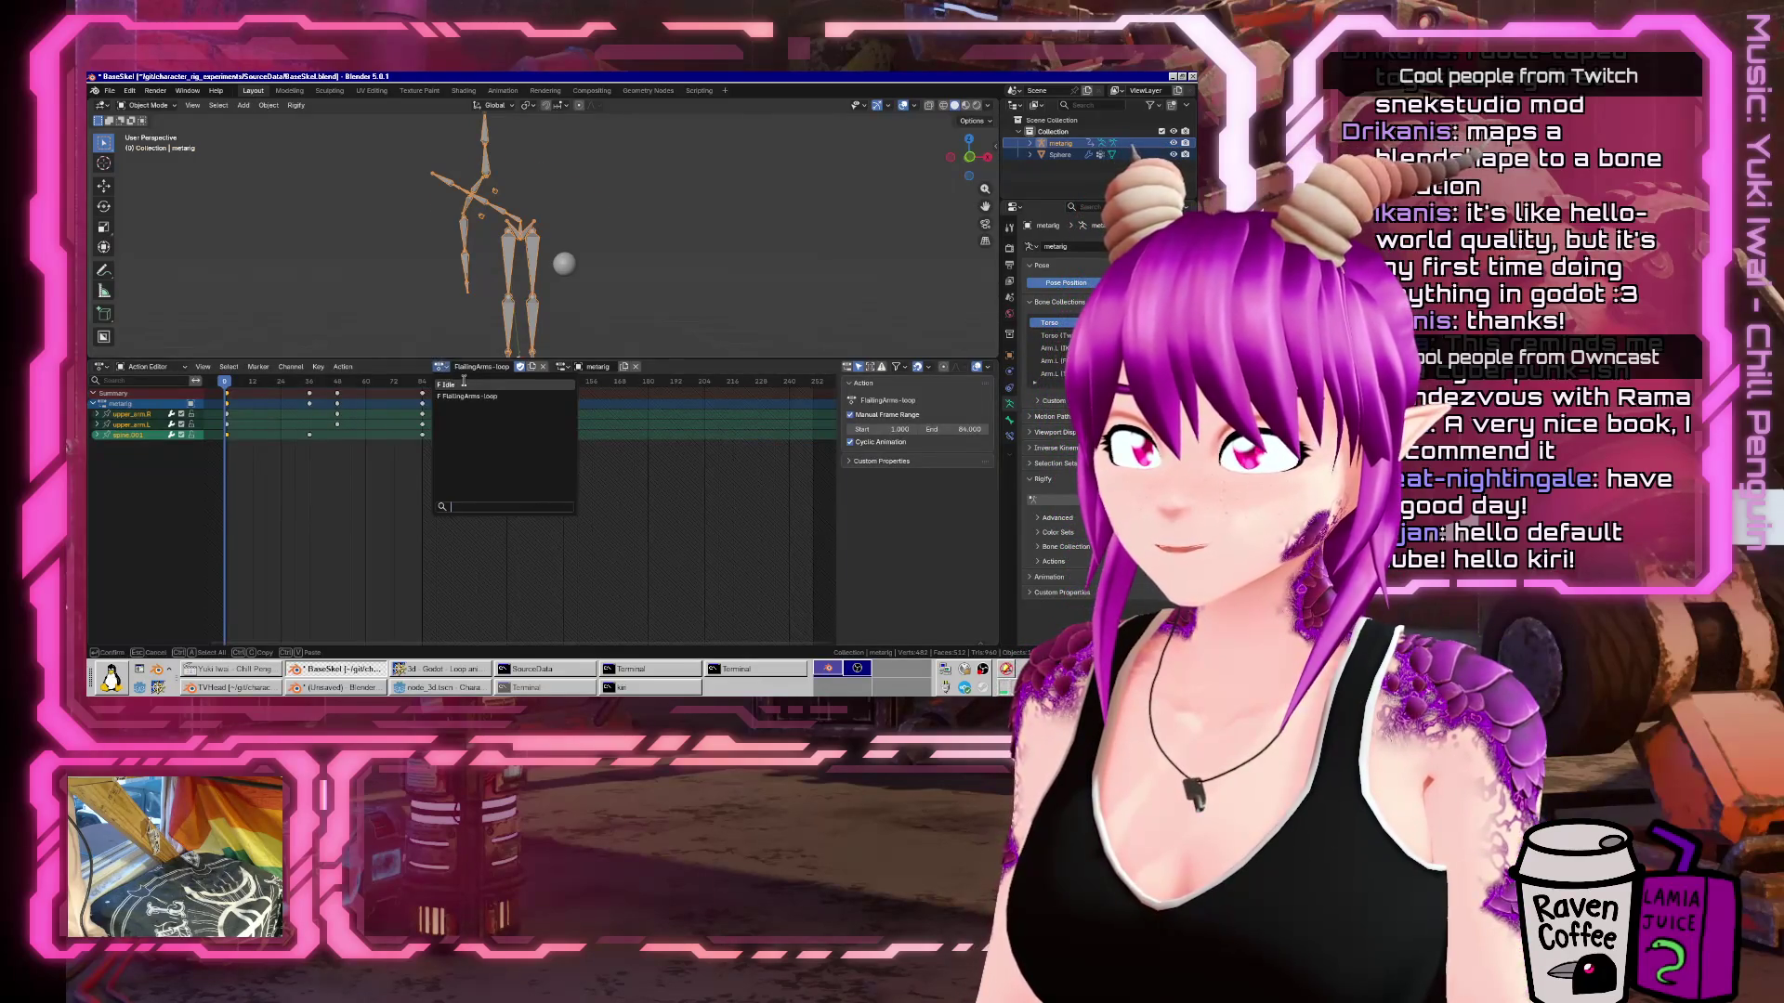
{"action": "left_click", "coordinate": [474, 395]}
{"action": "double_click", "coordinate": [484, 364]}
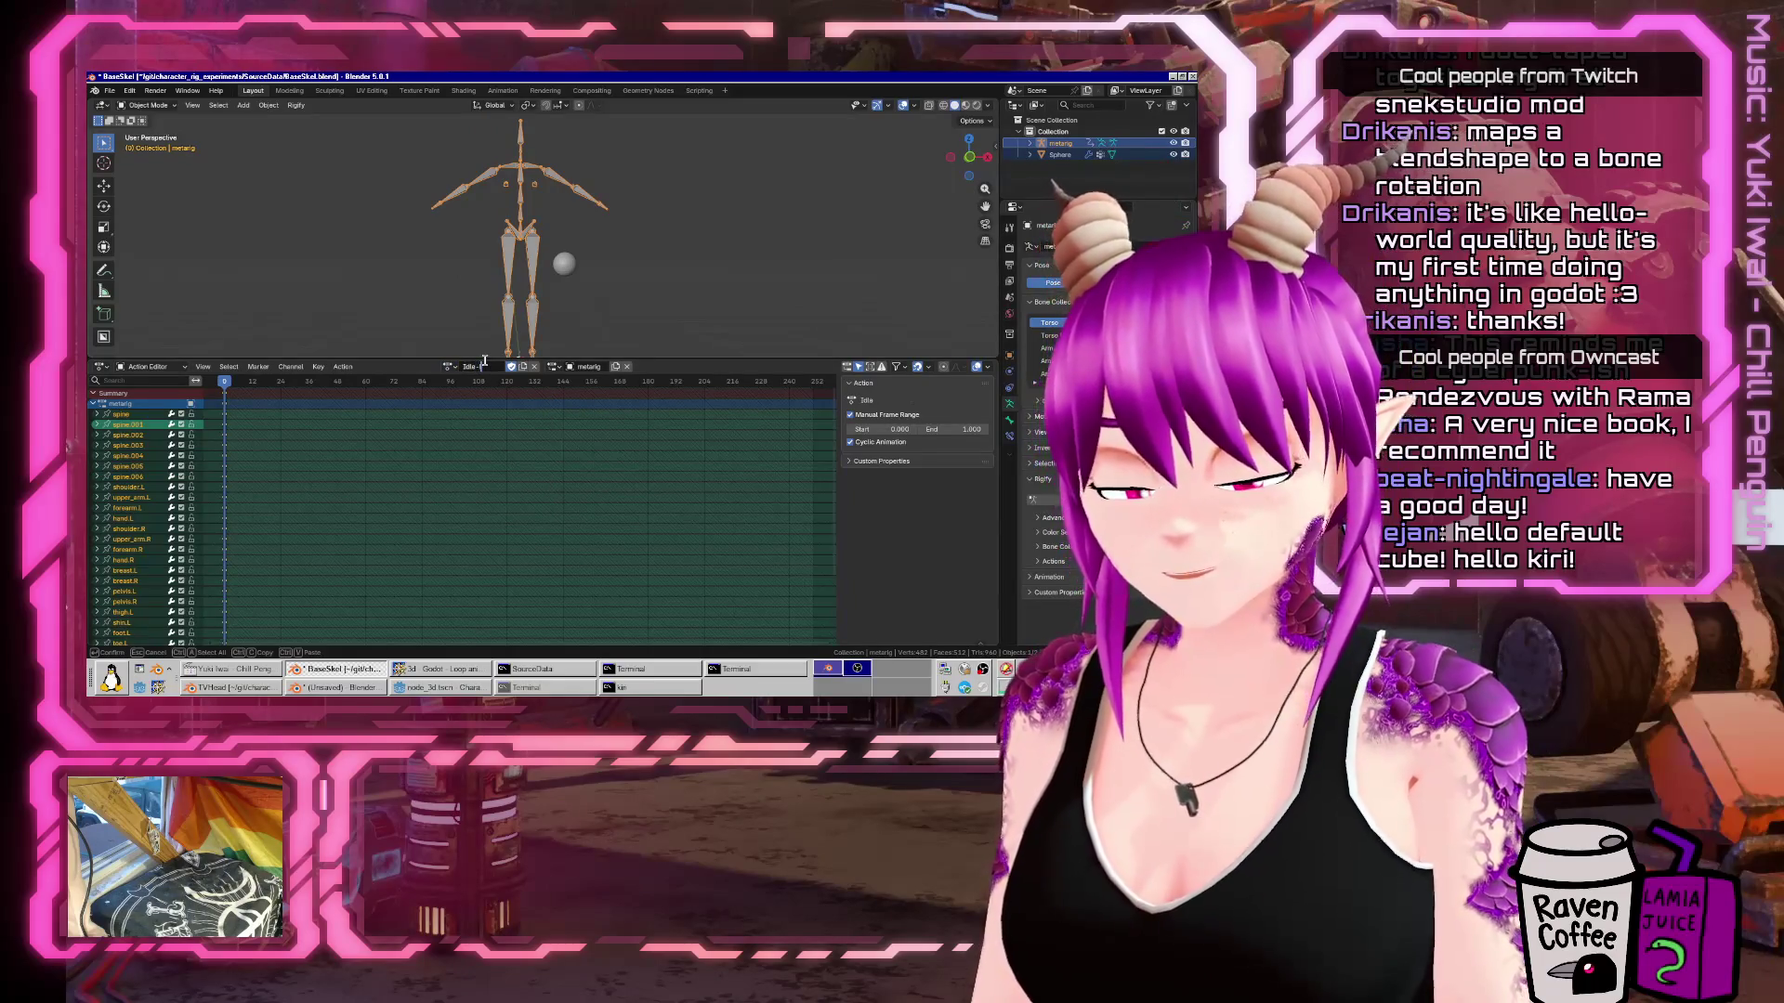
{"action": "key", "text": "Return"}
{"action": "key", "text": "ctrl+s"}
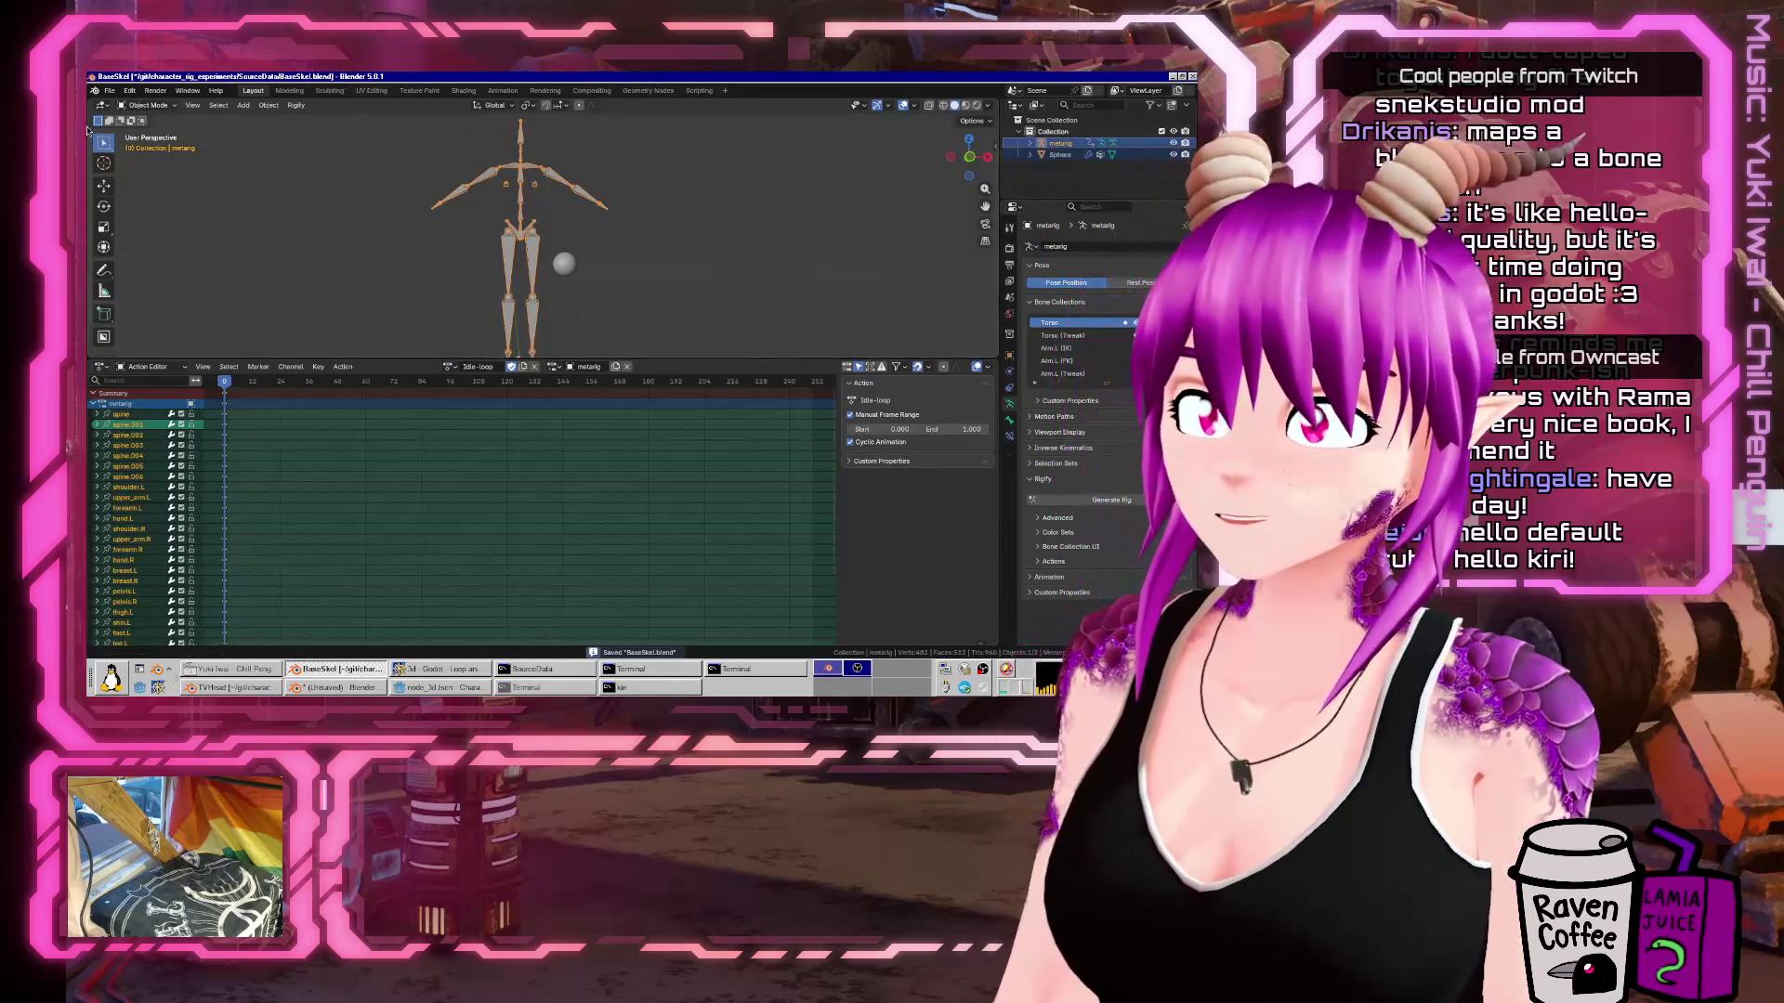
Re-export the rig as glTF 2.0 to BaseSkel.glb and return to Godot.
{"action": "left_click", "coordinate": [108, 93]}
{"action": "mouse_move", "coordinate": [167, 266]}
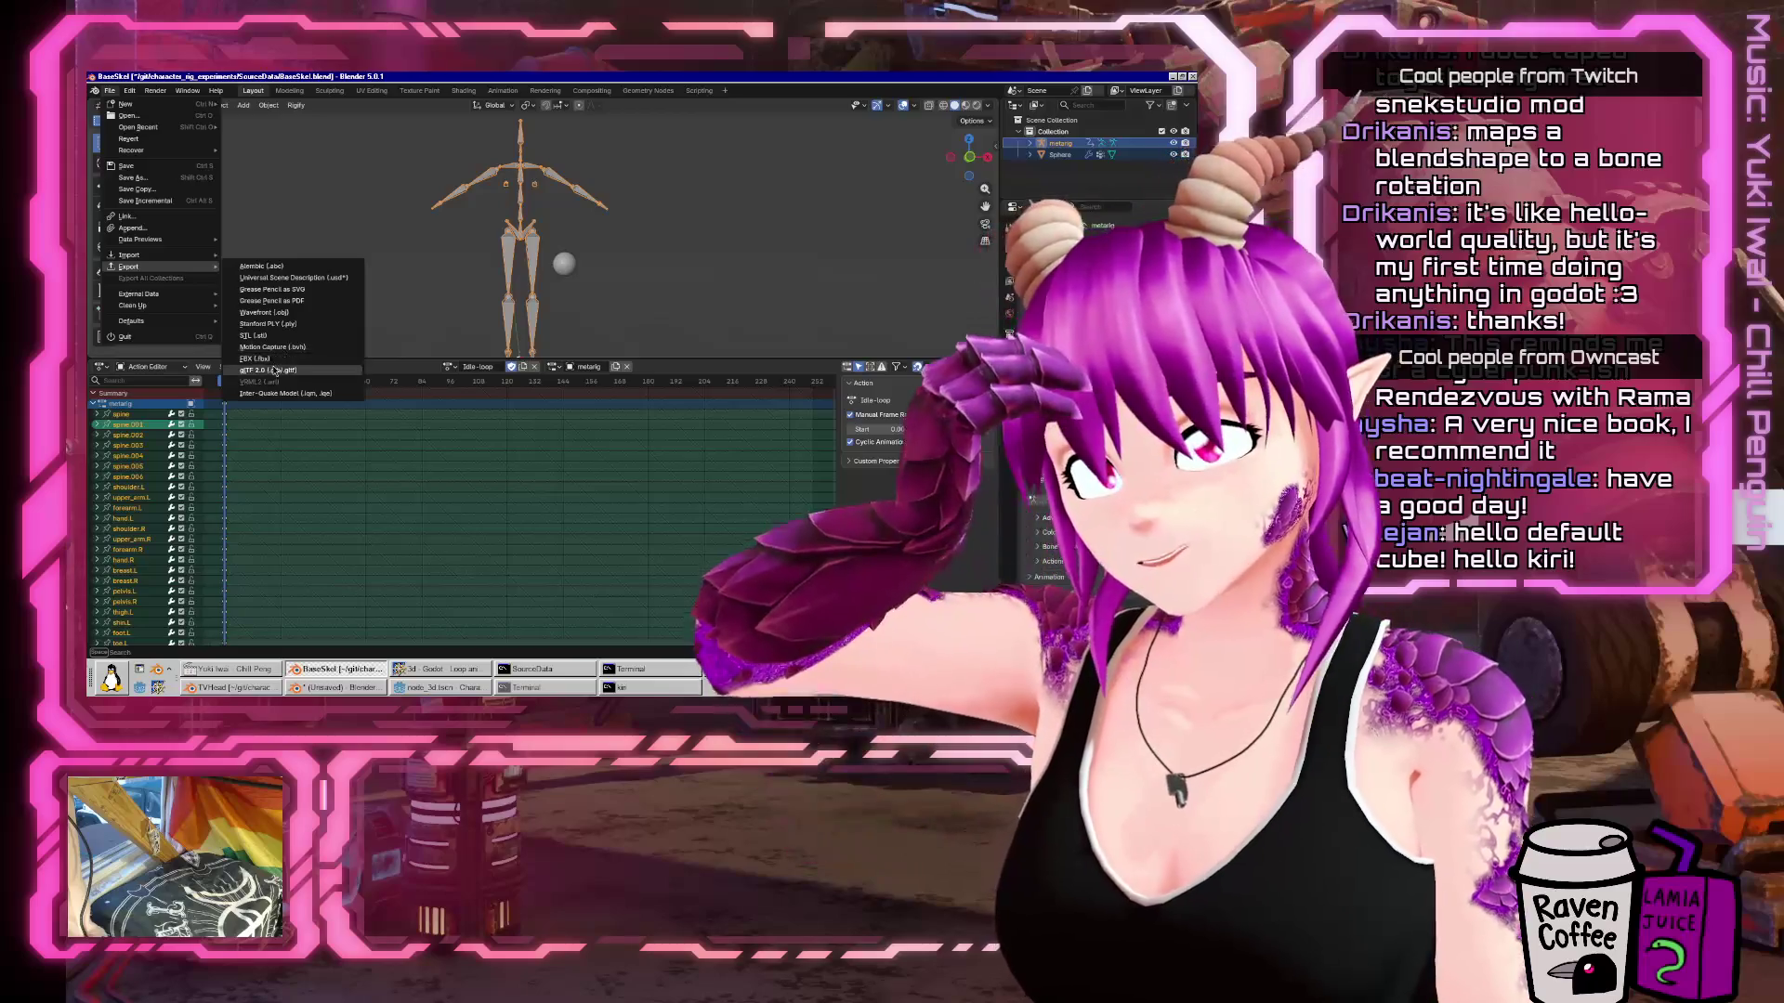
{"action": "left_click", "coordinate": [275, 371]}
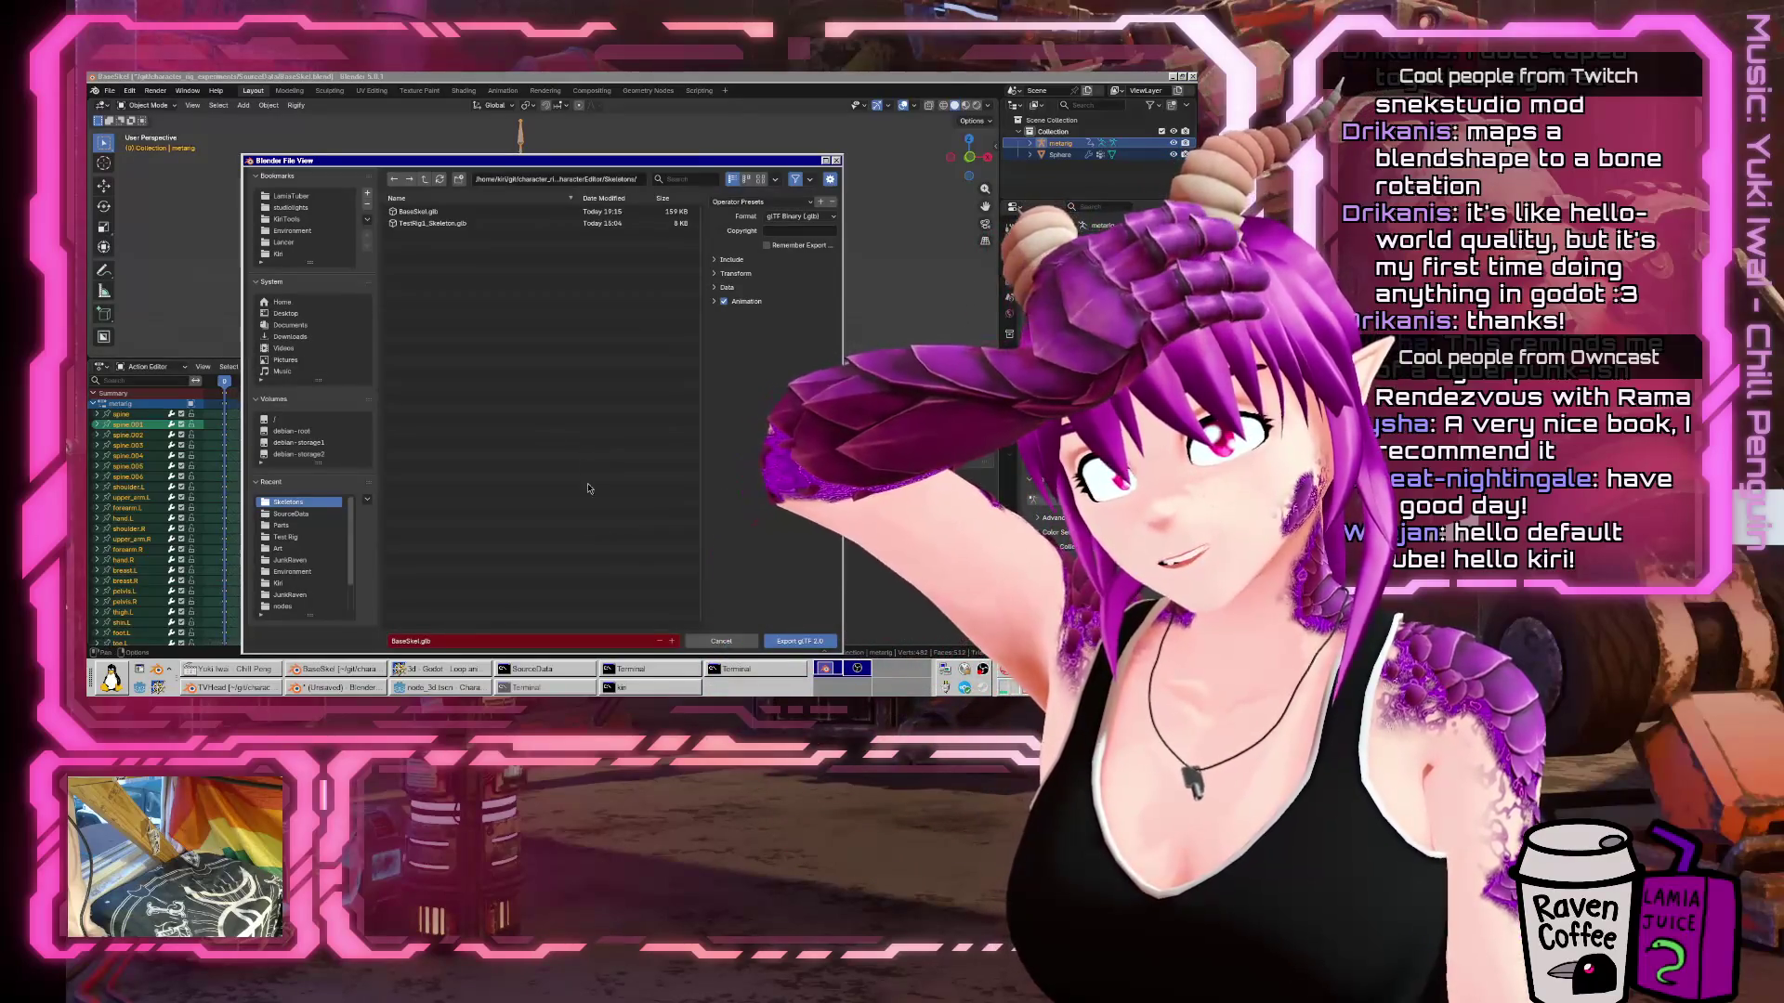
{"action": "left_click", "coordinate": [804, 642]}
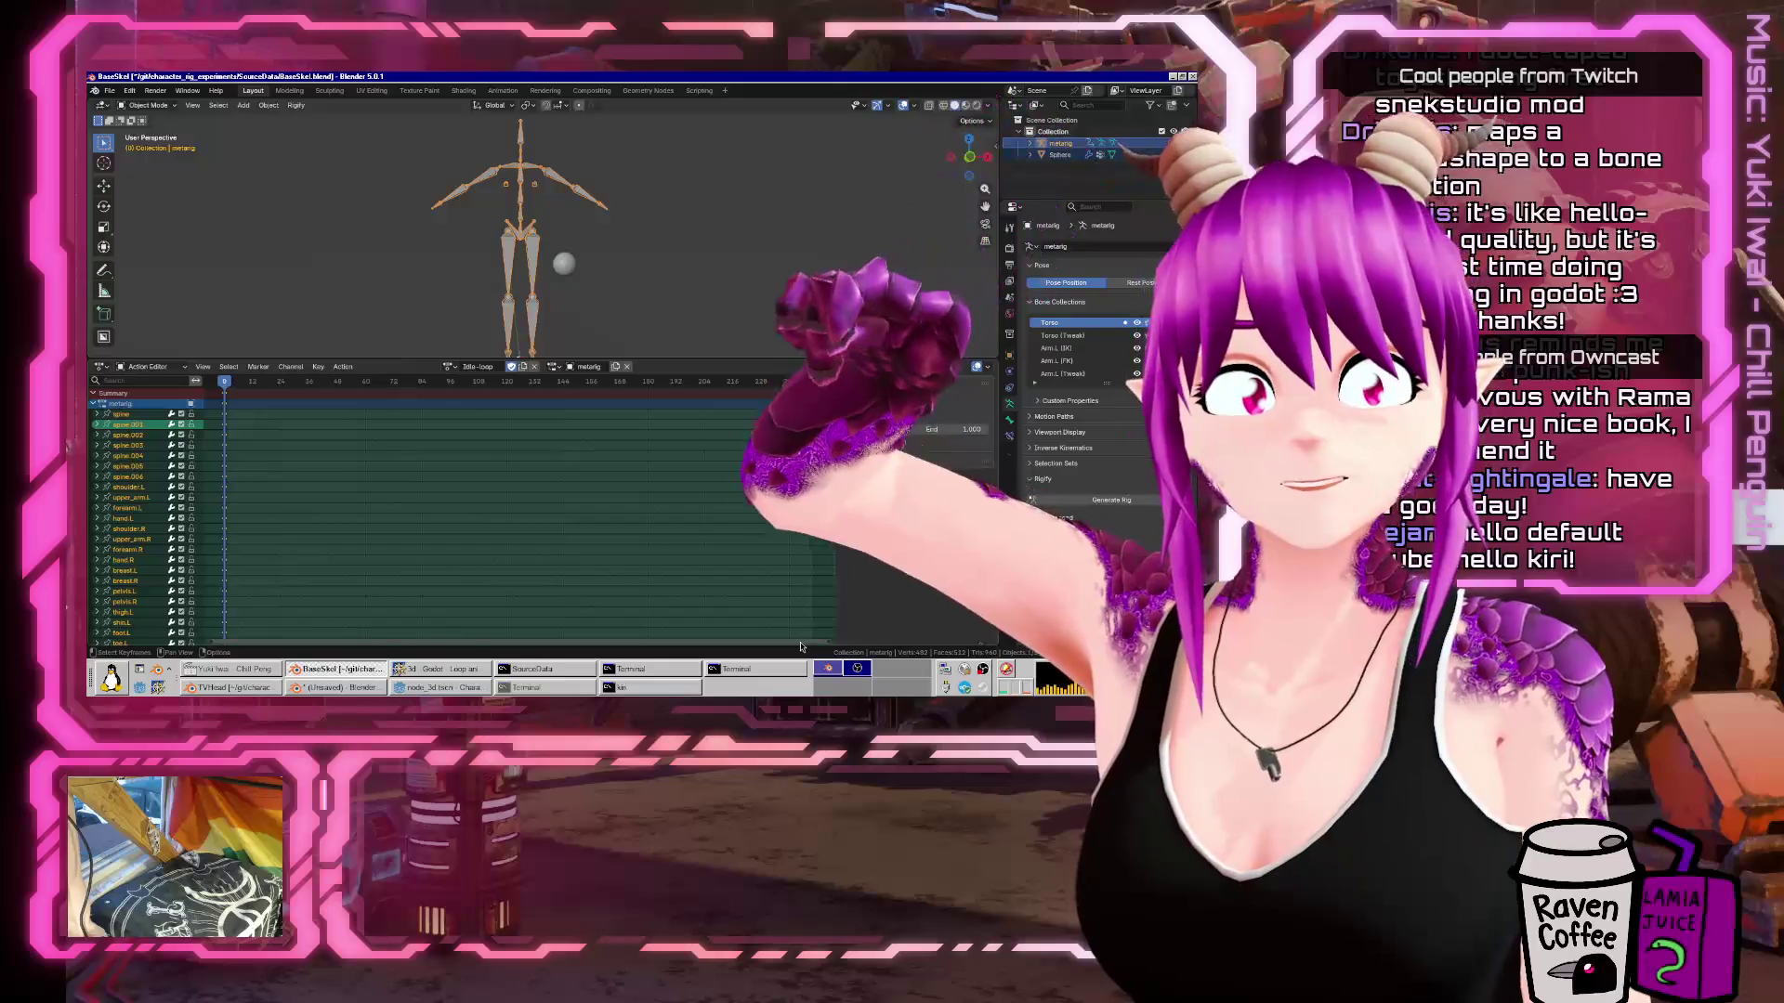
{"action": "left_click", "coordinate": [432, 689]}
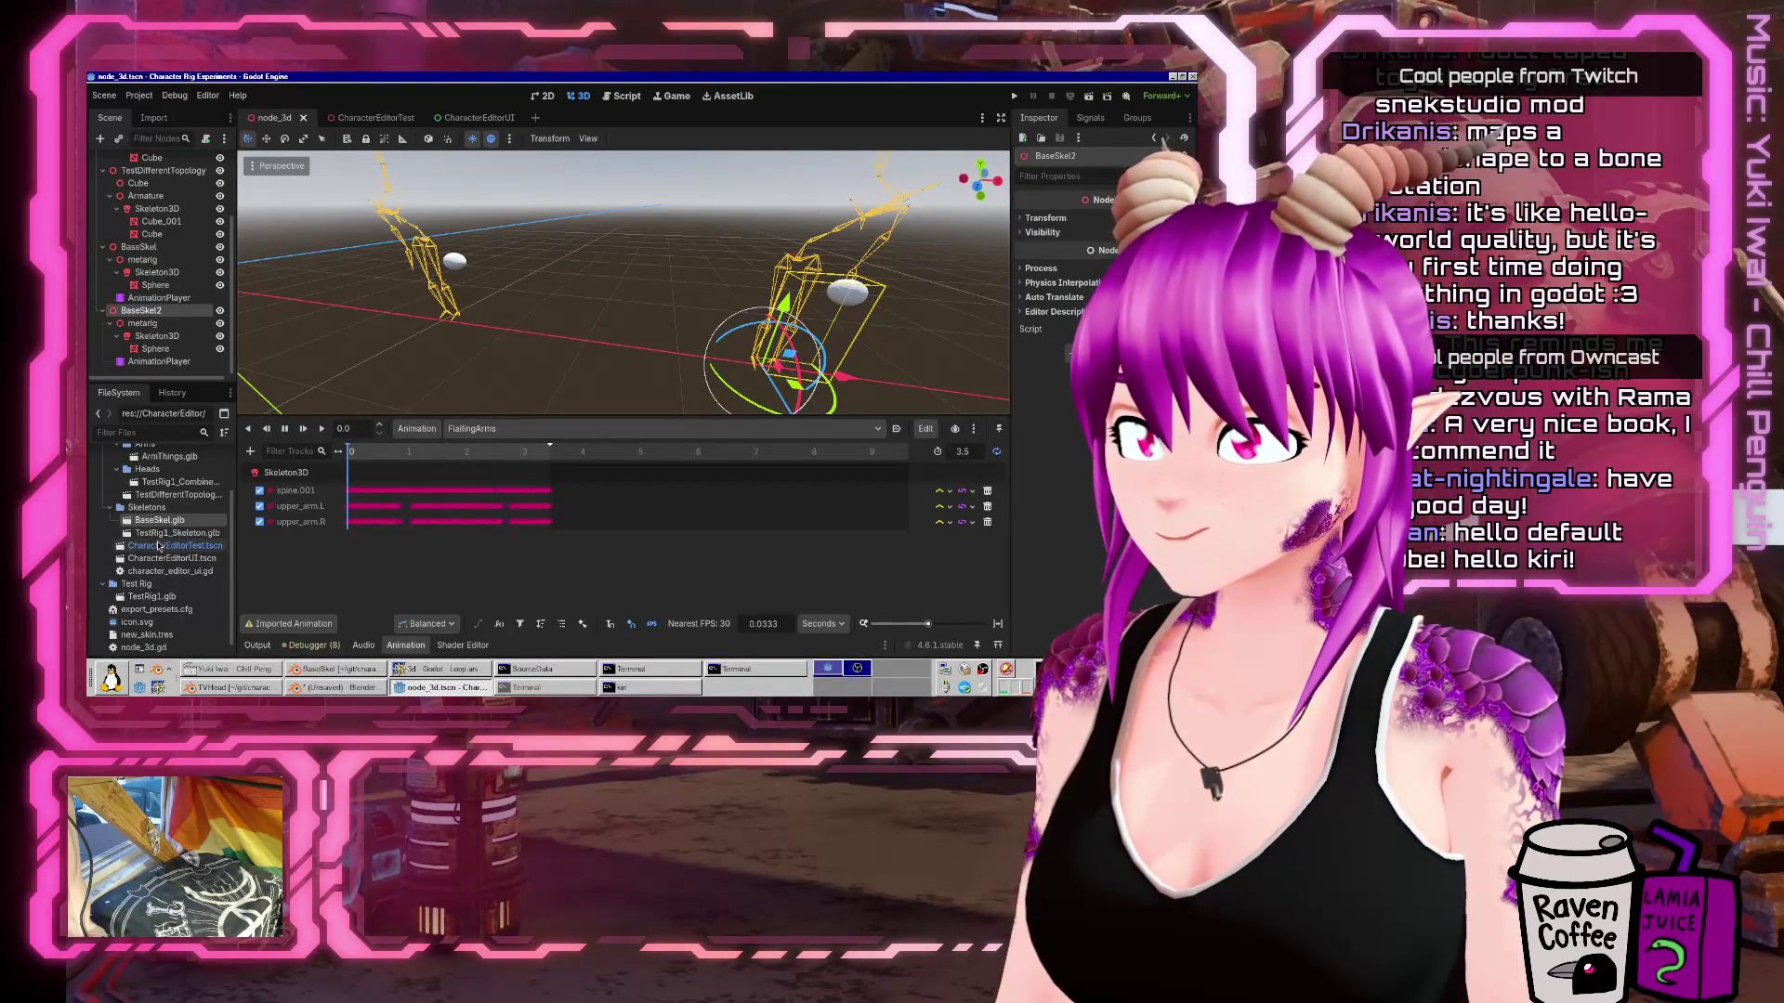
Instance BaseSkel.glb into the scene as BaseSkel3 and enable Editable Children.
{"action": "scroll", "coordinate": [624, 367], "scroll_direction": "down", "scroll_amount": 3}
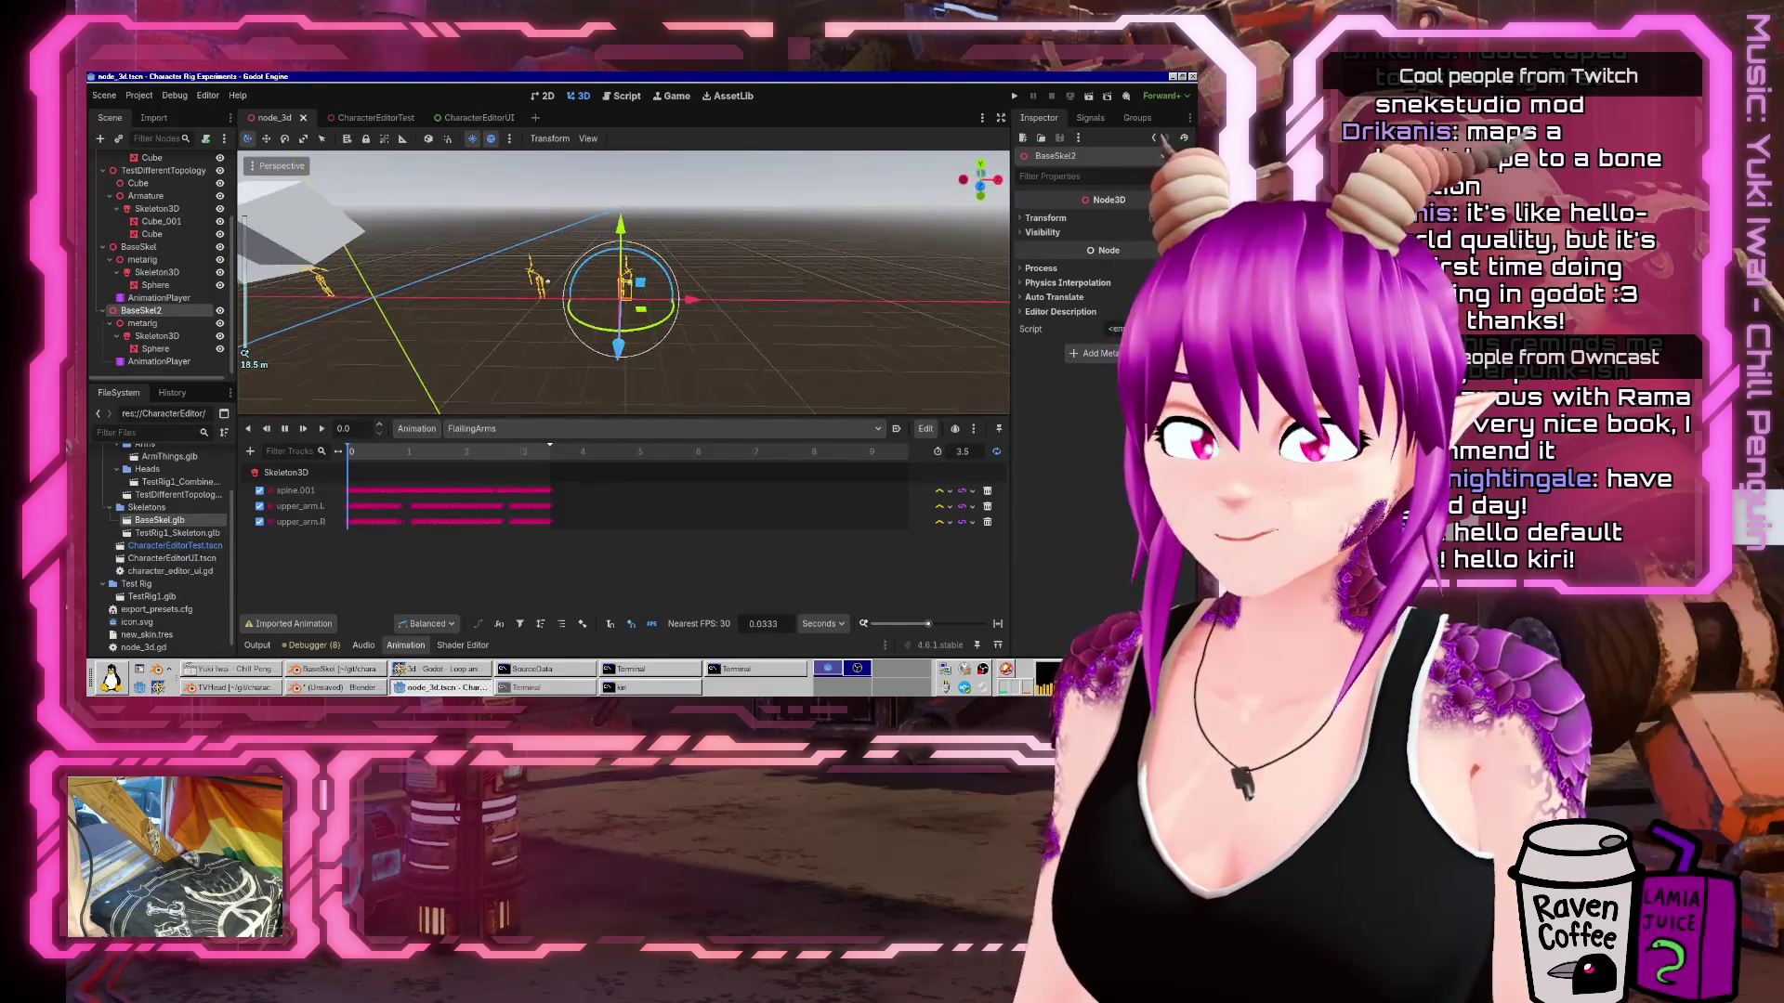
{"action": "left_click_drag", "start_coordinate": [624, 367], "coordinate": [428, 409]}
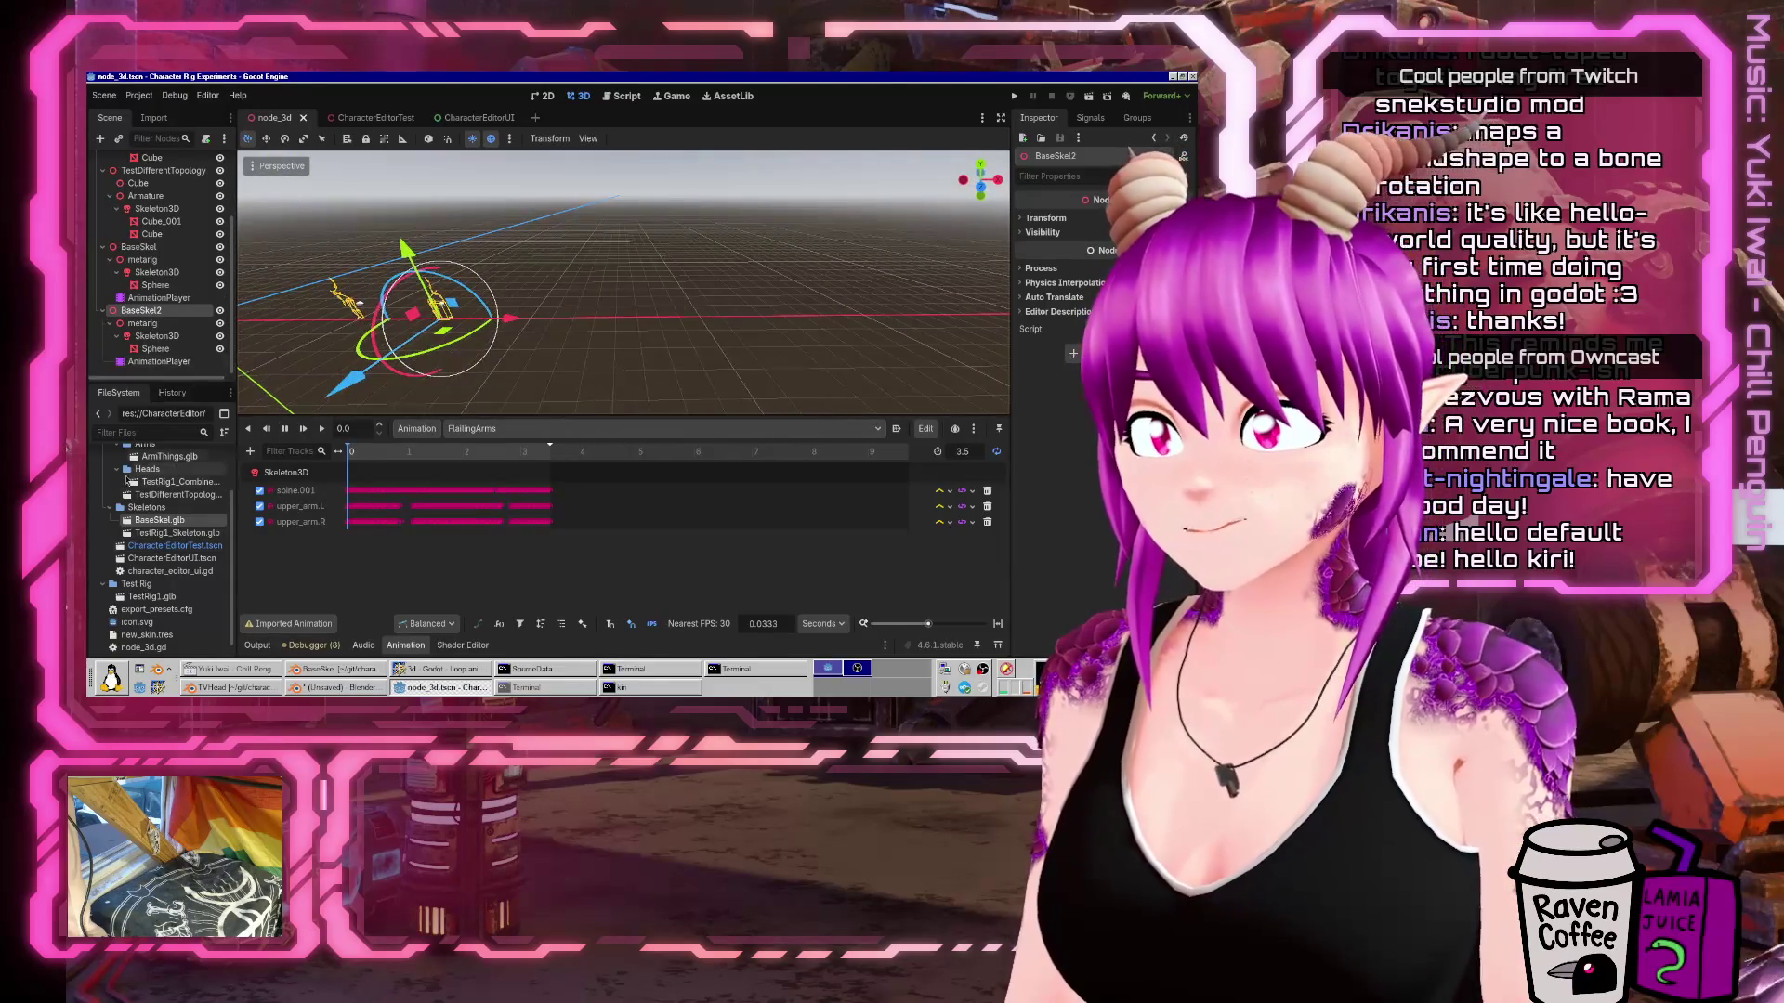
{"action": "left_click_drag", "start_coordinate": [151, 518], "coordinate": [135, 163]}
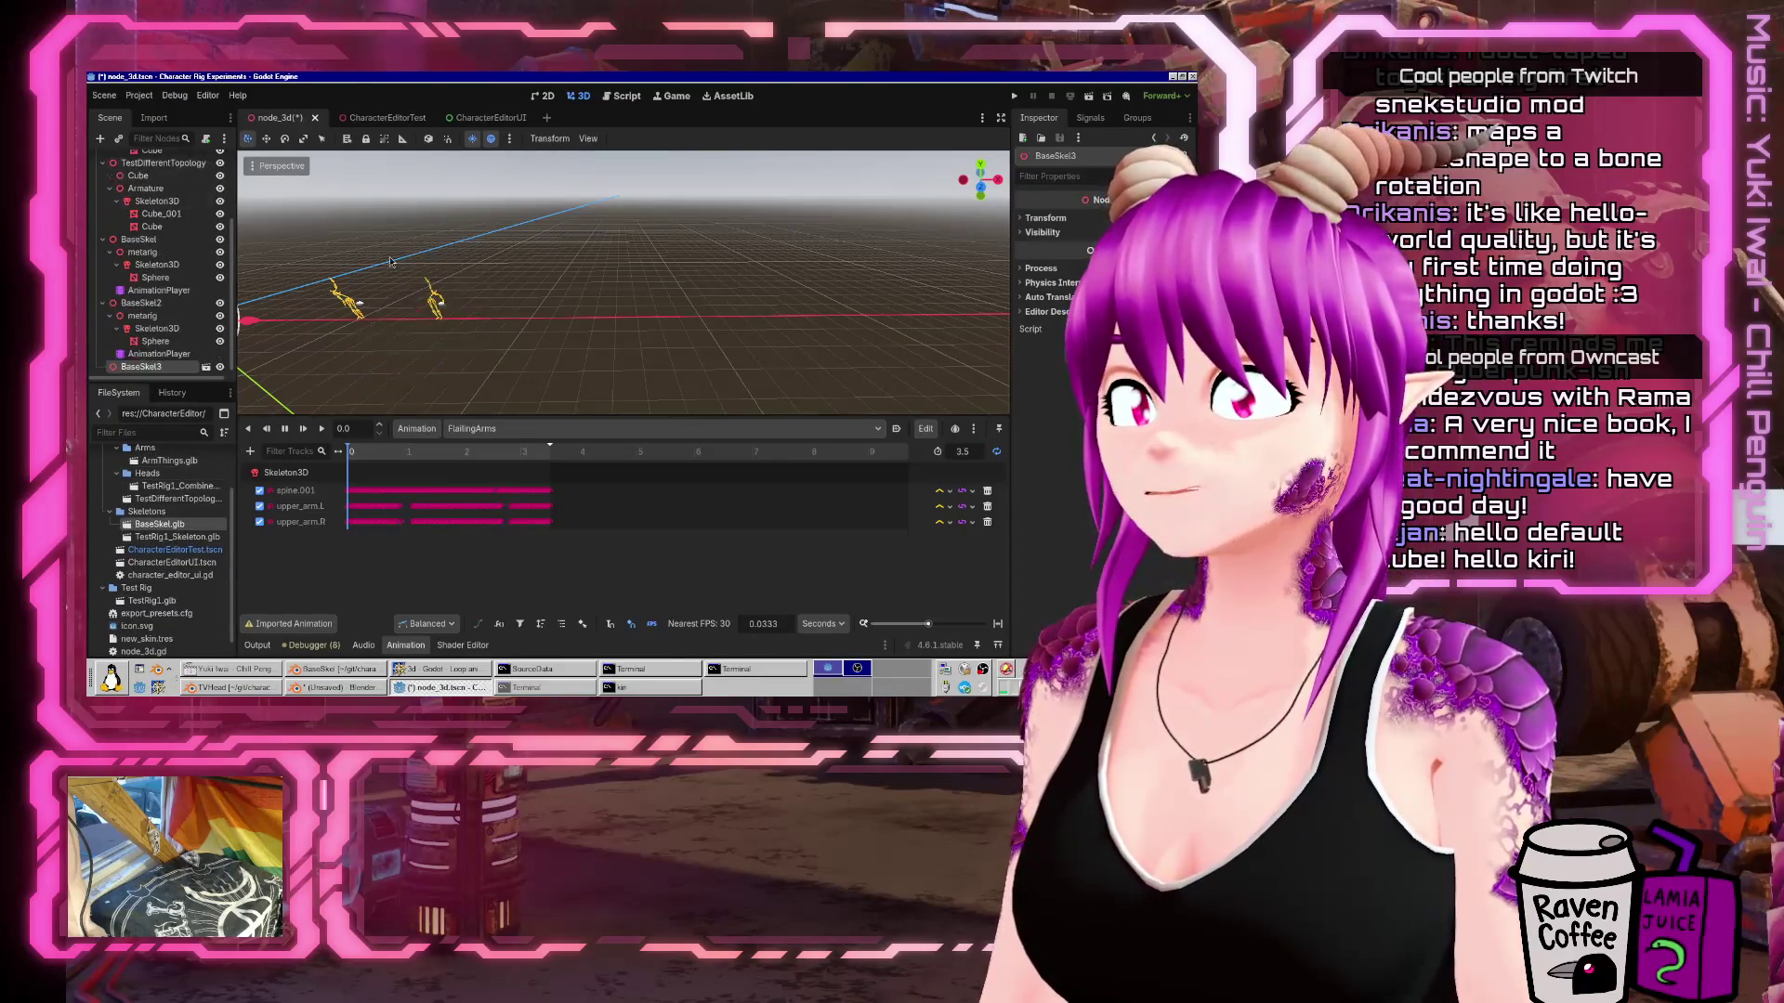
{"action": "double_click", "coordinate": [140, 368]}
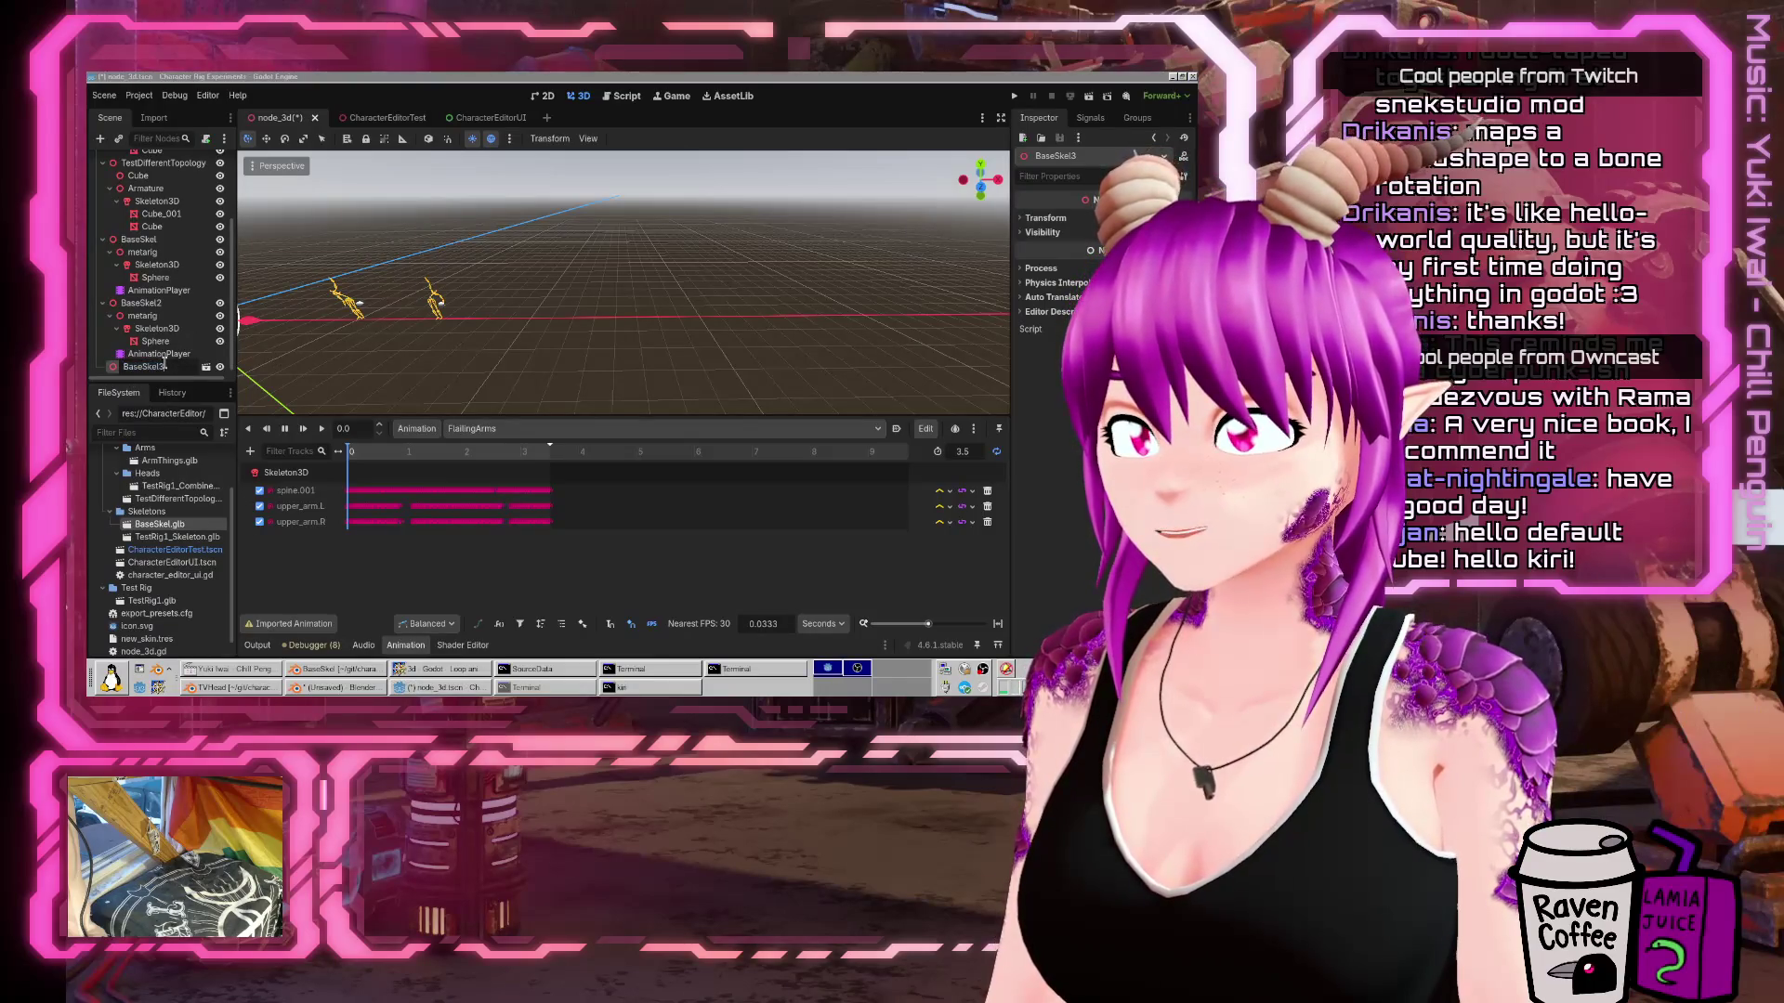
{"action": "right_click", "coordinate": [164, 367]}
{"action": "left_click", "coordinate": [118, 374]}
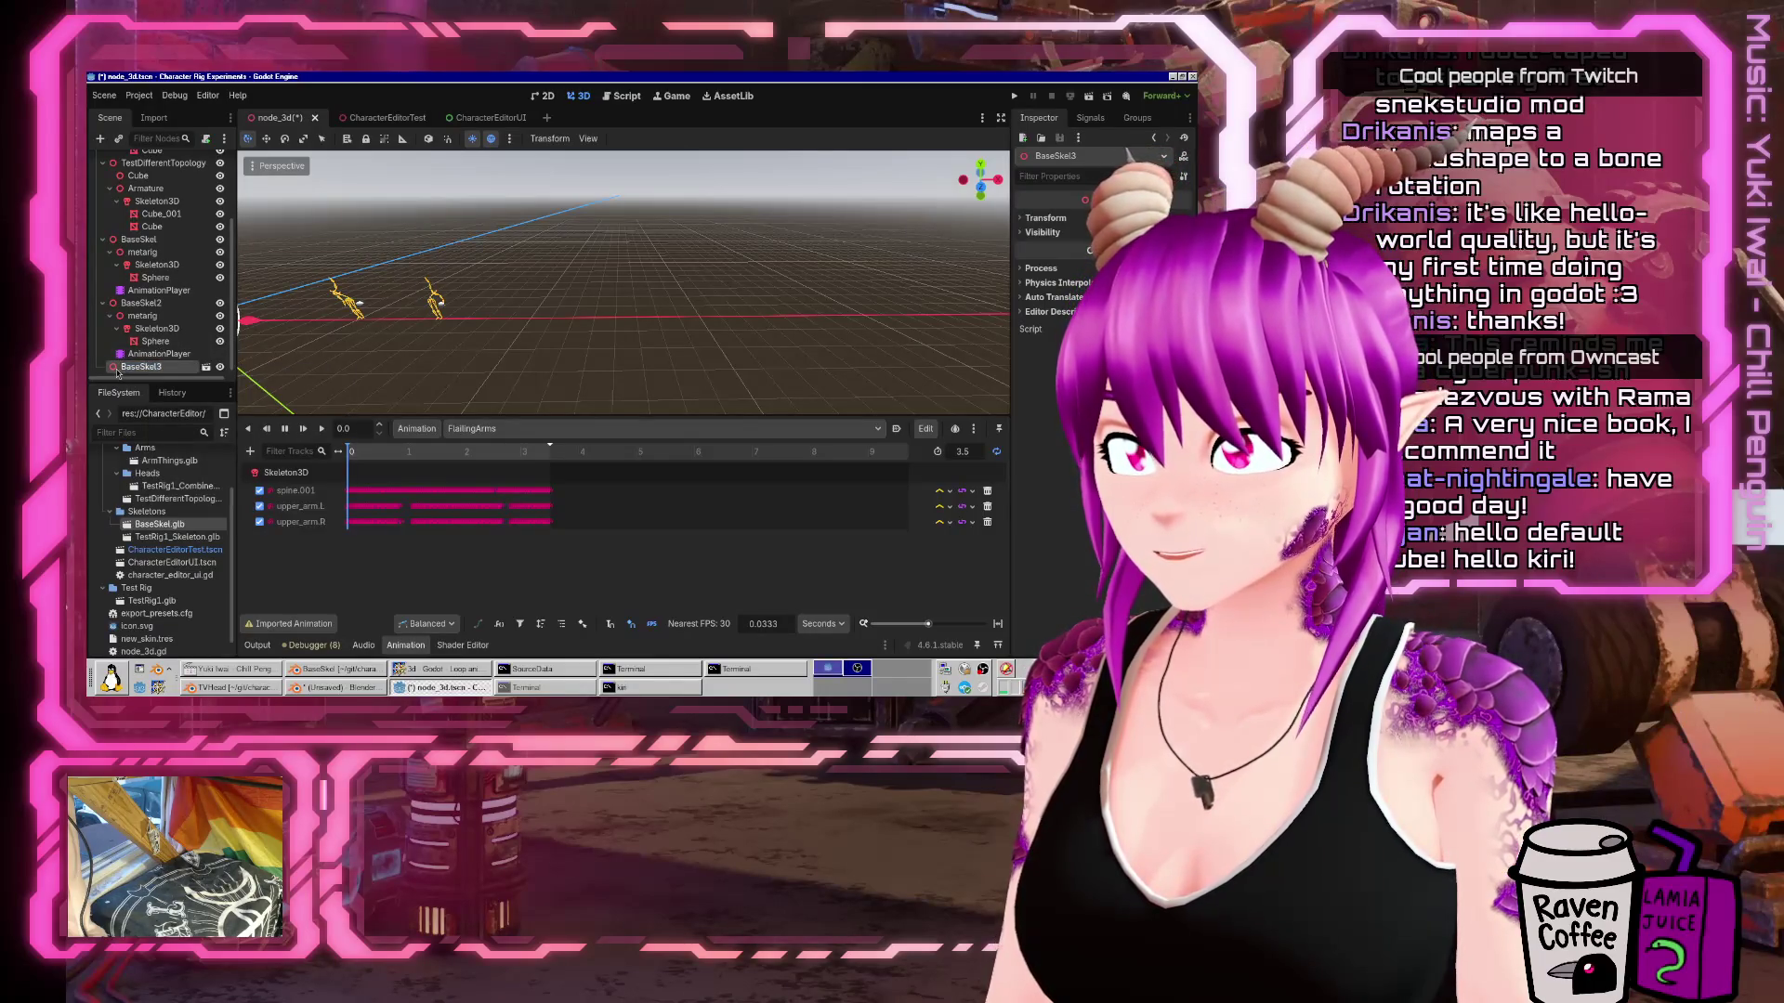
{"action": "right_click", "coordinate": [118, 370]}
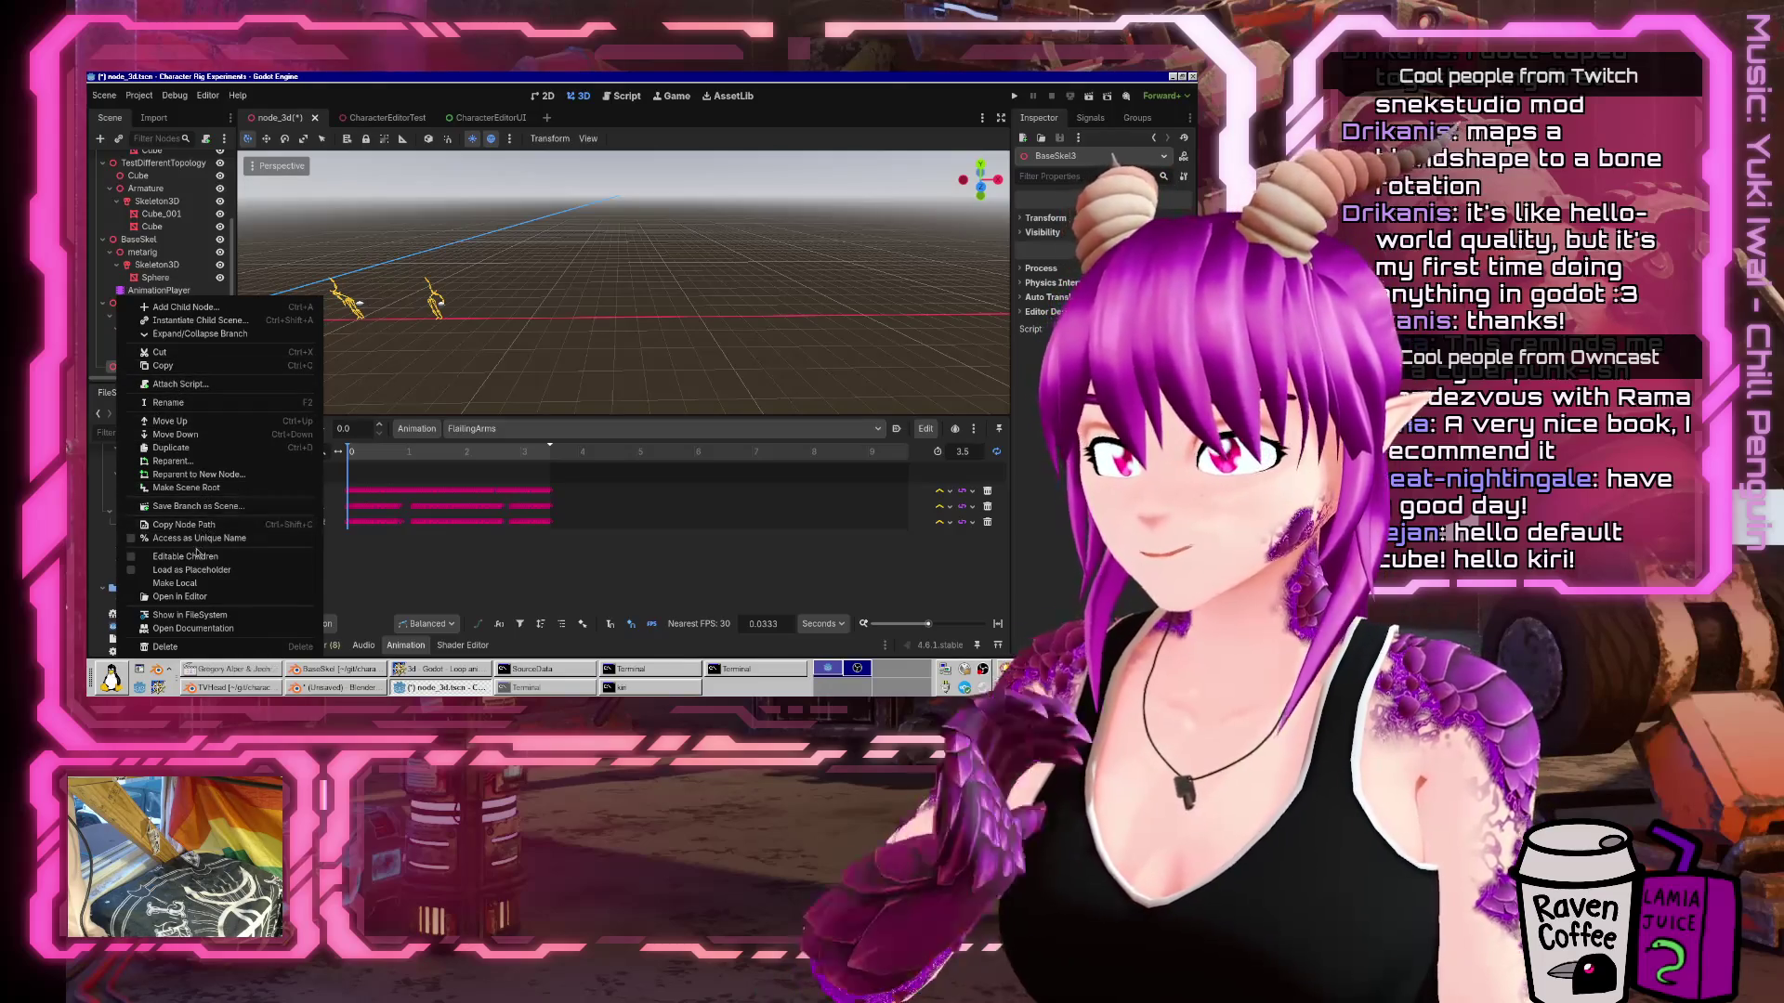
{"action": "left_click", "coordinate": [190, 556]}
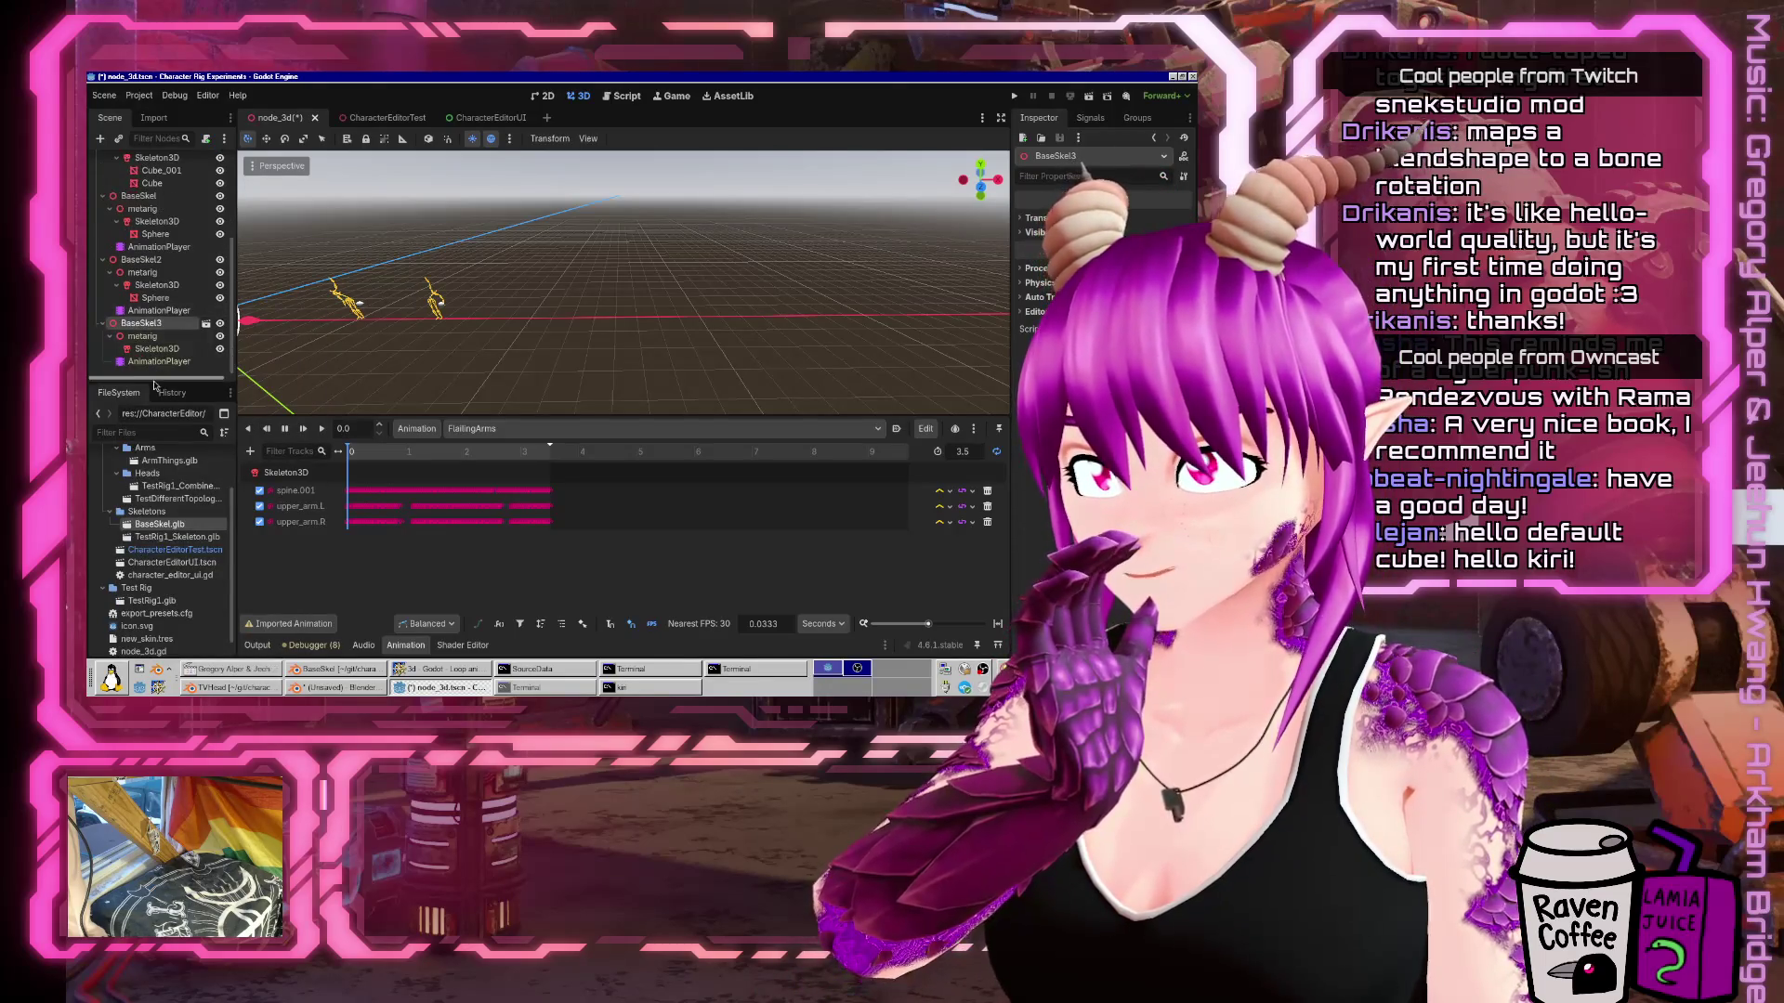
Check BaseSkel3's AnimationPlayer list, still only FlailingArms and Idle, then go back to Blender.
{"action": "left_click", "coordinate": [158, 362]}
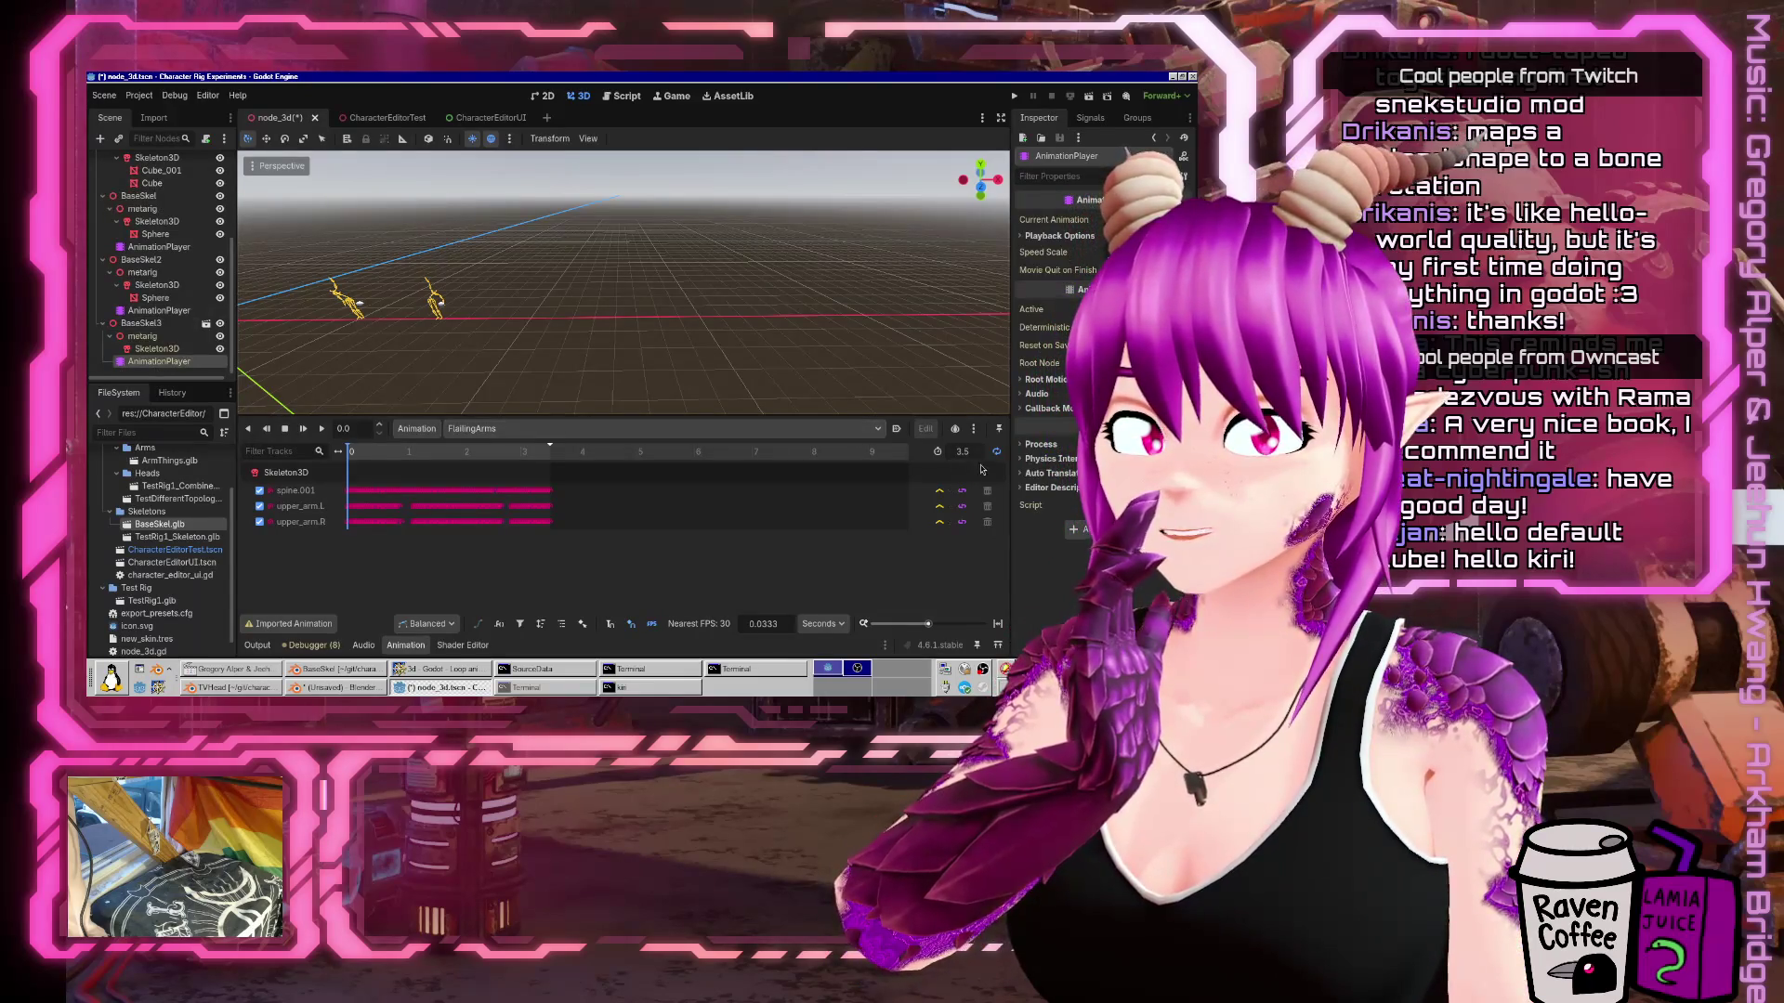
{"action": "left_click", "coordinate": [511, 430]}
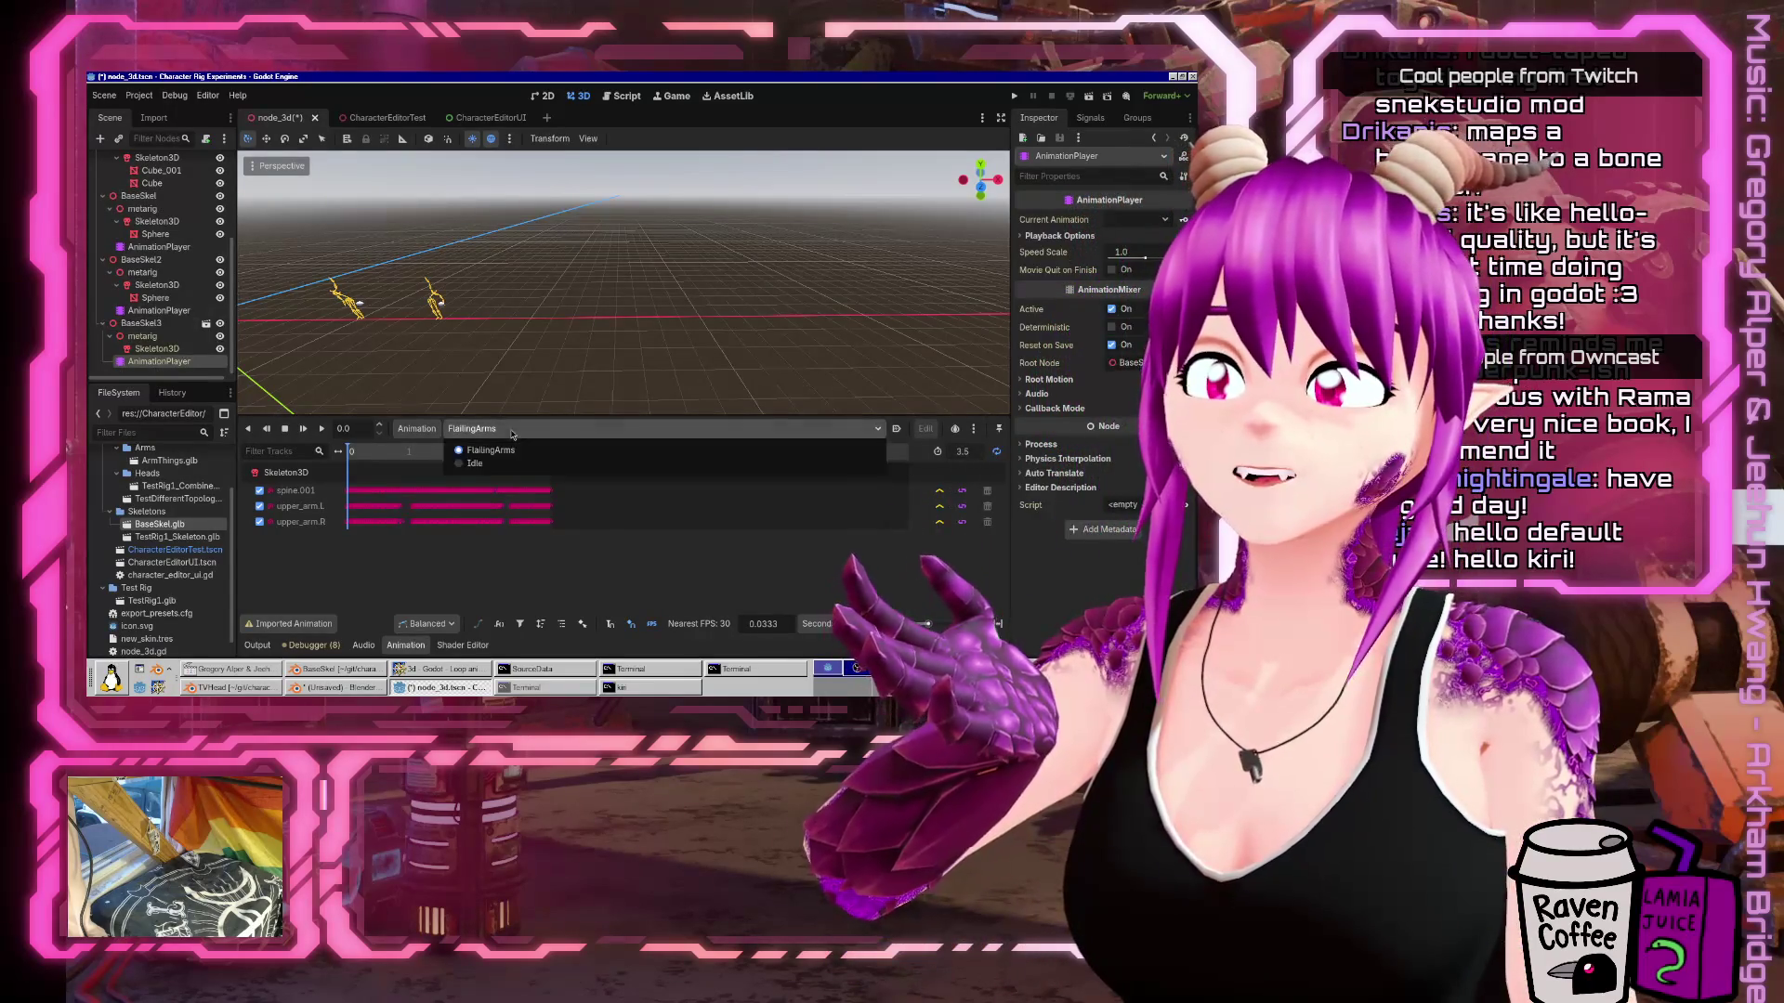
{"action": "left_click", "coordinate": [489, 450]}
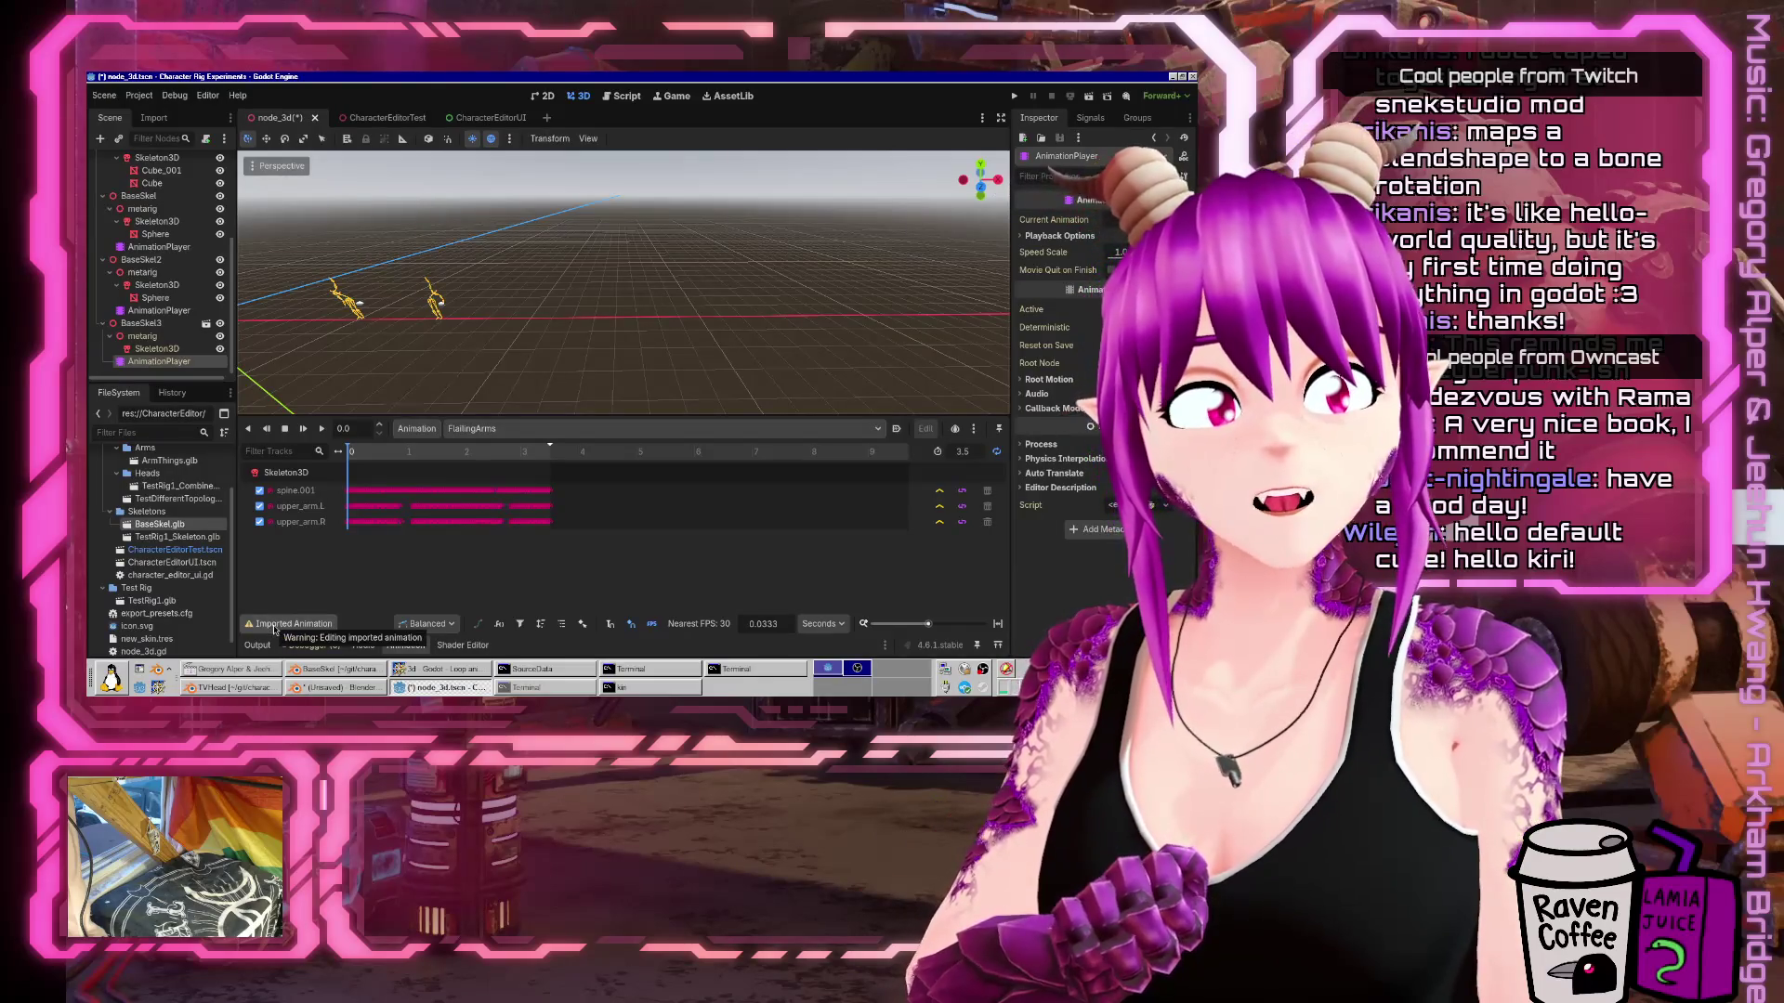
{"action": "left_click", "coordinate": [358, 670]}
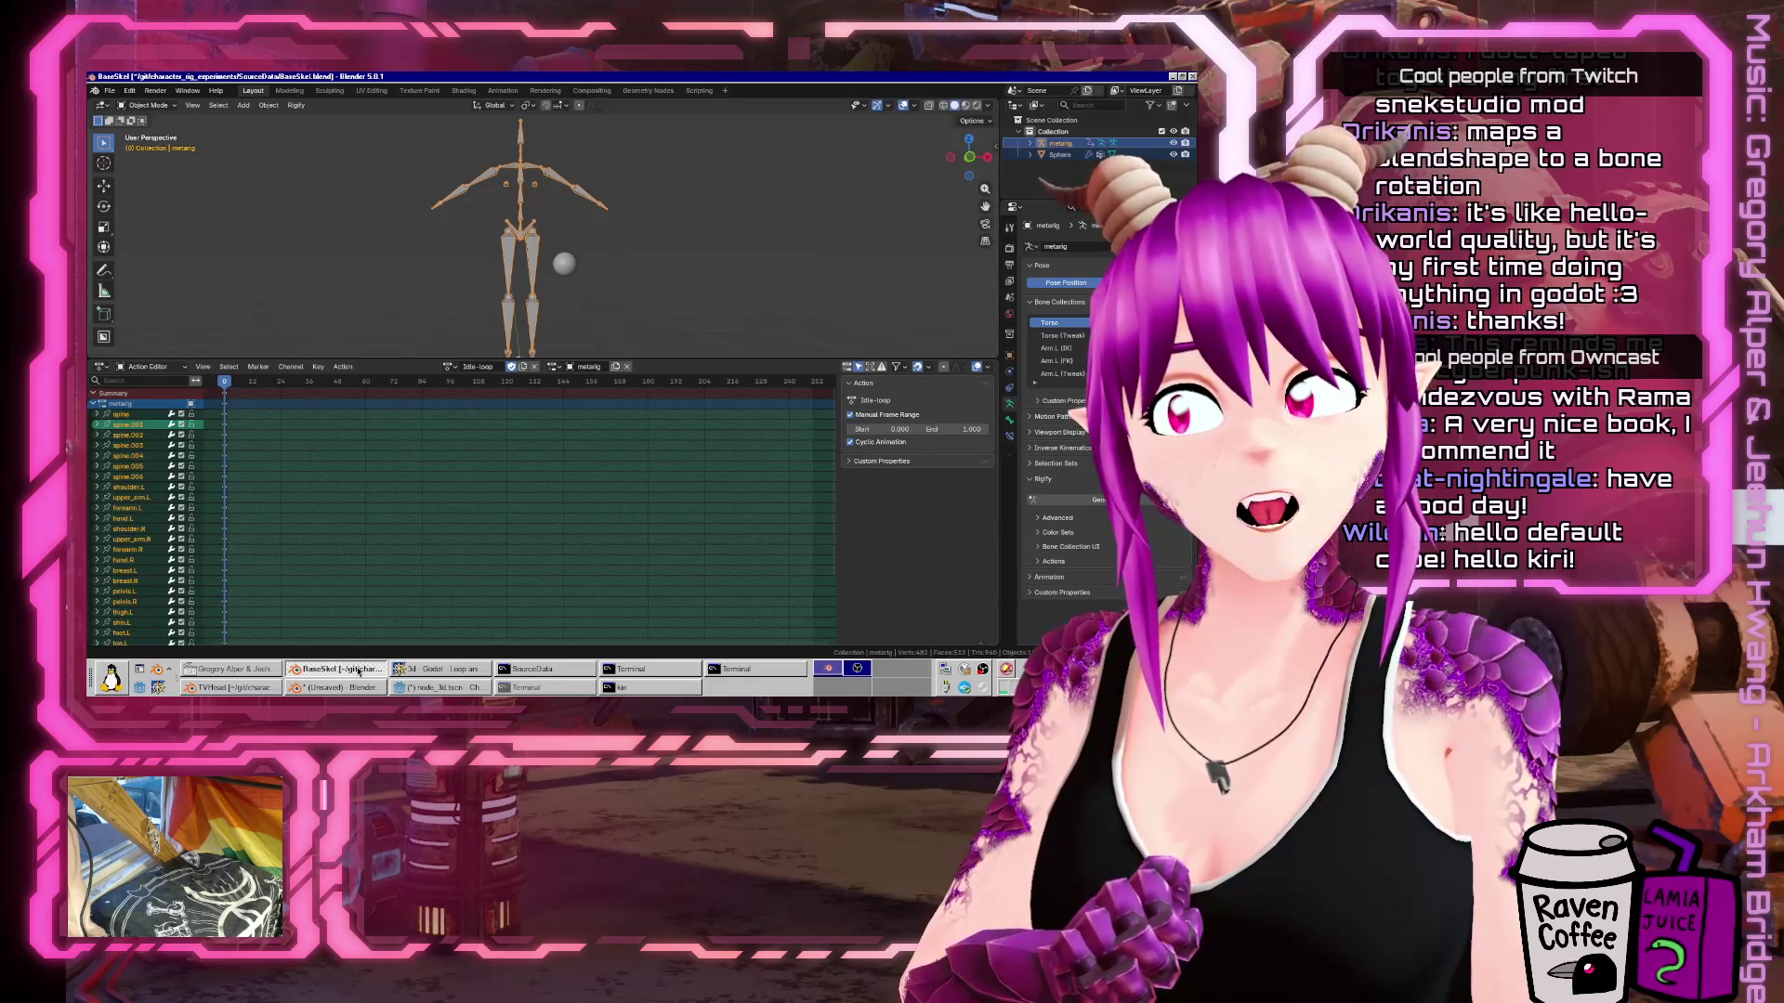
Load a fresh scene in the unsaved Blender session, discarding changes, and delete every default object.
{"action": "left_click", "coordinate": [340, 688]}
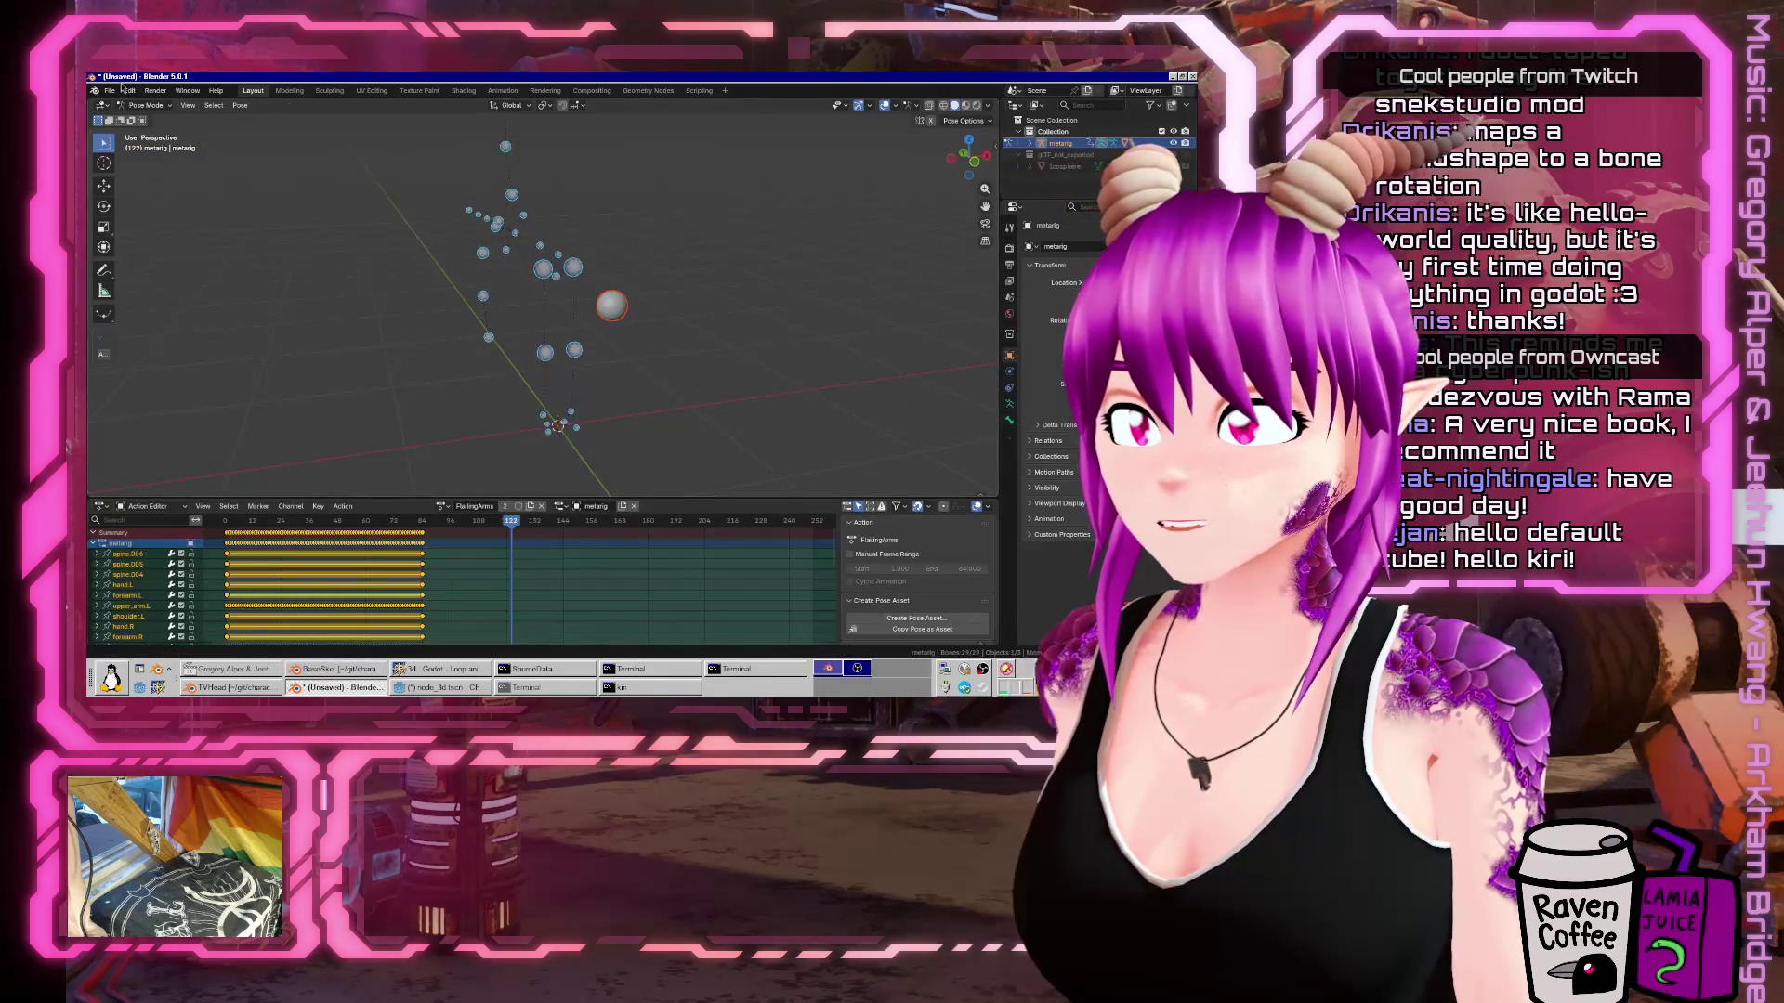
{"action": "left_click", "coordinate": [110, 90]}
{"action": "mouse_move", "coordinate": [191, 128]}
{"action": "left_click", "coordinate": [265, 139]}
{"action": "left_click", "coordinate": [588, 388]}
{"action": "key", "text": "a"}
{"action": "key", "text": "Delete"}
Start a glTF 2.0 import from the File menu.
{"action": "left_click", "coordinate": [110, 91]}
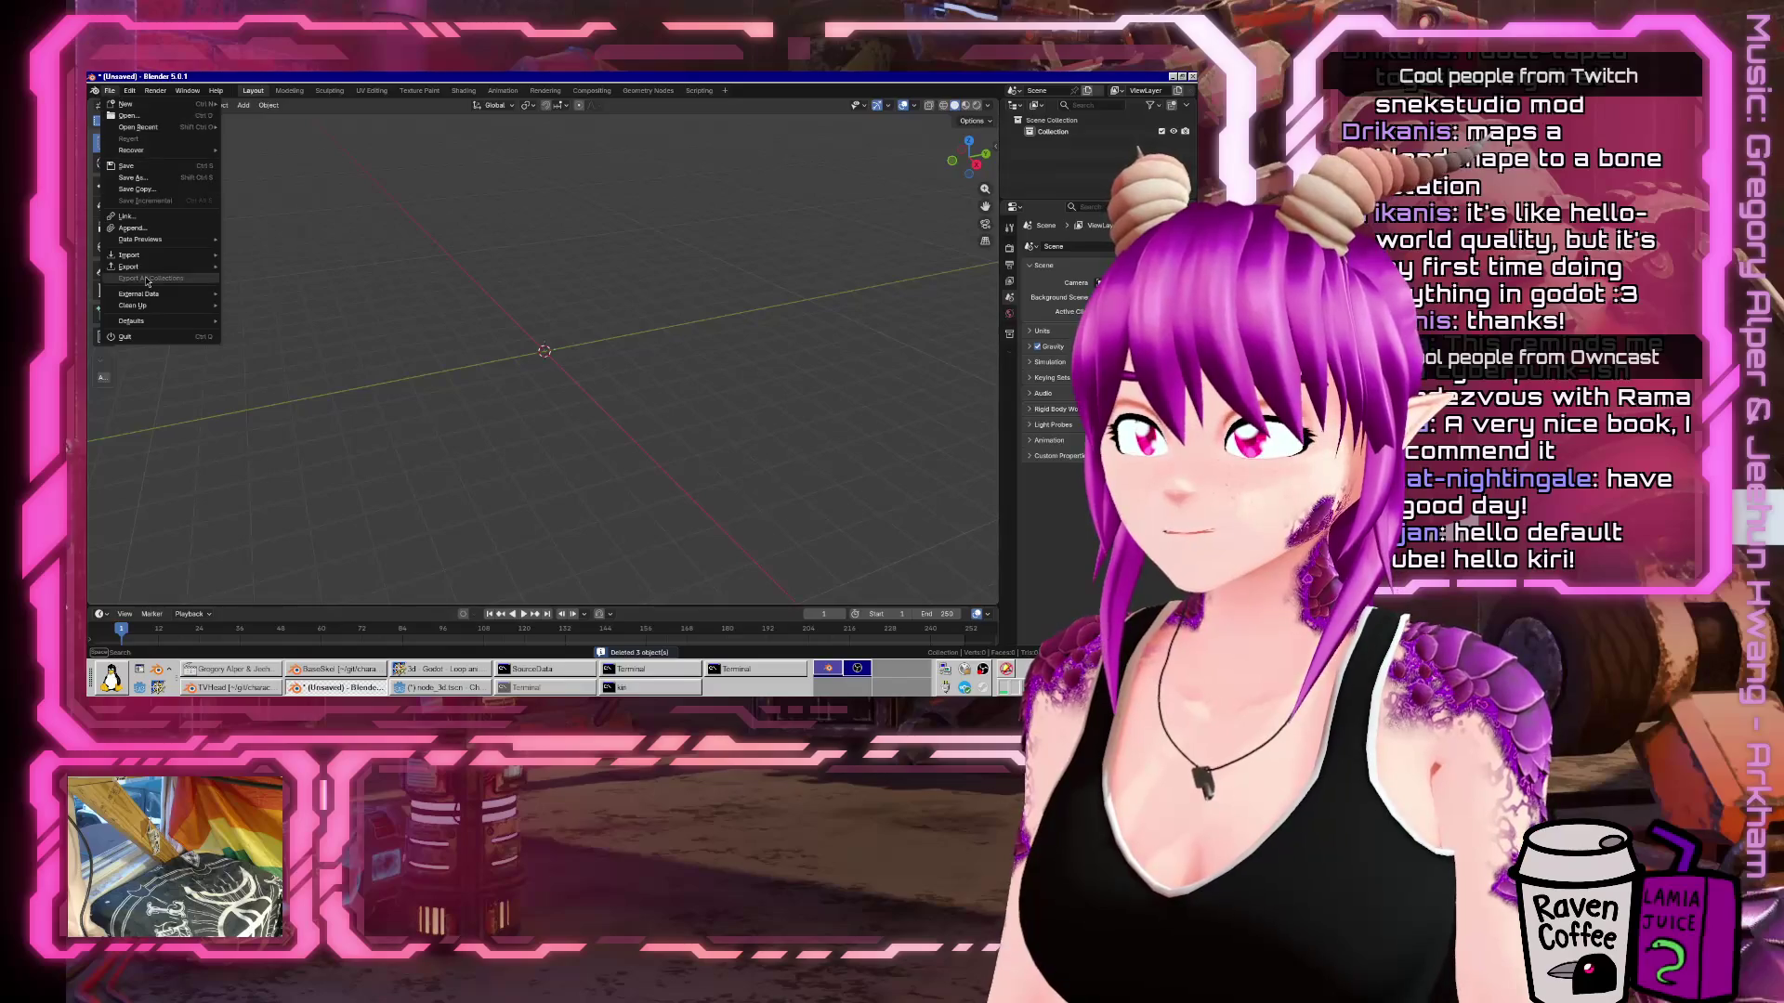
{"action": "mouse_move", "coordinate": [140, 255]}
{"action": "left_click", "coordinate": [325, 371]}
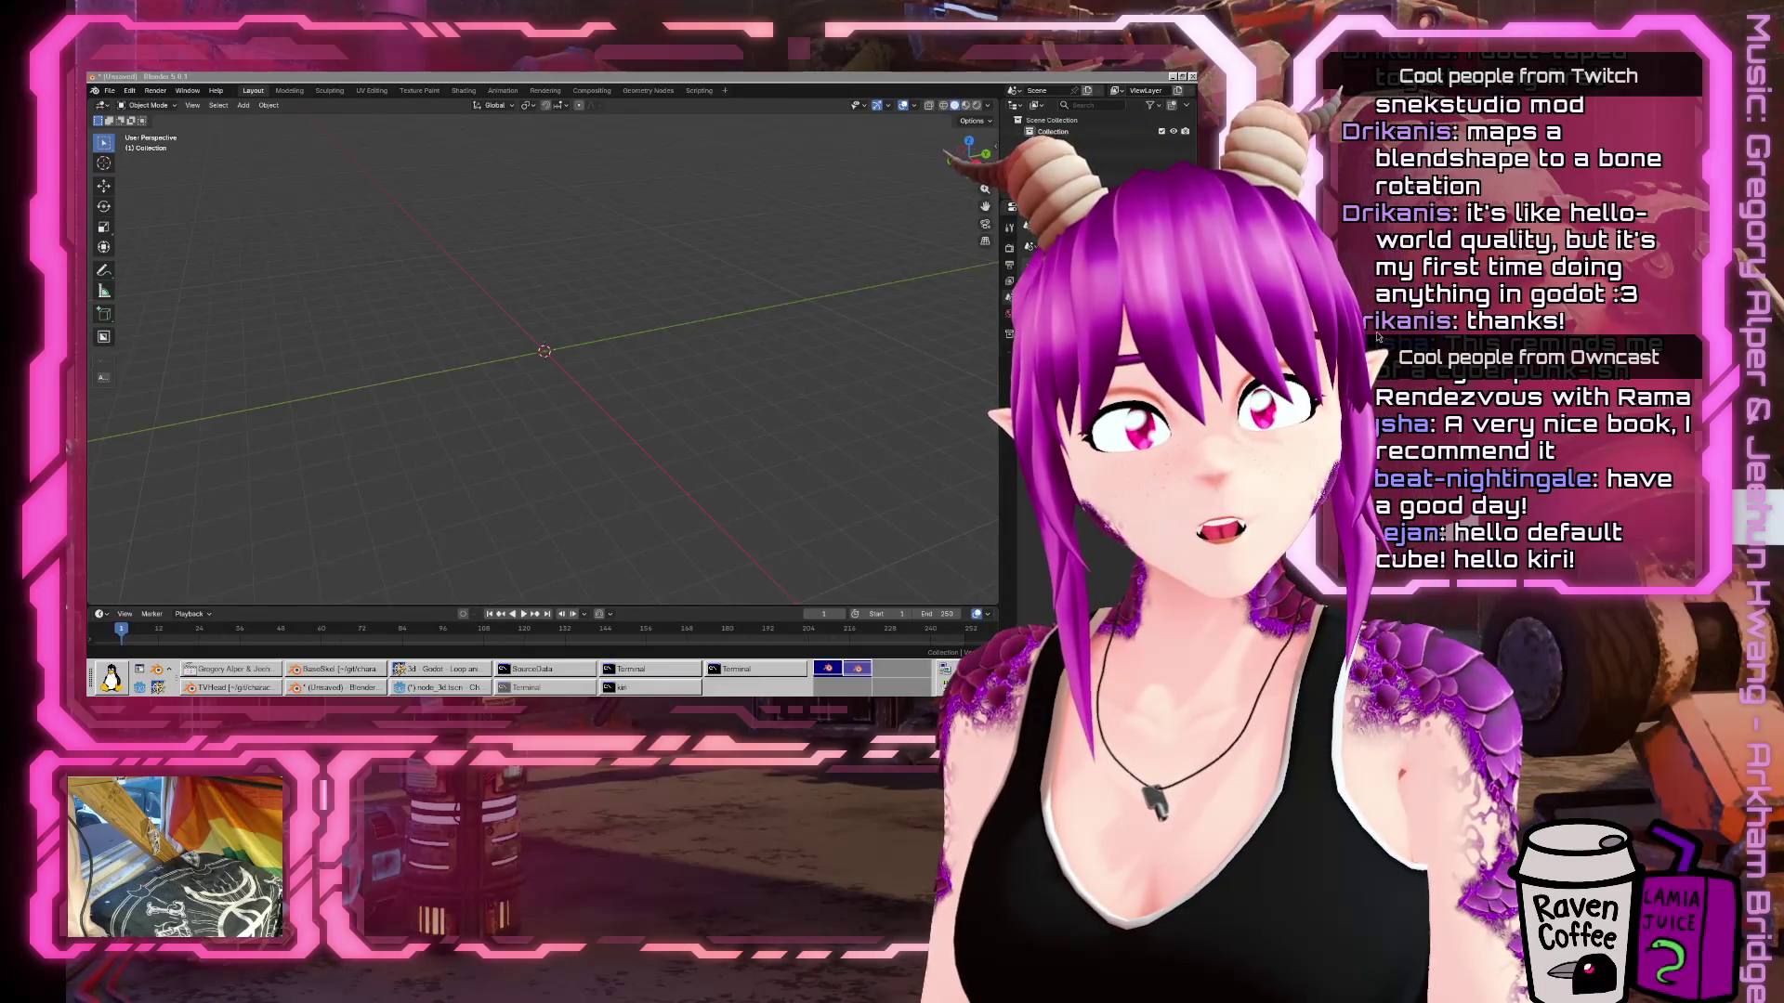
Enlarge the bottom area into a Dope Sheet Action Editor with the metarig summary expanded, then return to Godot.
{"action": "scroll", "coordinate": [845, 299], "scroll_direction": "up", "scroll_amount": 5}
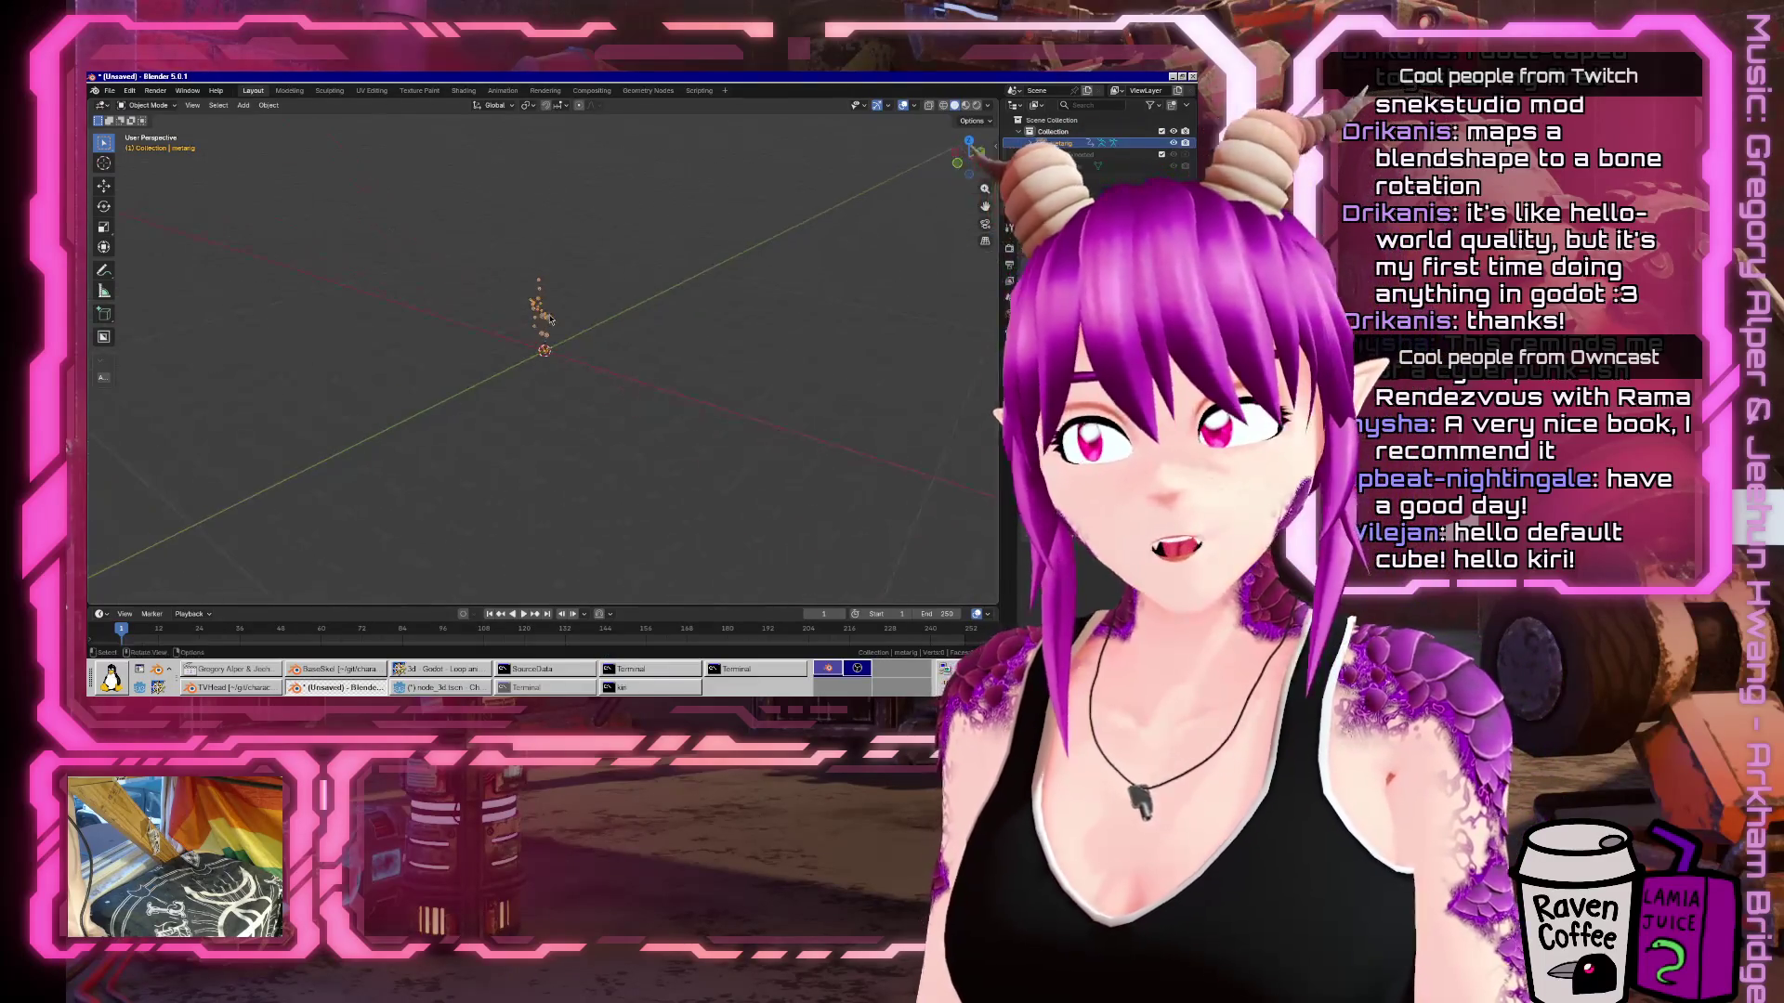
{"action": "left_click_drag", "start_coordinate": [725, 601], "coordinate": [720, 437]}
{"action": "scroll", "coordinate": [620, 164], "scroll_direction": "up", "scroll_amount": 3}
{"action": "left_click_drag", "start_coordinate": [620, 164], "coordinate": [628, 201]}
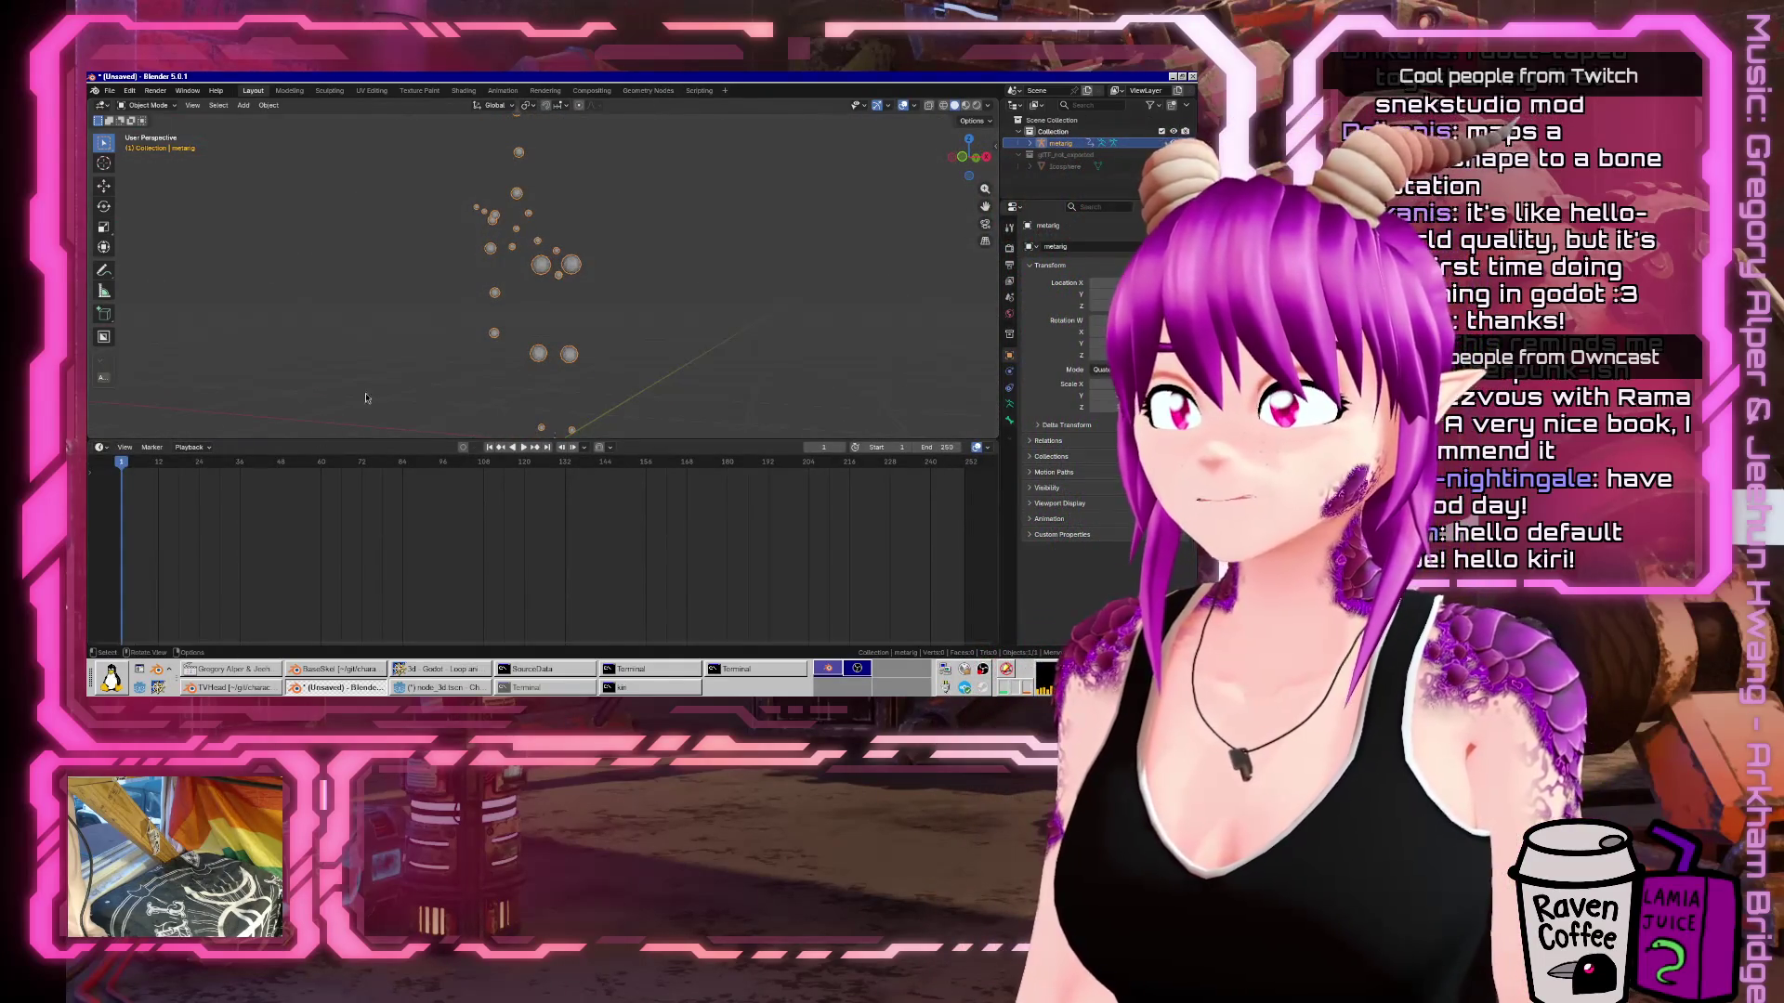
{"action": "left_click", "coordinate": [100, 446]}
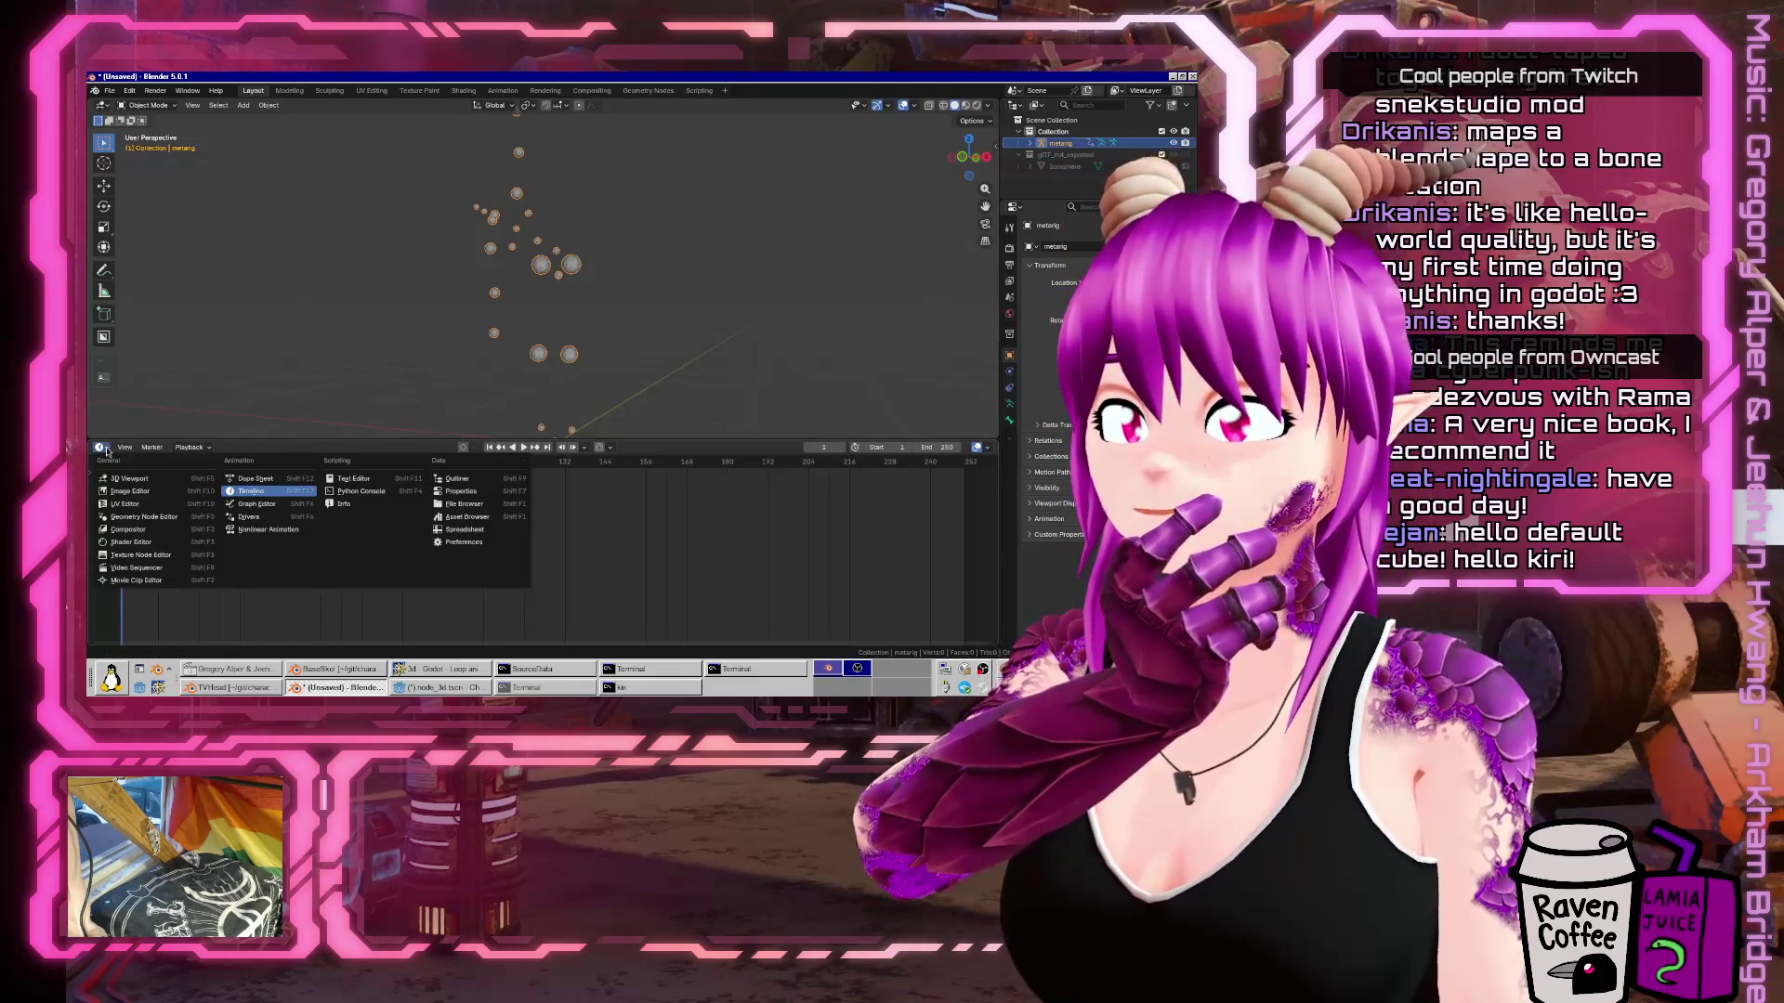
{"action": "left_click", "coordinate": [255, 479]}
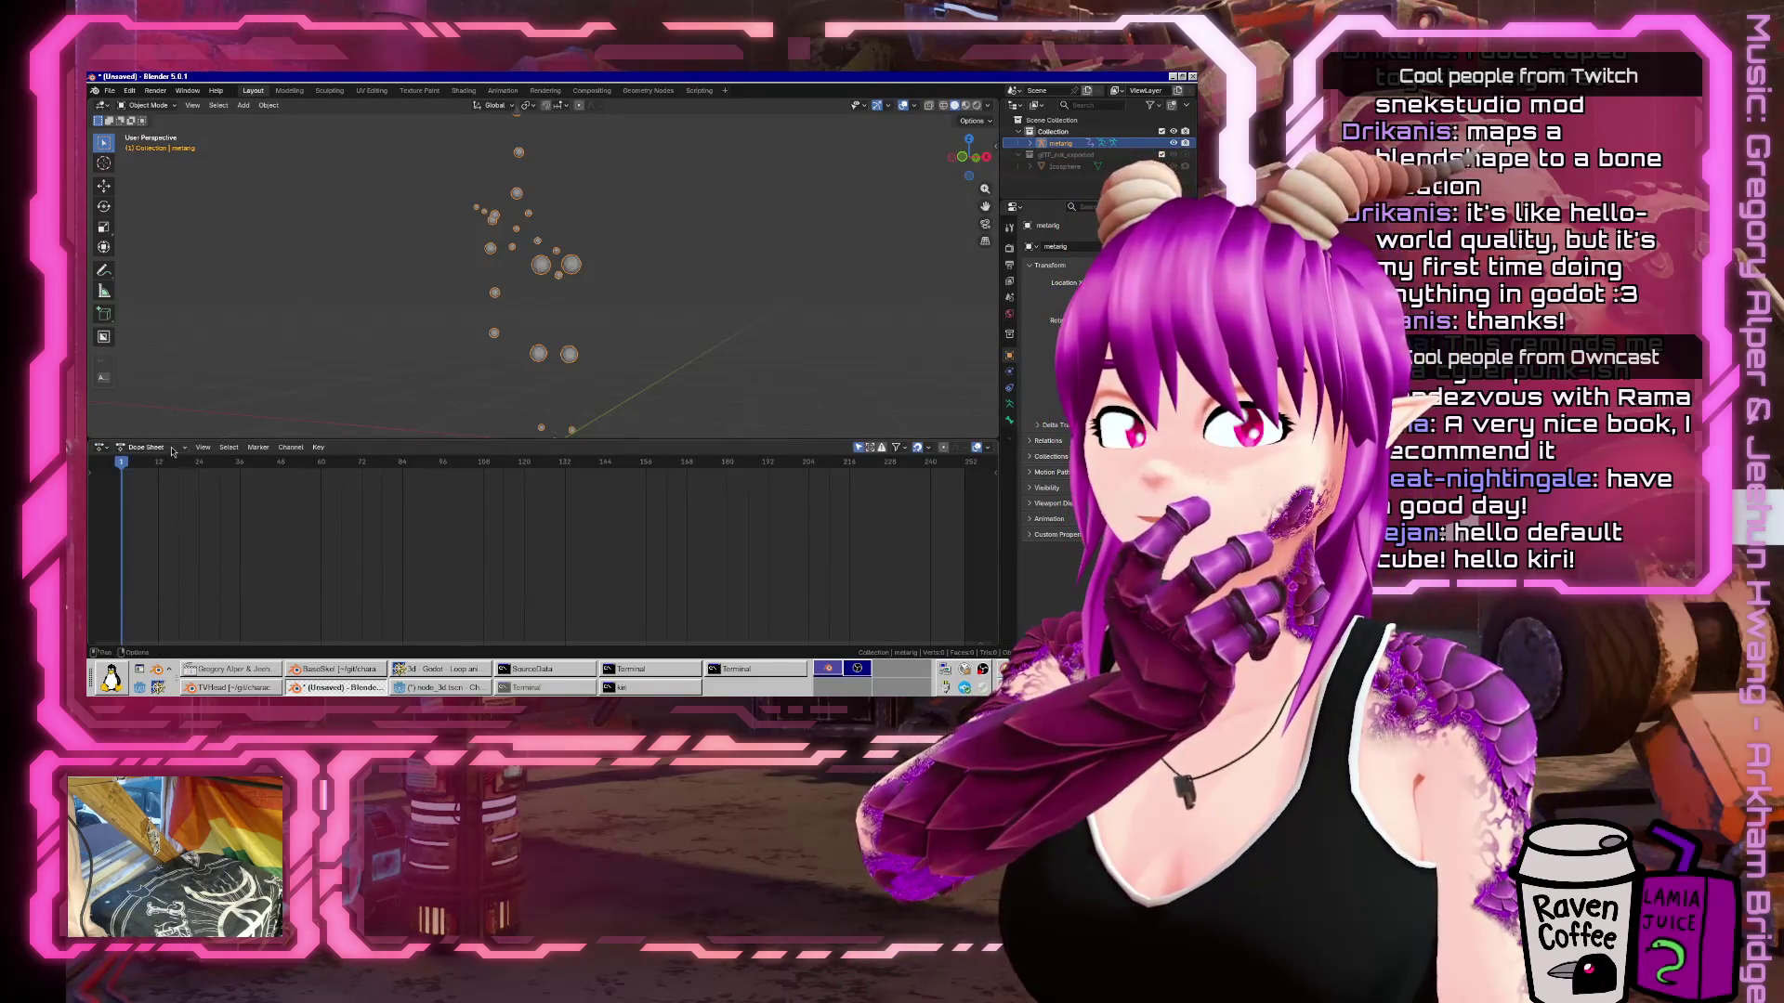
{"action": "left_click", "coordinate": [148, 447]}
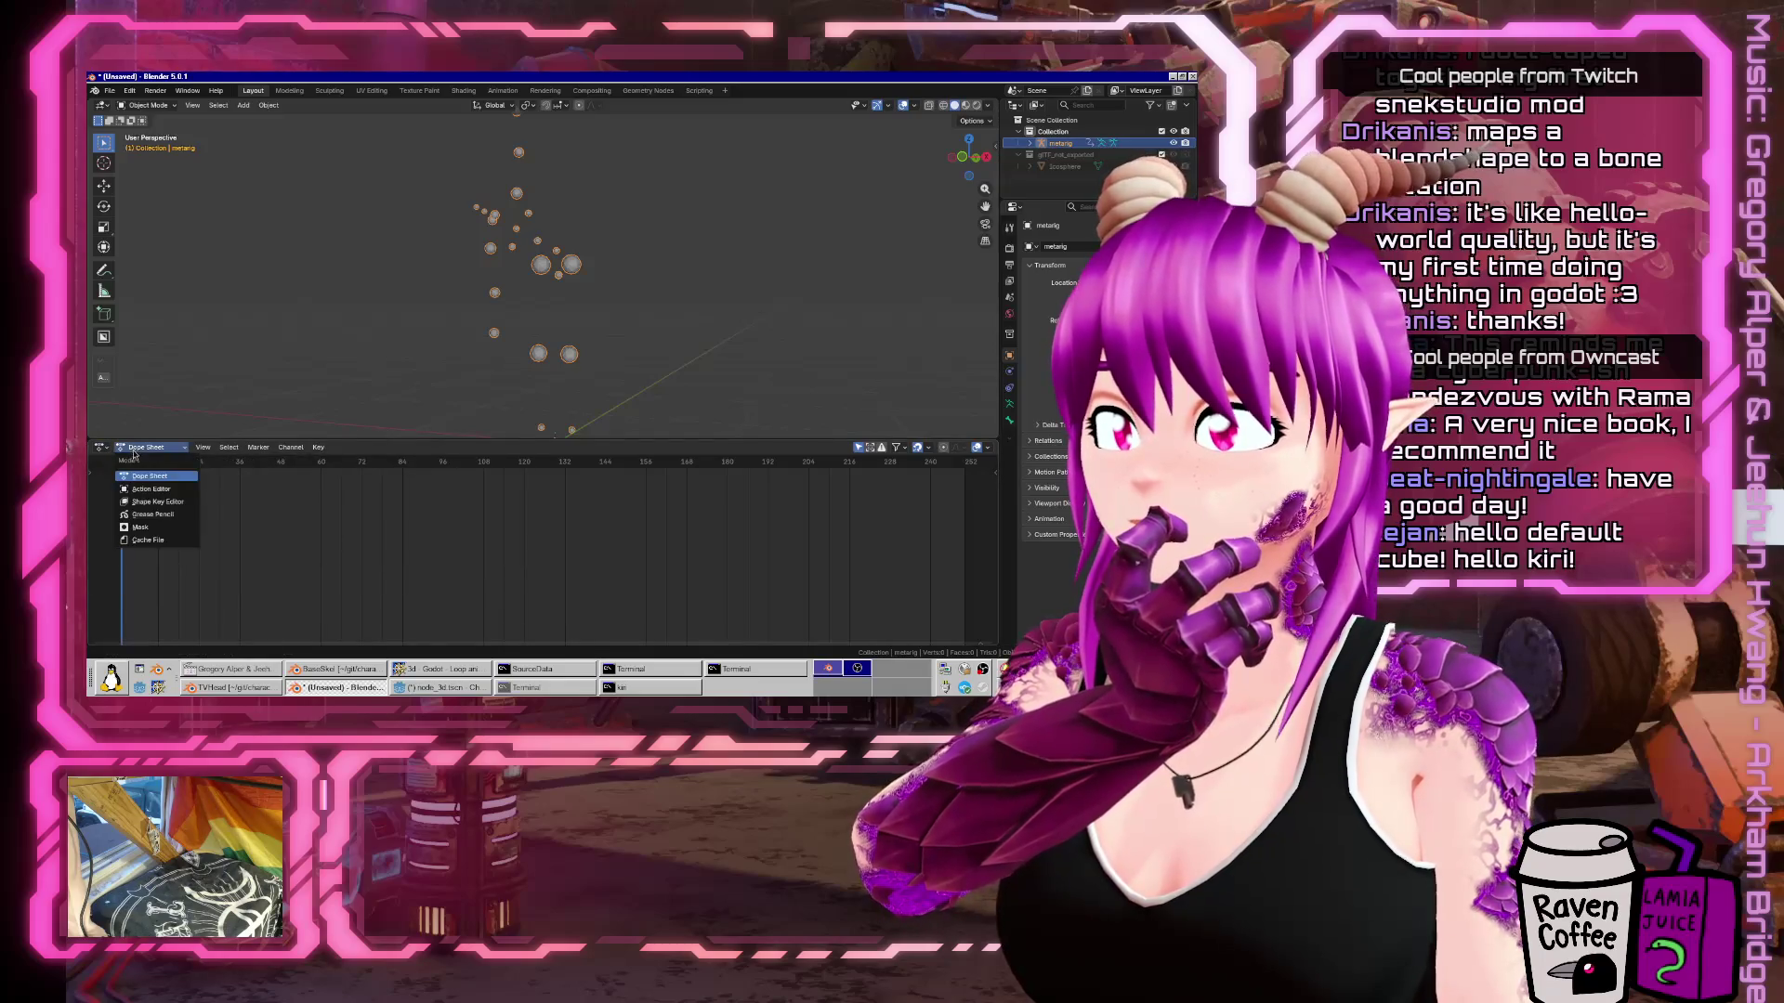
{"action": "left_click", "coordinate": [175, 493]}
{"action": "left_click", "coordinate": [94, 475]}
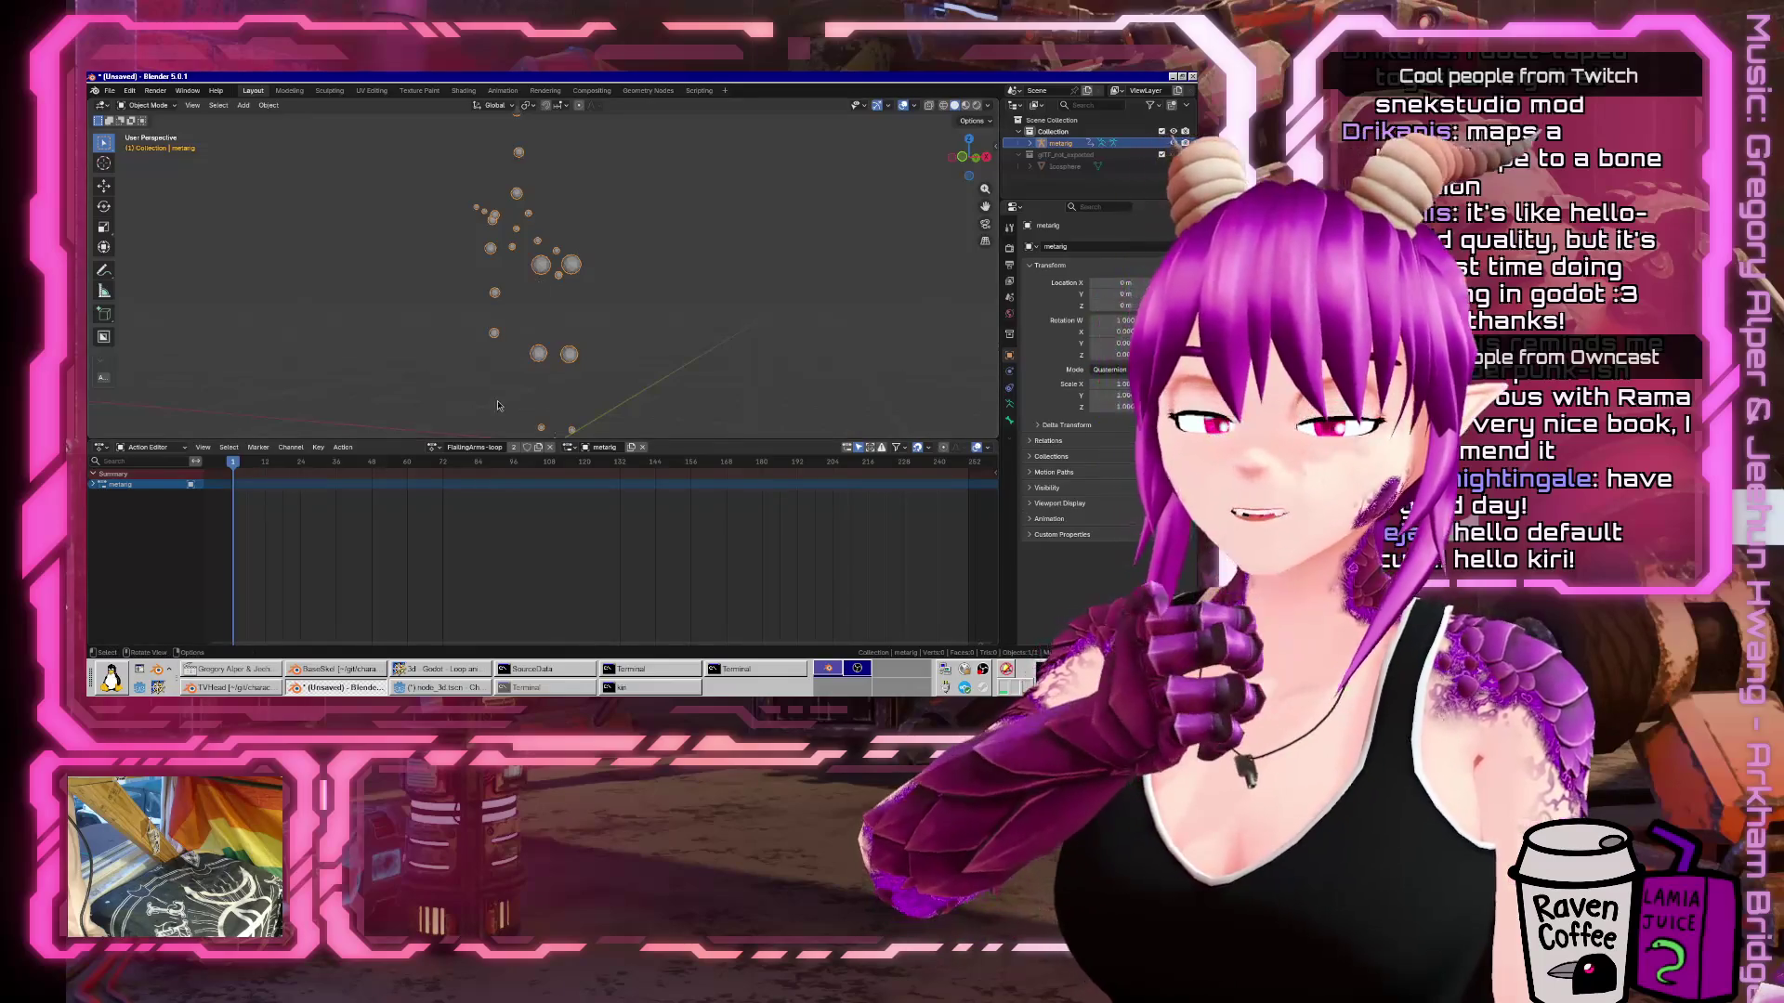
{"action": "left_click", "coordinate": [423, 688]}
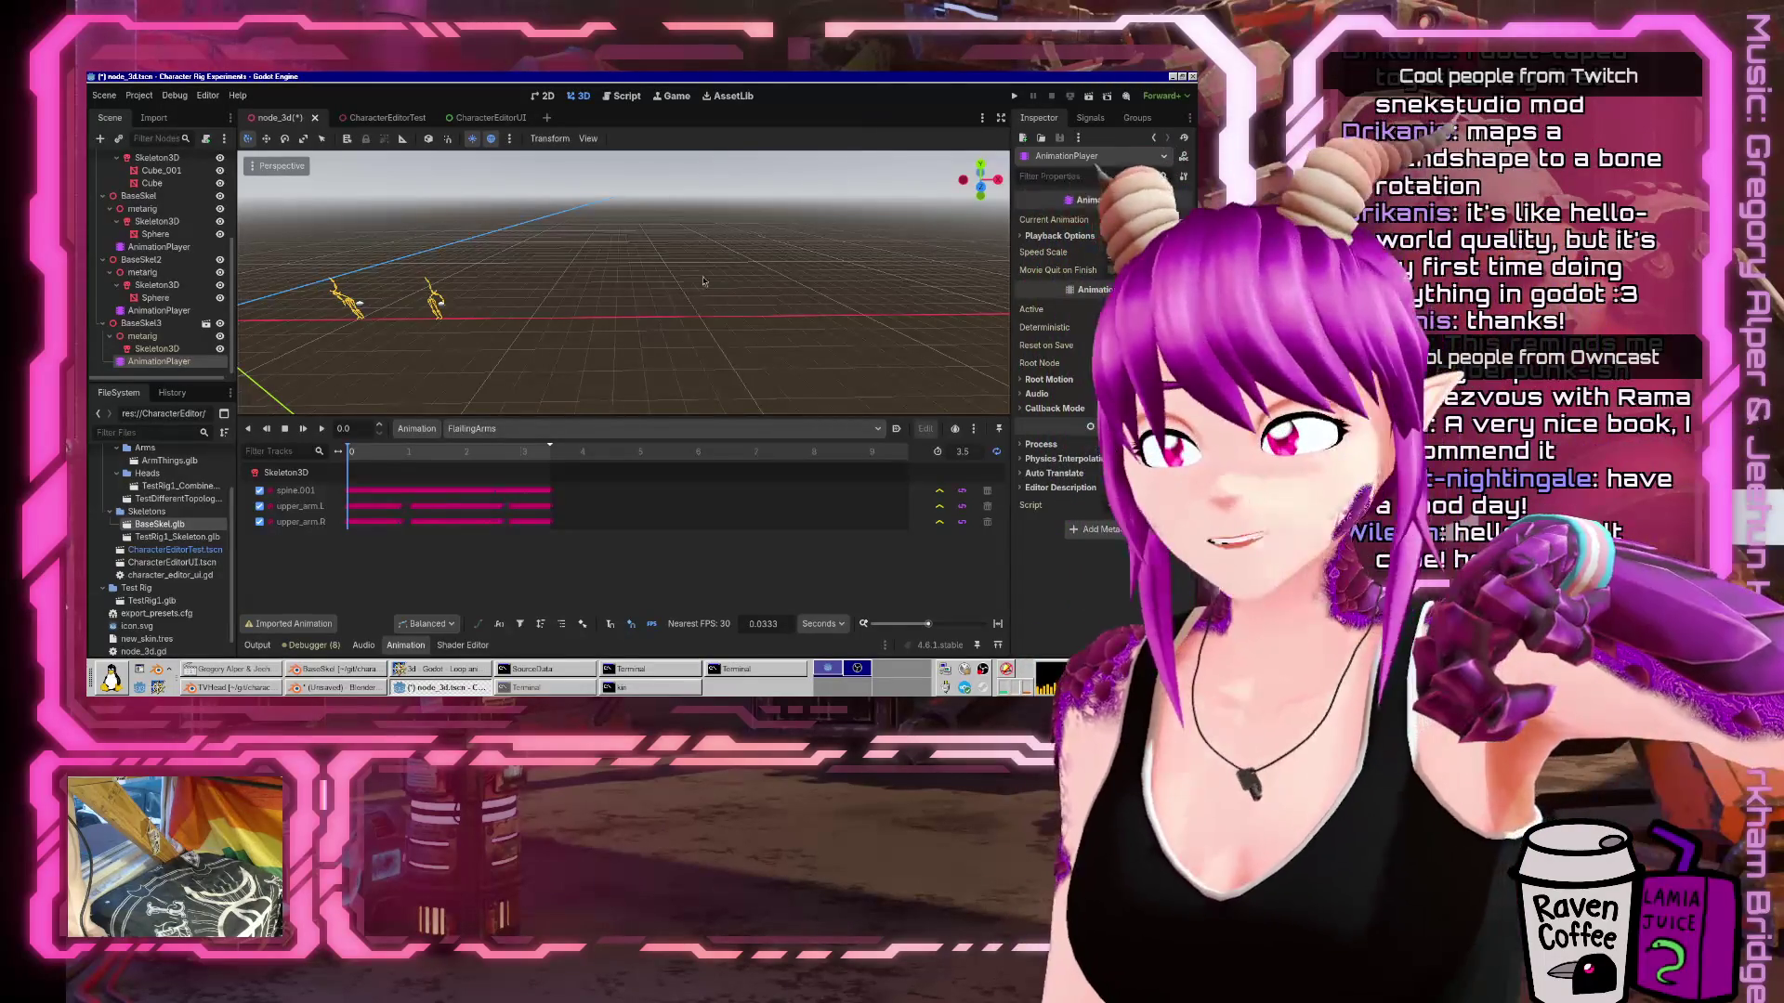
Create a new Notes.md text file in the project root folder.
{"action": "scroll", "coordinate": [182, 467], "scroll_direction": "up", "scroll_amount": 3}
{"action": "right_click", "coordinate": [148, 470]}
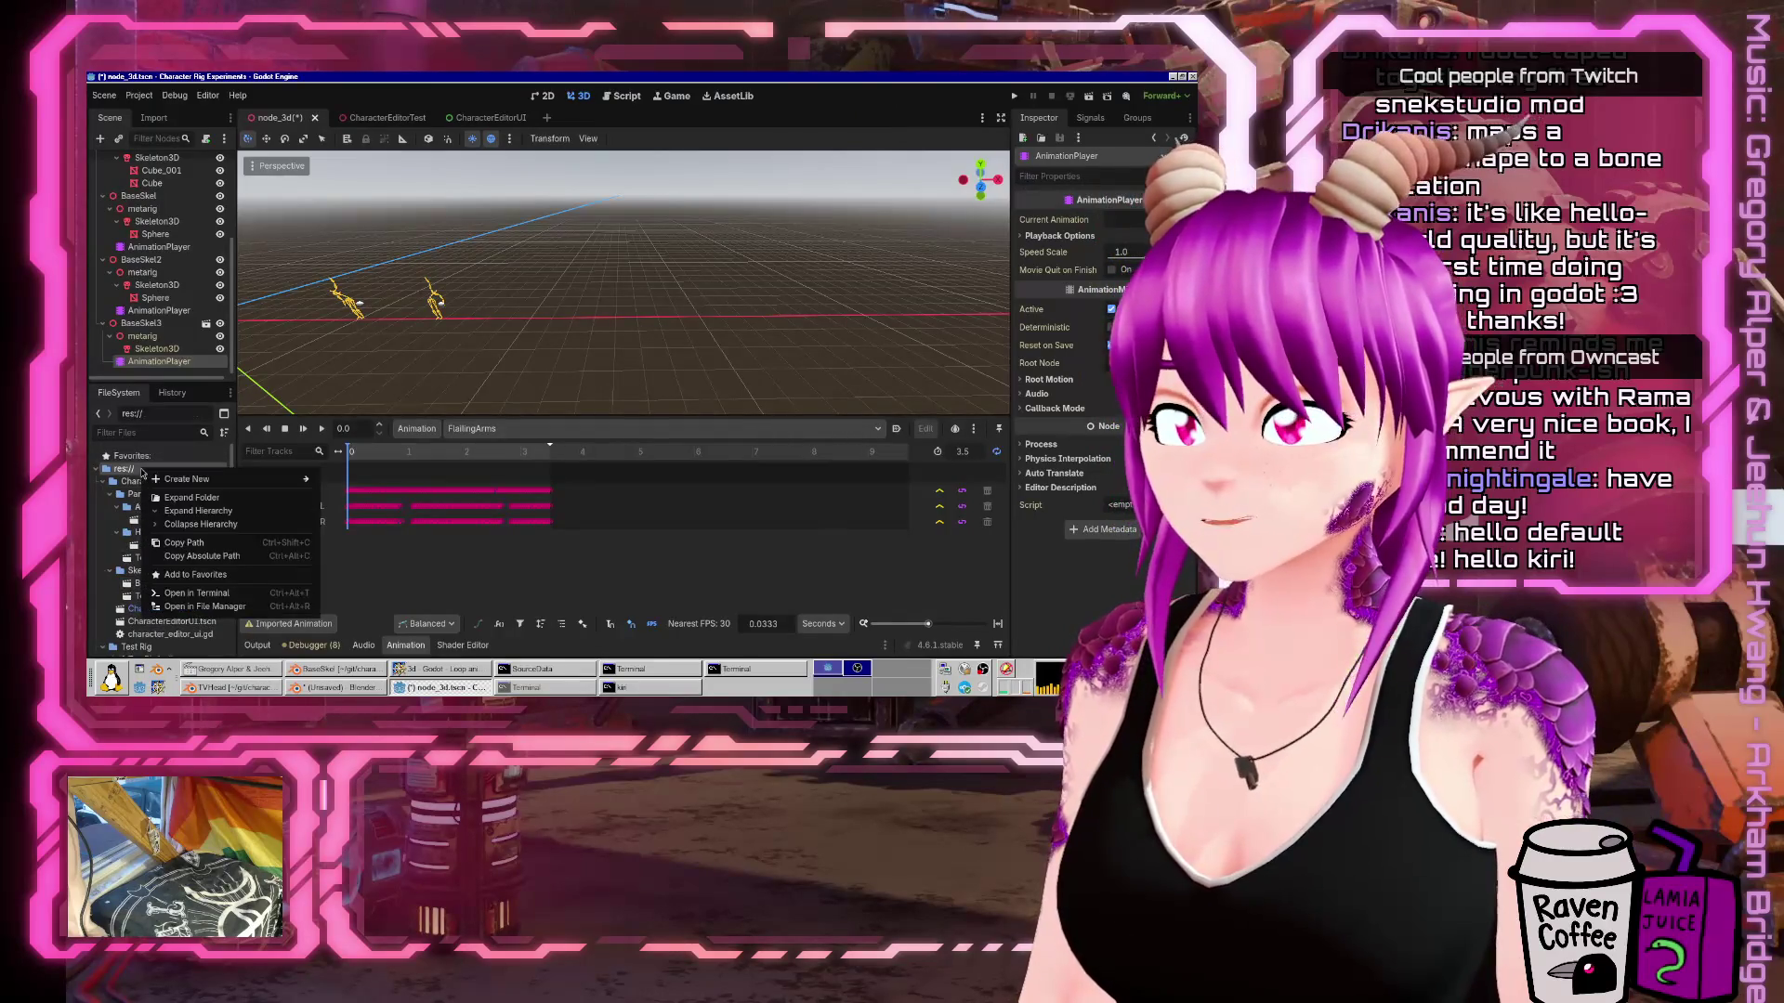
{"action": "mouse_move", "coordinate": [242, 480]}
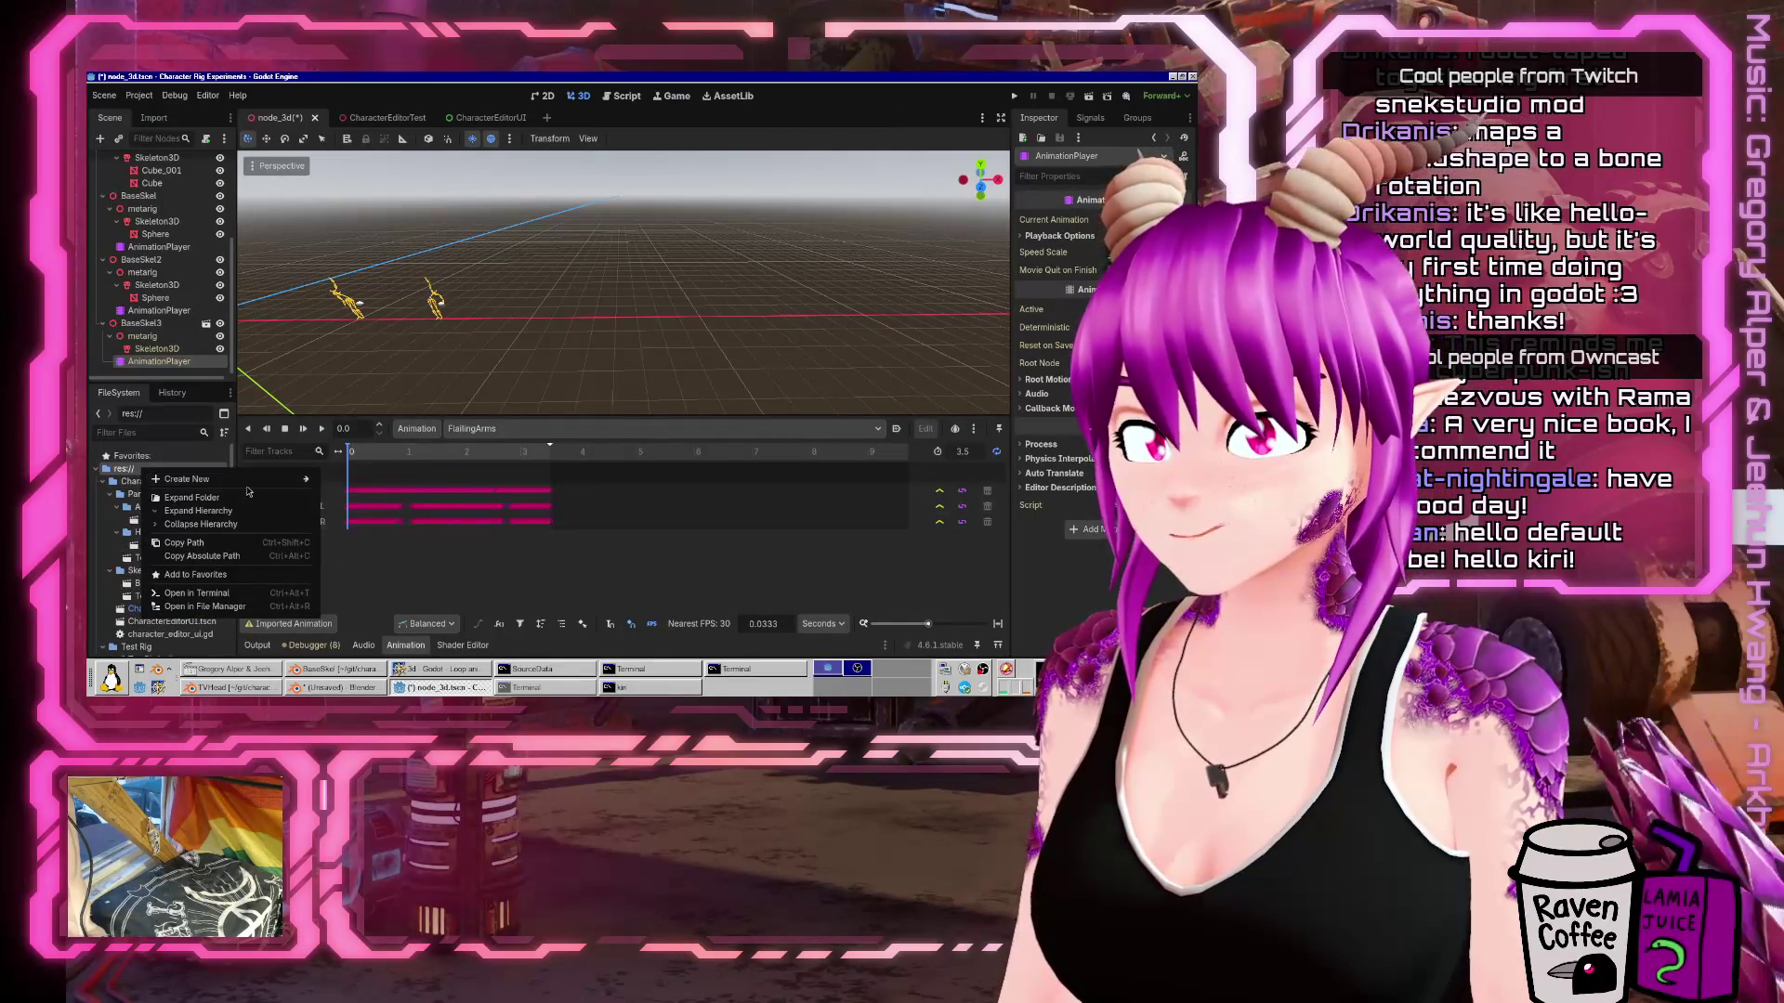
{"action": "left_click", "coordinate": [356, 531]}
{"action": "type", "text": "Notes.md"}
{"action": "key", "text": "Return"}
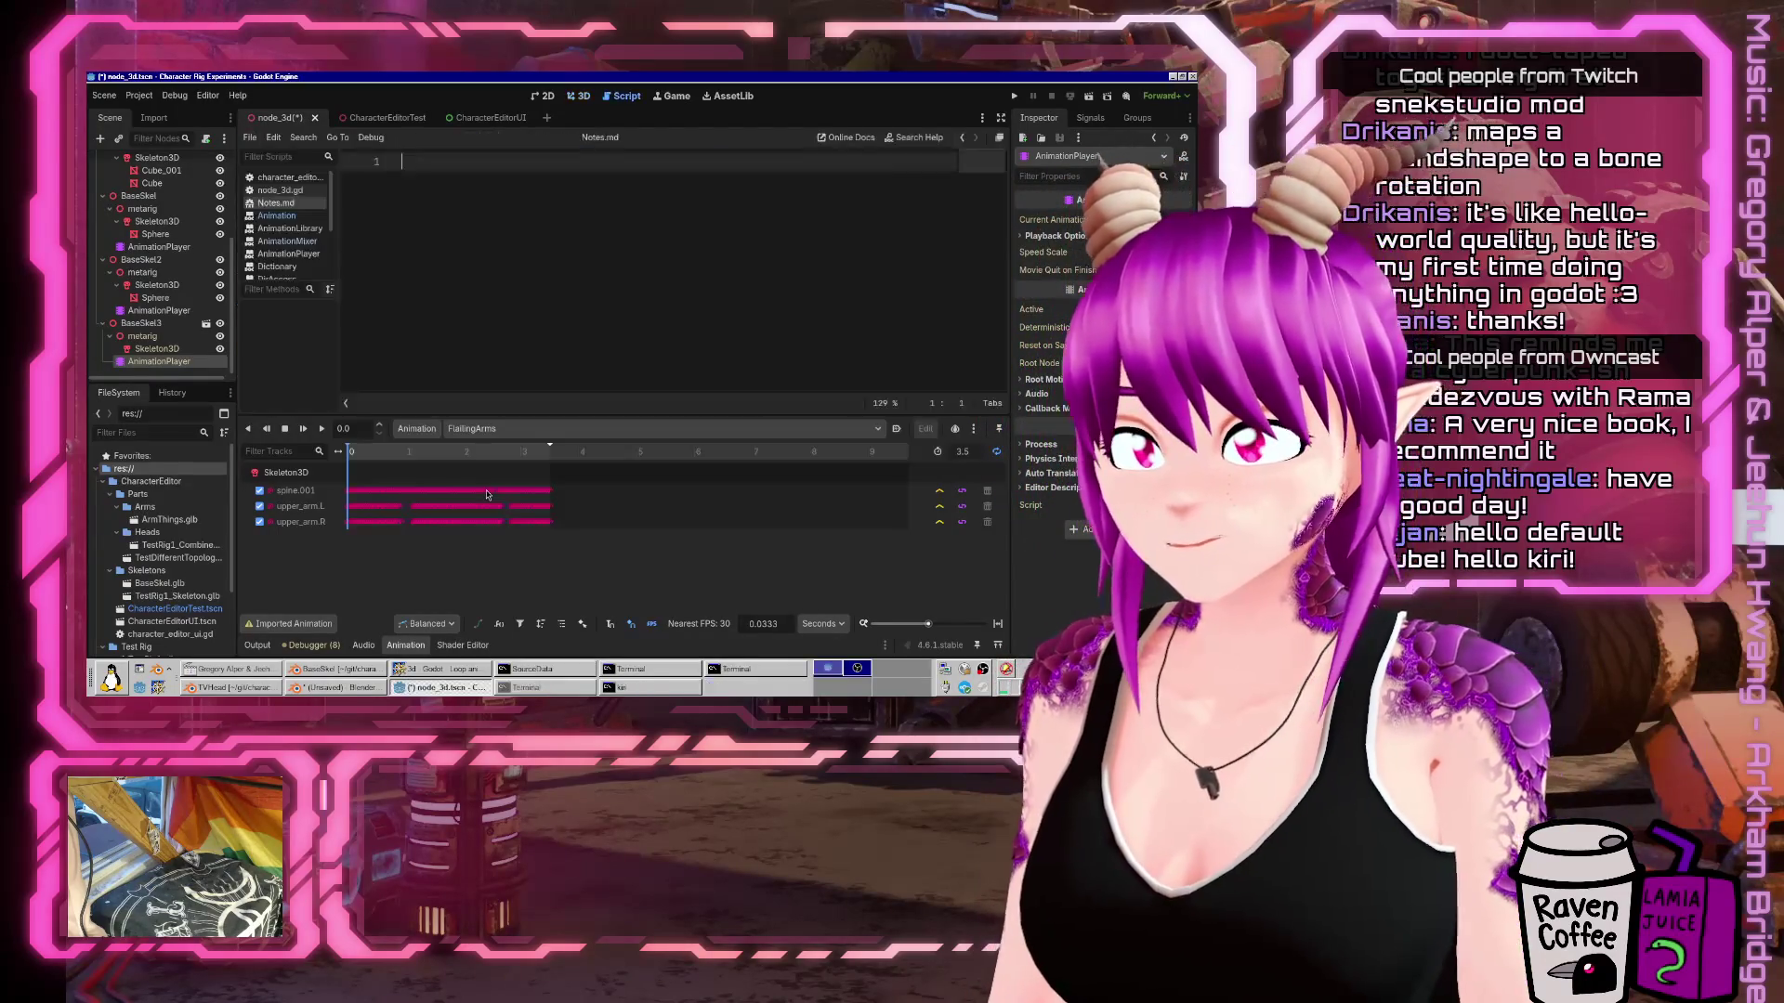
Write the '# Looping animations' notes on the Blender -loop suffix being removed on import, and save.
{"action": "type", "text": "# L"}
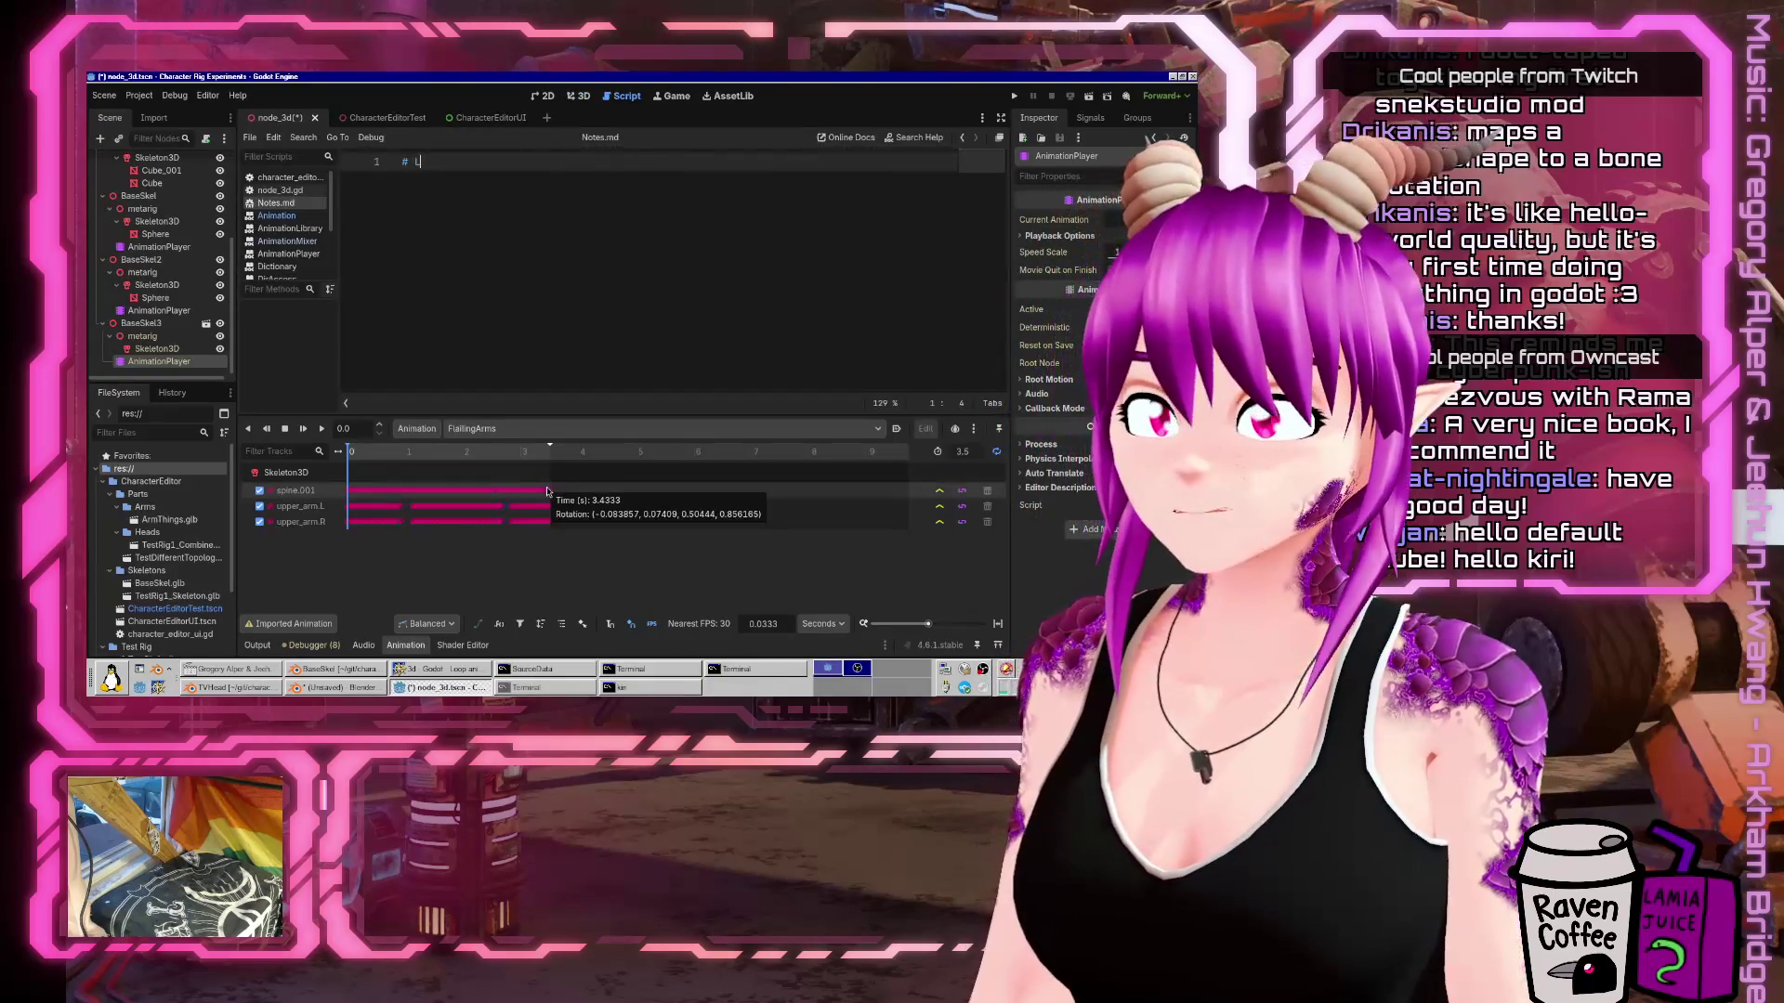
{"action": "key", "text": "Return"}
{"action": "key", "text": "Return"}
{"action": "type", "text": "Add \"-loop\" to an animation name in Blender to make it loop in G"}
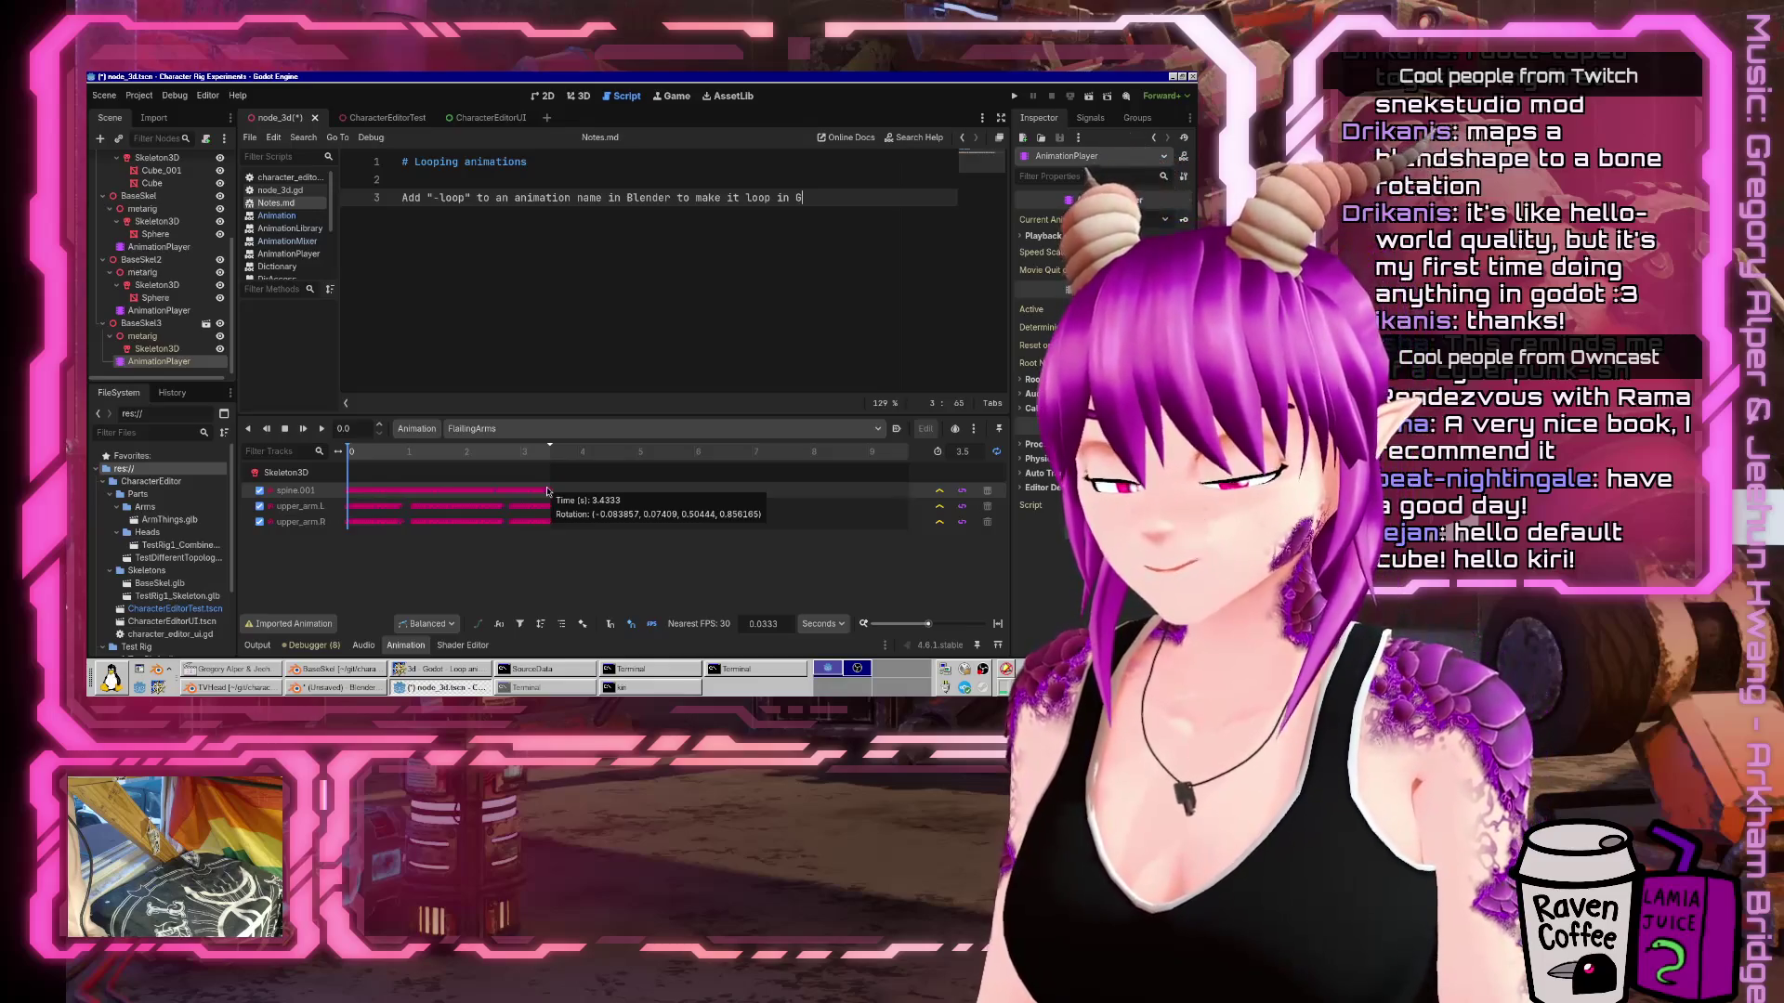
{"action": "type", "text": "odot."}
{"action": "key", "text": "Return"}
{"action": "key", "text": "Return"}
{"action": "type", "text": "The \"-loop\" will be remo"}
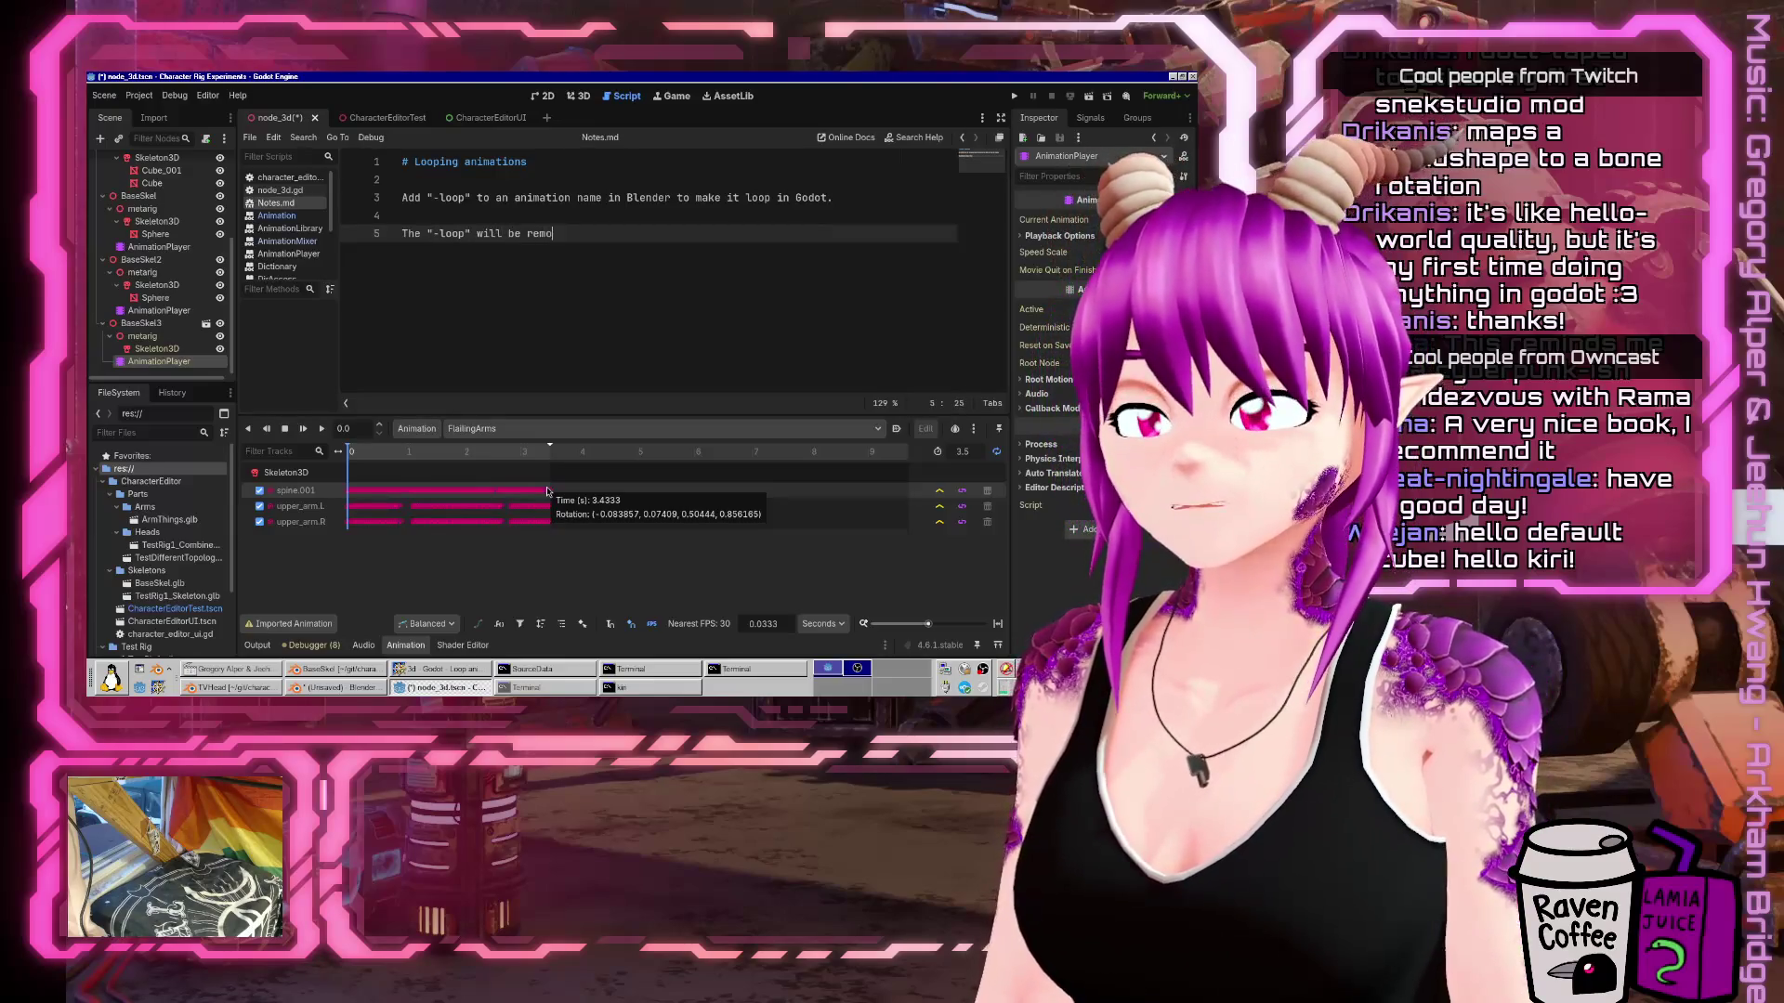
{"action": "type", "text": "ved from the impo"}
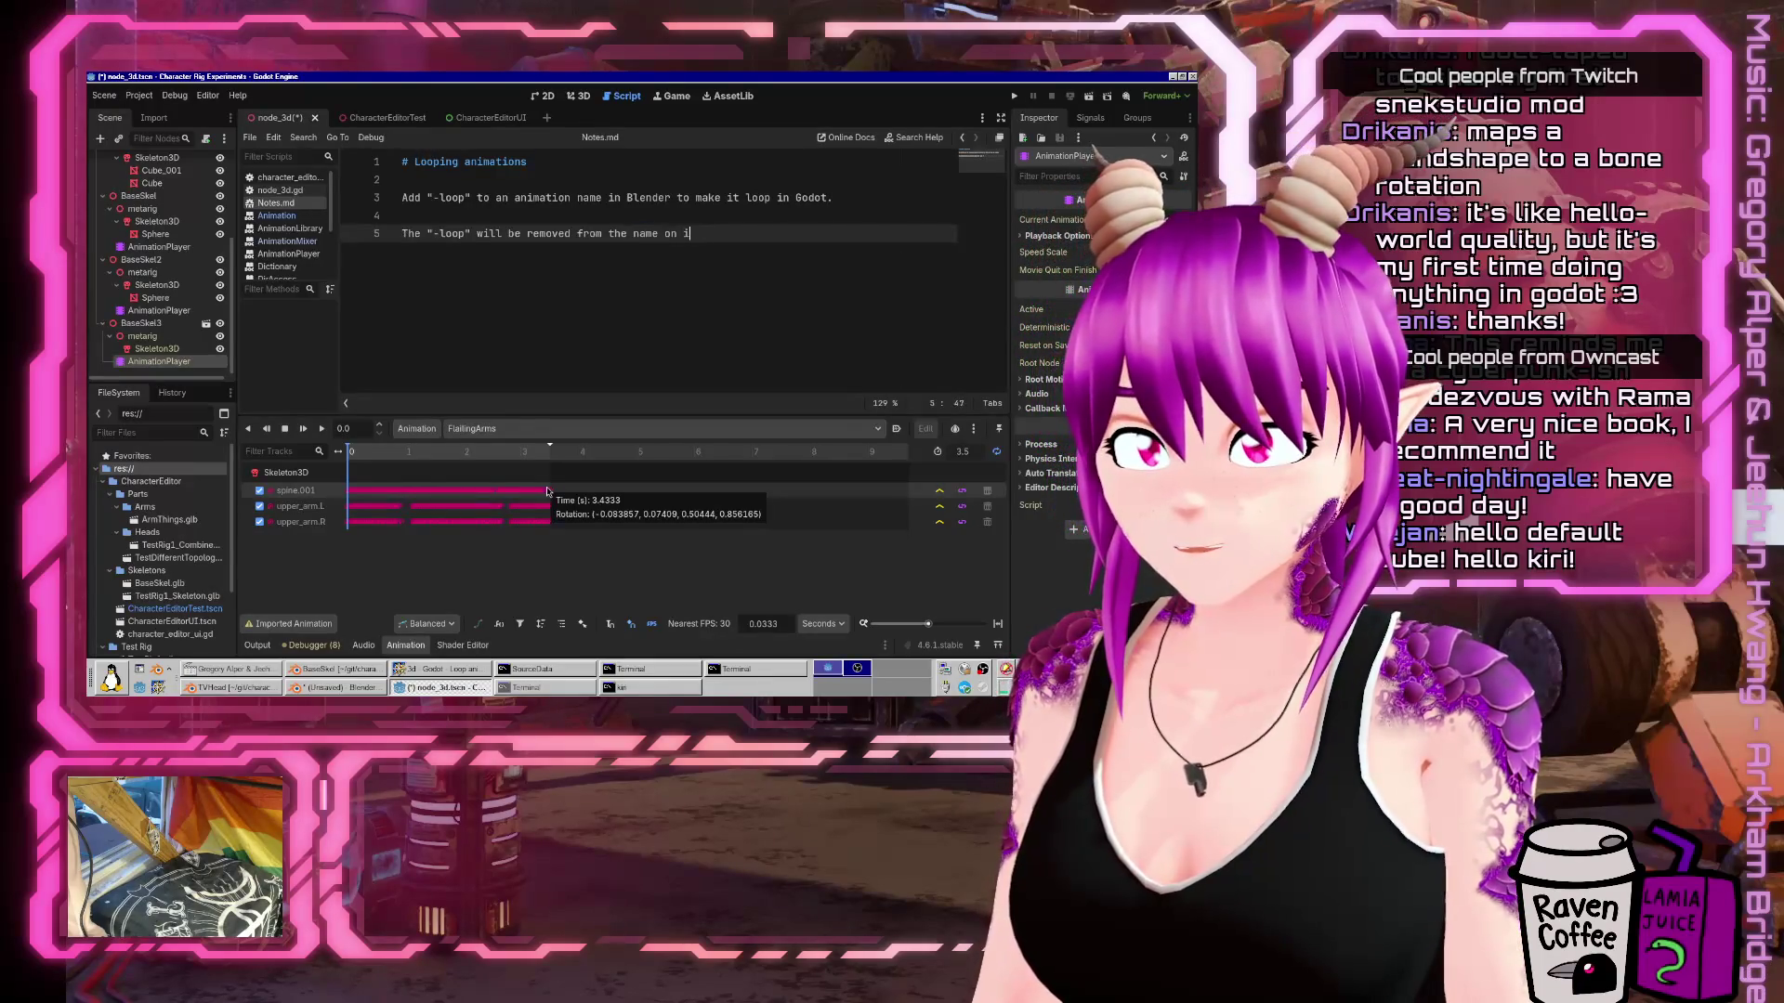
{"action": "key", "text": "BackSpace"}
{"action": "type", "text": ", it seems."}
{"action": "key", "text": "Return"}
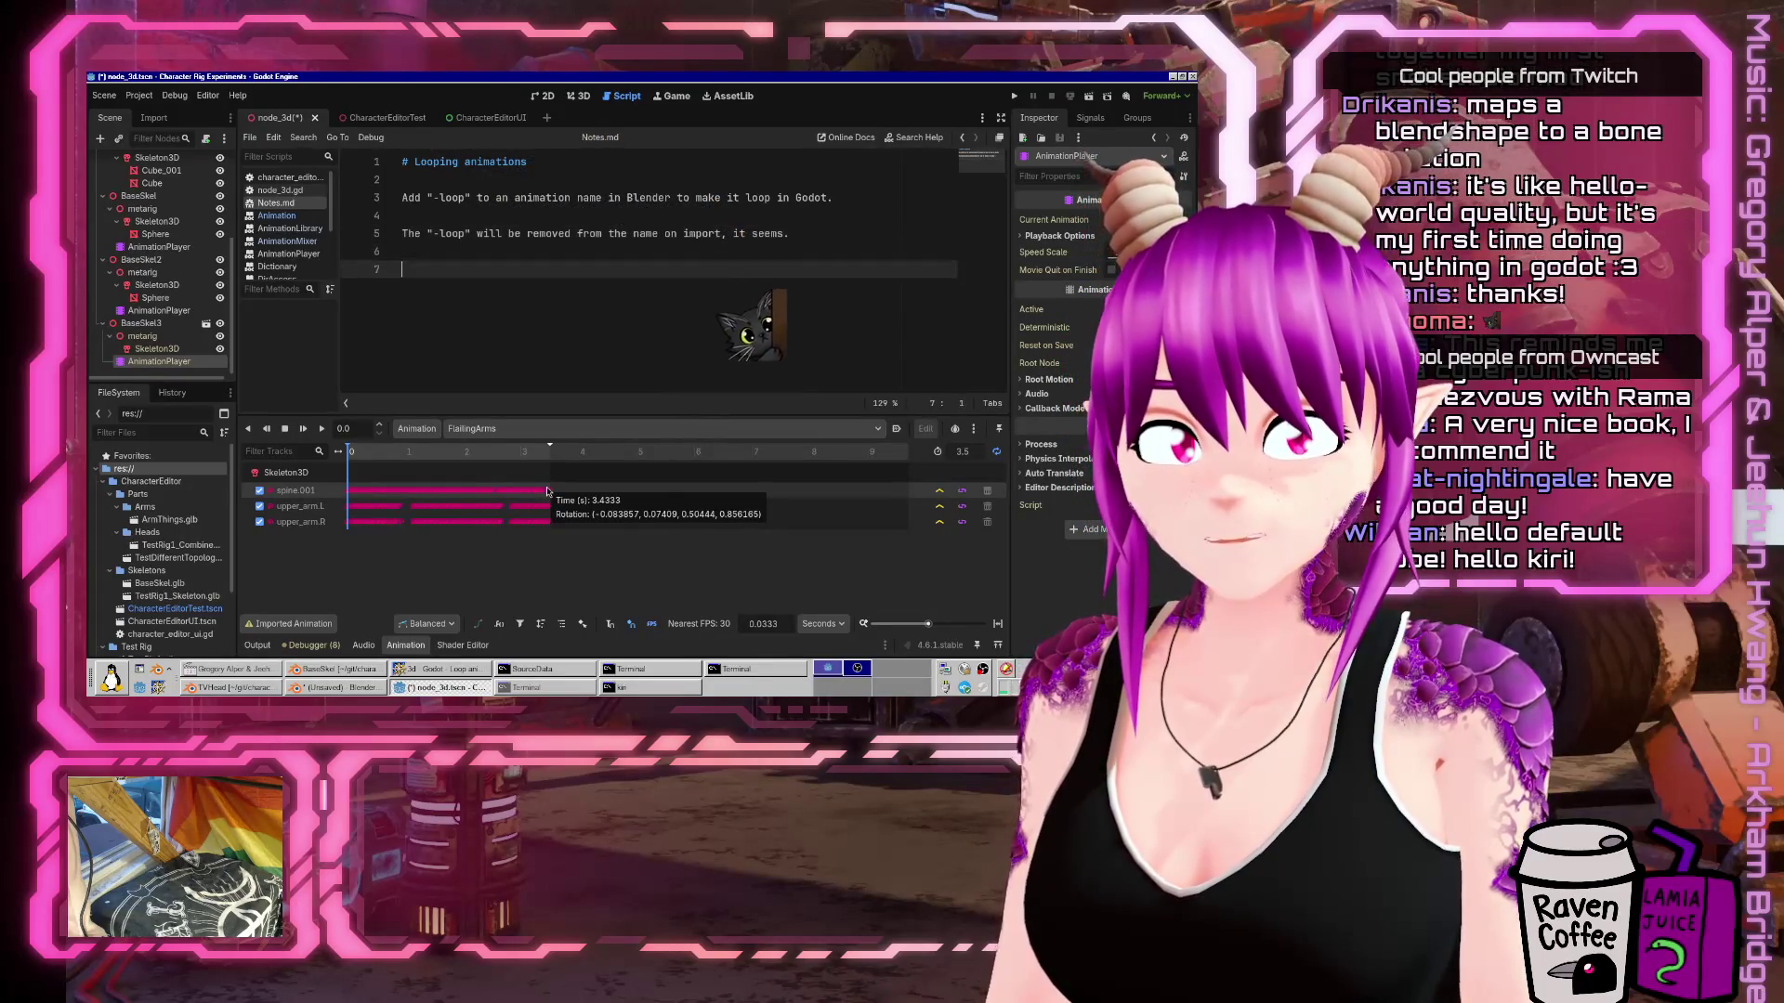
{"action": "key", "text": "ctrl+s"}
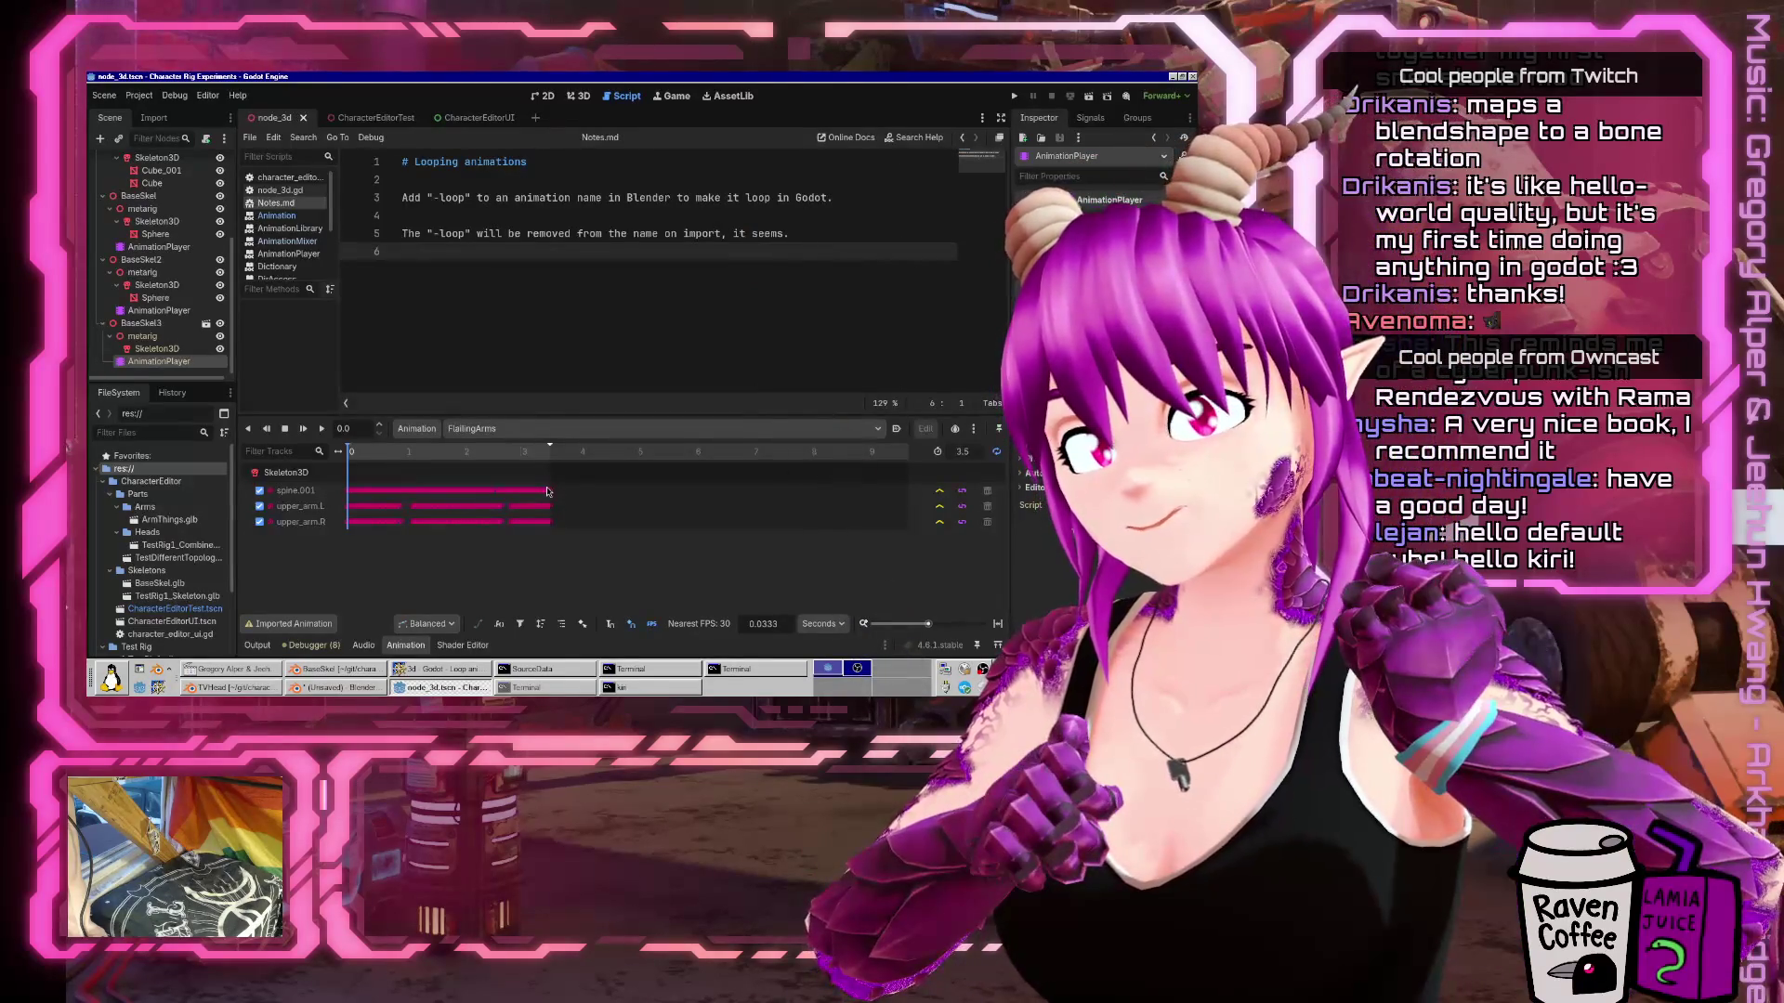
Add a '# TODO' heading below the looping notes.
{"action": "key", "text": "Return"}
{"action": "type", "text": "#"}
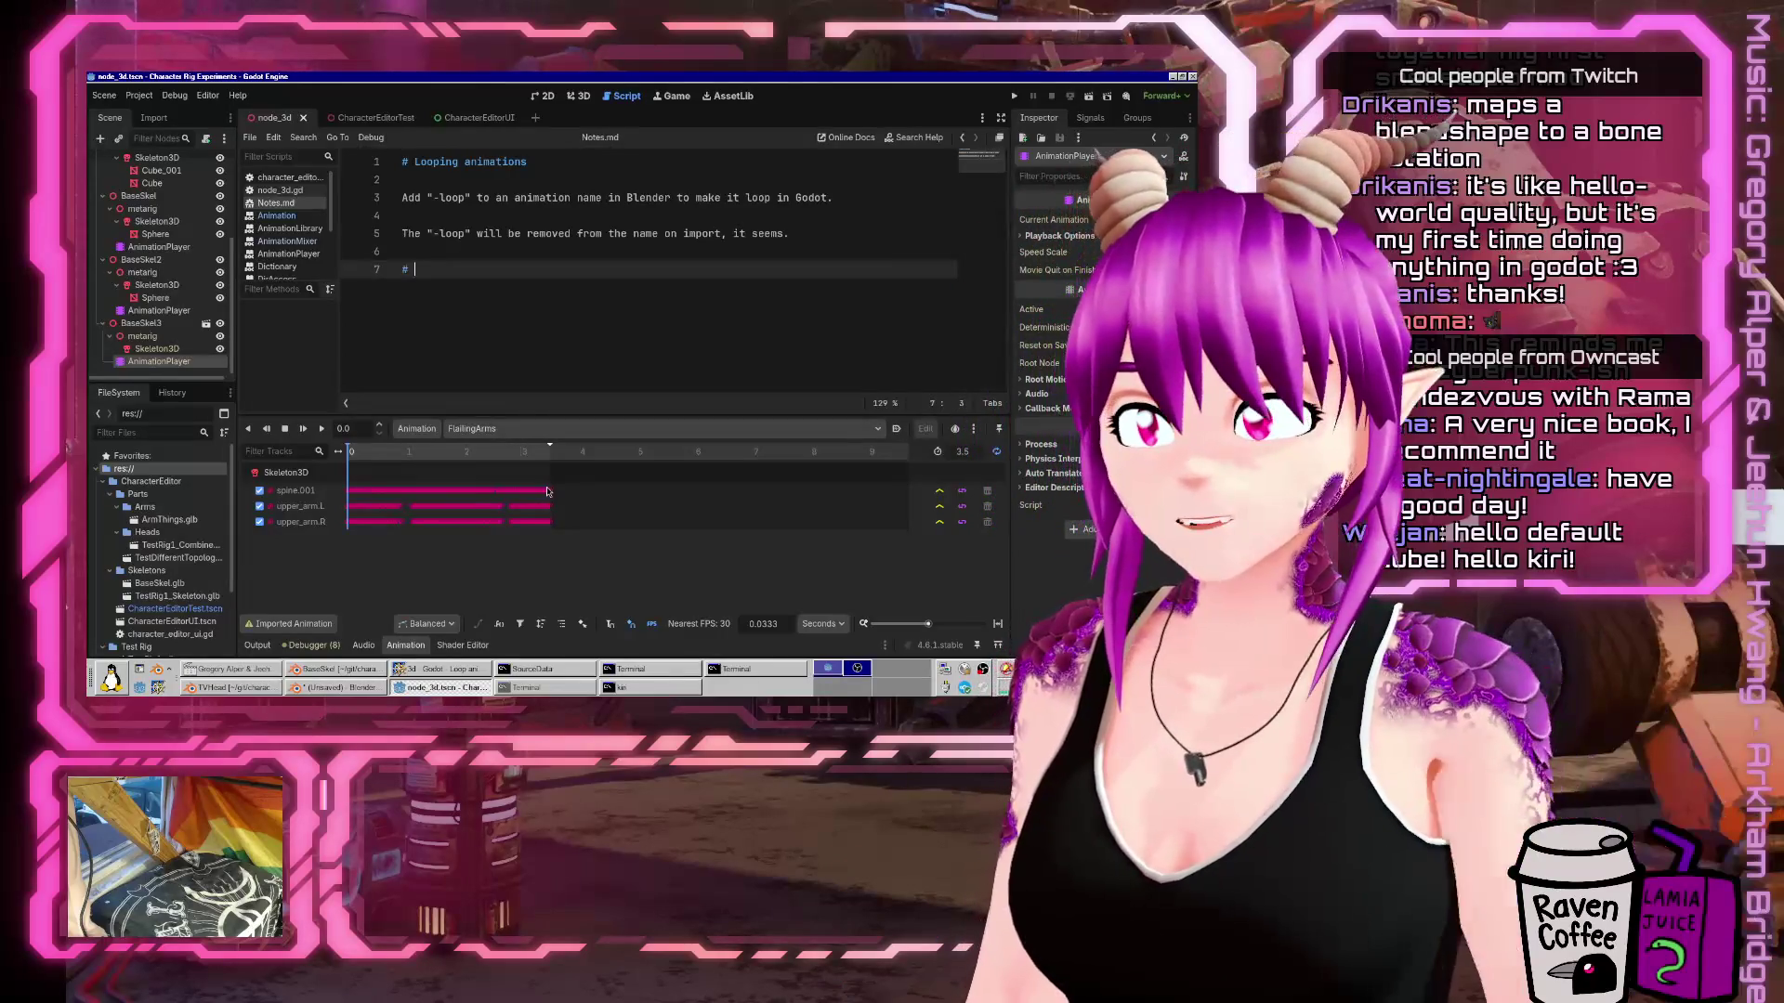
{"action": "key", "text": "Return"}
{"action": "key", "text": "Return"}
{"action": "type", "text": "- Skeleton"}
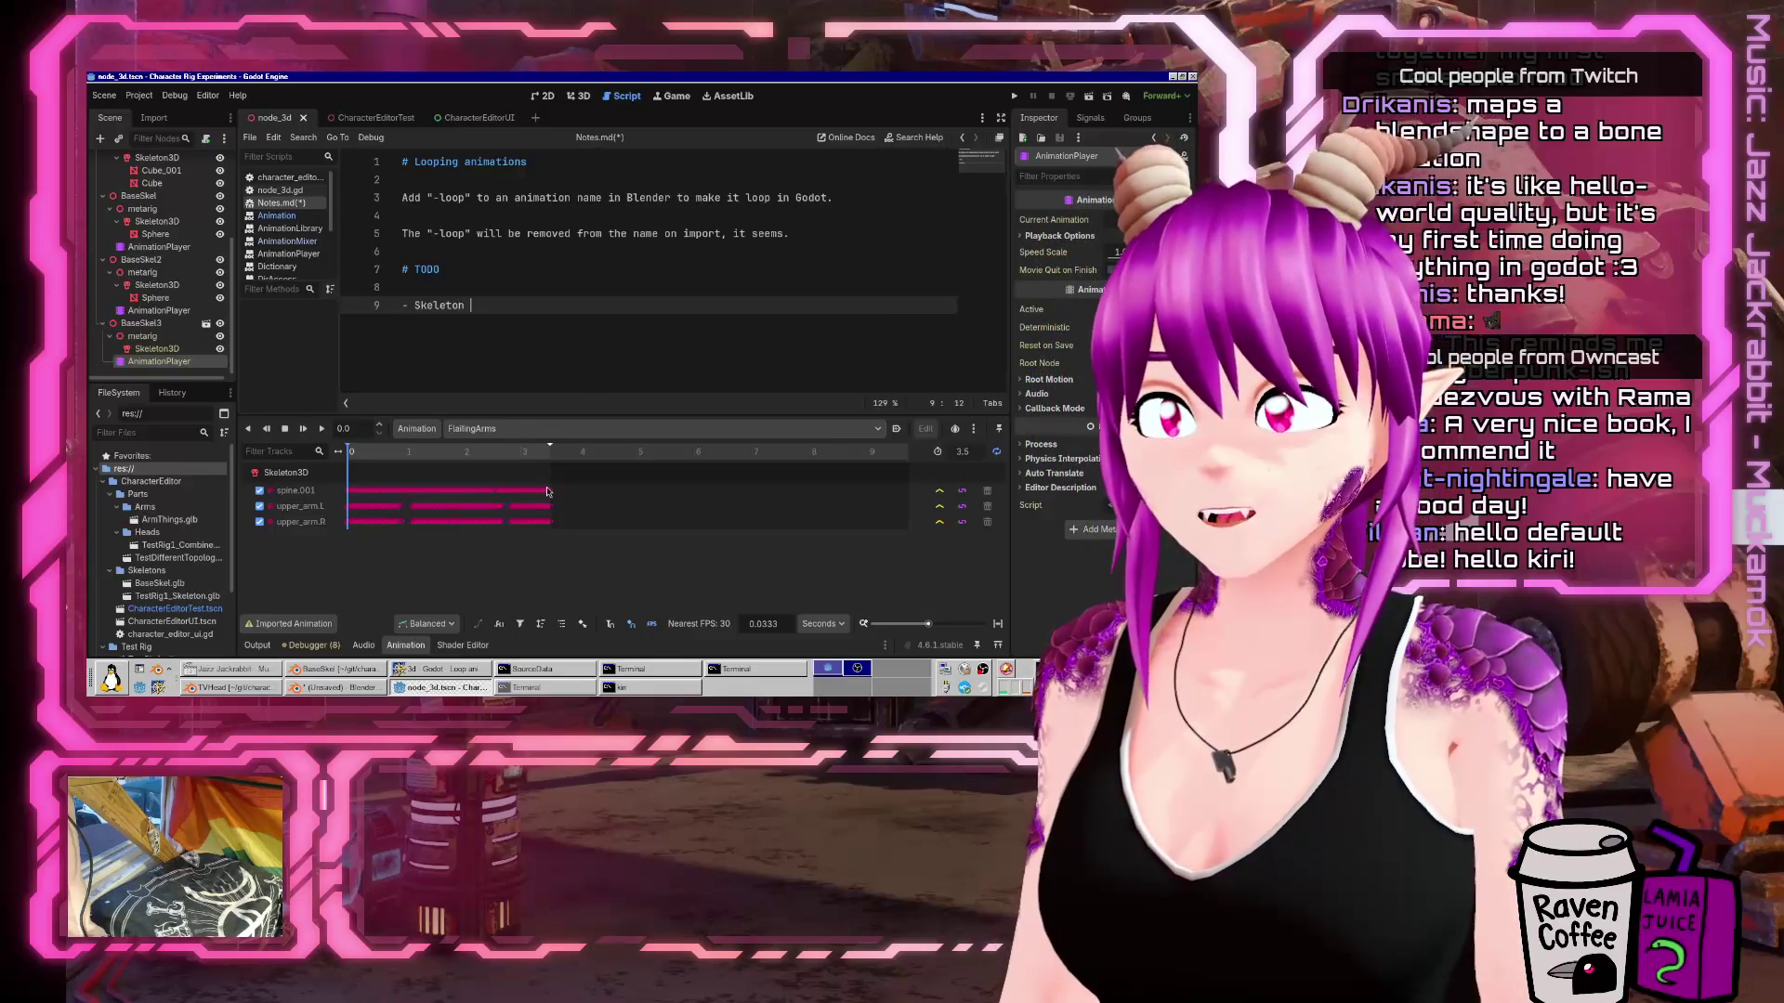
Add TODO items for skeleton combinations, finishing animation stuff, bone scaling, and per-mesh glb reloading.
{"action": "type", "text": "combinations"}
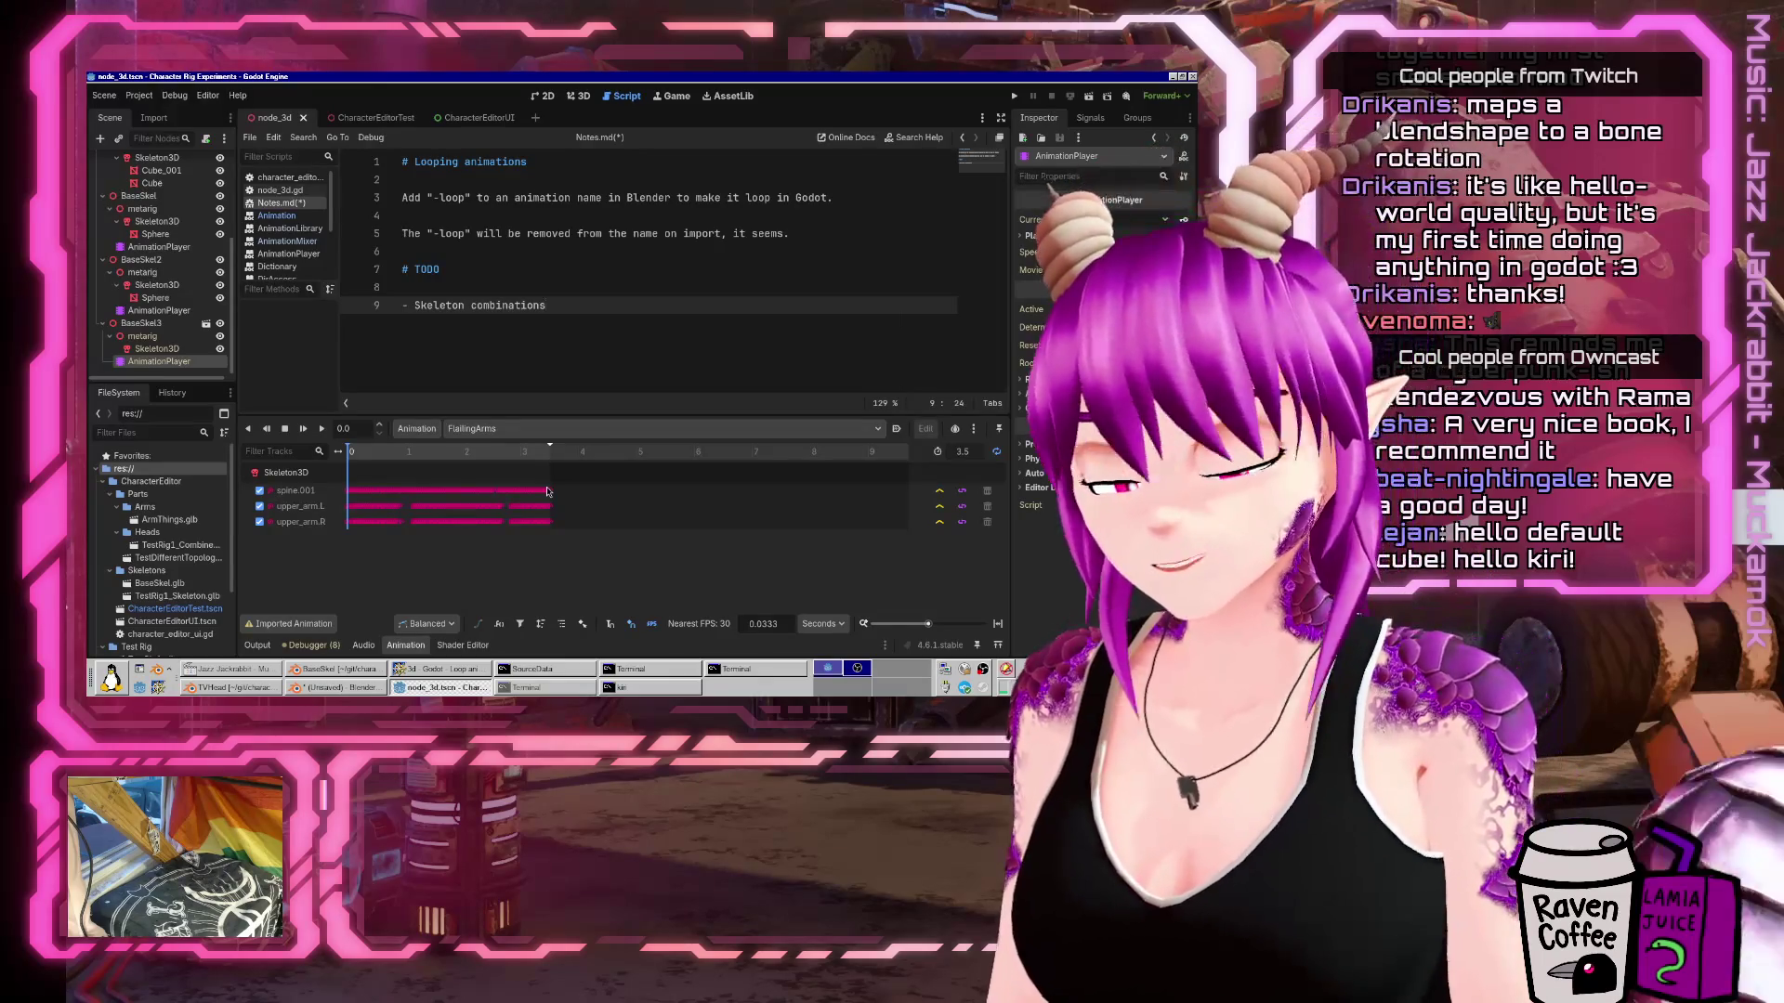
{"action": "type", "text": "(seu"}
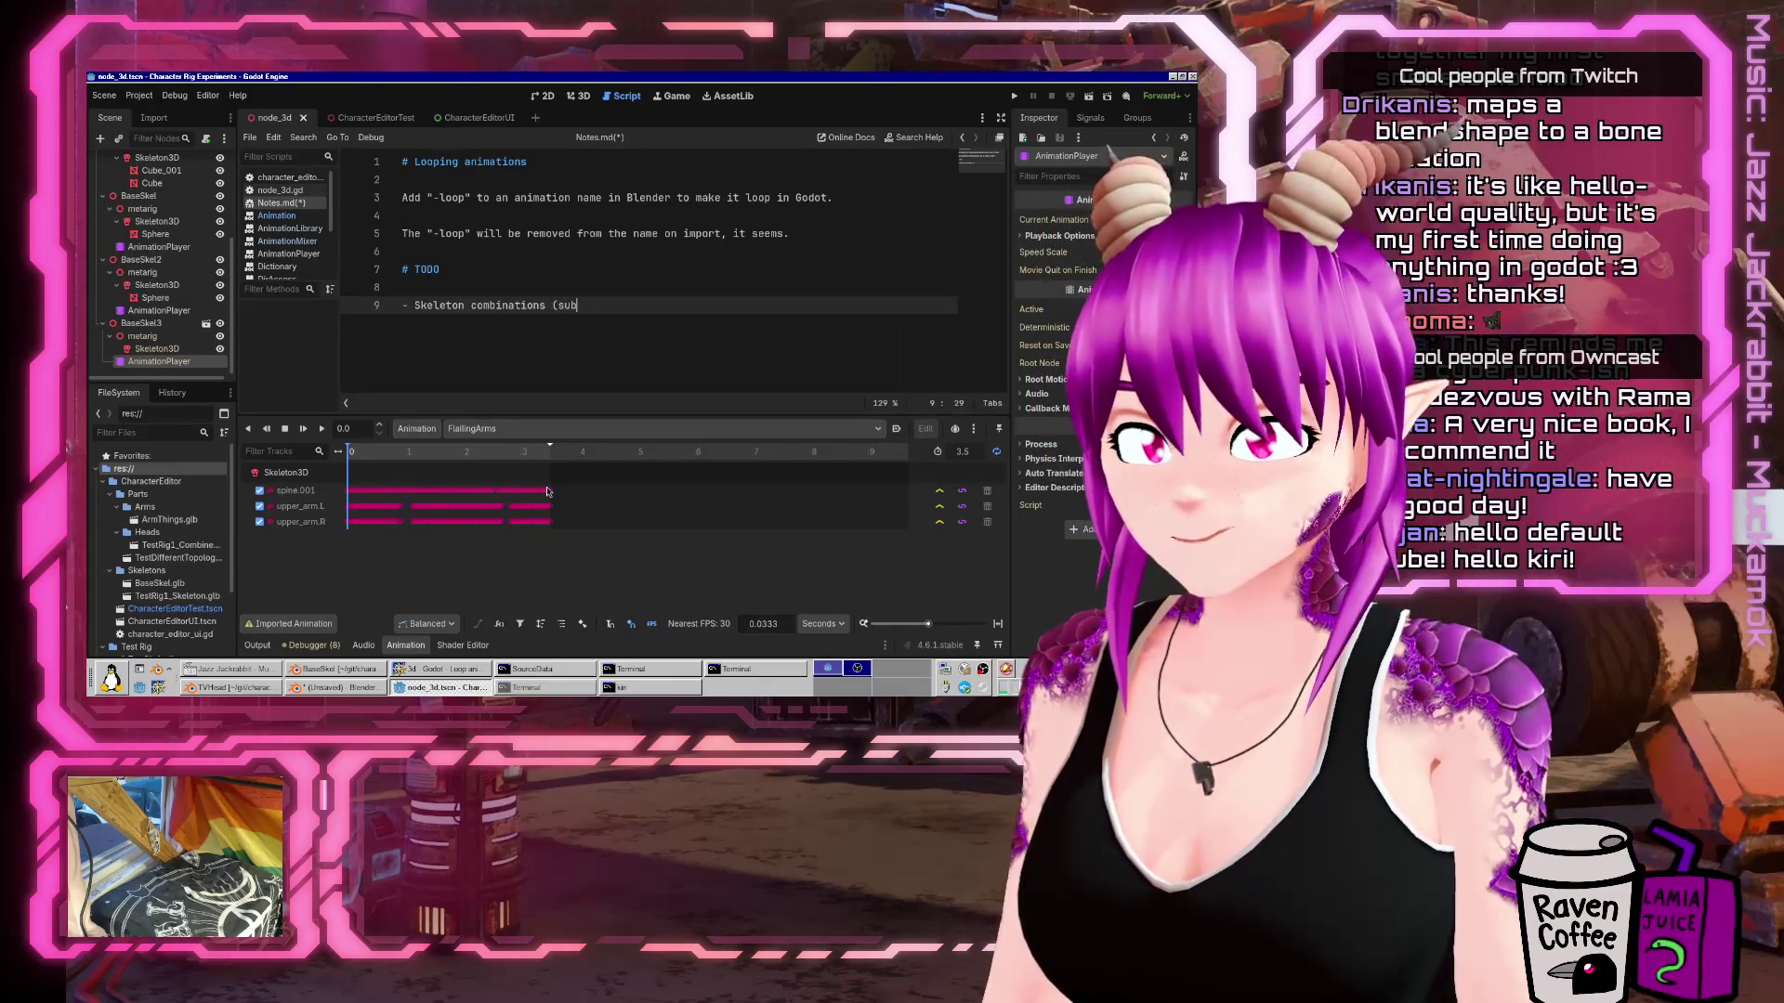
{"action": "type", "text": " etc)"}
{"action": "key", "text": "Return"}
{"action": "type", "text": "- Finish the animation stuff"}
{"action": "key", "text": "Return"}
{"action": "type", "text": "- Bone scaling (non-linear"}
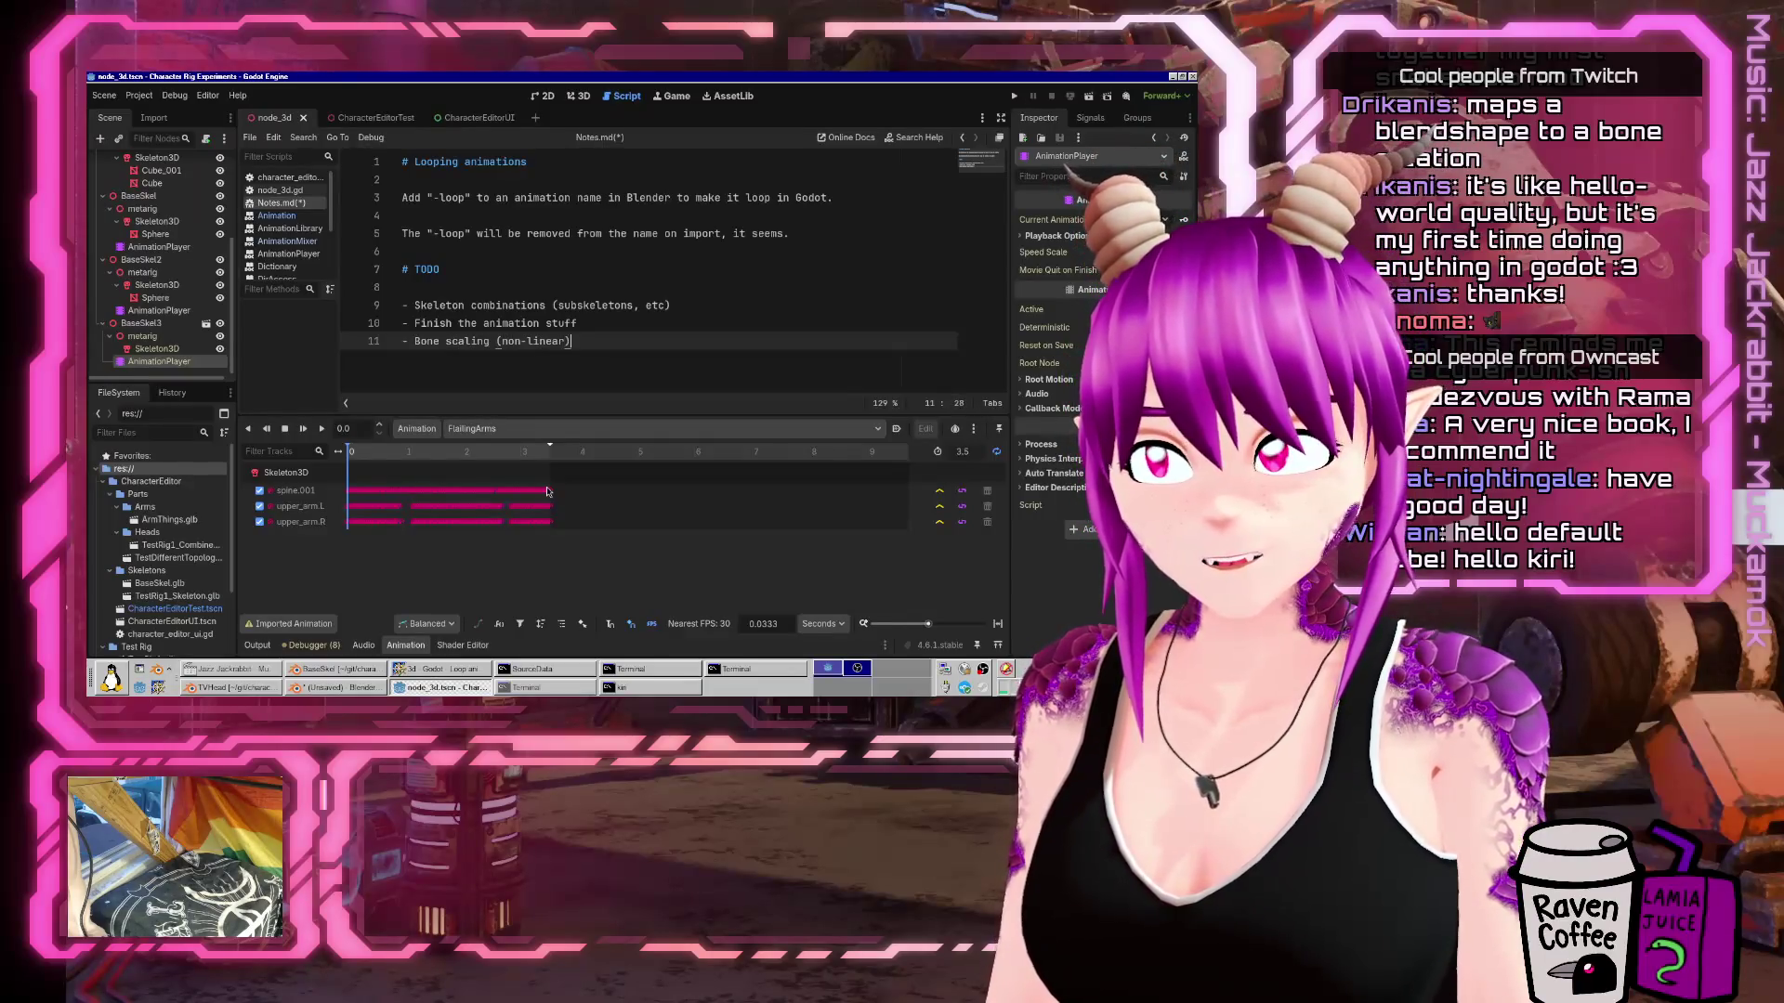
{"action": "key", "text": "Return"}
{"action": "type", "text": "- Don't load every"}
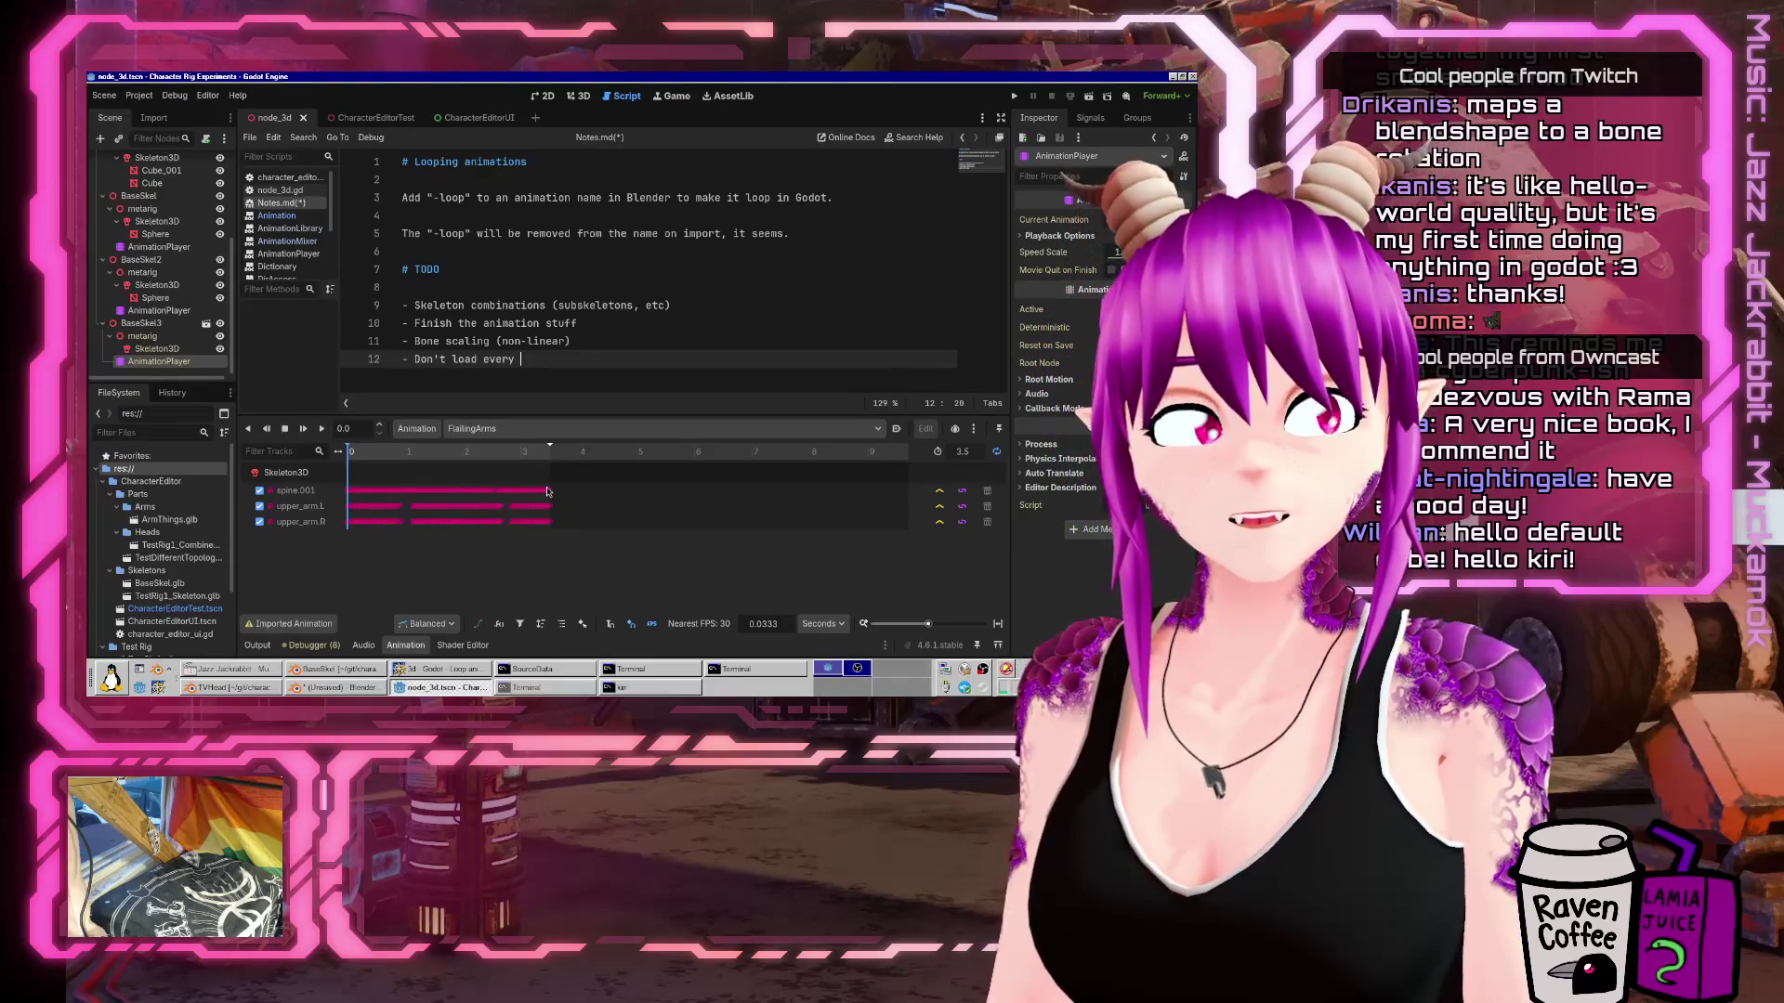
{"action": "type", "text": "reloa"}
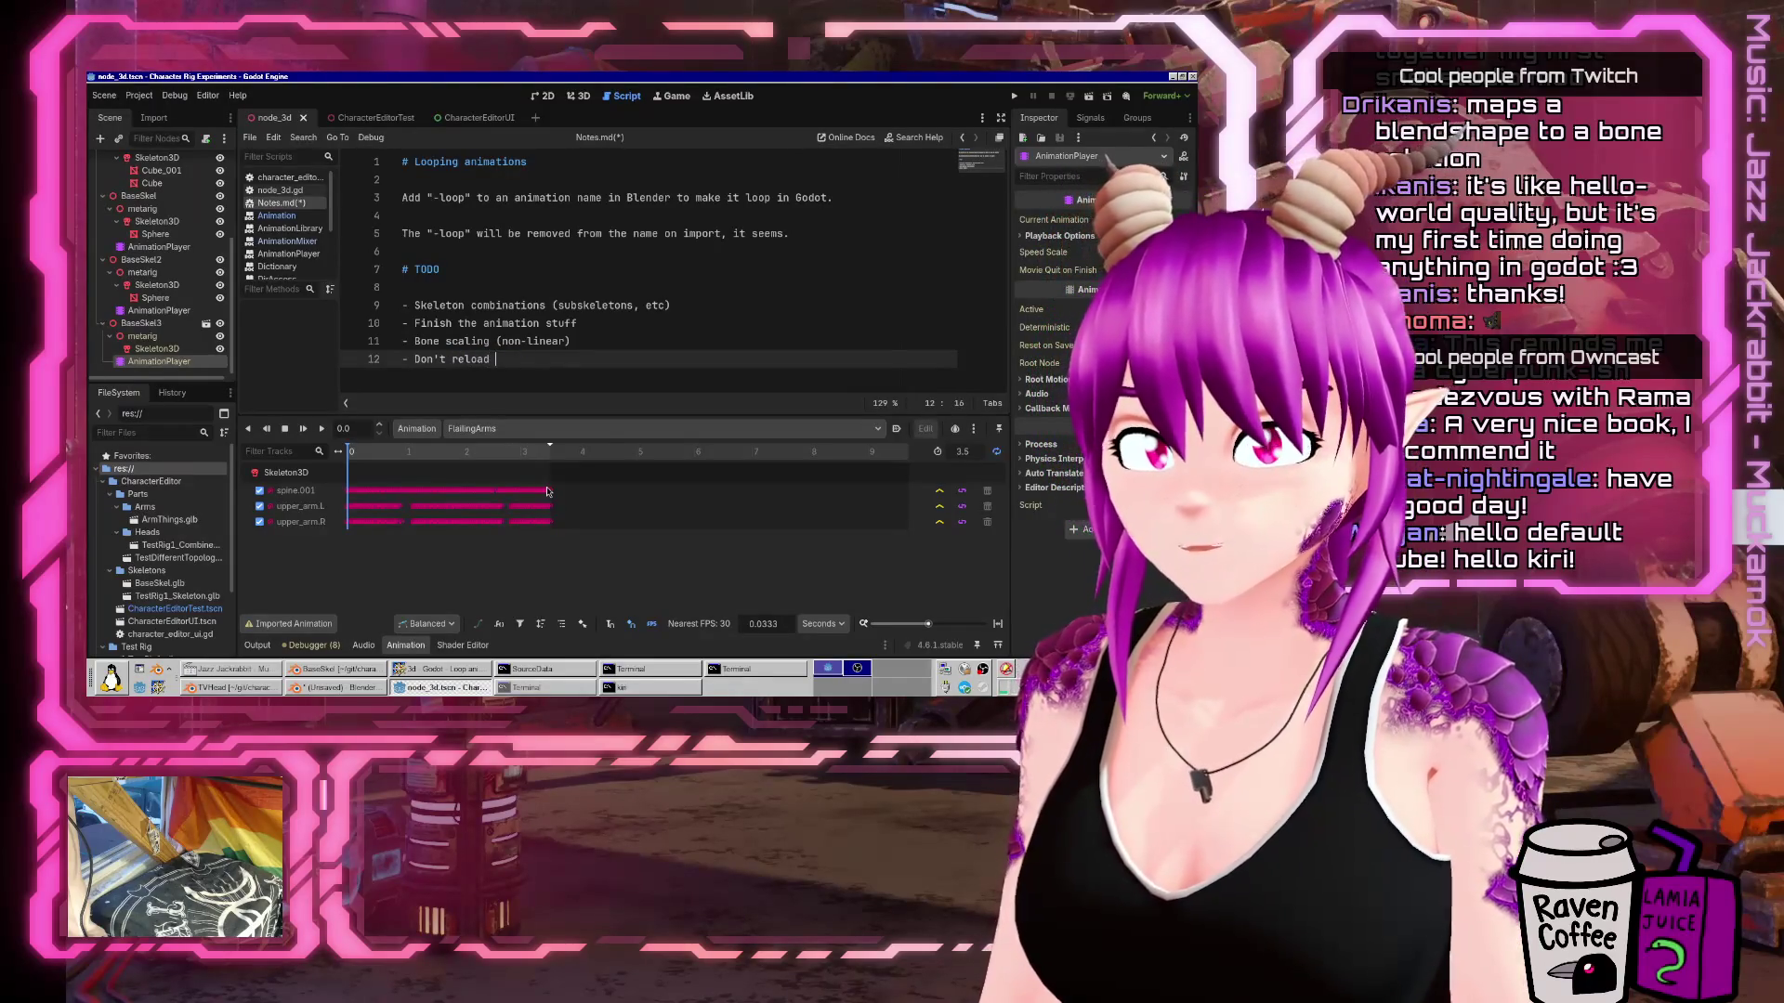
{"action": "type", "text": "glb"}
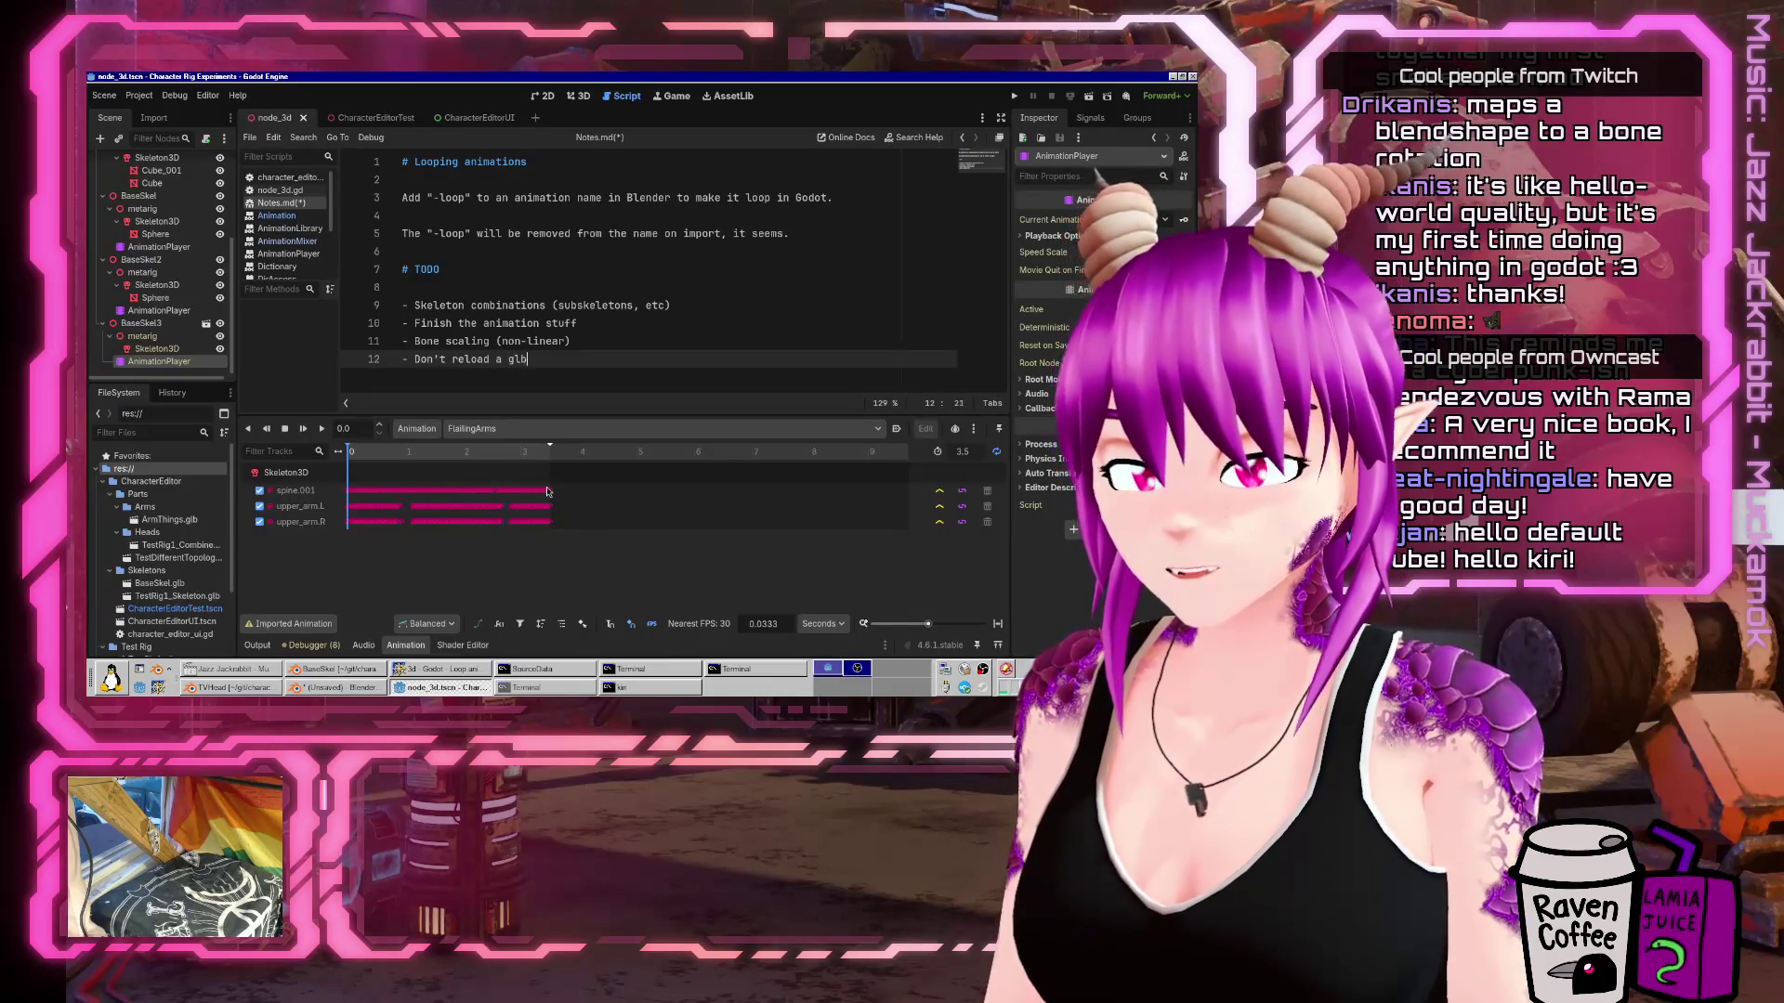
{"action": "type", "text": " file for every individual "}
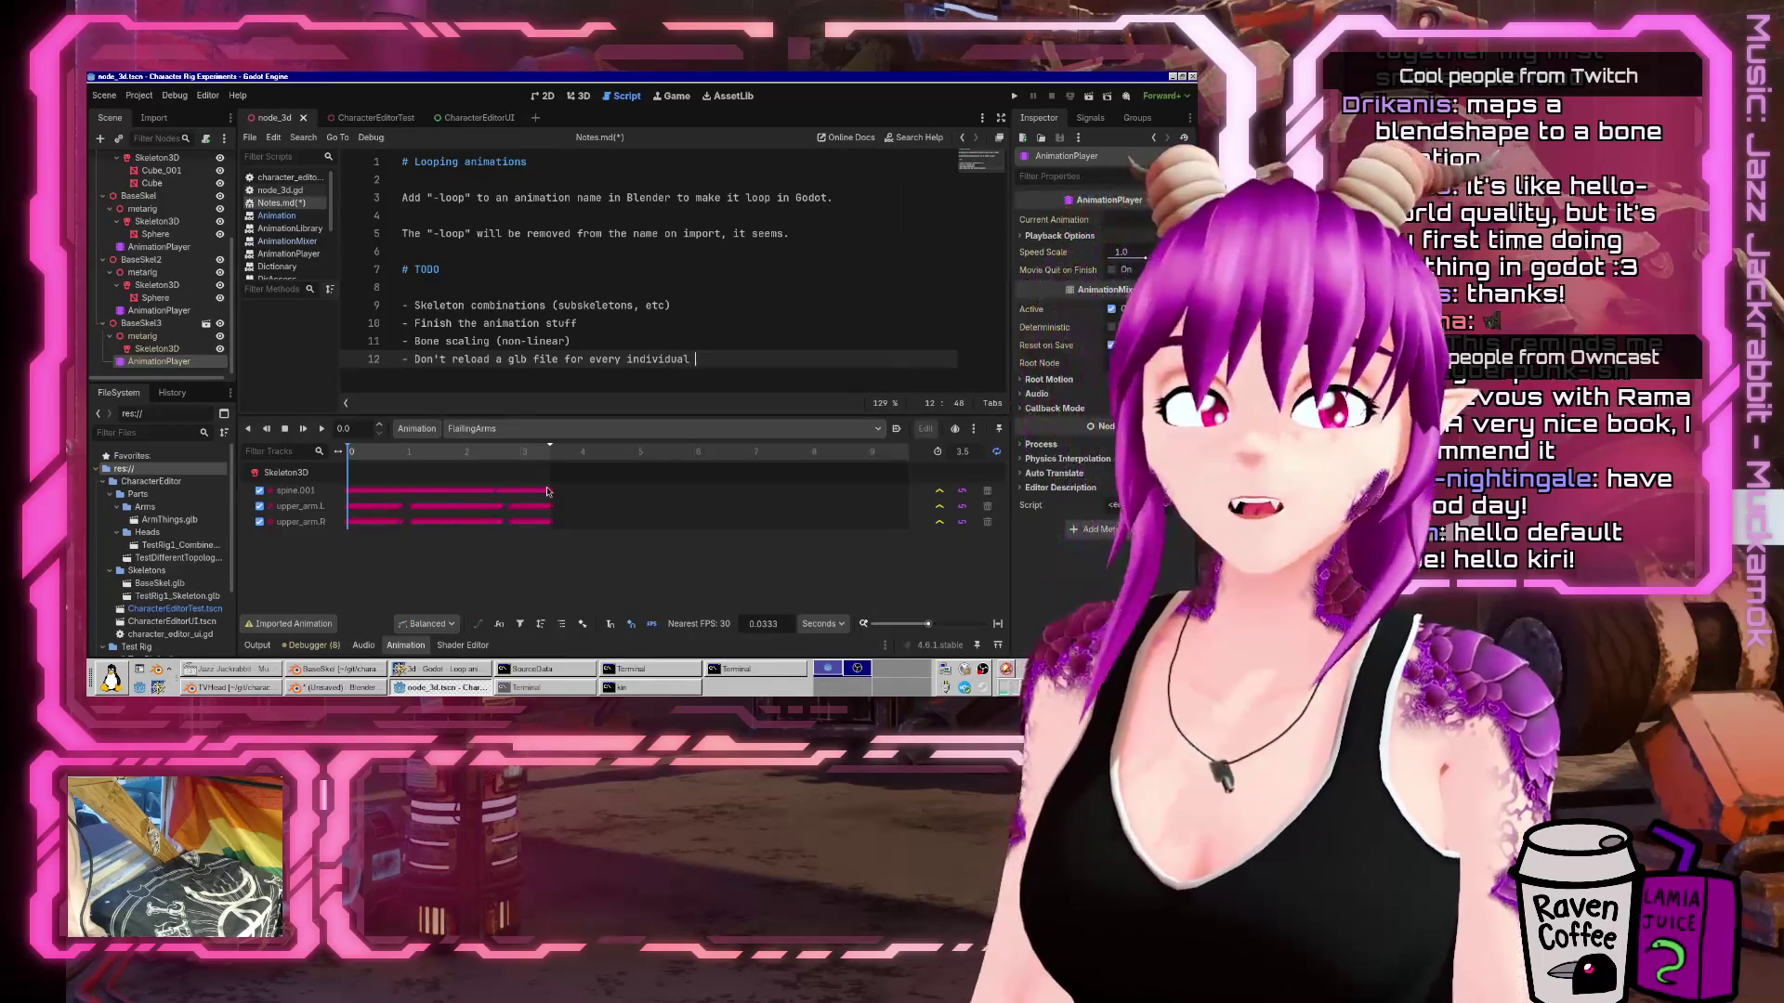
{"action": "type", "text": "mesh inside of it"}
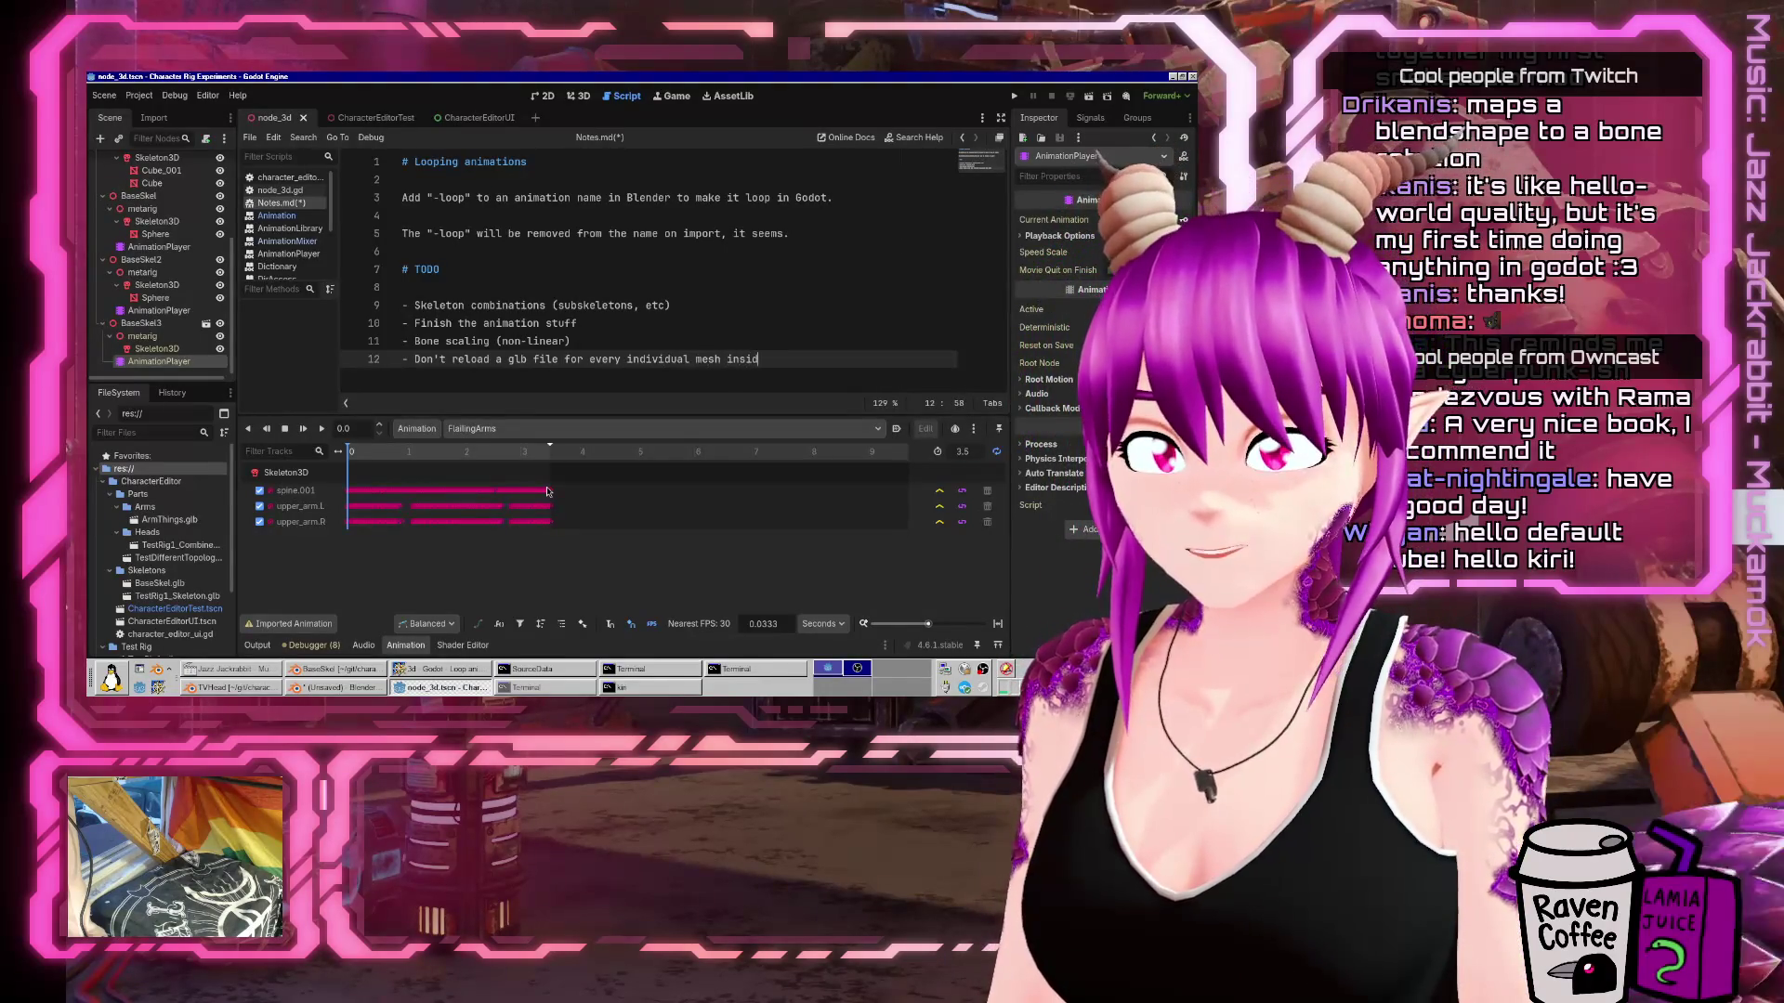
{"action": "key", "text": "Return"}
Drop the half-typed materials item and begin a '# Material' heading below the TODO list.
{"action": "type", "text": "- mater"}
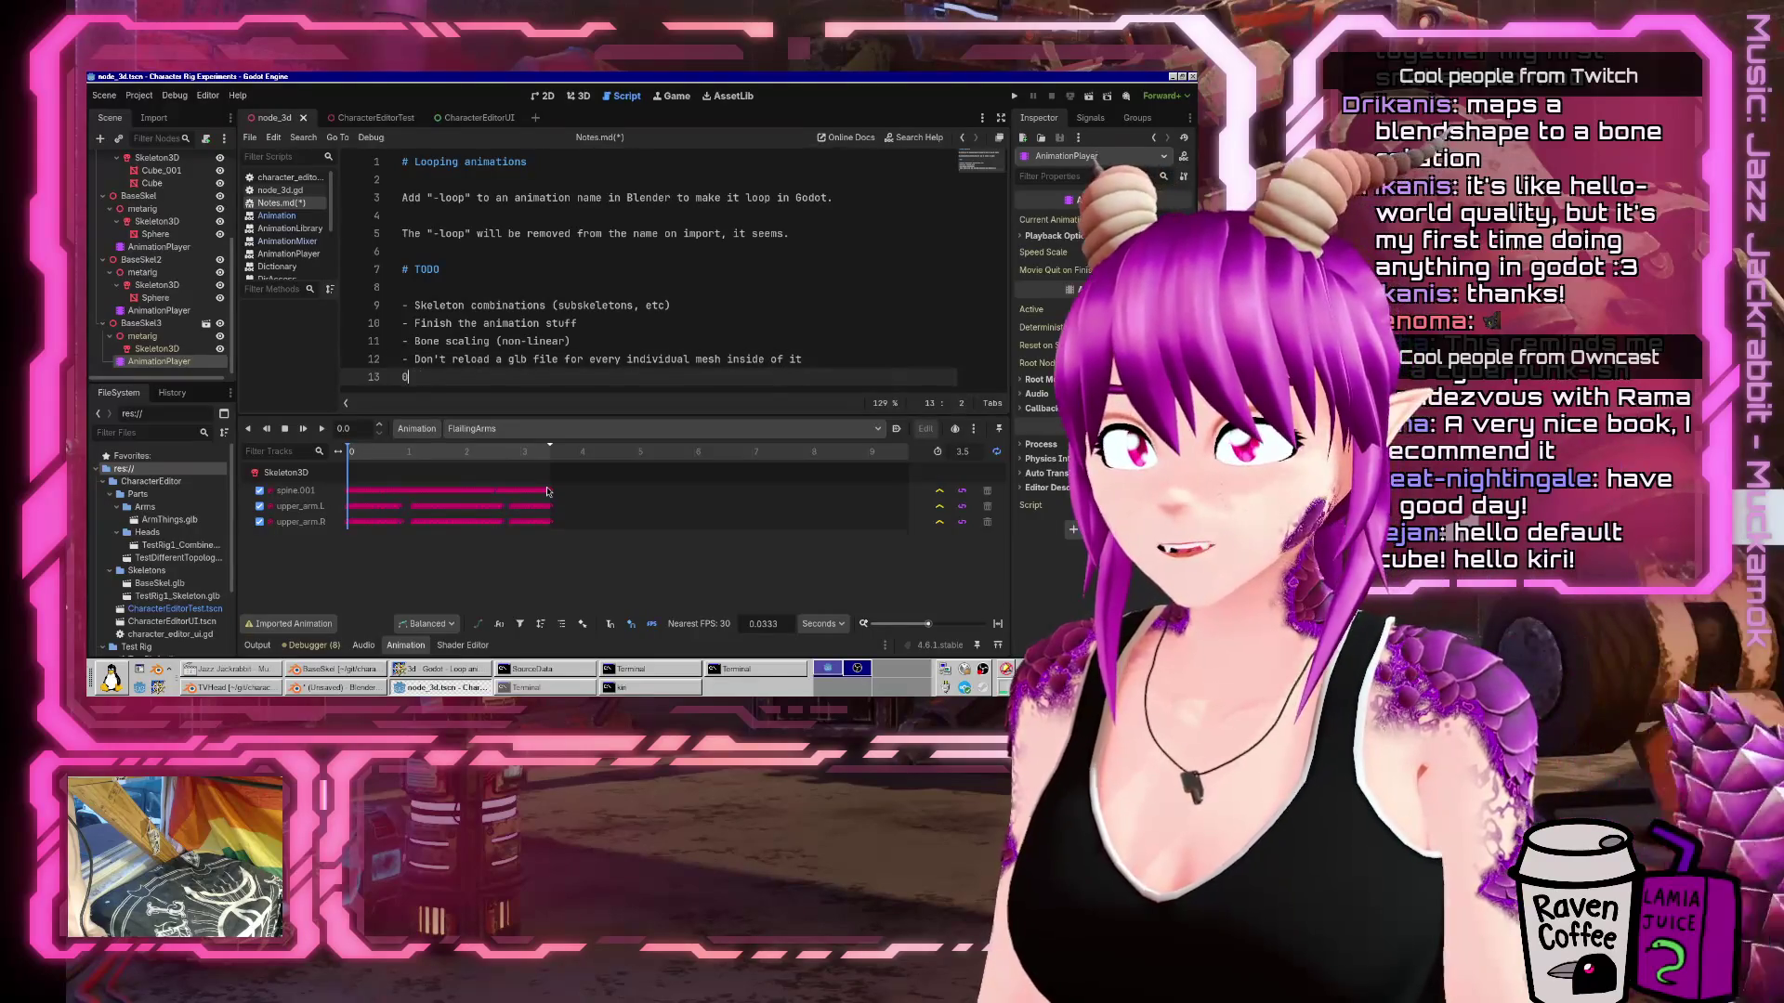
{"action": "key", "text": "BackSpace"}
{"action": "key", "text": "BackSpace"}
{"action": "key", "text": "BackSpace"}
{"action": "key", "text": "Return"}
{"action": "key", "text": "Return"}
{"action": "key", "text": "Return"}
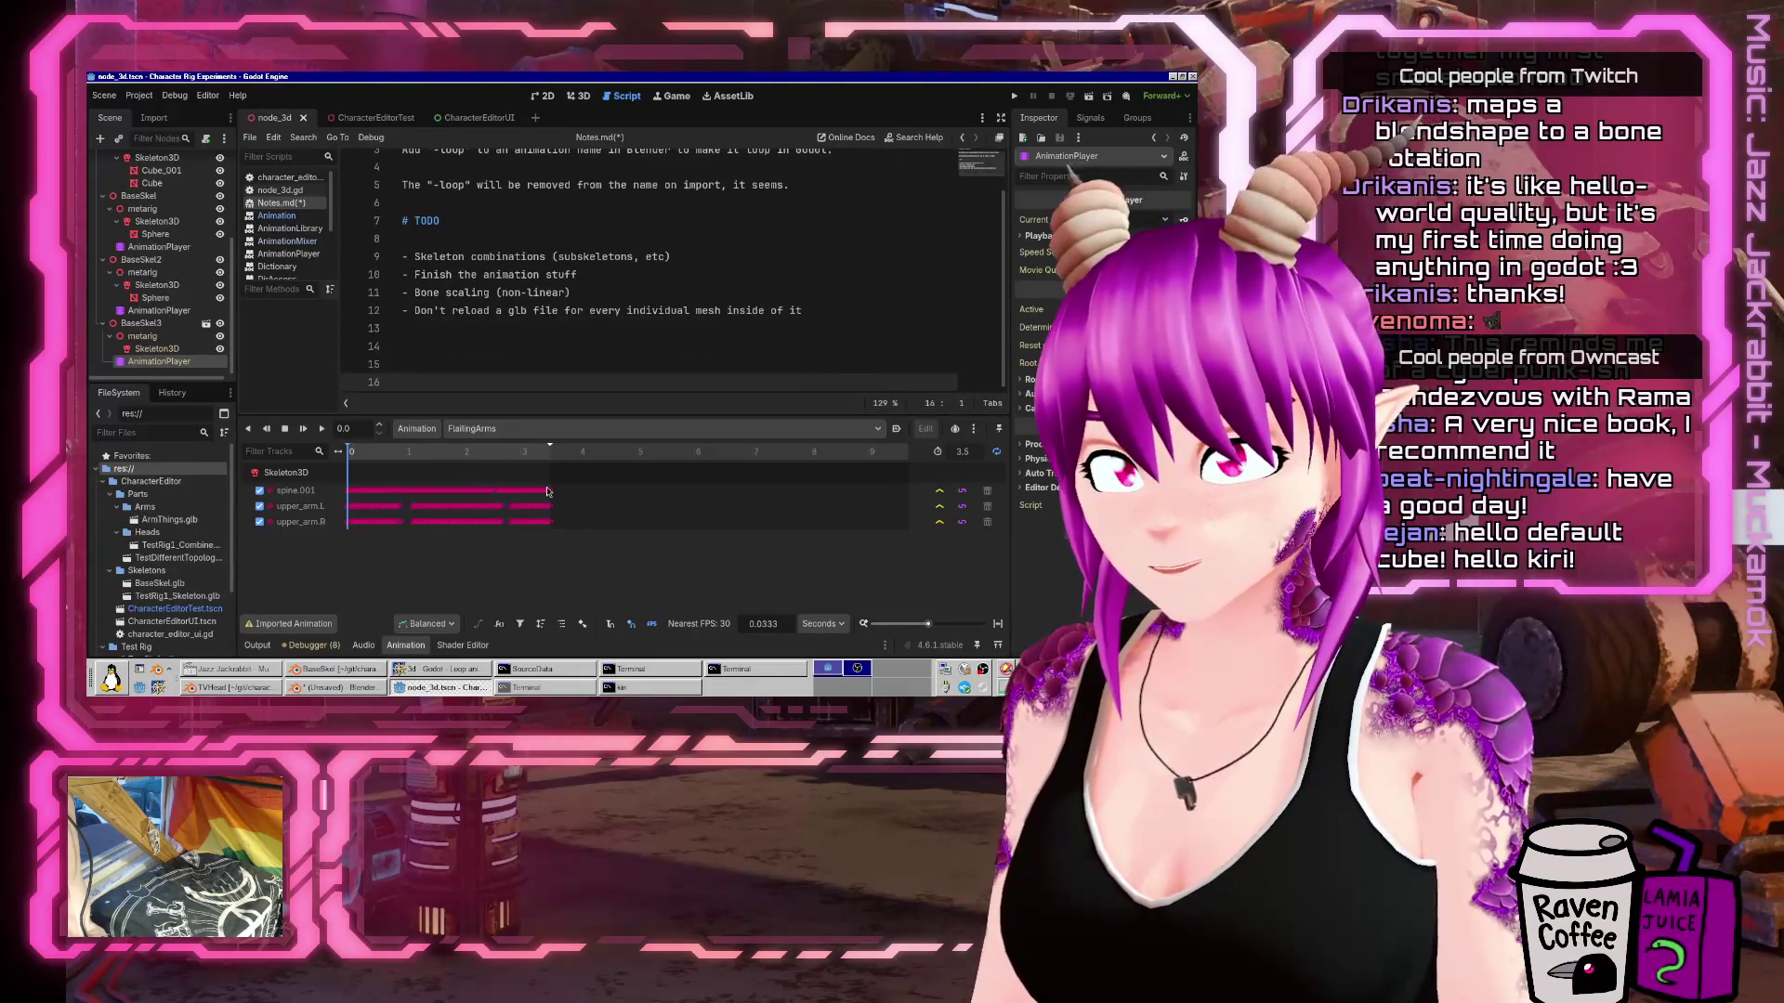
{"action": "key", "text": "Up"}
{"action": "key", "text": "Up"}
{"action": "type", "text": "# Mater"}
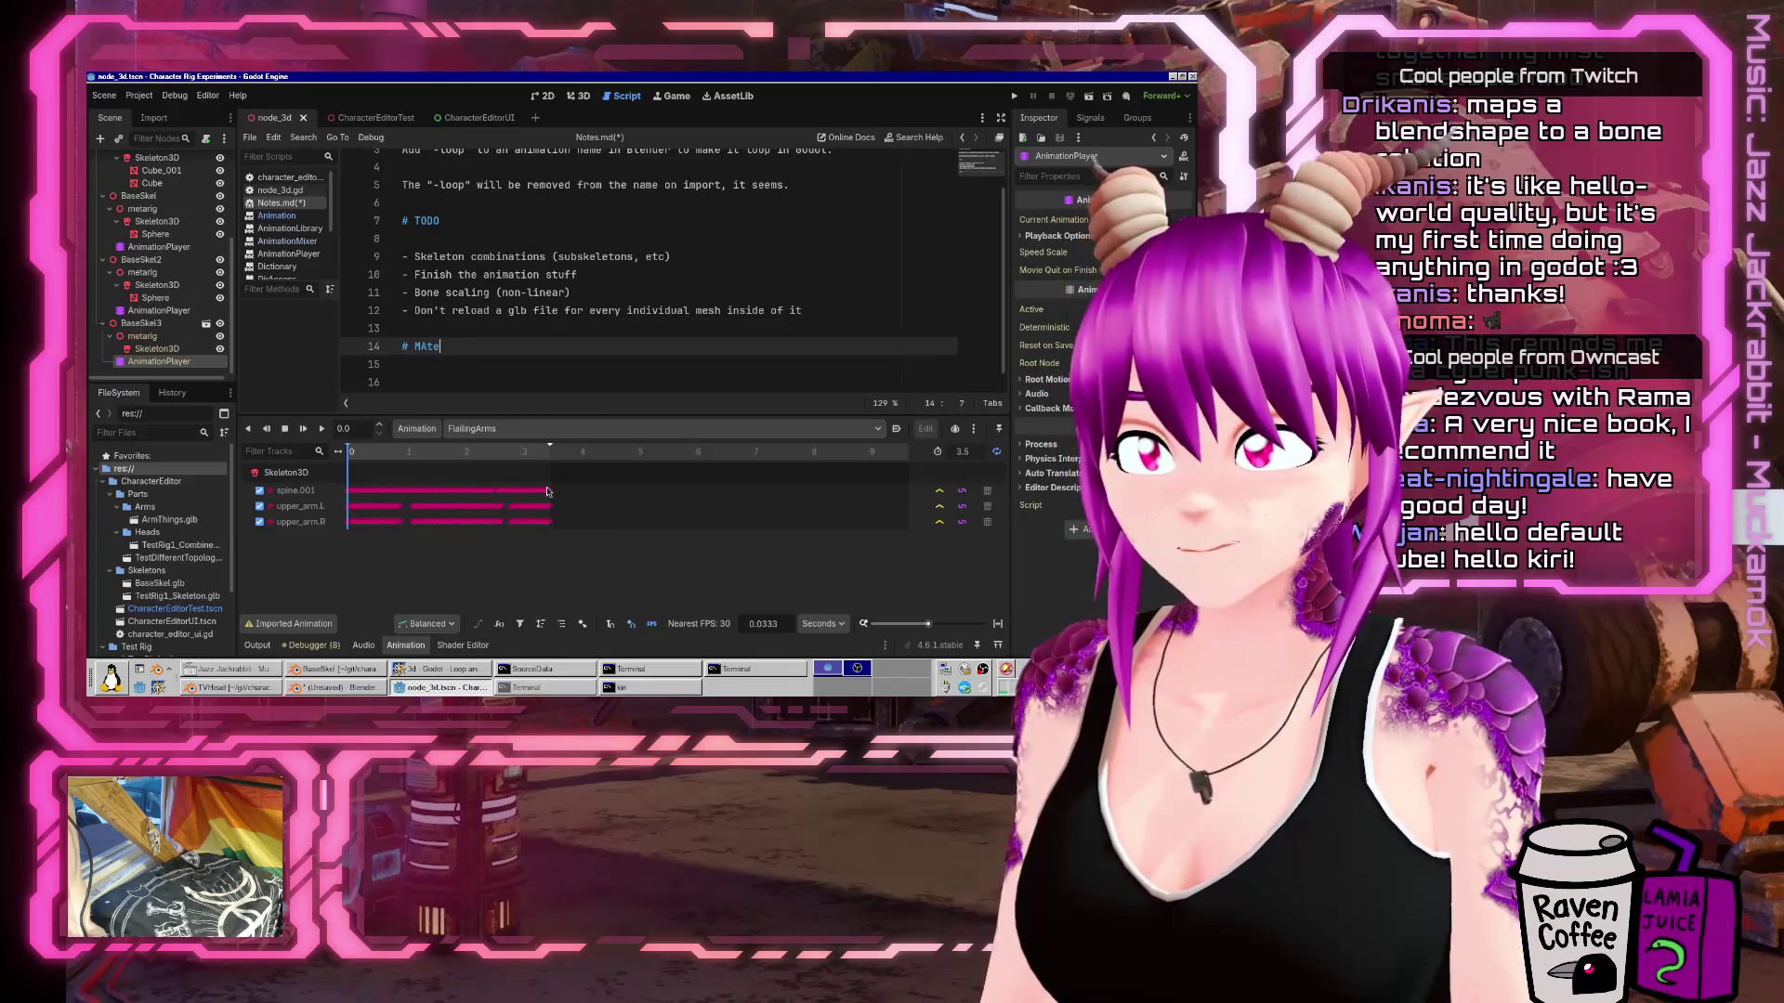
{"action": "type", "text": "ial"}
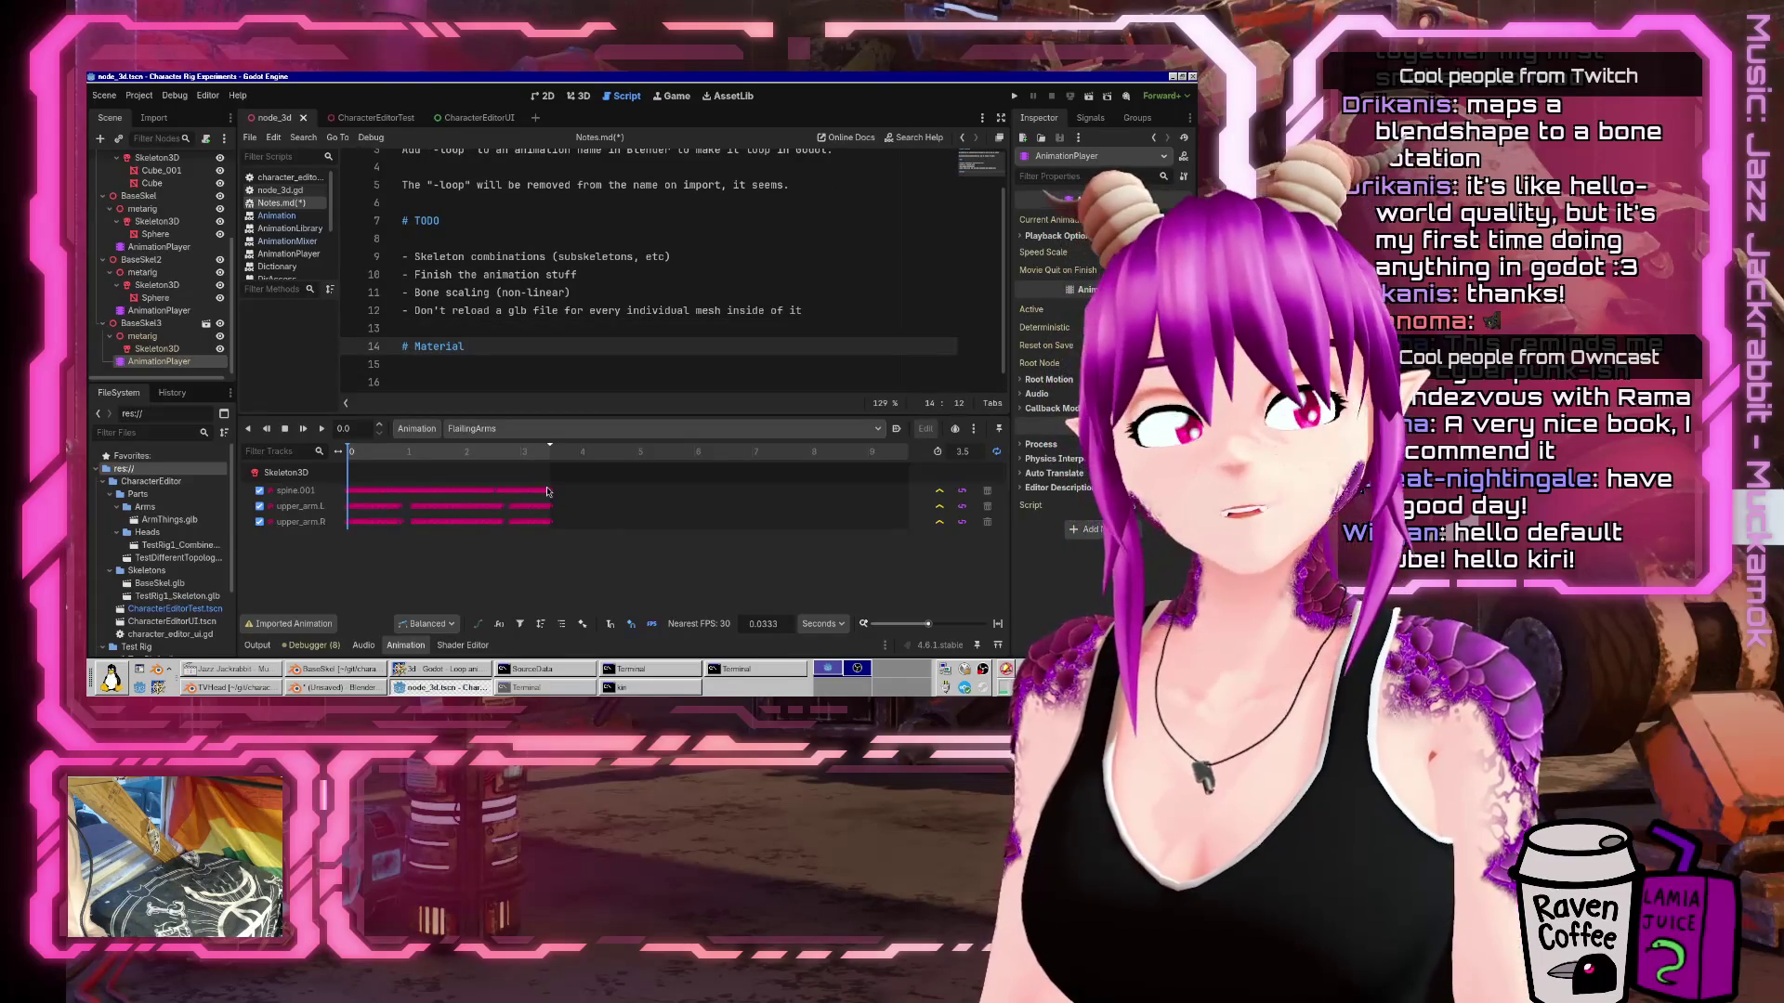
Complete the '# Materials' heading and note that materials probably only come in as StandardMaterial3D.
{"action": "key", "text": "BackSpace"}
{"action": "type", "text": "s"}
{"action": "key", "text": "Down"}
{"action": "key", "text": "Down"}
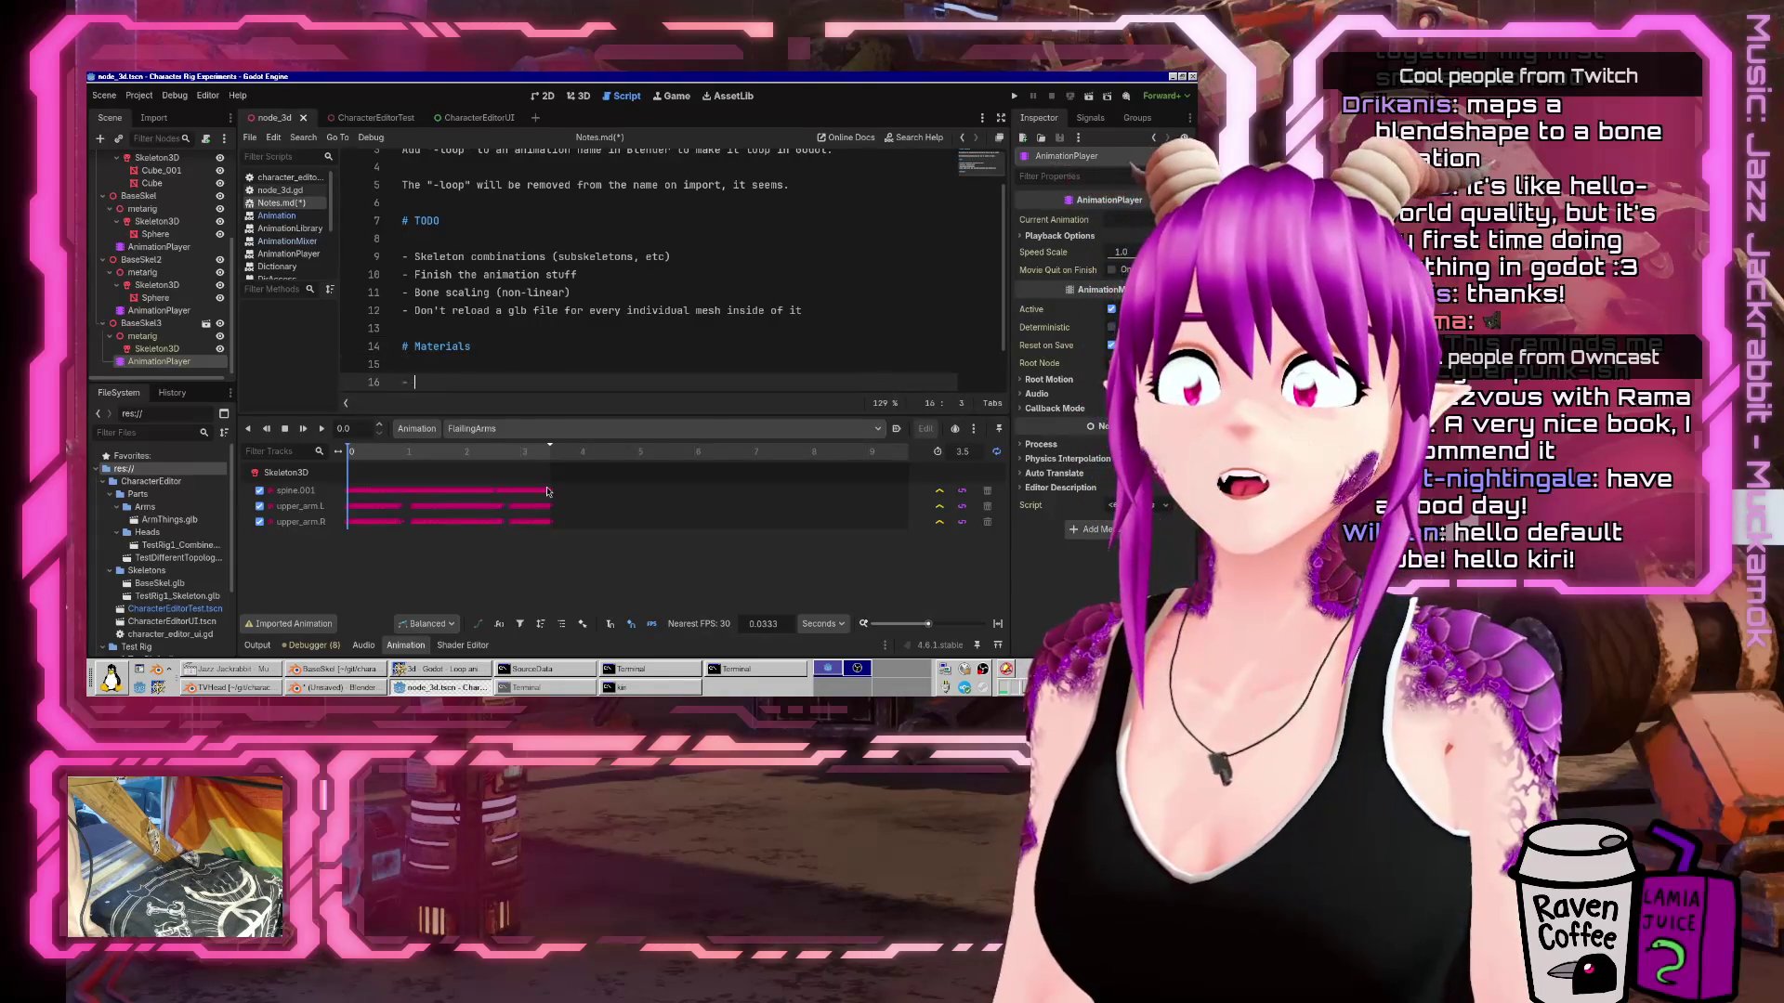
{"action": "type", "text": "Ma"}
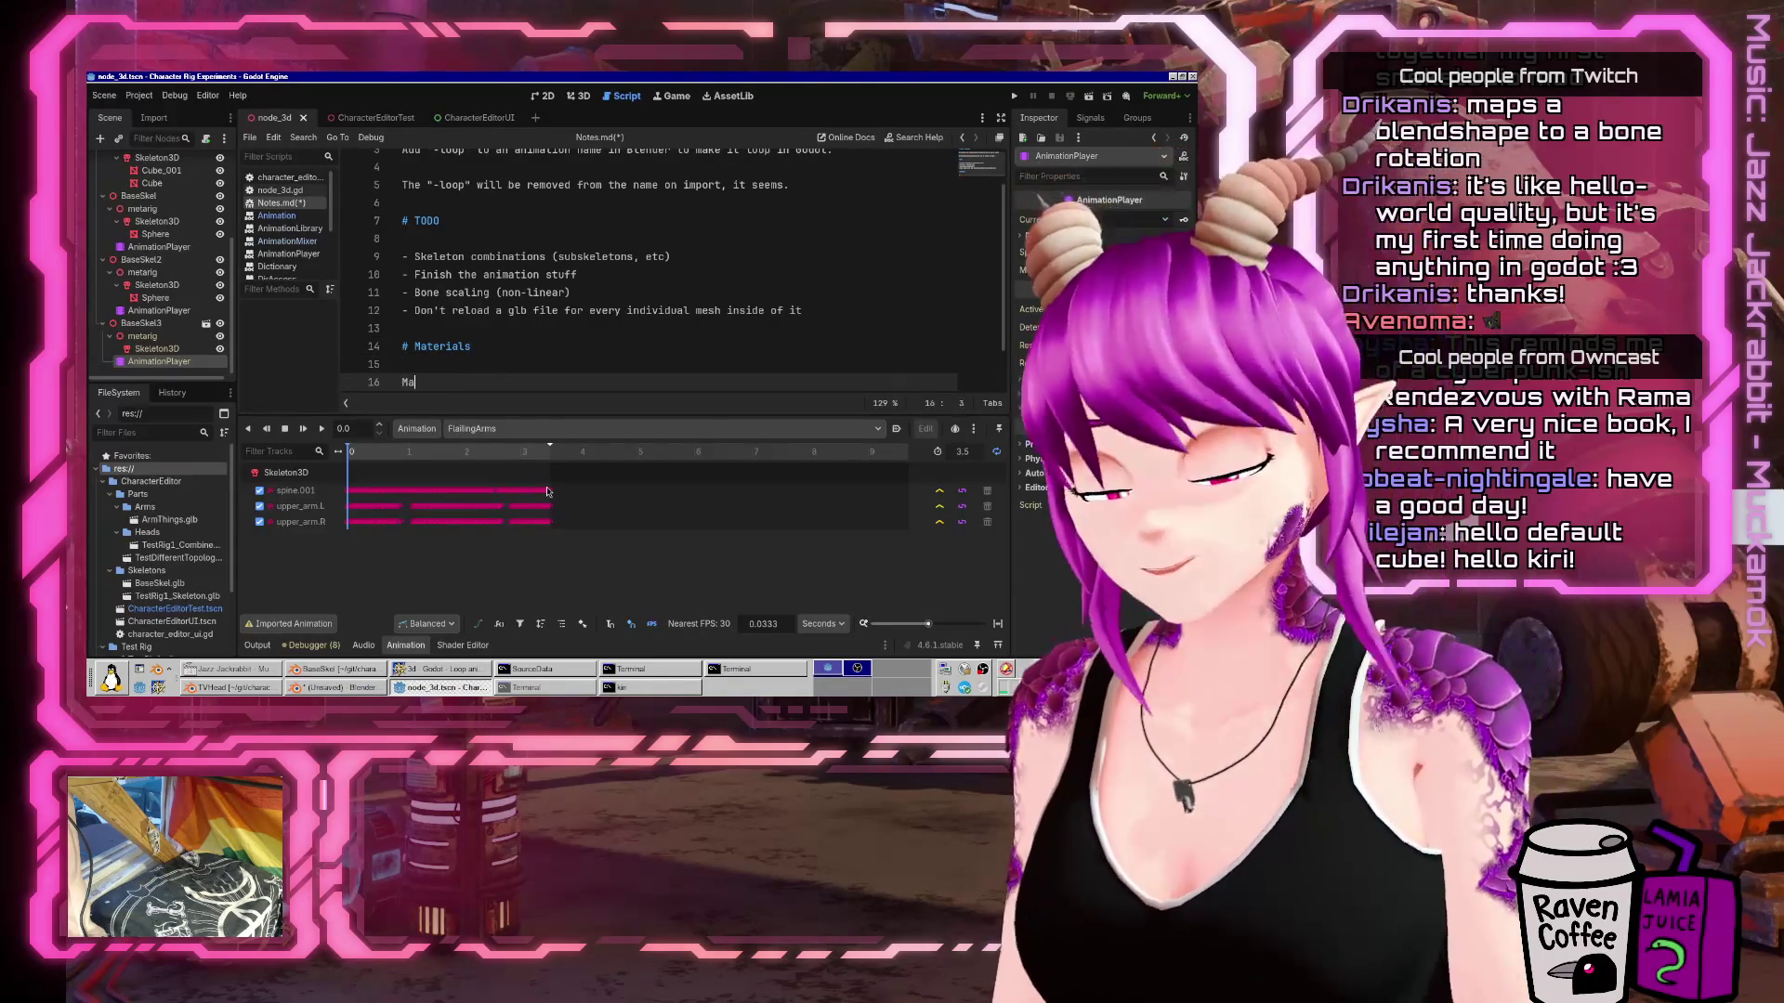
{"action": "type", "text": "terials probably"}
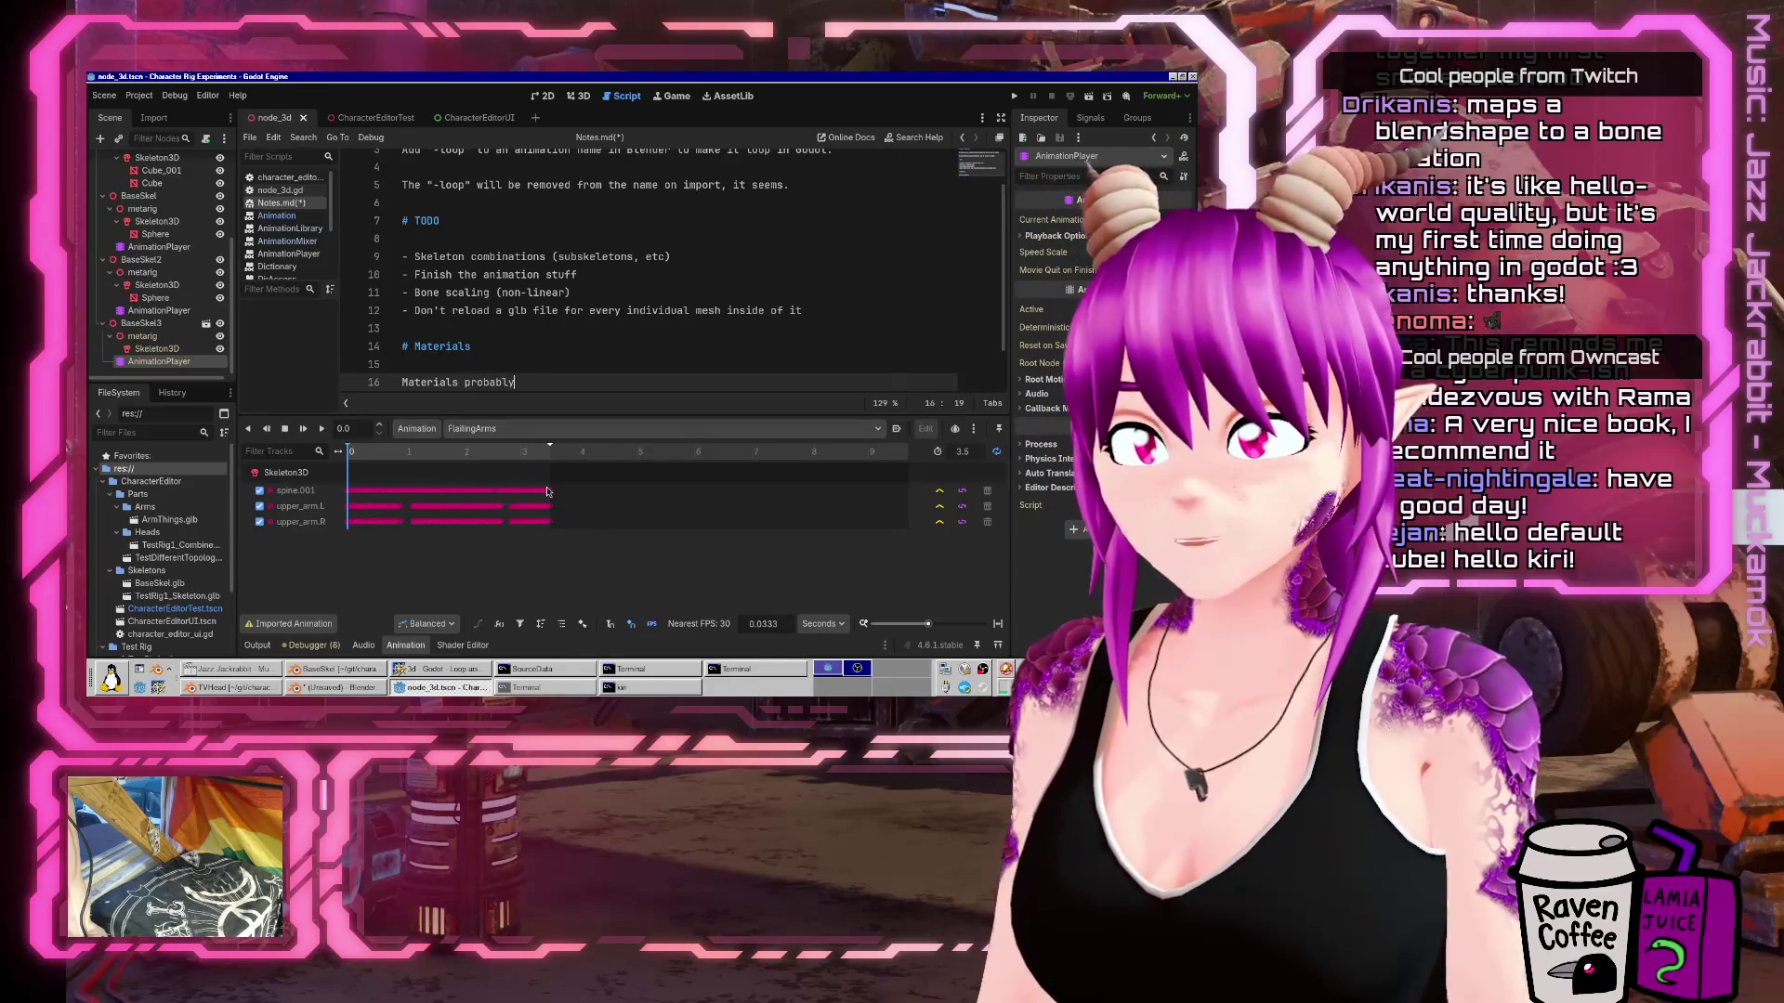
{"action": "key", "text": "BackSpace"}
{"action": "key", "text": "BackSpace"}
{"action": "type", "text": "only come in "}
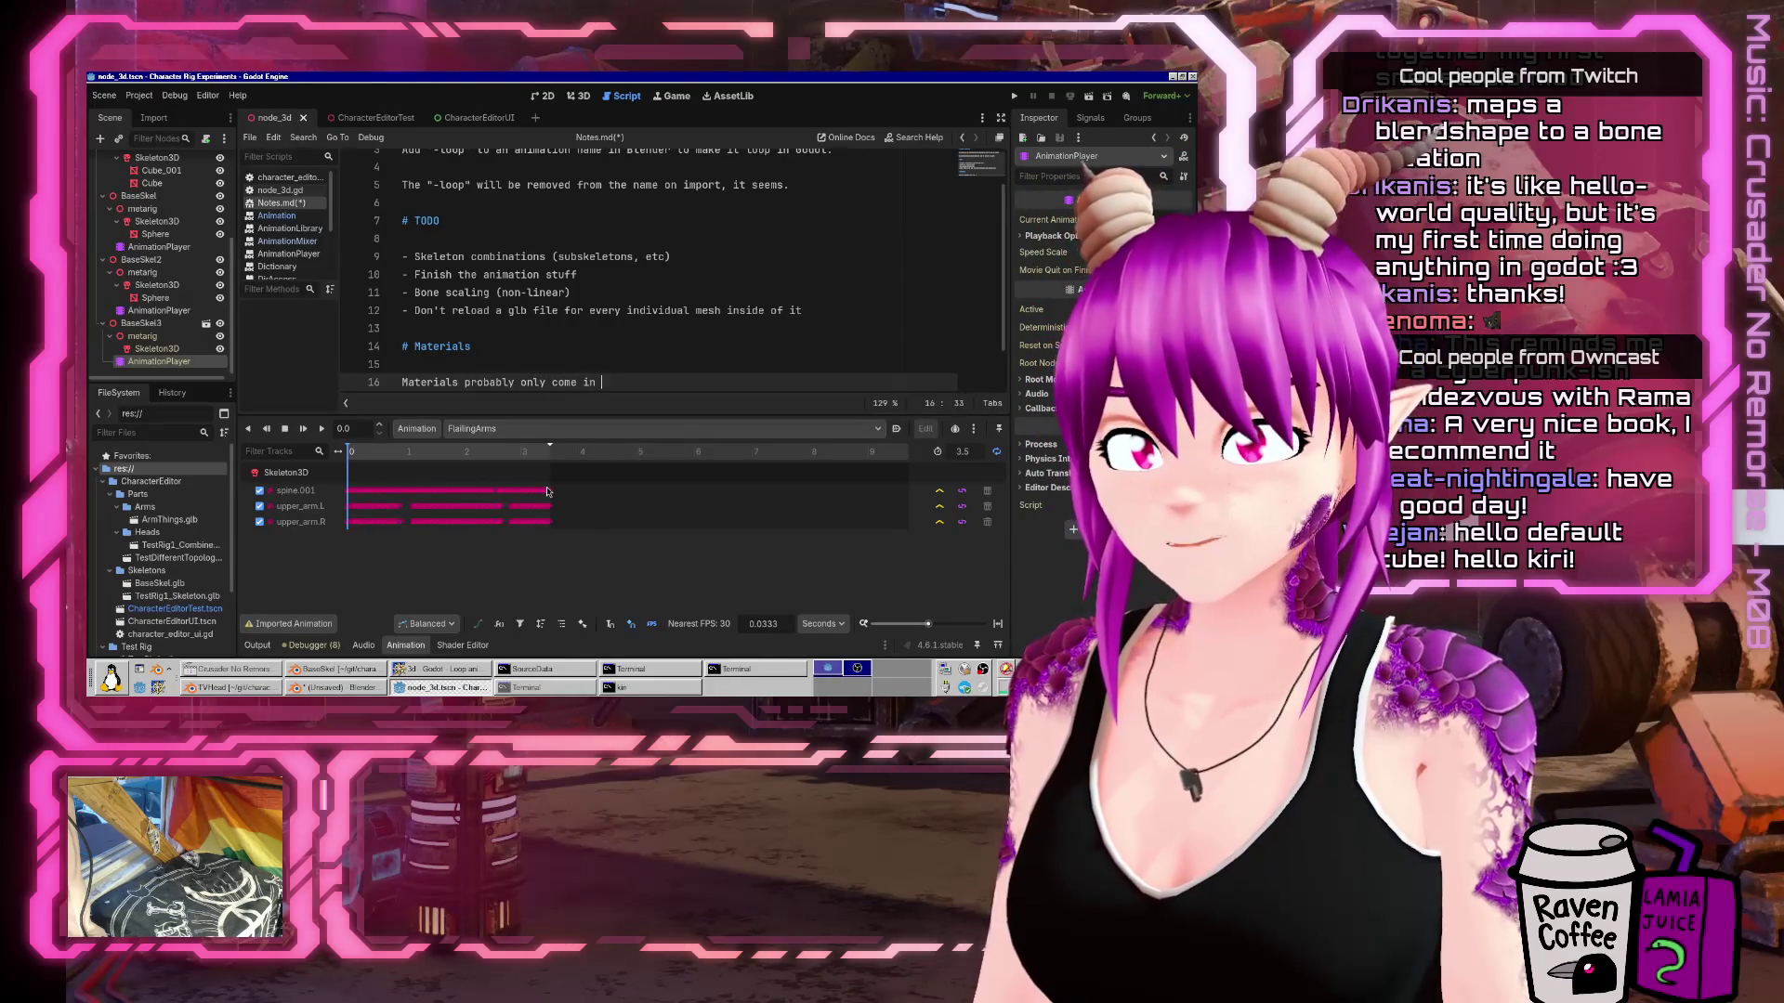
{"action": "type", "text": "as StandardMaterial3D"}
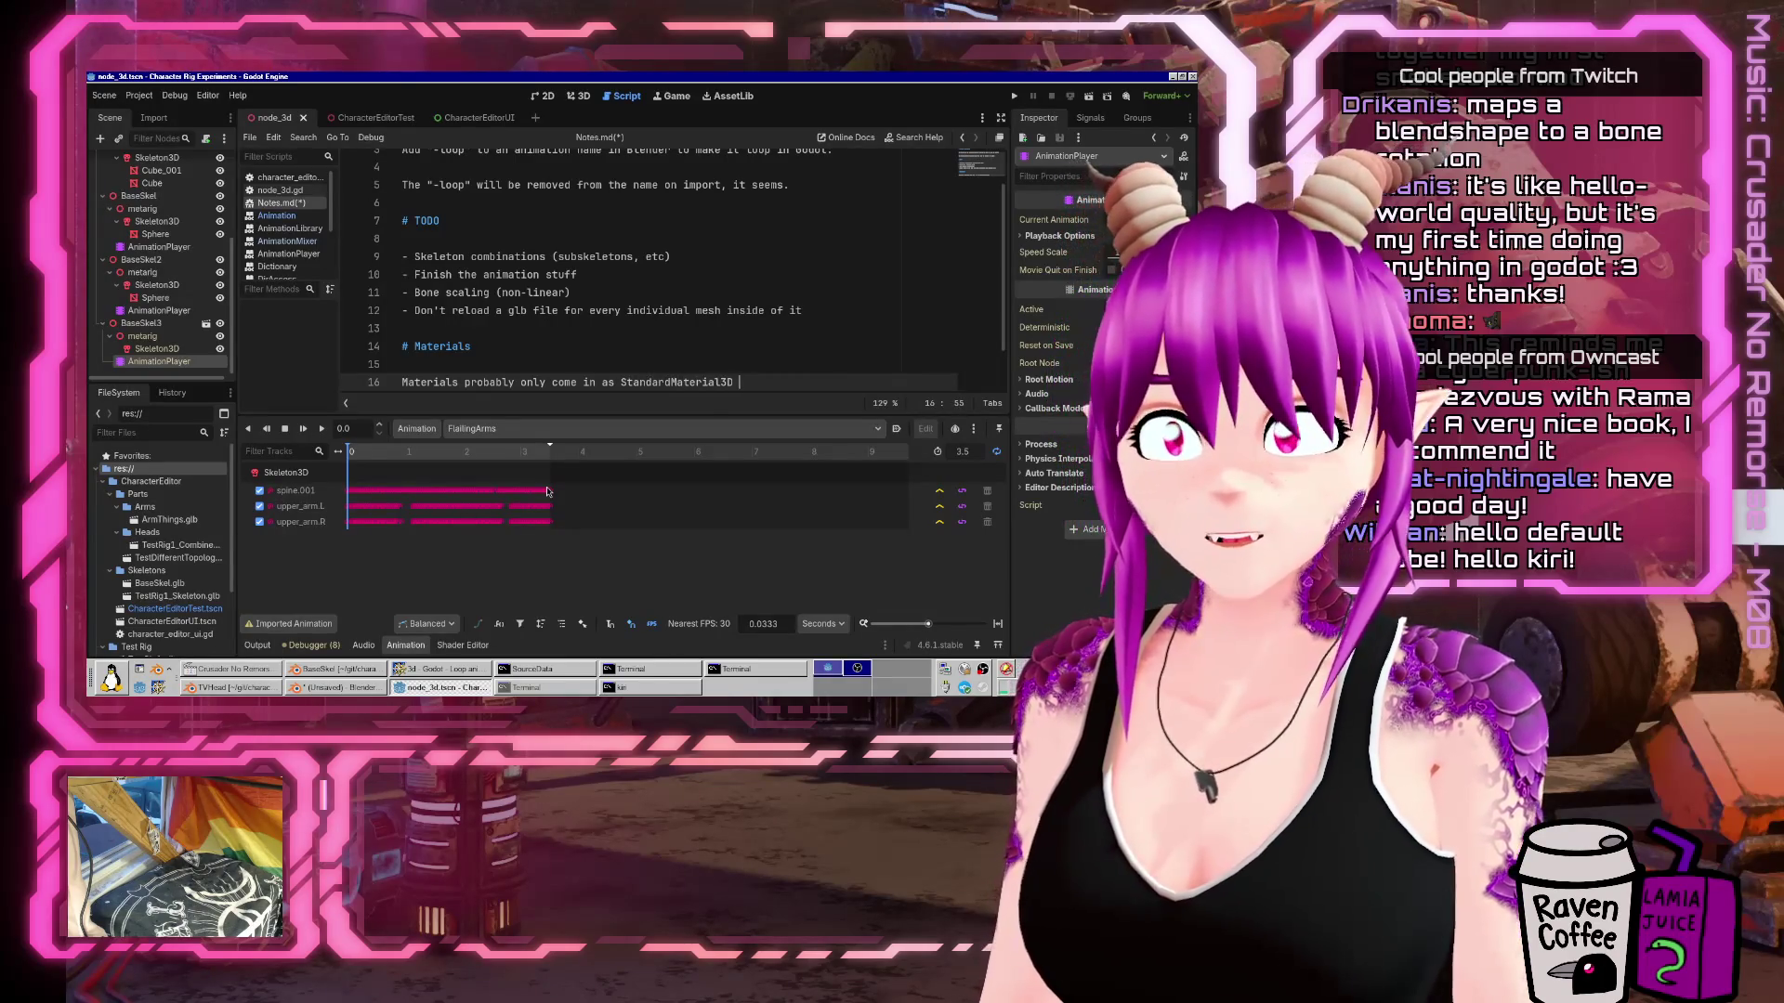
{"action": "key", "text": "Return"}
{"action": "key", "text": "Return"}
Add the note that it might be possible to clone it into a ShaderMaterial.
{"action": "type", "text": "Might be "}
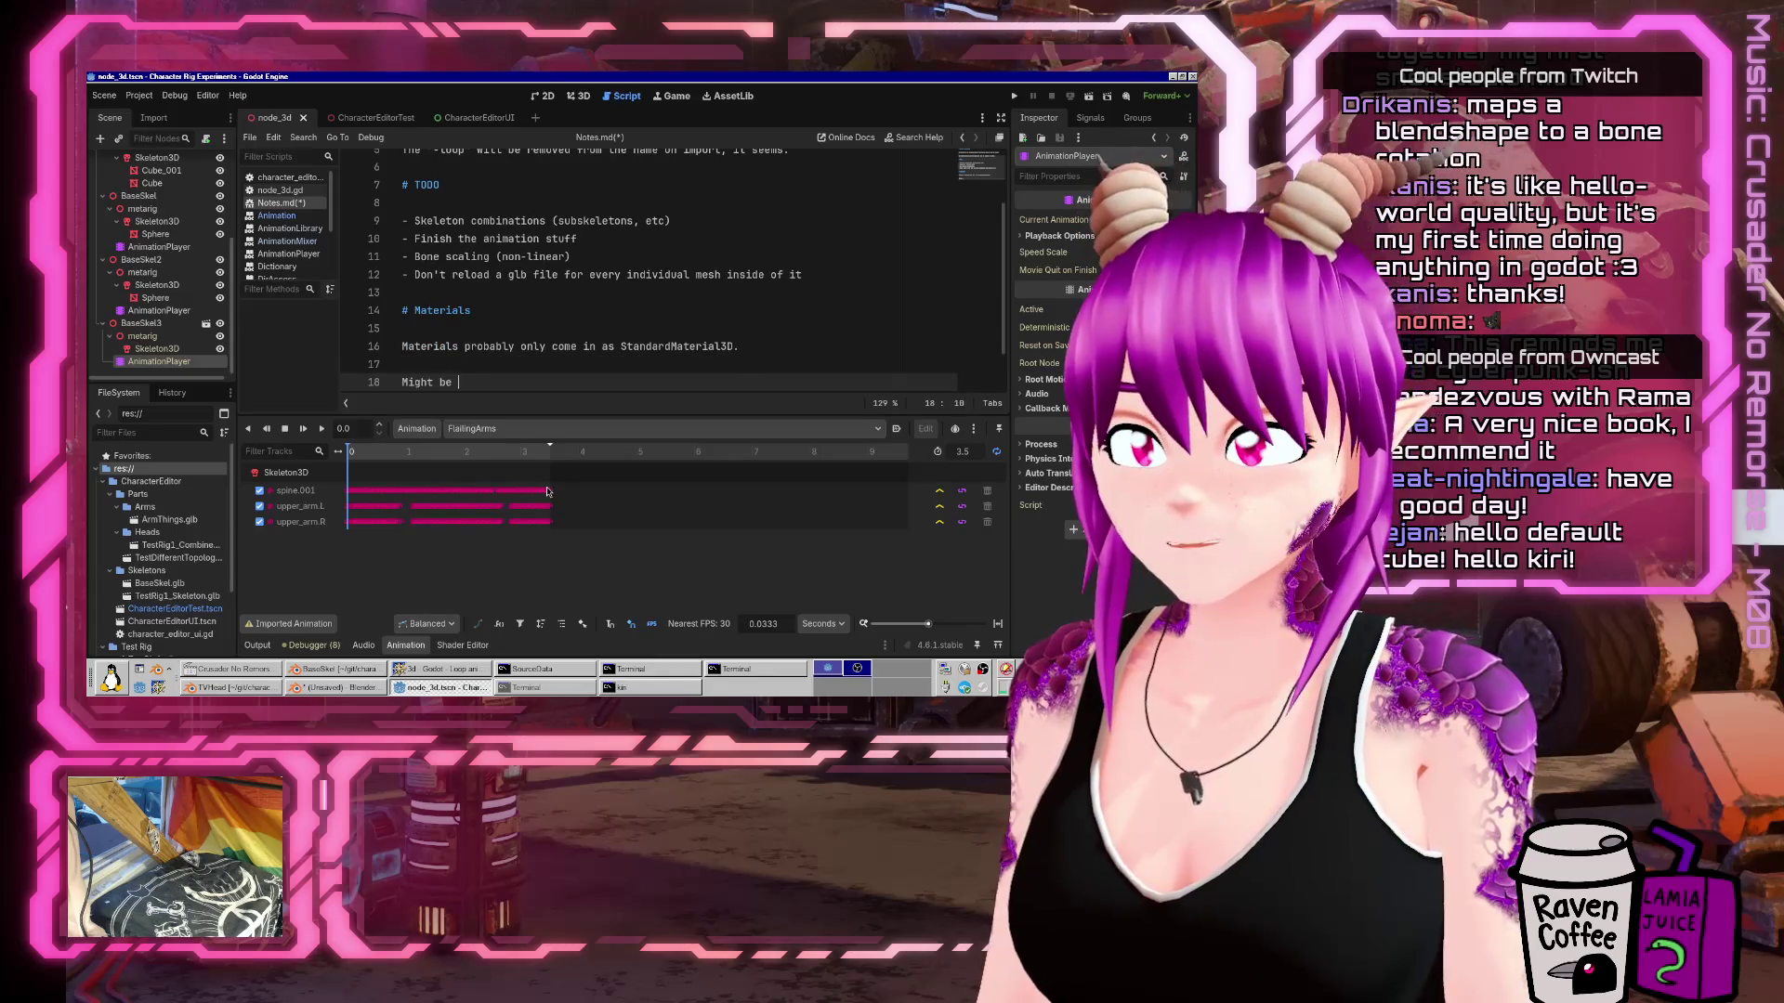
{"action": "type", "text": "able to mak"}
{"action": "key", "text": "BackSpace"}
{"action": "key", "text": "BackSpace"}
{"action": "type", "text": "to"}
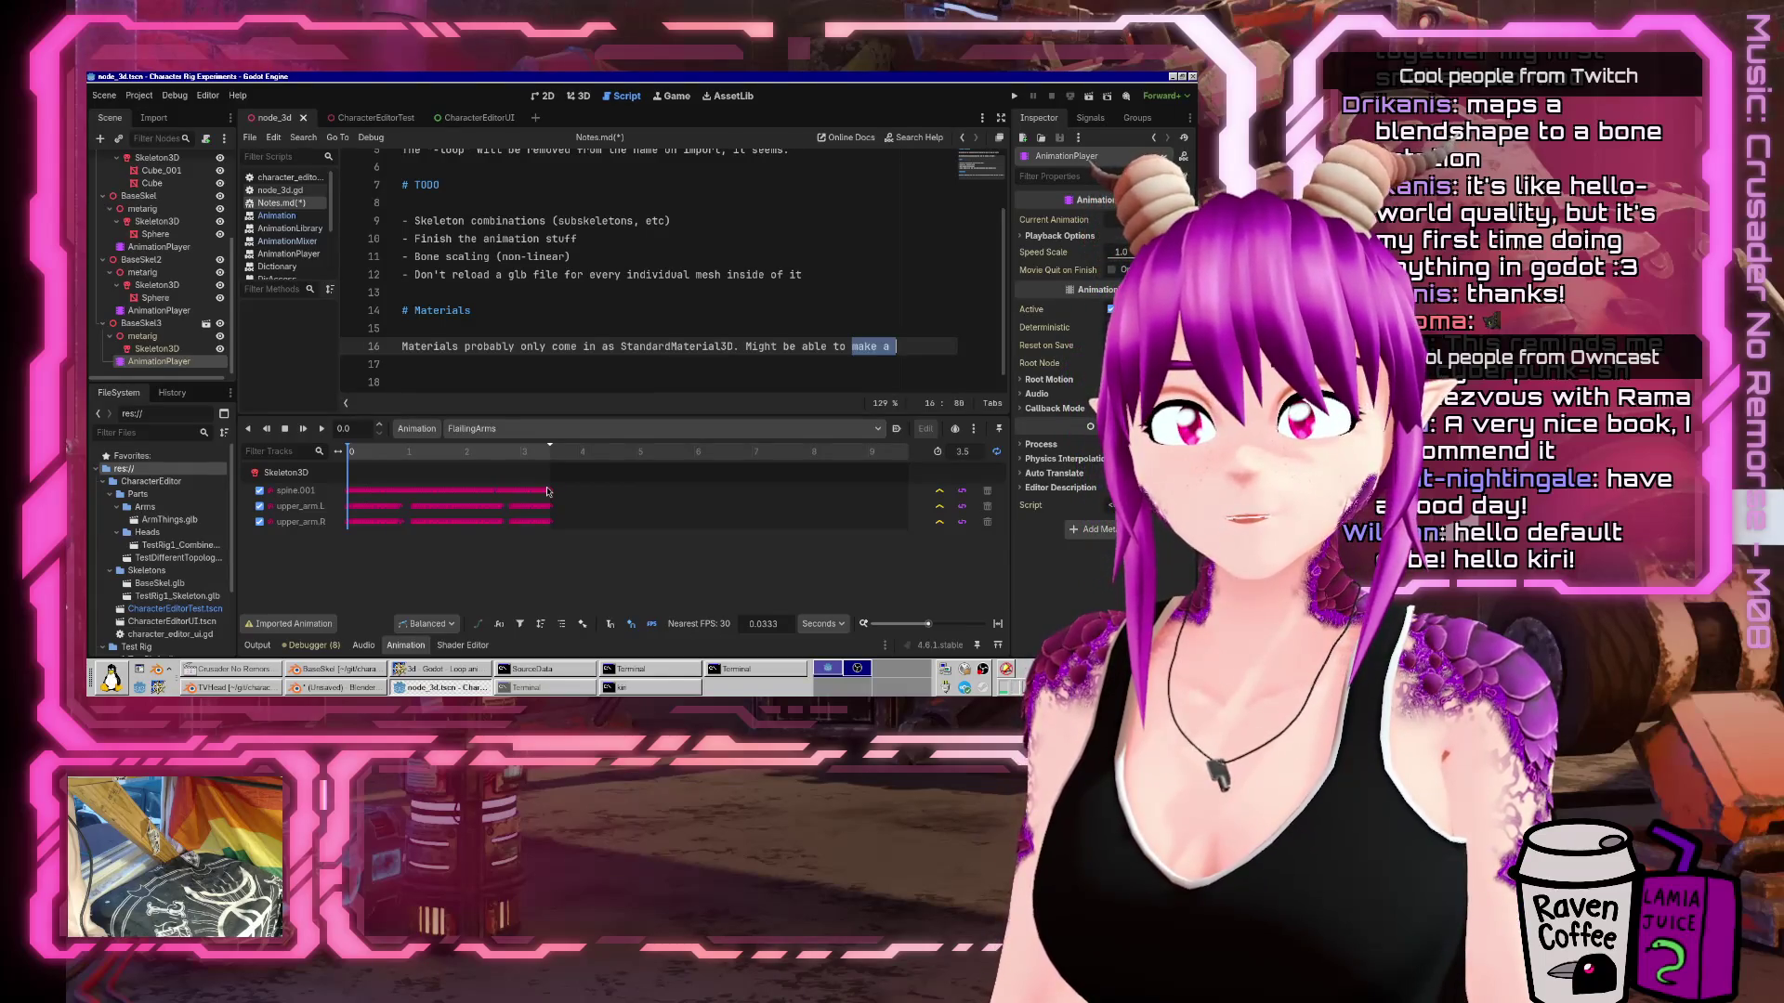
{"action": "type", "text": " clone it into"}
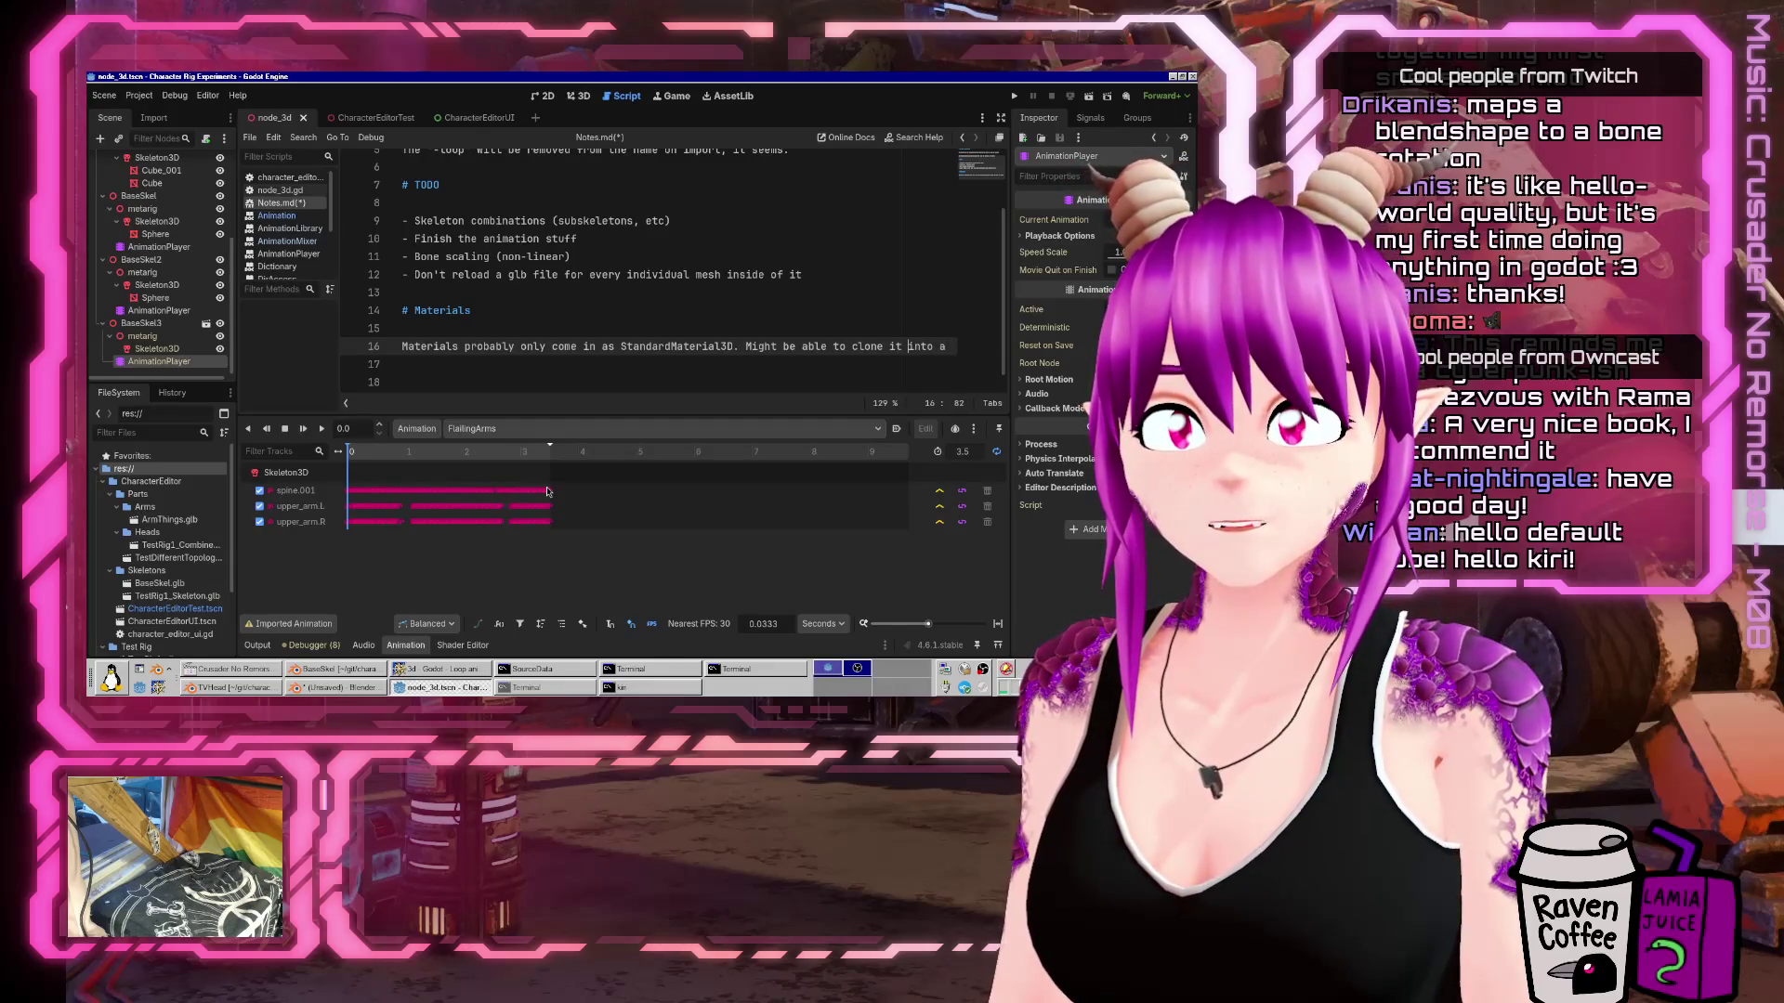
{"action": "key", "text": "Return"}
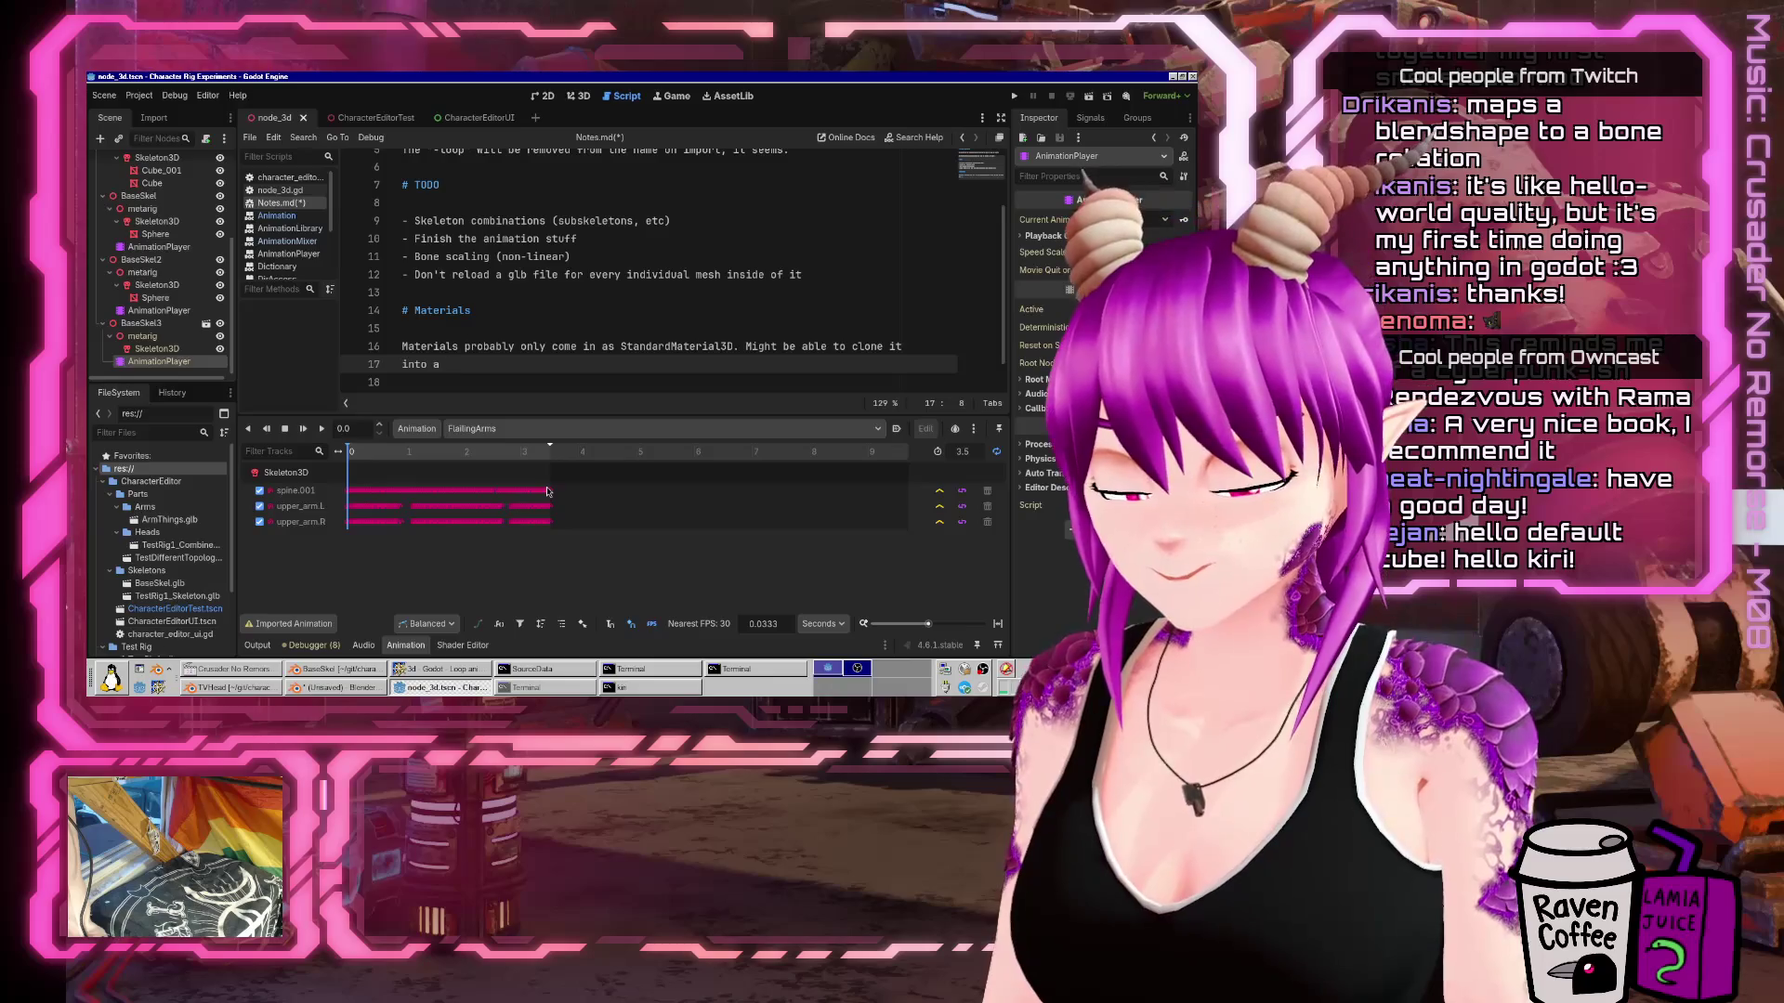
{"action": "type", "text": "erMaterial."}
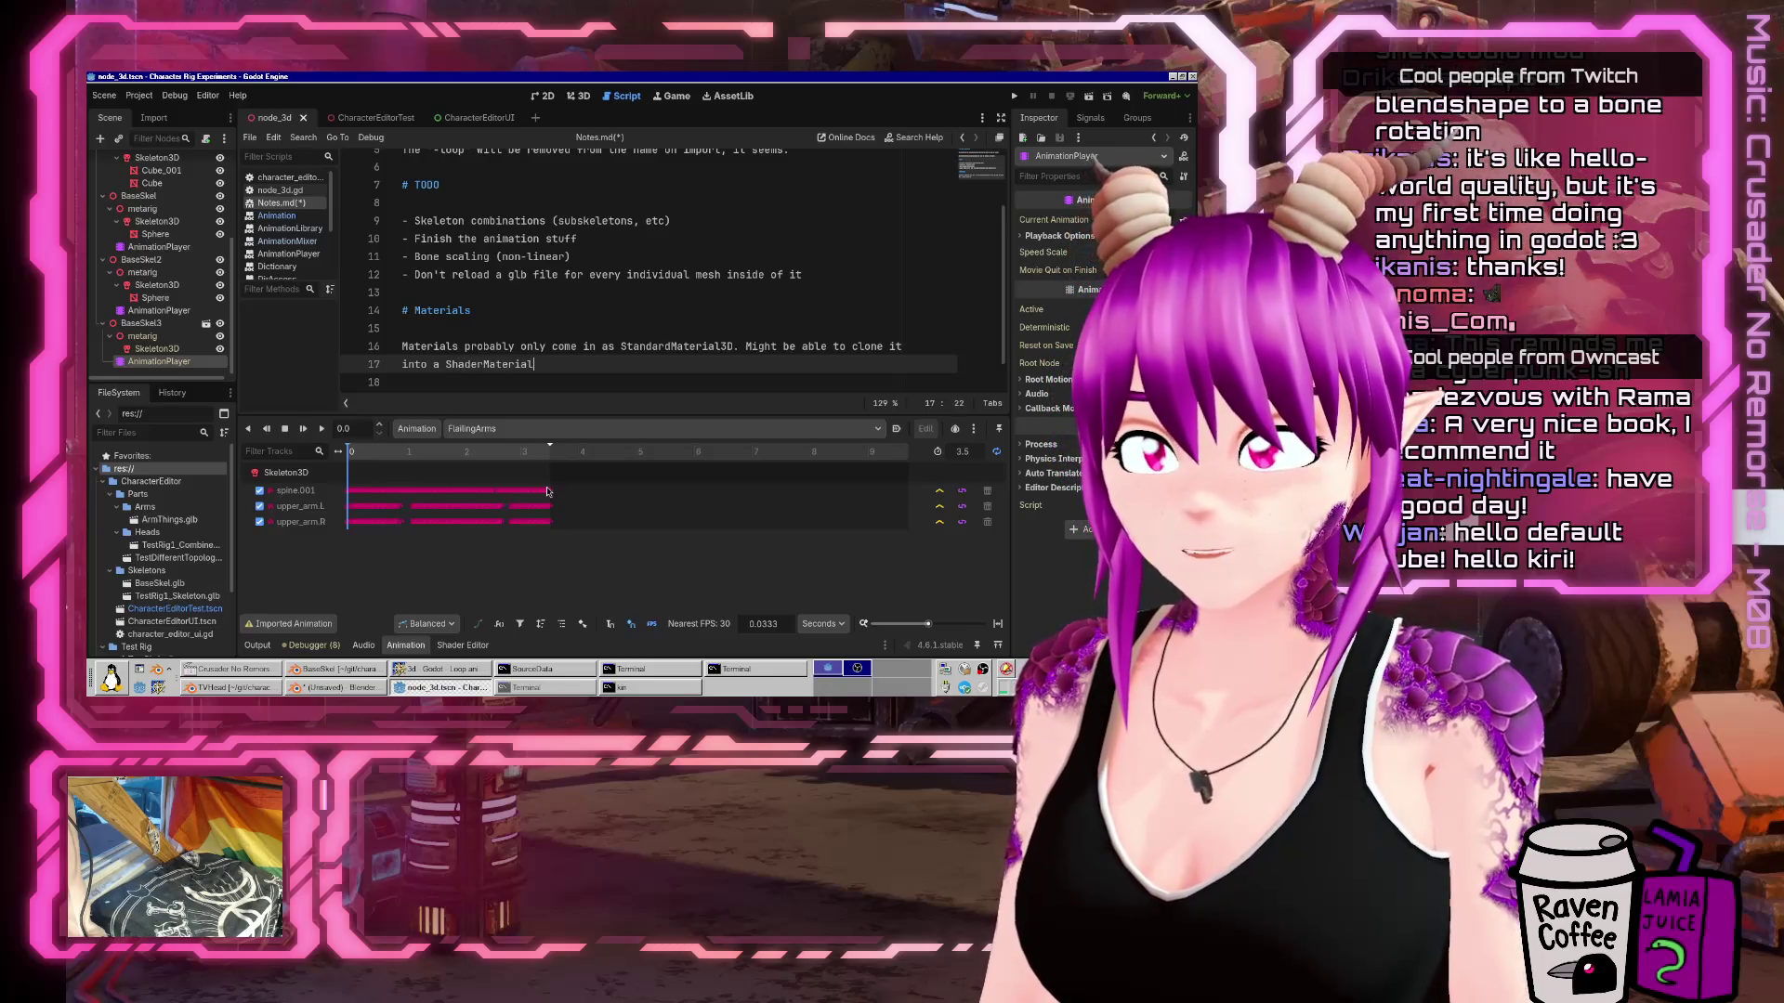
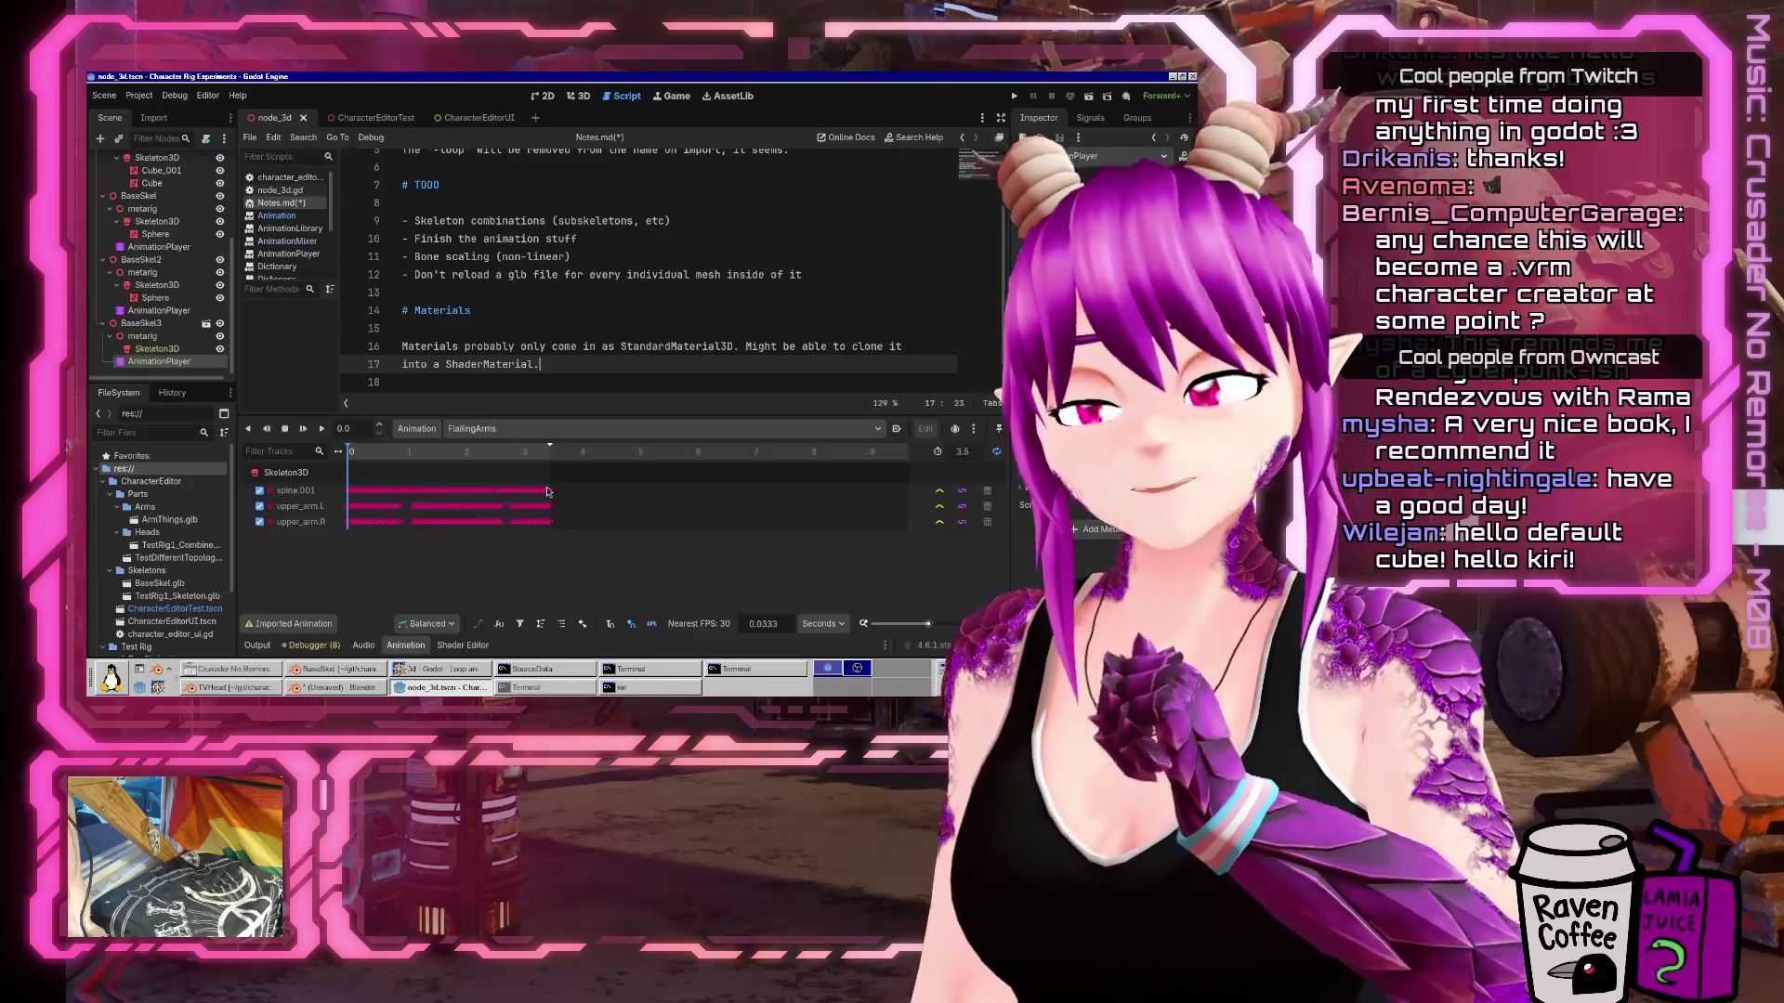
Switch between the Blender and Godot windows, ending back in the Godot editor.
{"action": "left_click", "coordinate": [313, 687]}
{"action": "left_click", "coordinate": [313, 690]}
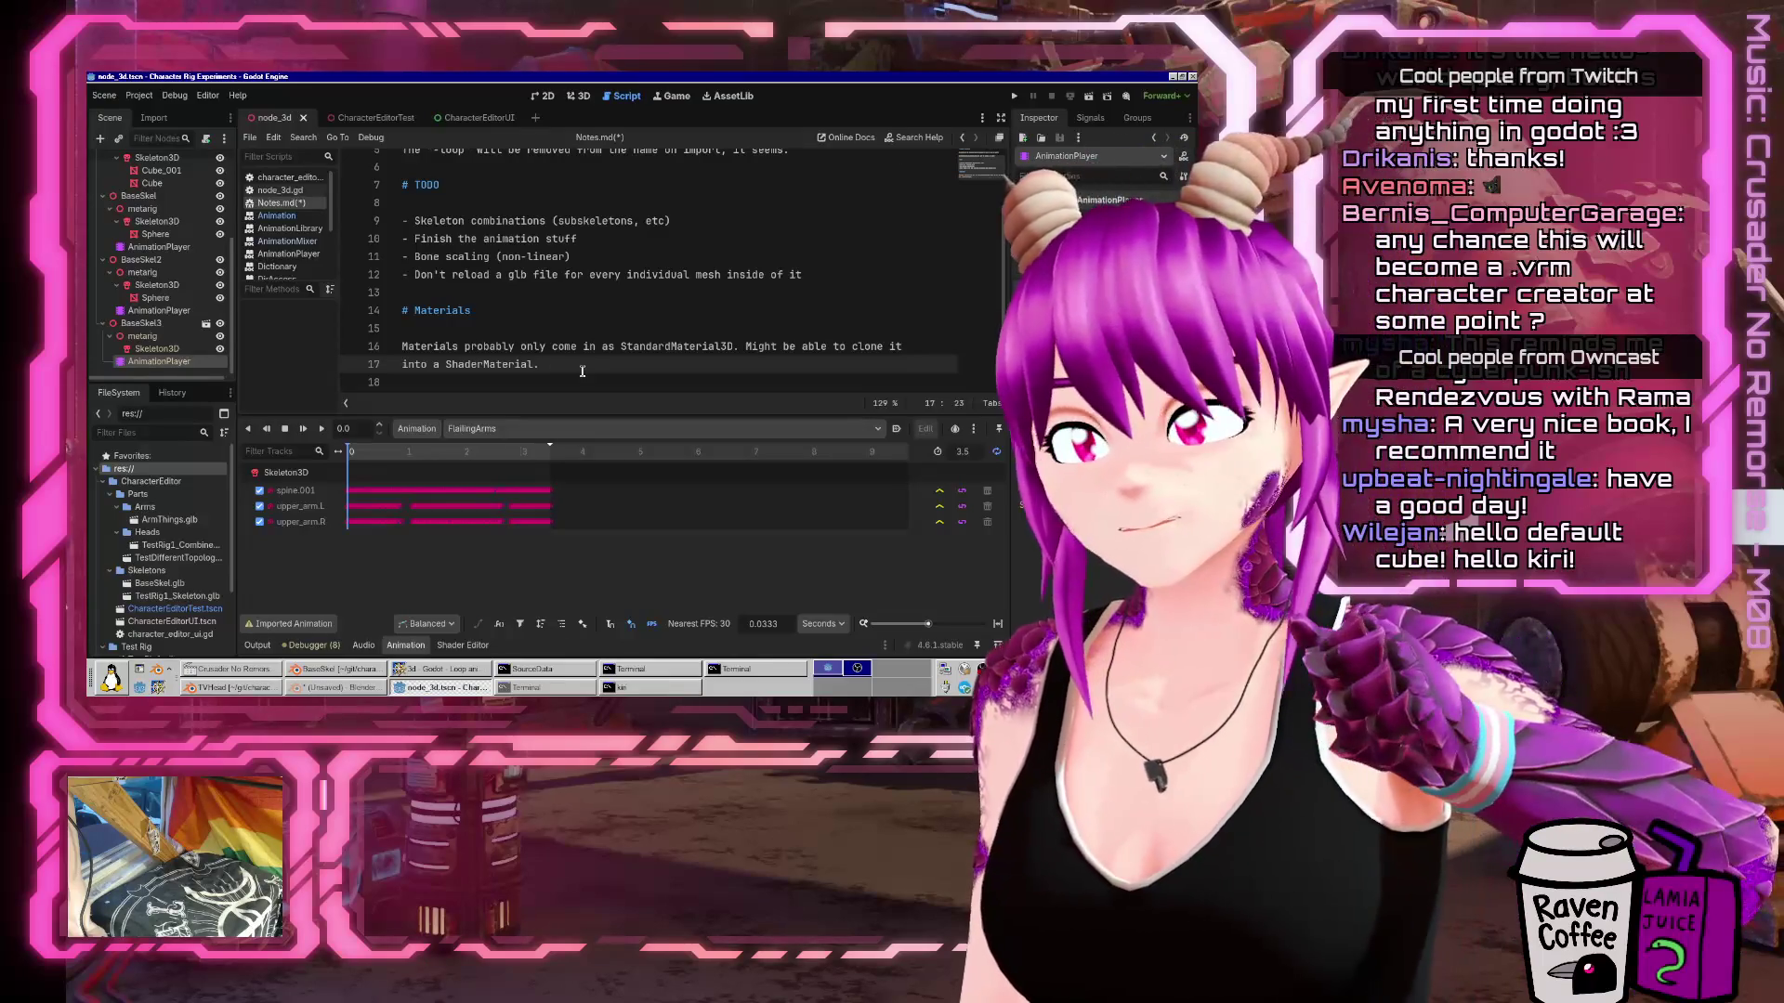
{"action": "left_click", "coordinate": [449, 684]}
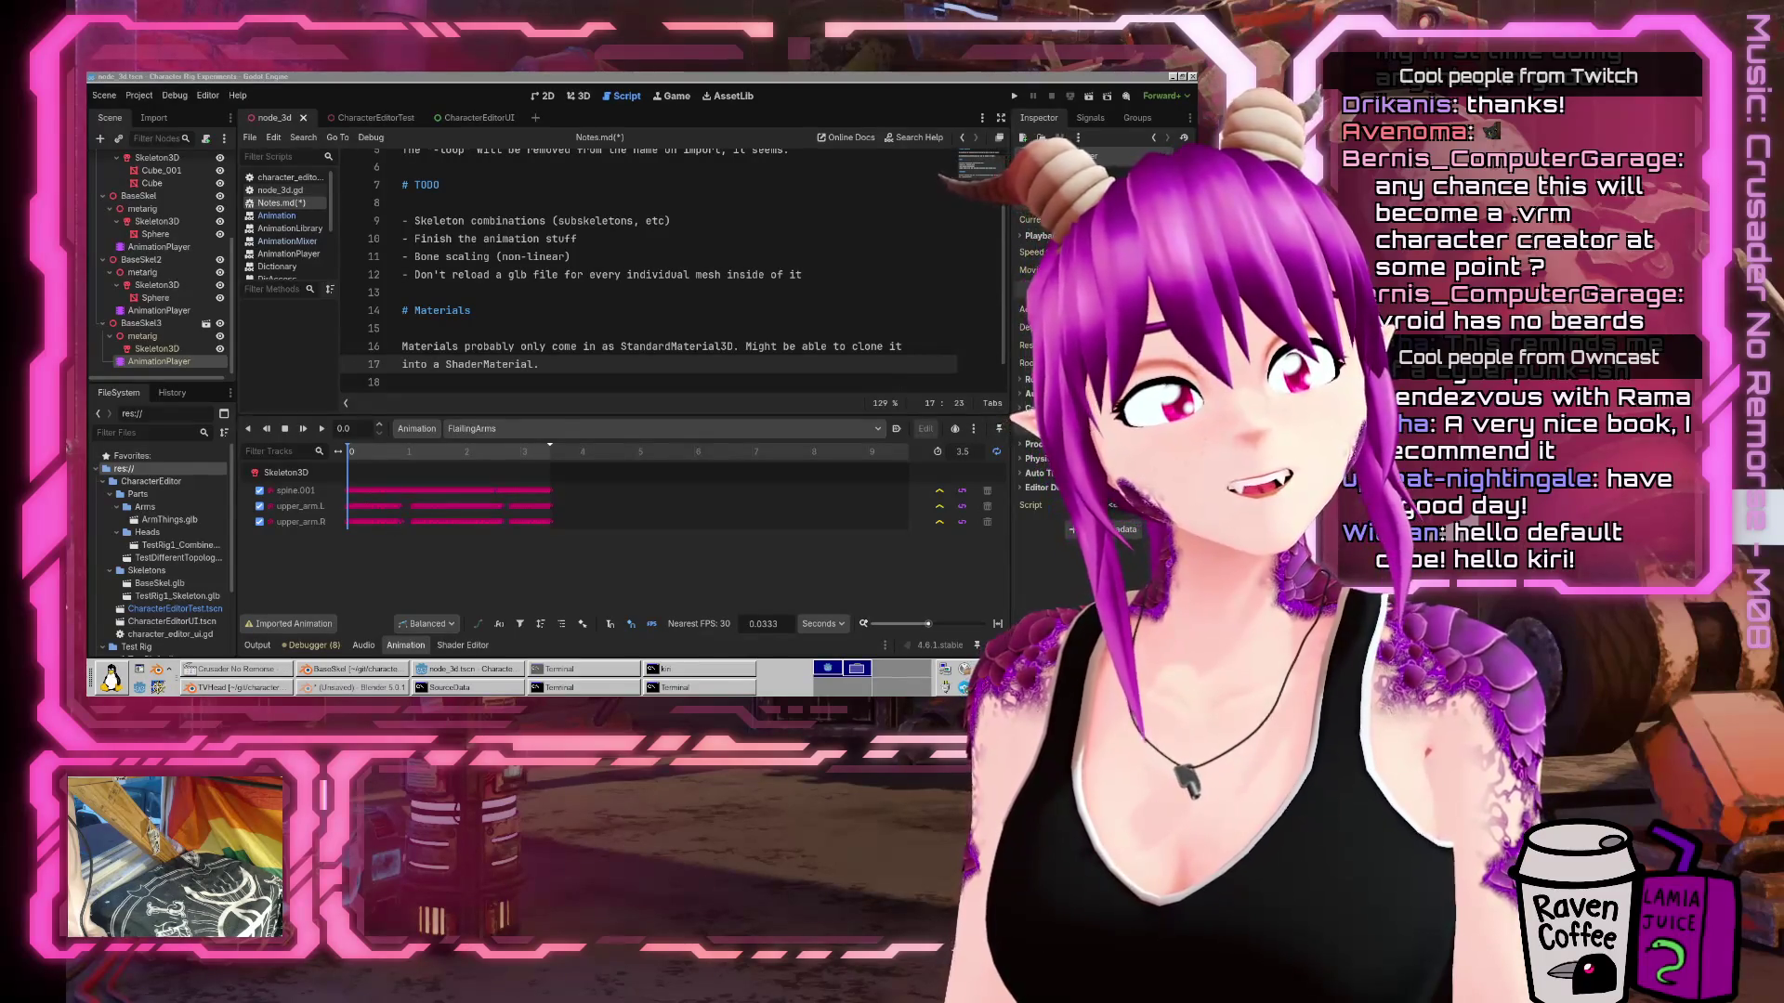
{"action": "key", "text": "alt+Tab"}
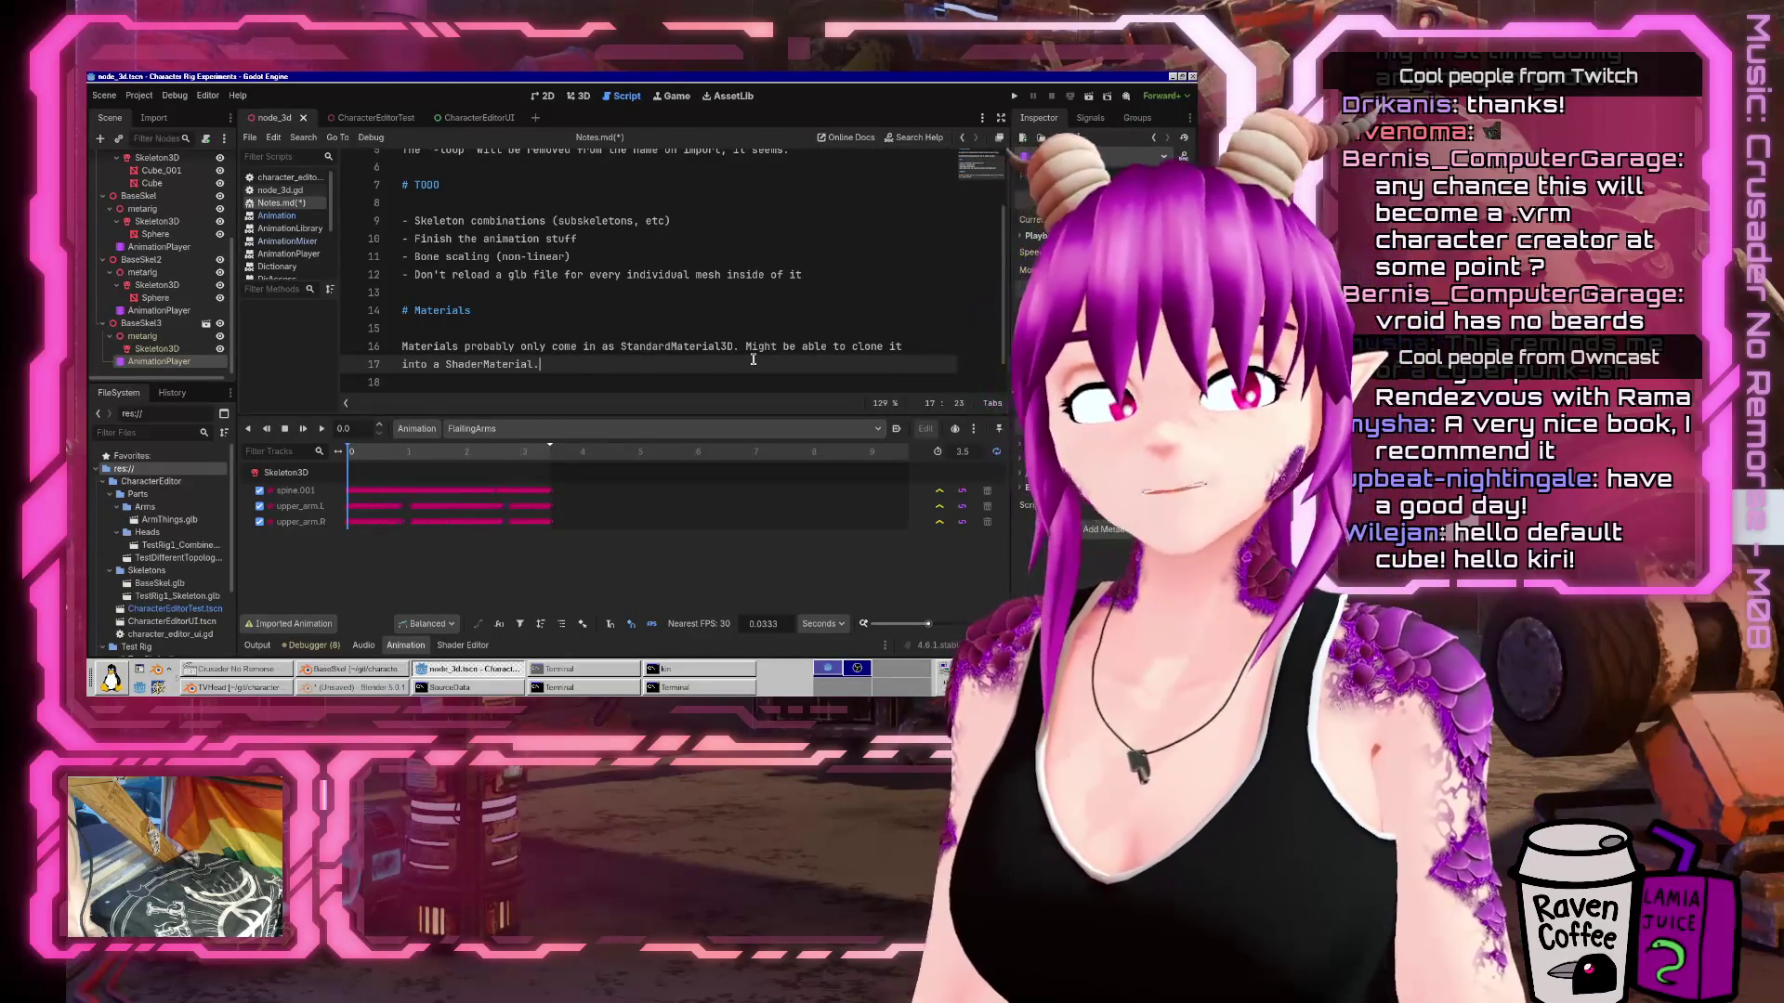
{"action": "mouse_move", "coordinate": [498, 511]}
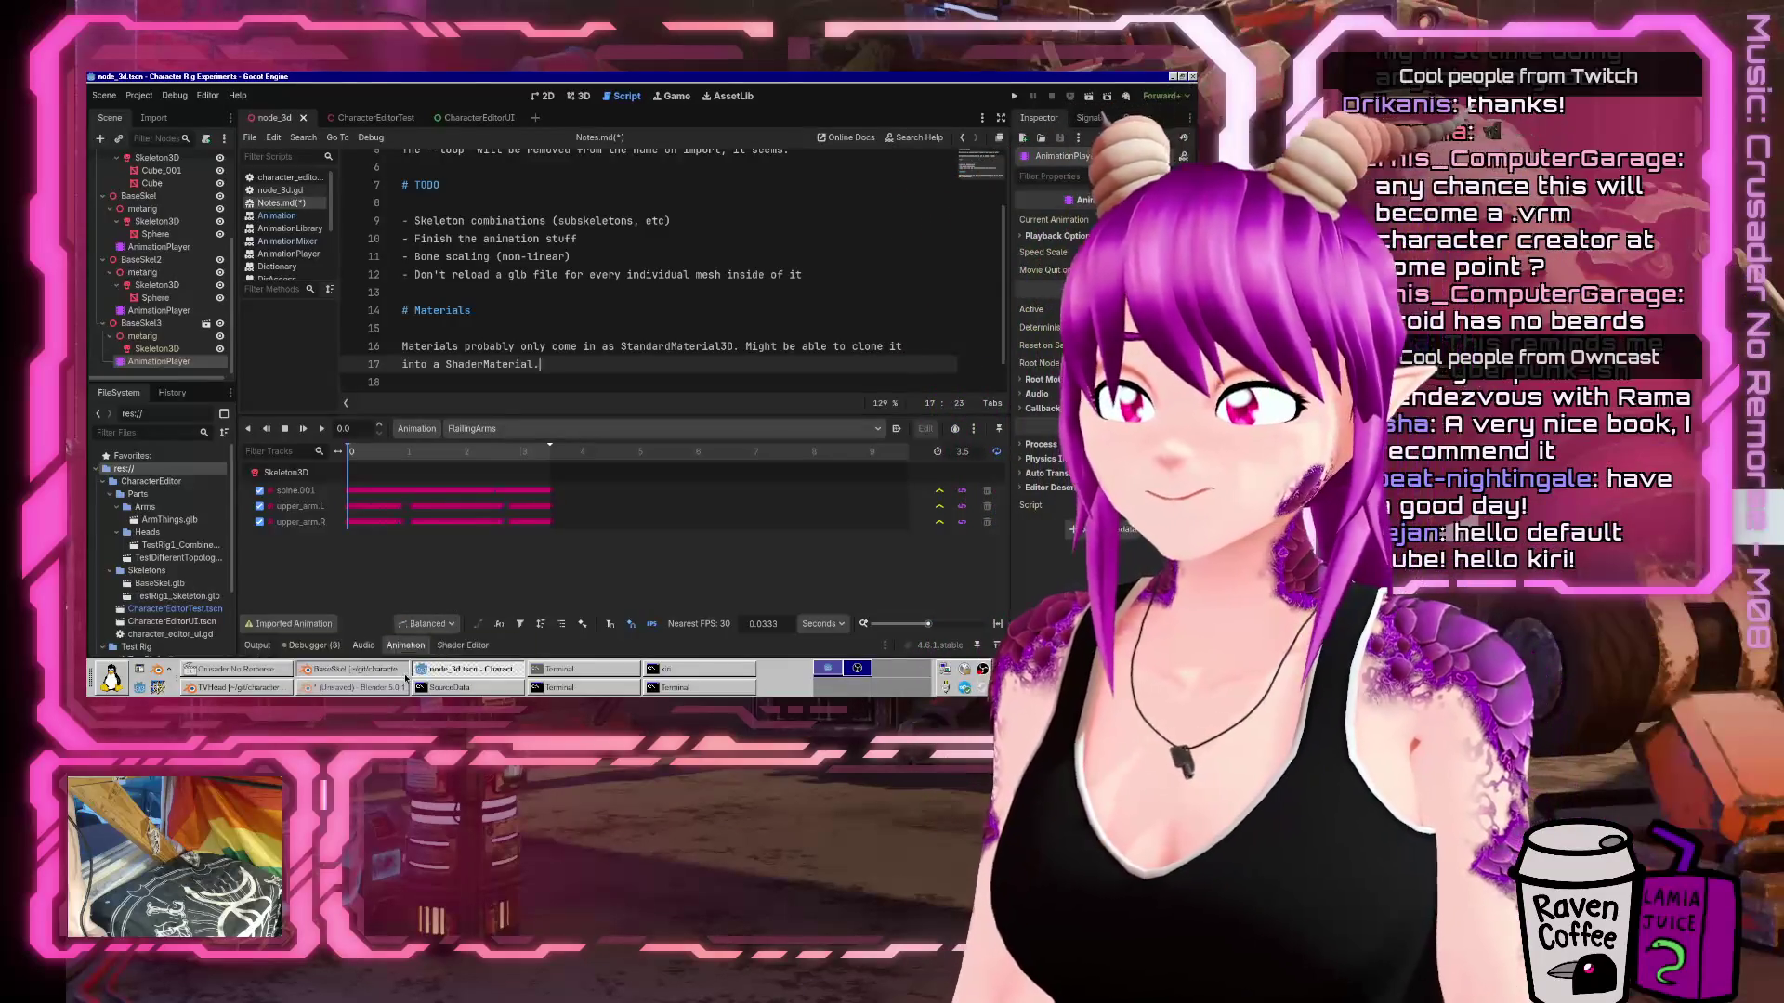
{"action": "left_click", "coordinate": [399, 688]}
{"action": "left_click", "coordinate": [399, 688]}
{"action": "left_click", "coordinate": [398, 689]}
{"action": "left_click", "coordinate": [397, 690]}
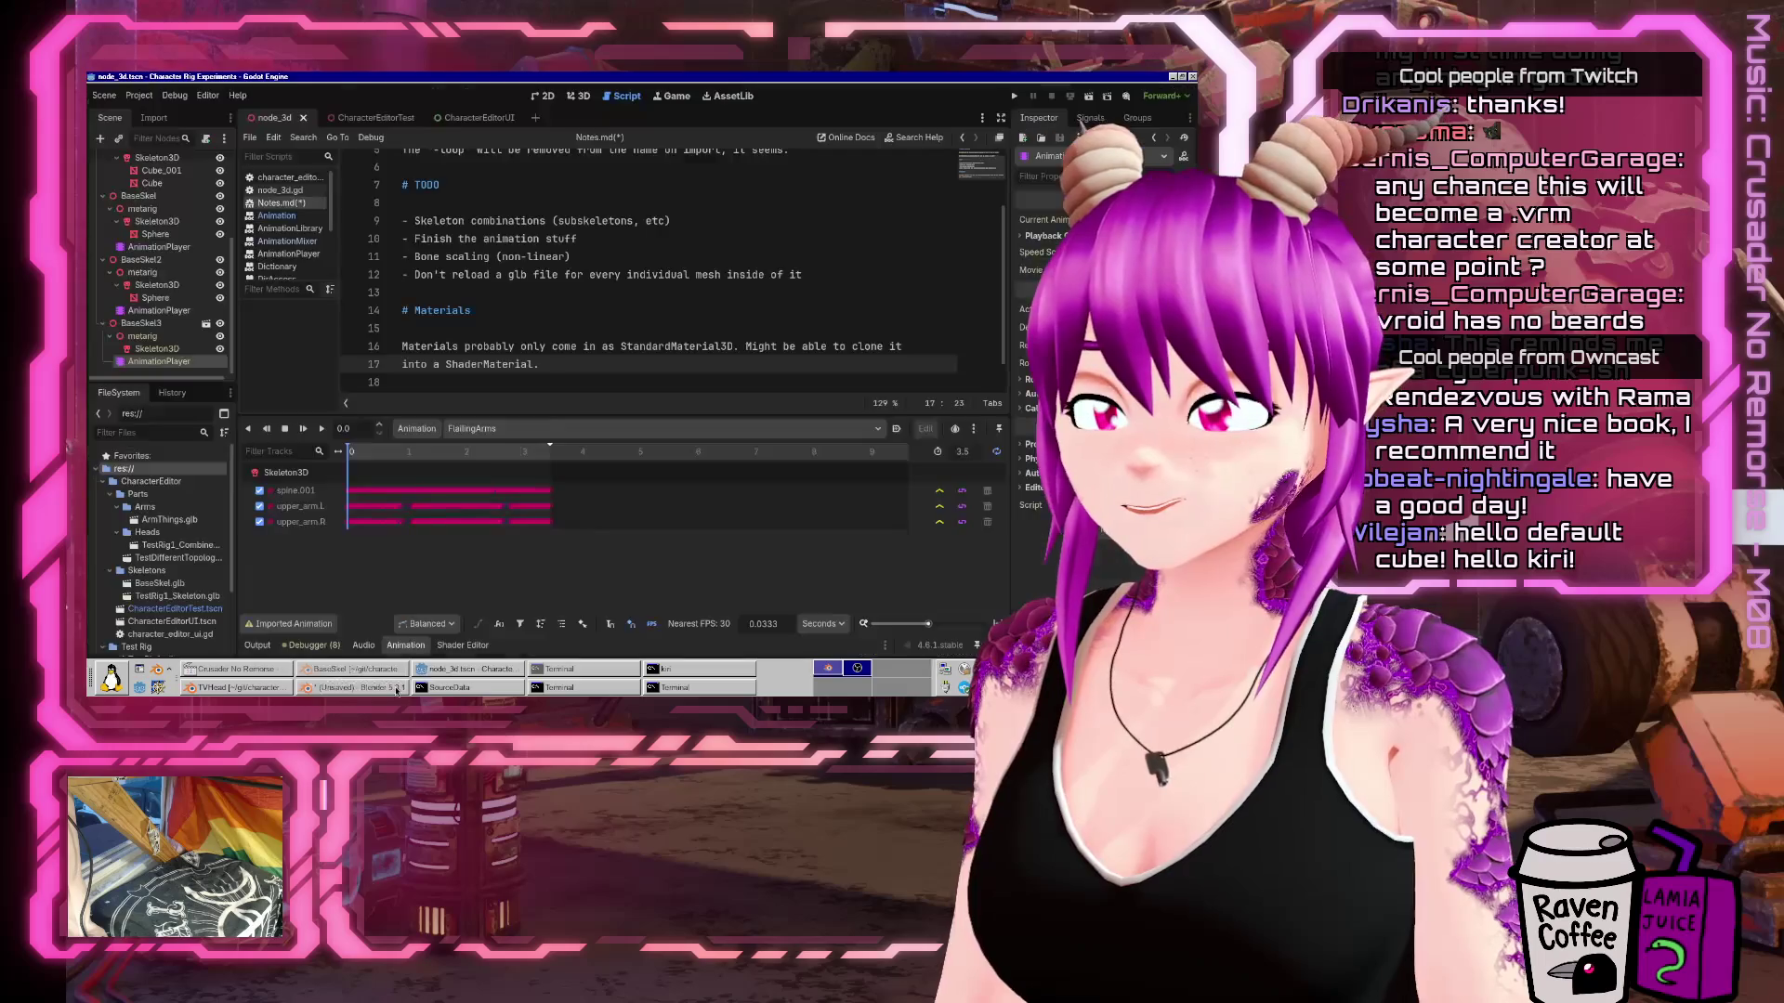
{"action": "left_click", "coordinate": [397, 690]}
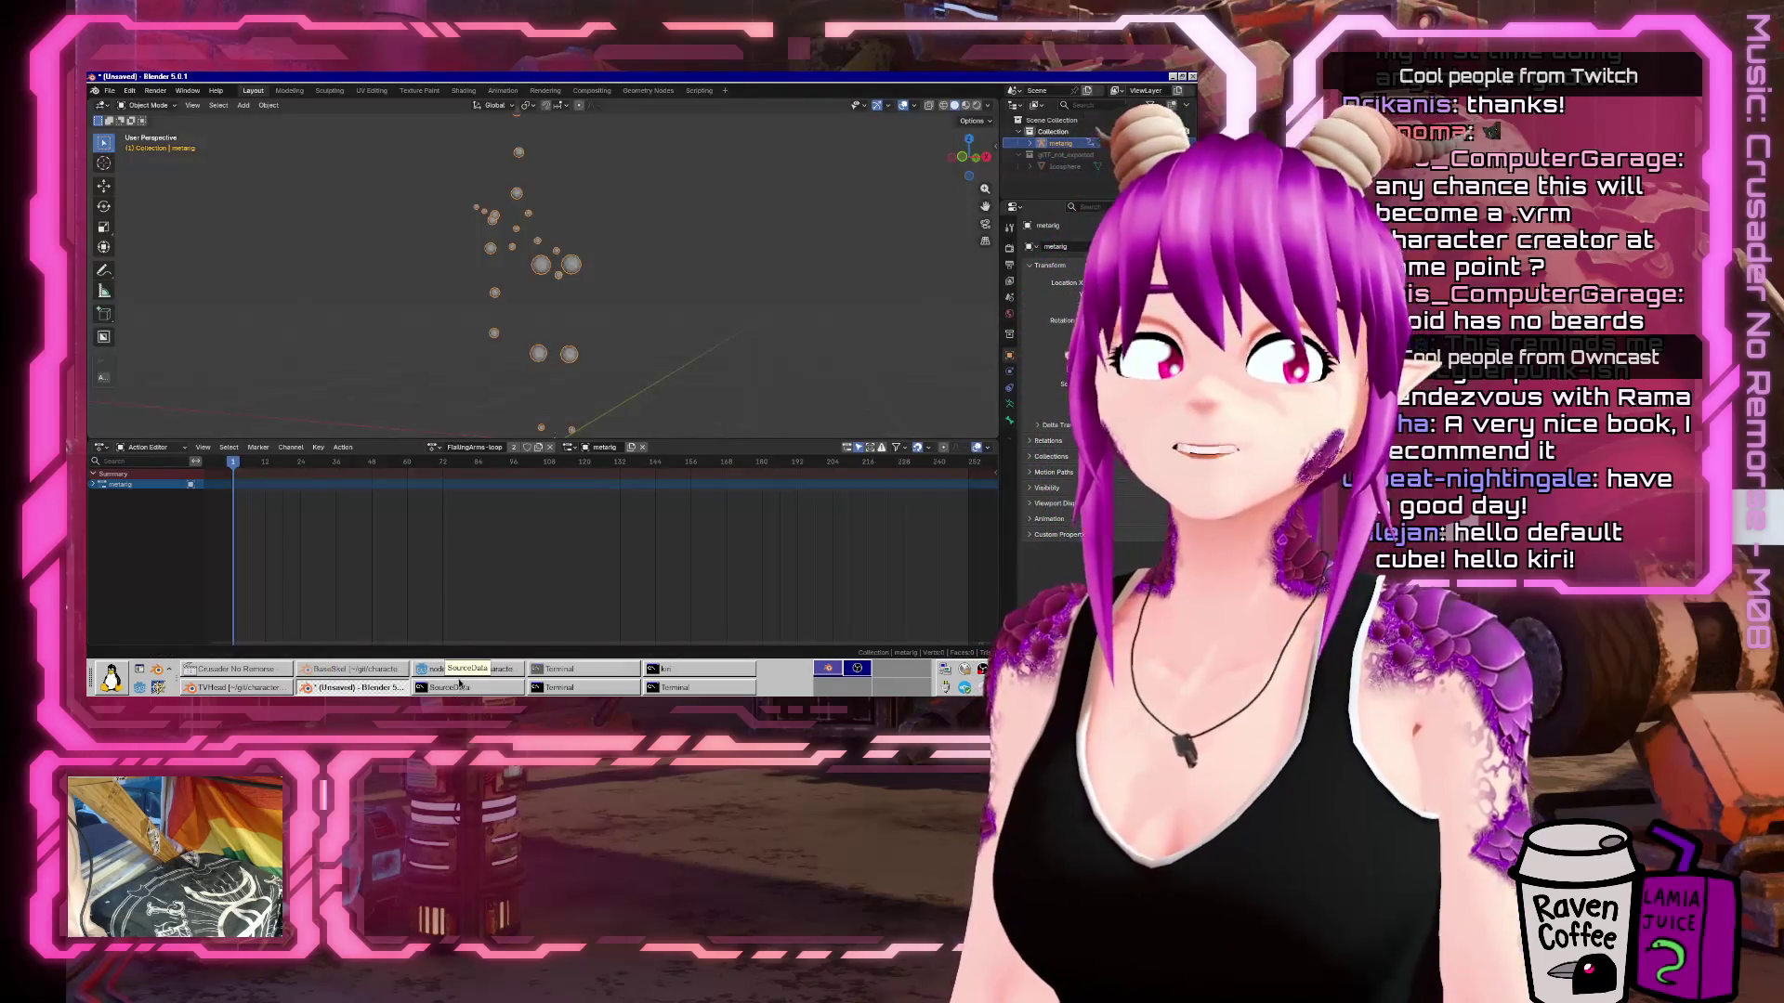
{"action": "left_click", "coordinate": [348, 688]}
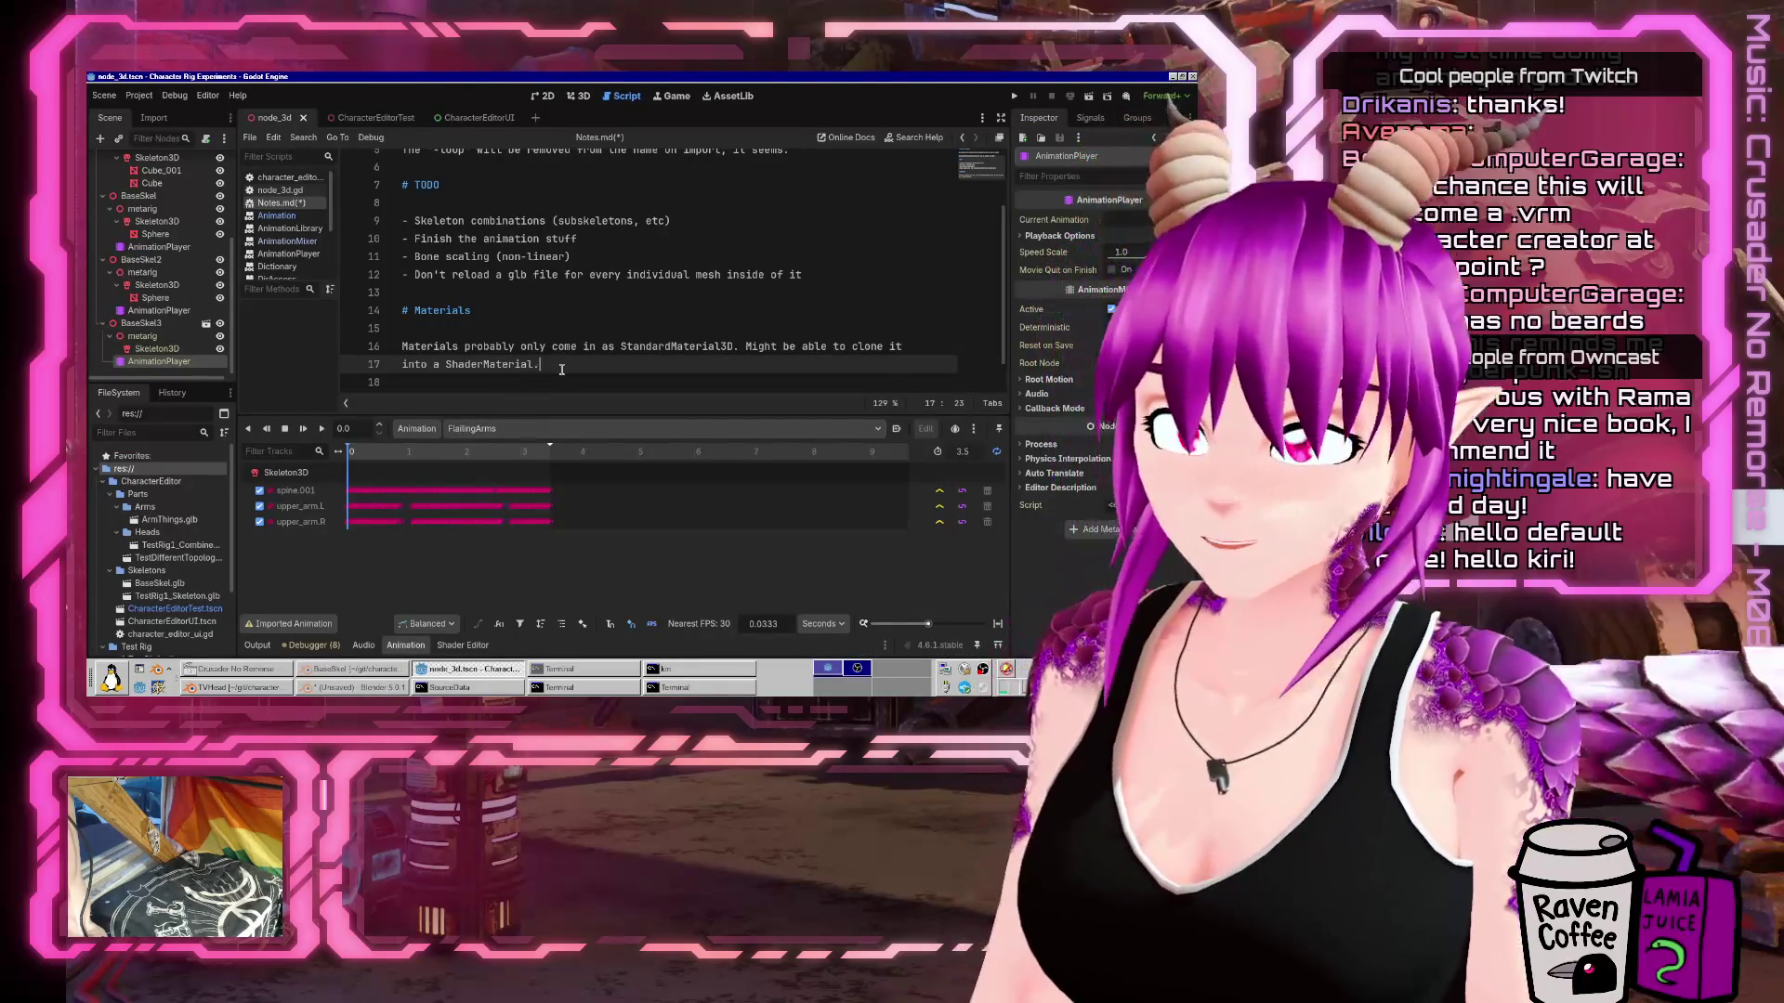
Replace line 17's period with ' and add customization on top of that.' and save Notes.md.
{"action": "key", "text": "BackSpace"}
{"action": "type", "text": "an"}
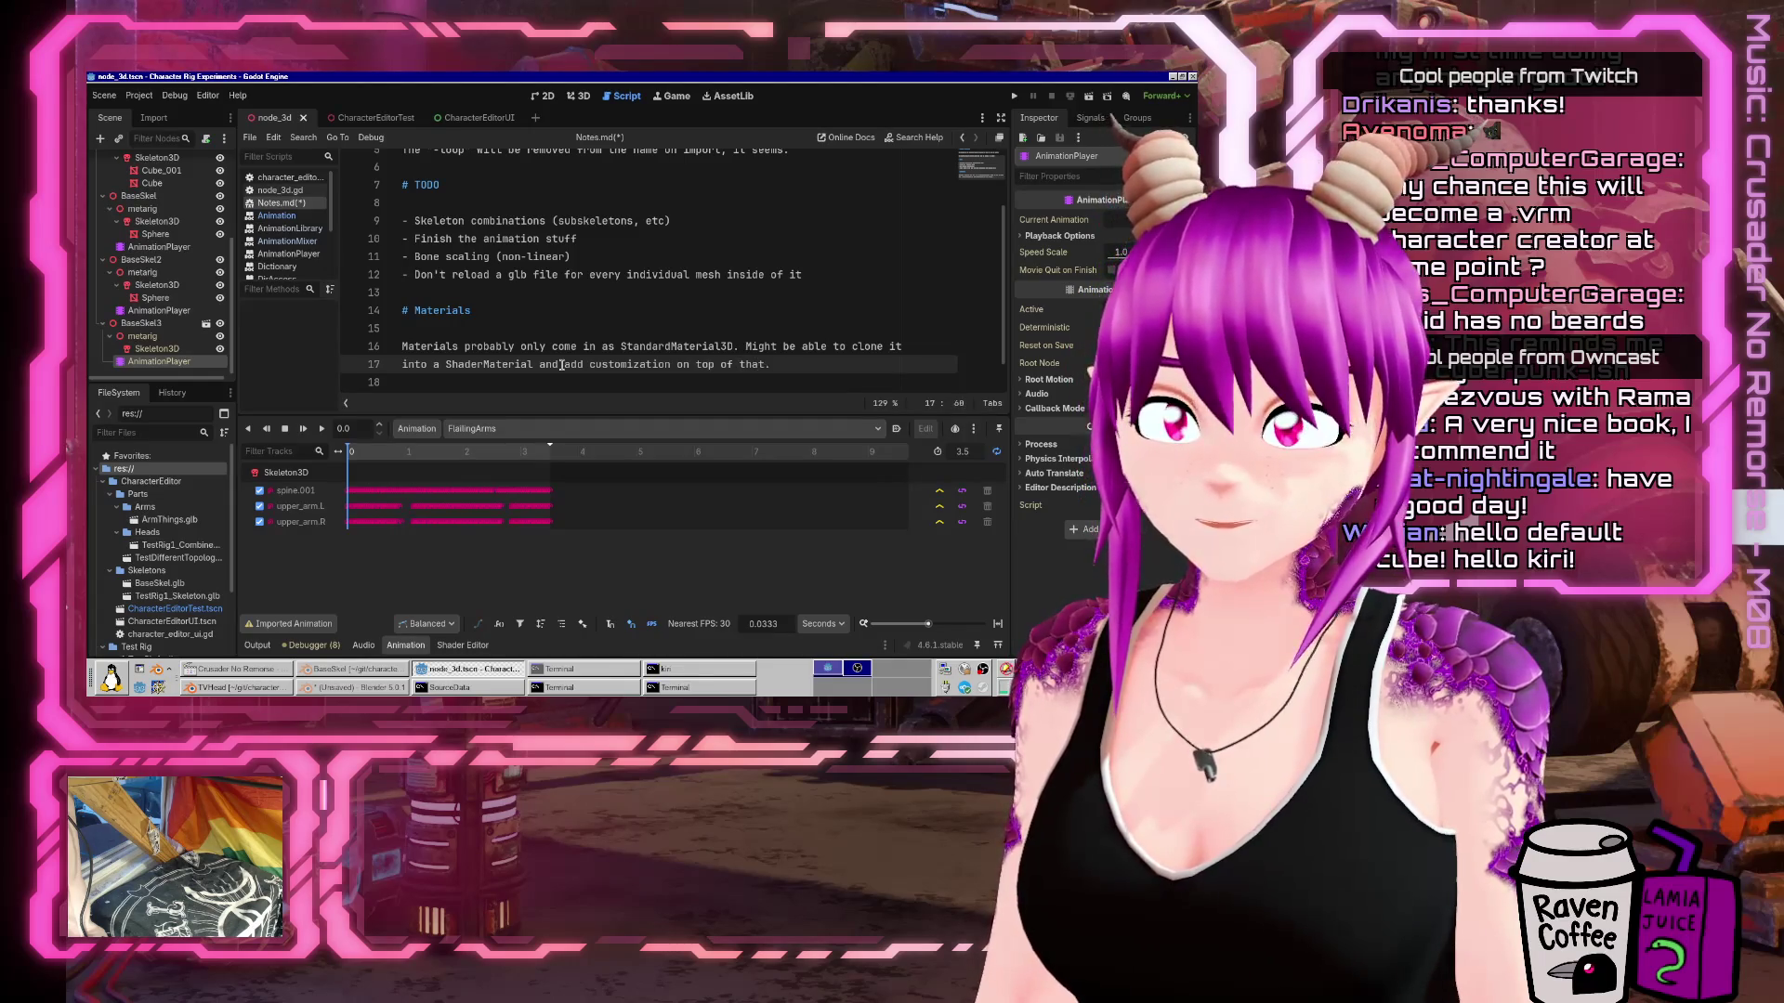
{"action": "key", "text": "Return"}
{"action": "key", "text": "ctrl+s"}
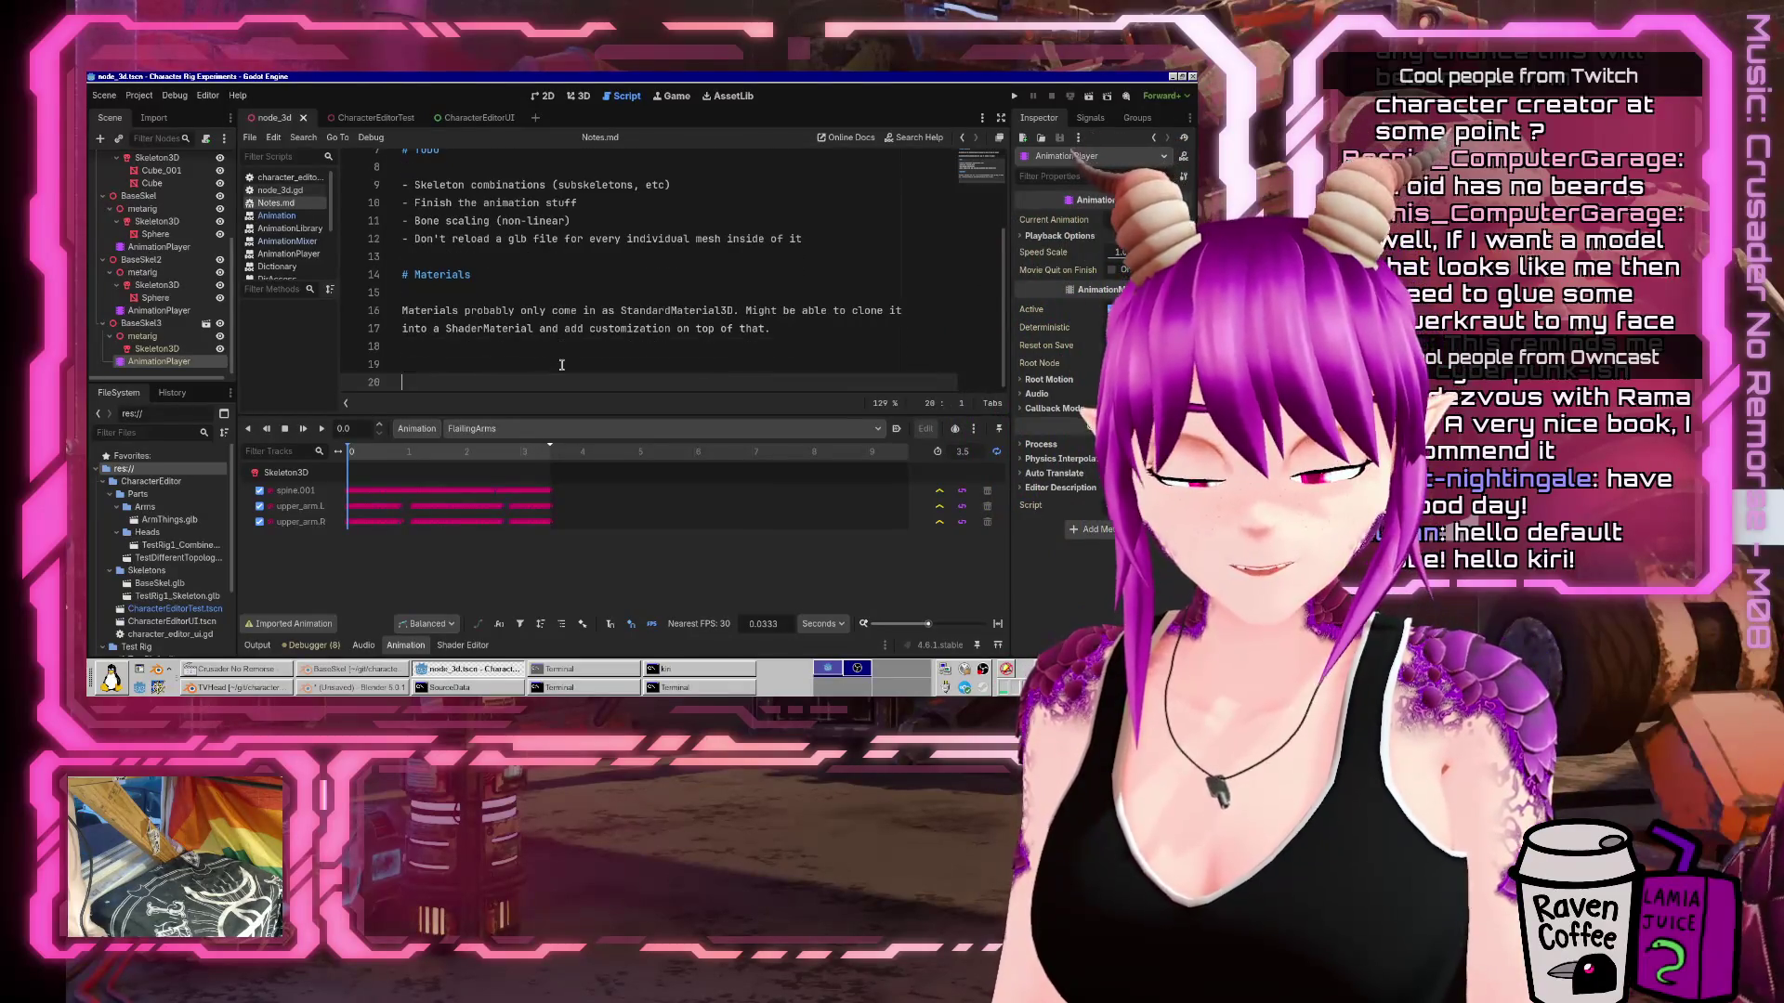
{"action": "key", "text": "Return"}
{"action": "key", "text": "BackSpace"}
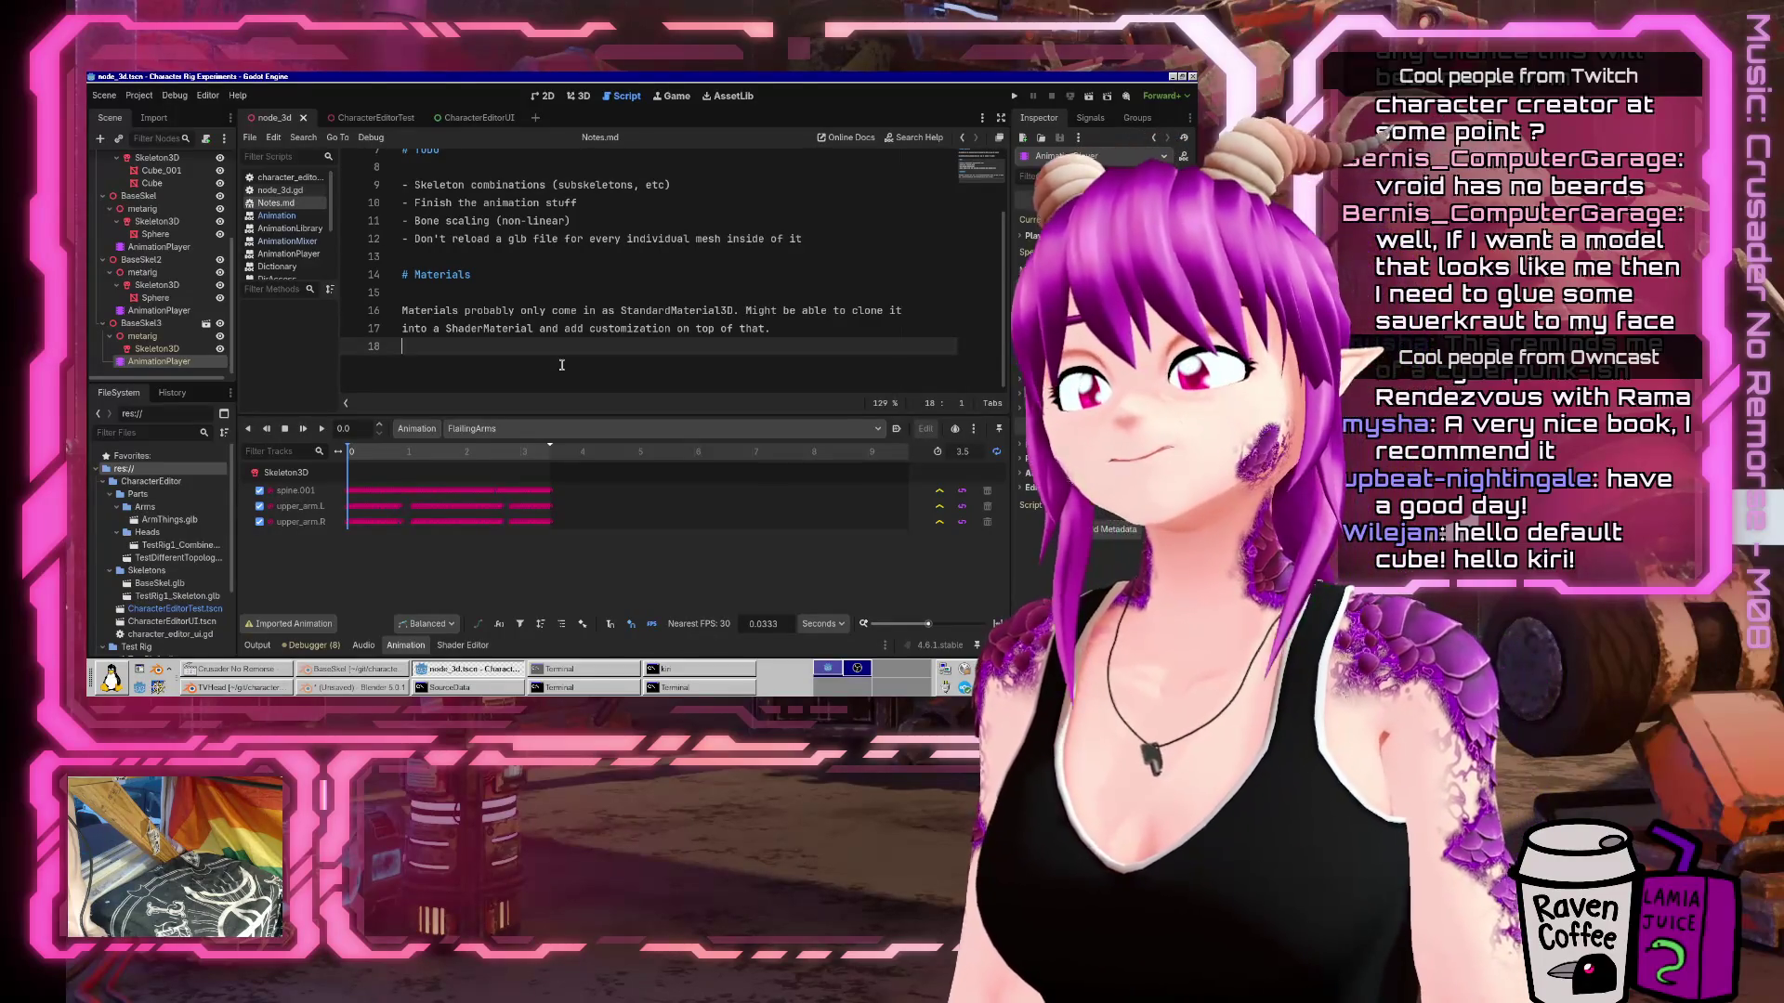
{"action": "left_click", "coordinate": [352, 689]}
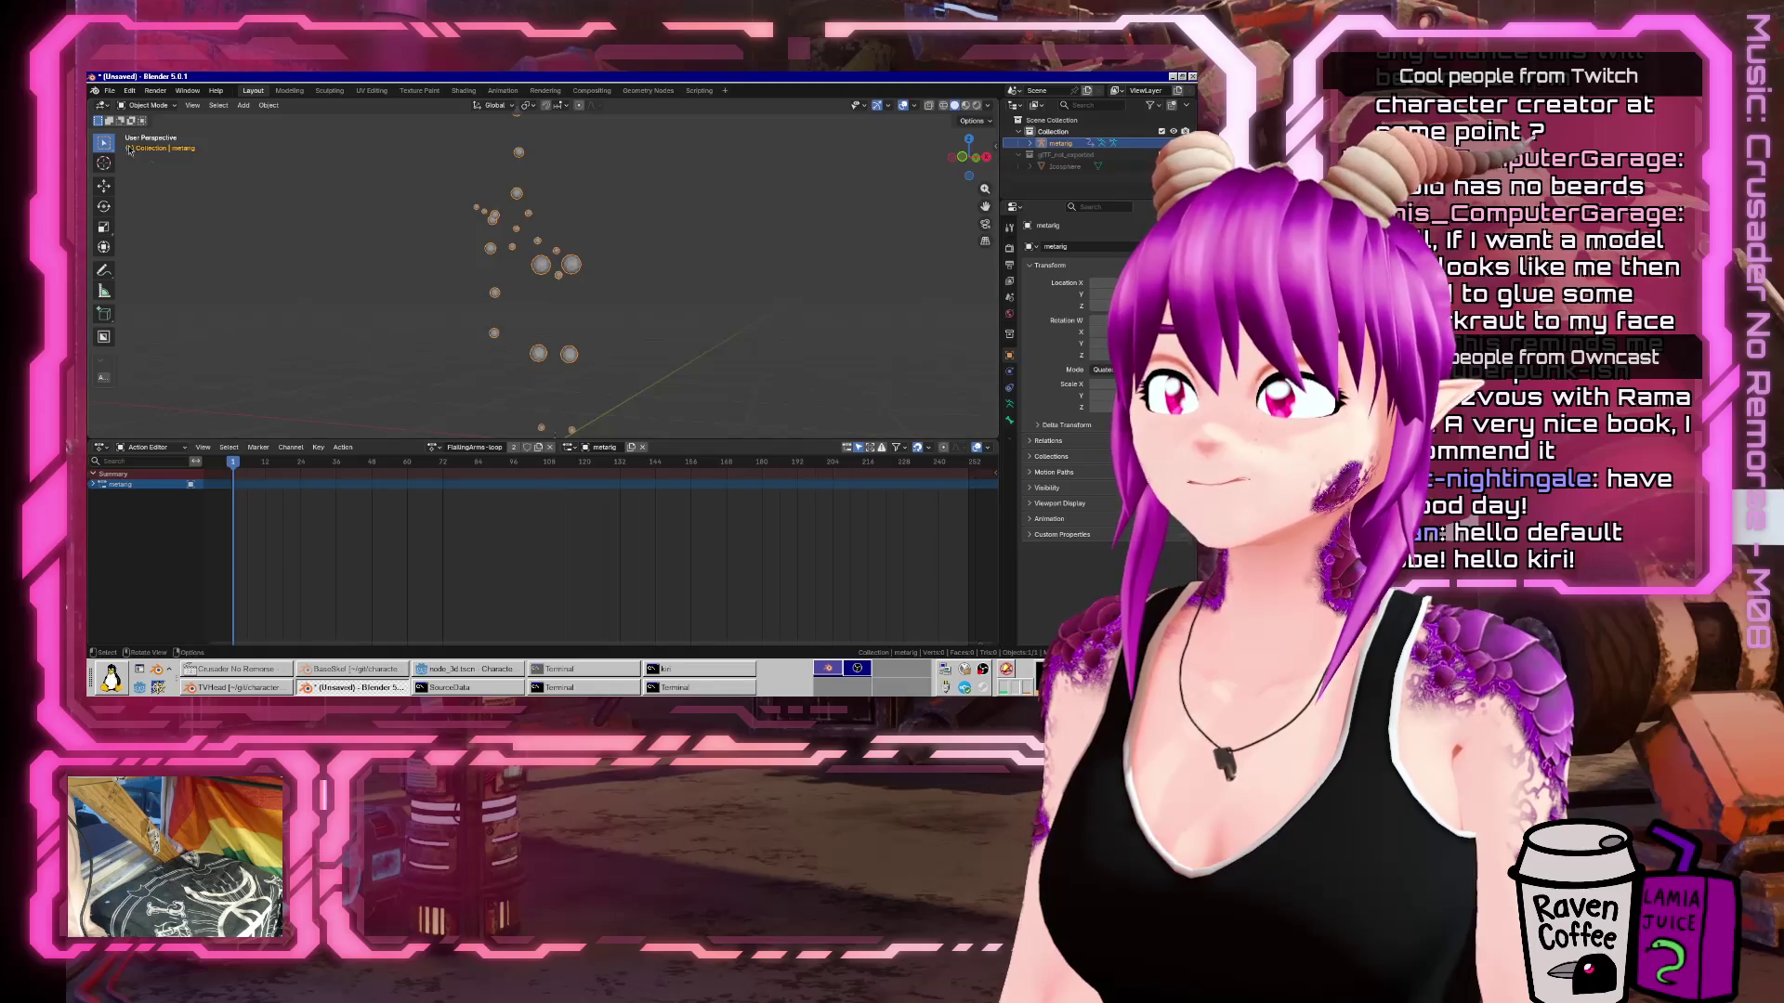
Check the BaseSkel.blend rig file, then return to the unsaved Blender scene.
{"action": "left_click", "coordinate": [321, 687]}
{"action": "left_click", "coordinate": [316, 675]}
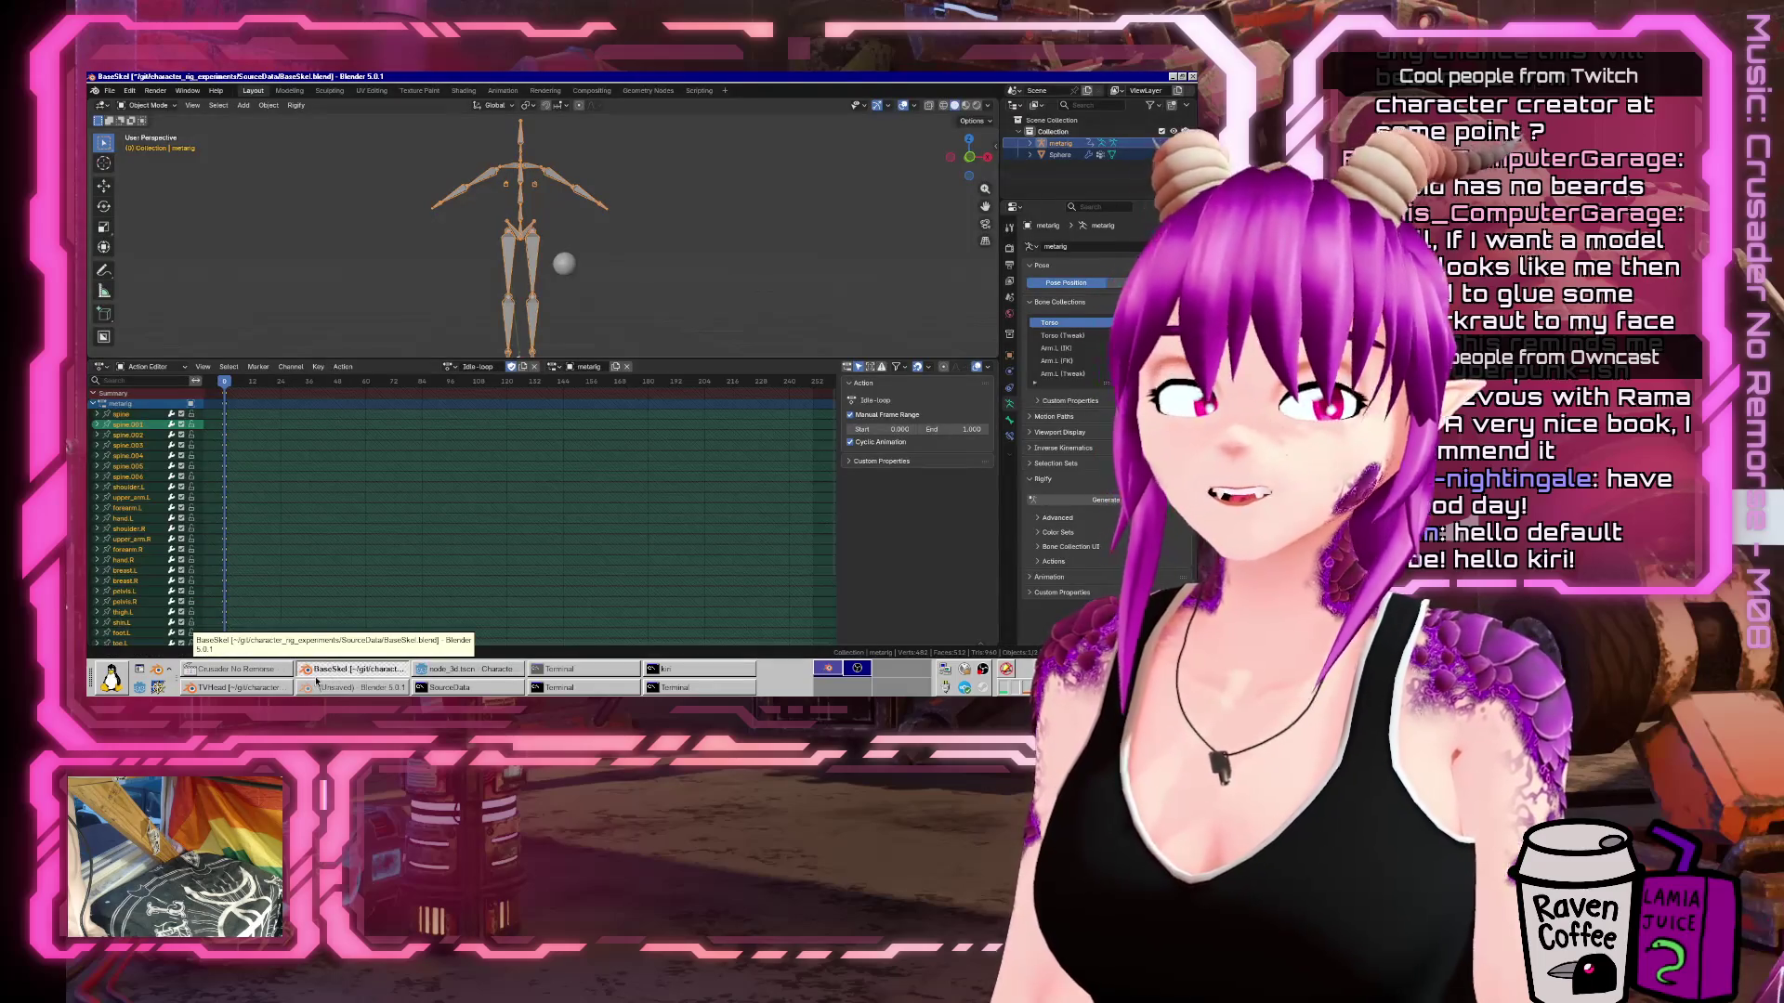
{"action": "left_click", "coordinate": [320, 688]}
{"action": "mouse_move", "coordinate": [409, 367]}
{"action": "left_mouse_down"}
{"action": "mouse_move", "coordinate": [419, 353]}
{"action": "mouse_move", "coordinate": [376, 343]}
{"action": "mouse_move", "coordinate": [464, 390]}
{"action": "mouse_move", "coordinate": [520, 506]}
{"action": "mouse_move", "coordinate": [520, 621]}
{"action": "mouse_move", "coordinate": [520, 597]}
{"action": "left_mouse_up"}
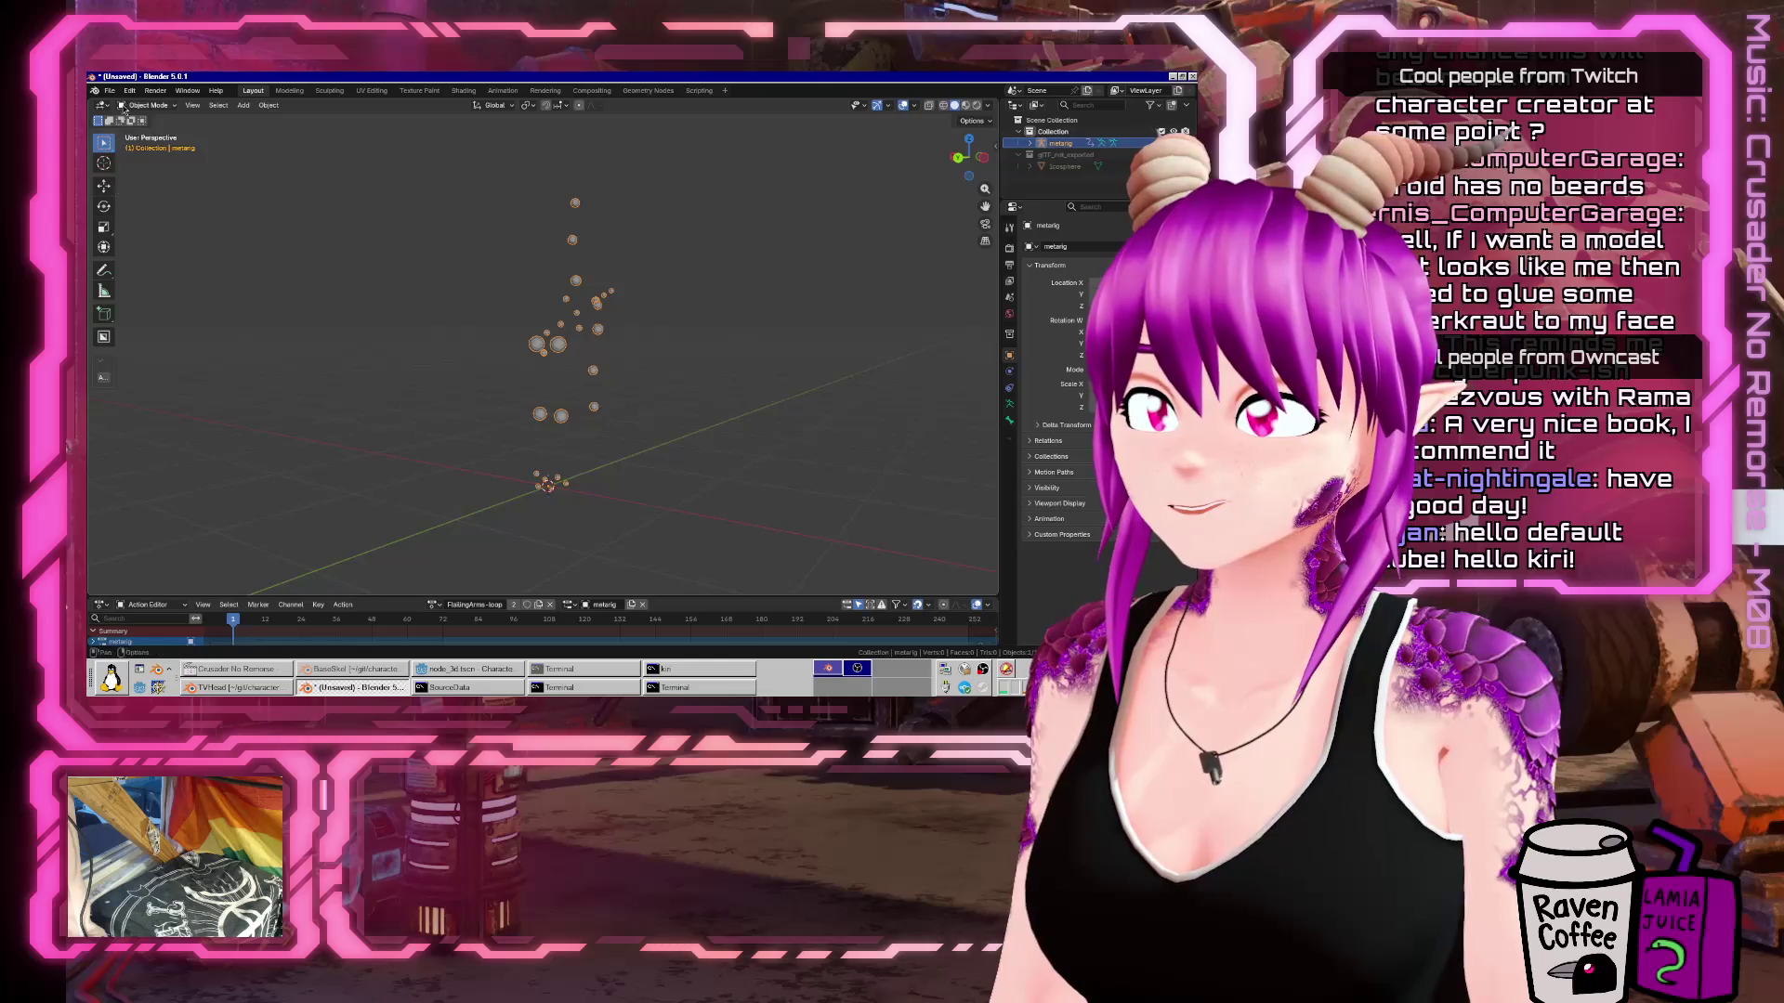
Look at File > Open Recent without opening anything, then quit the unsaved Blender window.
{"action": "left_click", "coordinate": [110, 91]}
{"action": "mouse_move", "coordinate": [139, 127]}
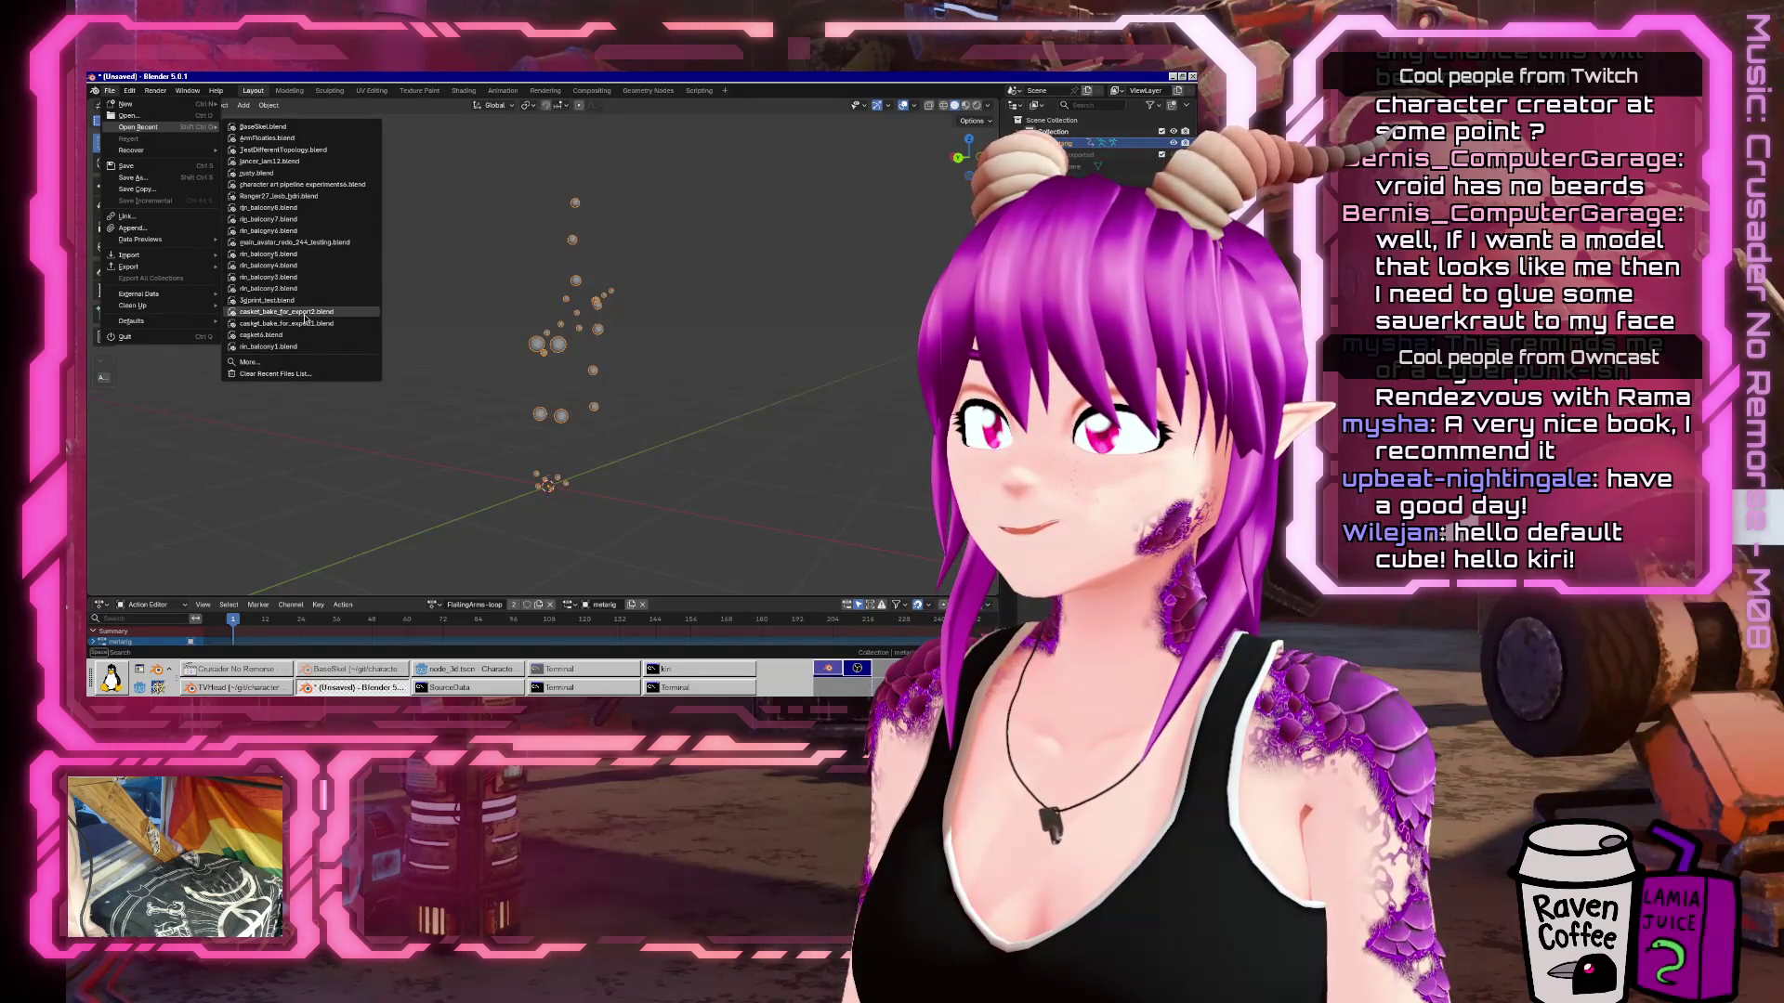
{"action": "key", "text": "Escape"}
{"action": "key", "text": "ctrl+q"}
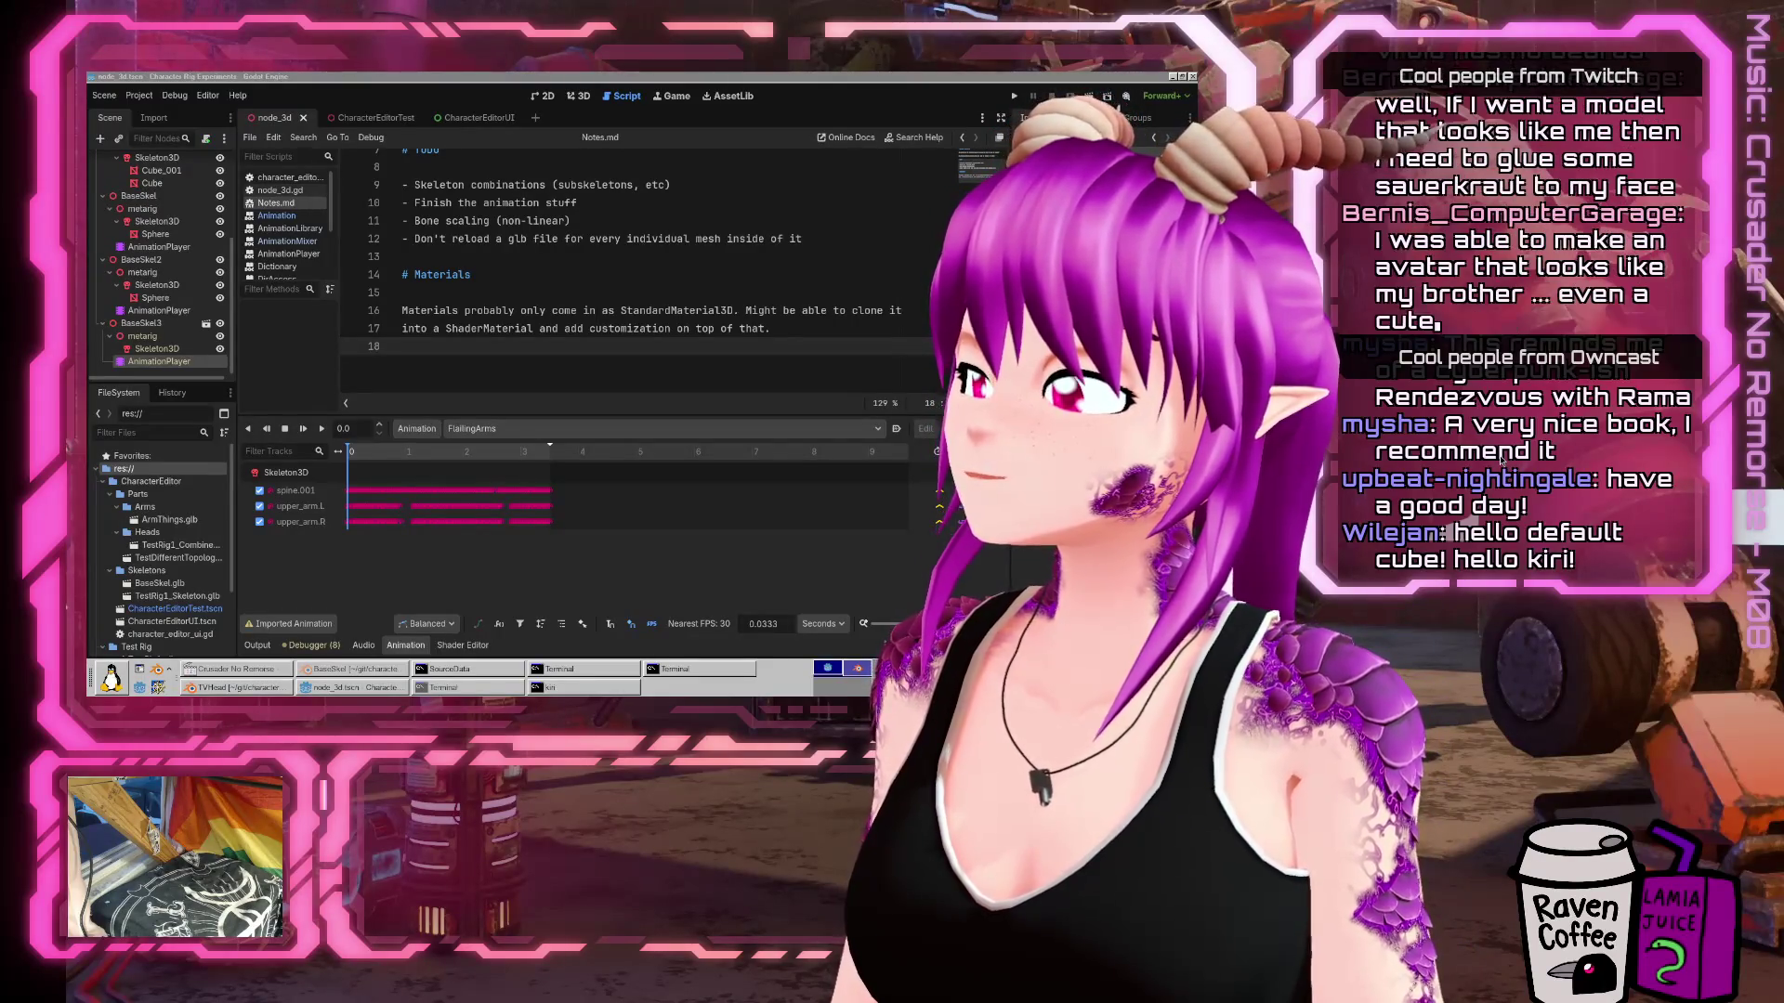
{"action": "key", "text": "ctrl+alt+Right"}
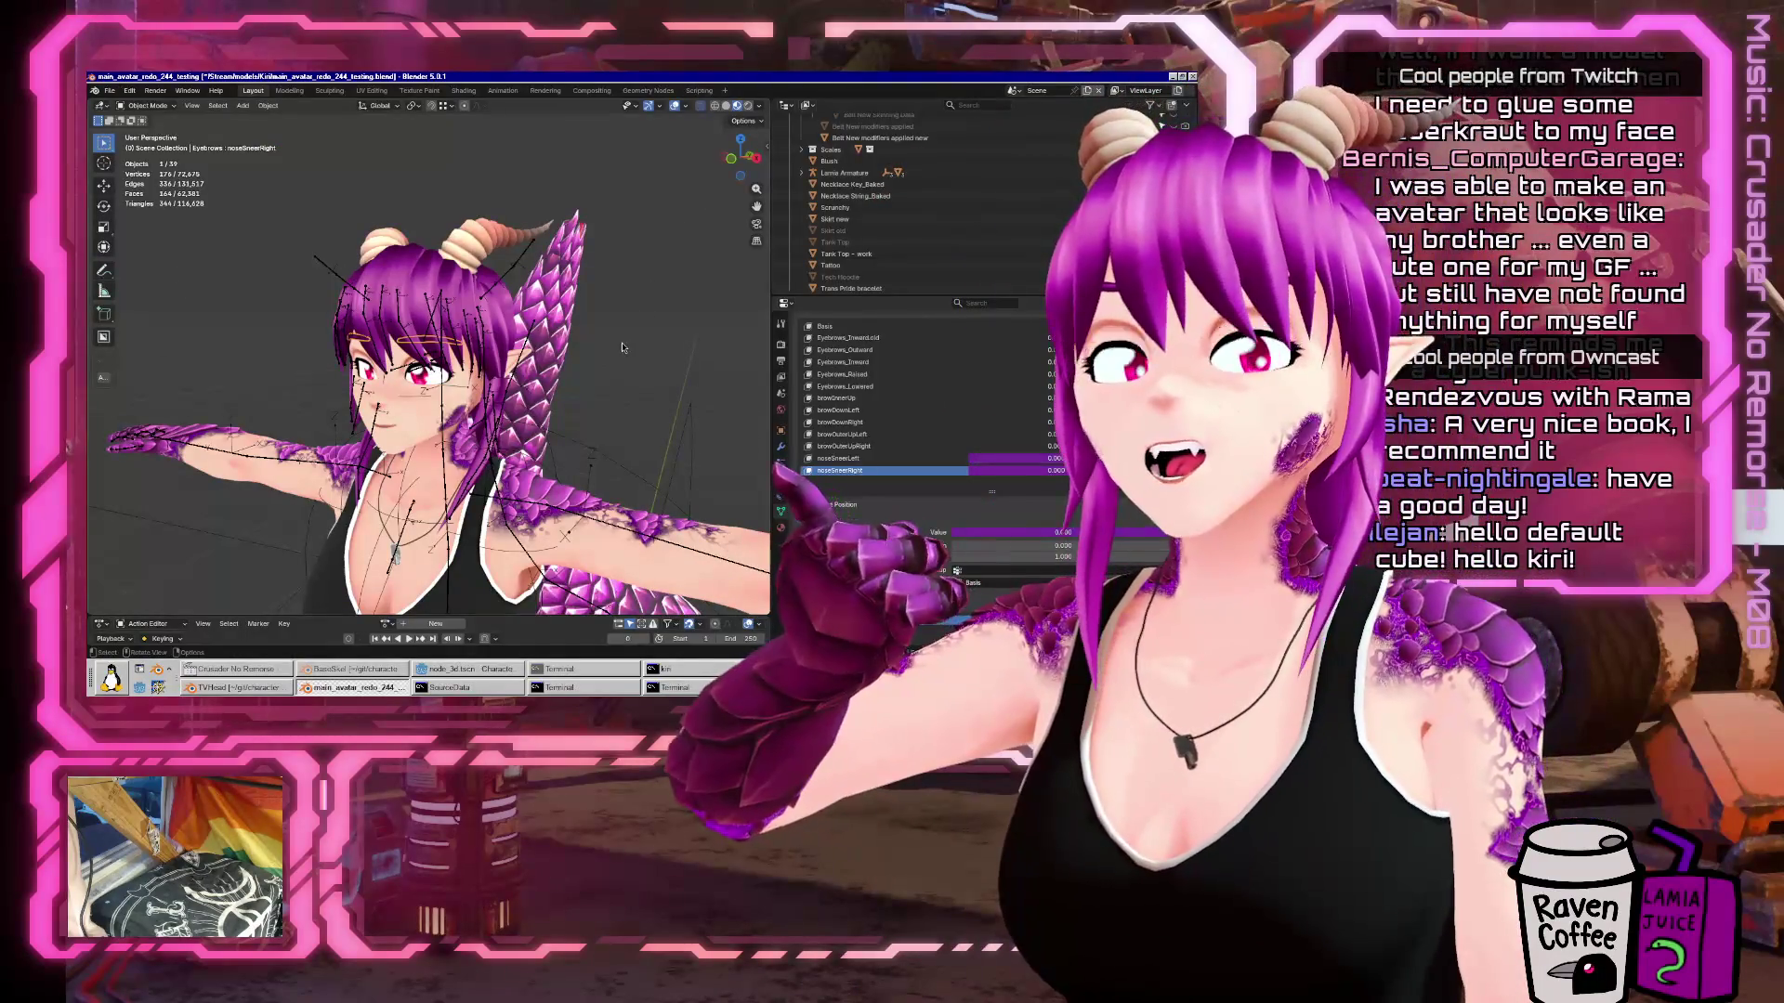
Select the Lamia Armature and enter pose mode.
{"action": "scroll", "coordinate": [604, 406], "scroll_direction": "down", "scroll_amount": 5}
{"action": "left_click", "coordinate": [604, 406]}
{"action": "left_click_drag", "start_coordinate": [604, 406], "coordinate": [371, 404]}
{"action": "scroll", "coordinate": [371, 404], "scroll_direction": "down", "scroll_amount": 3}
{"action": "mouse_move", "coordinate": [493, 298]}
{"action": "left_mouse_down"}
{"action": "mouse_move", "coordinate": [354, 481]}
{"action": "mouse_move", "coordinate": [469, 519]}
{"action": "mouse_move", "coordinate": [501, 483]}
{"action": "left_mouse_up"}
{"action": "left_click", "coordinate": [398, 482]}
{"action": "key", "text": "ctrl+Tab"}
Clear the tail bones' pose, then undo back to the curled tail in object mode.
{"action": "scroll", "coordinate": [502, 418], "scroll_direction": "up", "scroll_amount": 3}
{"action": "key", "text": "c"}
{"action": "mouse_move", "coordinate": [534, 321]}
{"action": "left_mouse_down"}
{"action": "mouse_move", "coordinate": [506, 334]}
{"action": "mouse_move", "coordinate": [556, 519]}
{"action": "mouse_move", "coordinate": [577, 481]}
{"action": "mouse_move", "coordinate": [557, 465]}
{"action": "mouse_move", "coordinate": [595, 464]}
{"action": "mouse_move", "coordinate": [613, 438]}
{"action": "left_mouse_up"}
{"action": "key", "text": "Escape"}
{"action": "key", "text": "q"}
{"action": "left_click", "coordinate": [546, 476]}
{"action": "key", "text": "c"}
{"action": "key", "text": "Escape"}
{"action": "key", "text": "q"}
{"action": "key", "text": "ctrl+z"}
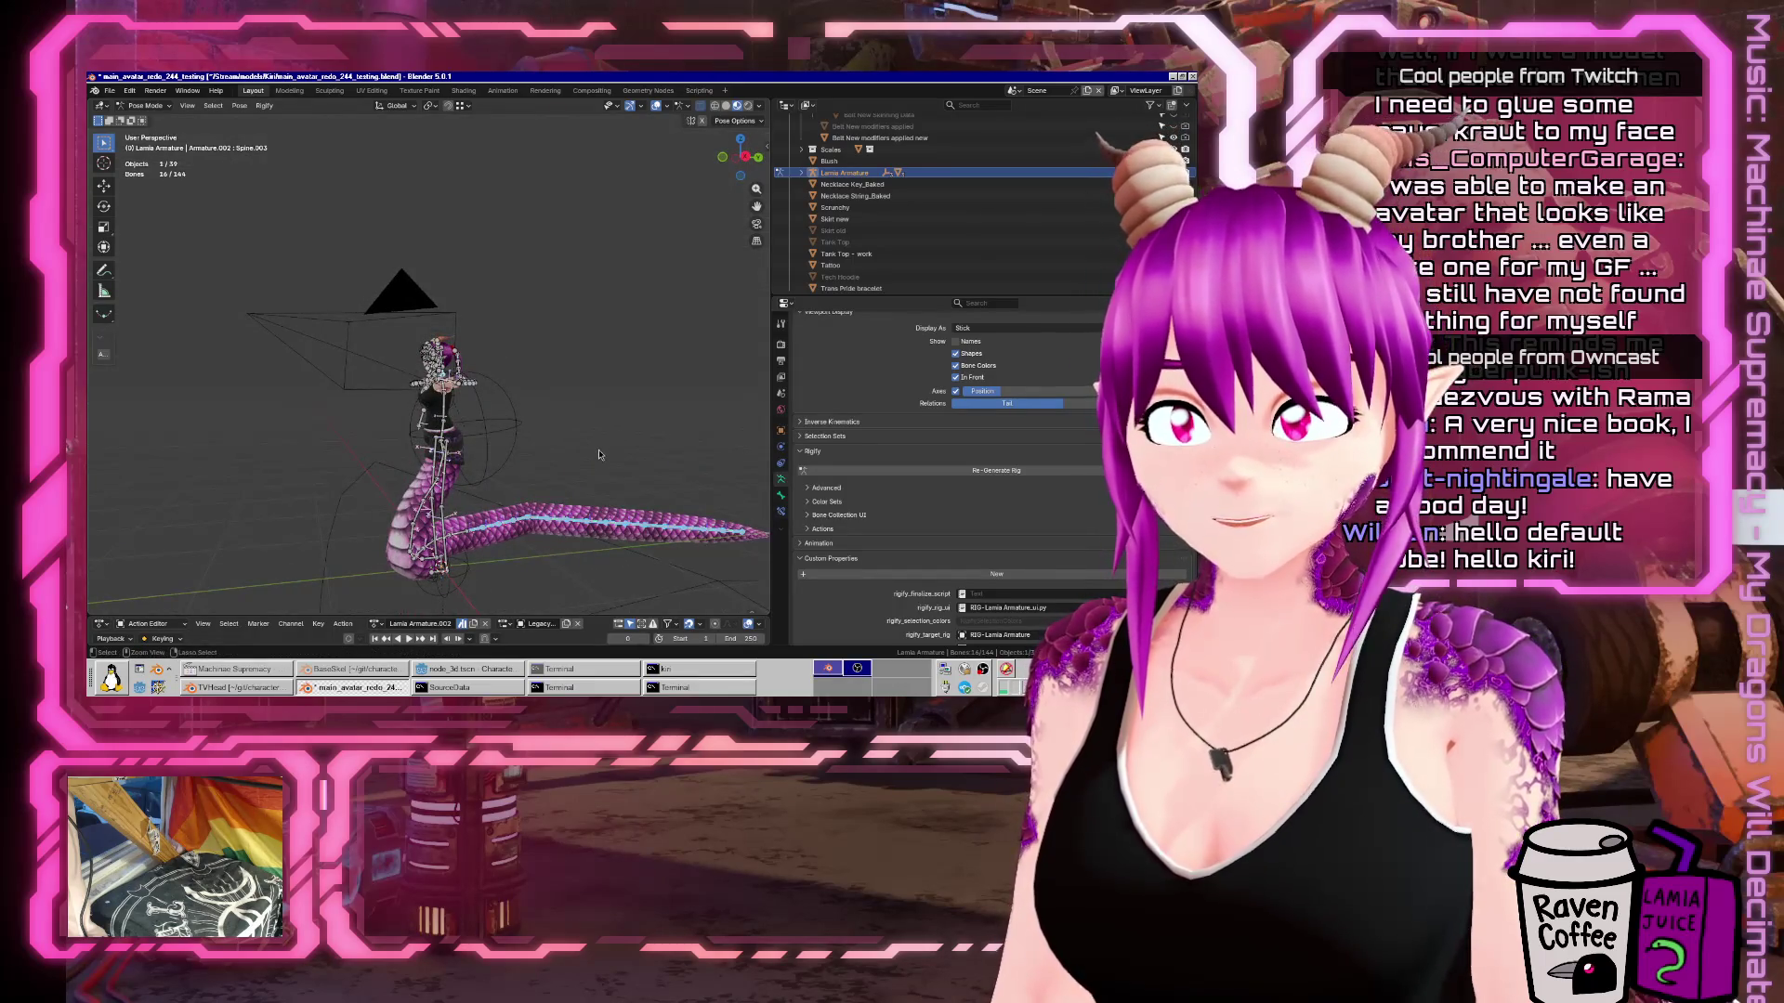
{"action": "key", "text": "ctrl+z"}
{"action": "left_click_drag", "start_coordinate": [595, 465], "coordinate": [320, 471]}
{"action": "key", "text": "ctrl+z"}
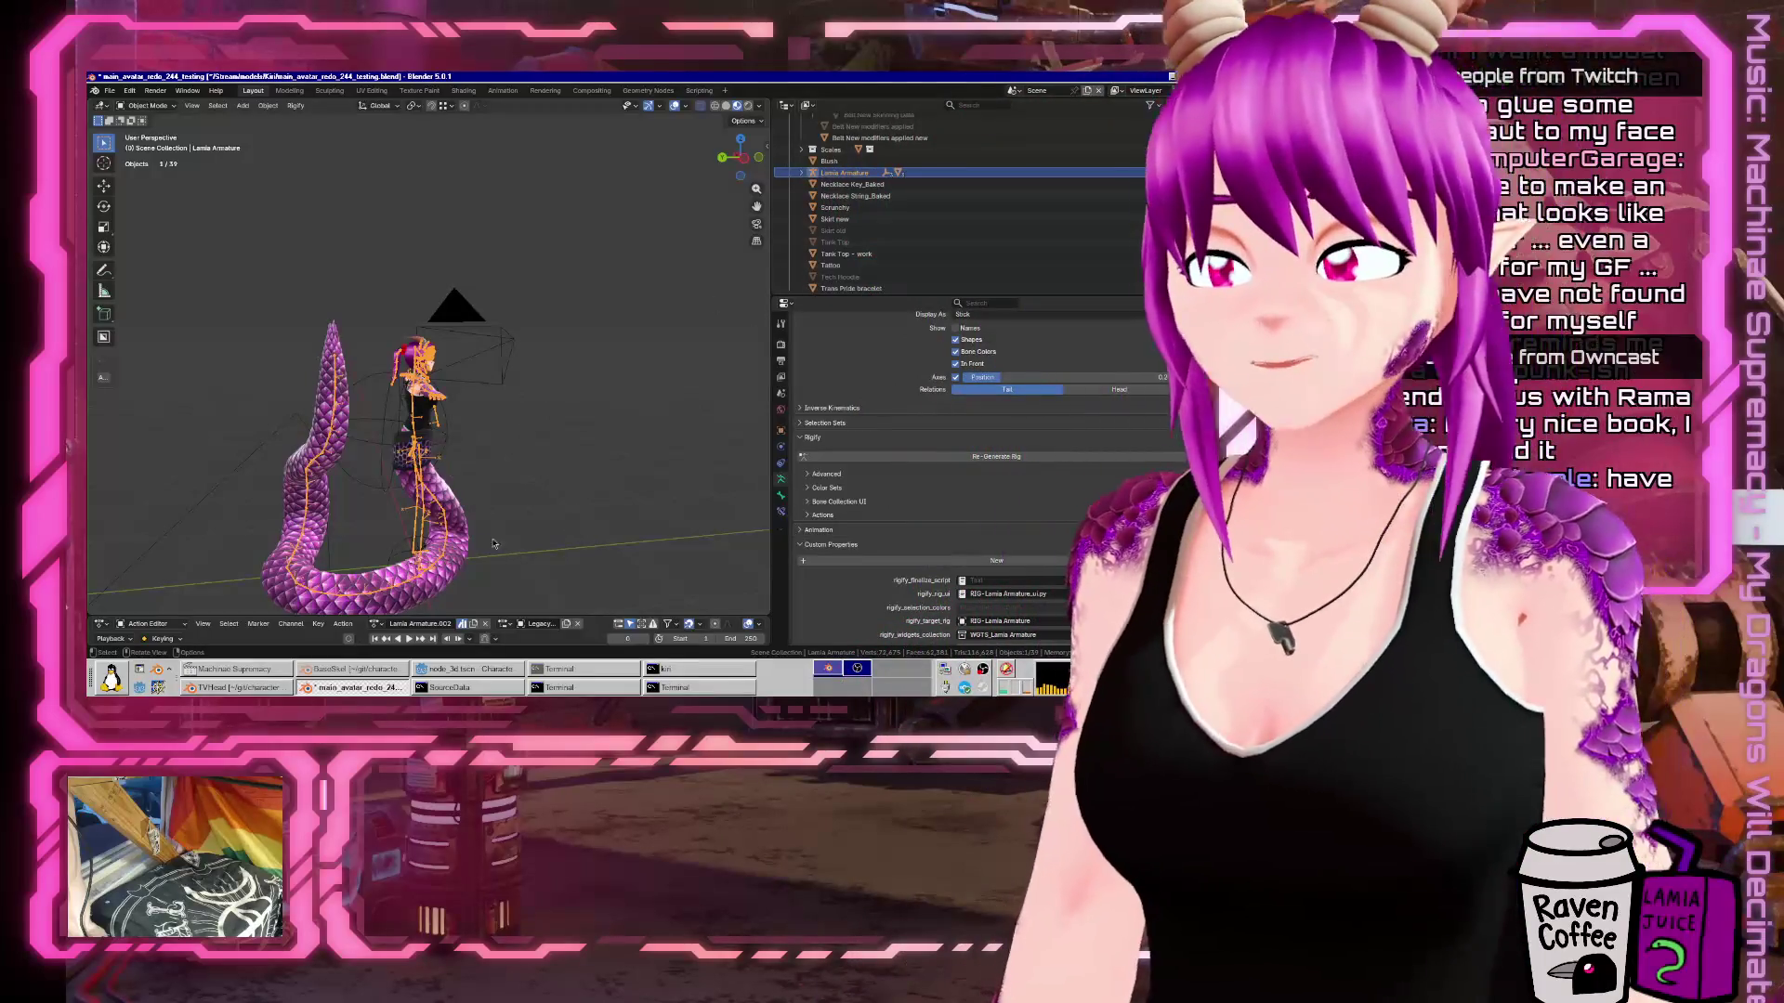
Enlarge the Outliner and show the Festive Hat, viewing it from behind and front.
{"action": "mouse_move", "coordinate": [513, 460]}
{"action": "left_mouse_down"}
{"action": "mouse_move", "coordinate": [399, 448]}
{"action": "mouse_move", "coordinate": [408, 437]}
{"action": "left_mouse_up"}
{"action": "scroll", "coordinate": [536, 360], "scroll_direction": "up", "scroll_amount": 5}
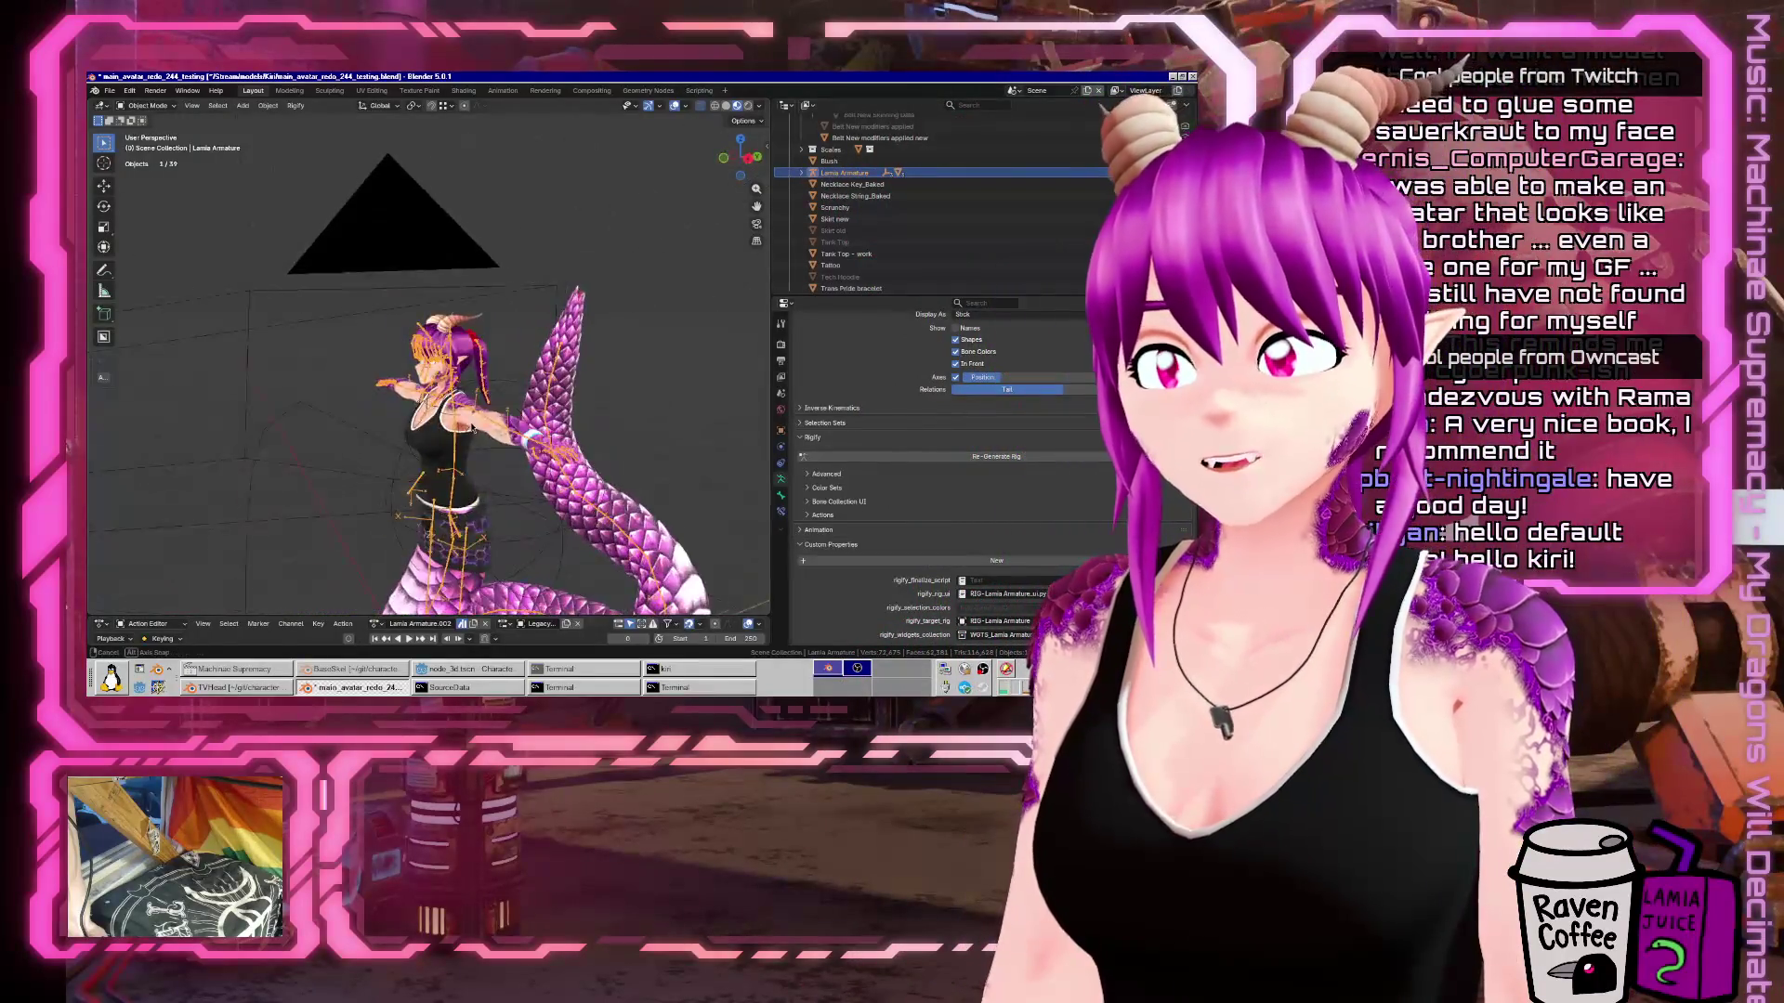
{"action": "left_click_drag", "start_coordinate": [942, 295], "coordinate": [942, 499]}
{"action": "scroll", "coordinate": [957, 183], "scroll_direction": "up", "scroll_amount": 10}
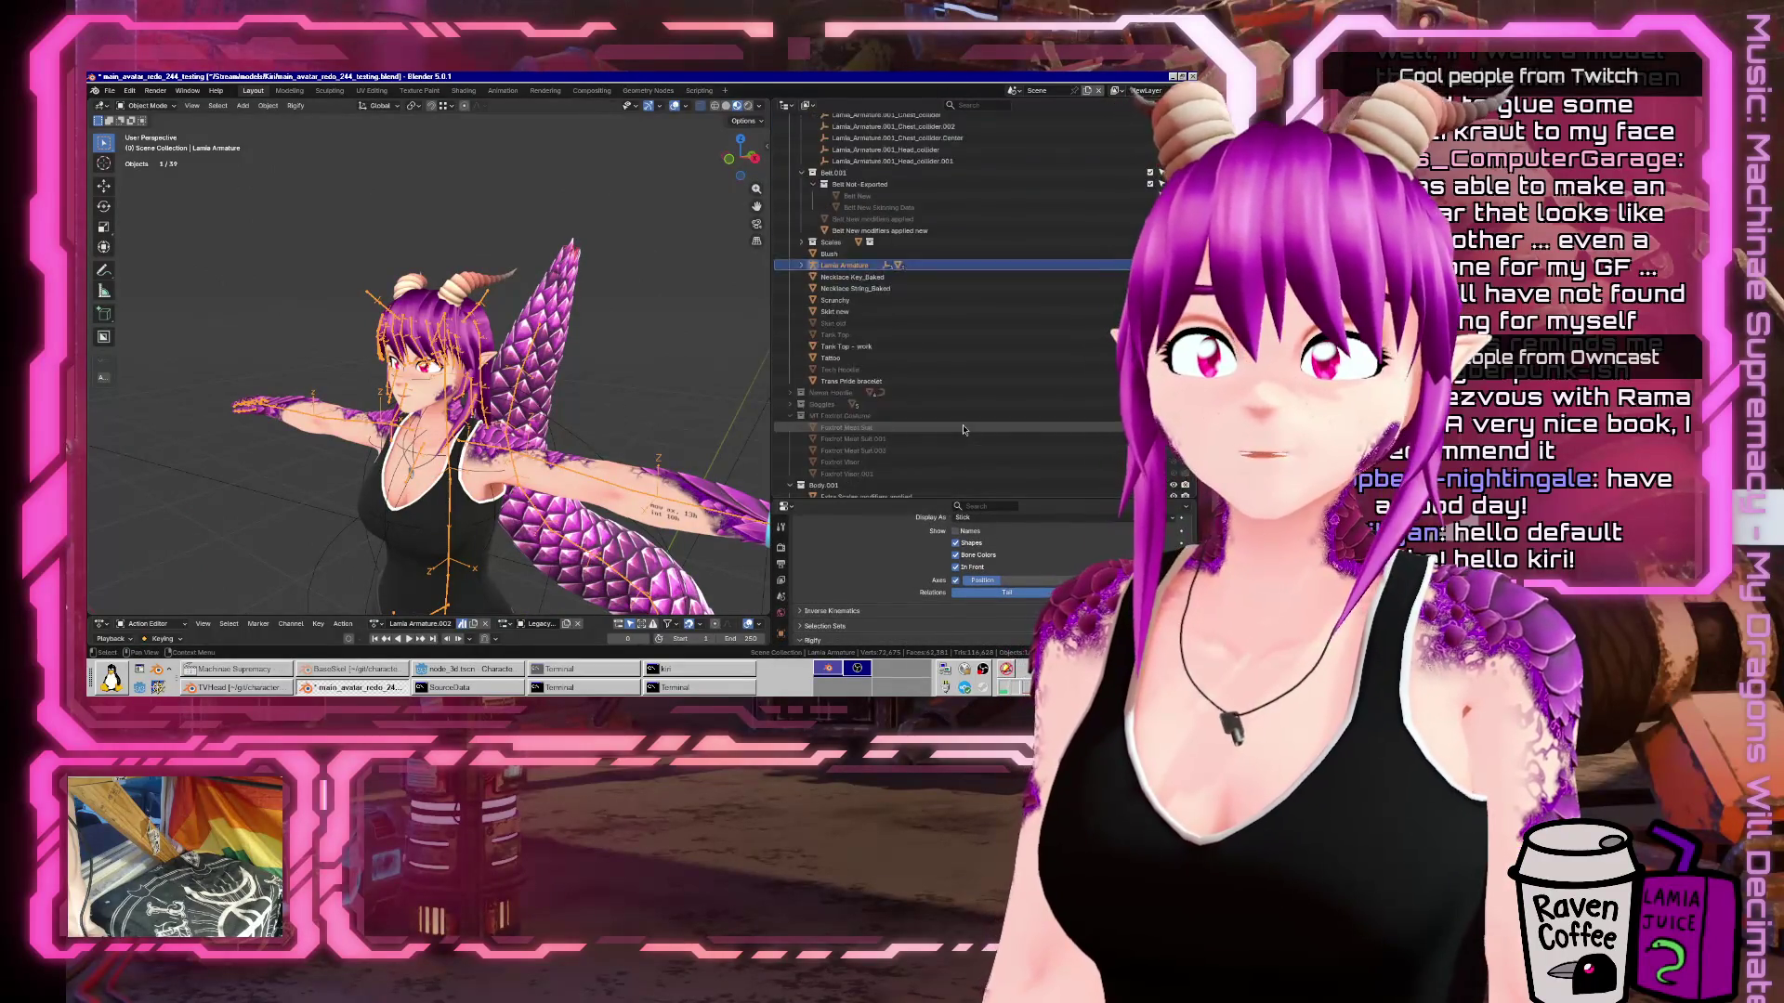
{"action": "scroll", "coordinate": [957, 183], "scroll_direction": "up", "scroll_amount": 6}
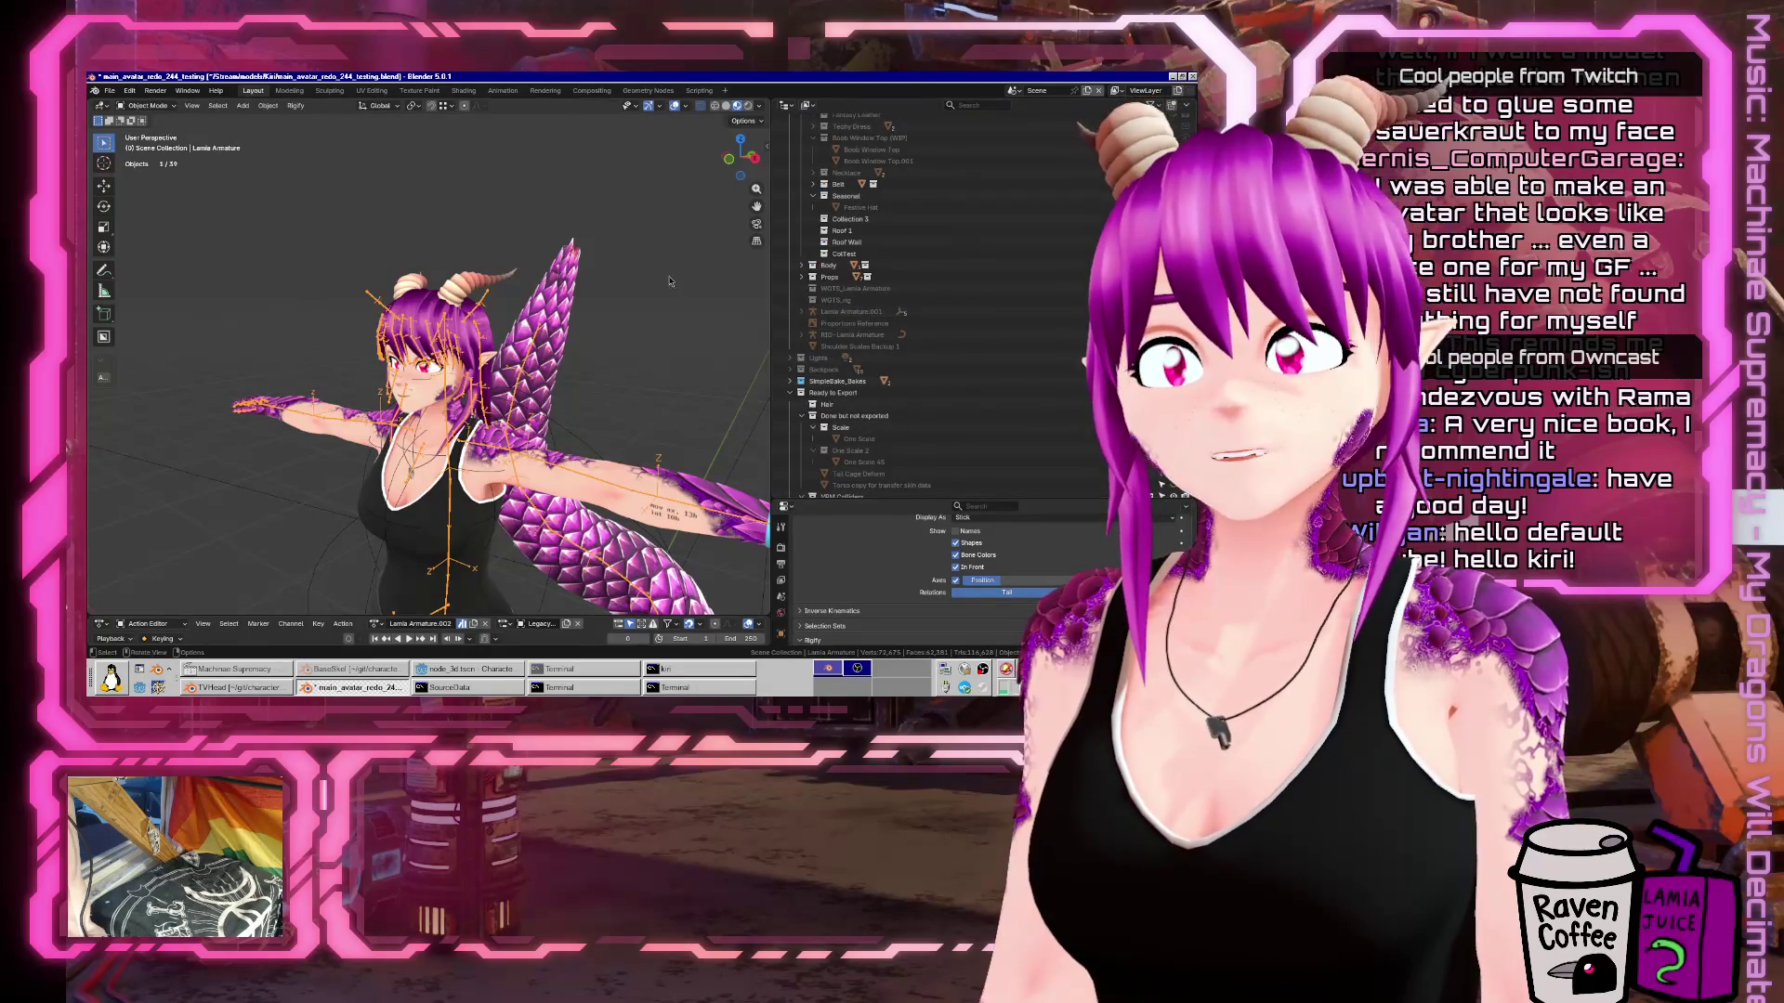
{"action": "scroll", "coordinate": [990, 209], "scroll_direction": "up", "scroll_amount": 2}
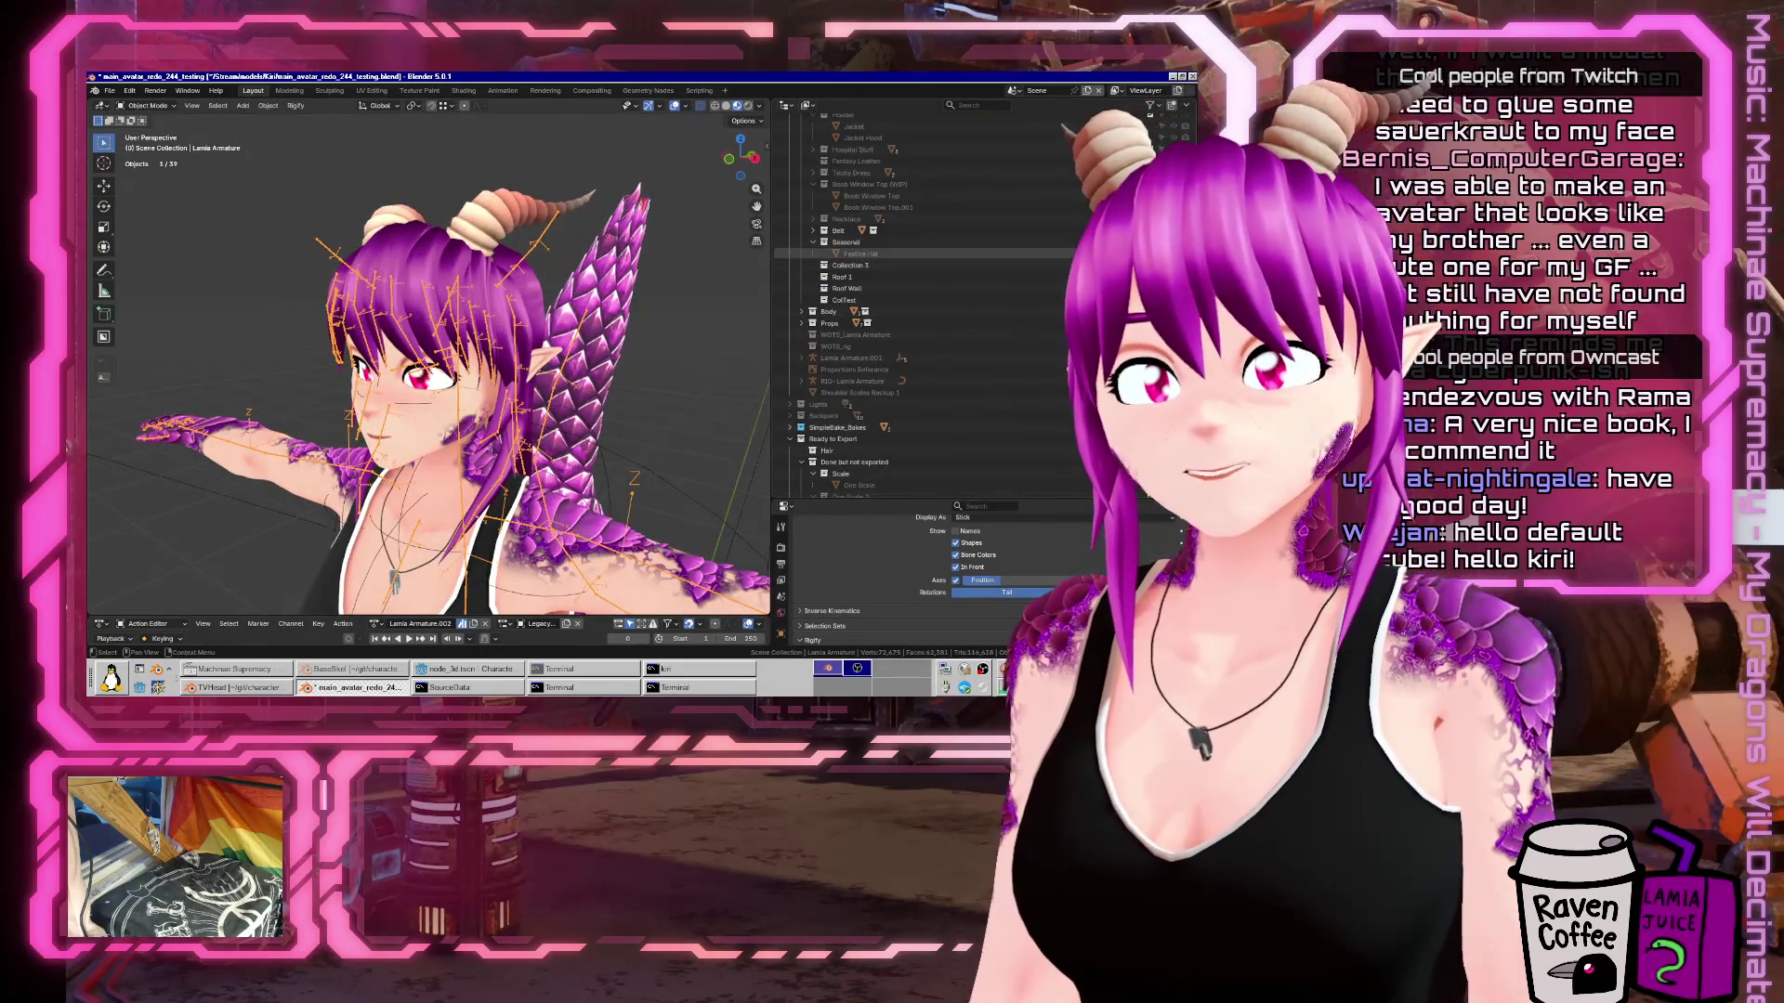
{"action": "left_click", "coordinate": [1173, 254]}
{"action": "mouse_move", "coordinate": [520, 306]}
{"action": "left_mouse_down"}
{"action": "mouse_move", "coordinate": [574, 316]}
{"action": "mouse_move", "coordinate": [623, 381]}
{"action": "left_mouse_up"}
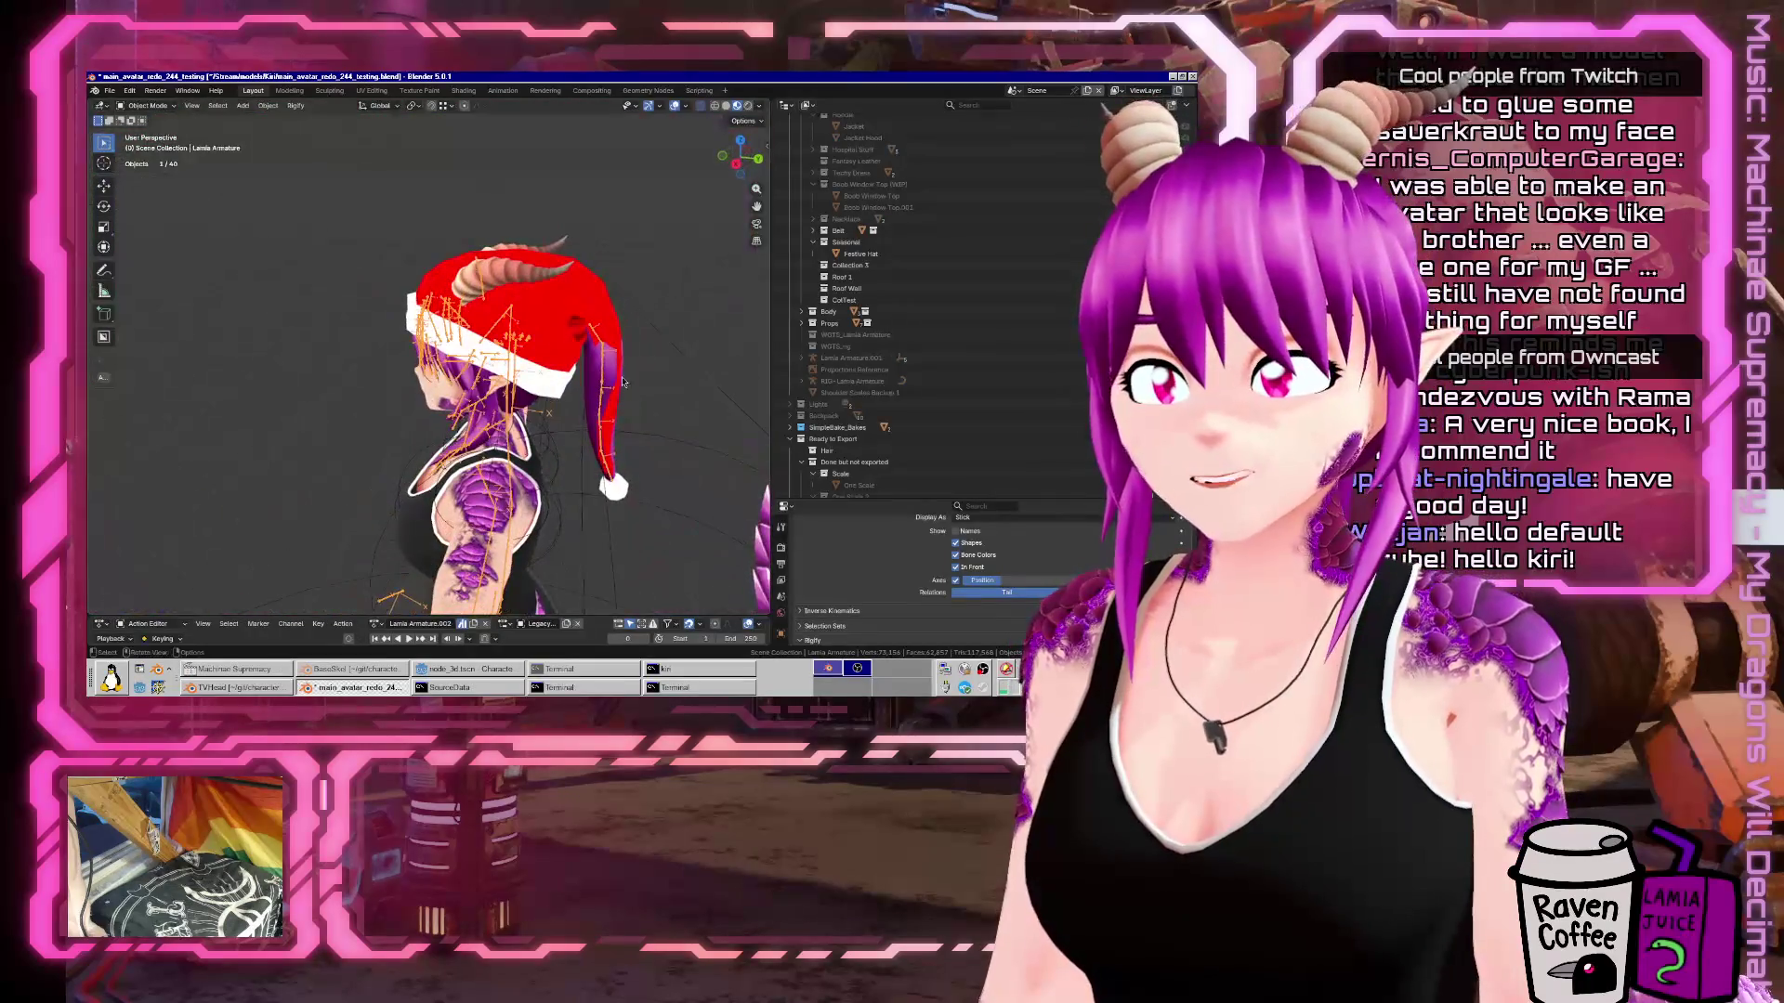
{"action": "mouse_move", "coordinate": [574, 324]}
{"action": "left_mouse_down"}
{"action": "mouse_move", "coordinate": [529, 331]}
{"action": "mouse_move", "coordinate": [605, 373]}
{"action": "left_mouse_up"}
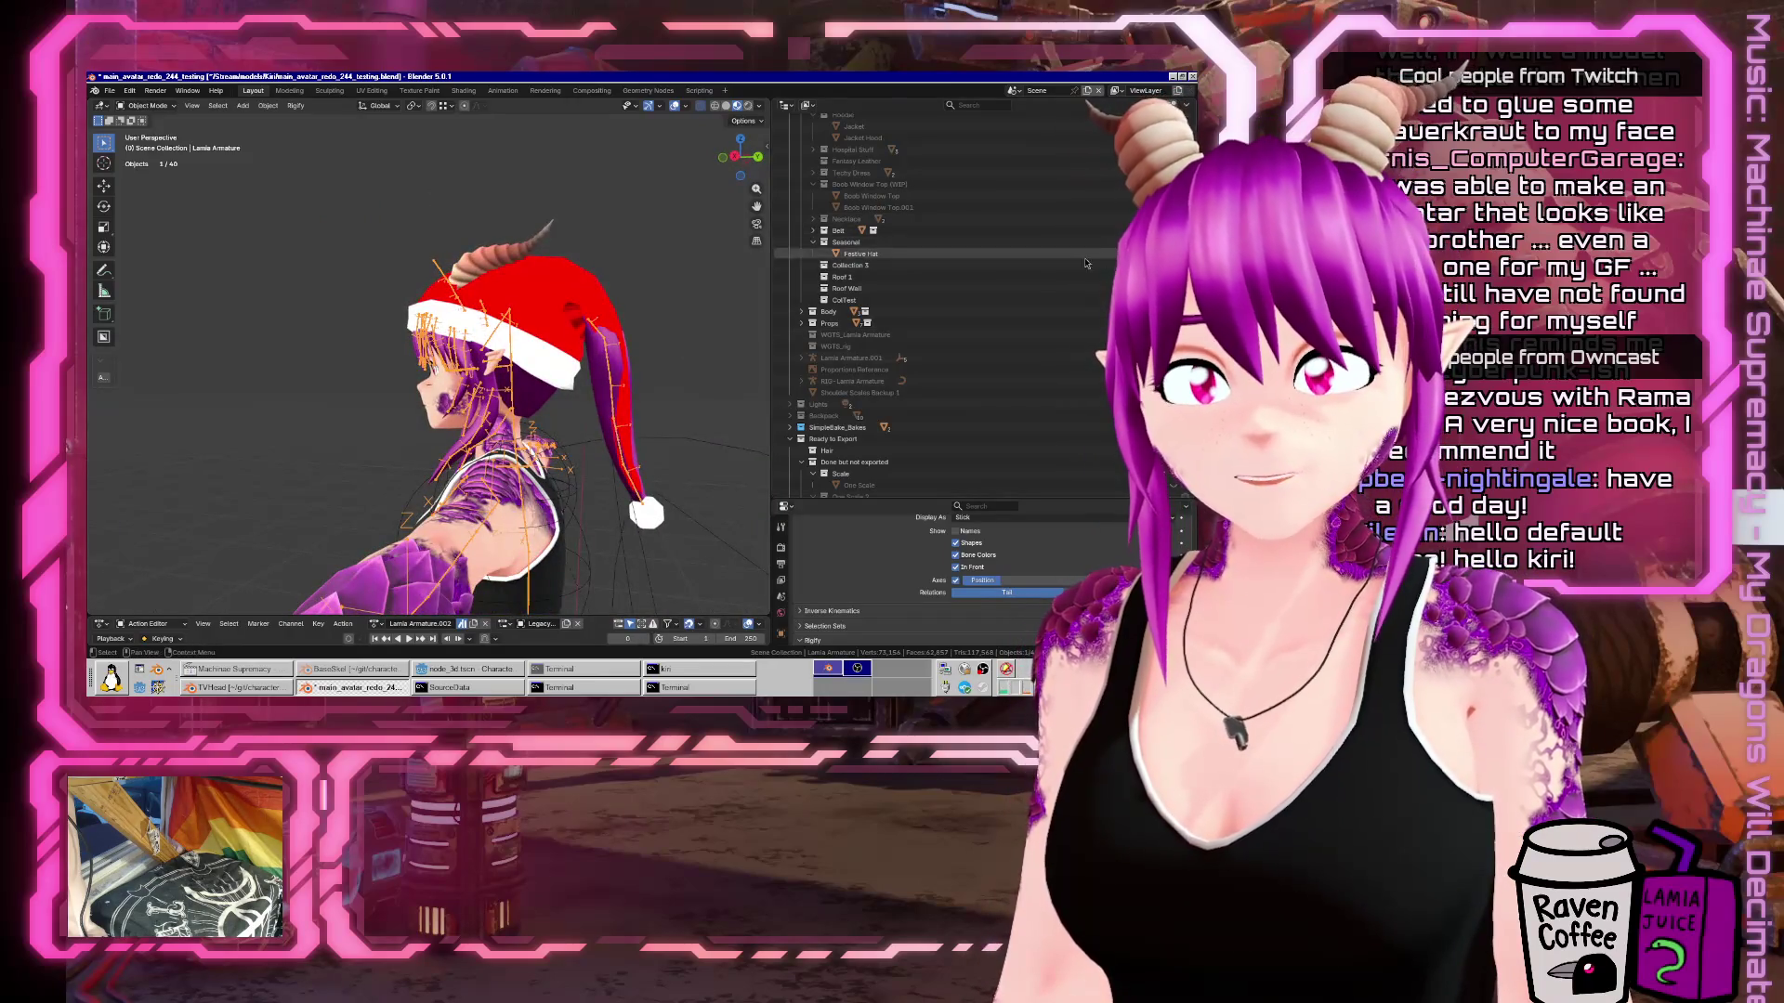
Hide the Festive Hat again and set a three-quarter front view.
{"action": "left_click", "coordinate": [1173, 254]}
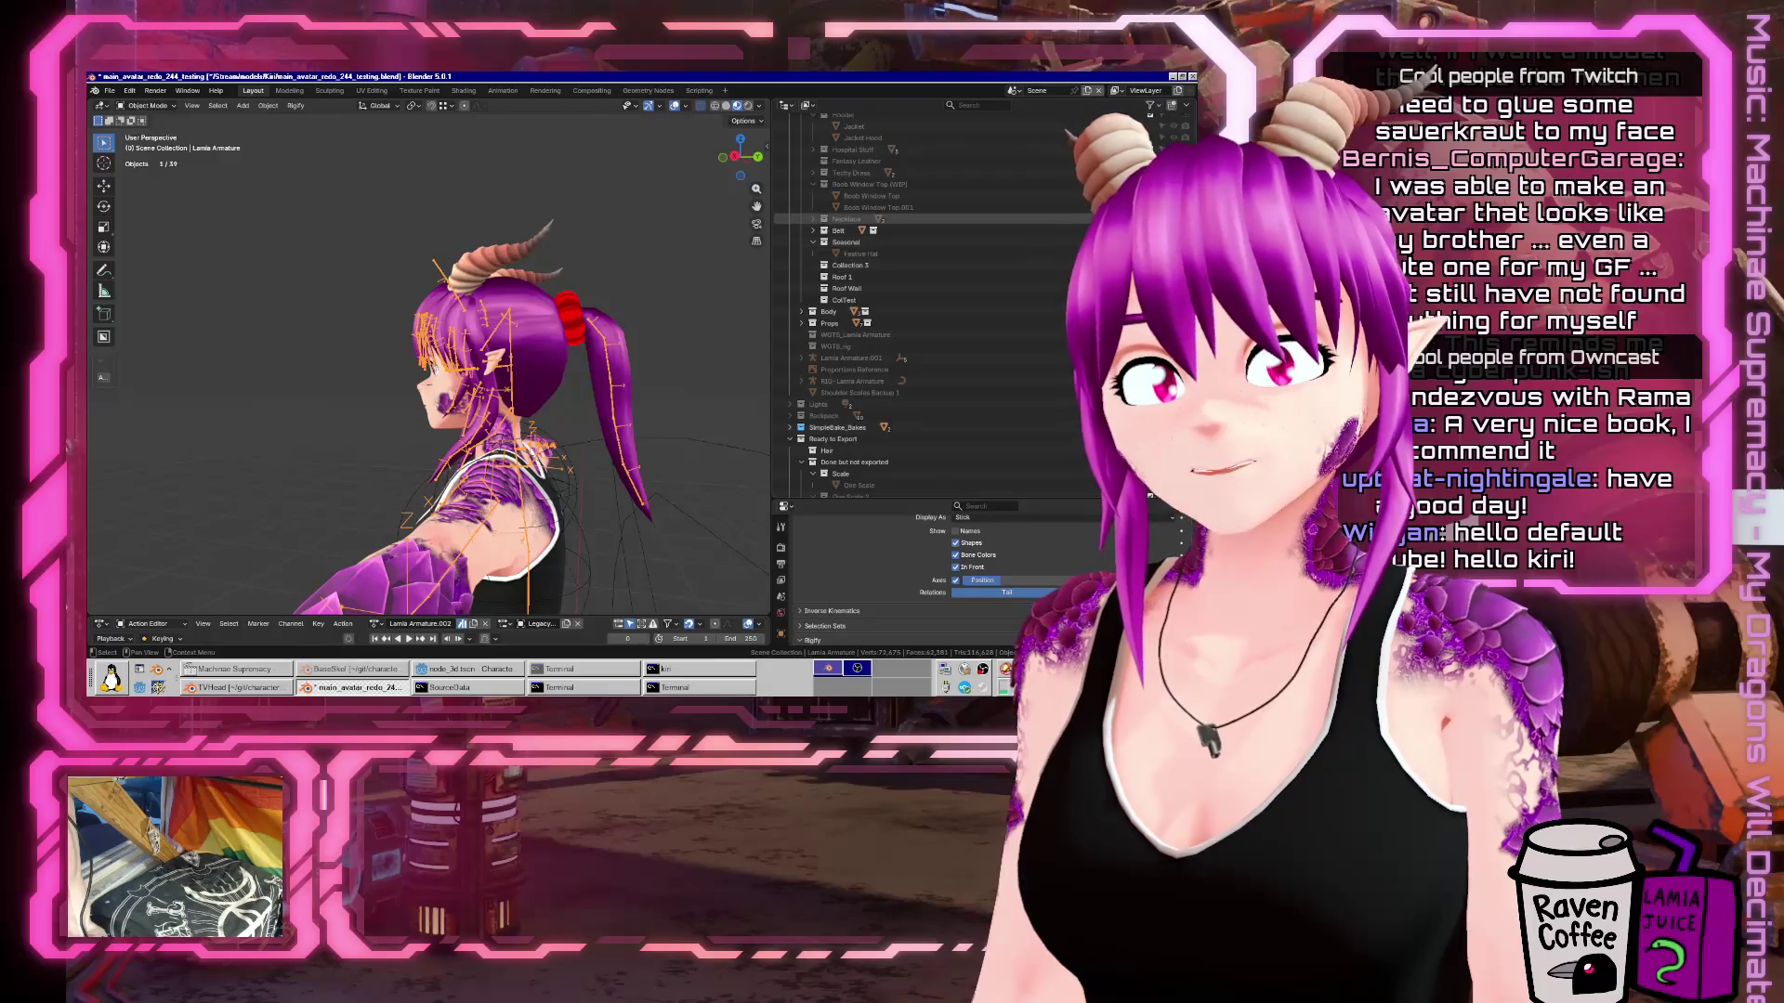
{"action": "key", "text": "KP_4"}
{"action": "key", "text": "KP_4"}
{"action": "key", "text": "KP_4"}
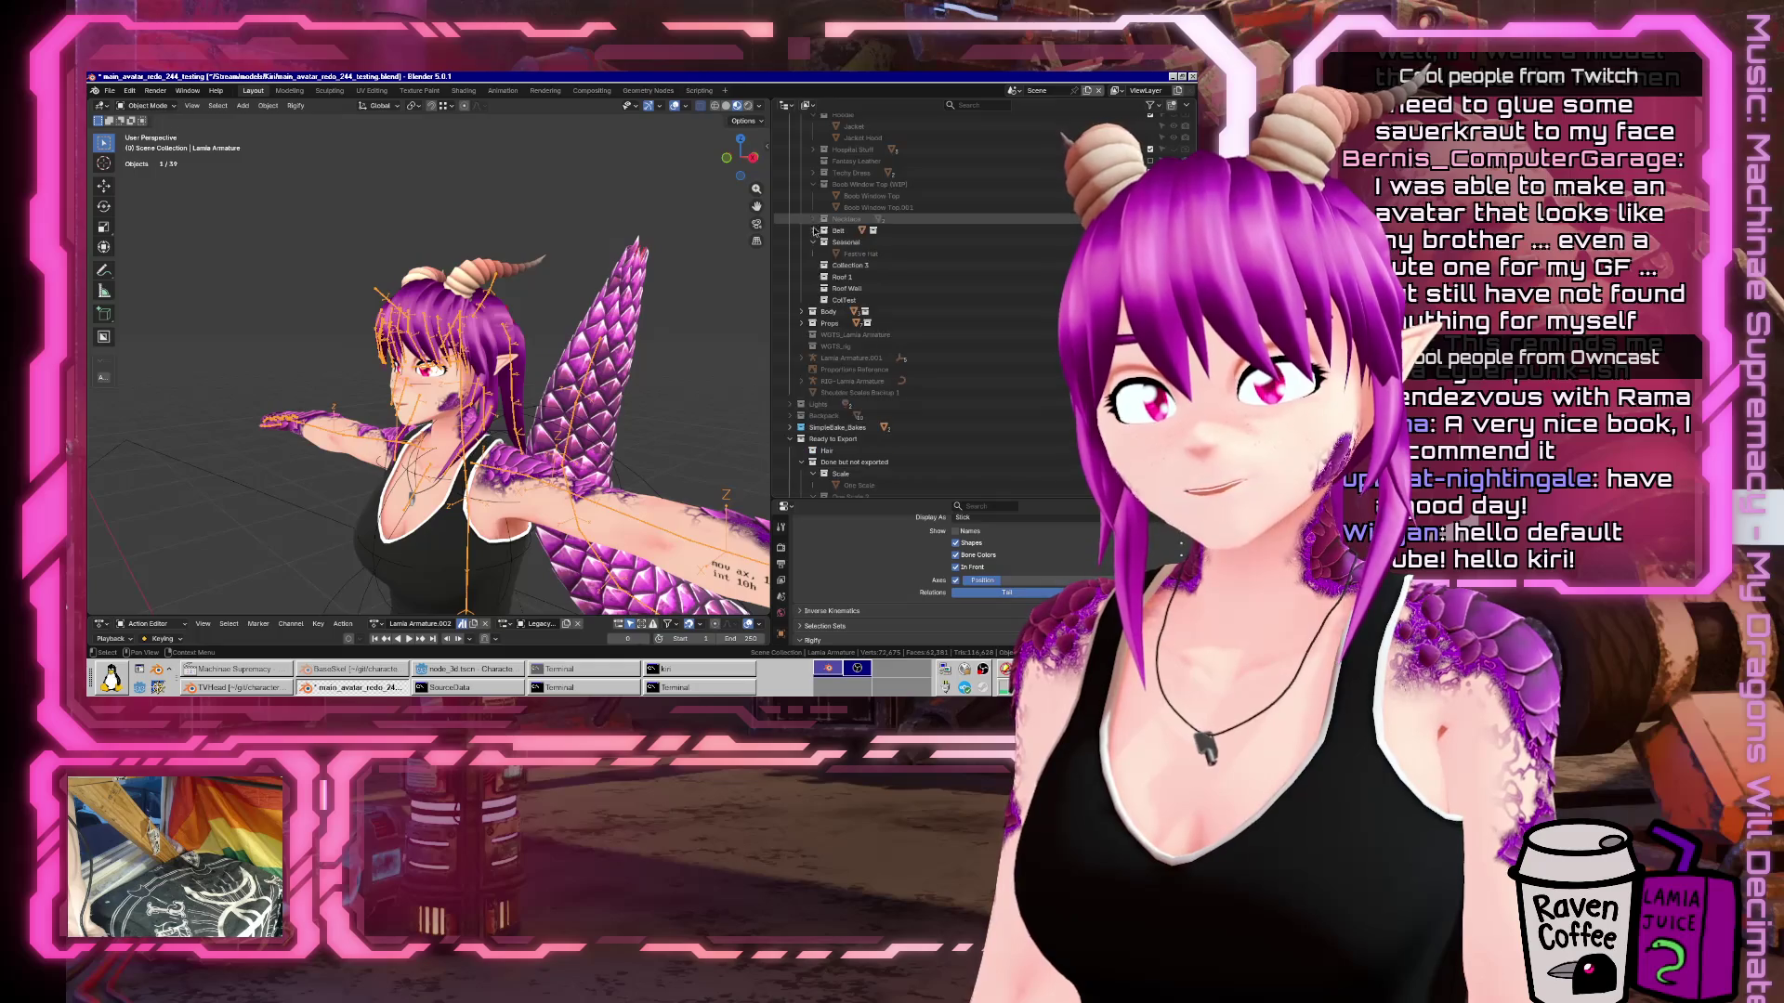
{"action": "scroll", "coordinate": [814, 225], "scroll_direction": "down", "scroll_amount": 5}
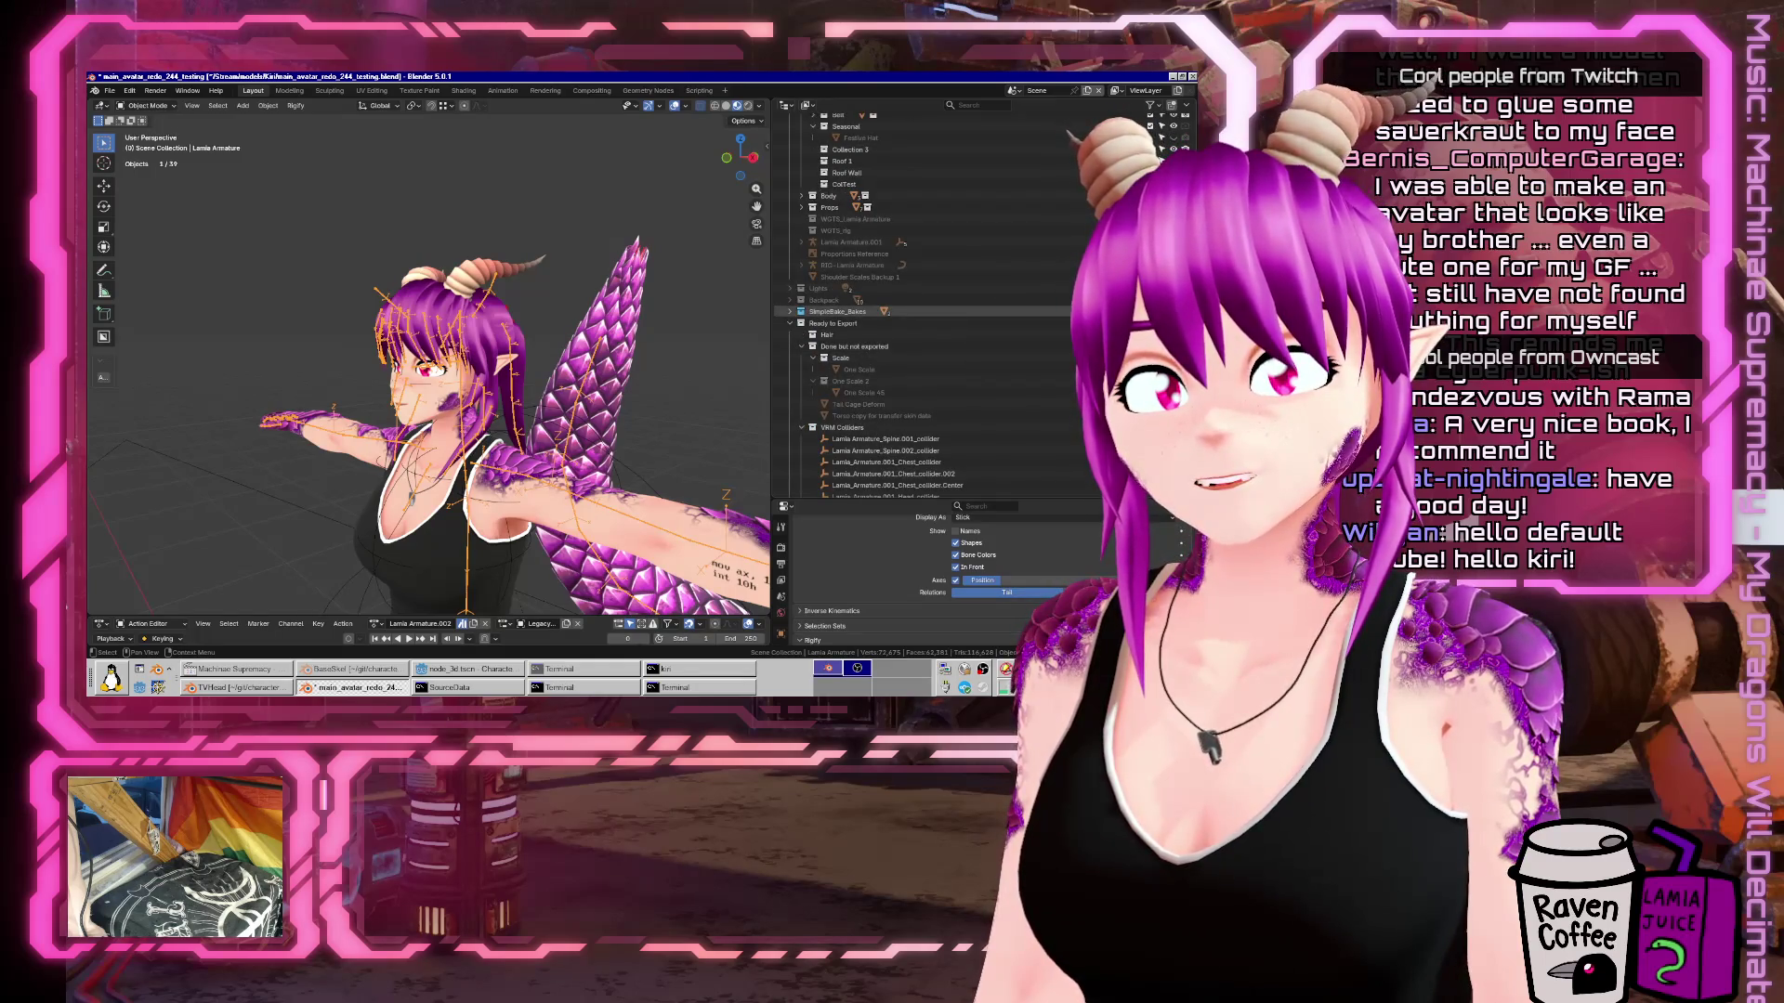
{"action": "key", "text": "ctrl+alt+Right"}
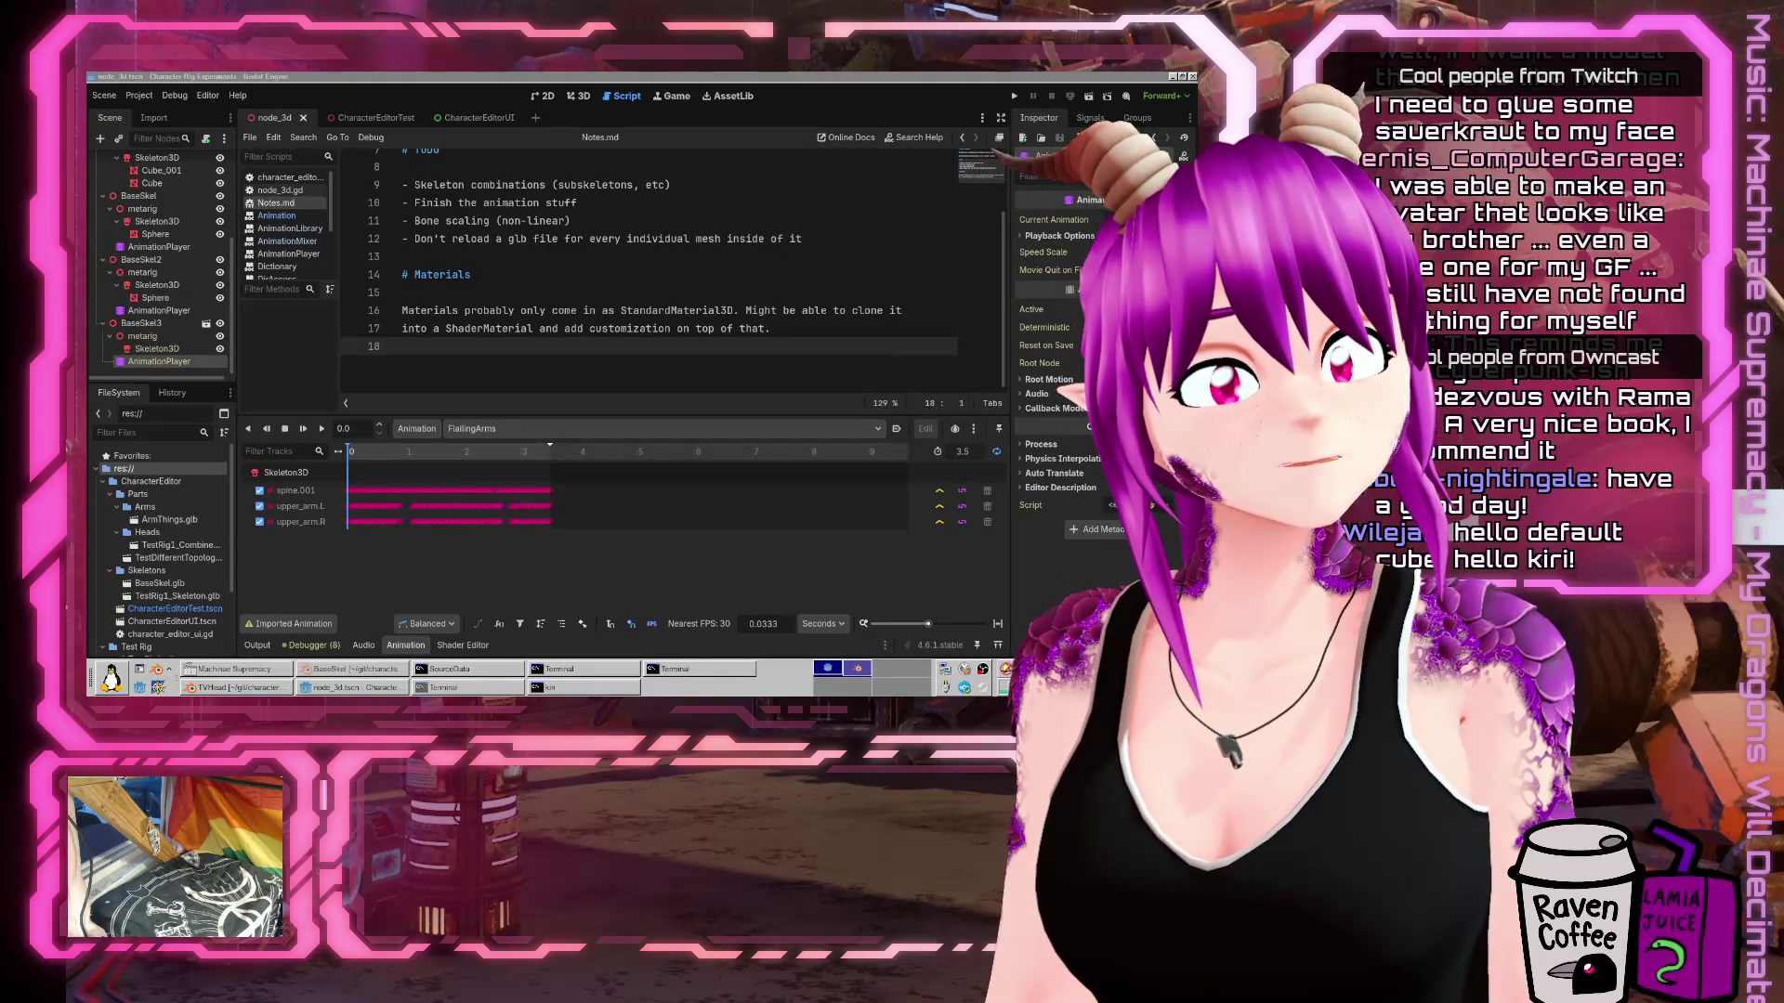
{"action": "key", "text": "ctrl+alt+Left"}
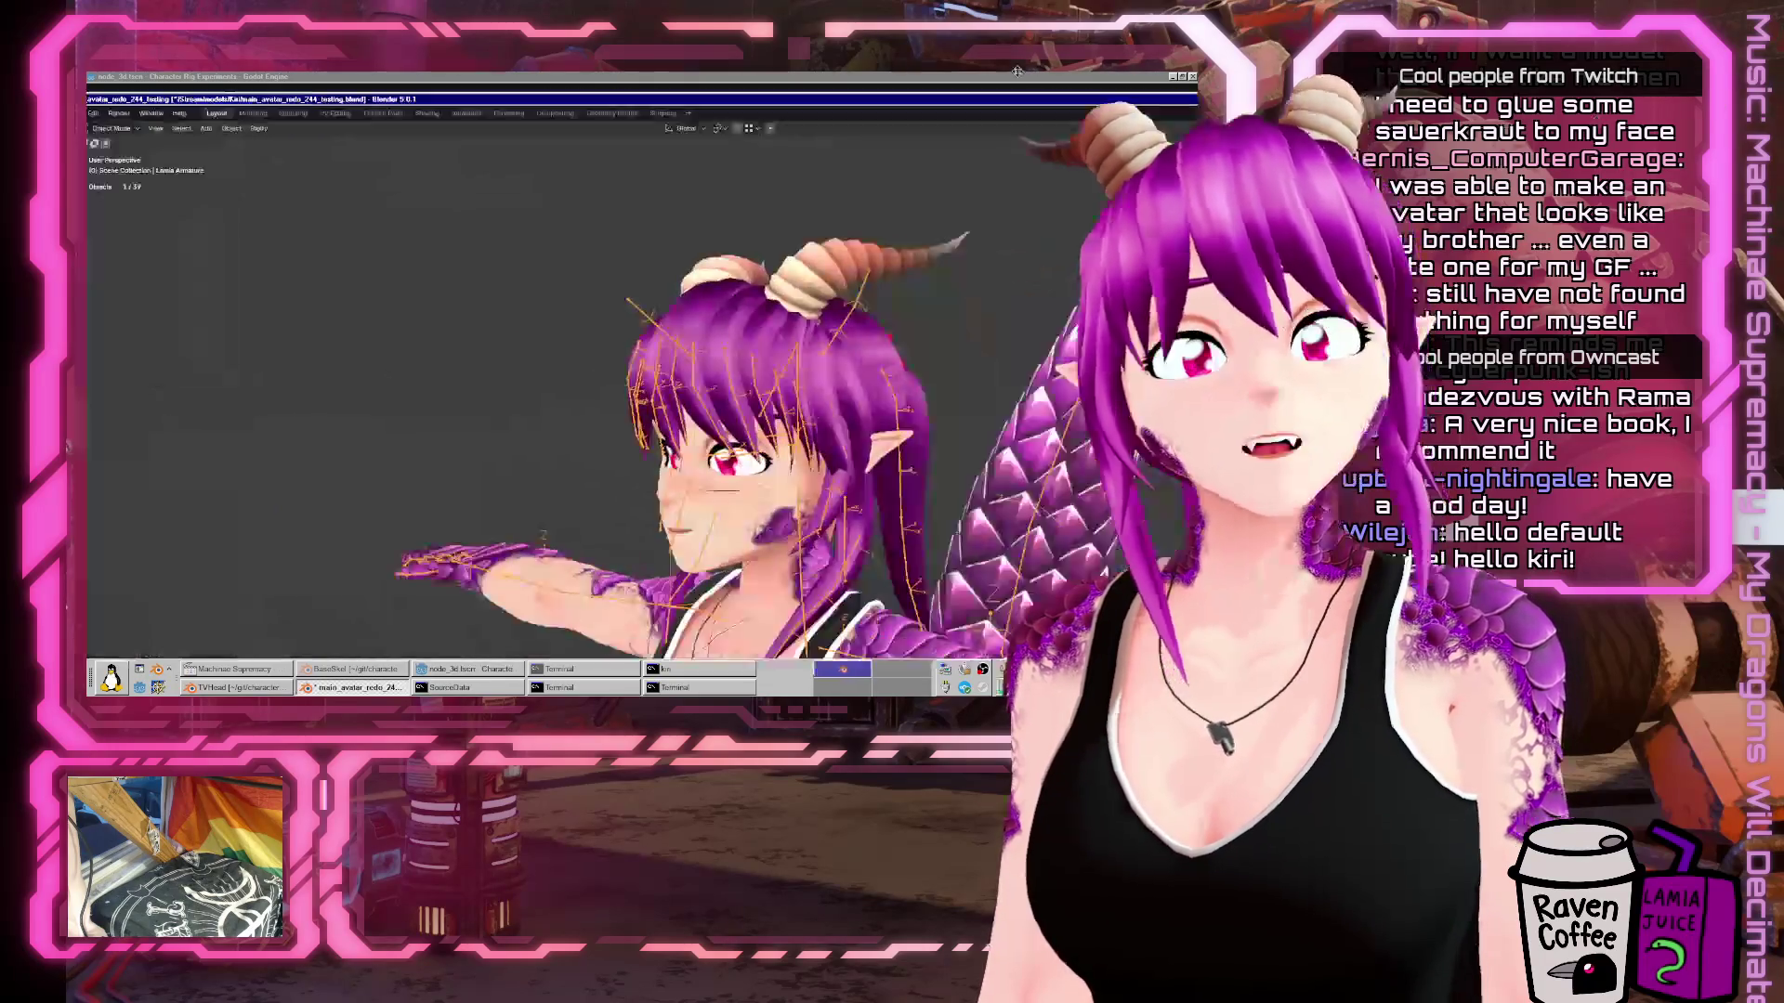
Show the Hoodie on the avatar, view it, then hide it again.
{"action": "scroll", "coordinate": [1080, 346], "scroll_direction": "up", "scroll_amount": 1}
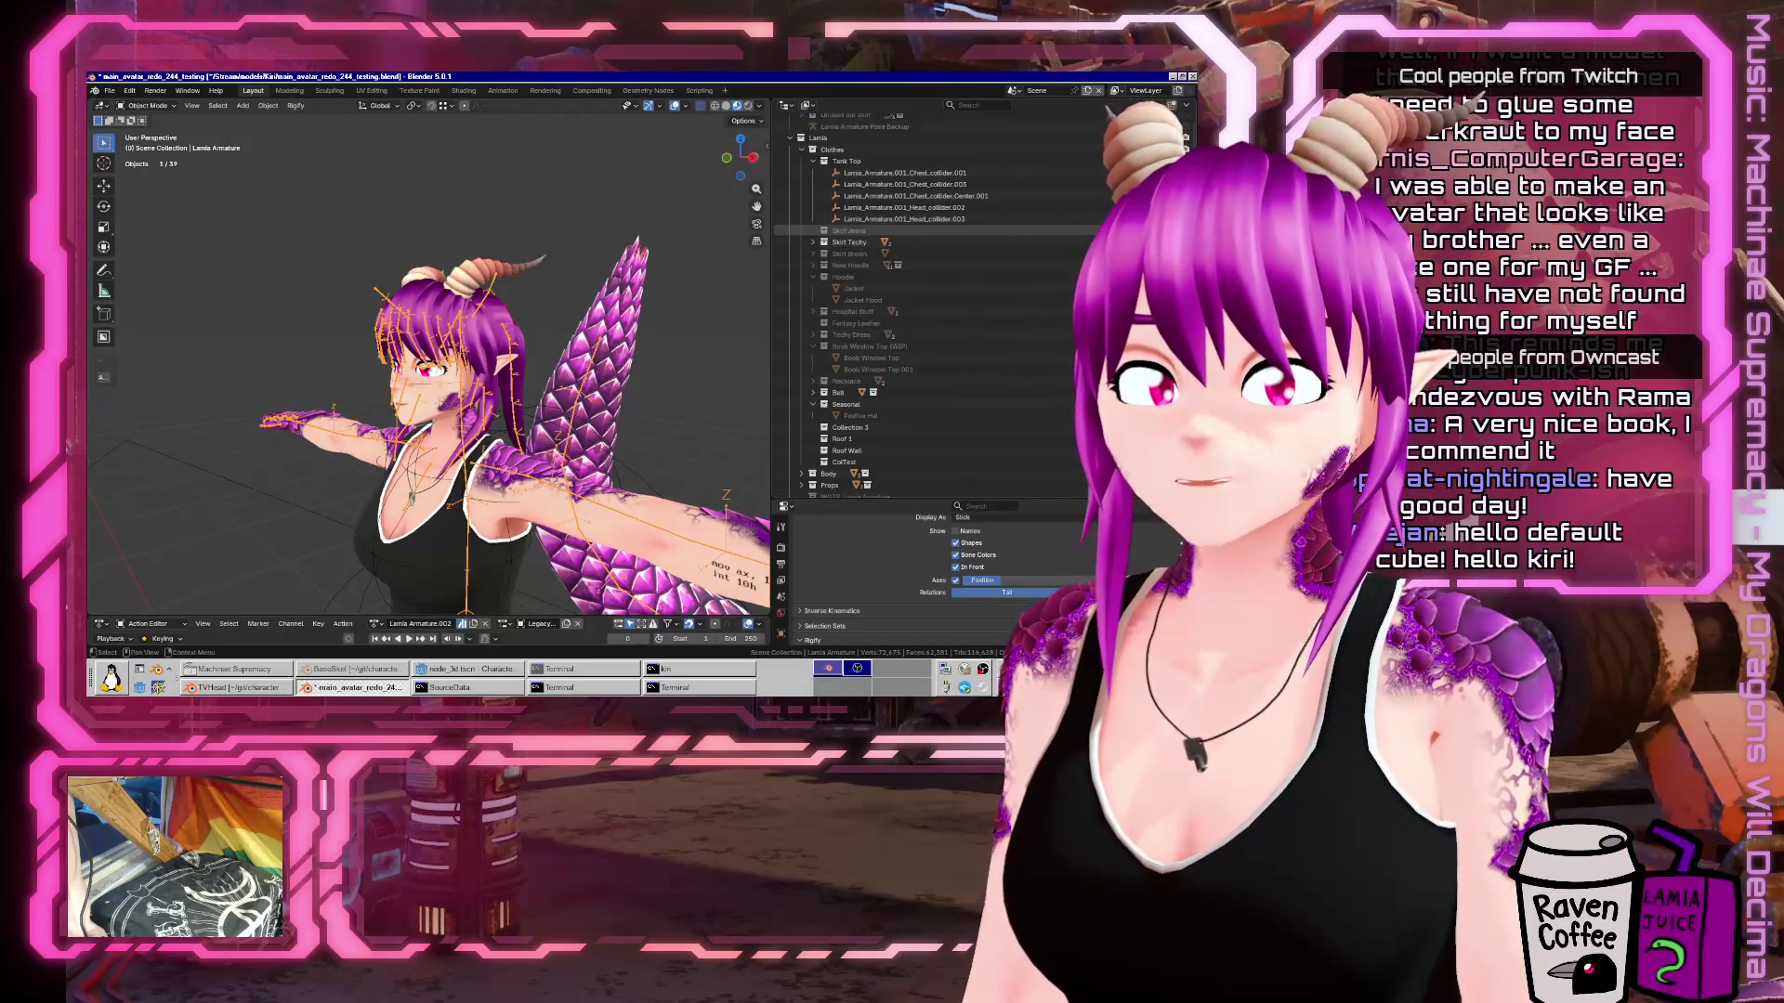
{"action": "left_click", "coordinate": [824, 277]}
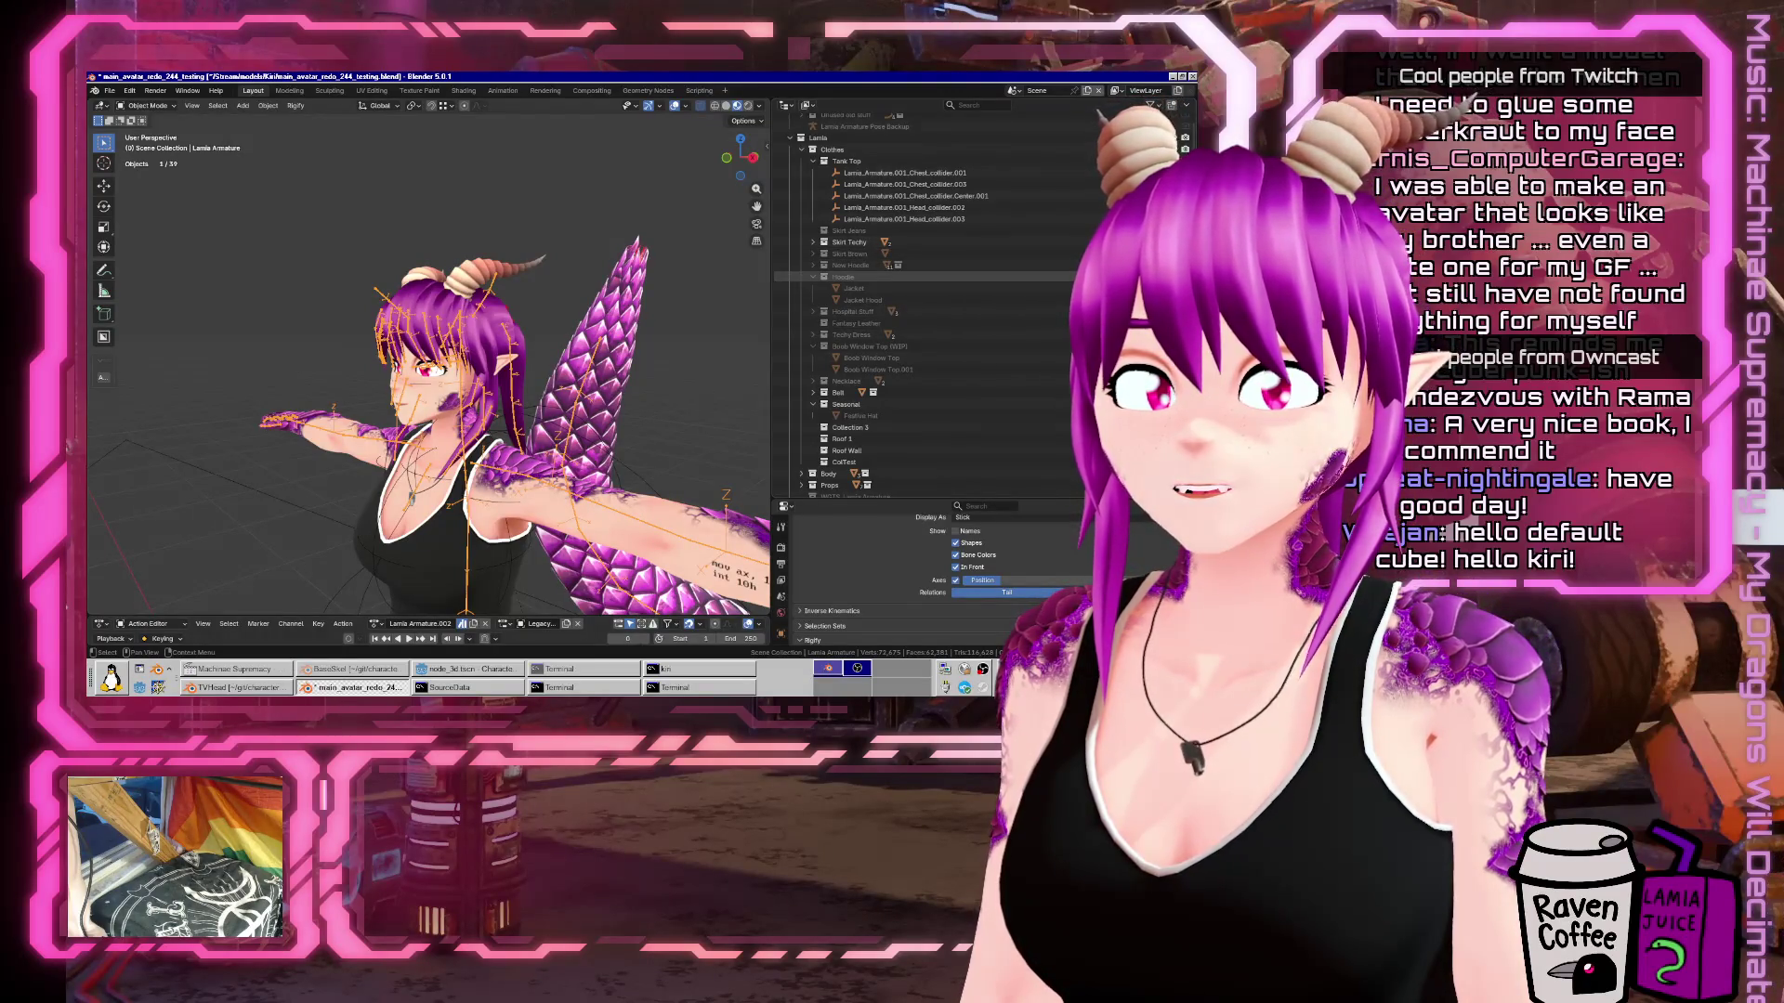
{"action": "left_click_drag", "start_coordinate": [594, 387], "coordinate": [770, 386]}
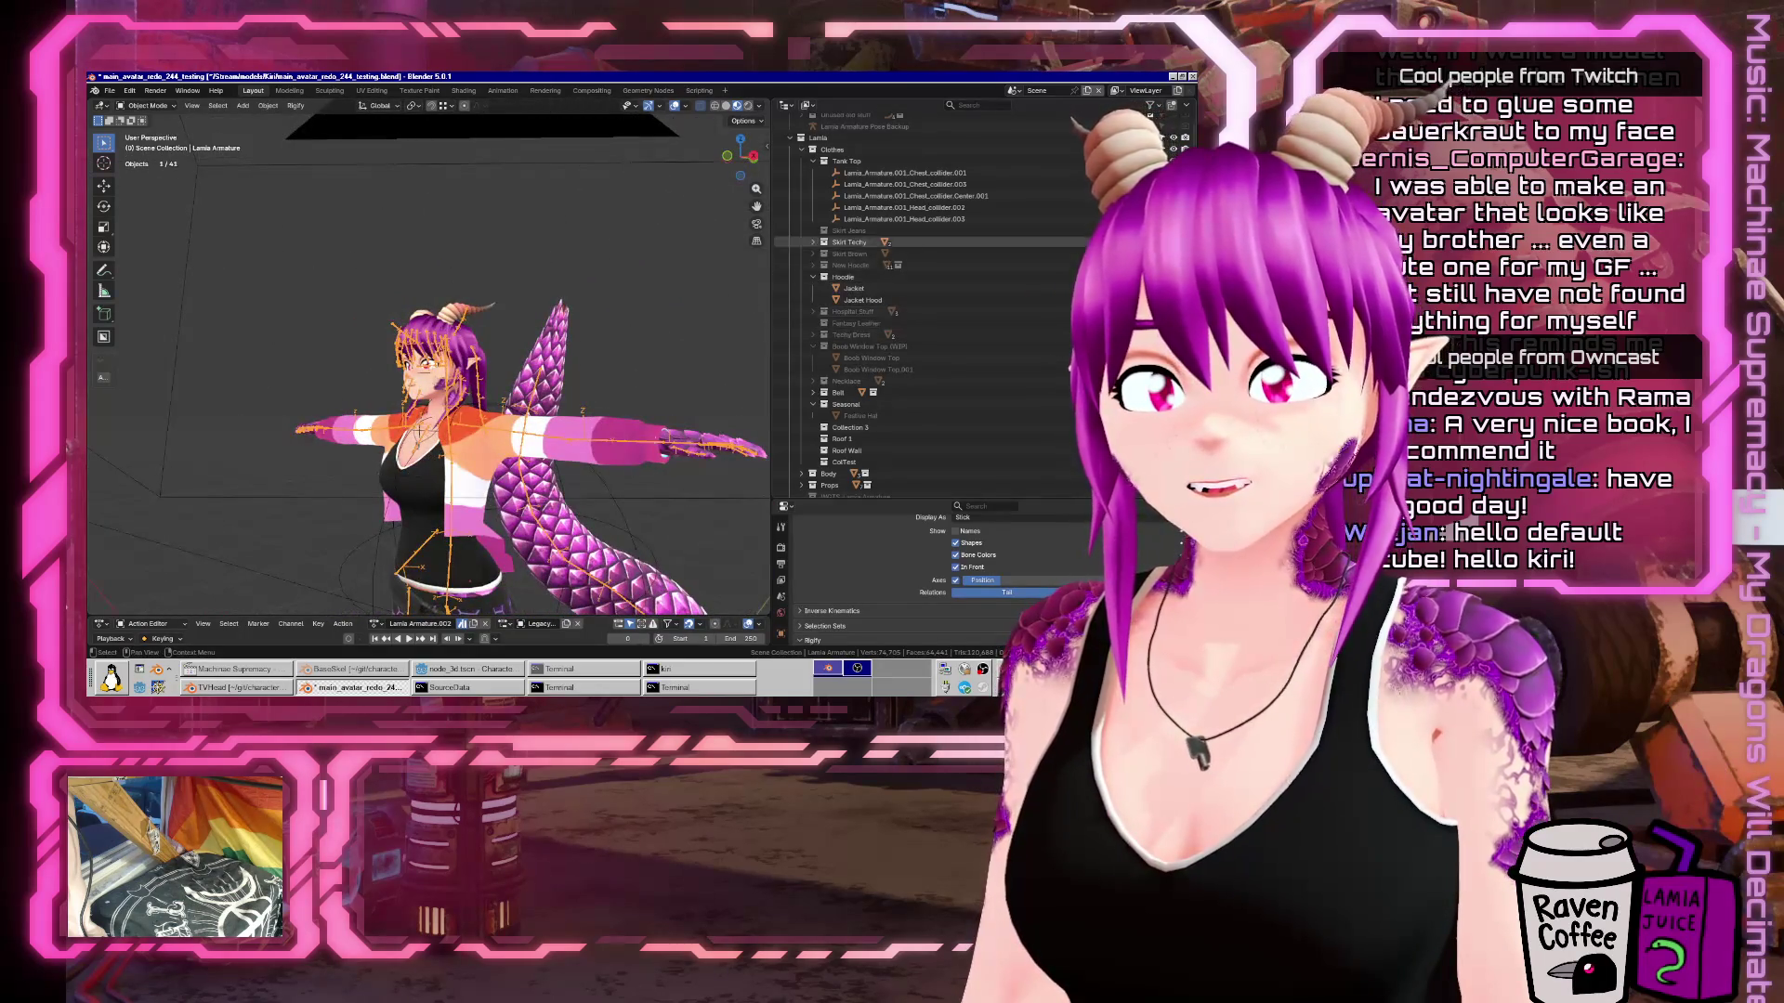
{"action": "left_click", "coordinate": [824, 277]}
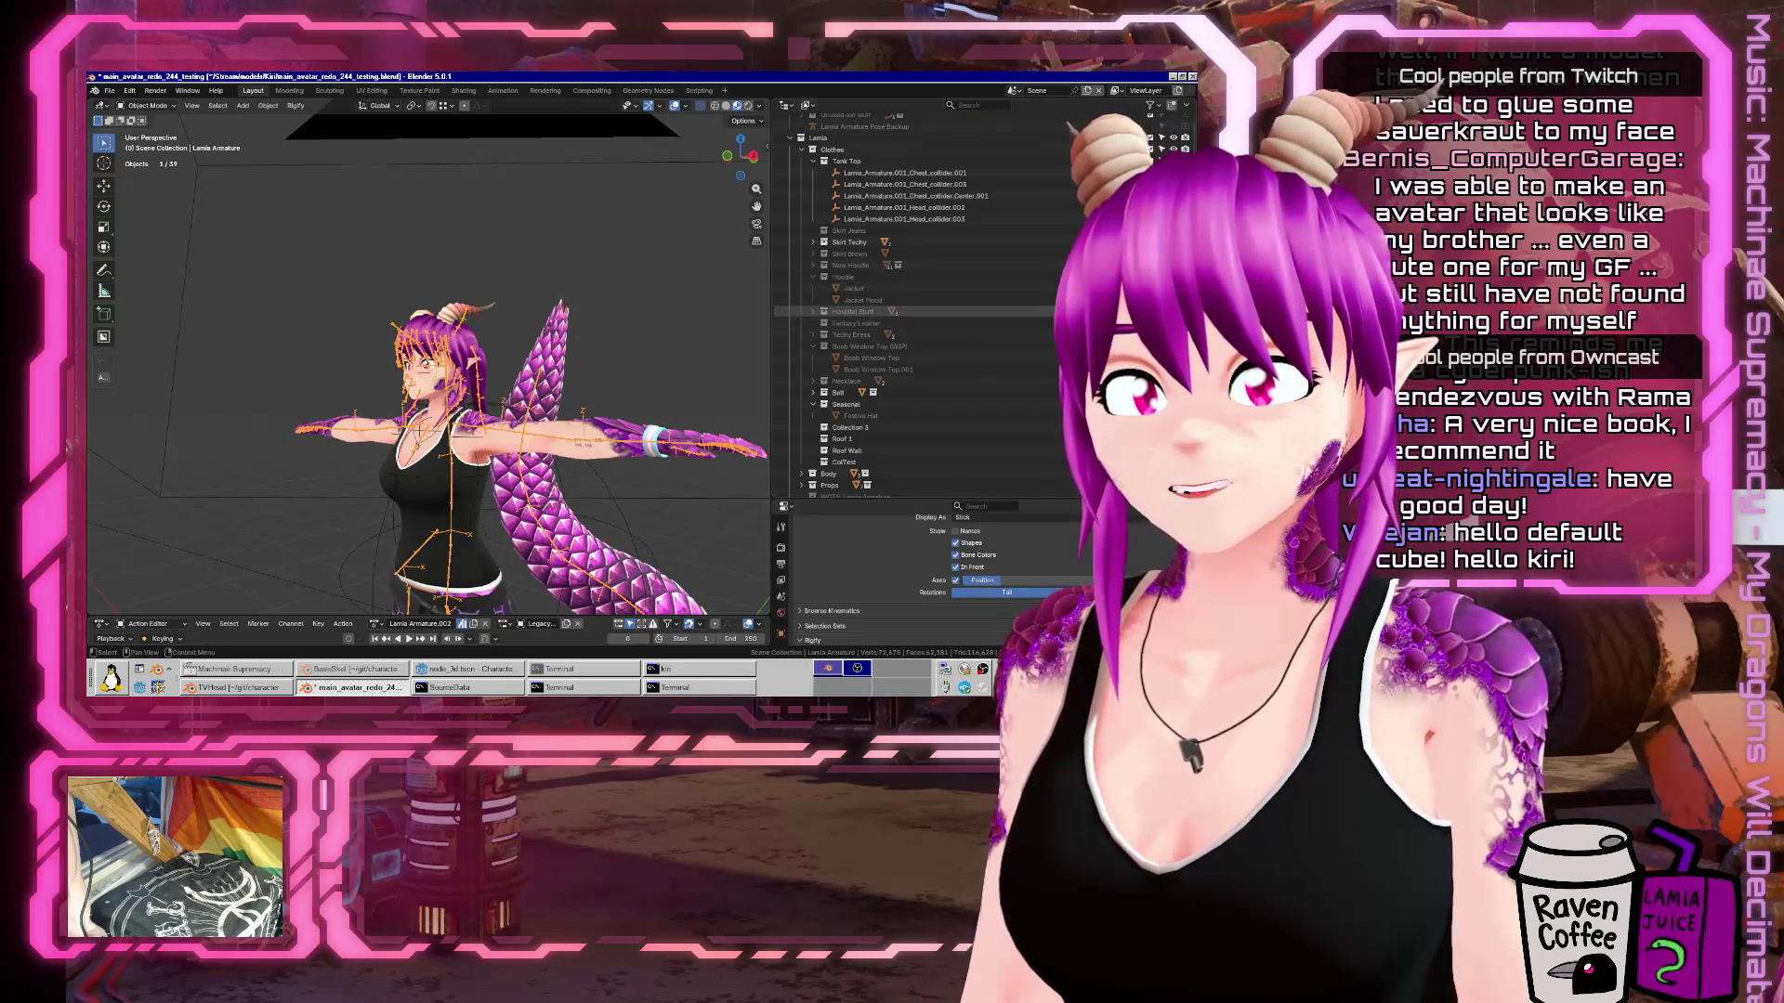
Show the Hospital Stuff props, view them from the front, then hide them.
{"action": "left_click", "coordinate": [824, 312]}
{"action": "mouse_move", "coordinate": [521, 430]}
{"action": "left_mouse_down"}
{"action": "mouse_move", "coordinate": [593, 430]}
{"action": "mouse_move", "coordinate": [483, 430]}
{"action": "mouse_move", "coordinate": [631, 425]}
{"action": "left_mouse_up"}
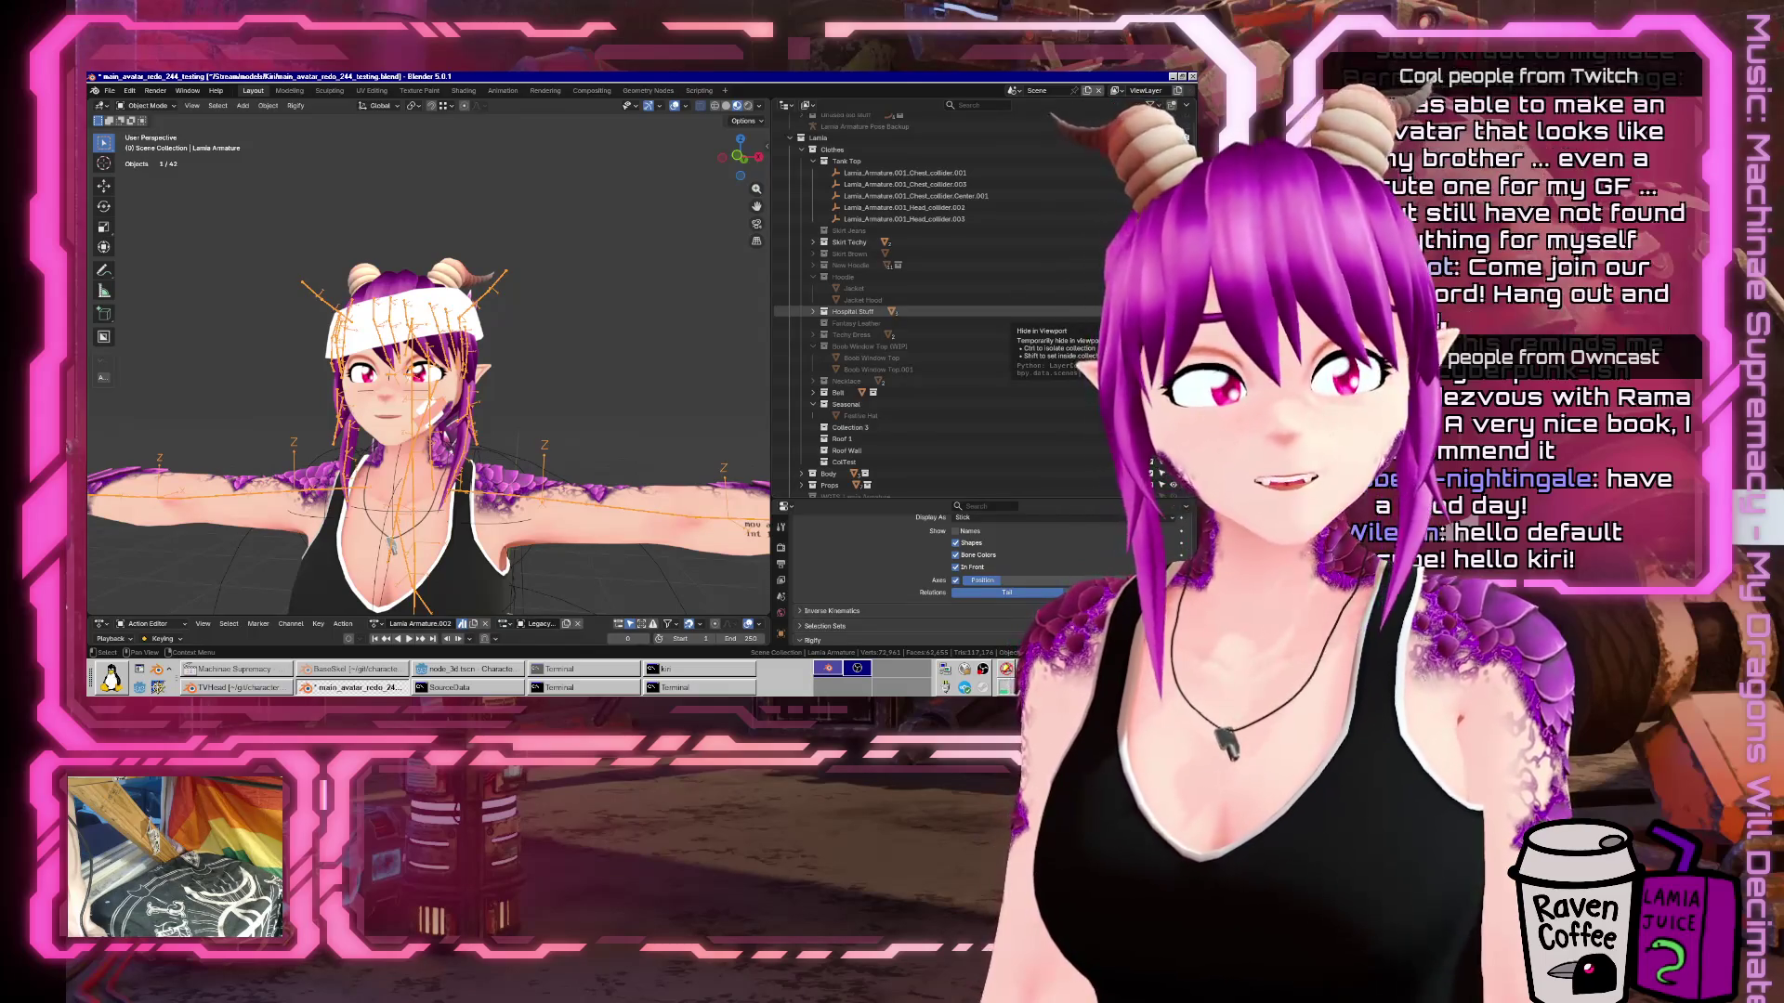
{"action": "left_click", "coordinate": [1172, 312]}
{"action": "scroll", "coordinate": [1022, 381], "scroll_direction": "down", "scroll_amount": 4}
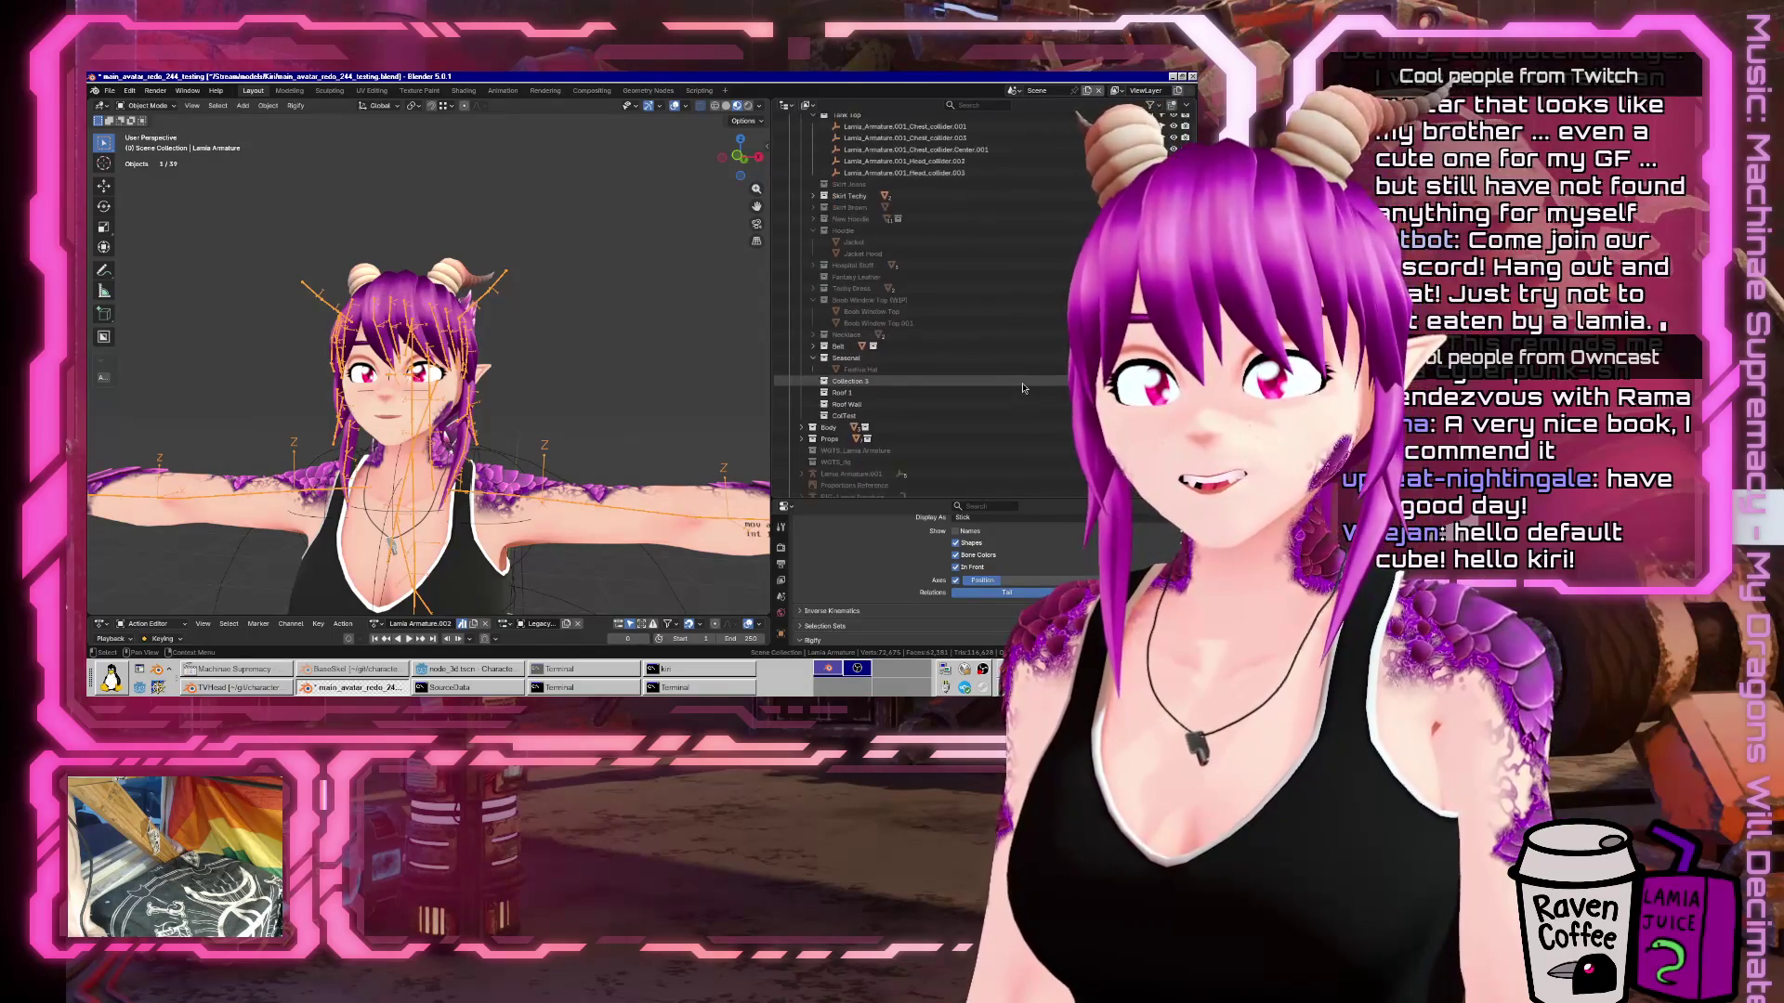
{"action": "scroll", "coordinate": [920, 344], "scroll_direction": "down", "scroll_amount": 3}
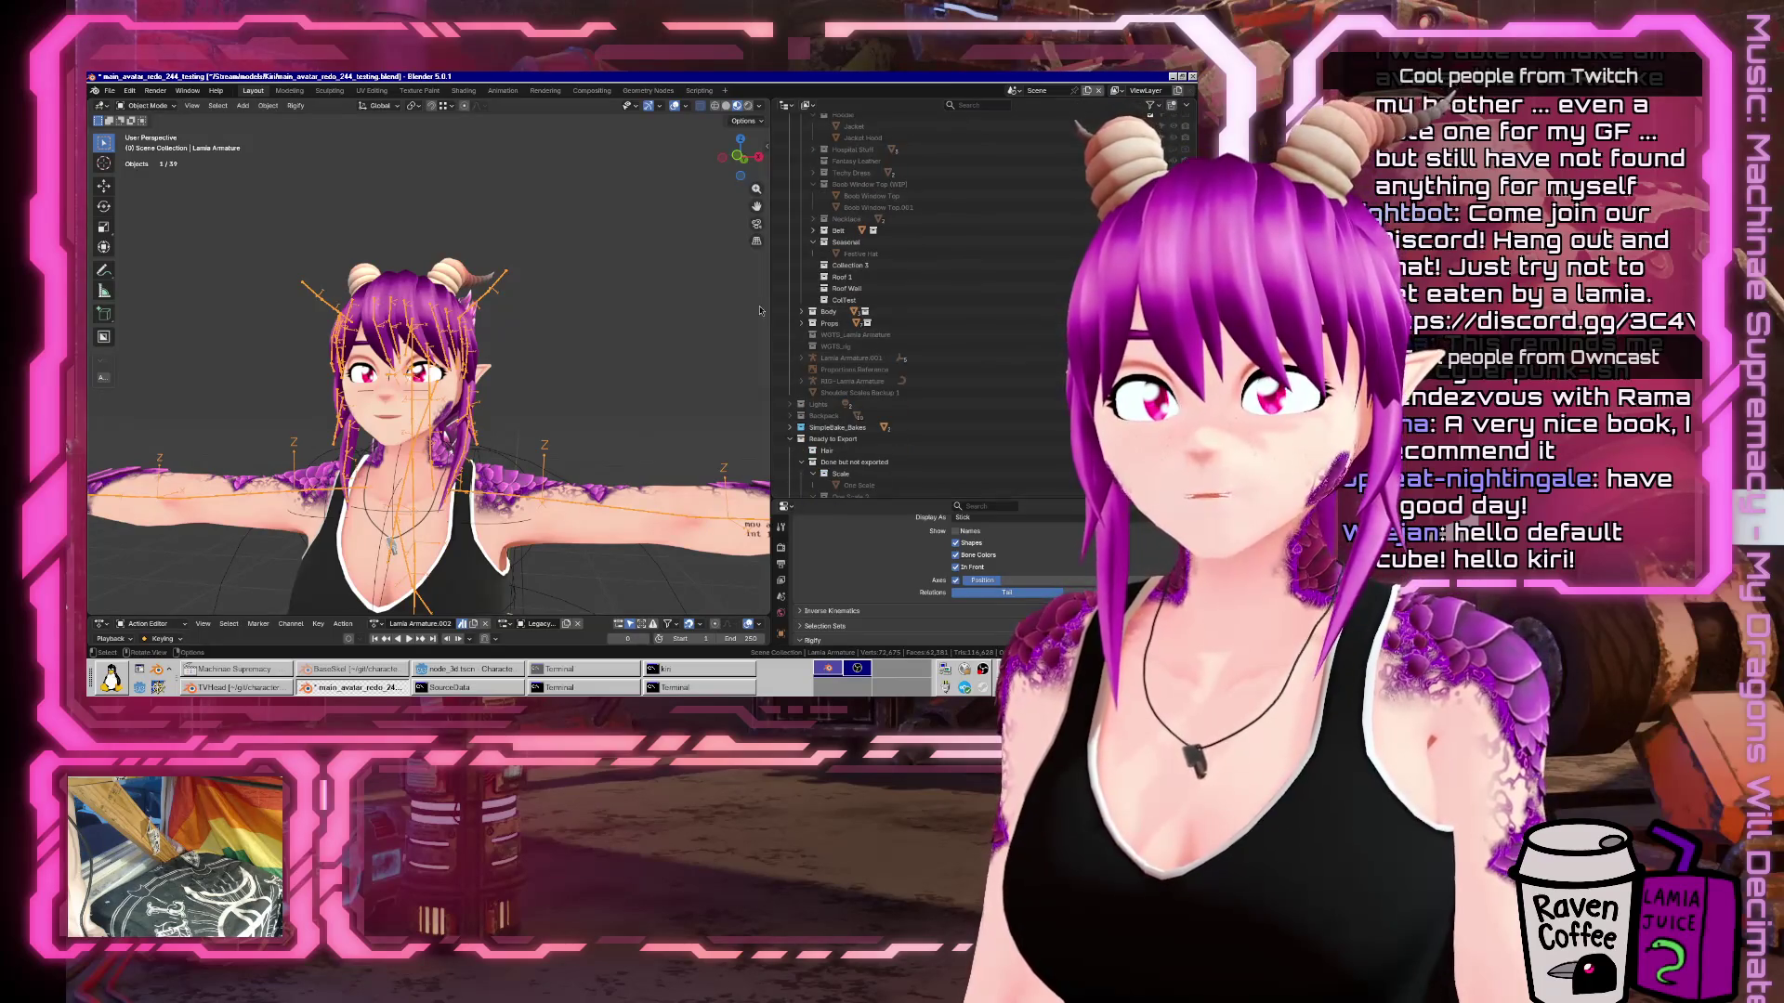
Expand Props, show the cat ears, hide the Catgirl legs, then hide Cat parts.
{"action": "left_click", "coordinate": [810, 324]}
{"action": "scroll", "coordinate": [810, 328], "scroll_direction": "down", "scroll_amount": 3}
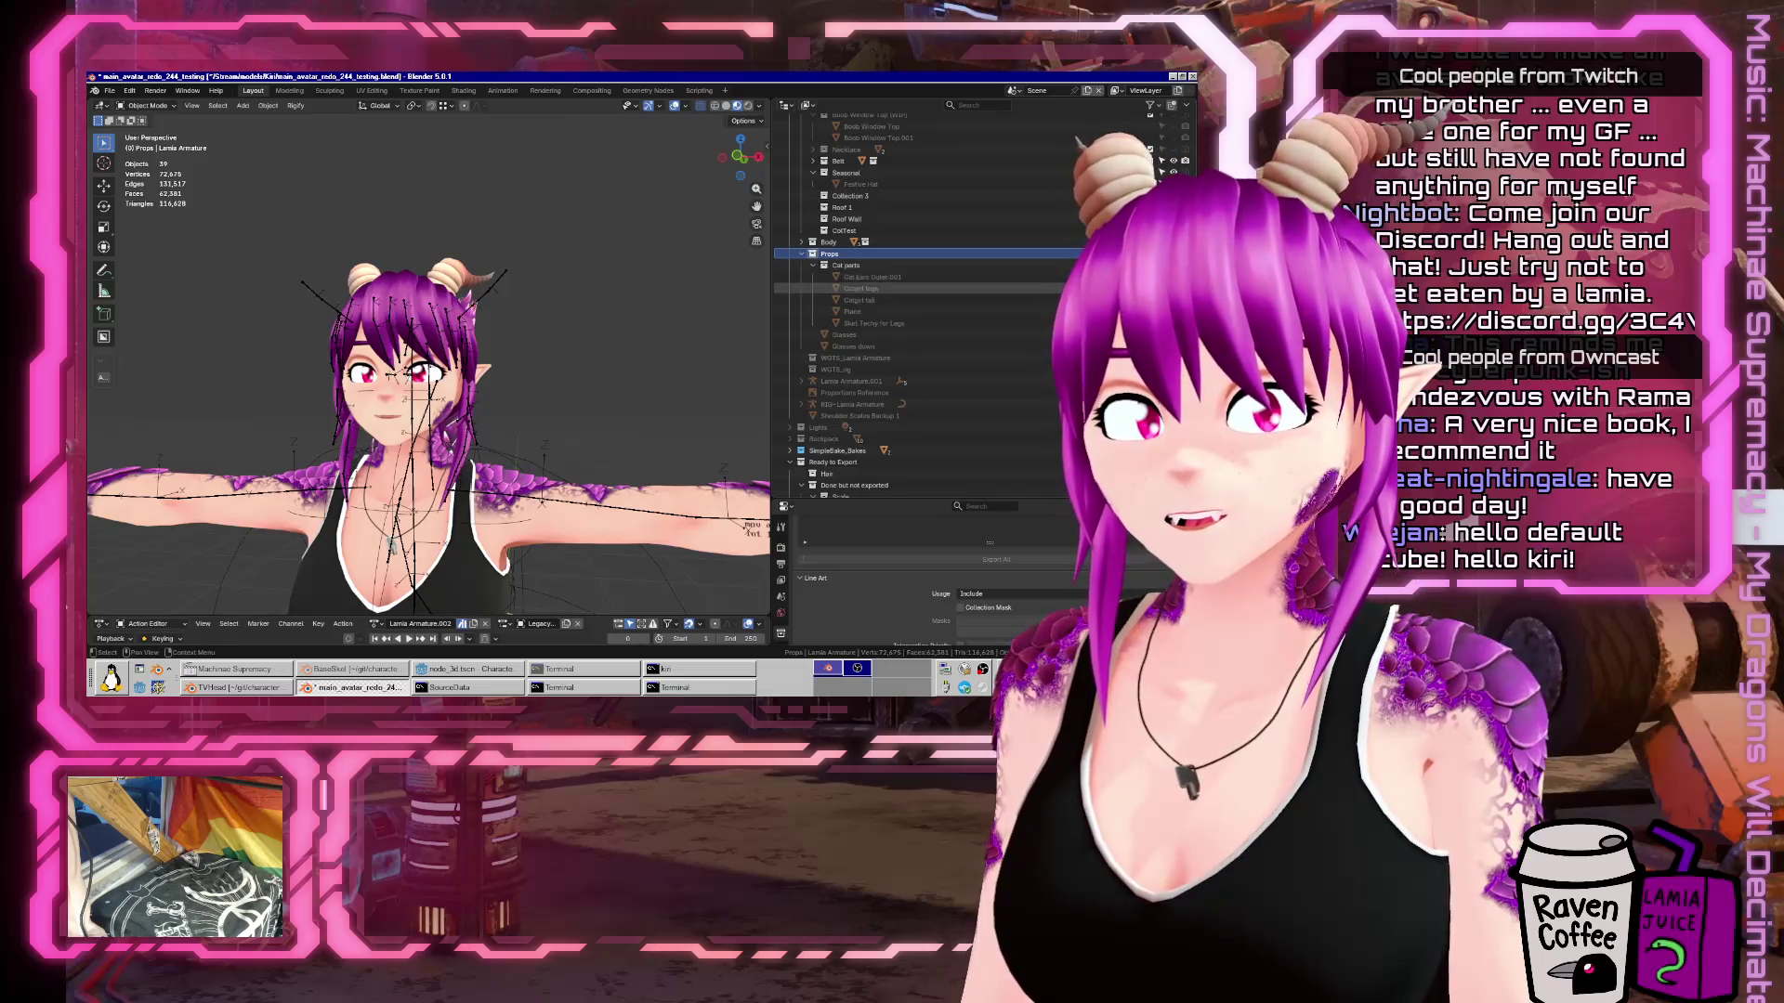
{"action": "left_click", "coordinate": [1172, 277]}
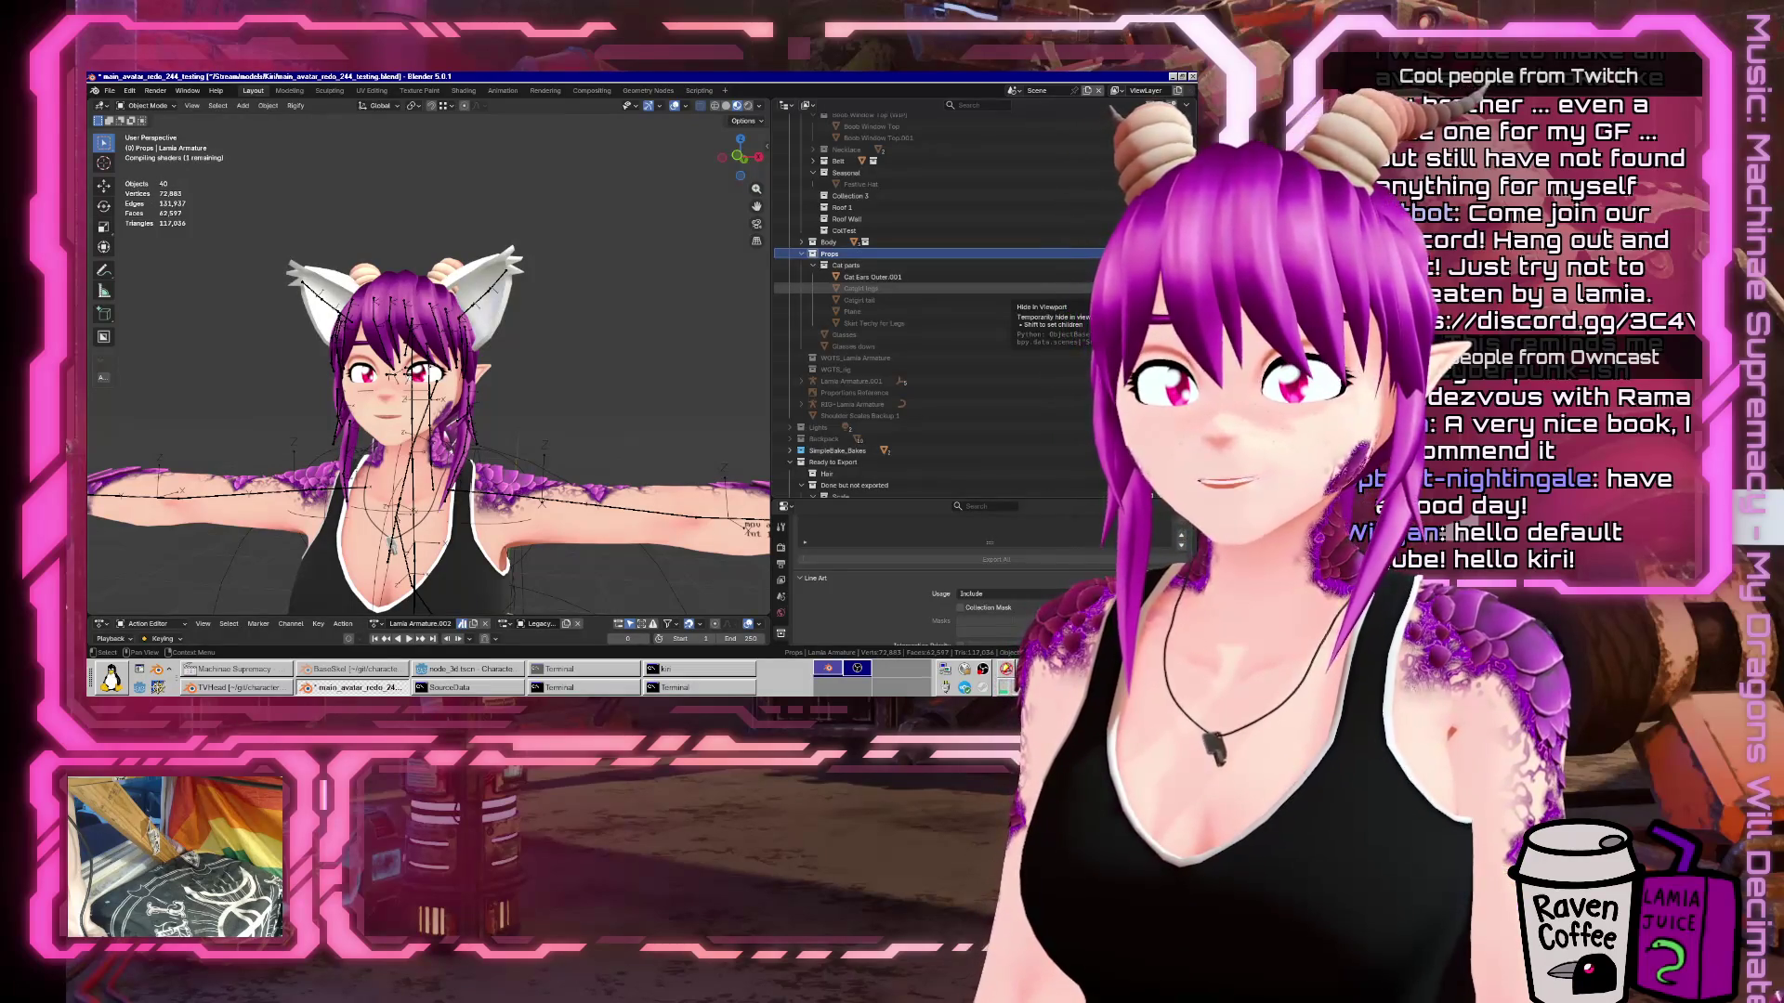
{"action": "left_click", "coordinate": [1172, 288]}
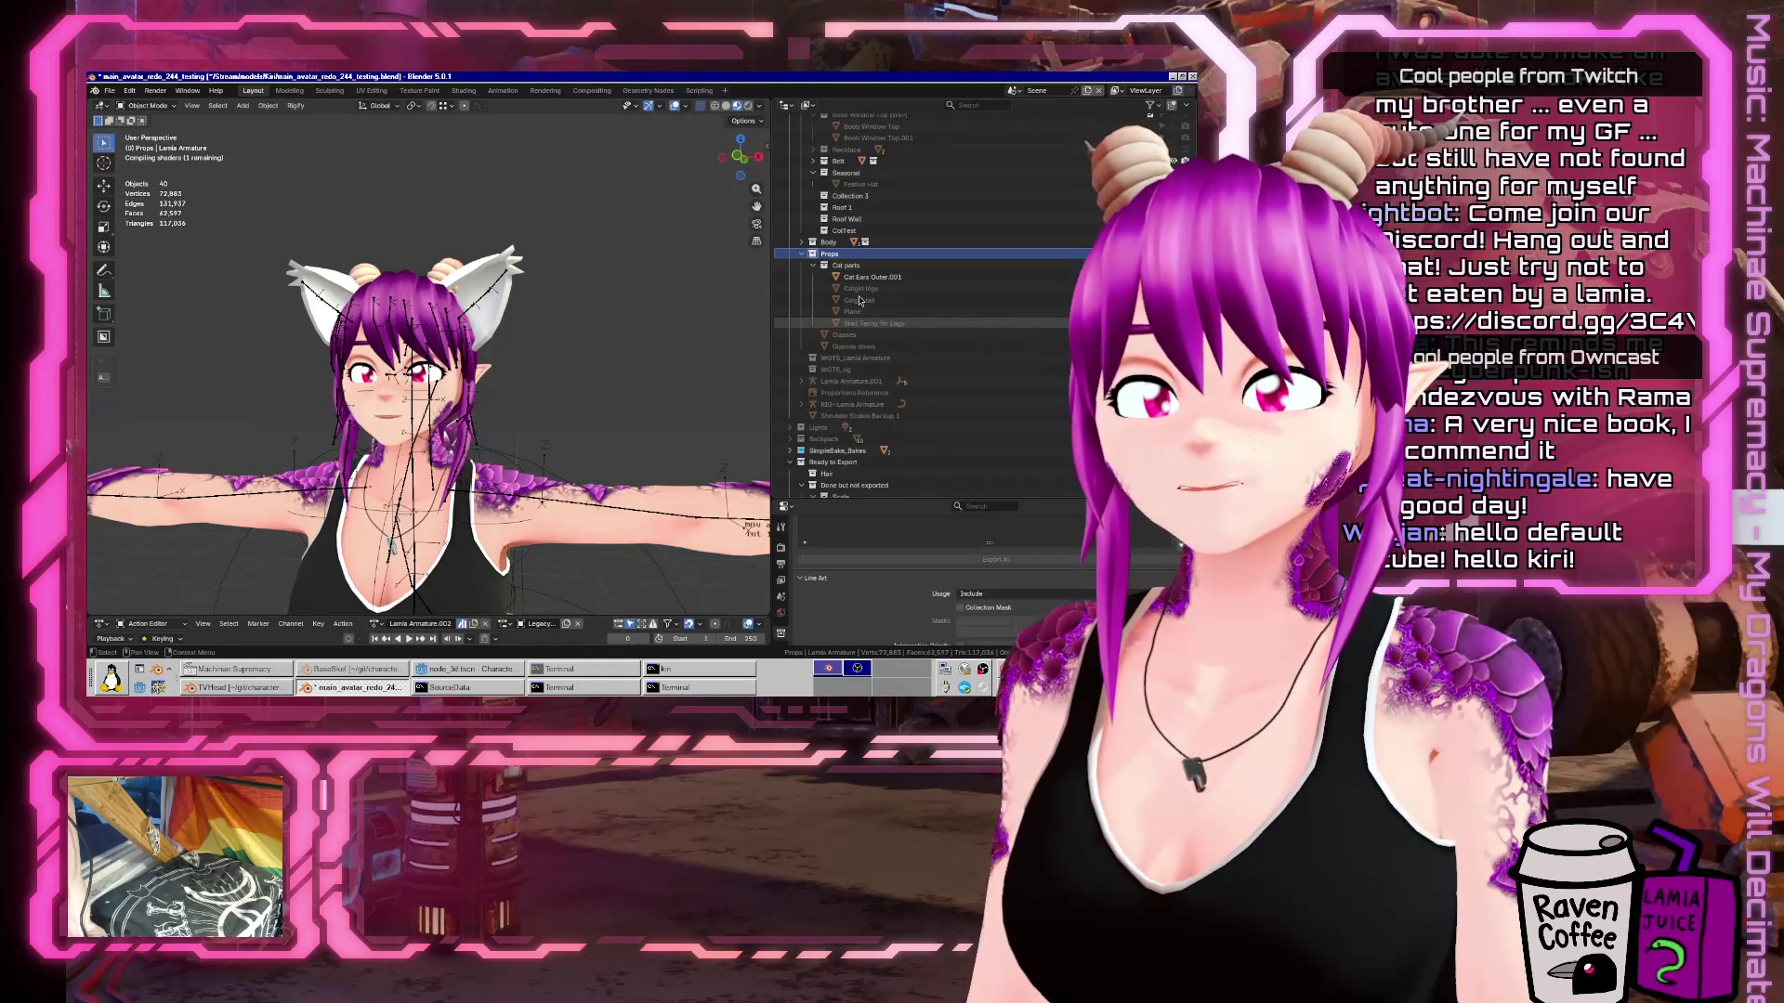
{"action": "scroll", "coordinate": [866, 316], "scroll_direction": "up", "scroll_amount": 2}
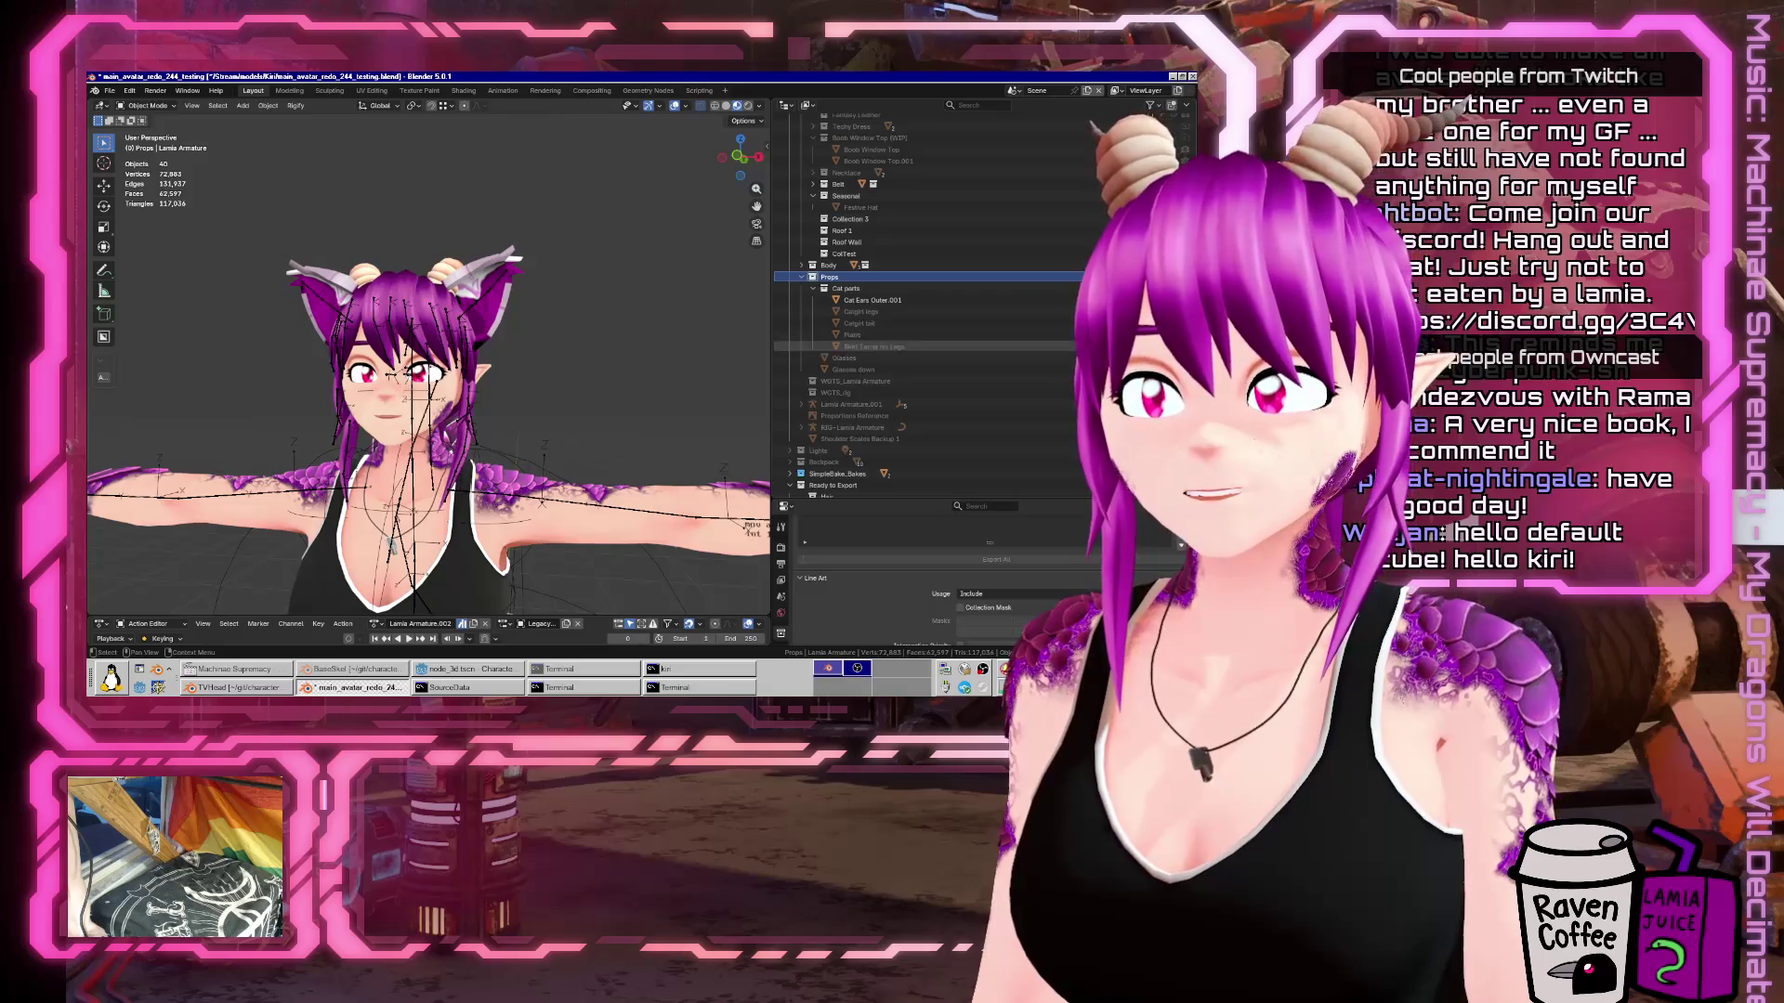
{"action": "left_click_drag", "start_coordinate": [740, 156], "coordinate": [683, 163]}
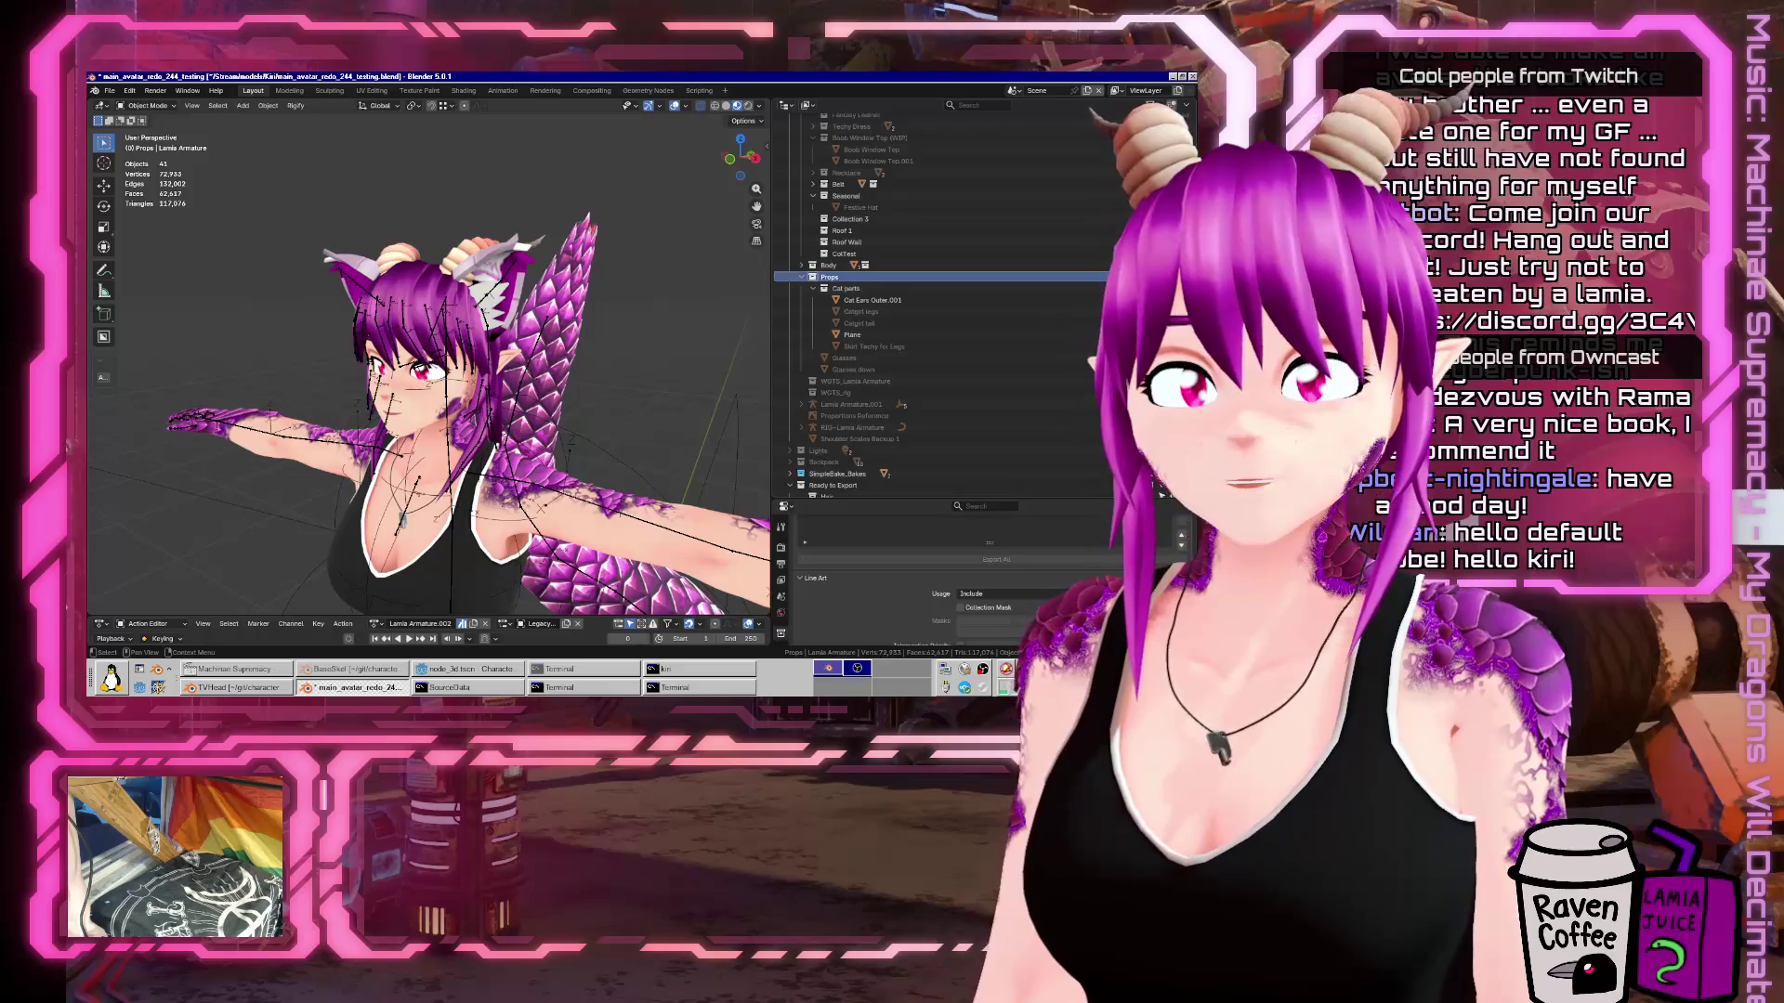
{"action": "left_click", "coordinate": [1096, 288]}
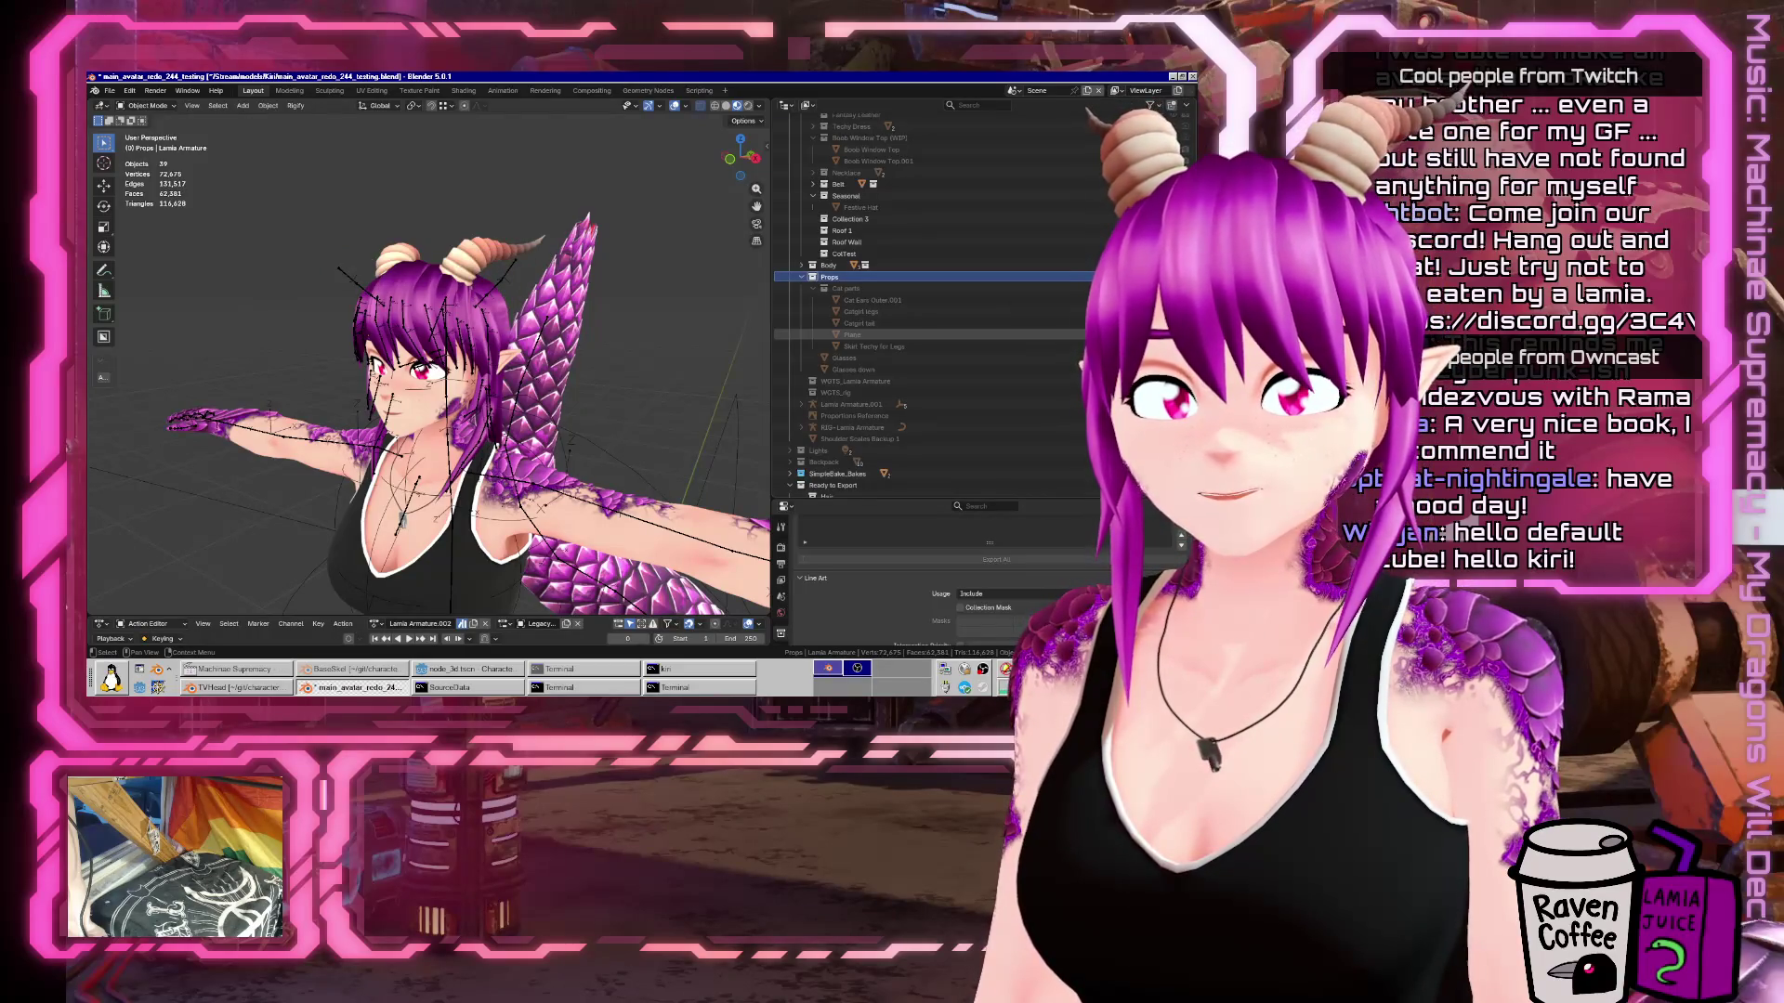
Toggle the Glasses on and off twice, leaving them hidden.
{"action": "scroll", "coordinate": [910, 344], "scroll_direction": "down", "scroll_amount": 2}
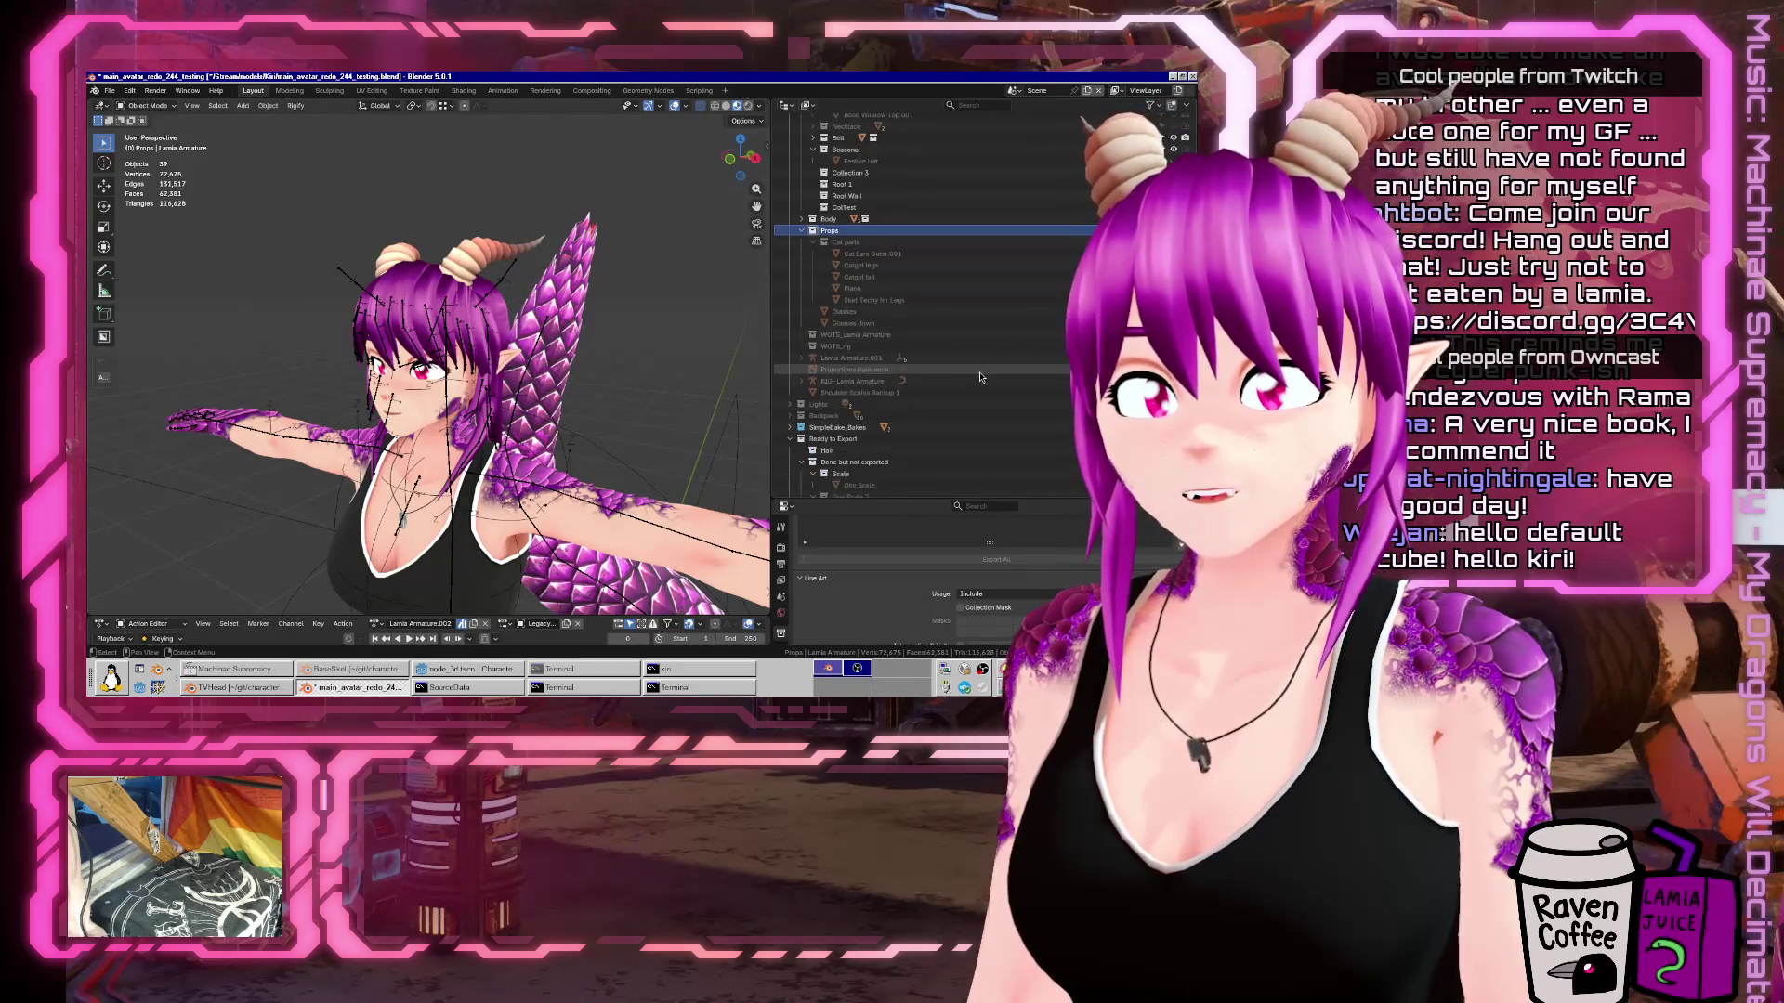
{"action": "left_click", "coordinate": [1096, 311]}
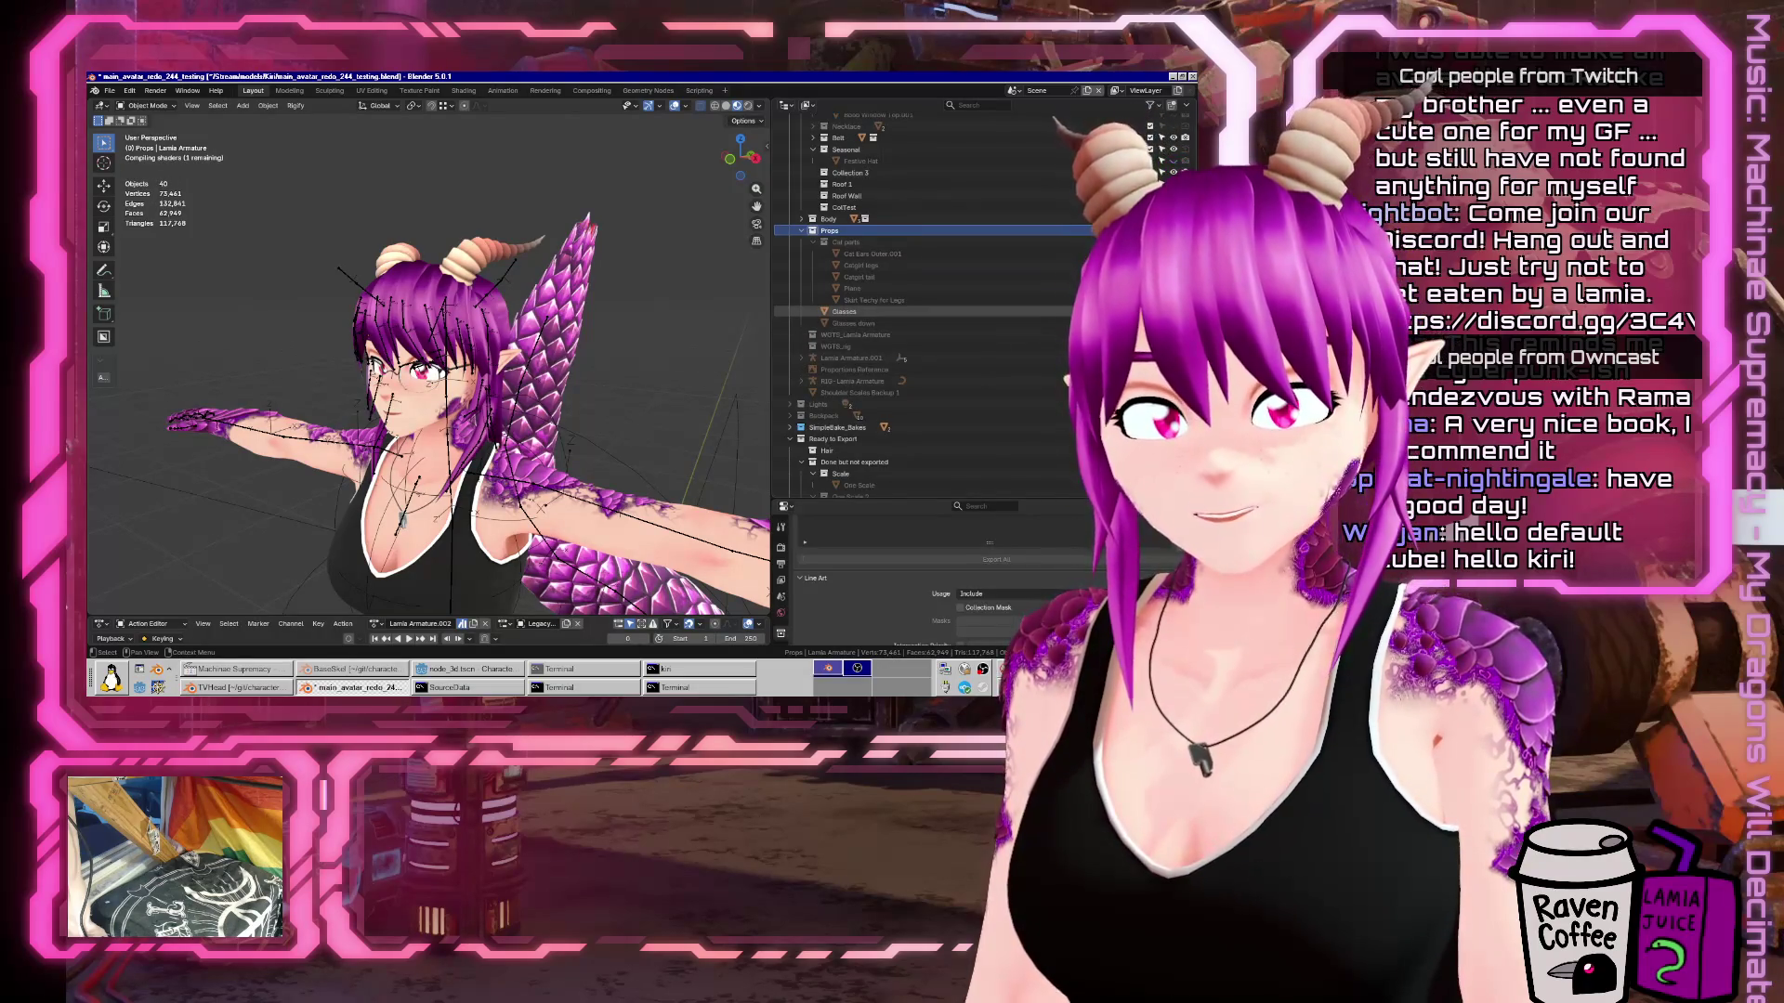
{"action": "left_click", "coordinate": [1096, 311]}
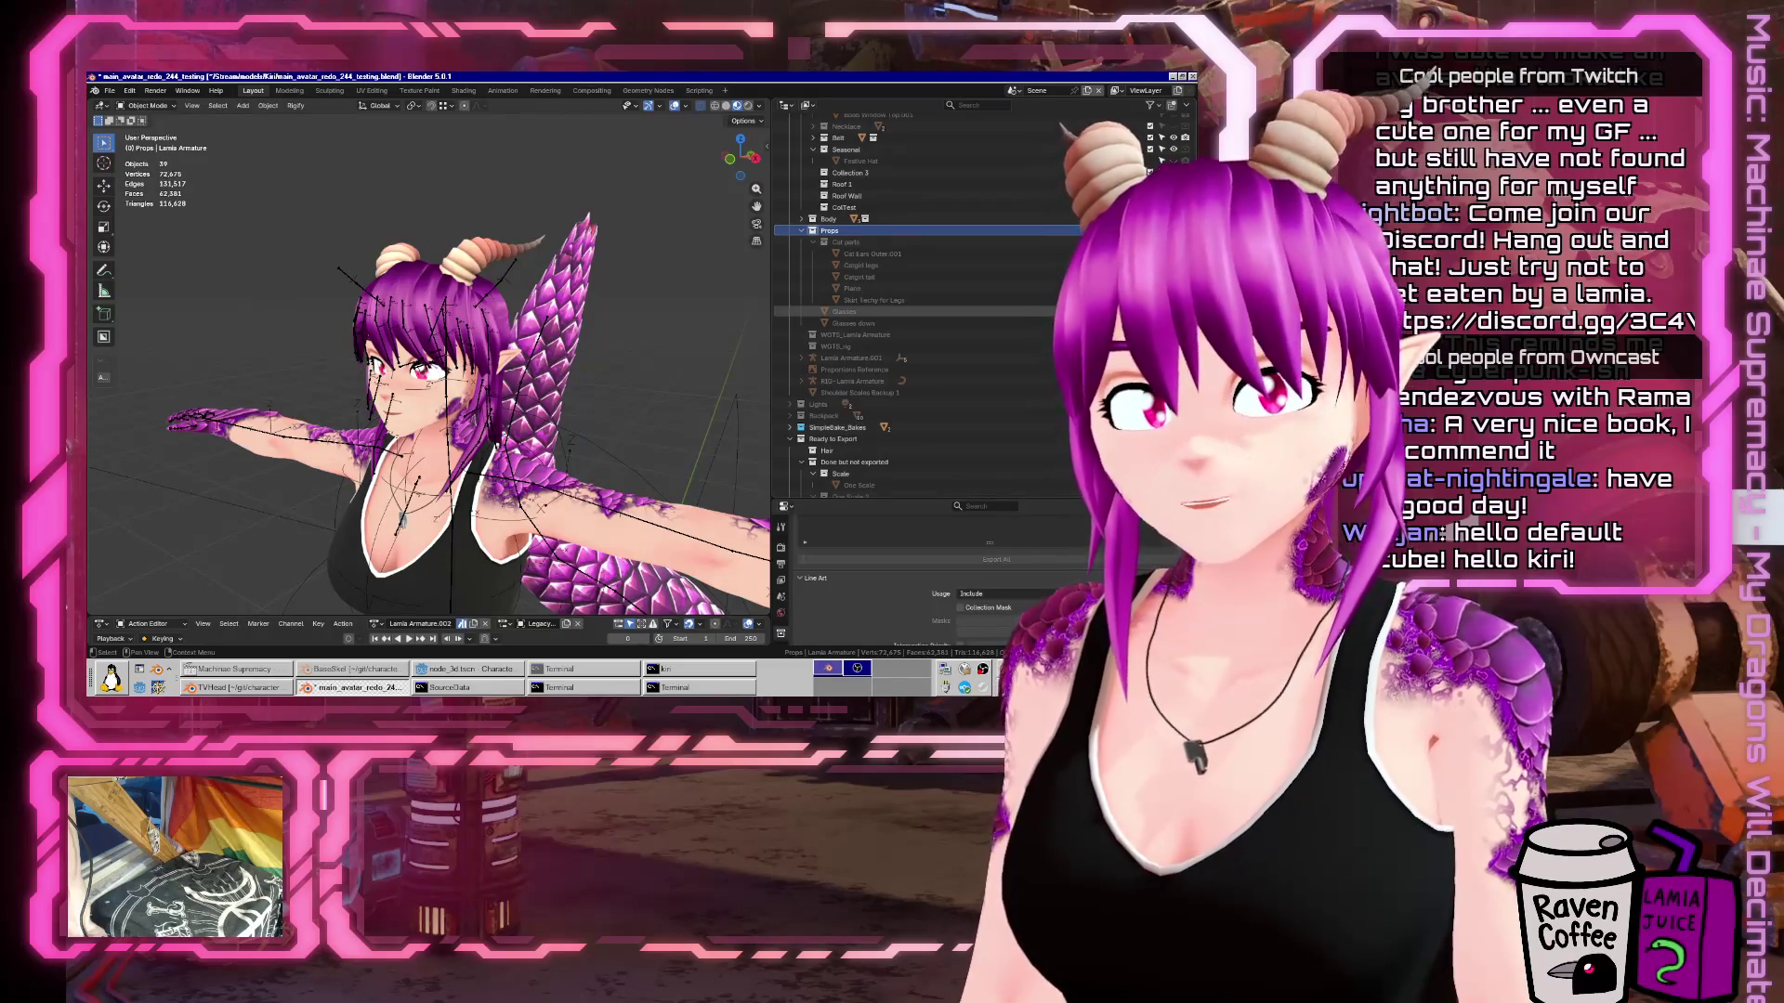
{"action": "left_click", "coordinate": [1172, 311]}
{"action": "left_click", "coordinate": [1172, 311]}
Orbit around the avatar to inspect it from the side, above and rear.
{"action": "mouse_move", "coordinate": [483, 334]}
{"action": "left_mouse_down"}
{"action": "mouse_move", "coordinate": [557, 325]}
{"action": "mouse_move", "coordinate": [532, 324]}
{"action": "mouse_move", "coordinate": [705, 376]}
{"action": "mouse_move", "coordinate": [392, 397]}
{"action": "left_mouse_up"}
{"action": "left_click_drag", "start_coordinate": [423, 518], "coordinate": [515, 414]}
{"action": "left_click_drag", "start_coordinate": [701, 506], "coordinate": [799, 446]}
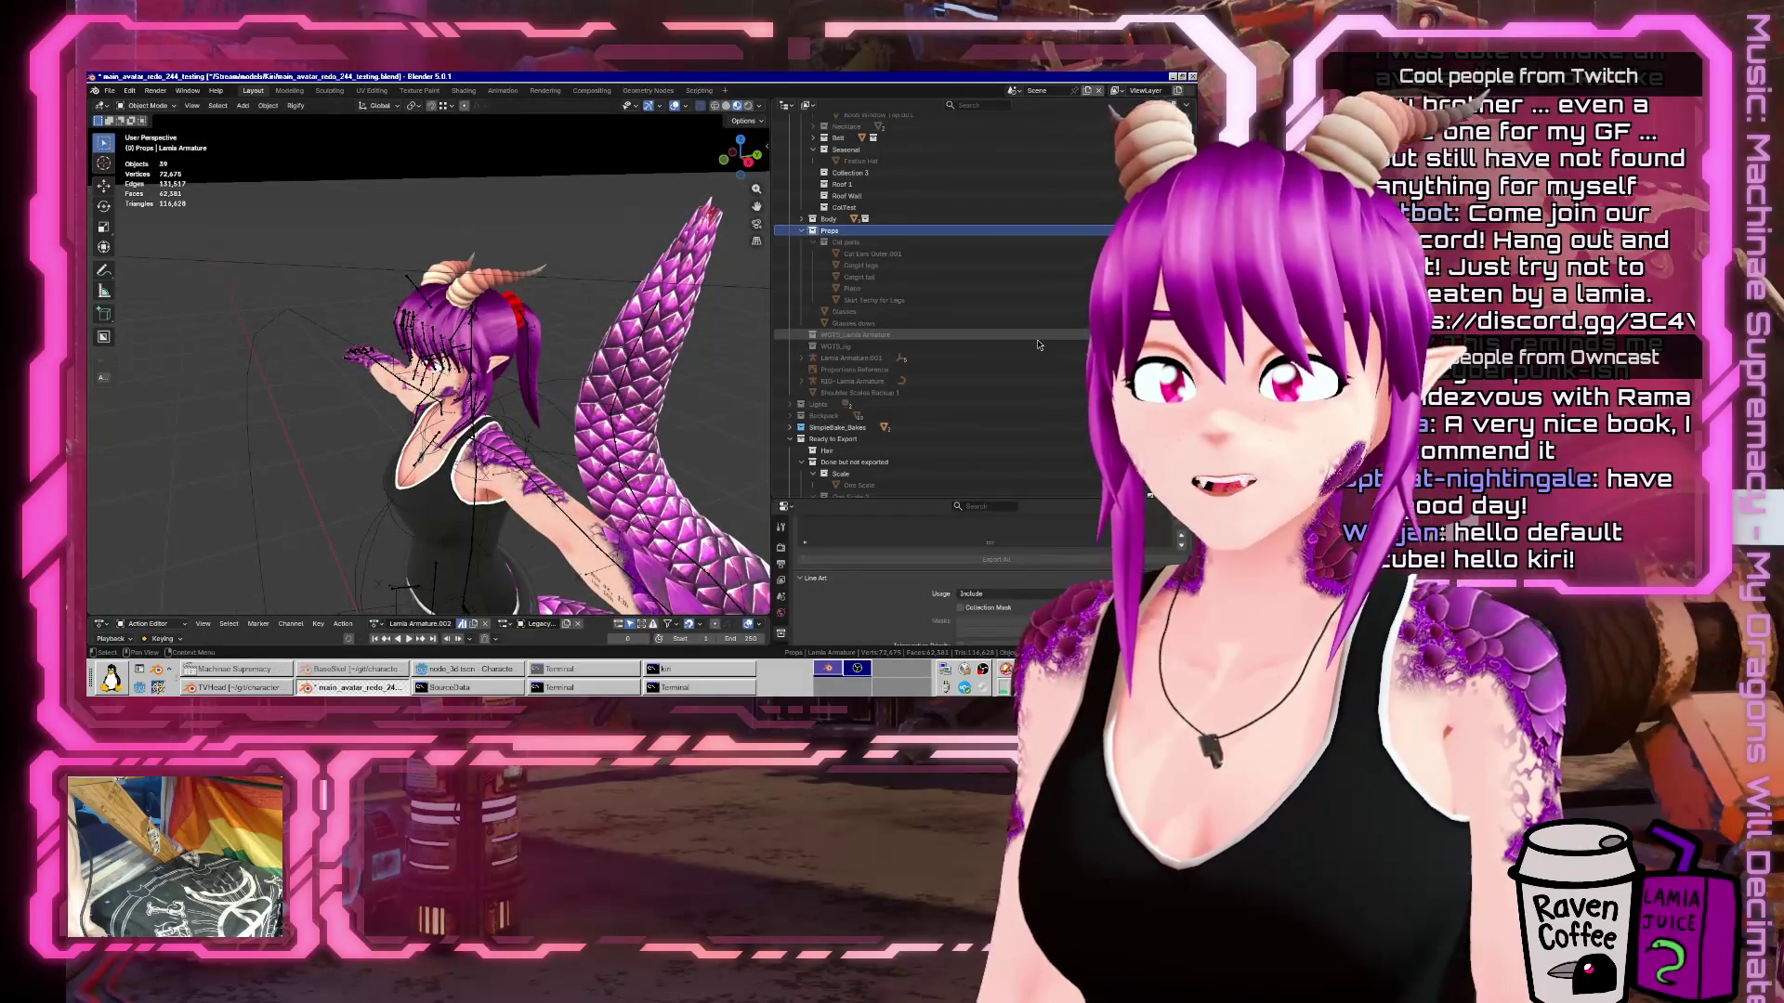
{"action": "mouse_move", "coordinate": [650, 371]}
{"action": "left_mouse_down"}
{"action": "mouse_move", "coordinate": [573, 337]}
{"action": "mouse_move", "coordinate": [191, 400]}
{"action": "mouse_move", "coordinate": [506, 404]}
{"action": "left_mouse_up"}
{"action": "scroll", "coordinate": [573, 338], "scroll_direction": "down", "scroll_amount": 4}
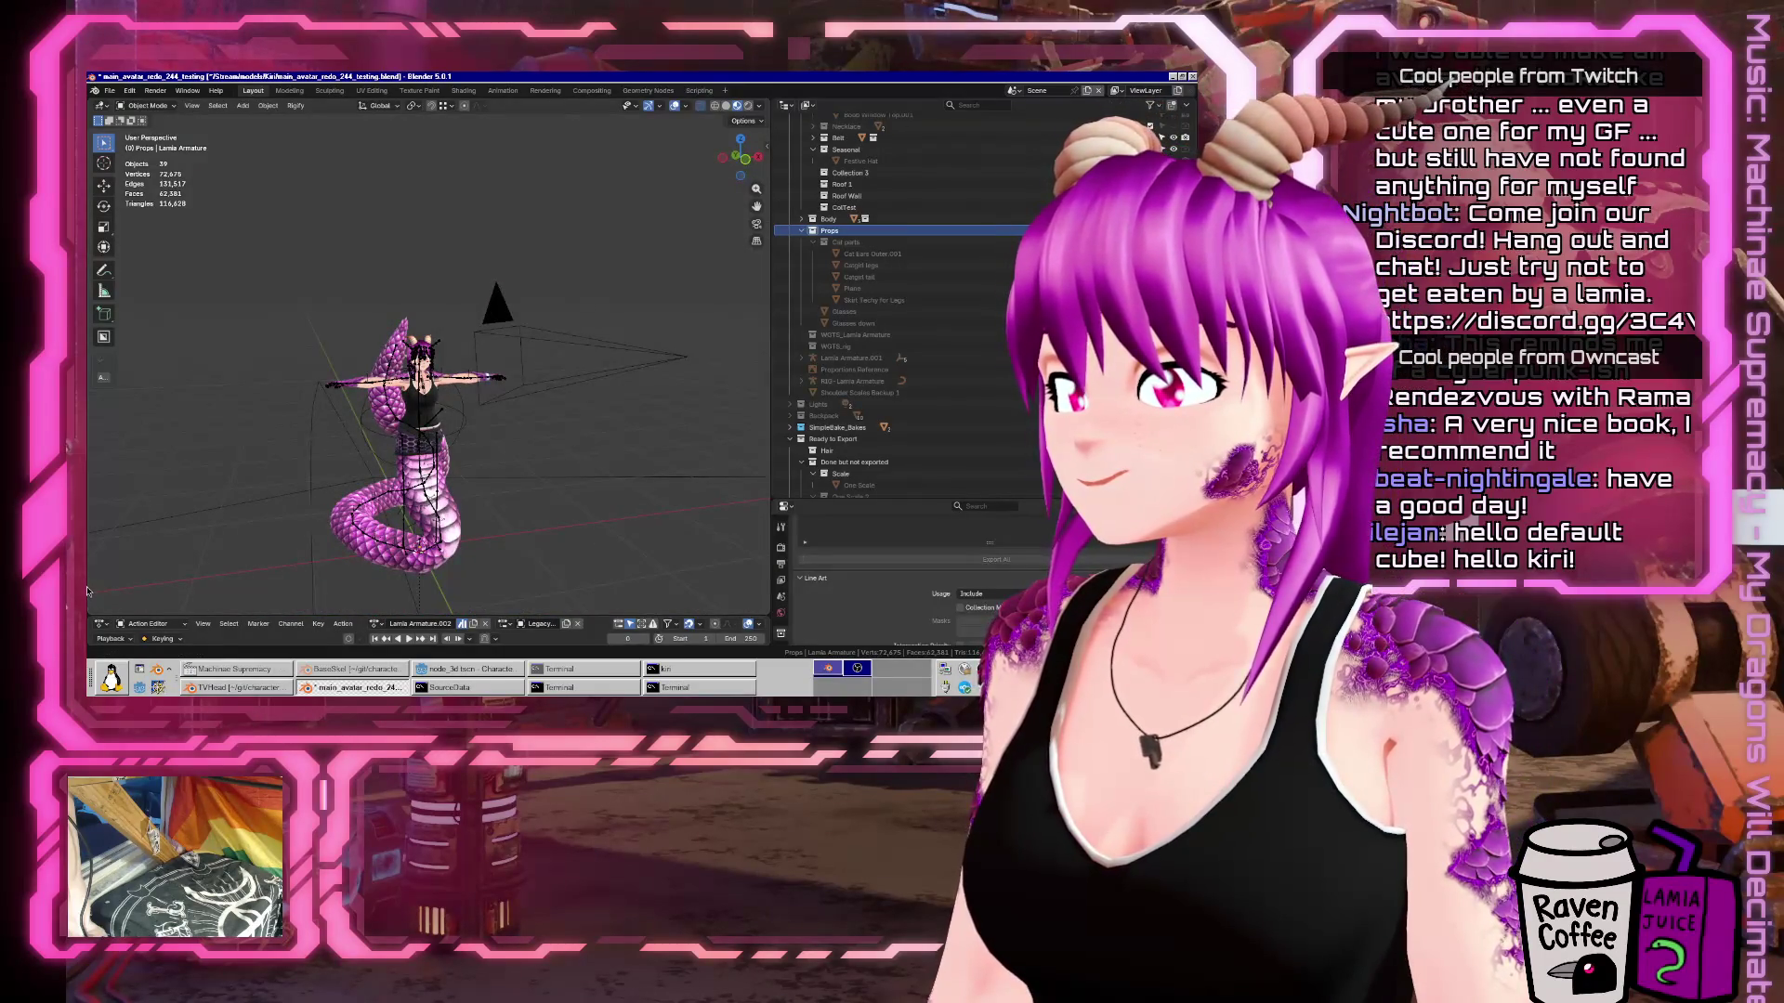
Close the Blender window and place the cursor on empty line 18 in Notes.md.
{"action": "right_click", "coordinate": [362, 697]}
{"action": "left_click", "coordinate": [335, 517]}
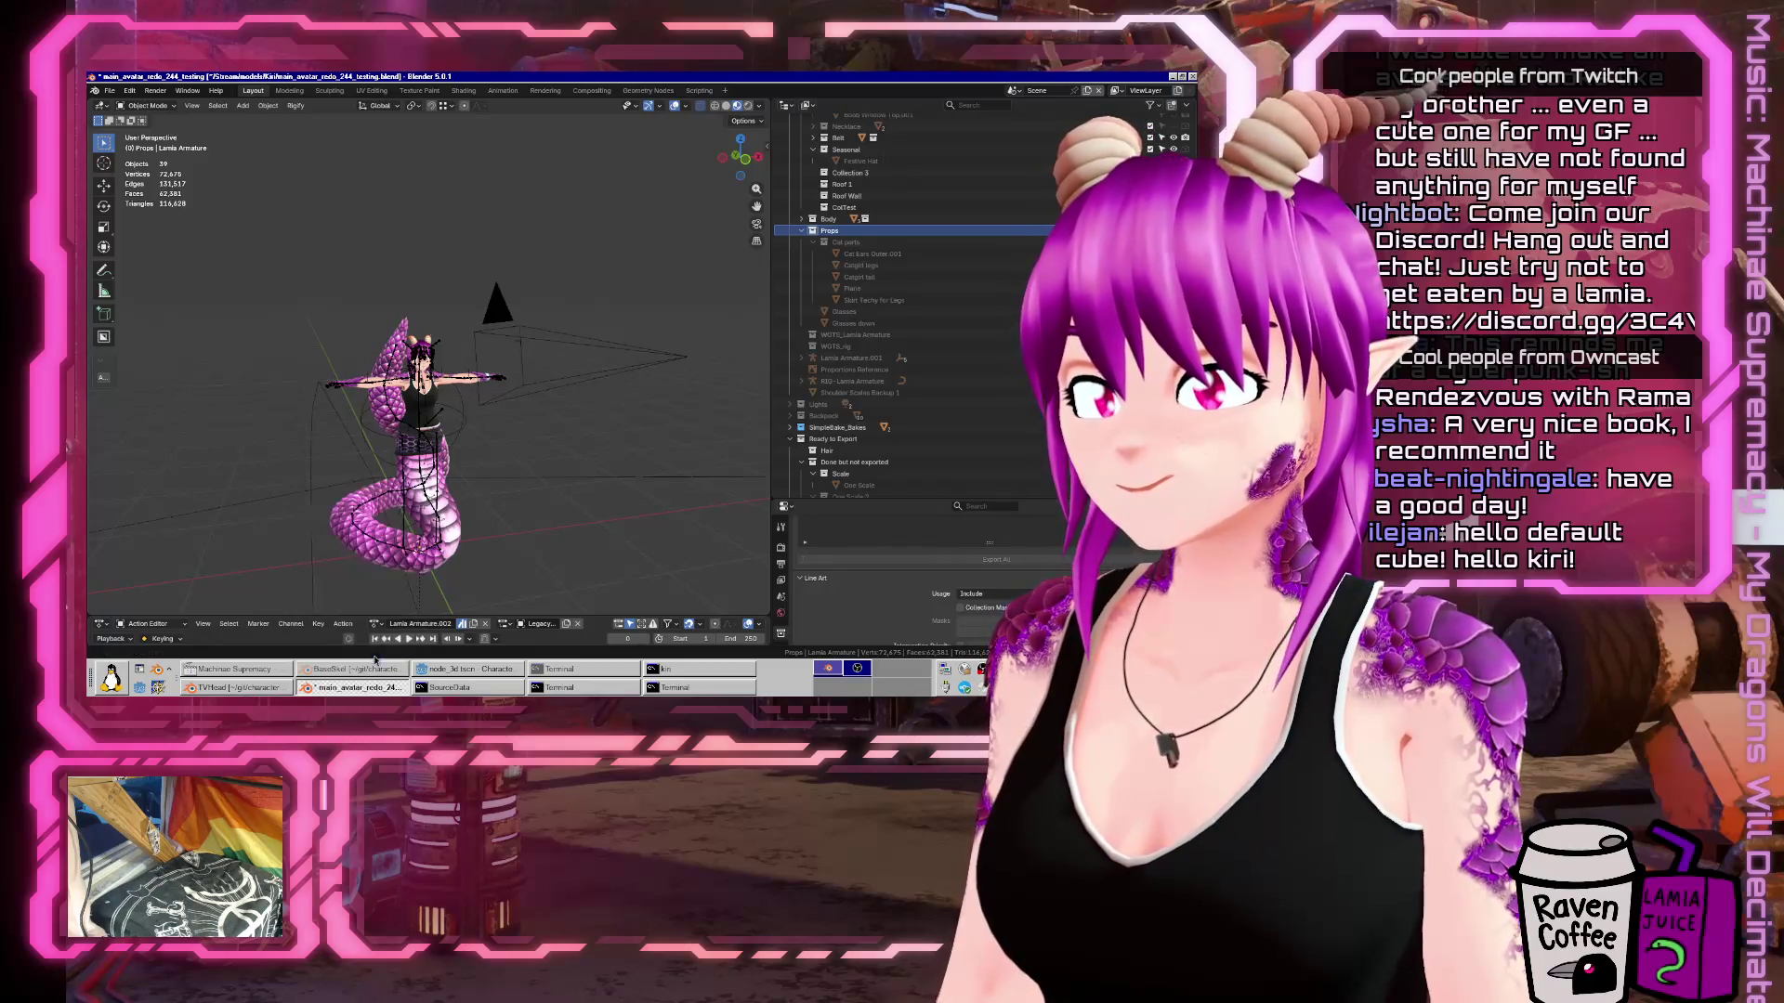
{"action": "left_click", "coordinate": [574, 397]}
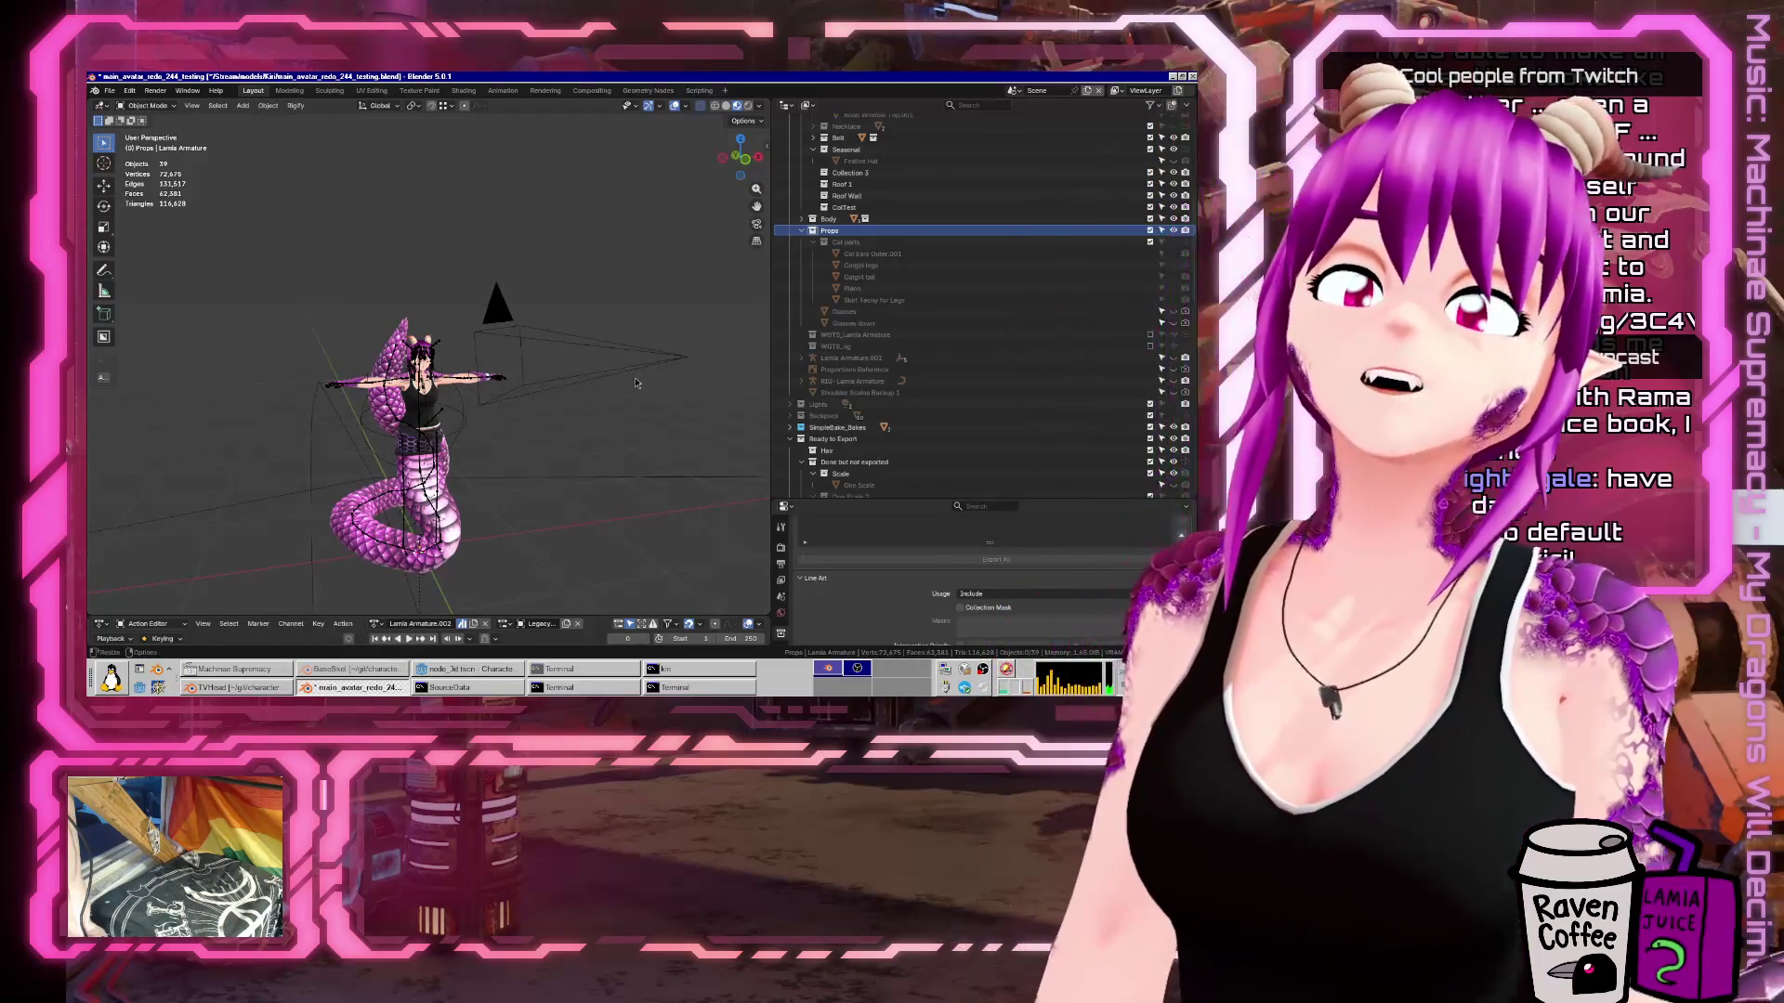
{"action": "key", "text": "alt+F4"}
{"action": "left_click", "coordinate": [567, 367]}
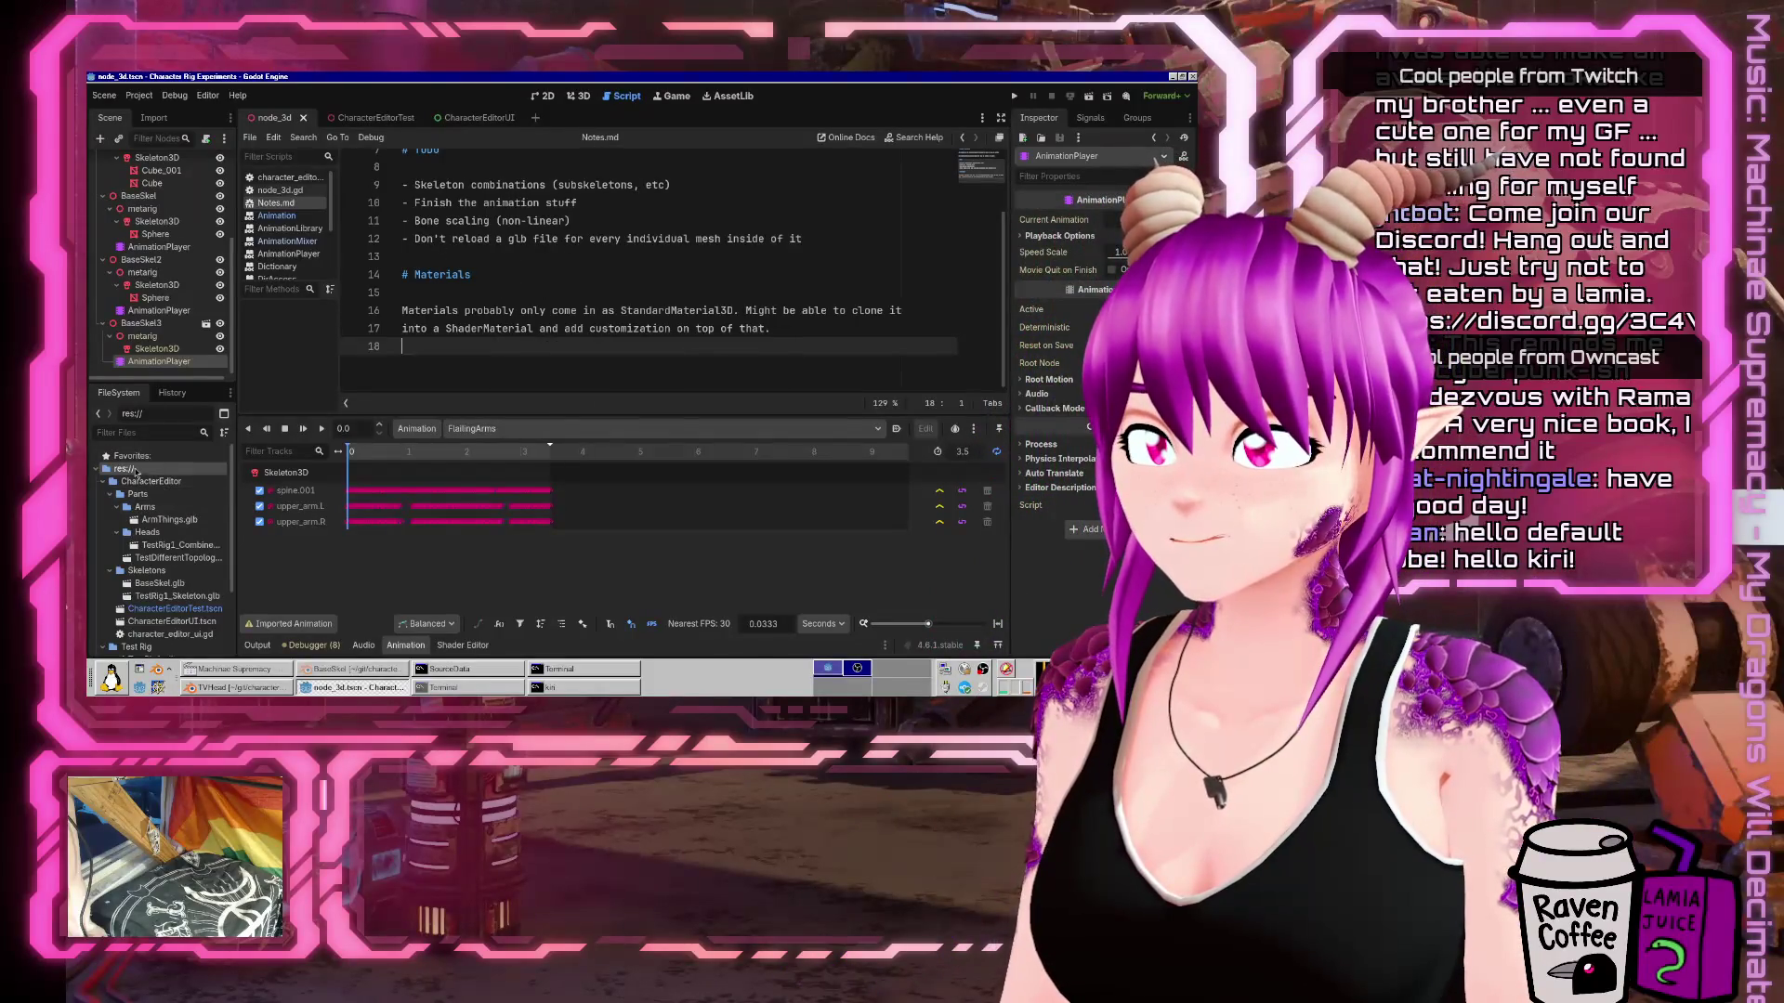
Begin creating a new resource in the Test Rig folder from the FileSystem menu.
{"action": "left_click", "coordinate": [154, 347]}
{"action": "scroll", "coordinate": [148, 617], "scroll_direction": "down", "scroll_amount": 5}
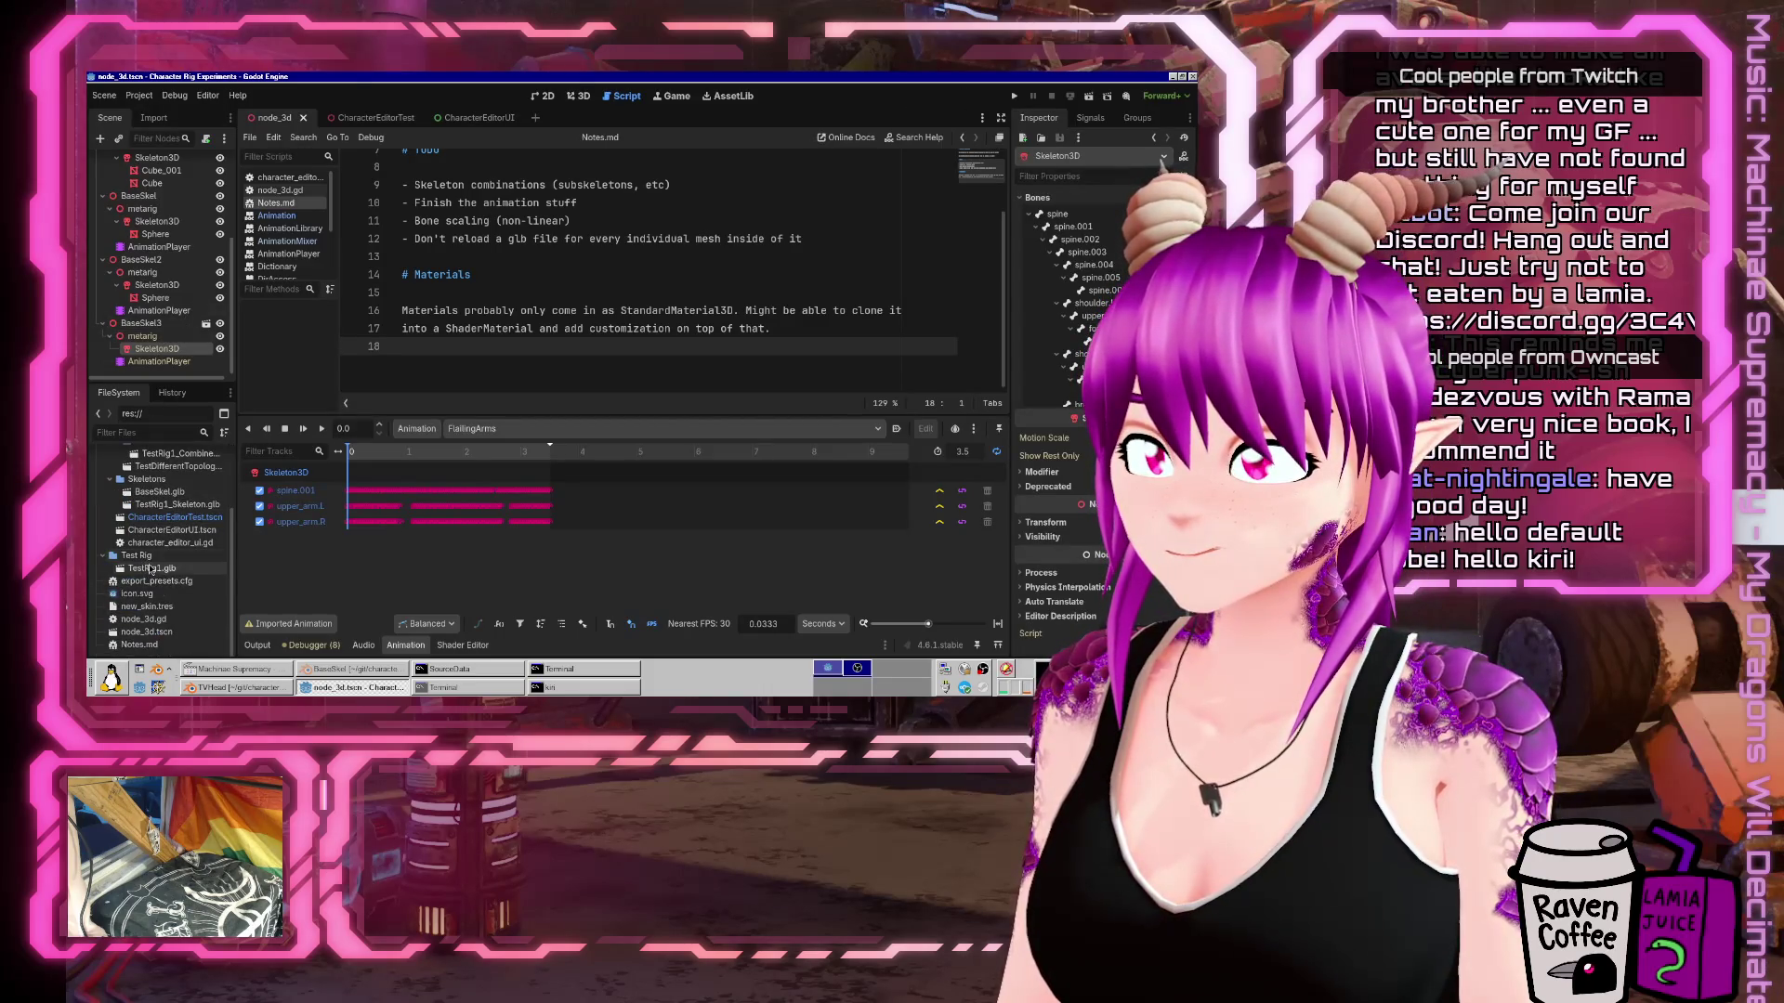
{"action": "right_click", "coordinate": [155, 557]}
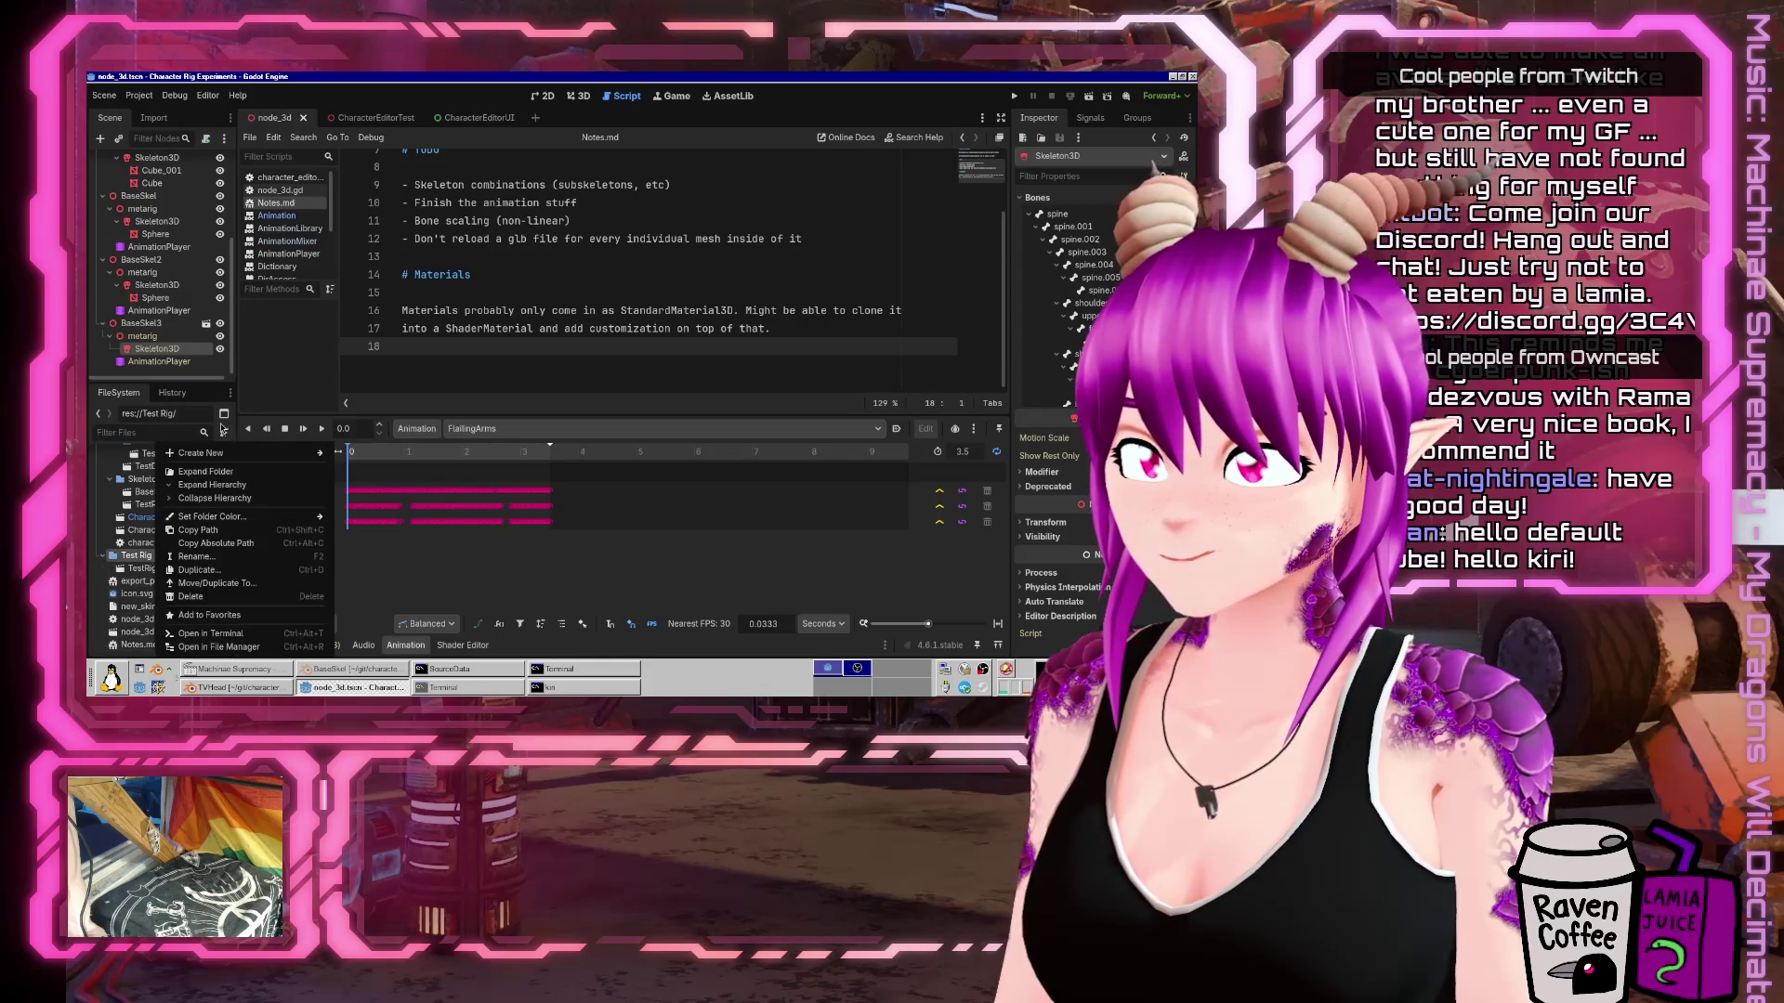
{"action": "mouse_move", "coordinate": [231, 454]}
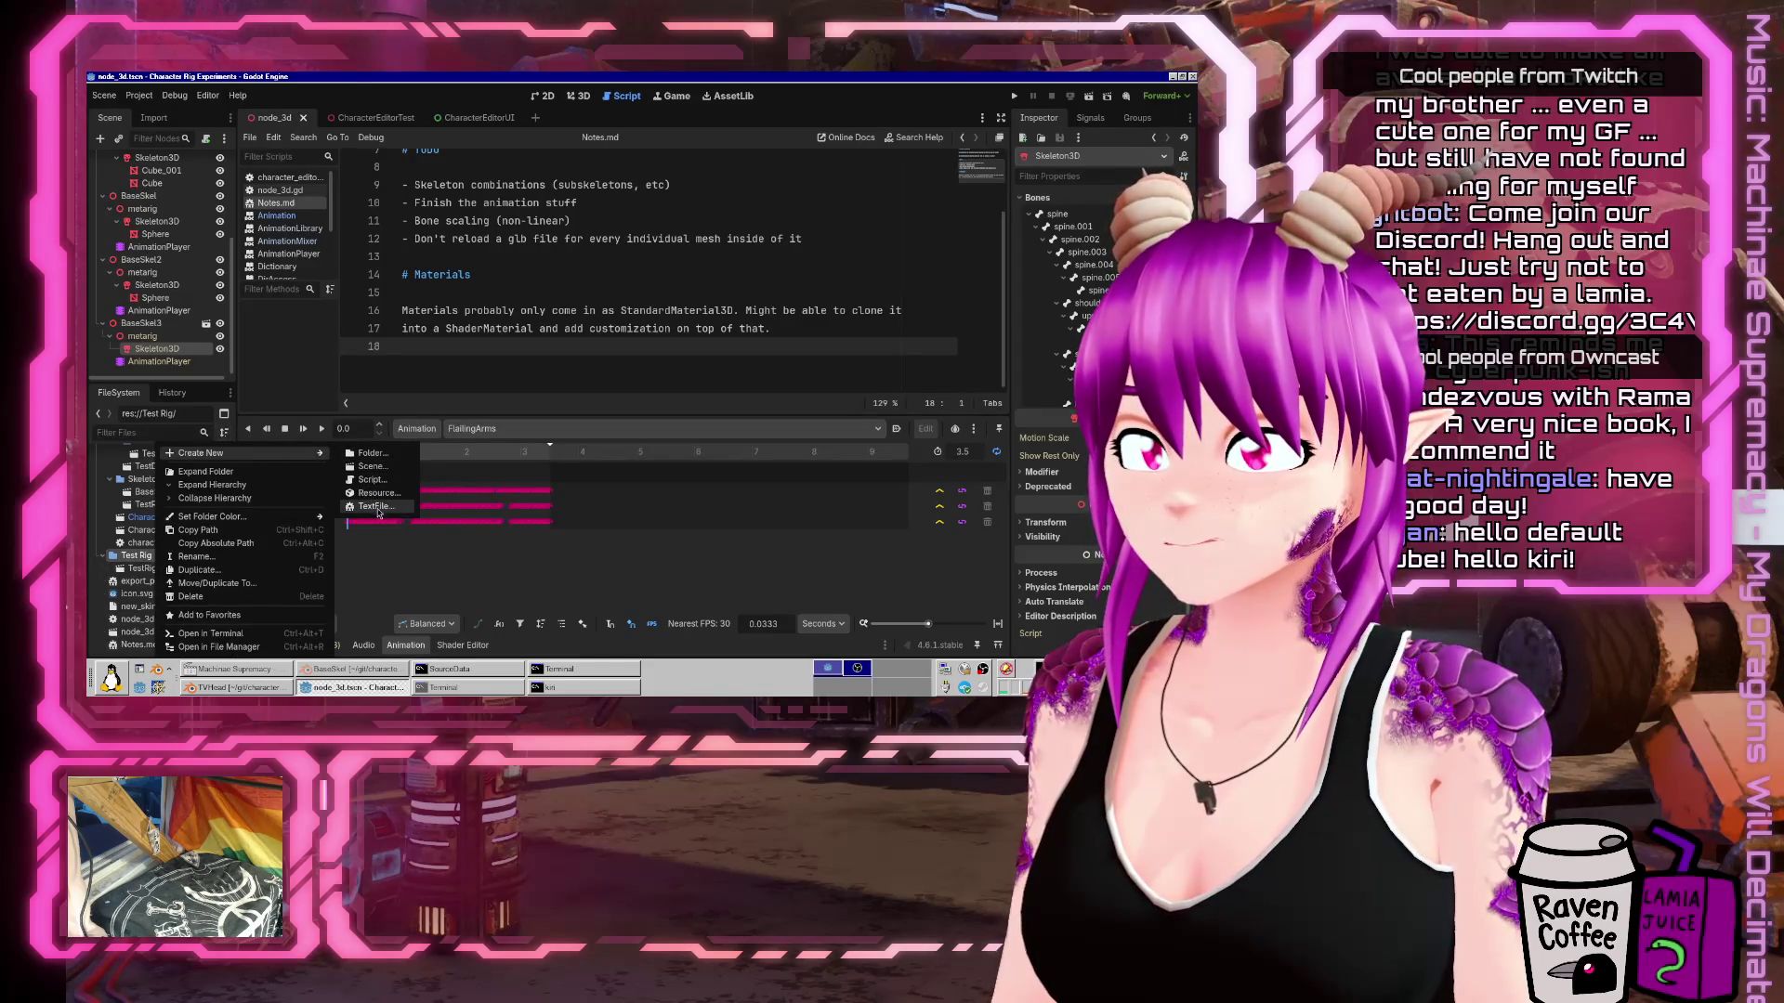
{"action": "left_click", "coordinate": [375, 493]}
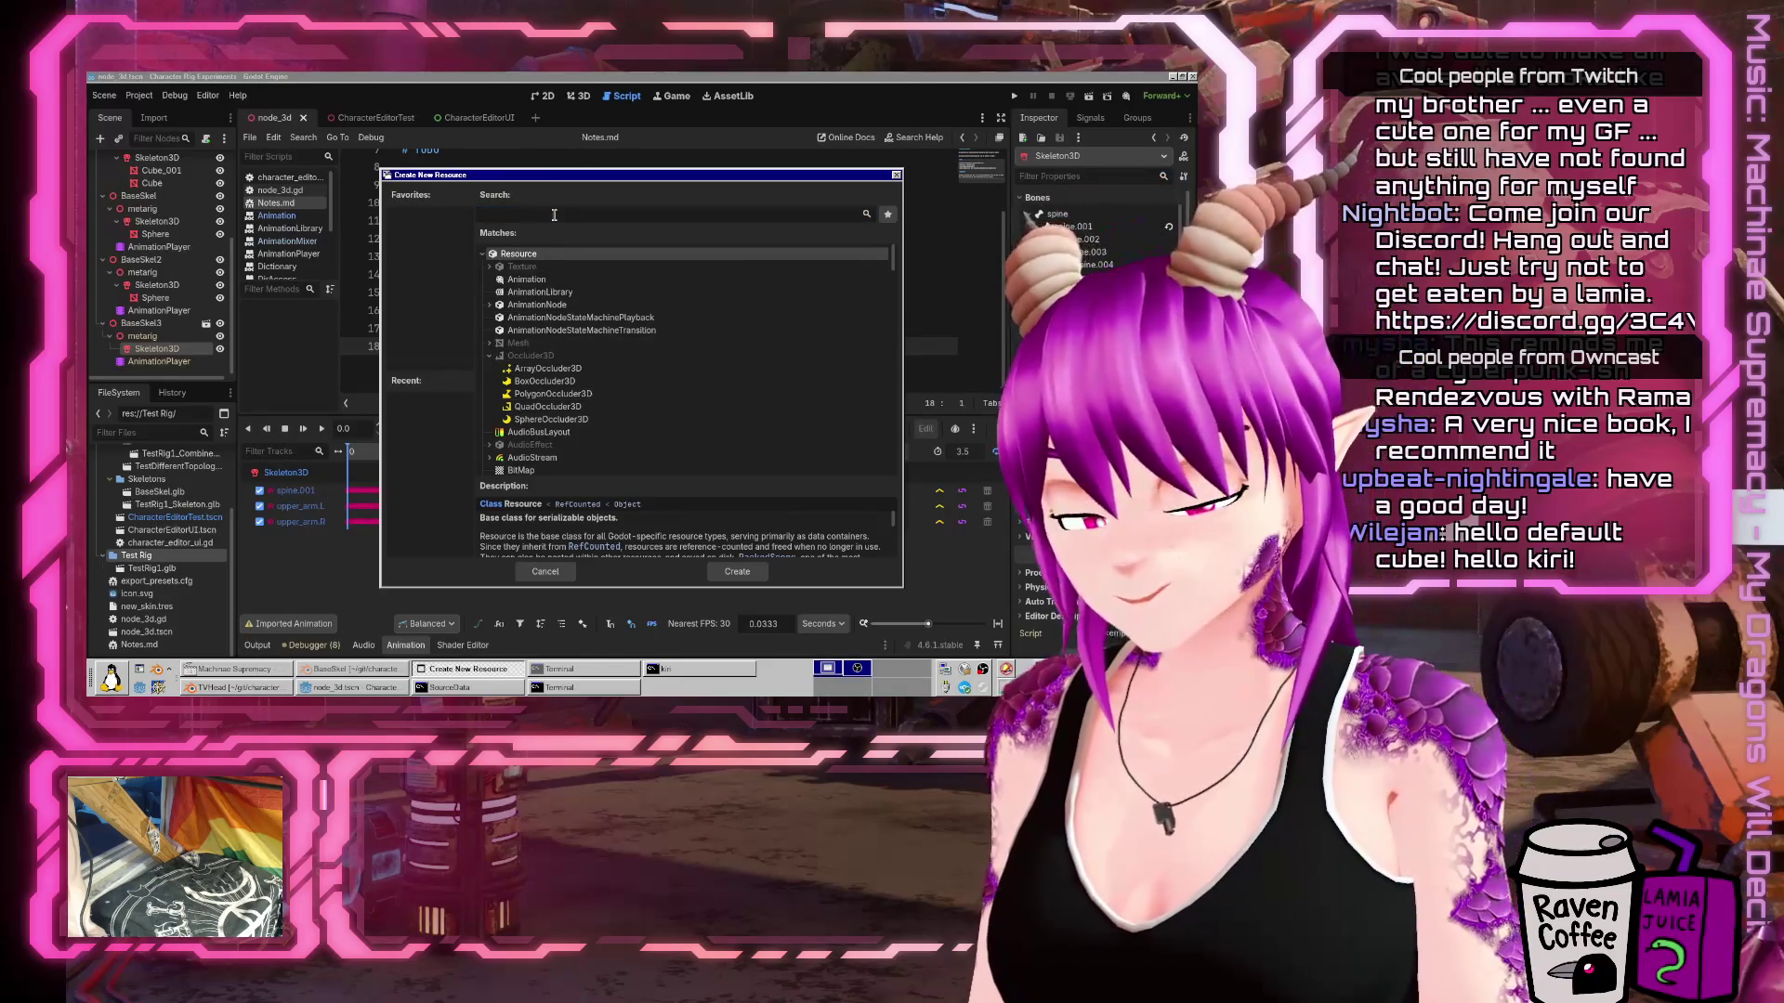
Create and save a StandardMaterial3D, open it in the Inspector and widen the panel.
{"action": "type", "text": "material"}
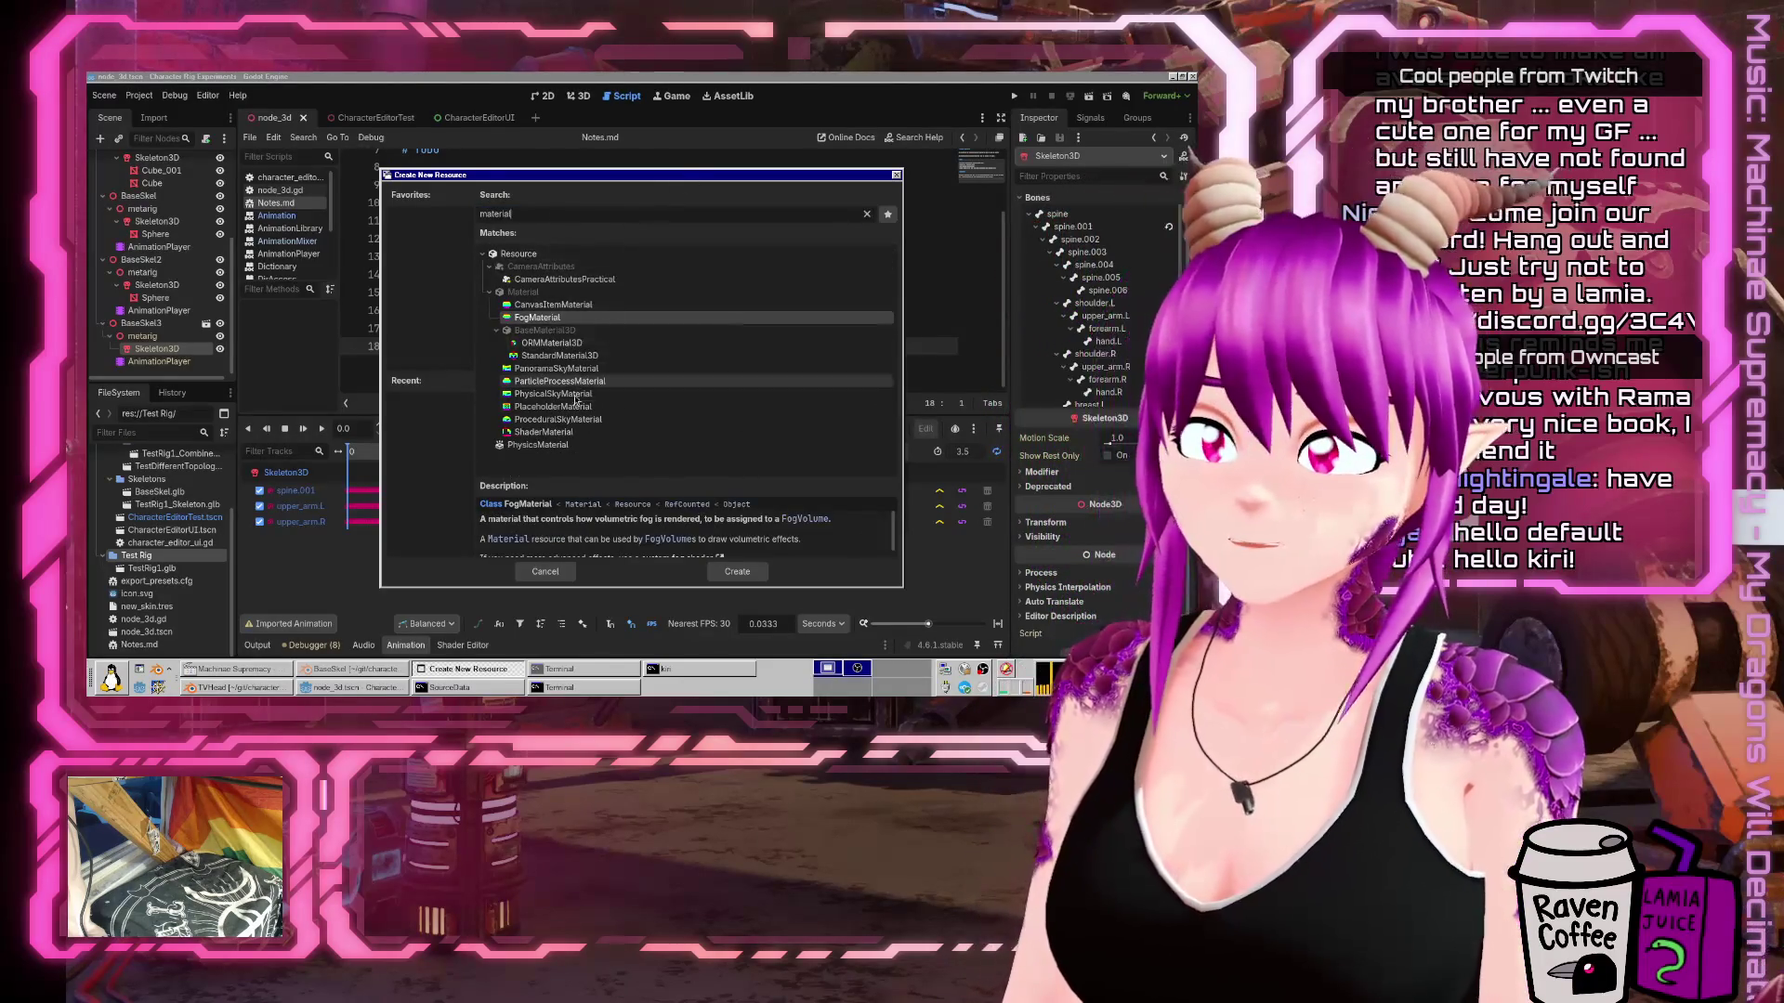
{"action": "left_click", "coordinate": [567, 357]}
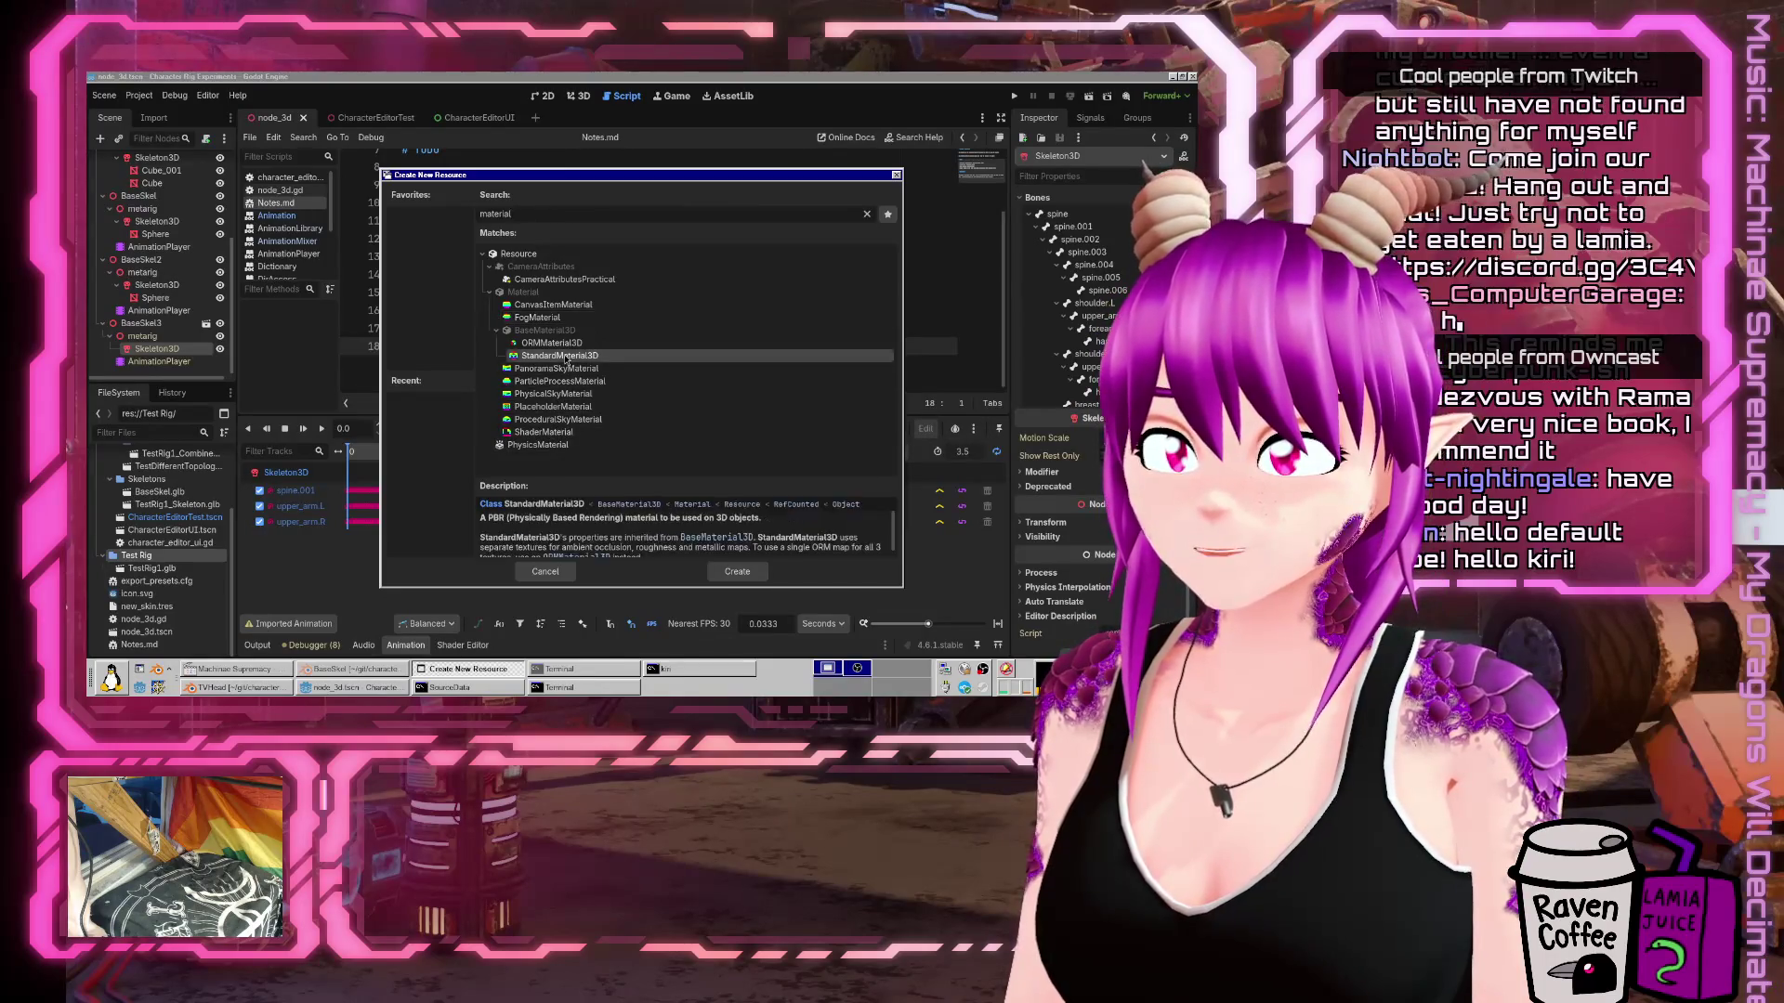
{"action": "double_click", "coordinate": [567, 357]}
{"action": "left_click", "coordinate": [753, 576]}
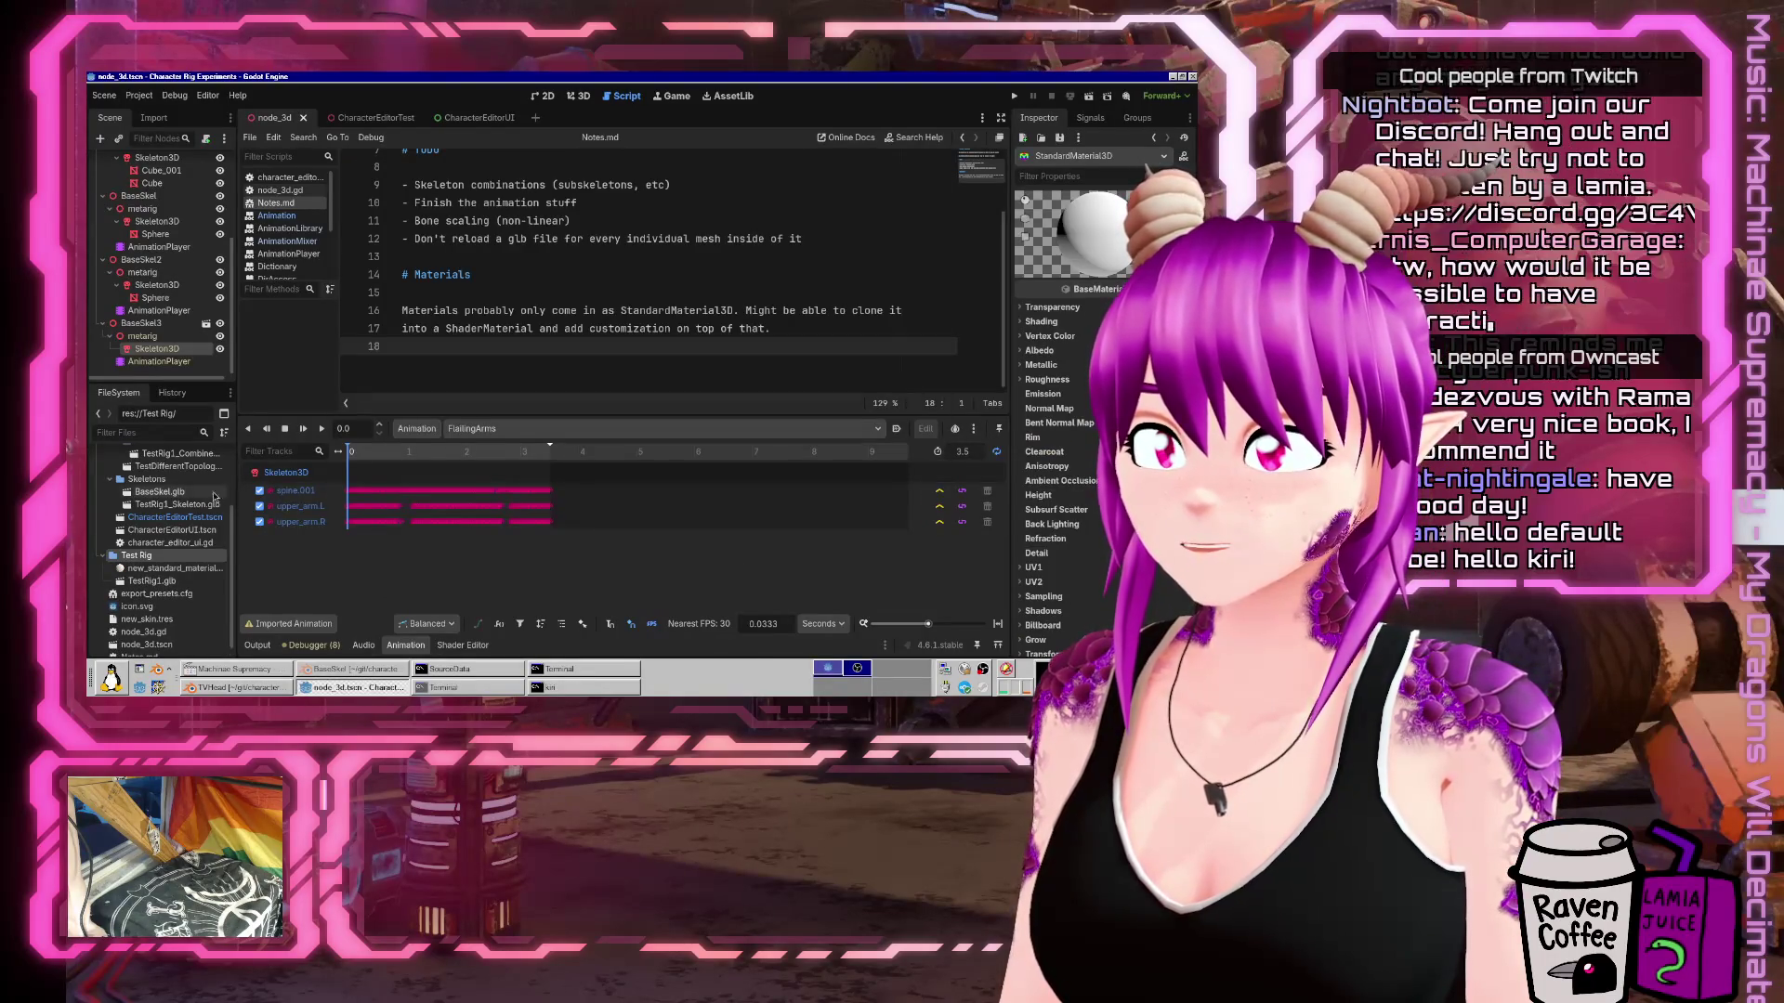
{"action": "left_click", "coordinate": [175, 570]}
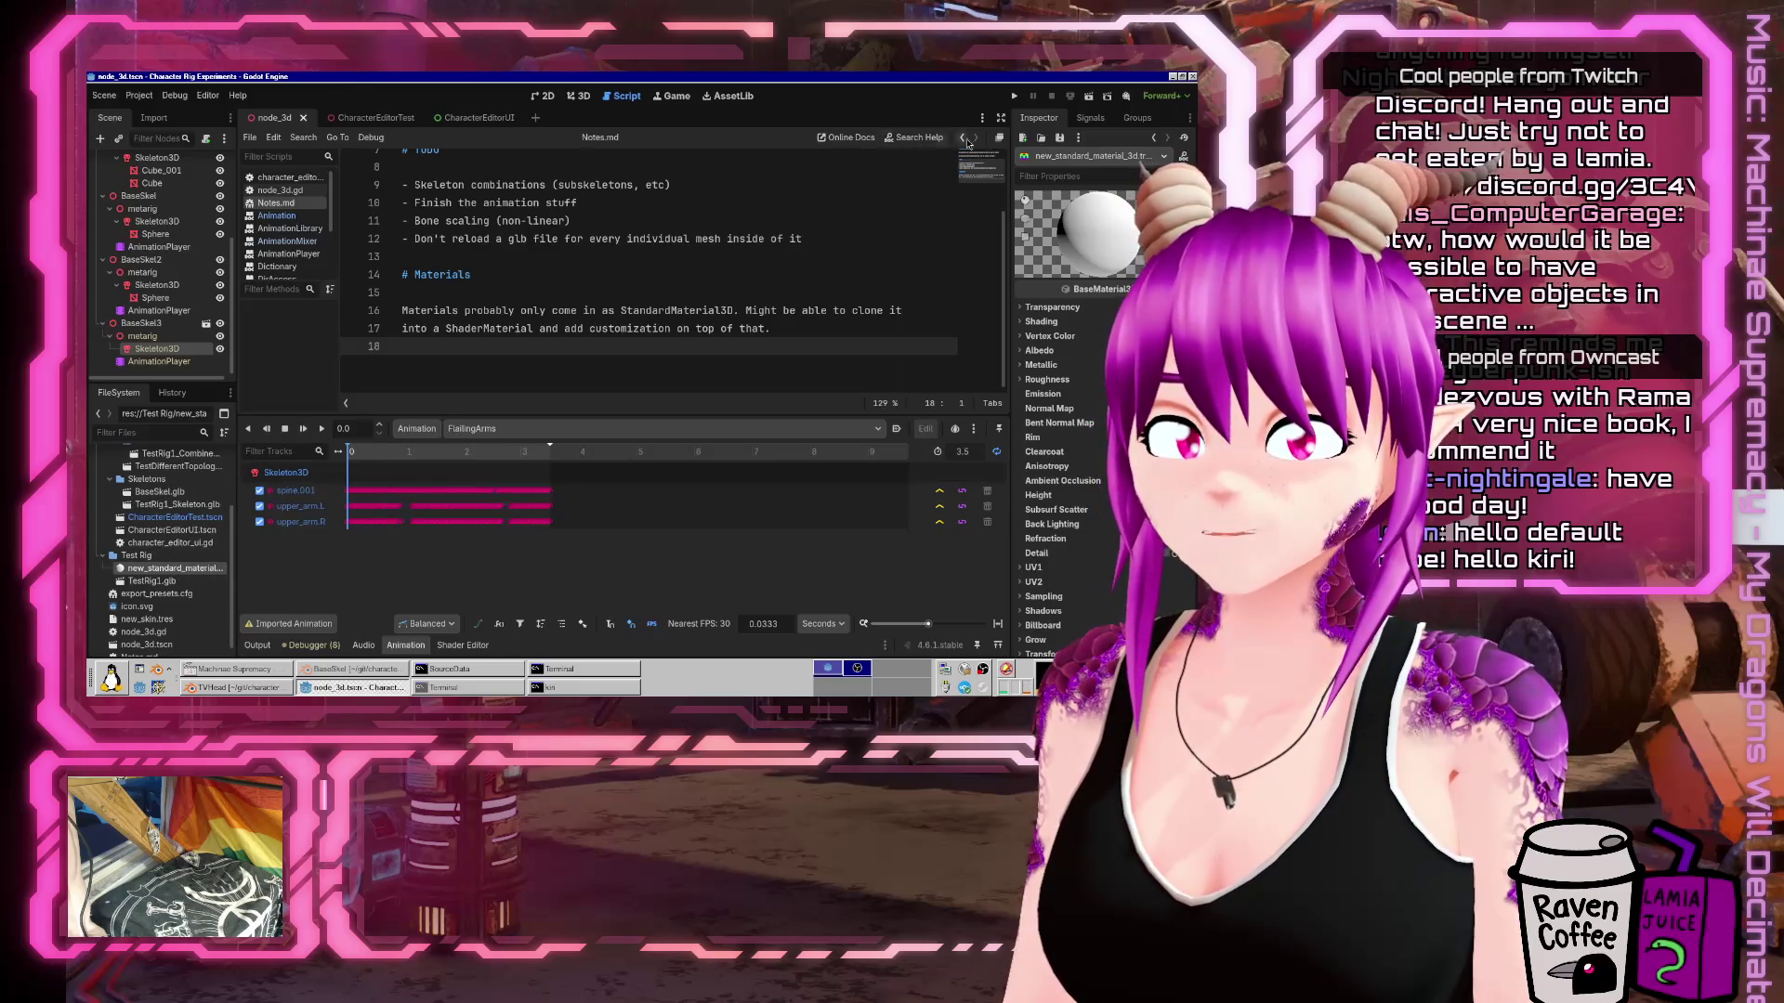
{"action": "left_click_drag", "start_coordinate": [1014, 271], "coordinate": [656, 278]}
Review the Transparency settings, keeping transparency Disabled and blend mode Mix.
{"action": "left_click", "coordinate": [676, 311]}
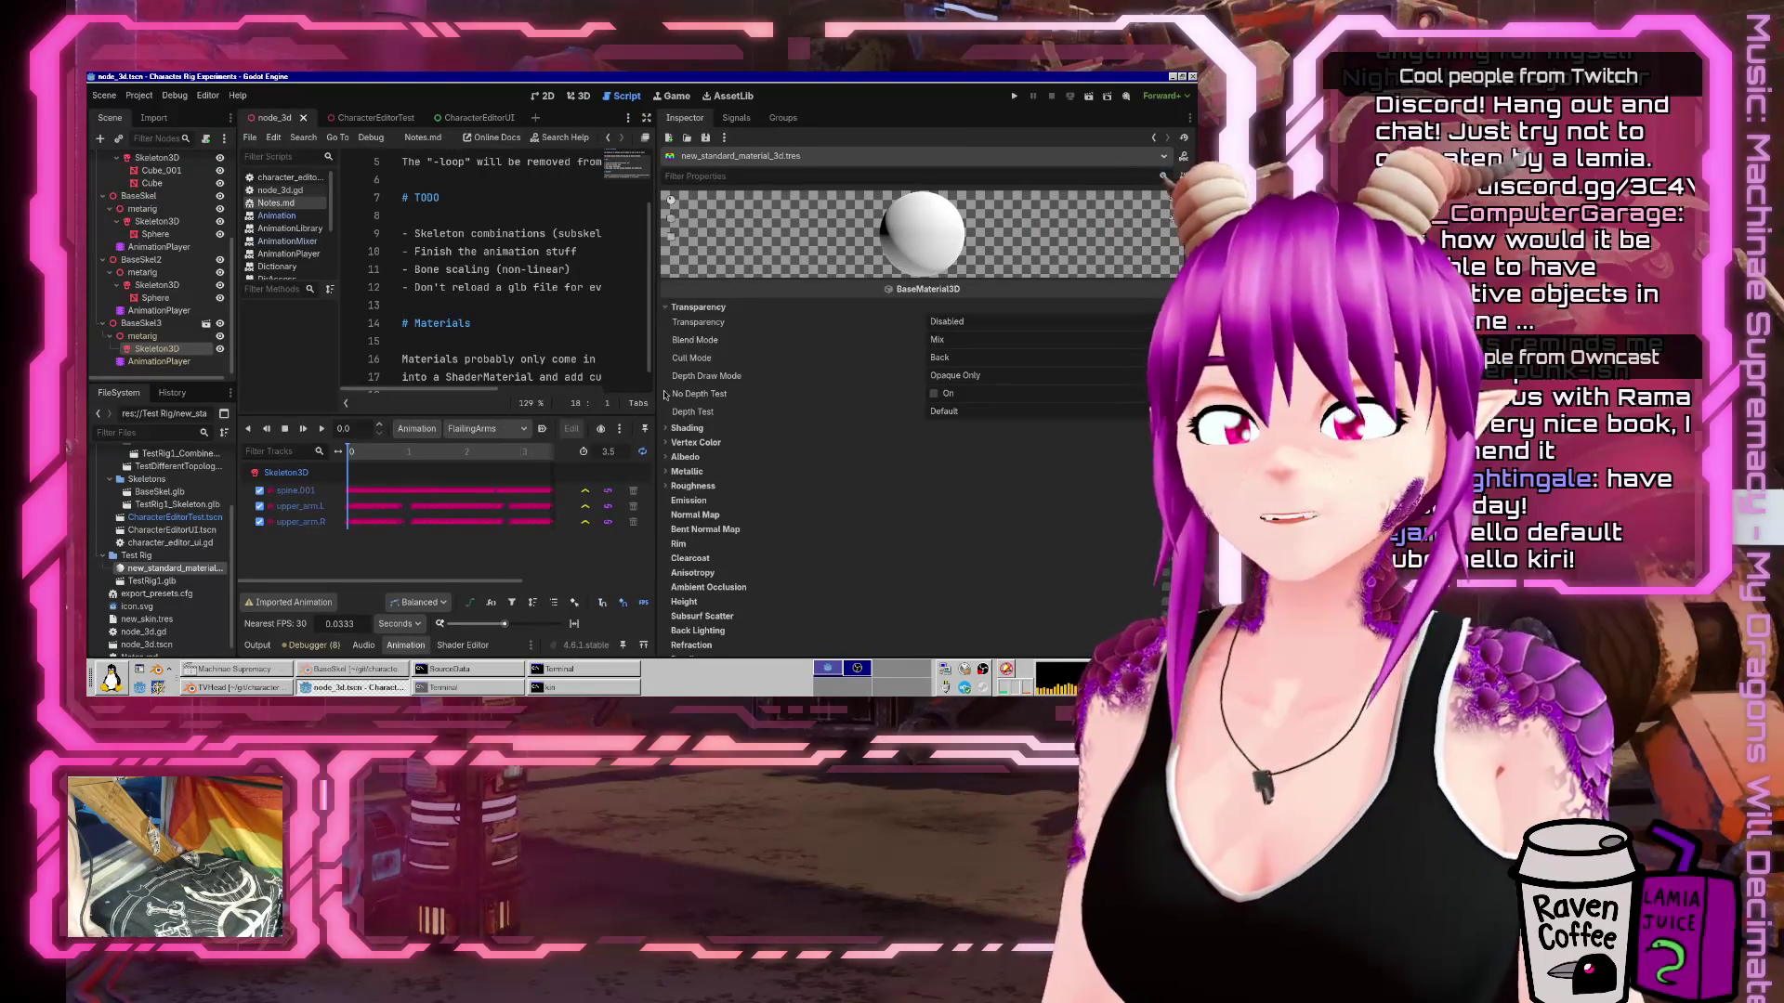
{"action": "left_click", "coordinate": [957, 323]}
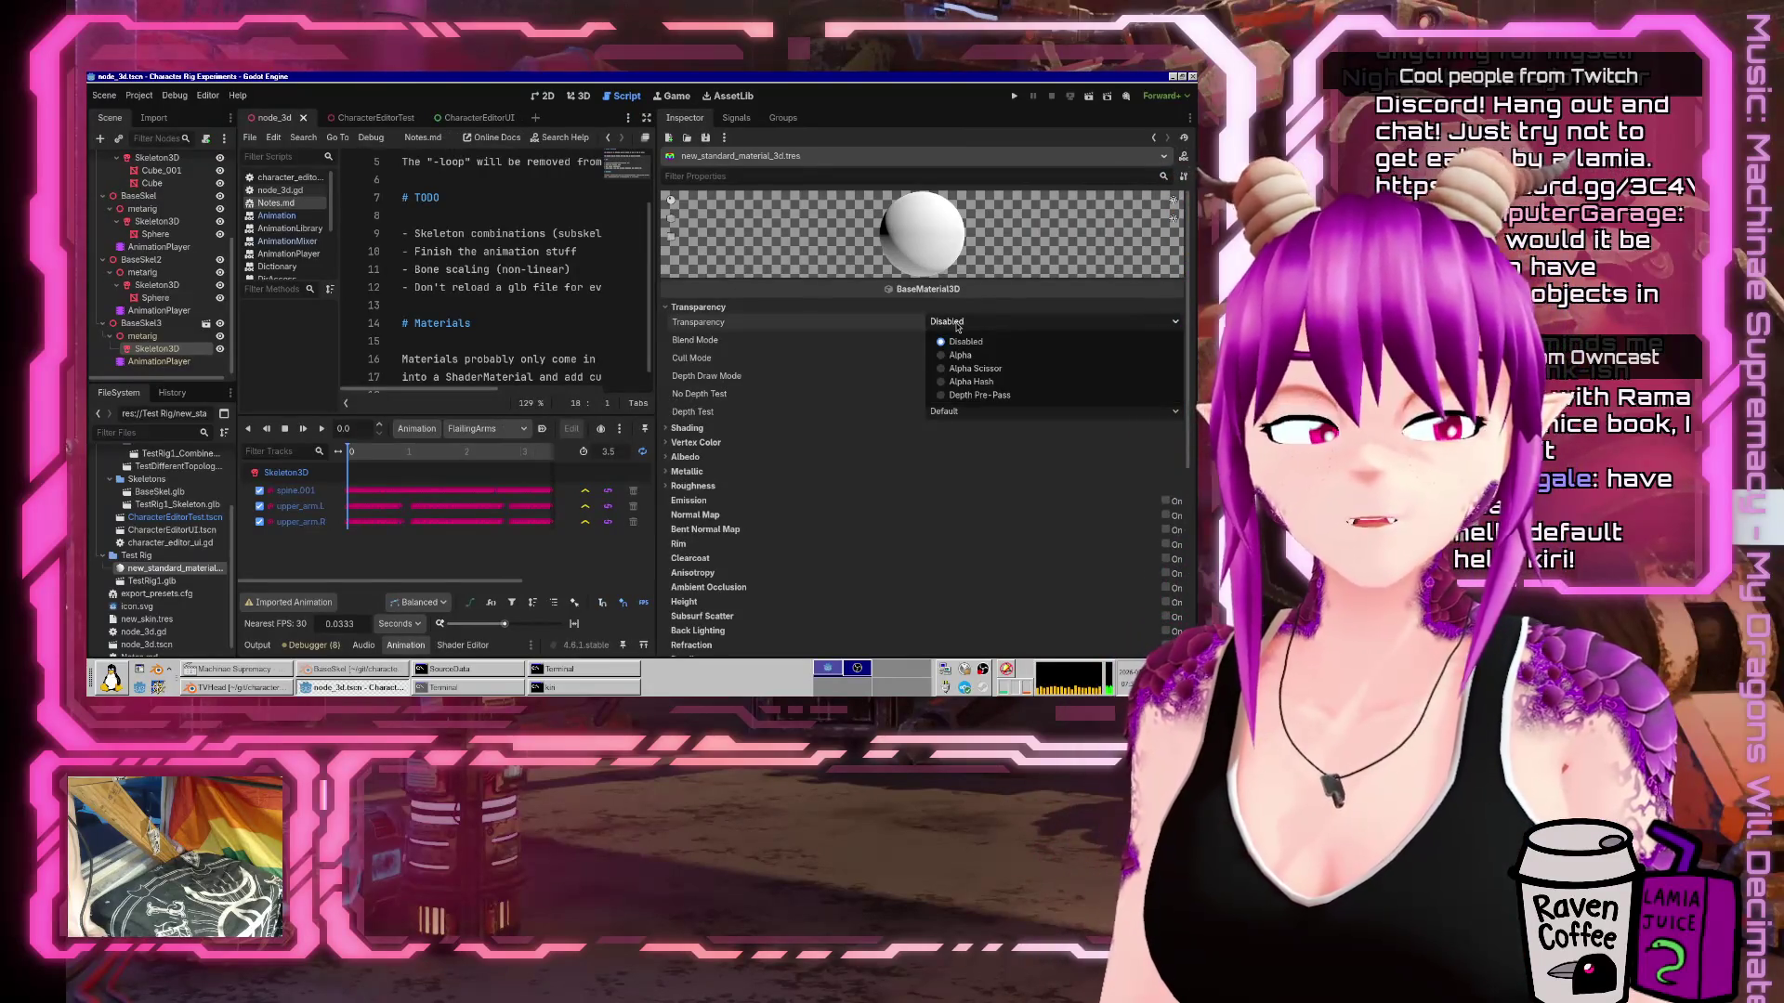
{"action": "left_click", "coordinate": [959, 341]}
{"action": "left_click", "coordinate": [961, 340]}
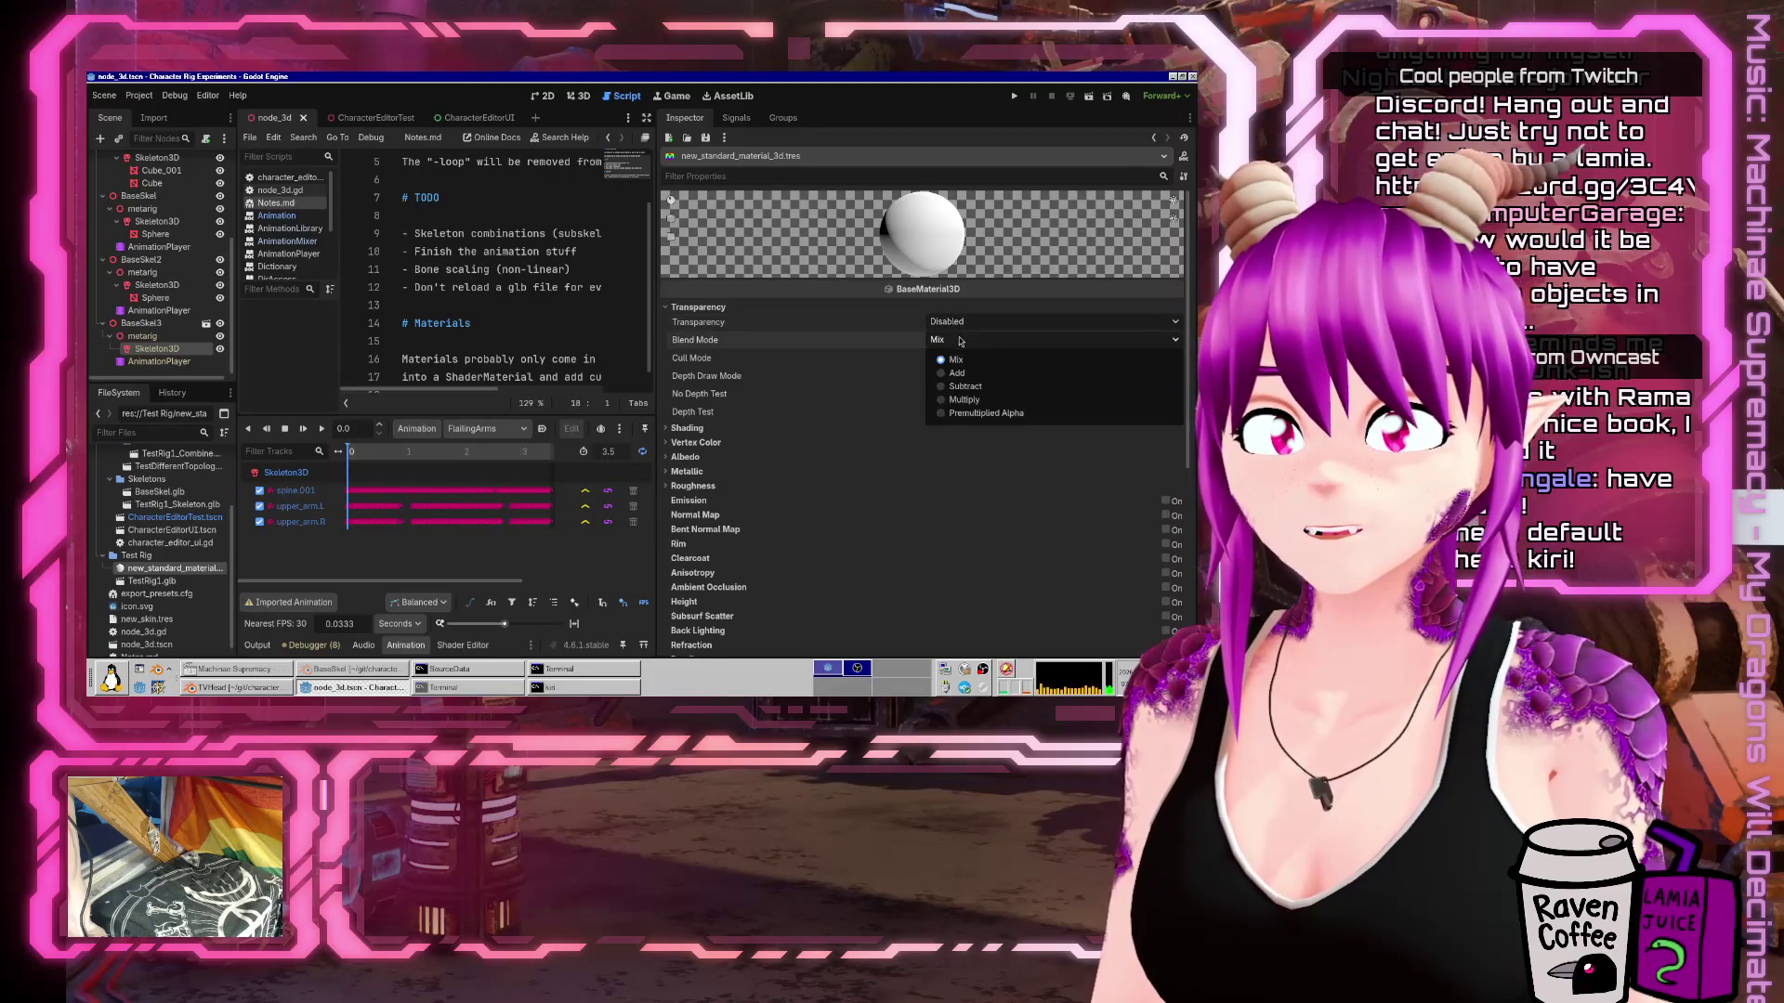
{"action": "left_click", "coordinate": [679, 411]}
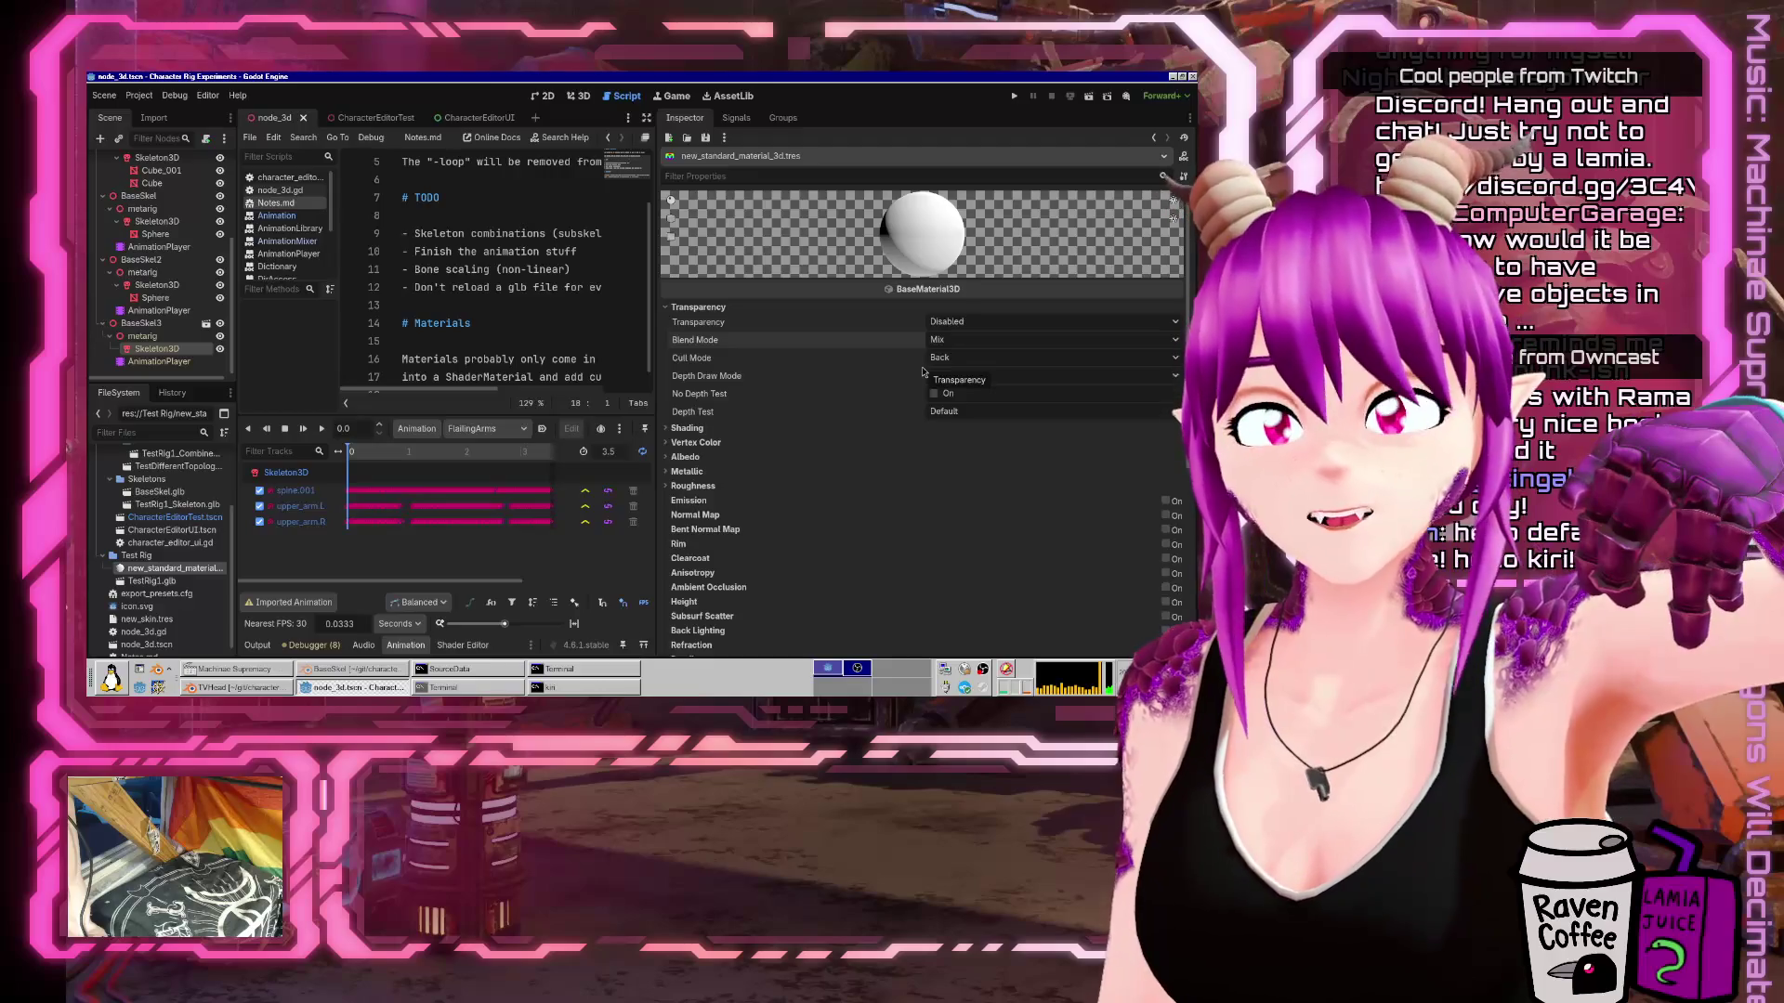
{"action": "left_click", "coordinate": [1003, 342]}
{"action": "left_click", "coordinate": [1004, 343]}
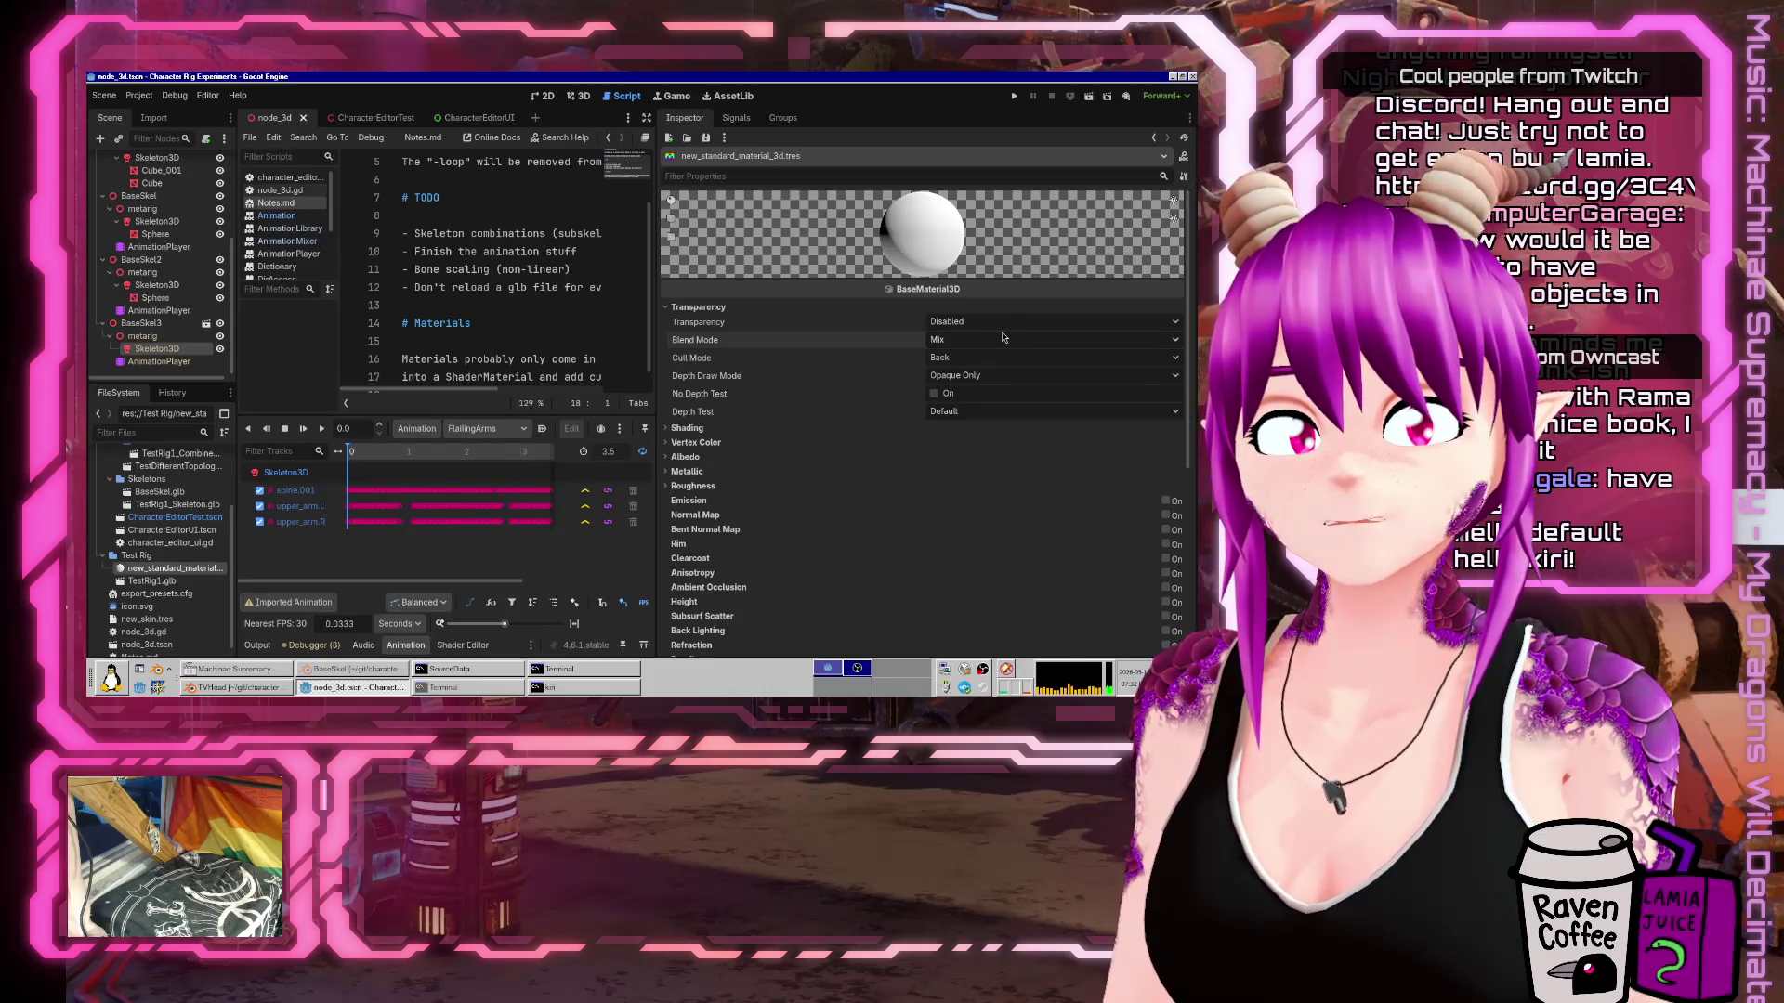
Browse the Shading, Vertex Color and Albedo sections unchanged, then widen the notes editor.
{"action": "left_click", "coordinate": [666, 431]}
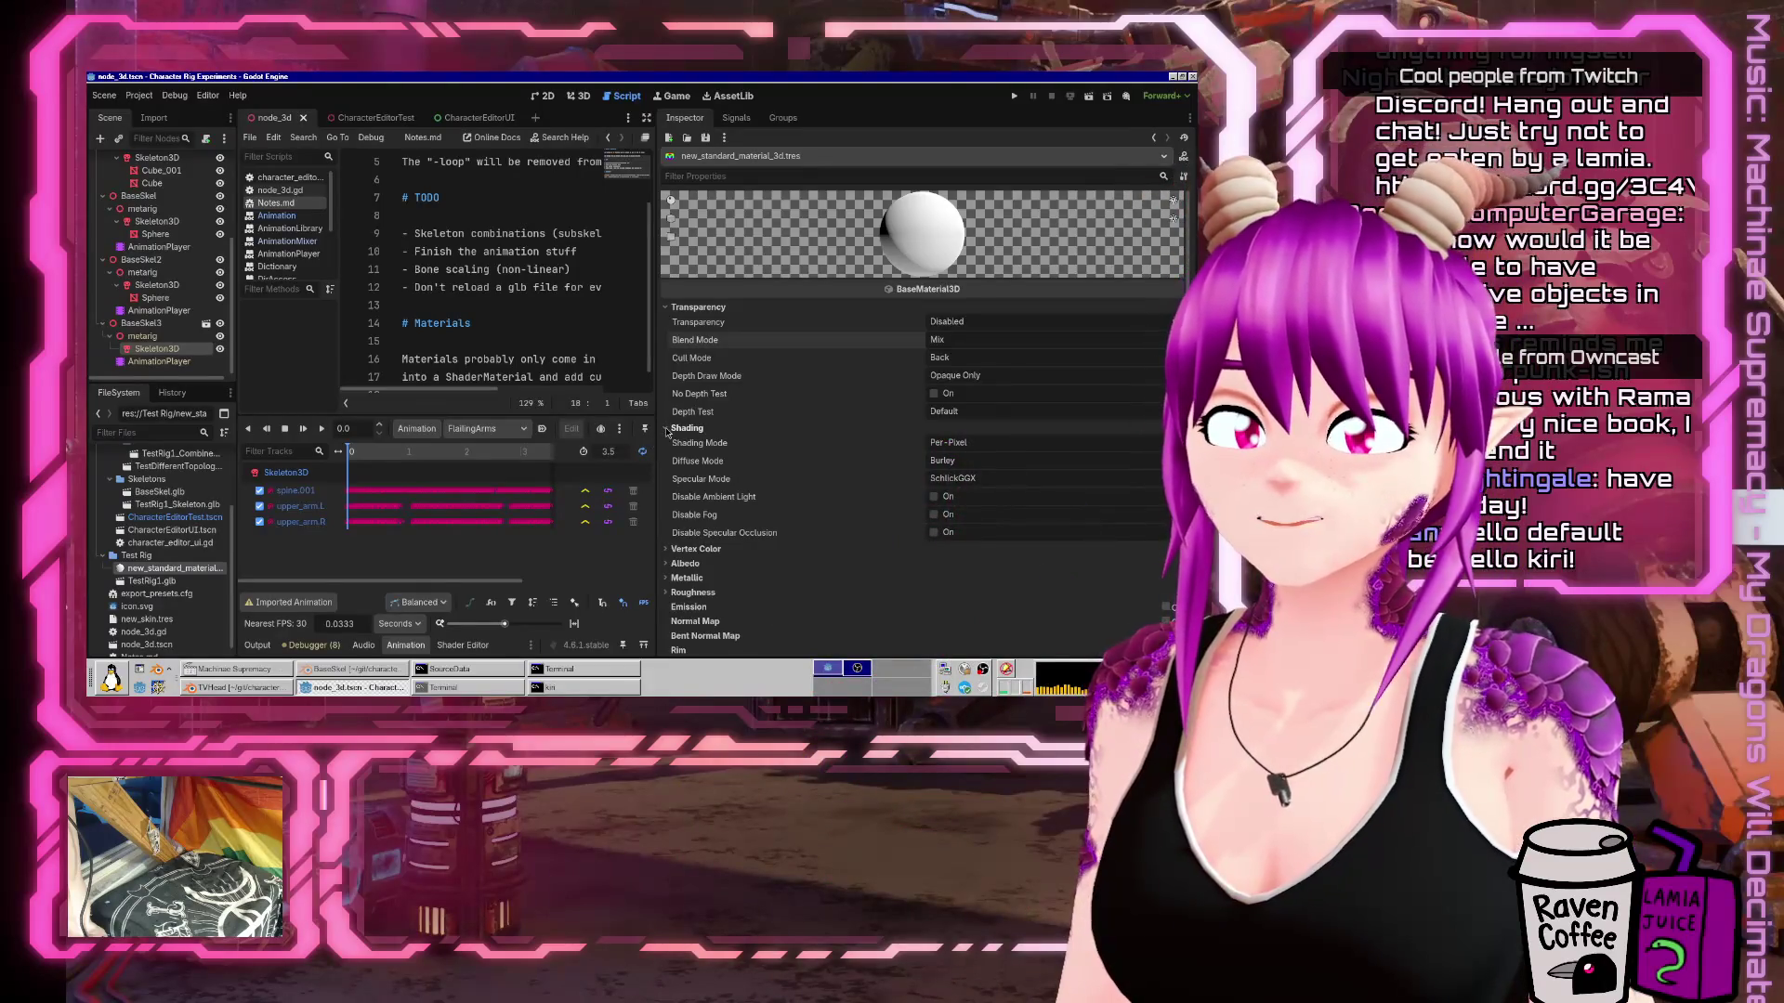
{"action": "scroll", "coordinate": [667, 433], "scroll_direction": "down", "scroll_amount": 3}
{"action": "left_click", "coordinate": [1031, 330]}
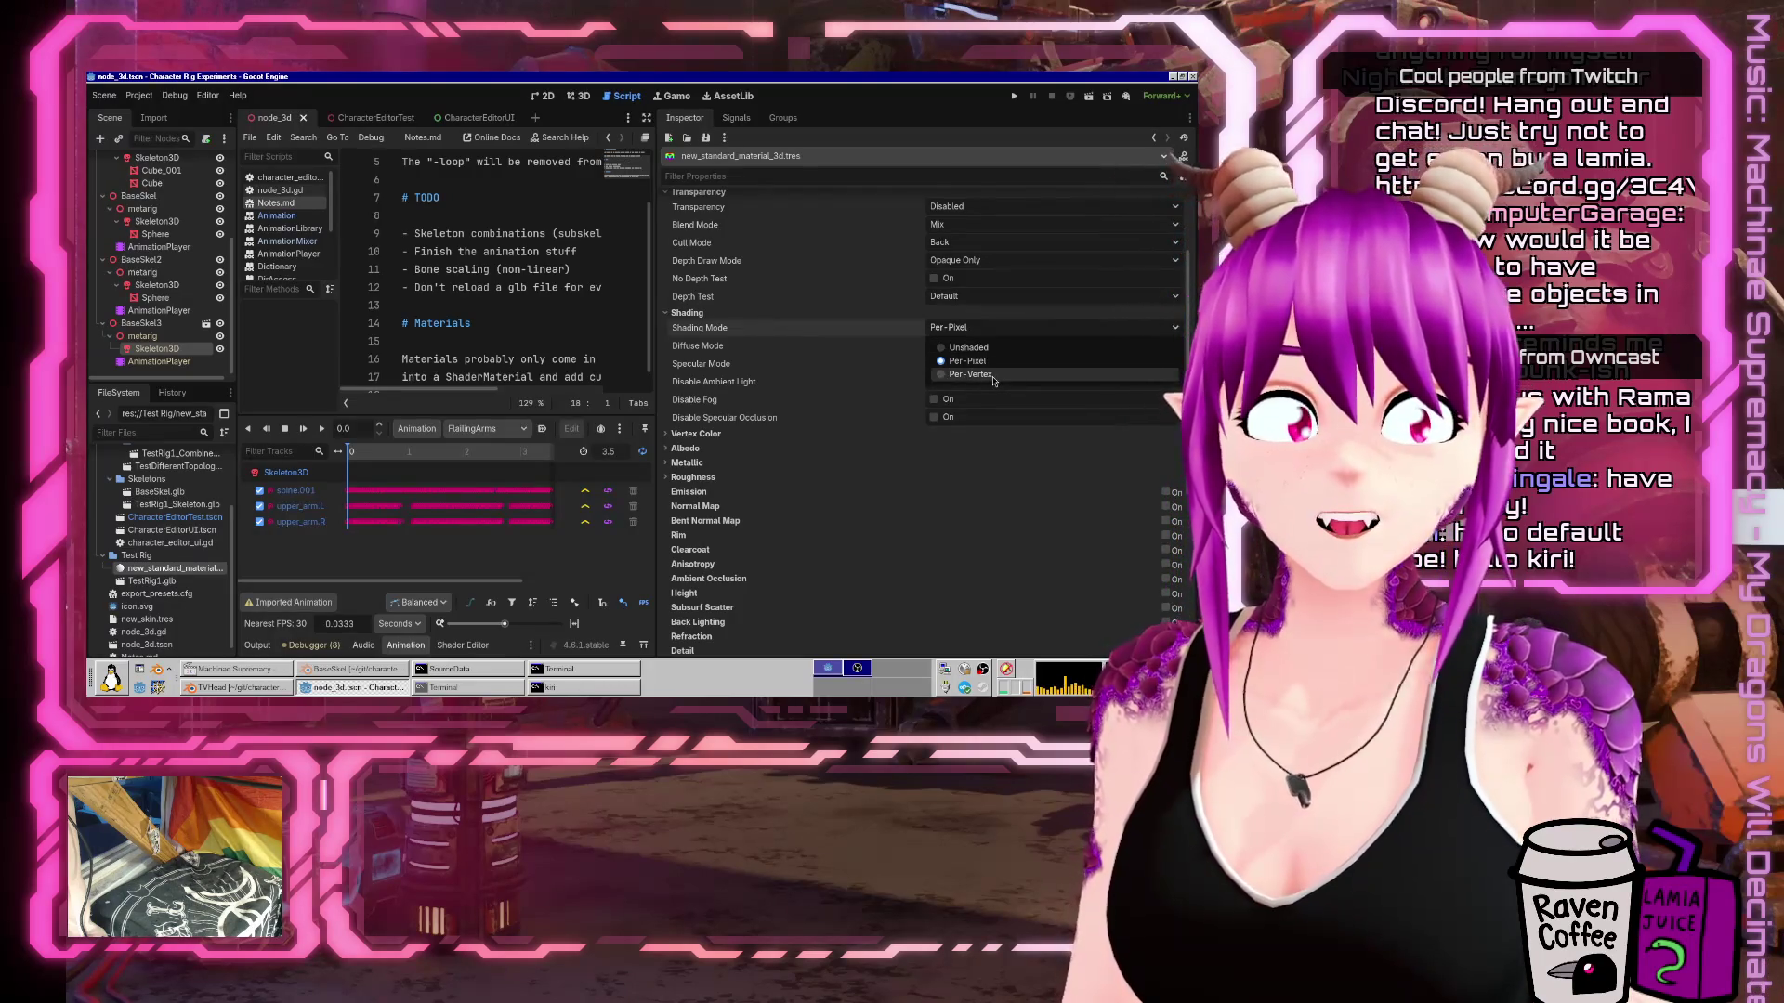
{"action": "left_click", "coordinate": [688, 313]}
{"action": "left_click", "coordinate": [687, 313]}
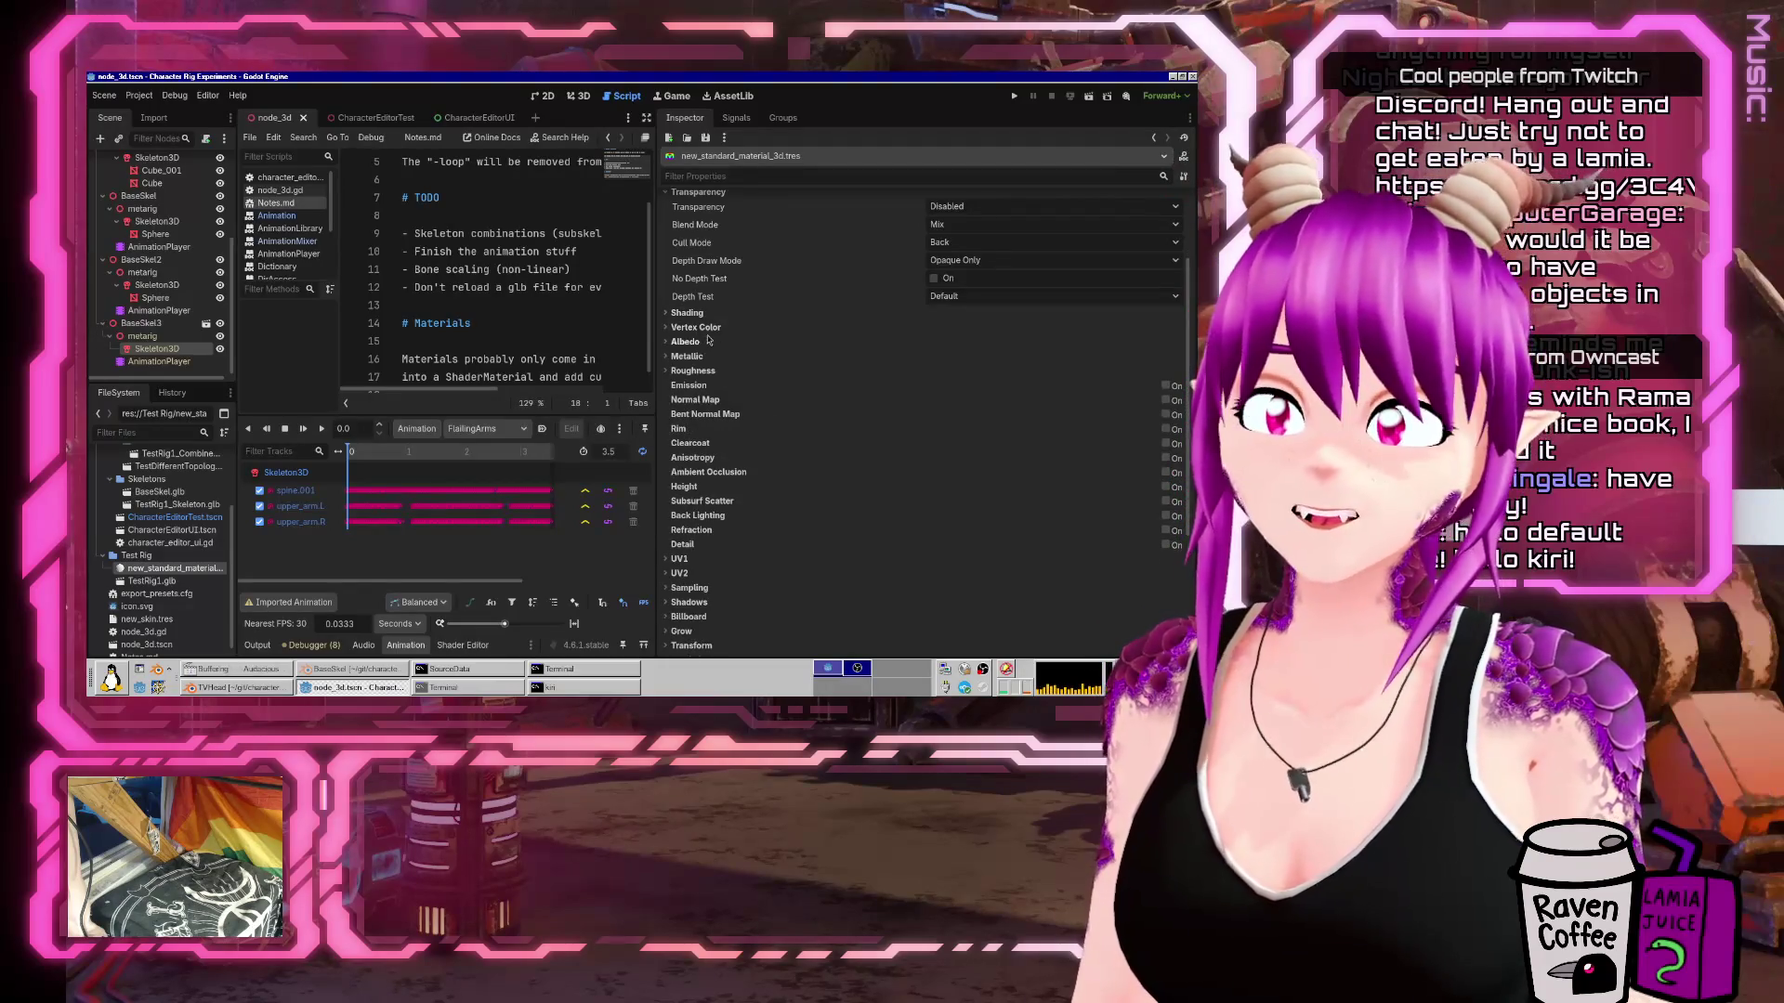
{"action": "left_click", "coordinate": [712, 328]}
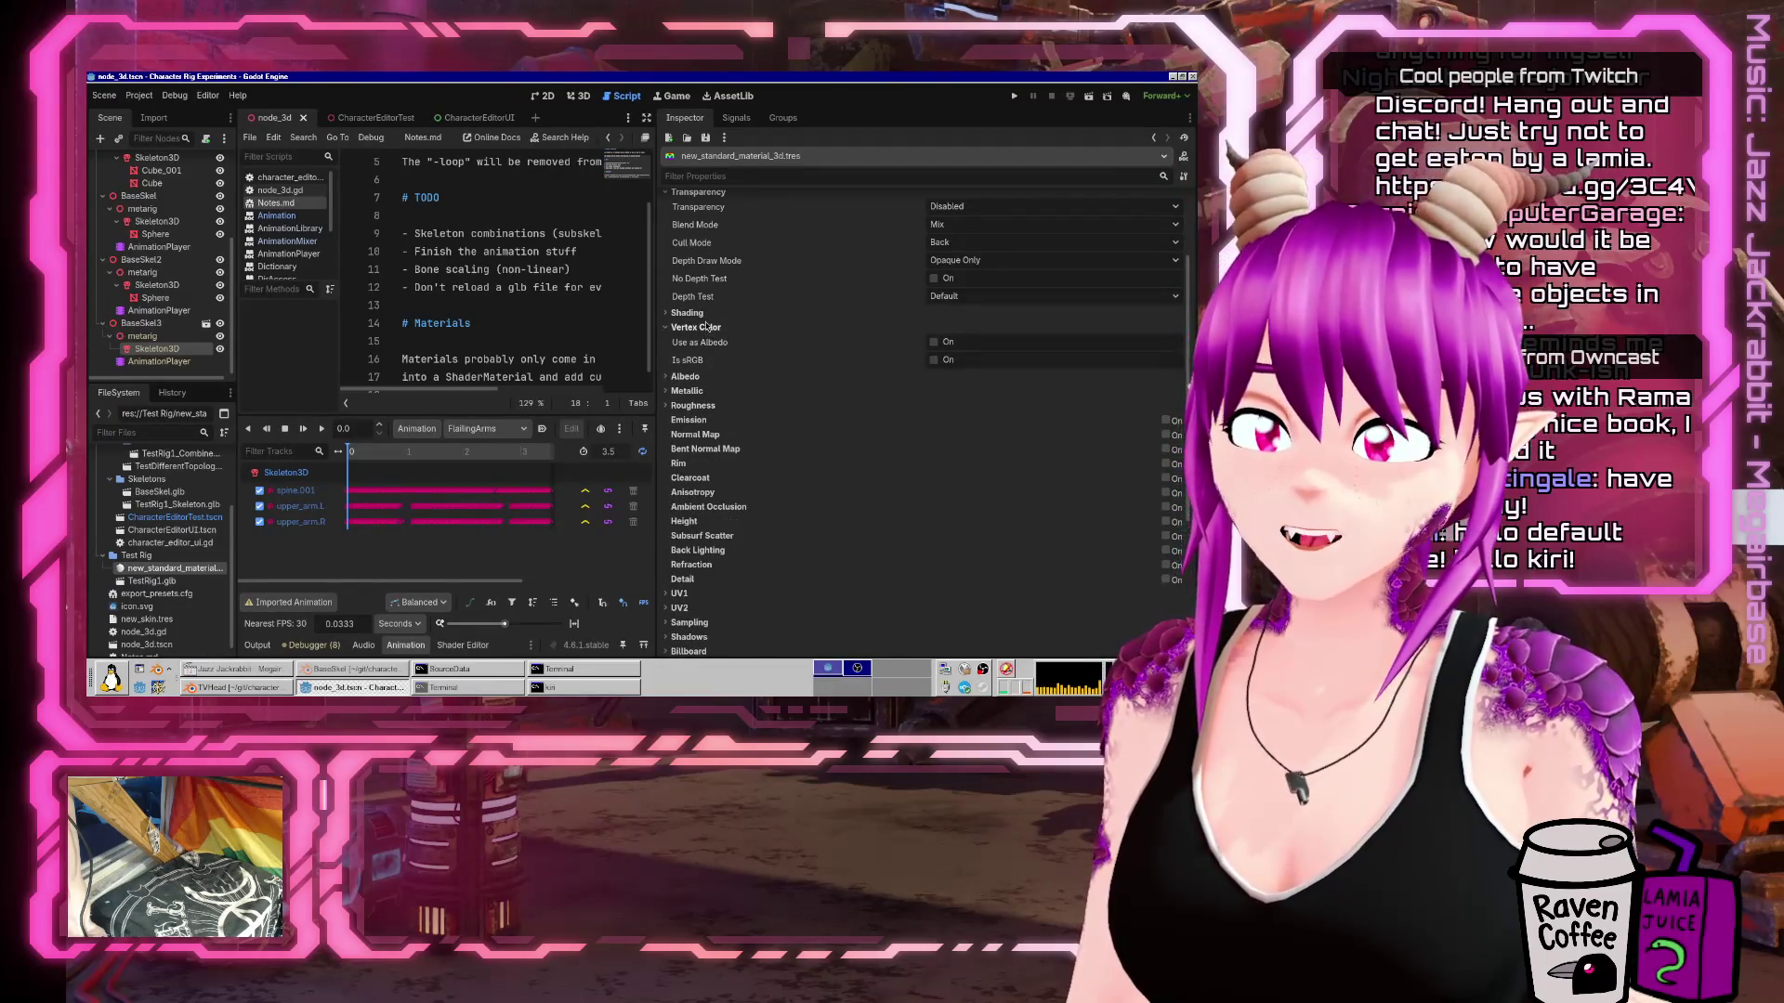
{"action": "left_click", "coordinate": [707, 327]}
{"action": "left_click", "coordinate": [687, 343]}
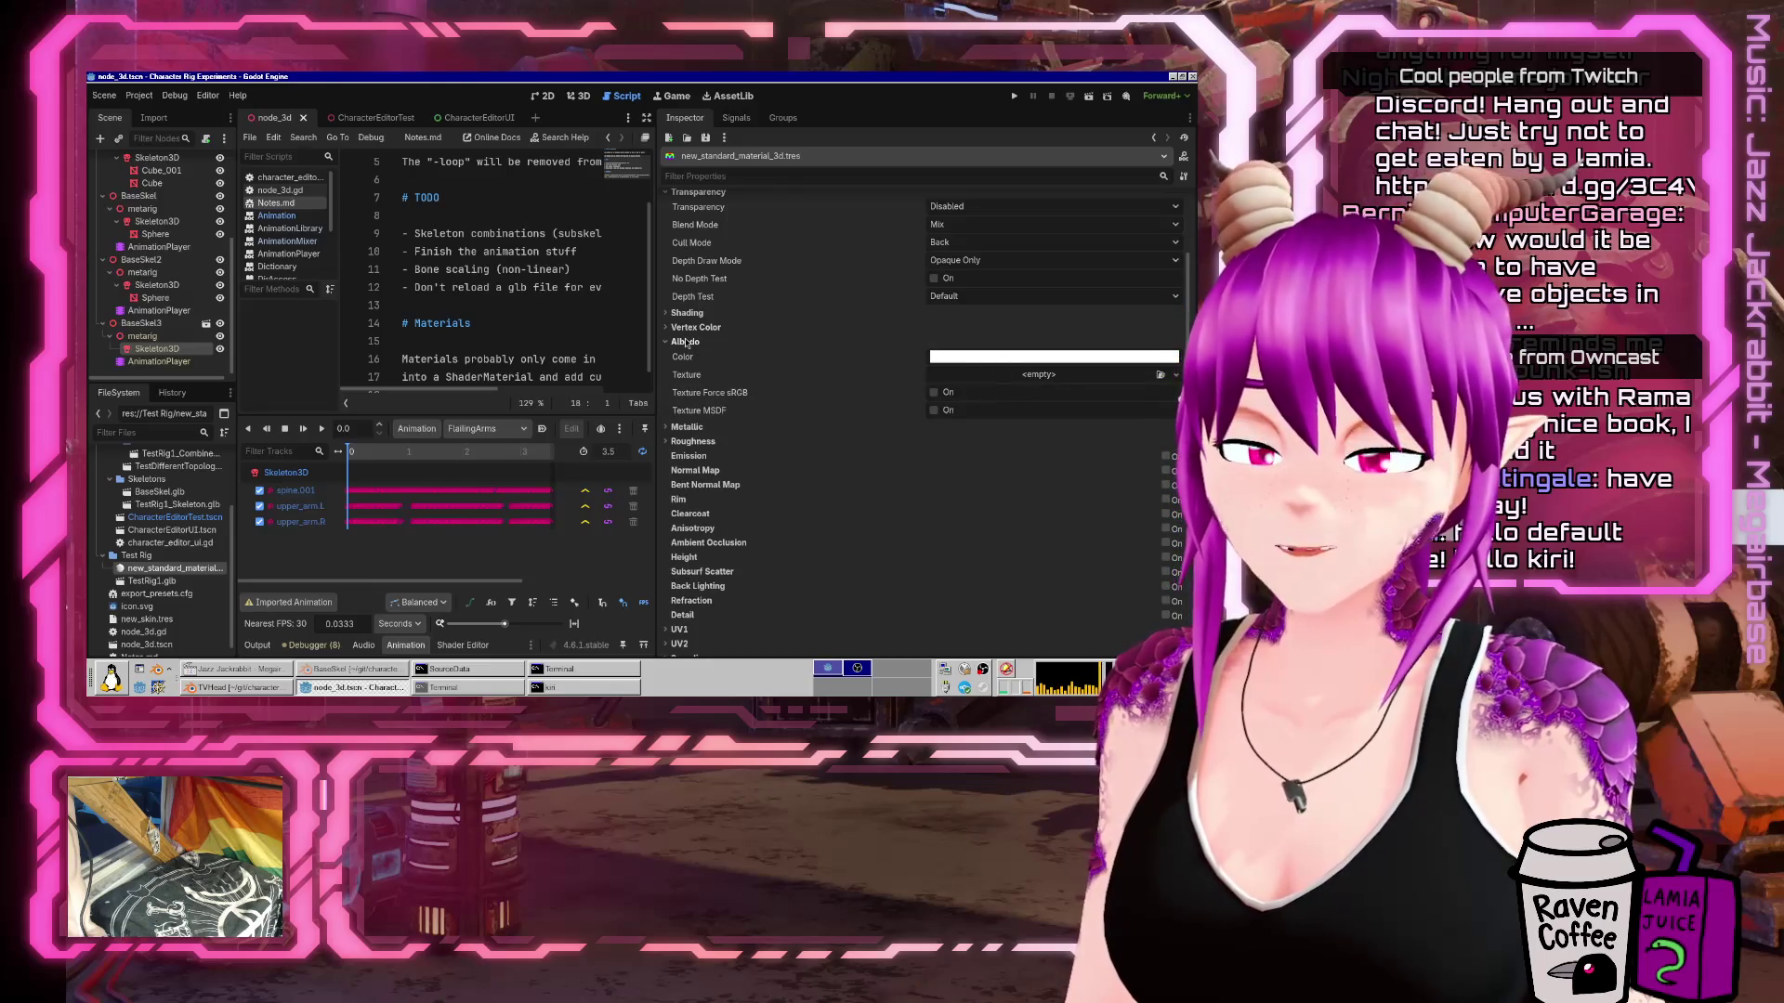
{"action": "left_click", "coordinate": [686, 343]}
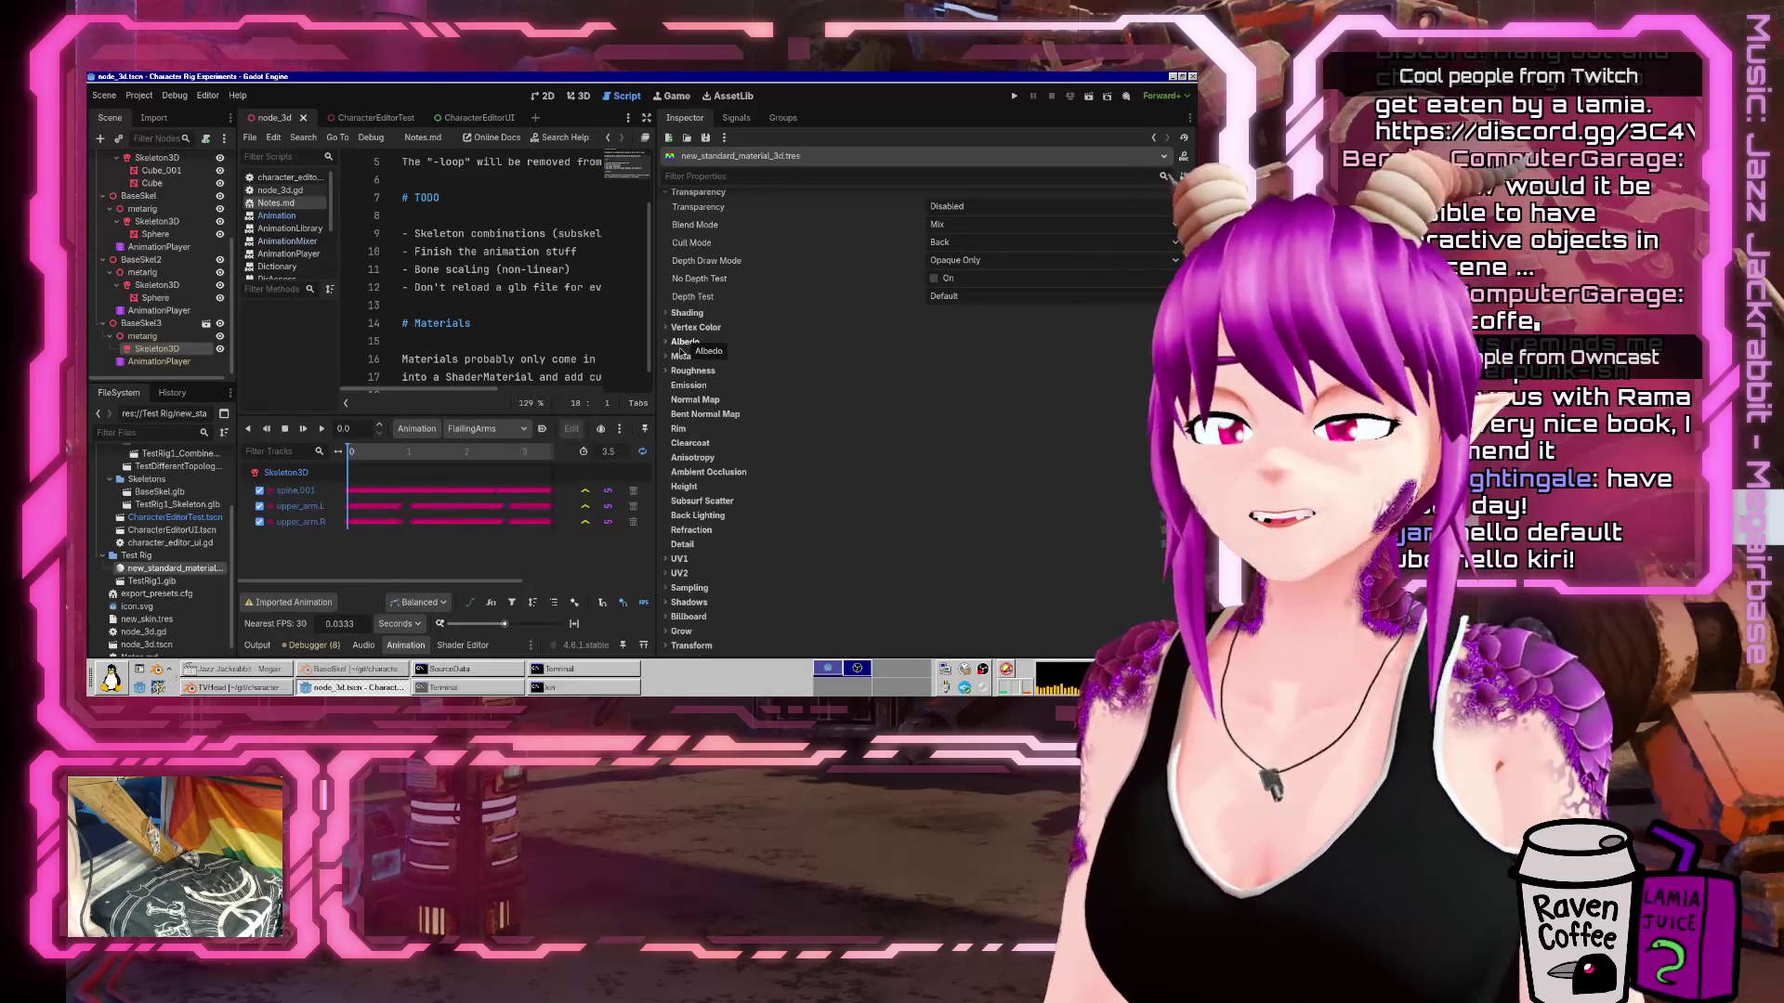
{"action": "mouse_move", "coordinate": [656, 299]}
{"action": "left_mouse_down"}
{"action": "mouse_move", "coordinate": [999, 334]}
{"action": "mouse_move", "coordinate": [966, 355]}
{"action": "mouse_move", "coordinate": [986, 358]}
{"action": "left_mouse_up"}
Search the built-in help for 'gltf' and open the GLTFMesh class page.
{"action": "left_click", "coordinate": [870, 153]}
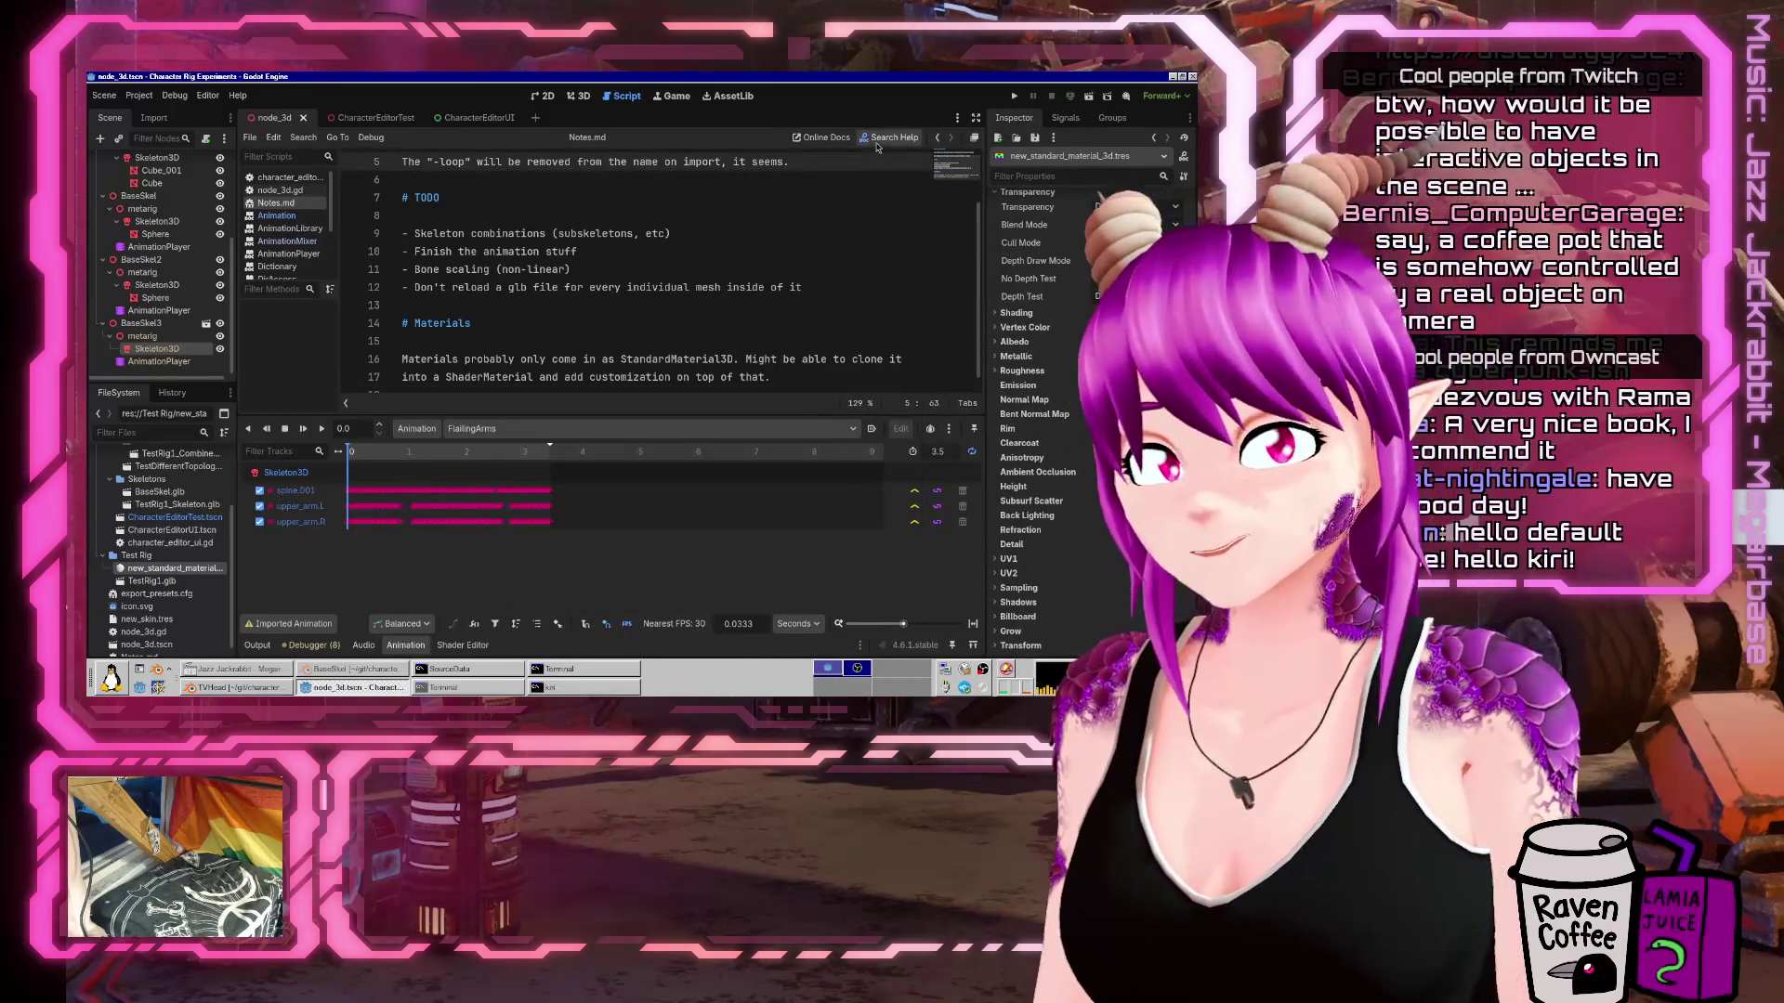
{"action": "left_click", "coordinate": [888, 138]}
{"action": "type", "text": "gltfim"}
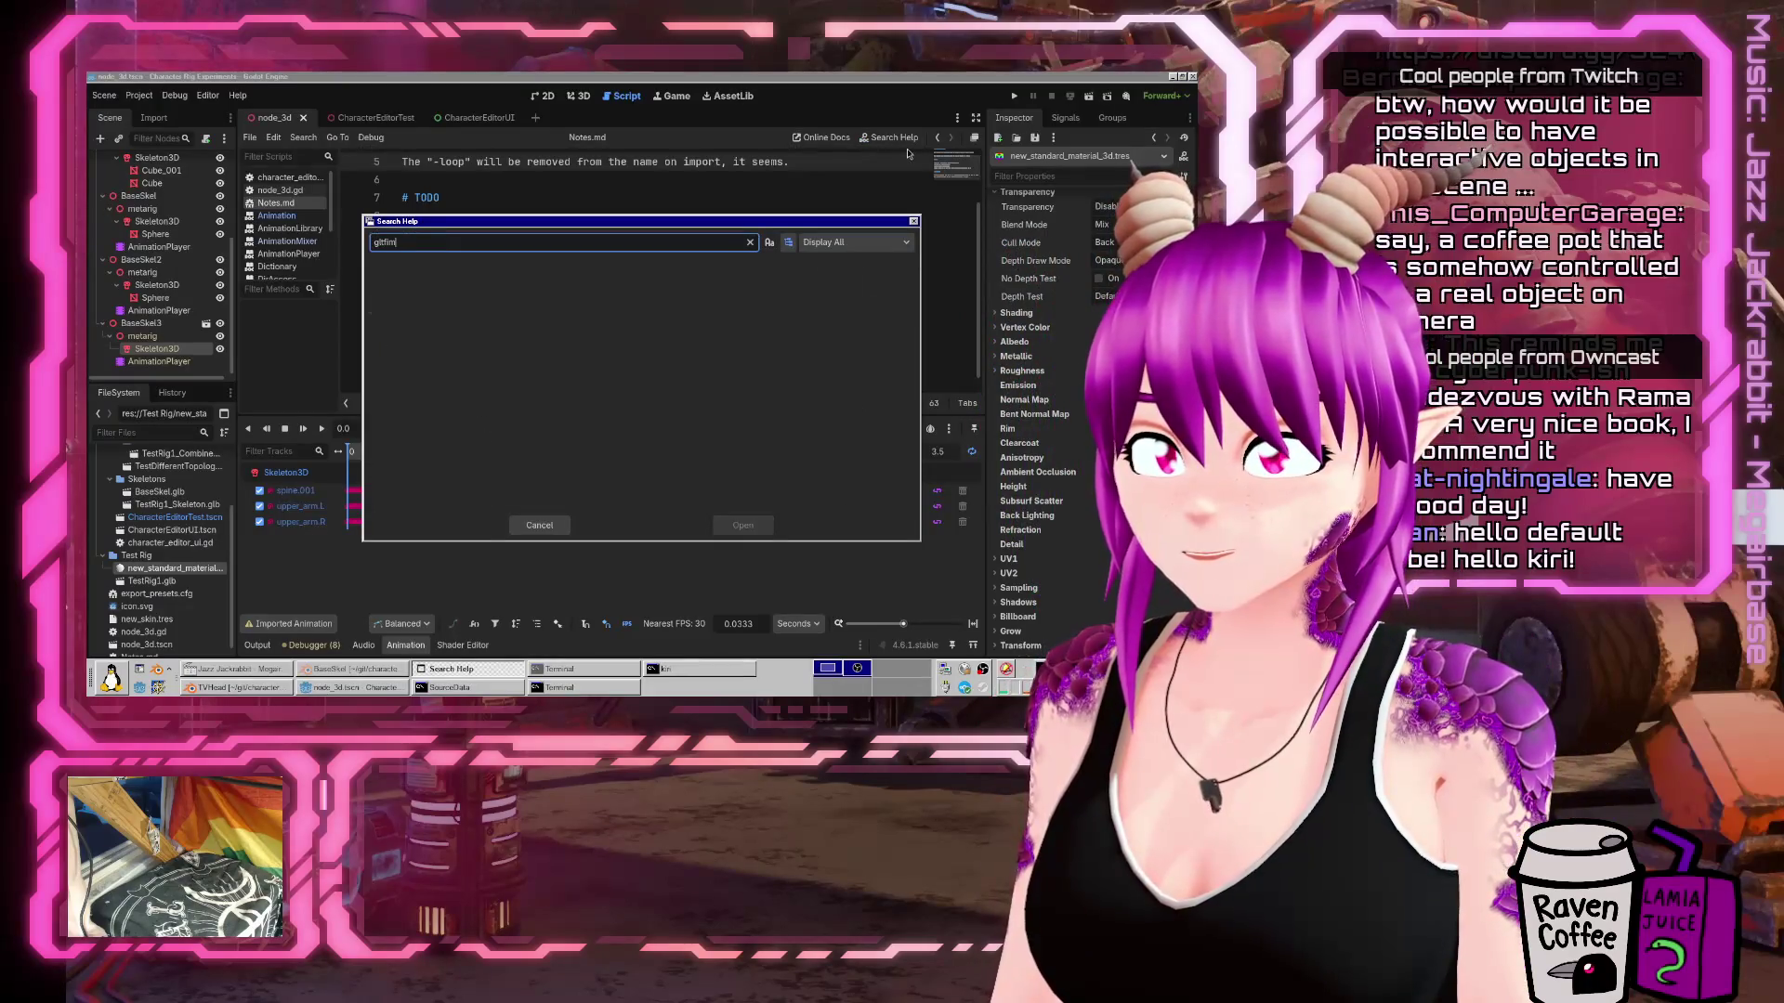
{"action": "key", "text": "BackSpace"}
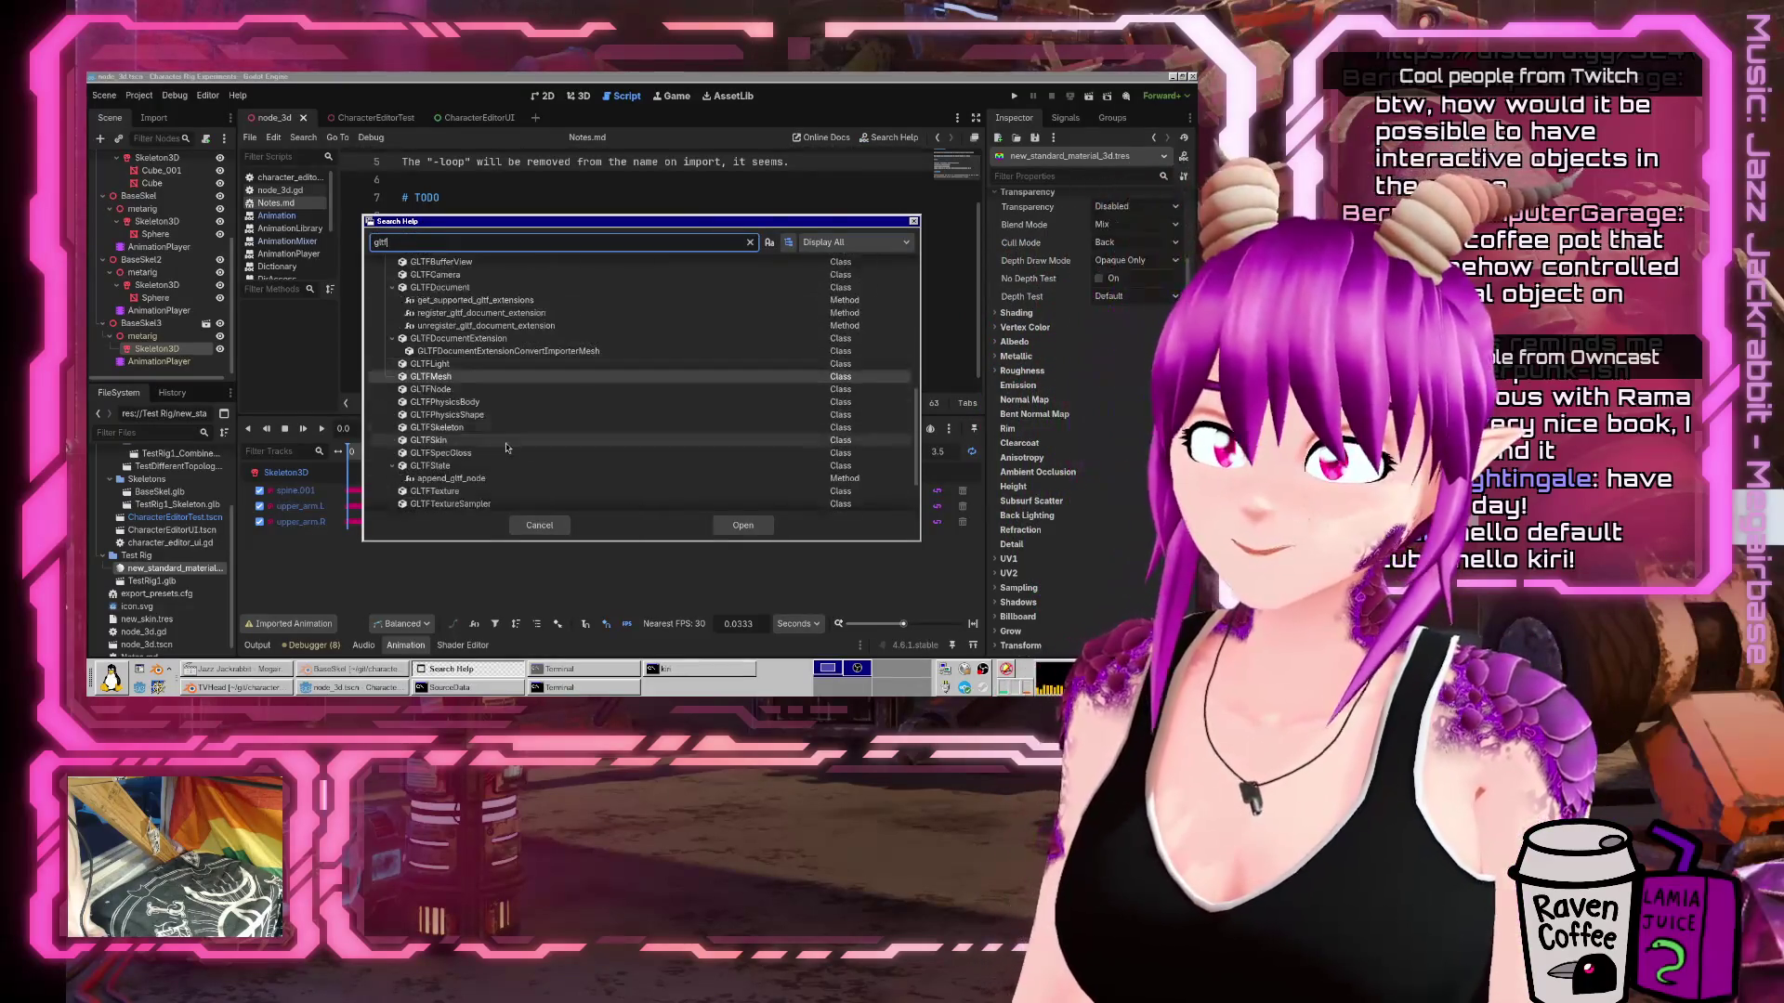
{"action": "left_click", "coordinate": [452, 376]}
{"action": "scroll", "coordinate": [460, 409], "scroll_direction": "down", "scroll_amount": 2}
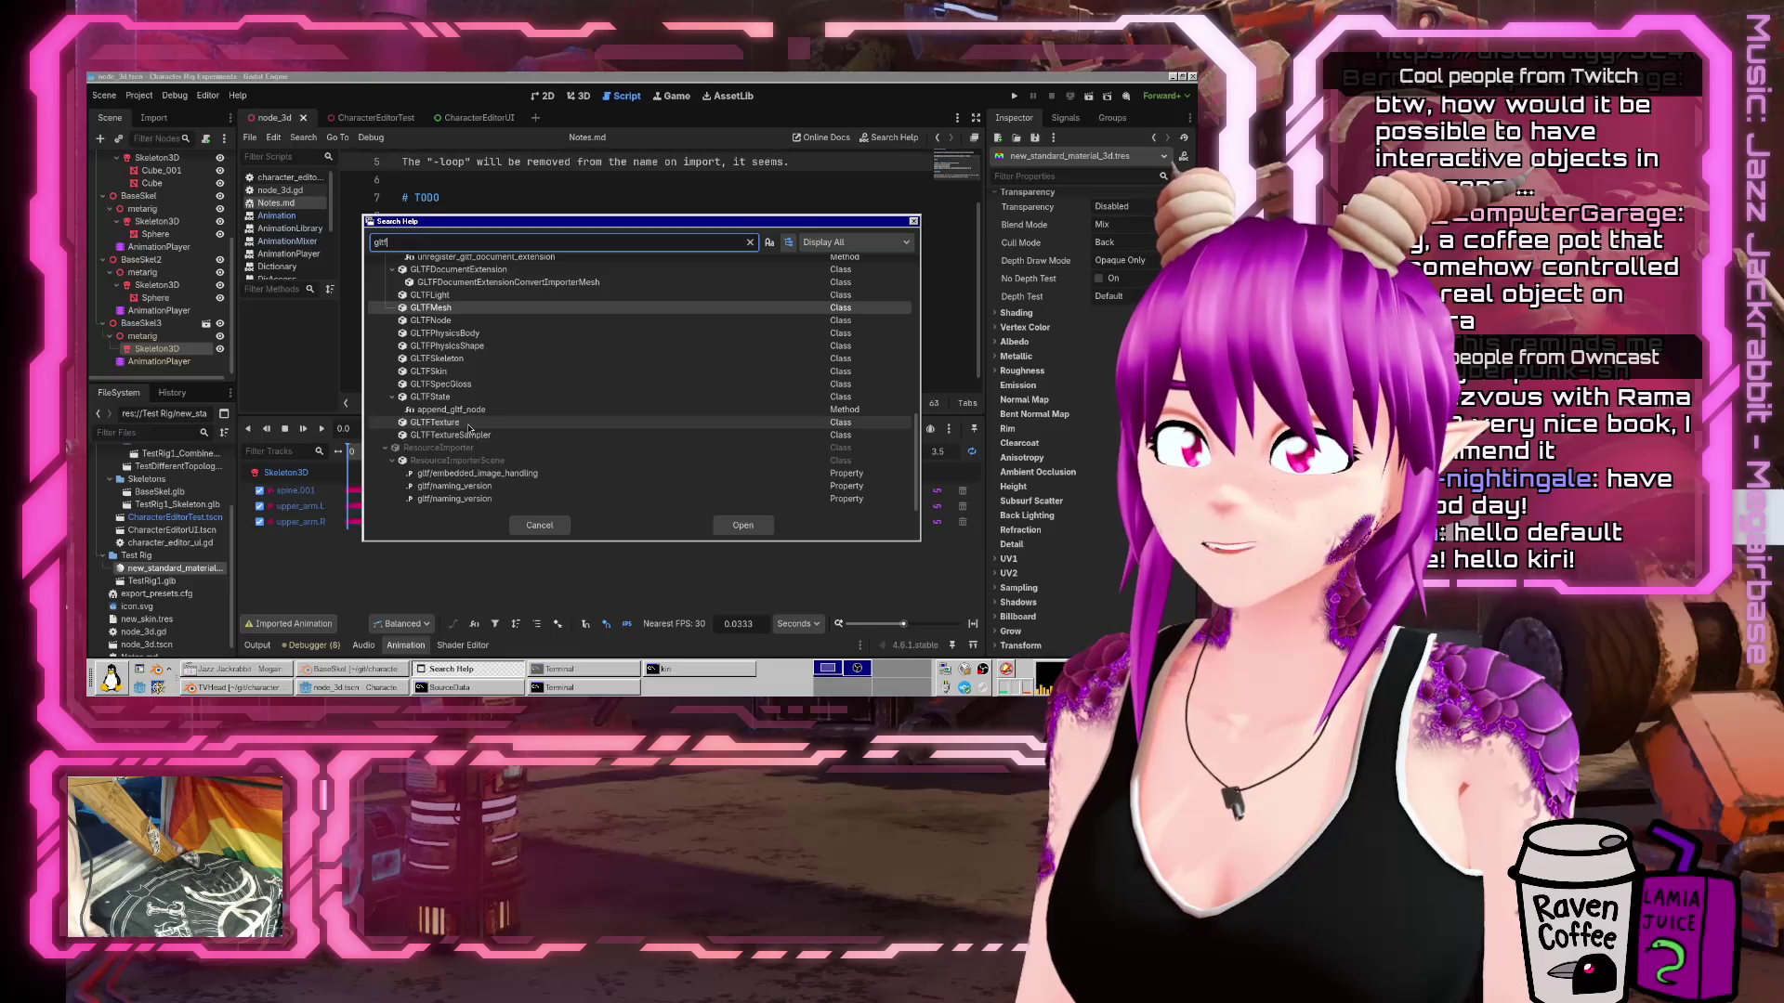
{"action": "left_click", "coordinate": [516, 246]}
{"action": "type", "text": "m"}
{"action": "key", "text": "BackSpace"}
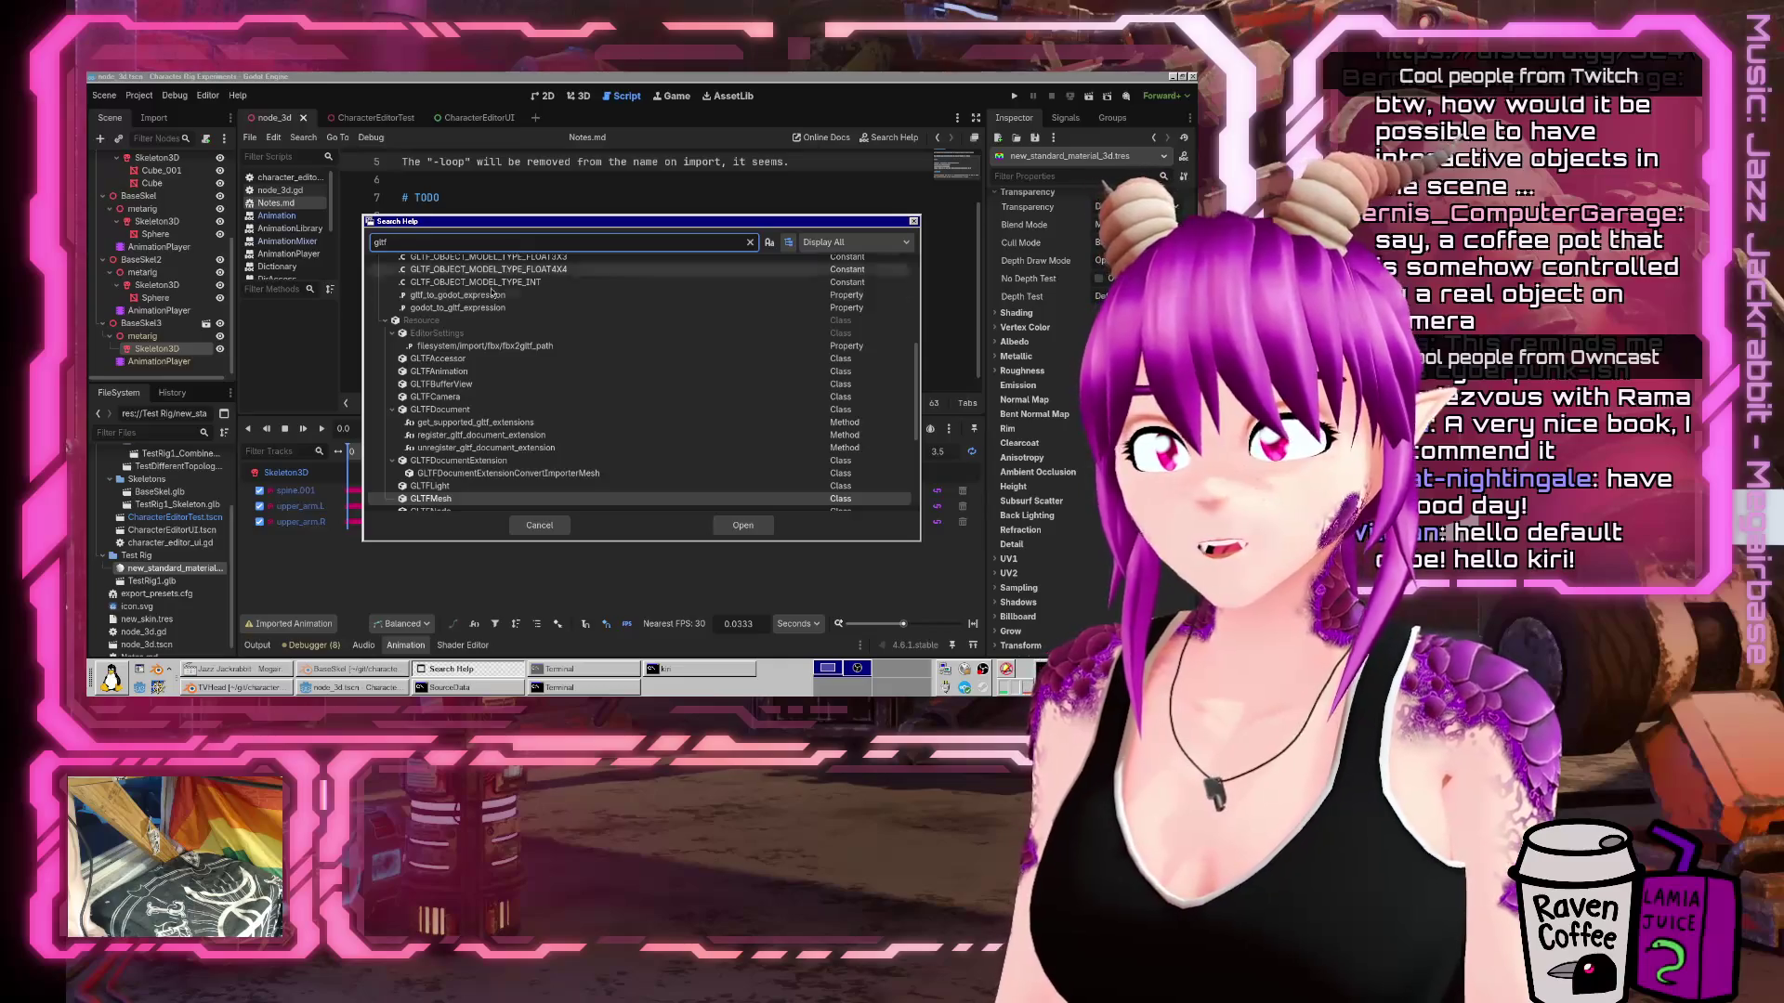
{"action": "key", "text": "Return"}
Follow the Material link from GLTFMesh to the Material class reference.
{"action": "scroll", "coordinate": [550, 300], "scroll_direction": "down", "scroll_amount": 3}
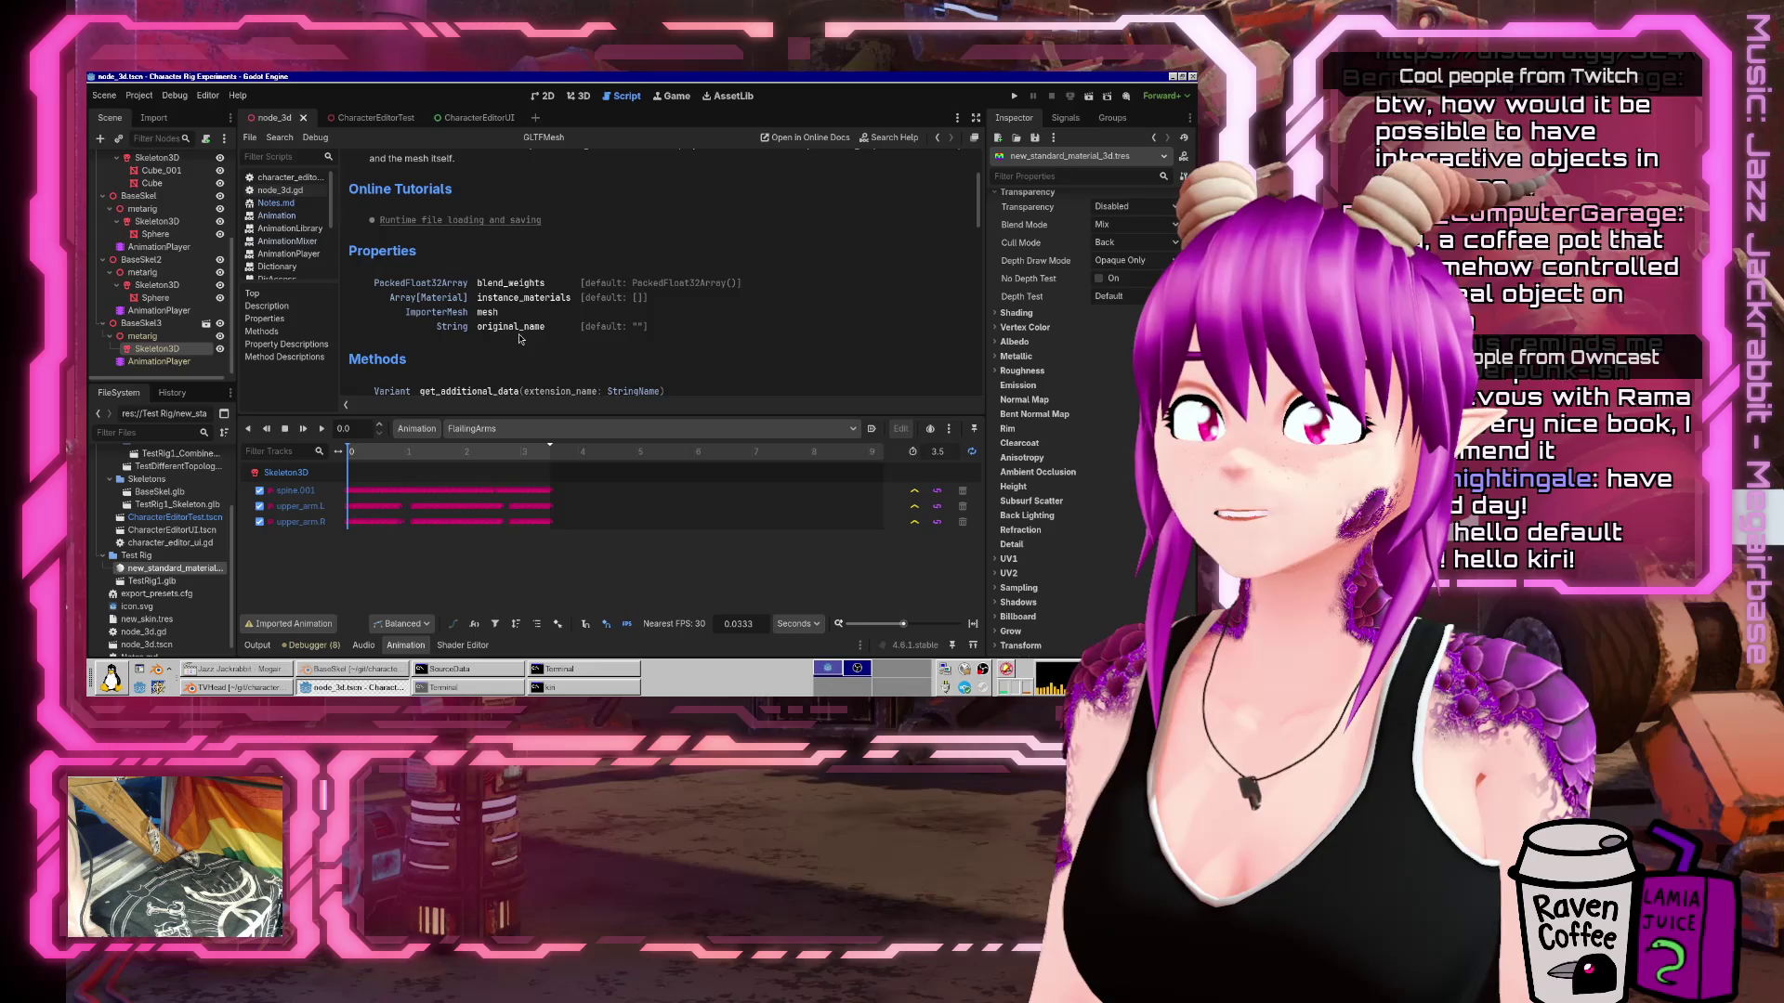
{"action": "scroll", "coordinate": [520, 339], "scroll_direction": "down", "scroll_amount": 5}
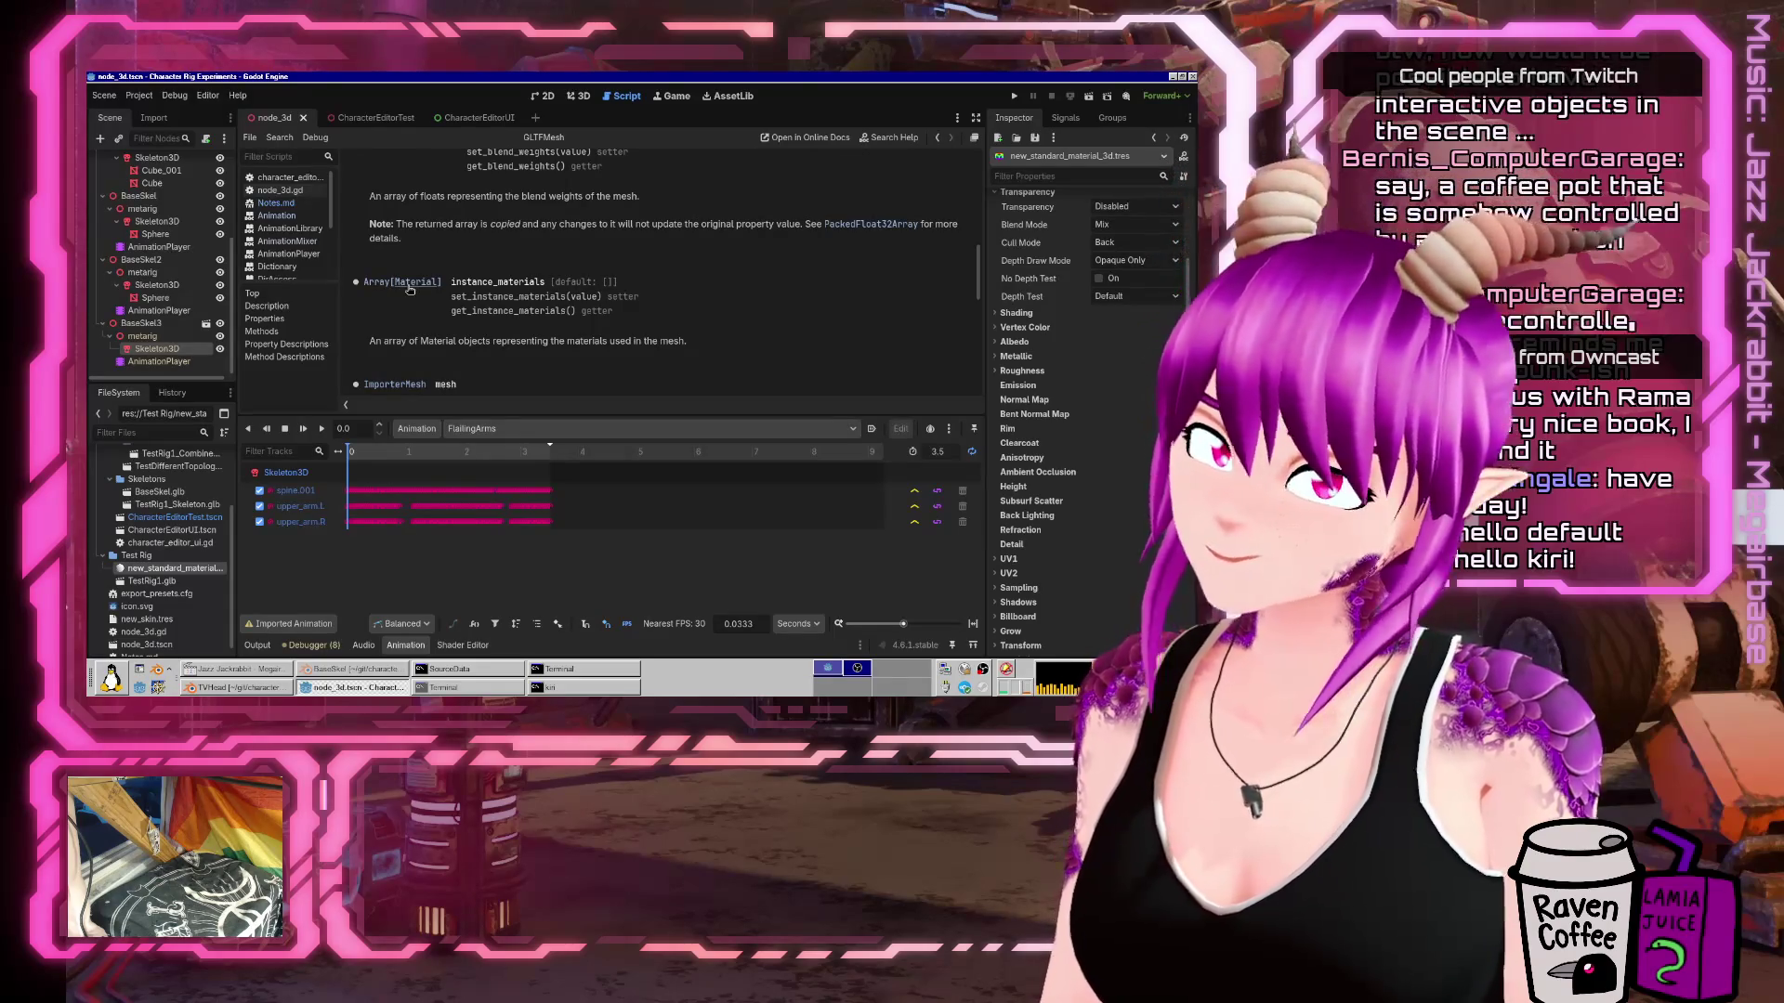
{"action": "left_click", "coordinate": [410, 287]}
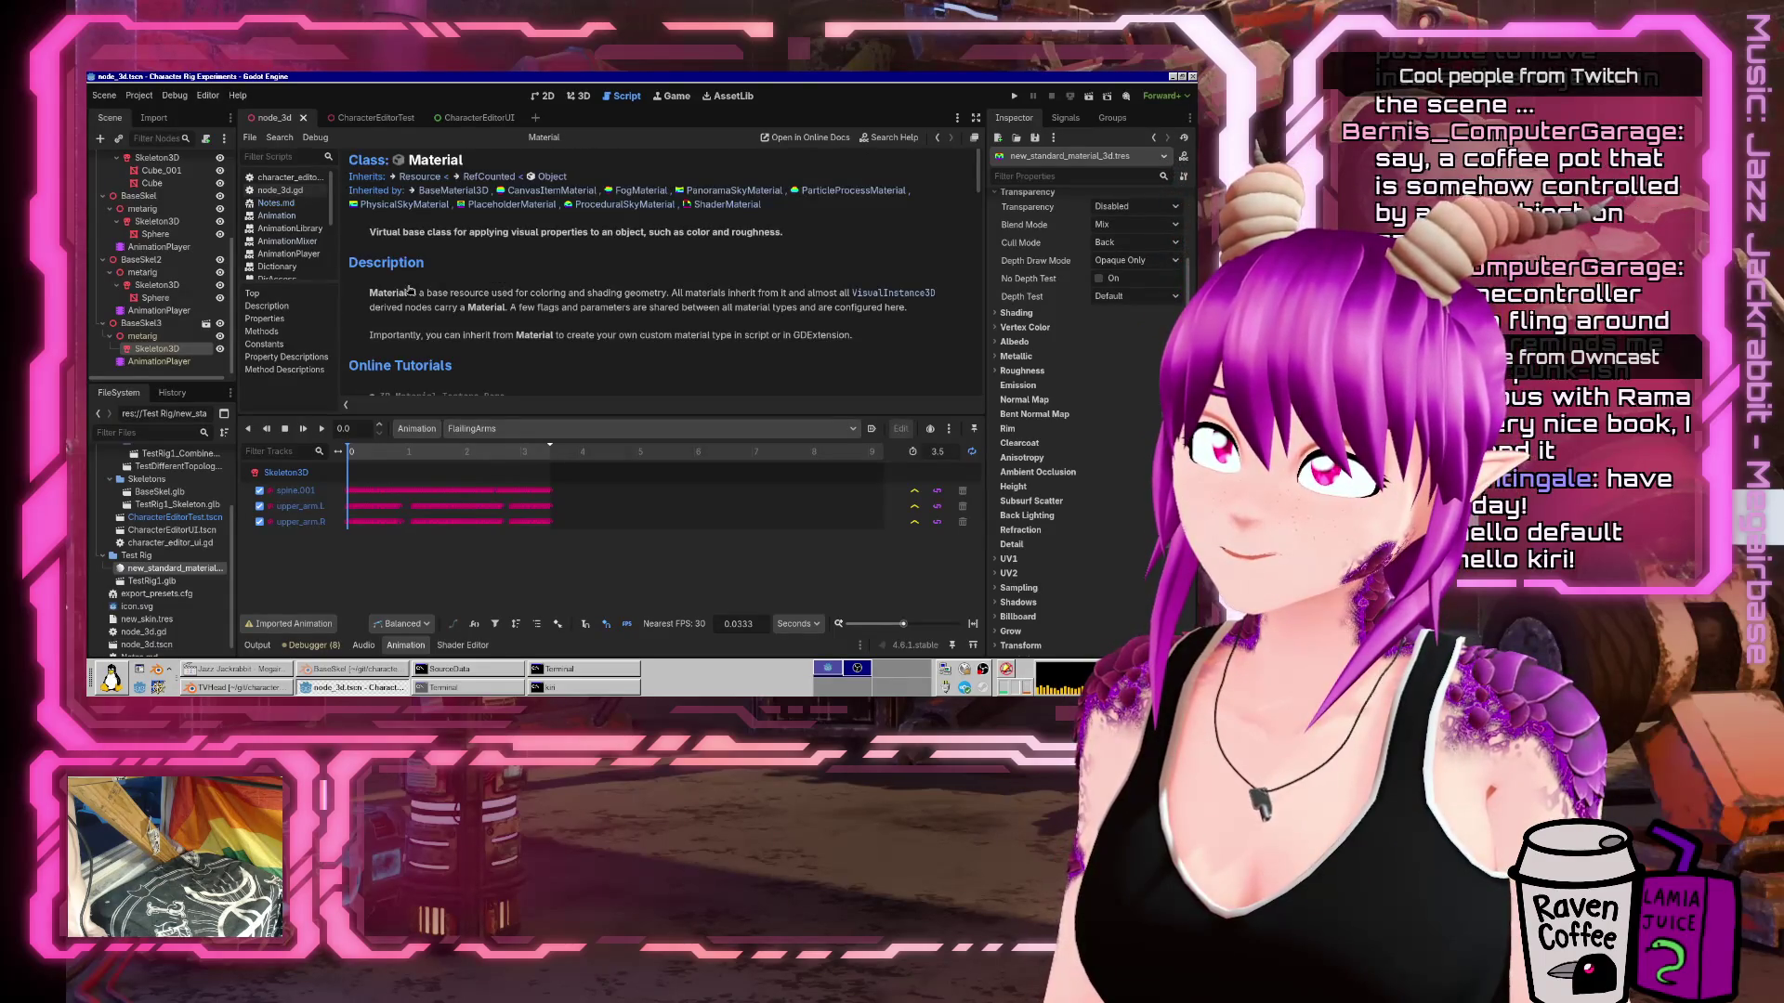
{"action": "scroll", "coordinate": [673, 357], "scroll_direction": "down", "scroll_amount": 5}
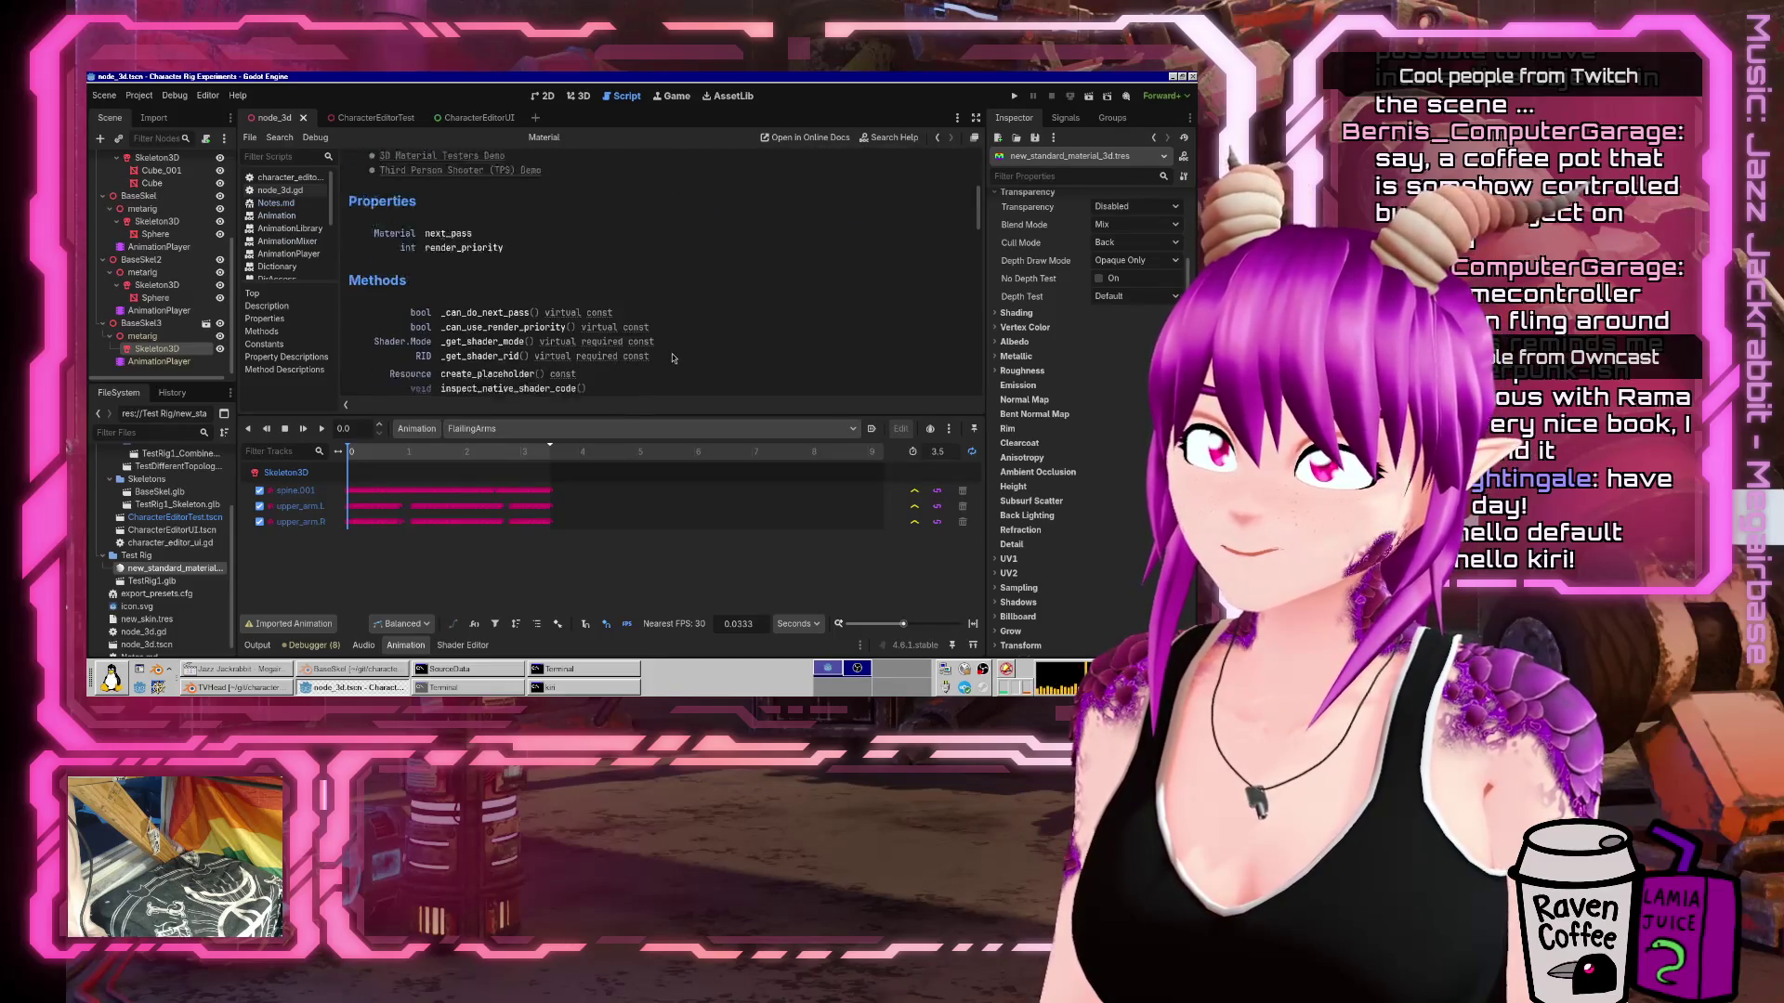
{"action": "scroll", "coordinate": [673, 358], "scroll_direction": "up", "scroll_amount": 5}
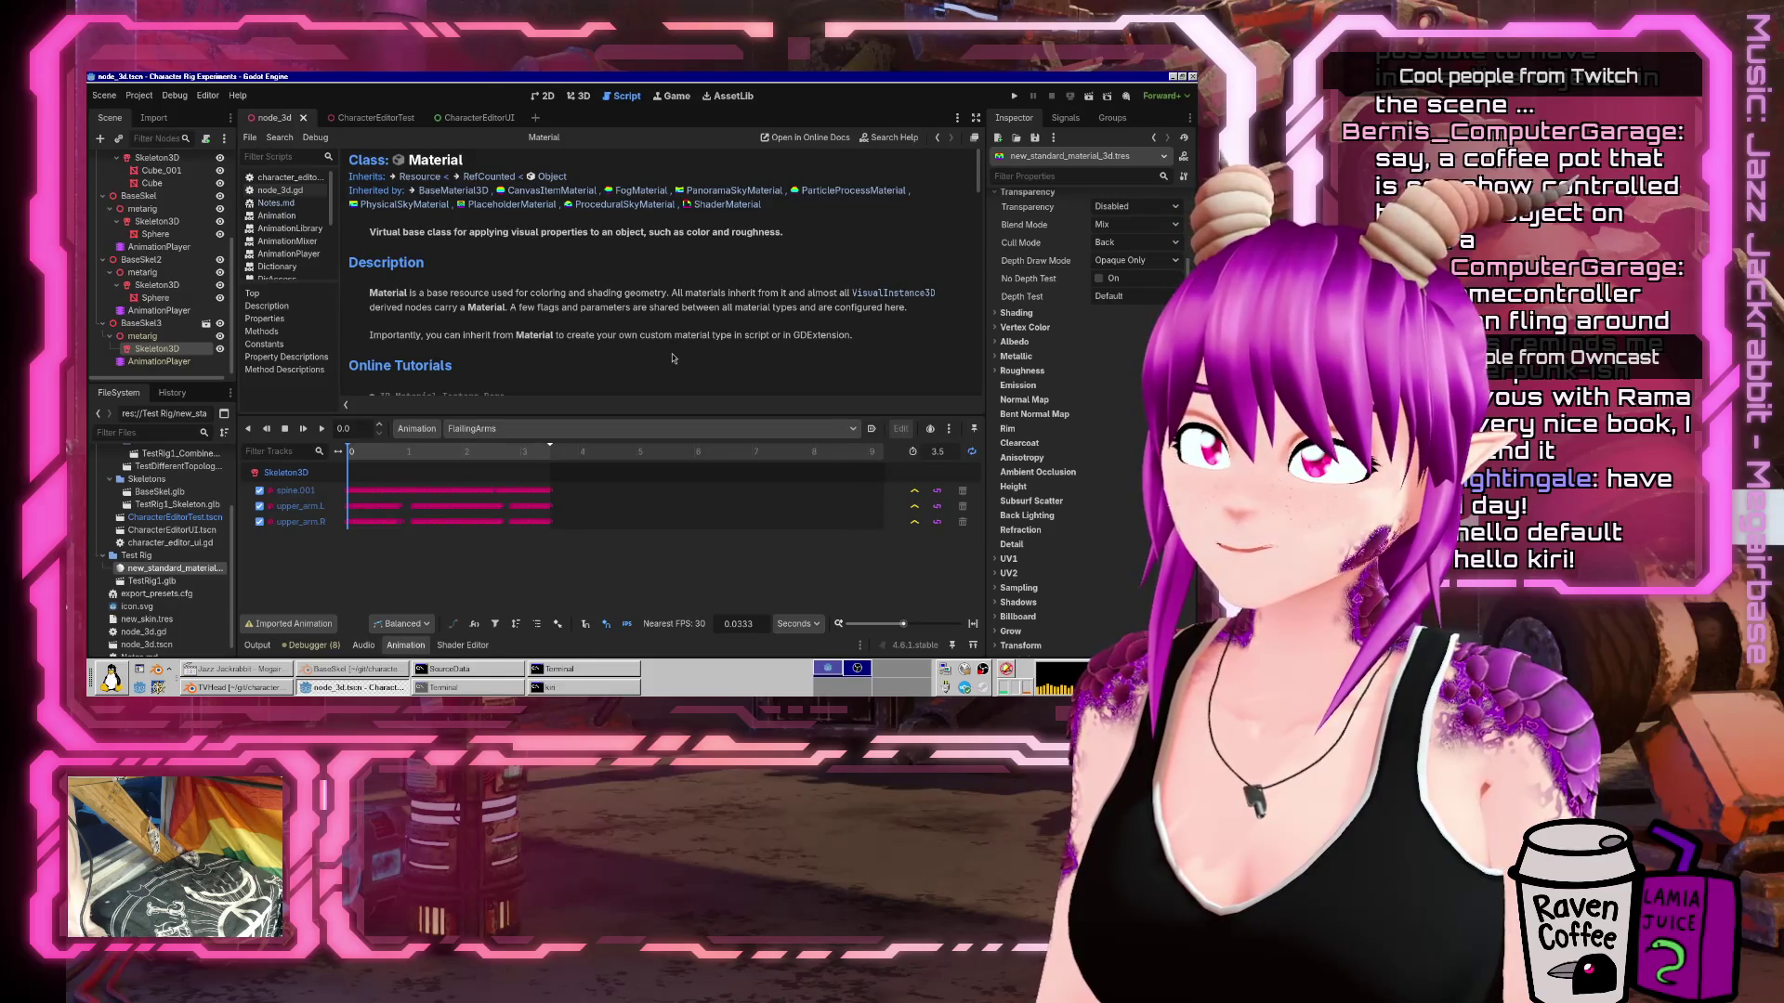
Search help for 'material', open GLTFState get_materials, then go to the GLTFMesh page.
{"action": "left_click", "coordinate": [890, 137]}
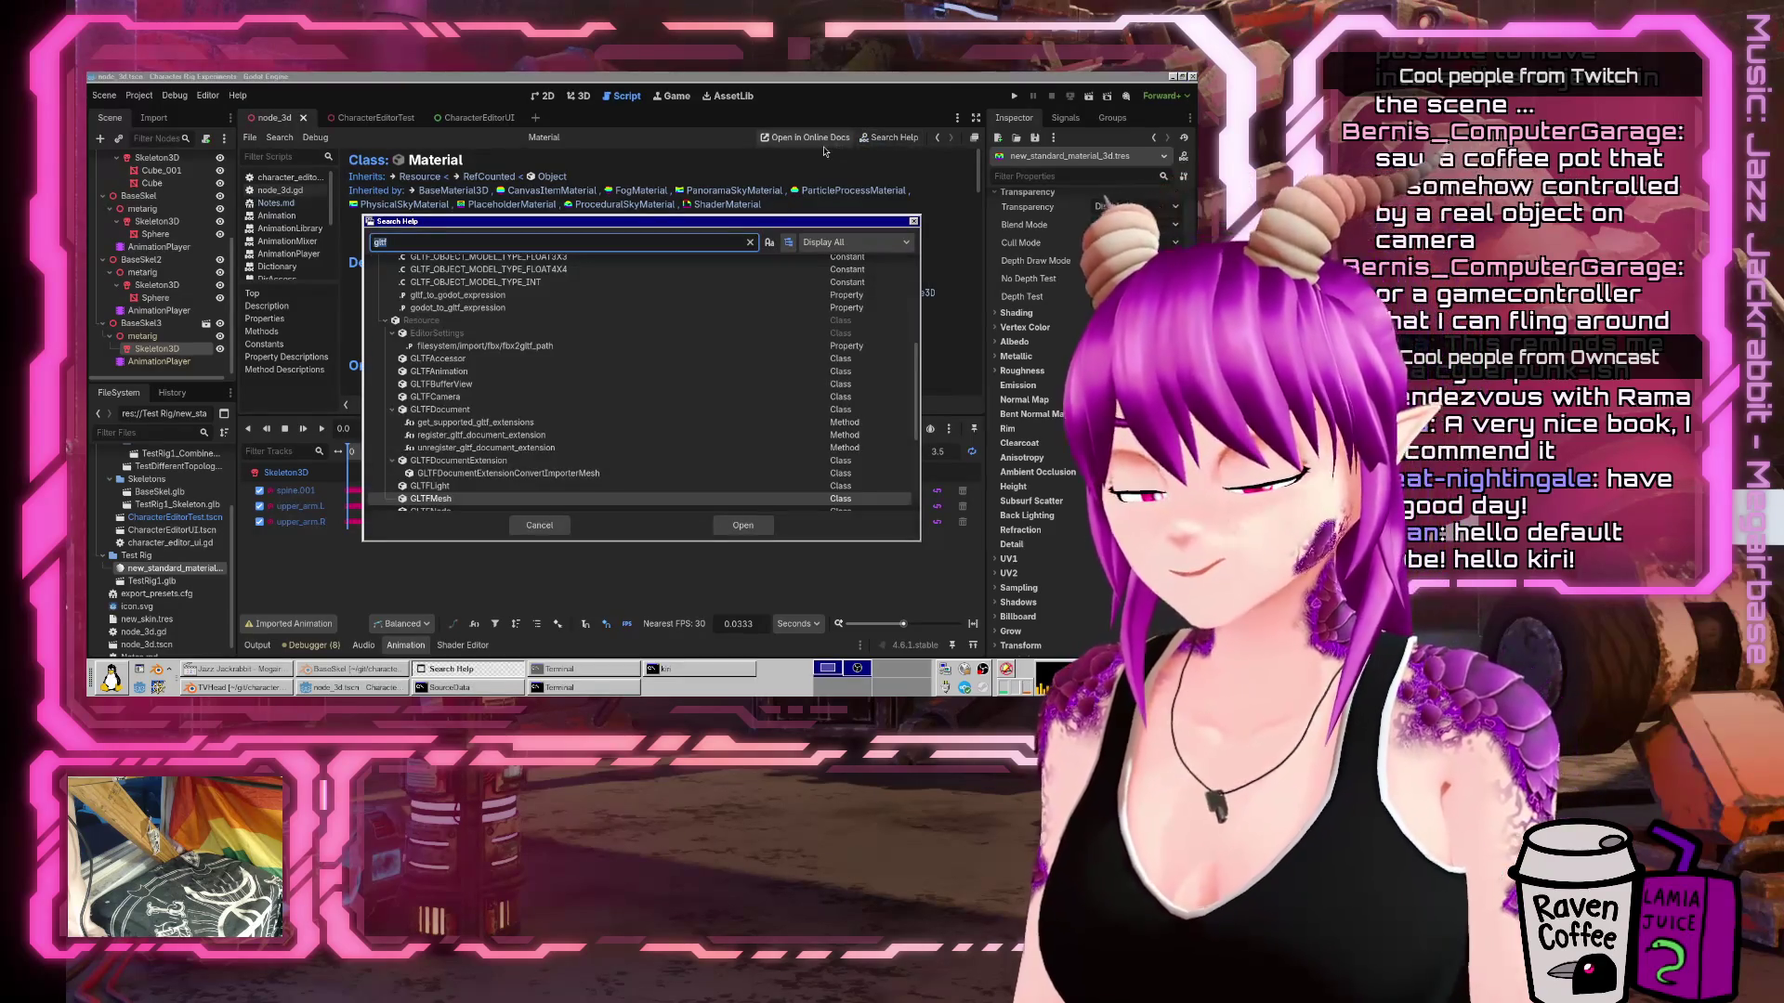
{"action": "type", "text": "importermat"}
{"action": "key", "text": "BackSpace"}
{"action": "key", "text": "BackSpace"}
{"action": "key", "text": "BackSpace"}
{"action": "type", "text": "materi"}
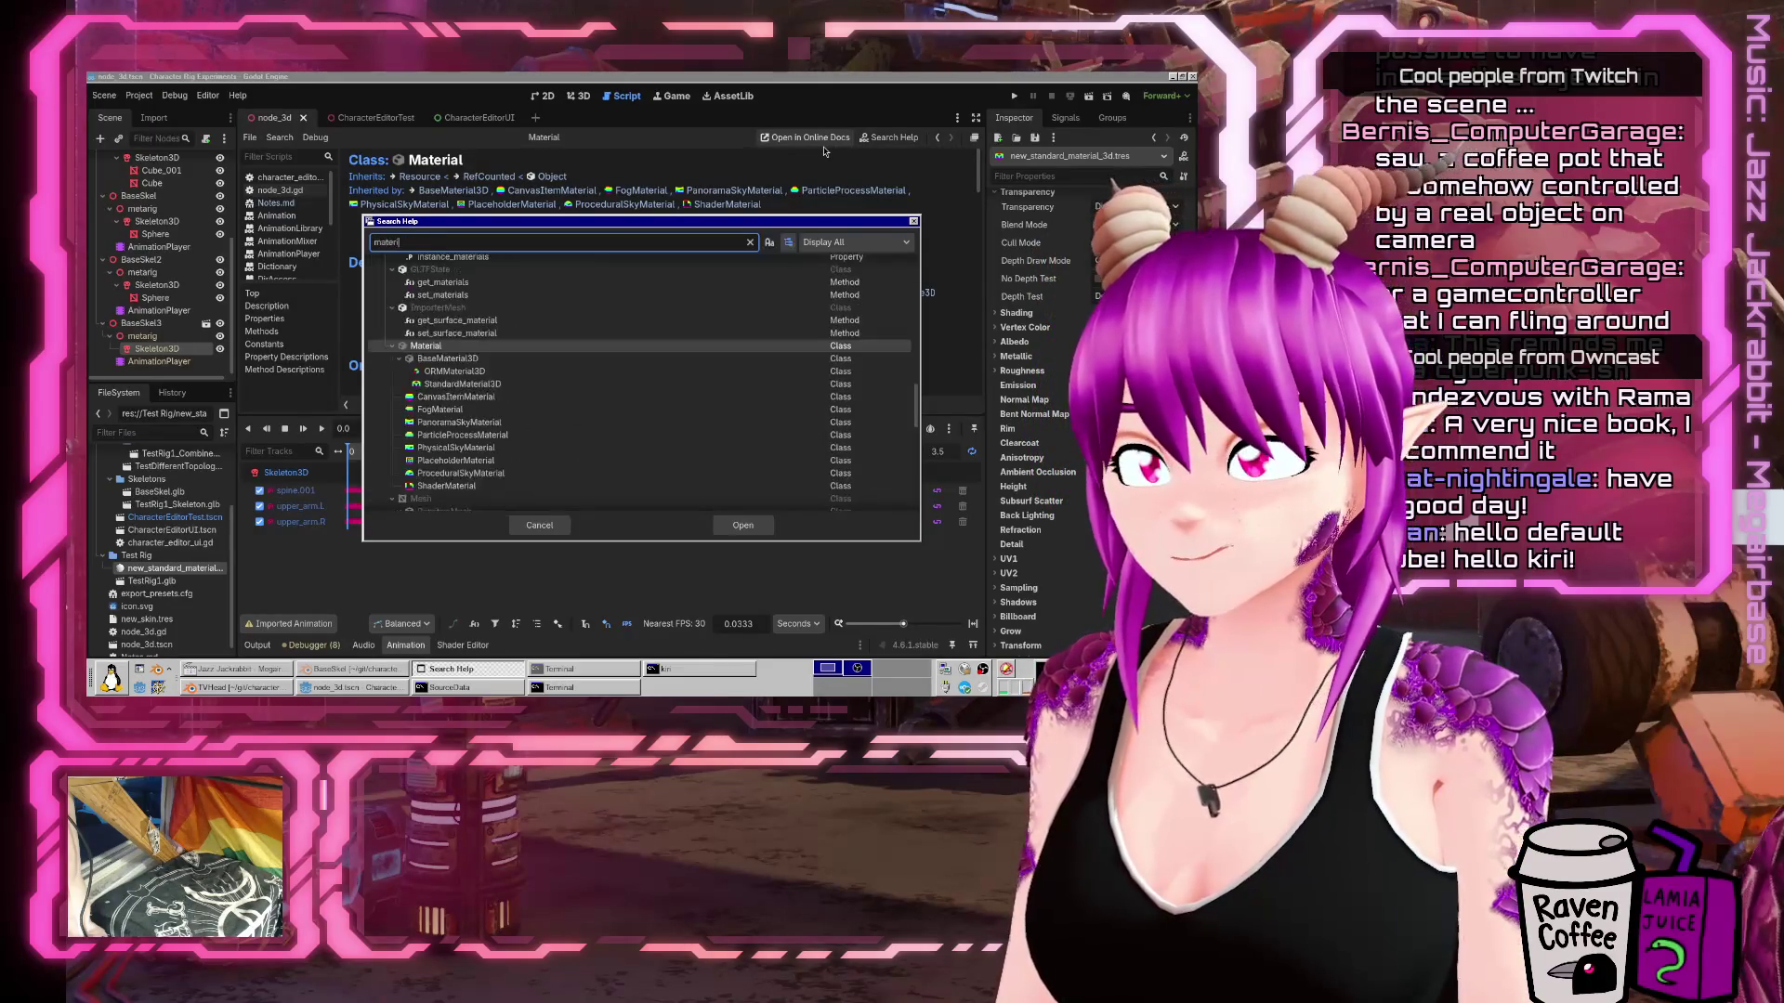
{"action": "type", "text": "al"}
{"action": "scroll", "coordinate": [535, 399], "scroll_direction": "down", "scroll_amount": 1}
{"action": "scroll", "coordinate": [534, 400], "scroll_direction": "down", "scroll_amount": 1}
{"action": "scroll", "coordinate": [534, 399], "scroll_direction": "up", "scroll_amount": 5}
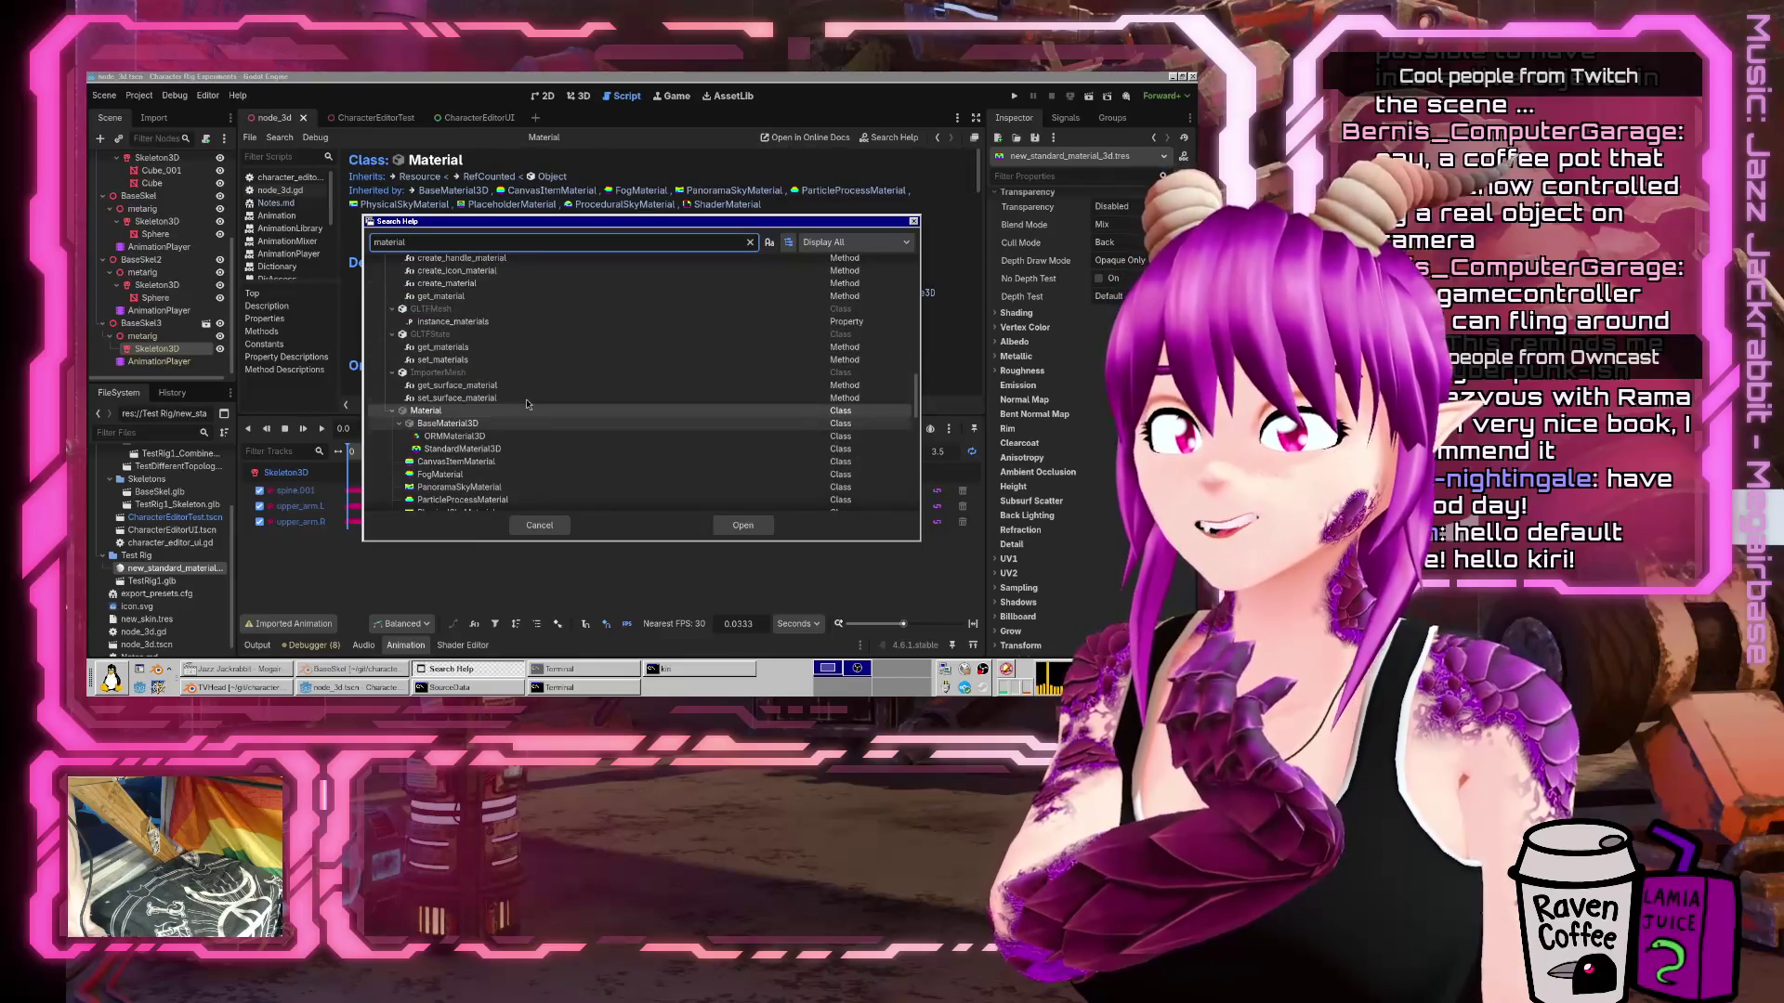
{"action": "double_click", "coordinate": [467, 348]}
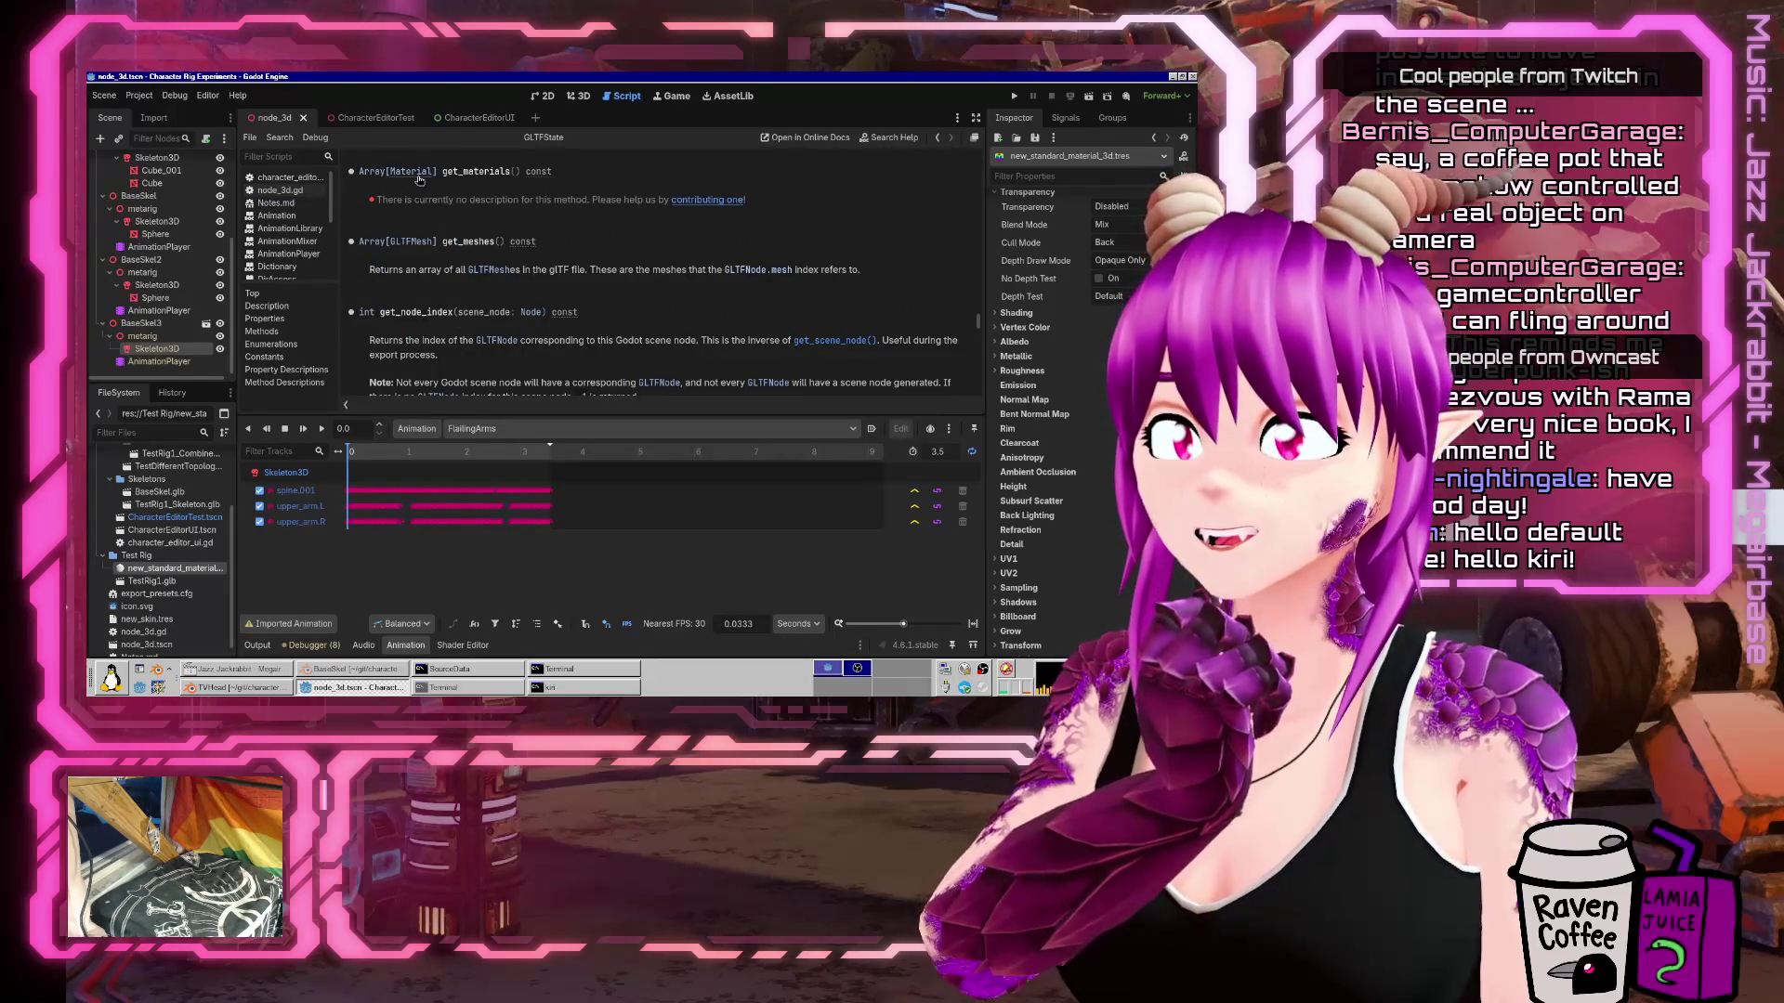
{"action": "left_click", "coordinate": [409, 243]}
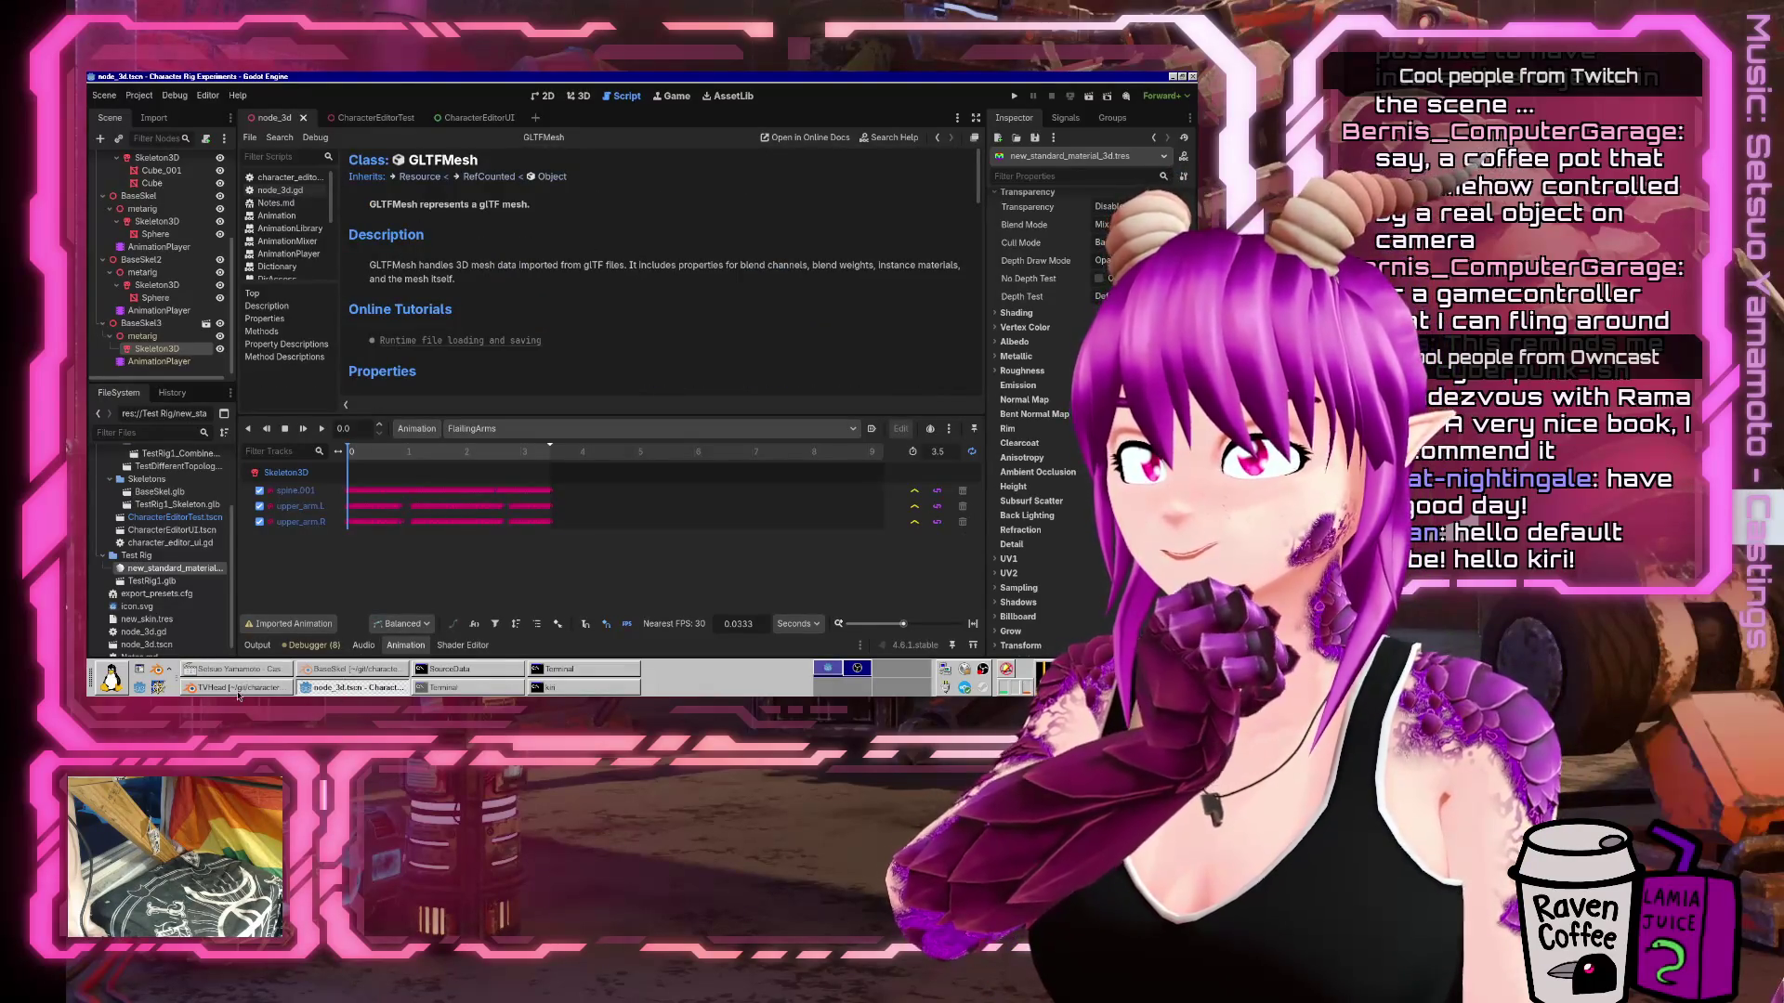
{"action": "left_click", "coordinate": [239, 690]}
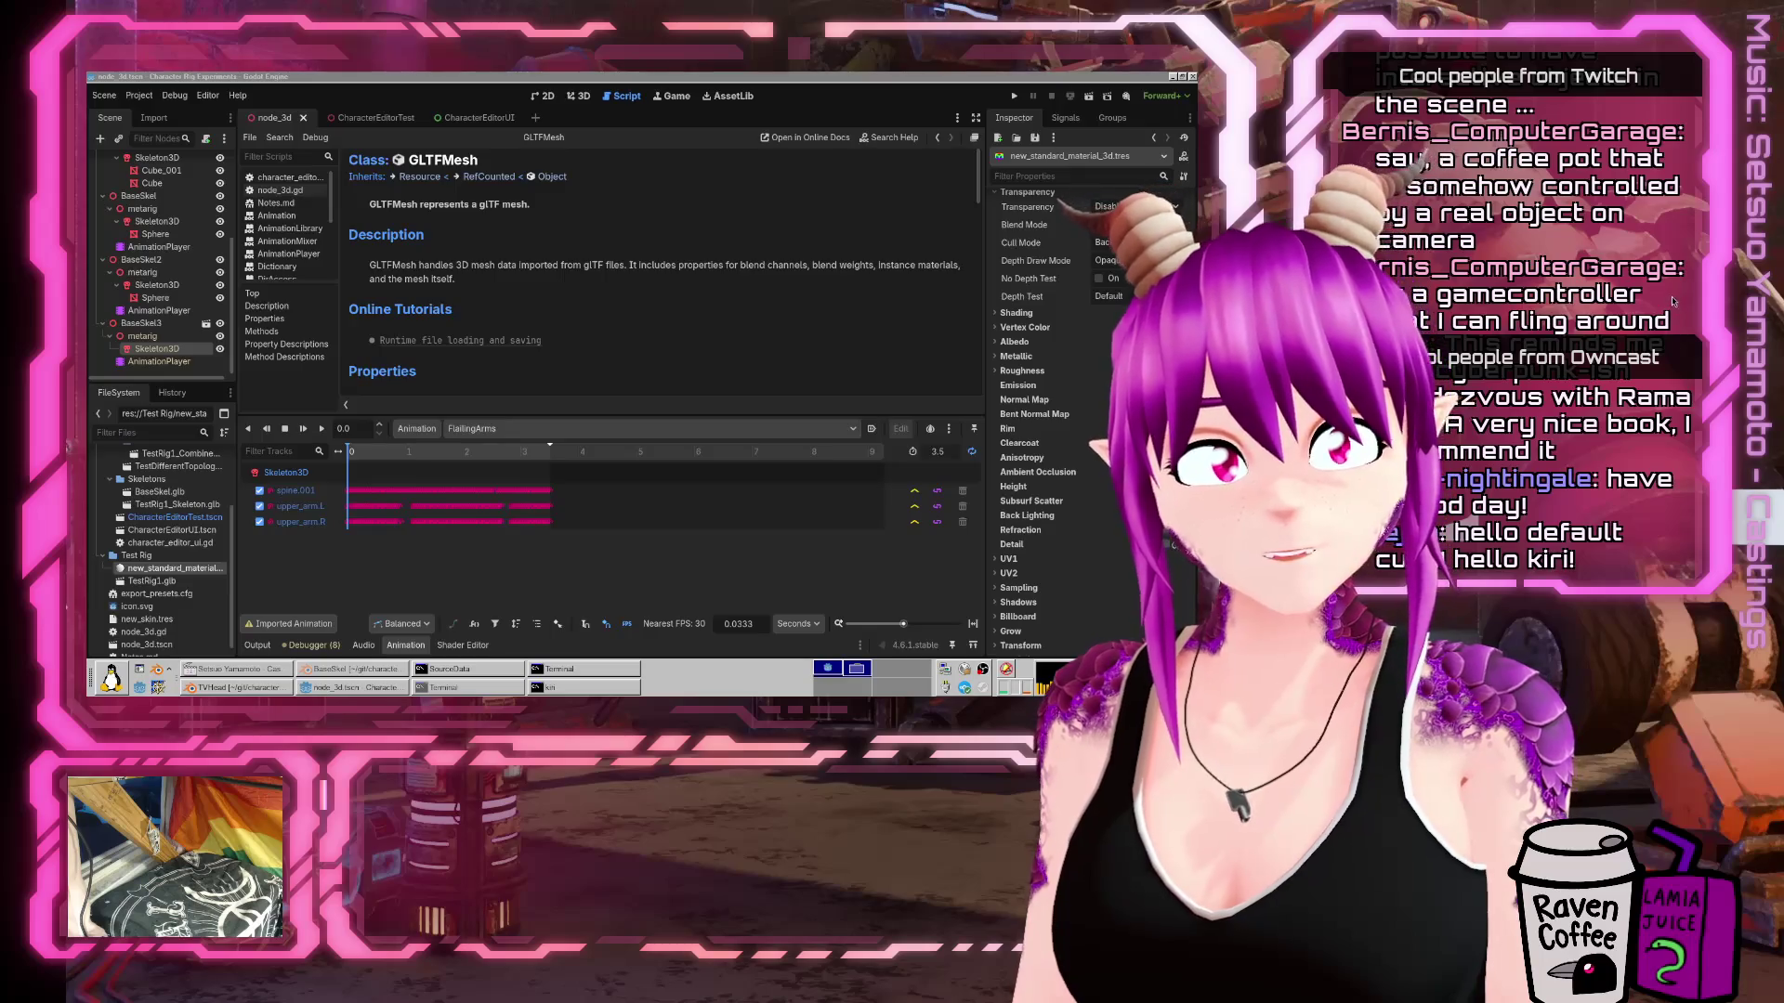
Open the glTF 2.0 Specification and step through its 'material' find matches.
{"action": "left_click", "coordinate": [419, 421]}
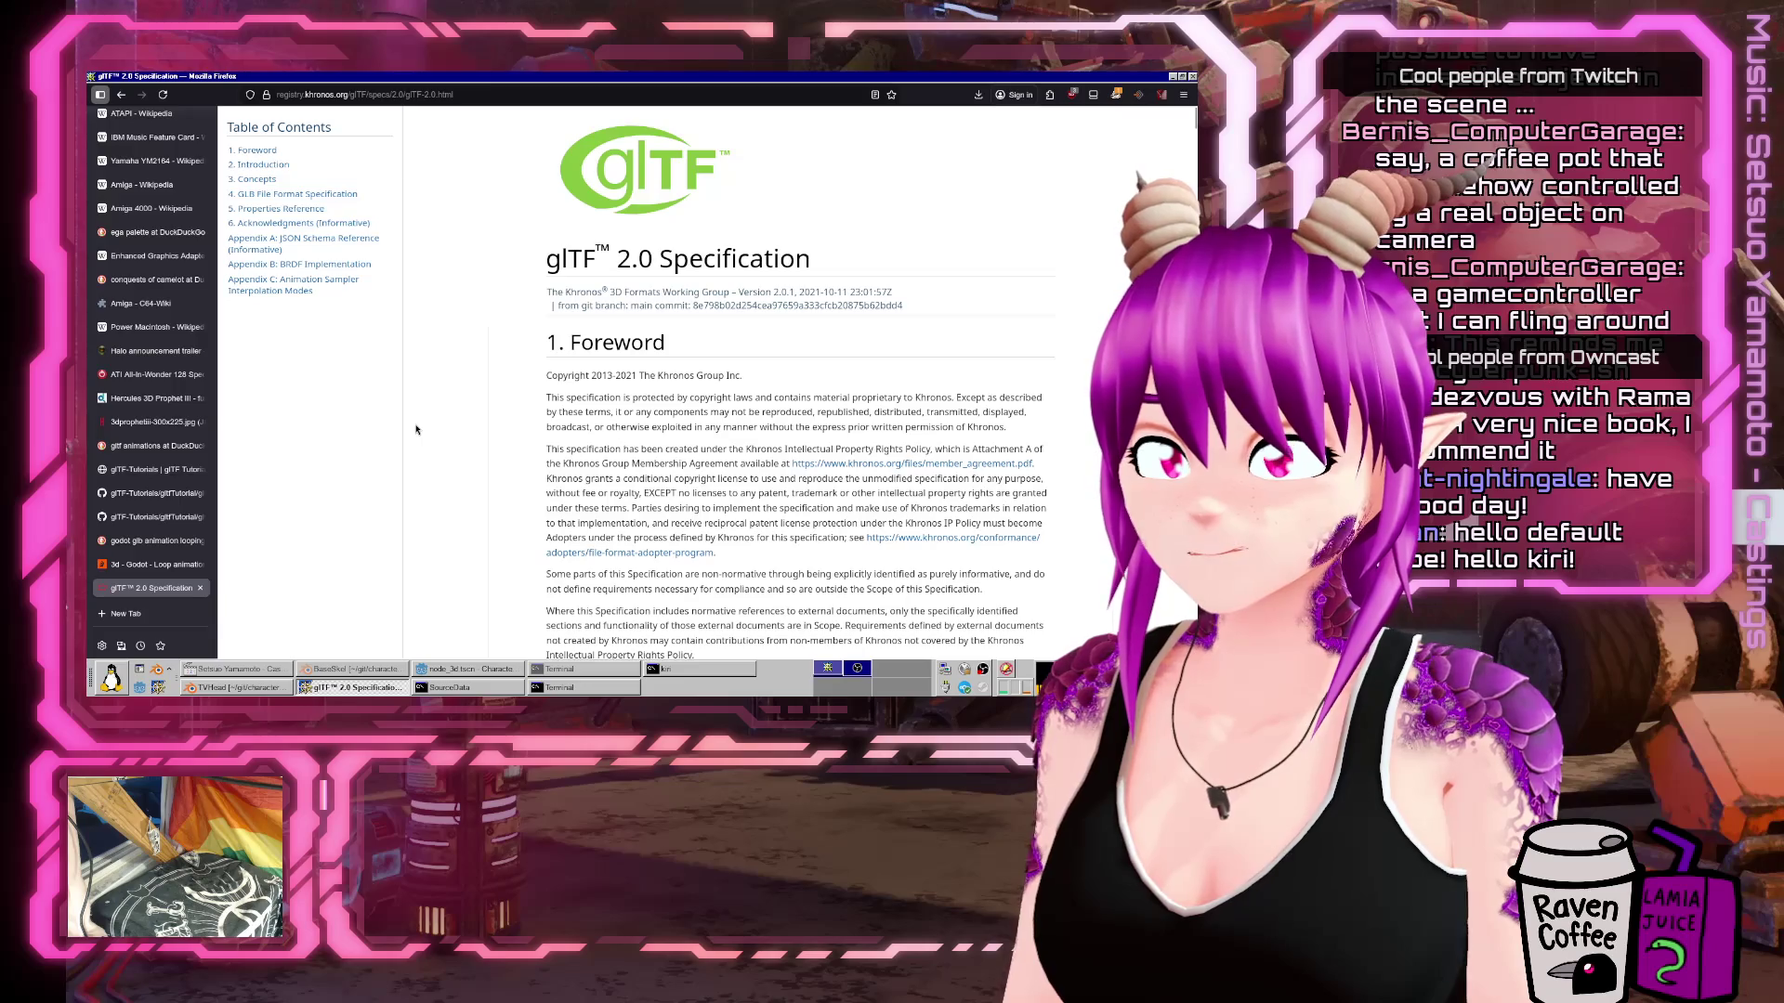
{"action": "key", "text": "ctrl+f"}
{"action": "type", "text": "loopmaterial"}
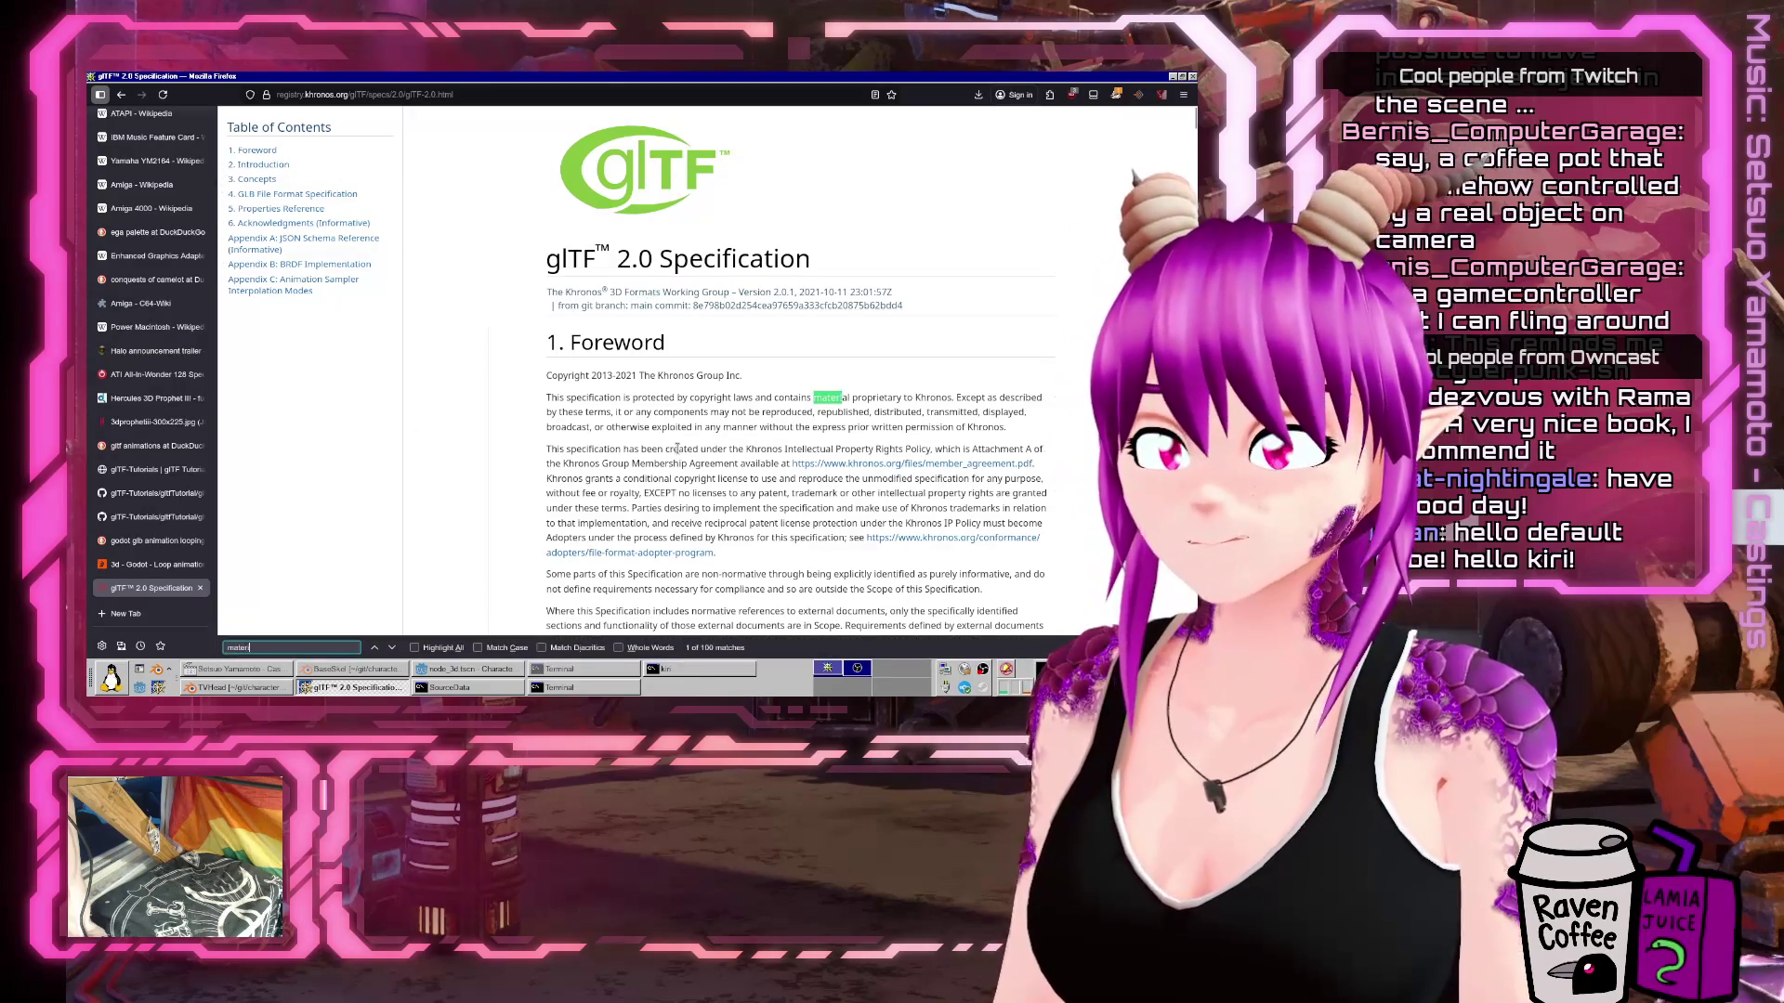
{"action": "key", "text": "Return"}
{"action": "key", "text": "Return"}
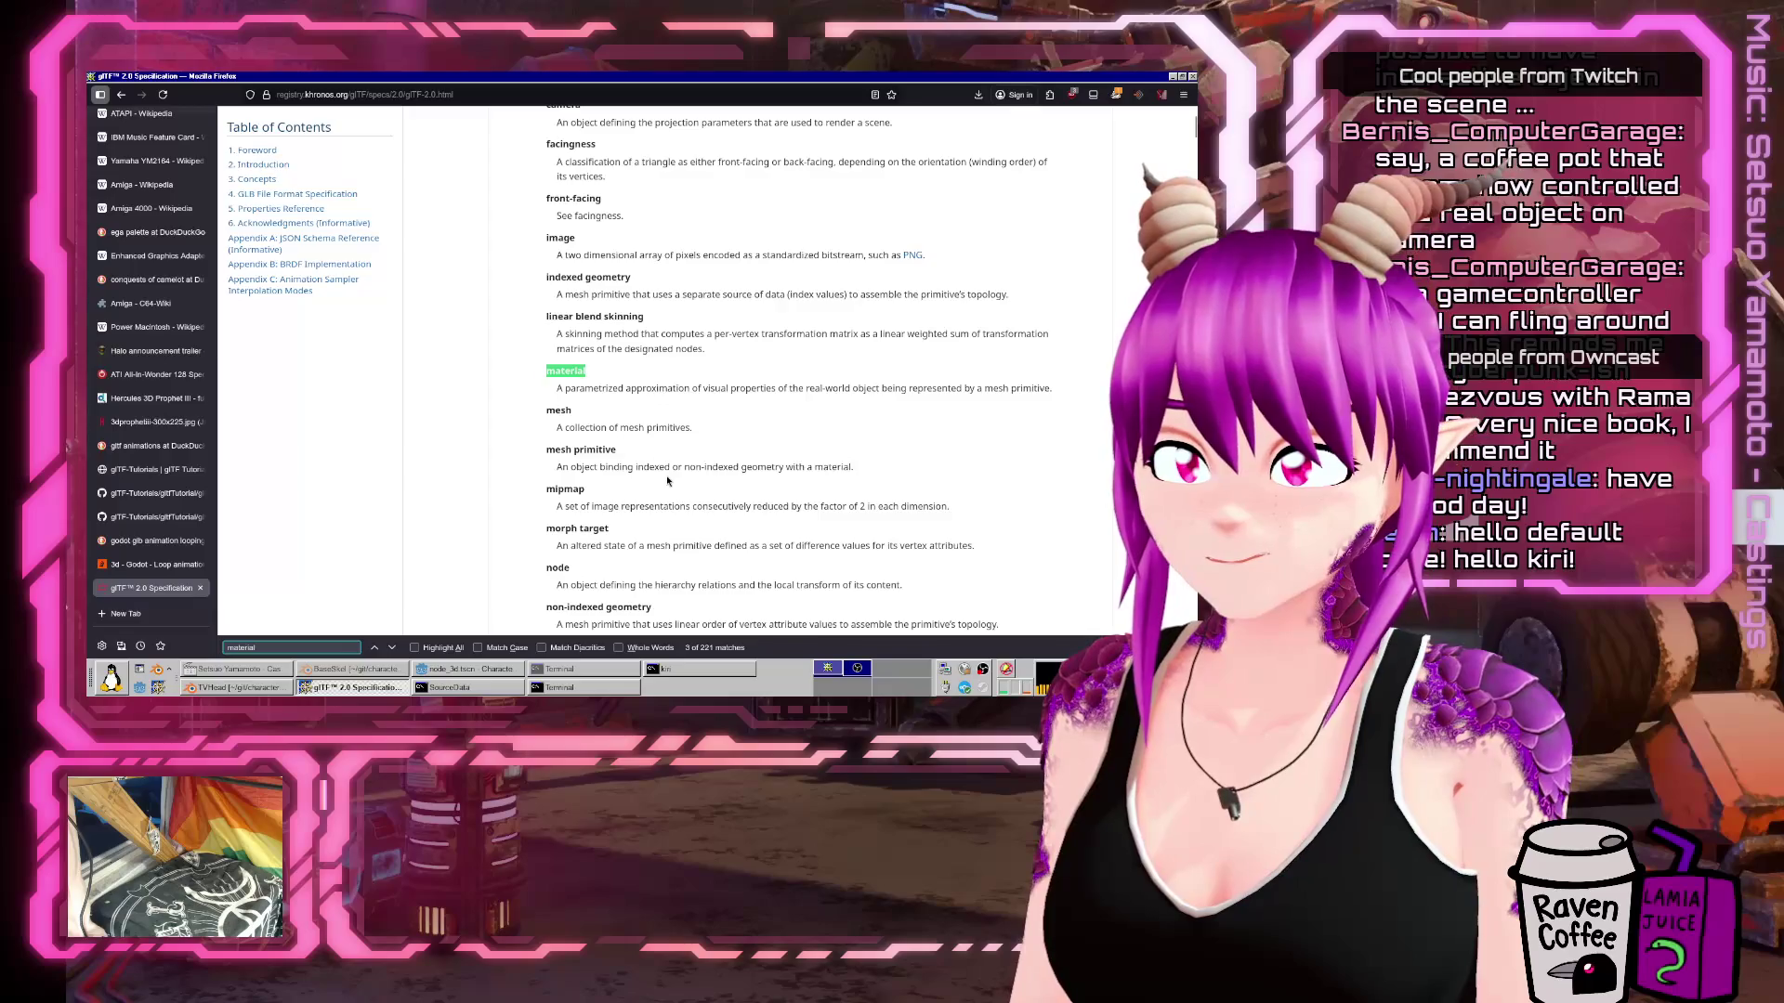
{"action": "key", "text": "Return"}
{"action": "key", "text": "Return"}
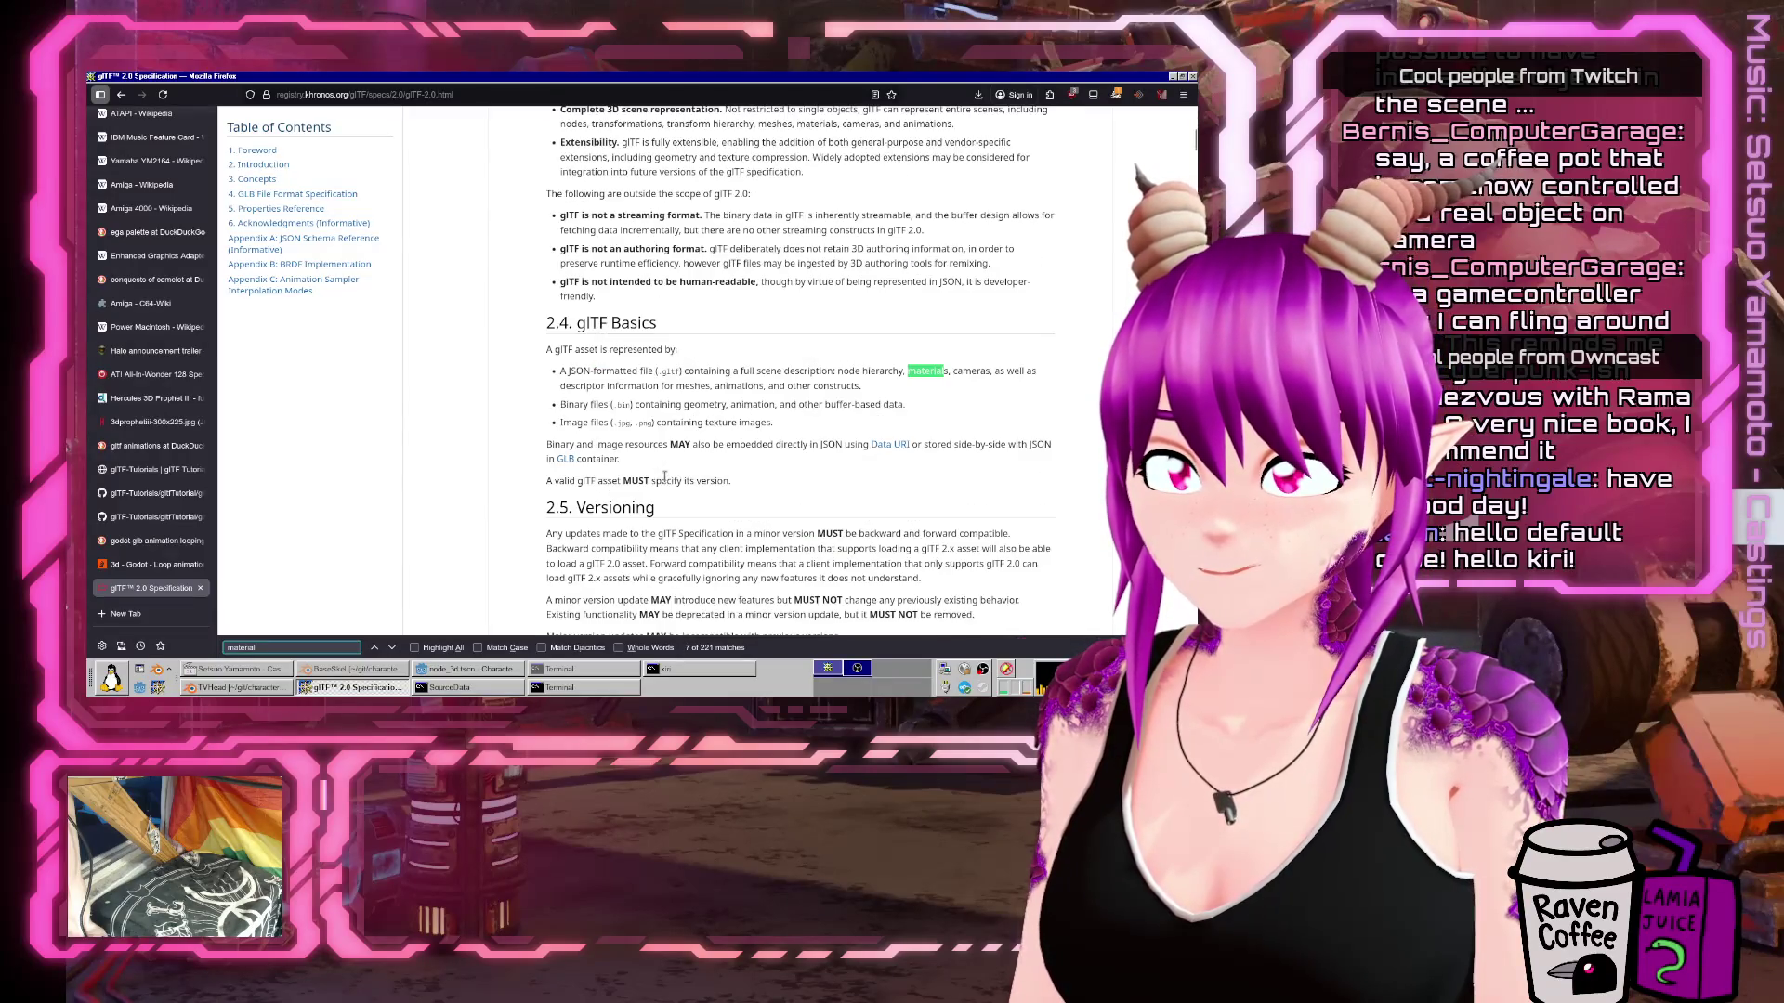
{"action": "key", "text": "Return"}
{"action": "key", "text": "Return"}
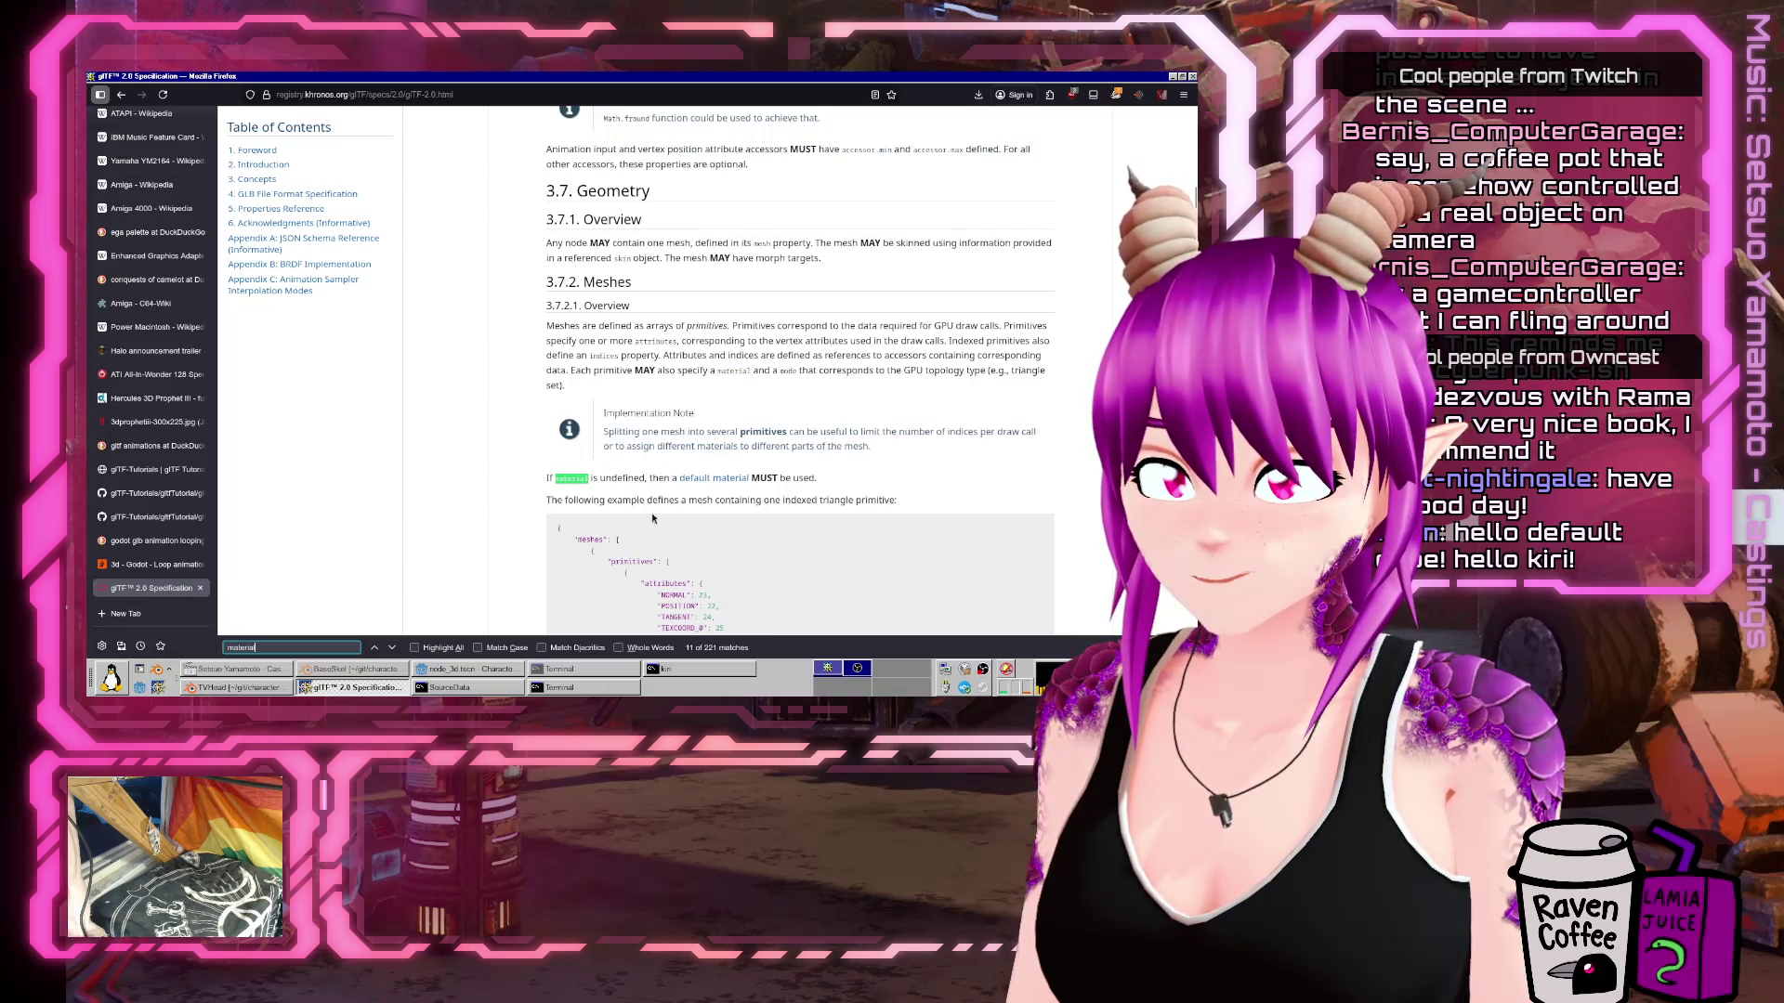
{"action": "scroll", "coordinate": [652, 518], "scroll_direction": "down", "scroll_amount": 3}
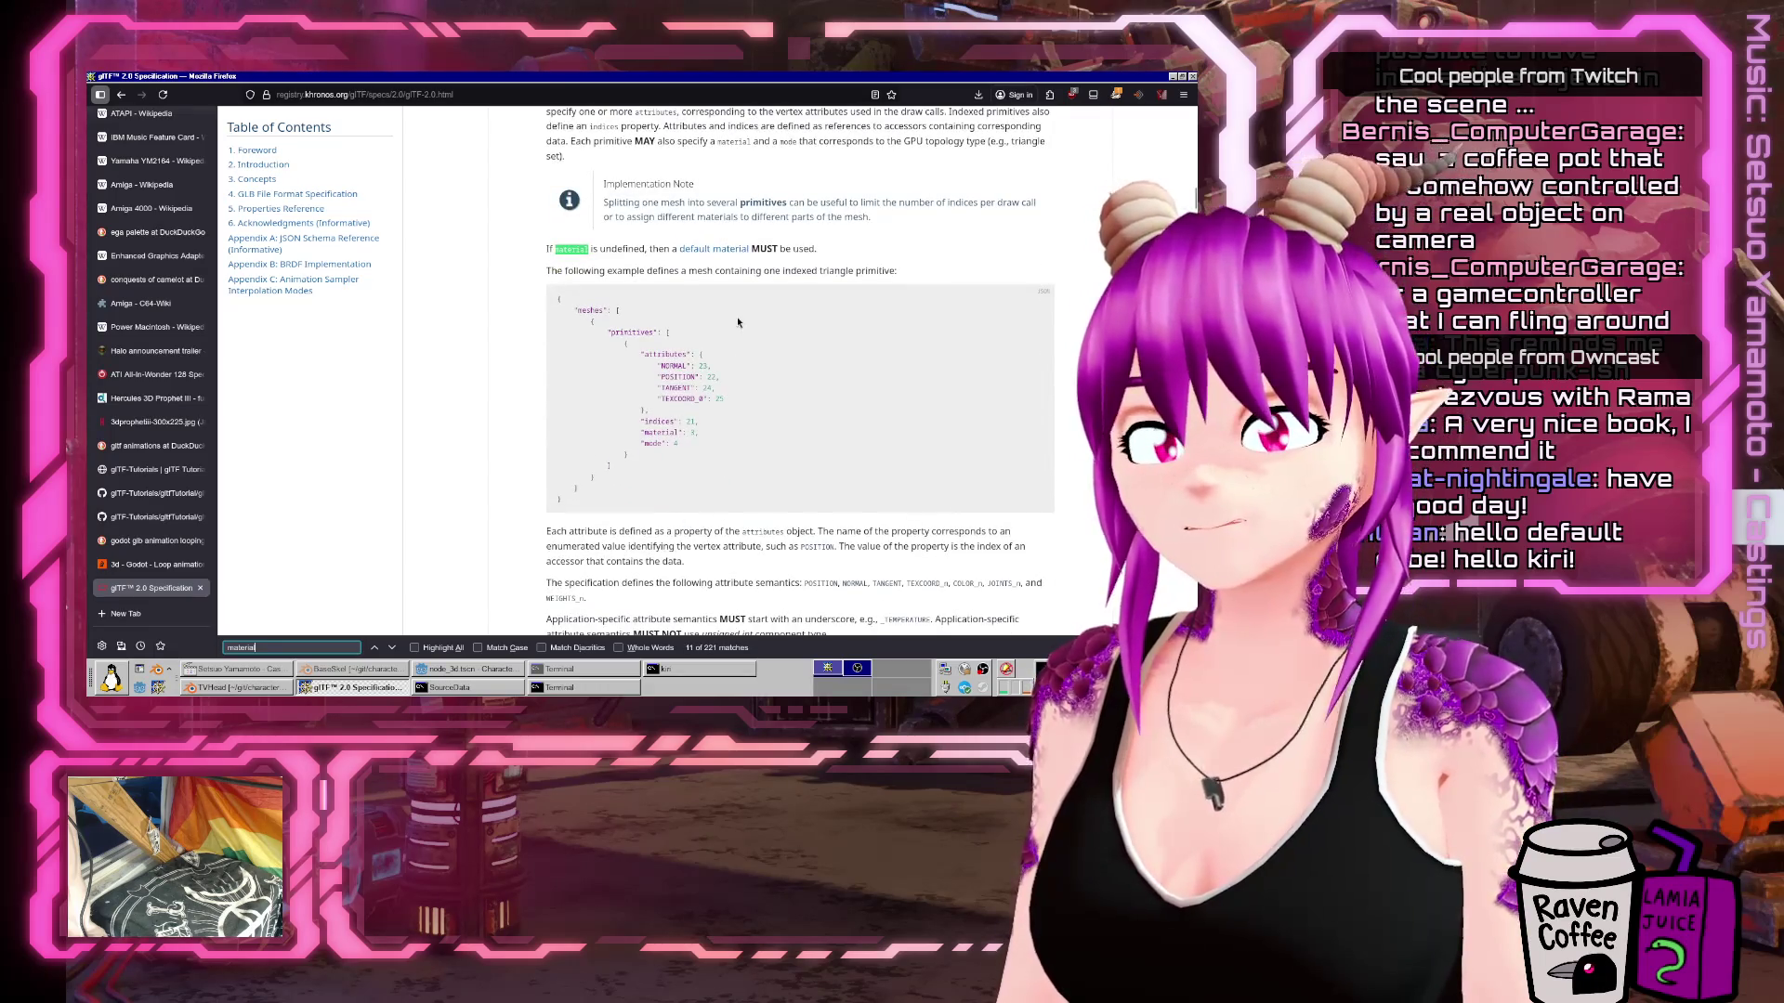
{"action": "scroll", "coordinate": [738, 322], "scroll_direction": "up", "scroll_amount": 2}
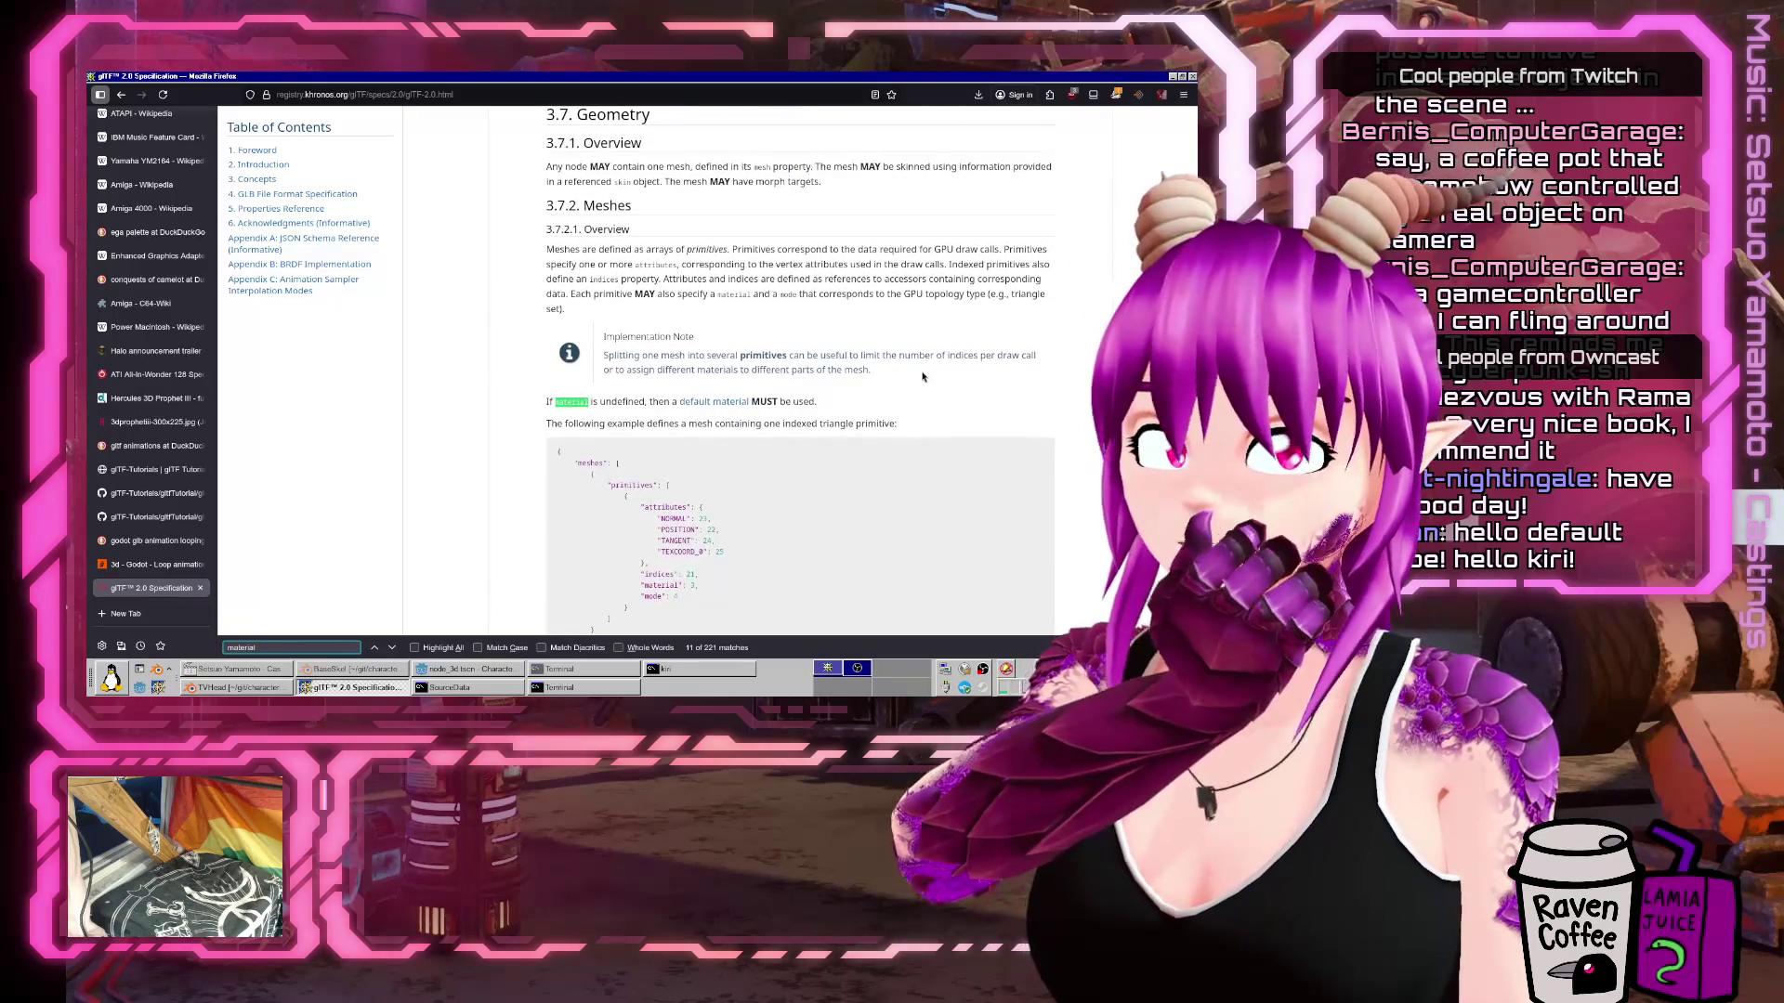
{"action": "scroll", "coordinate": [603, 350], "scroll_direction": "down", "scroll_amount": 2}
{"action": "right_click", "coordinate": [604, 350]}
{"action": "key", "text": "Escape"}
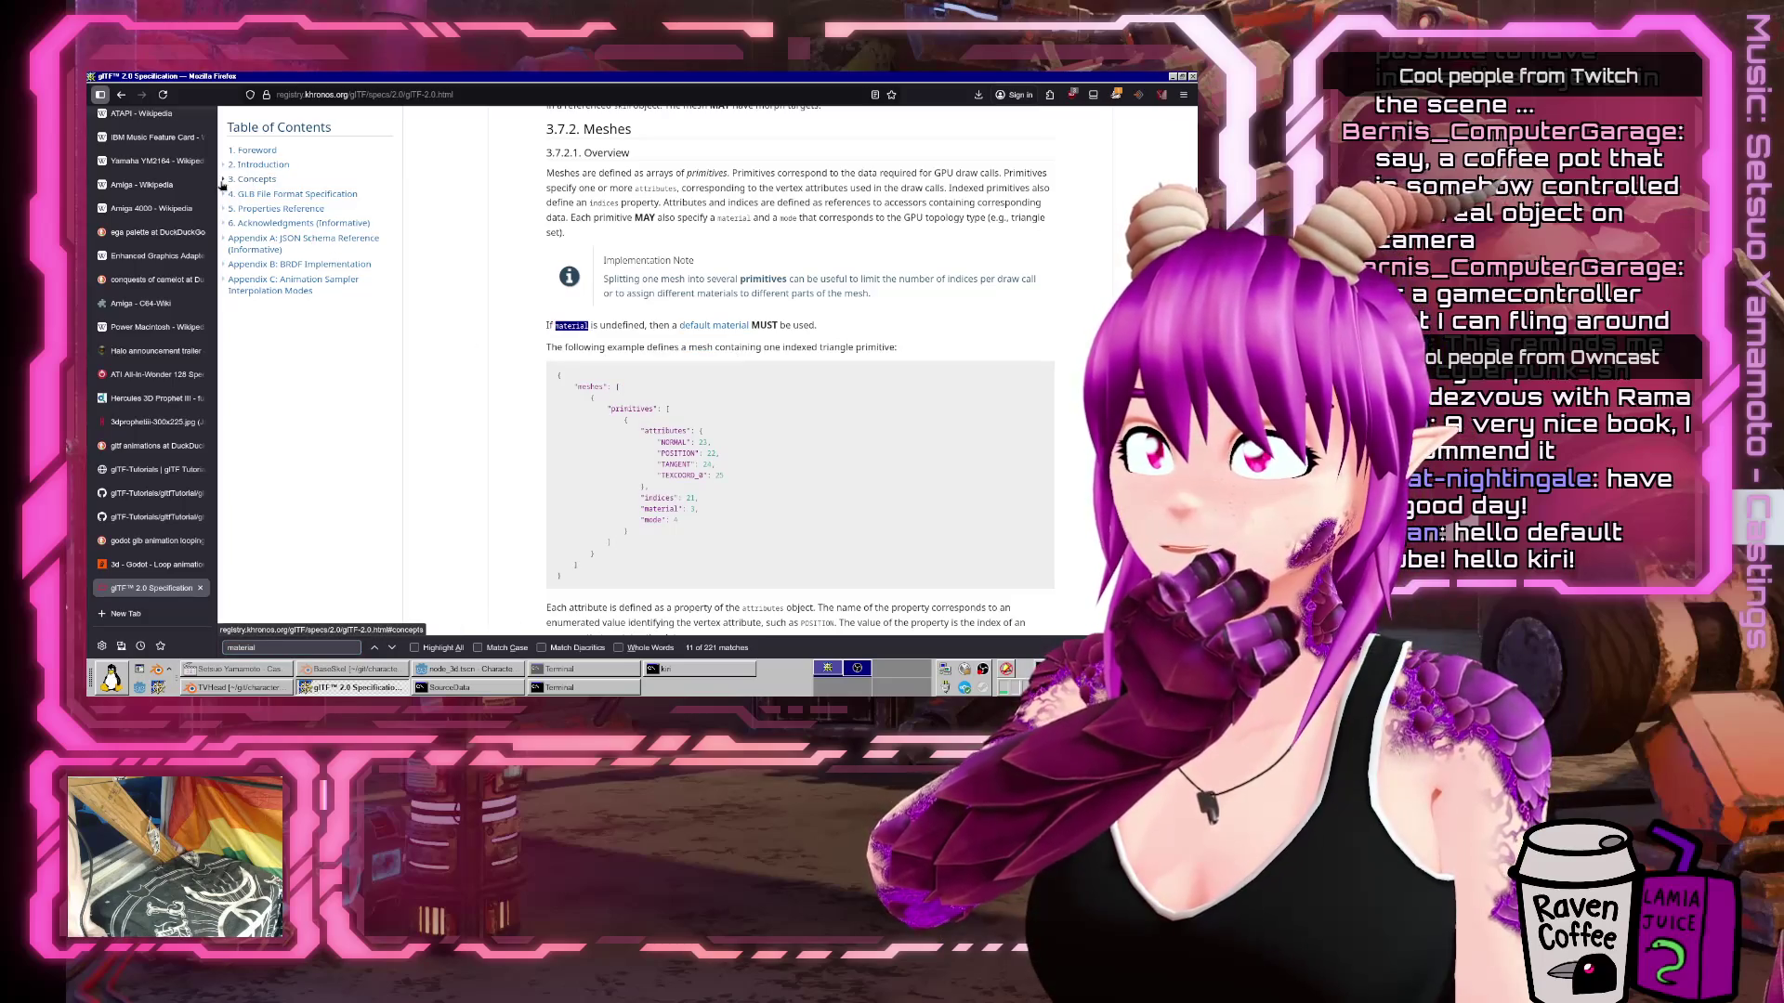
Navigate the contents via GLB Structure to the 5.19 Material section.
{"action": "left_click", "coordinate": [224, 194]}
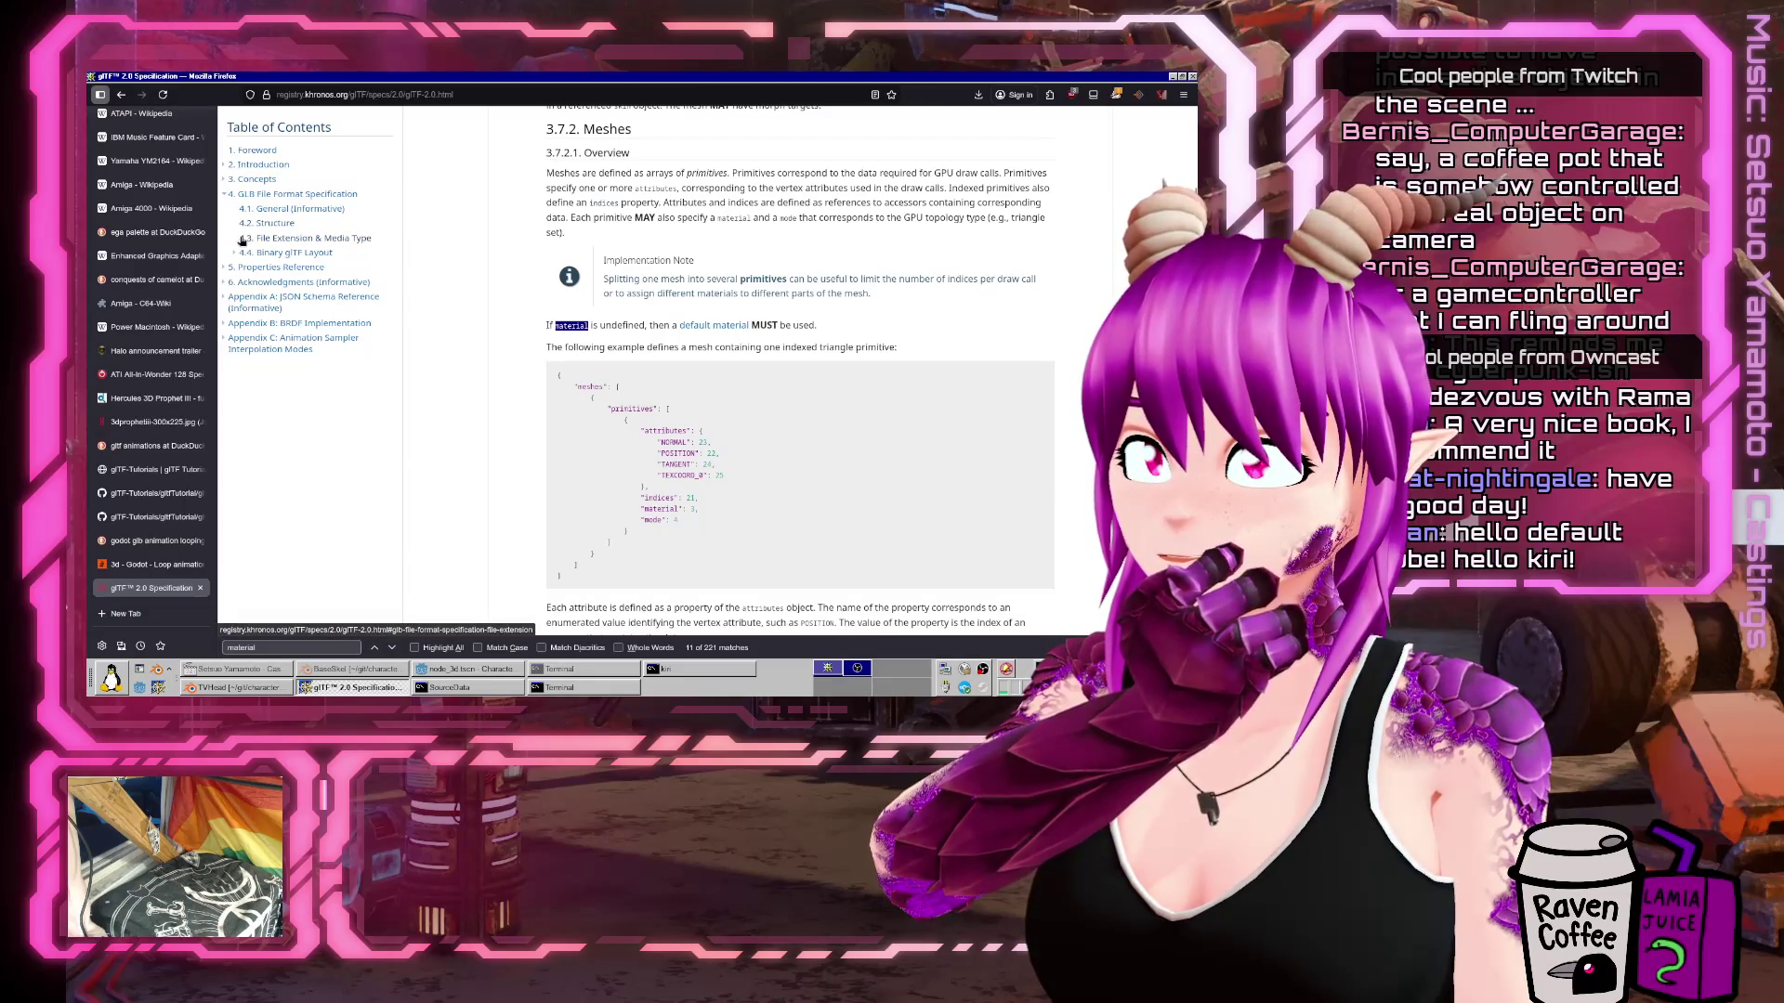
{"action": "left_click", "coordinate": [248, 225]}
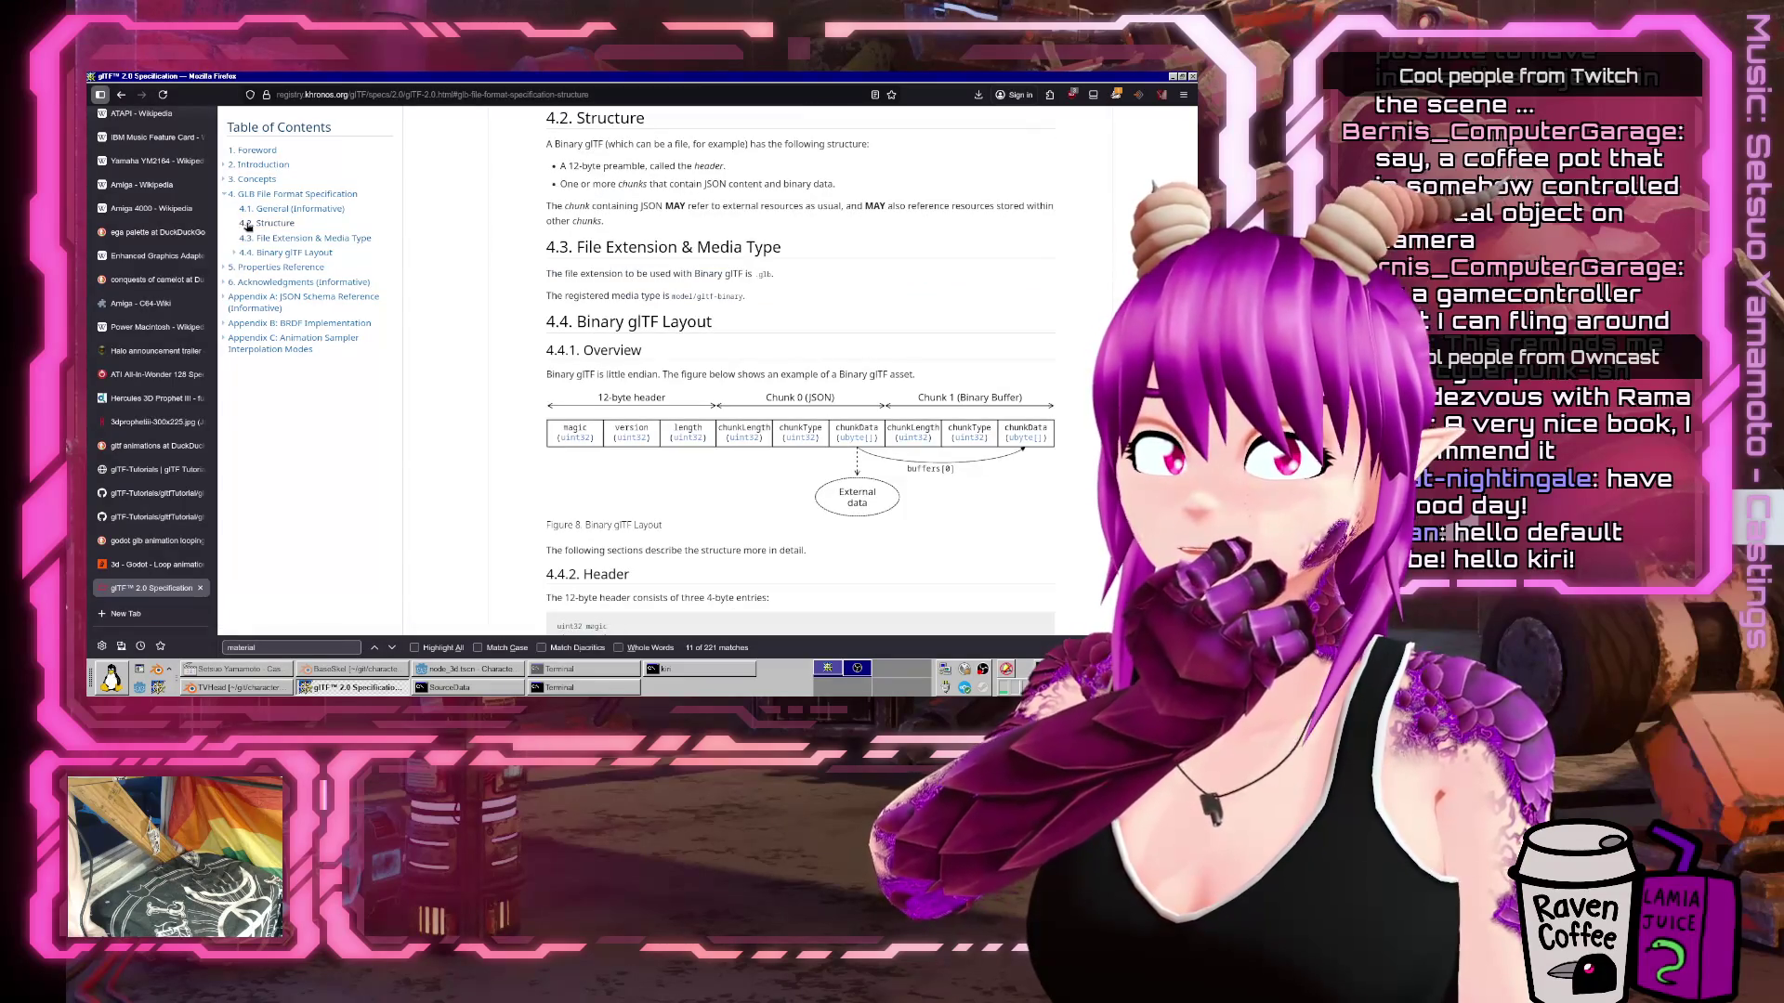
{"action": "left_click", "coordinate": [224, 268]}
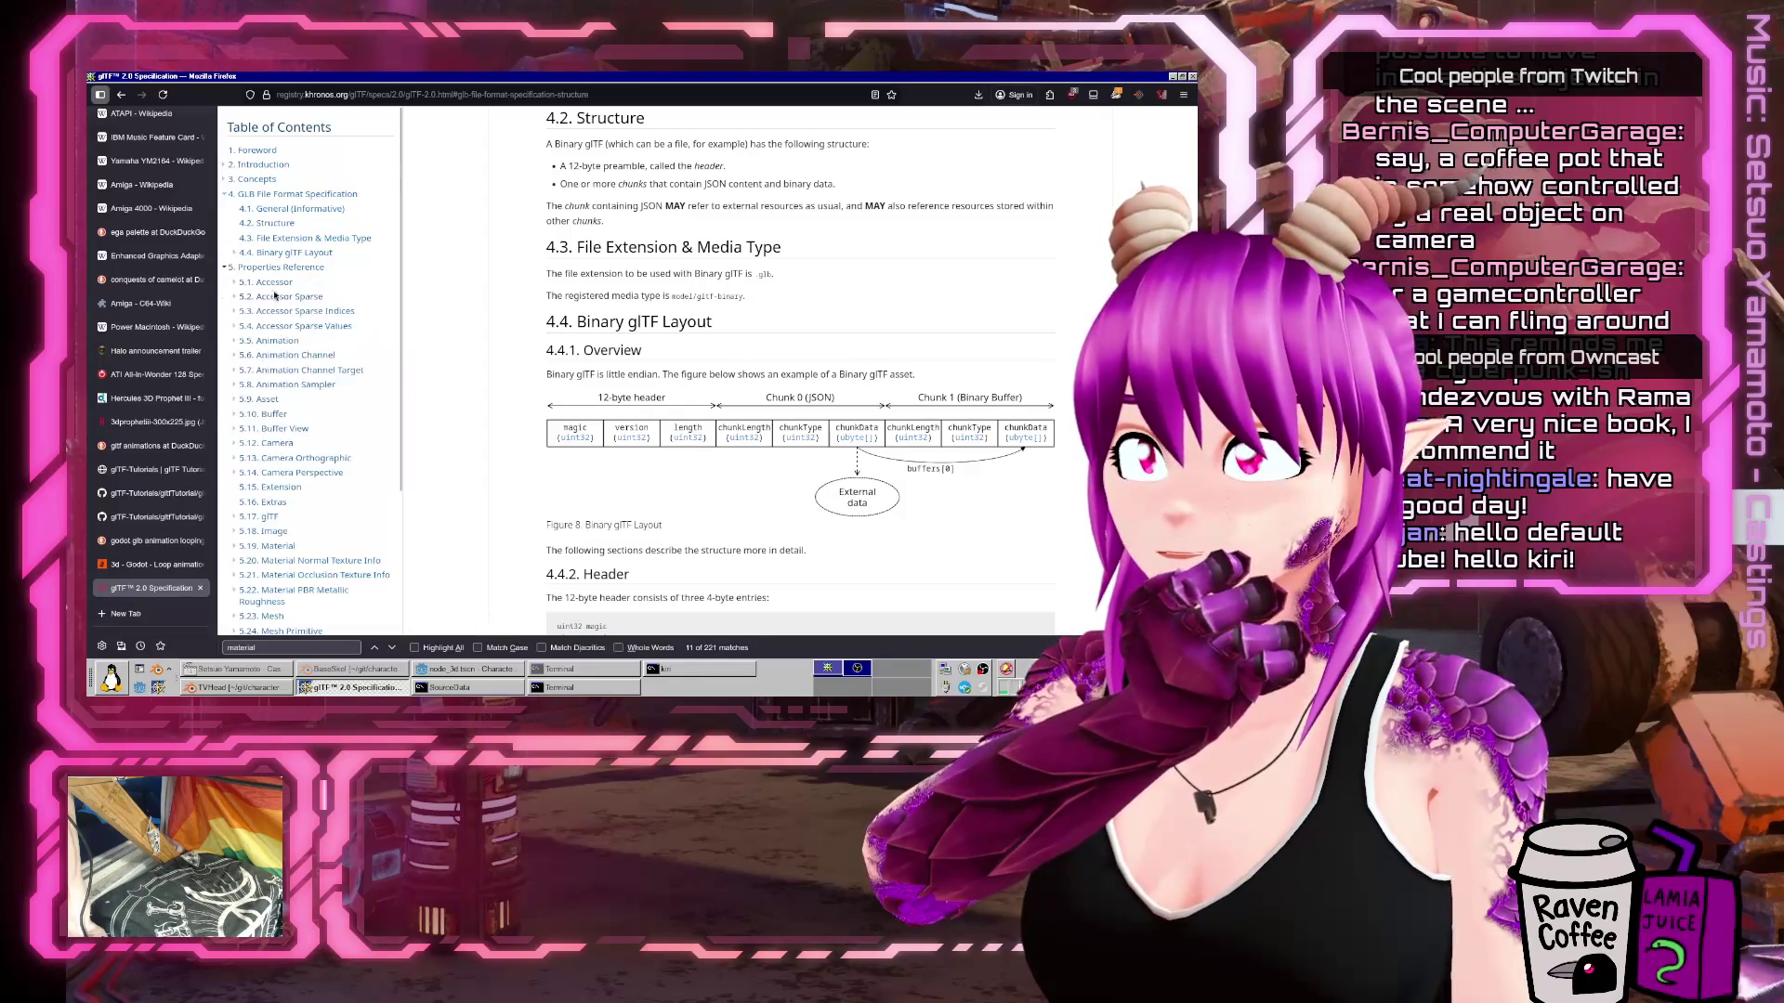
{"action": "scroll", "coordinate": [275, 446], "scroll_direction": "down", "scroll_amount": 3}
{"action": "left_click", "coordinate": [278, 363]}
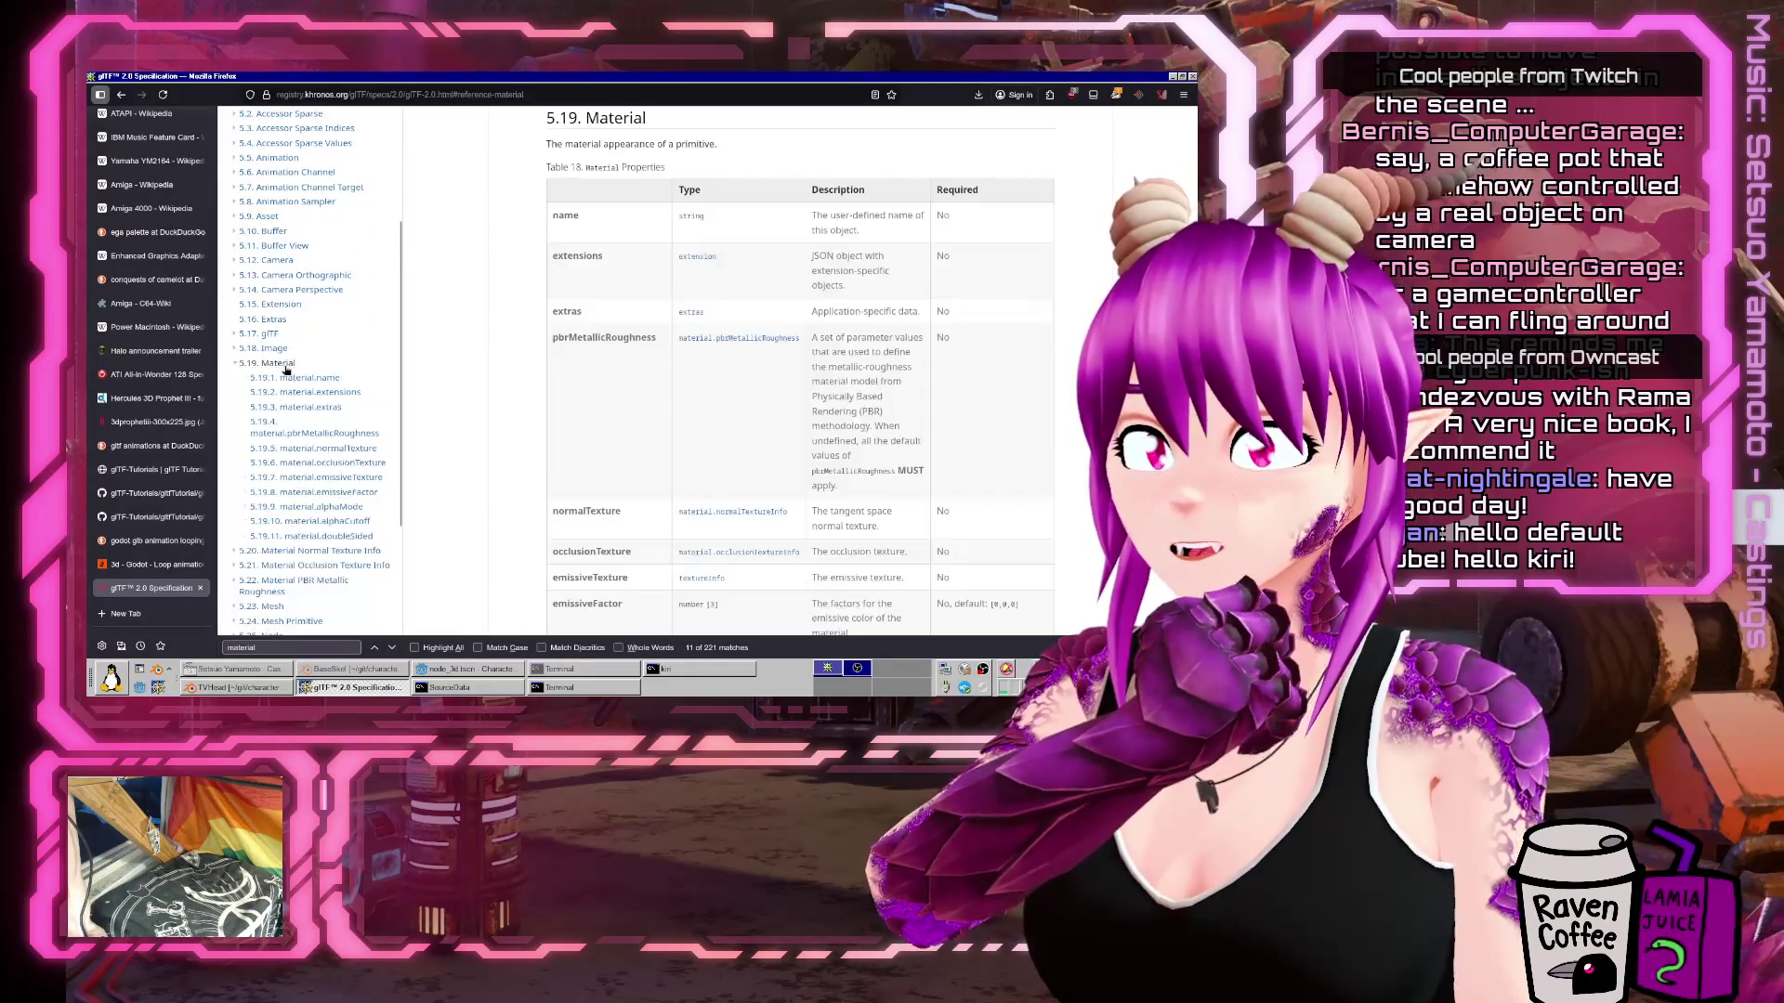
Read through the 5.19 Material property table and its subsections.
{"action": "scroll", "coordinate": [709, 375], "scroll_direction": "up", "scroll_amount": 1}
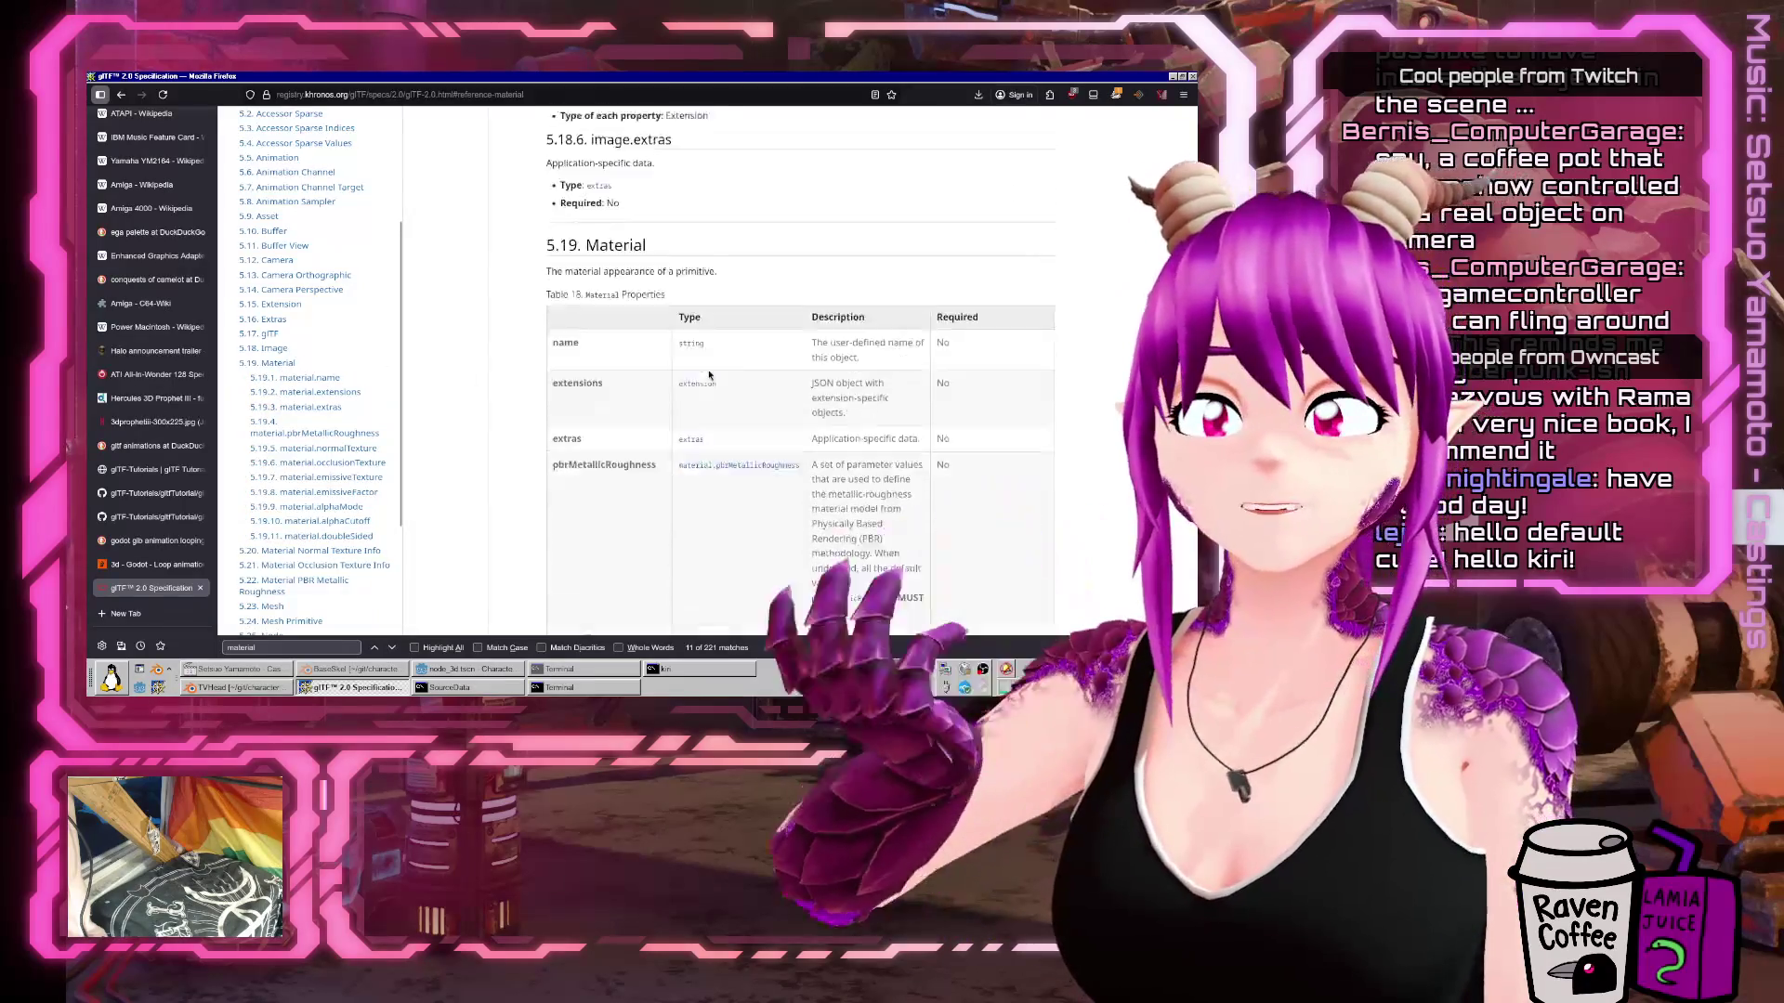
{"action": "scroll", "coordinate": [709, 375], "scroll_direction": "down", "scroll_amount": 6}
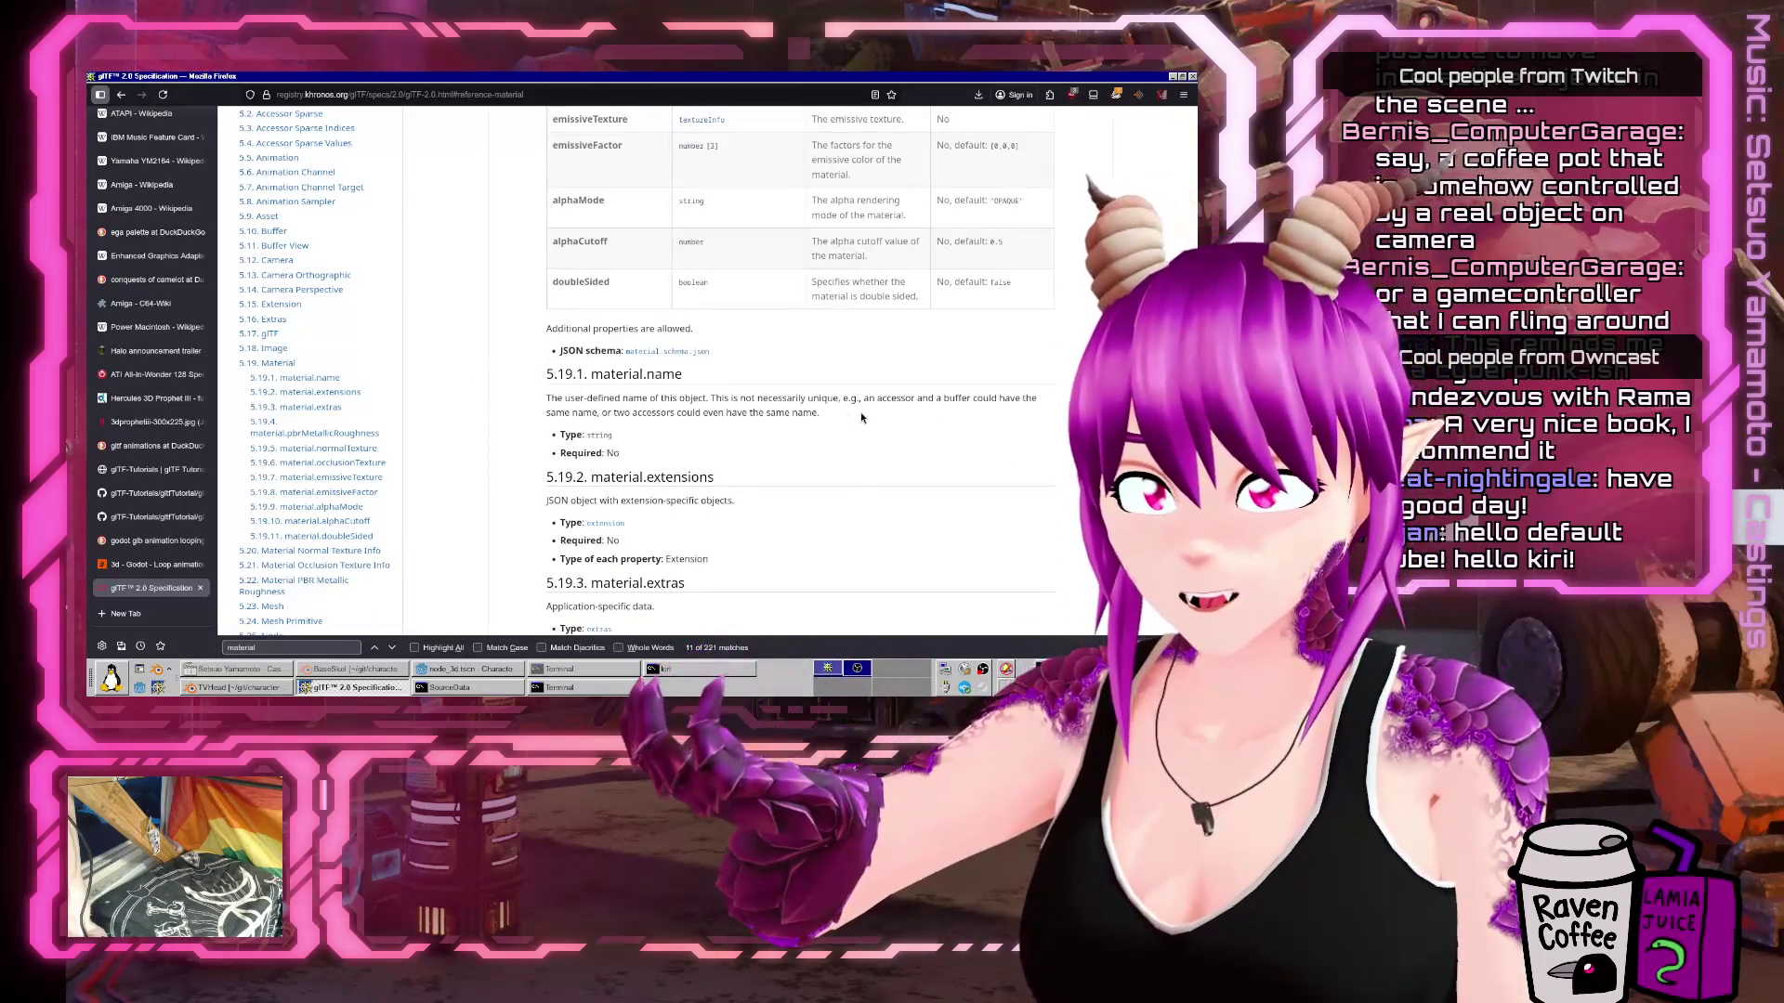
{"action": "scroll", "coordinate": [743, 390], "scroll_direction": "down", "scroll_amount": 4}
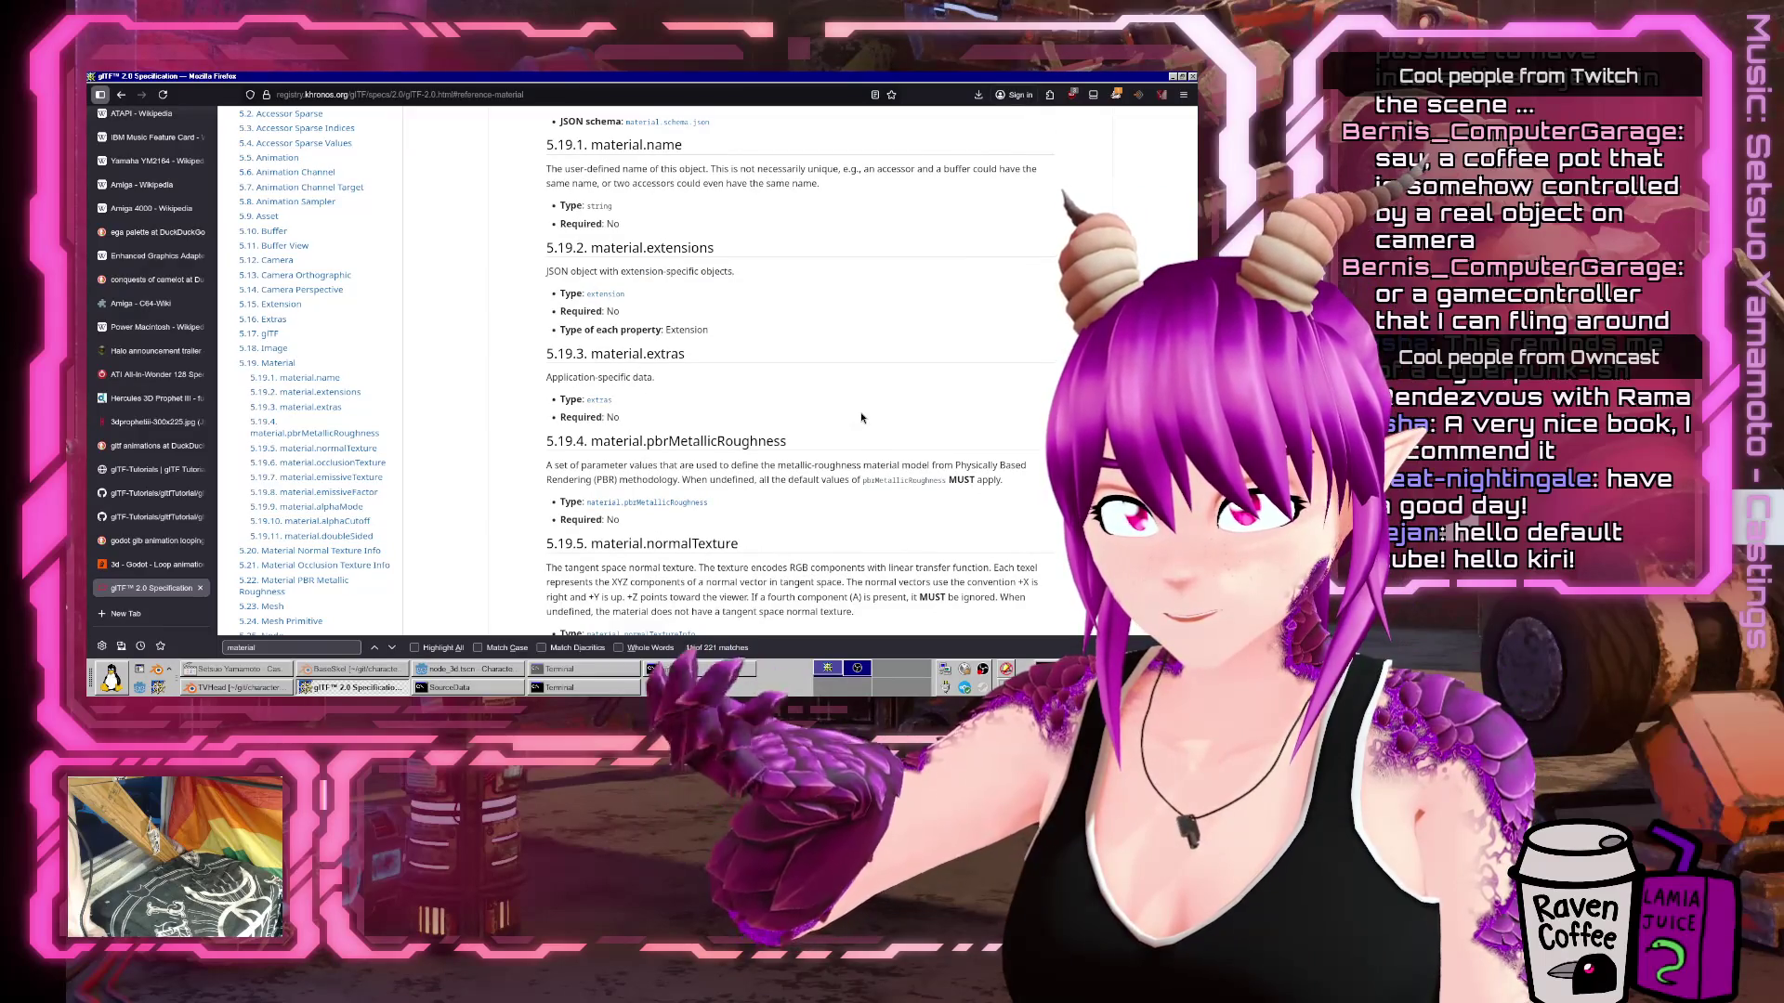
{"action": "scroll", "coordinate": [861, 418], "scroll_direction": "down", "scroll_amount": 20}
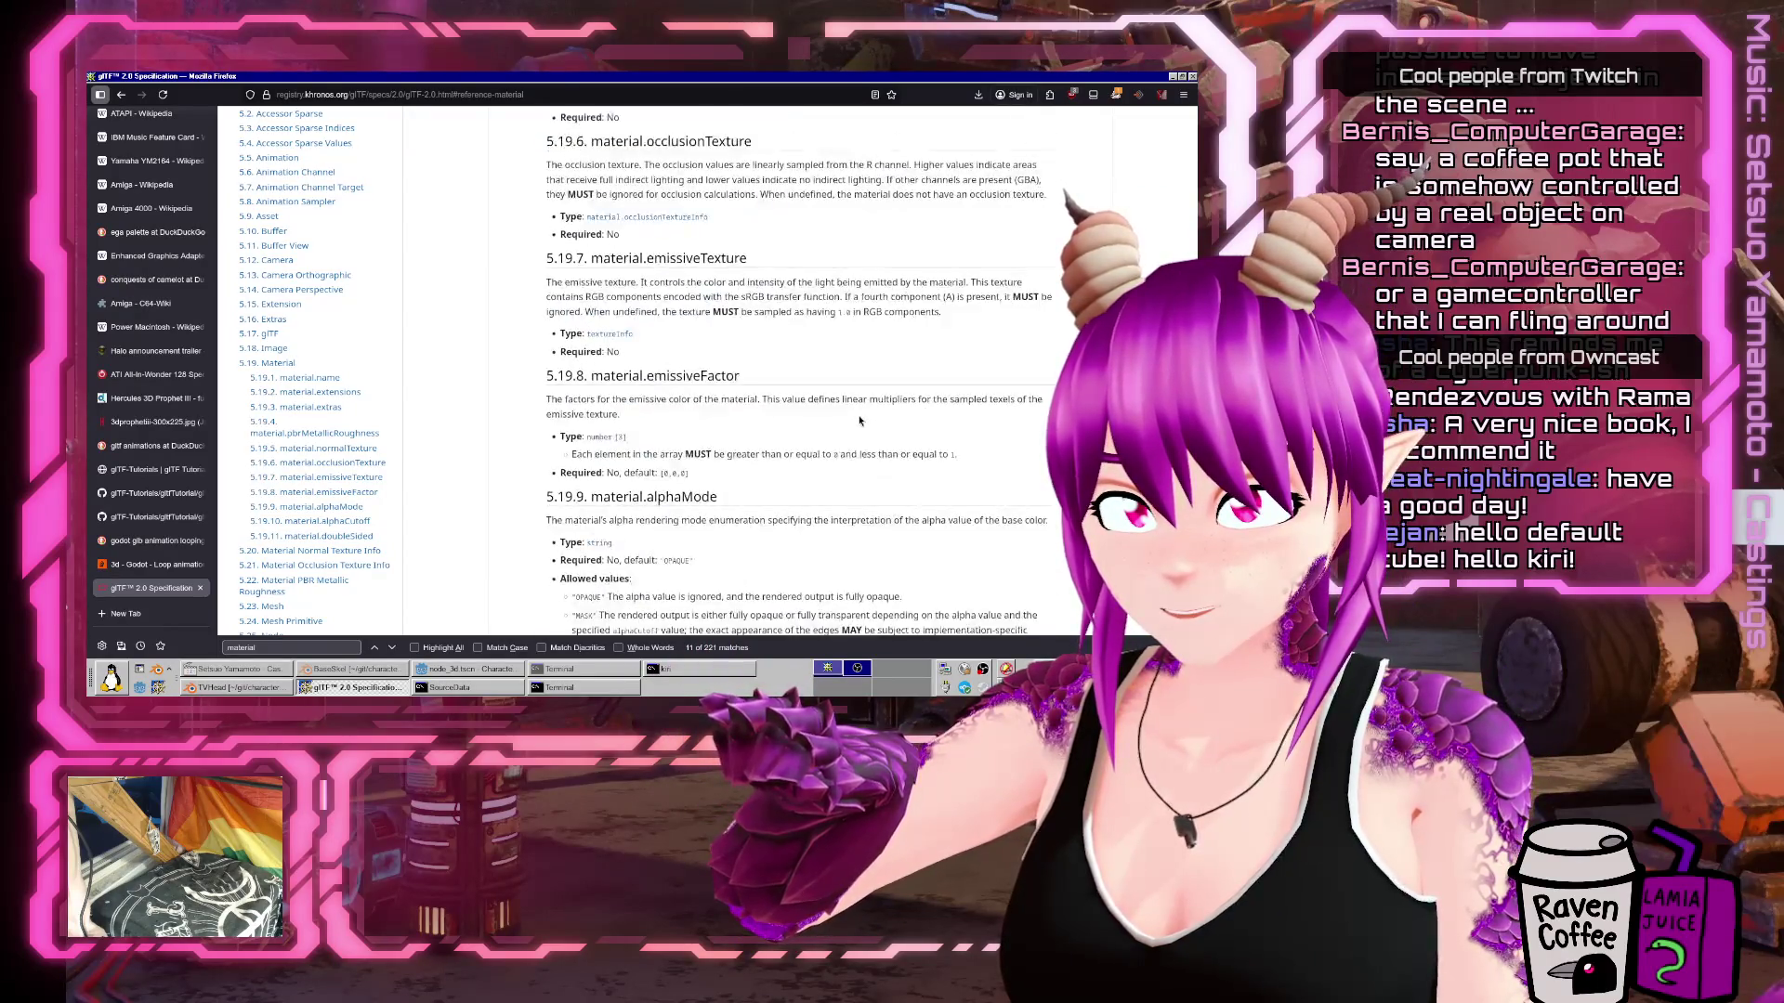
{"action": "scroll", "coordinate": [859, 420], "scroll_direction": "down", "scroll_amount": 5}
{"action": "scroll", "coordinate": [860, 420], "scroll_direction": "up", "scroll_amount": 8}
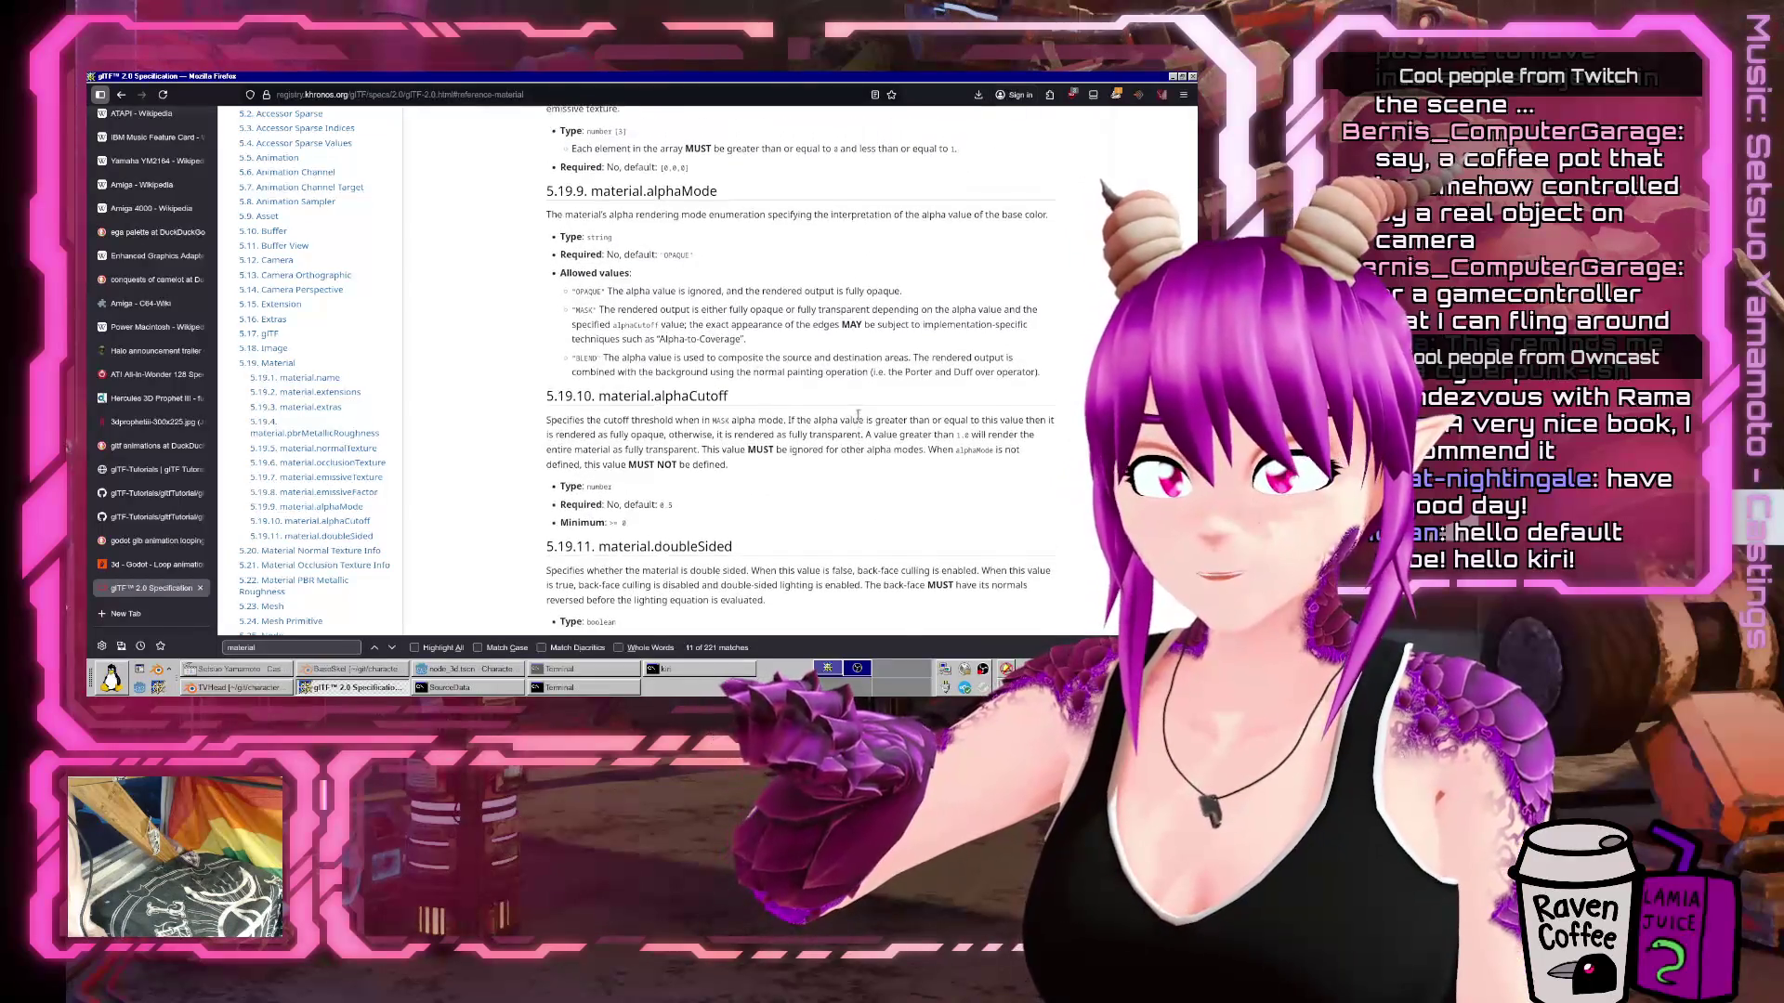
{"action": "scroll", "coordinate": [860, 422], "scroll_direction": "down", "scroll_amount": 3}
{"action": "scroll", "coordinate": [861, 420], "scroll_direction": "down", "scroll_amount": 15}
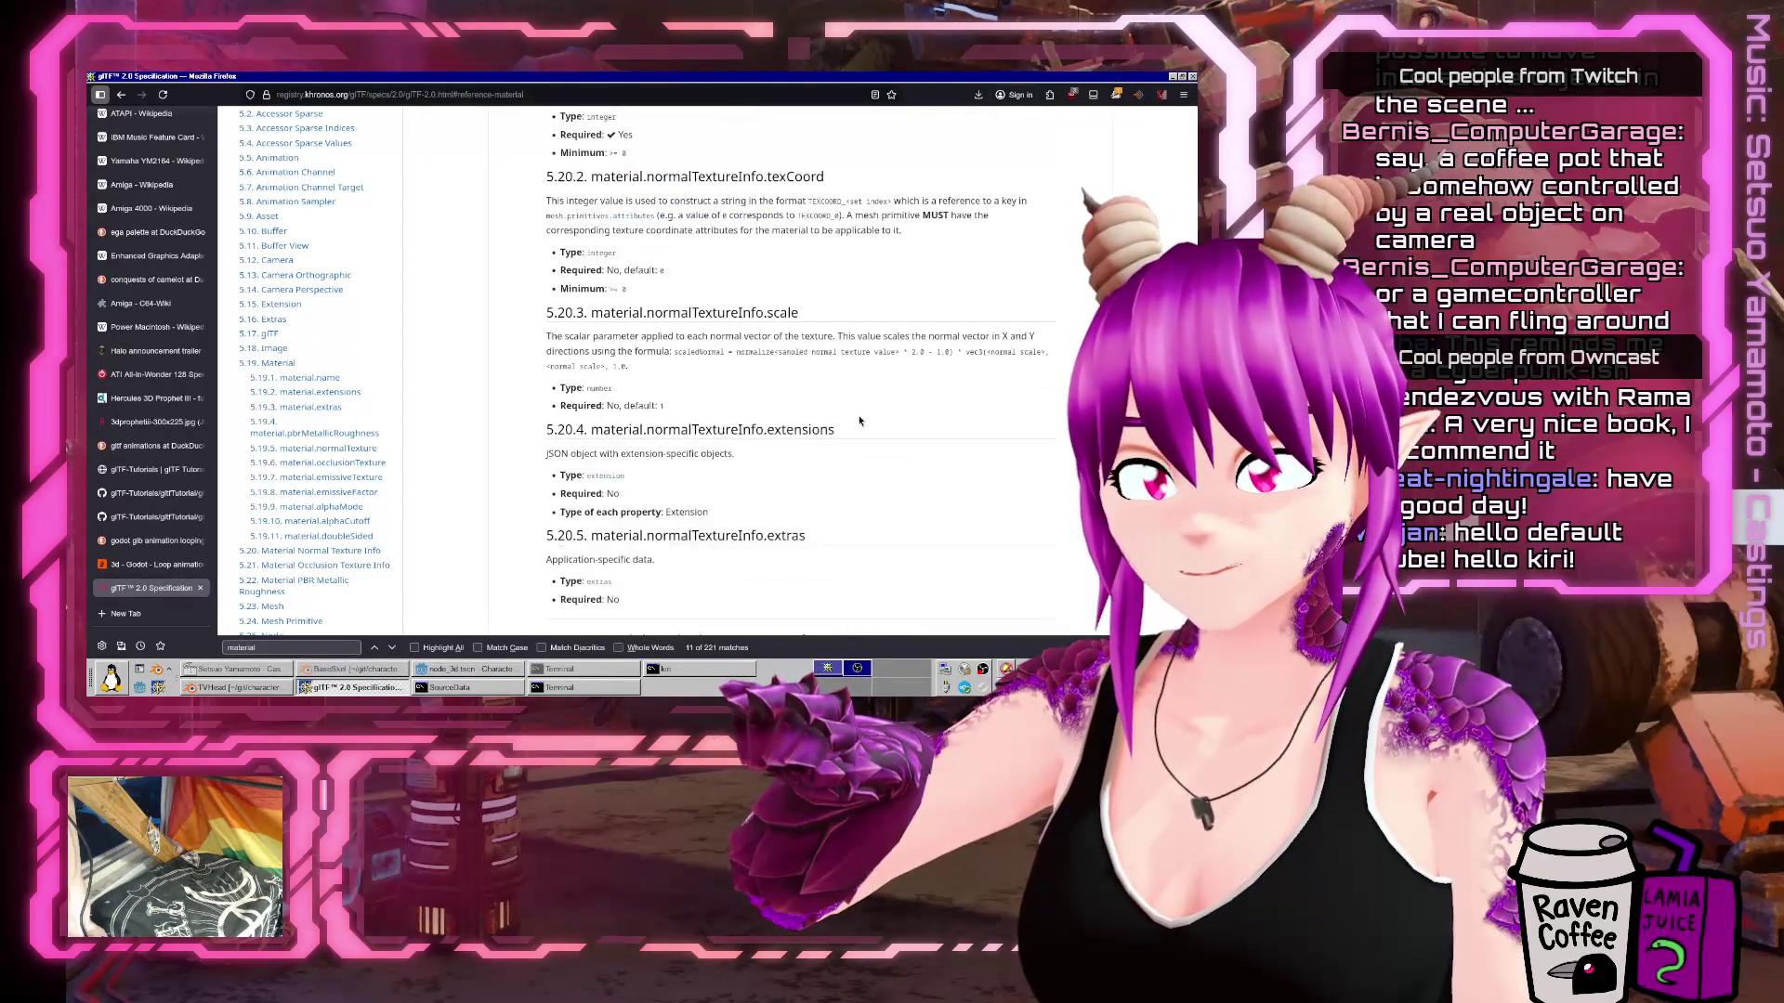
{"action": "scroll", "coordinate": [856, 421], "scroll_direction": "down", "scroll_amount": 4}
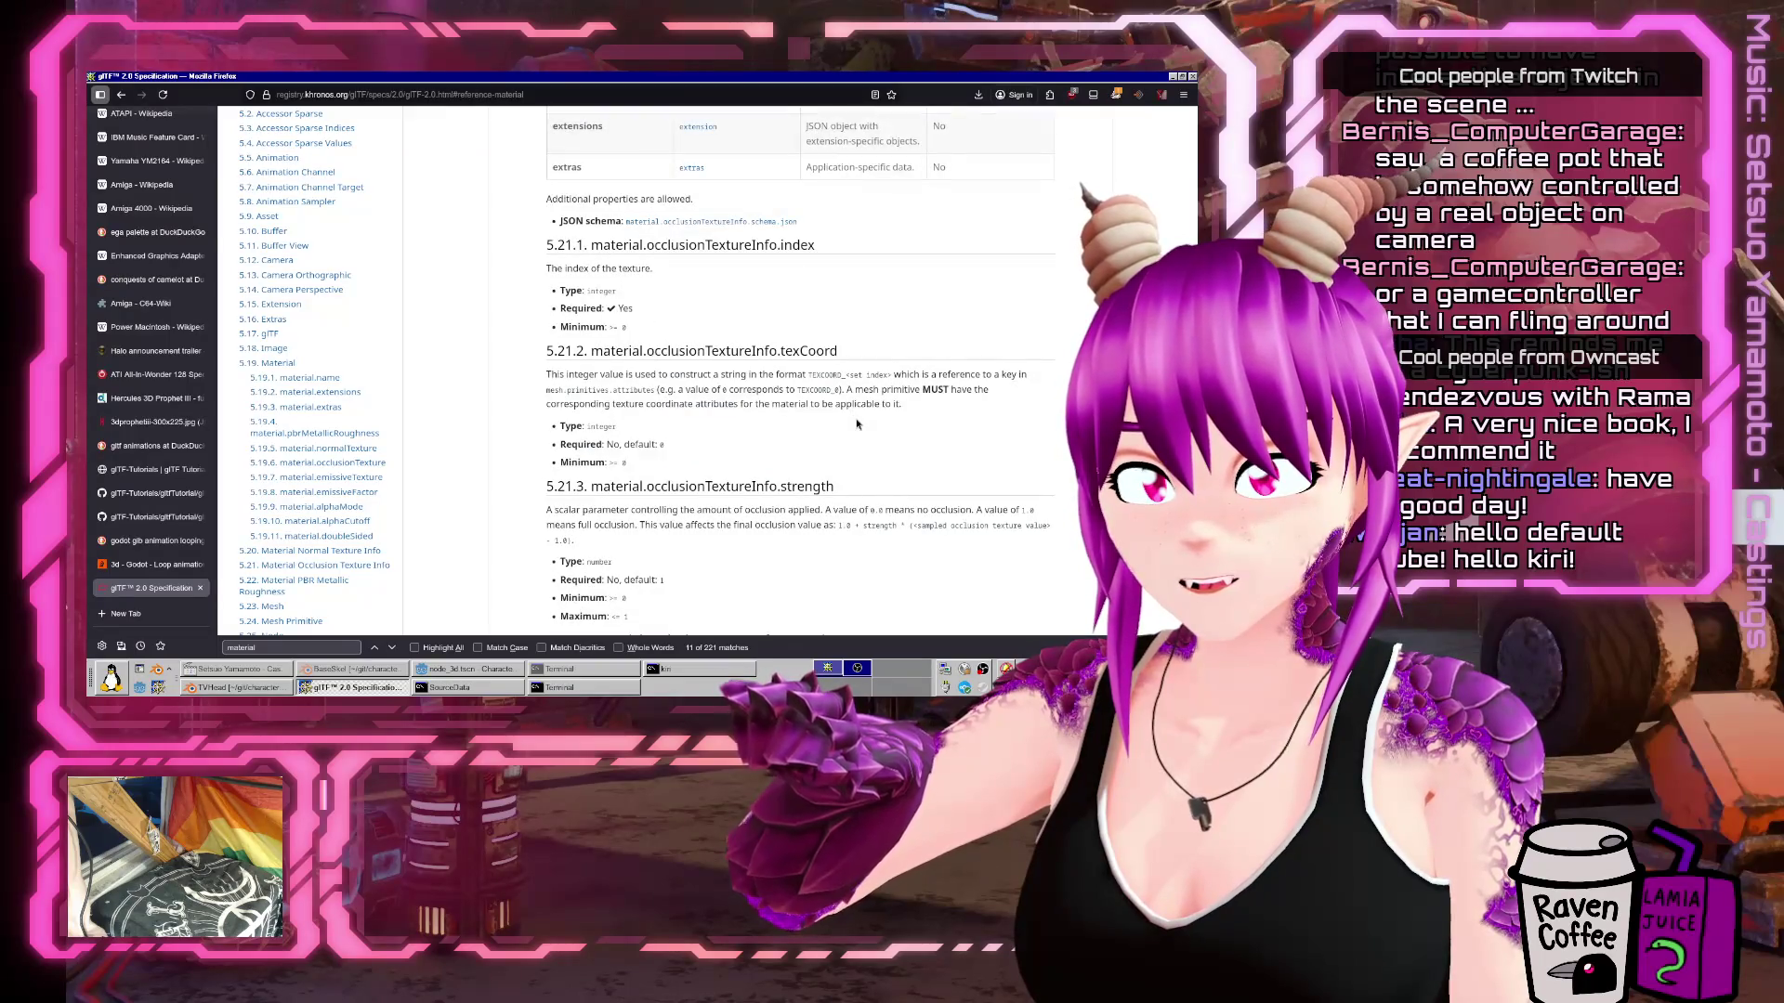
{"action": "scroll", "coordinate": [856, 424], "scroll_direction": "down", "scroll_amount": 3}
{"action": "scroll", "coordinate": [857, 425], "scroll_direction": "up", "scroll_amount": 7}
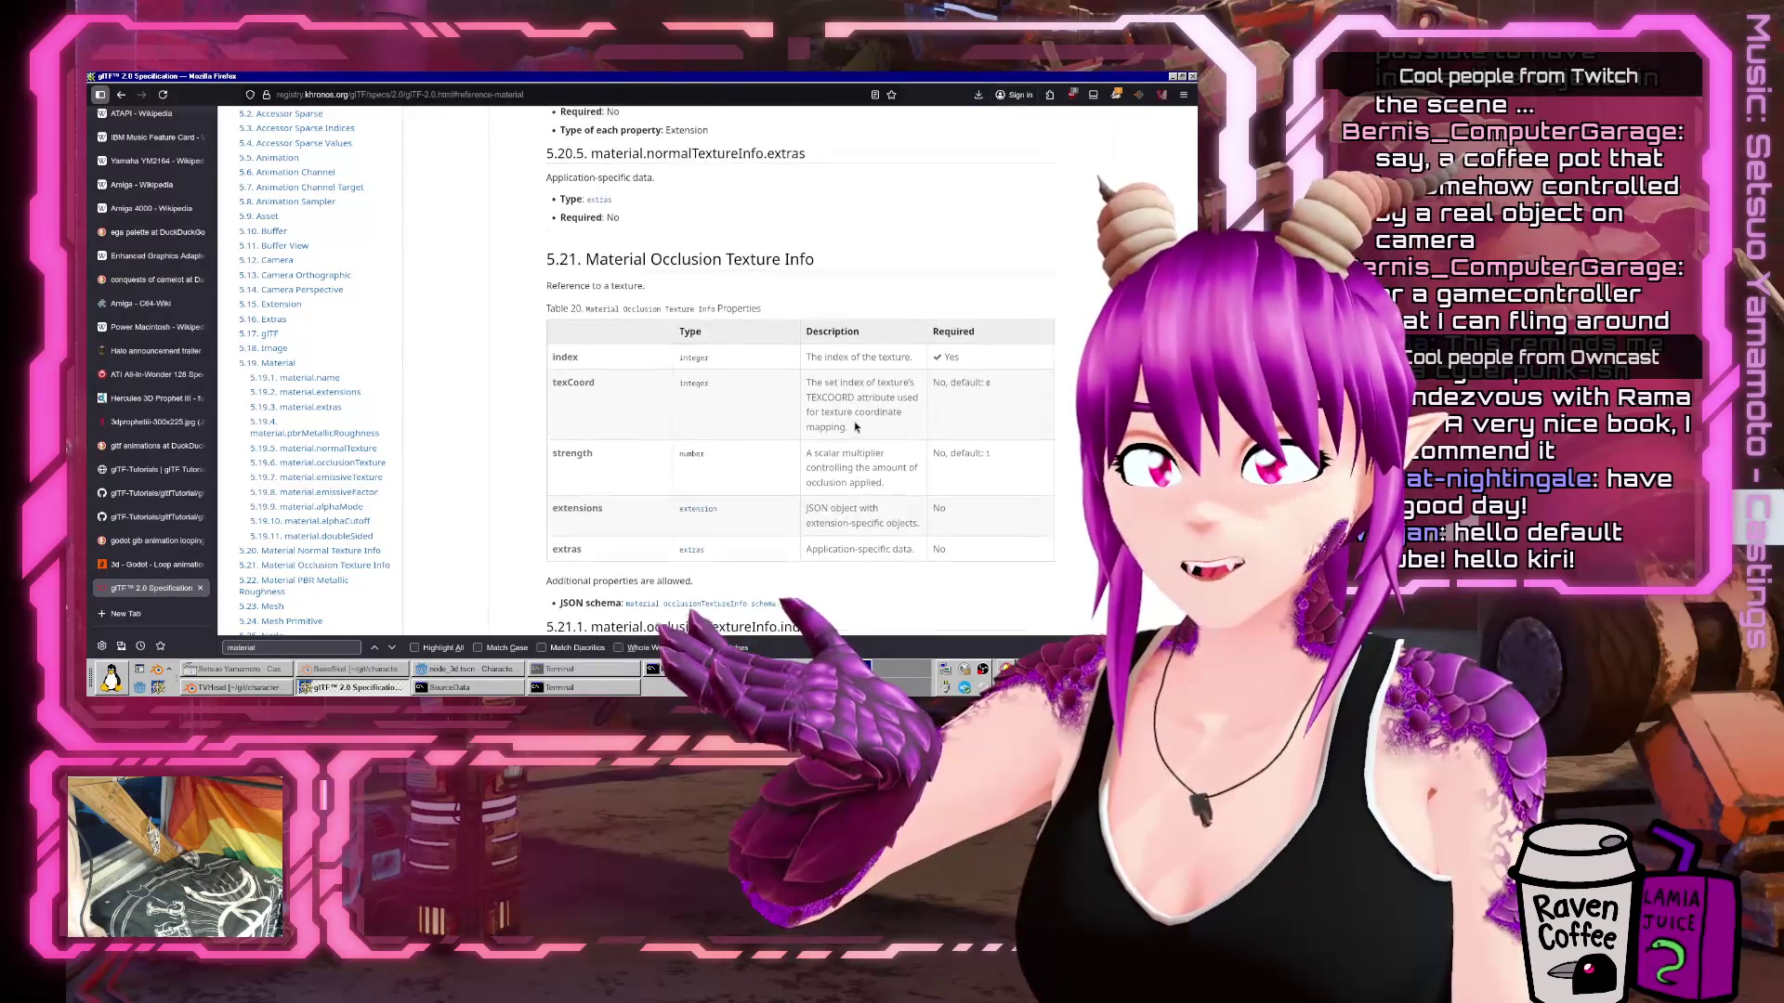
{"action": "scroll", "coordinate": [856, 427], "scroll_direction": "down", "scroll_amount": 2}
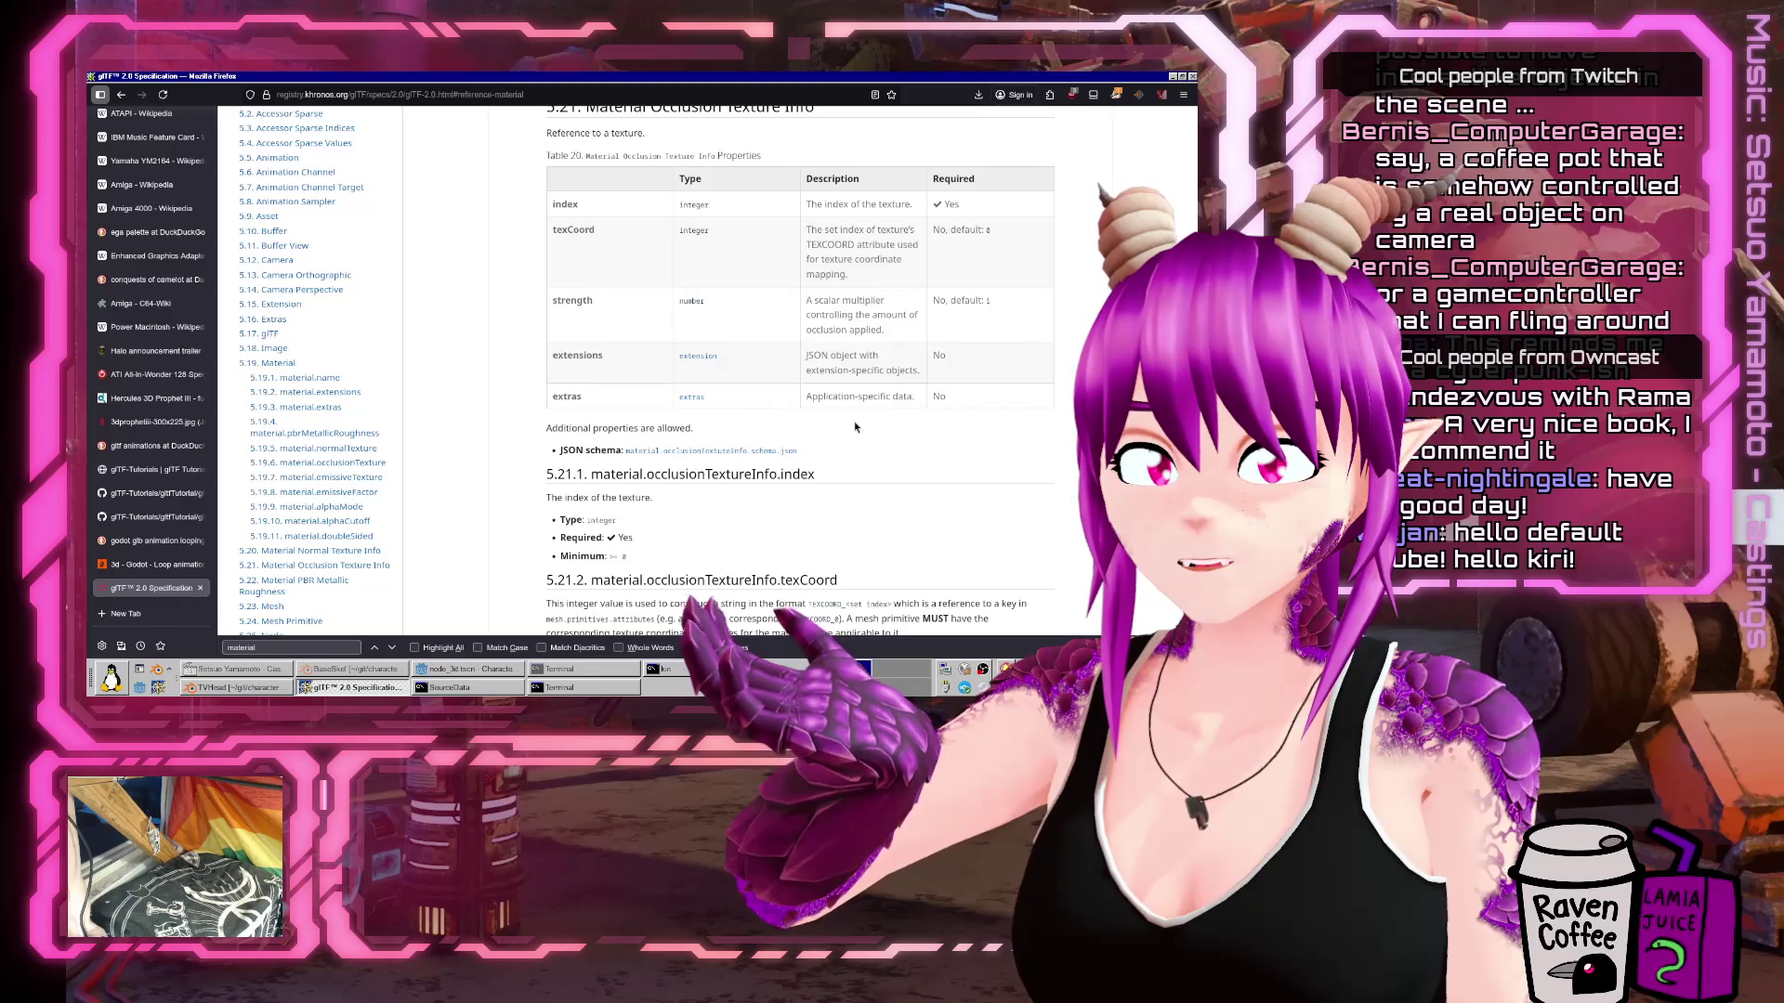
{"action": "scroll", "coordinate": [856, 426], "scroll_direction": "down", "scroll_amount": 2}
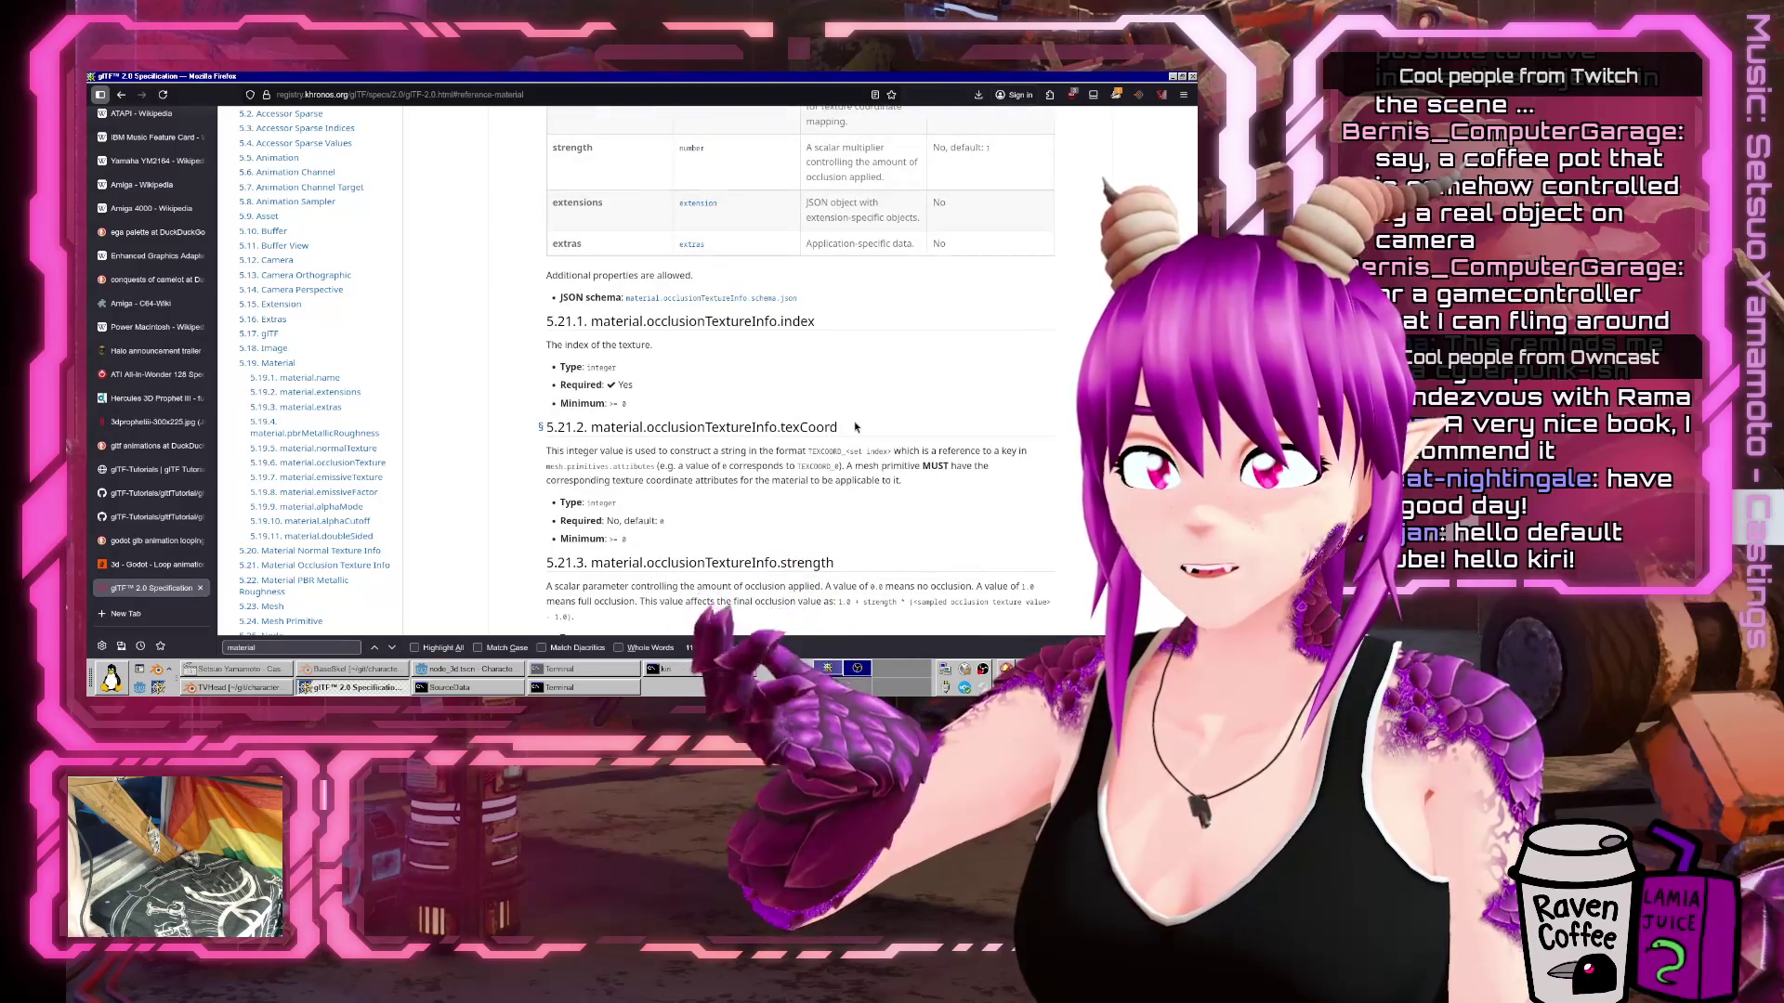
{"action": "scroll", "coordinate": [855, 426], "scroll_direction": "down", "scroll_amount": 2}
Jump to the material.alphaMode description, then highlight the pbrMetallicRoughness row.
{"action": "right_click", "coordinate": [856, 426]}
{"action": "key", "text": "Escape"}
{"action": "scroll", "coordinate": [662, 406], "scroll_direction": "up", "scroll_amount": 5}
{"action": "scroll", "coordinate": [662, 406], "scroll_direction": "up", "scroll_amount": 3}
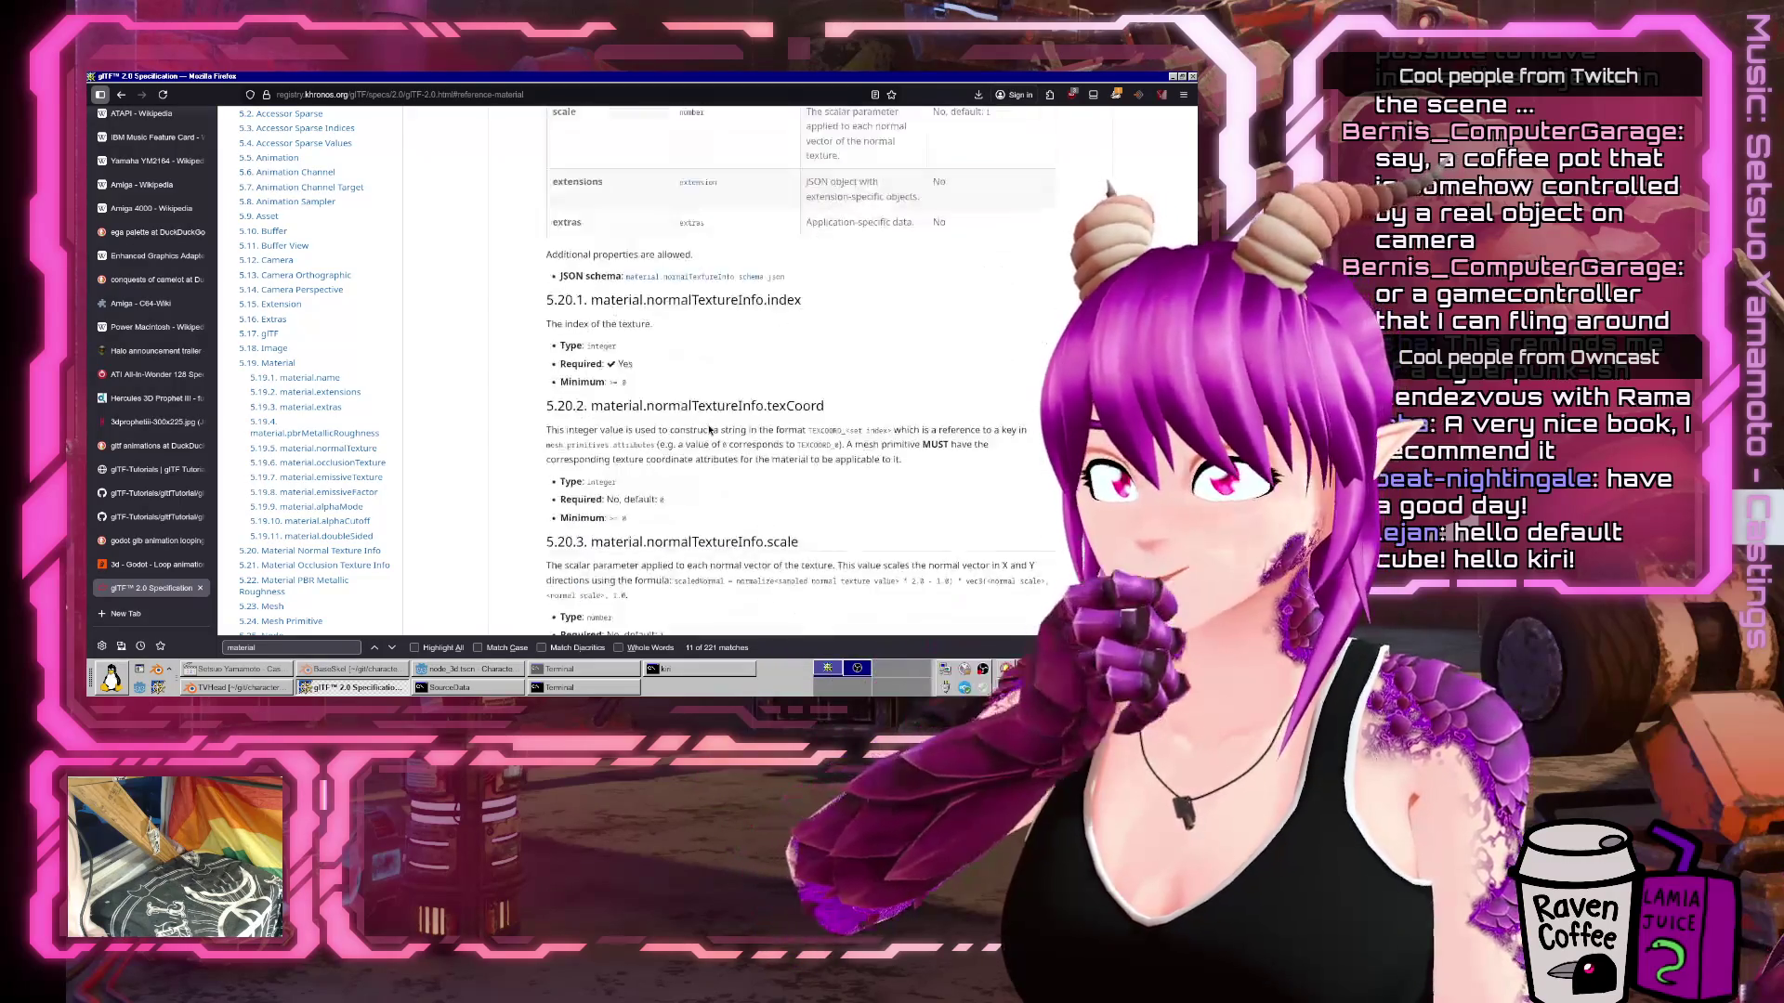
{"action": "left_click", "coordinate": [340, 506]}
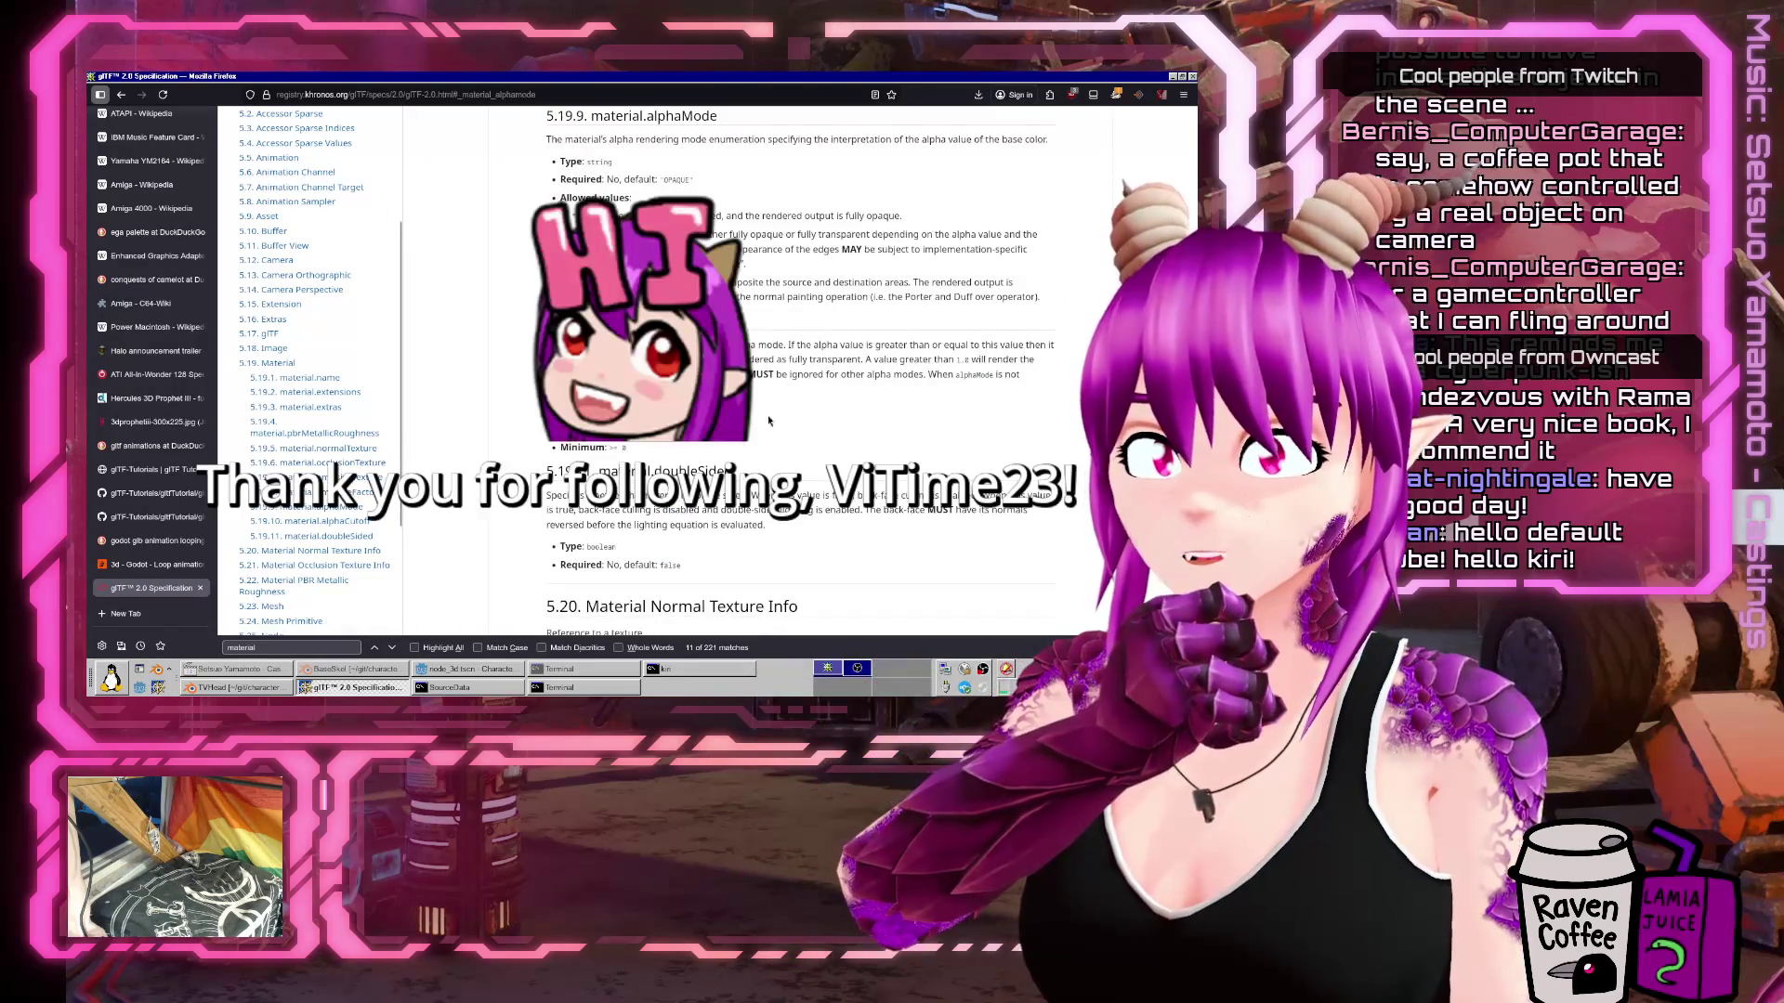
{"action": "scroll", "coordinate": [779, 423], "scroll_direction": "up", "scroll_amount": 2}
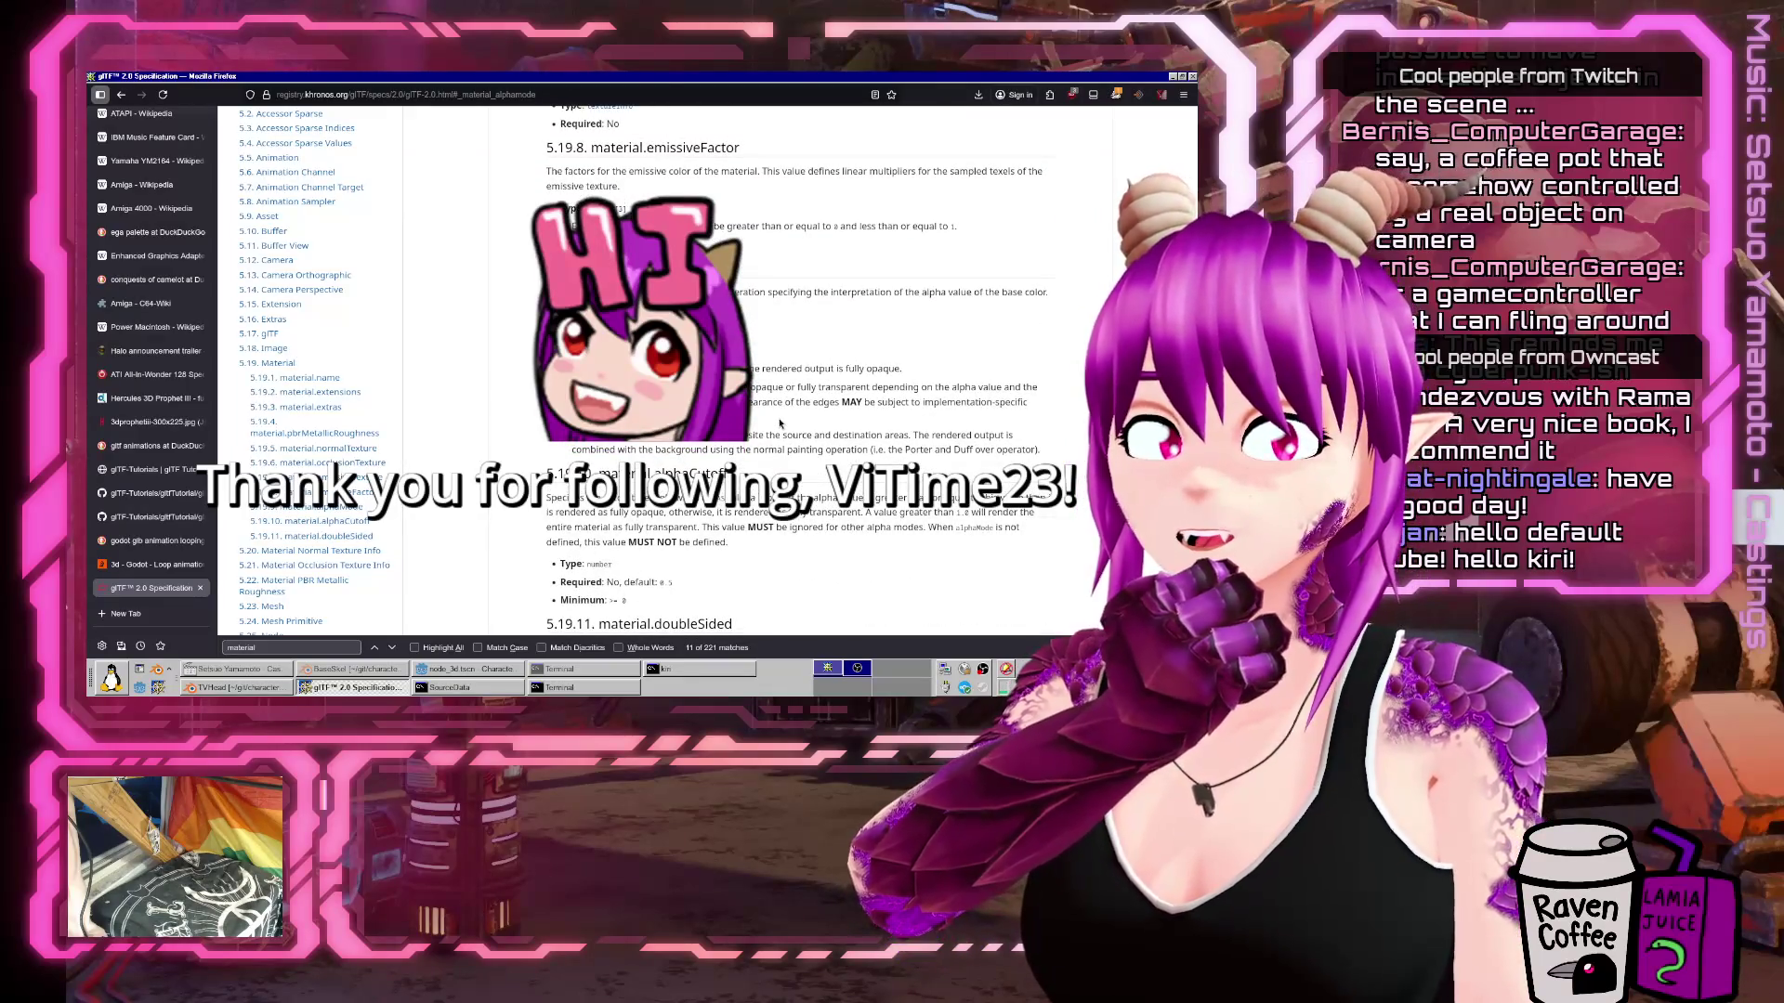
{"action": "scroll", "coordinate": [779, 423], "scroll_direction": "up", "scroll_amount": 15}
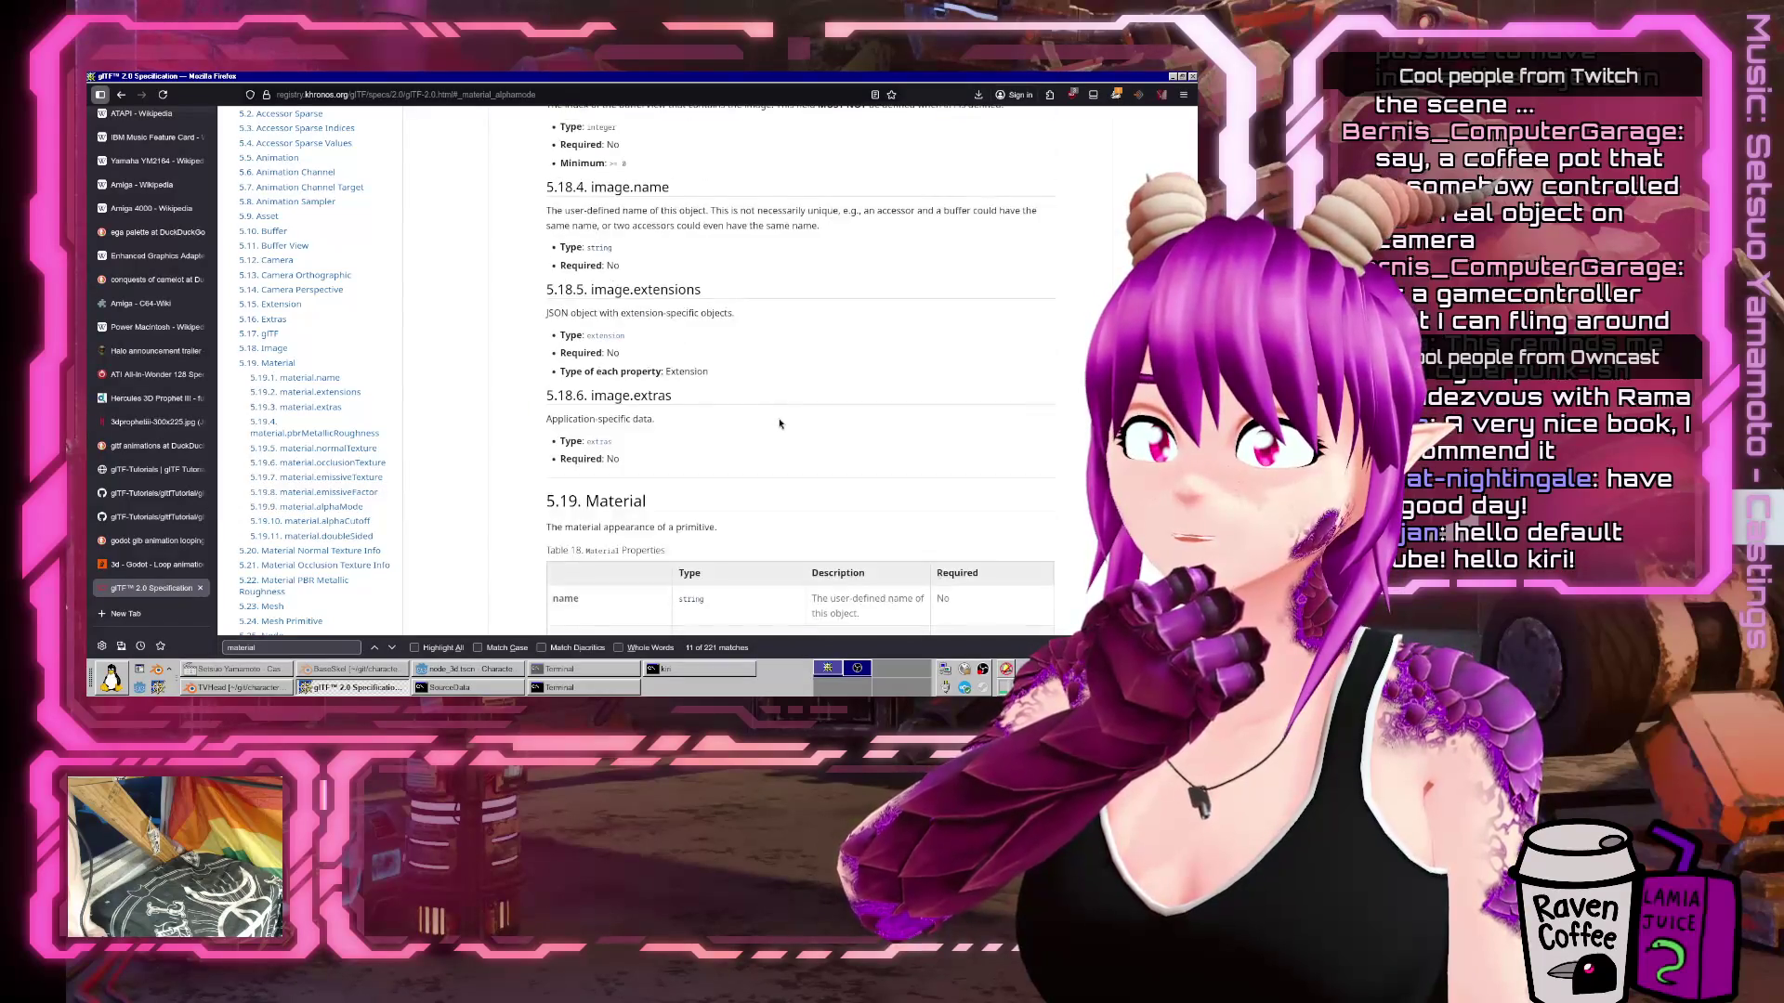
{"action": "scroll", "coordinate": [779, 424], "scroll_direction": "down", "scroll_amount": 5}
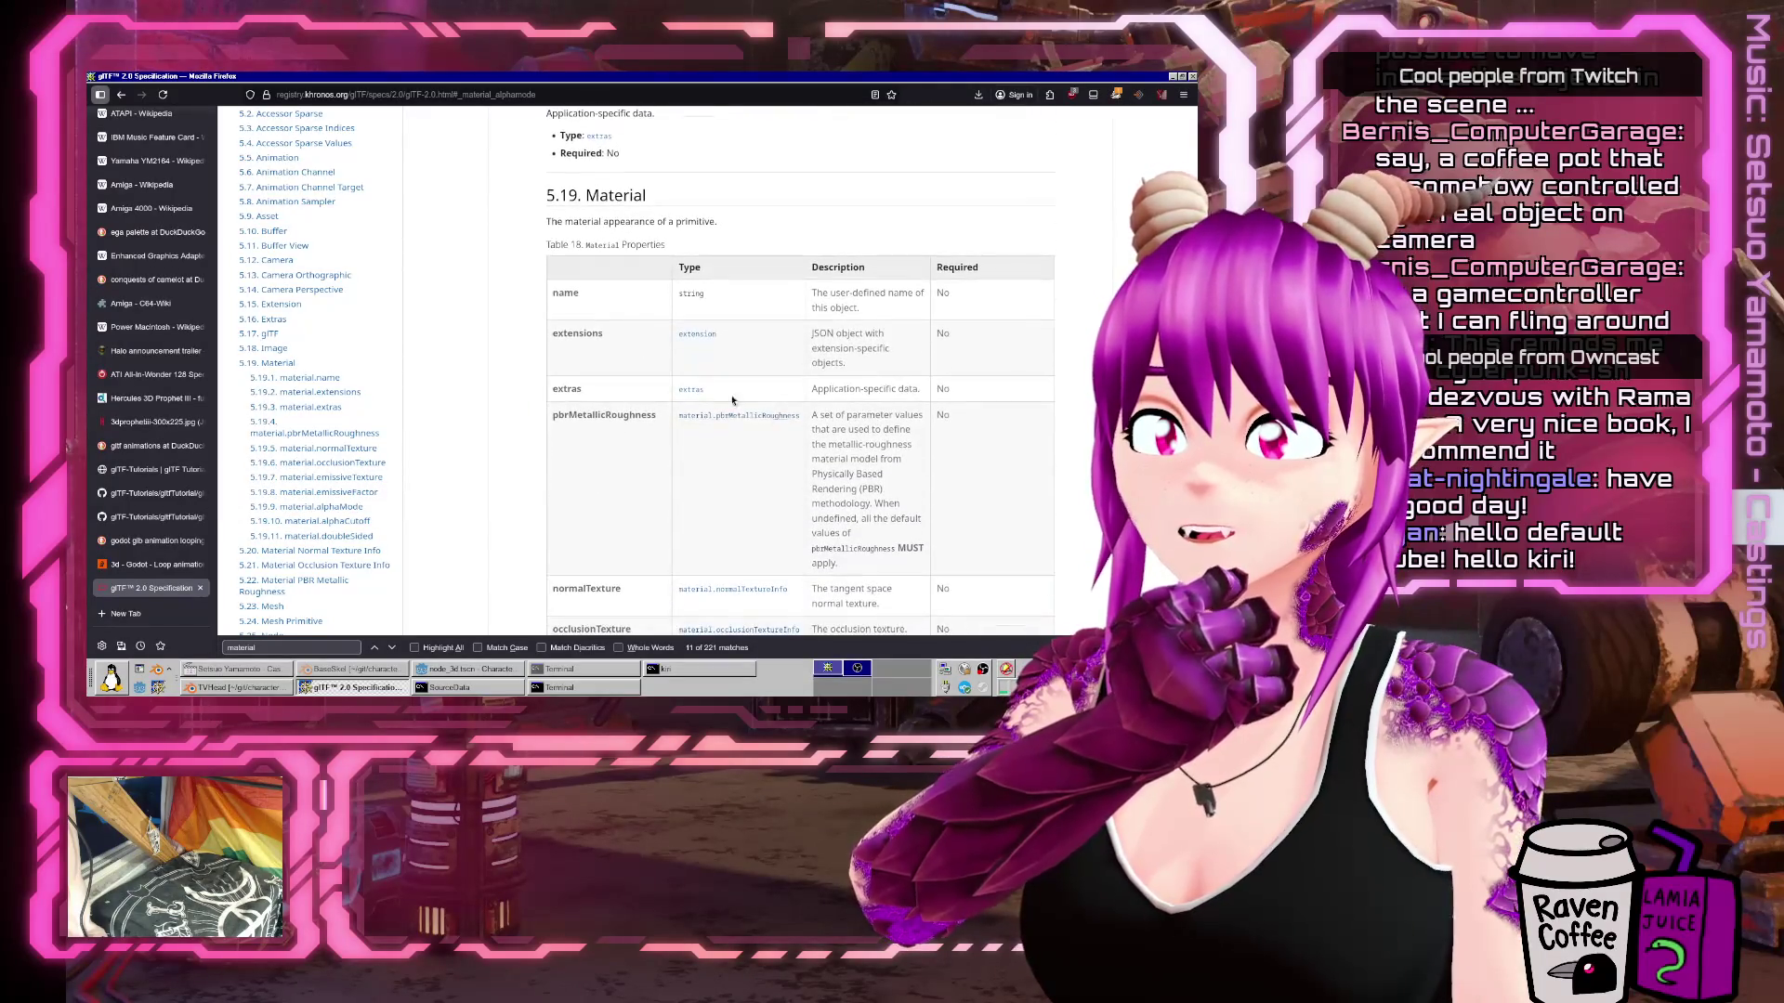
{"action": "scroll", "coordinate": [707, 298], "scroll_direction": "down", "scroll_amount": 3}
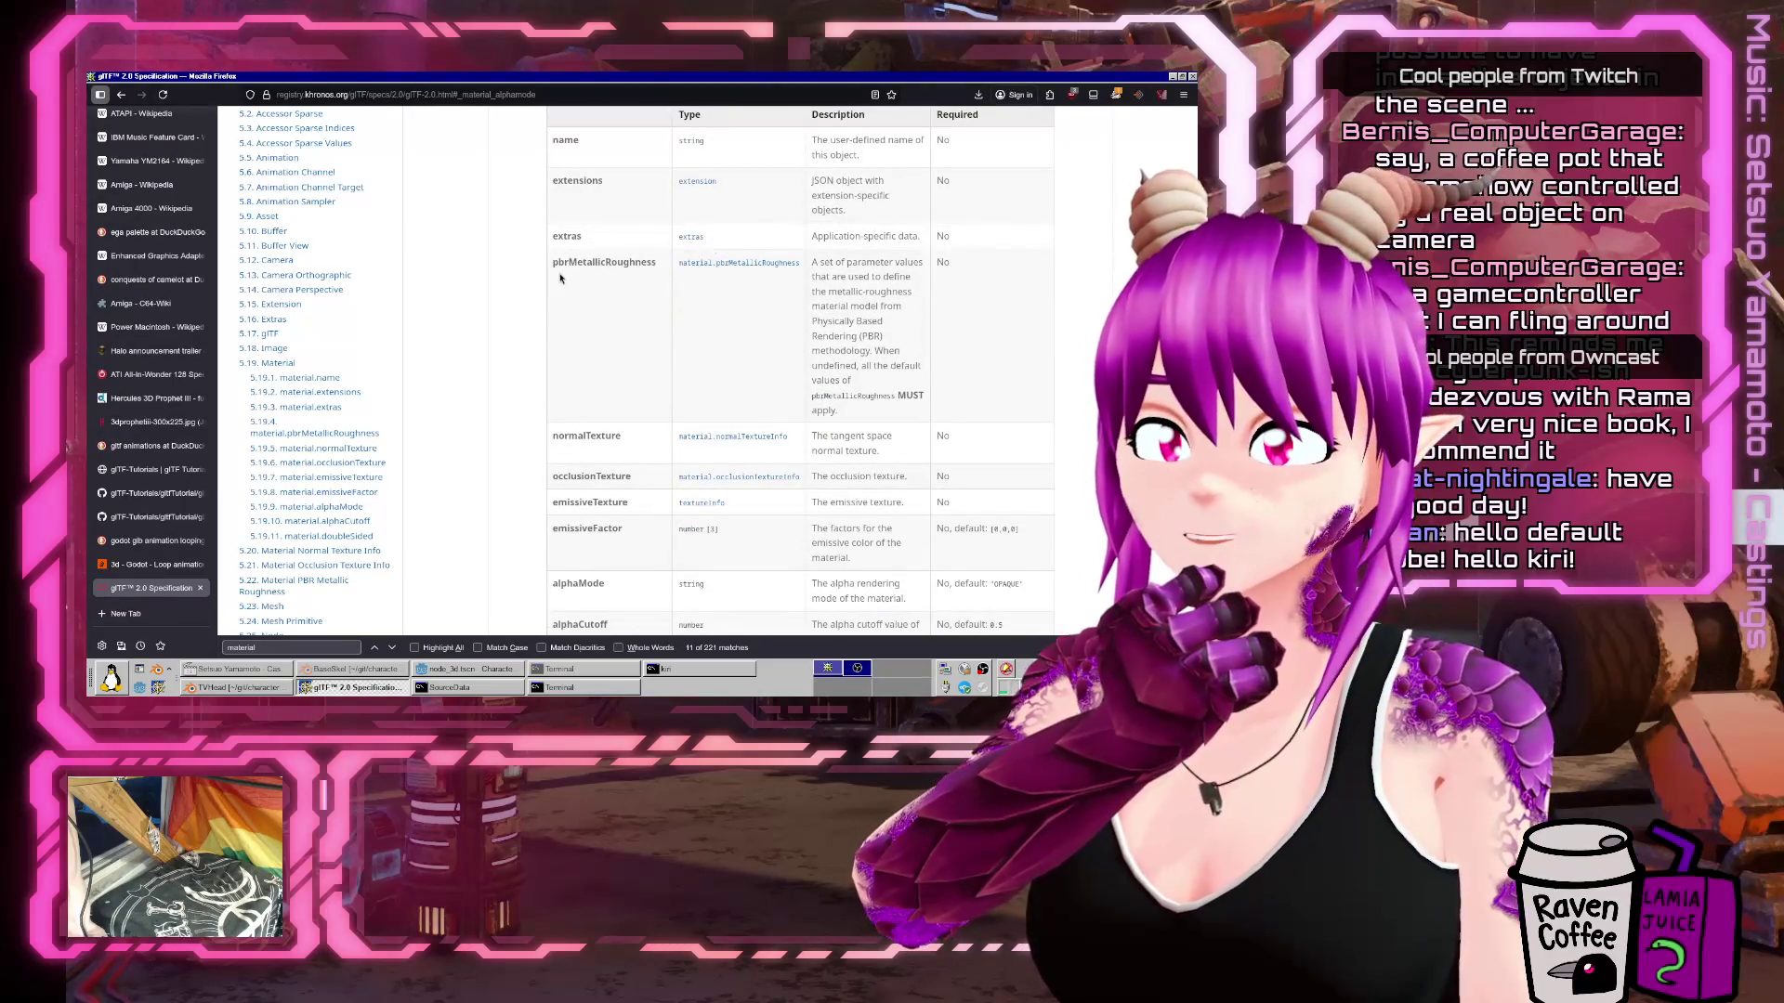
{"action": "scroll", "coordinate": [560, 278], "scroll_direction": "down", "scroll_amount": 2}
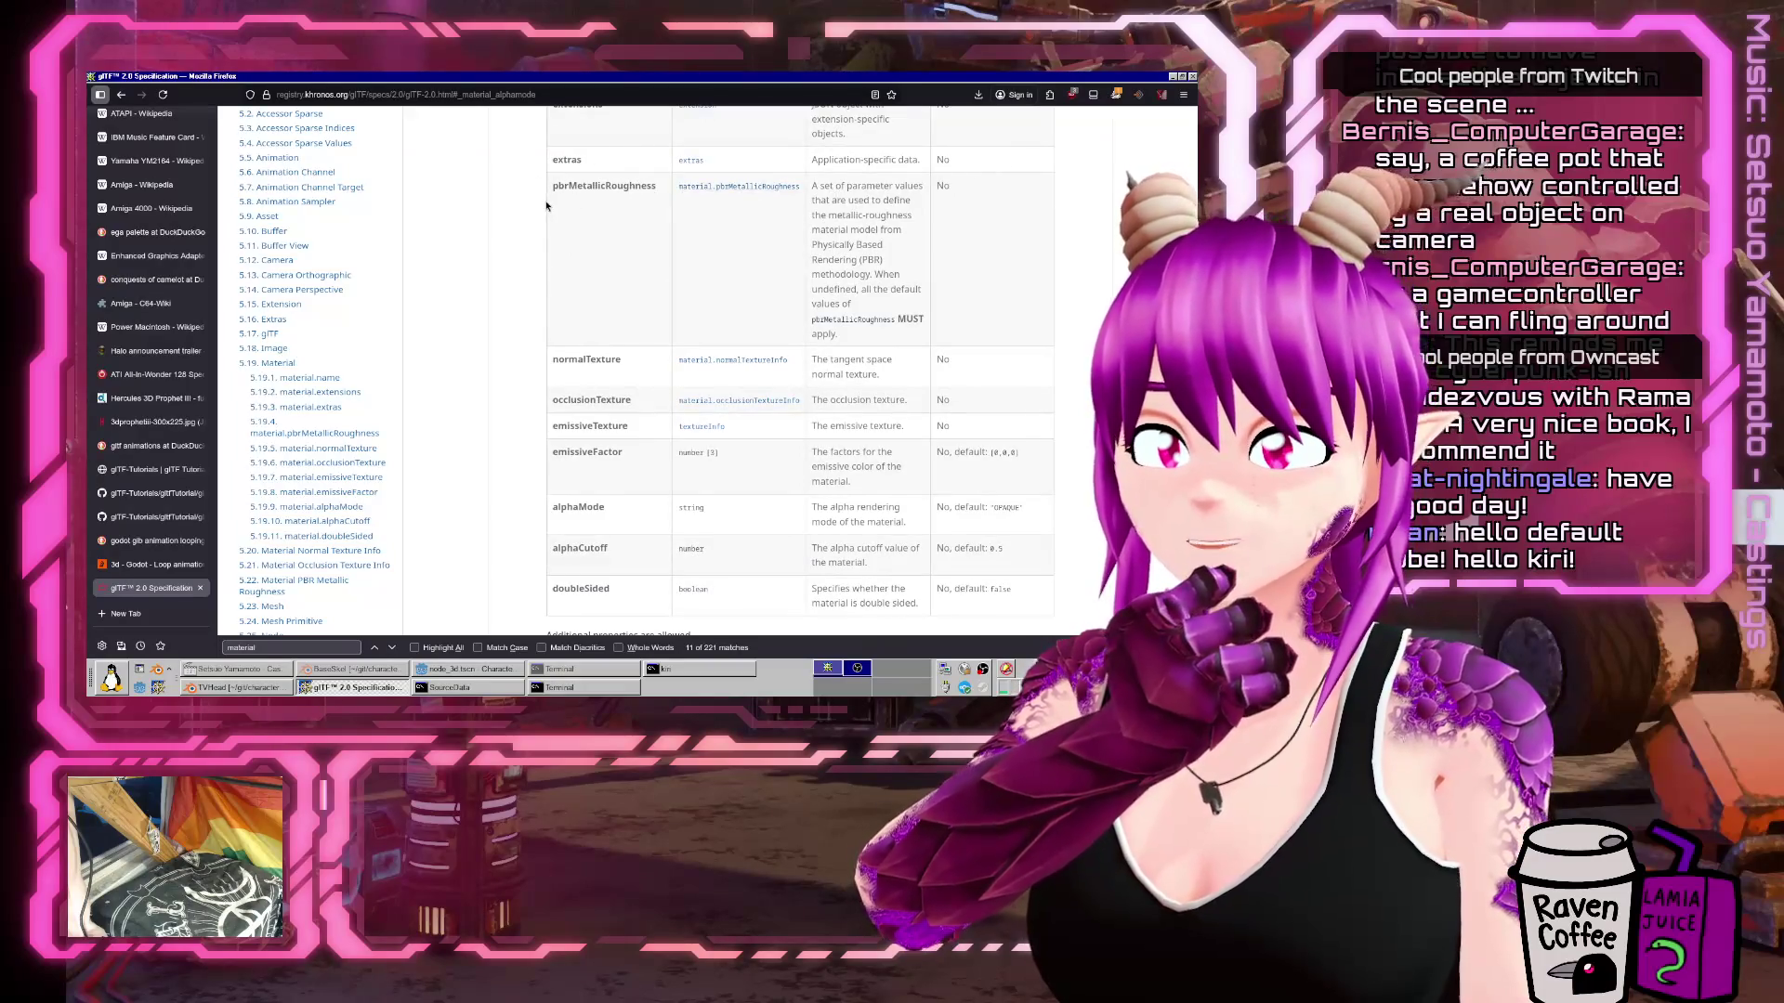
{"action": "left_click_drag", "start_coordinate": [553, 185], "coordinate": [951, 211]}
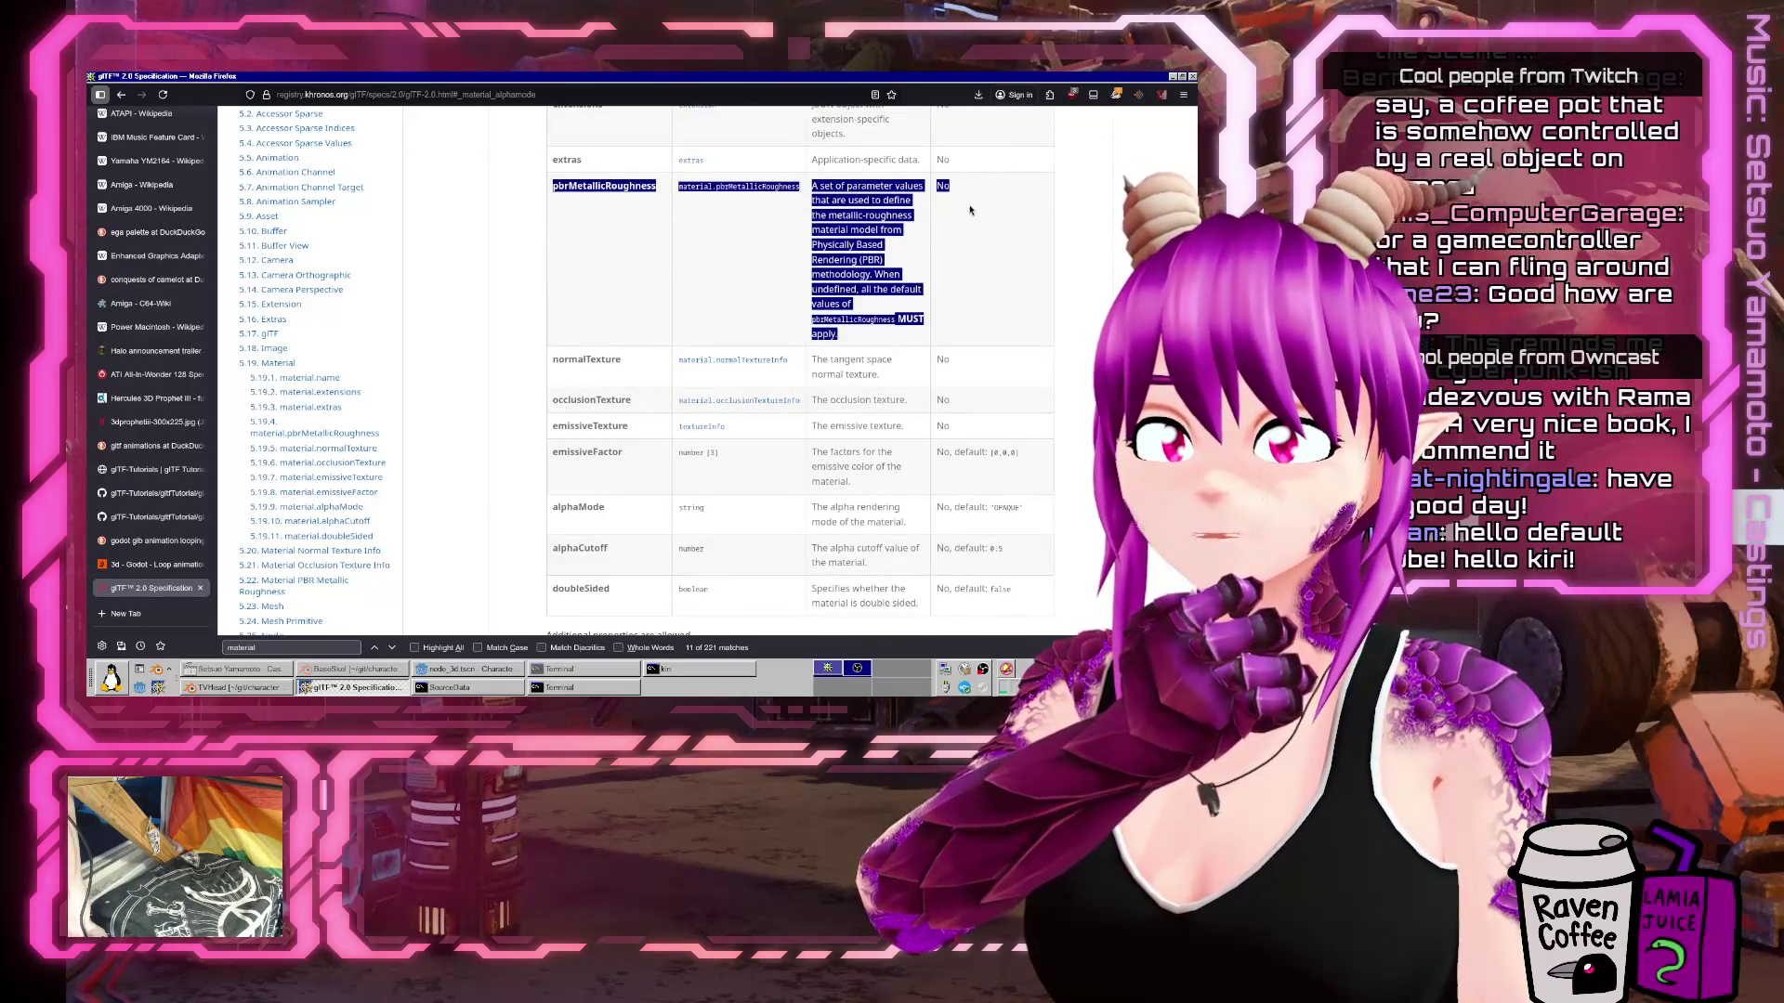
Highlight the occlusion texture text, then follow the material.pbrMetallicRoughness link to section 5.22.
{"action": "left_click", "coordinate": [941, 232]}
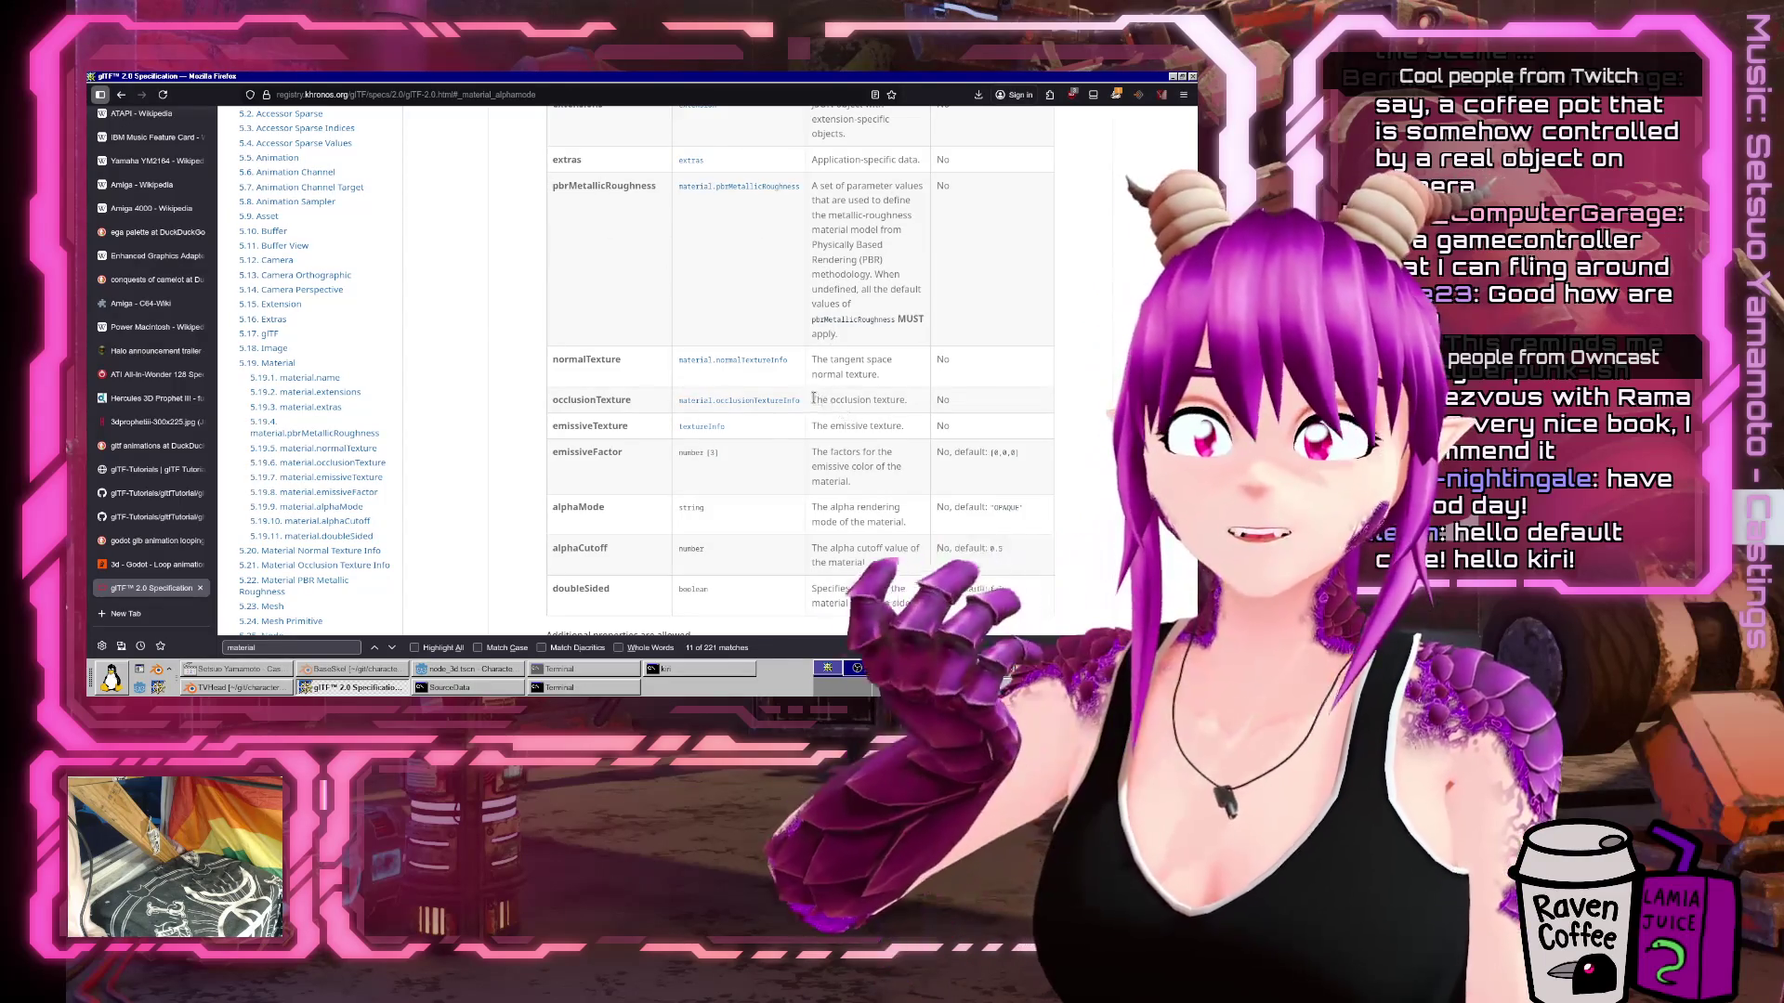
{"action": "left_click_drag", "start_coordinate": [811, 399], "coordinate": [907, 401]}
{"action": "scroll", "coordinate": [532, 350], "scroll_direction": "down", "scroll_amount": 2}
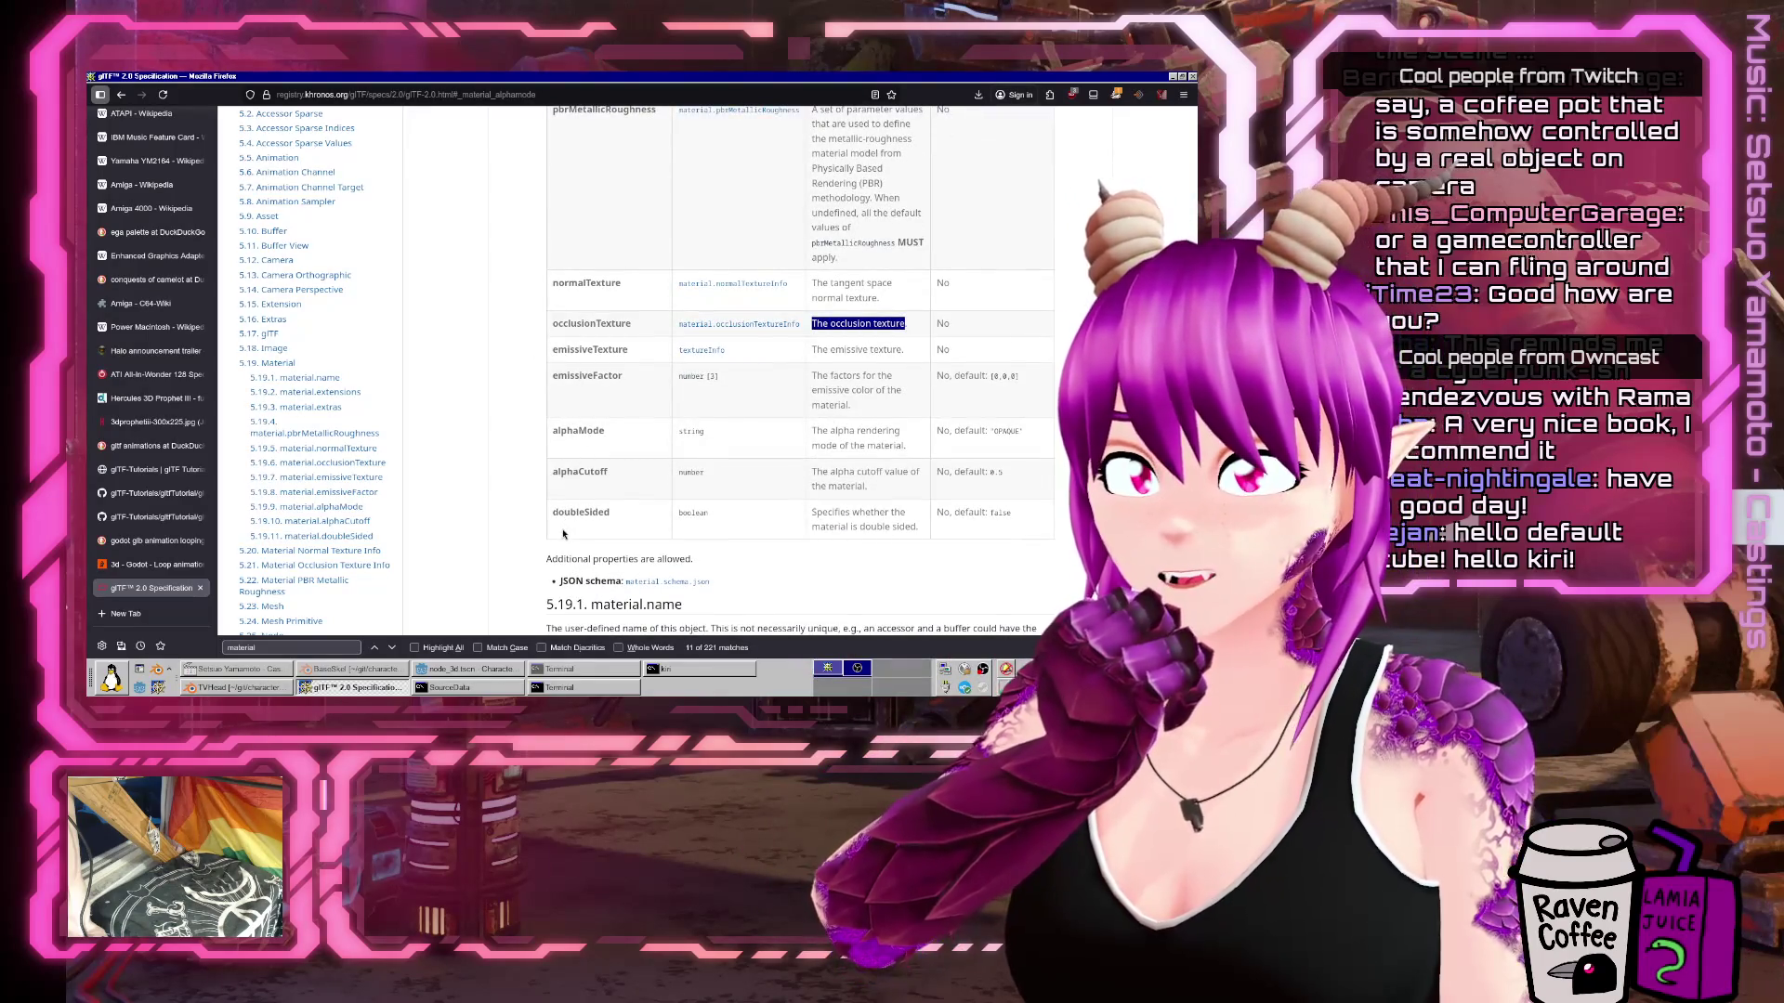
{"action": "scroll", "coordinate": [563, 533], "scroll_direction": "up", "scroll_amount": 4}
{"action": "double_click", "coordinate": [604, 262]}
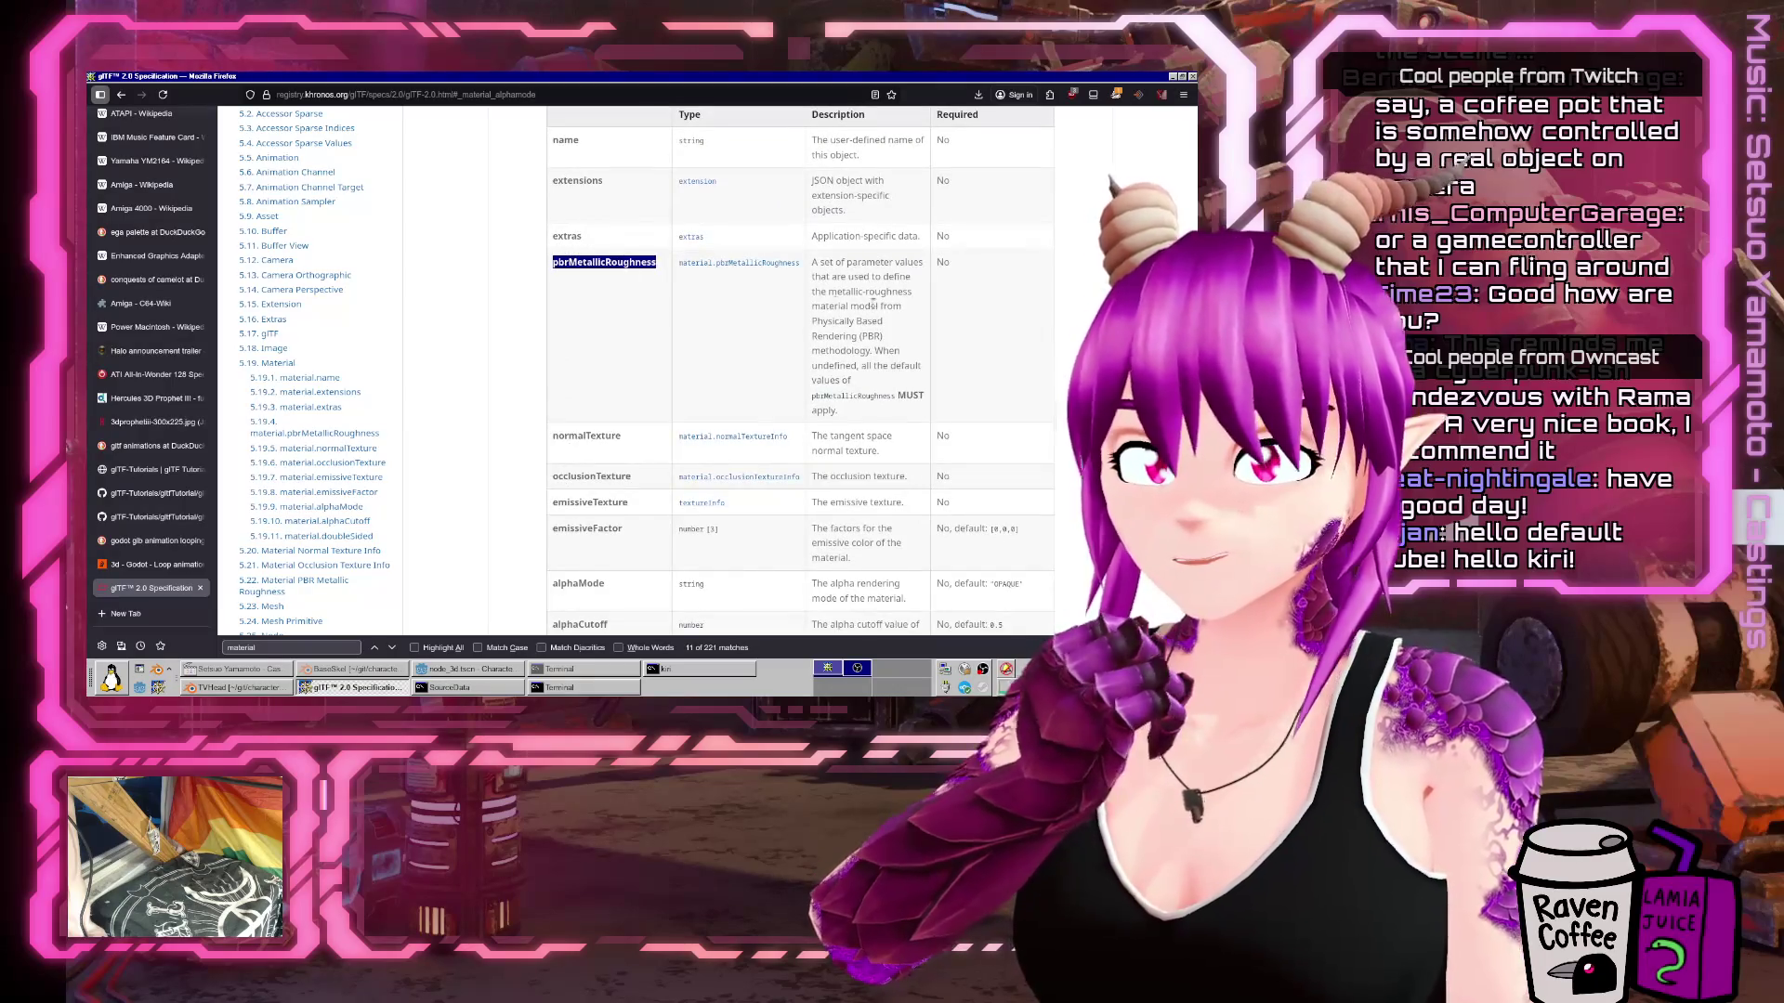
{"action": "left_click", "coordinate": [778, 262]}
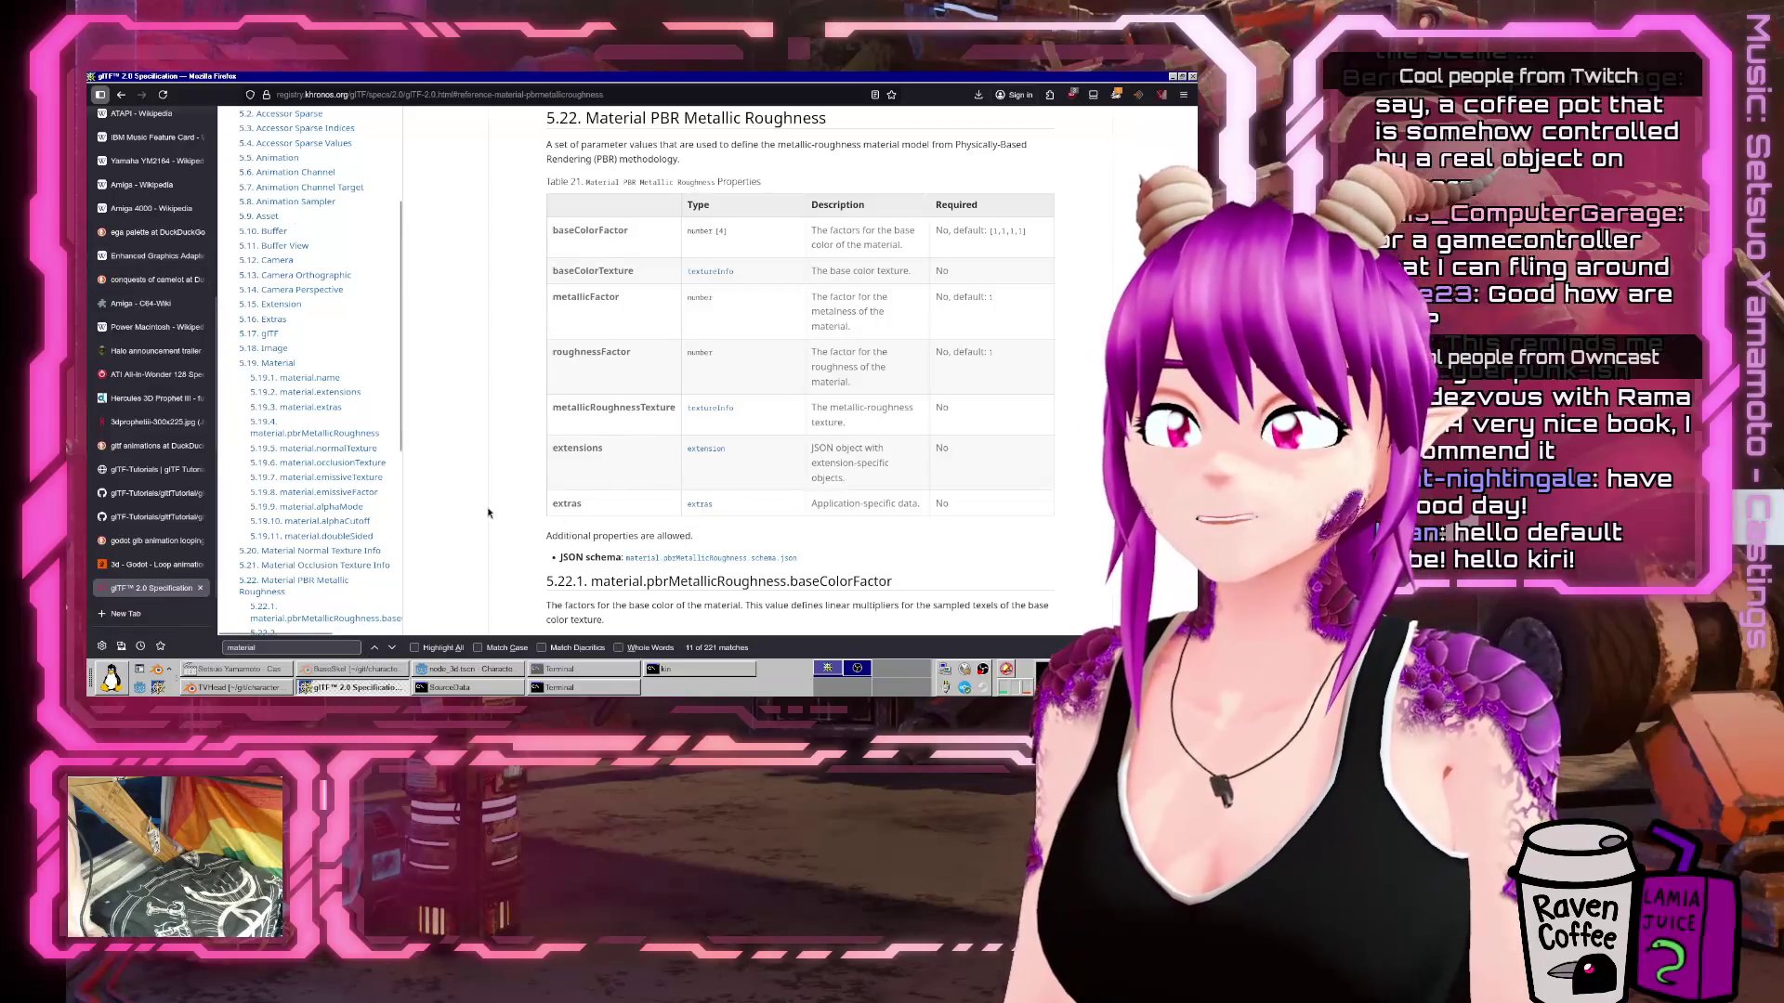
Go back to 5.19 Material, revisit section 5.22, then return and scroll its properties table.
{"action": "left_click", "coordinate": [120, 96]}
{"action": "left_click", "coordinate": [121, 94]}
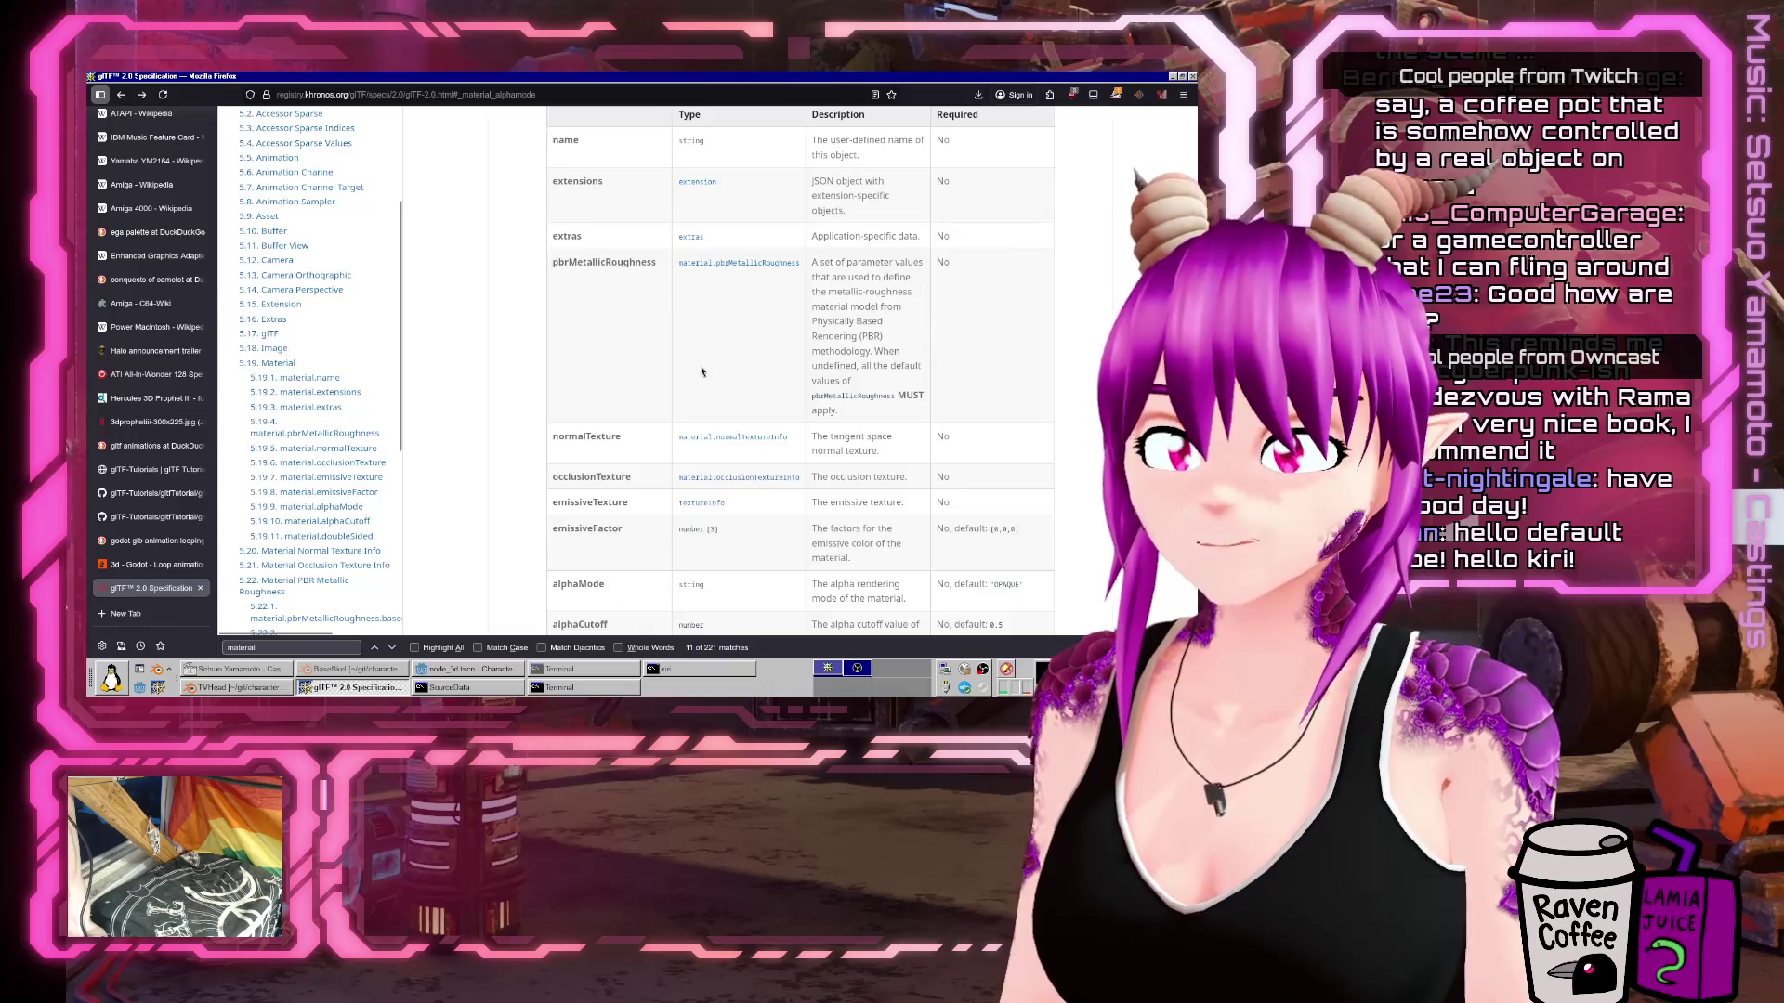
{"action": "scroll", "coordinate": [641, 265], "scroll_direction": "down", "scroll_amount": 2}
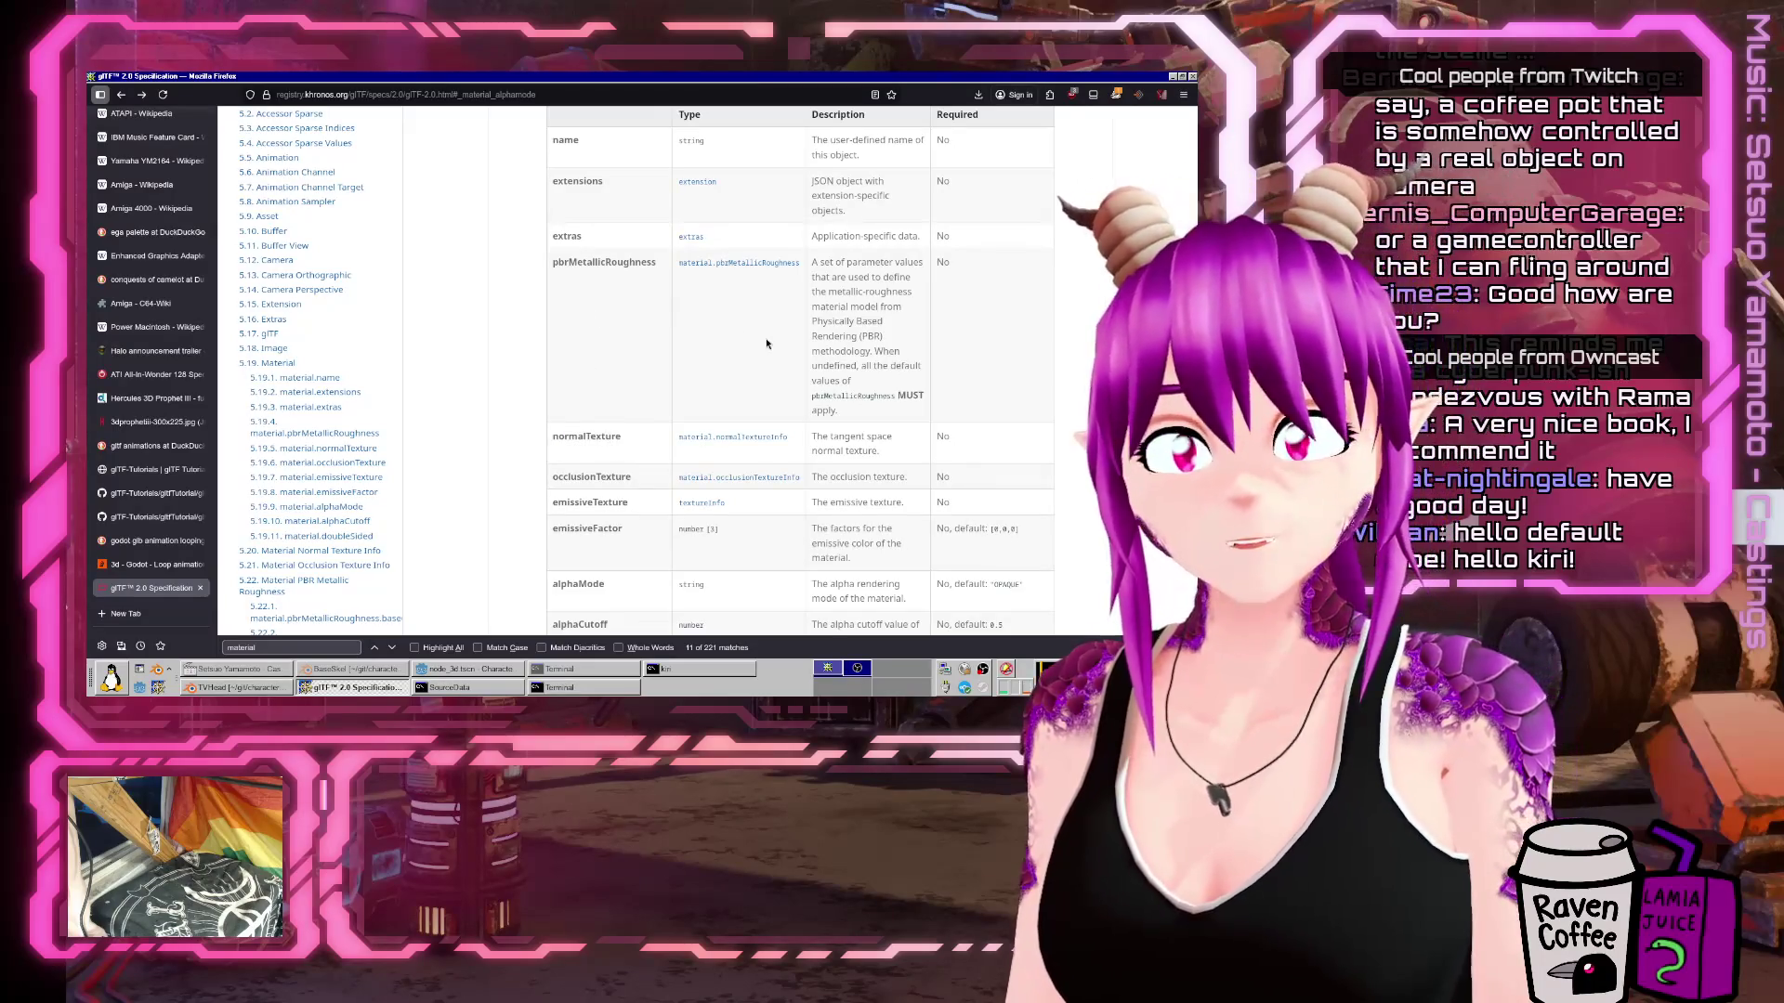
{"action": "scroll", "coordinate": [662, 346], "scroll_direction": "down", "scroll_amount": 3}
{"action": "scroll", "coordinate": [663, 344], "scroll_direction": "up", "scroll_amount": 5}
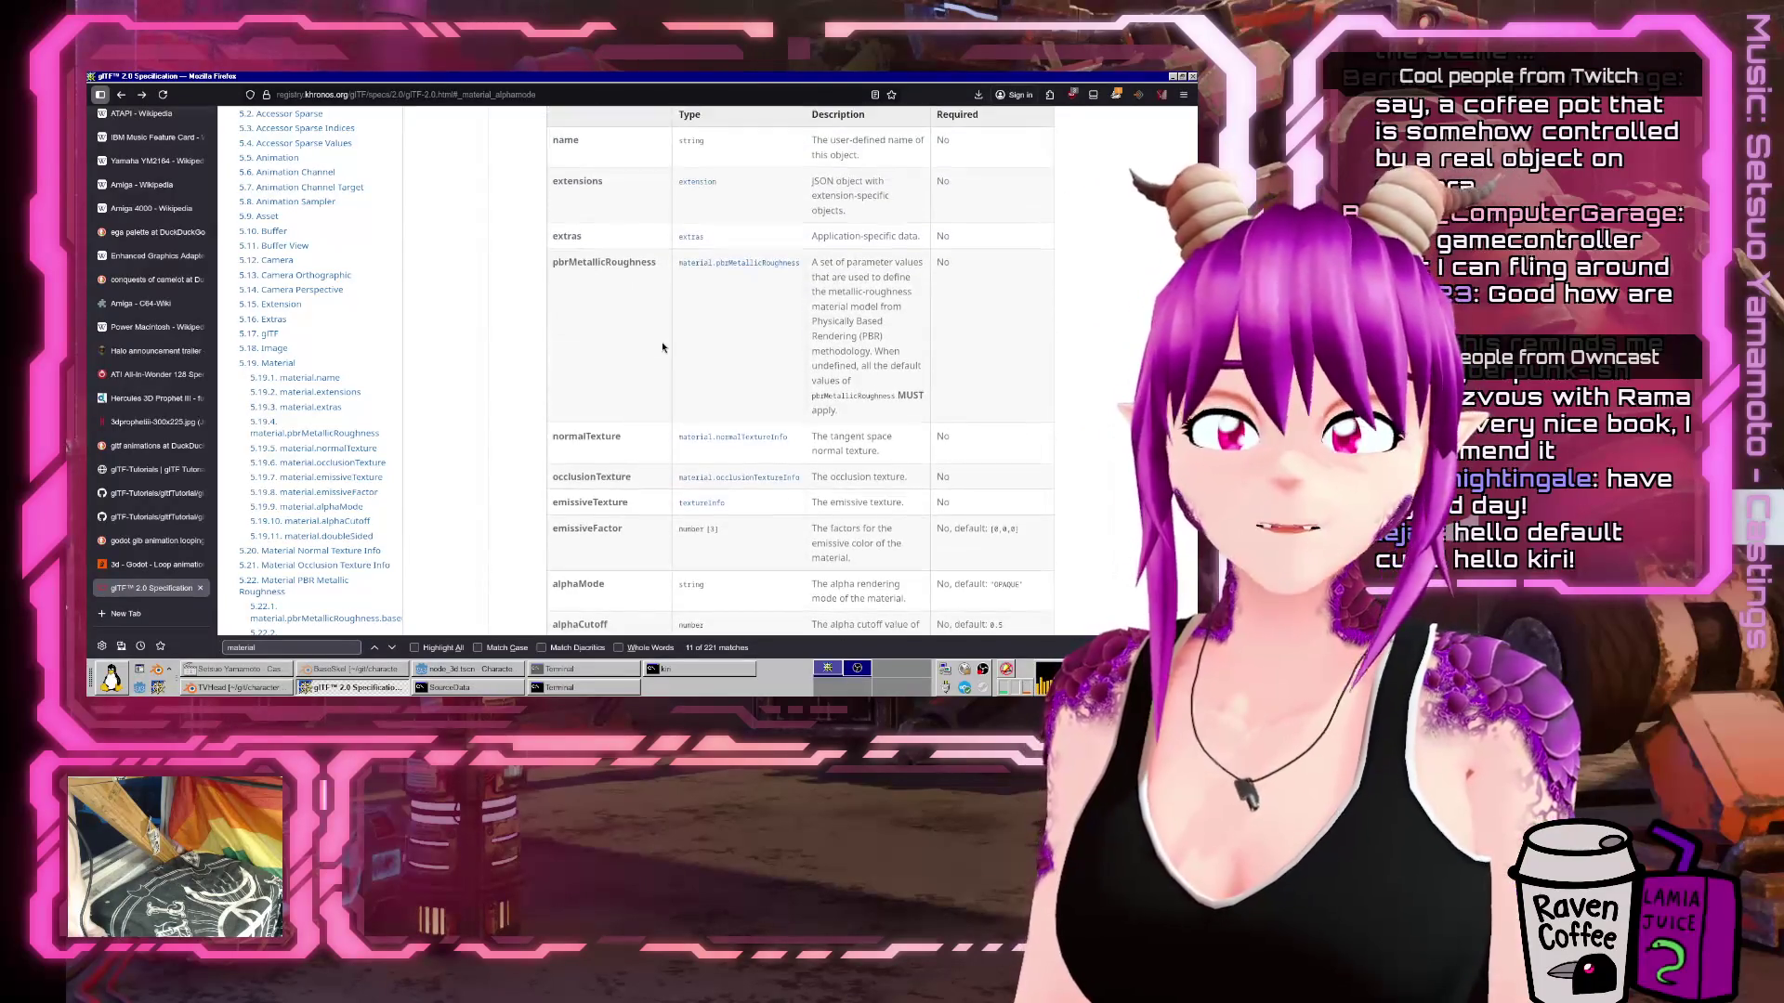
{"action": "scroll", "coordinate": [663, 343], "scroll_direction": "down", "scroll_amount": 2}
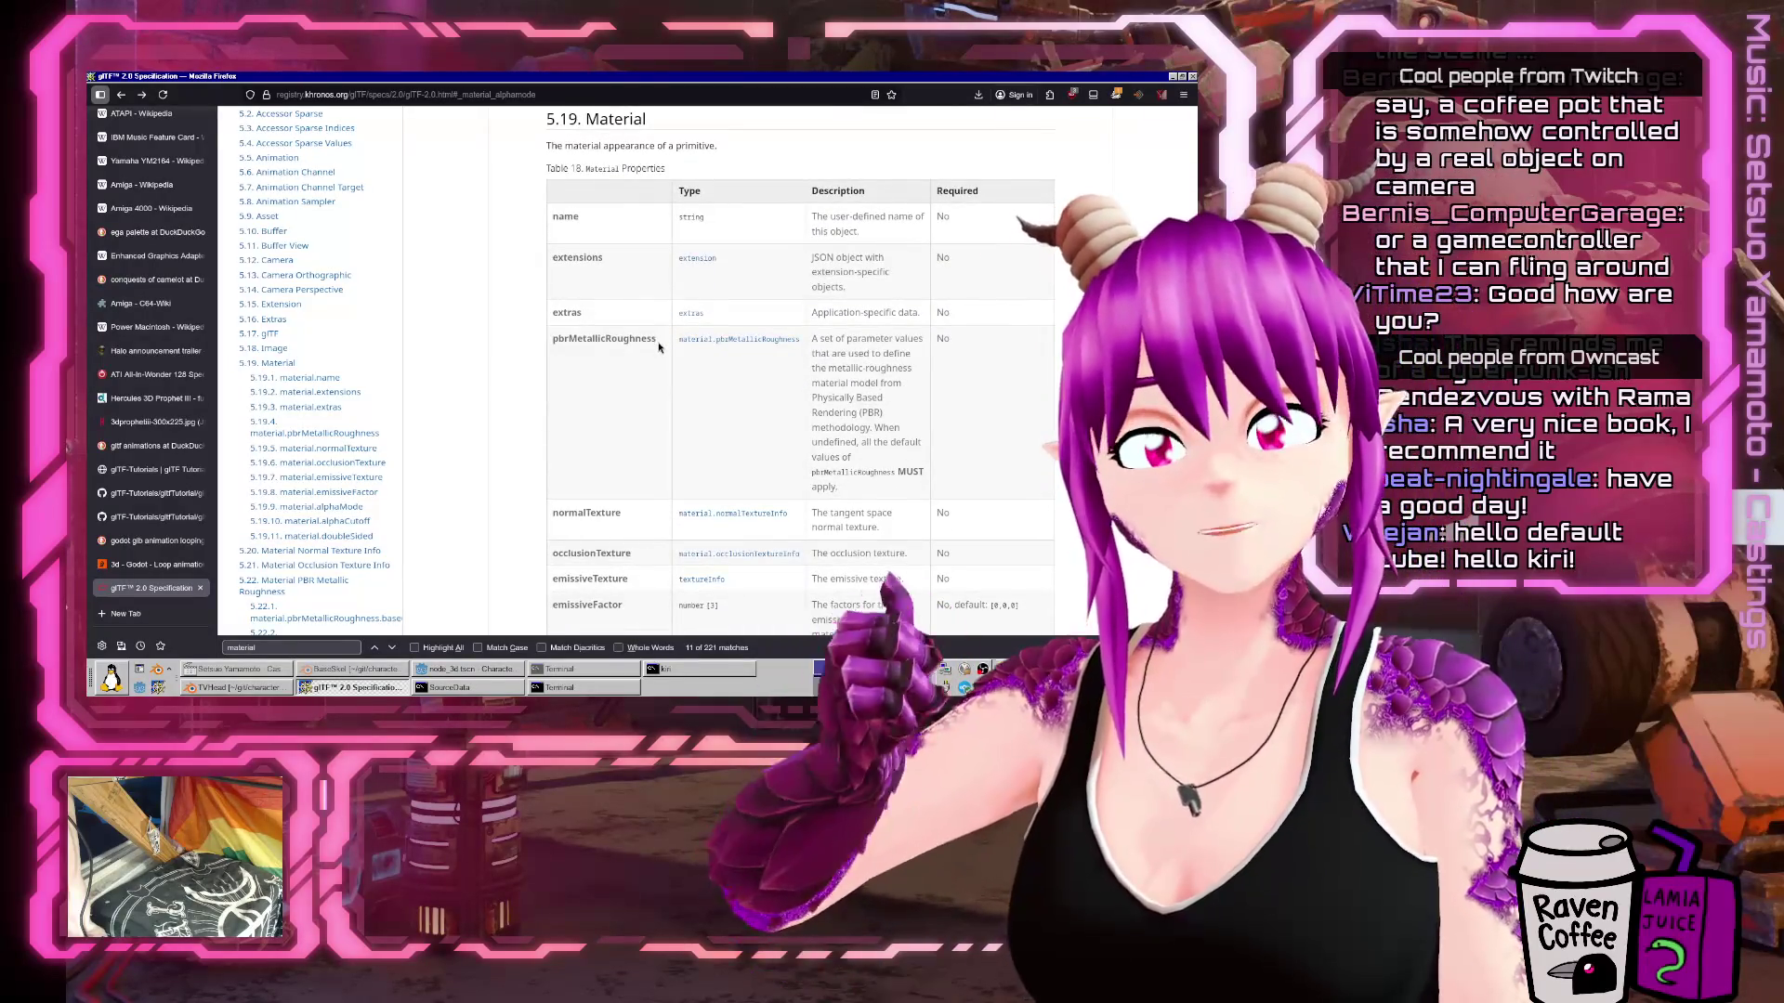
{"action": "left_click", "coordinate": [721, 340]}
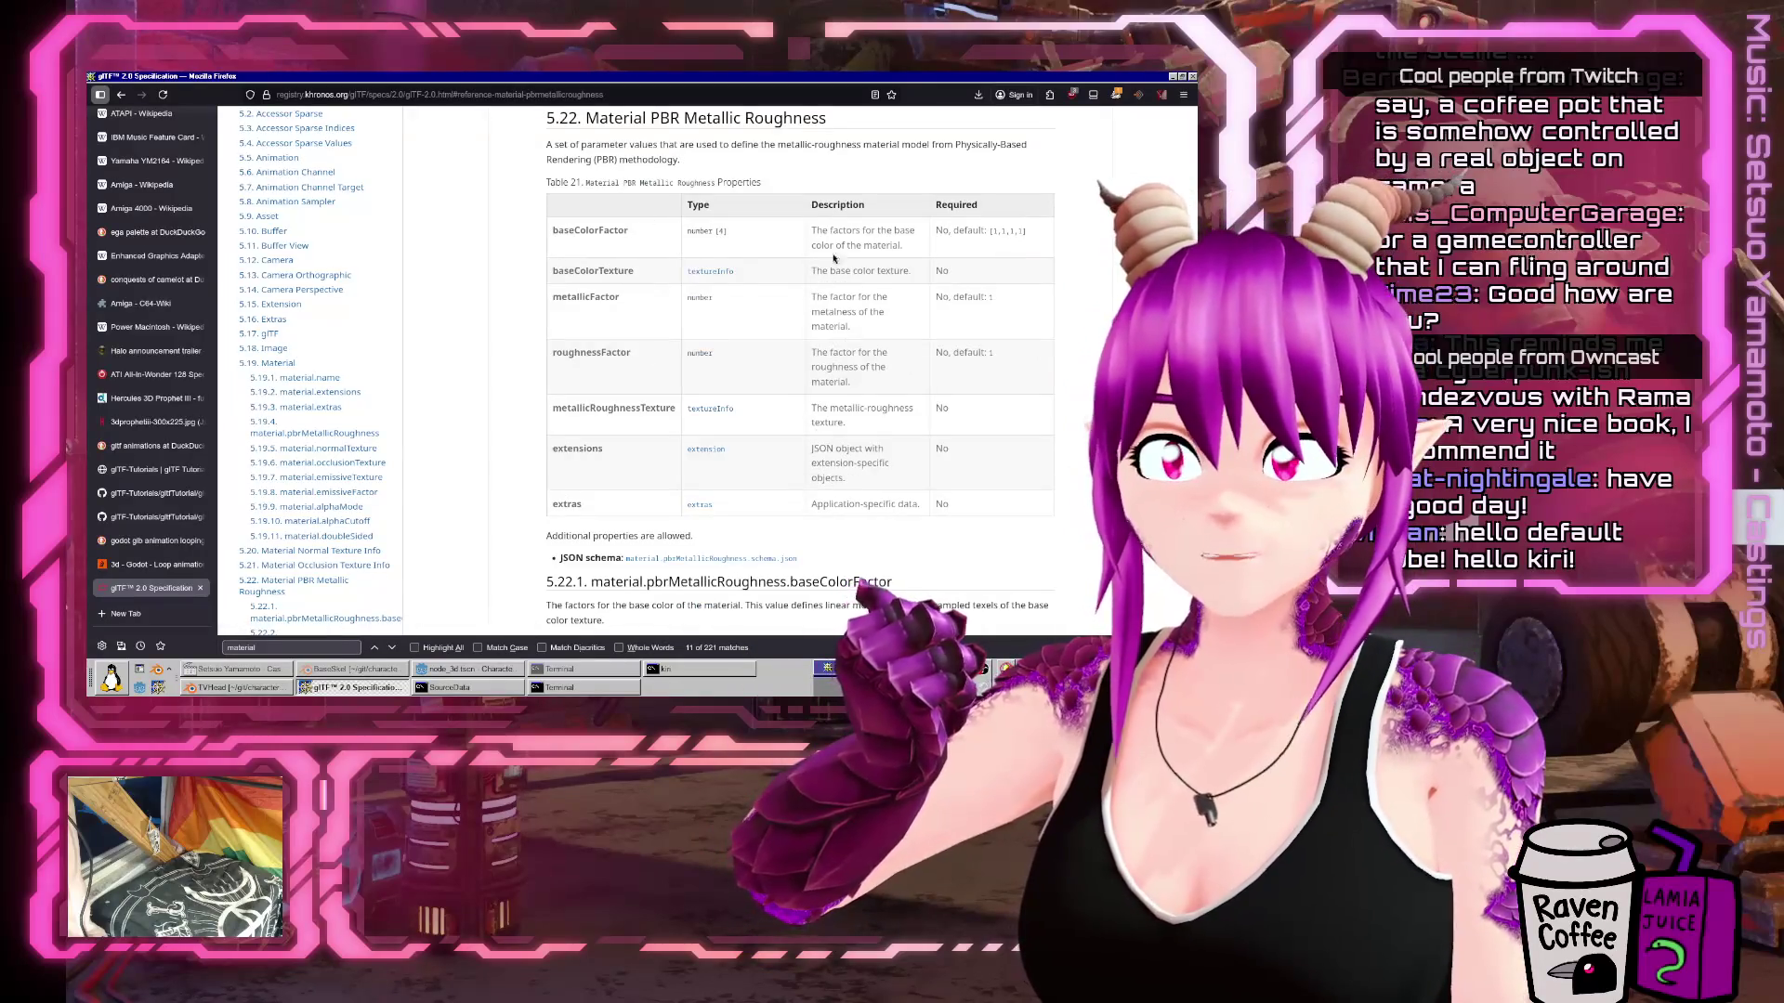
{"action": "left_click", "coordinate": [123, 97]}
{"action": "scroll", "coordinate": [619, 359], "scroll_direction": "down", "scroll_amount": 1}
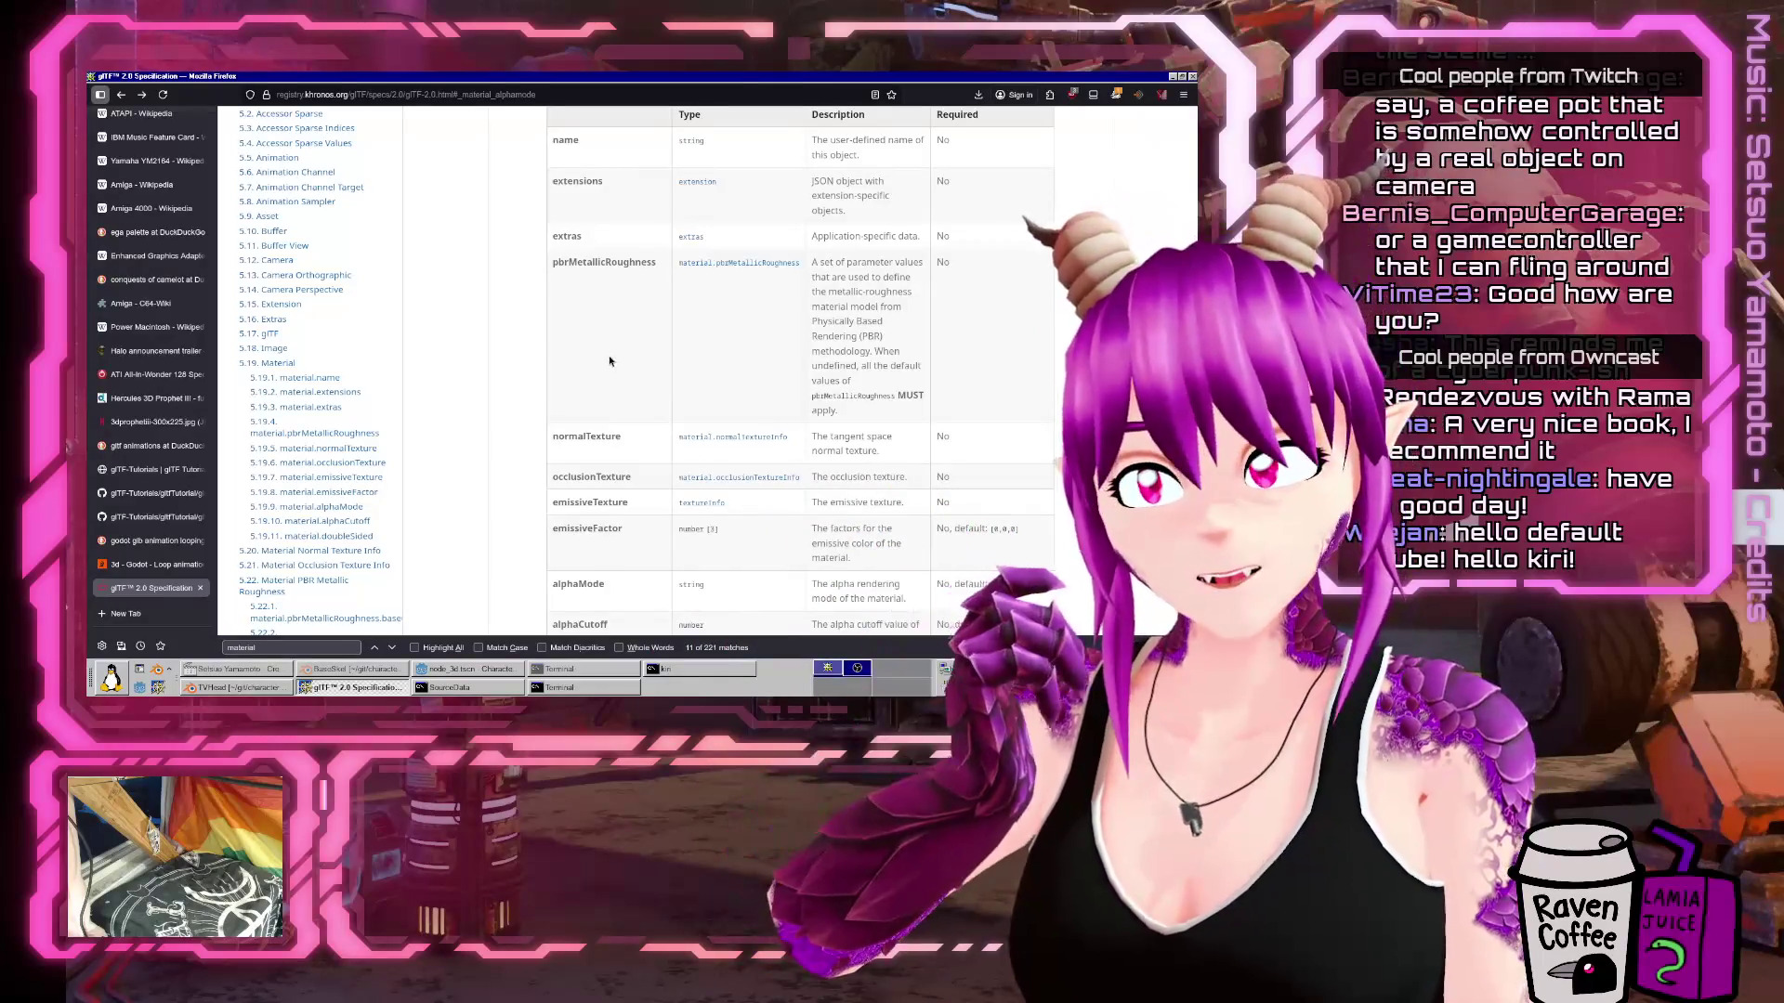
{"action": "scroll", "coordinate": [604, 358], "scroll_direction": "down", "scroll_amount": 3}
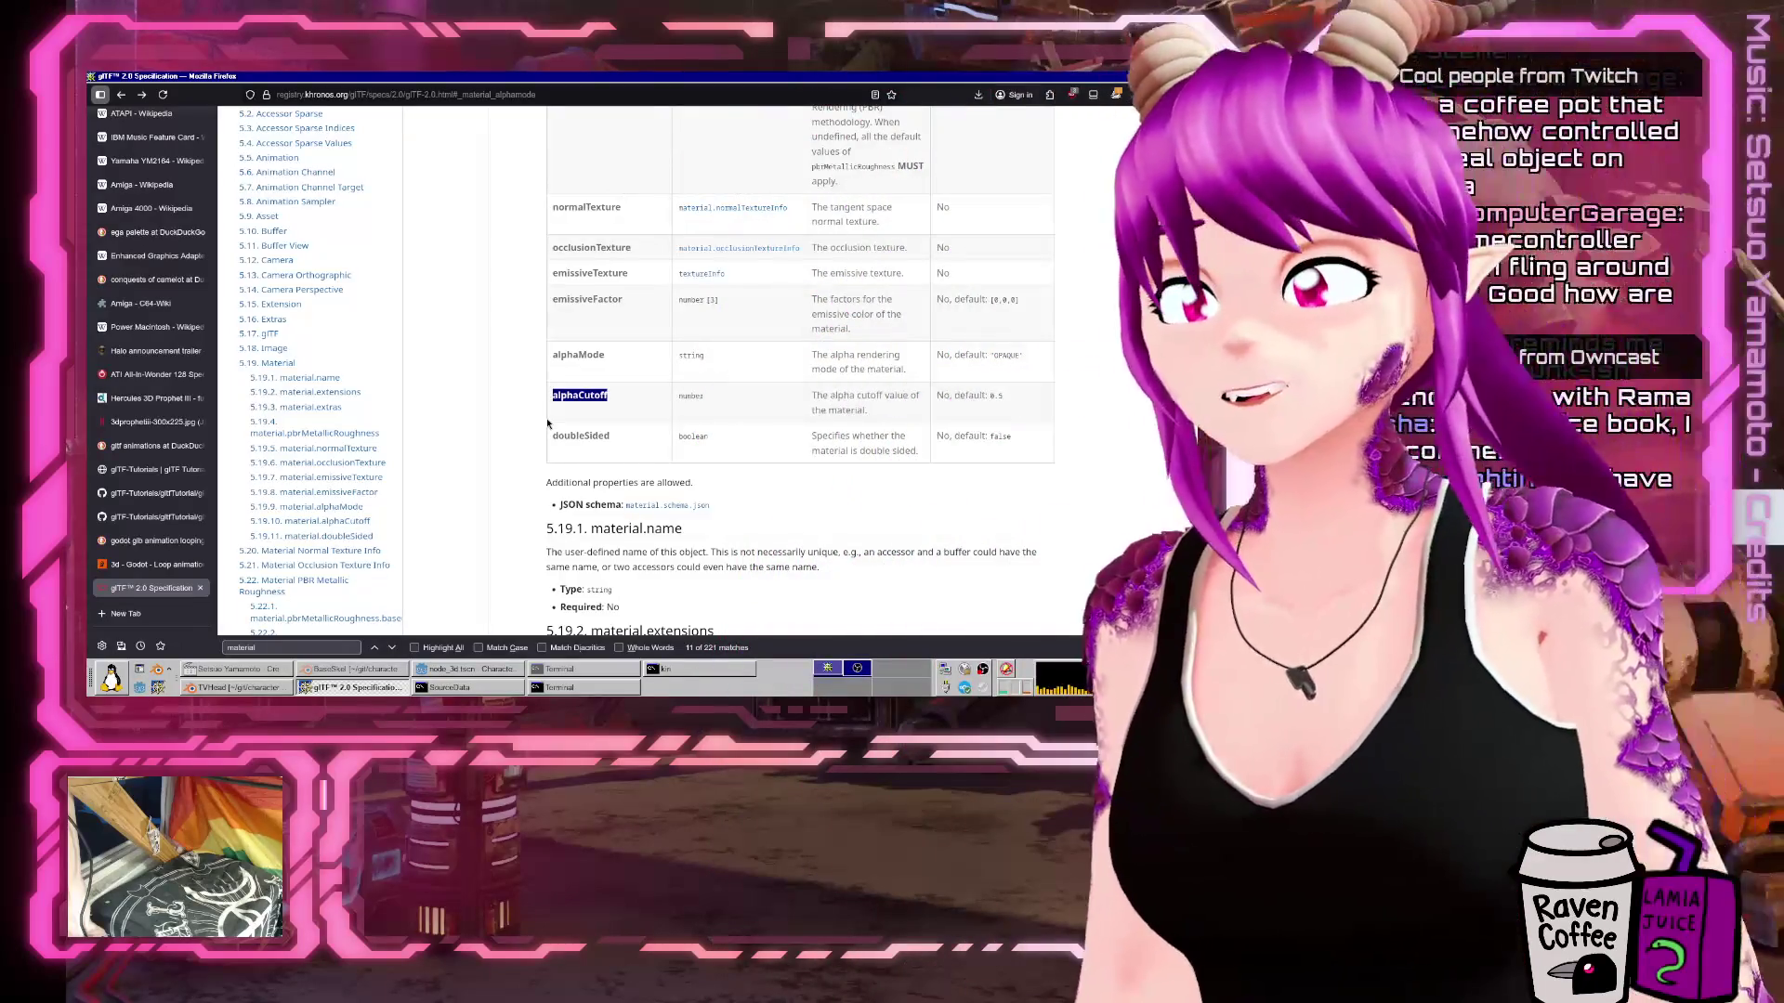
Cycle through the Godot, Blender and Firefox windows and select the glTF spec page address.
{"action": "left_click", "coordinate": [455, 668]}
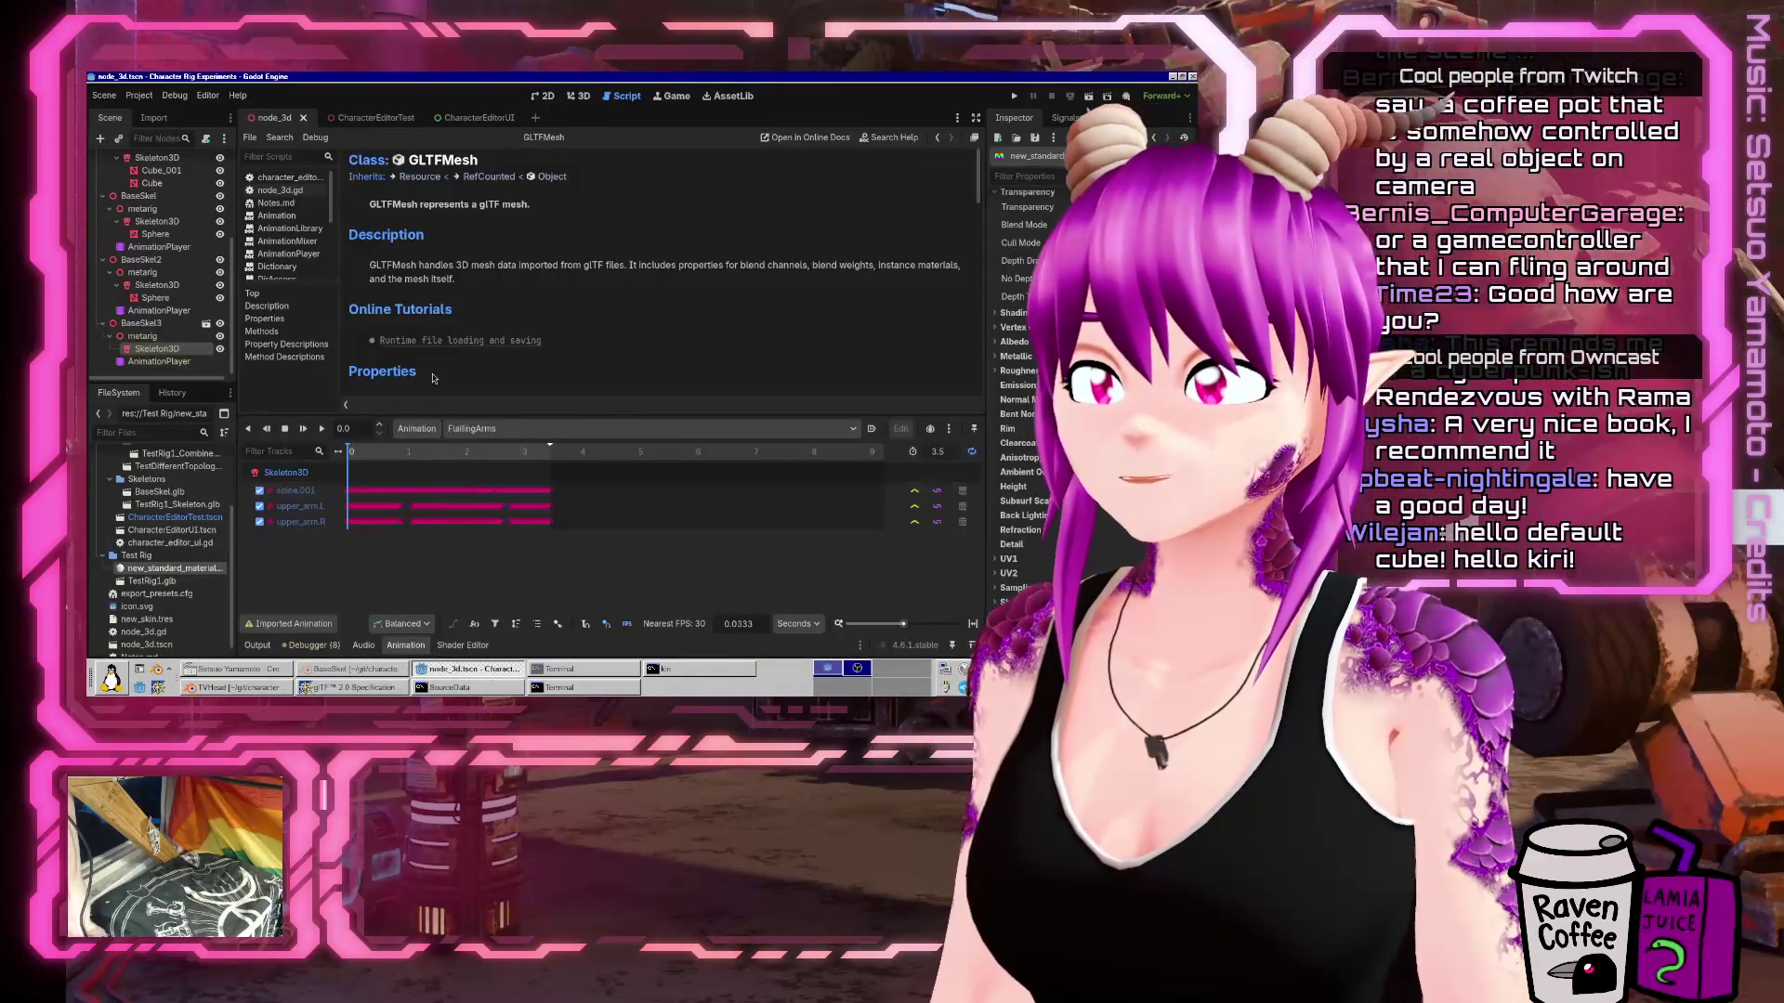
{"action": "left_click", "coordinate": [362, 674]}
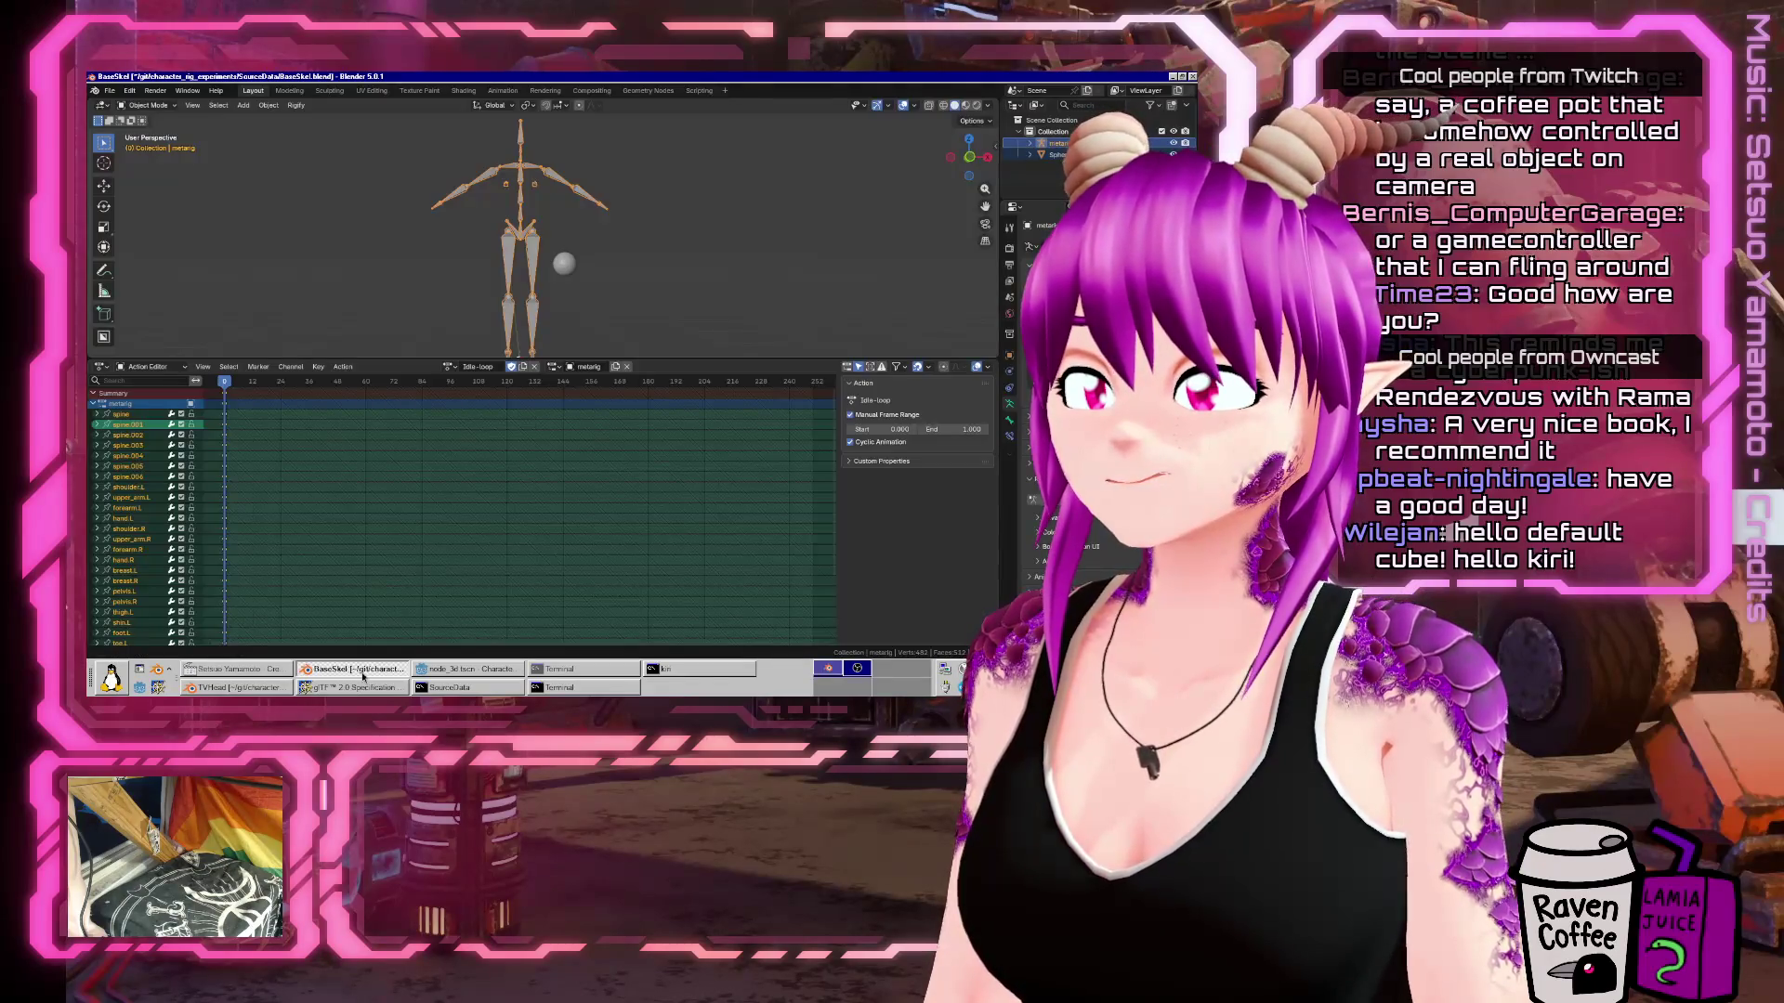
{"action": "left_click", "coordinate": [353, 688]}
{"action": "left_click", "coordinate": [389, 94]}
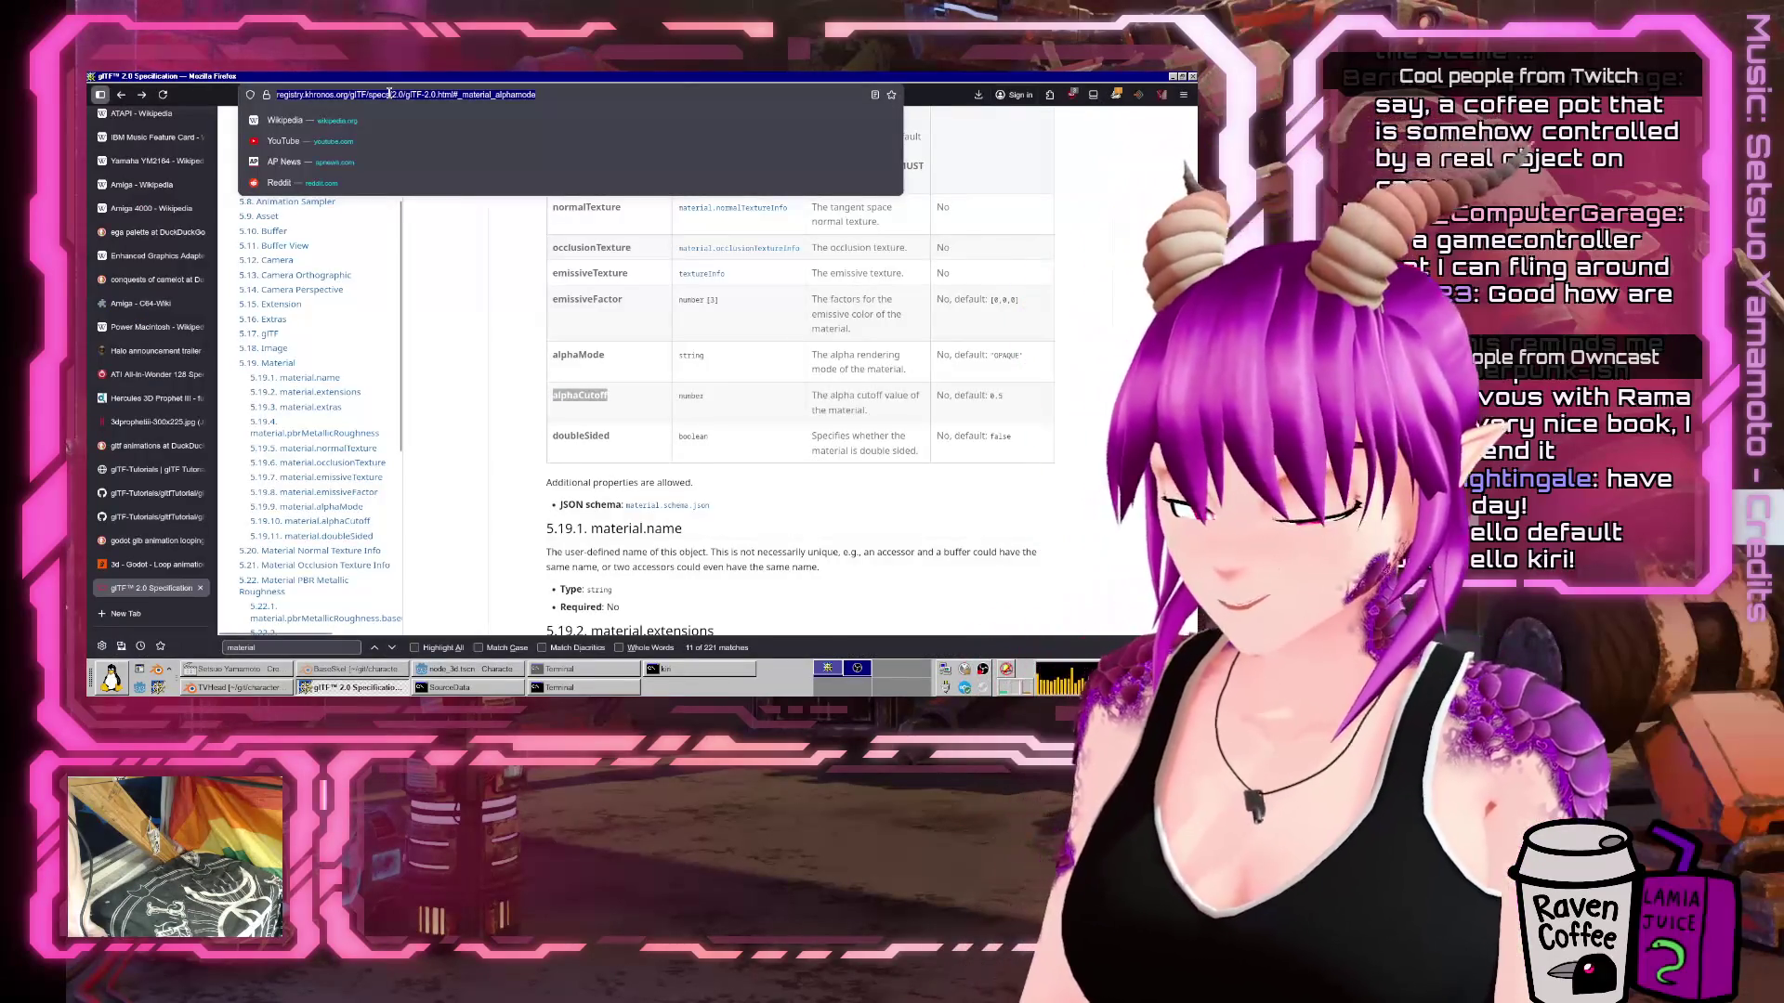
Back in Godot, open character_editor_ui.gd and scroll through its skeleton-loading code.
{"action": "left_click", "coordinate": [464, 669]}
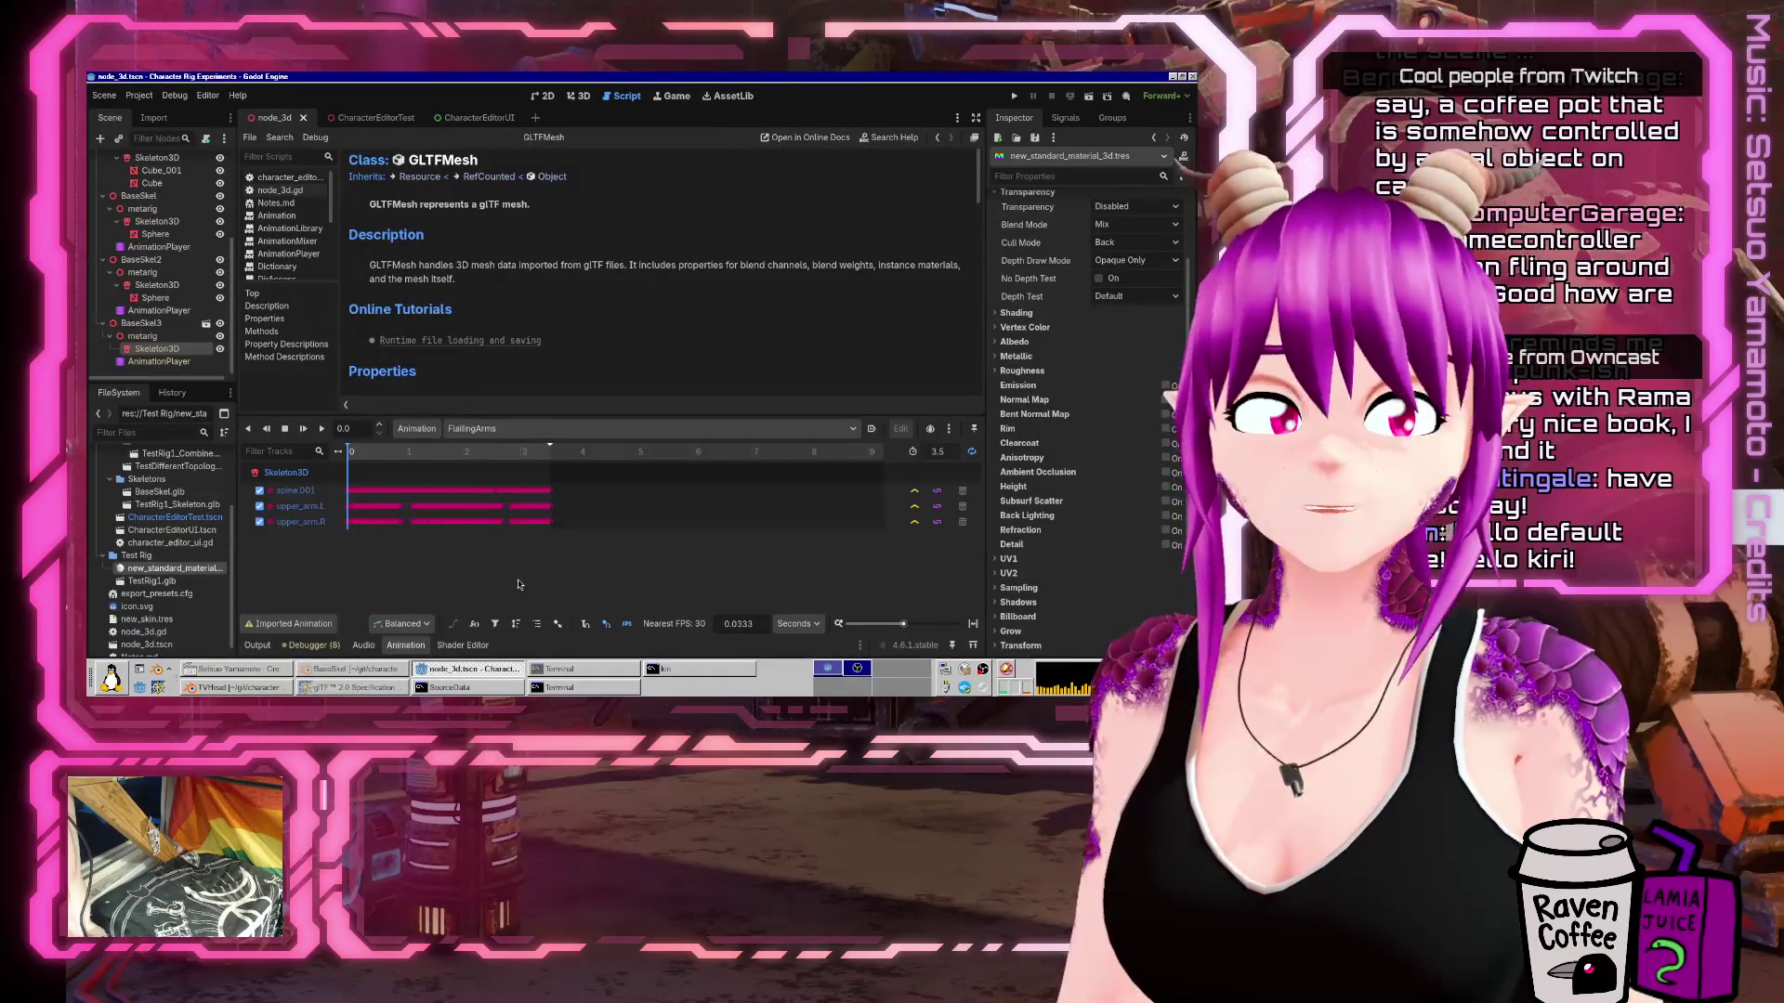
{"action": "scroll", "coordinate": [309, 275], "scroll_direction": "down", "scroll_amount": 3}
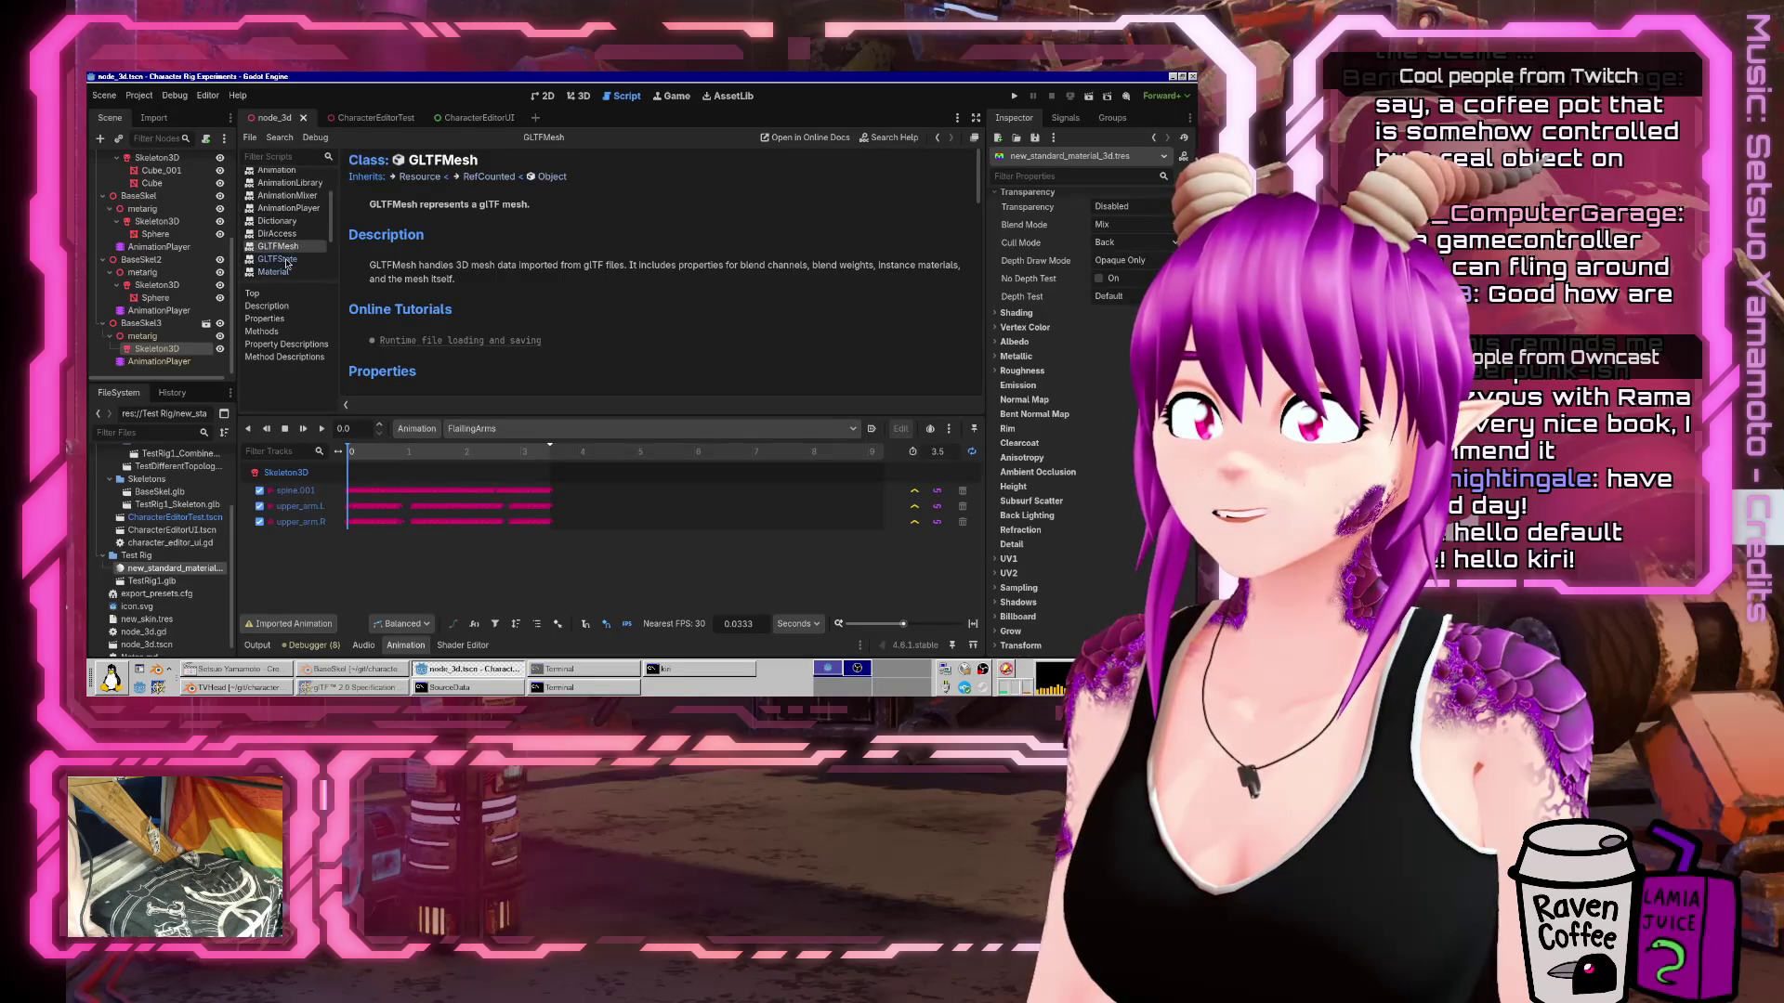
{"action": "scroll", "coordinate": [287, 263], "scroll_direction": "down", "scroll_amount": 5}
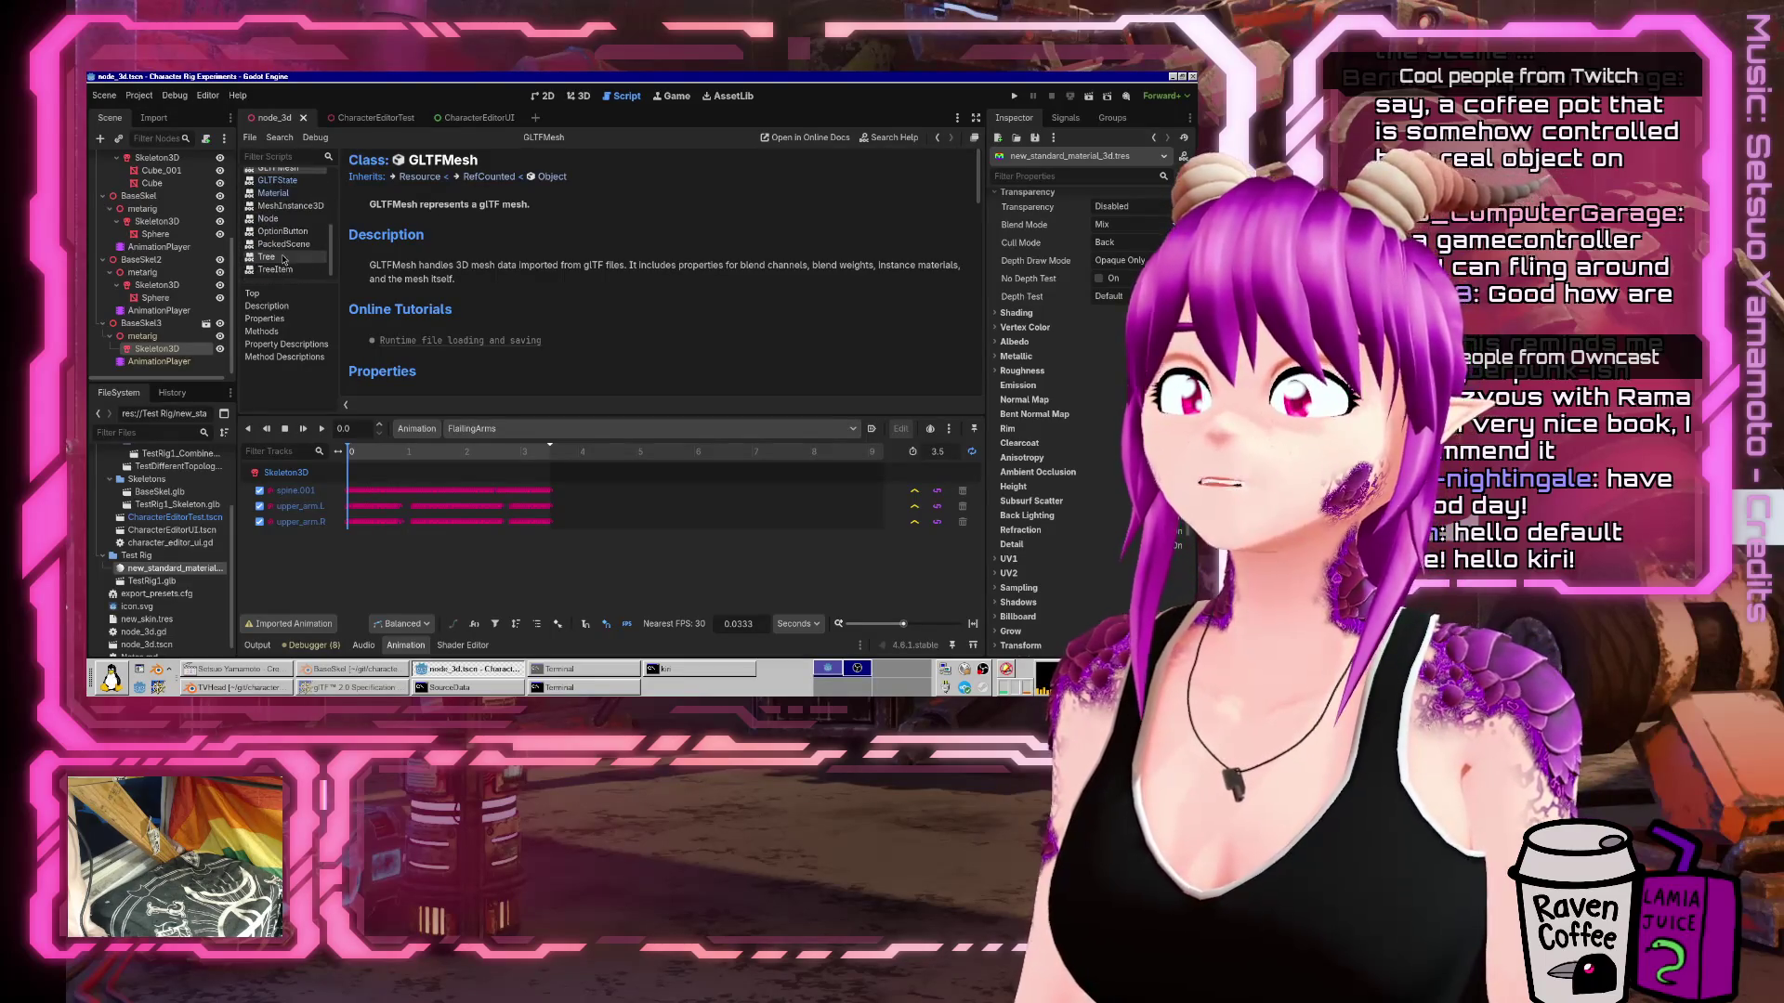
{"action": "scroll", "coordinate": [285, 259], "scroll_direction": "up", "scroll_amount": 10}
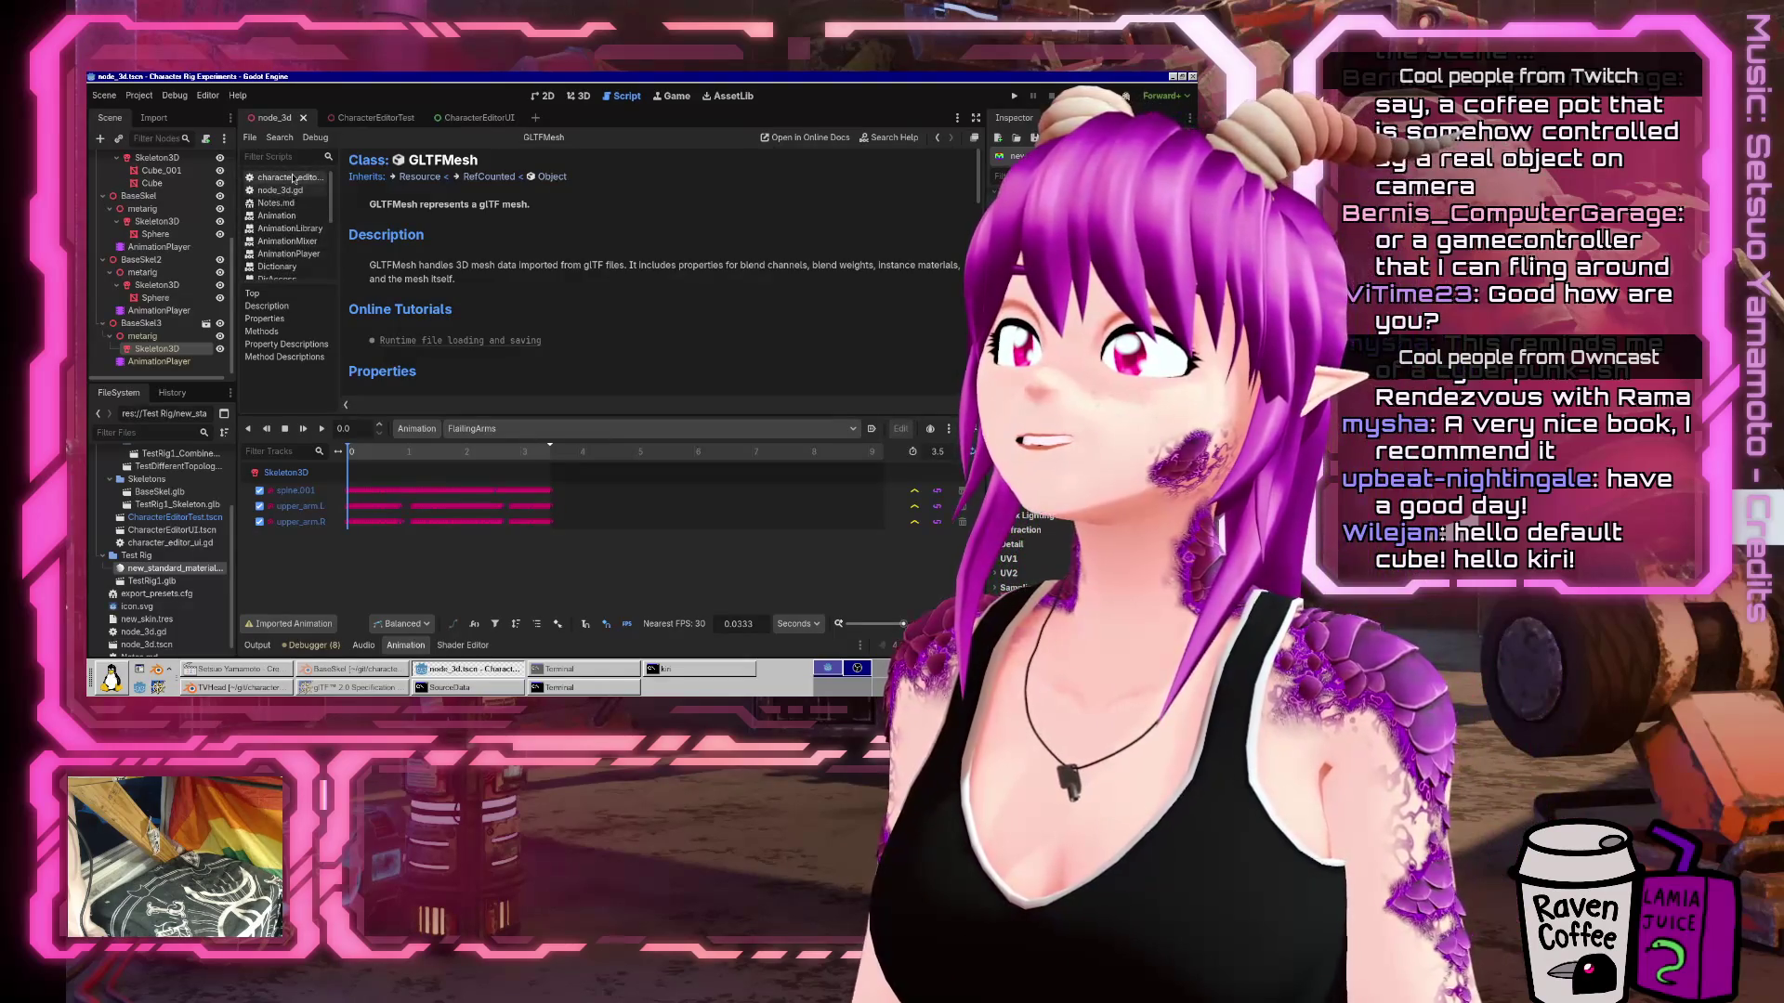
{"action": "left_click", "coordinate": [293, 177]}
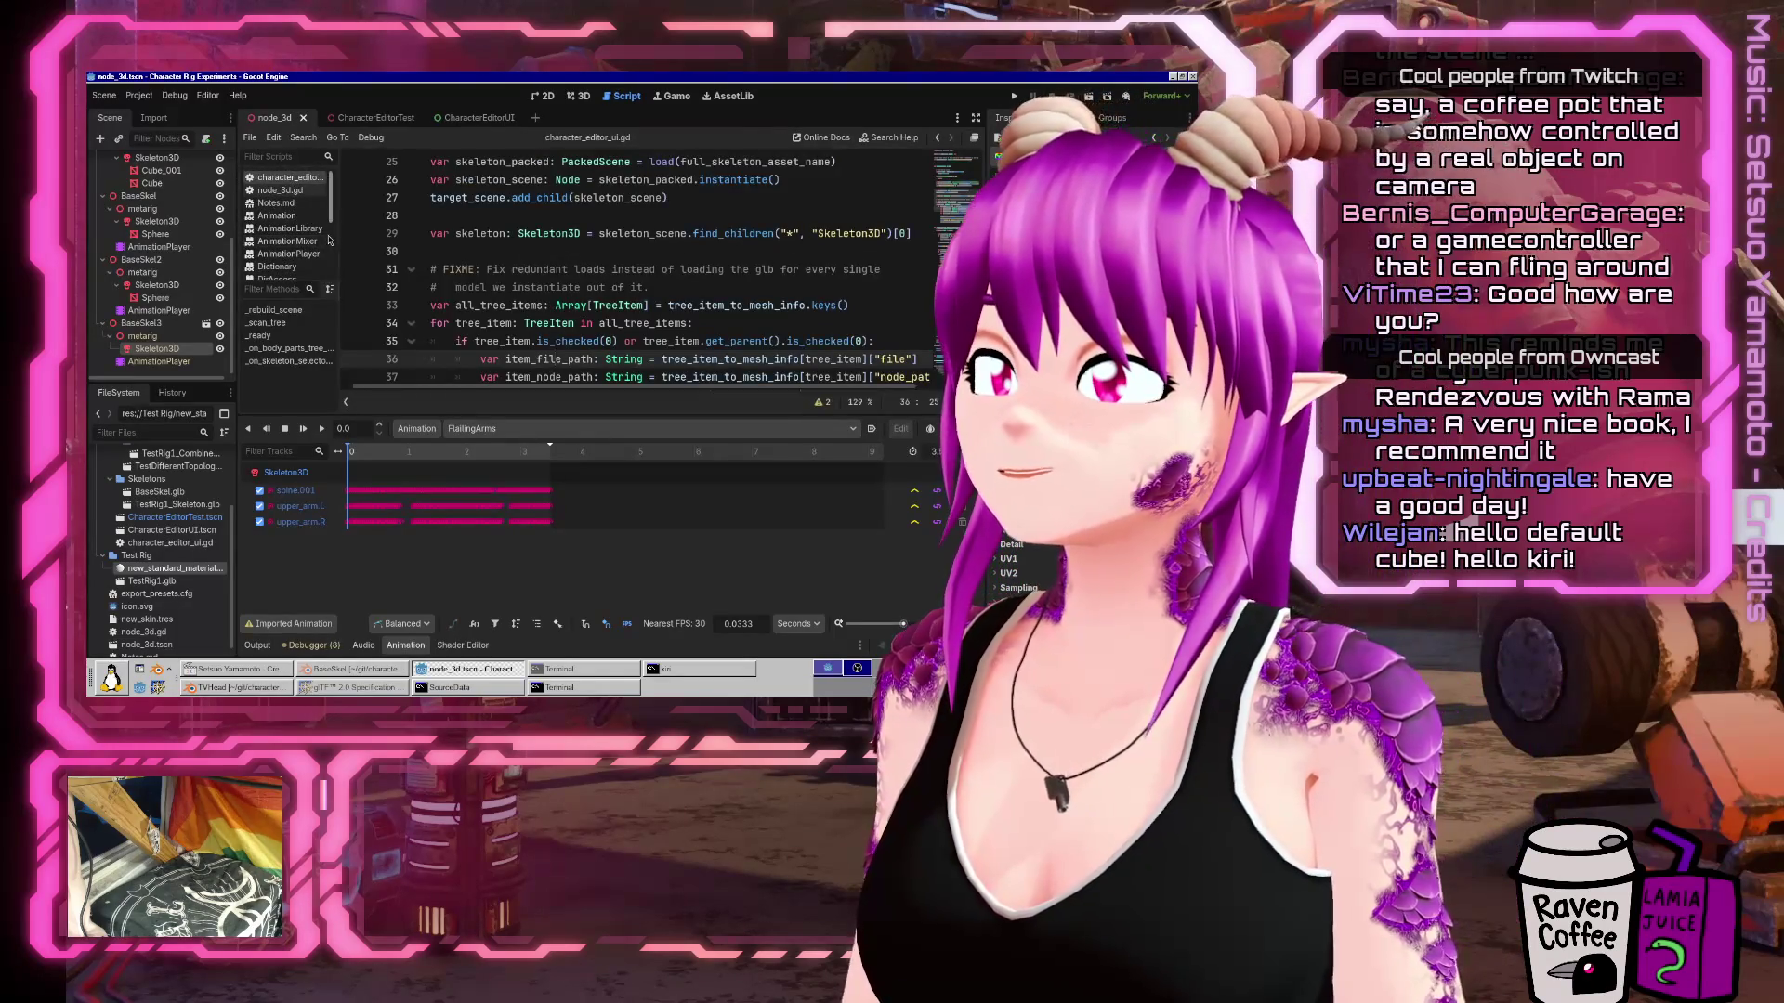
{"action": "scroll", "coordinate": [294, 252], "scroll_direction": "down", "scroll_amount": 3}
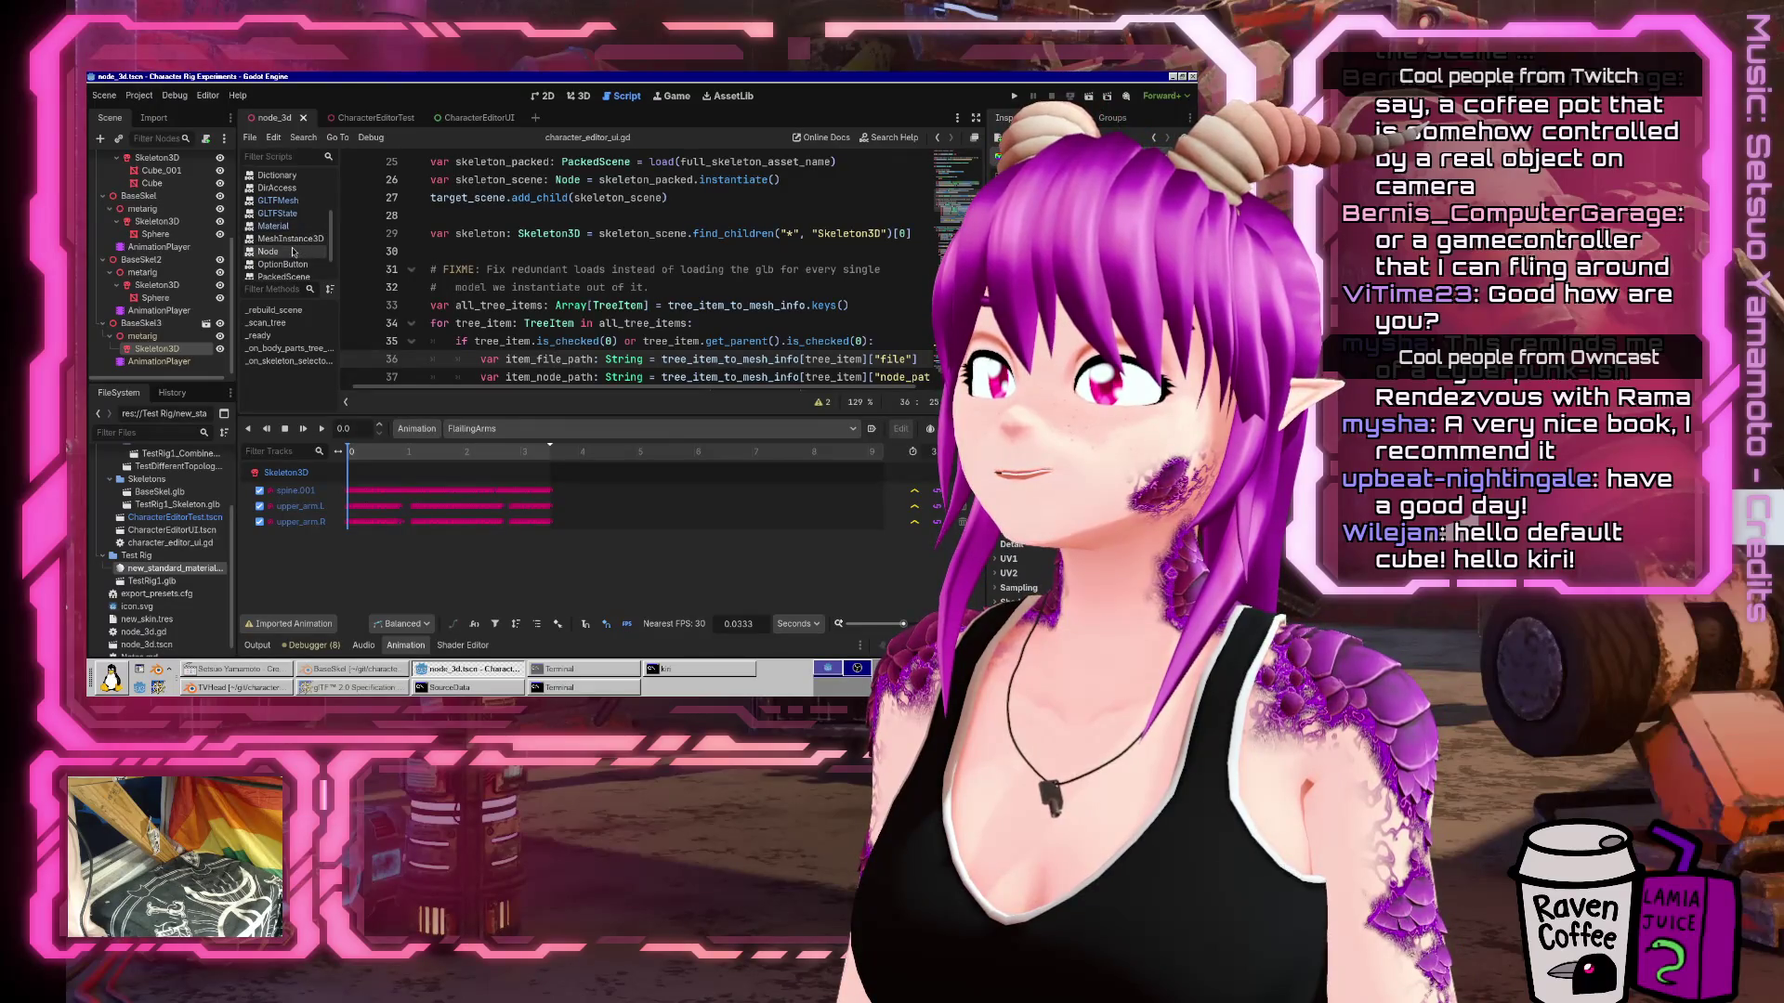
{"action": "scroll", "coordinate": [294, 252], "scroll_direction": "down", "scroll_amount": 2}
{"action": "scroll", "coordinate": [159, 631], "scroll_direction": "down", "scroll_amount": 1}
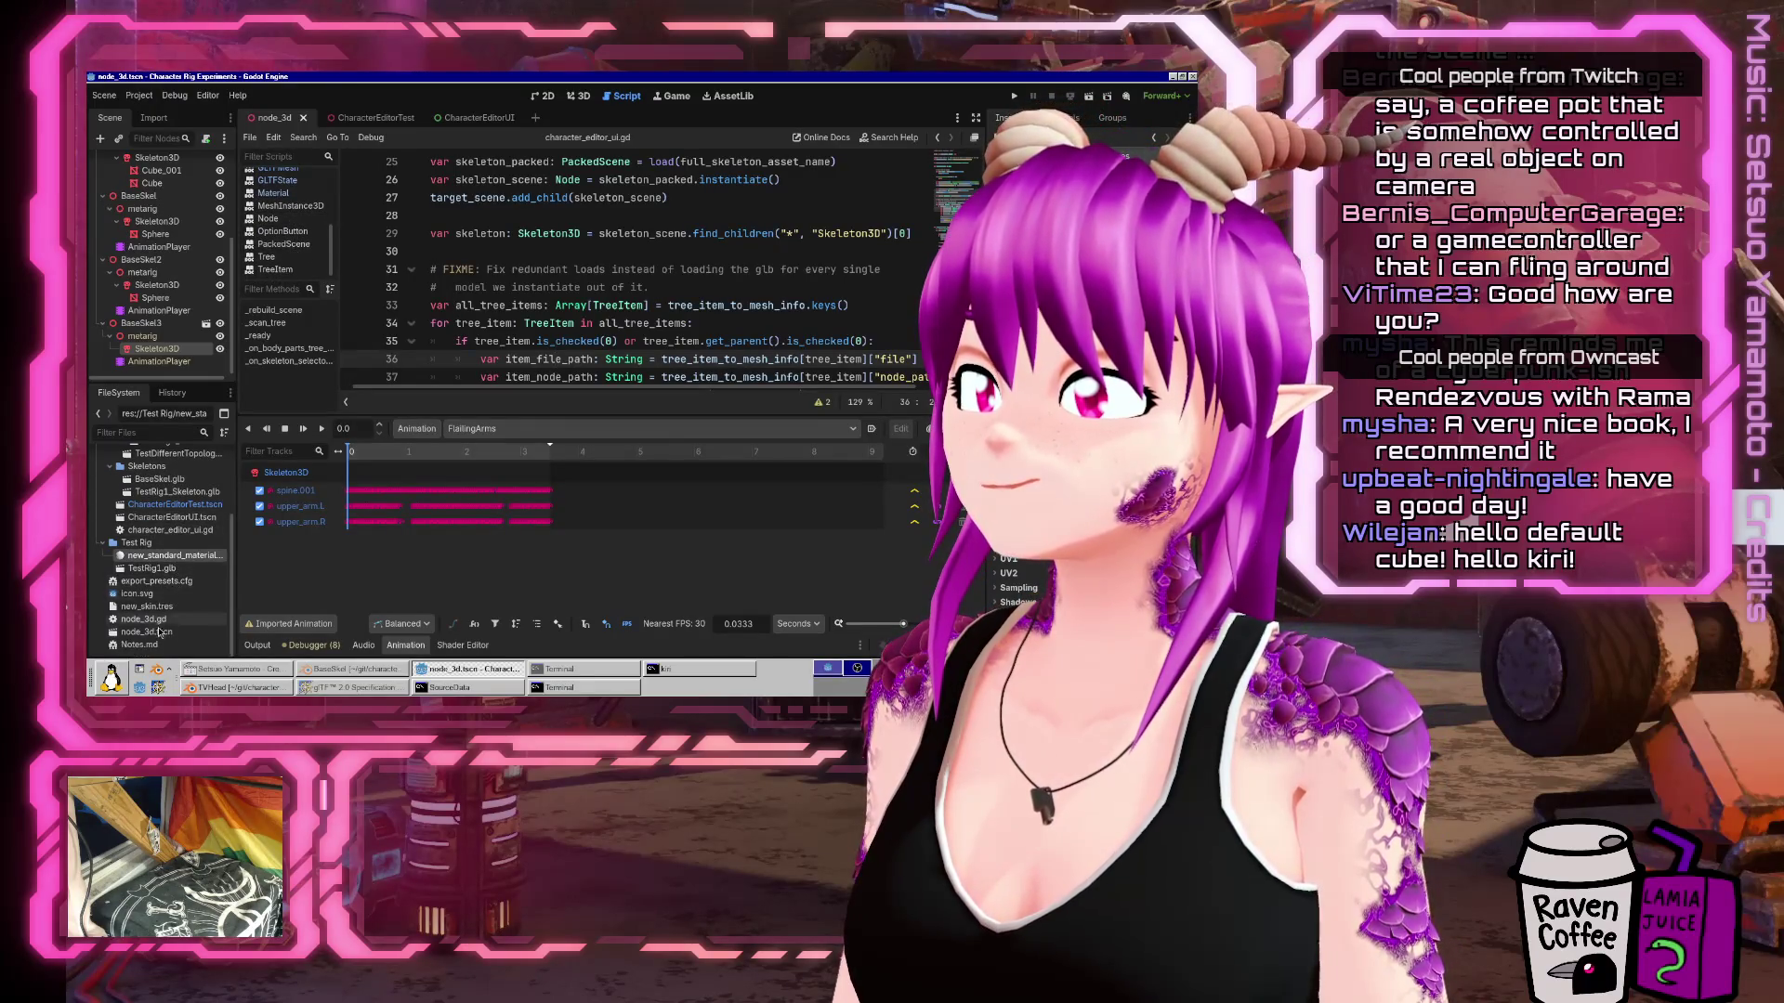
Paste the glTF spec alphaMode link into Notes.md with a note line above it.
{"action": "double_click", "coordinate": [139, 644]}
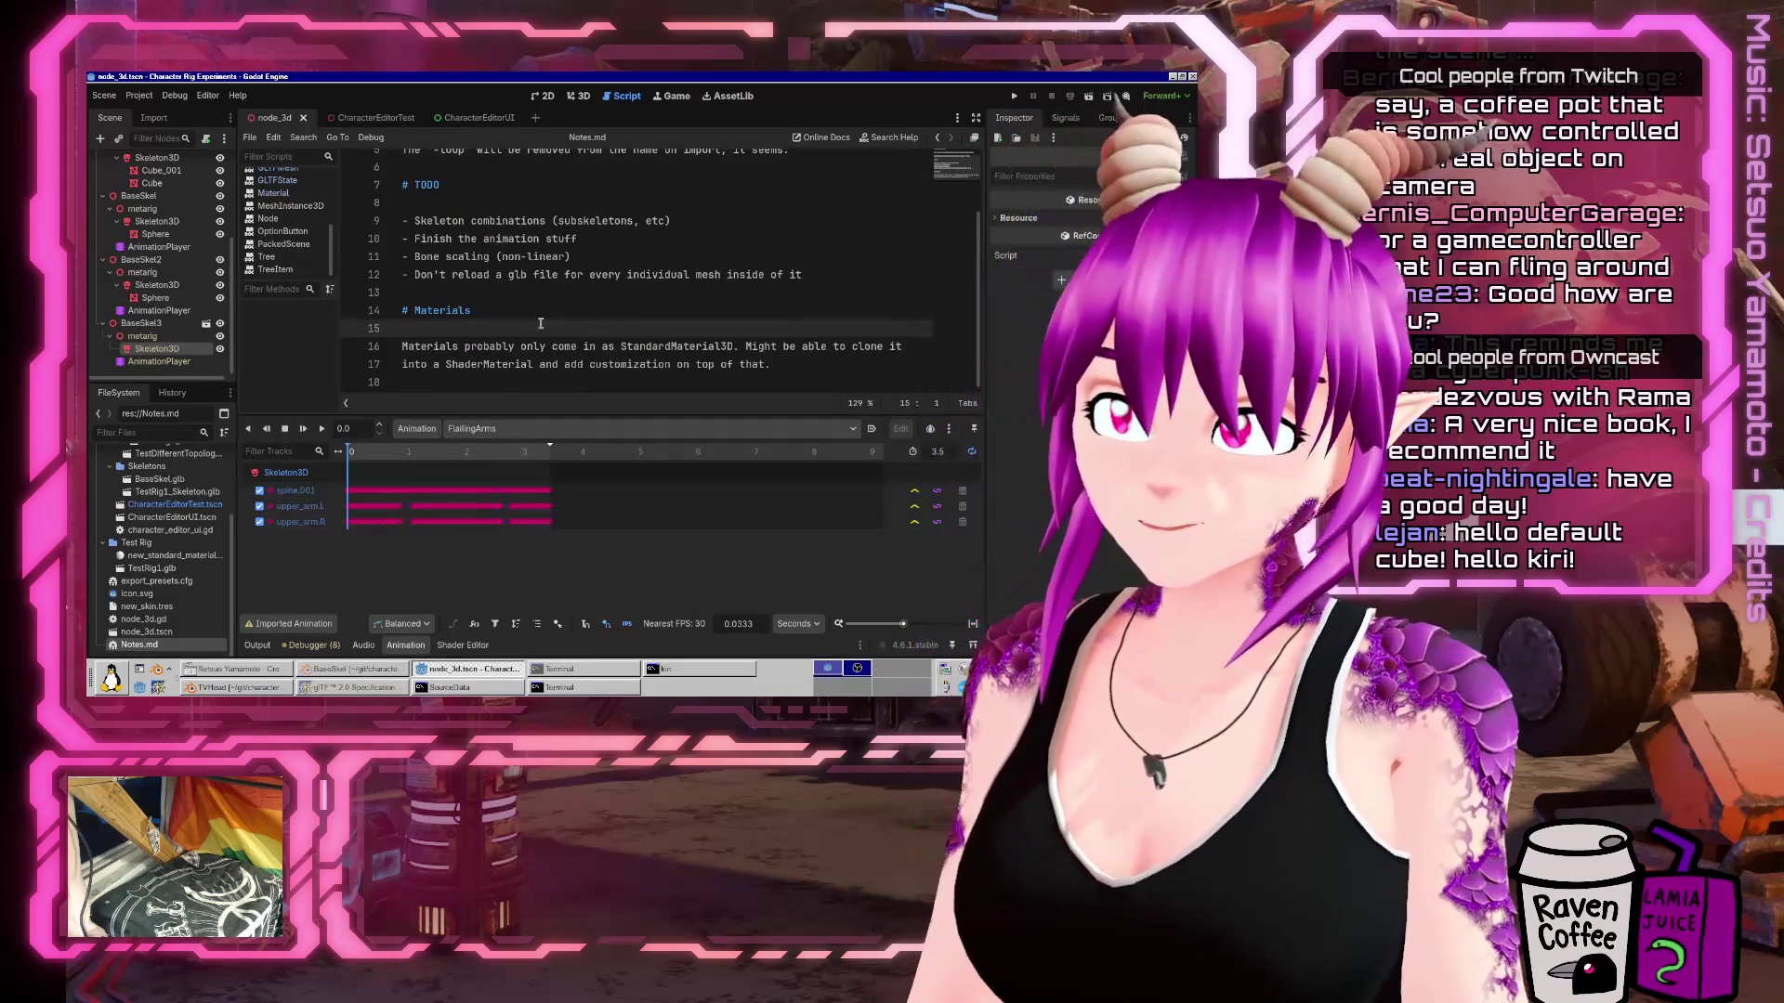
{"action": "scroll", "coordinate": [316, 244], "scroll_direction": "up", "scroll_amount": 5}
{"action": "left_click", "coordinate": [568, 381]}
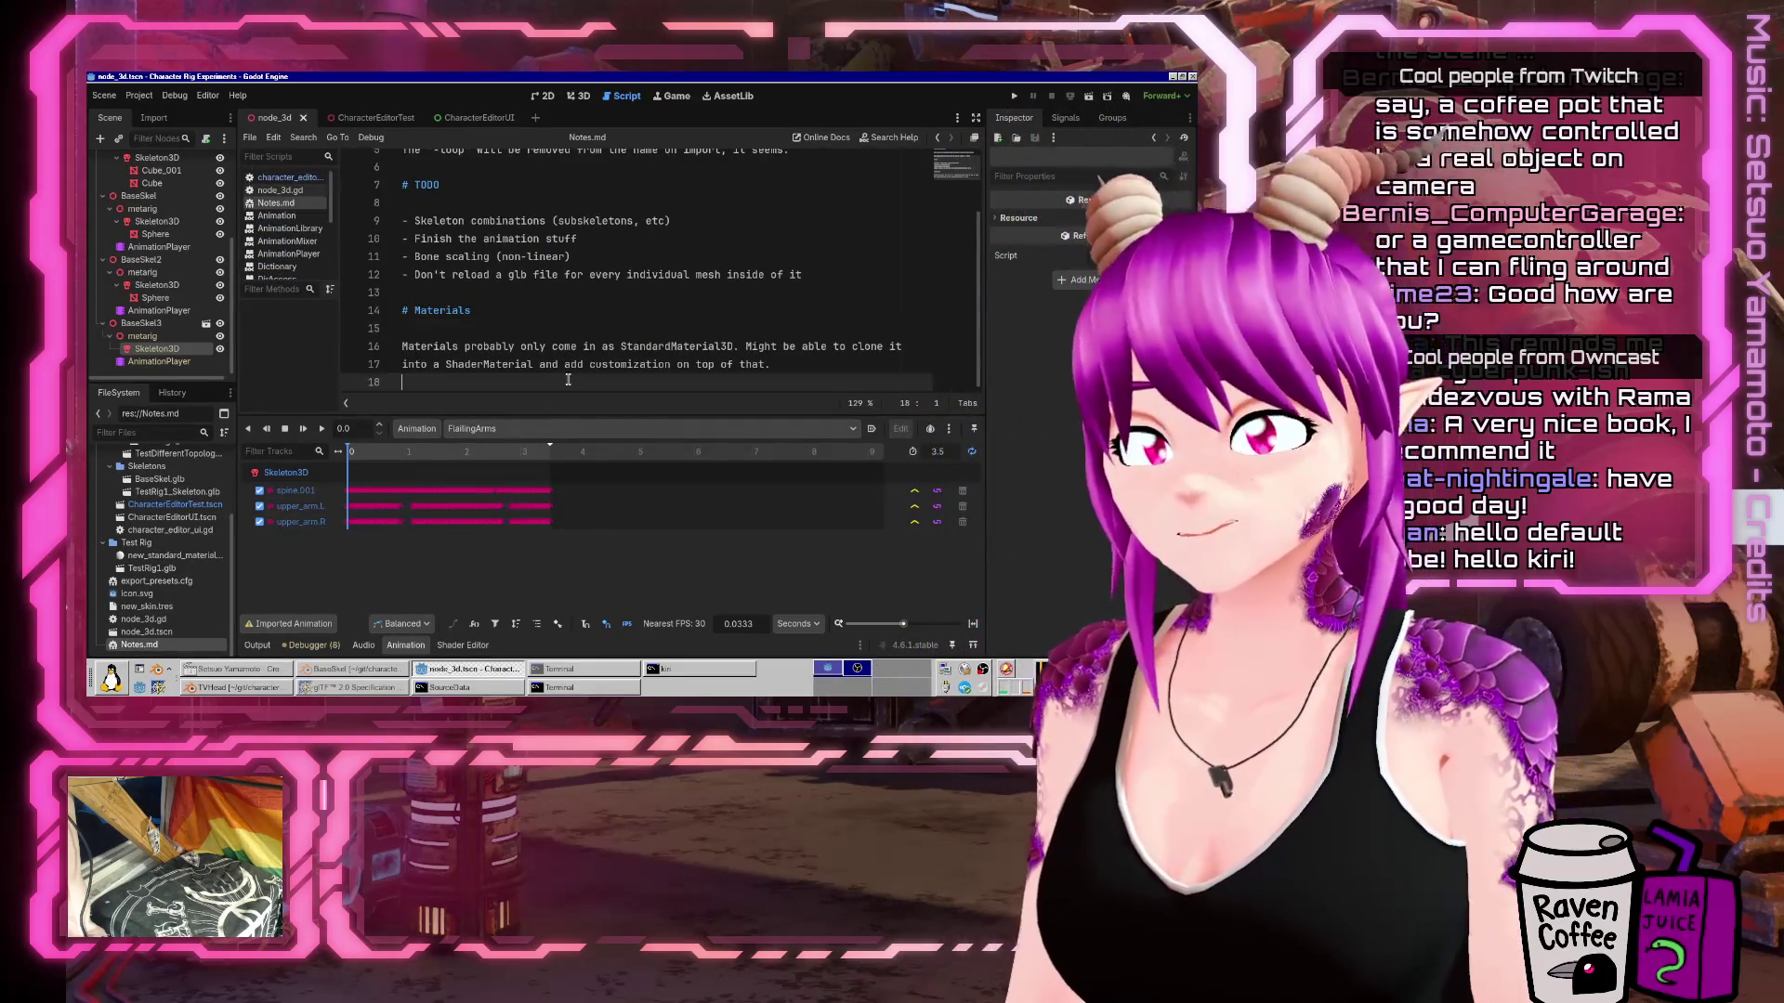
{"action": "type", "text": "https://registry.khronos.org/glTF/specs/2.0/glTF-2.0.html#_material_alphamode"}
{"action": "key", "text": "Home"}
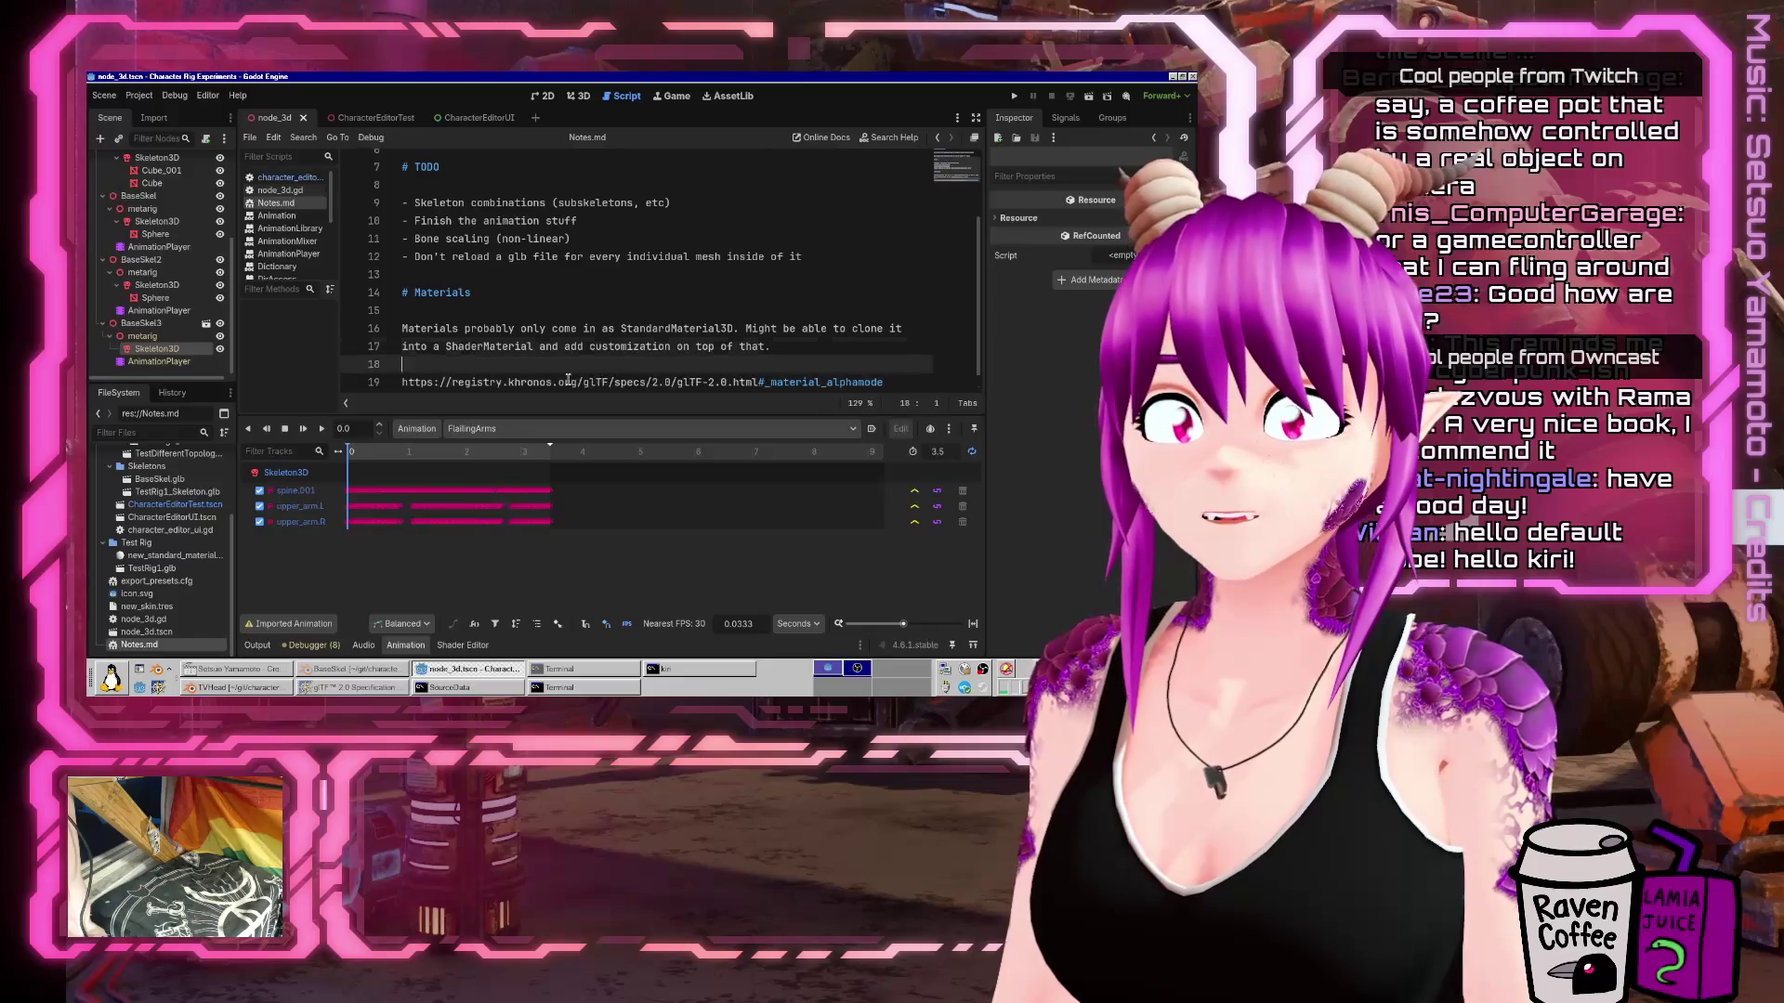
{"action": "key", "text": "Return"}
{"action": "key", "text": "Return"}
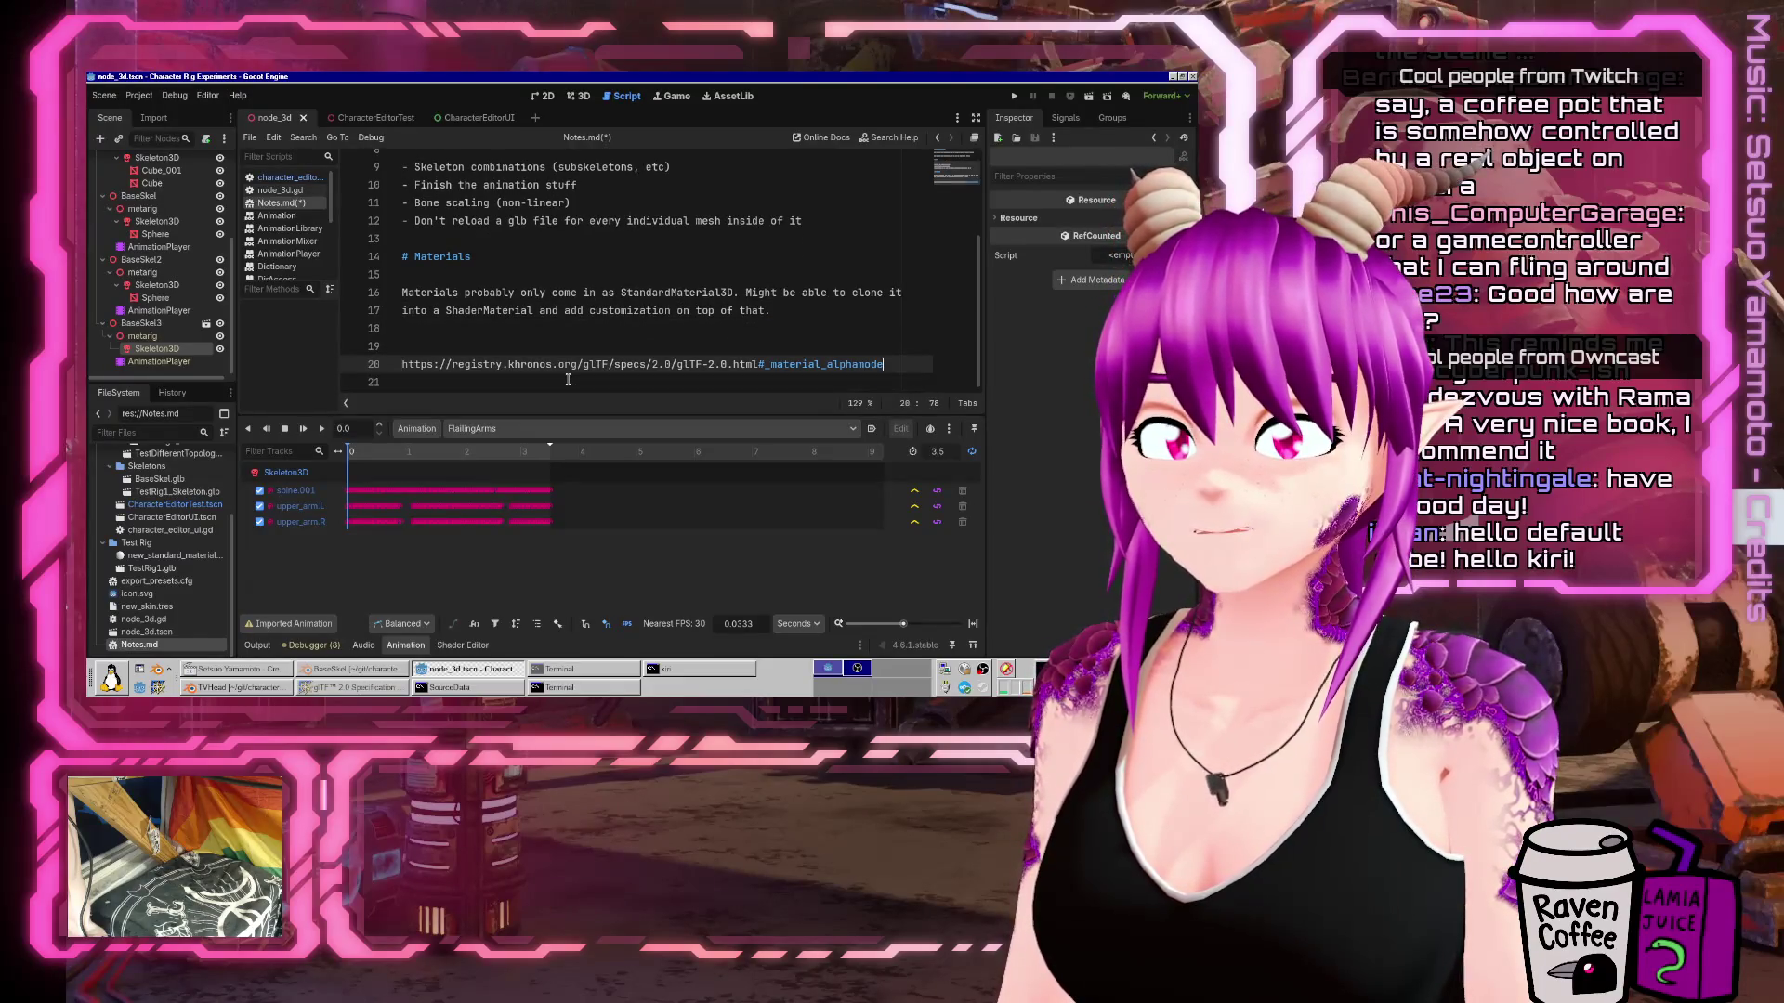
{"action": "key", "text": "Up"}
{"action": "type", "text": "#"}
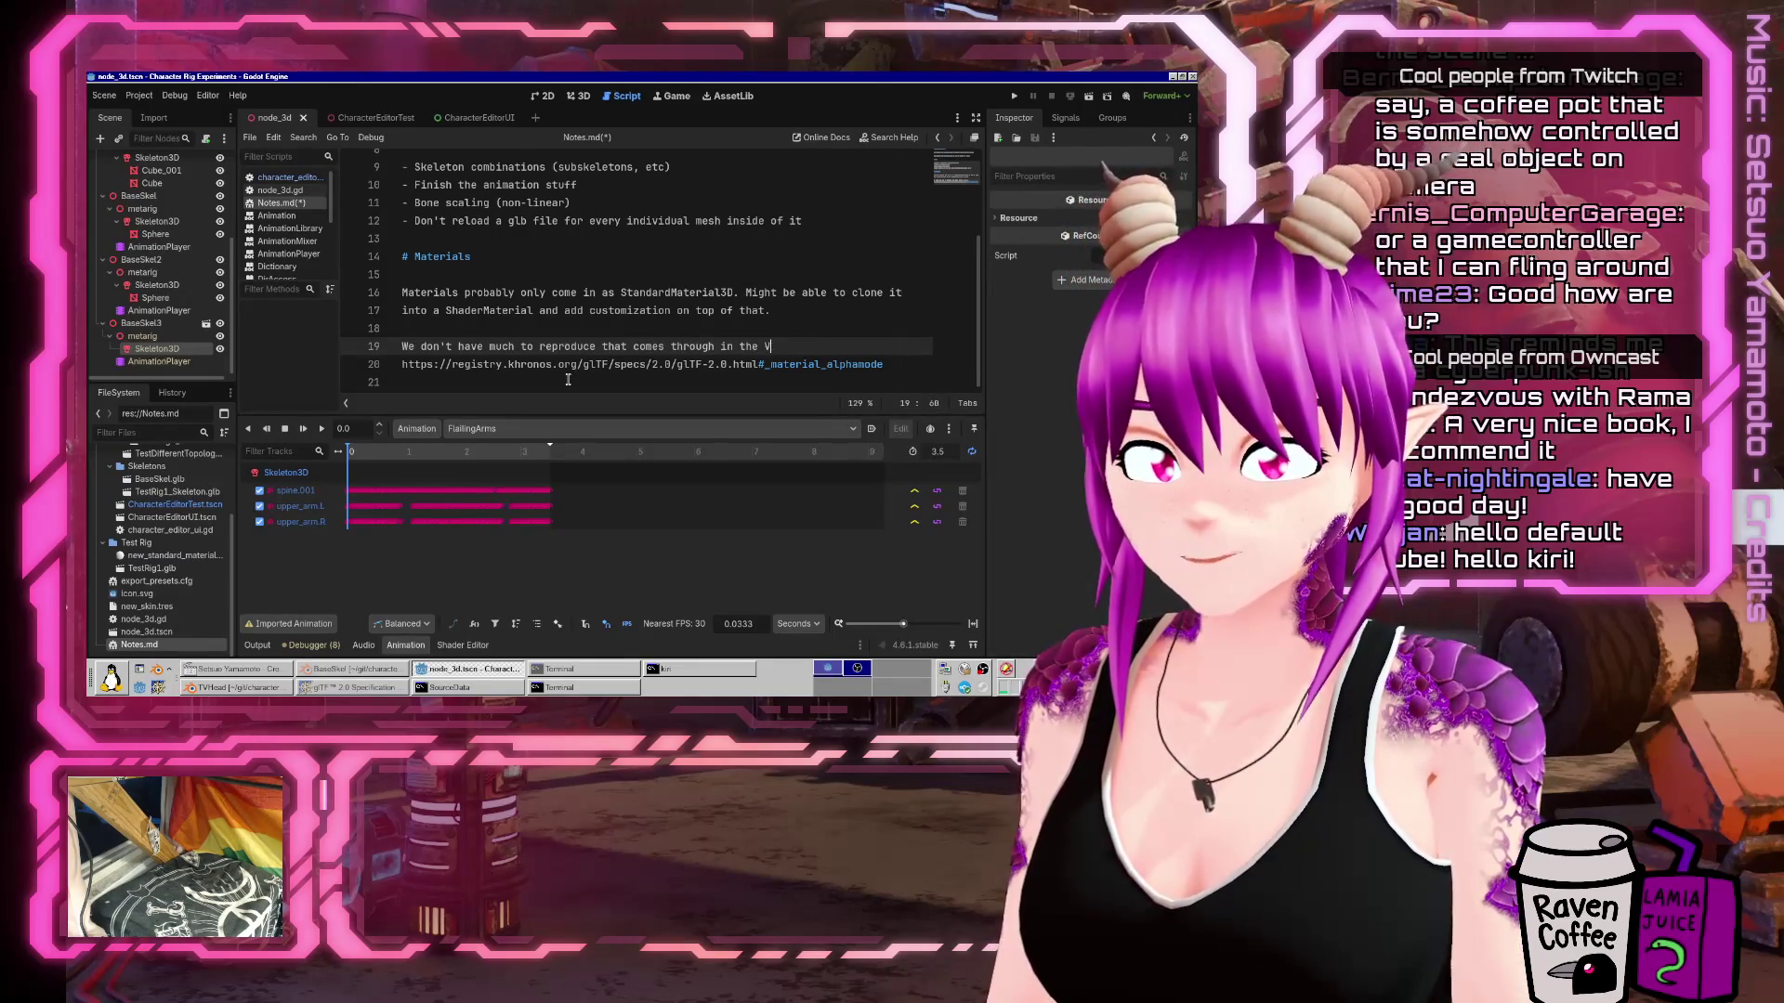
{"action": "key", "text": "BackSpace"}
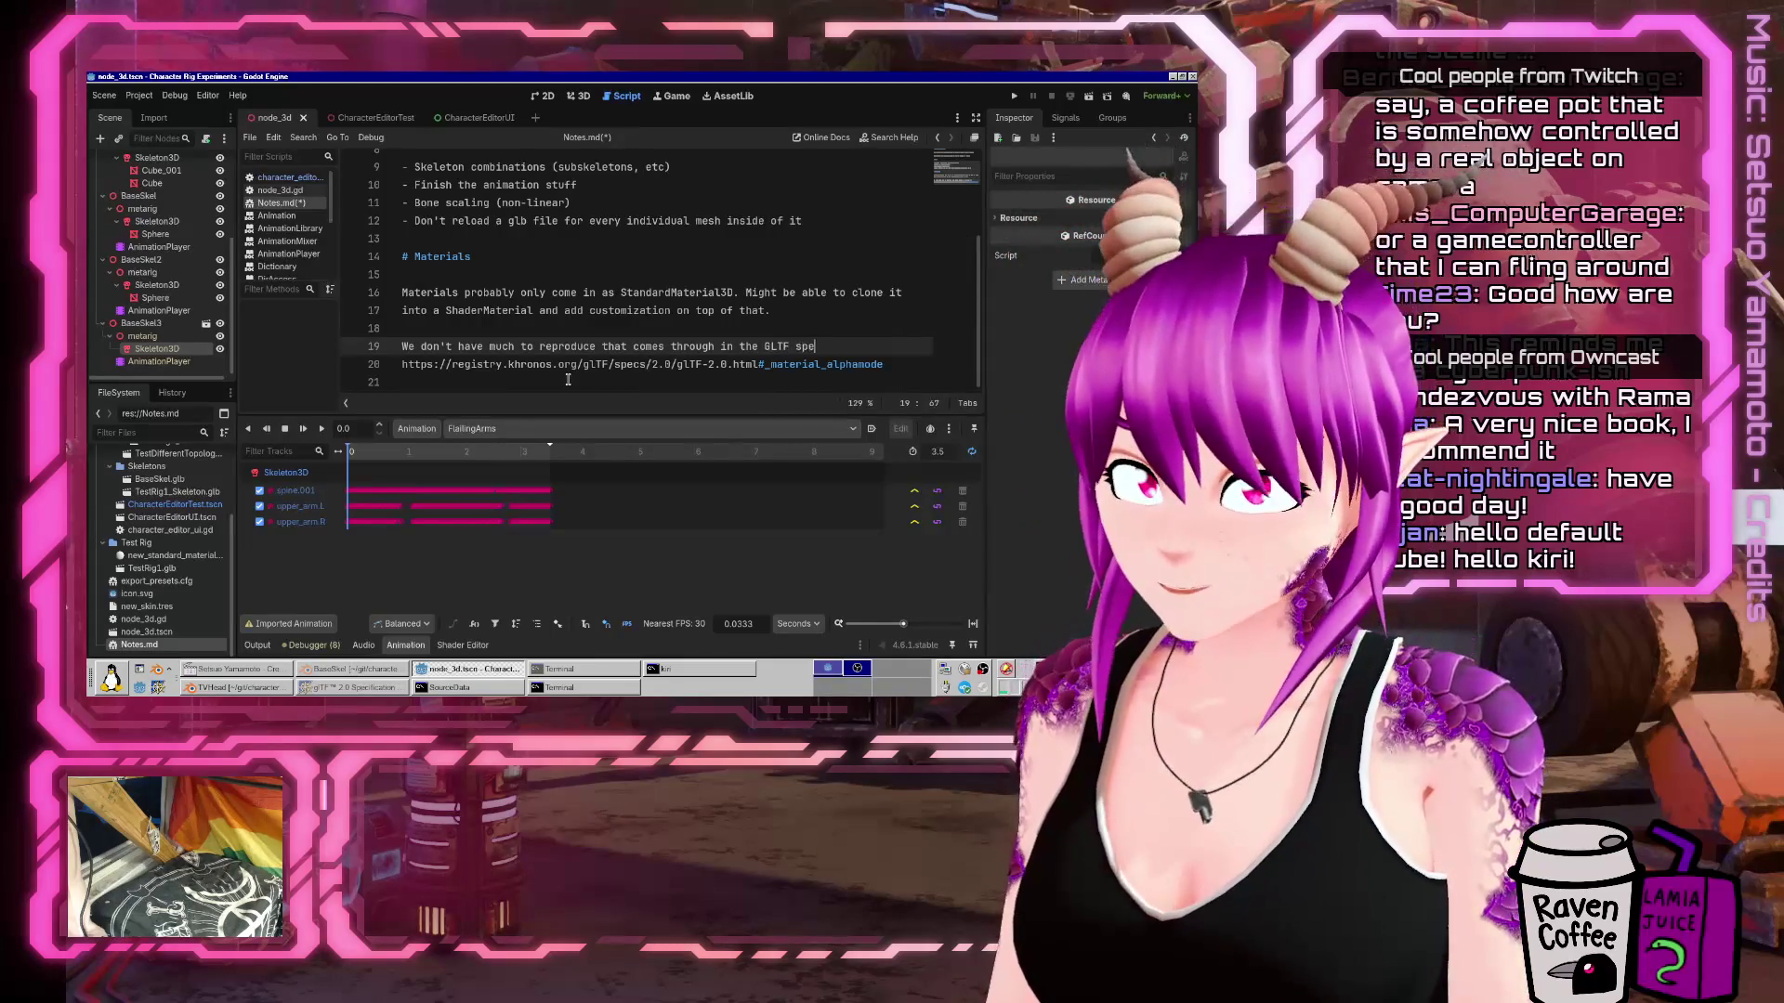
{"action": "type", "text": "GLTF spec."}
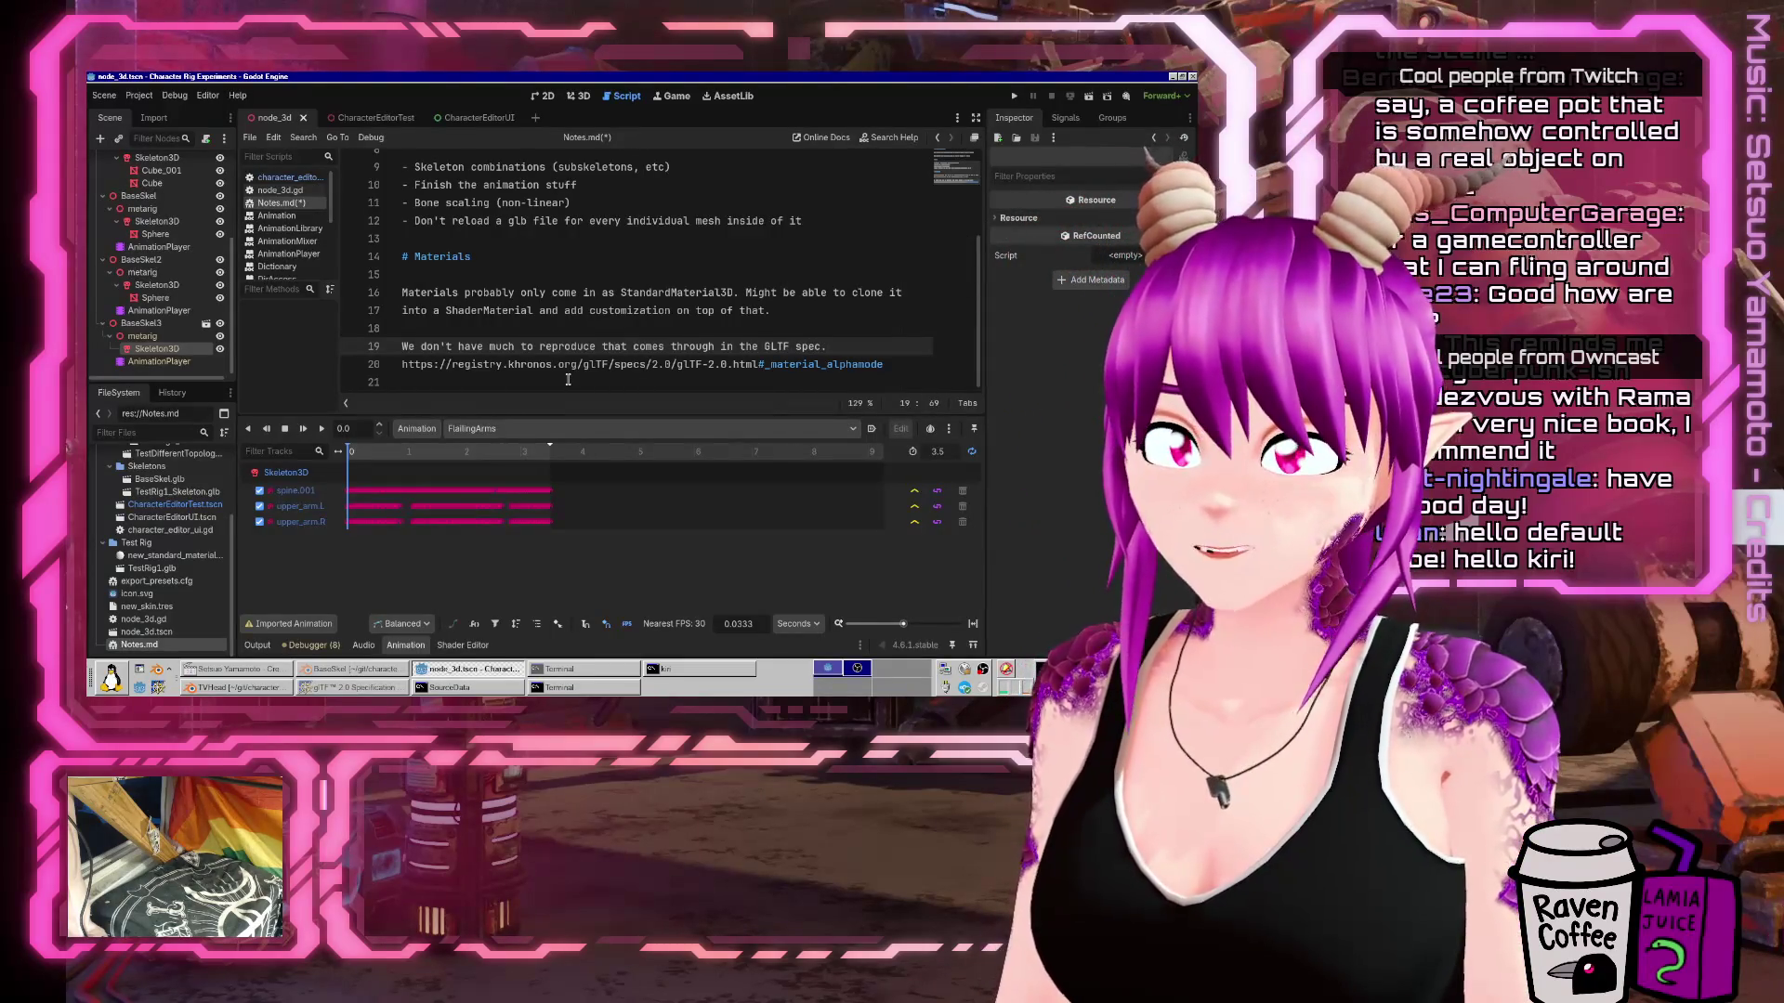
Add 'Ideas for customization:' with the bullet 'RGB(A?) values turn into customizable colors'.
{"action": "key", "text": "Down"}
{"action": "key", "text": "Down"}
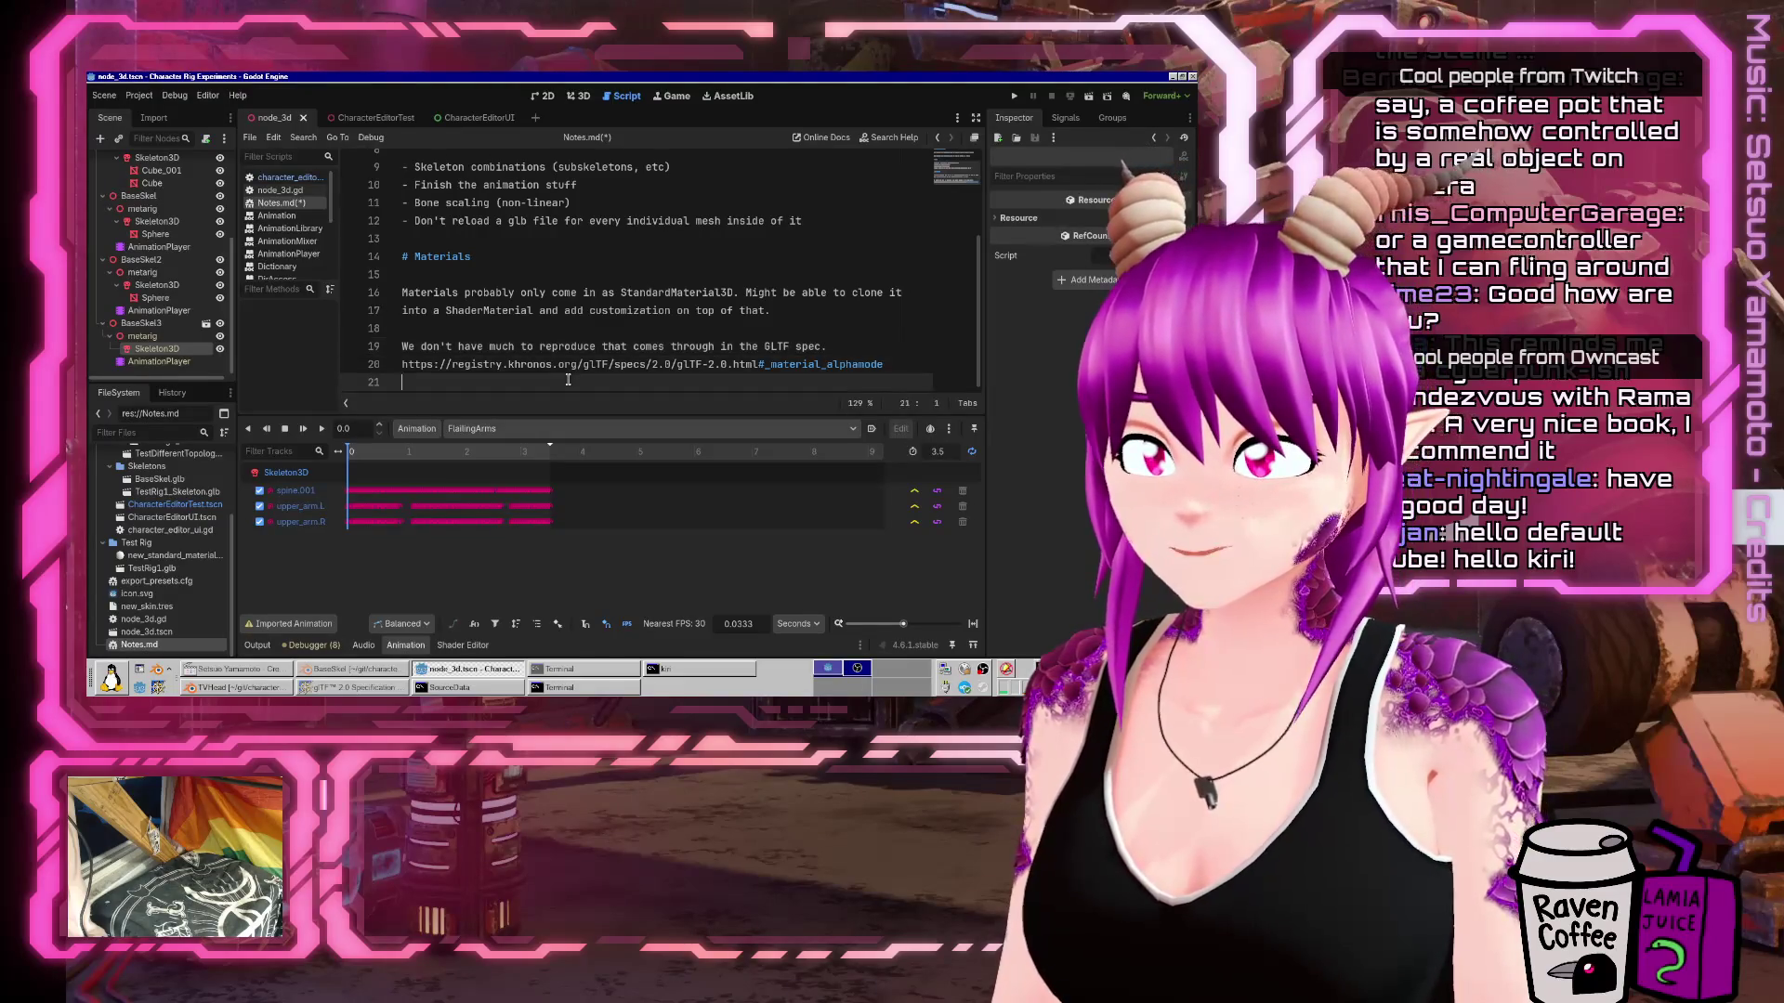
{"action": "key", "text": "Return"}
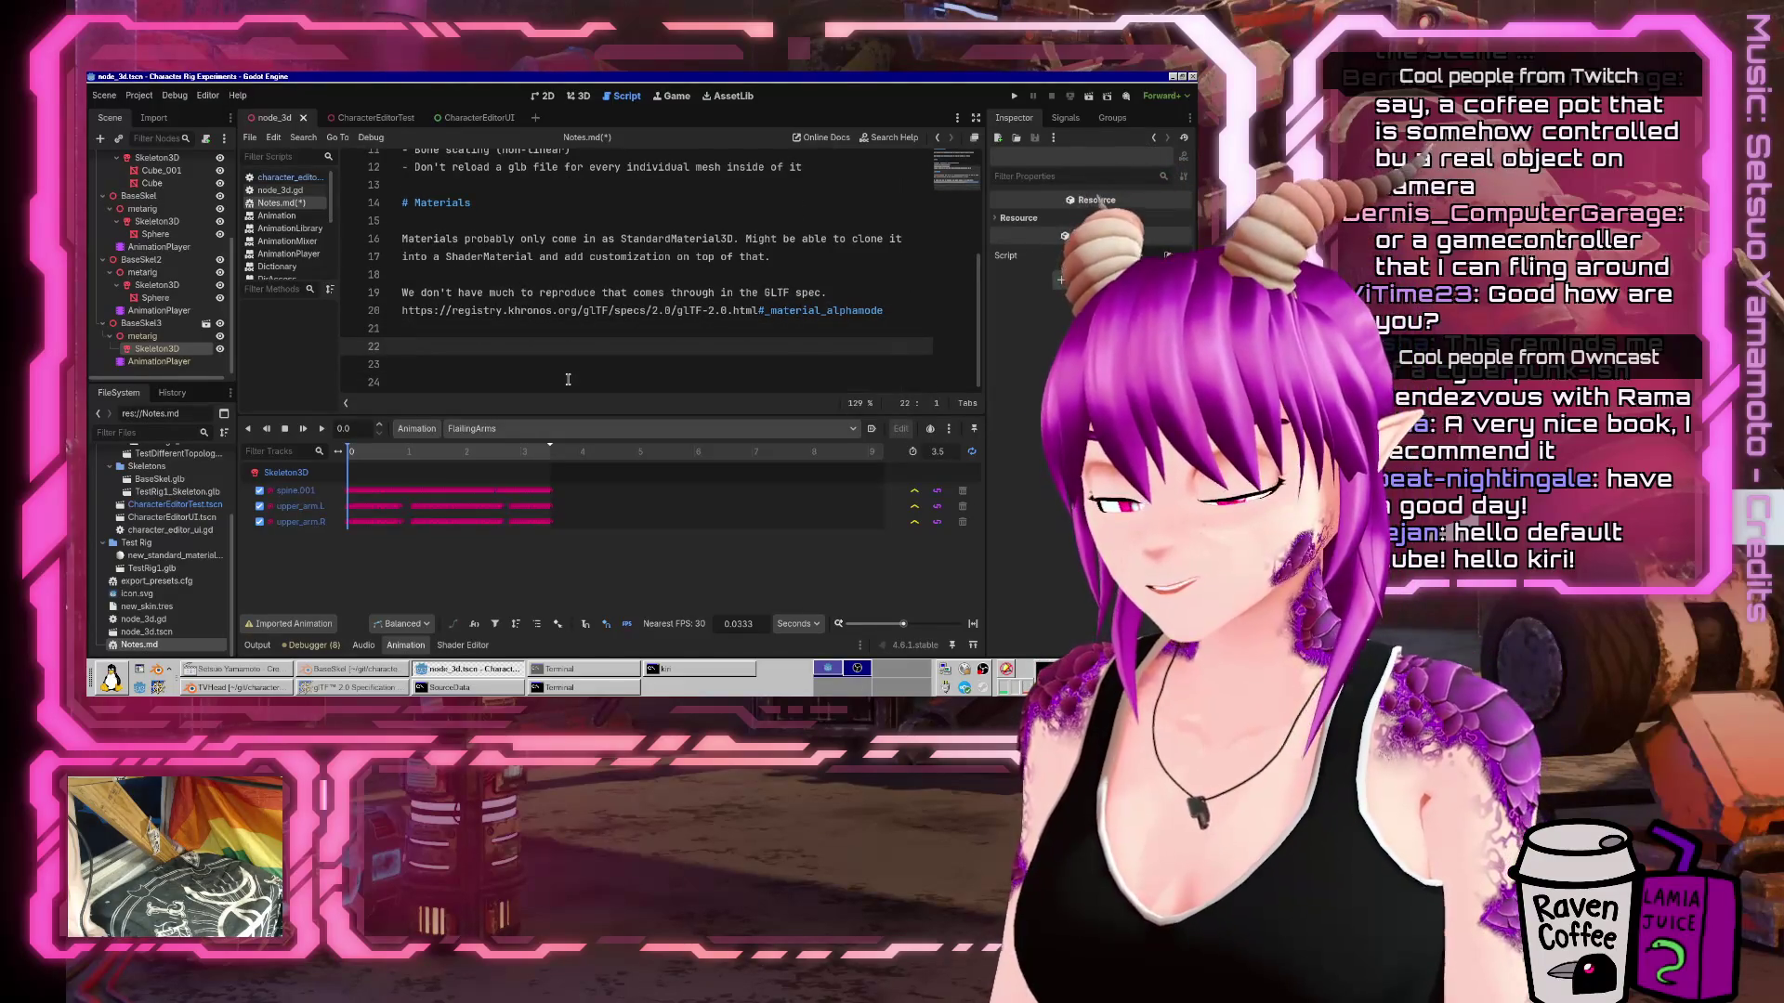
{"action": "type", "text": "Ideas for customization"}
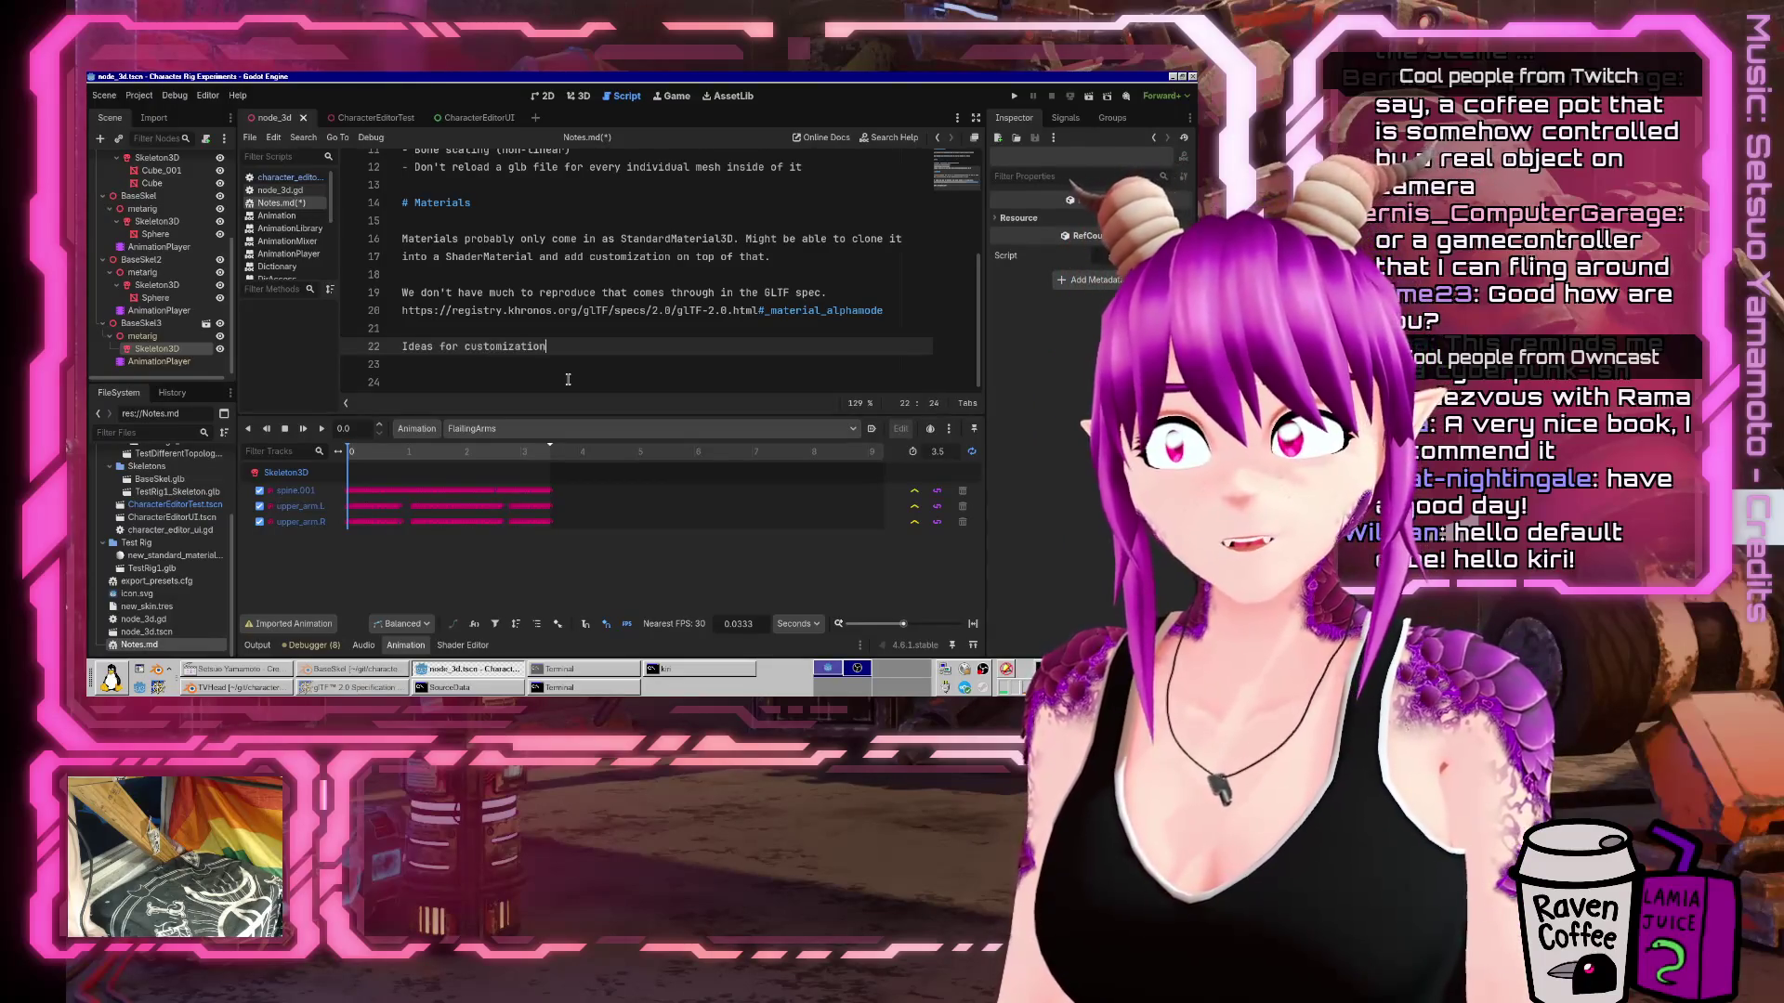
{"action": "type", "text": ":"}
{"action": "key", "text": "Return"}
{"action": "type", "text": "- RGB values turn into customizable colors."}
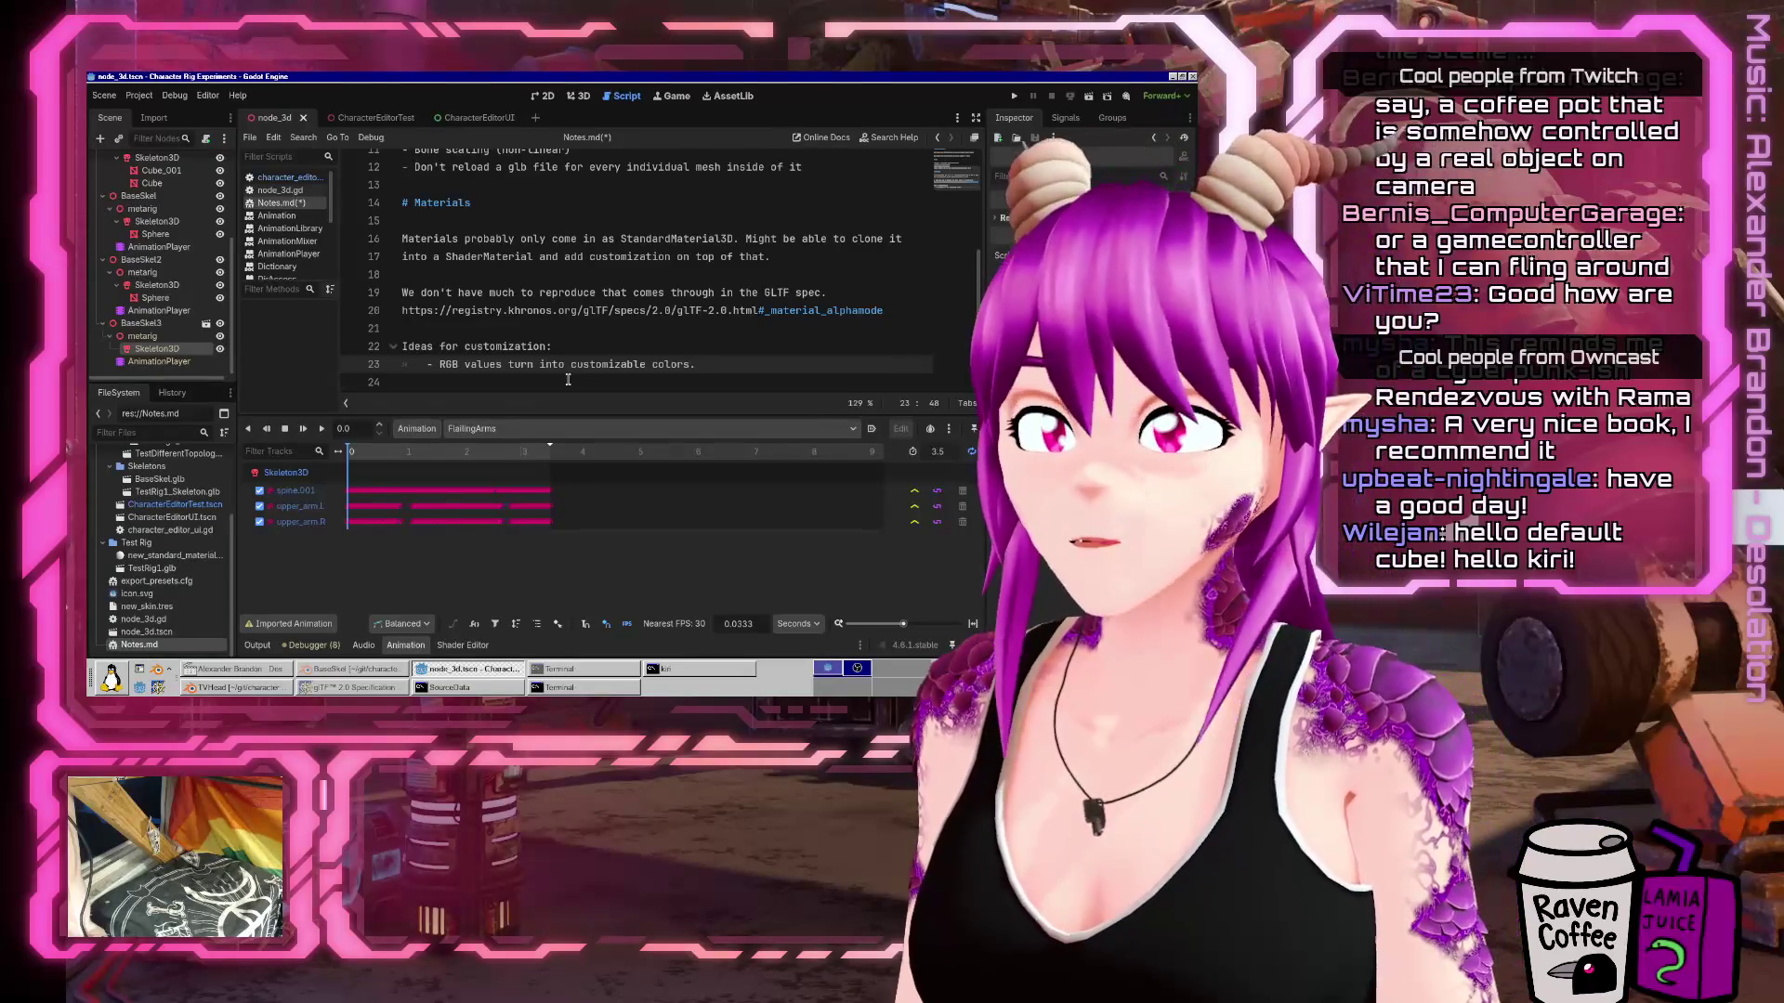
{"action": "key", "text": "Up"}
{"action": "key", "text": "Home"}
{"action": "key", "text": "Down"}
{"action": "key", "text": "ctrl+Right"}
{"action": "key", "text": "ctrl+Right"}
{"action": "key", "text": "ctrl+Right"}
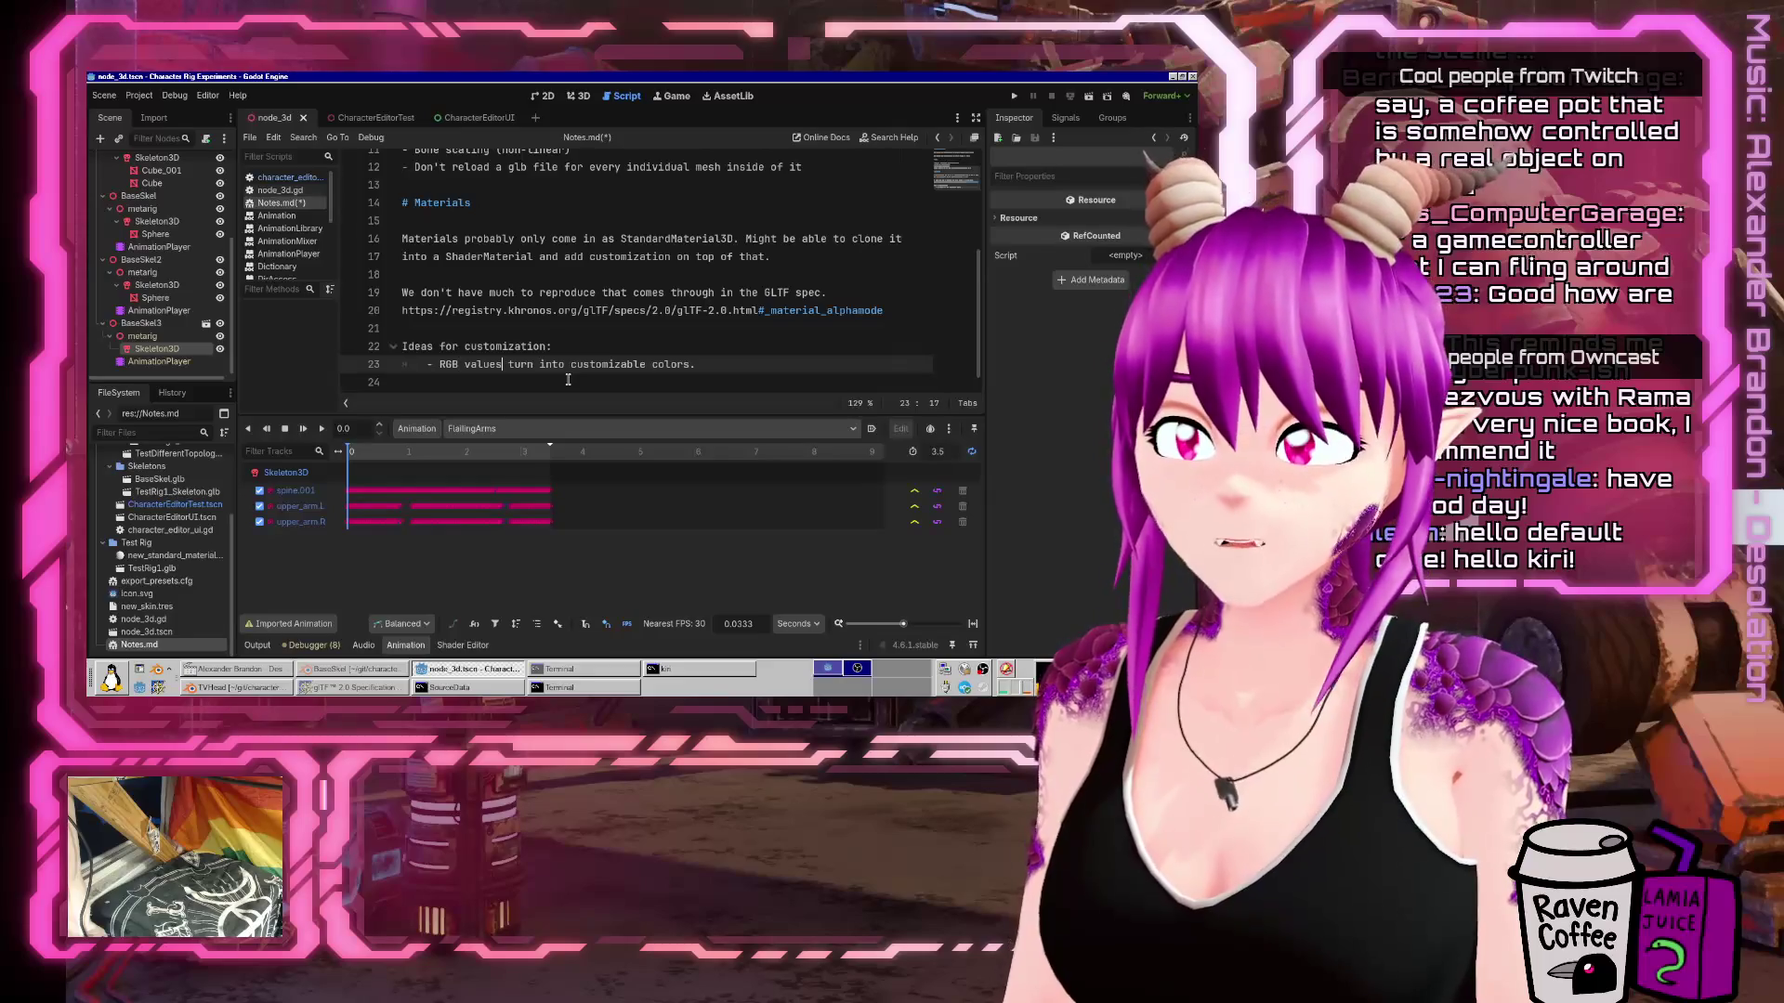
{"action": "type", "text": "(A?)"}
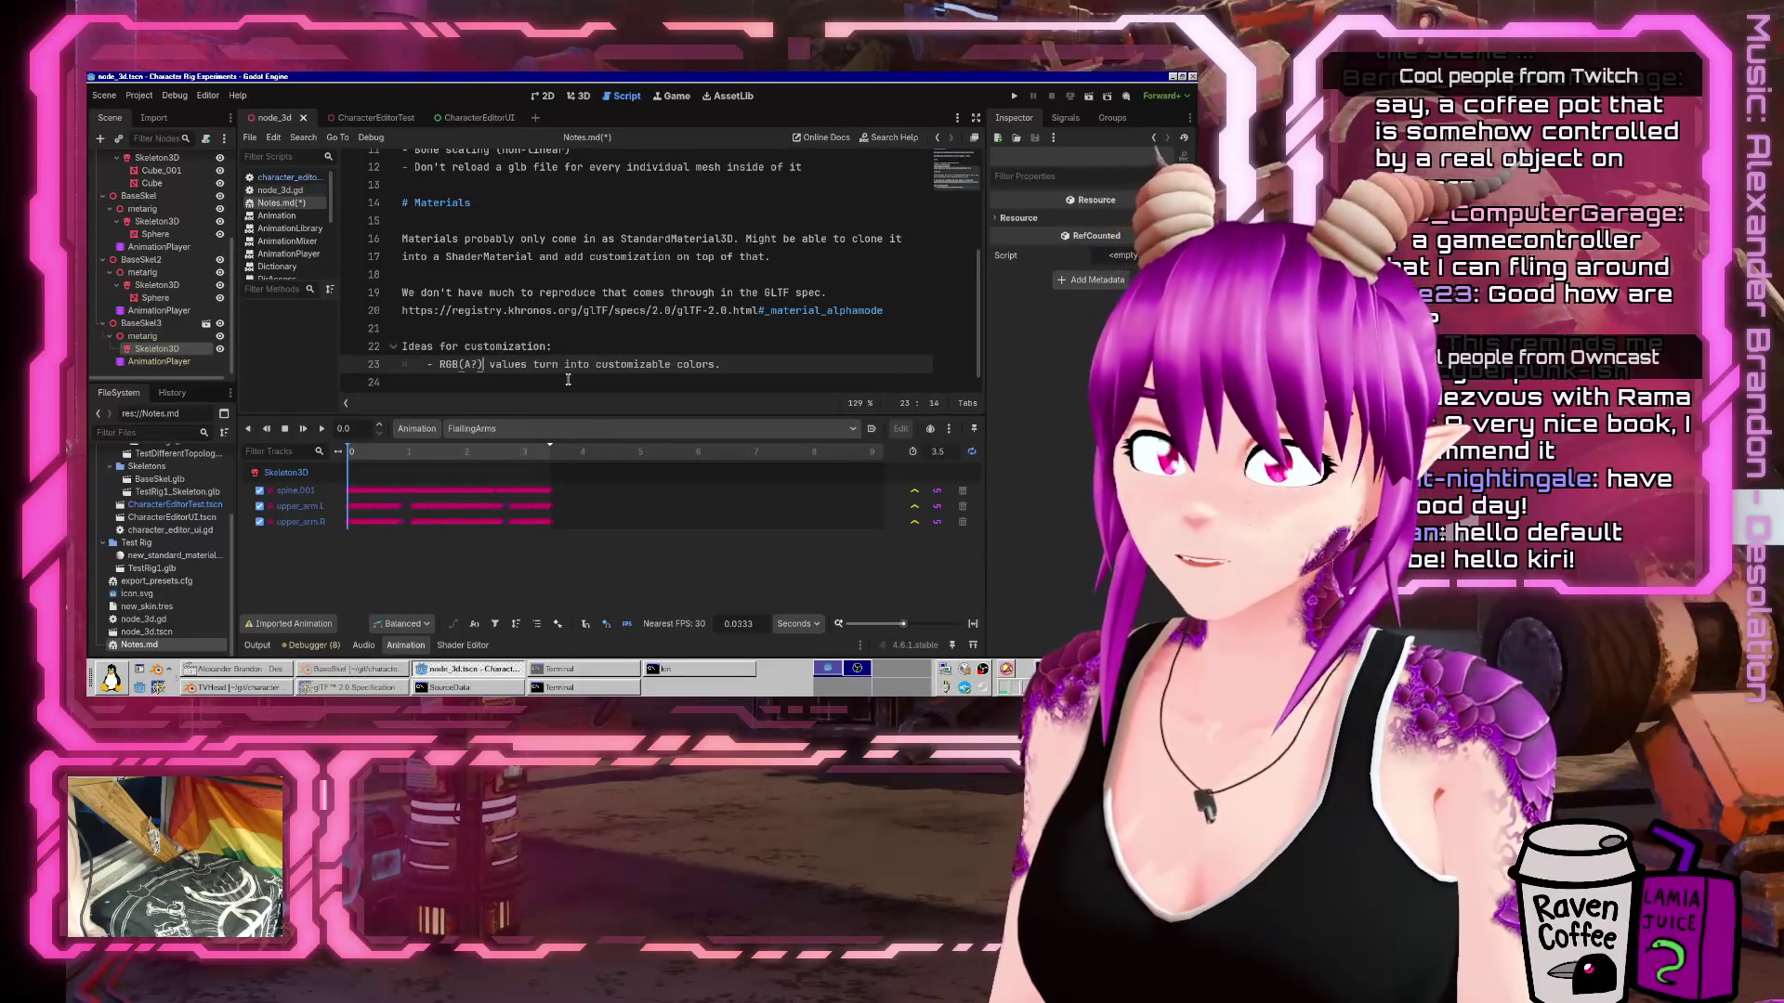
{"action": "key", "text": "Down"}
{"action": "key", "text": "Return"}
{"action": "key", "text": "Up"}
{"action": "key", "text": "Up"}
{"action": "key", "text": "End"}
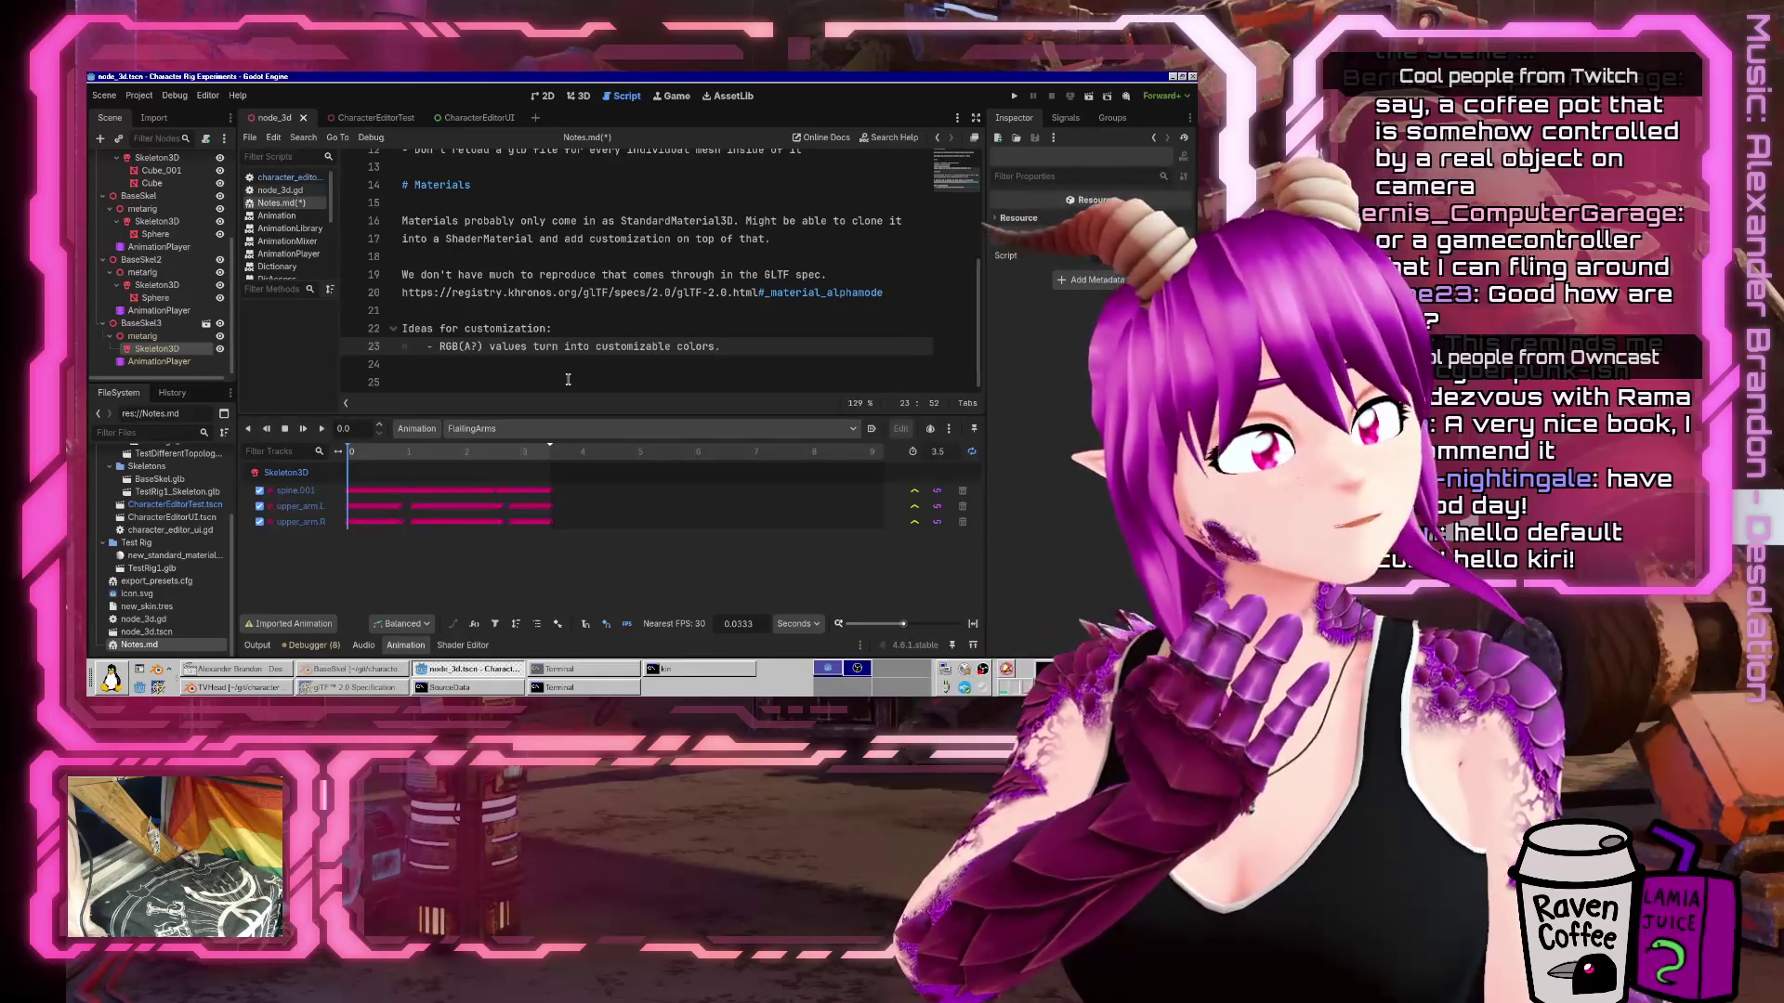
Write 'Multiple pre-made (Blender exported) materials available per object.' as a new idea on line 25.
{"action": "key", "text": "Down"}
{"action": "key", "text": "Down"}
{"action": "key", "text": "Down"}
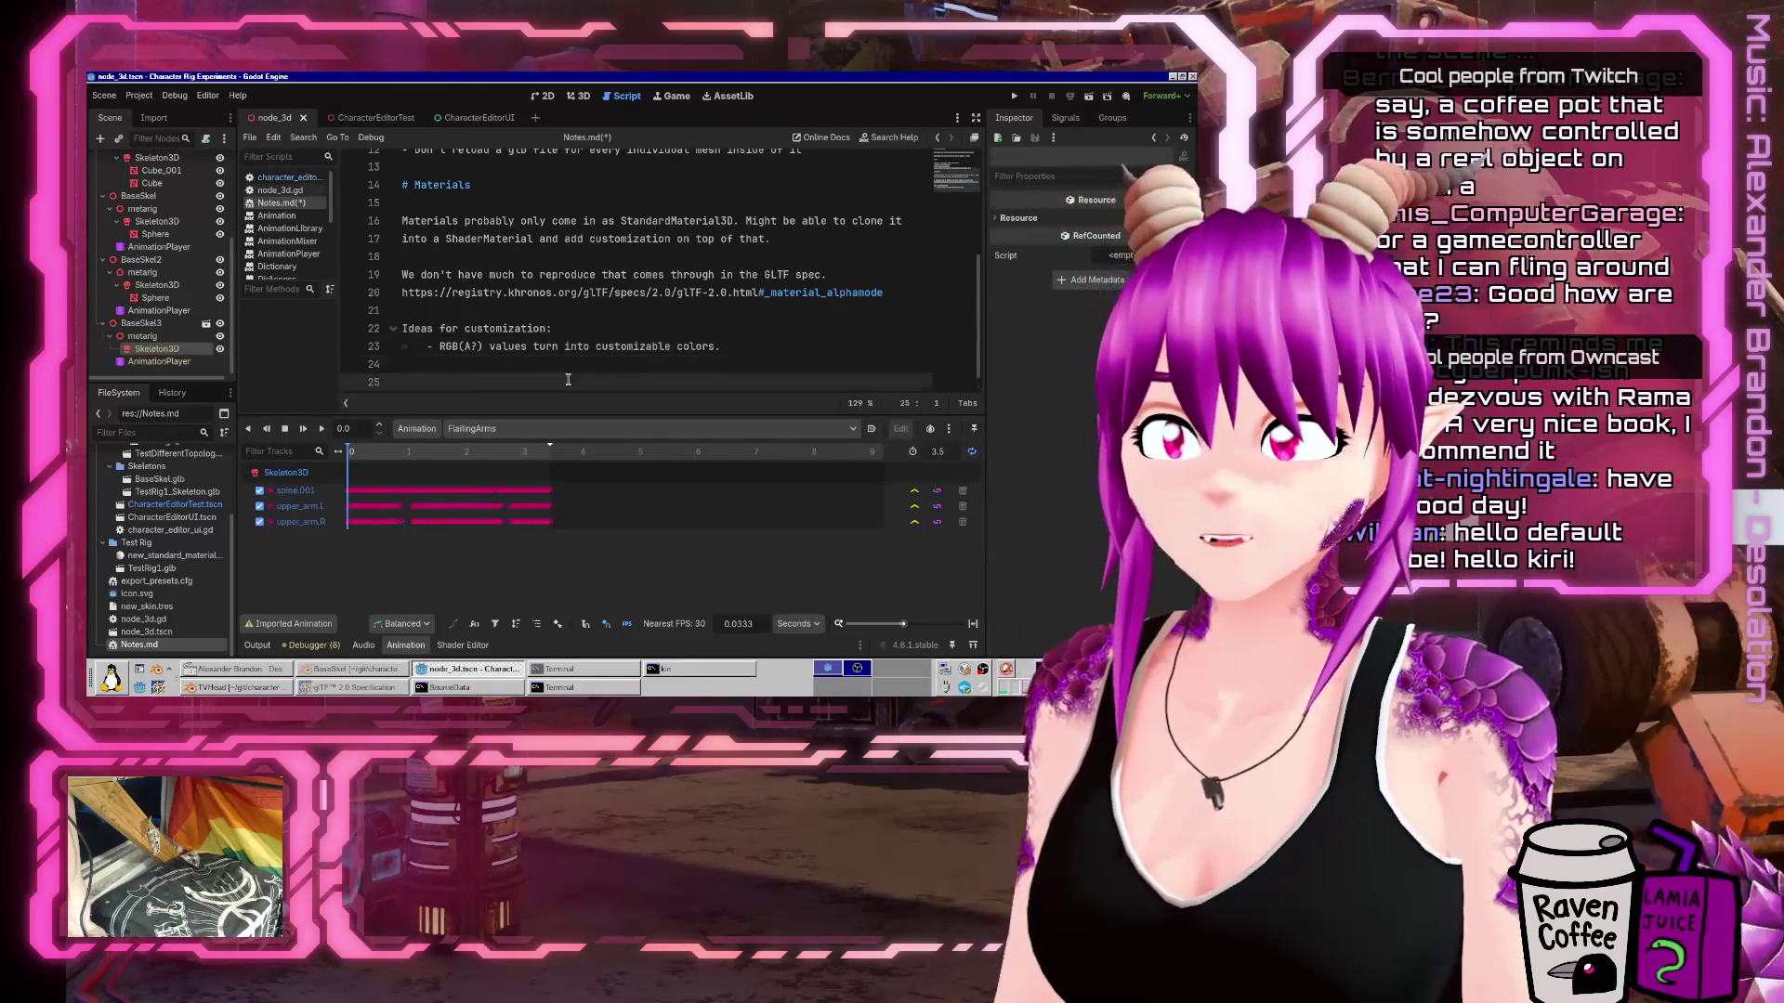
{"action": "key", "text": "Up"}
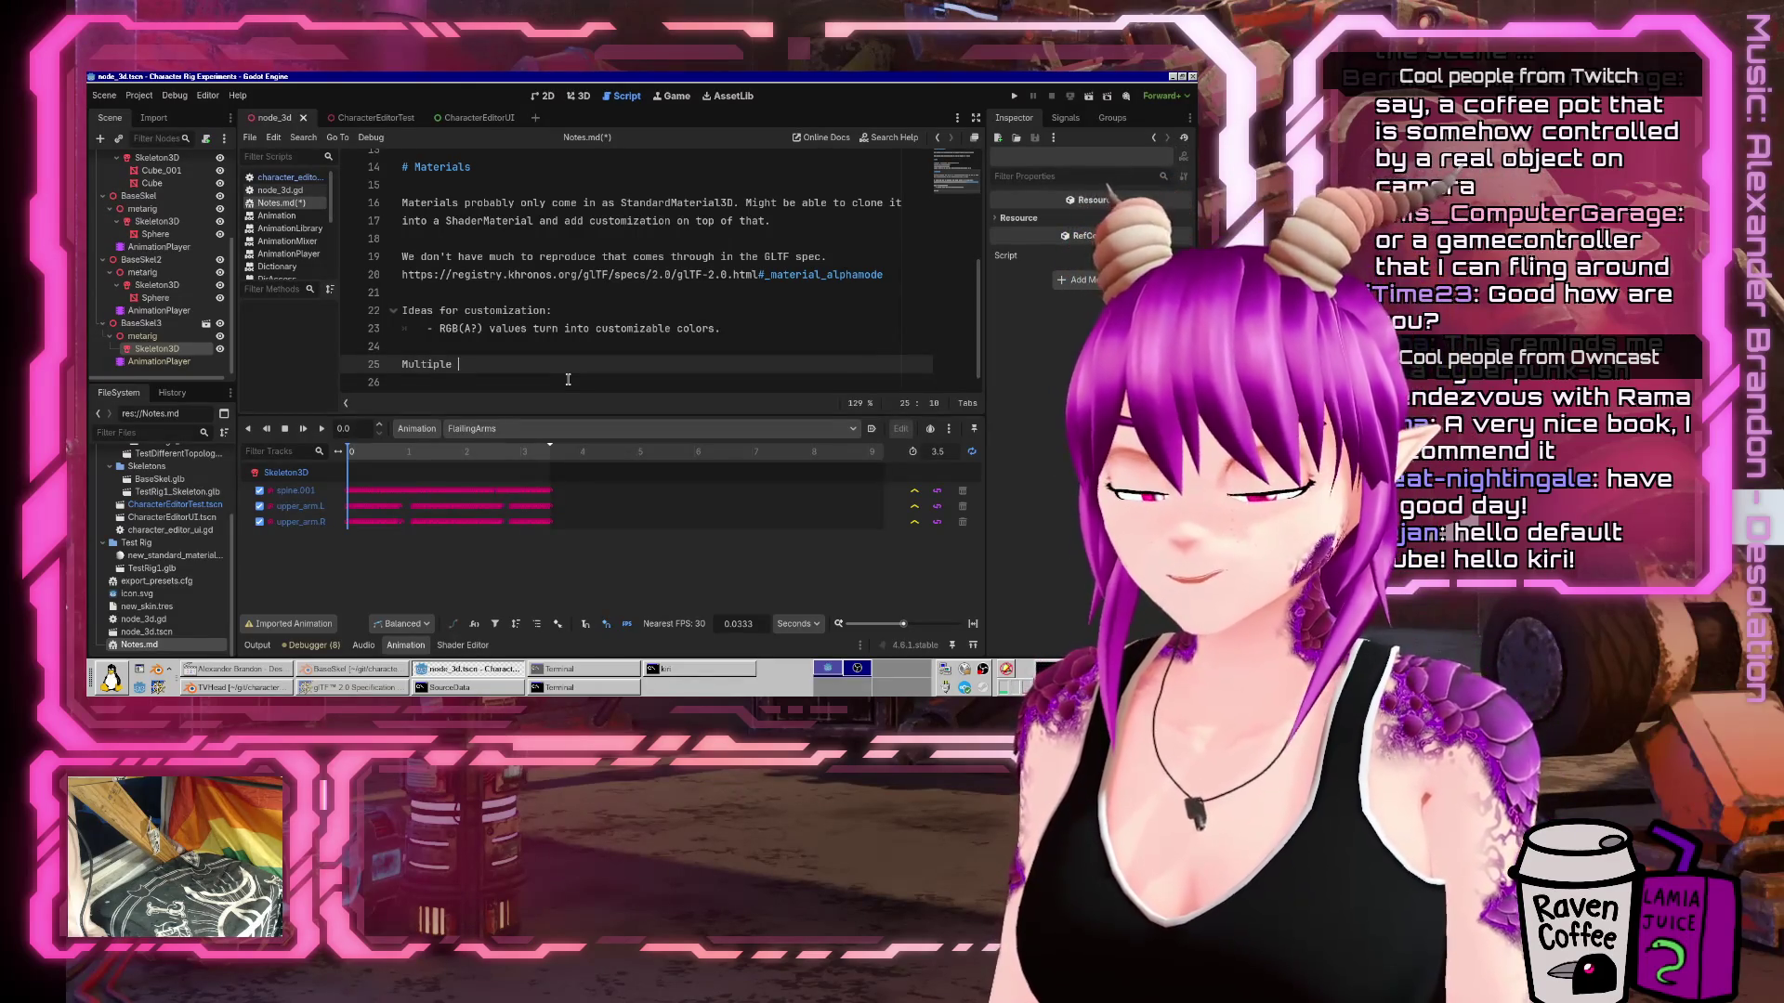
{"action": "type", "text": "pre-made (Blender exporte"}
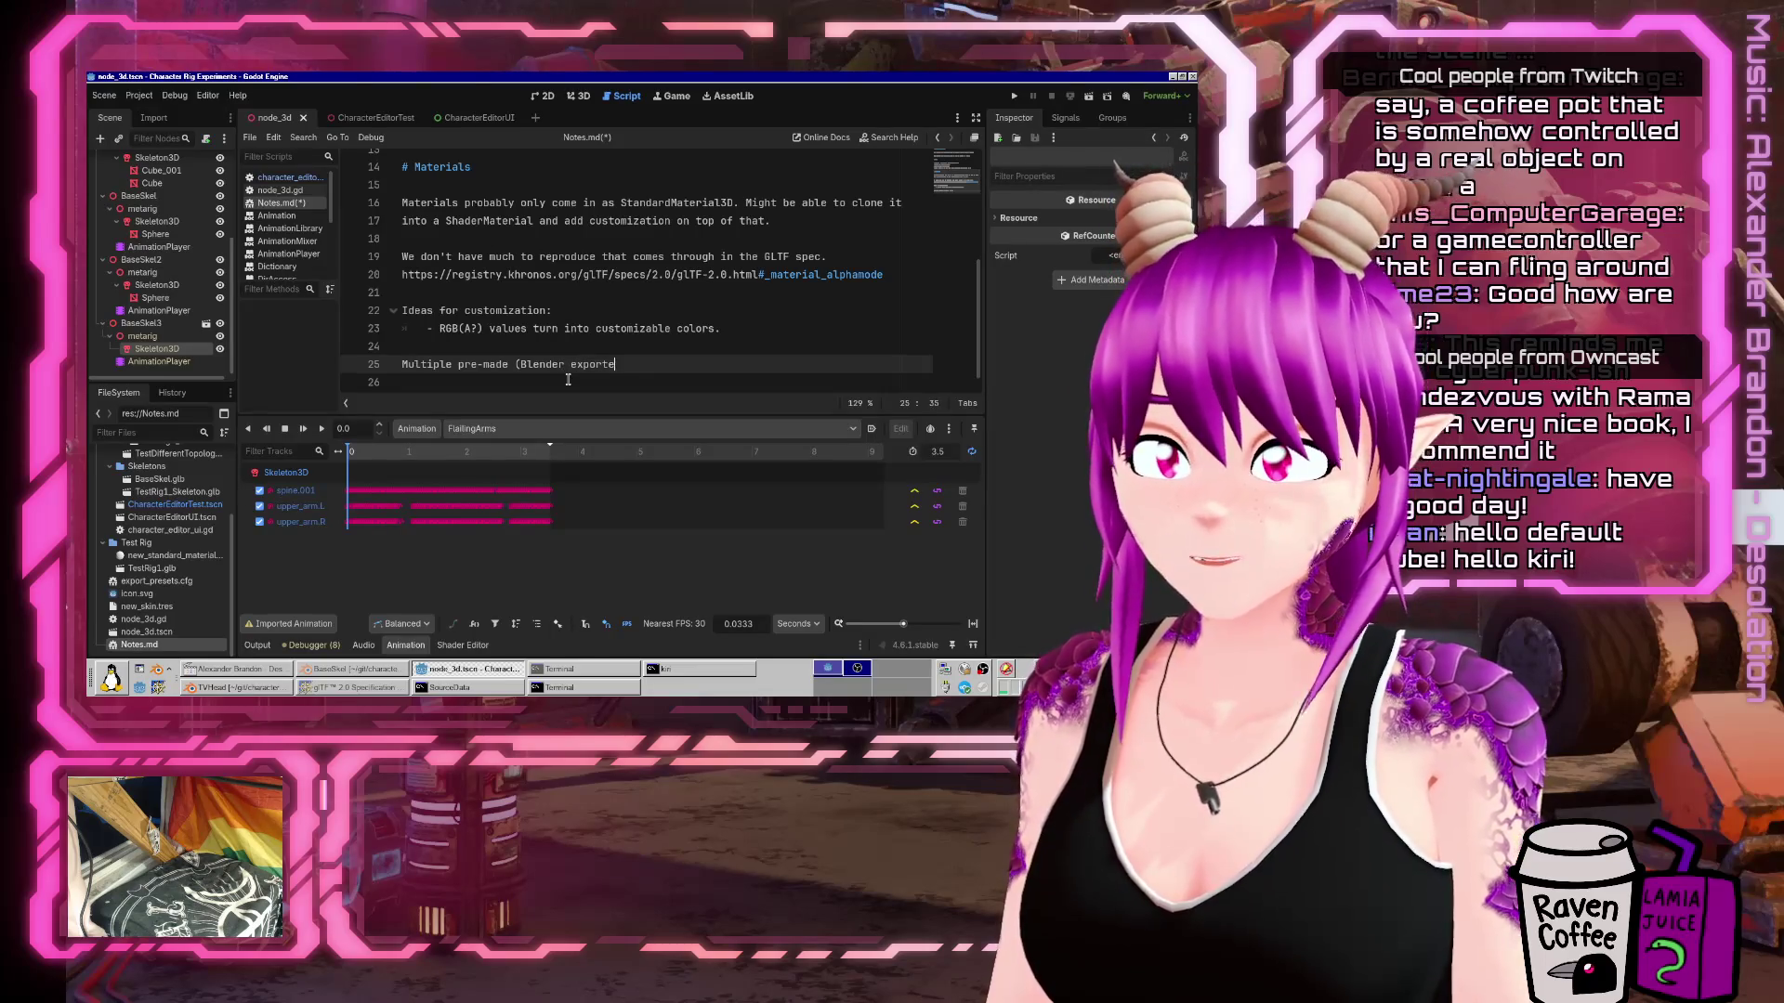
{"action": "type", "text": "ls"}
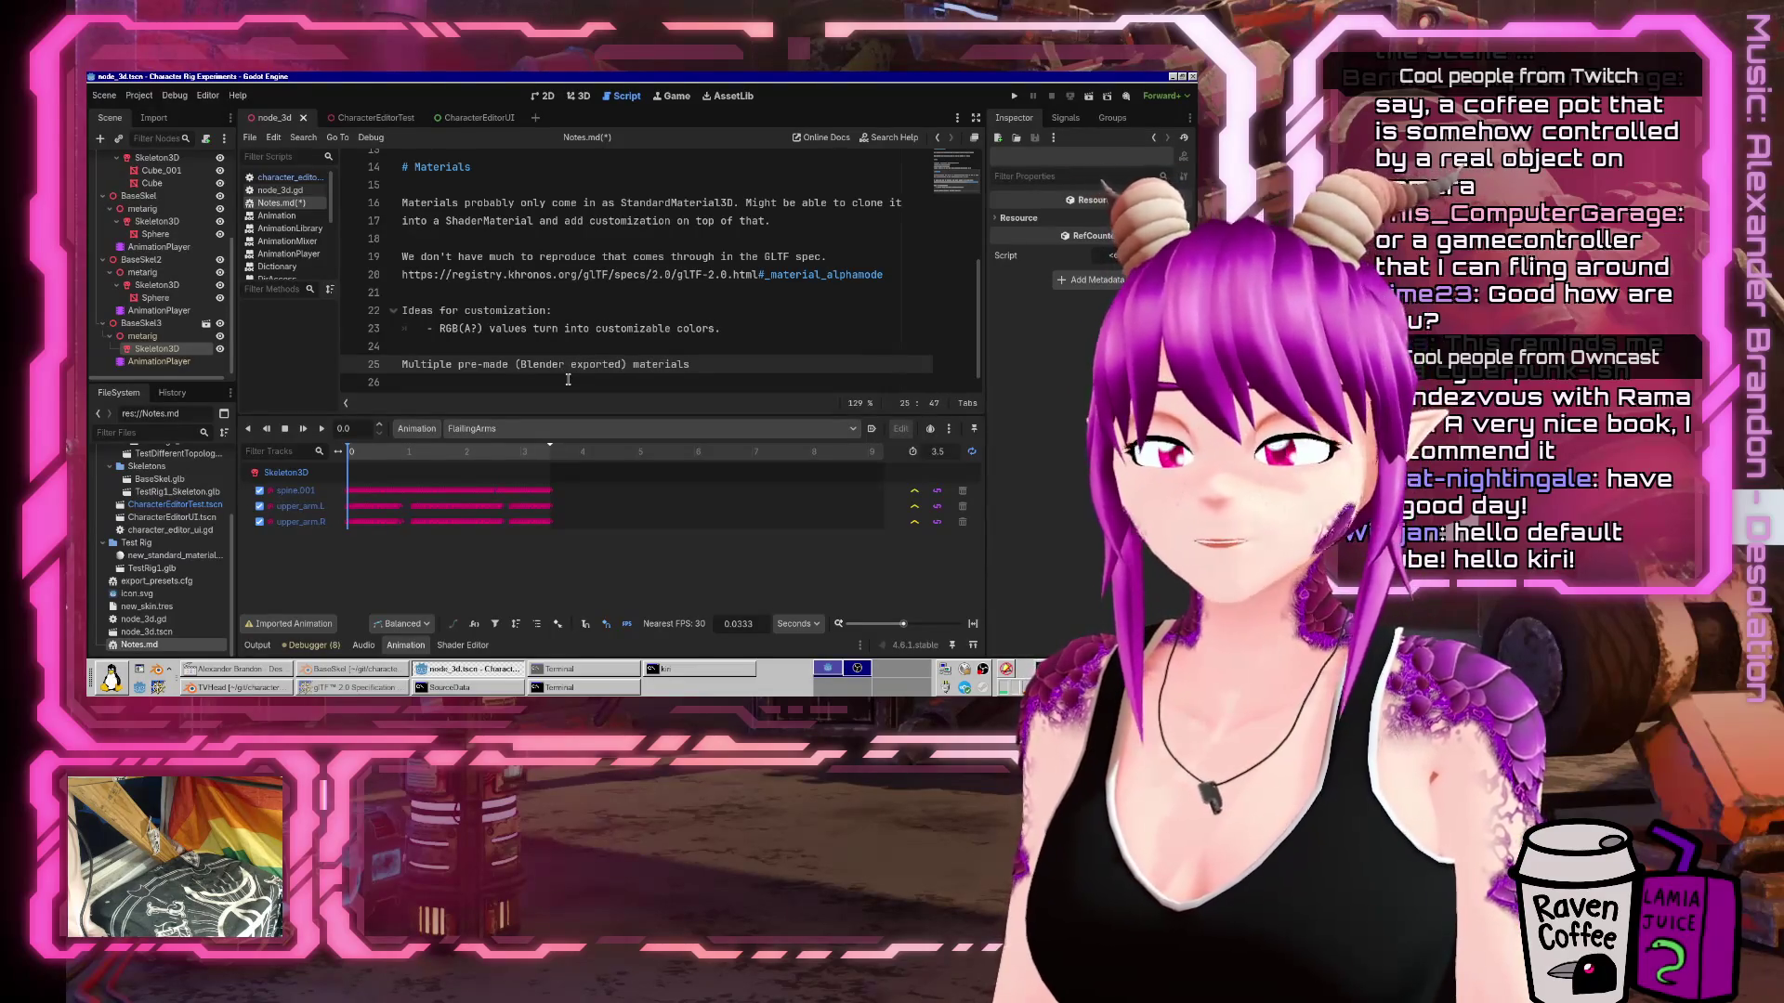
{"action": "type", "text": " ava"}
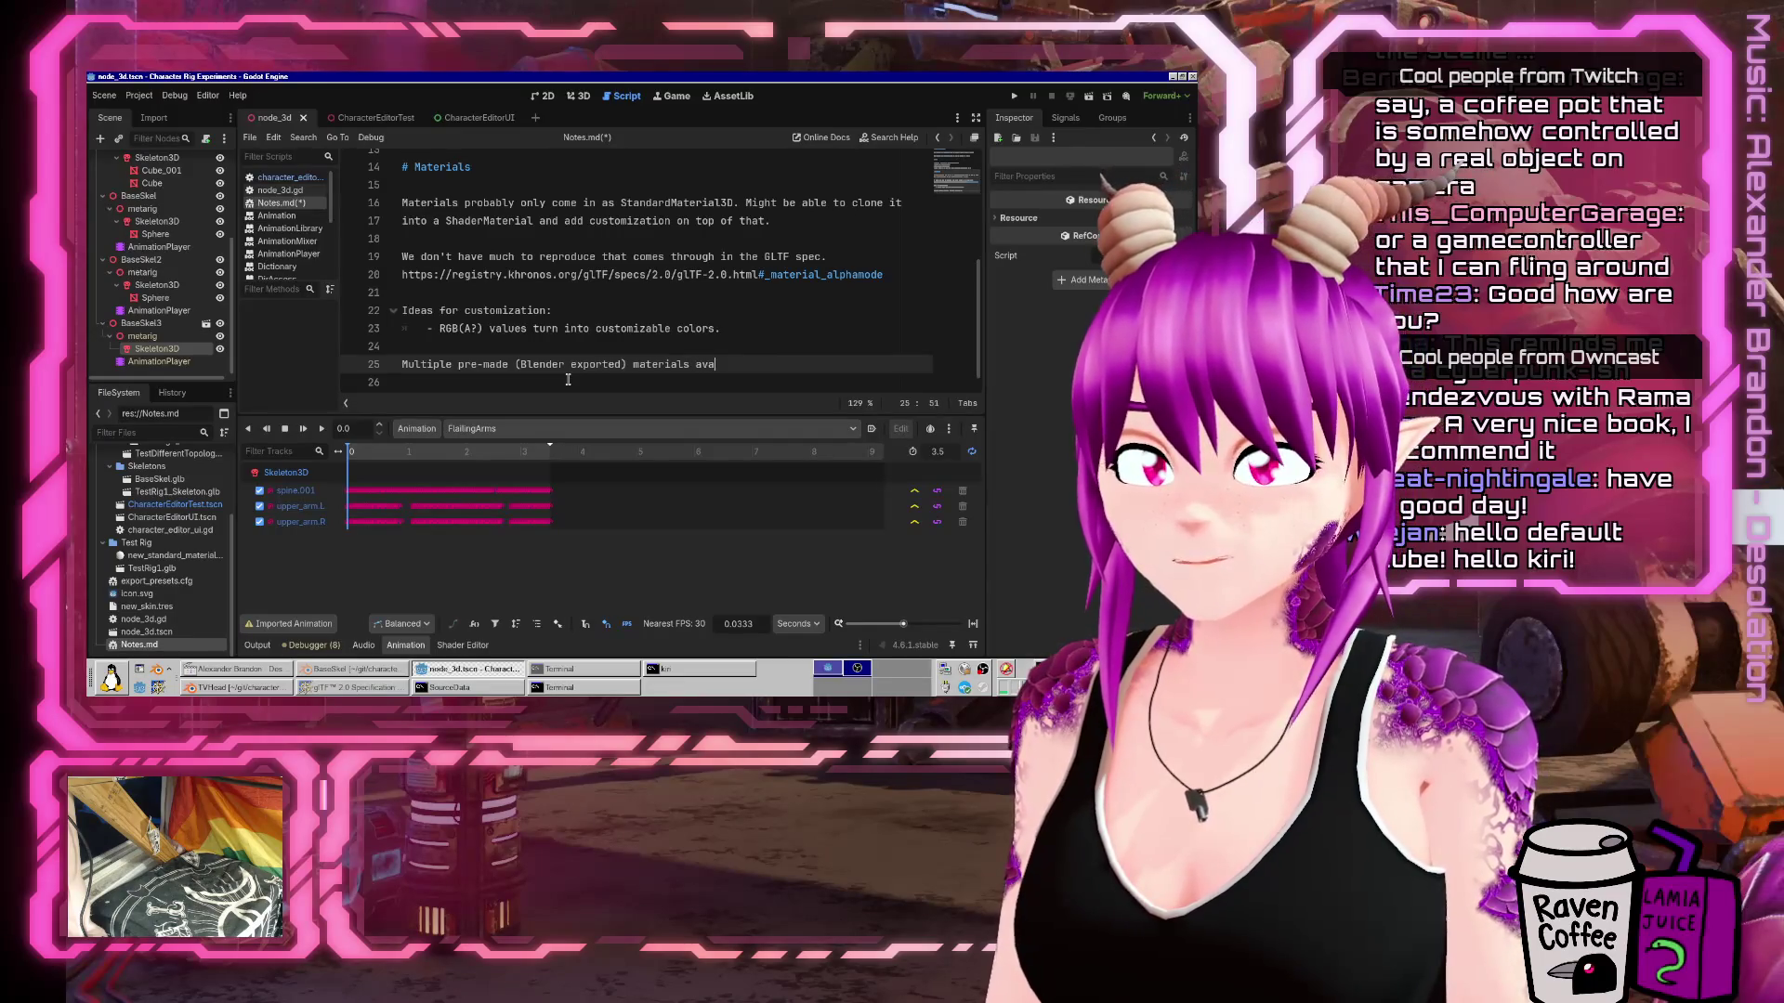
{"action": "type", "text": "ilable per object."}
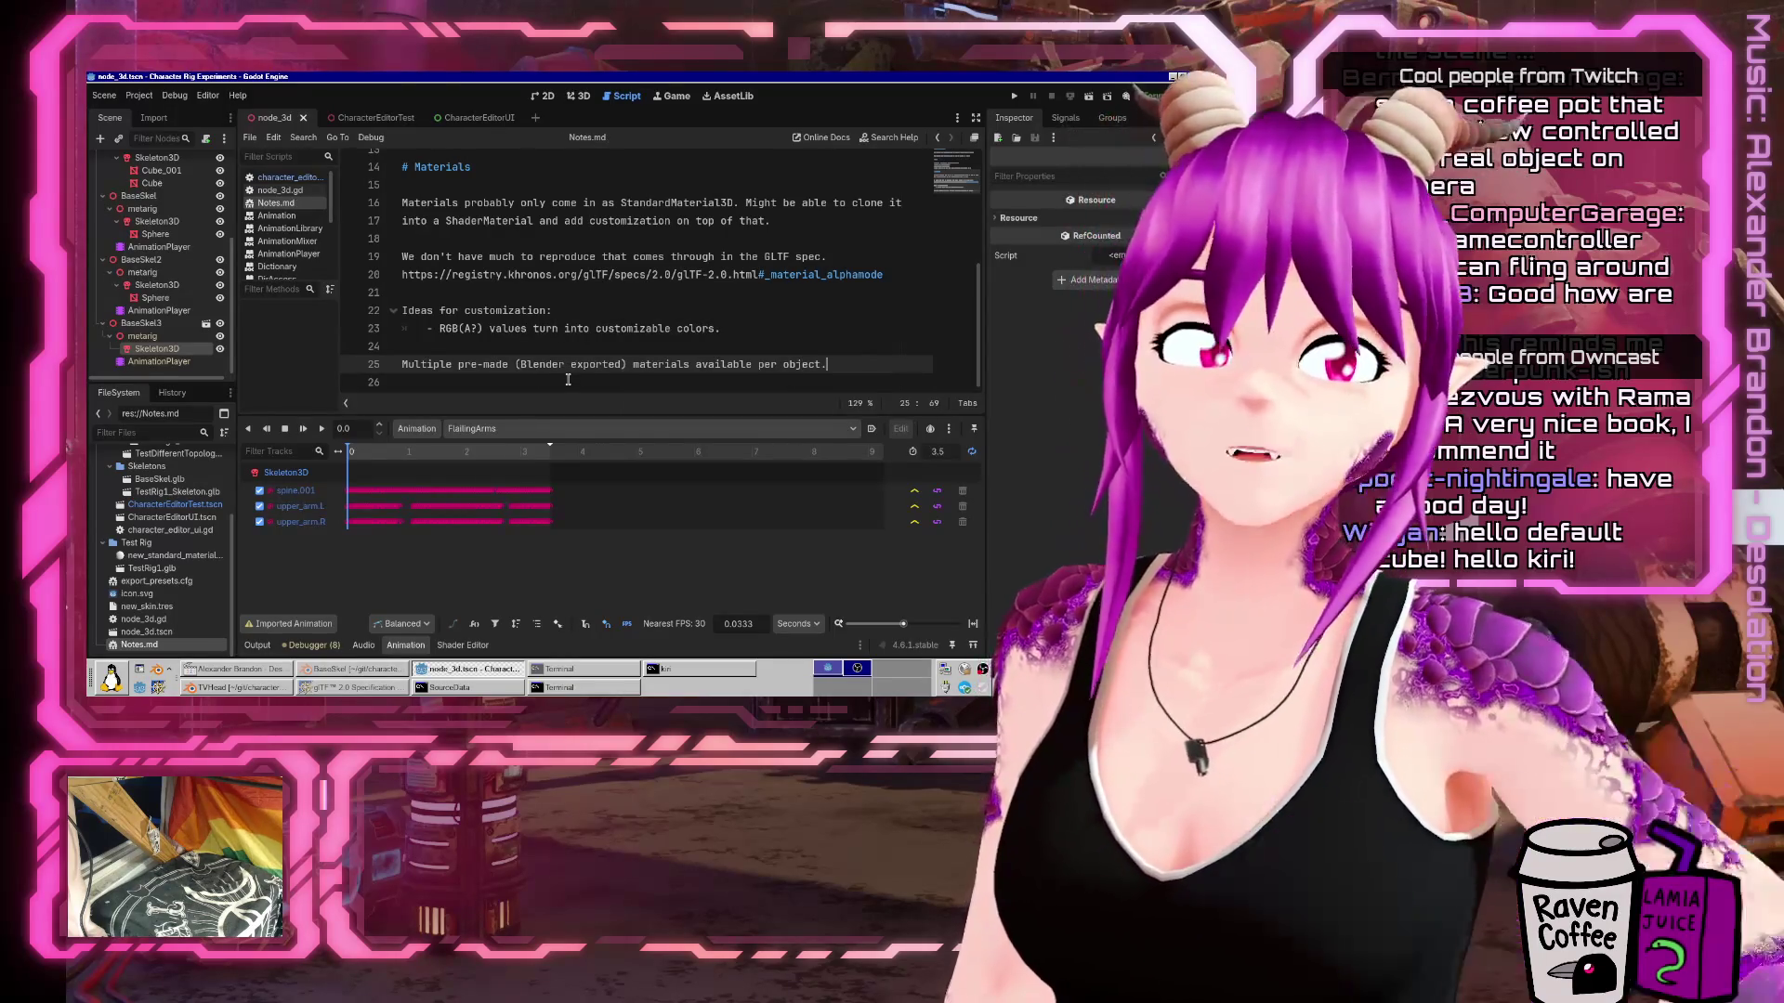
{"action": "key", "text": "alt+Tab"}
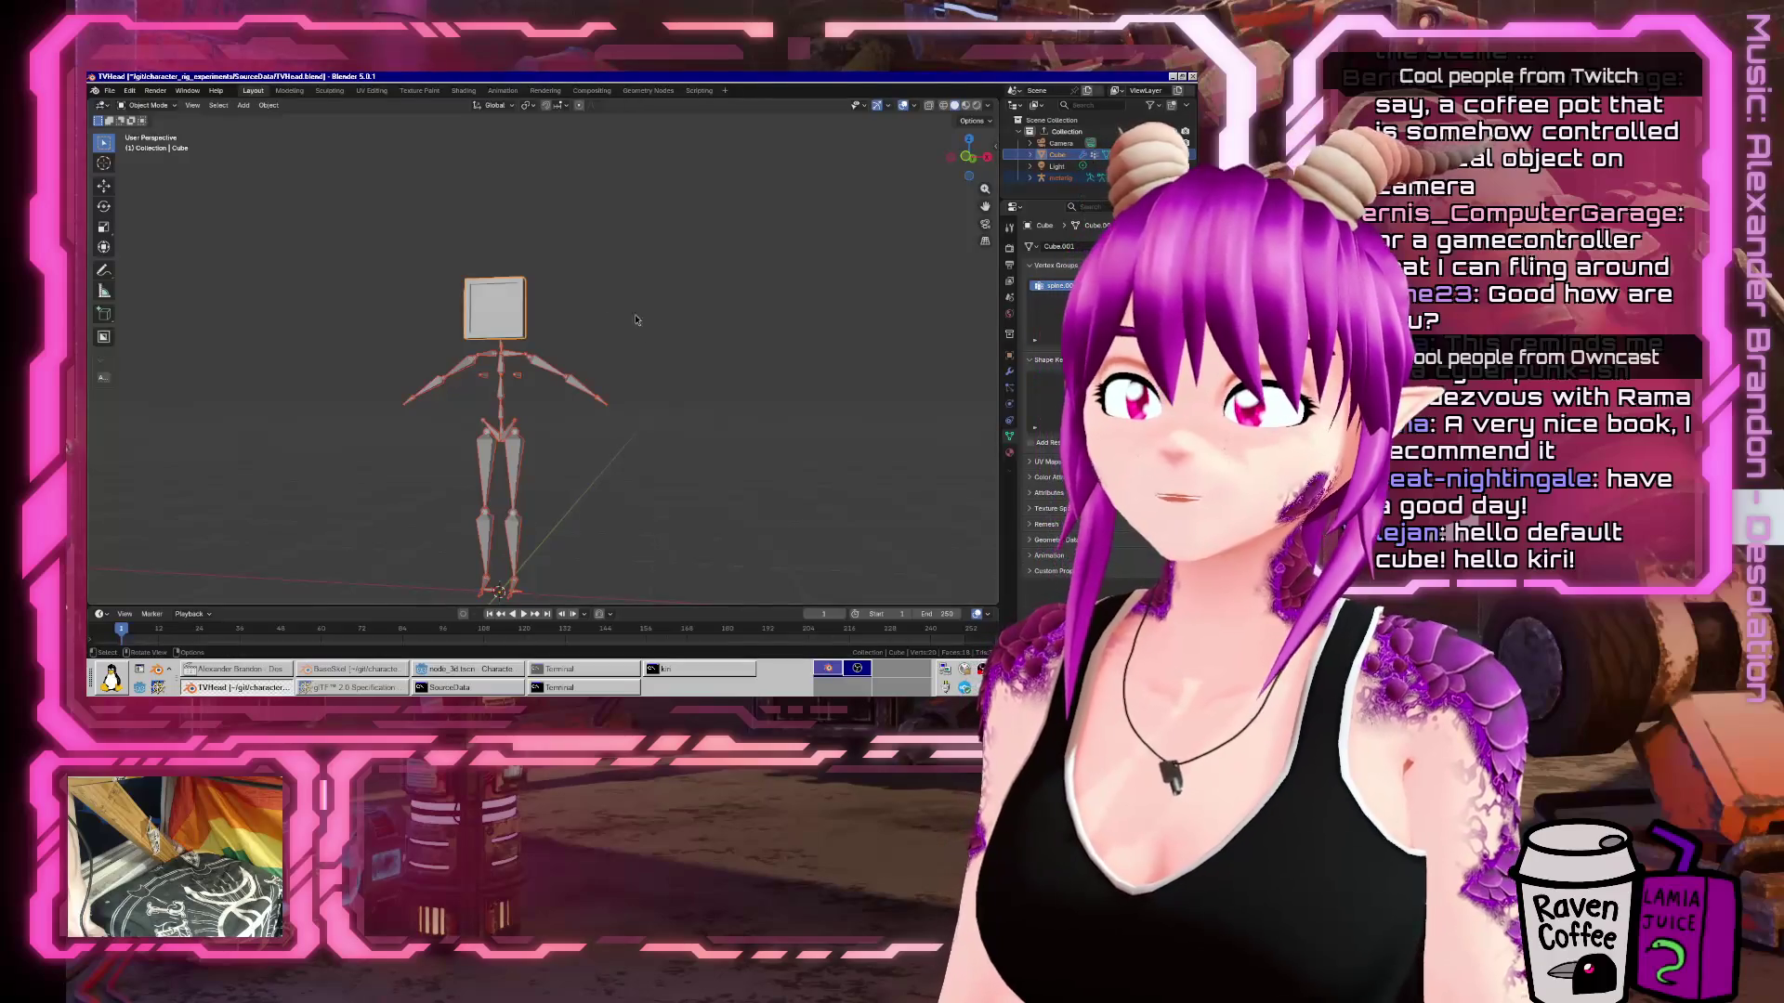
Give the TV-head cube a new material named BaseMaterial and save TVHead.blend.
{"action": "left_click_drag", "start_coordinate": [491, 316], "coordinate": [595, 302]}
{"action": "scroll", "coordinate": [520, 313], "scroll_direction": "up", "scroll_amount": 3}
{"action": "left_click", "coordinate": [1009, 453]}
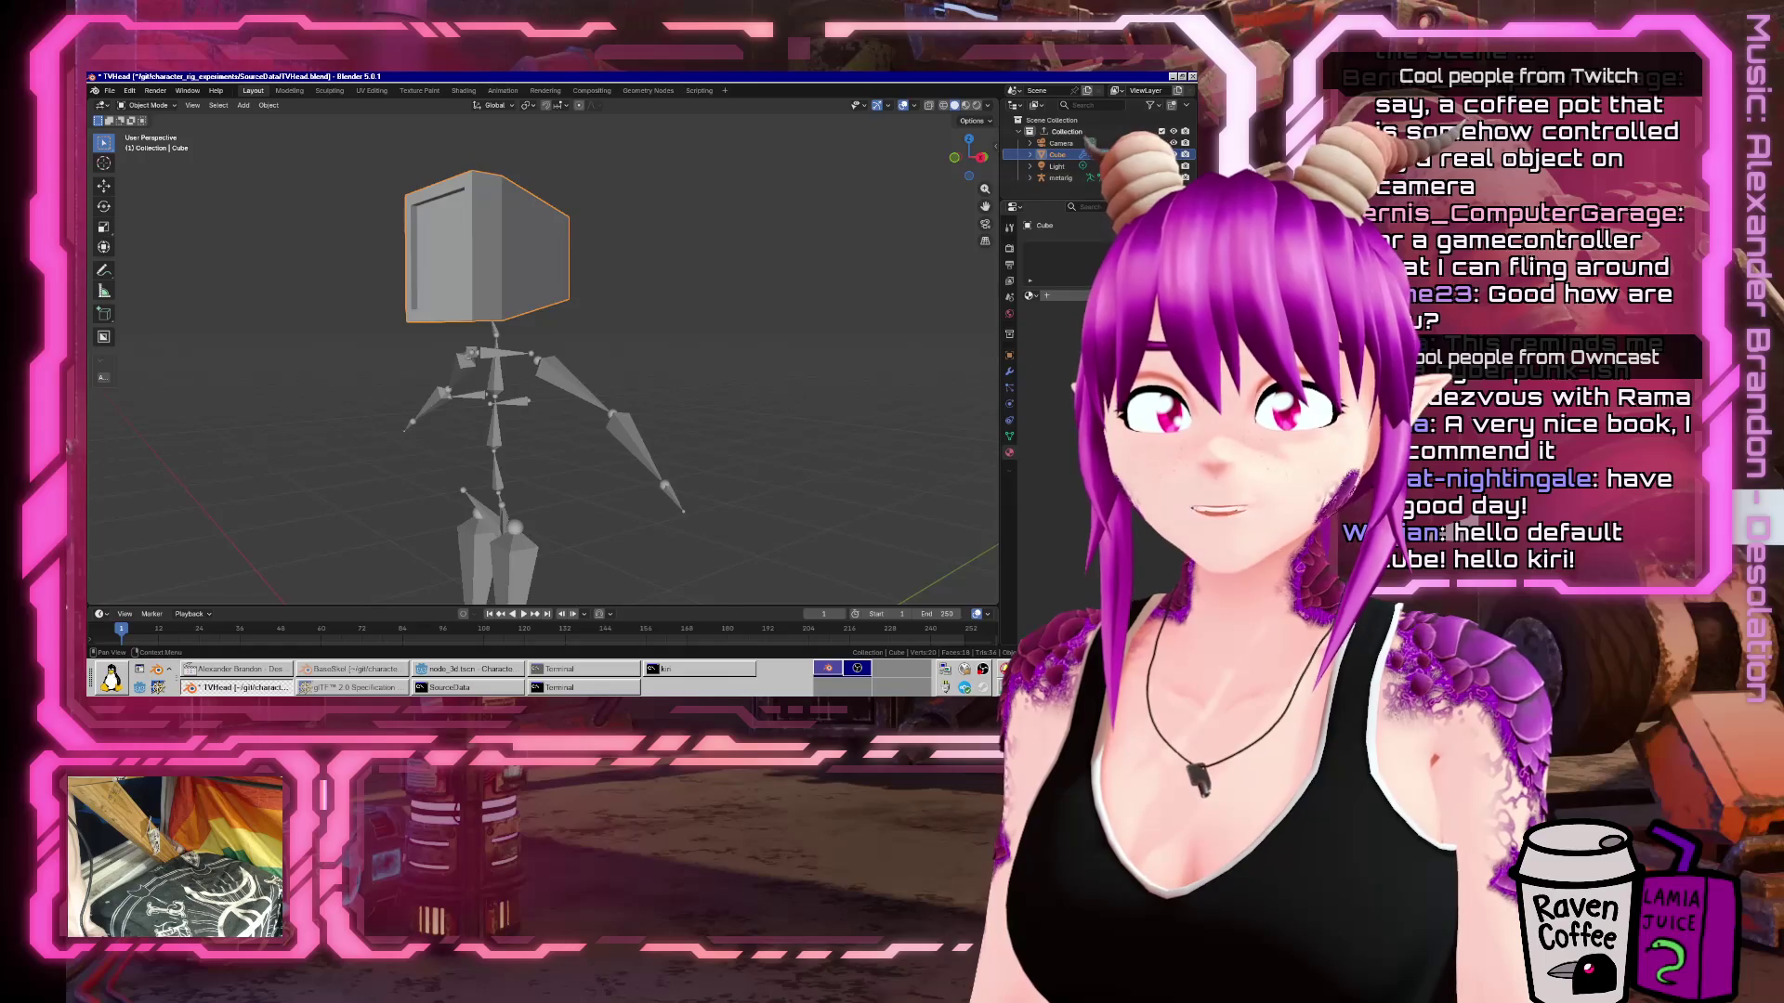
{"action": "left_click", "coordinate": [1078, 295]}
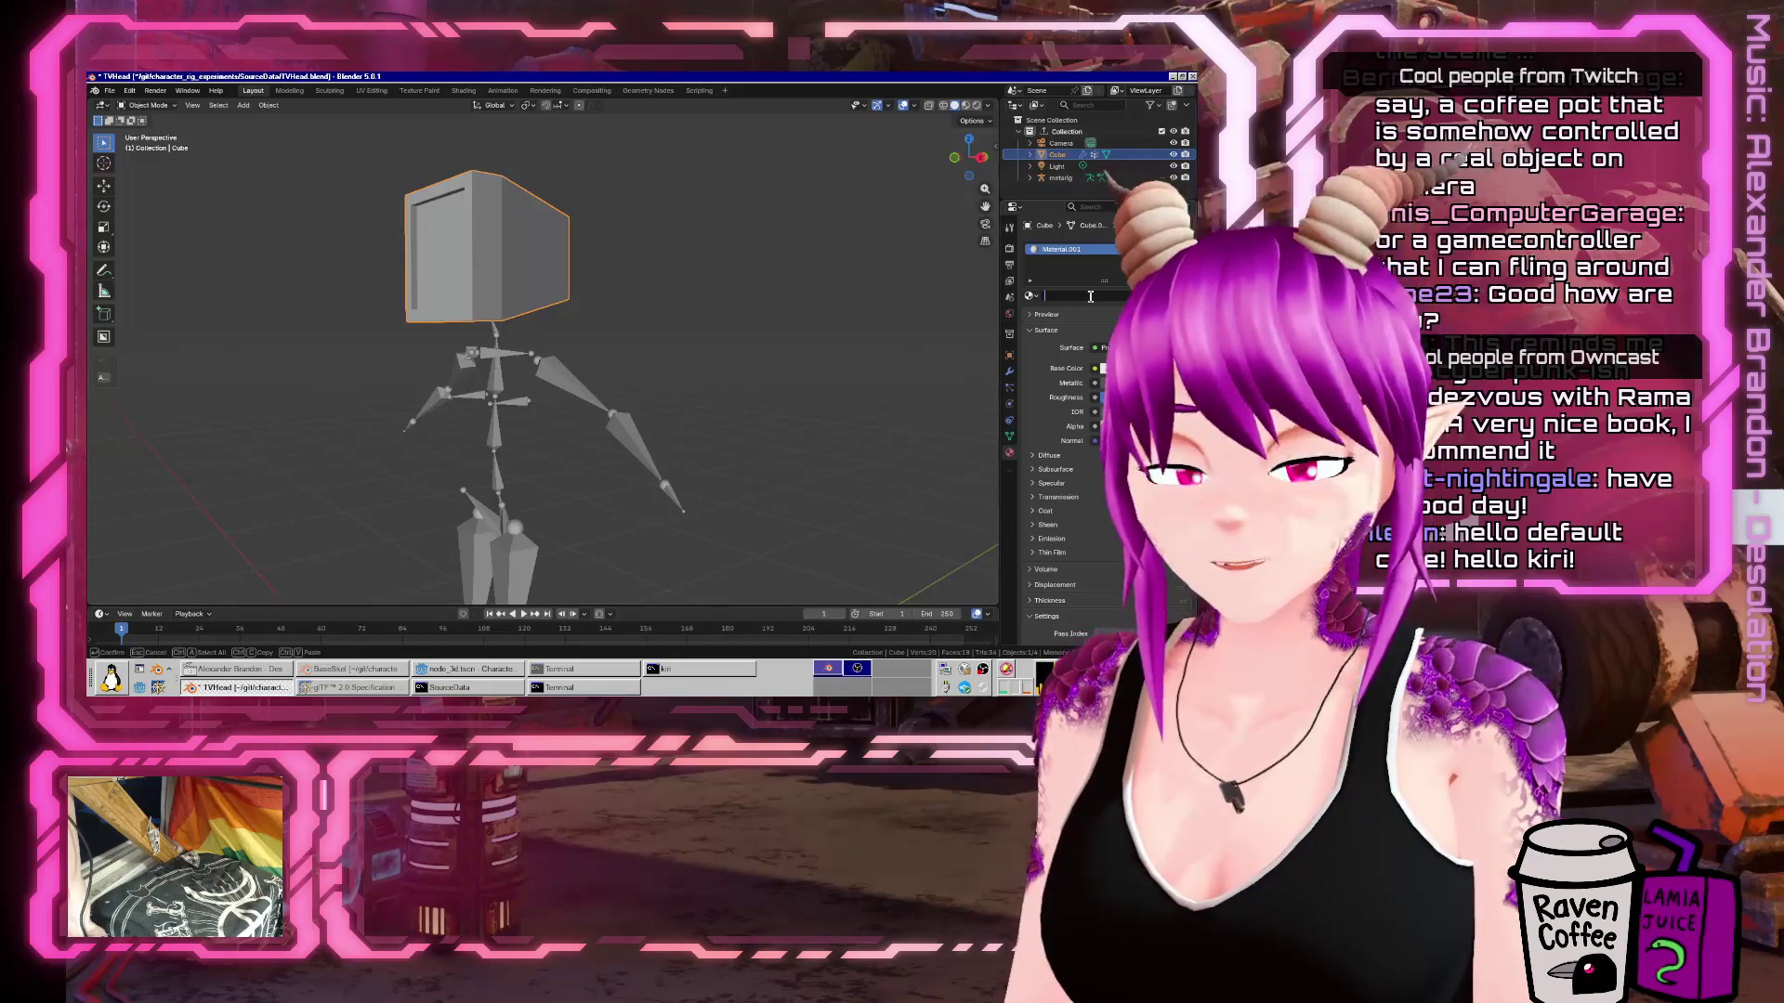
{"action": "type", "text": "BaseMaterial"}
{"action": "key", "text": "Return"}
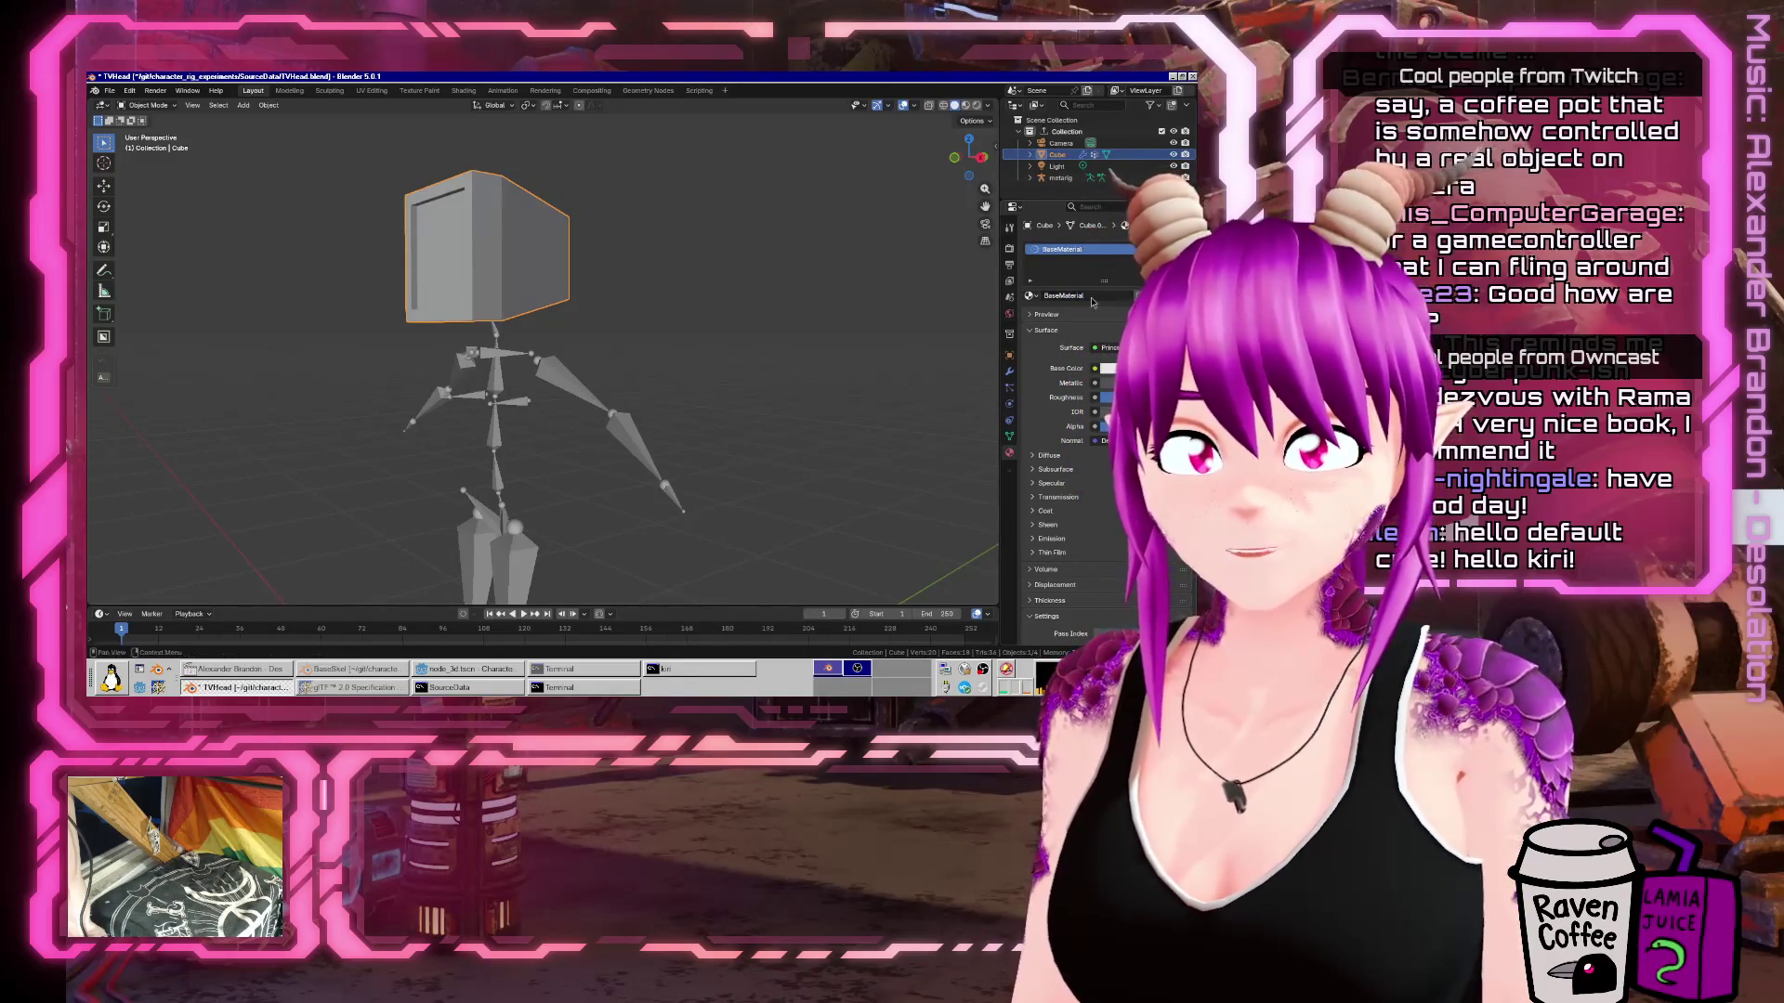
{"action": "key", "text": "ctrl+s"}
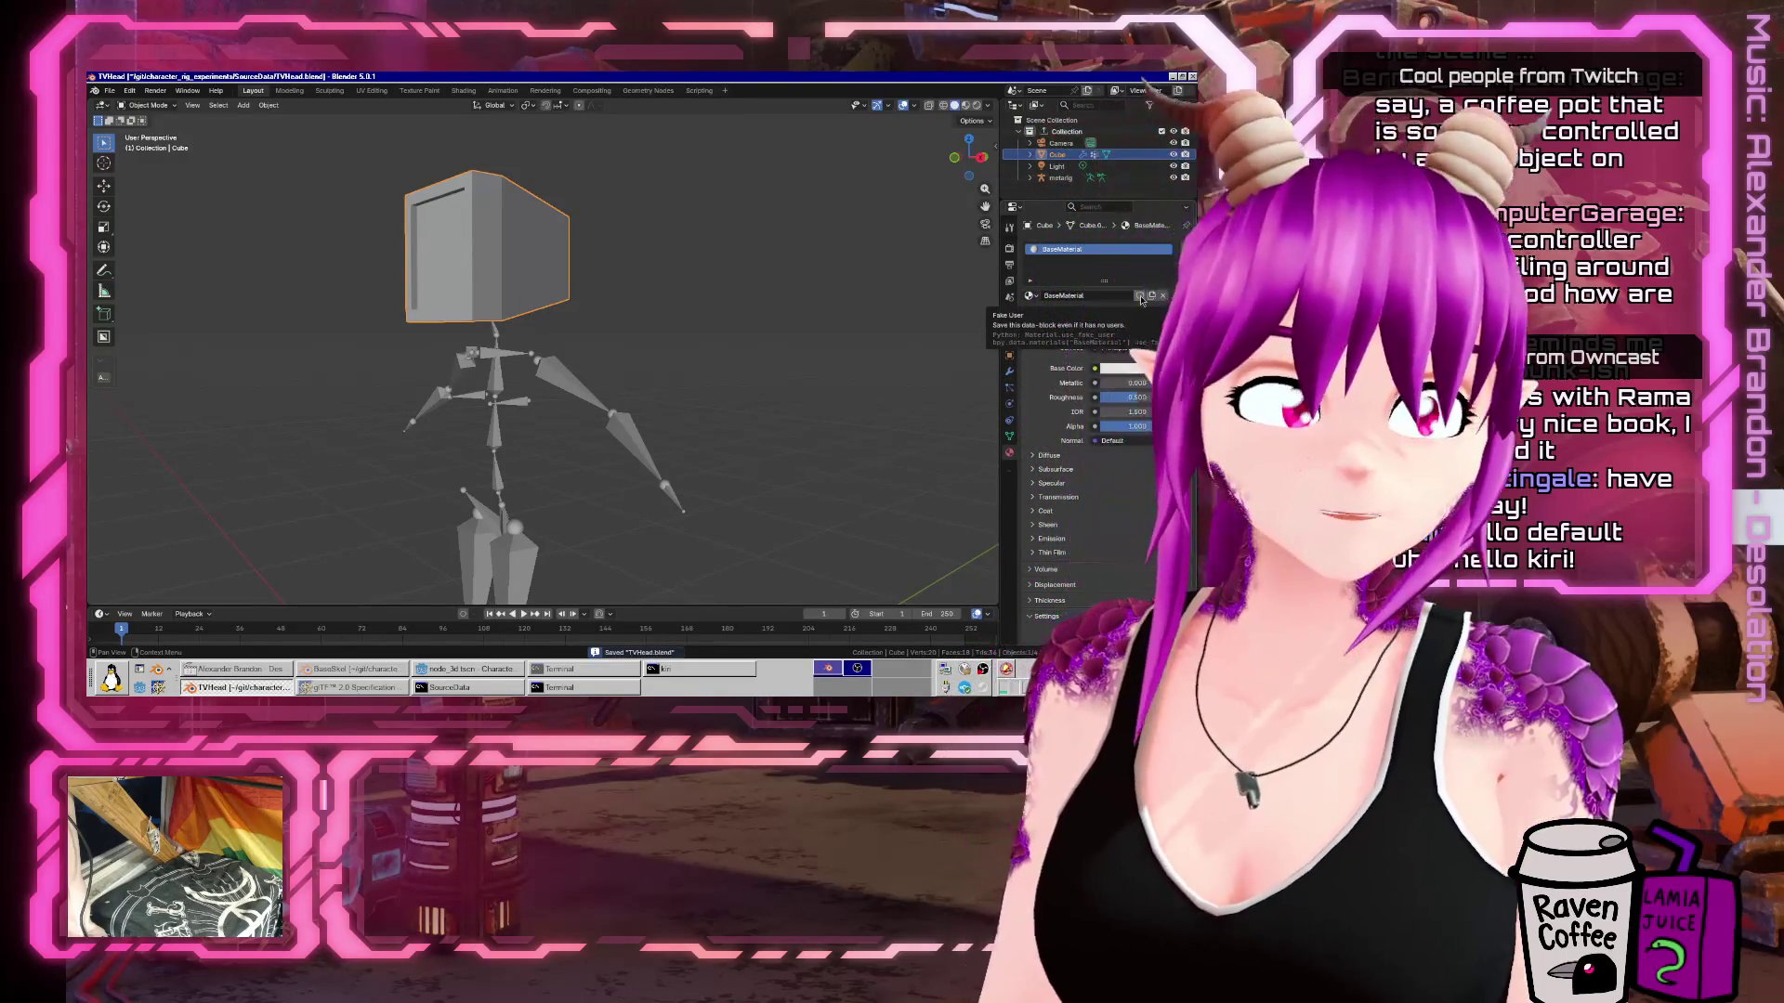
Give the cube's material a fake user and rename it FancyMaterial.
{"action": "left_click", "coordinate": [1141, 295]}
{"action": "double_click", "coordinate": [1096, 295]}
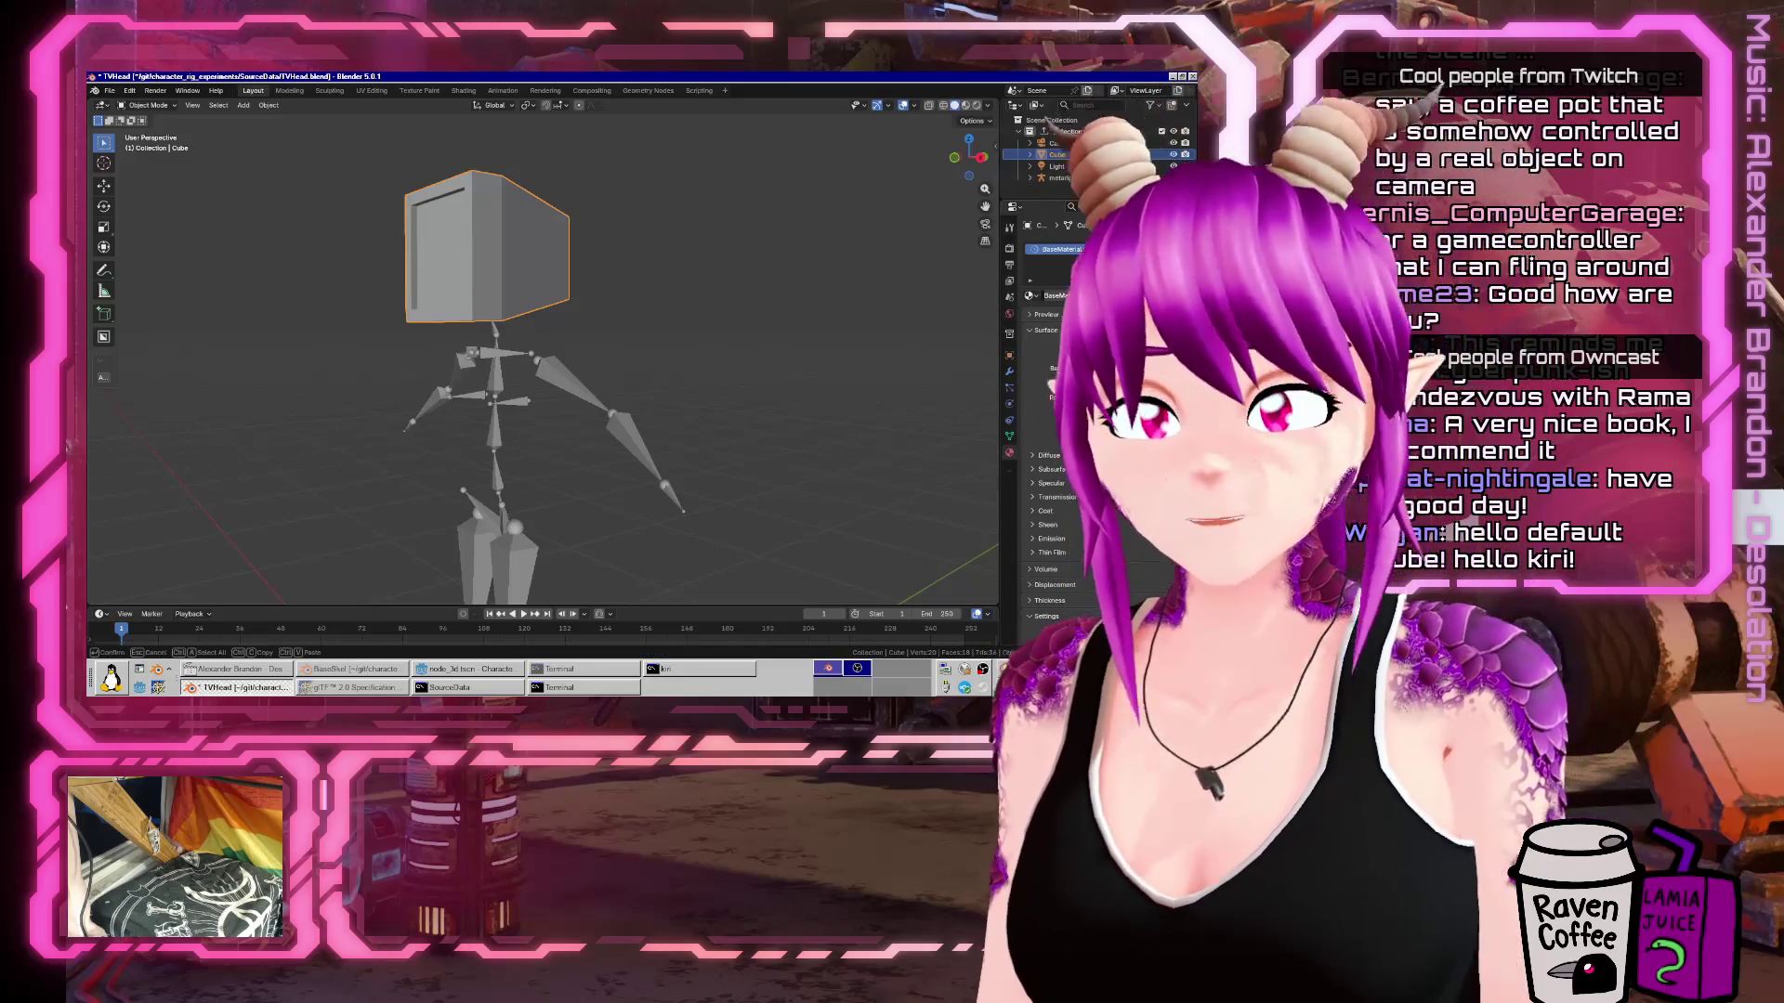
{"action": "type", "text": "FancyMat"}
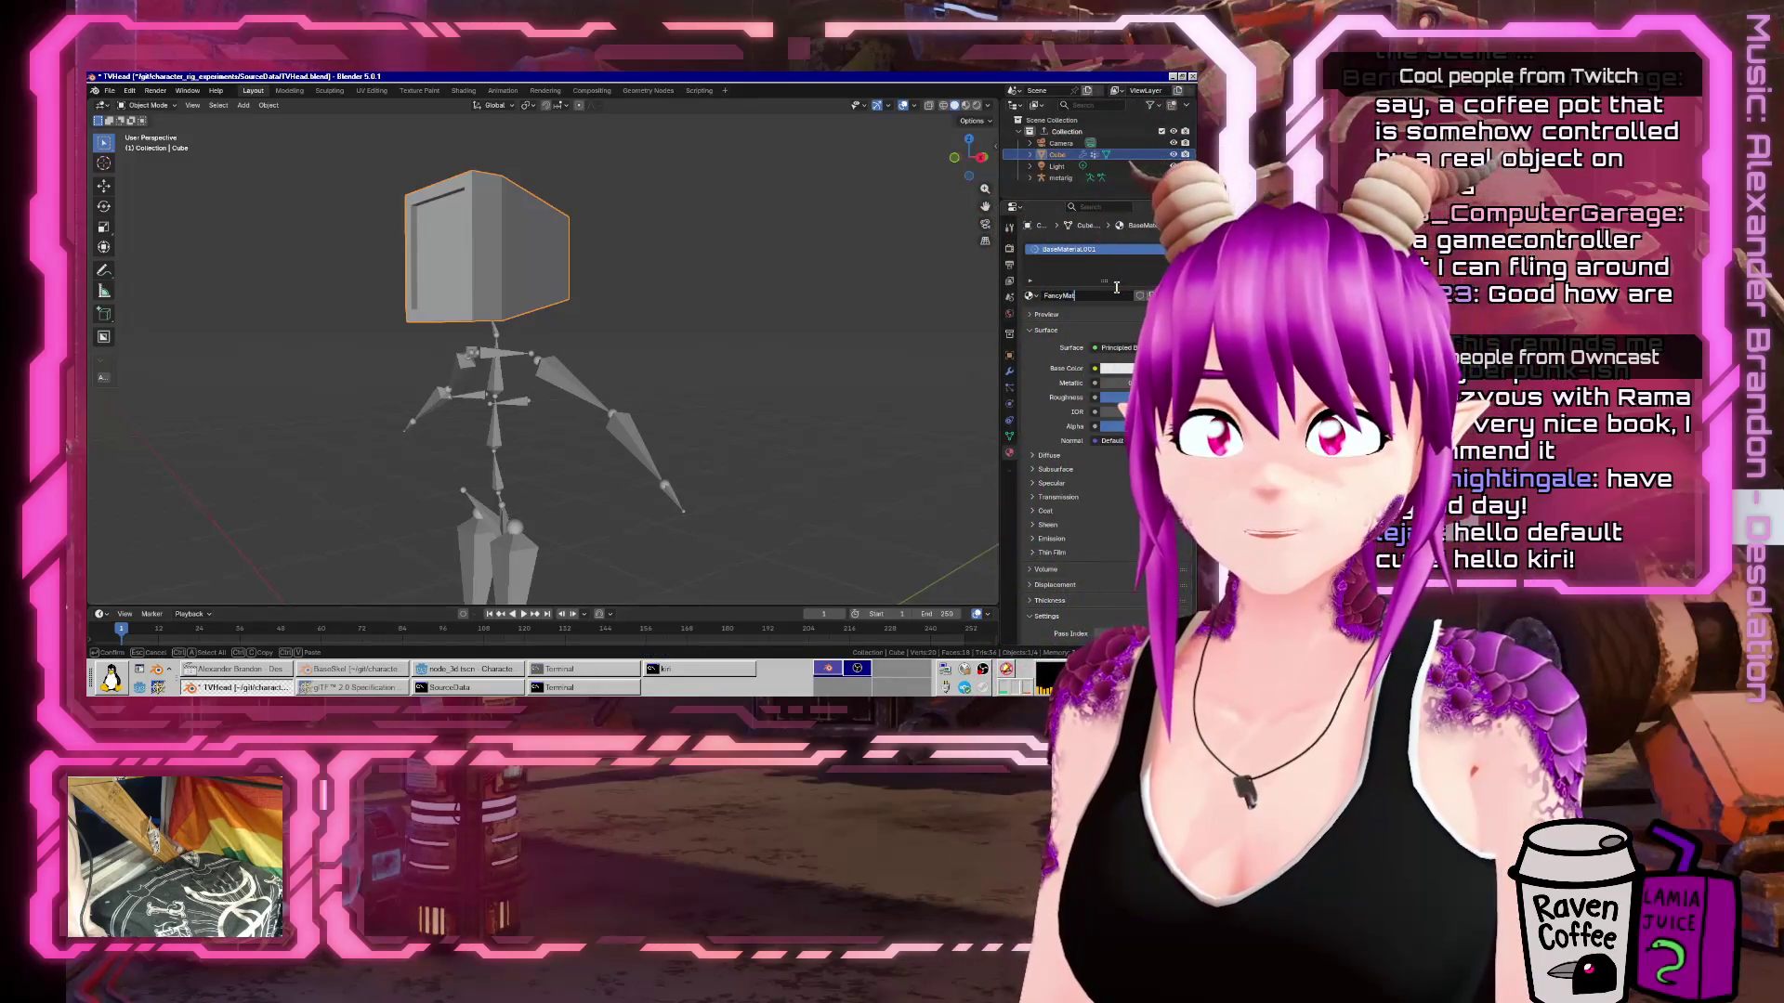
{"action": "type", "text": "erial"}
{"action": "key", "text": "Return"}
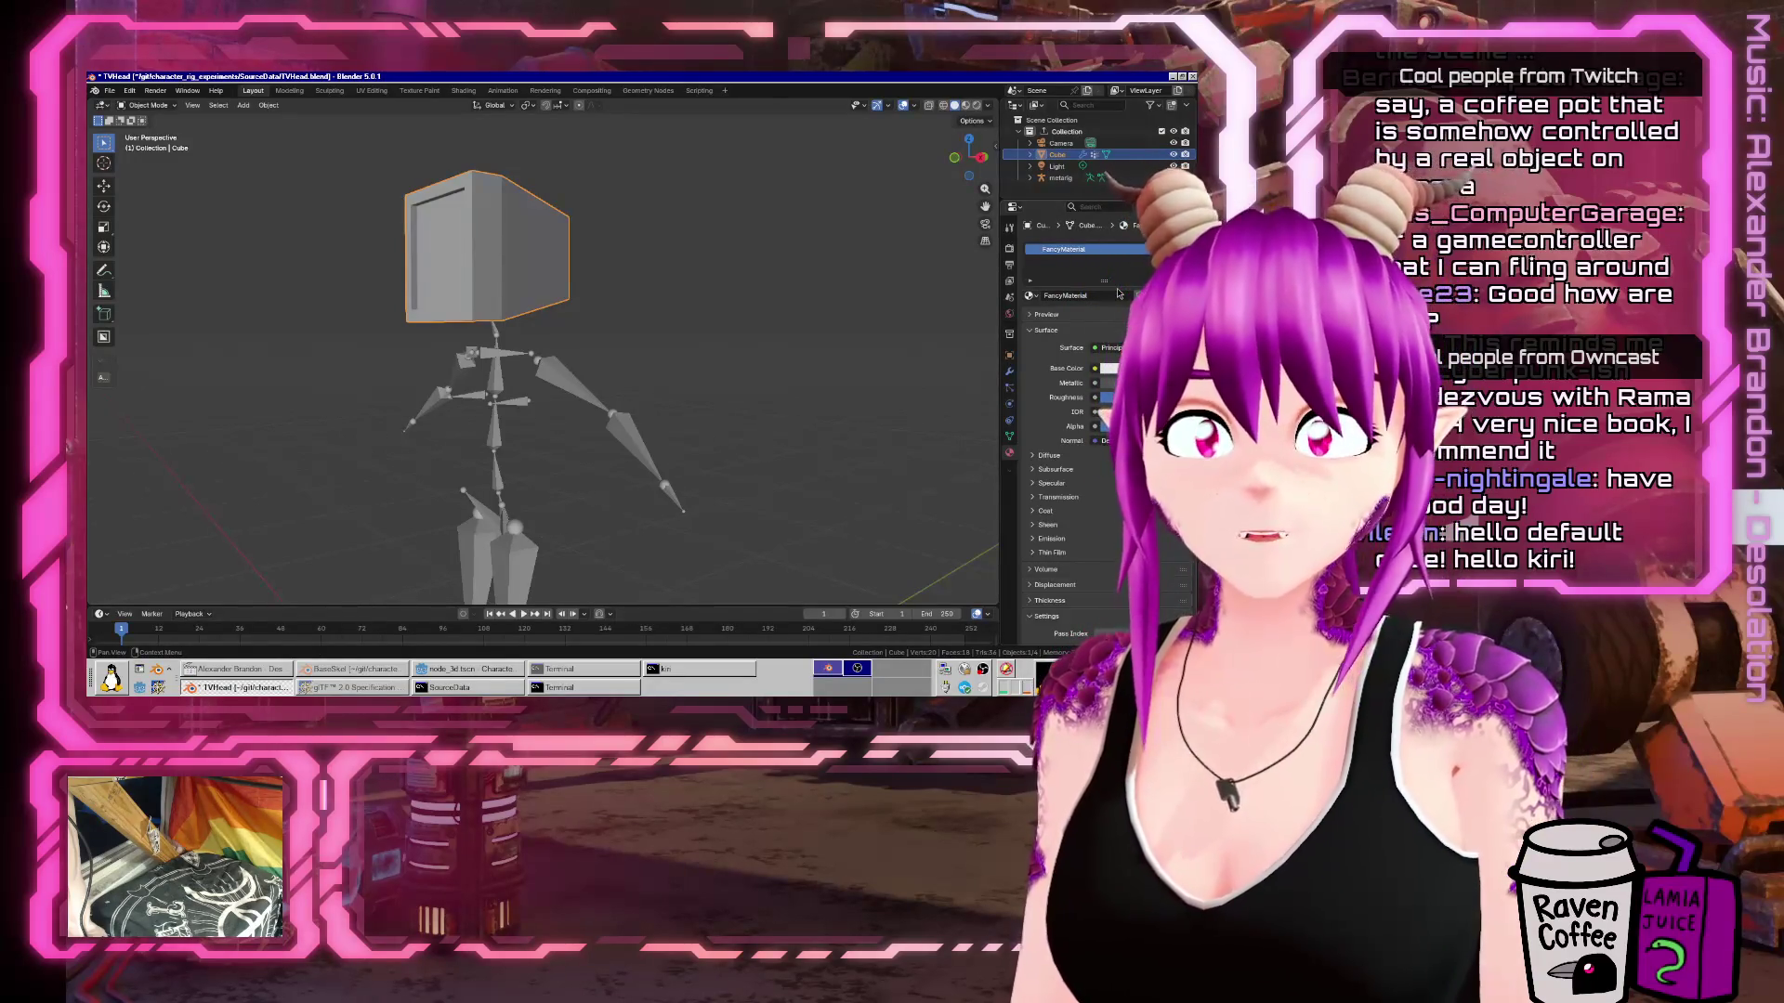
Set FancyMaterial's base colour to red, save the blend file, and view the TV head front-on.
{"action": "mouse_move", "coordinate": [1129, 371]}
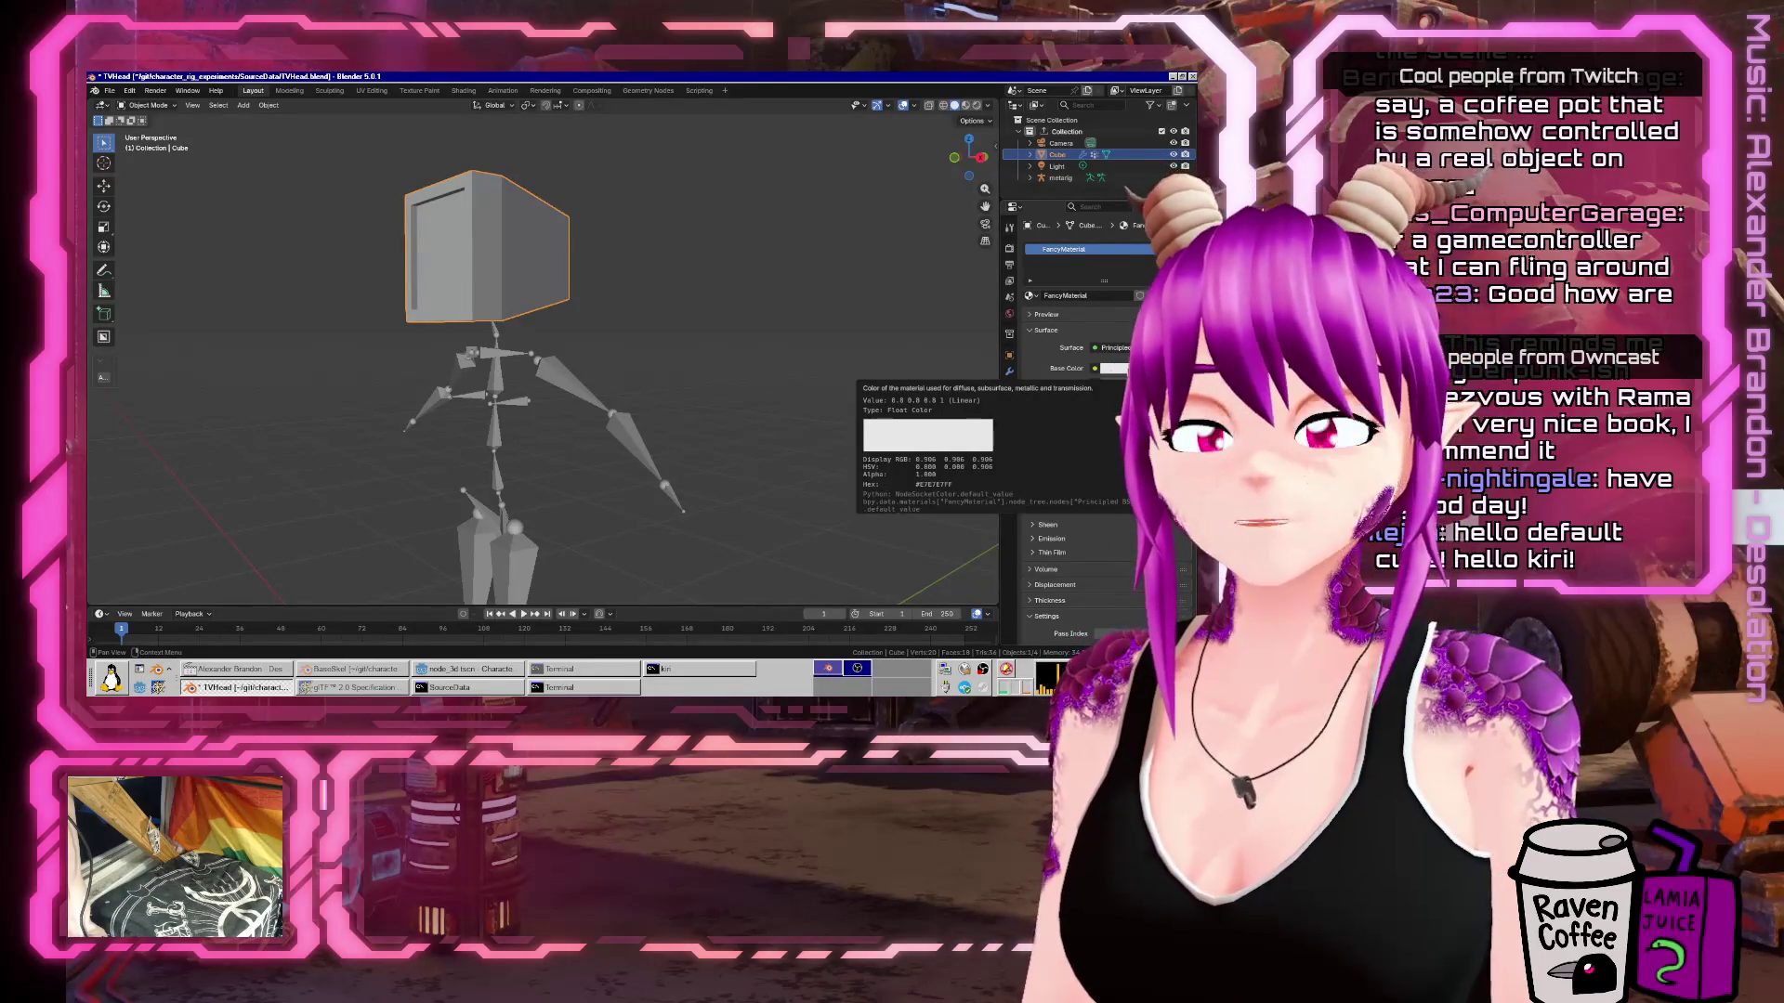
{"action": "left_click", "coordinate": [1114, 369]}
{"action": "left_click", "coordinate": [1126, 236]}
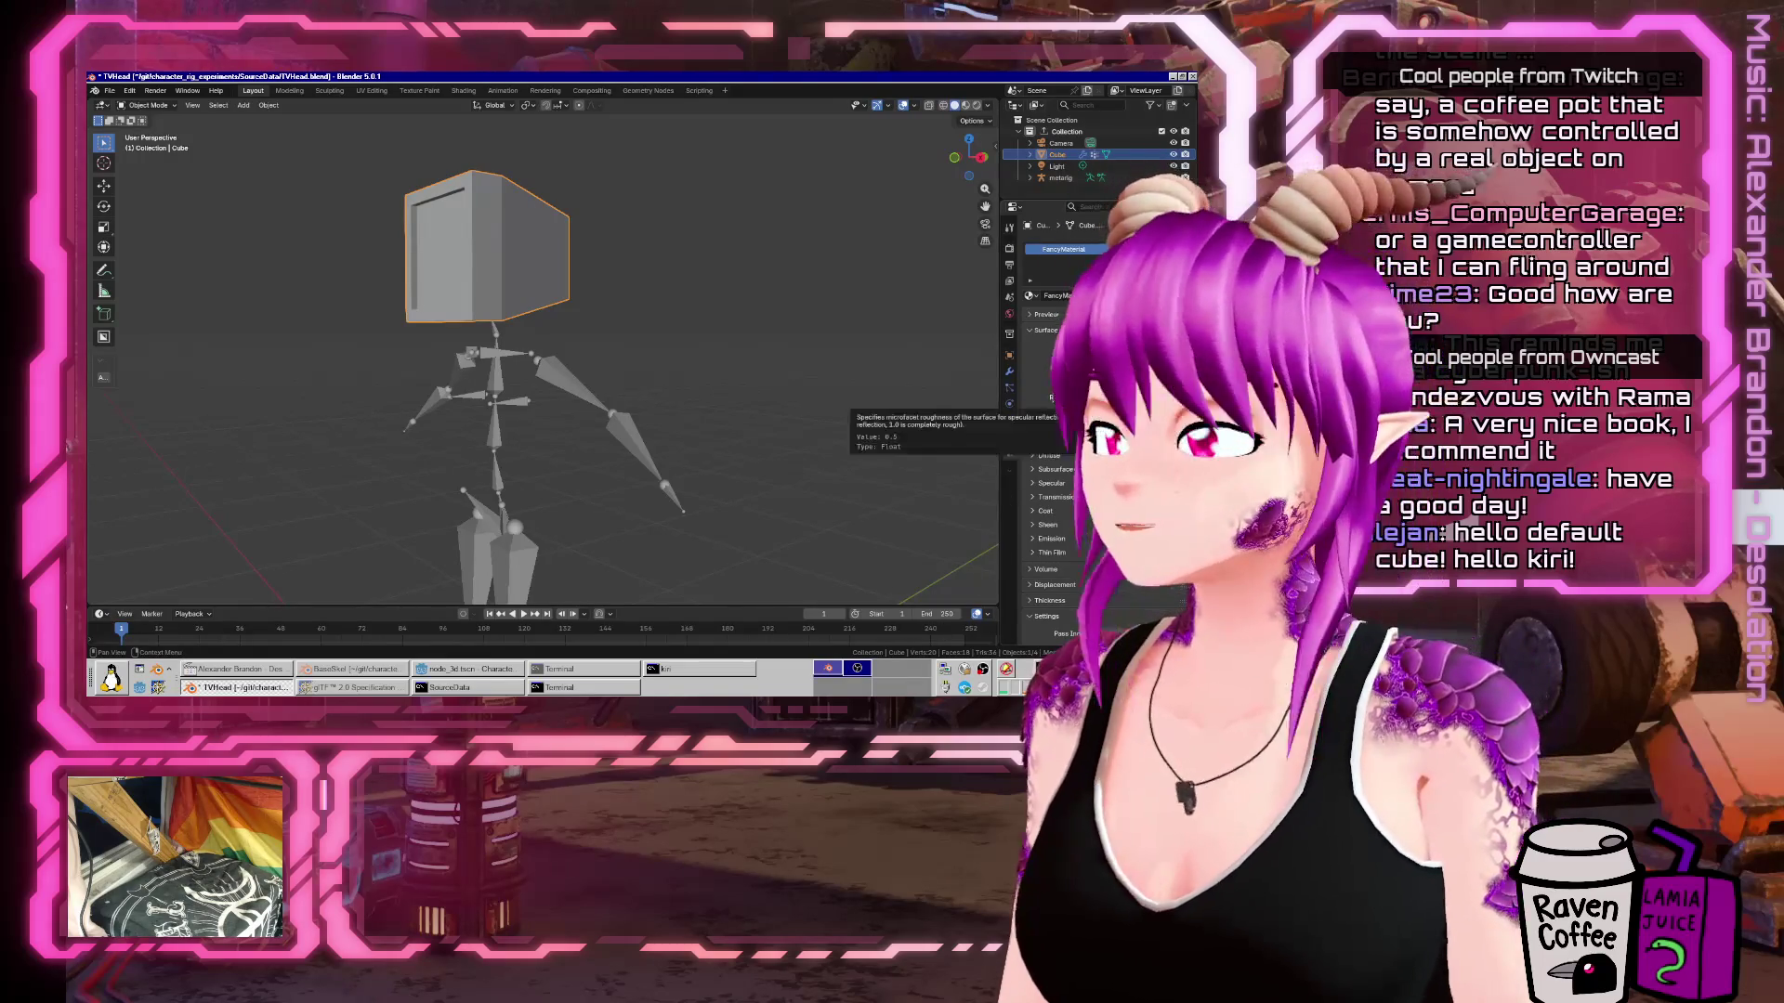
{"action": "key", "text": "ctrl+s"}
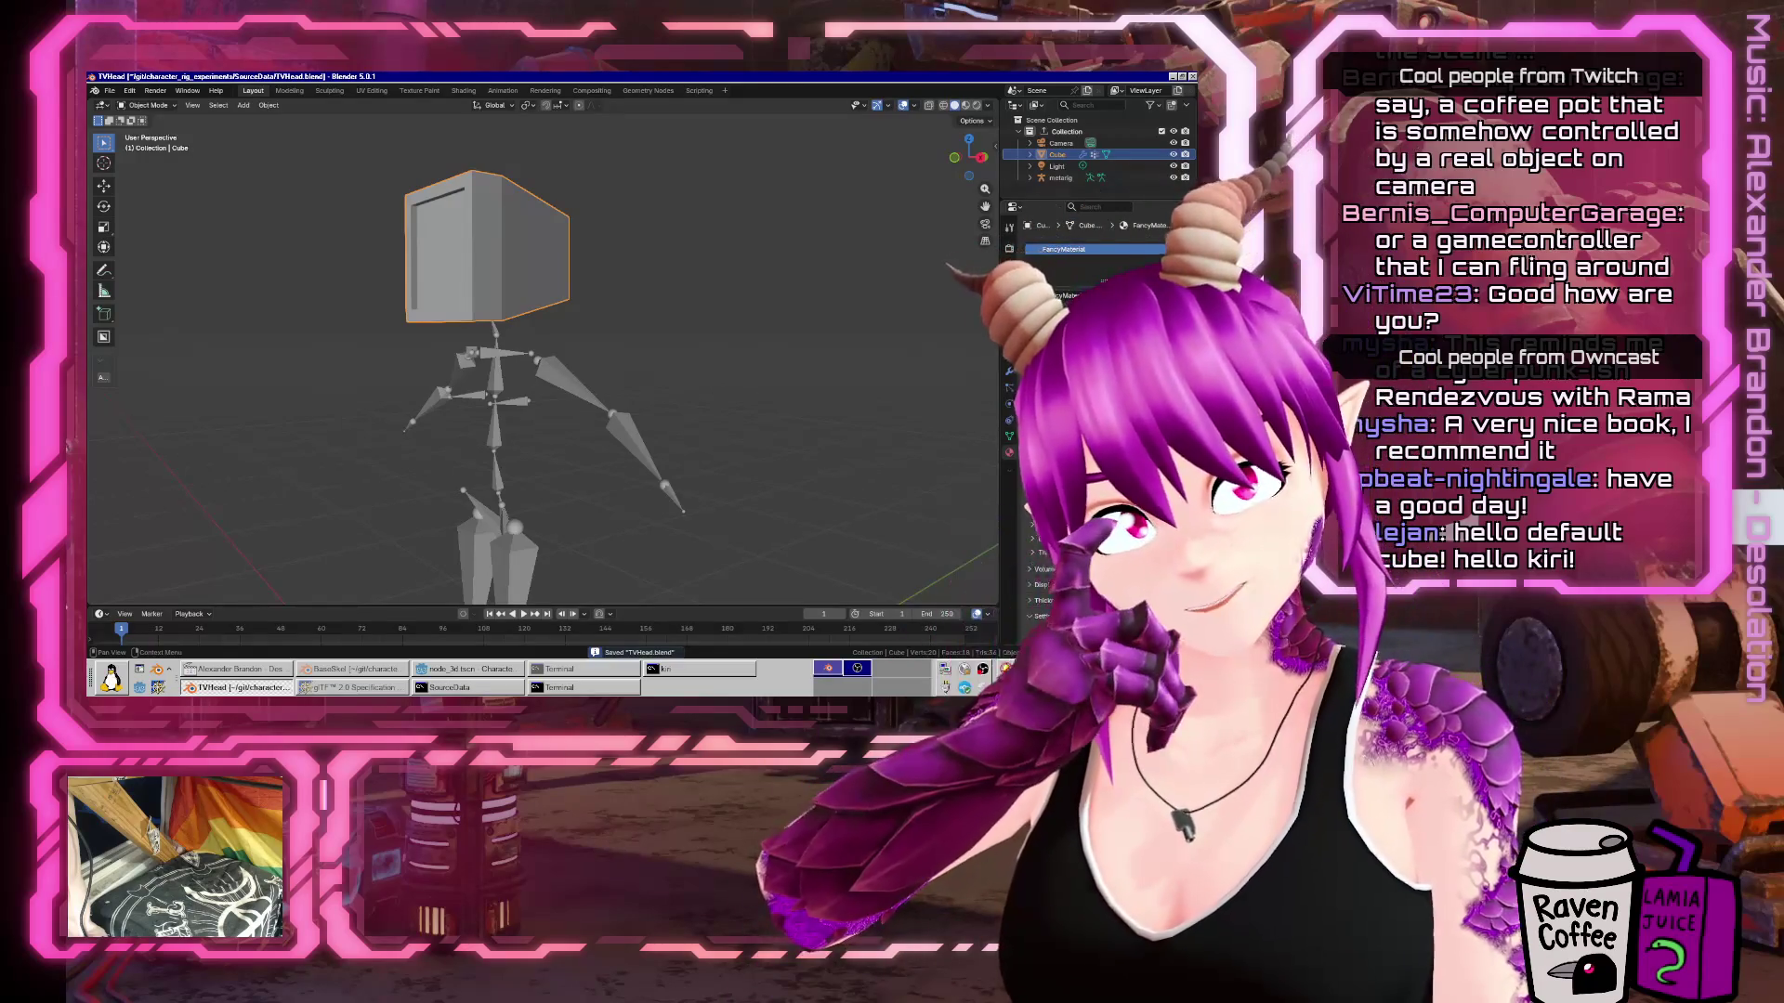
{"action": "scroll", "coordinate": [1051, 392], "scroll_direction": "up", "scroll_amount": 10}
{"action": "scroll", "coordinate": [1051, 392], "scroll_direction": "down", "scroll_amount": 10}
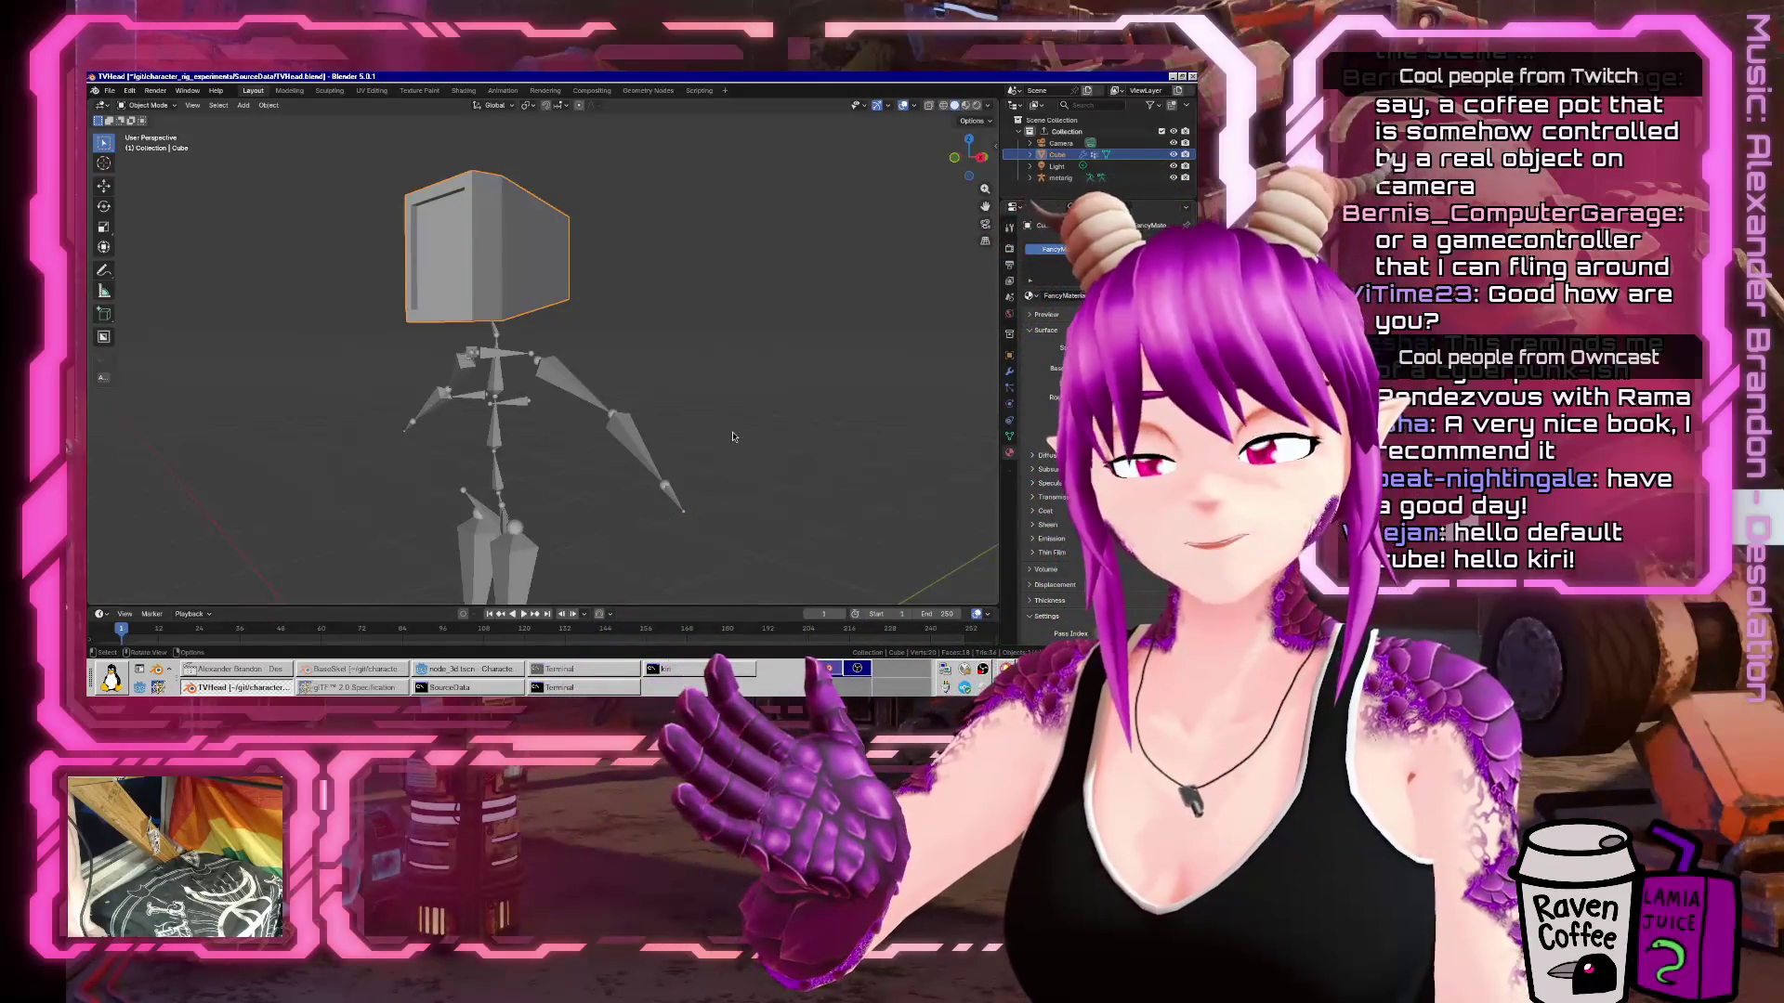
{"action": "key", "text": "ctrl+s"}
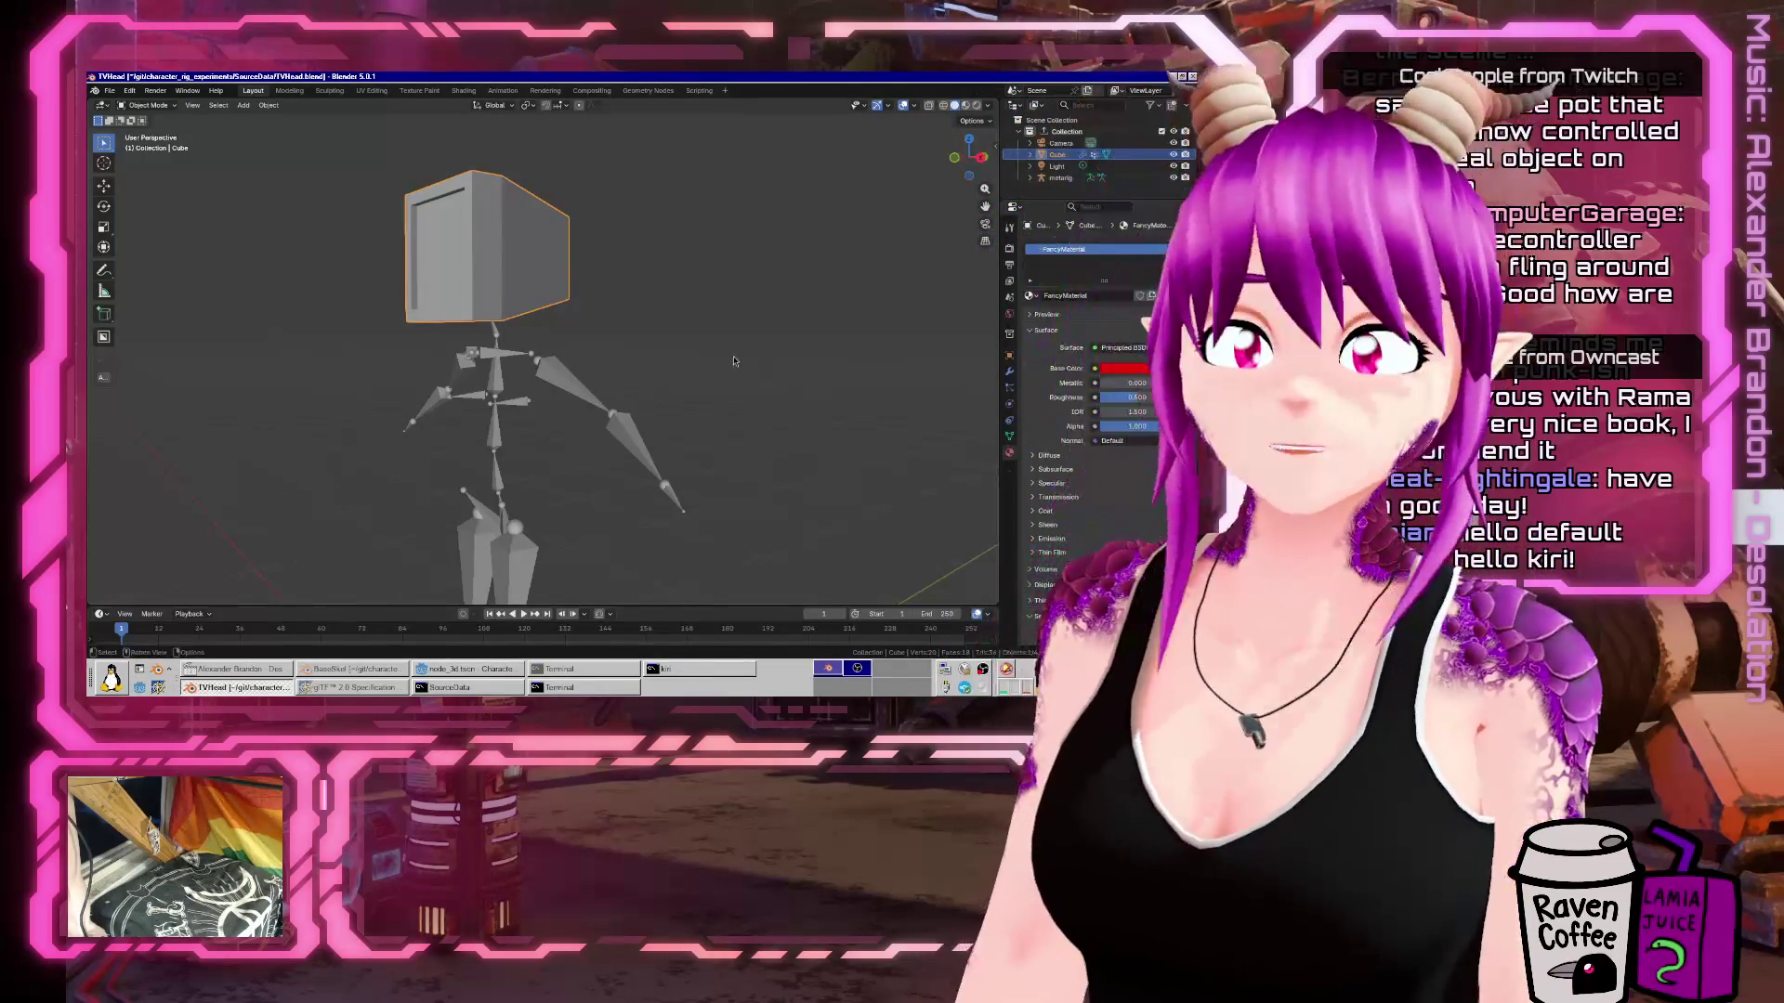
{"action": "left_click_drag", "start_coordinate": [467, 321], "coordinate": [269, 349]}
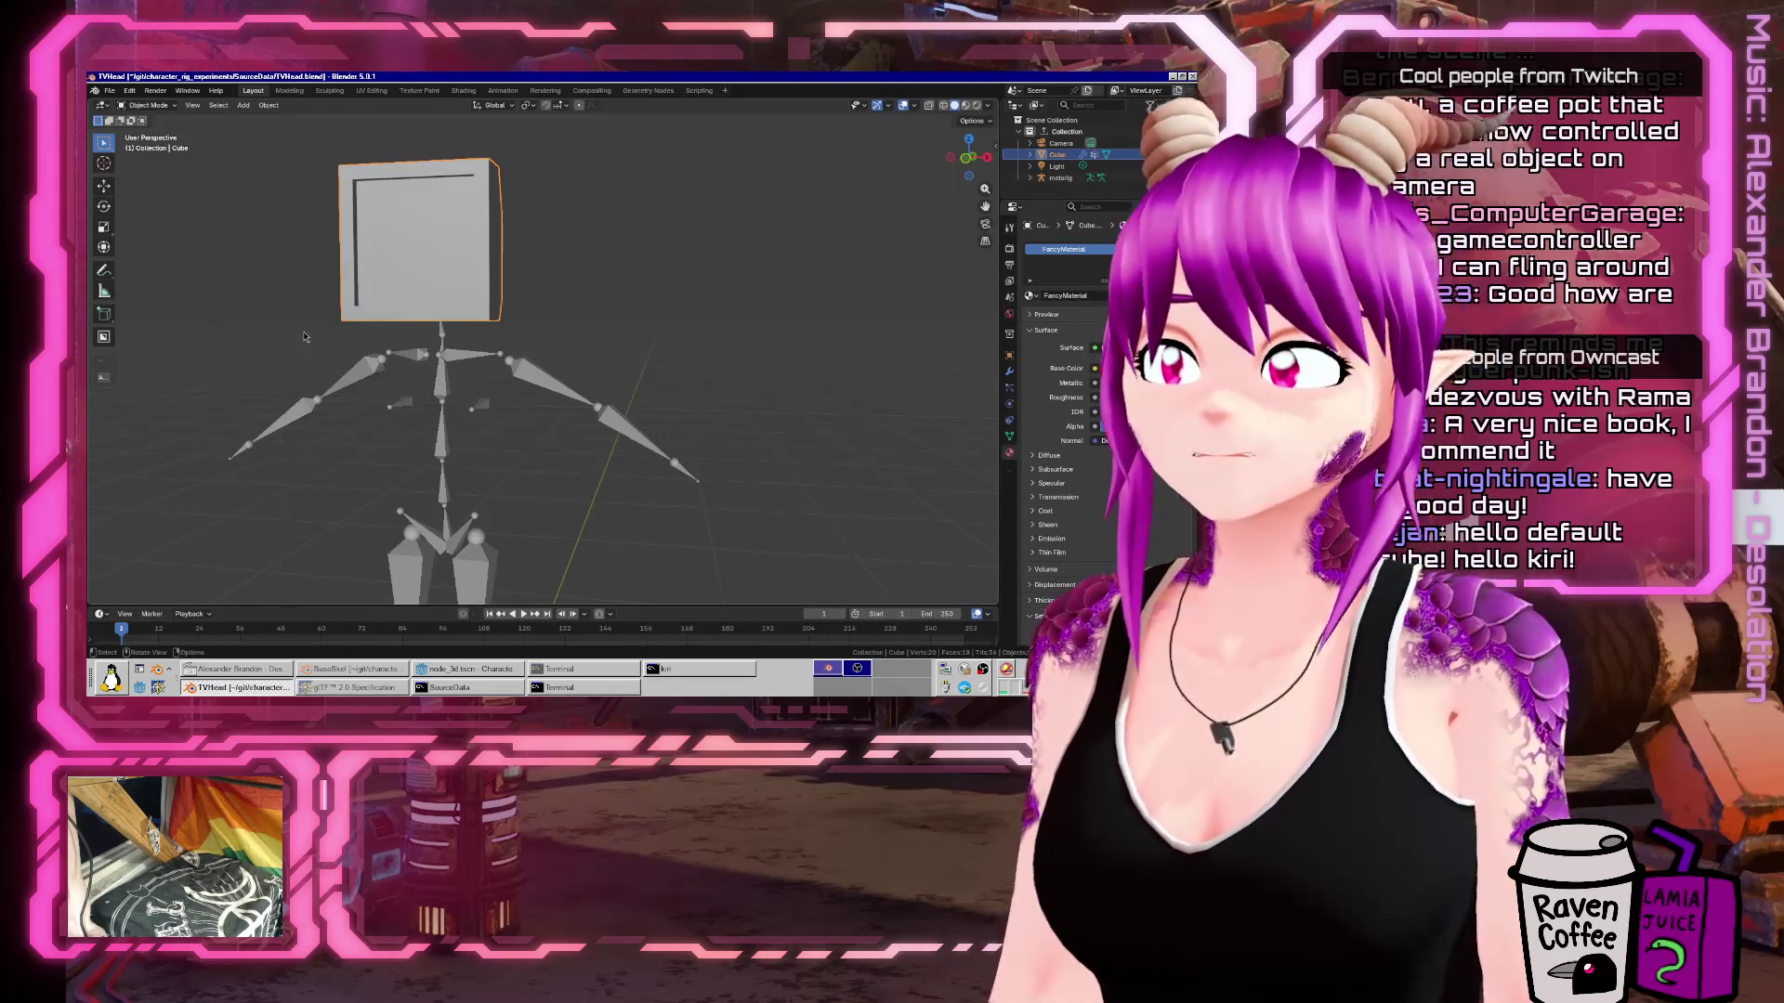
{"action": "left_click", "coordinate": [442, 671]}
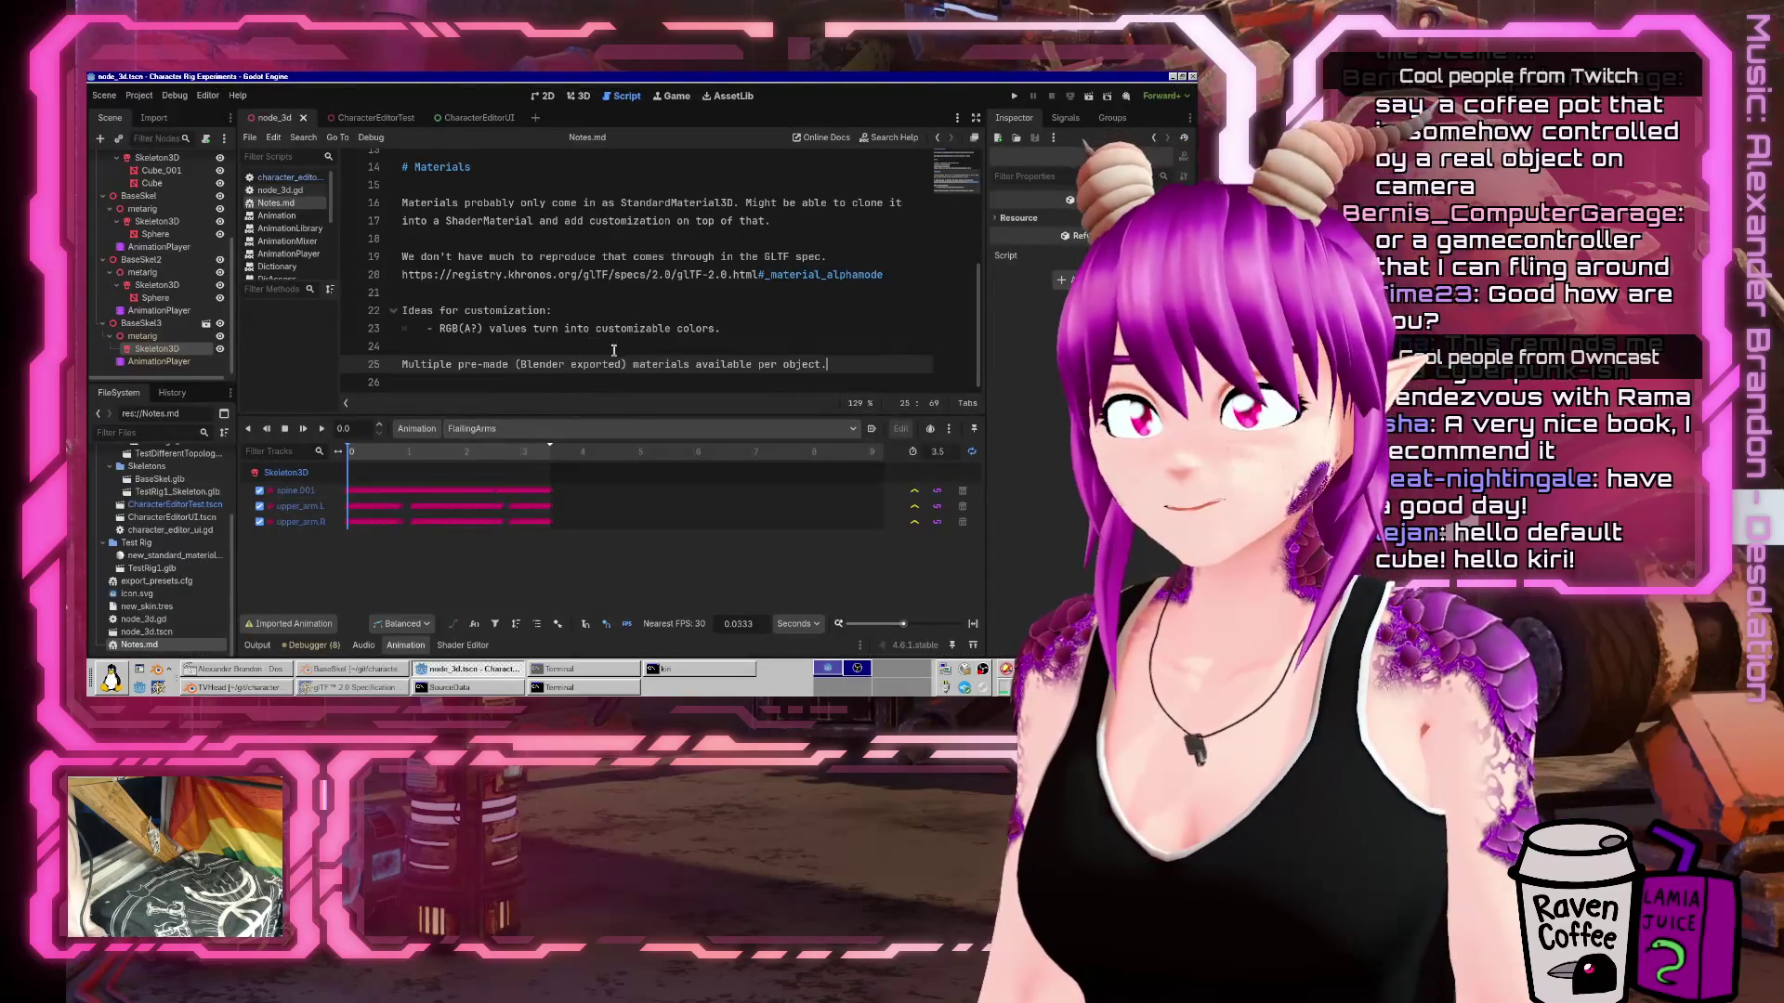
Add a Notes.md question on handling materials shared by multiple objects, and save.
{"action": "key", "text": "Return"}
{"action": "key", "text": "Return"}
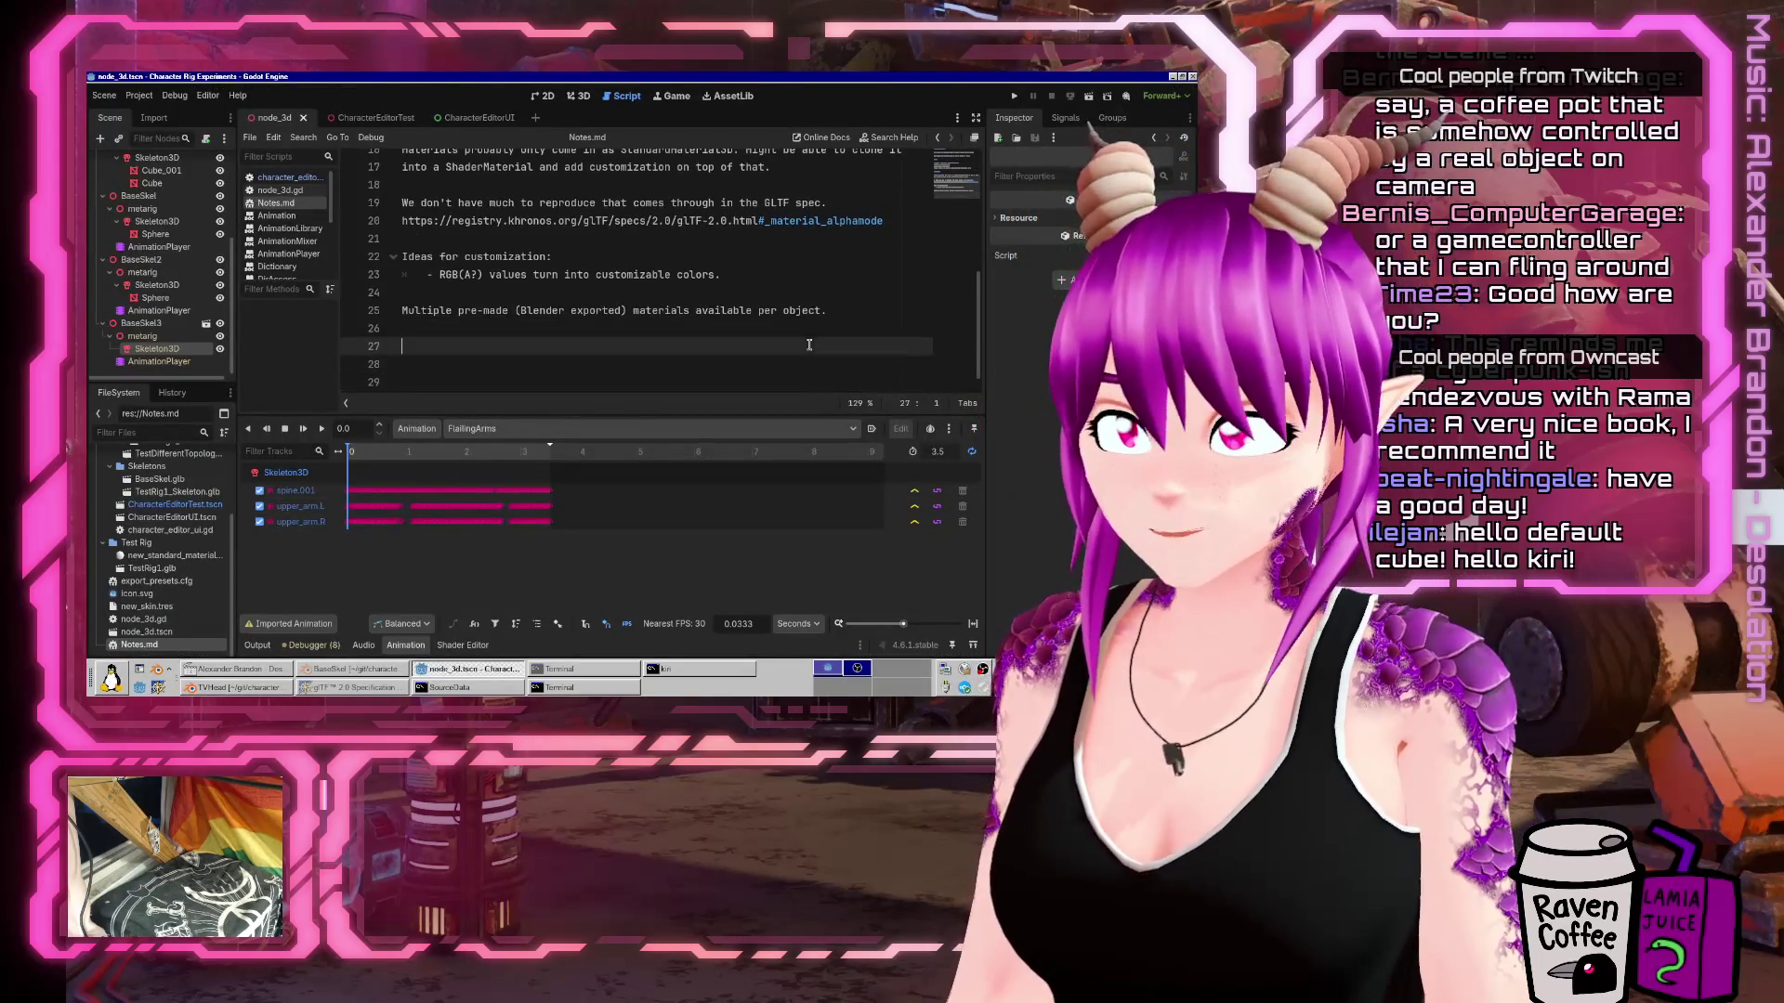
{"action": "type", "text": "How do we handle mate"}
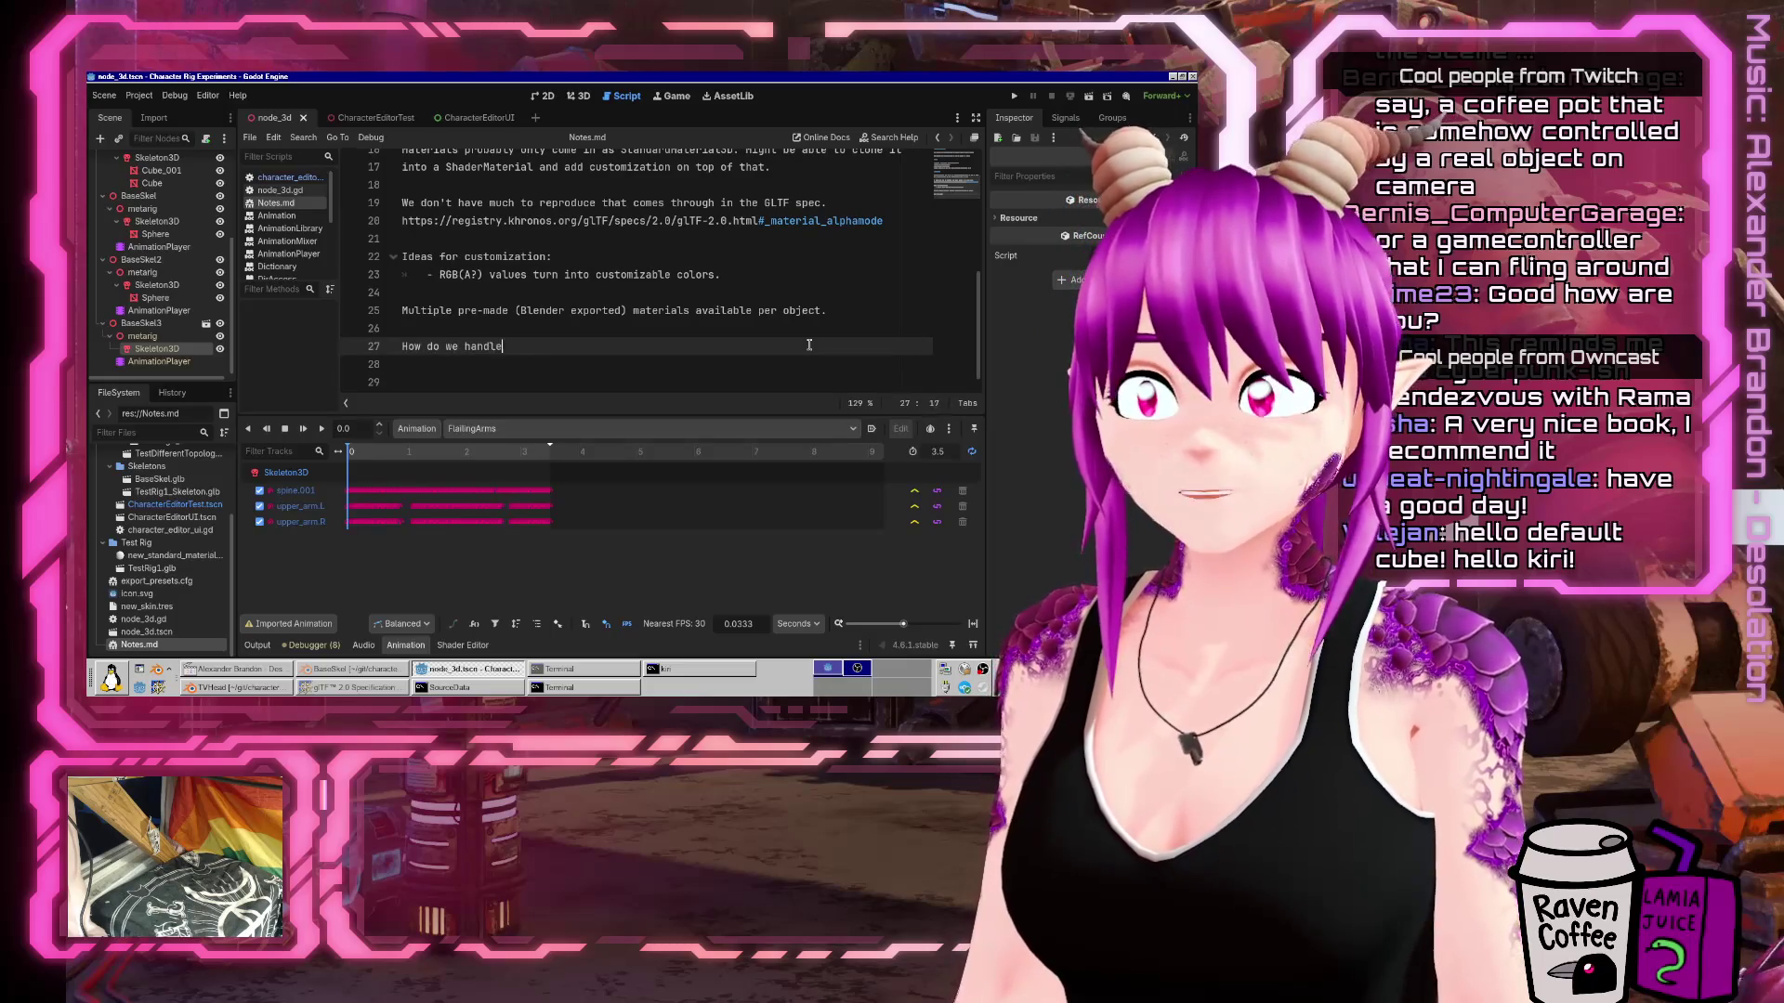
{"action": "type", "text": "rial (and especially texture) de-dupo"}
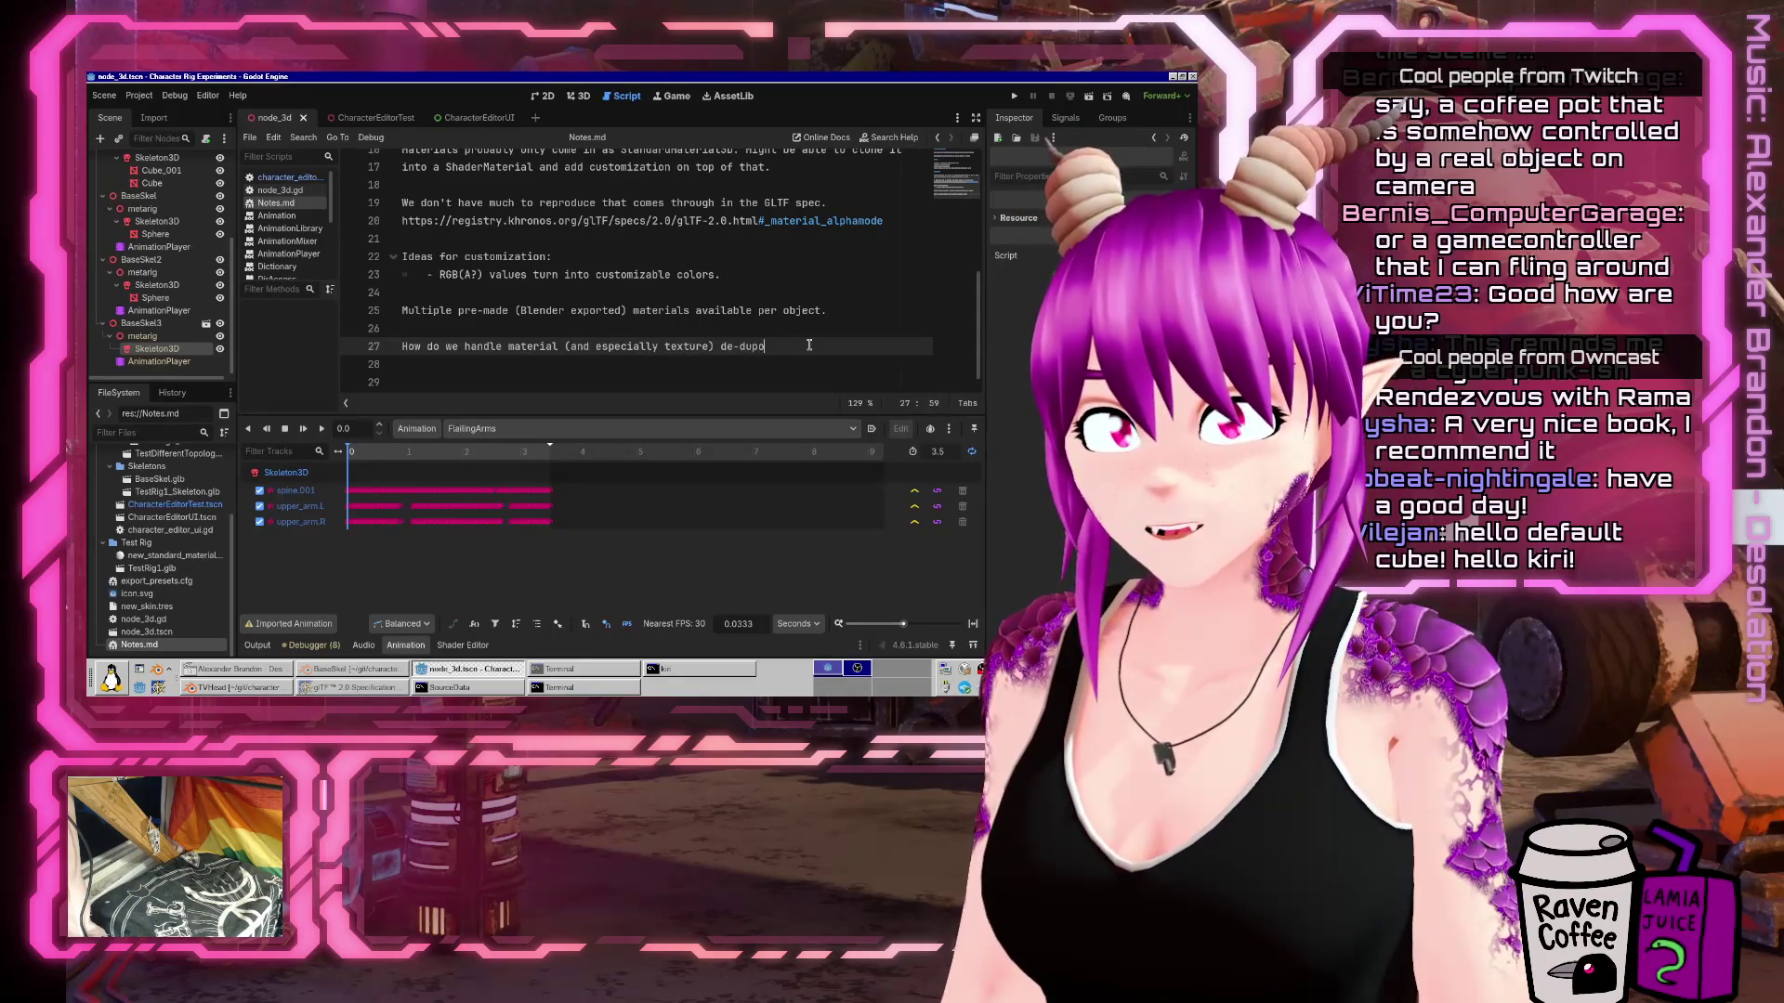
{"action": "type", "text": "s m"}
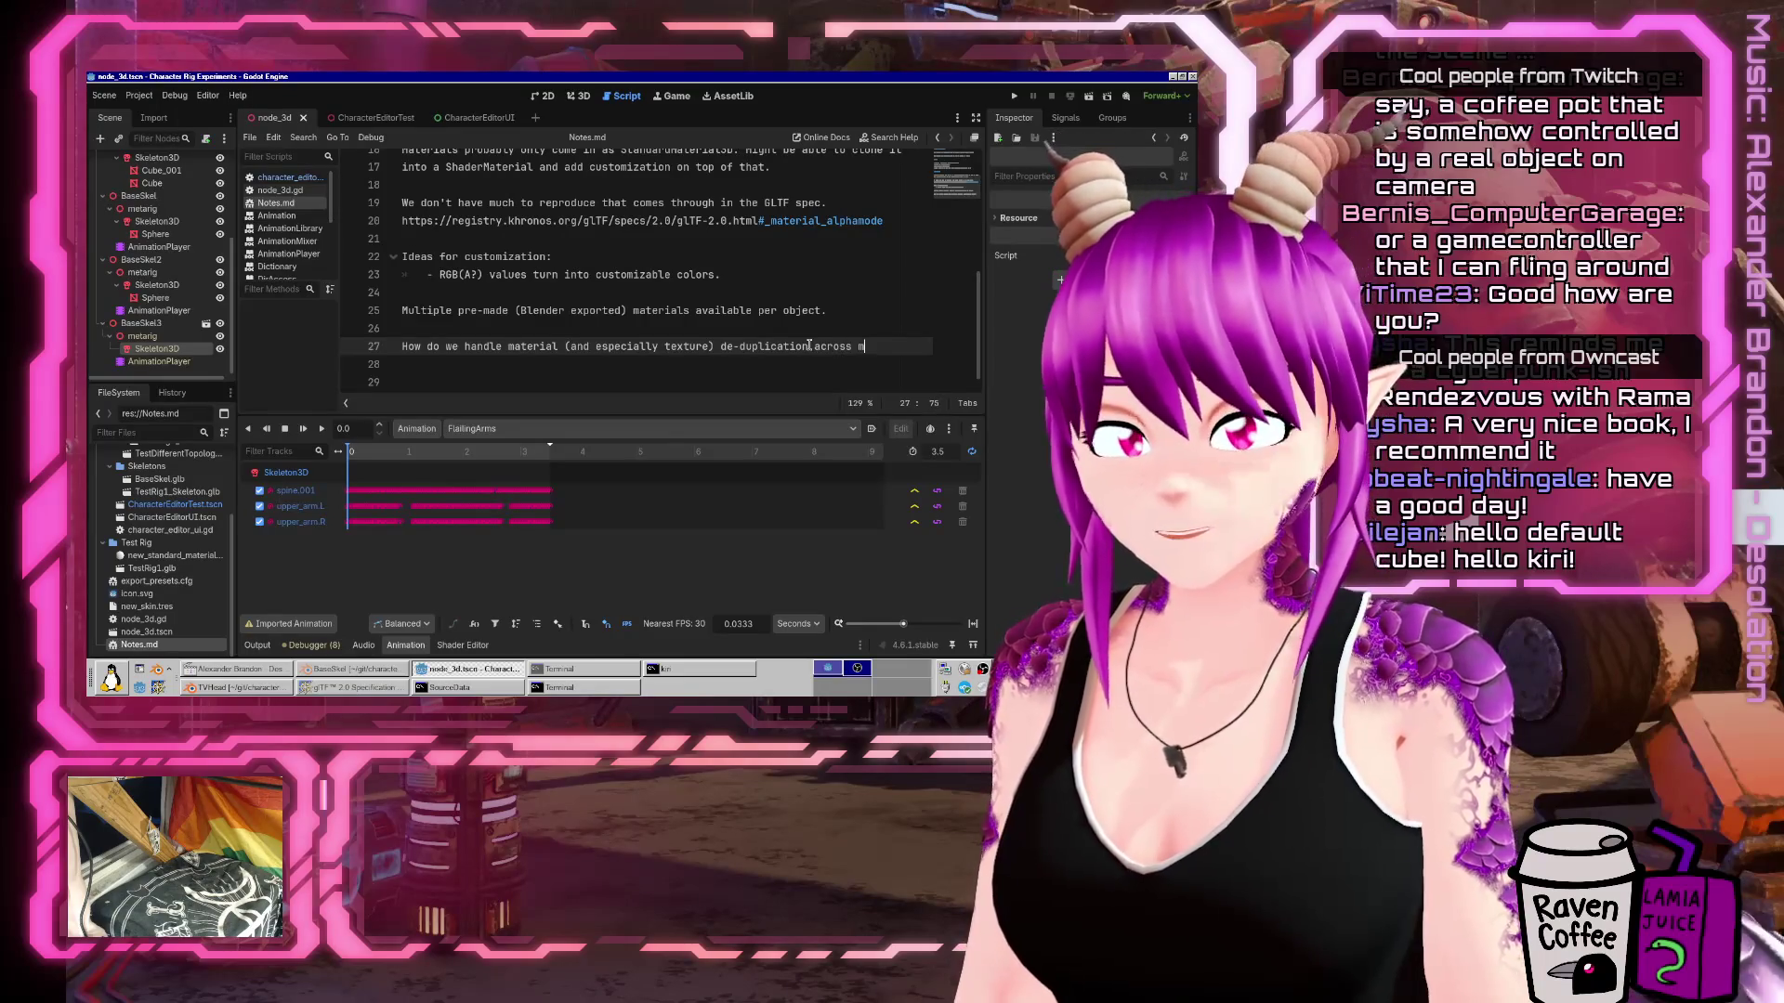
{"action": "type", "text": "ultiple objects that "}
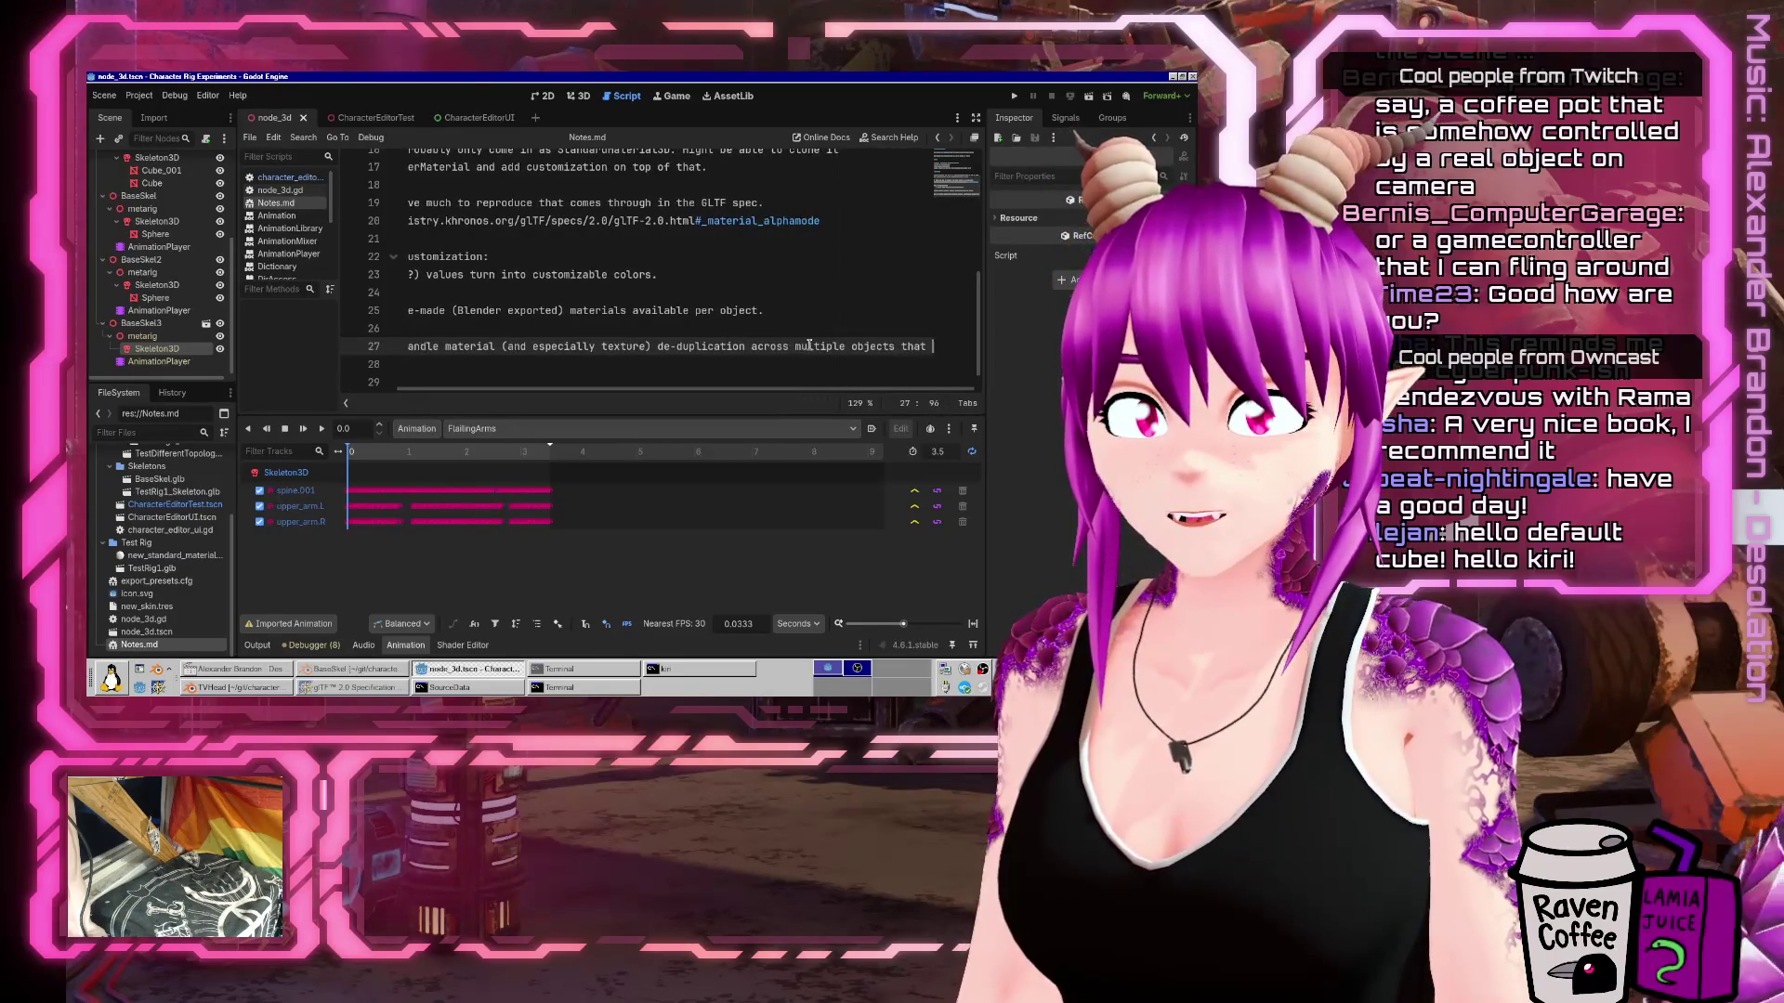
{"action": "type", "text": "use the same ones."}
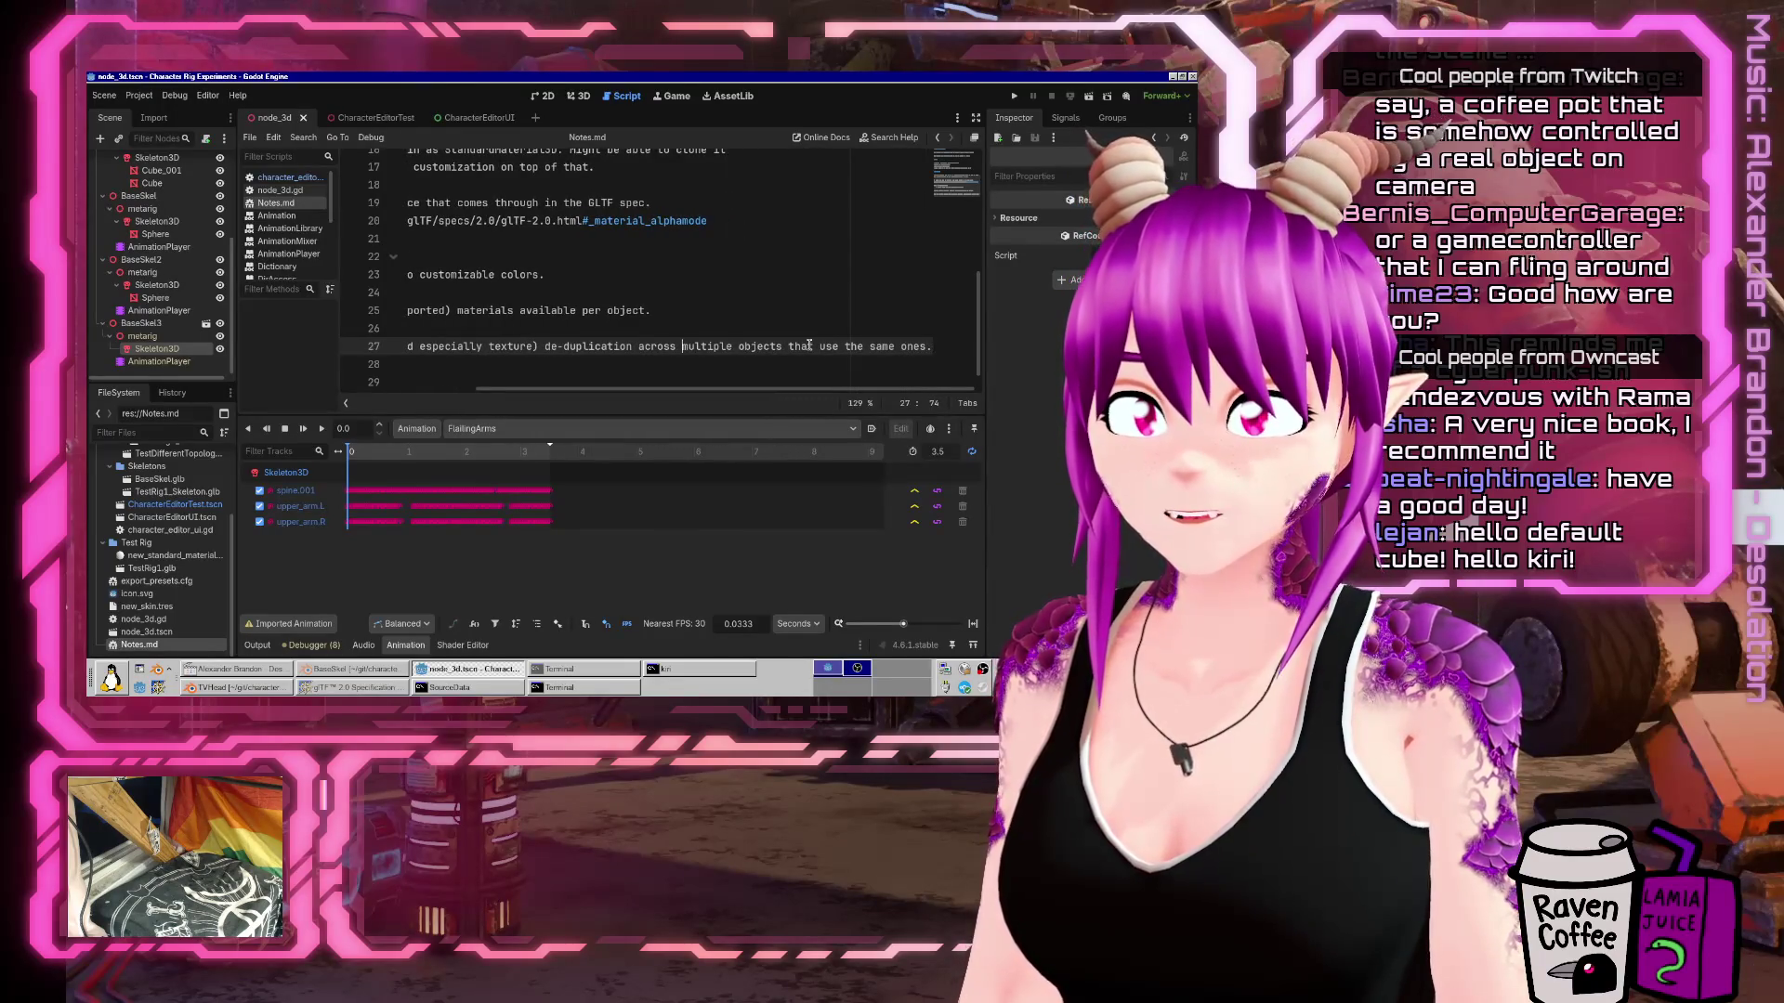
{"action": "key", "text": "Return"}
{"action": "type", "text": "?"}
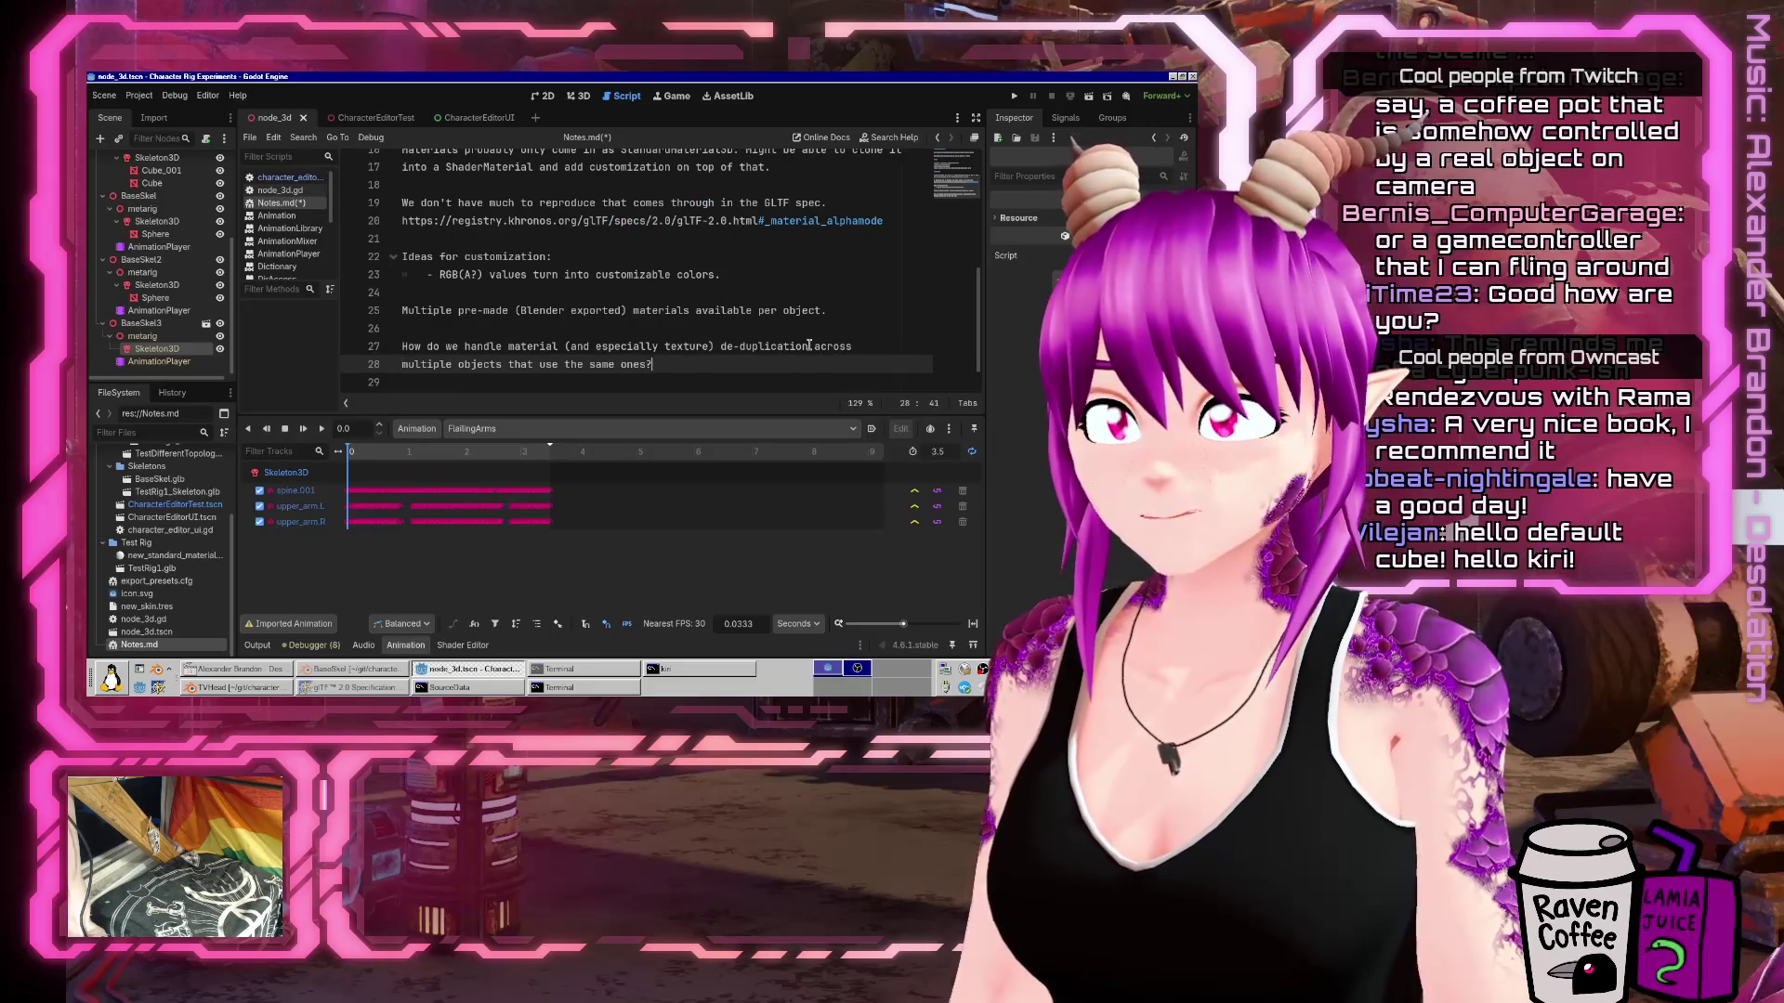
{"action": "key", "text": "Up"}
{"action": "key", "text": "Up"}
{"action": "key", "text": "Down"}
{"action": "key", "text": "Down"}
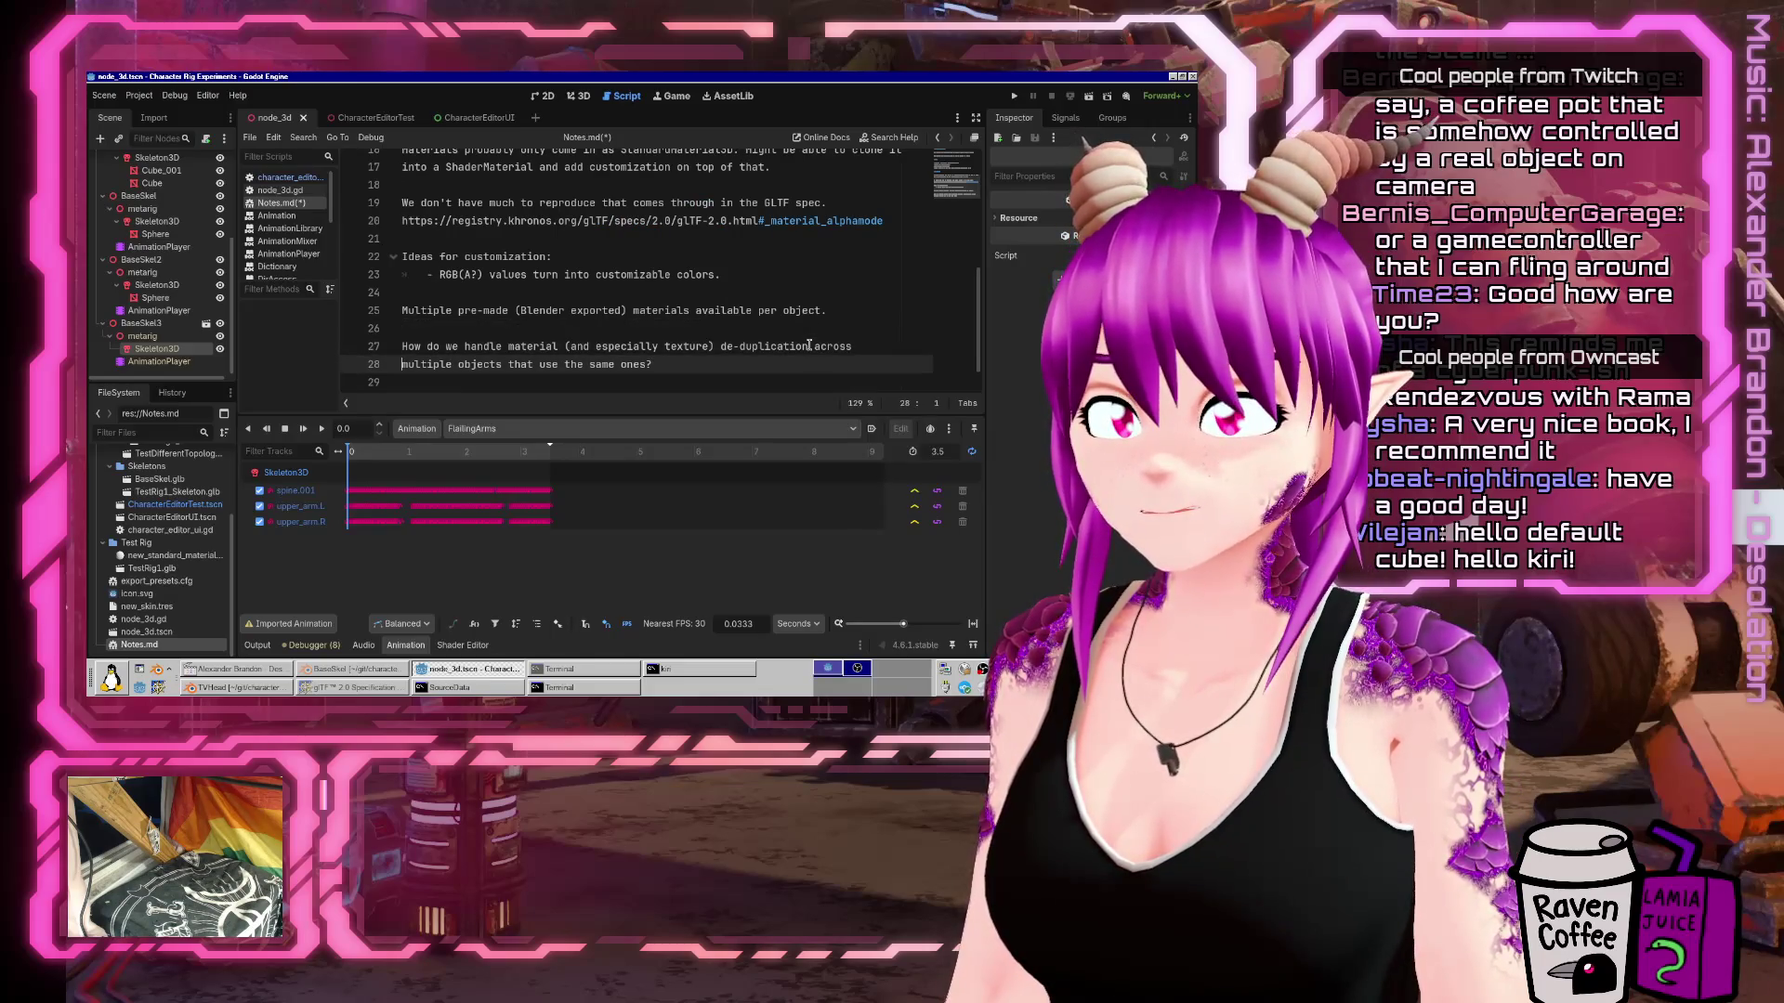
{"action": "key", "text": "ctrl+s"}
Append 'We need a solution to this.' after the question, then go back to Blender.
{"action": "key", "text": "Down"}
{"action": "key", "text": "Down"}
{"action": "key", "text": "Up"}
{"action": "key", "text": "Up"}
{"action": "key", "text": "End"}
{"action": "type", "text": "We need a solution"}
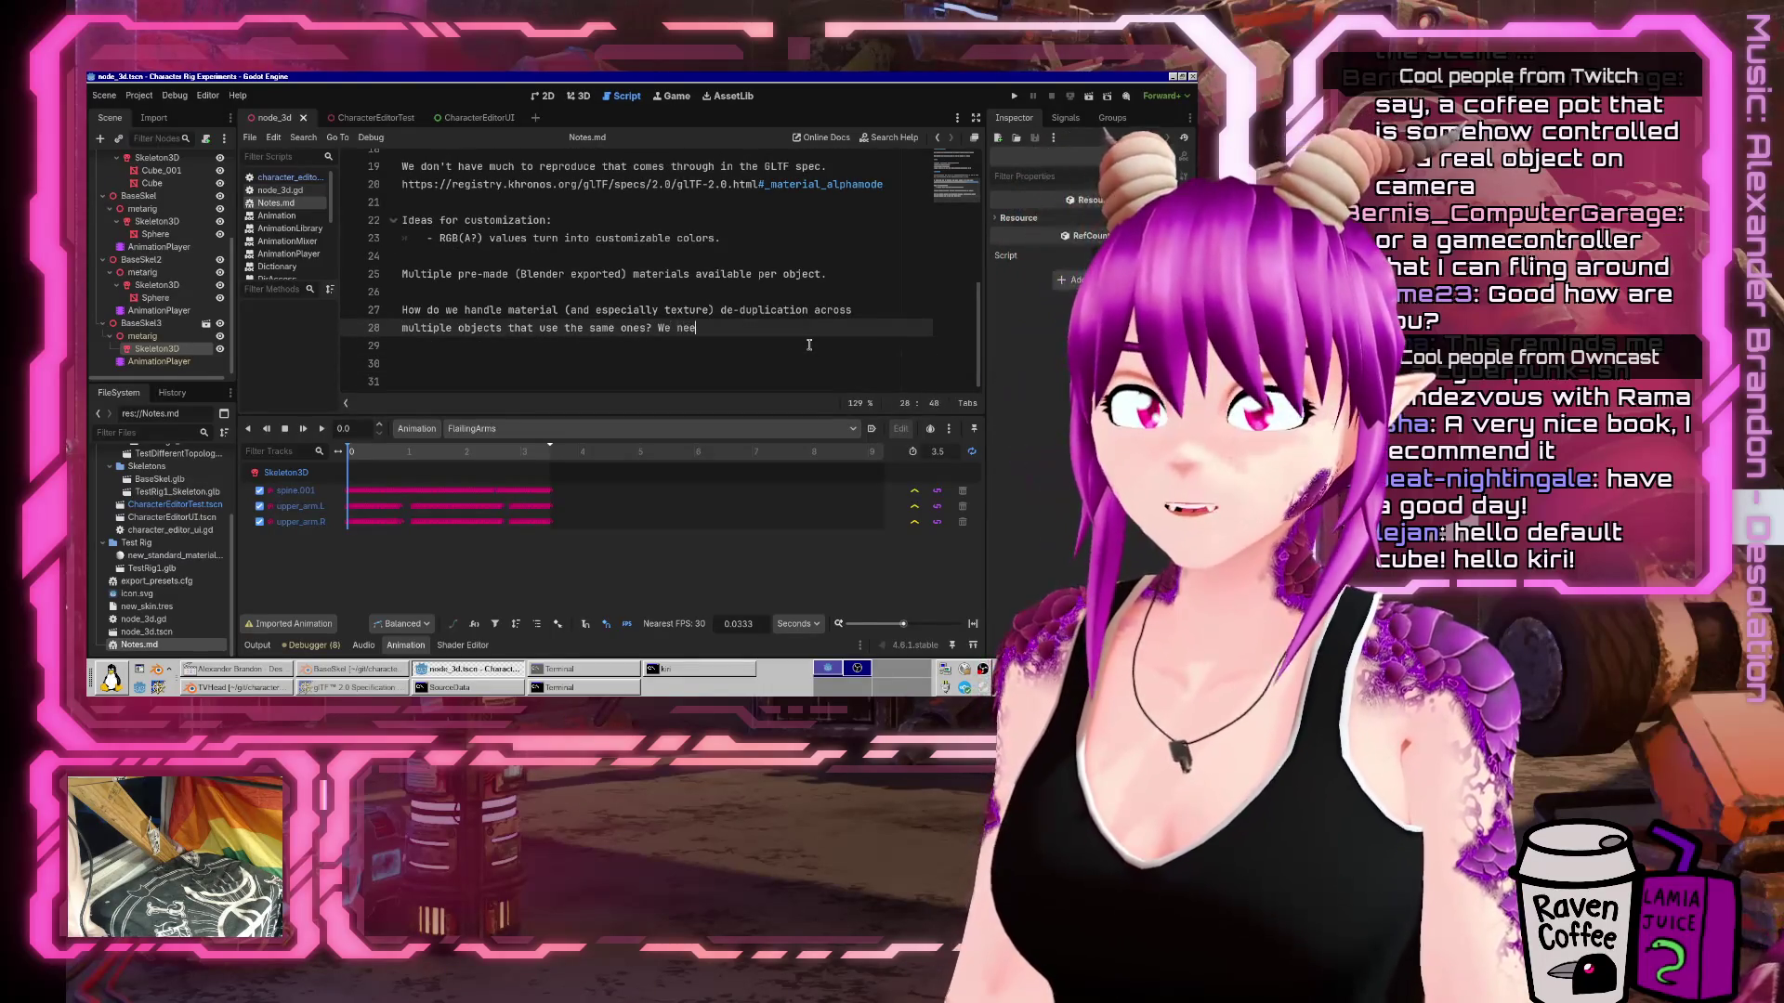
{"action": "type", "text": " to this."}
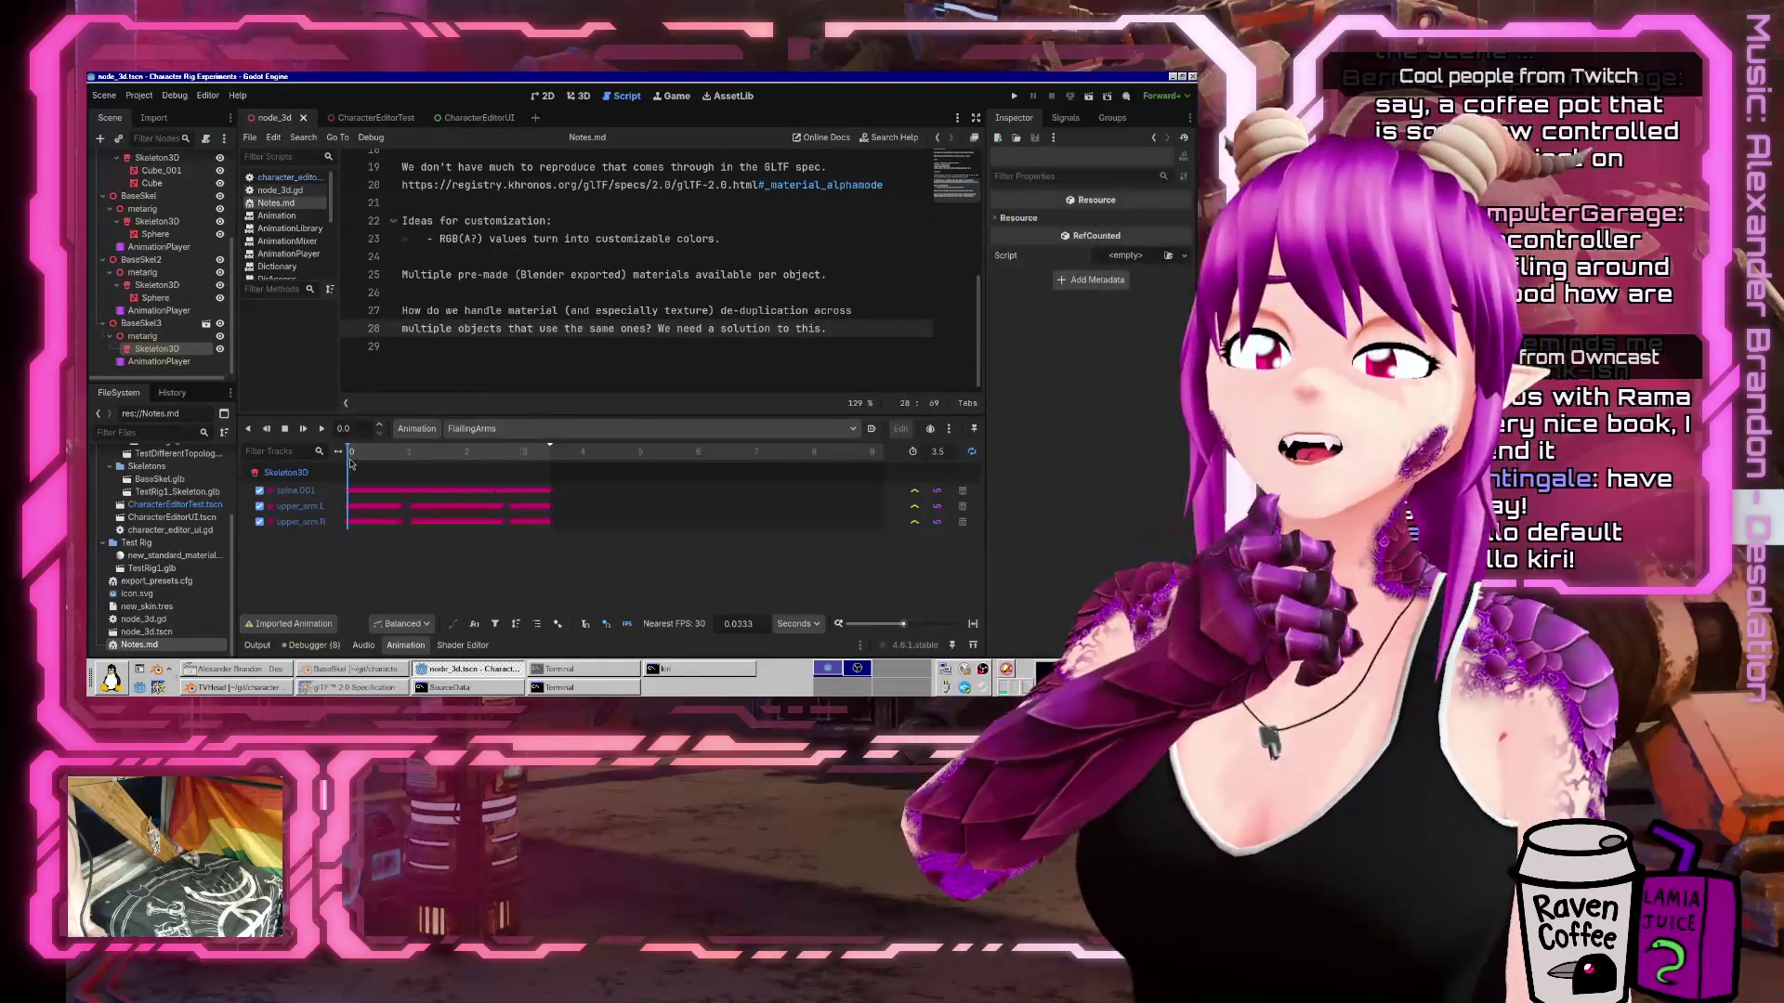
{"action": "left_click", "coordinate": [344, 687]}
{"action": "left_click", "coordinate": [344, 687]}
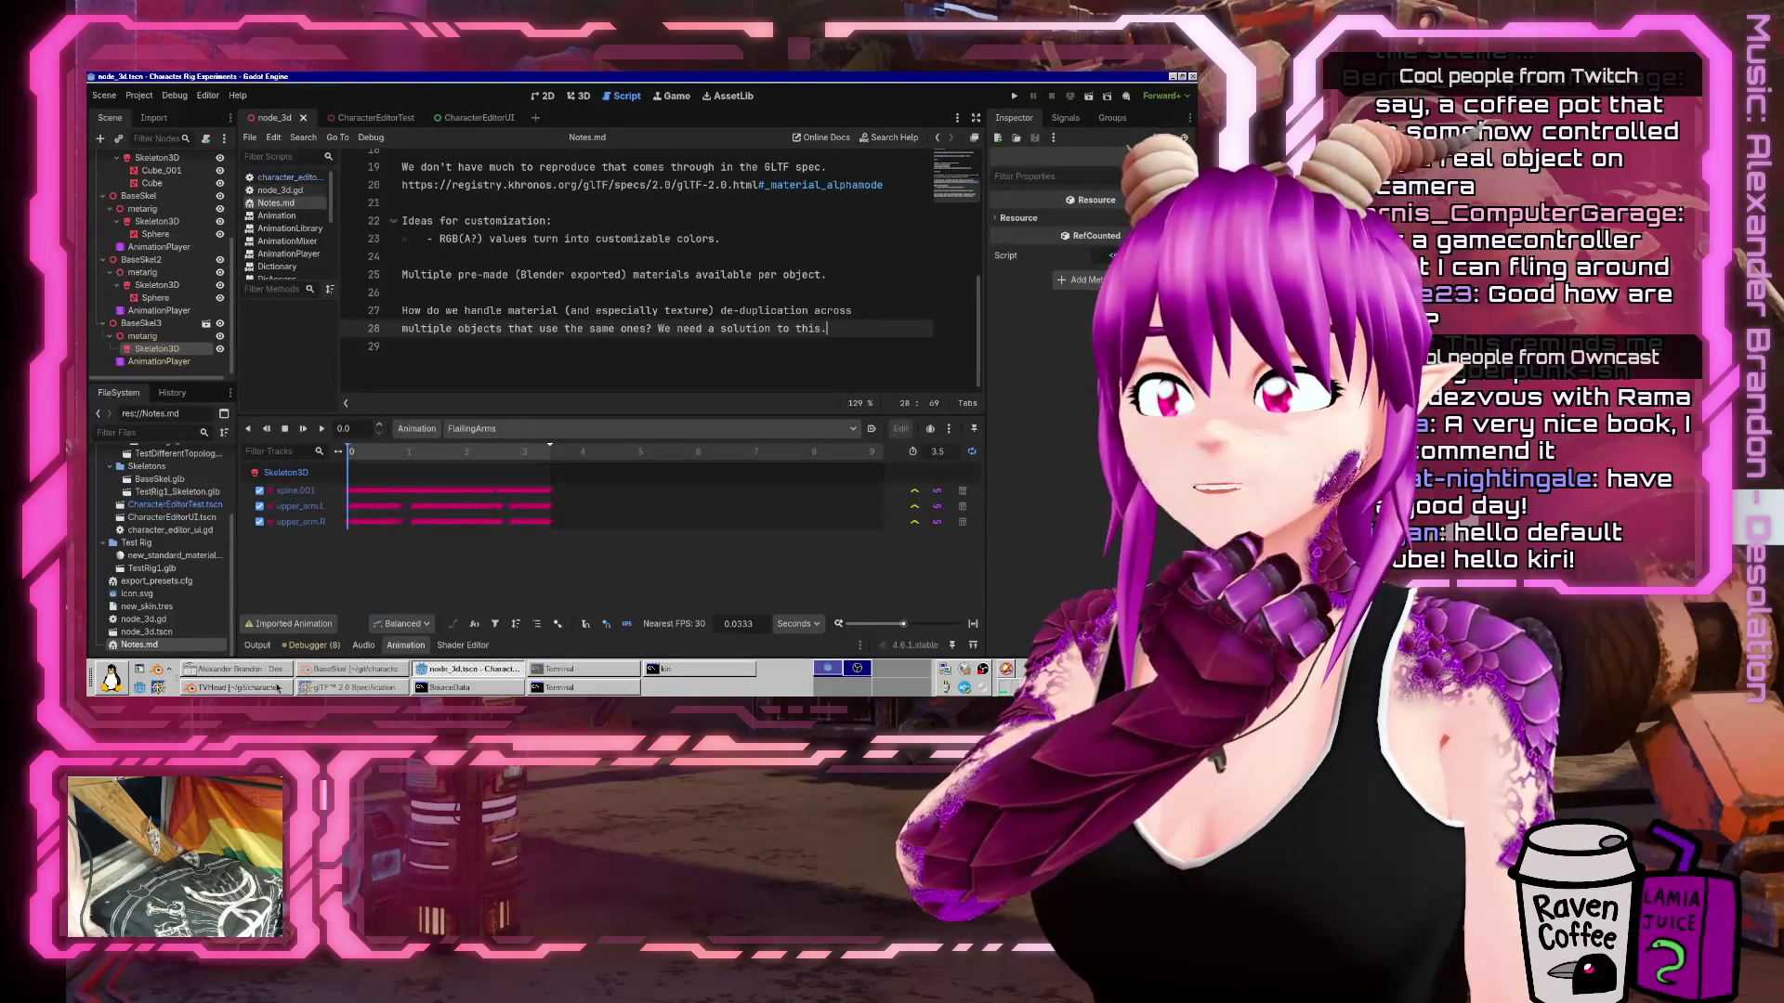
{"action": "left_click", "coordinate": [277, 687]}
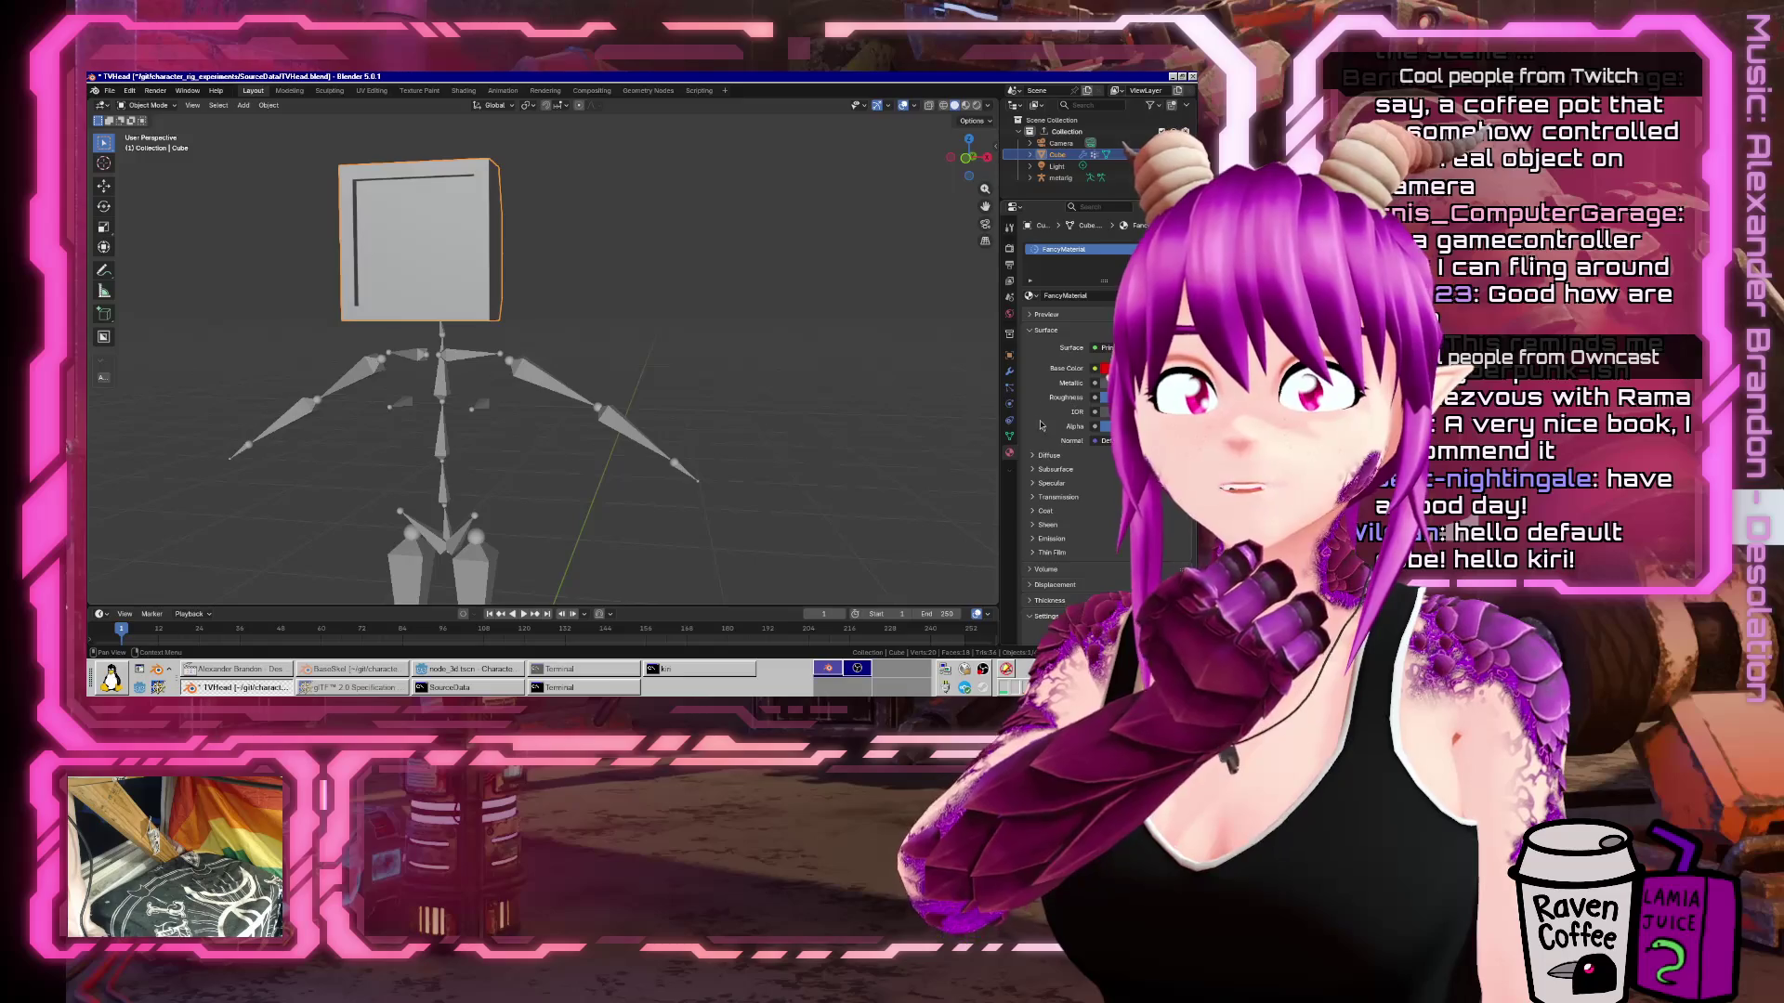
Reassign BaseMaterial to the cube, save, and select the armature too.
{"action": "left_click", "coordinate": [1029, 296]}
{"action": "left_click", "coordinate": [1036, 313]}
{"action": "key", "text": "ctrl+s"}
{"action": "key", "text": "a"}
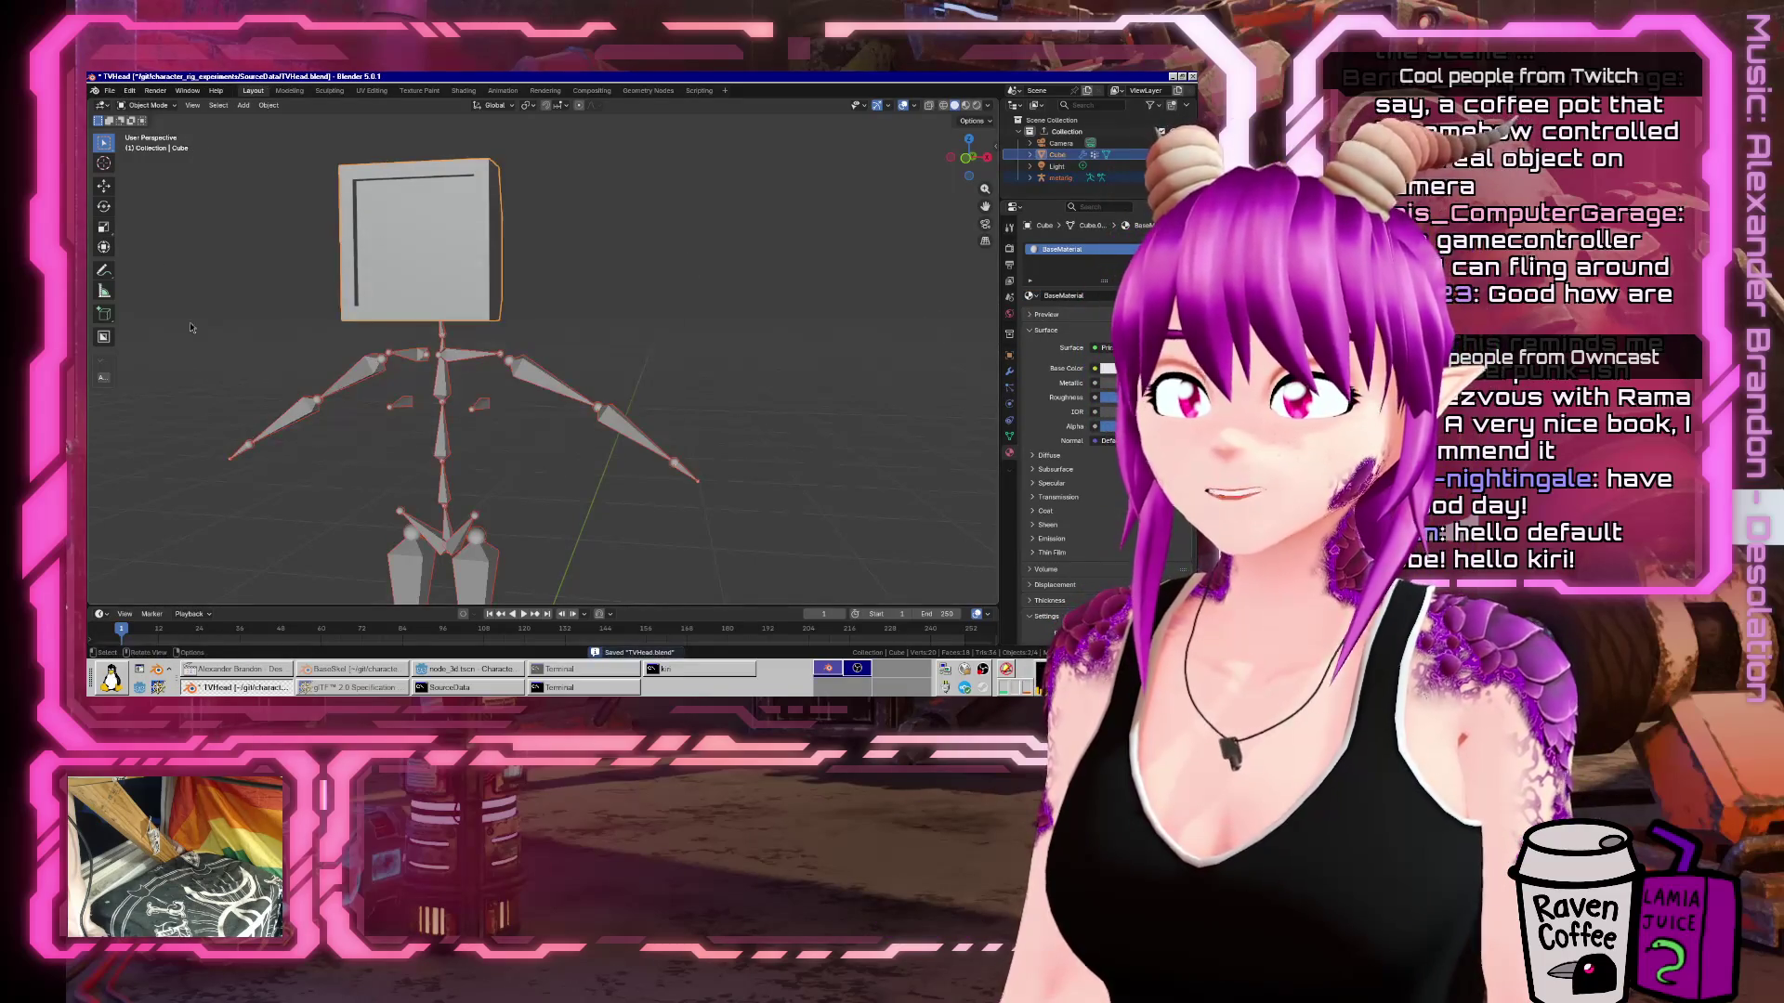
Start a glTF 2.0 export targeting the CharacterEditor/Parts/Heads folder.
{"action": "left_click", "coordinate": [109, 90]}
{"action": "mouse_move", "coordinate": [164, 269]}
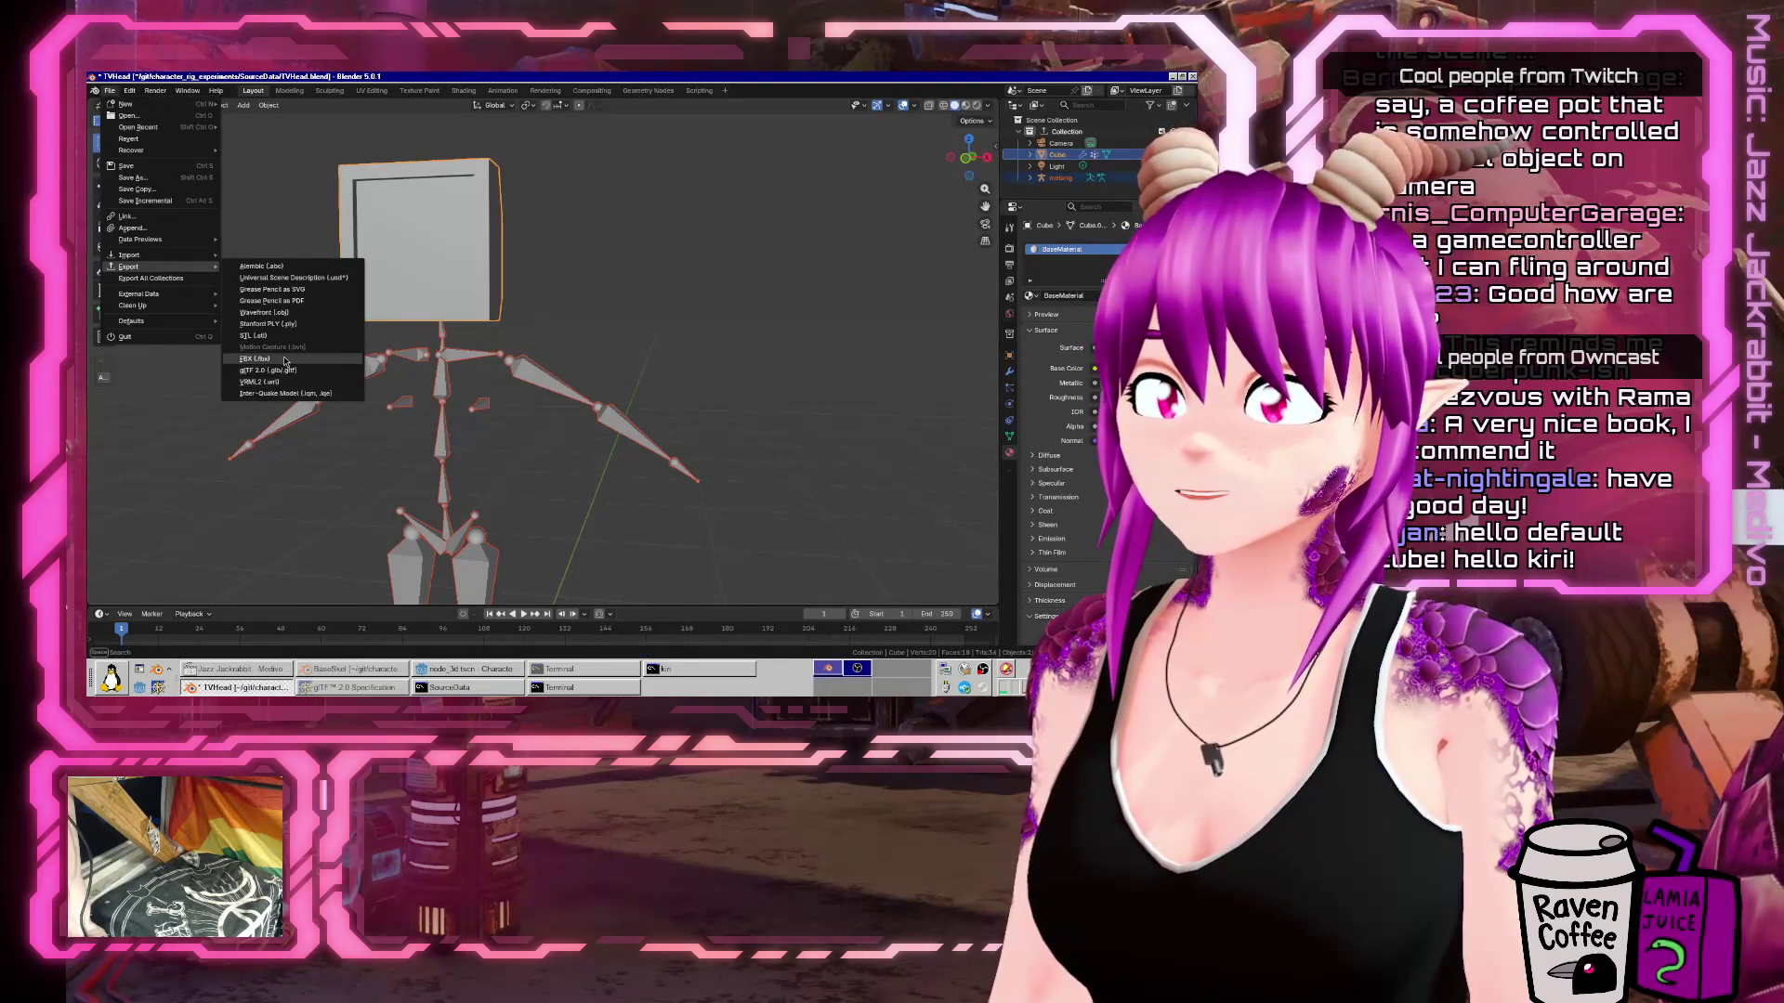
{"action": "left_click", "coordinate": [300, 371]}
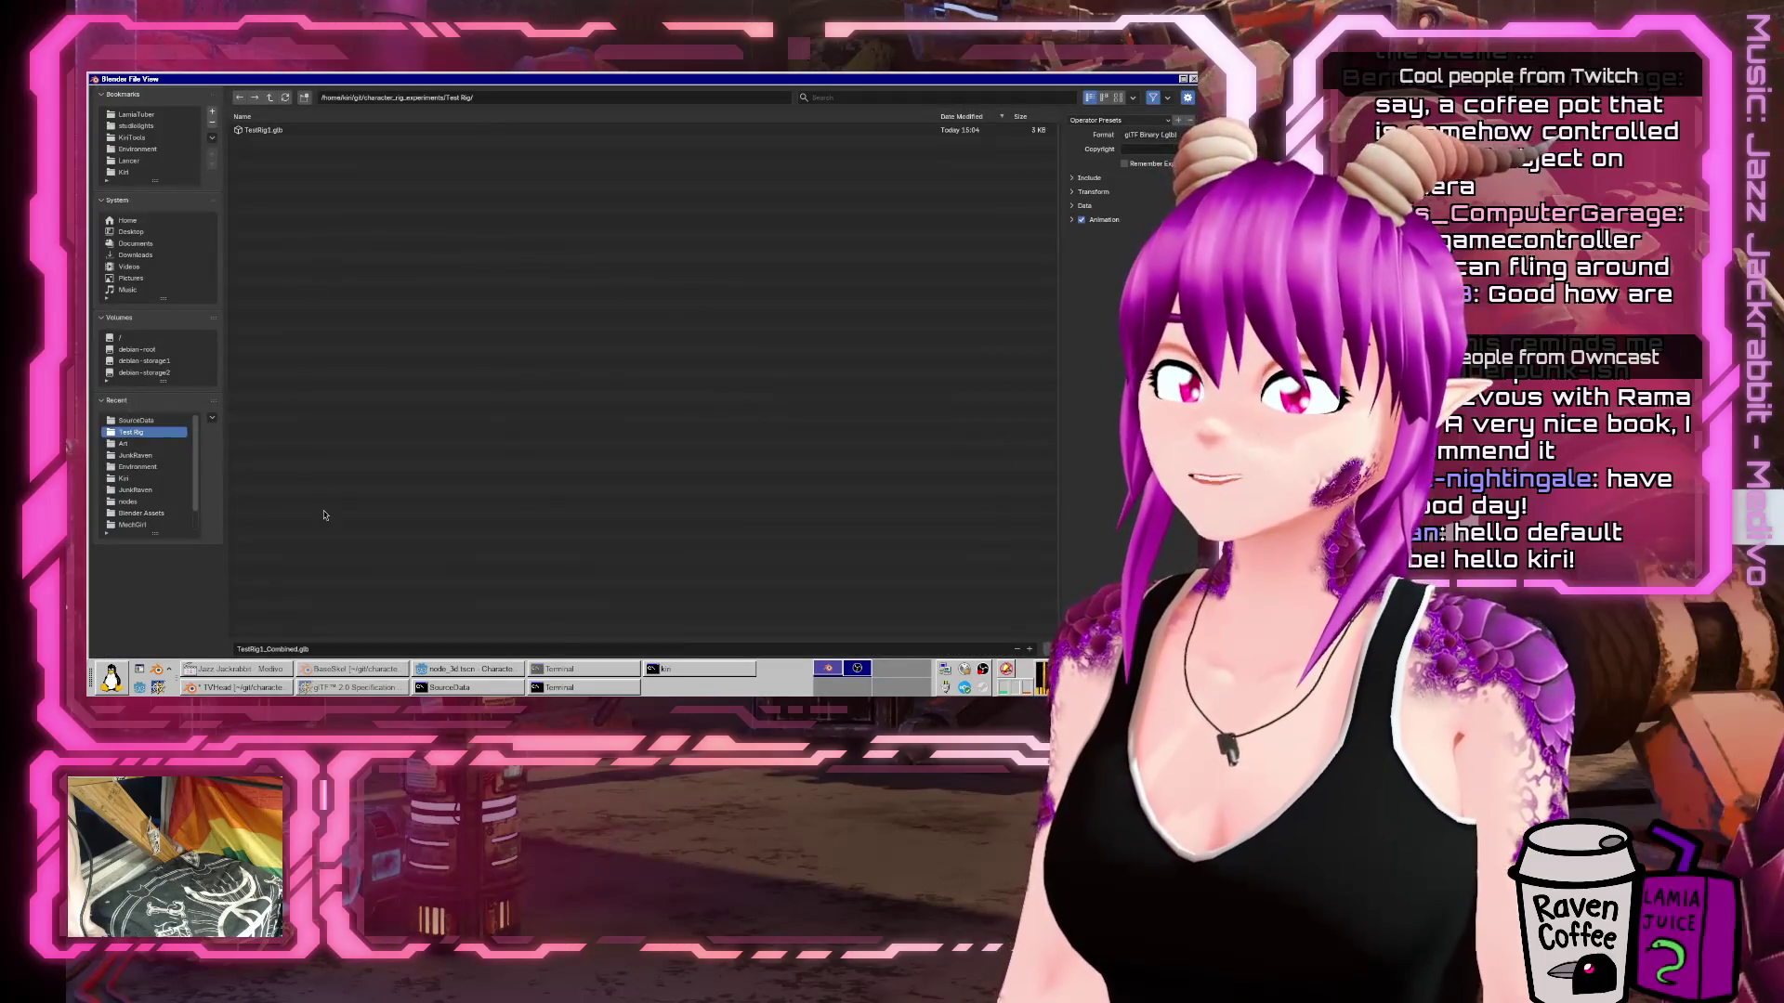
{"action": "left_click", "coordinate": [274, 100]}
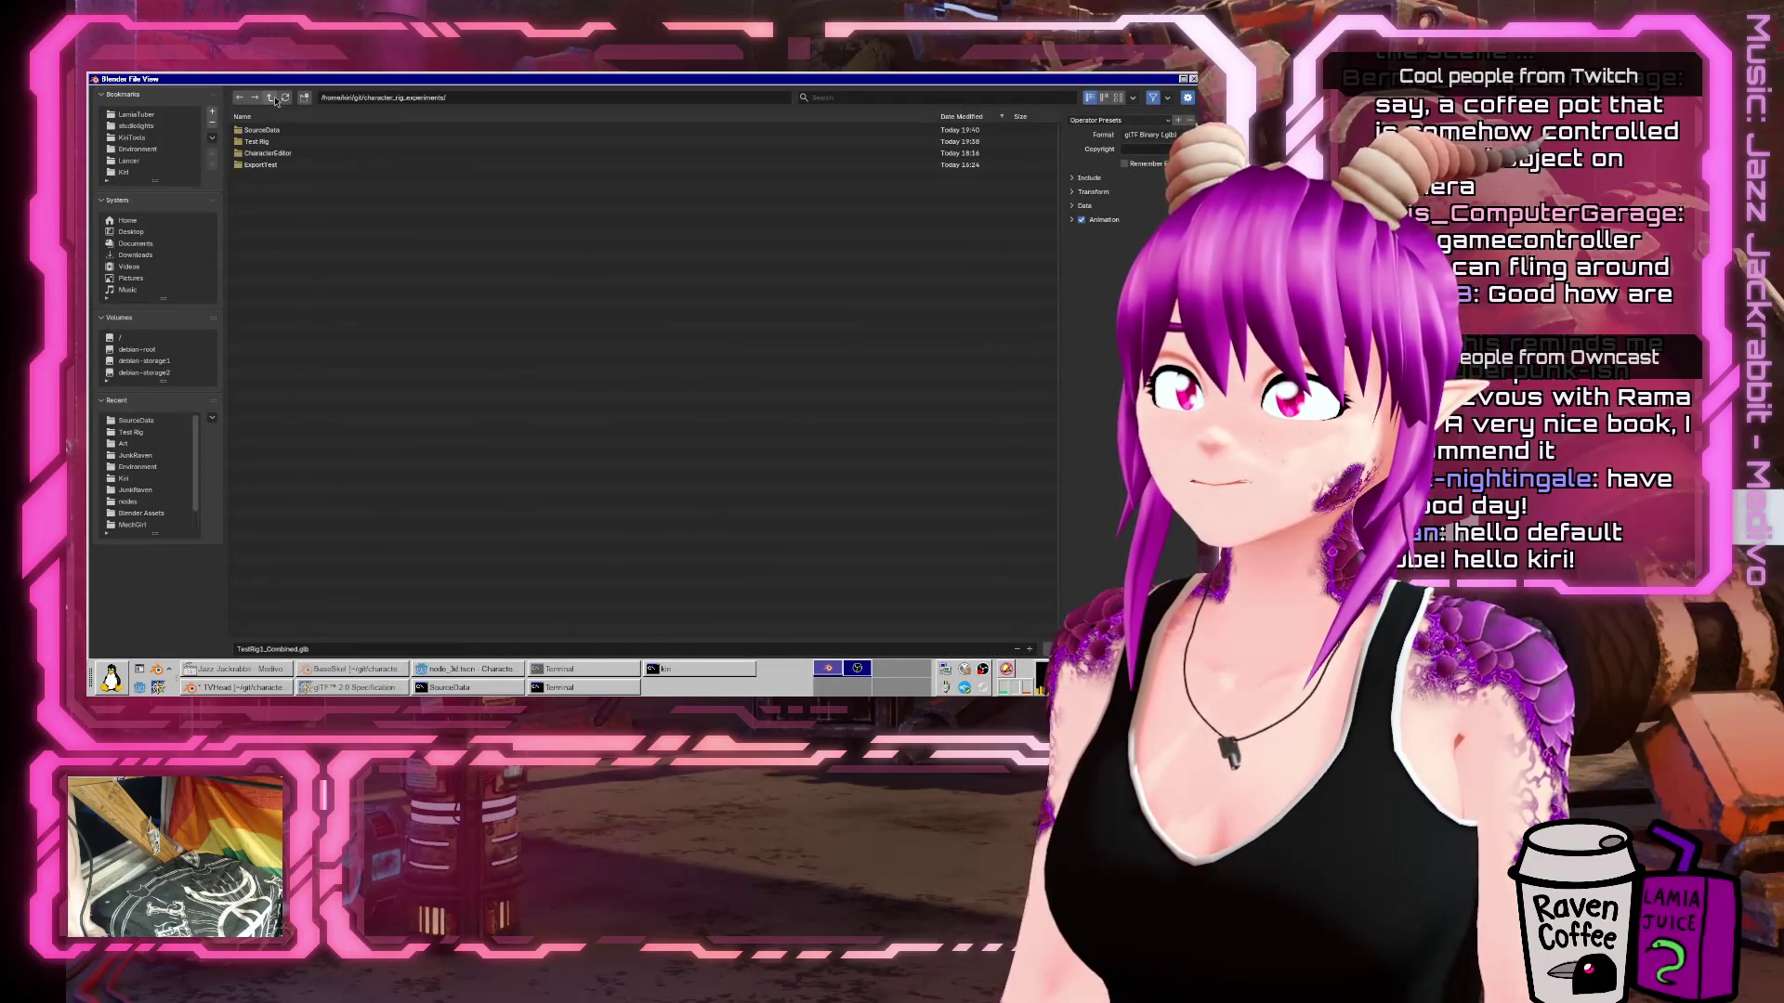
{"action": "left_click", "coordinate": [279, 153]}
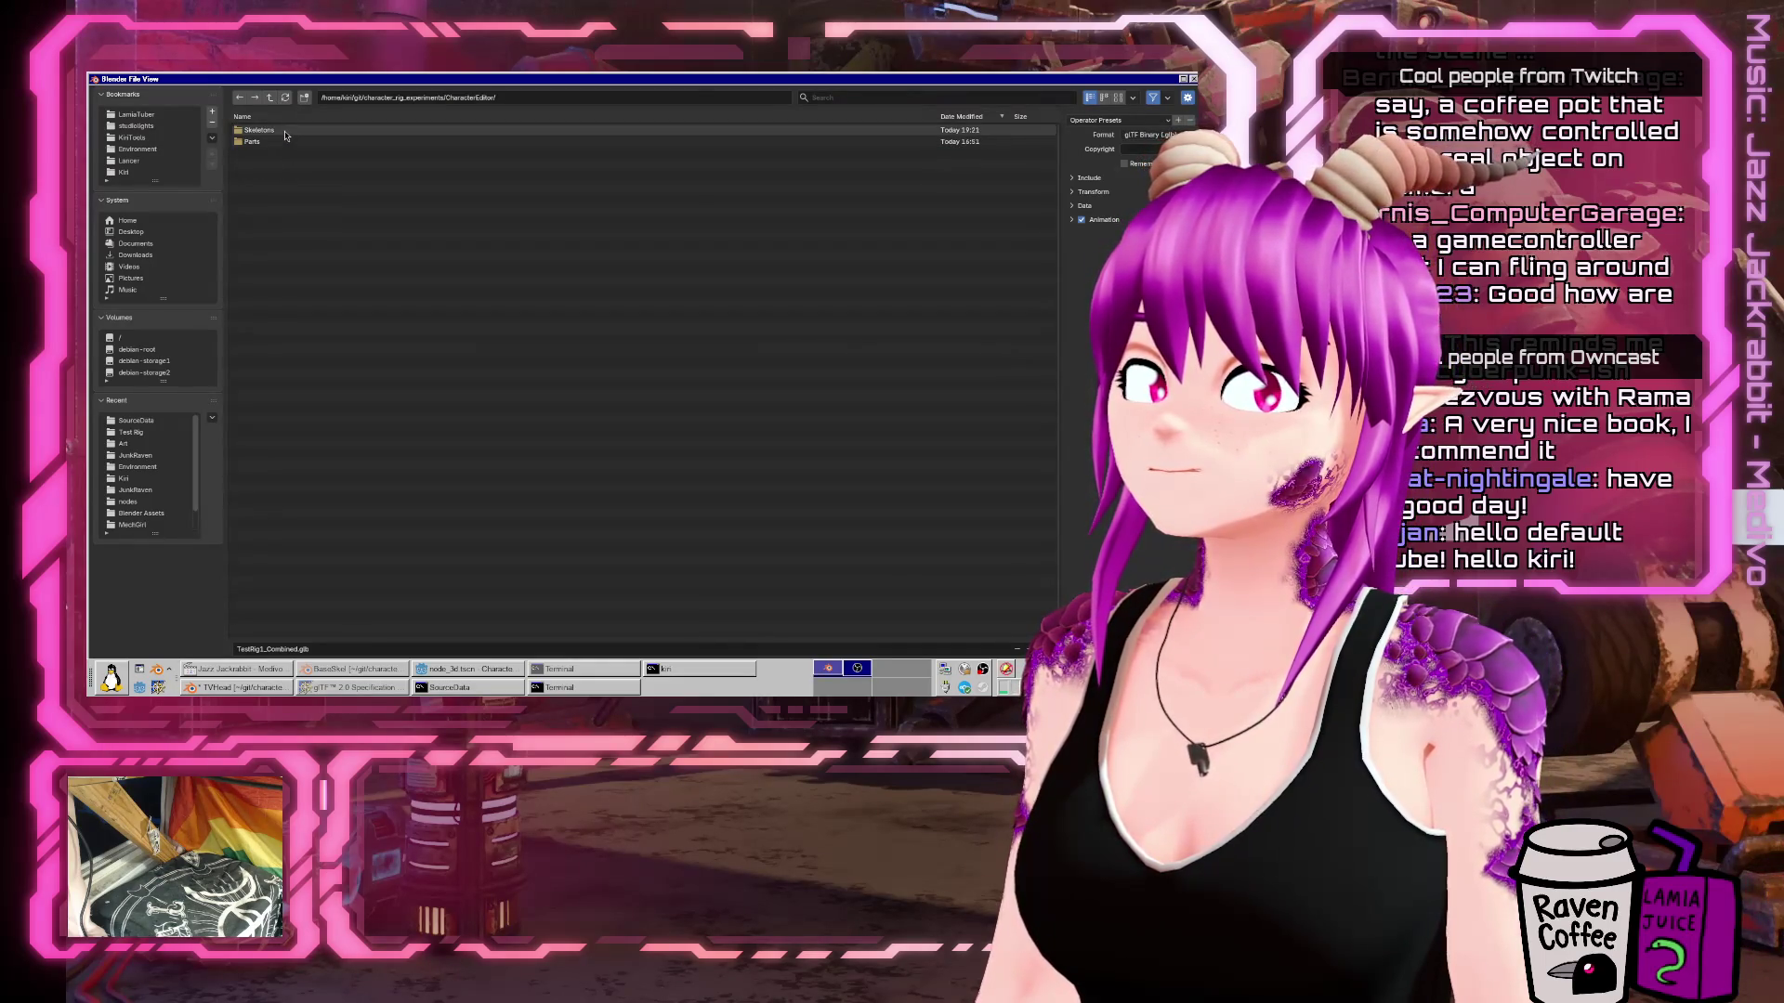
{"action": "left_click", "coordinate": [278, 141]}
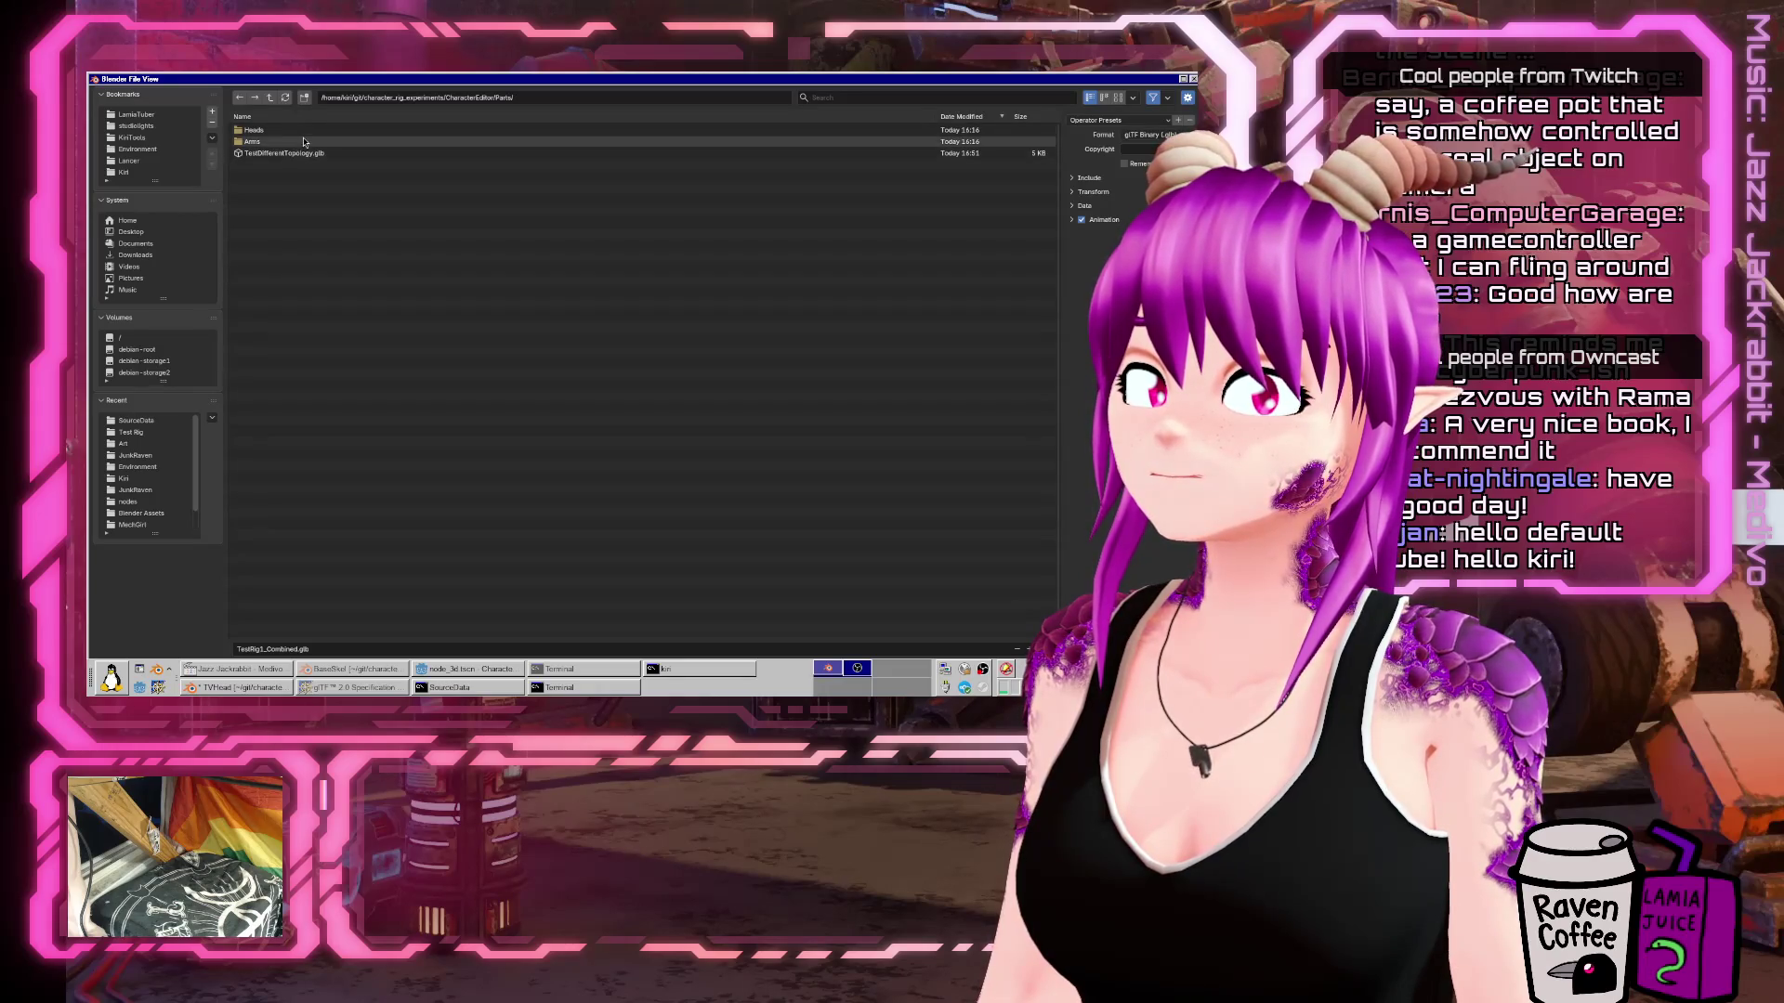
{"action": "left_click", "coordinate": [306, 133]}
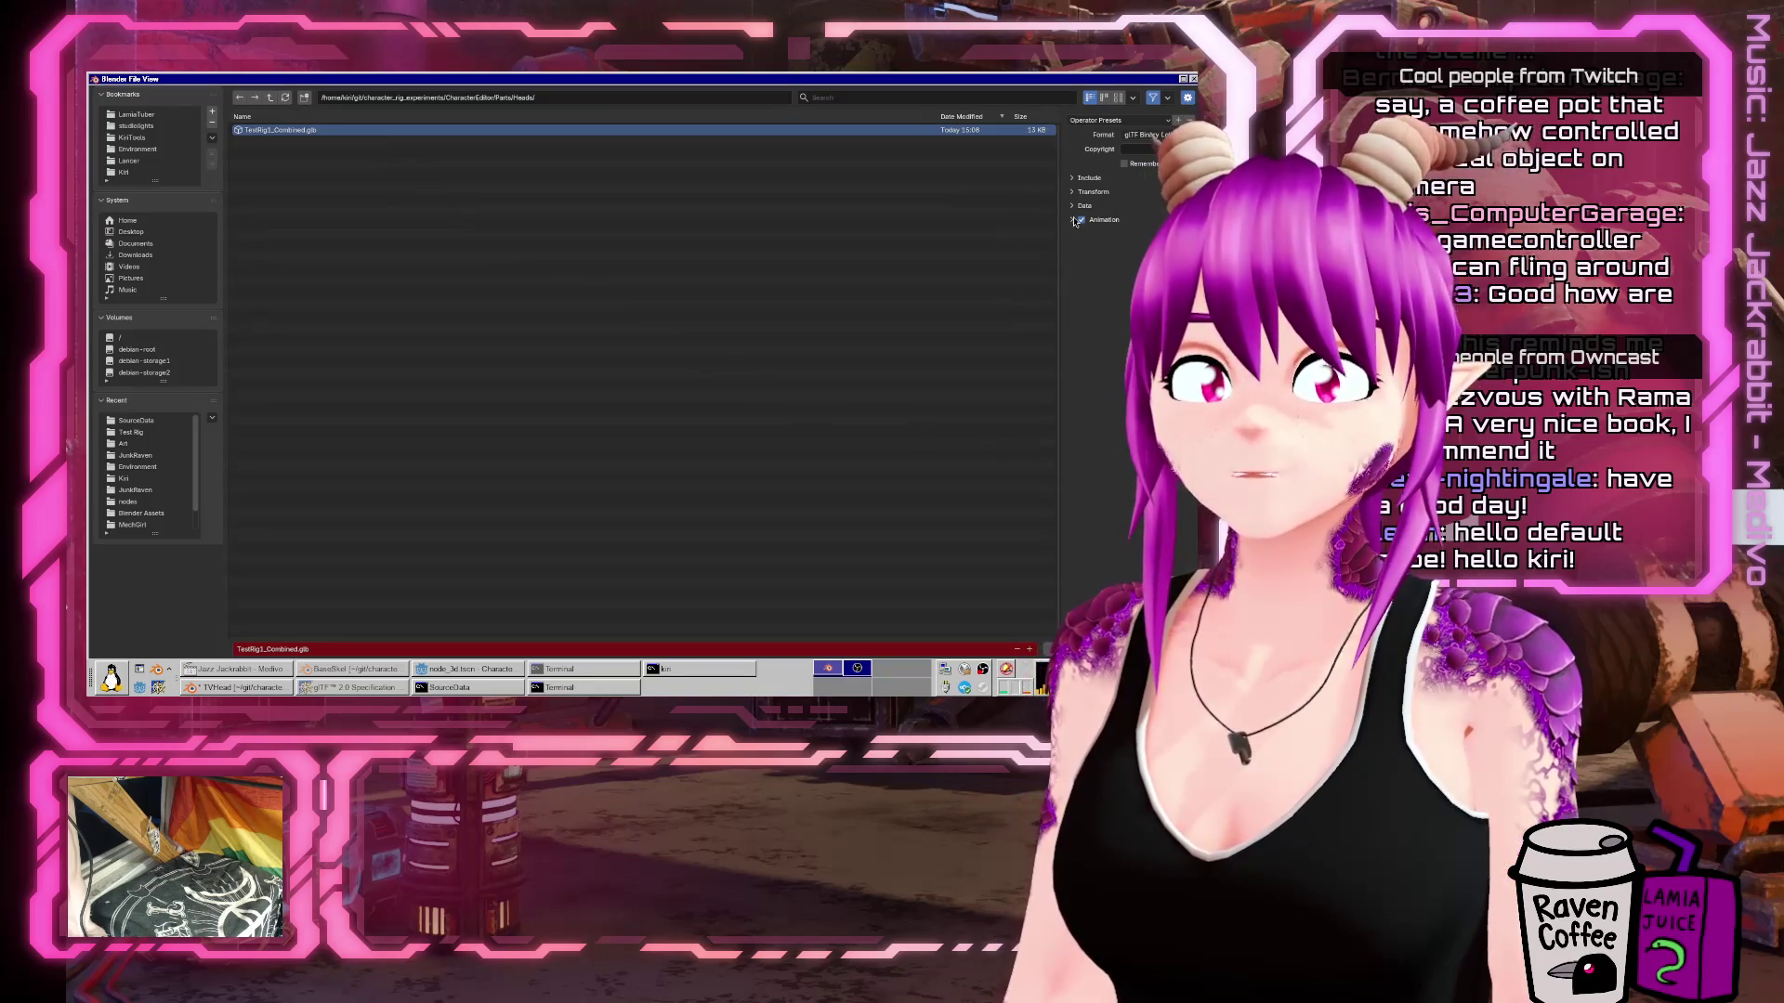
Widen the export settings and expand the Material options to view image export choices.
{"action": "left_click_drag", "start_coordinate": [1060, 226], "coordinate": [730, 226]}
{"action": "left_click", "coordinate": [929, 250]}
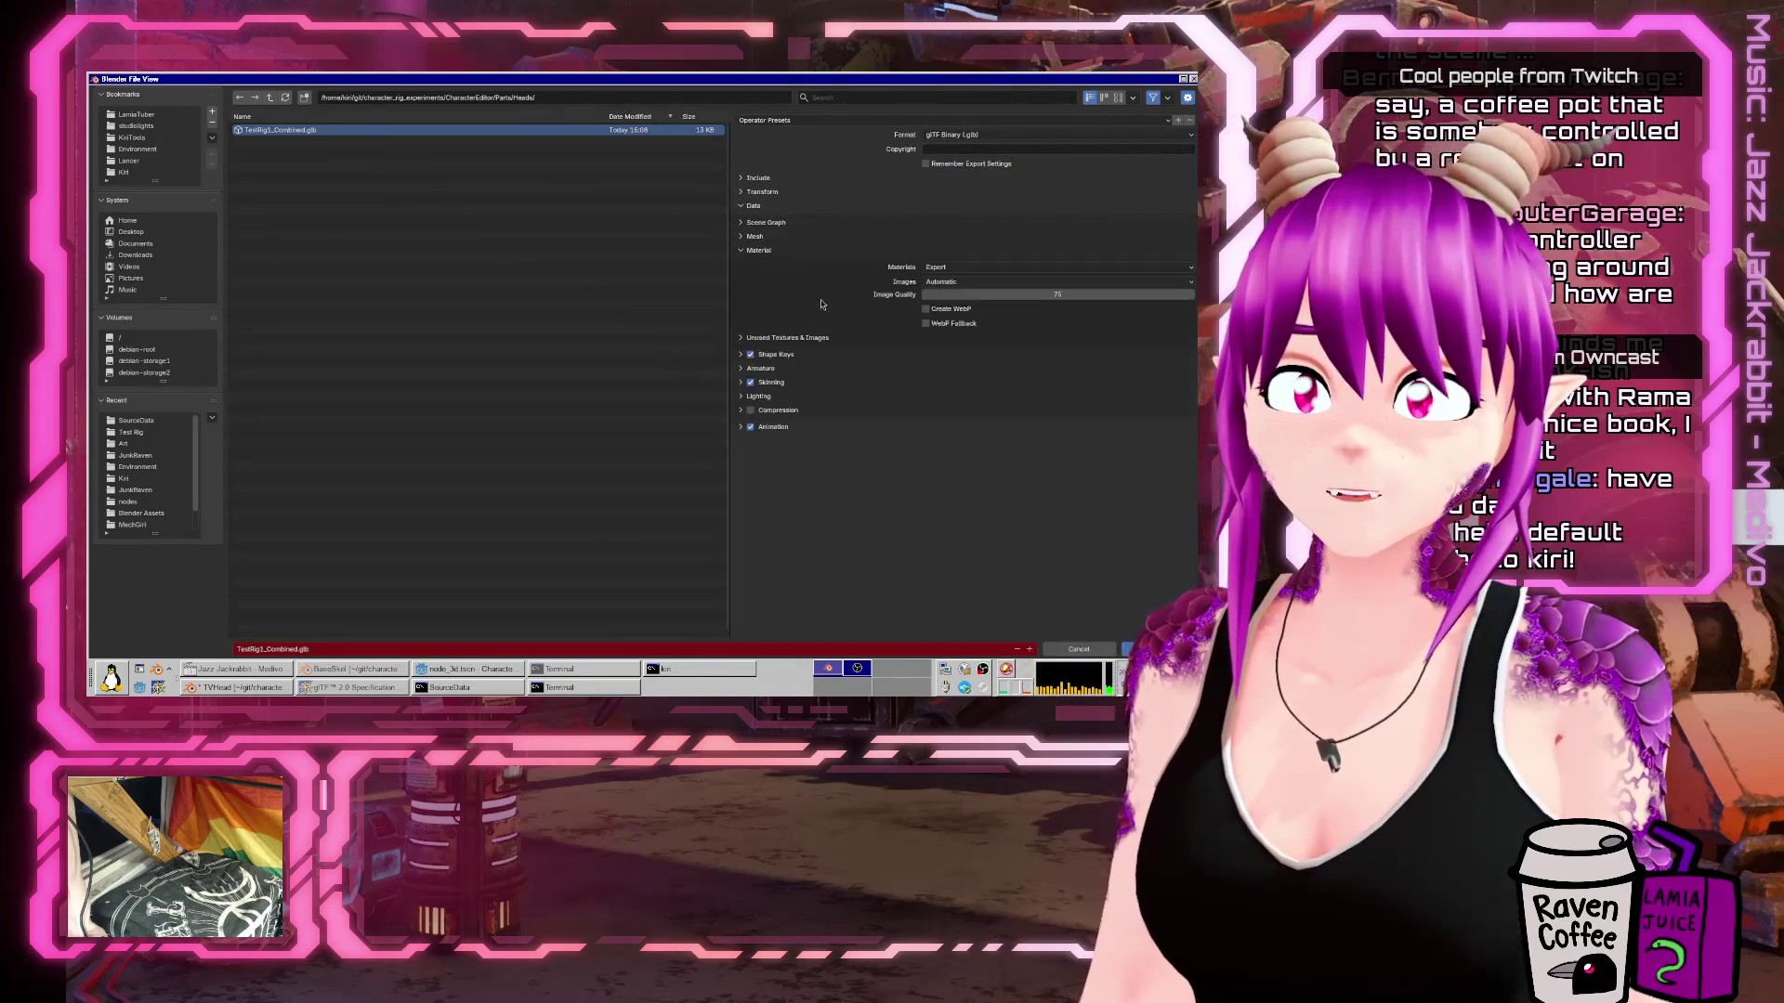
{"action": "left_click", "coordinate": [961, 283]}
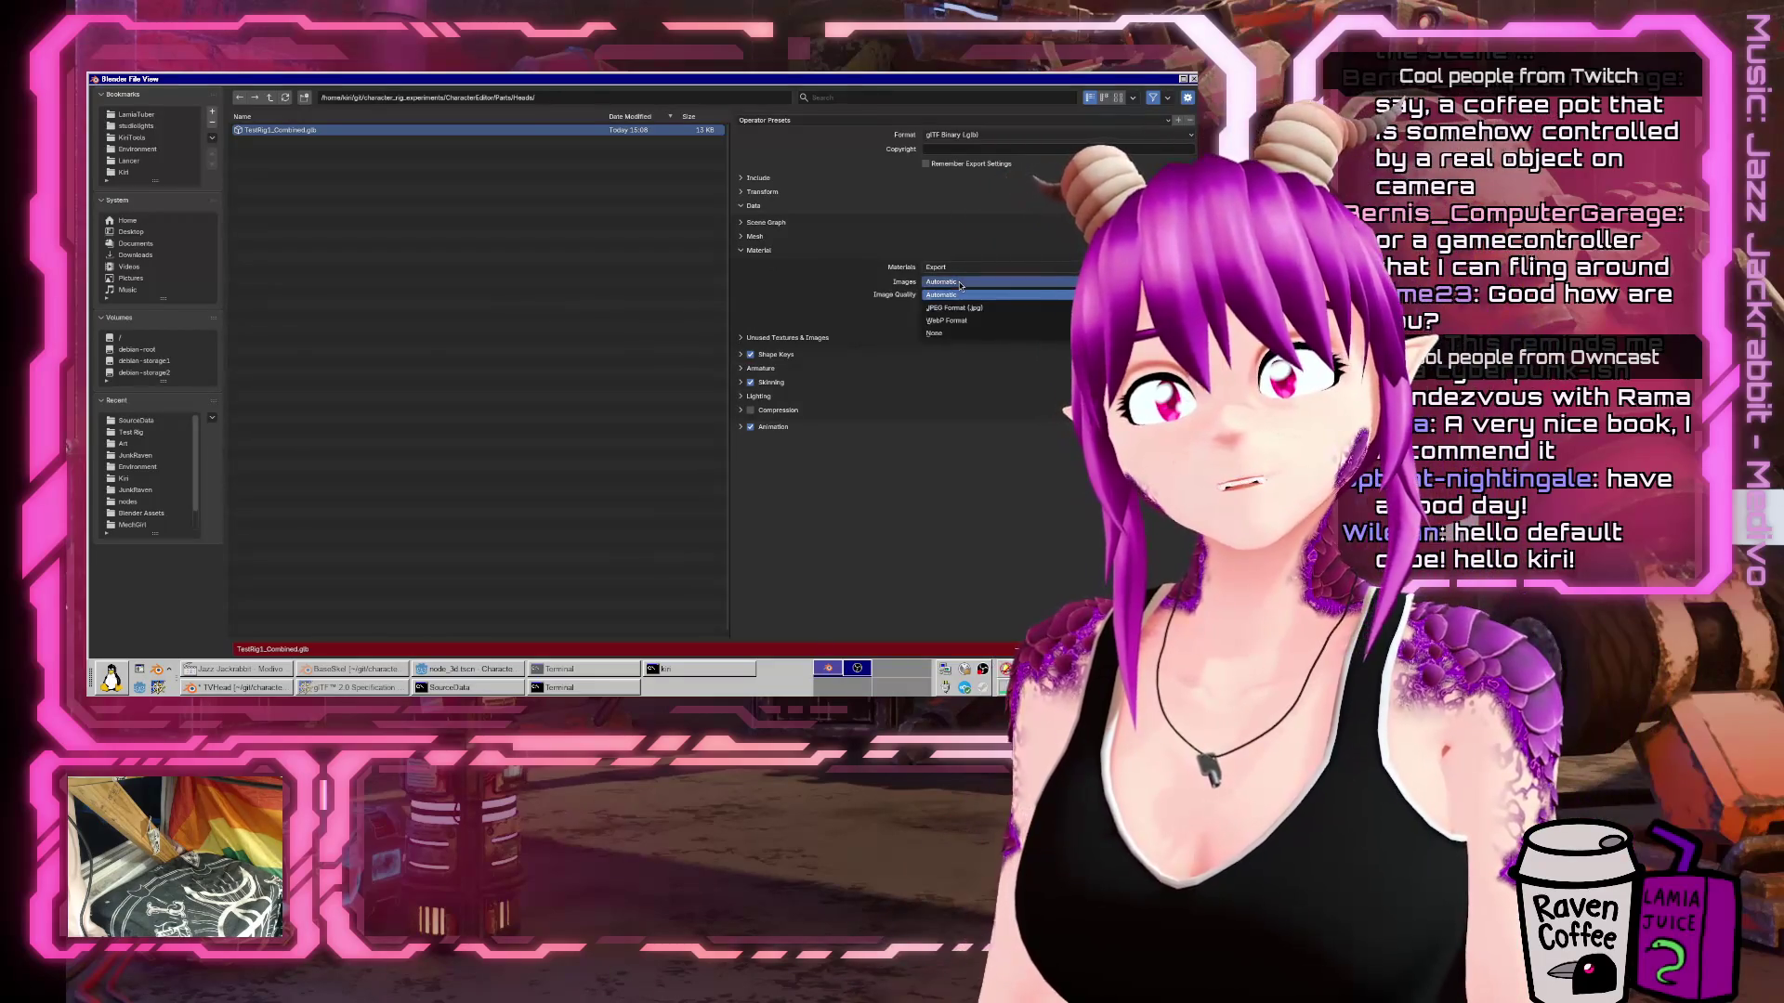